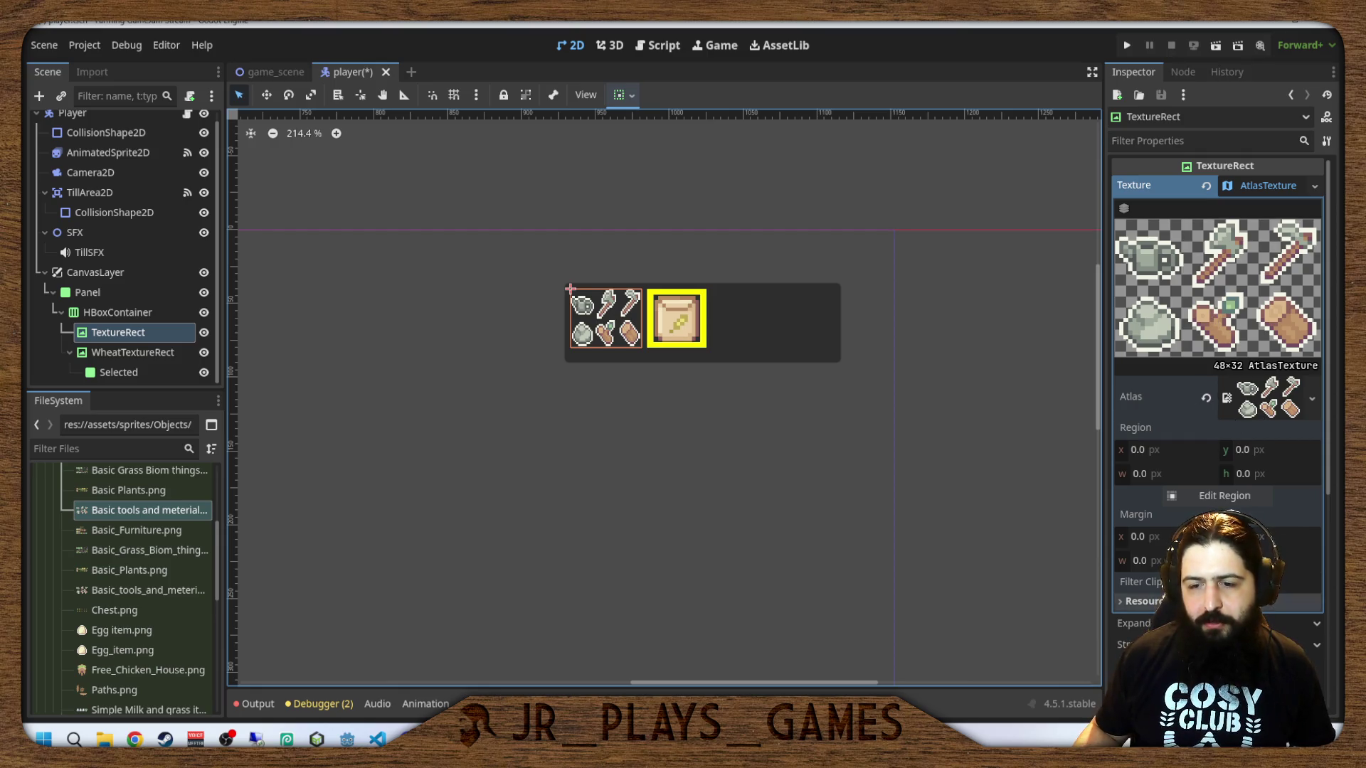
- Crop the tool icon's texture region to the top-right 16×16 tile of the tools atlas
scroll(1235, 424, down, 5)
scroll(1235, 421, up, 5)
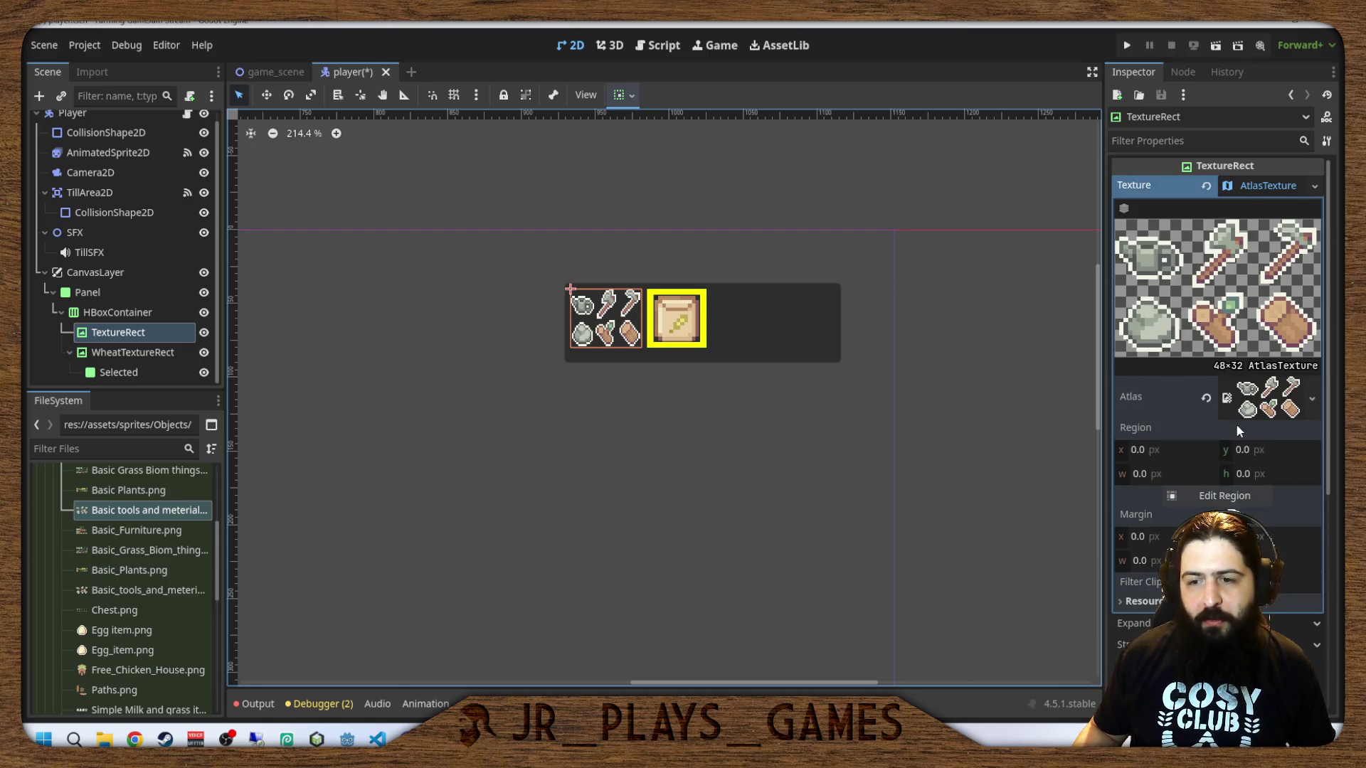
scroll(1236, 424, down, 2)
click(1226, 430)
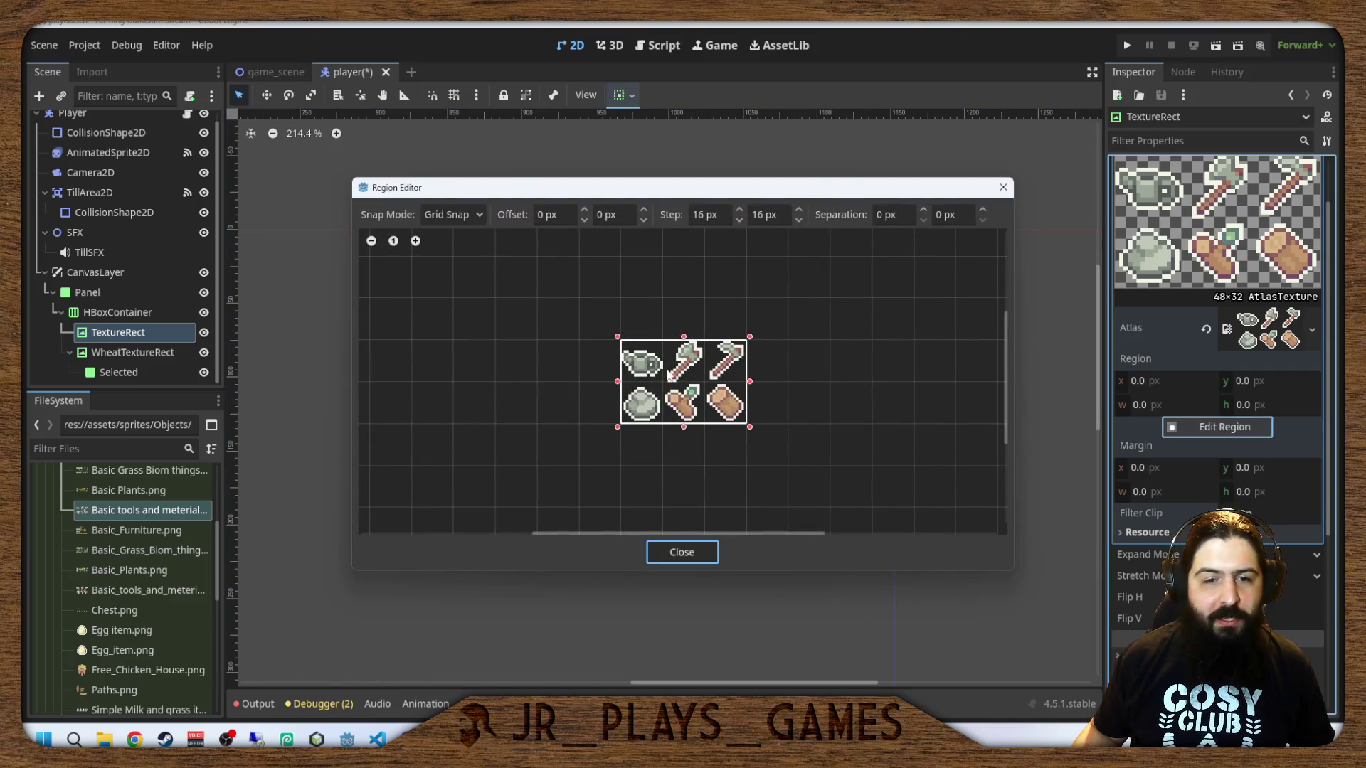
scroll(724, 388, up, 2)
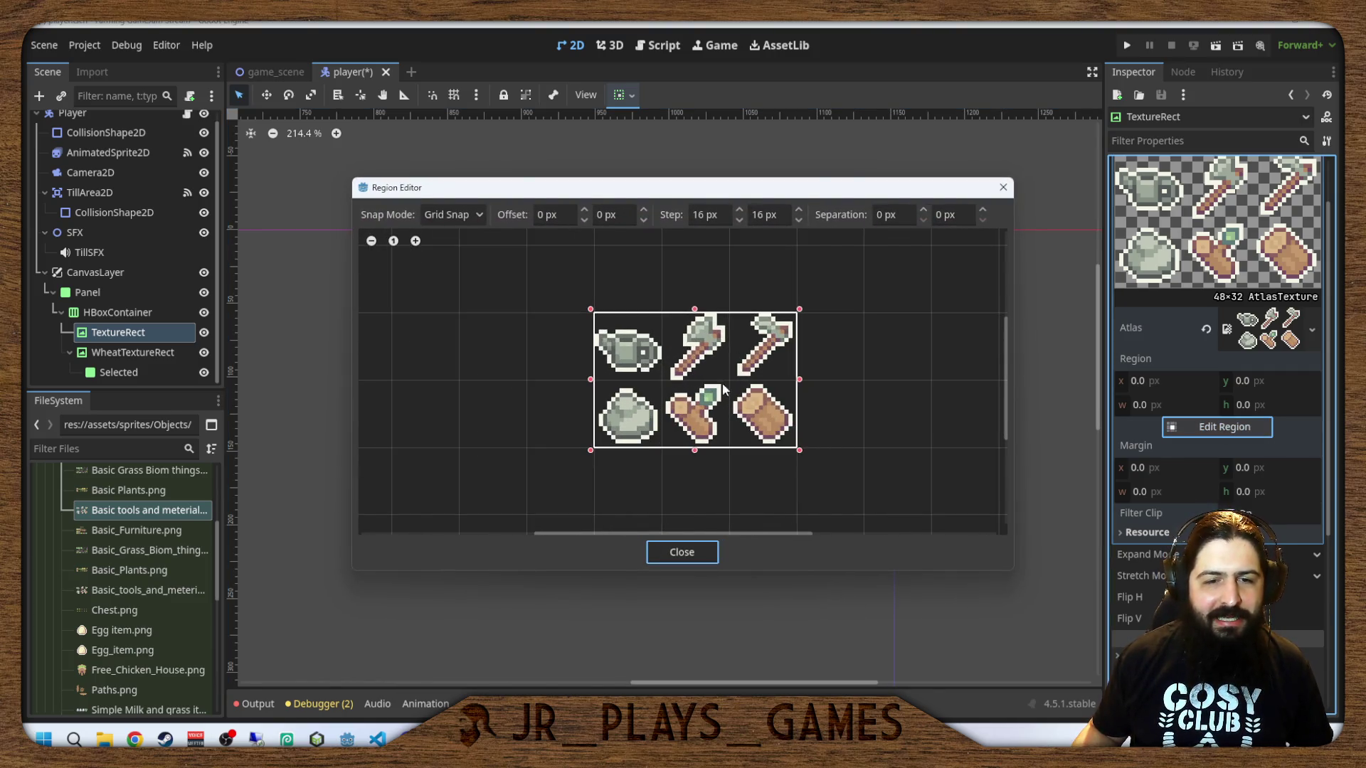
drag(799, 311, 740, 404)
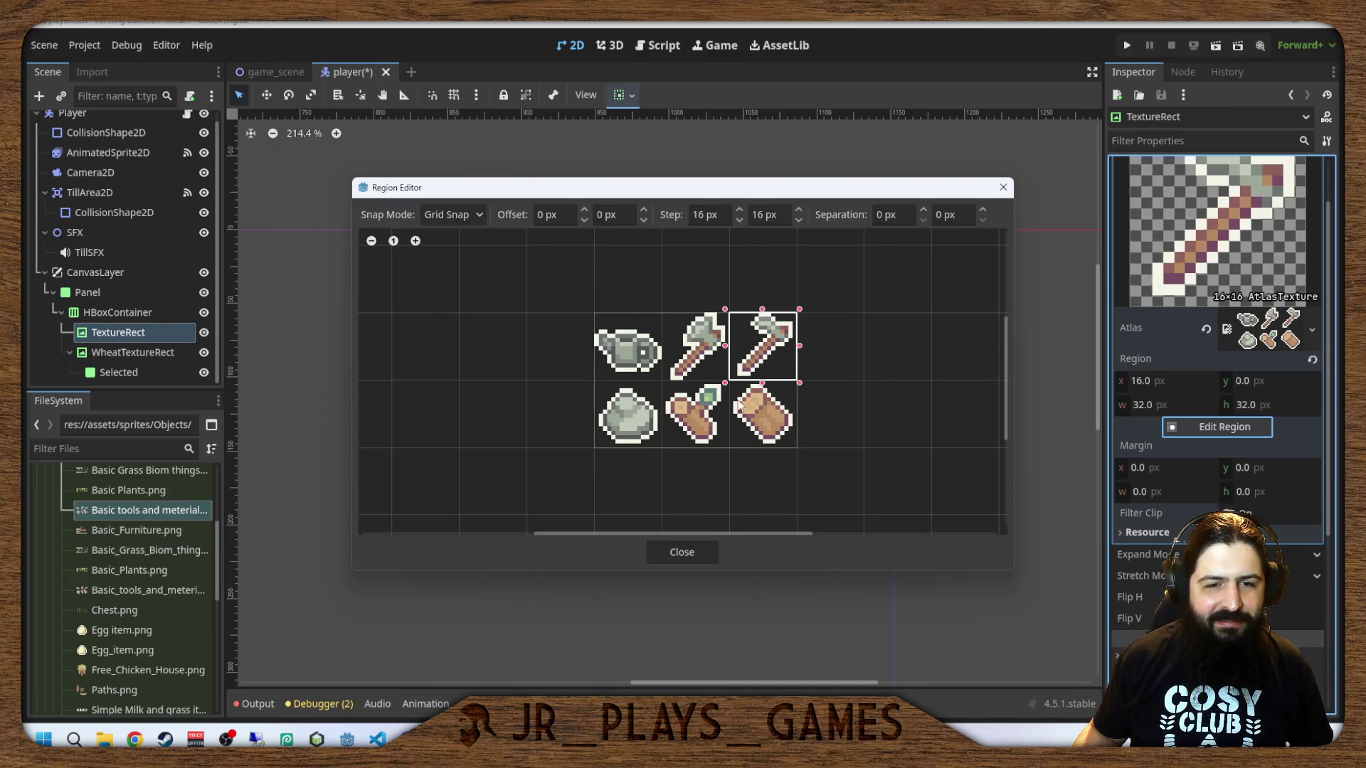
click(700, 552)
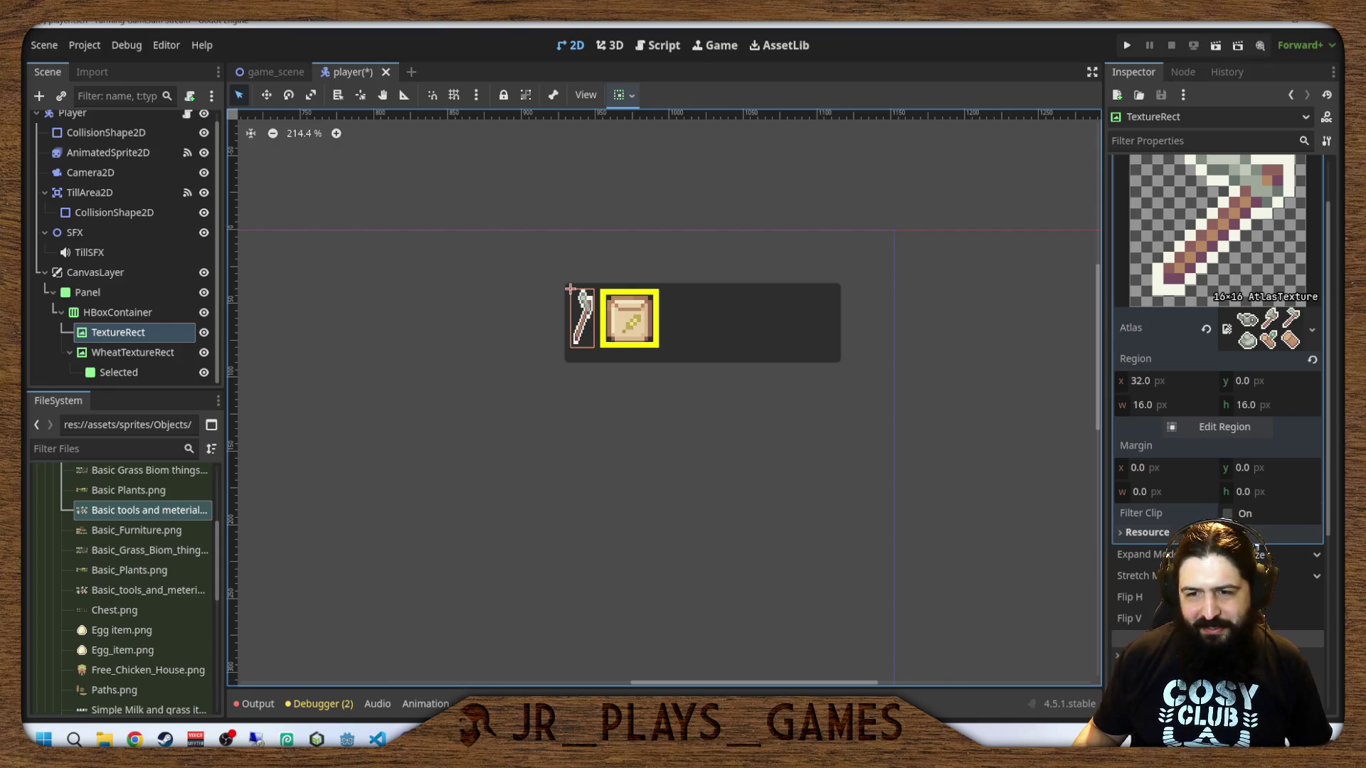
- Set the tool TextureRect's Expand Mode to Fit Width
scroll(1268, 494, down, 5)
scroll(1267, 494, up, 3)
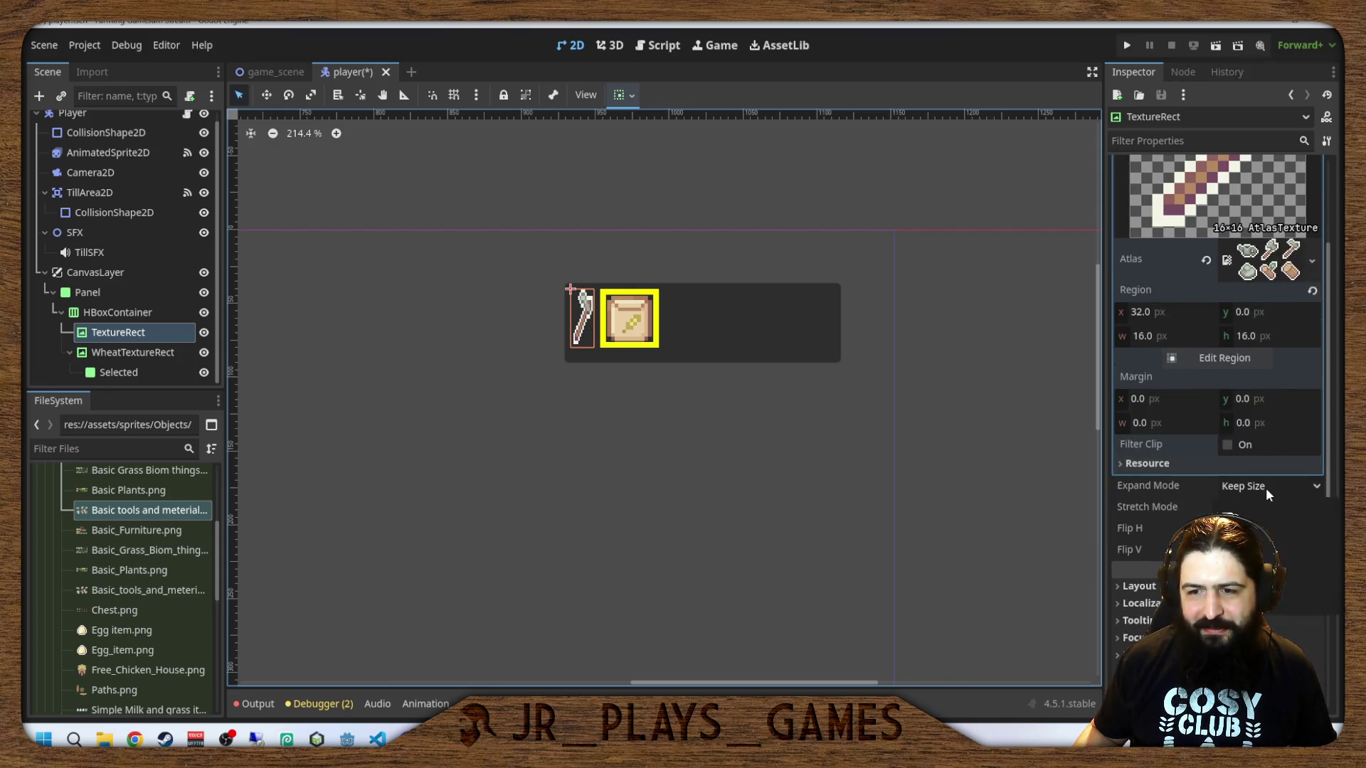
click(1266, 491)
click(1269, 551)
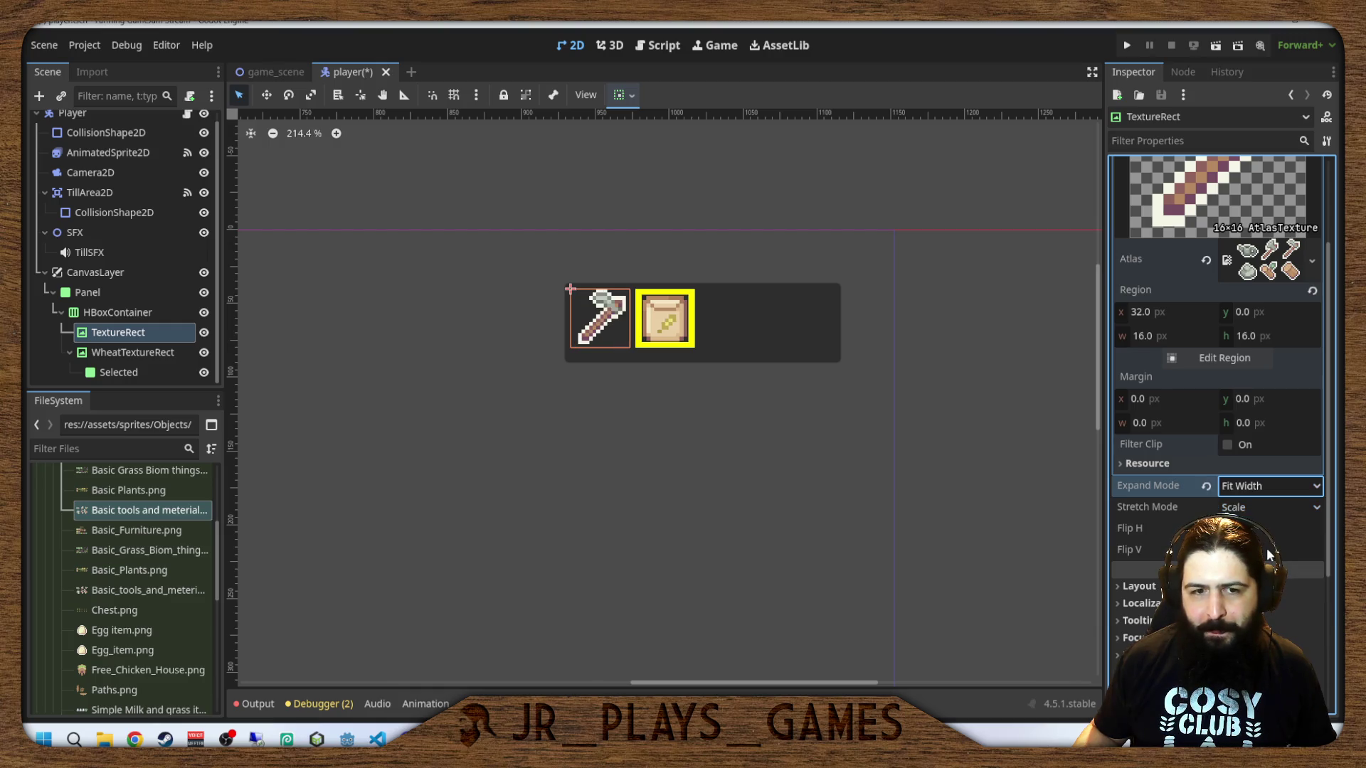
click(665, 320)
click(815, 355)
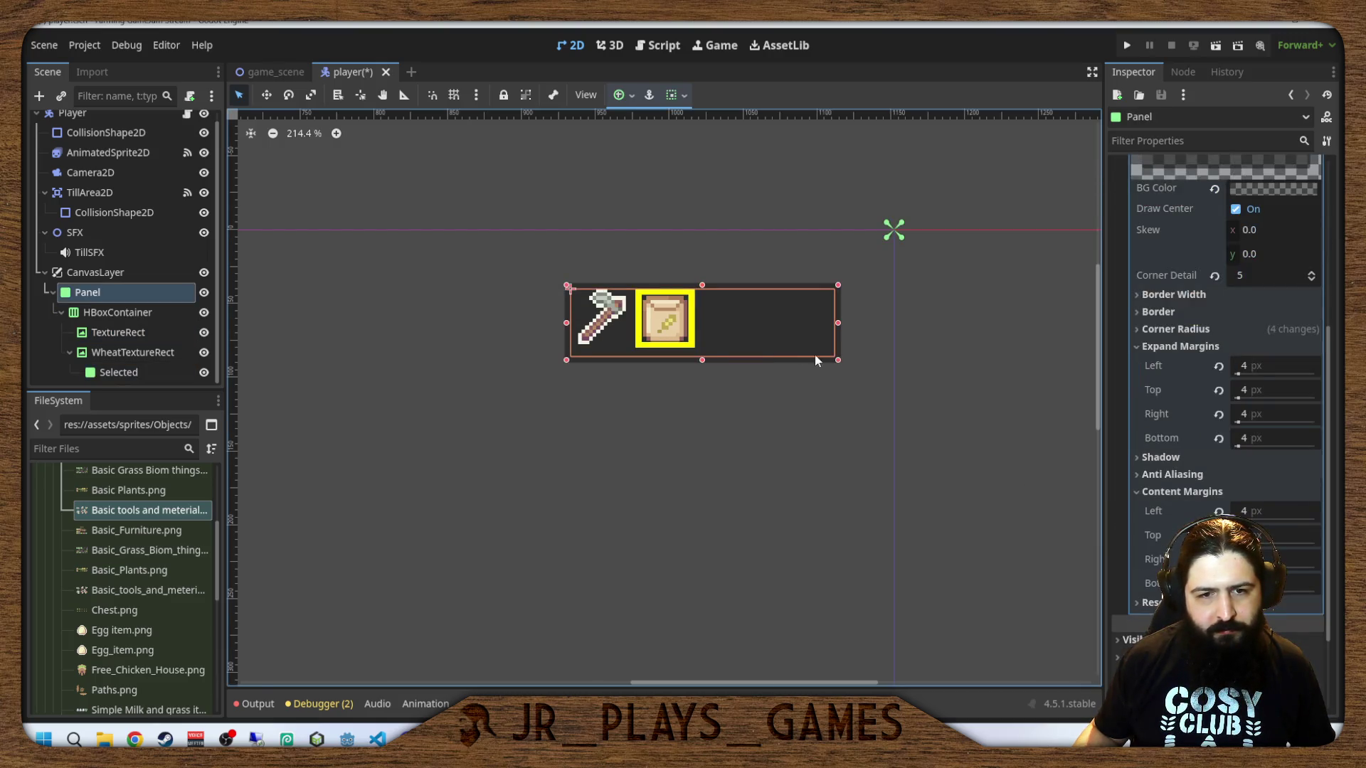
- Enlarge the Panel slightly and reorder the Scene tree so Panel sits above HBoxContainer
mouse_move(836, 358)
mouse_down()
mouse_move(827, 343)
mouse_move(817, 353)
mouse_move(839, 367)
mouse_move(841, 354)
mouse_up()
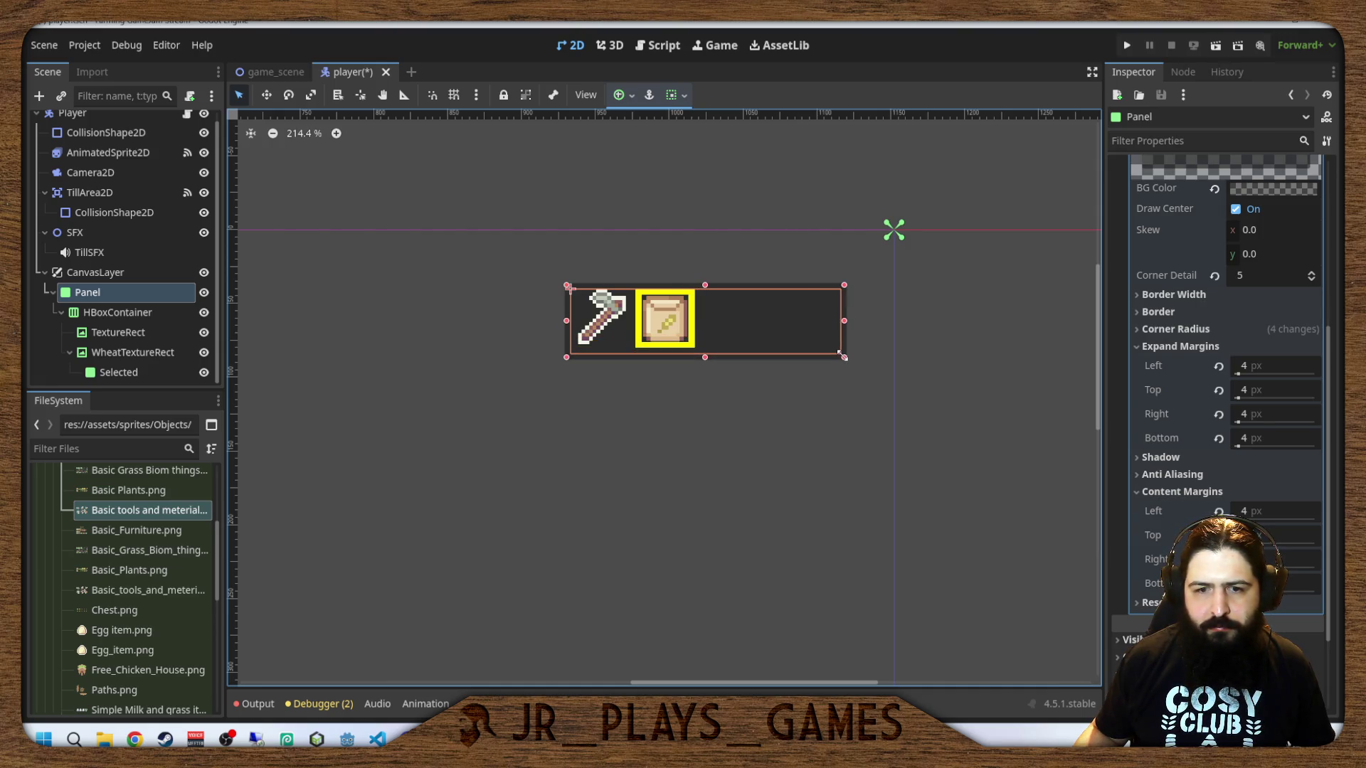
scroll(1201, 391, up, 5)
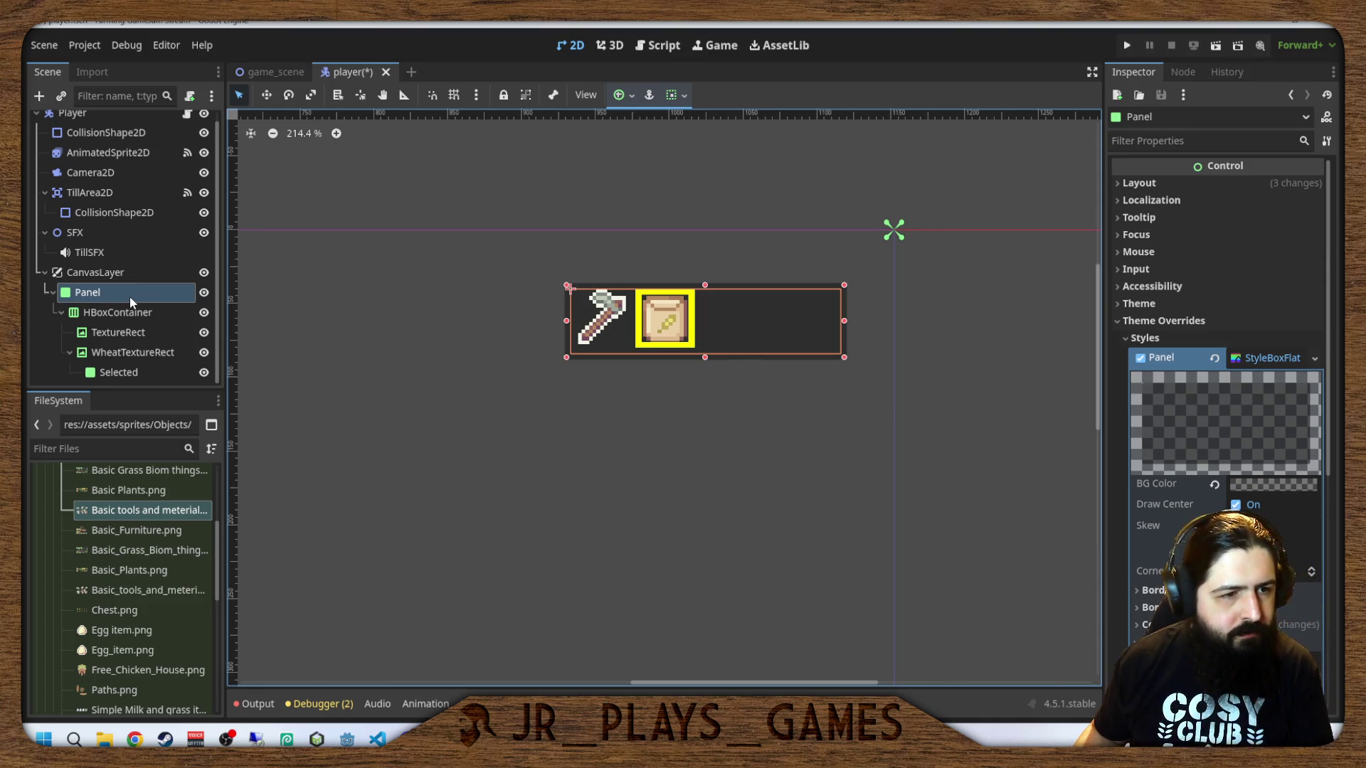
drag(131, 293, 151, 331)
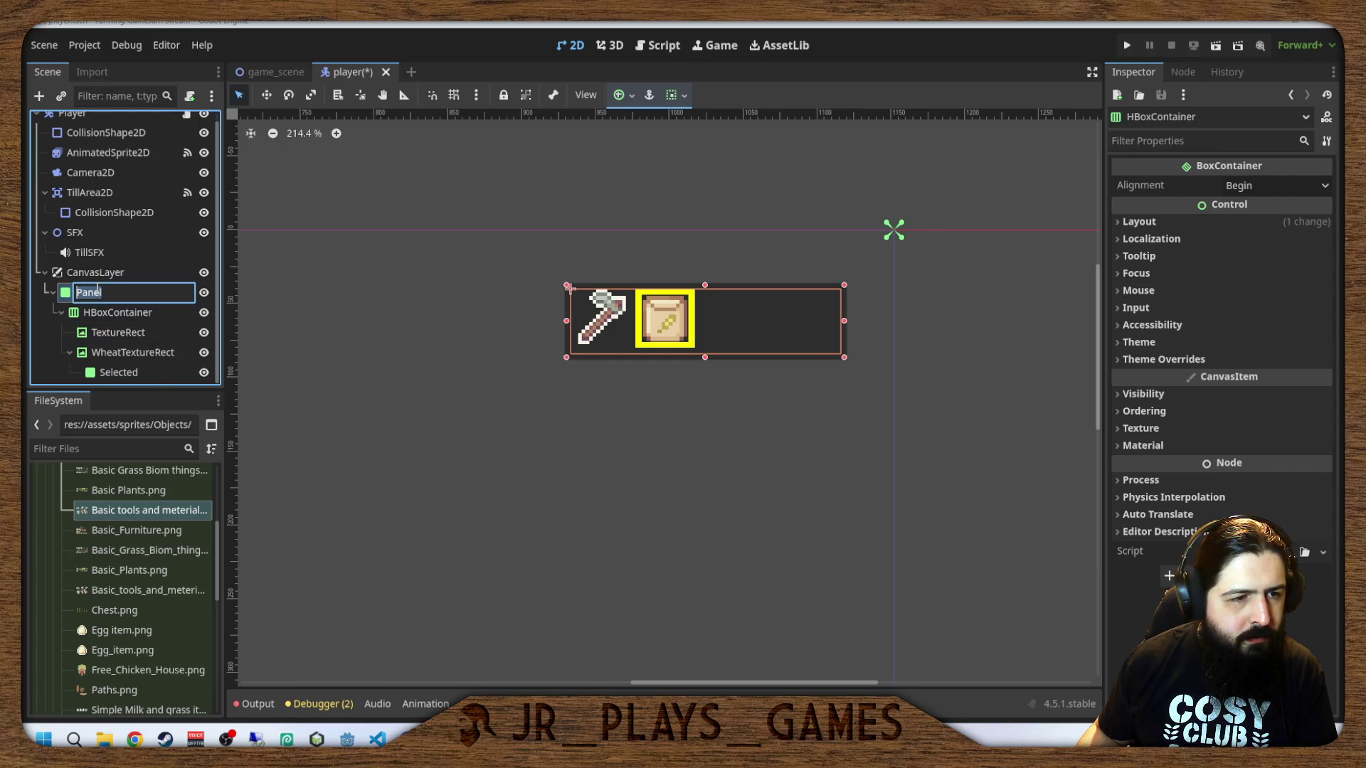
mouse_move(101, 312)
mouse_down()
mouse_move(118, 304)
mouse_move(112, 286)
mouse_up()
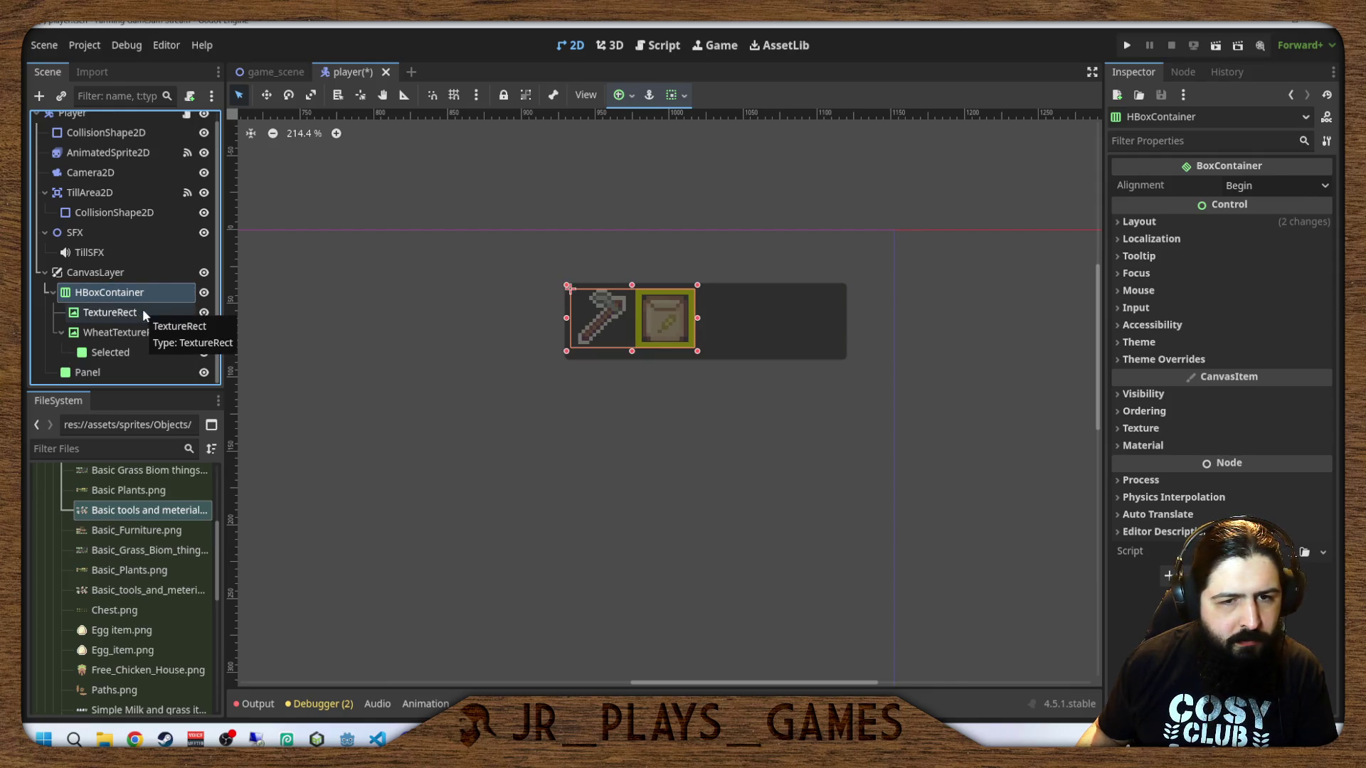
drag(89, 372, 112, 287)
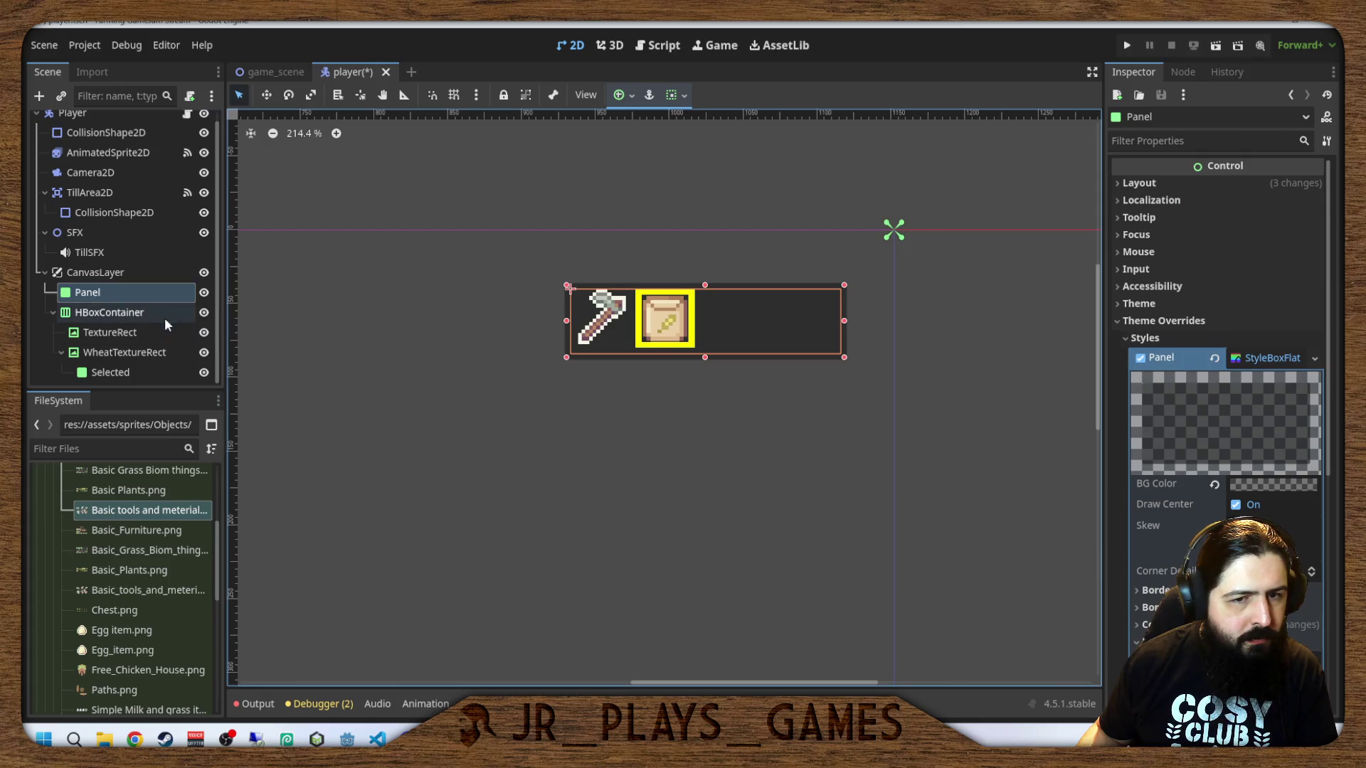
click(112, 313)
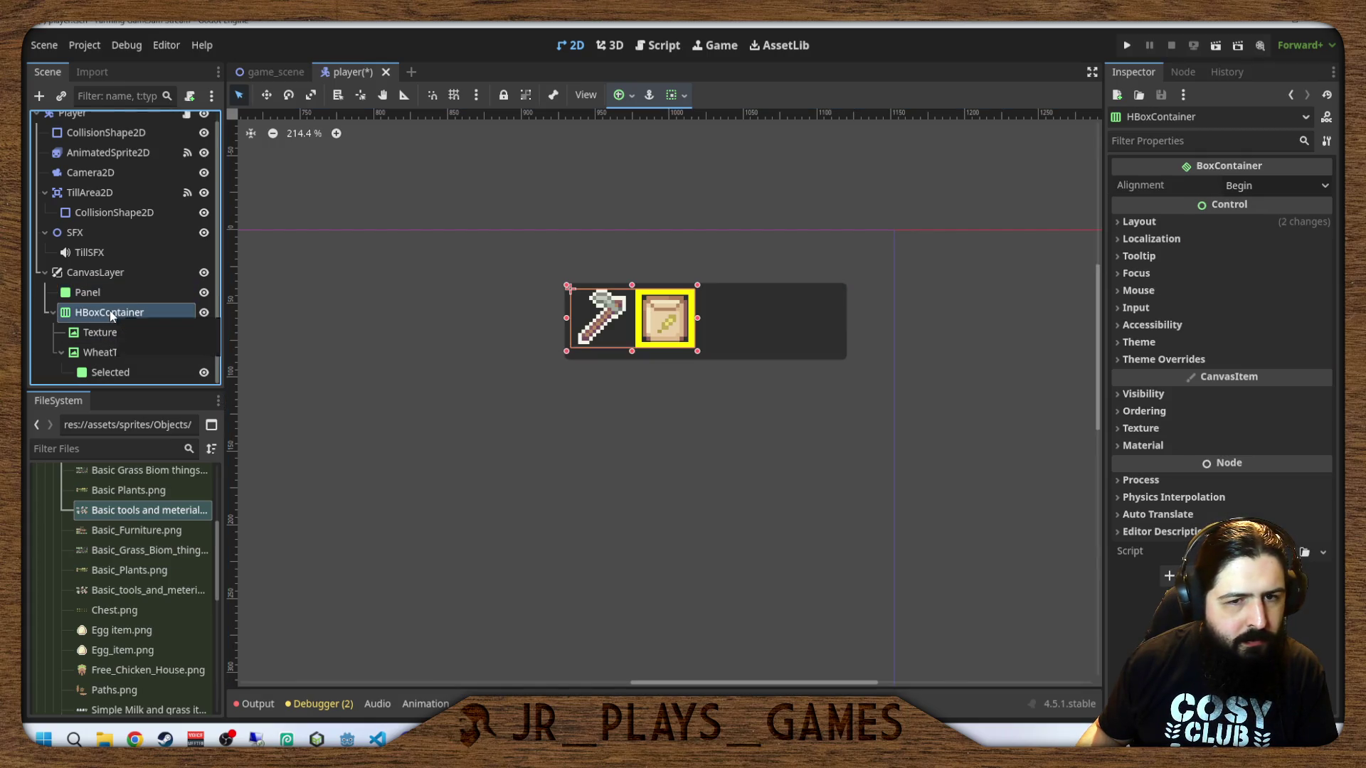
- Set the HBoxContainer's Alignment to End and tick Horizontal Expand in Container Sizing
click(1164, 360)
click(1171, 377)
click(1172, 379)
click(1171, 360)
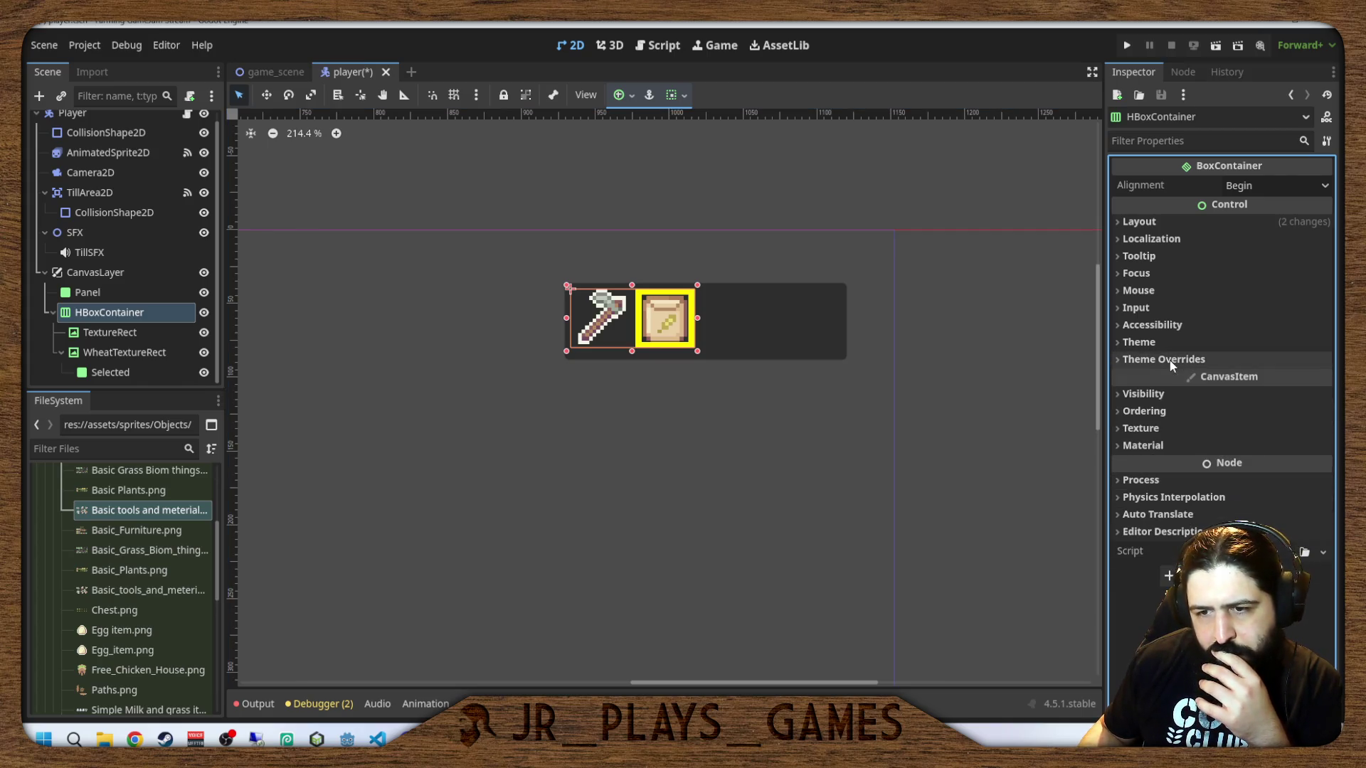
click(1253, 189)
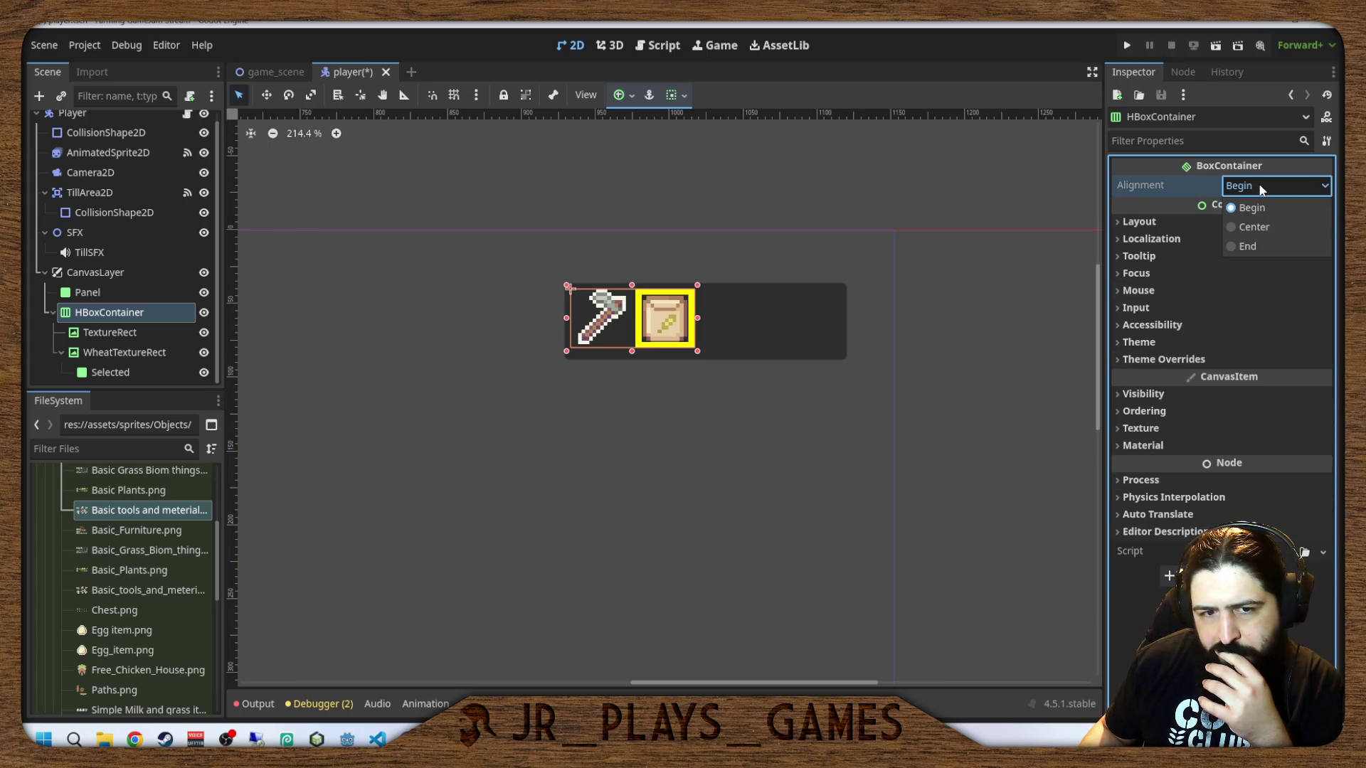
click(1252, 247)
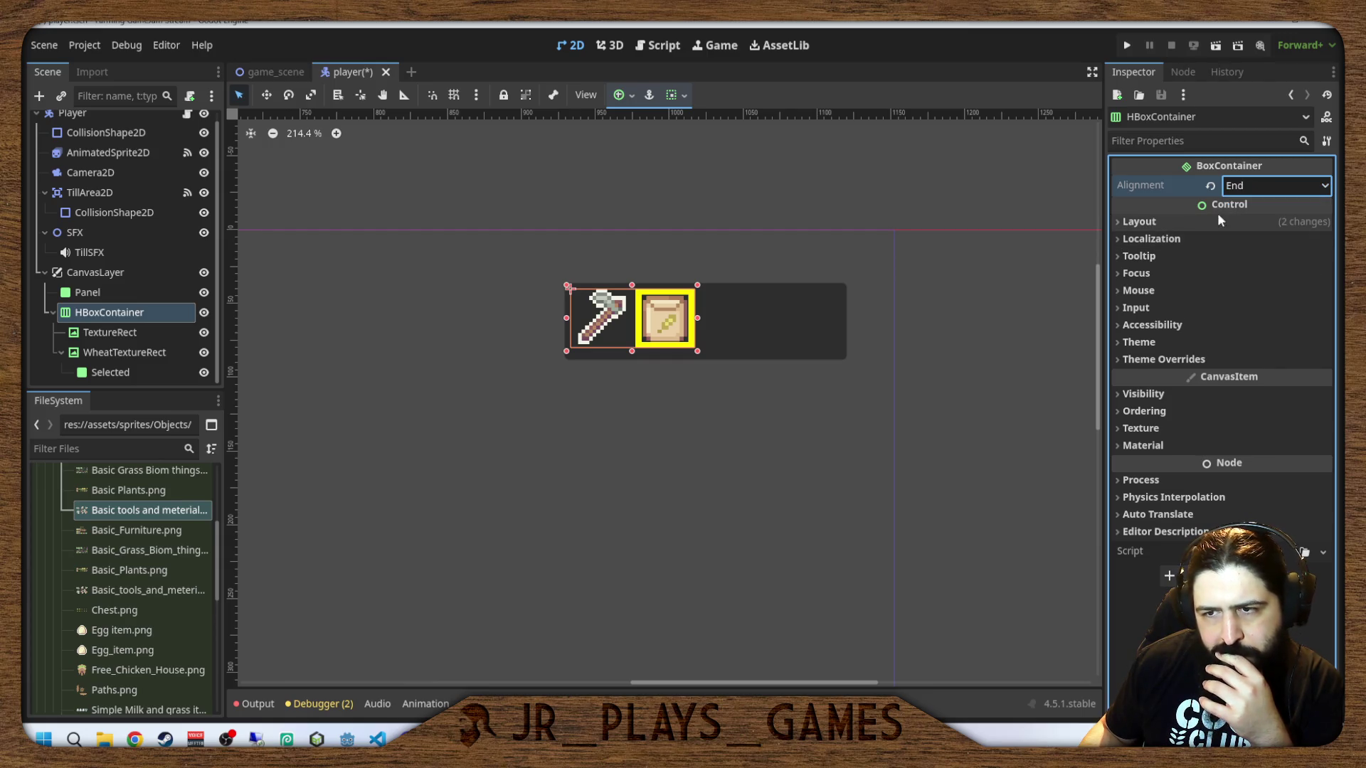
click(1141, 222)
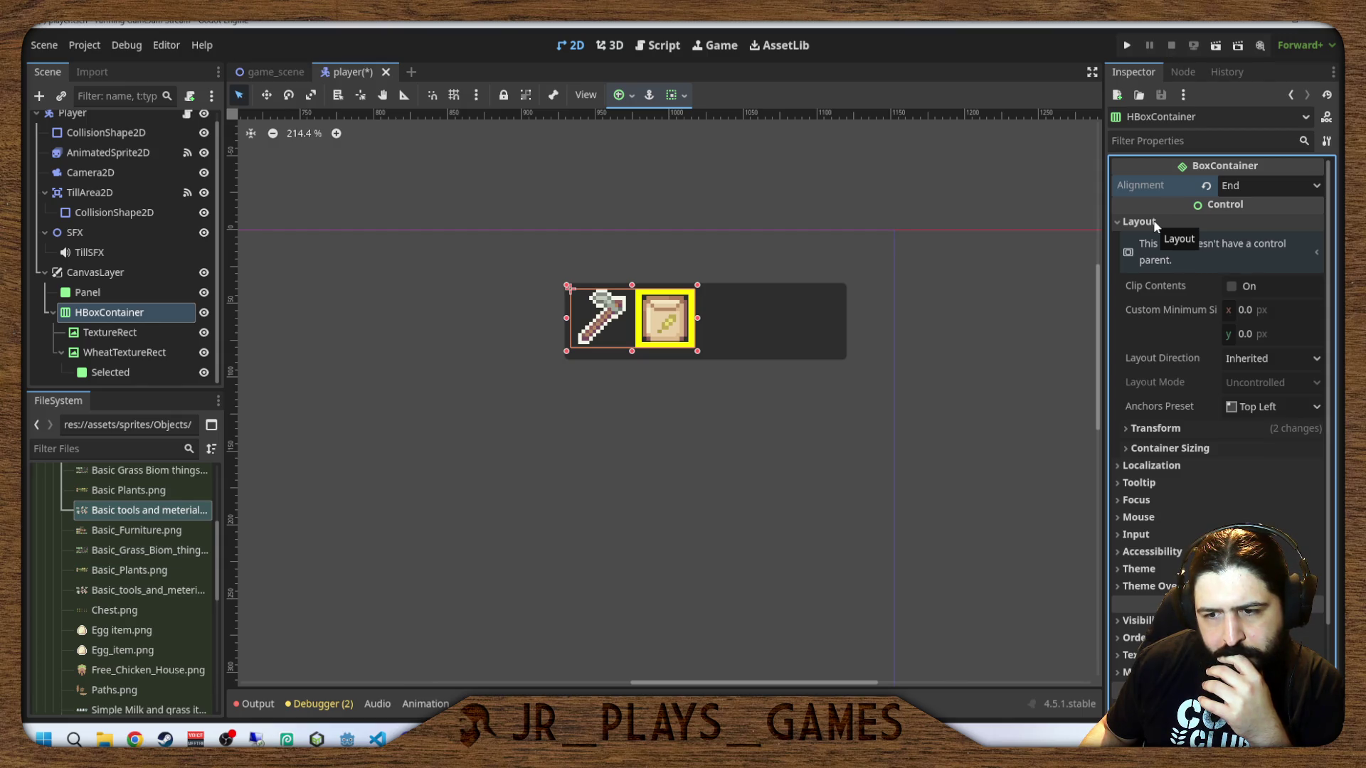
click(1167, 450)
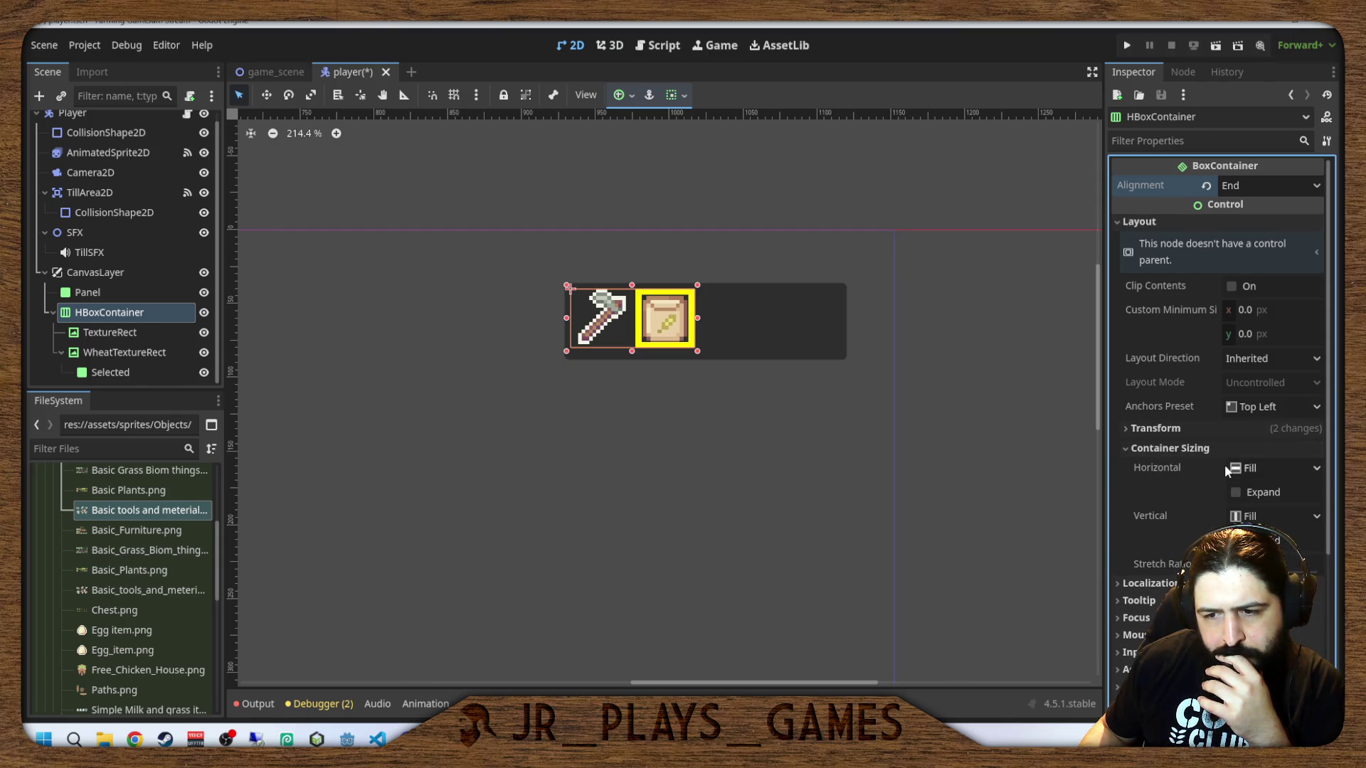
click(1236, 493)
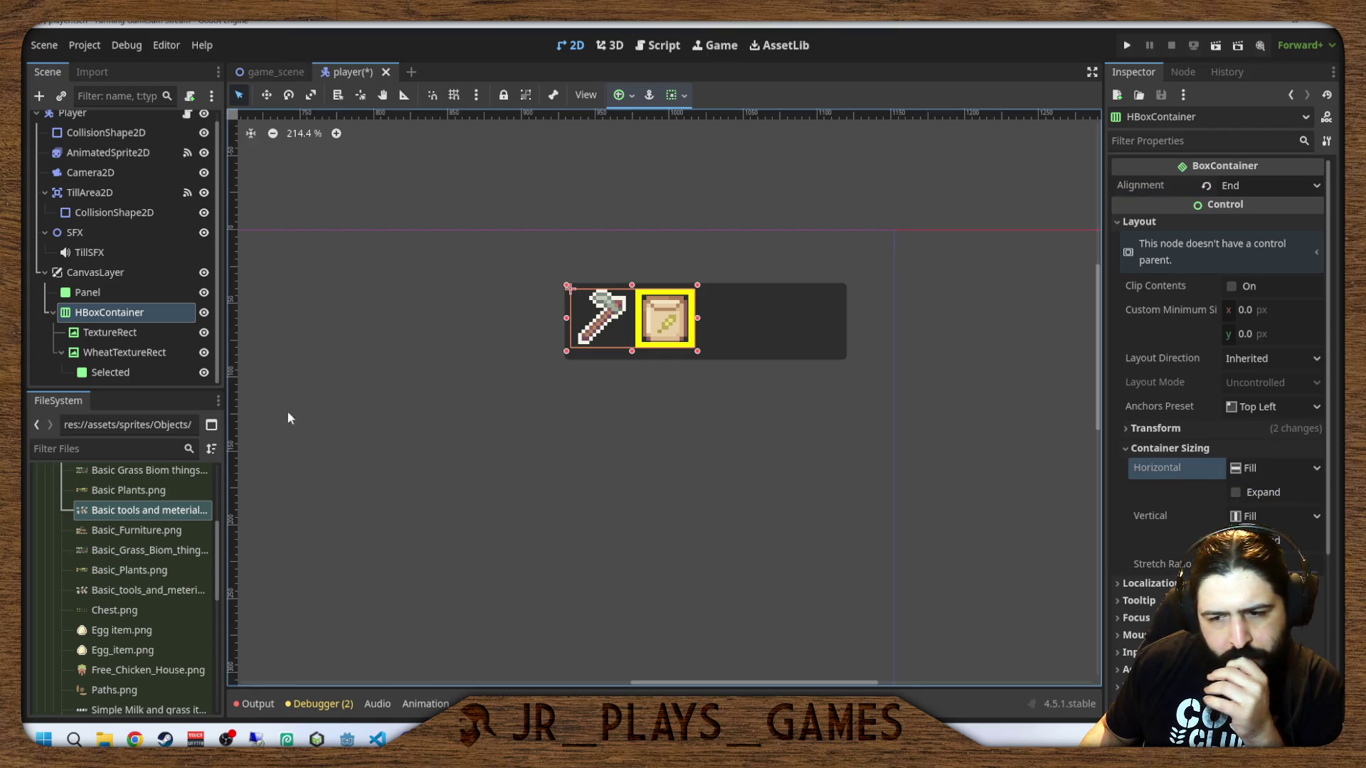
- Reparent the HBoxContainer back under the Panel
drag(111, 313, 132, 292)
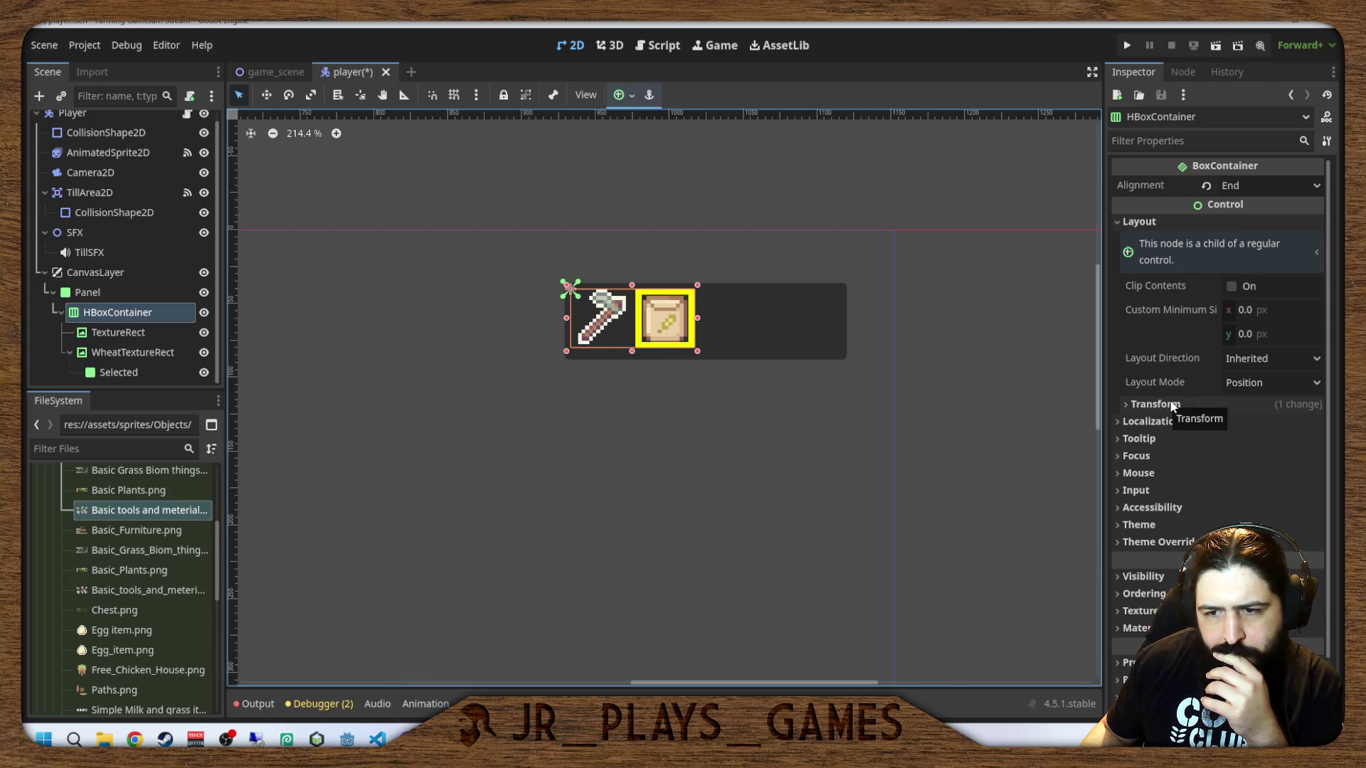
click(1173, 405)
click(1173, 406)
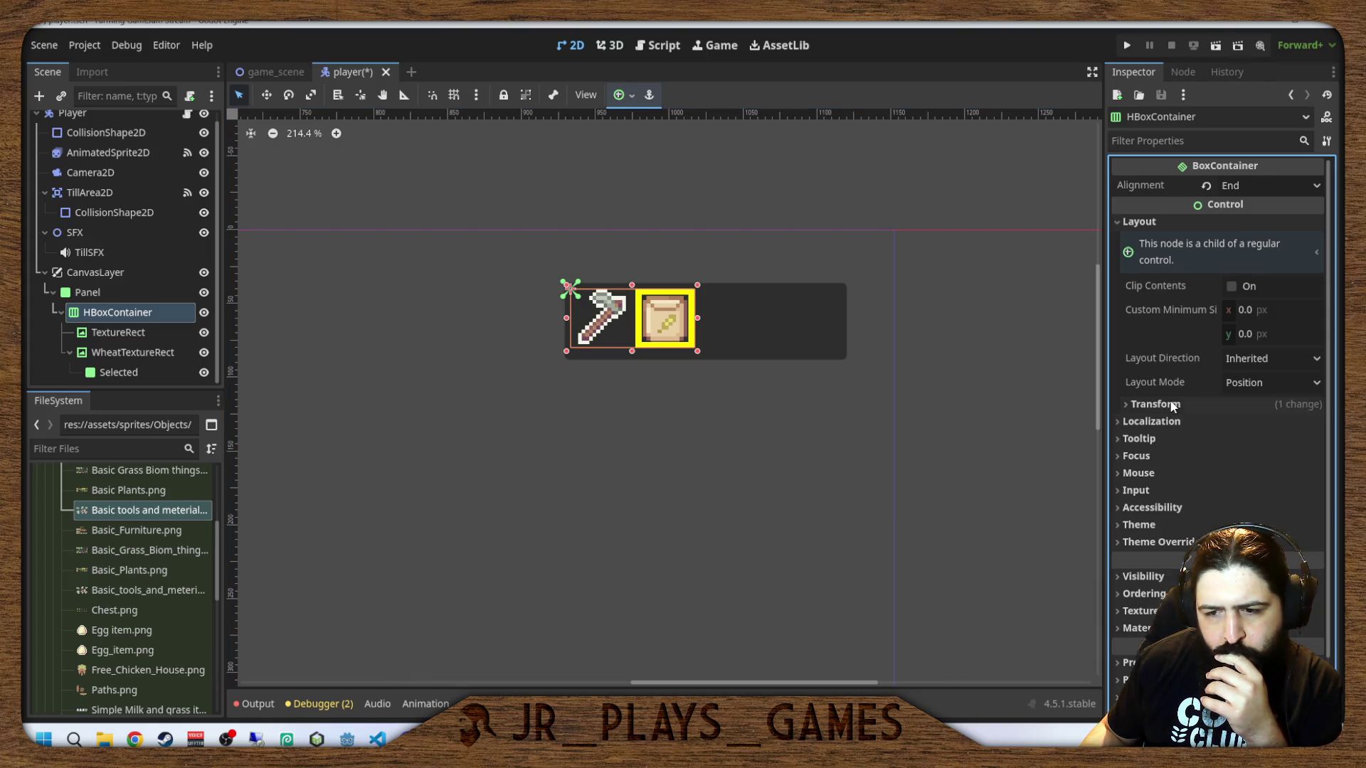
click(1190, 273)
click(1186, 257)
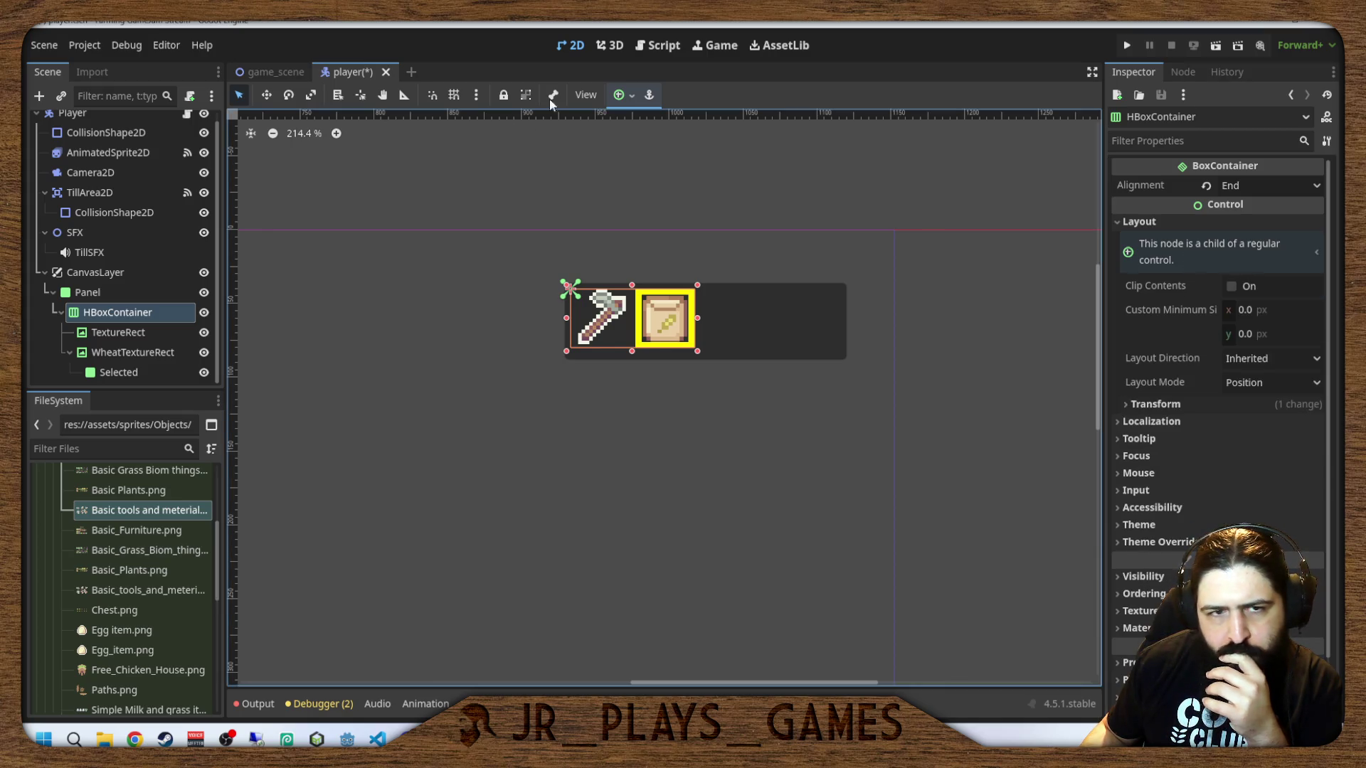
- Anchor the HBoxContainer with the Top Right preset
click(623, 94)
click(678, 146)
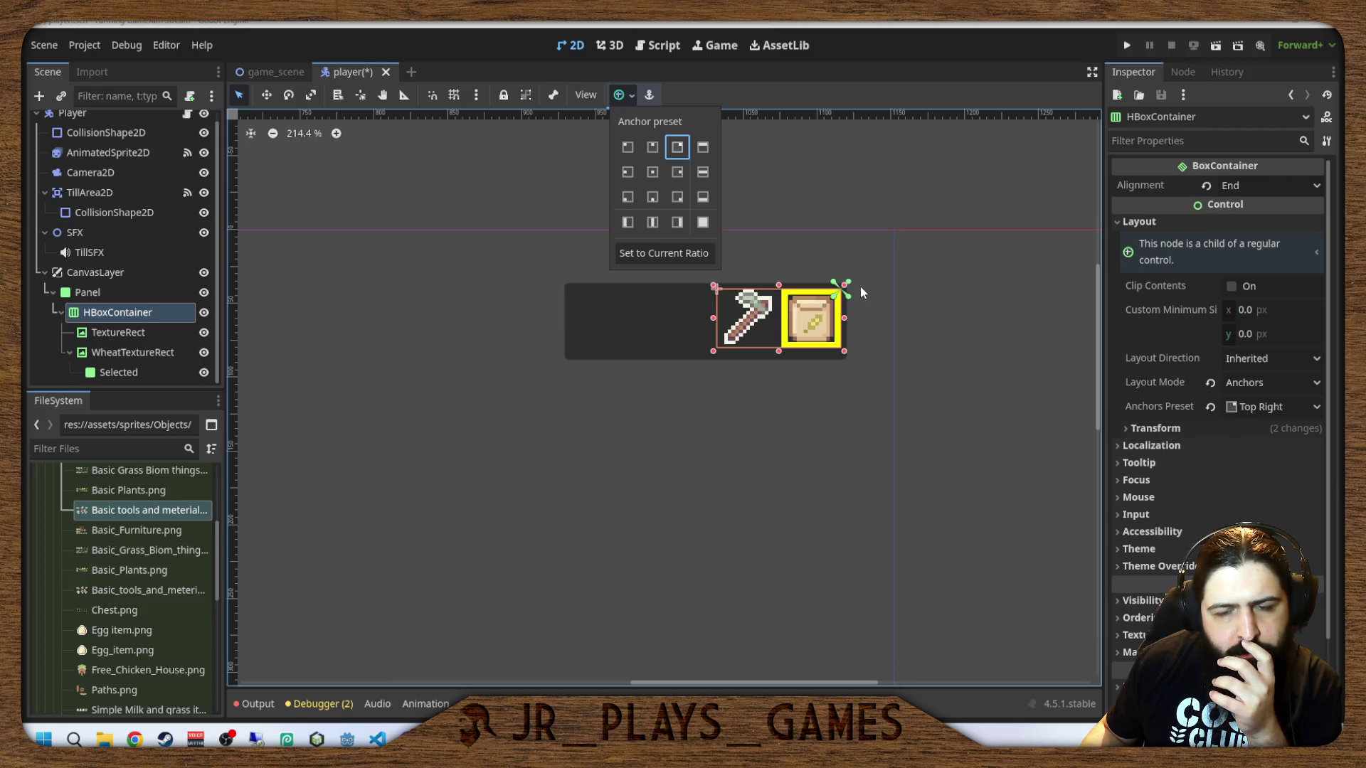
click(1218, 263)
click(1260, 250)
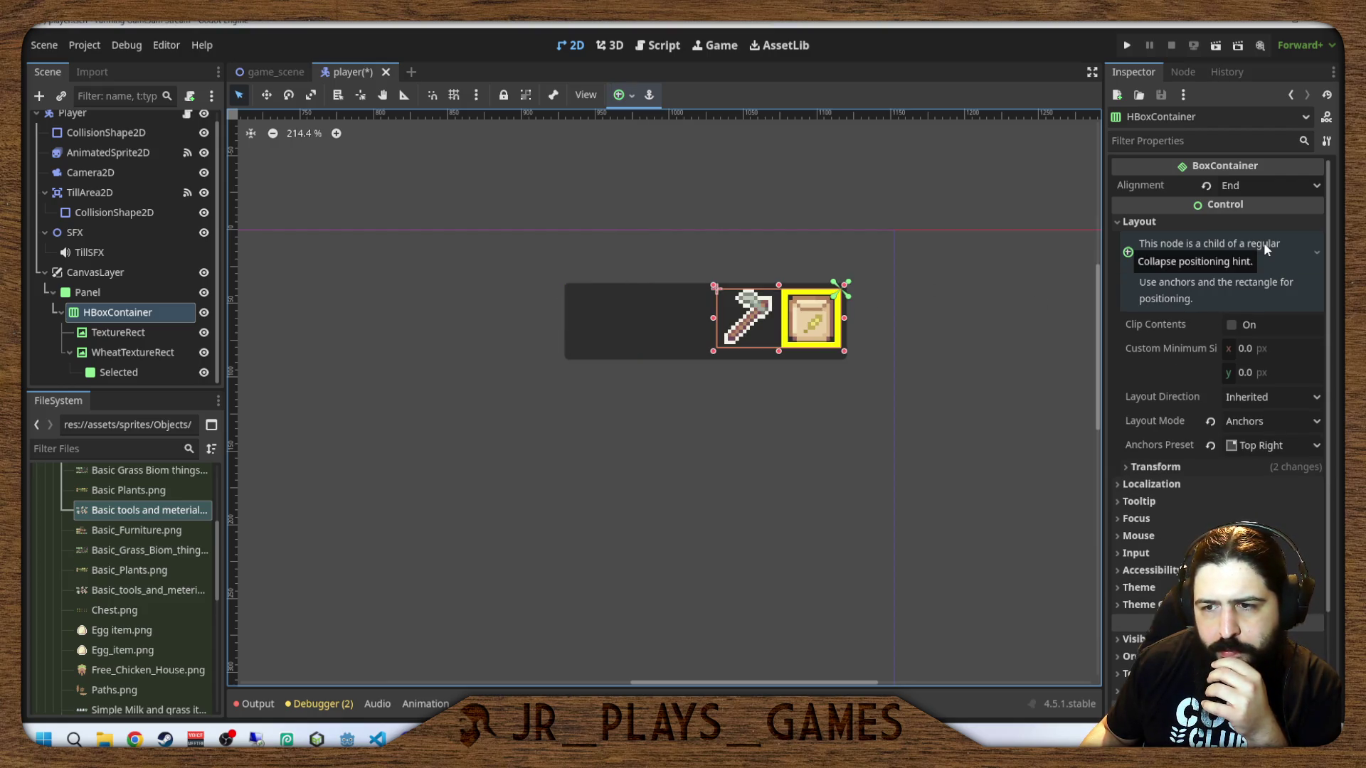
click(1265, 250)
- Shrink the Panel so it fits snugly around the tool and wheat icons
click(87, 292)
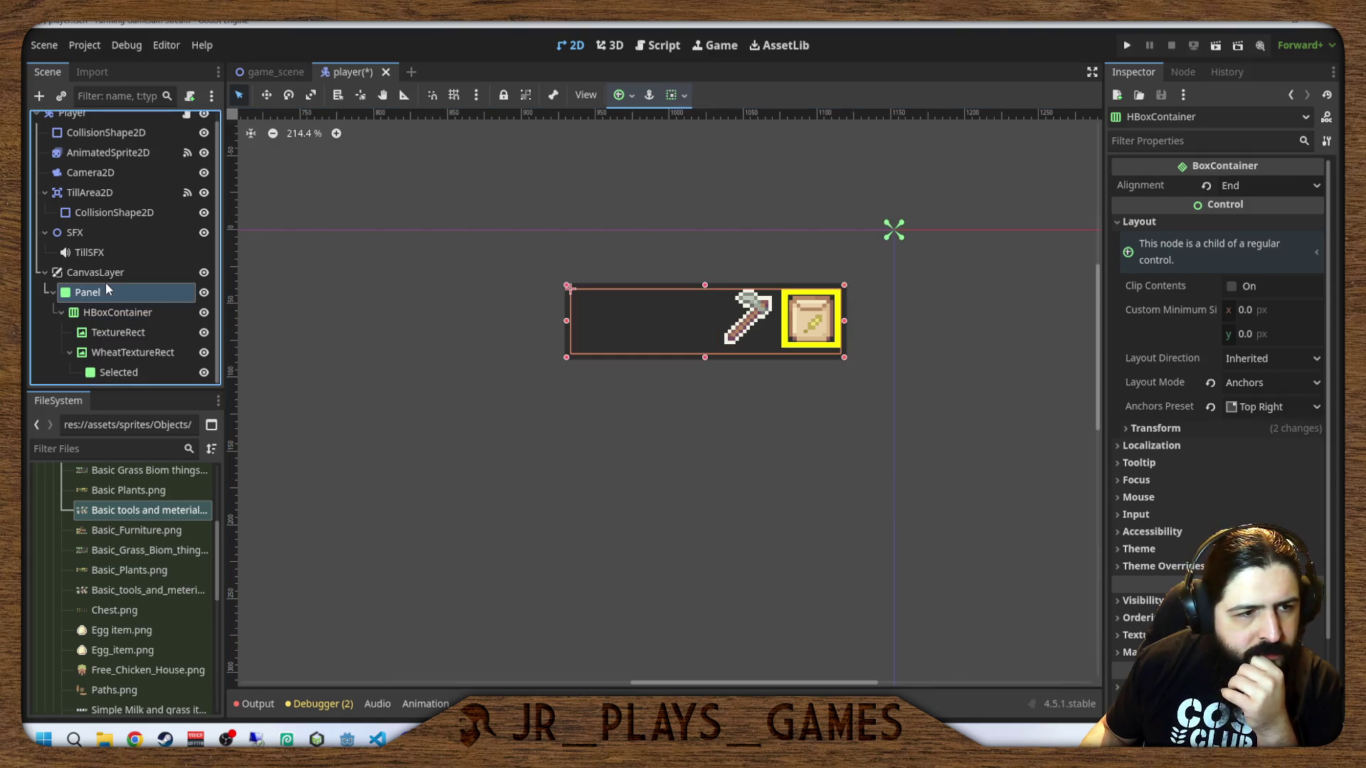
mouse_move(567, 358)
mouse_down()
mouse_move(610, 318)
mouse_move(661, 318)
mouse_up()
mouse_move(664, 381)
mouse_down()
mouse_move(714, 374)
mouse_move(715, 352)
mouse_up()
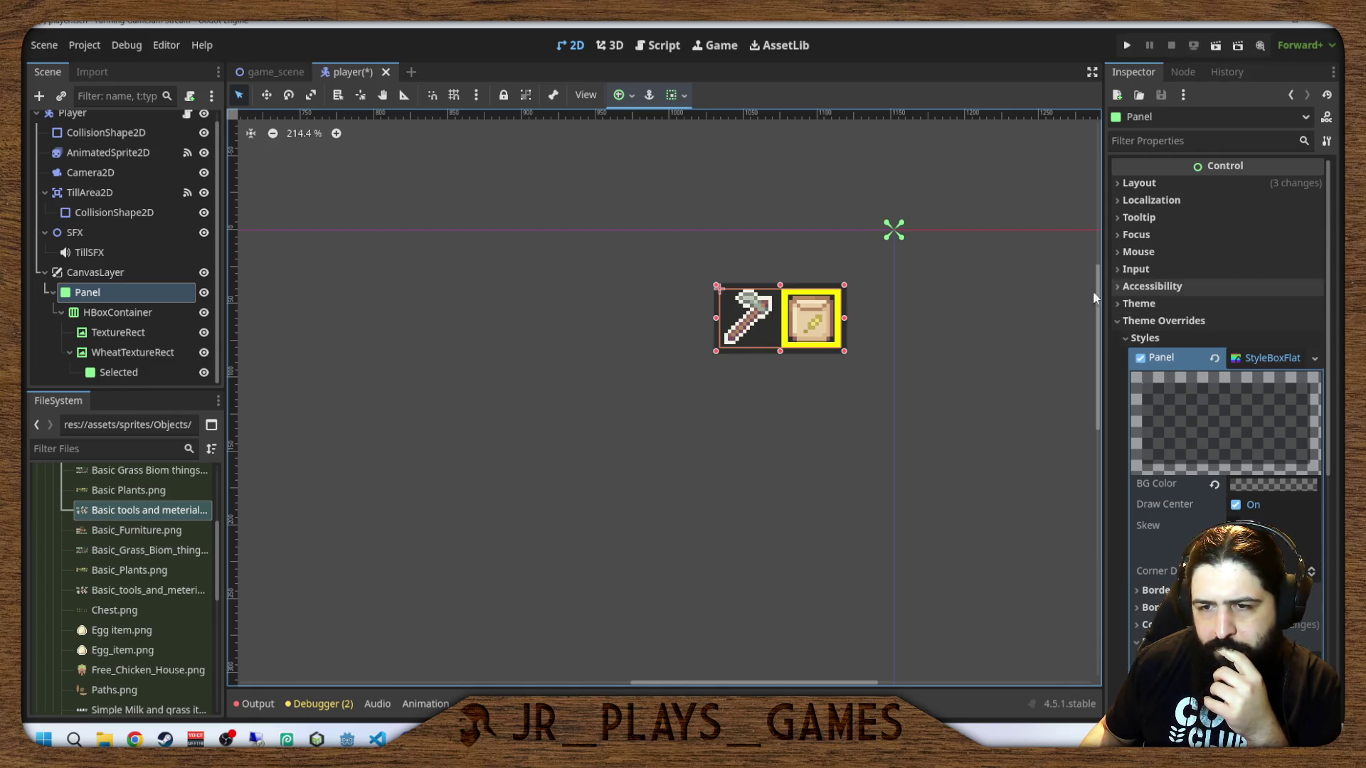
- Reset the Panel StyleBoxFlat's left, top, right and bottom expand margins to zero
scroll(1239, 336, down, 5)
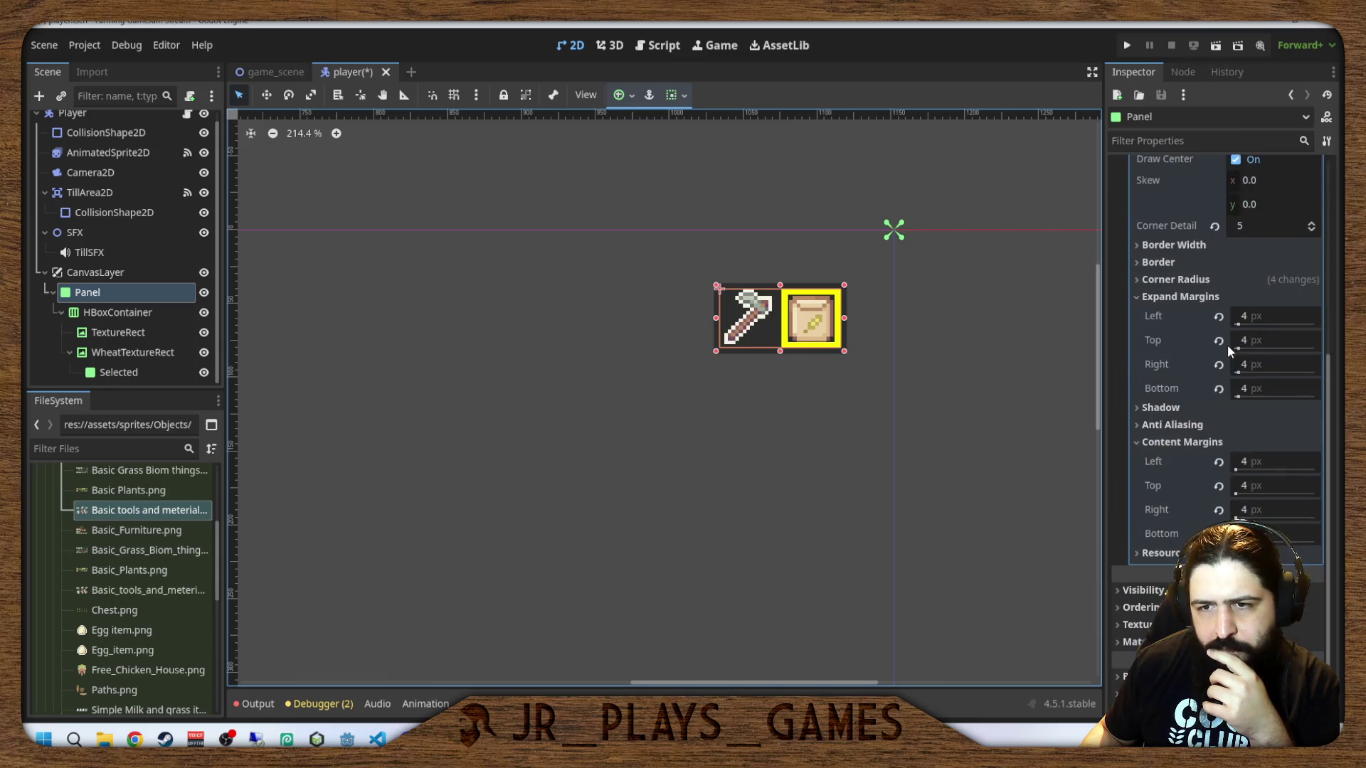
scroll(1224, 386, up, 2)
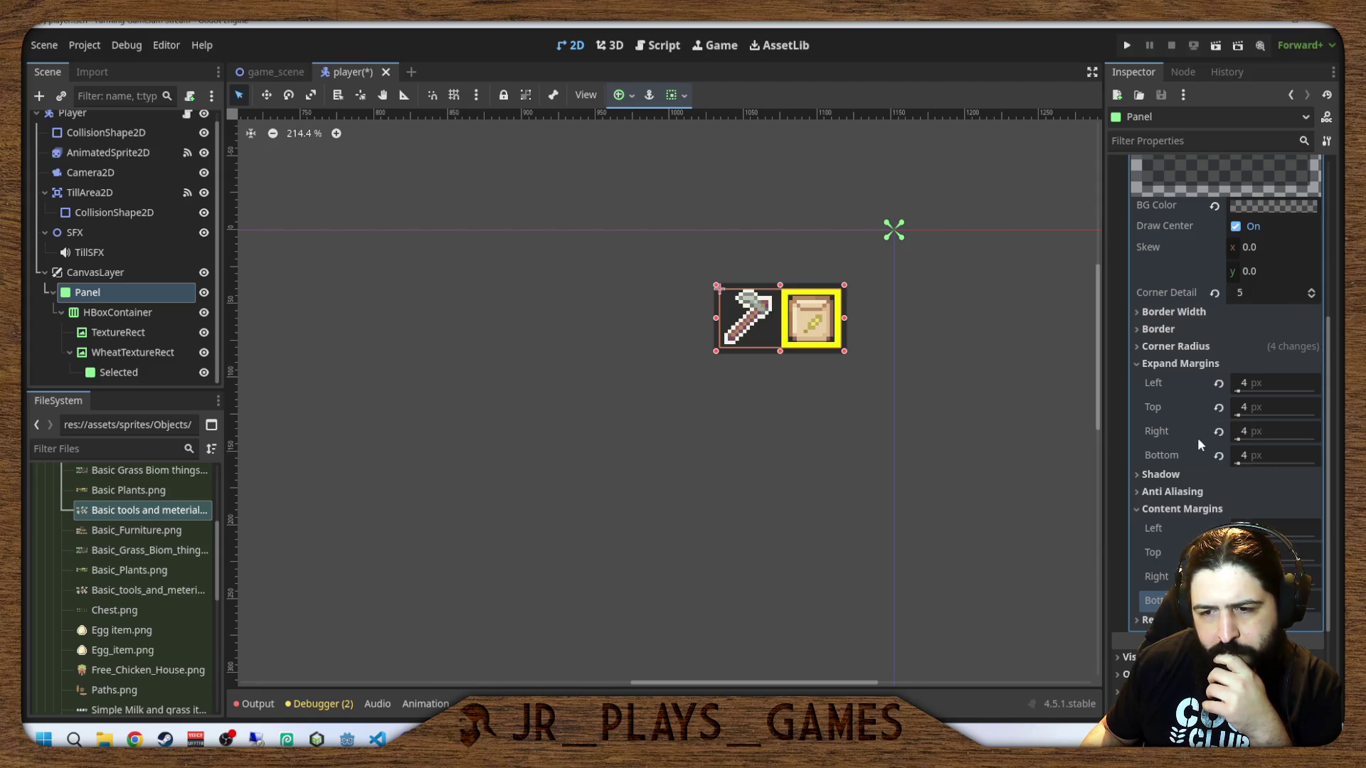
click(1219, 384)
click(1219, 408)
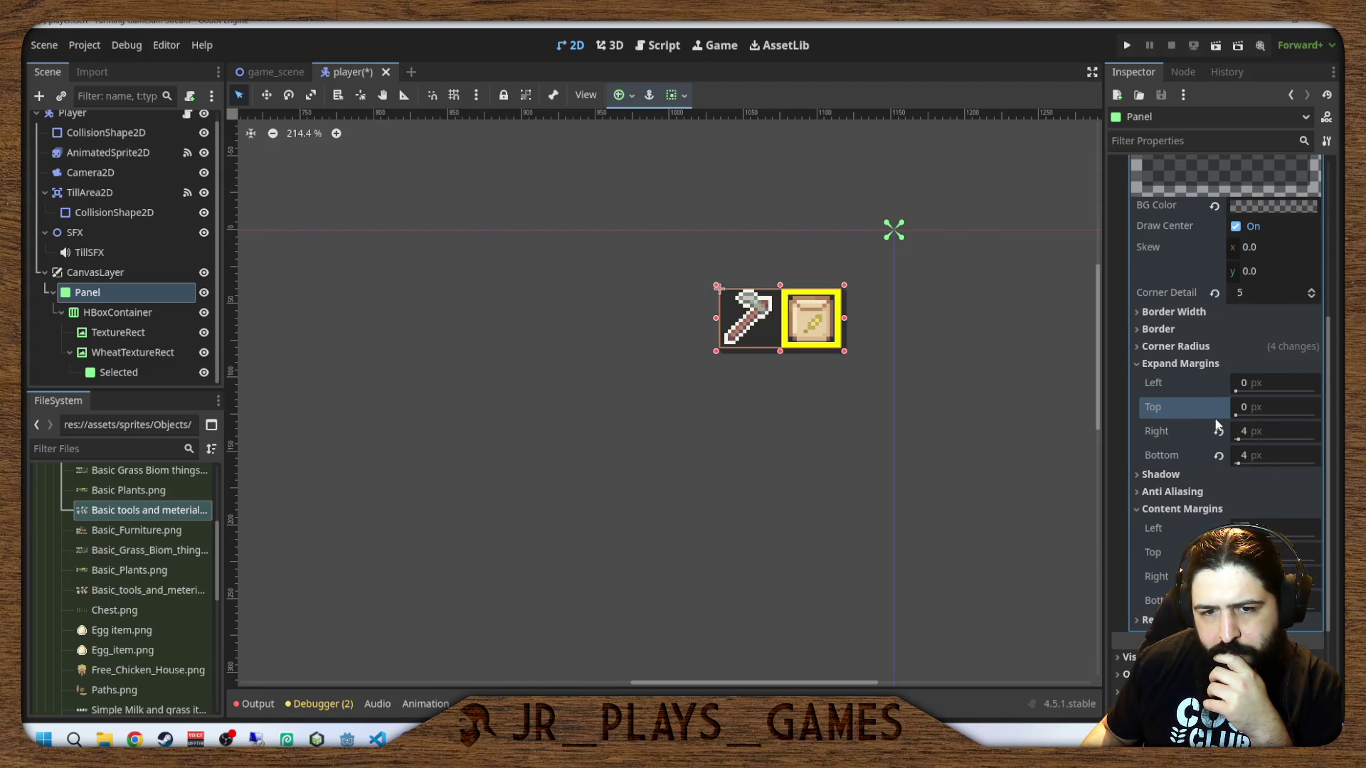
click(1219, 433)
click(1219, 456)
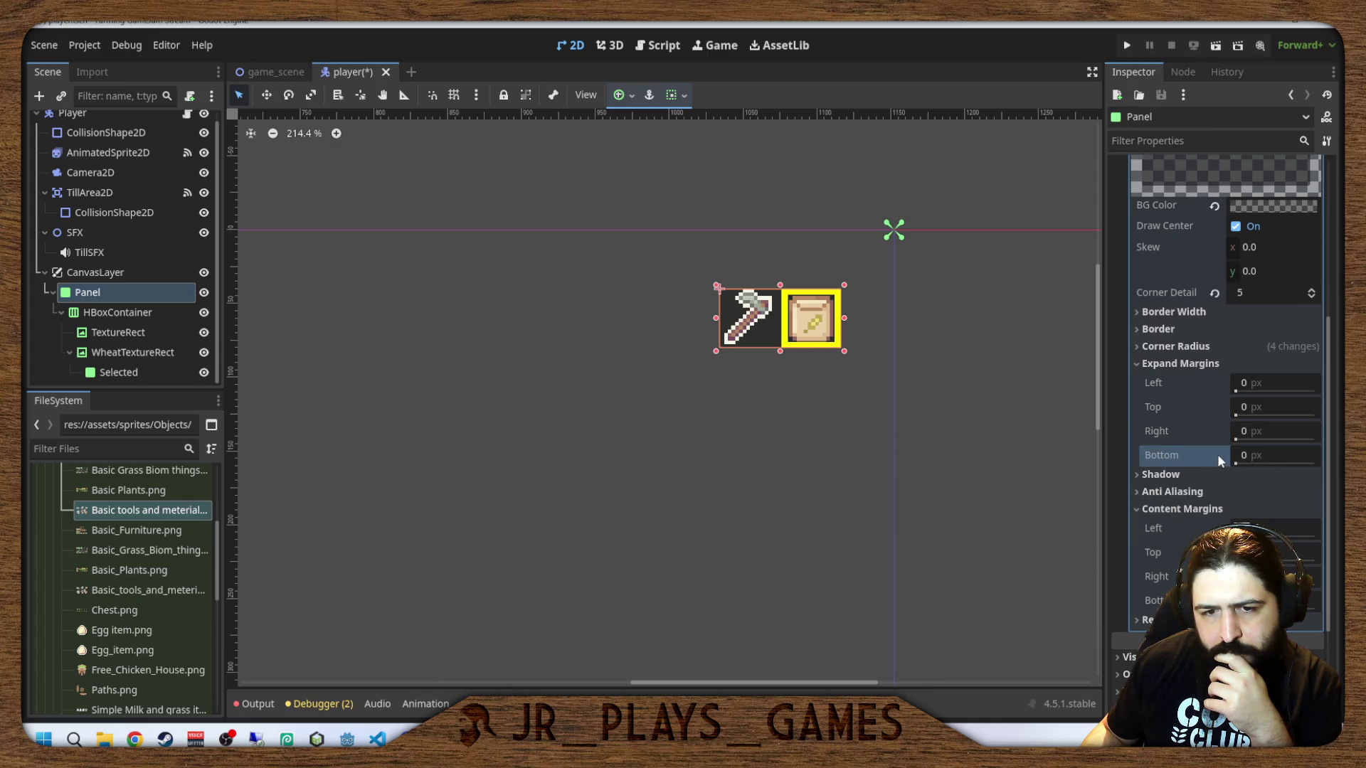
- Enter 4 px for each expand margin, starting from Left
click(1244, 384)
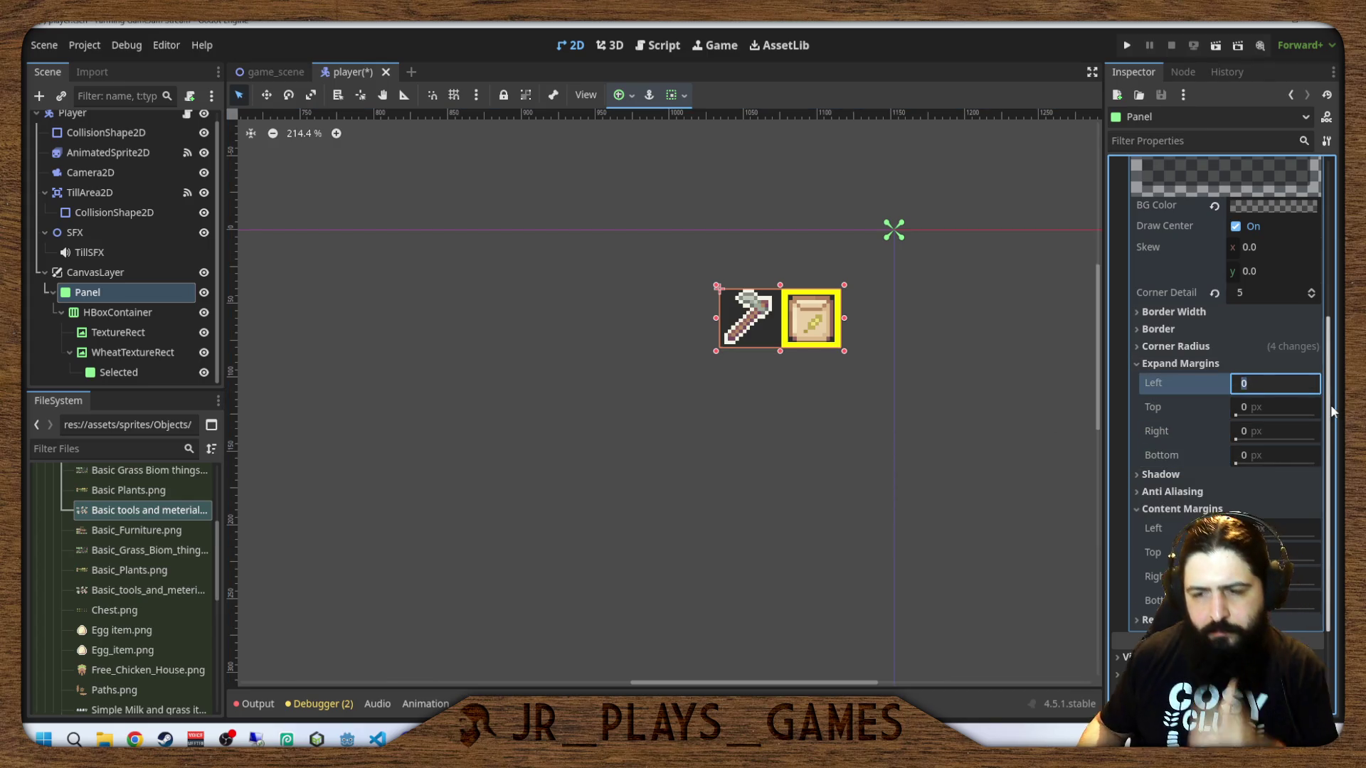
text(4)
key(Tab)
text(4)
key(Tab)
text(4)
key(Tab)
text(4)
key(Return)
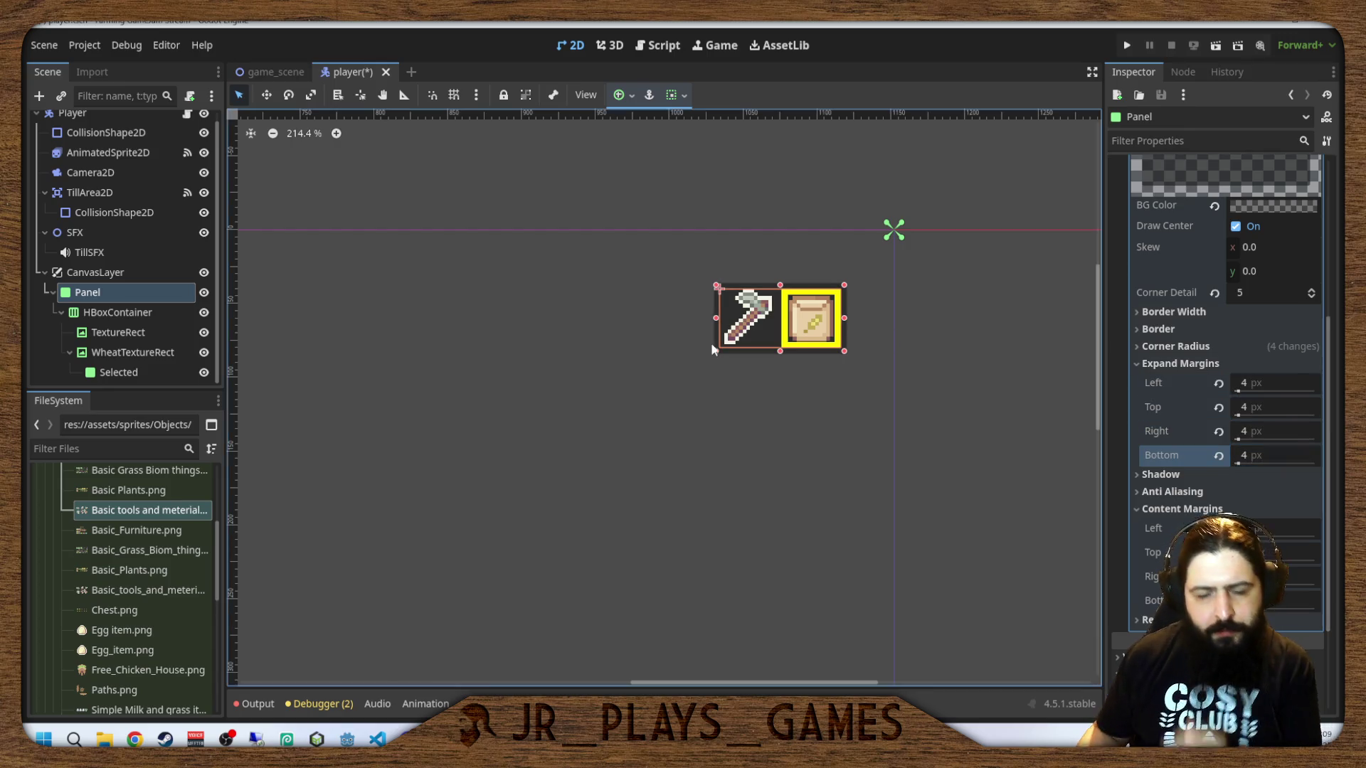
scroll(1237, 410, up, 5)
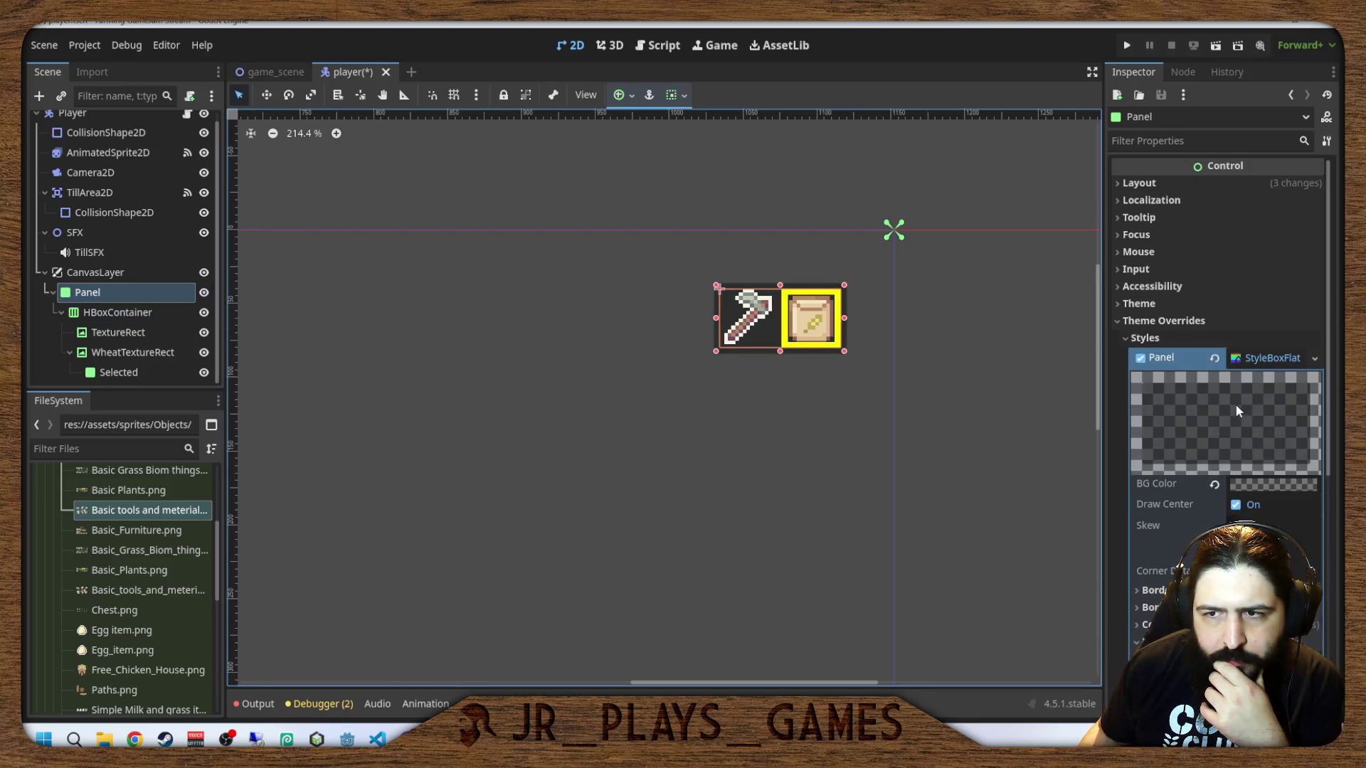
- Tick Horizontal Expand under the Panel's Layout > Container Sizing
click(1136, 185)
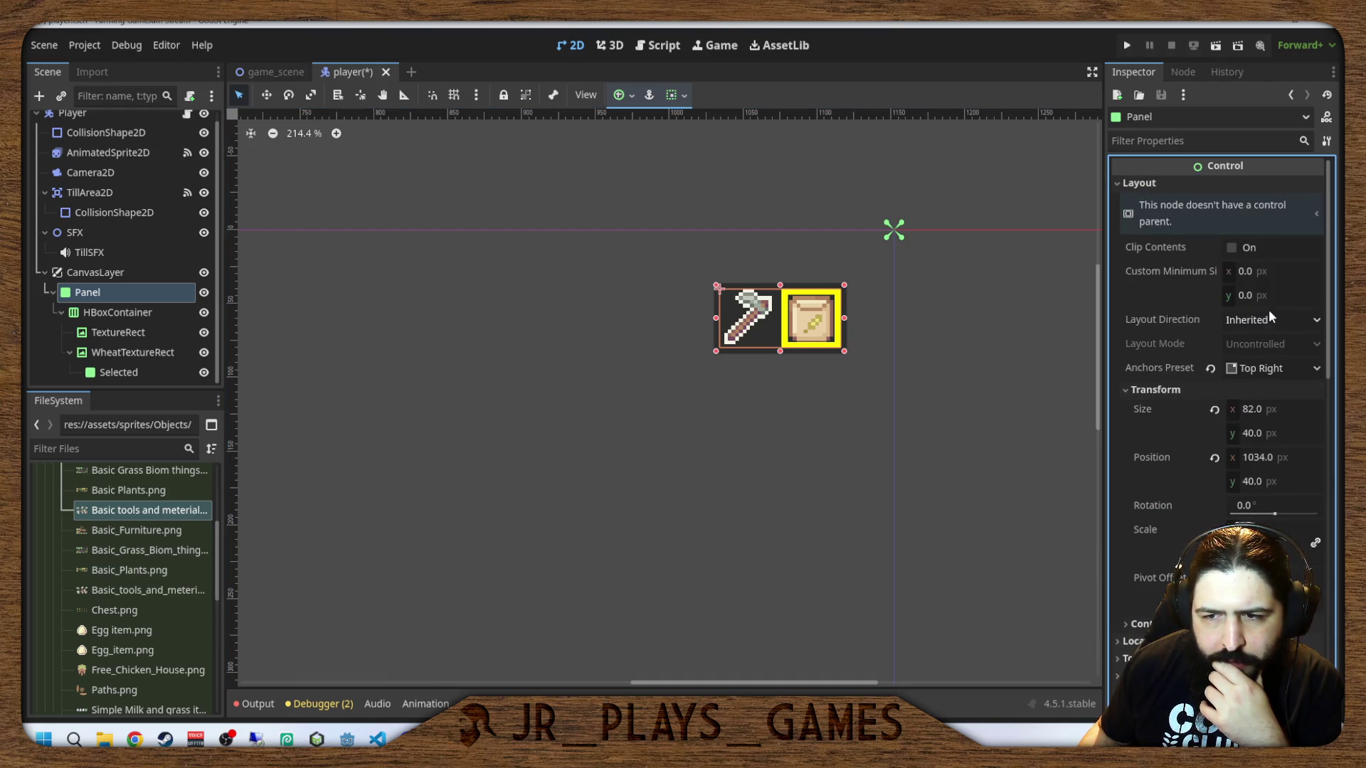
scroll(1220, 426, down, 4)
click(1213, 419)
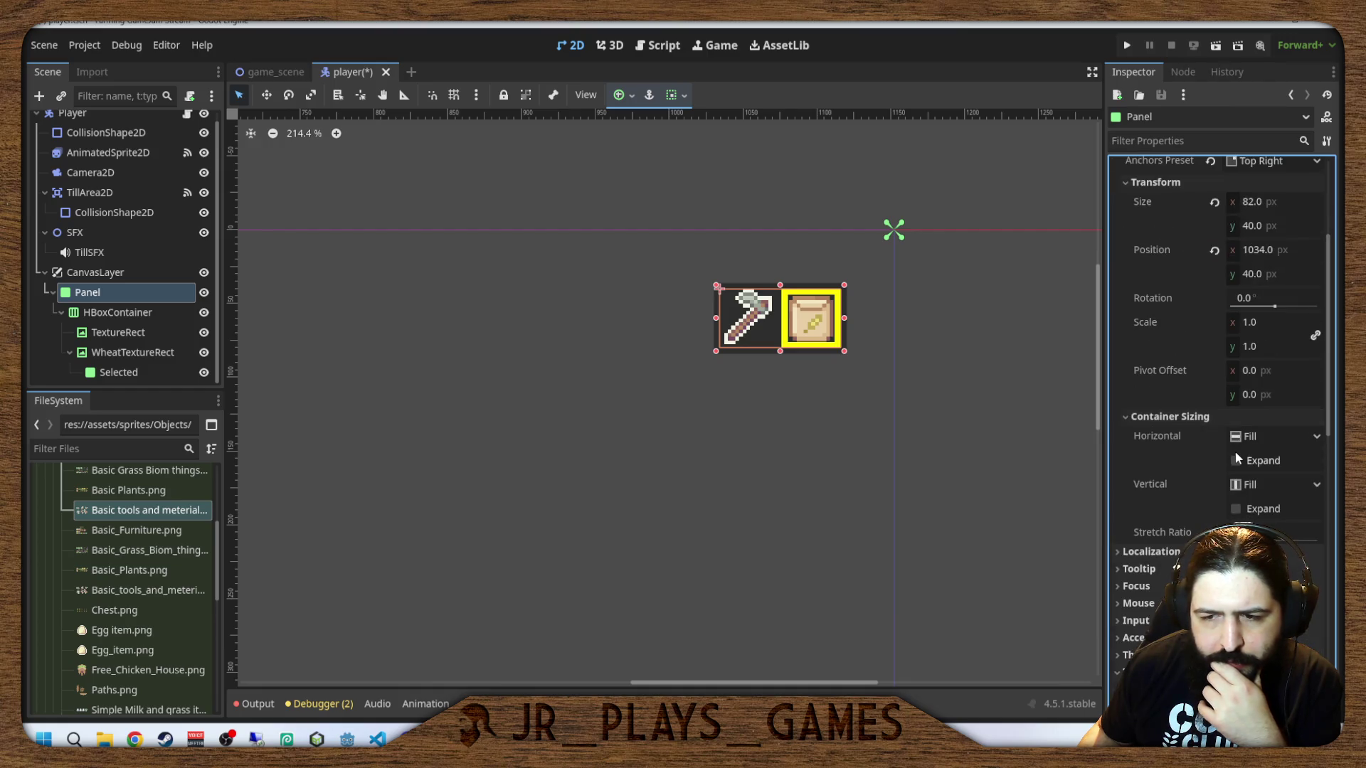
click(1236, 461)
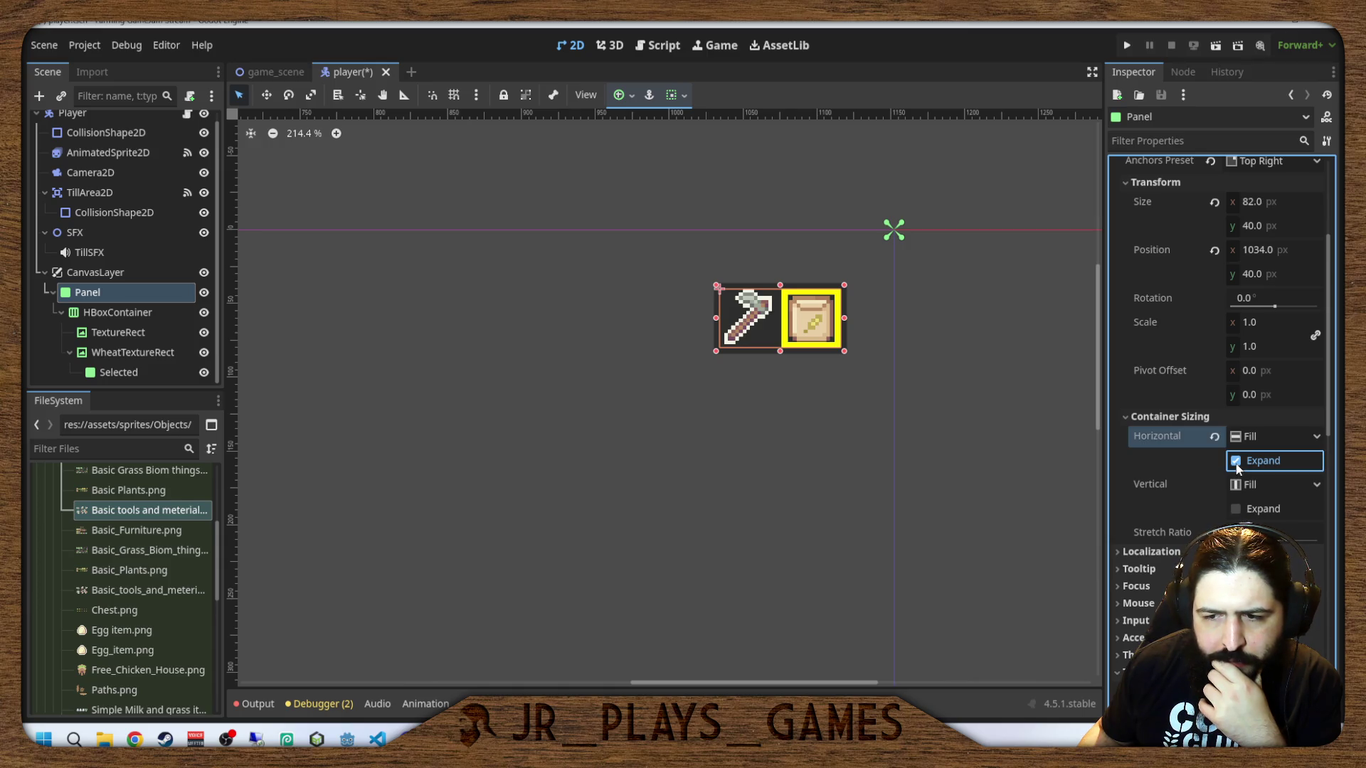
- Select the HBoxContainer and review its Layout Mode and Anchors Preset options
click(168, 313)
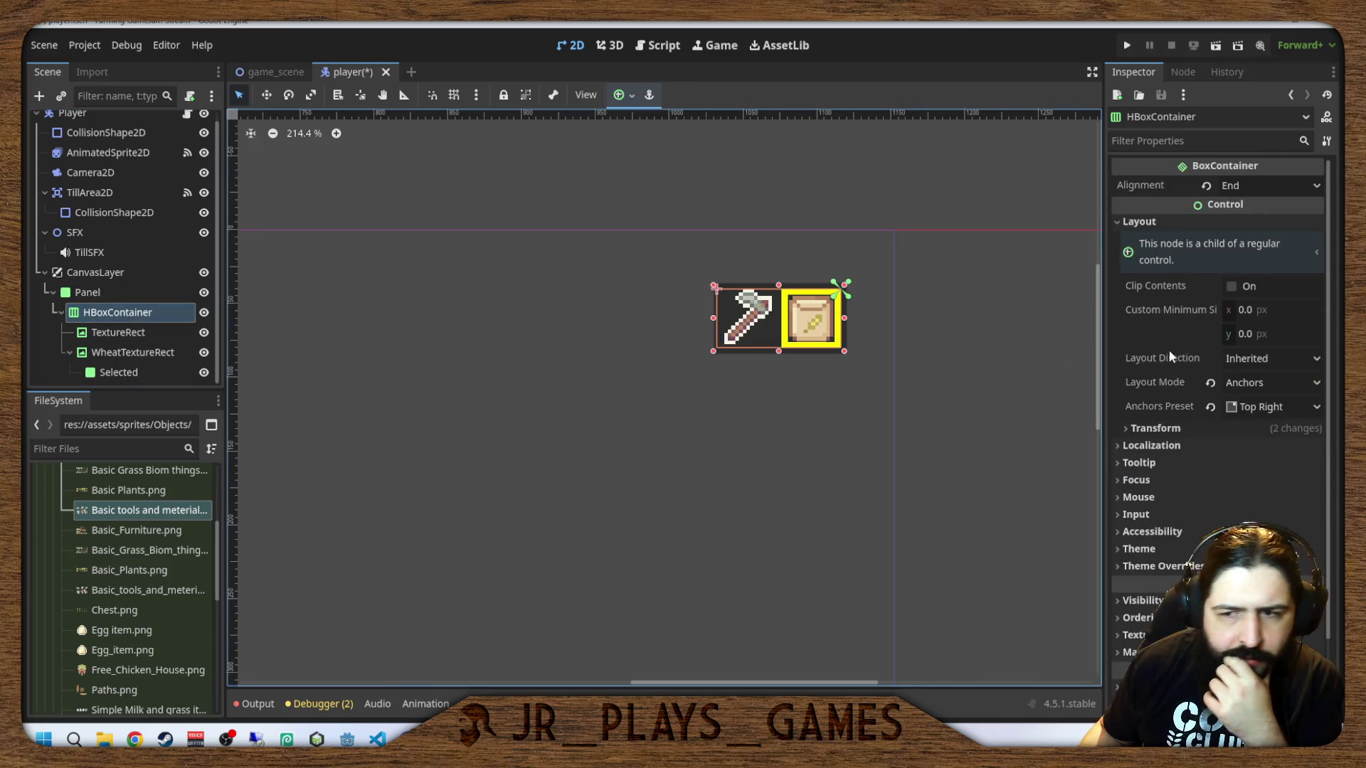
click(1157, 427)
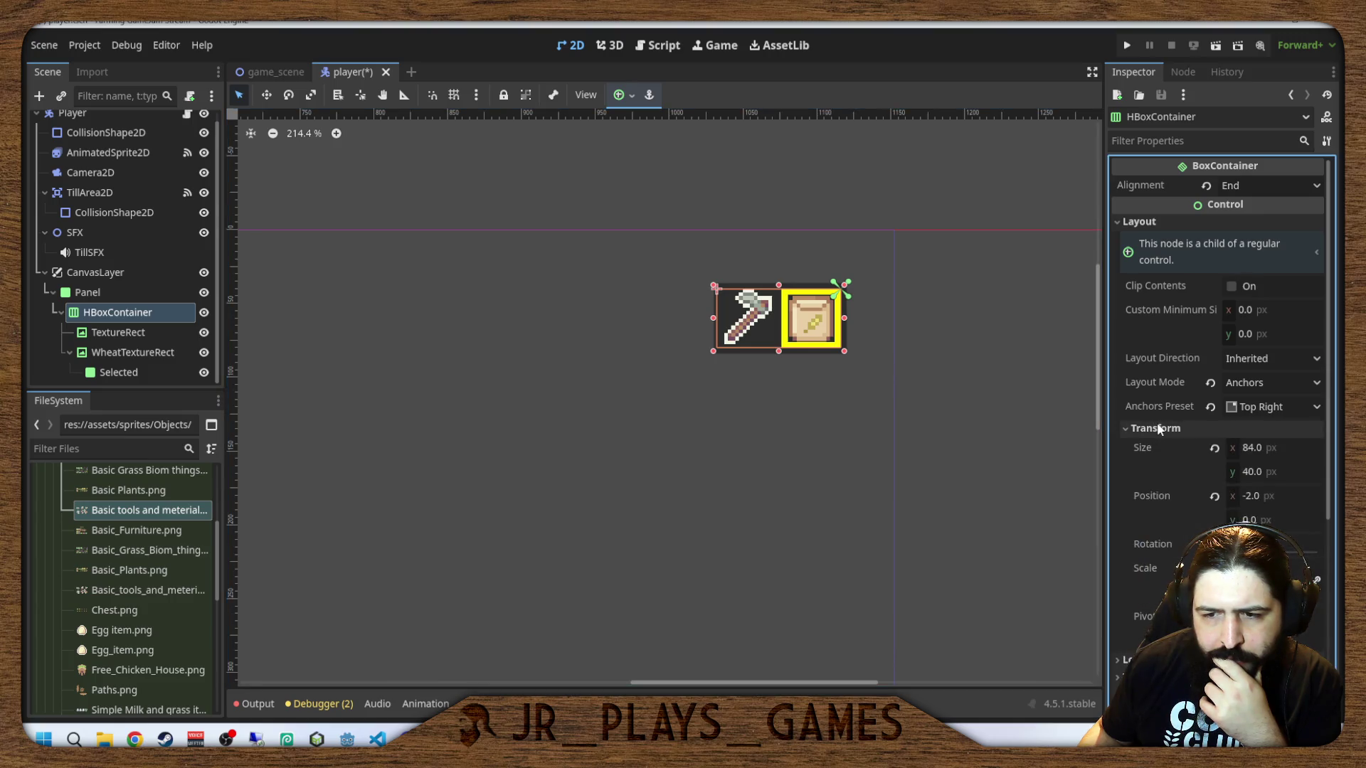
click(1157, 427)
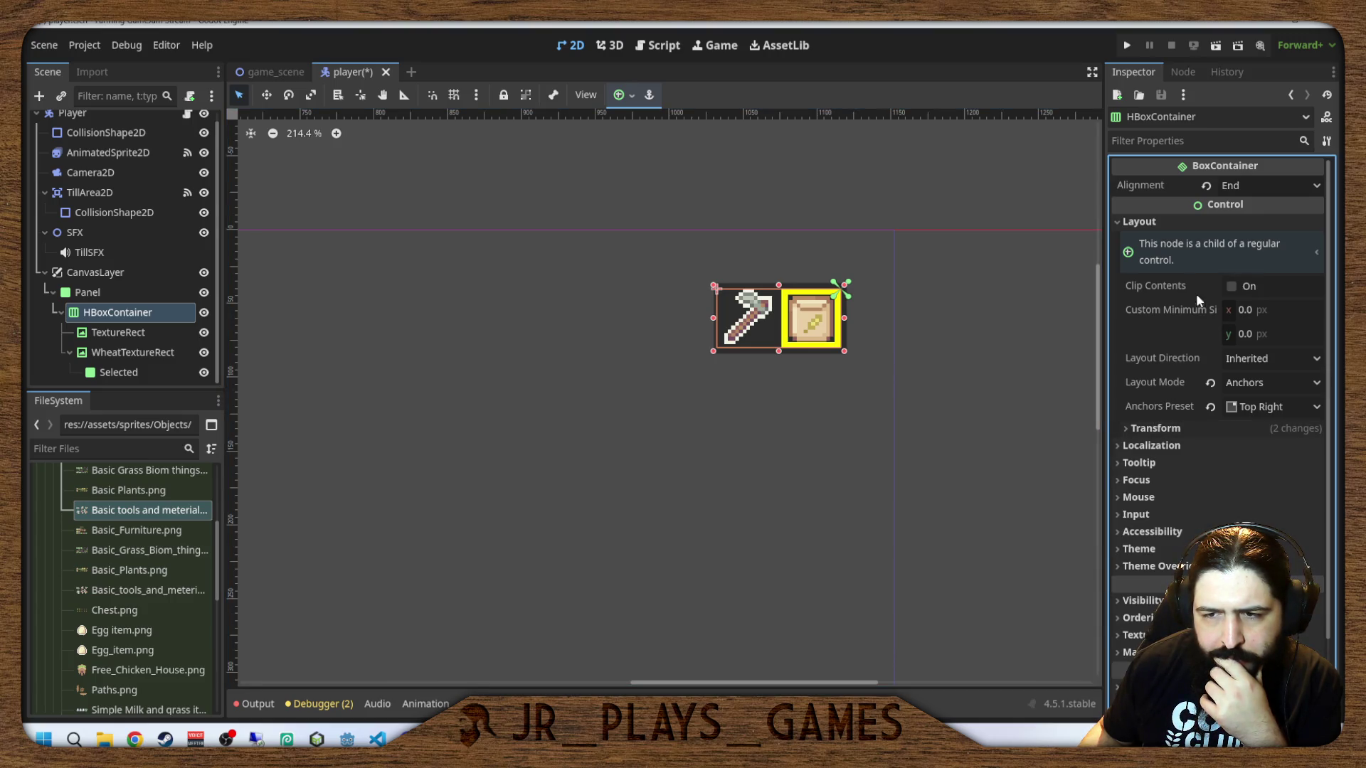
click(1238, 361)
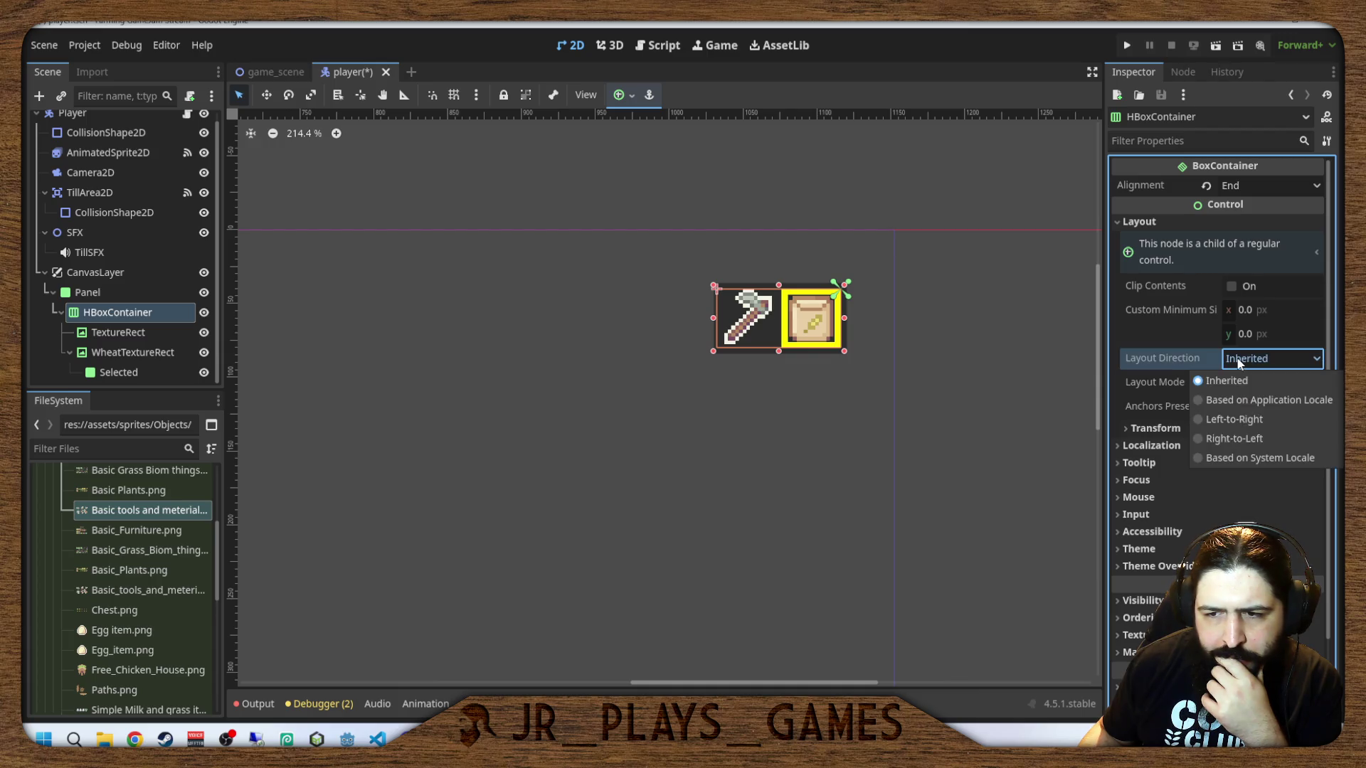
click(1236, 360)
click(1245, 383)
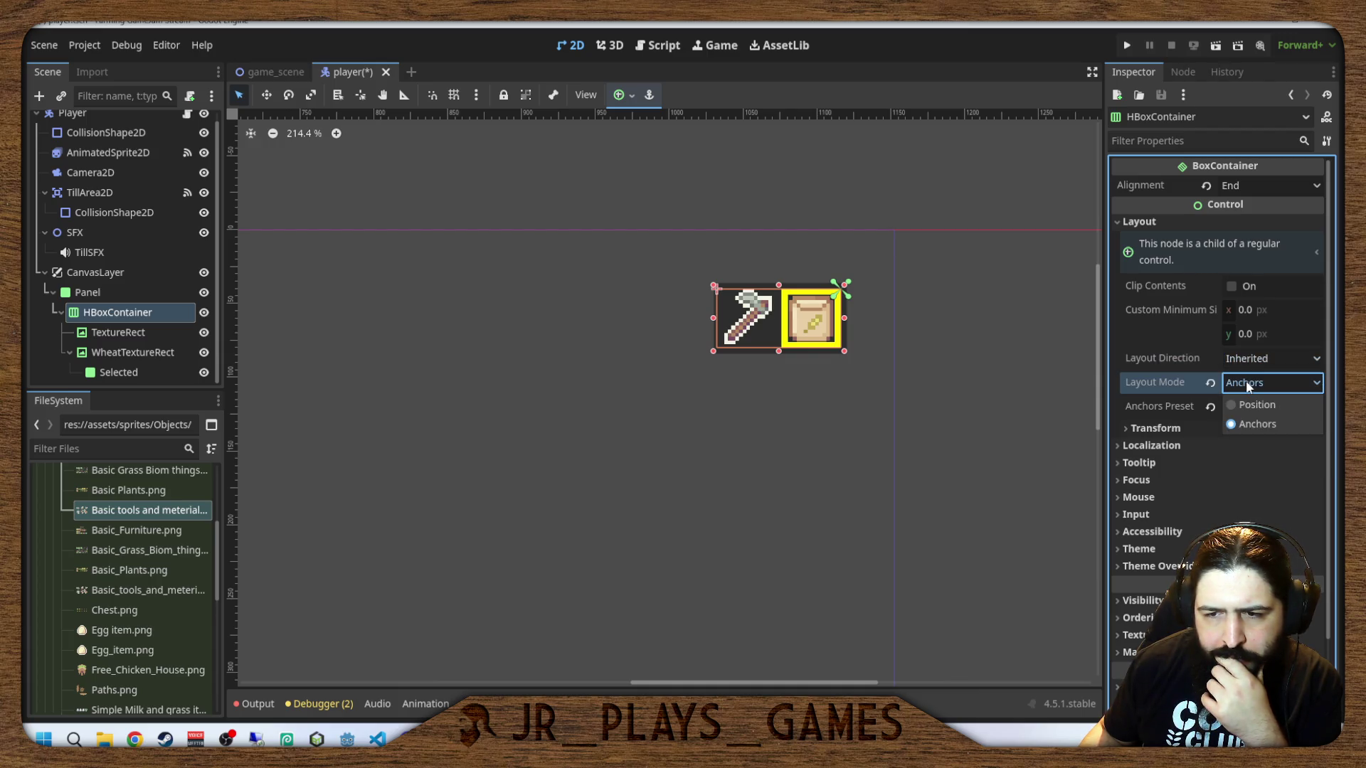
click(1246, 385)
click(1256, 407)
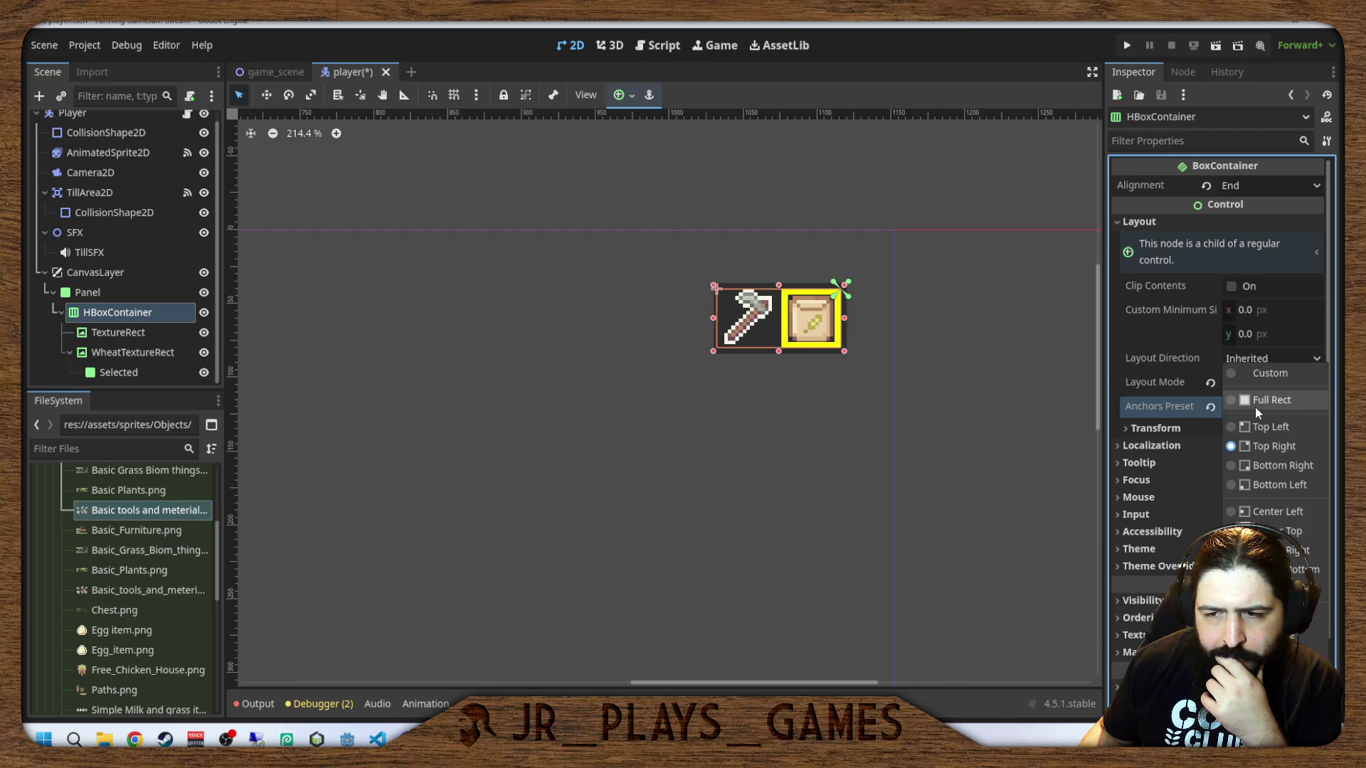
- Anchor the HBoxContainer with the Right Wide preset
click(1160, 398)
scroll(1188, 413, down, 2)
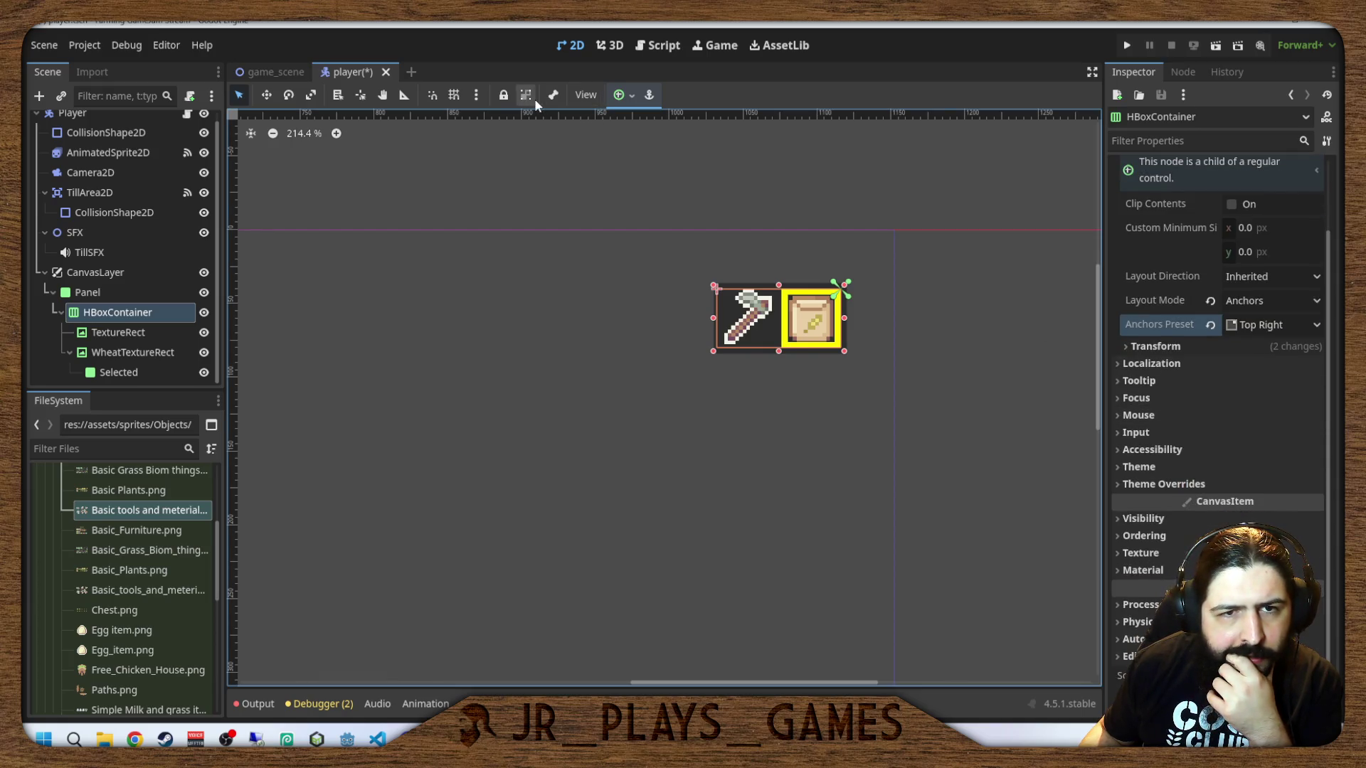
click(621, 100)
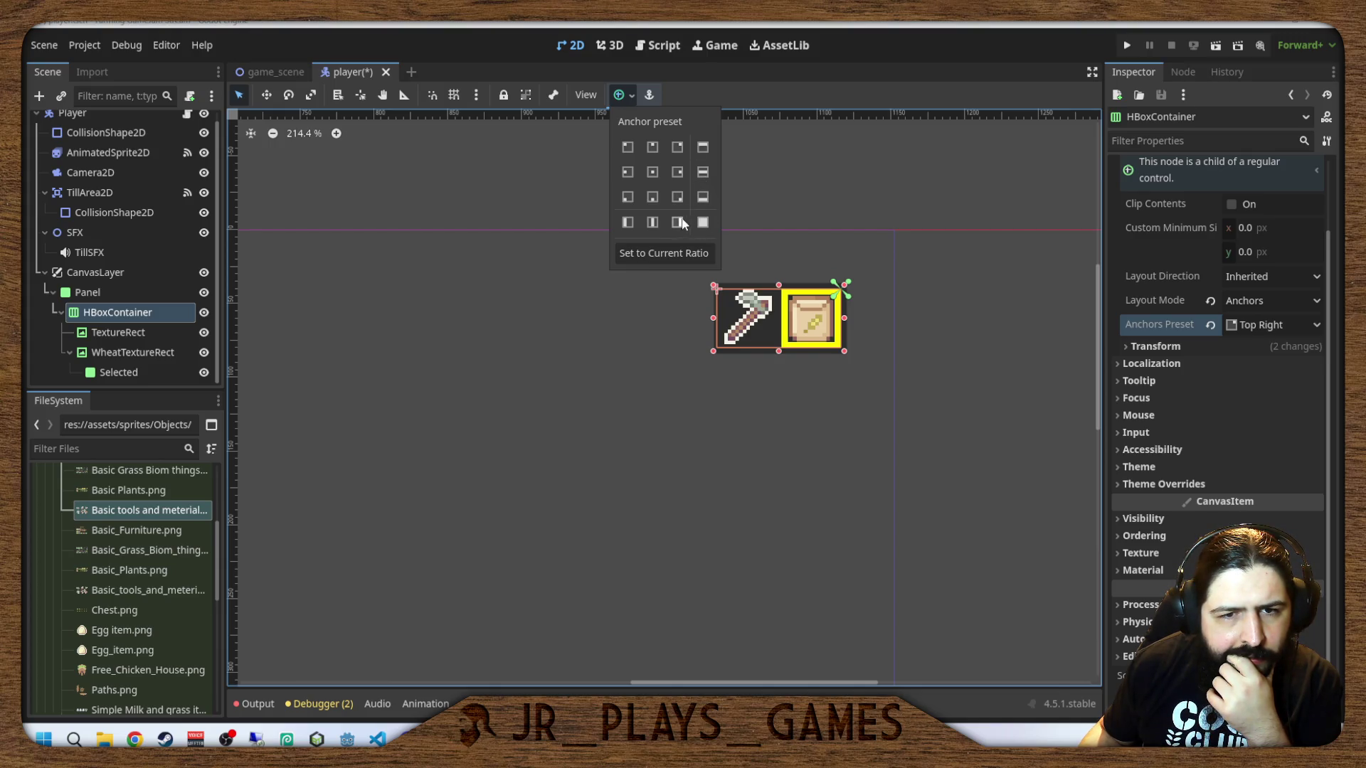
click(680, 224)
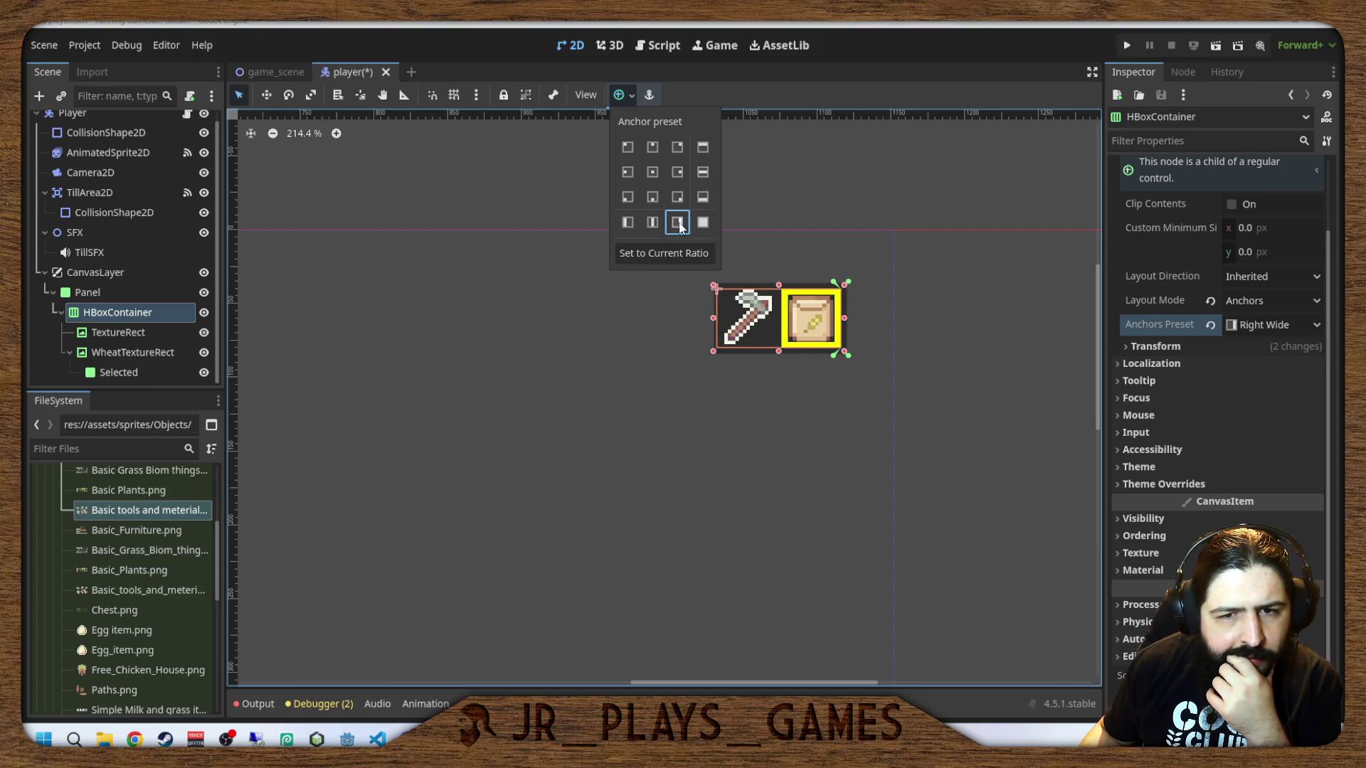
click(936, 373)
click(725, 356)
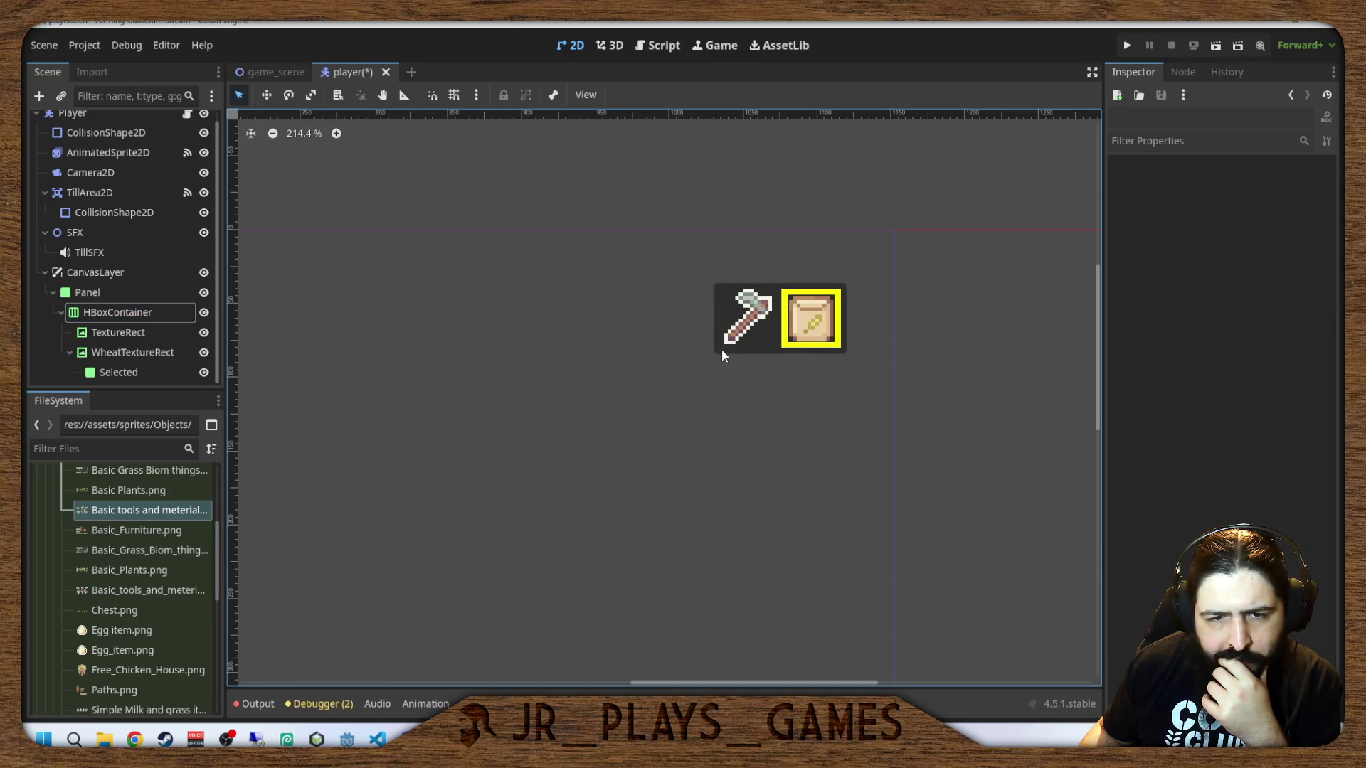
- Resize the Panel to 125 × 48 px at position 991, 40
click(74, 292)
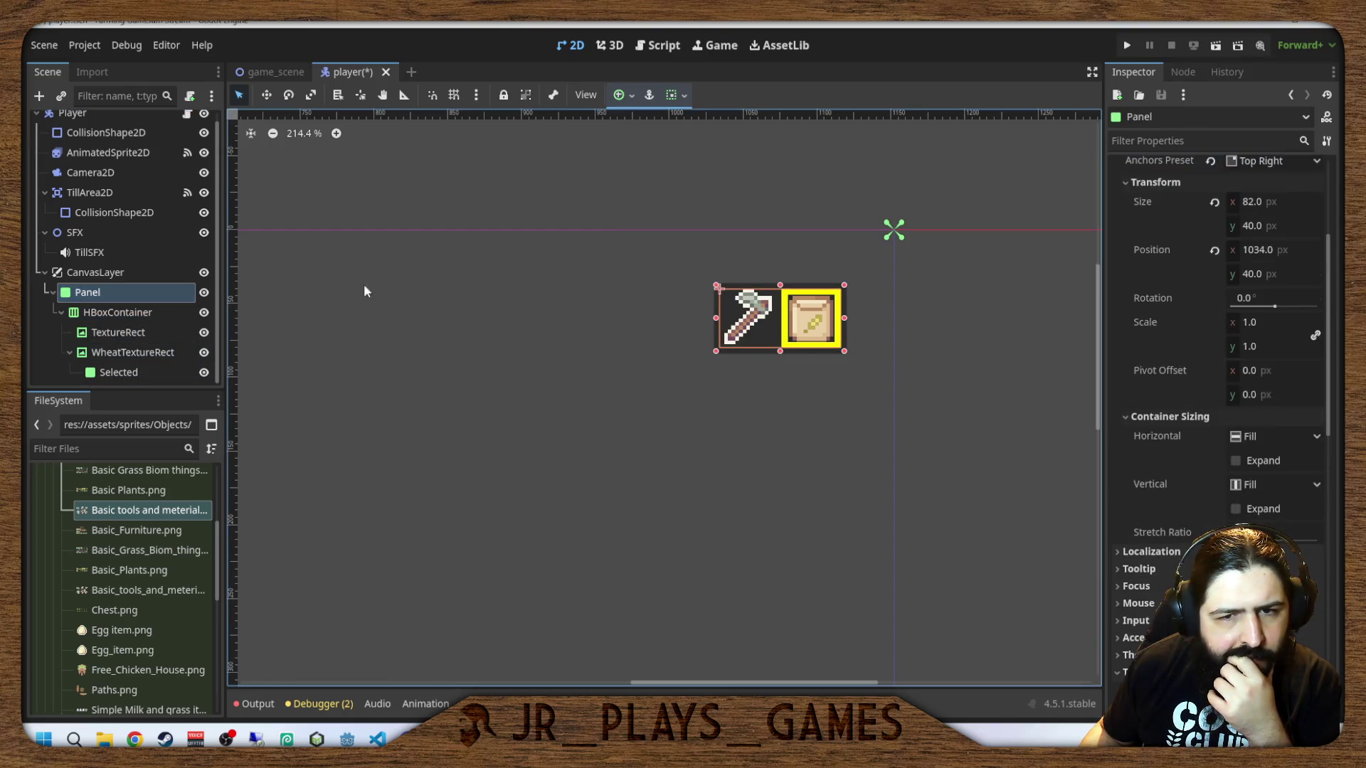
mouse_move(718, 325)
mouse_down()
mouse_move(674, 331)
mouse_move(644, 382)
mouse_move(653, 363)
mouse_up()
mouse_move(747, 357)
mouse_down()
mouse_move(748, 424)
mouse_move(751, 348)
mouse_move(760, 362)
mouse_up()
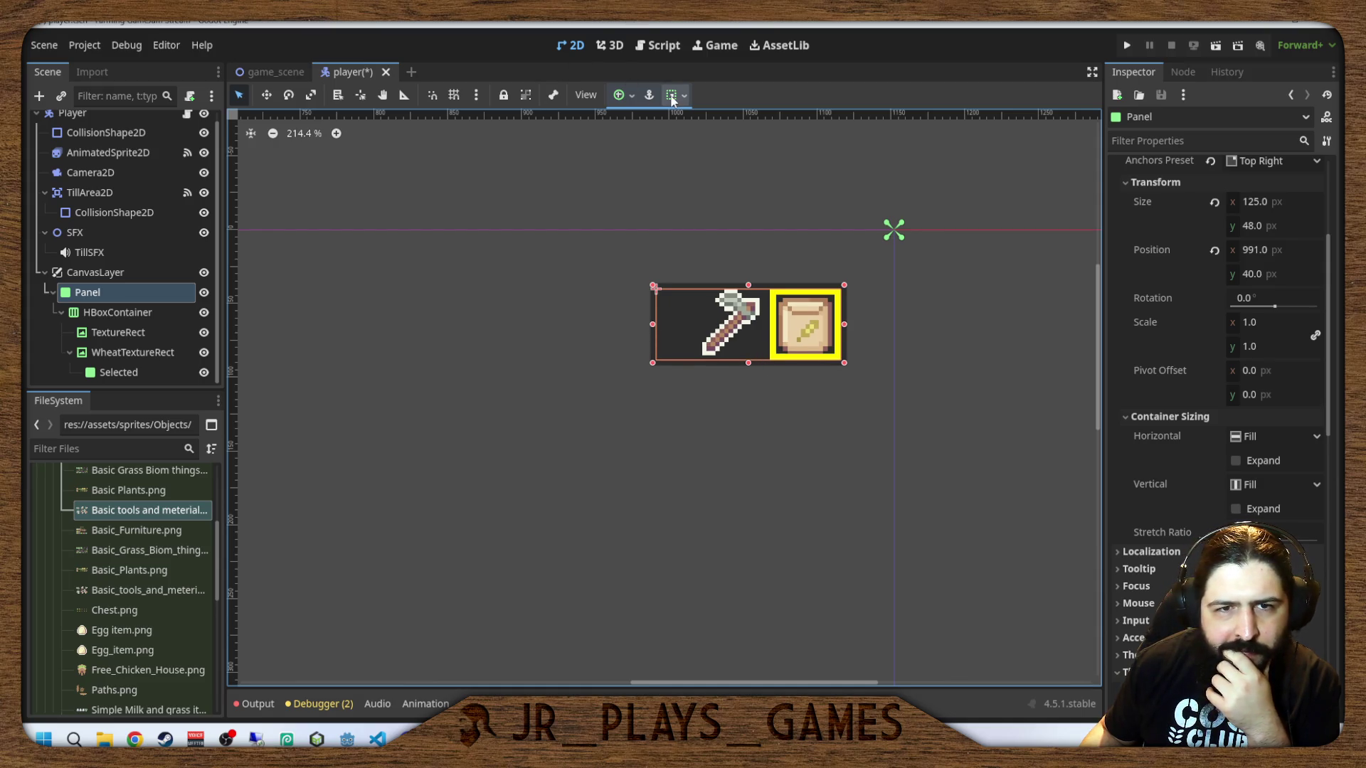
- Give the HBoxContainer the Full Rect anchor preset, undoing the accidental Panel Full Rect
click(635, 96)
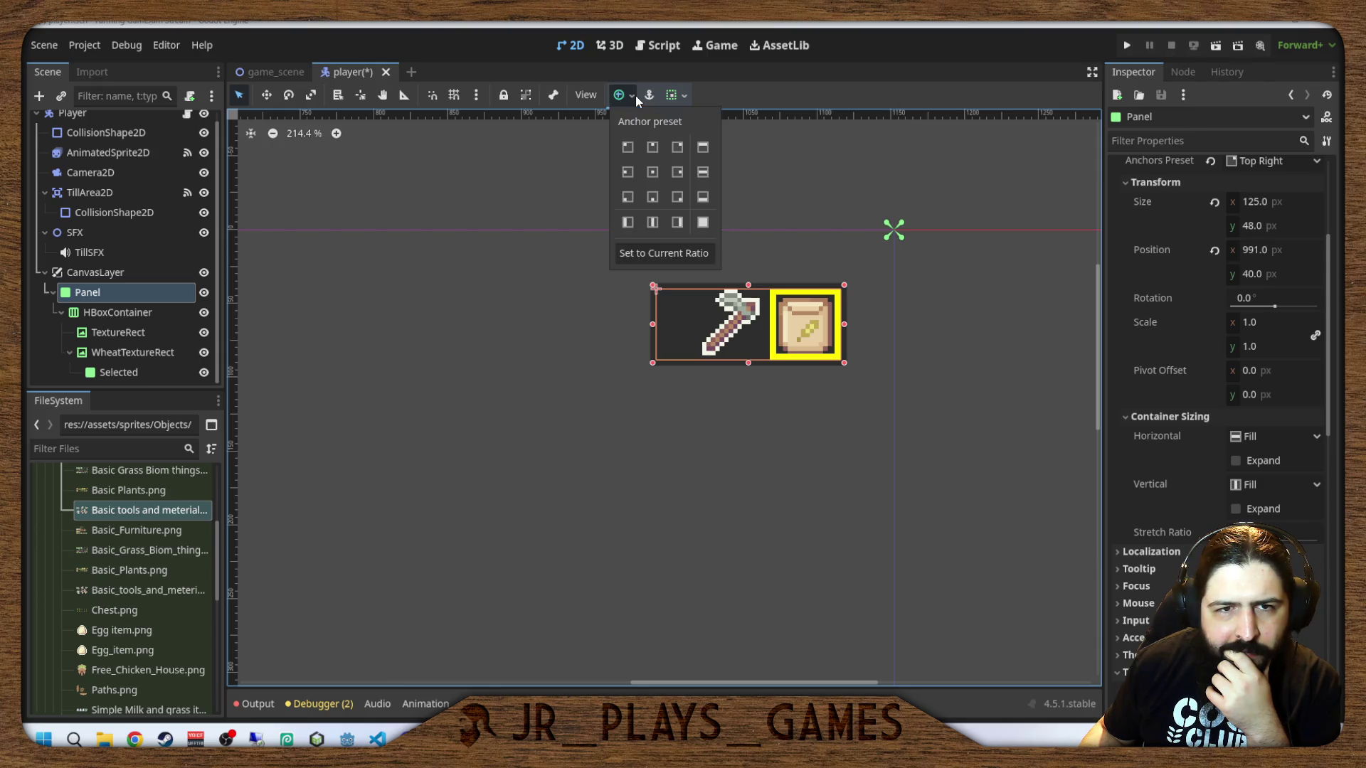
click(699, 224)
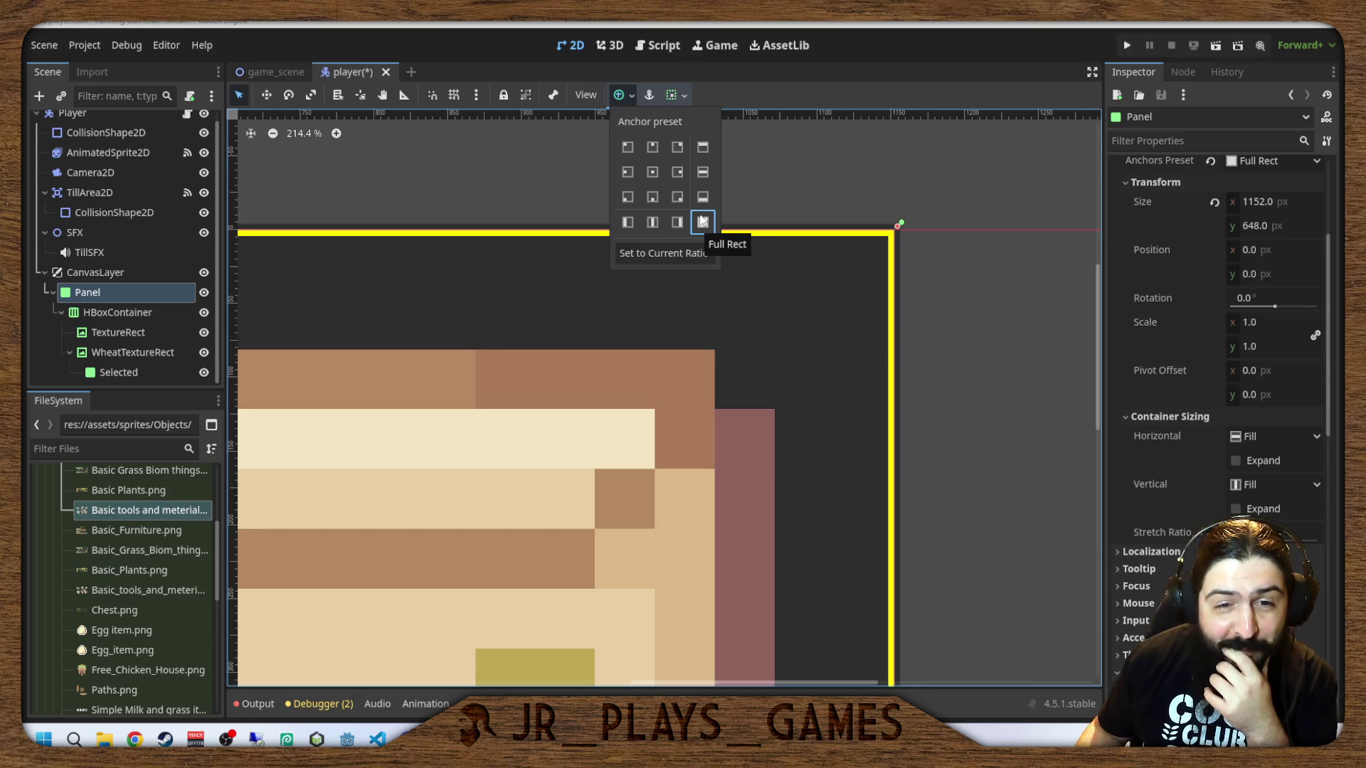
click(979, 282)
key(ctrl+z)
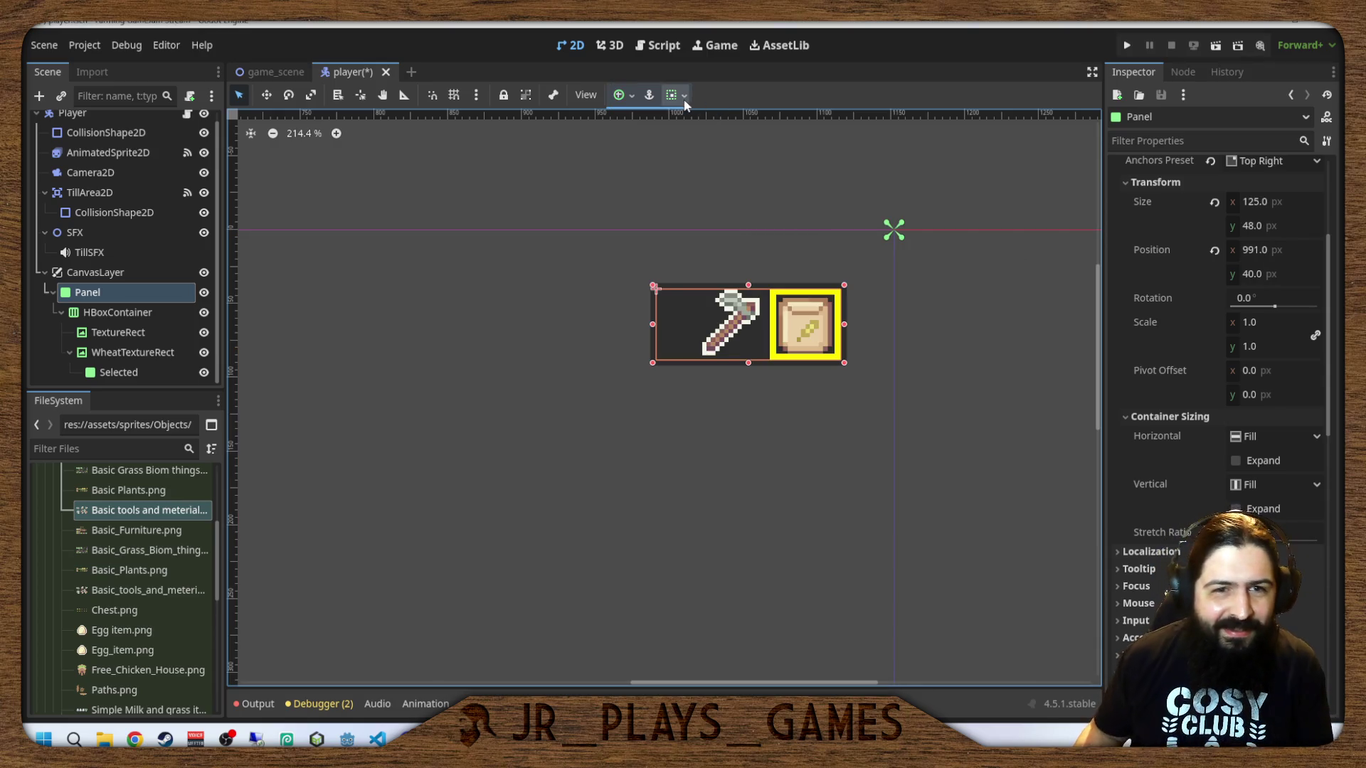
click(118, 312)
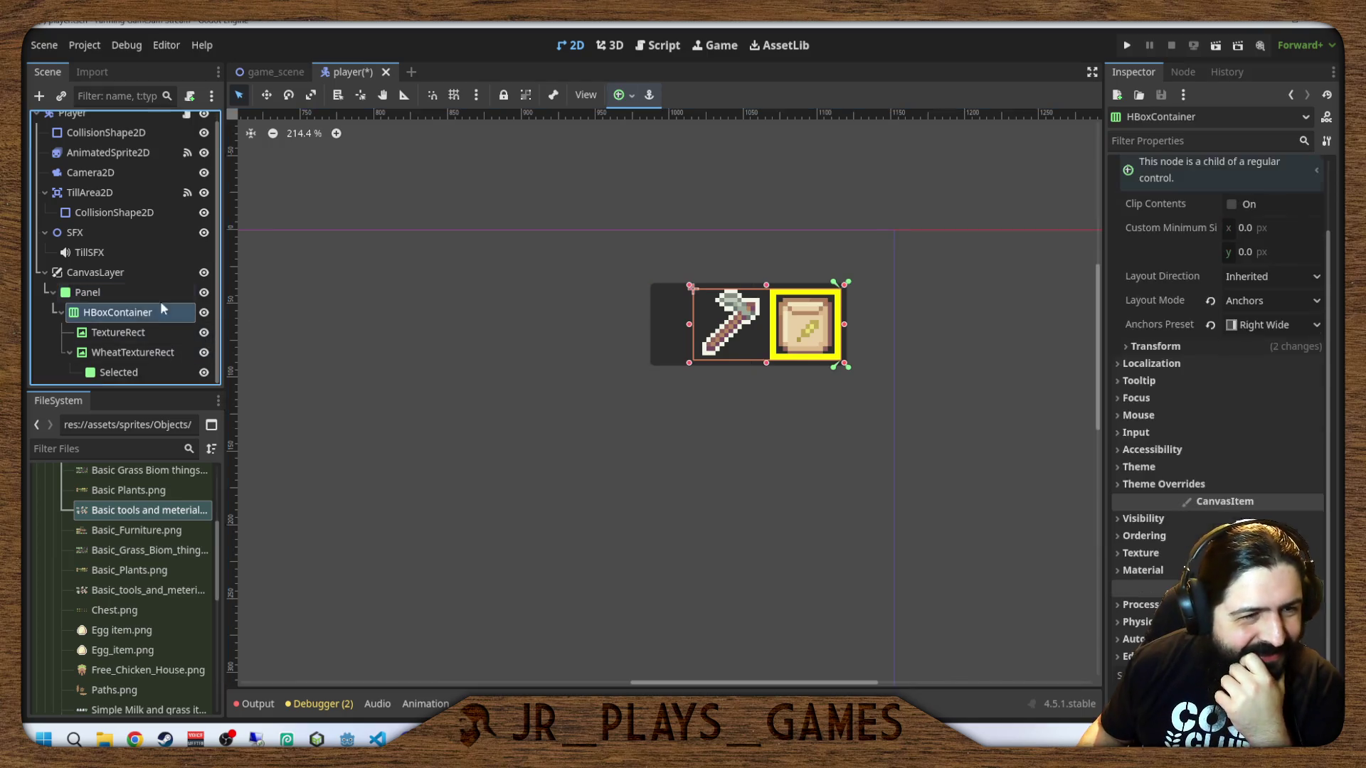
click(631, 96)
click(702, 223)
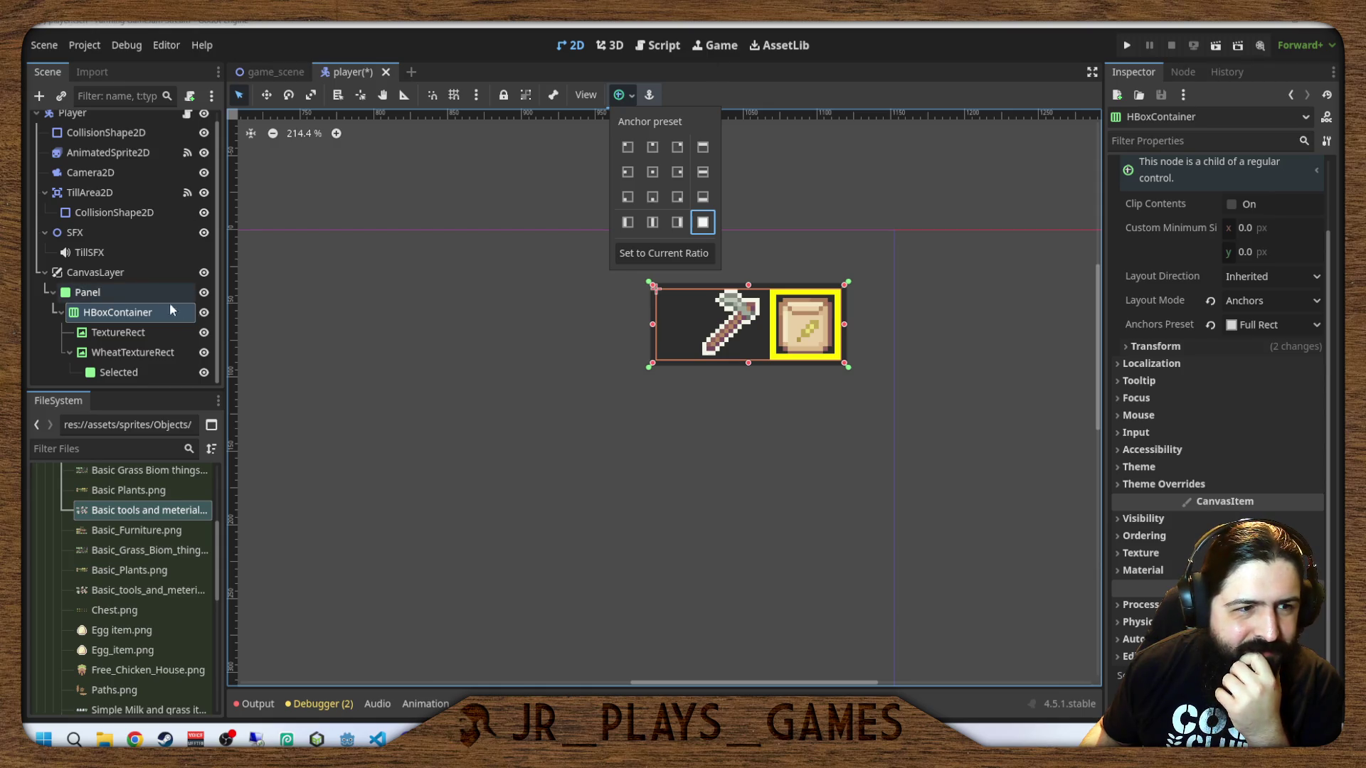
click(133, 288)
- Narrow the Panel from its left edge to 100 × 48 px at 1016, 40
click(134, 292)
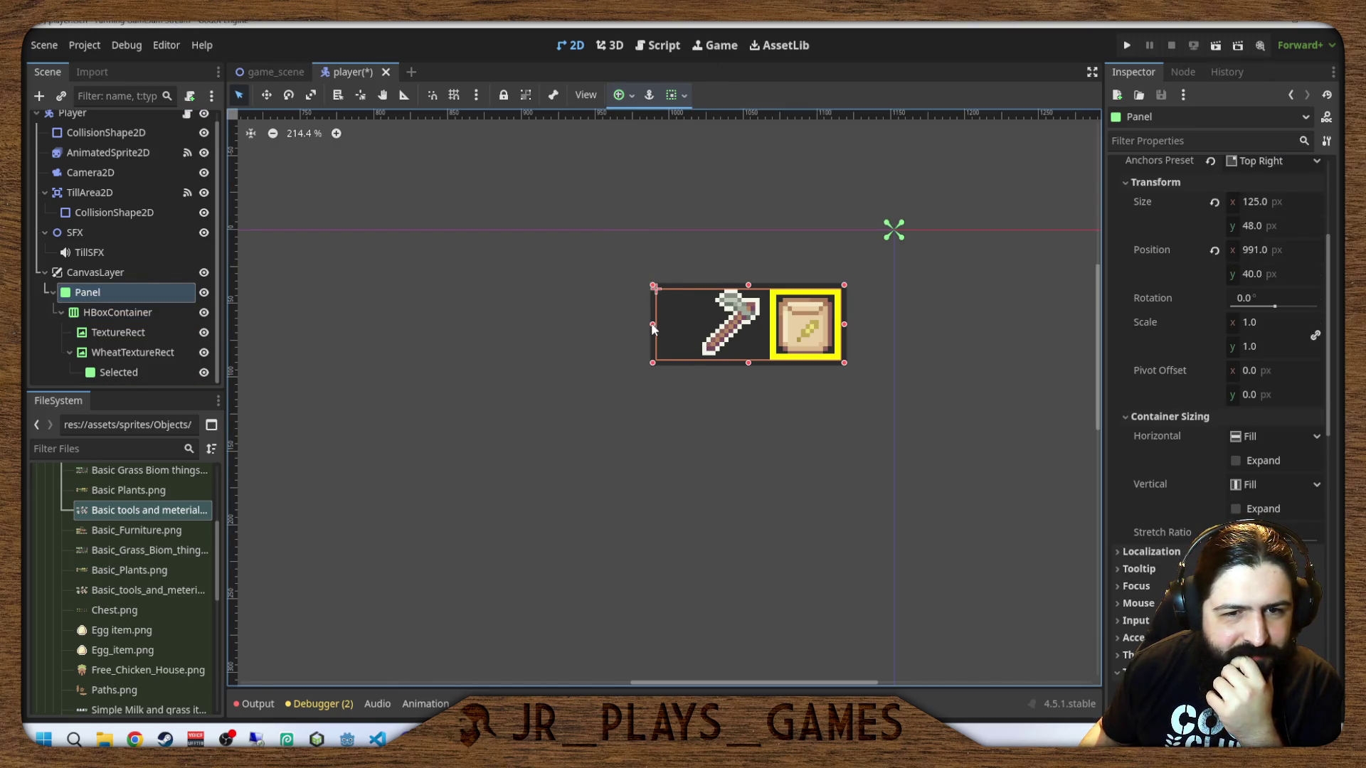
mouse_move(652, 326)
mouse_down()
mouse_move(699, 324)
mouse_move(688, 331)
mouse_up()
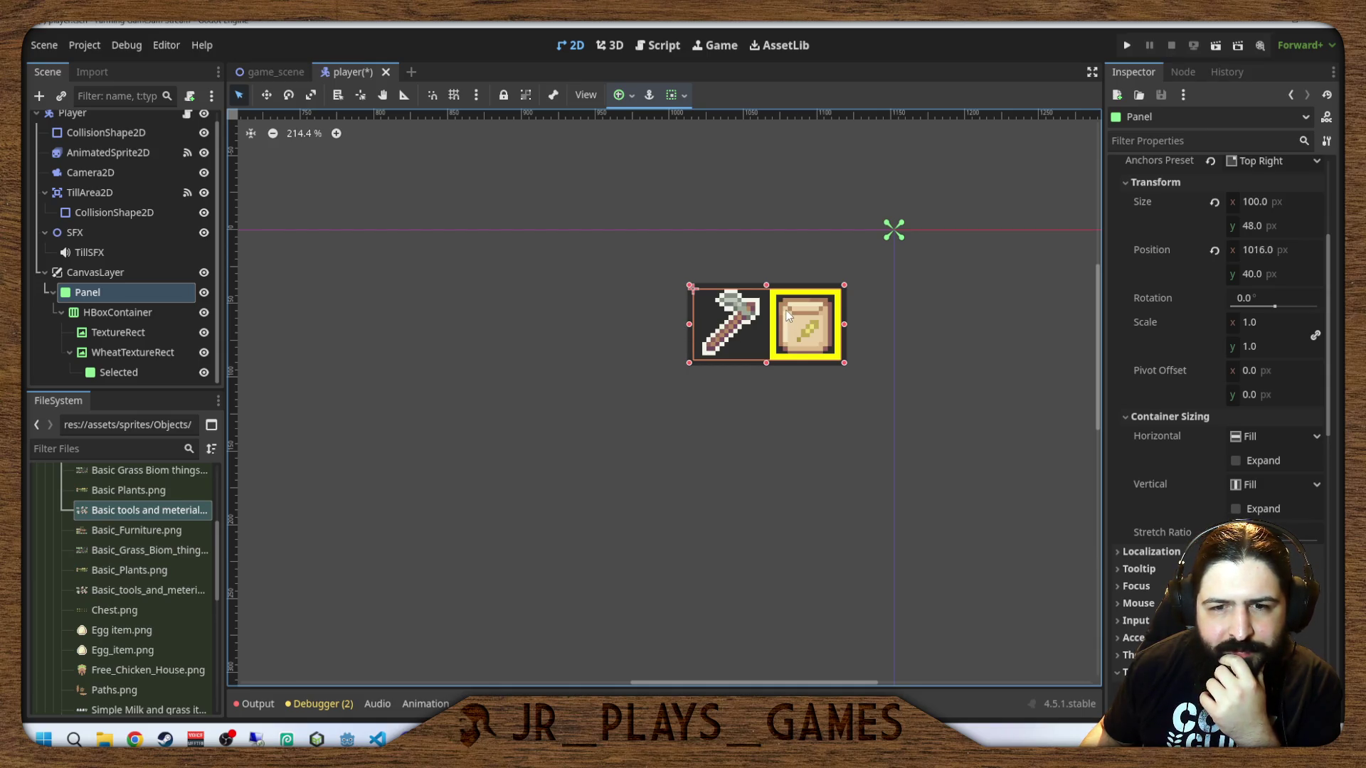
click(827, 228)
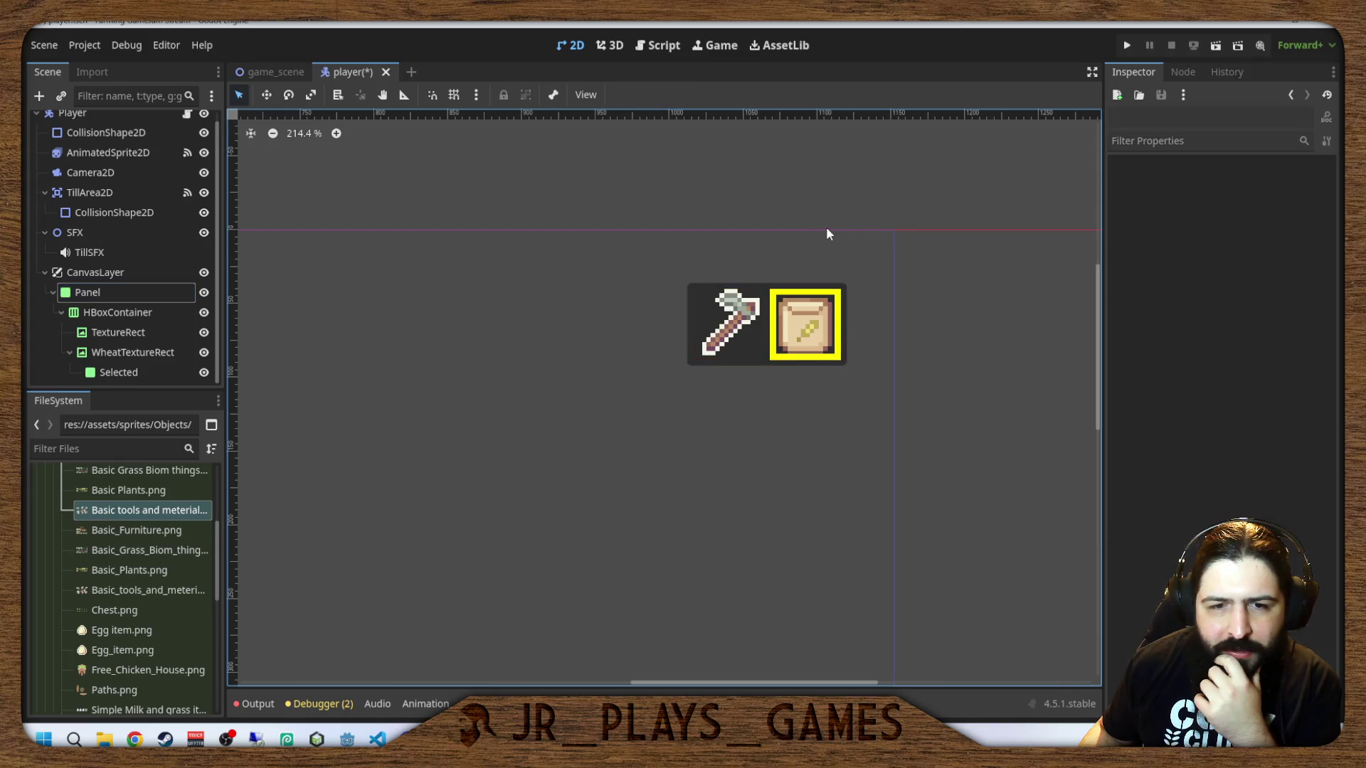
- Duplicate the wheat slot's Selected frame and review the copy's StyleBoxFlat overrides
click(135, 373)
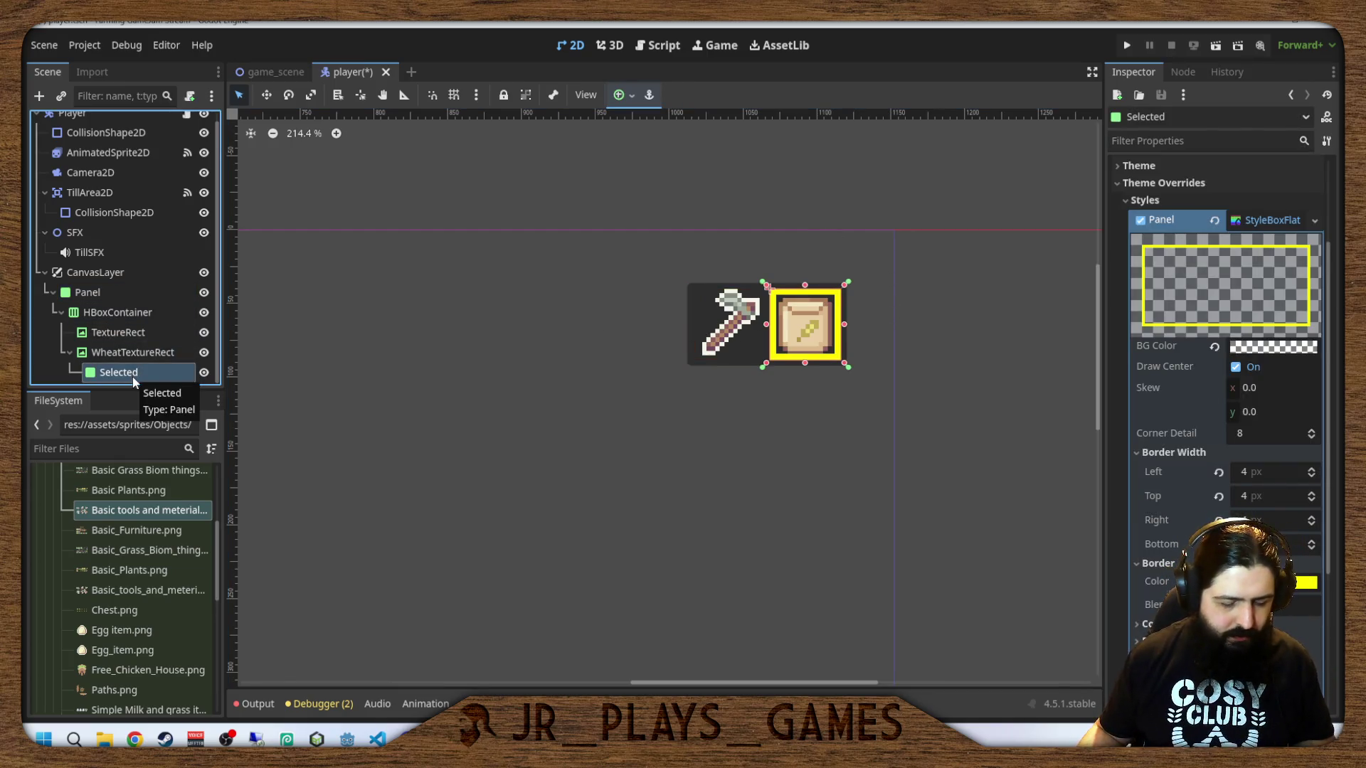
key(ctrl+d)
drag(133, 373, 144, 315)
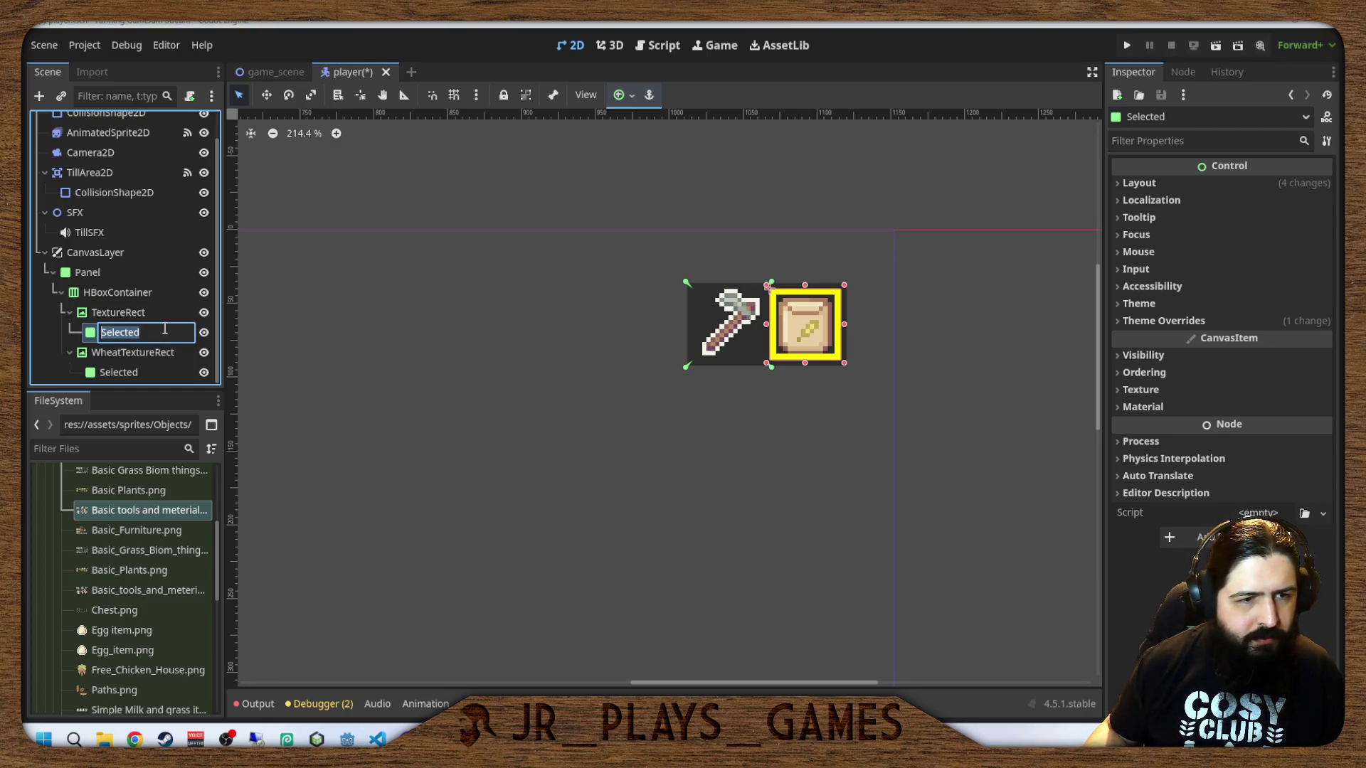
click(1219, 324)
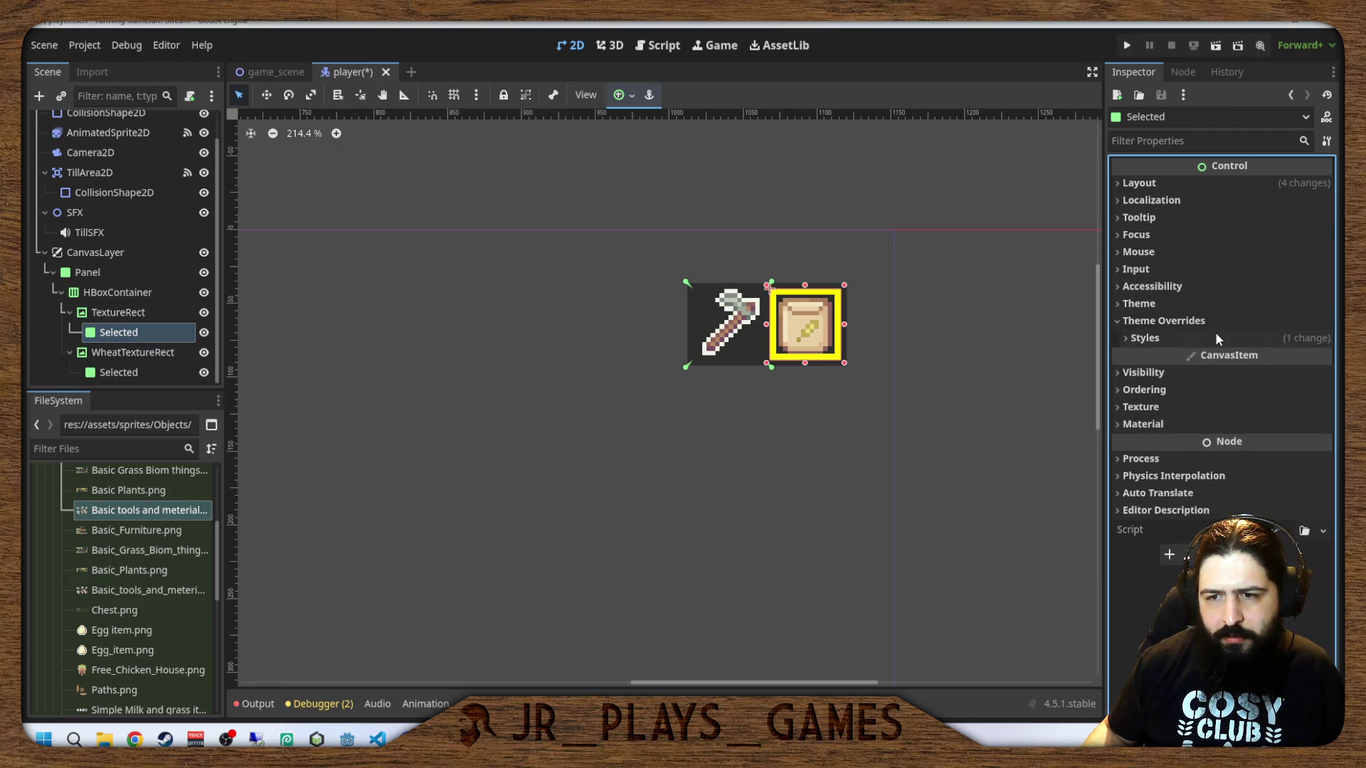
click(1215, 338)
click(1265, 357)
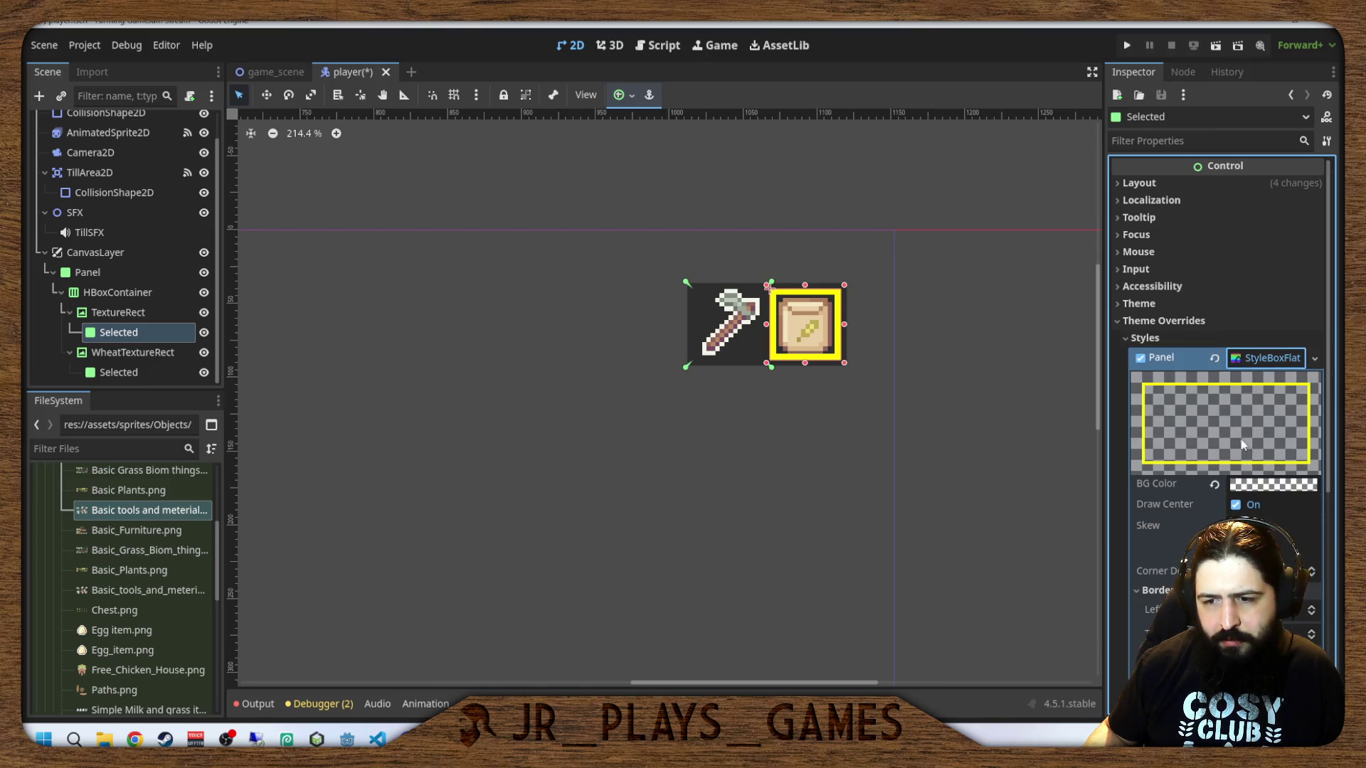
scroll(1235, 438, down, 5)
scroll(1235, 437, up, 2)
- Place the copied frame under the pickaxe TextureRect and anchor it Full Rect
drag(139, 332, 145, 294)
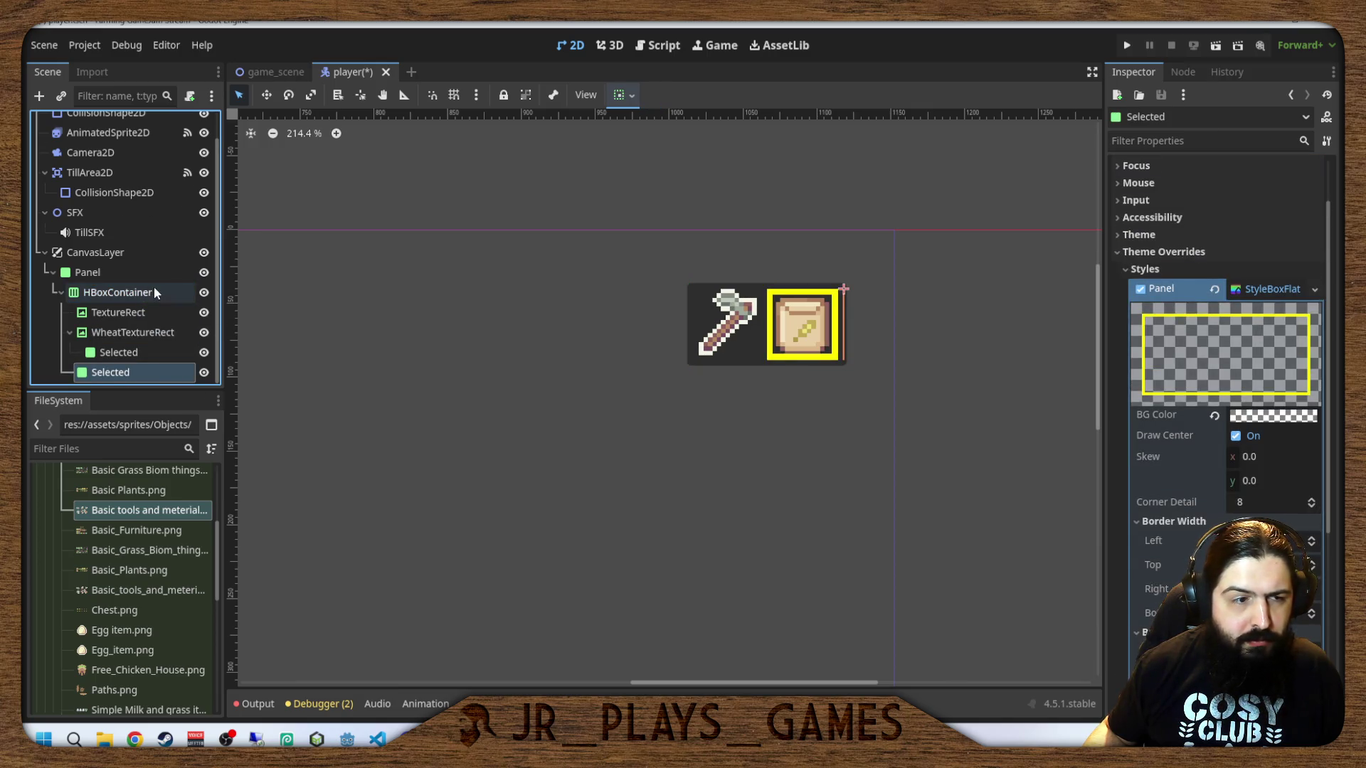
drag(126, 377, 152, 313)
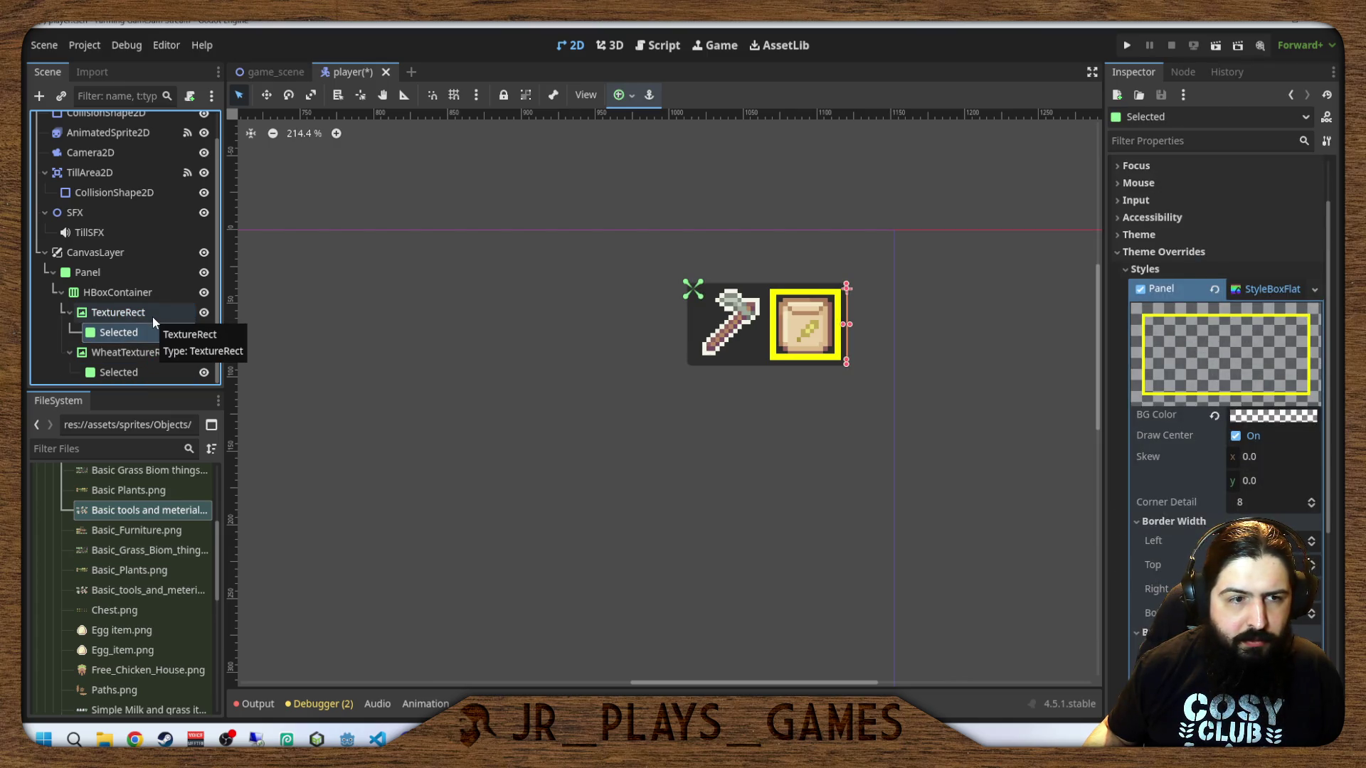
click(148, 374)
click(147, 329)
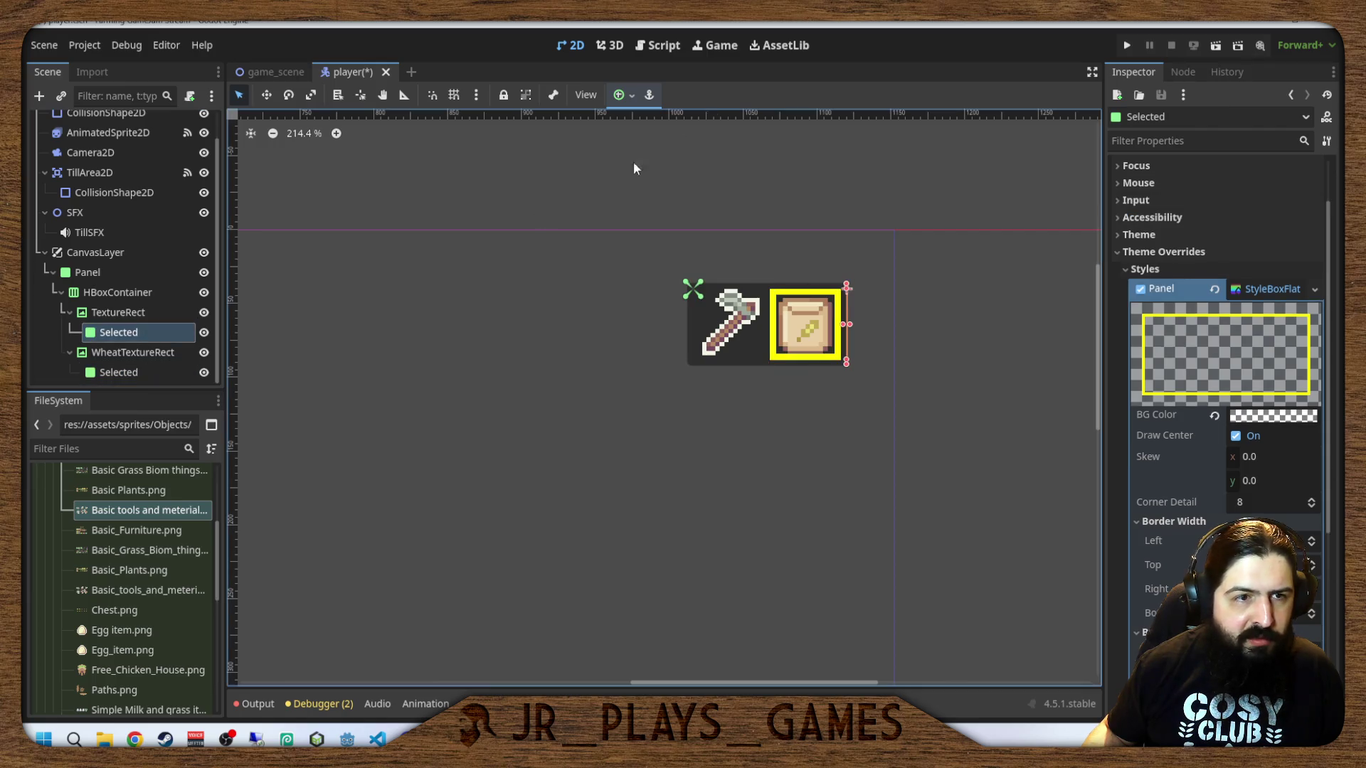
click(622, 95)
click(703, 222)
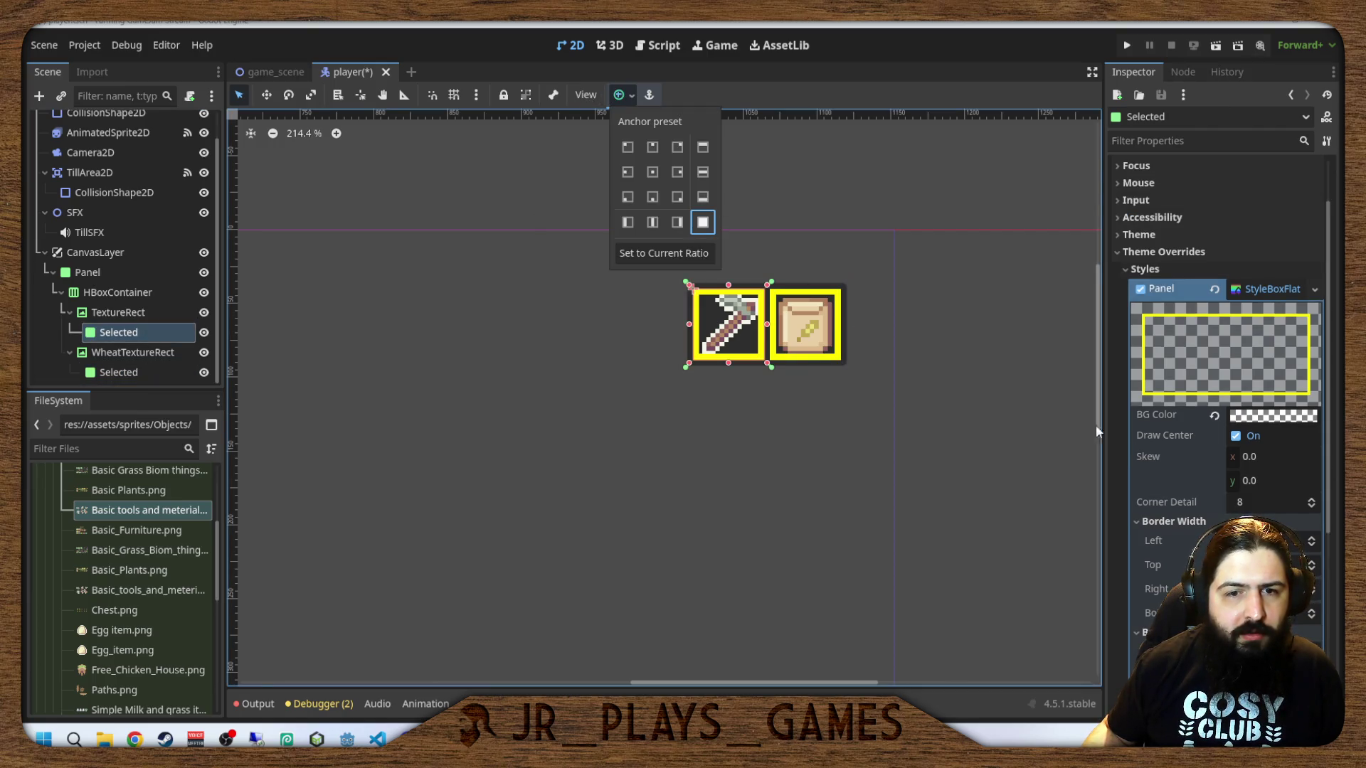
click(979, 276)
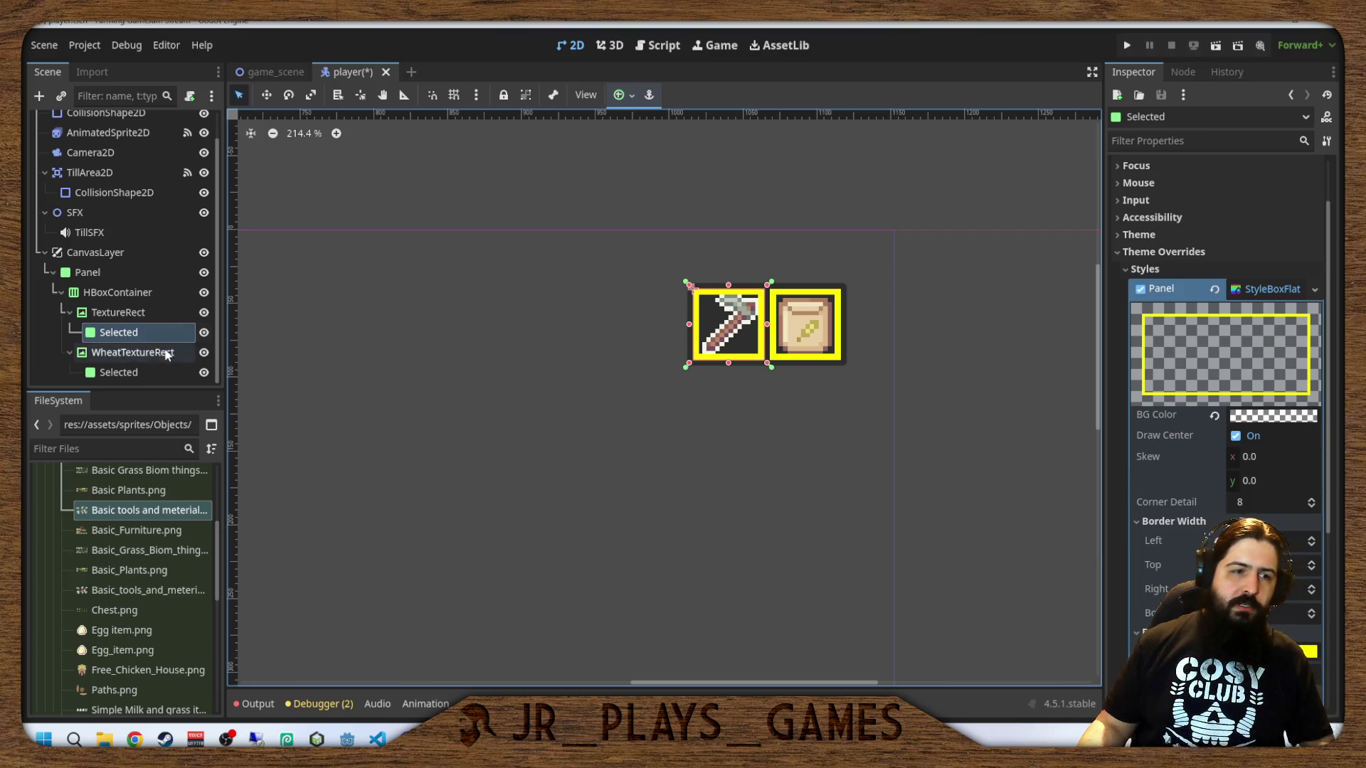
click(660, 422)
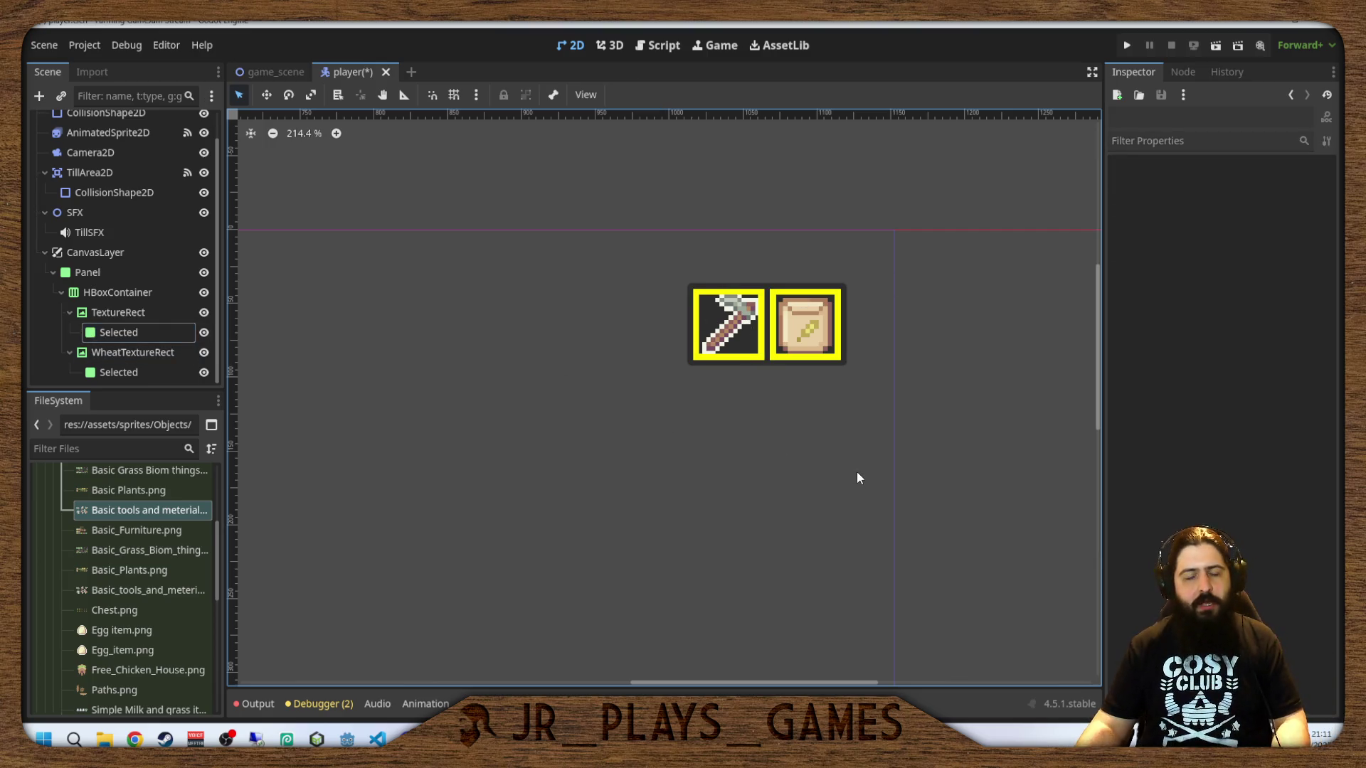
scroll(859, 474, down, 2)
scroll(864, 450, down, 10)
scroll(865, 459, up, 9)
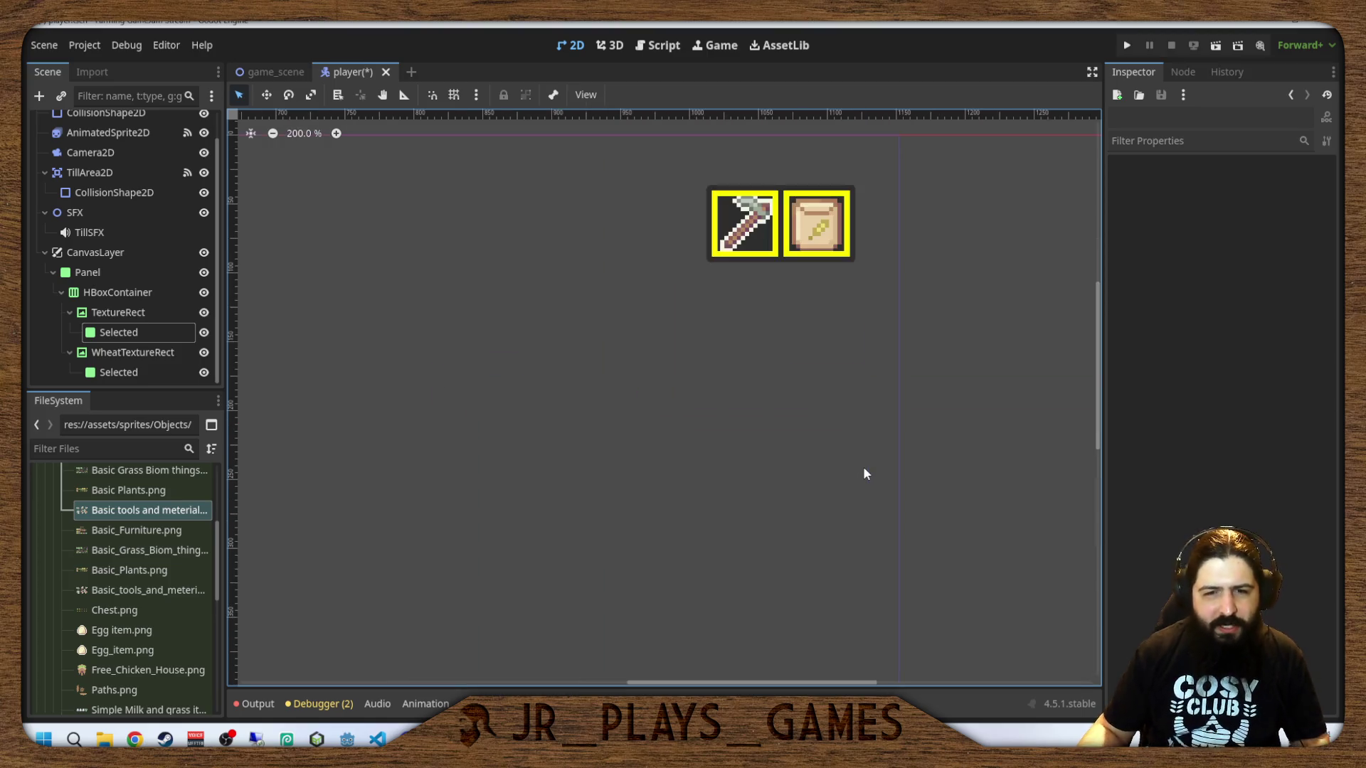
scroll(796, 428, down, 3)
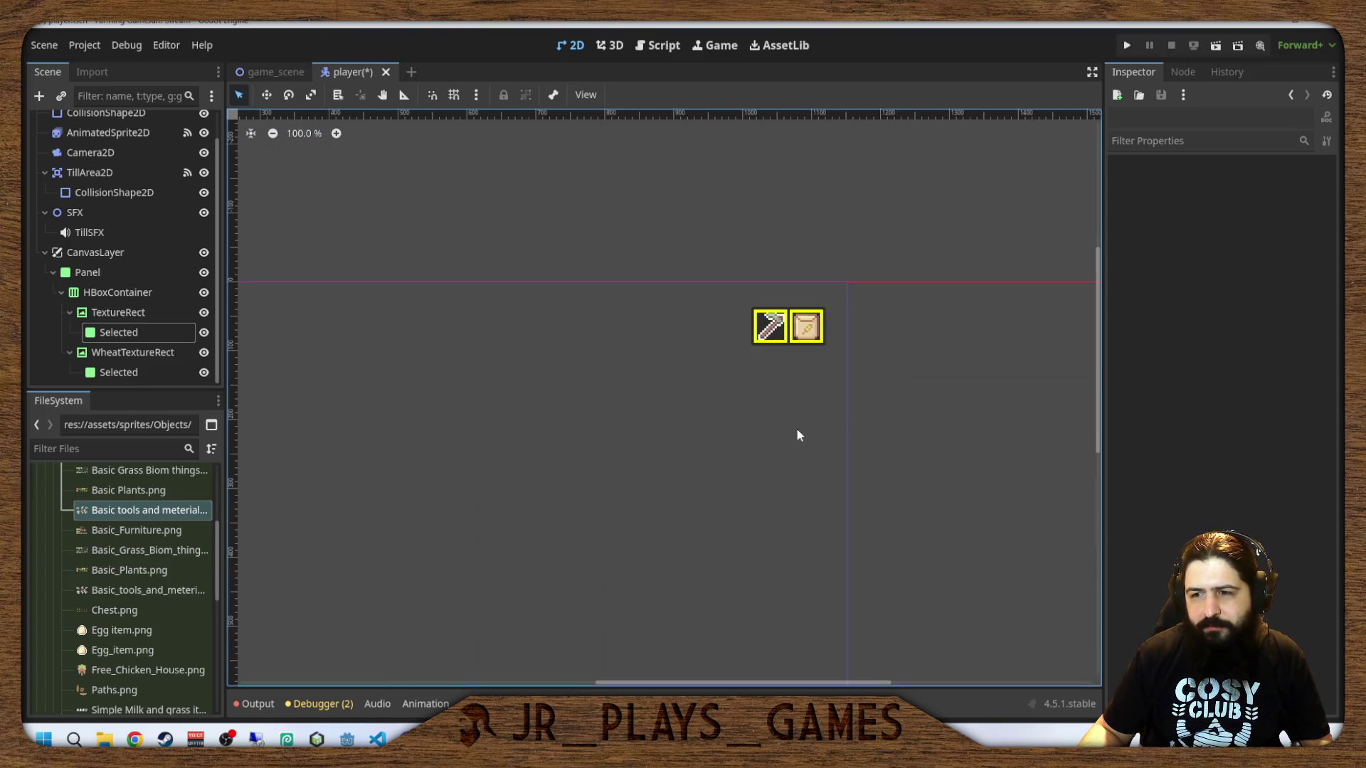
mouse_move(797, 429)
mouse_down()
mouse_move(855, 450)
mouse_move(864, 436)
mouse_up()
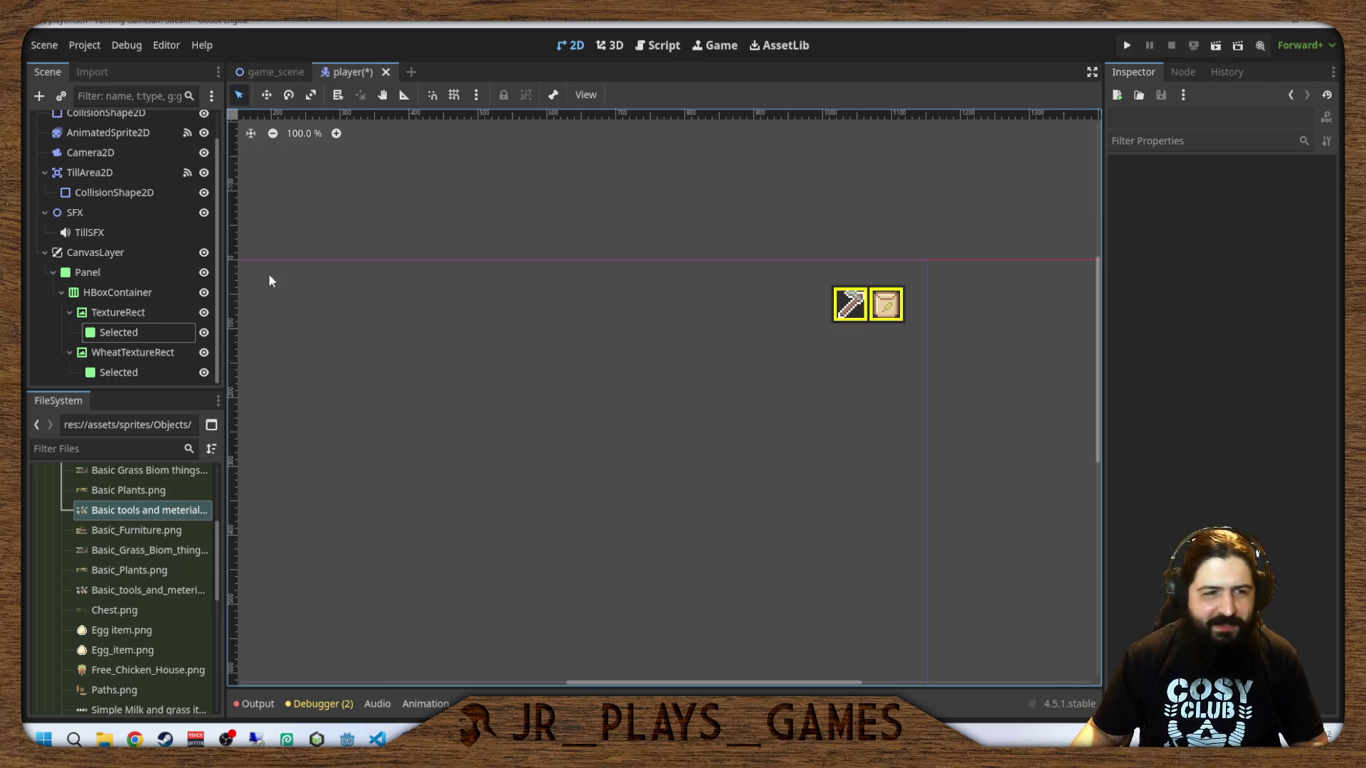
click(117, 314)
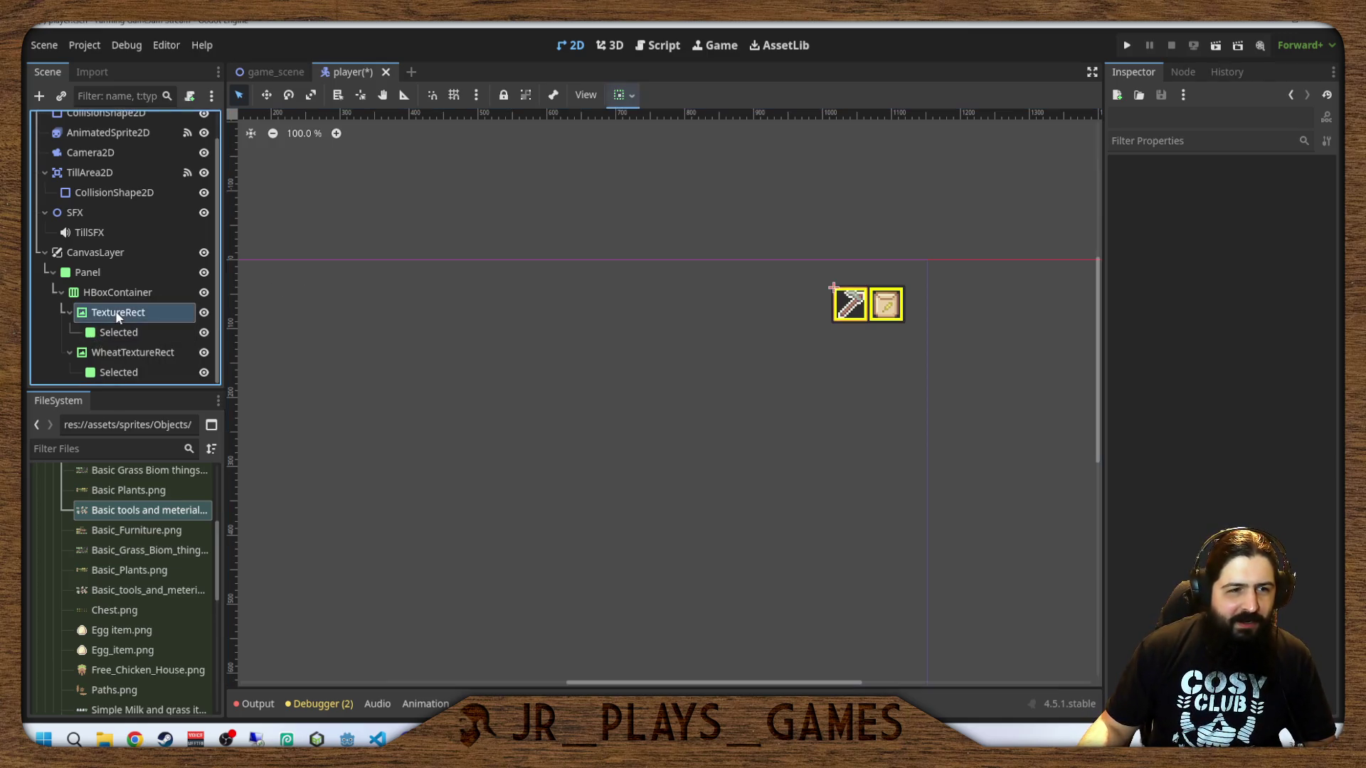
- Rename the pickaxe TextureRect to HoeTextureRect
click(178, 311)
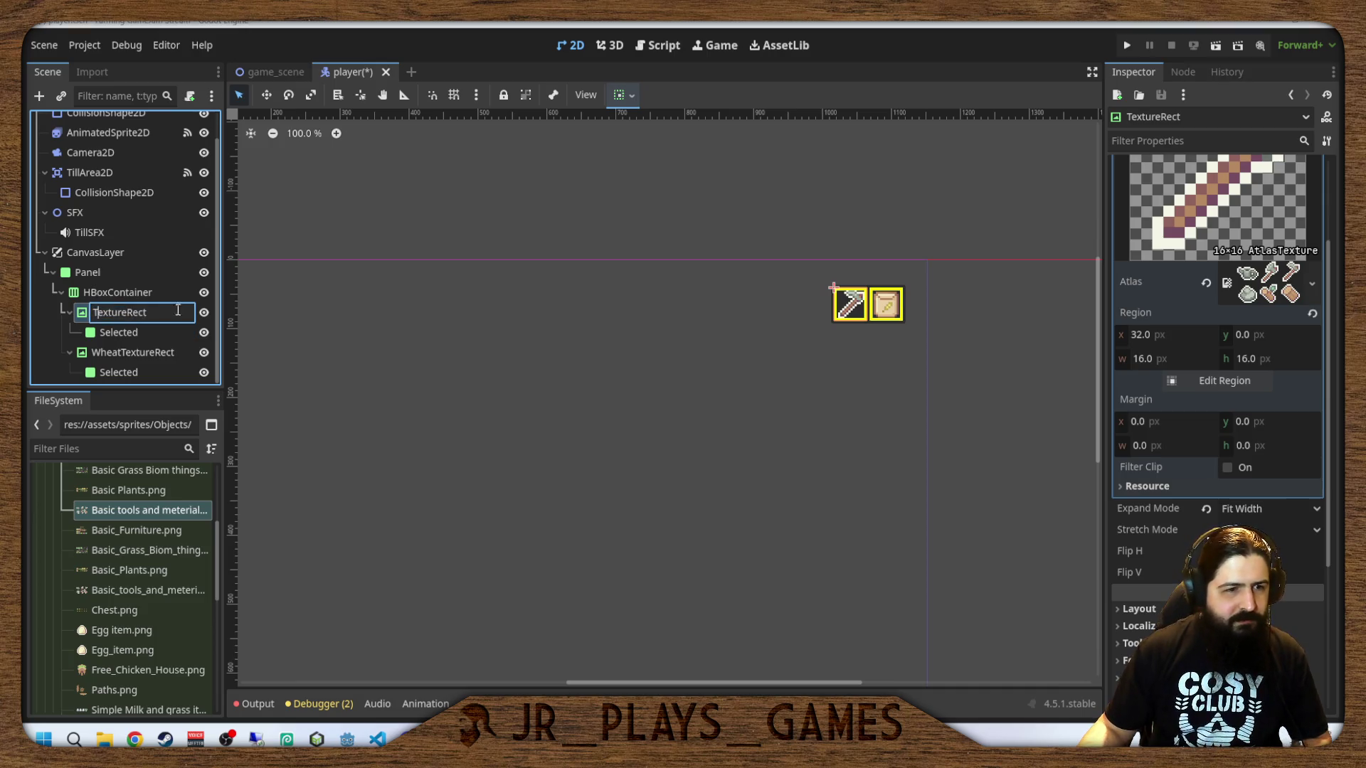
key(Home)
text(Hoe)
key(Return)
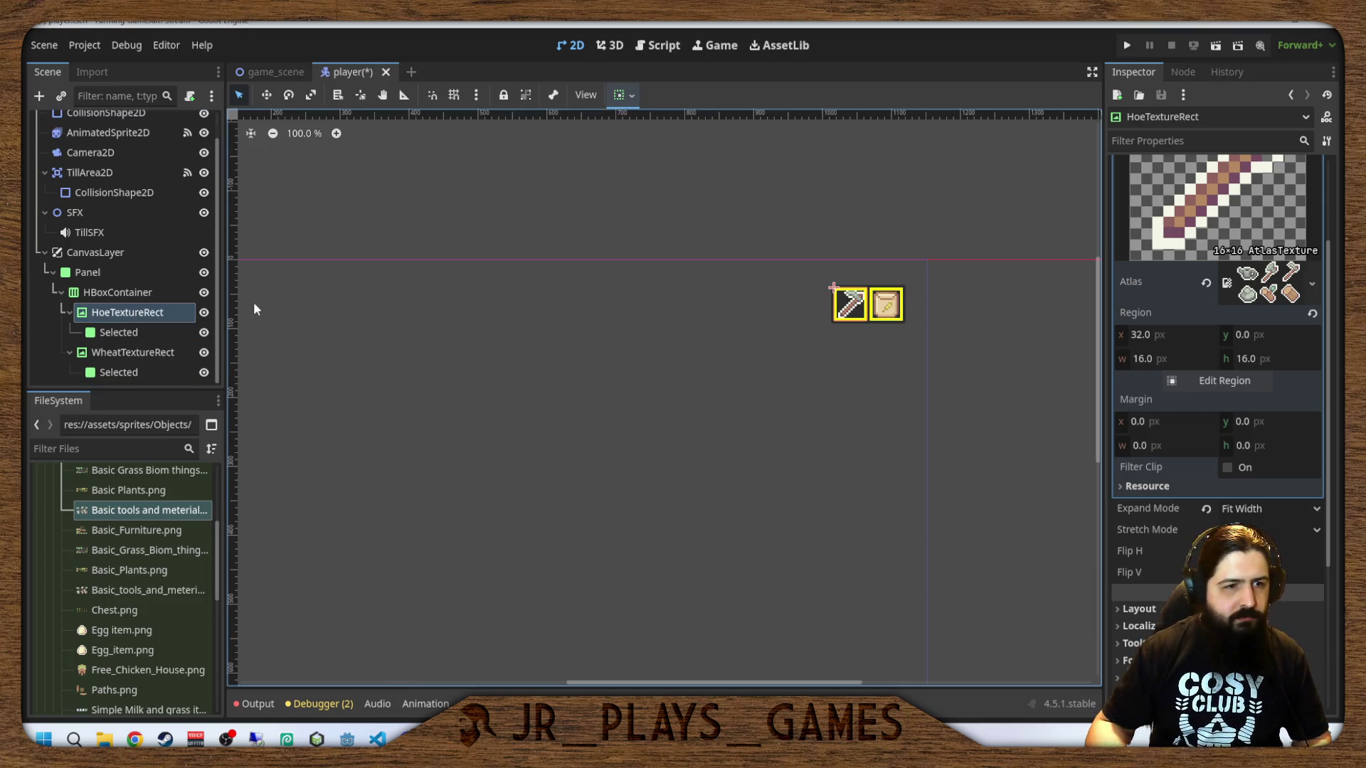
- Rename the HBoxContainer to ToolsUIContainer
click(120, 296)
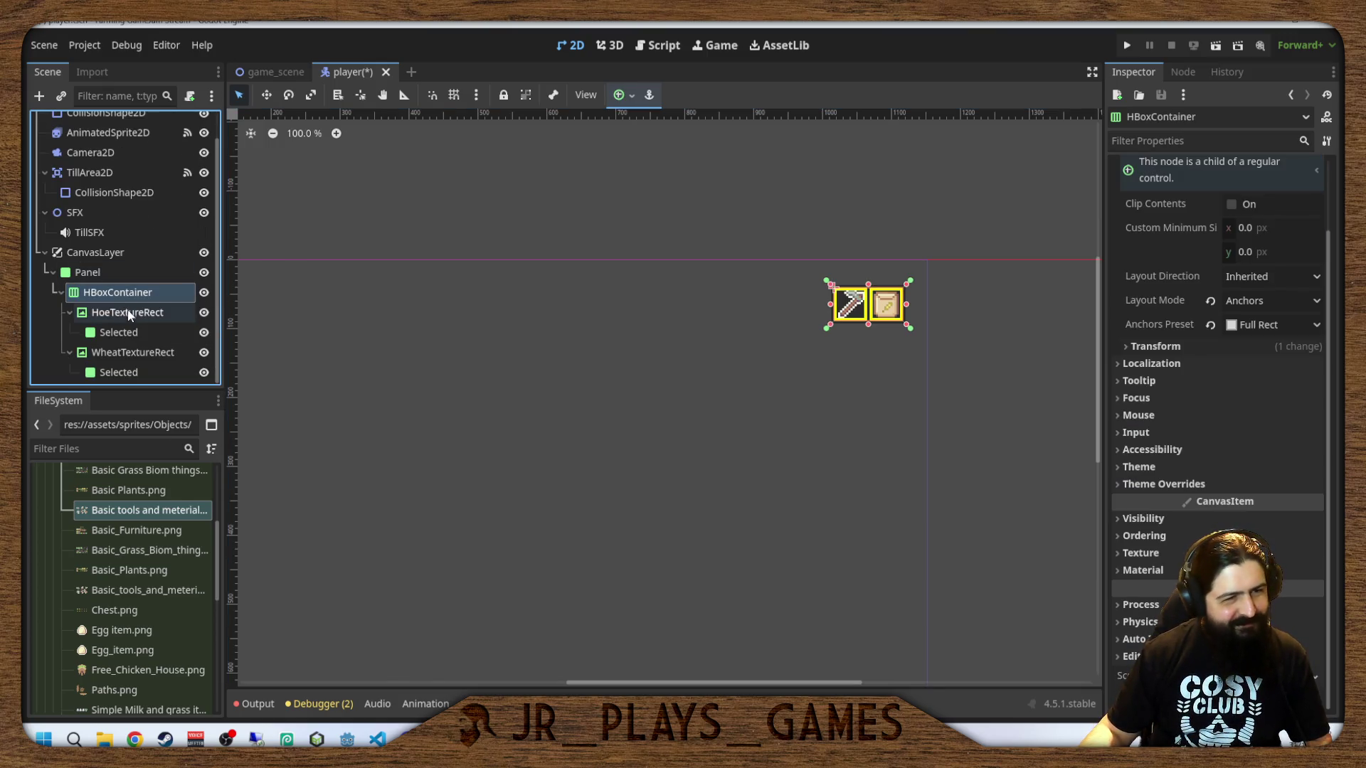
click(128, 308)
click(126, 297)
click(125, 296)
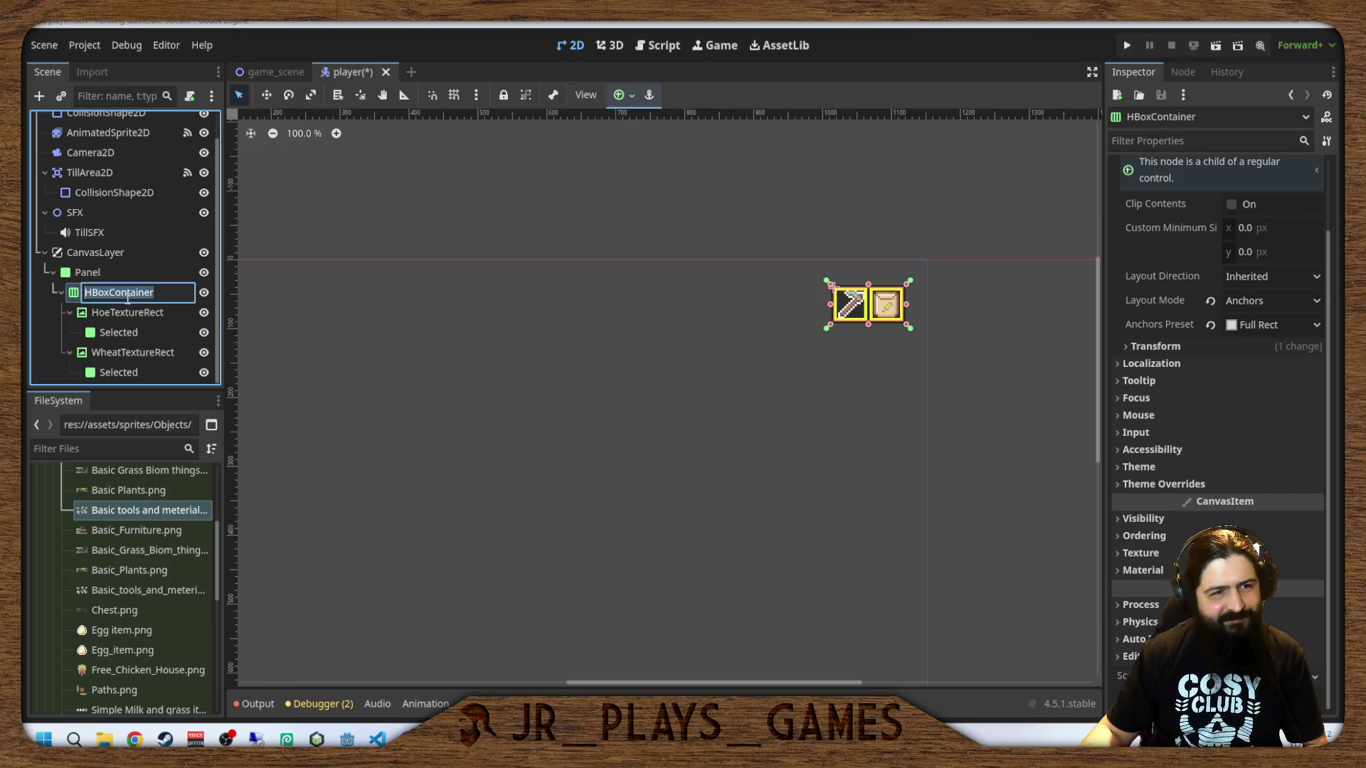
text(ToolsUI)
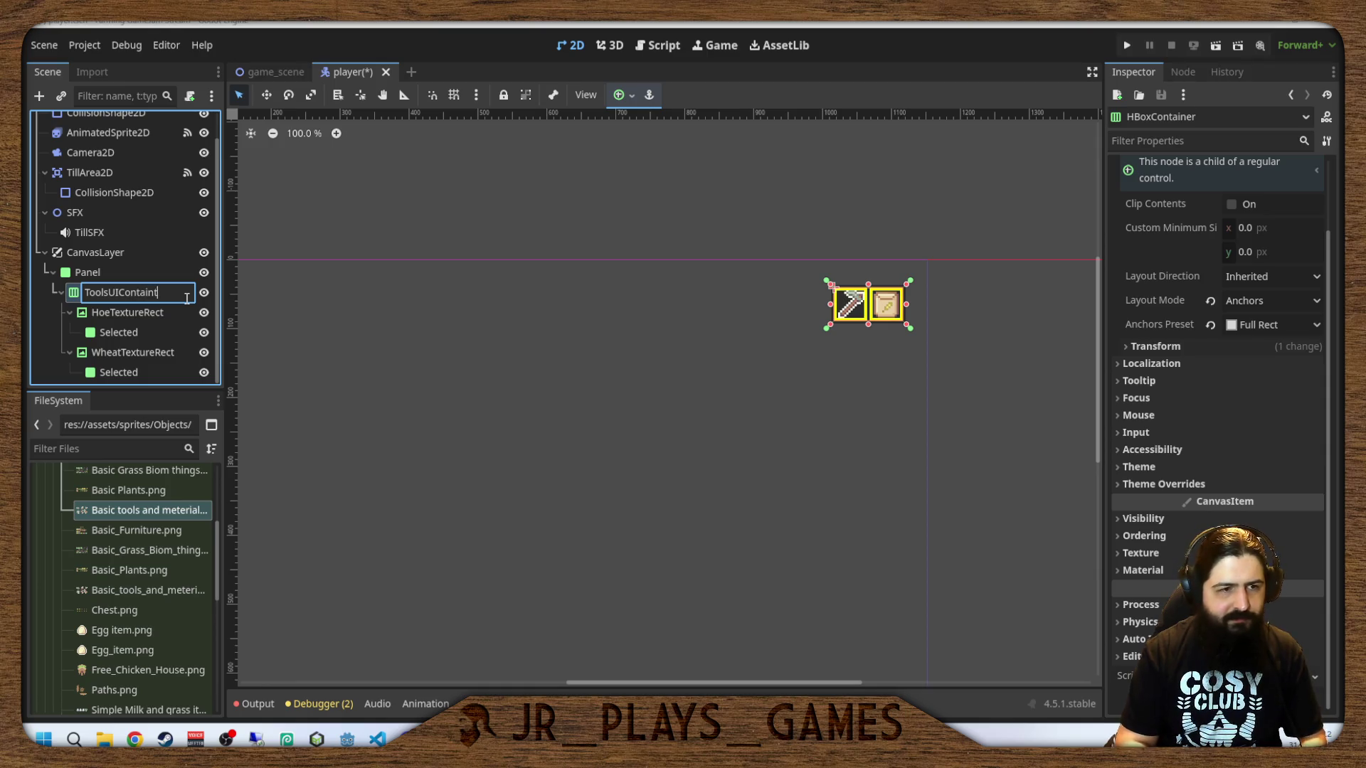
key(Return)
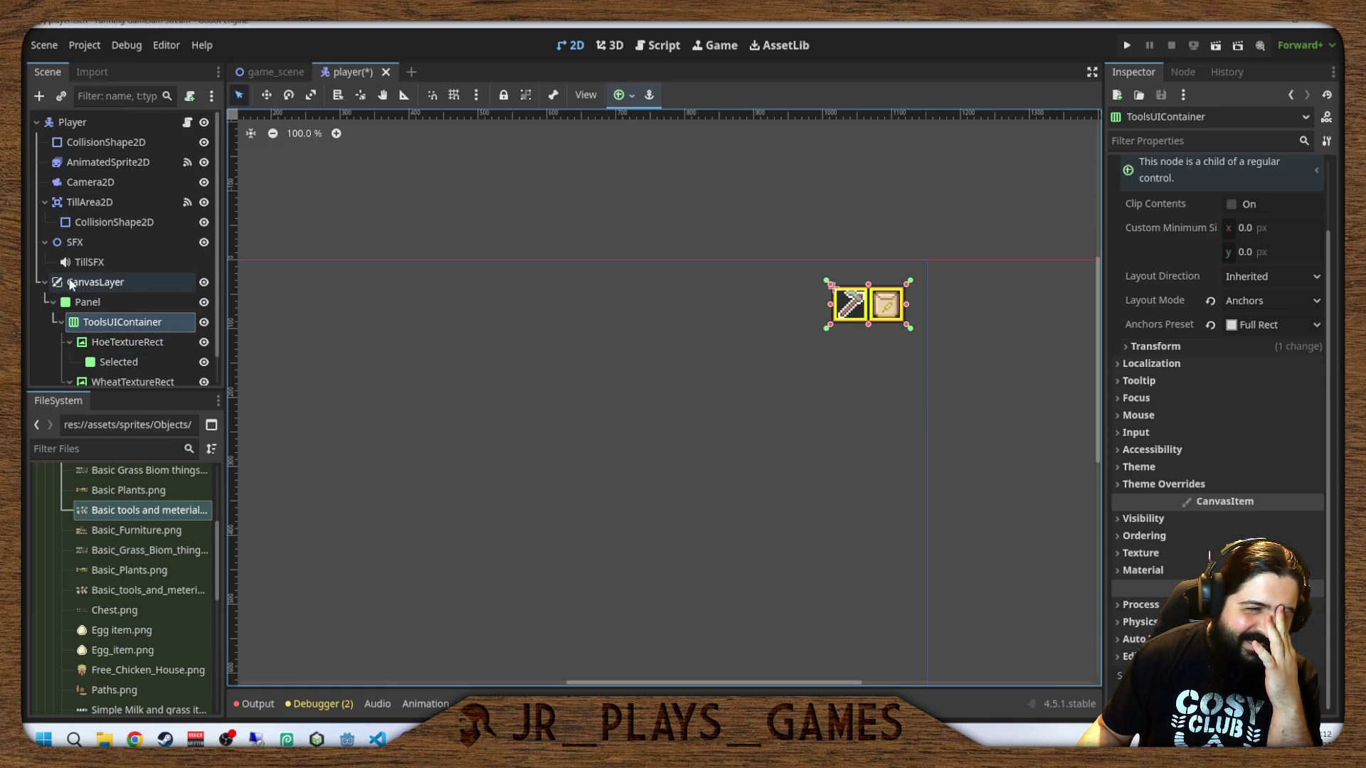
- Move CanvasLayer above the SFX node and collapse the Panel and SFX branches
drag(103, 290, 111, 245)
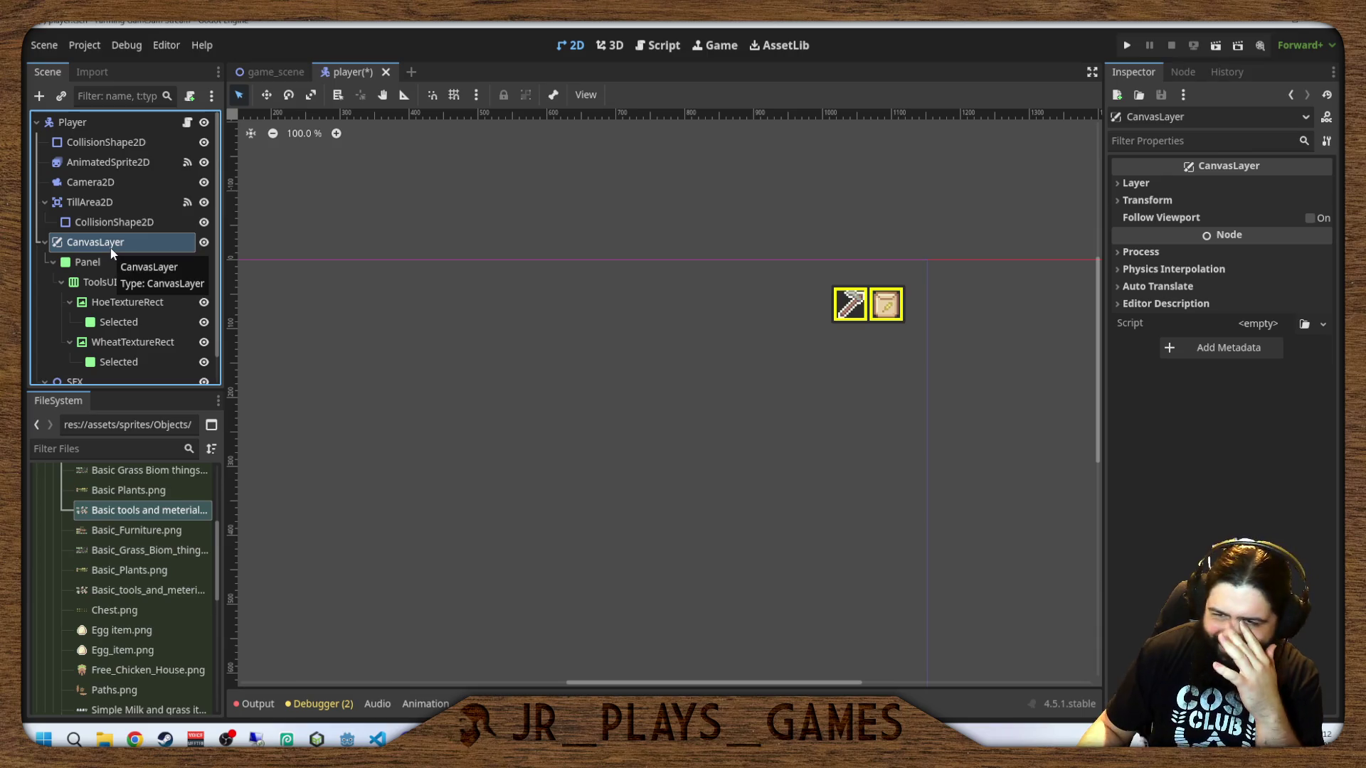
scroll(135, 253, down, 1)
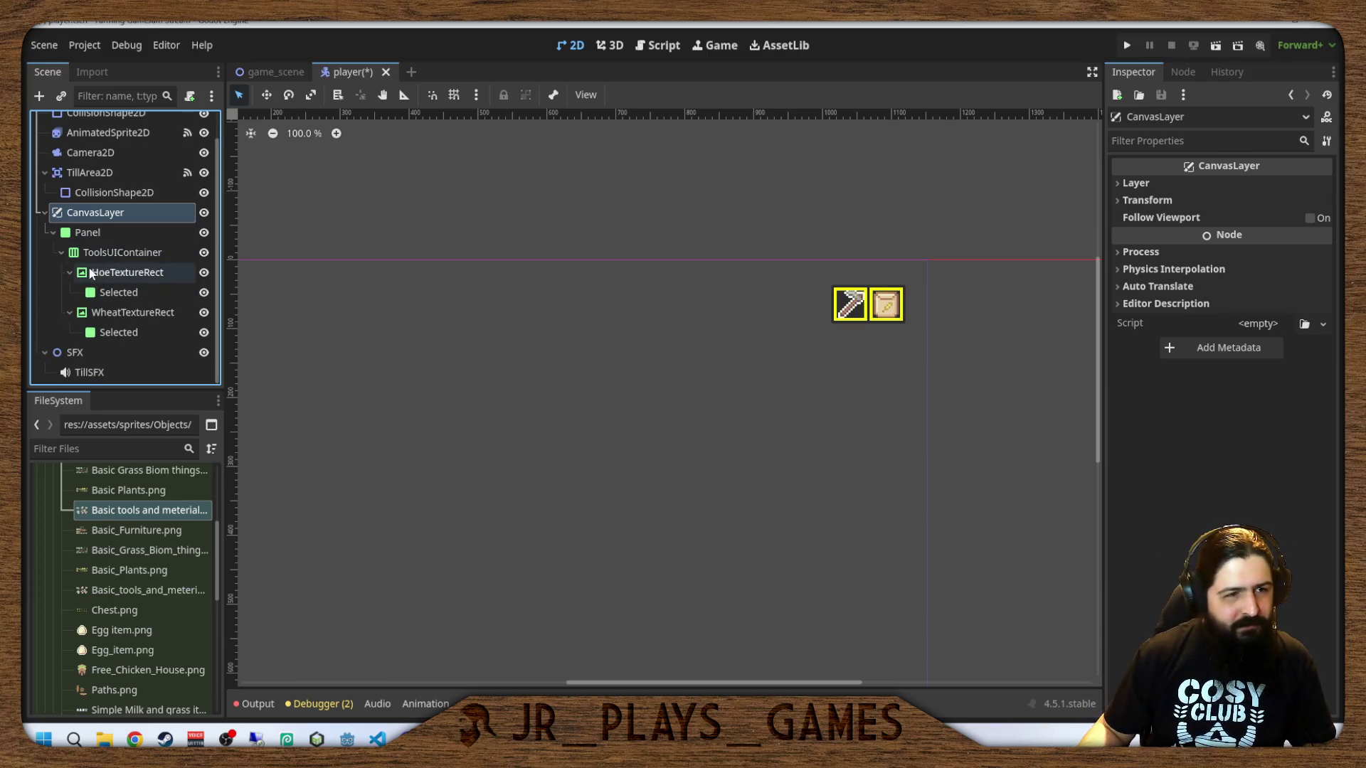
click(53, 234)
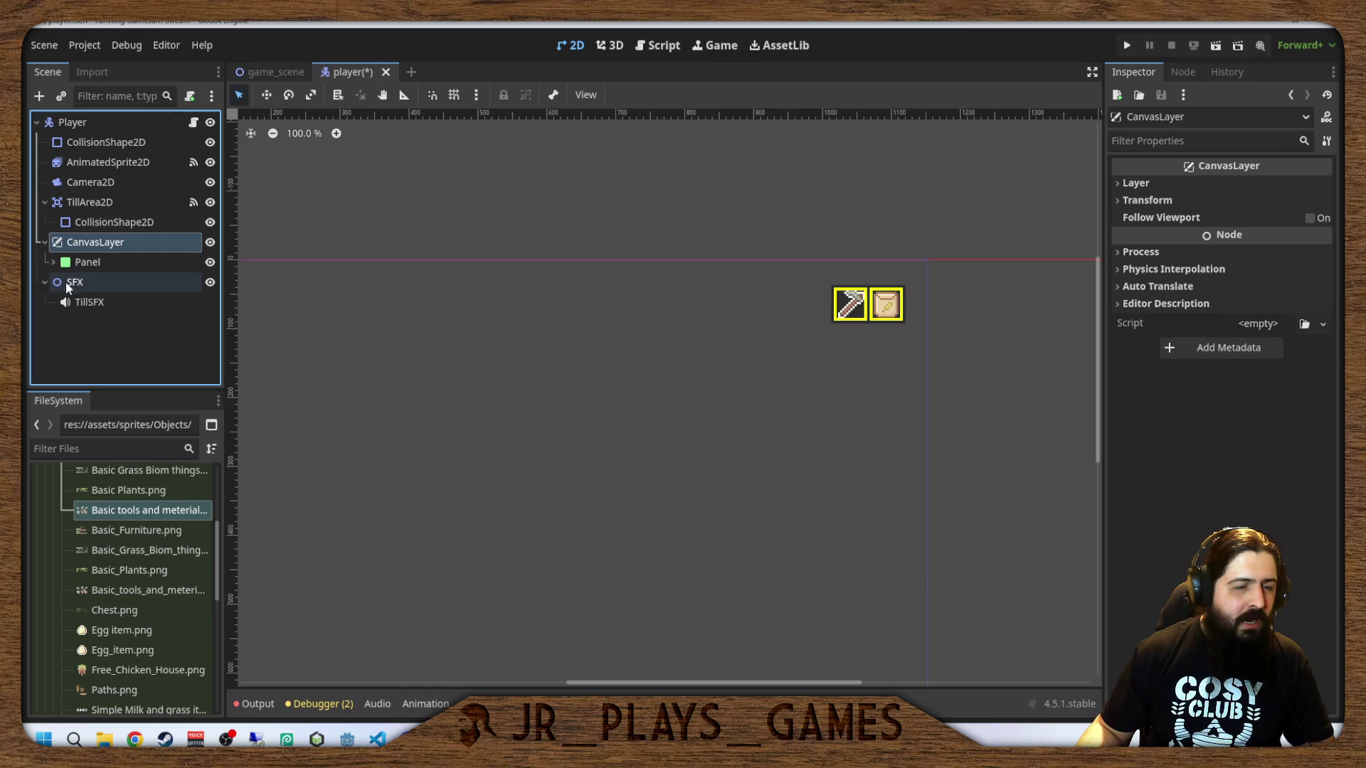
click(89, 302)
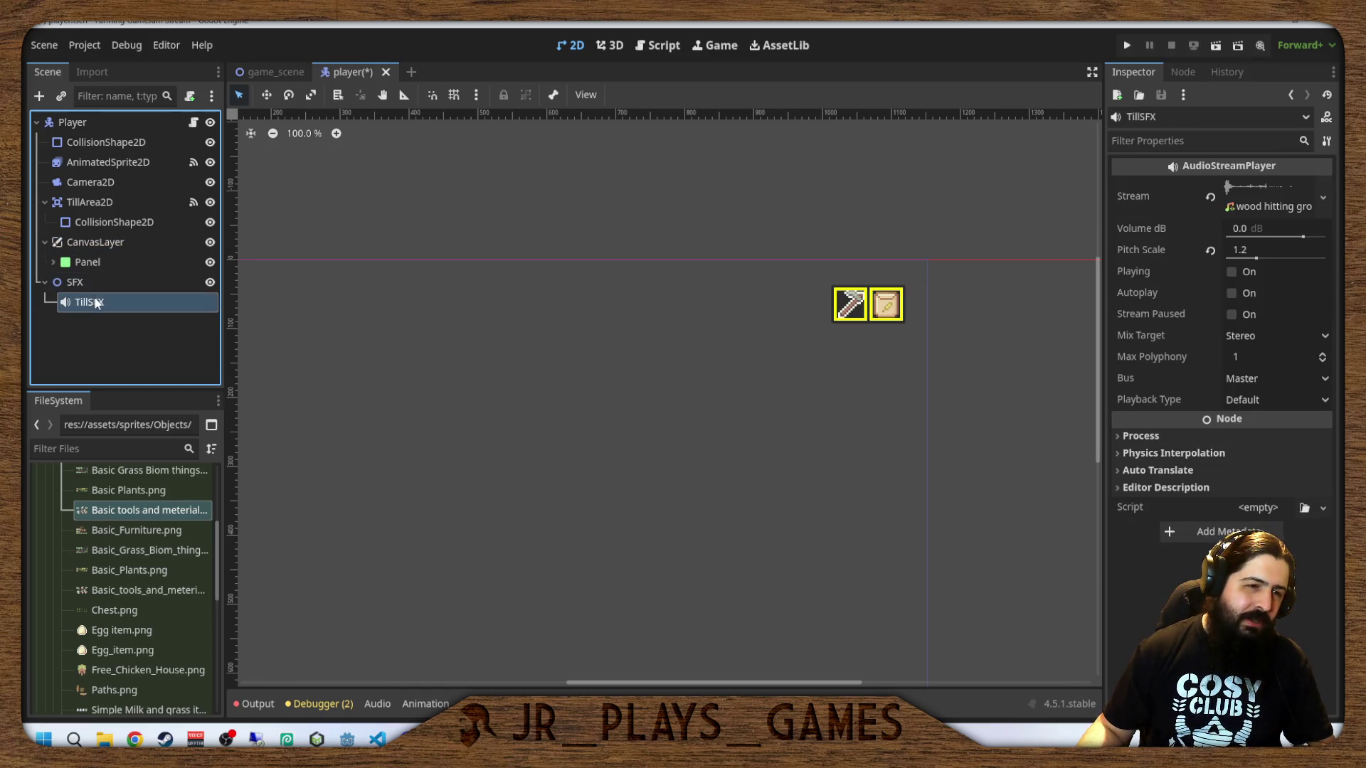
click(45, 282)
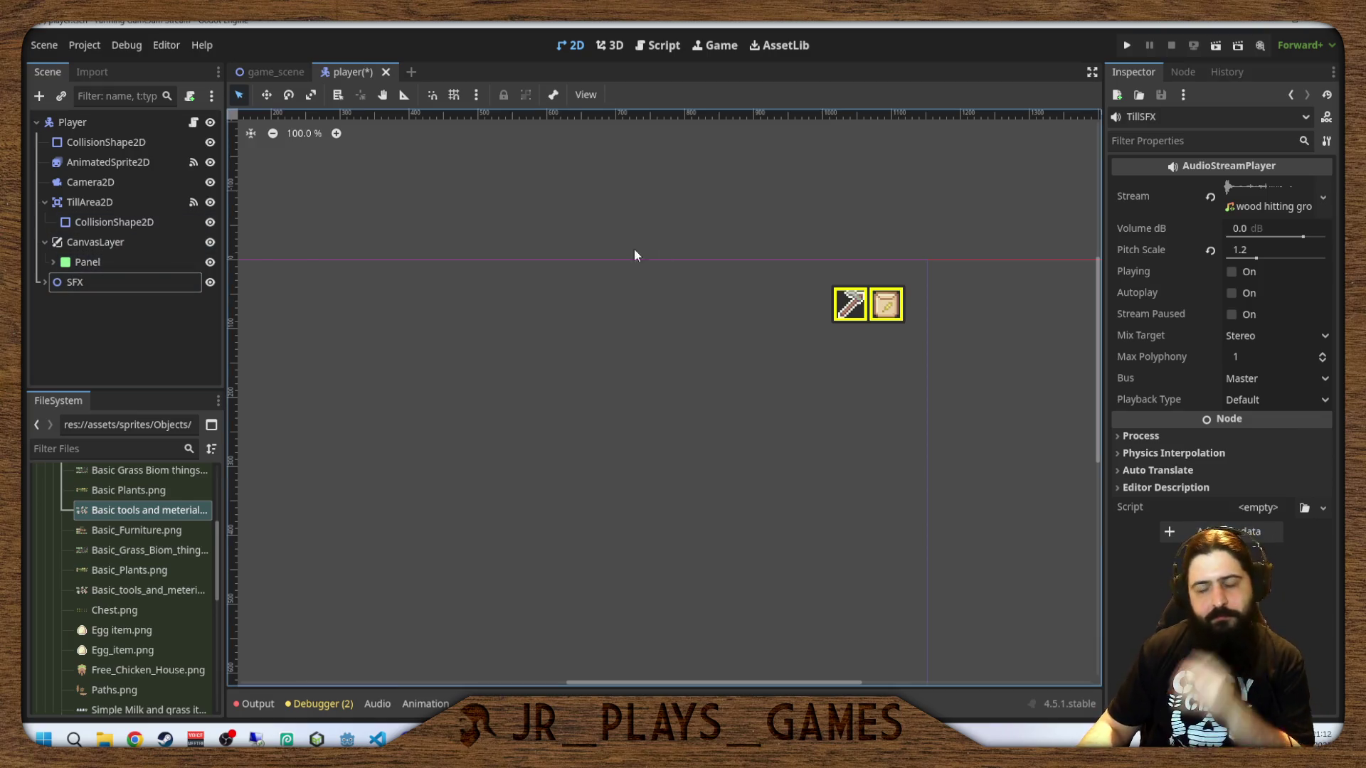
scroll(764, 393, down, 2)
scroll(763, 393, left, 5)
scroll(762, 394, up, 2)
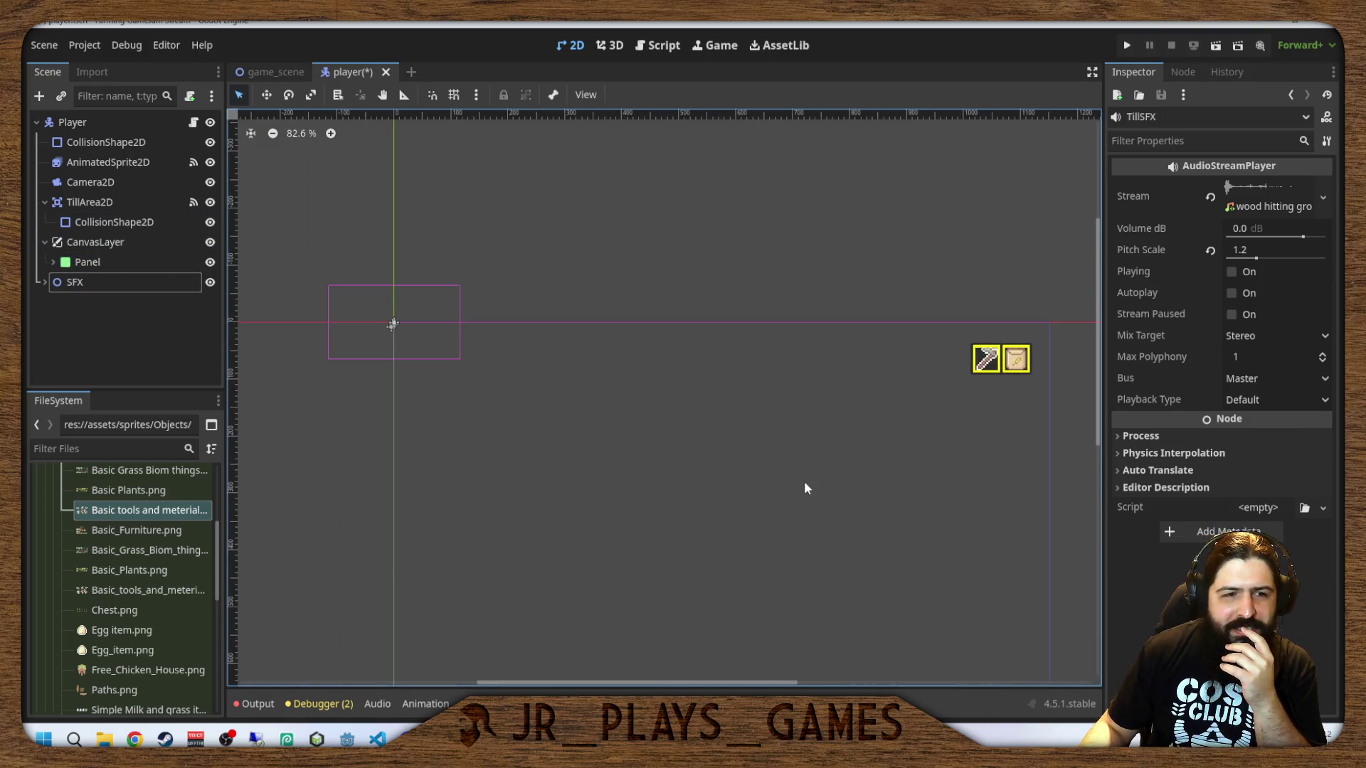
scroll(658, 444, right, 4)
scroll(657, 445, down, 1)
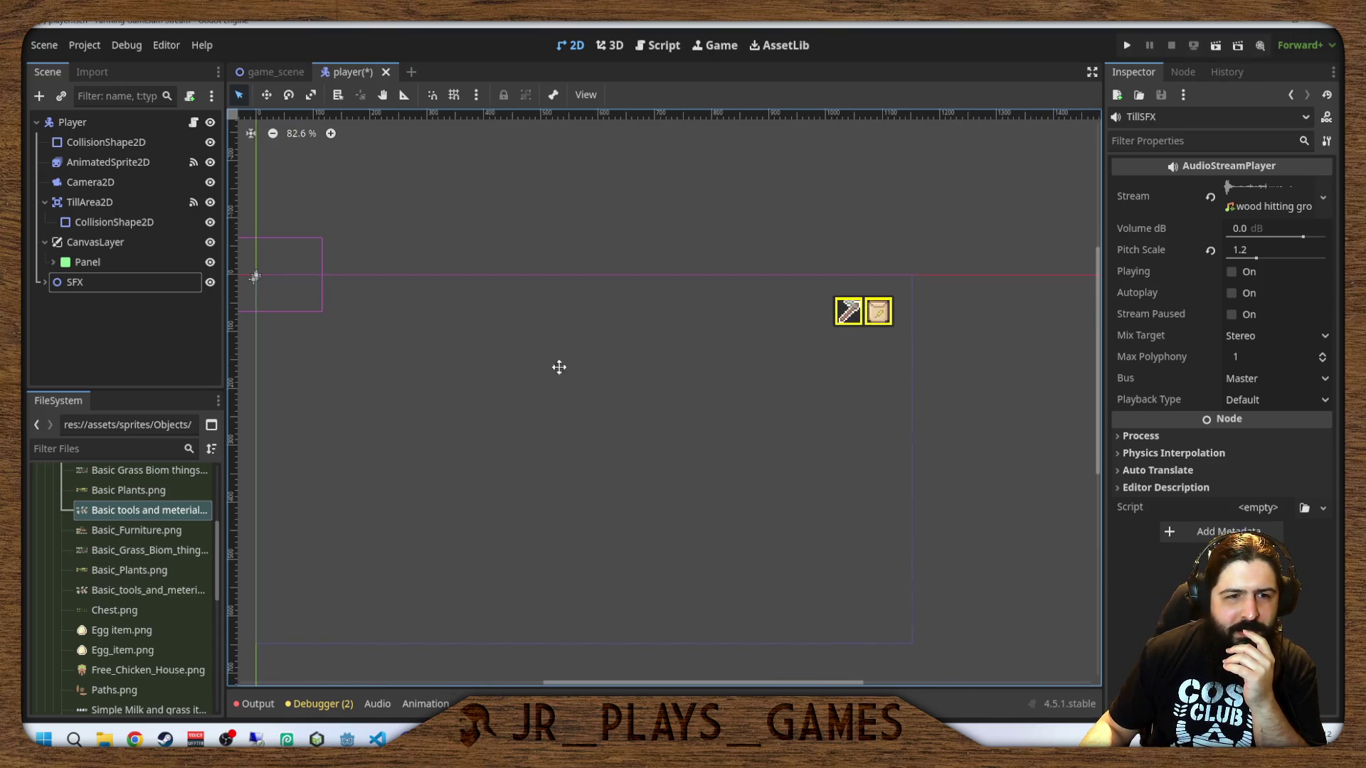
scroll(558, 366, down, 3)
scroll(558, 366, left, 1)
scroll(606, 327, up, 4)
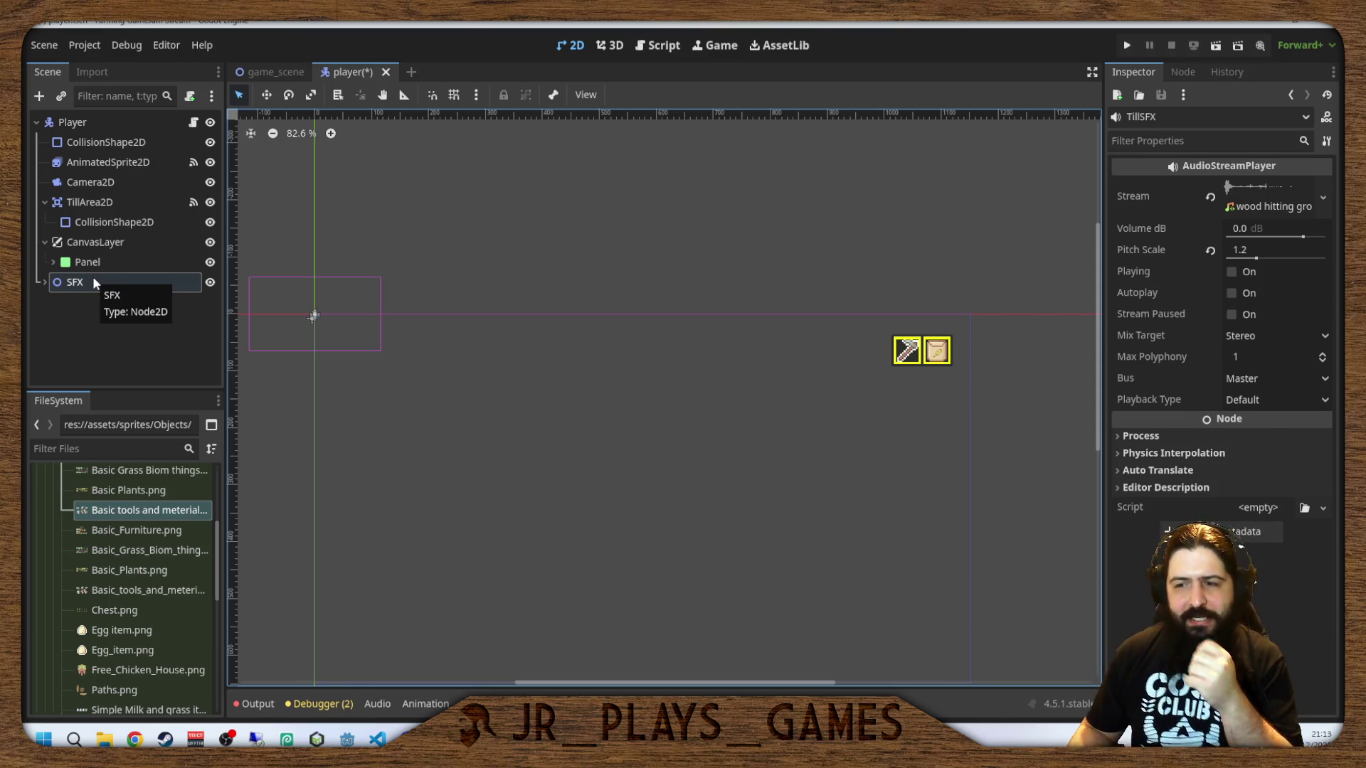
scroll(898, 409, up, 3)
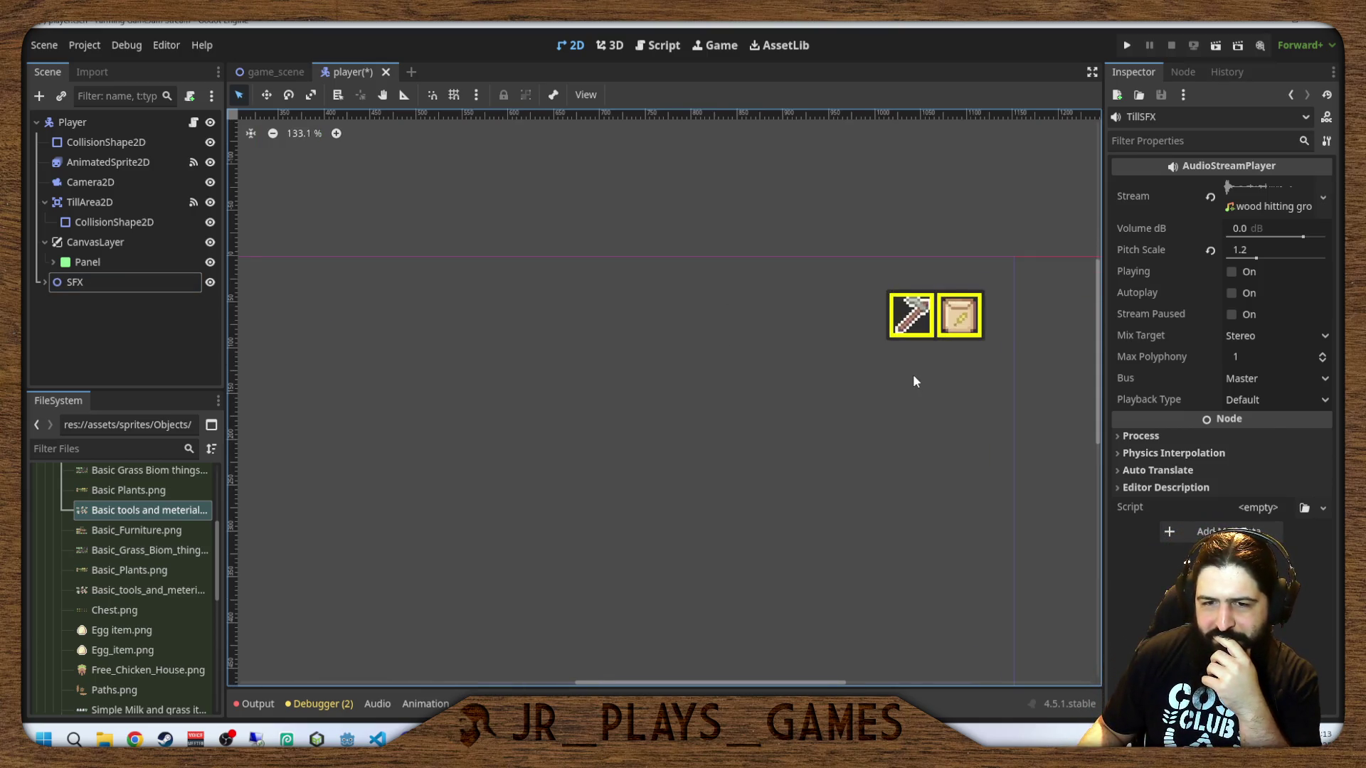
scroll(908, 371, down, 4)
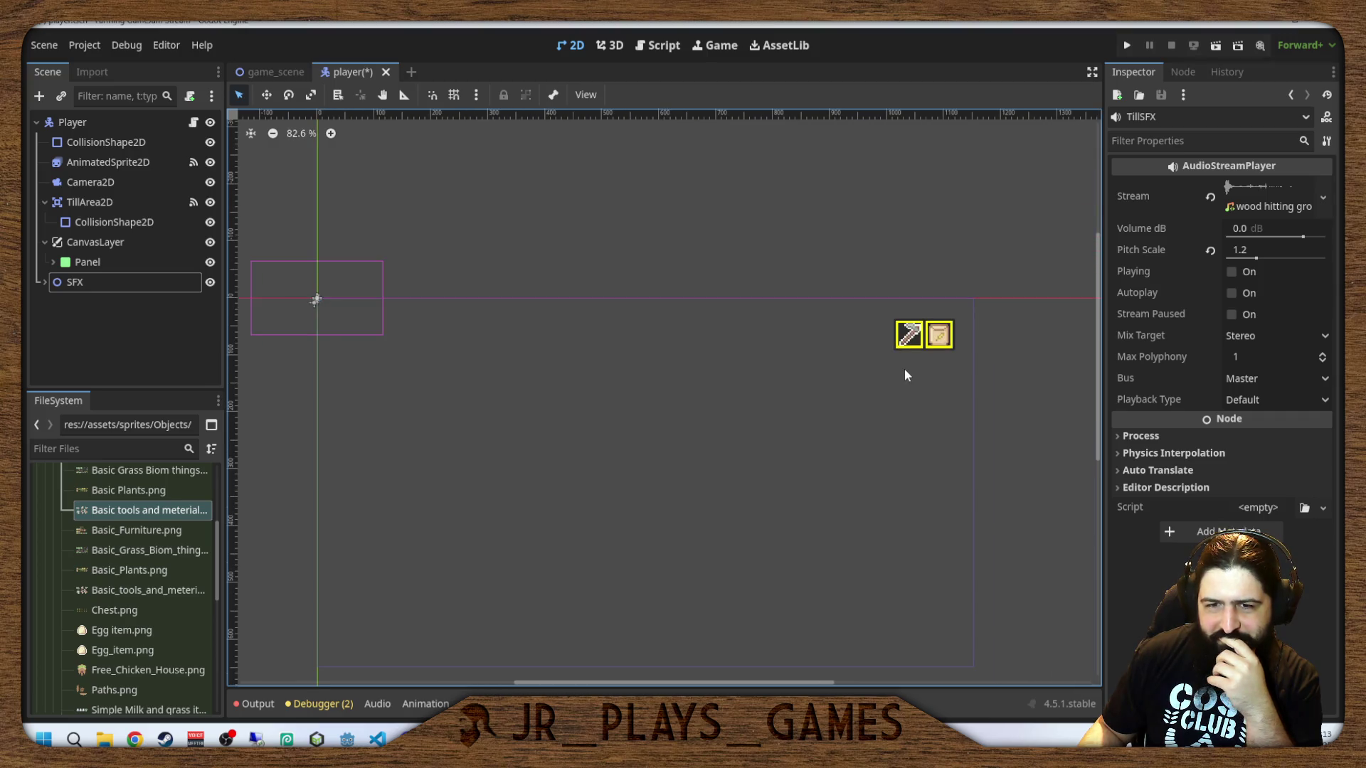
scroll(900, 371, up, 3)
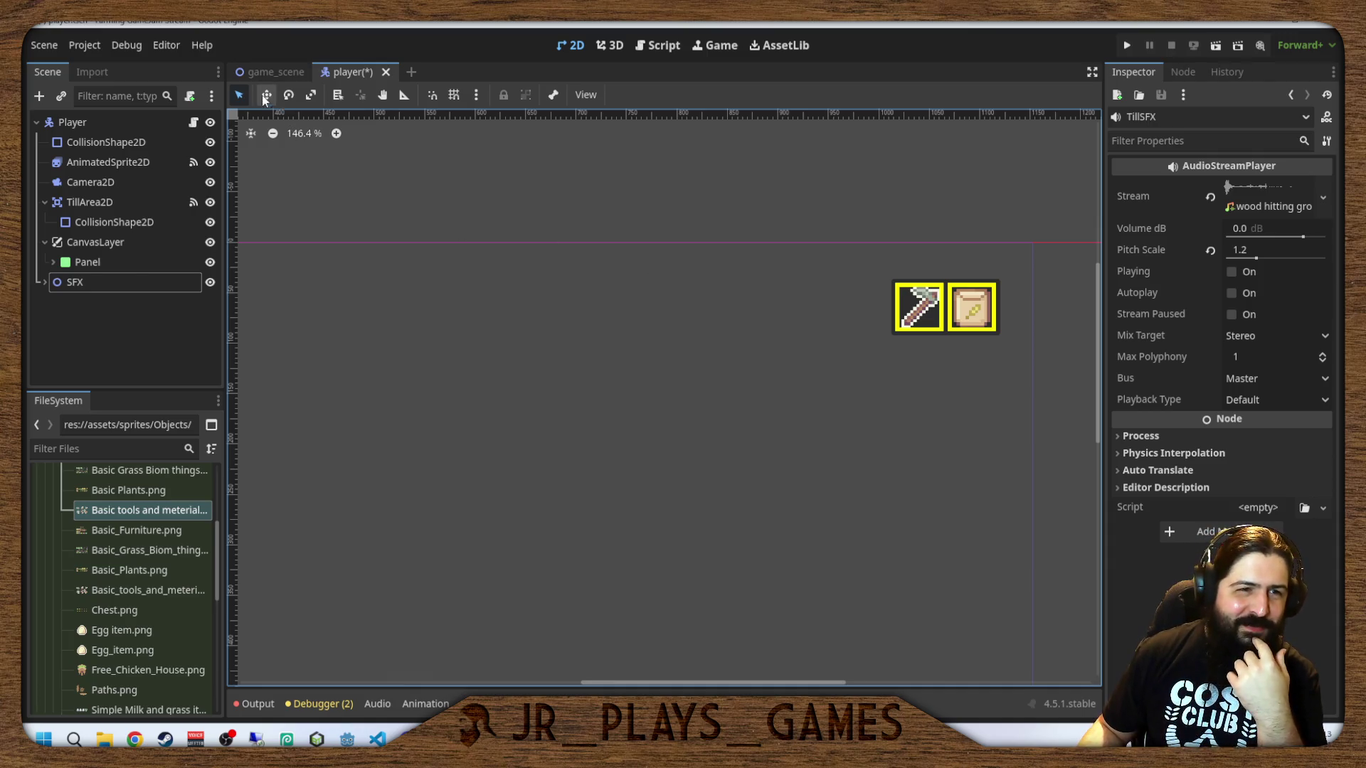
- Deselect everything and save the player scene with Ctrl+S
click(569, 301)
key(ctrl+s)
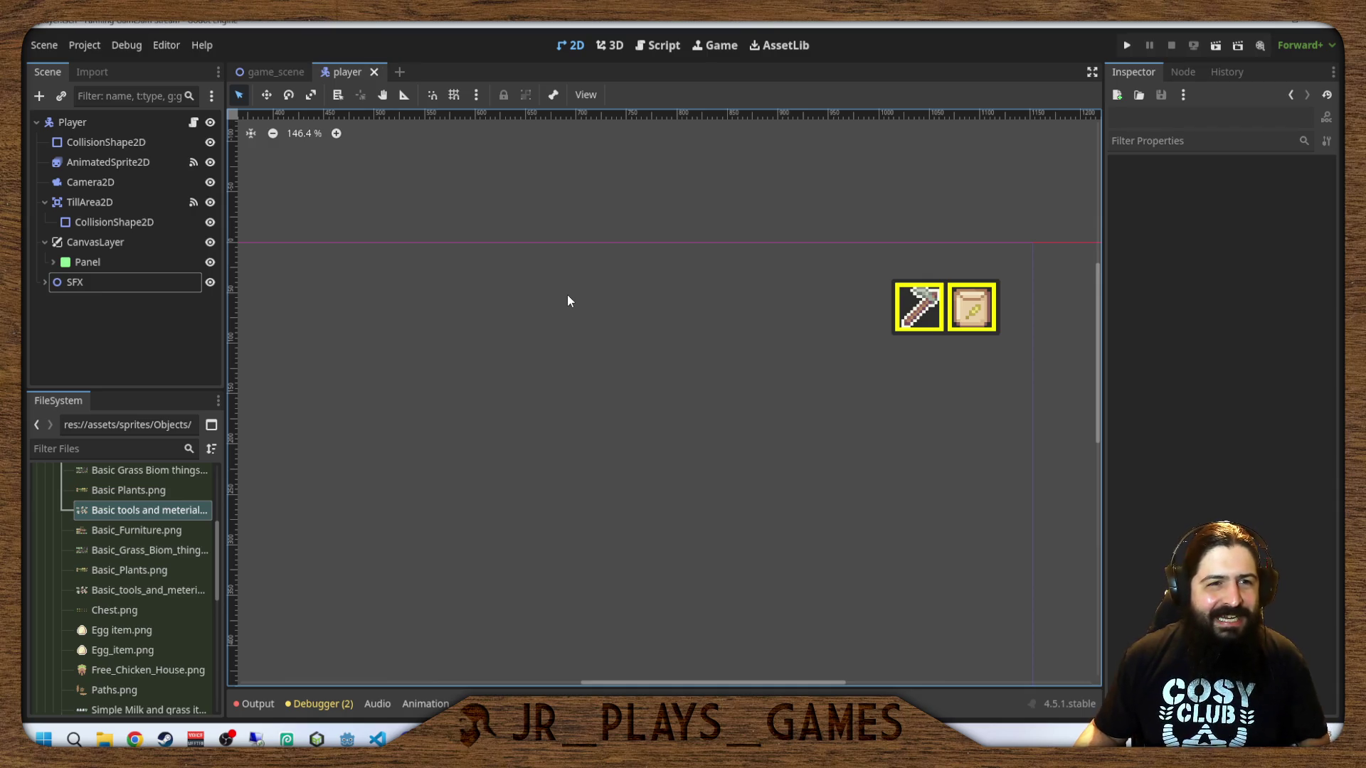
scroll(513, 309, down, 8)
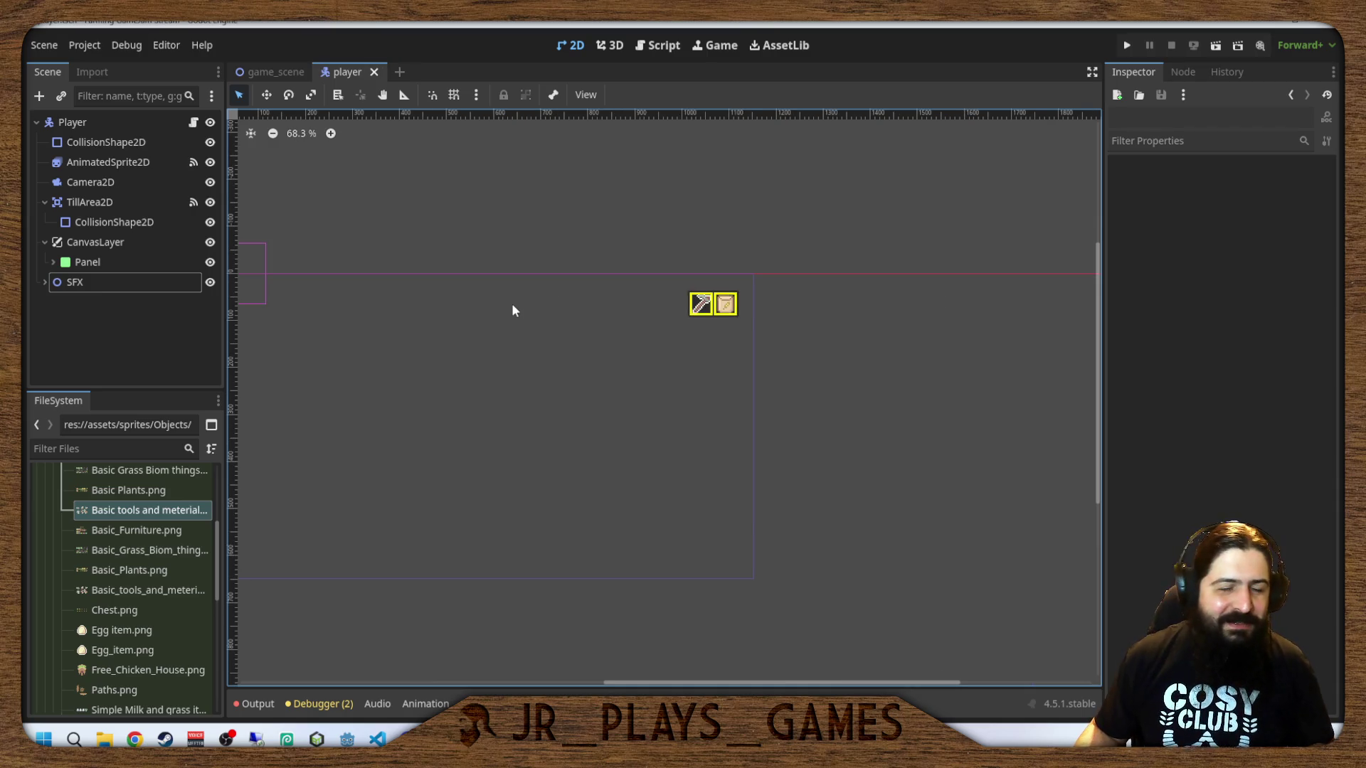
click(193, 126)
- In player.gd's _physics_process, add a new blank line below the interact() call
scroll(780, 431, down, 7)
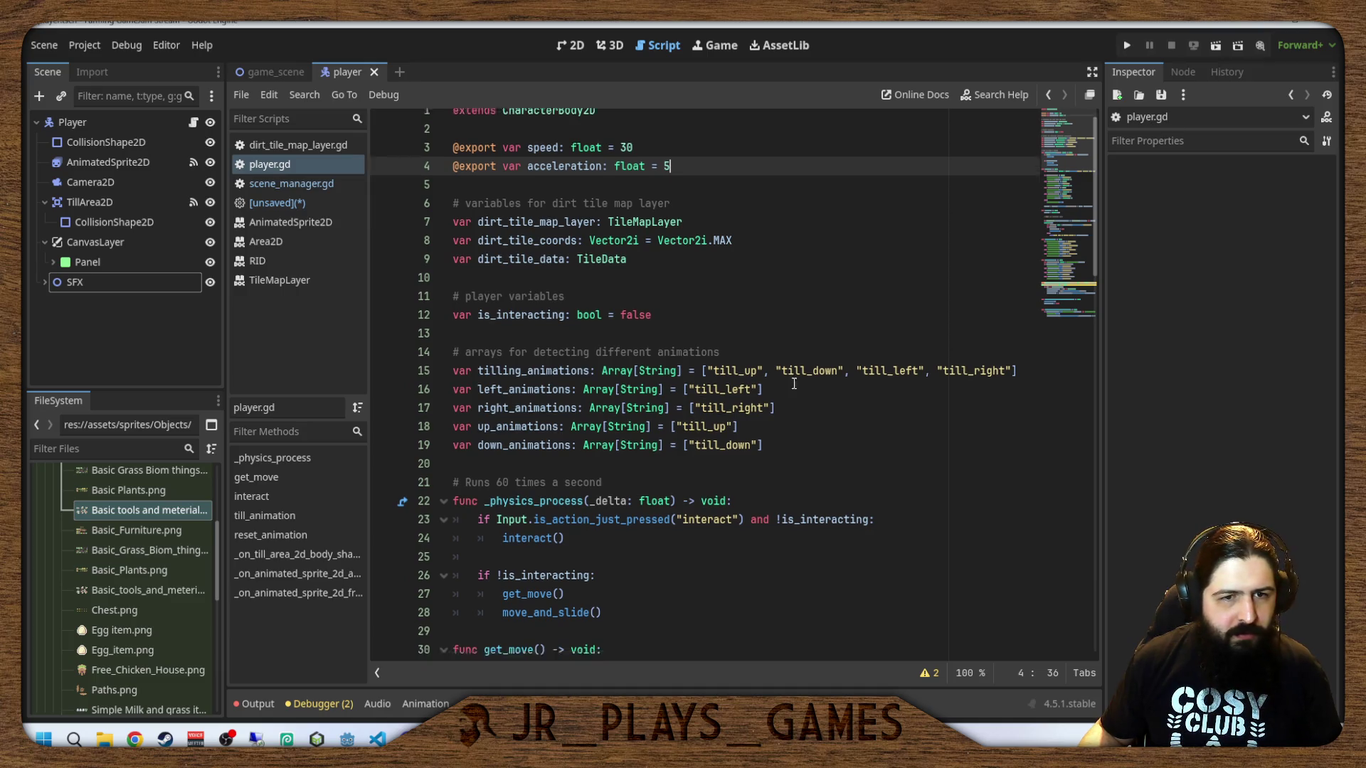
scroll(790, 456, up, 7)
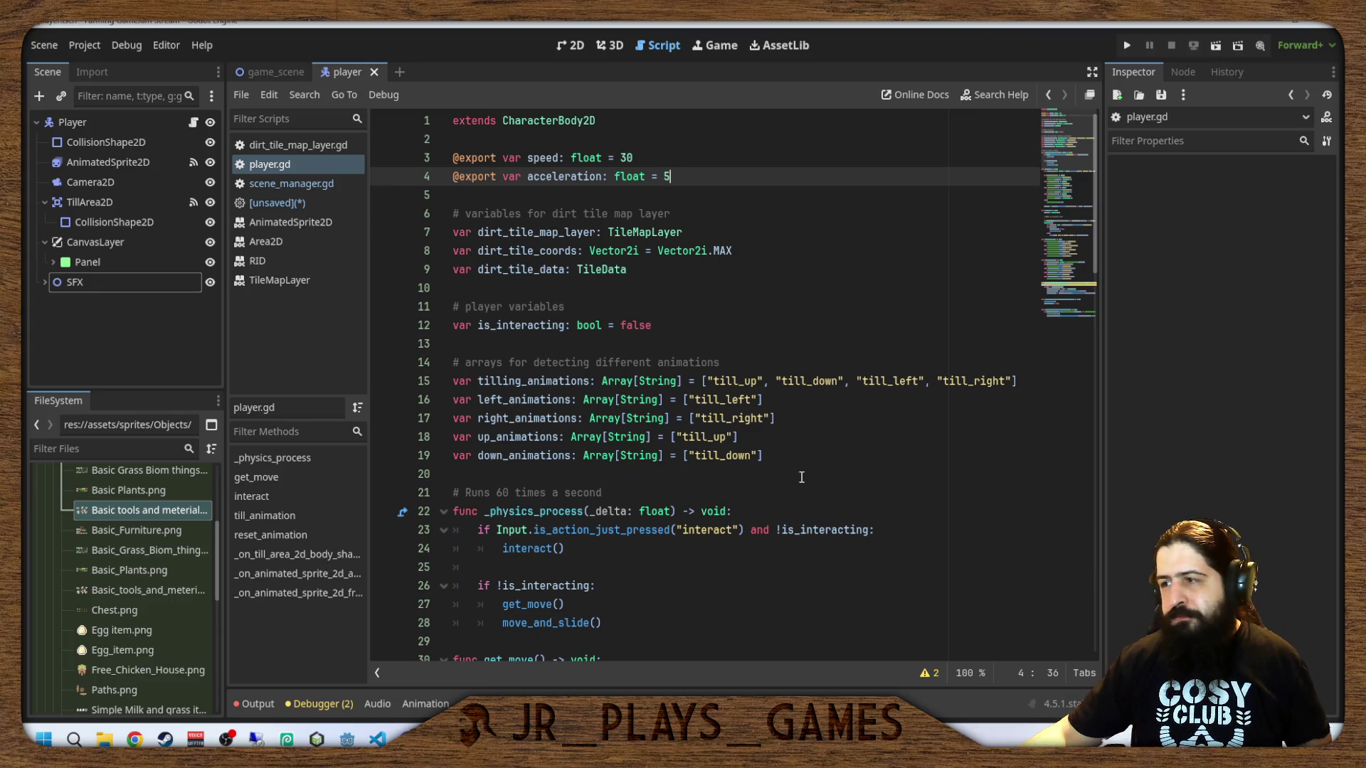
scroll(670, 379, down, 7)
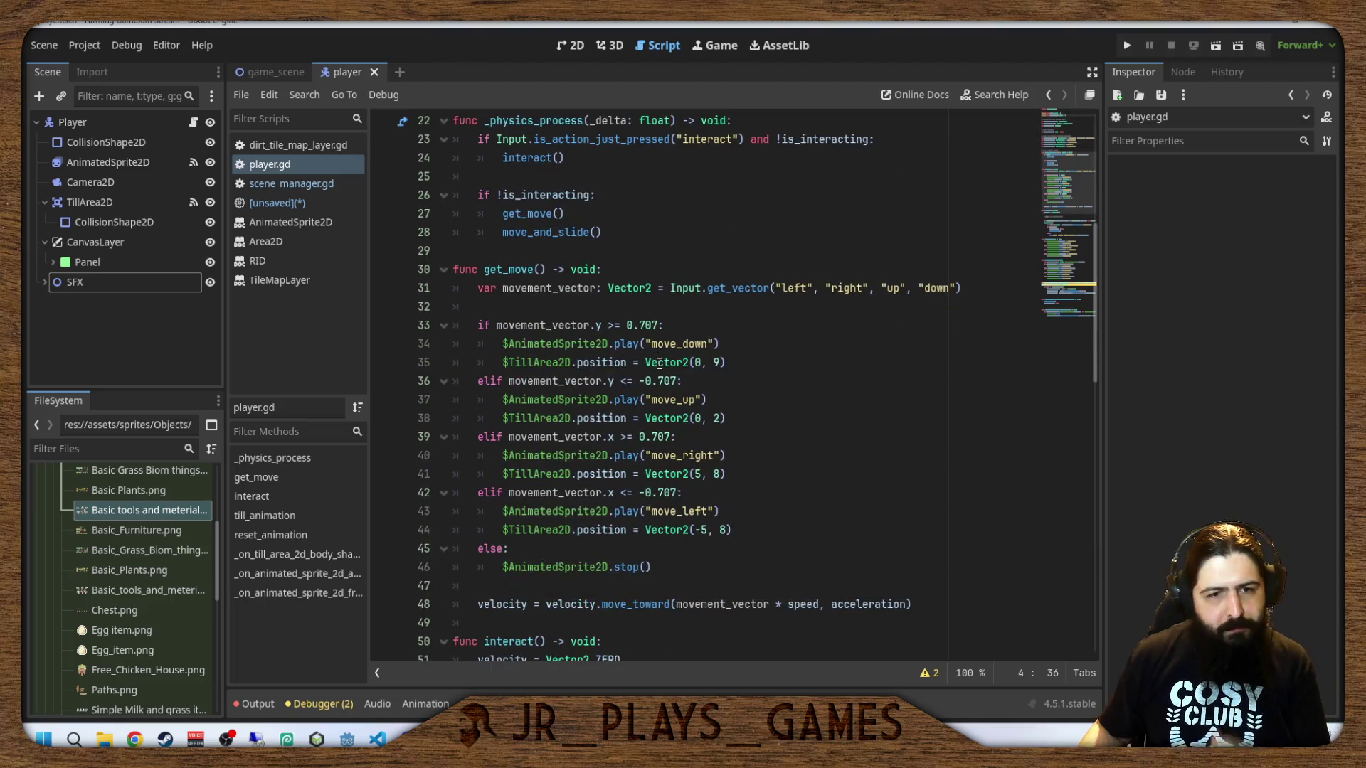
scroll(661, 354, up, 6)
scroll(660, 354, up, 2)
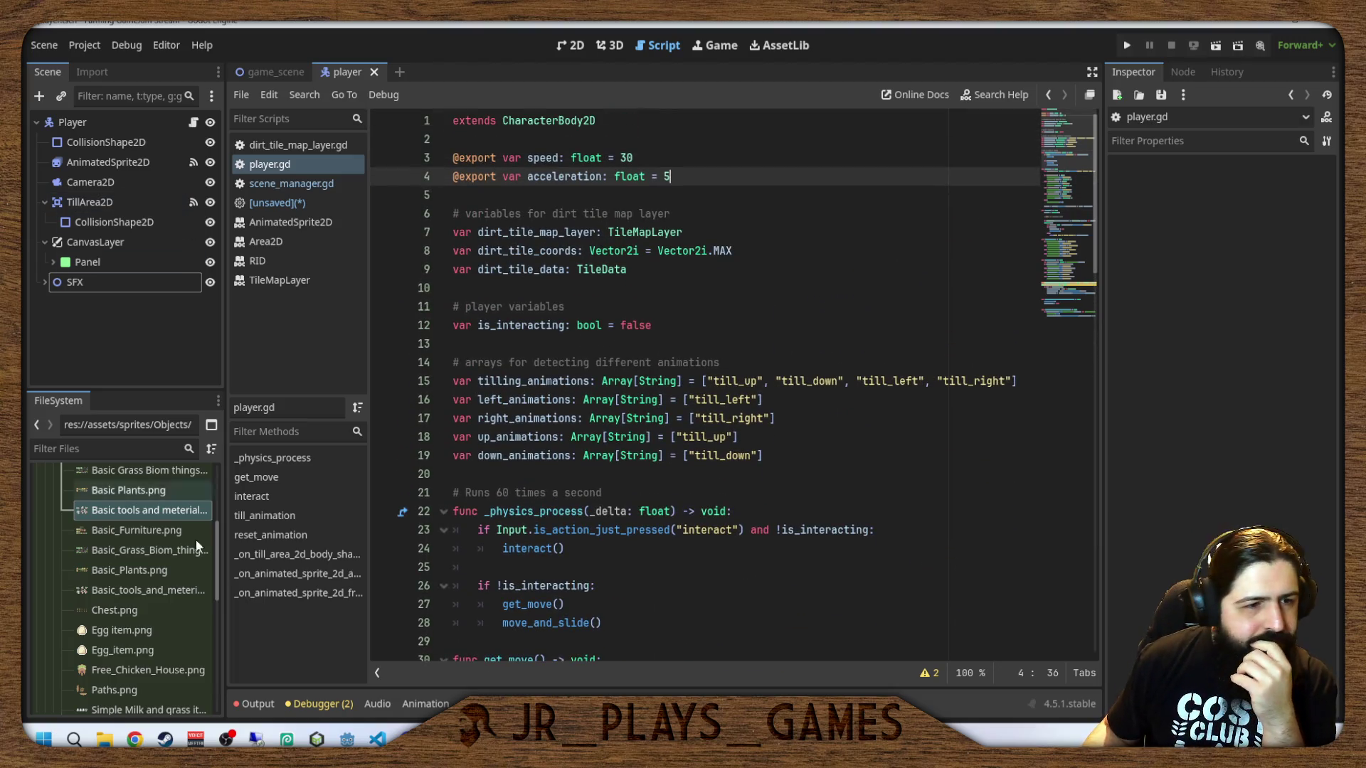
scroll(185, 544, up, 4)
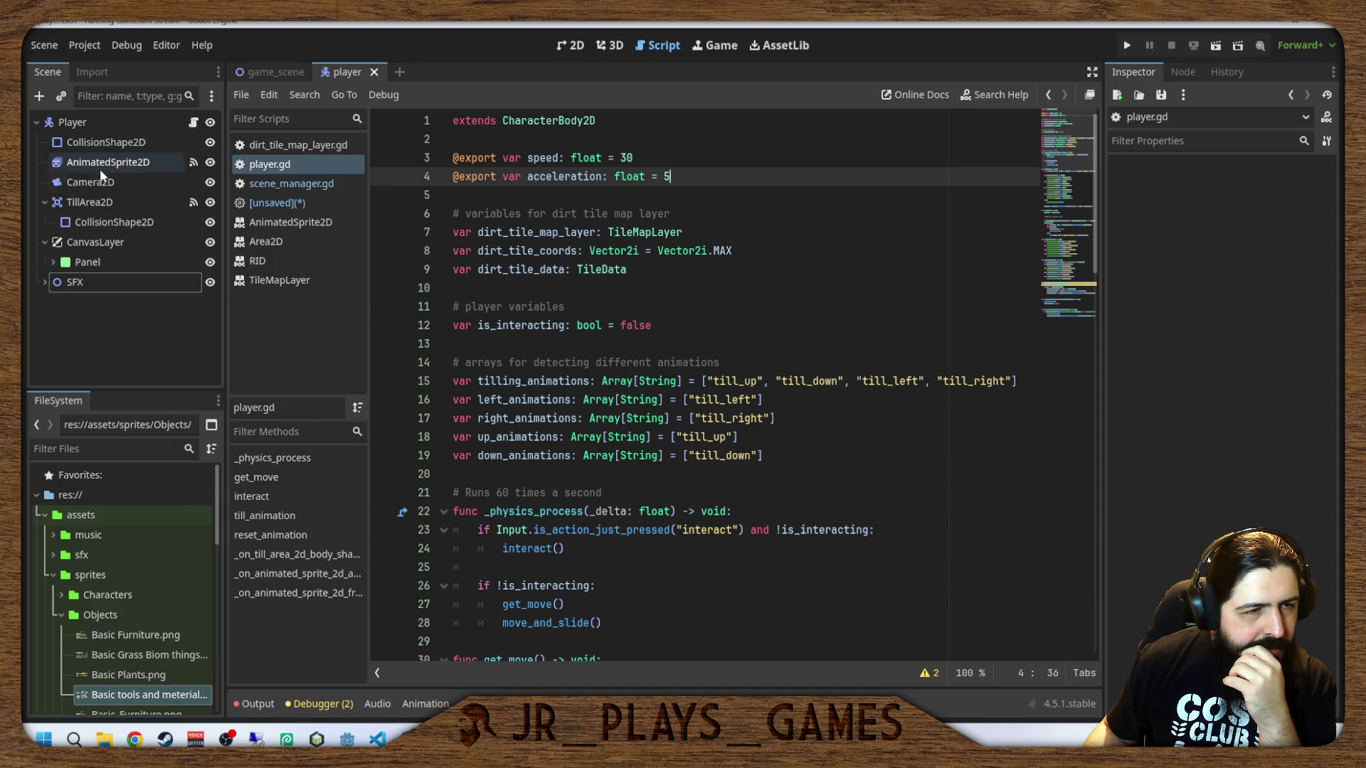
scroll(716, 527, down, 2)
scroll(716, 527, down, 3)
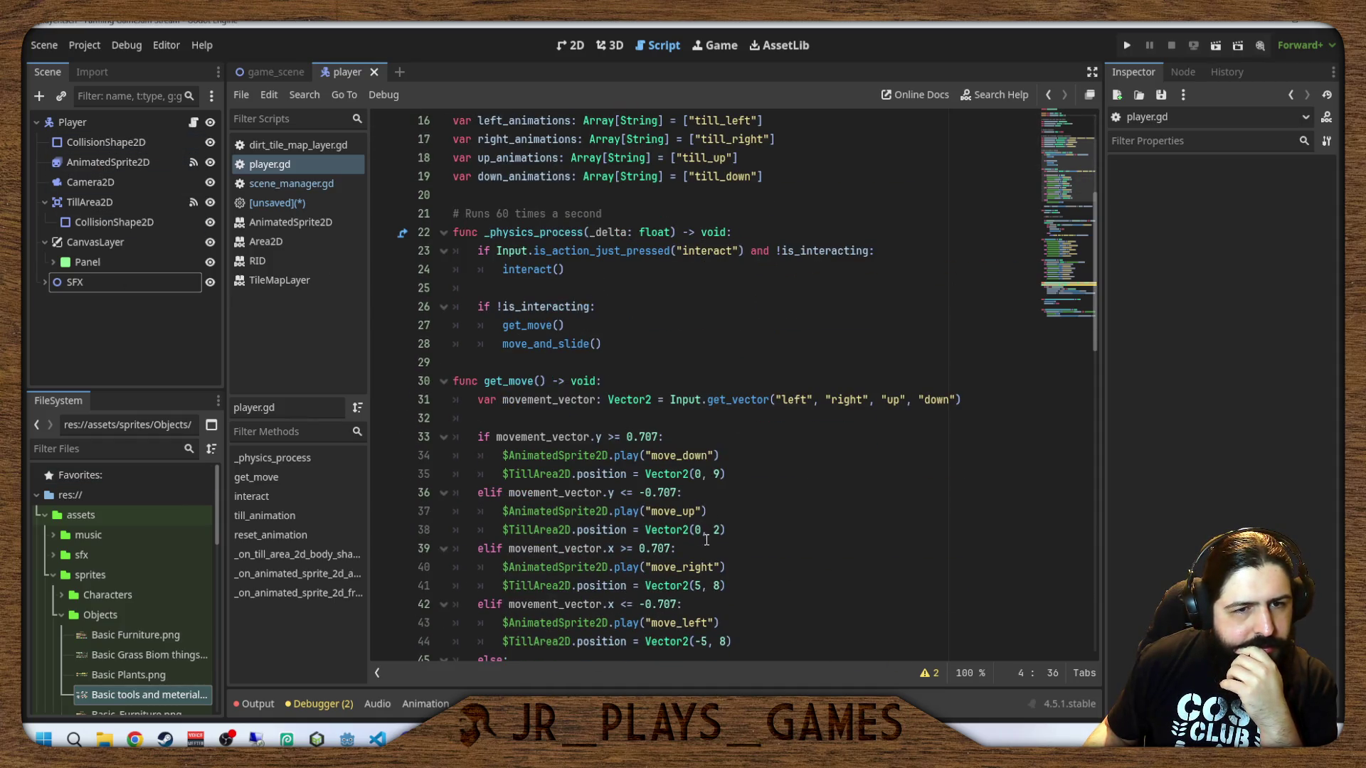
click(609, 275)
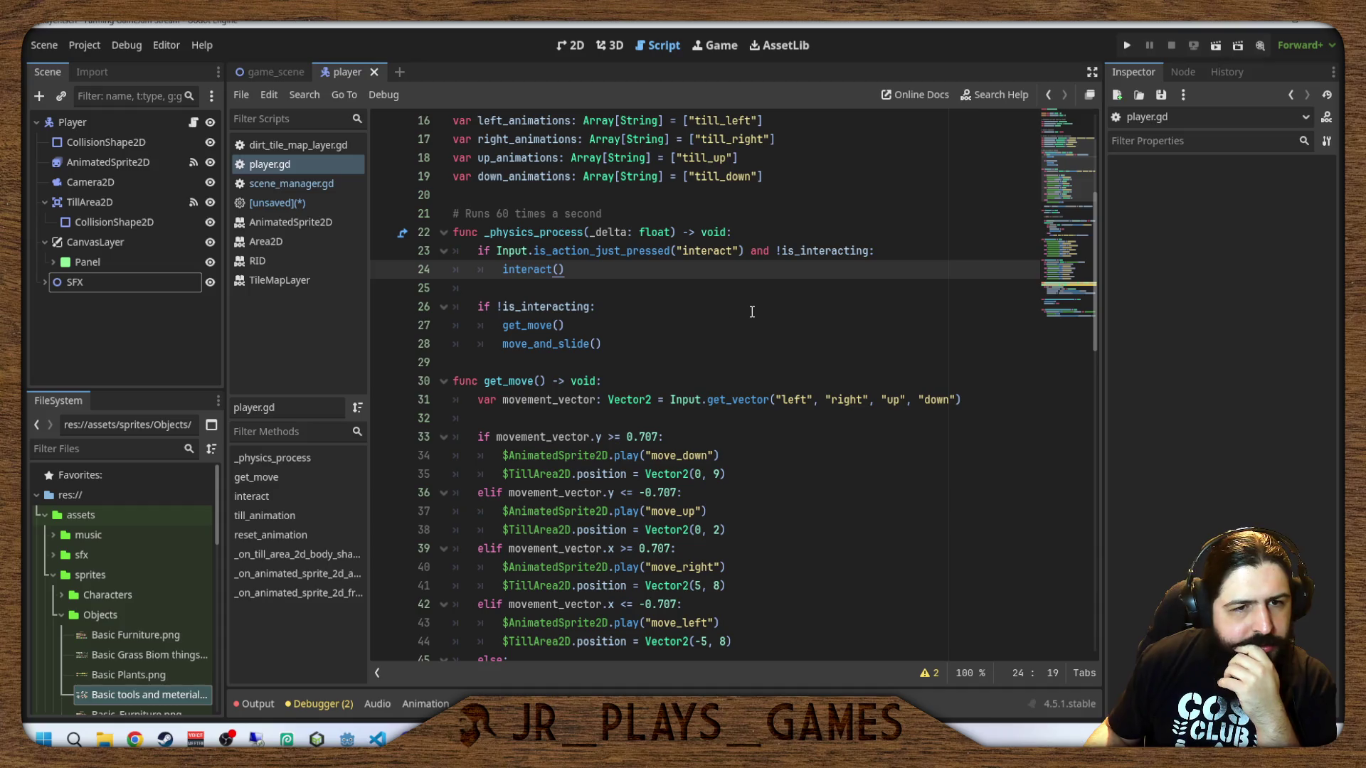
key(Return)
key(Return)
- Begin an if Input.is_action_just_pressed(" check below interact()
key(BackSpace)
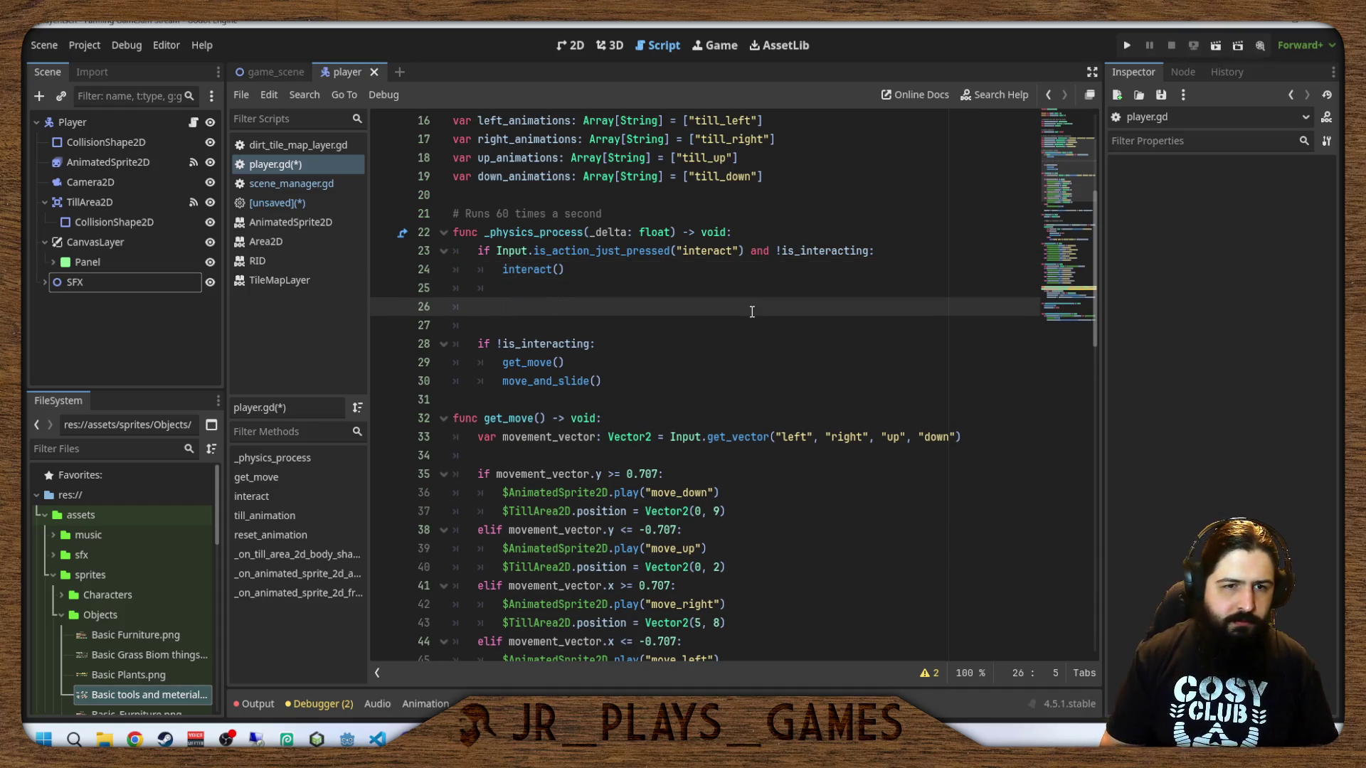
text(if Input)
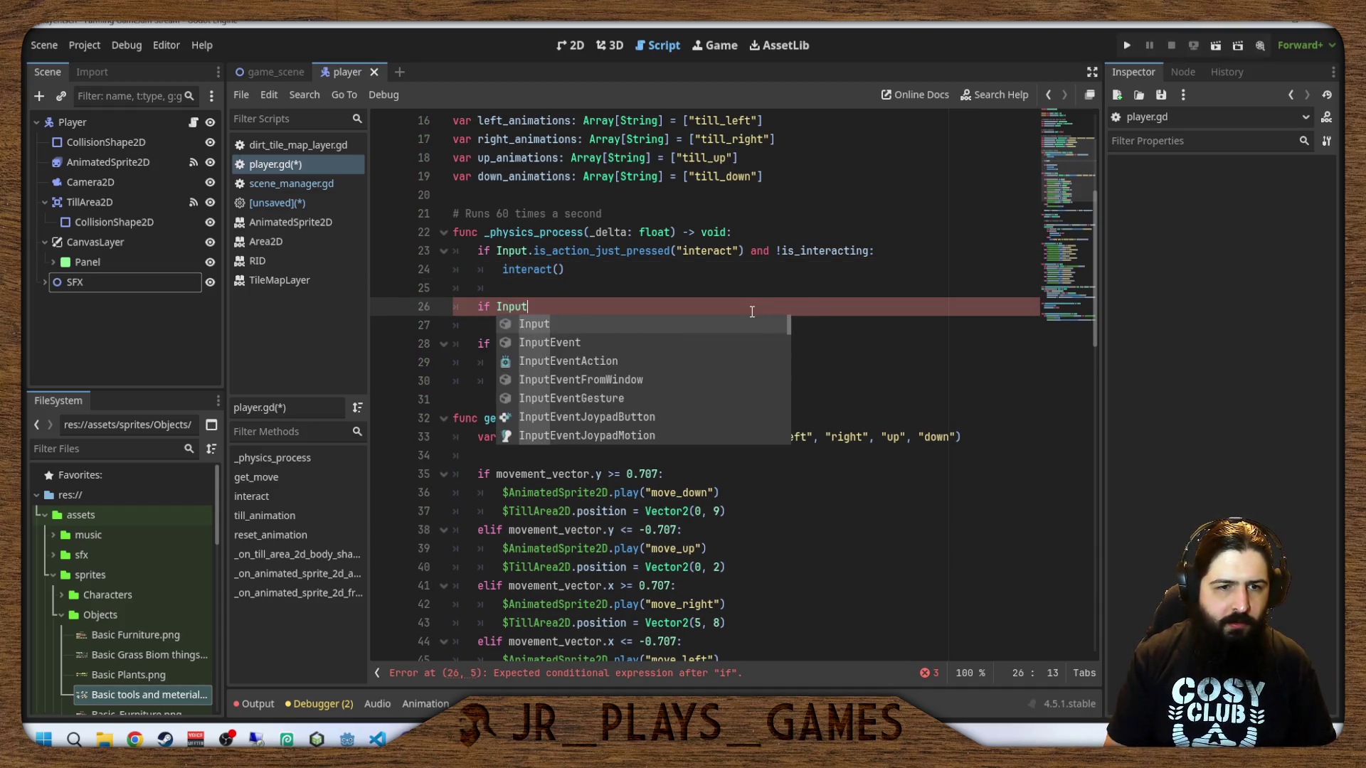
text(.is)
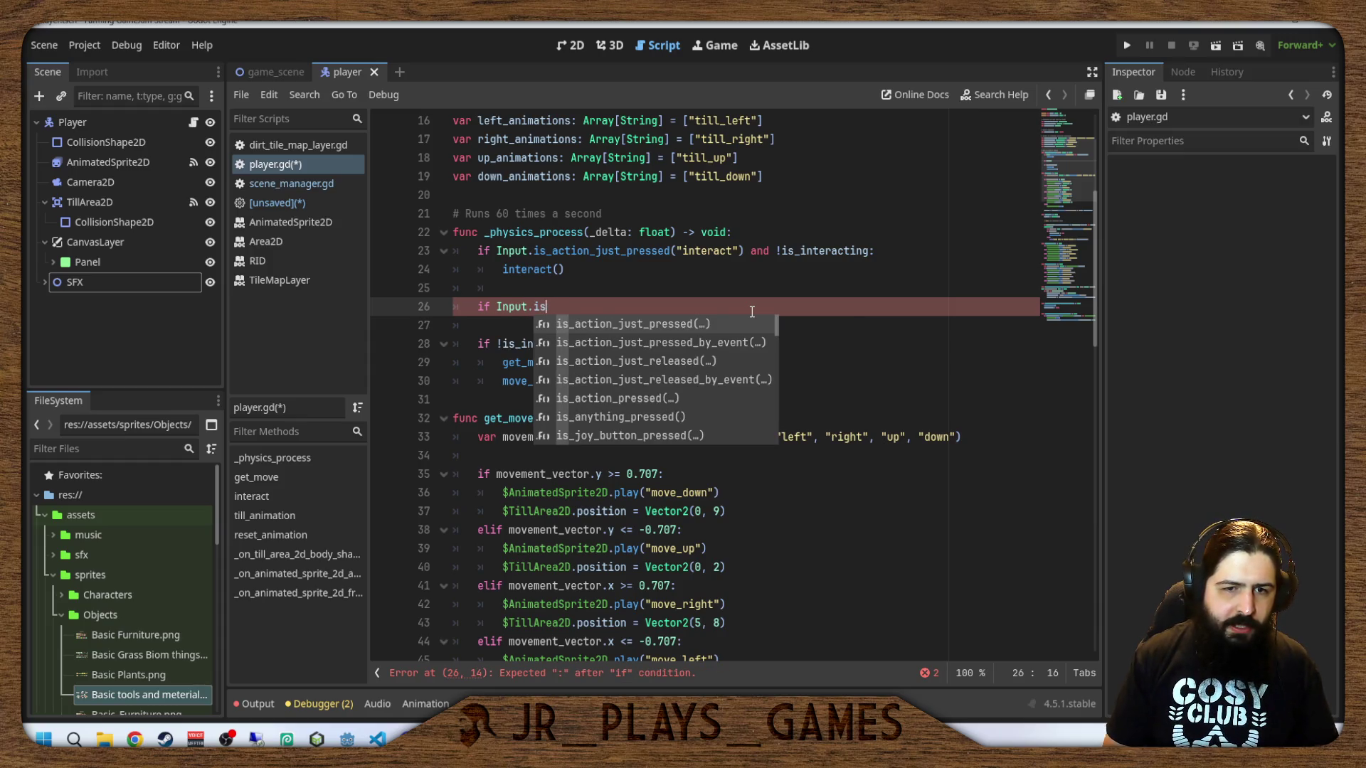
key(Return)
text(")
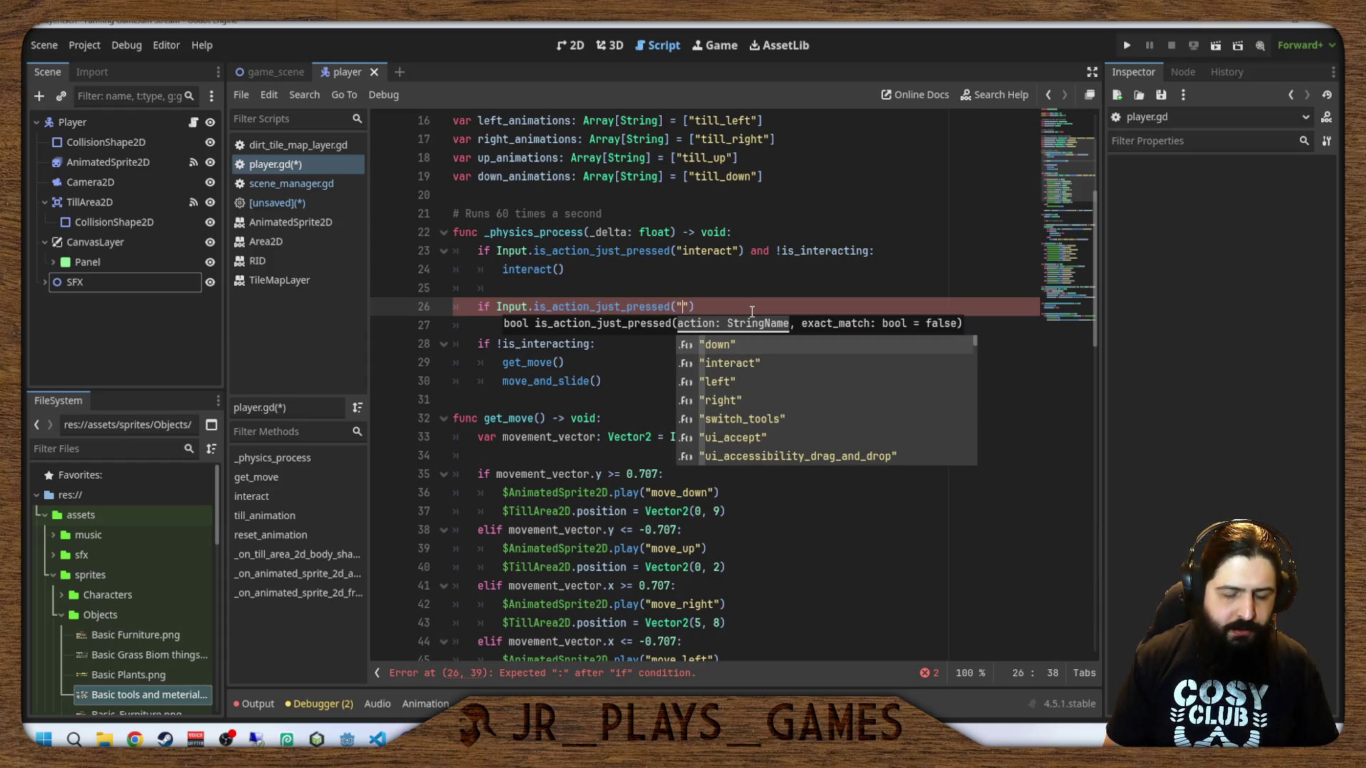
- Check the available input actions in Project Settings' Input Map
click(84, 44)
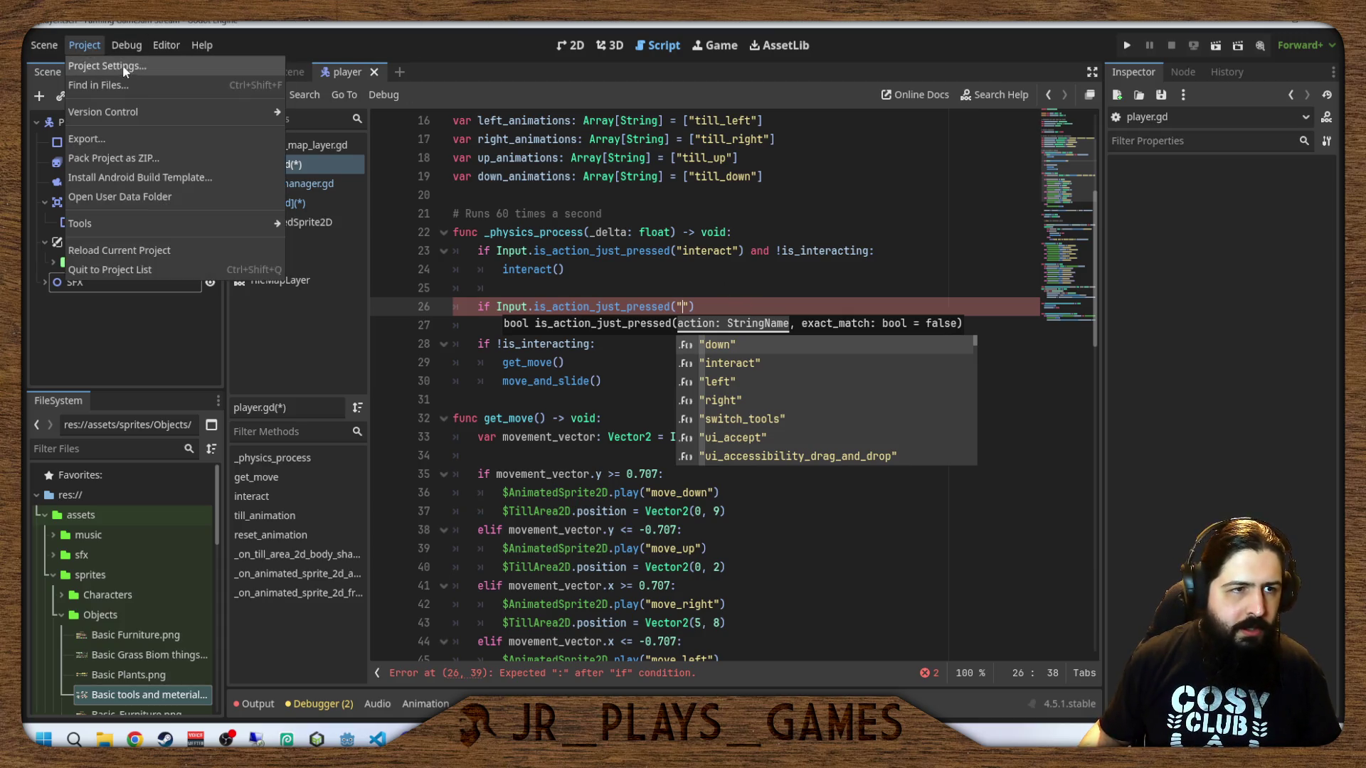
click(100, 60)
click(367, 164)
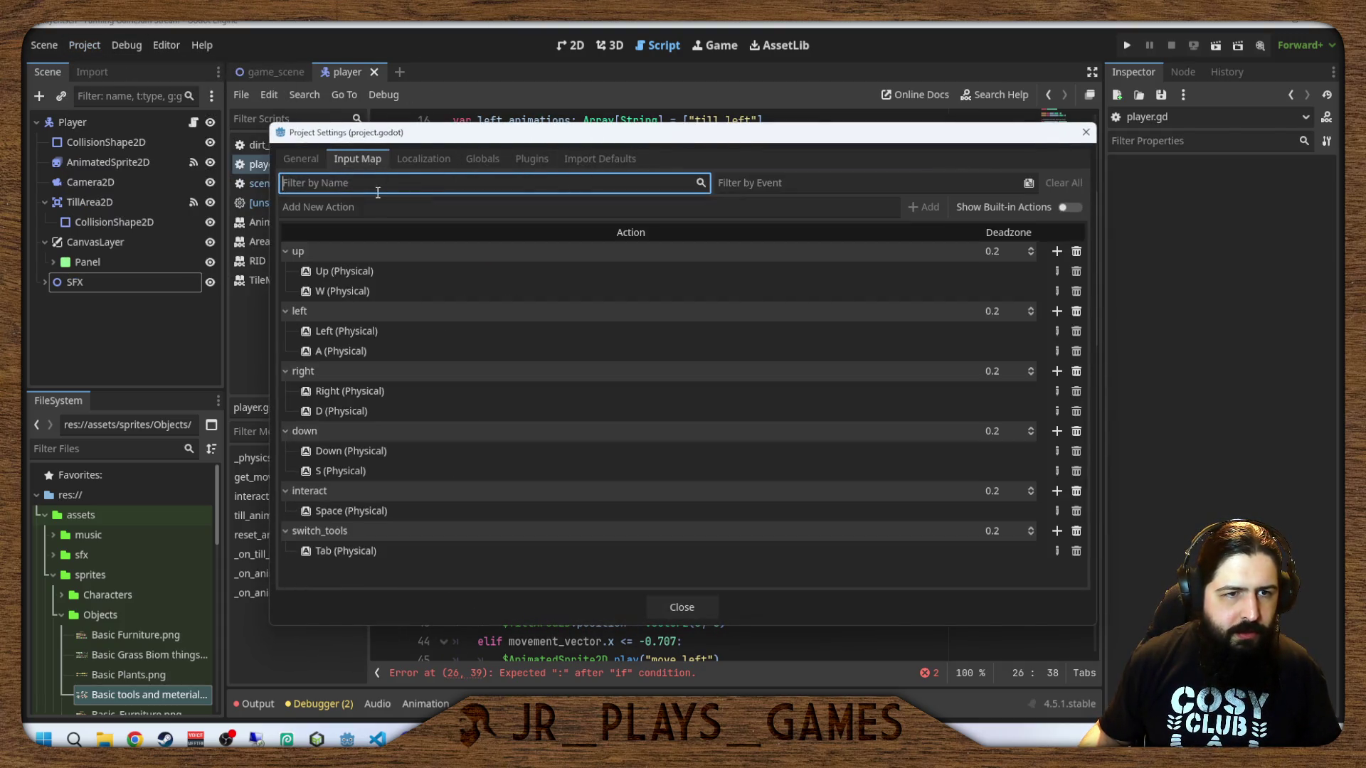
click(1086, 132)
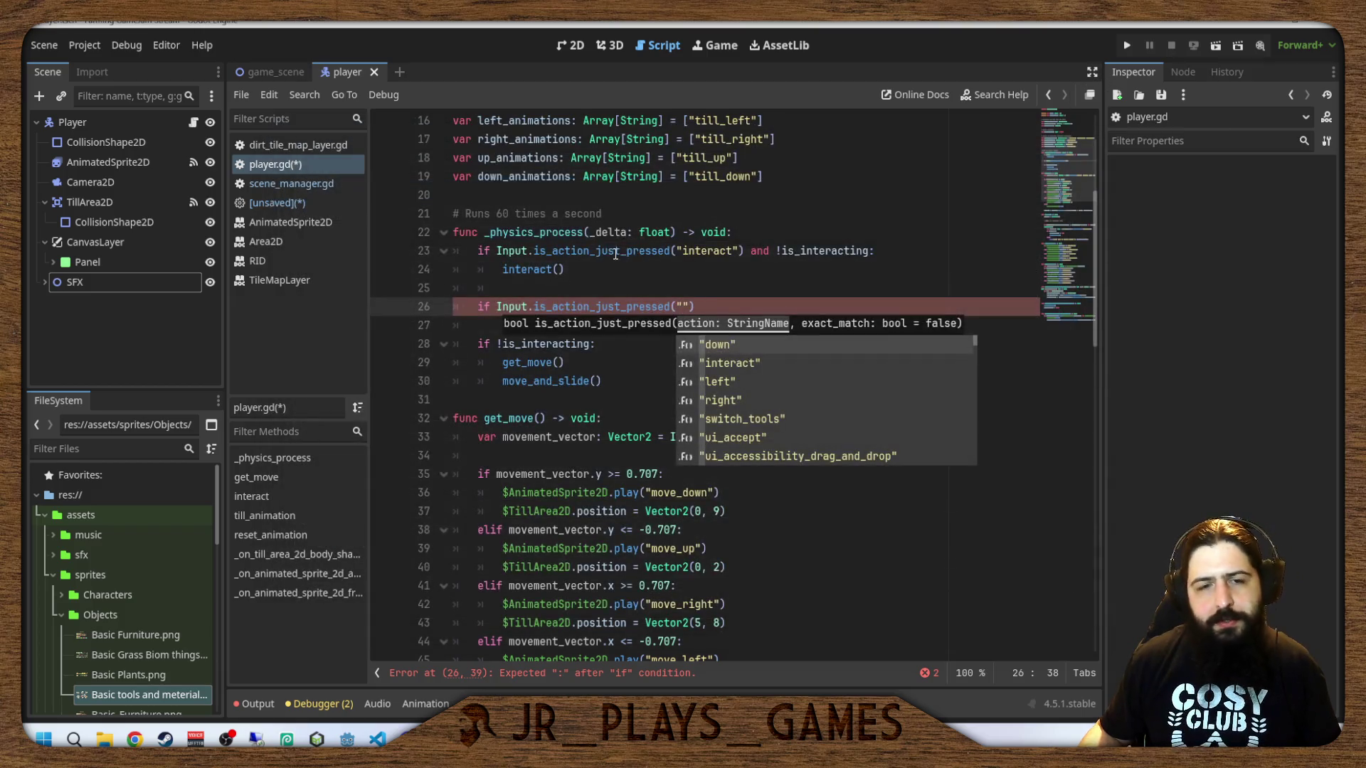
- Complete the condition with "switch_tools" and !is_interacting, ending the if line with a colon
click(757, 419)
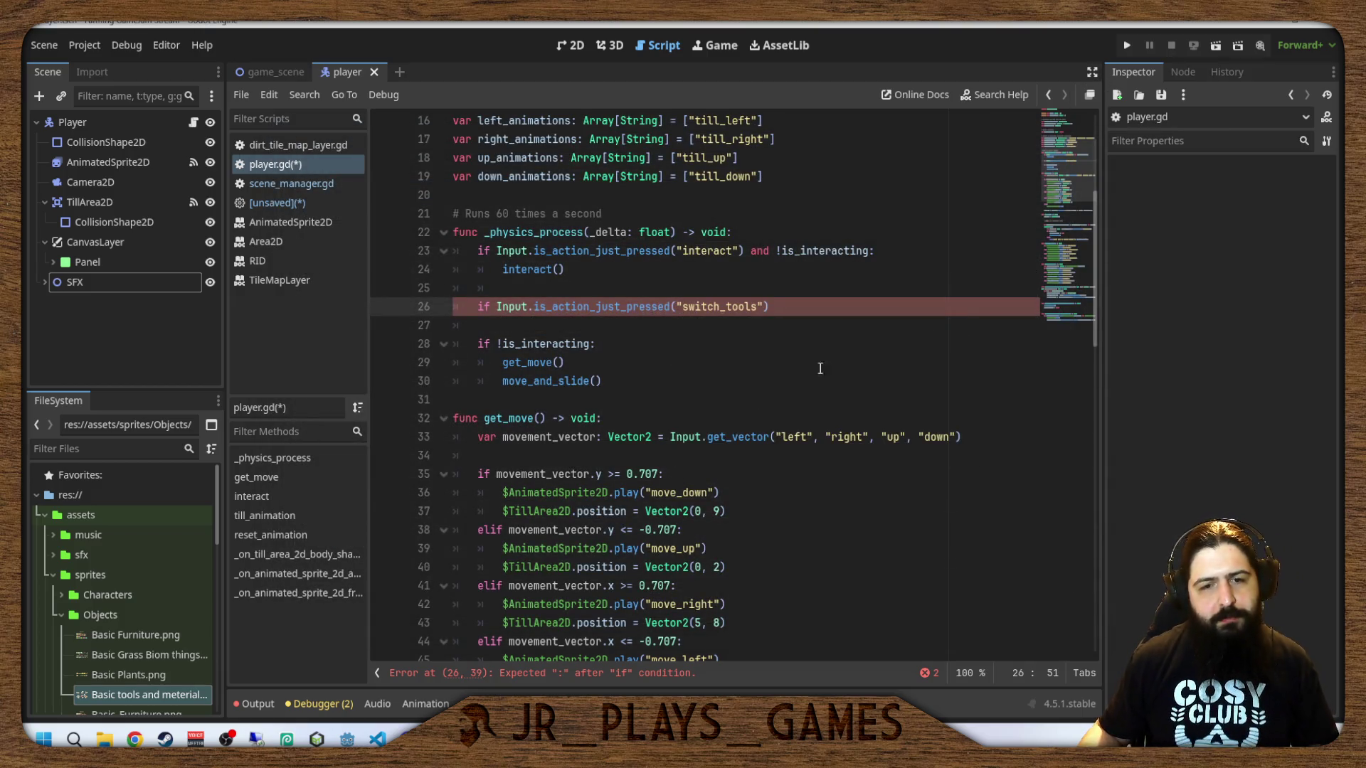
key(End)
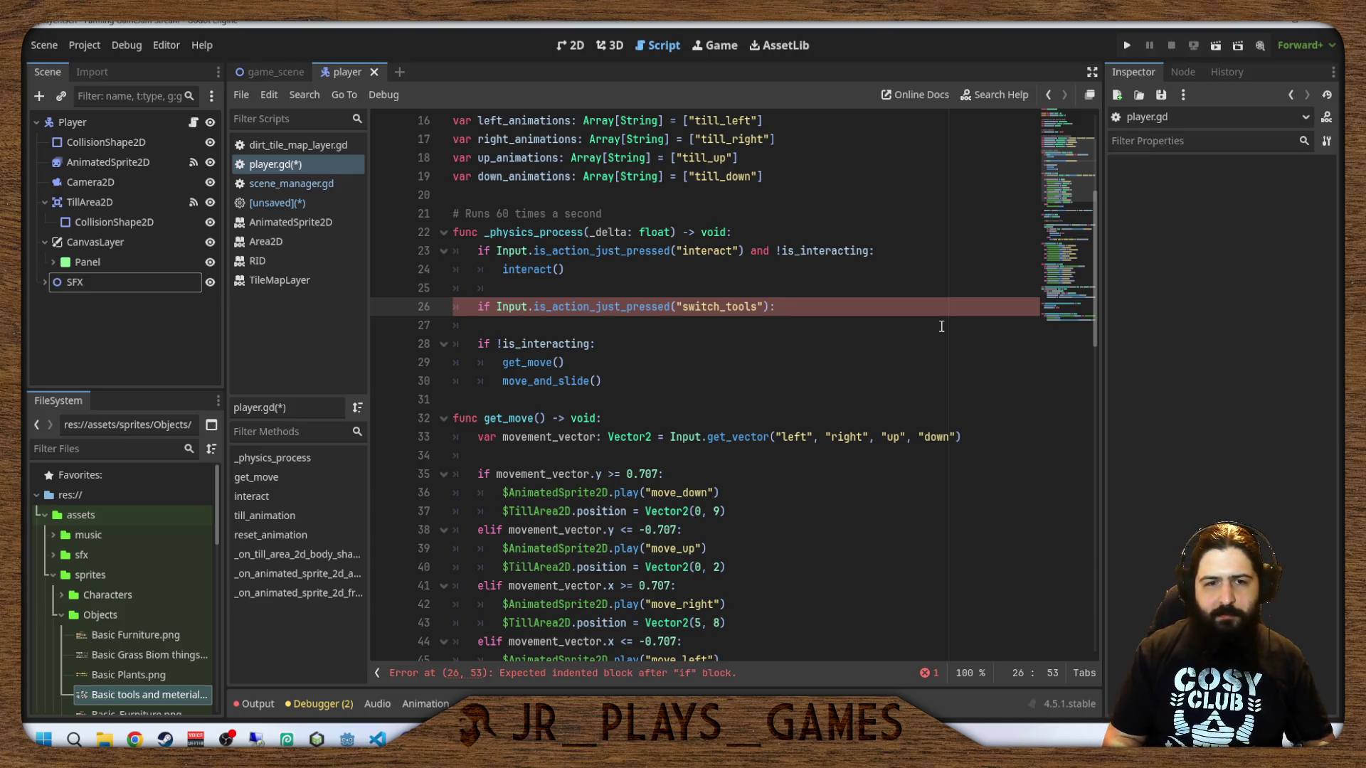
text(and)
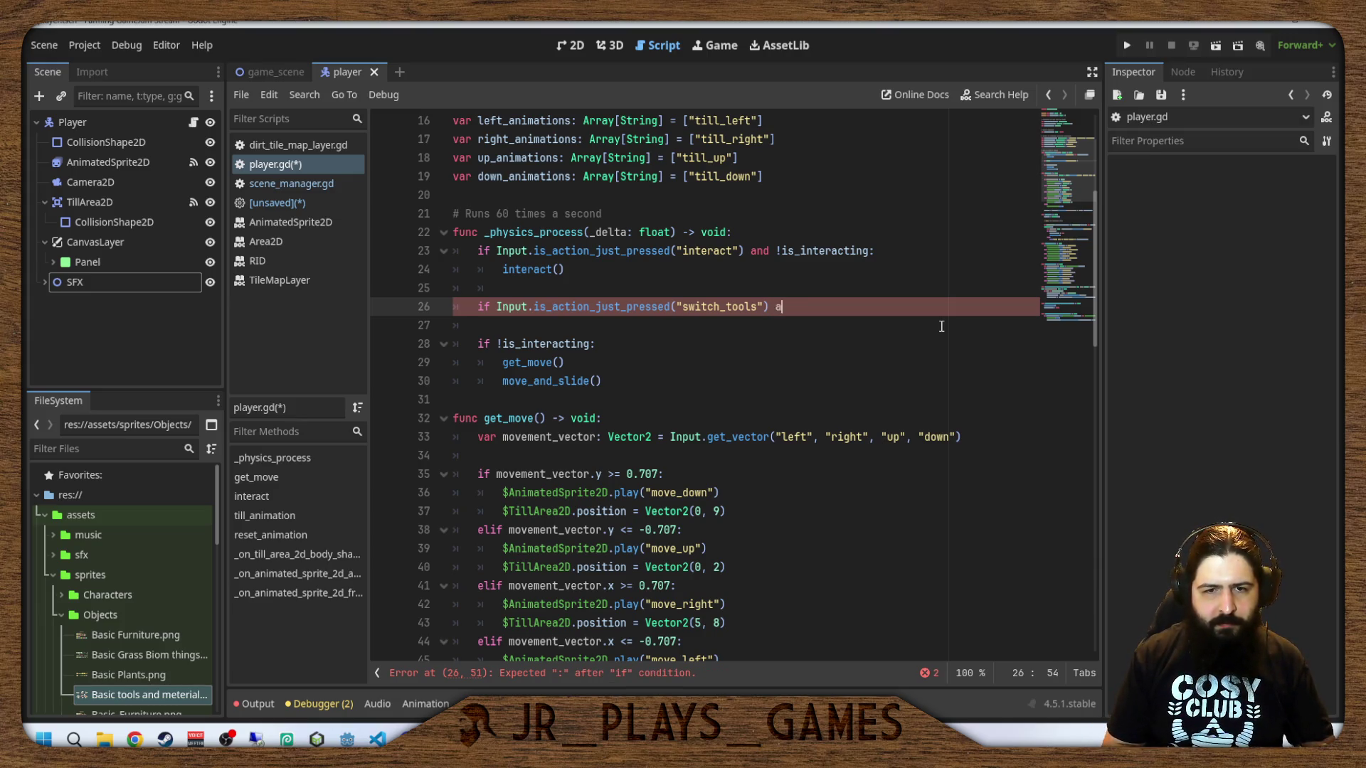
key(BackSpace)
key(BackSpace)
key(BackSpace)
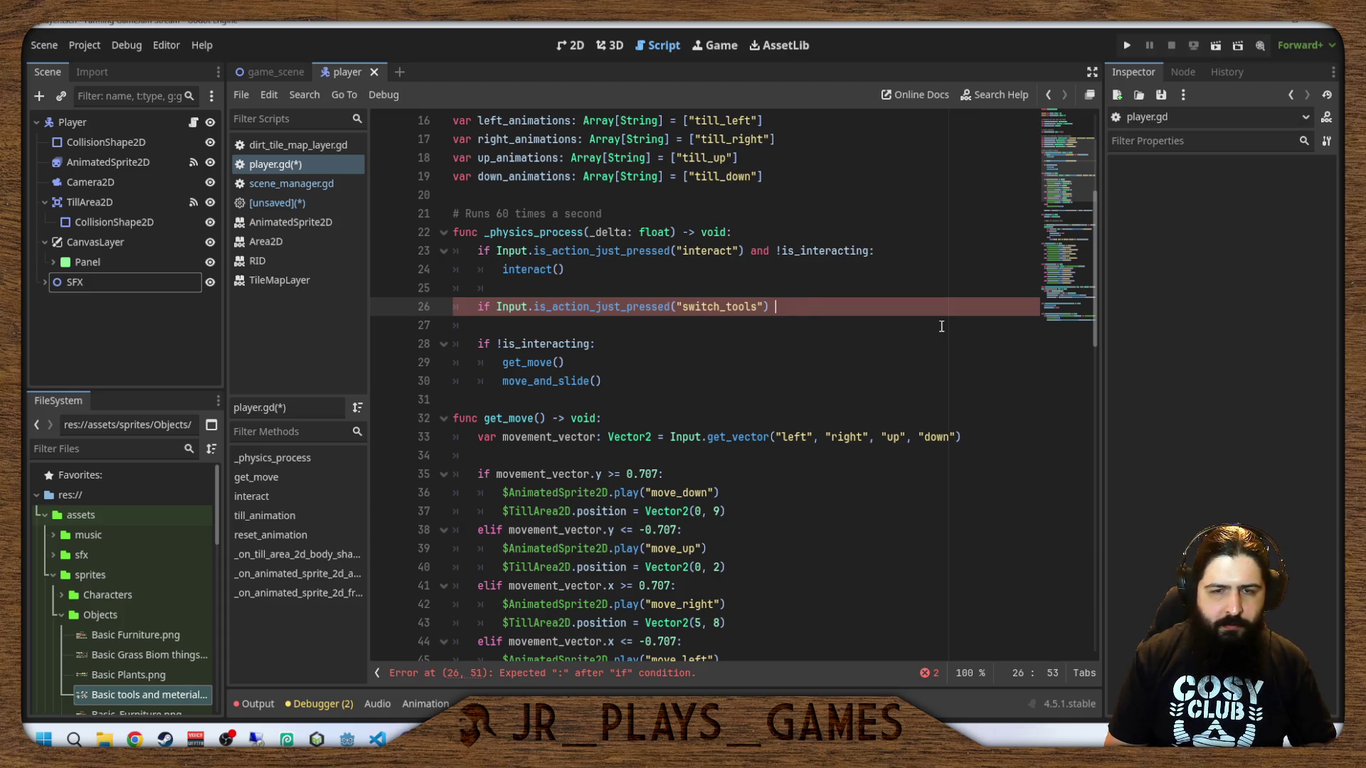
text(and !is_)
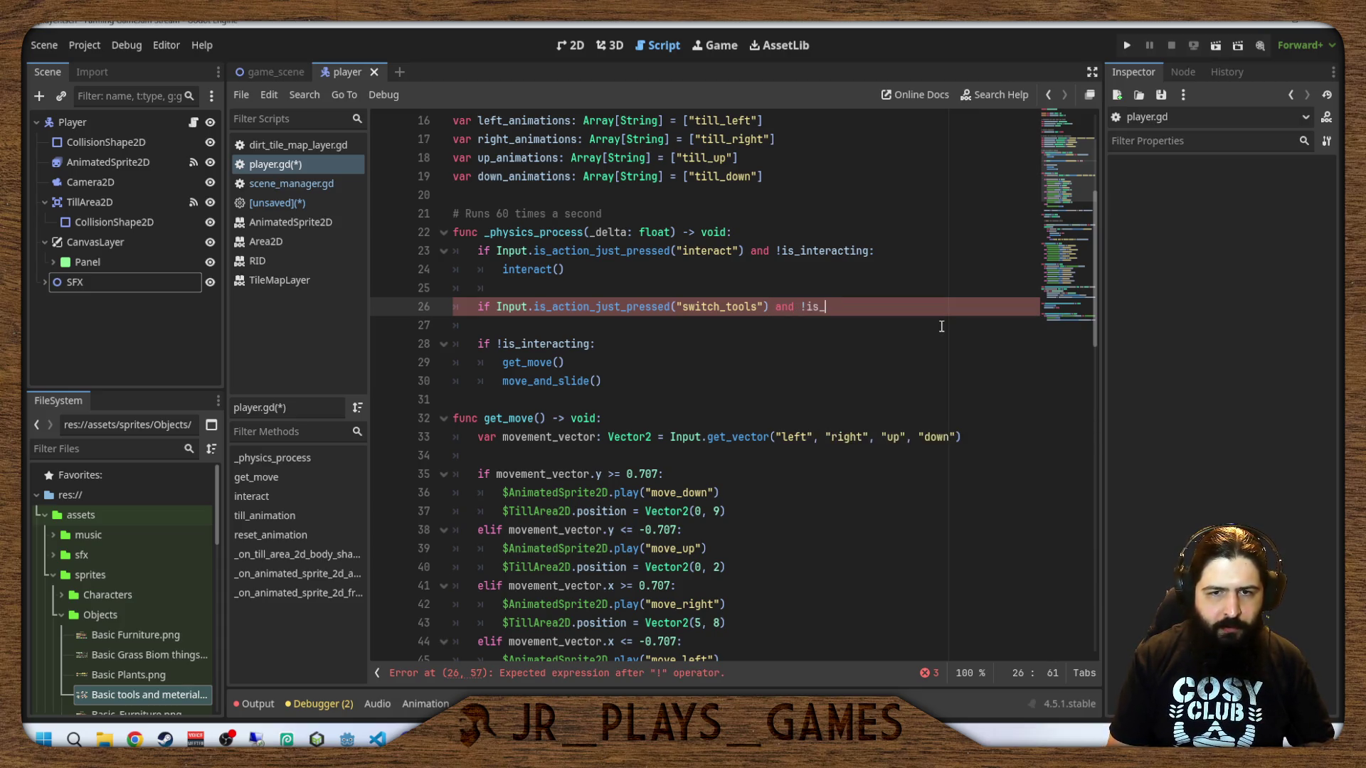
text(i)
key(Return)
text(`)
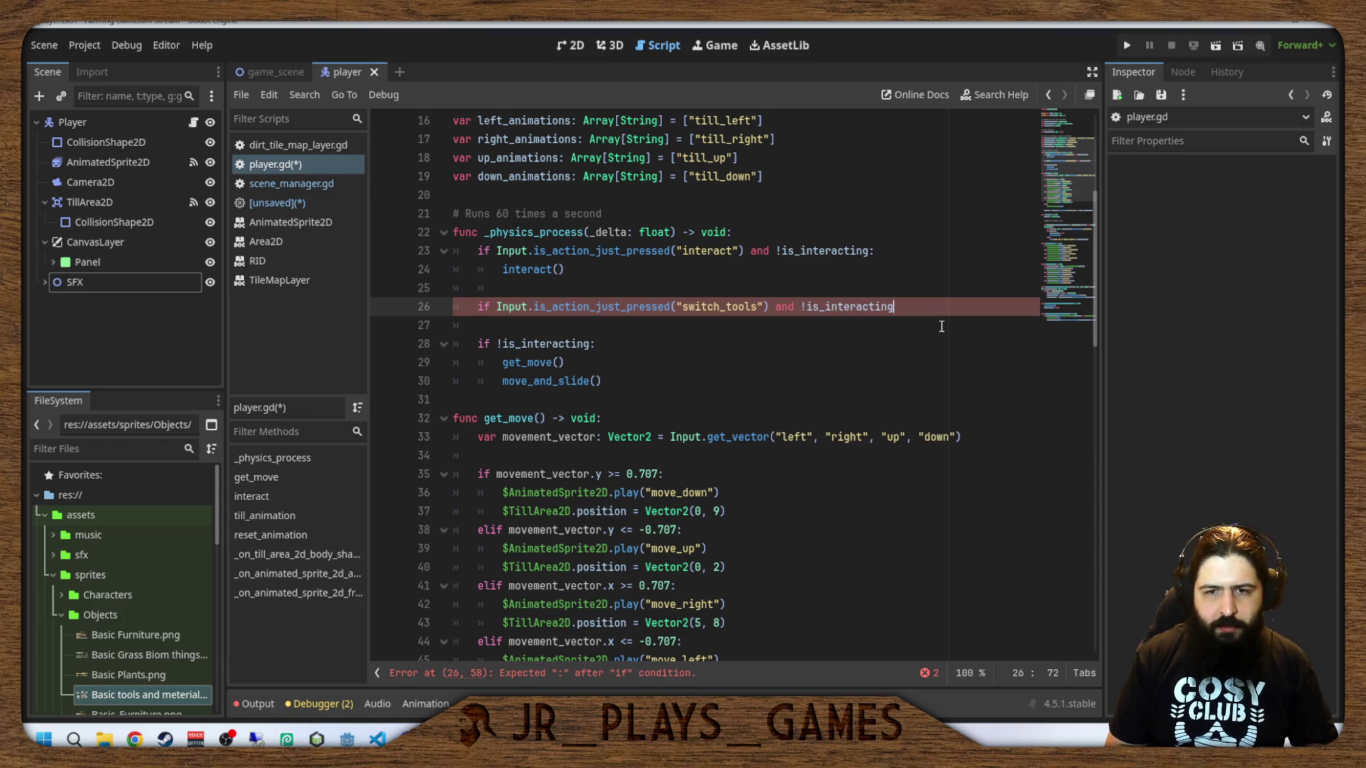
text(:)
key(Return)
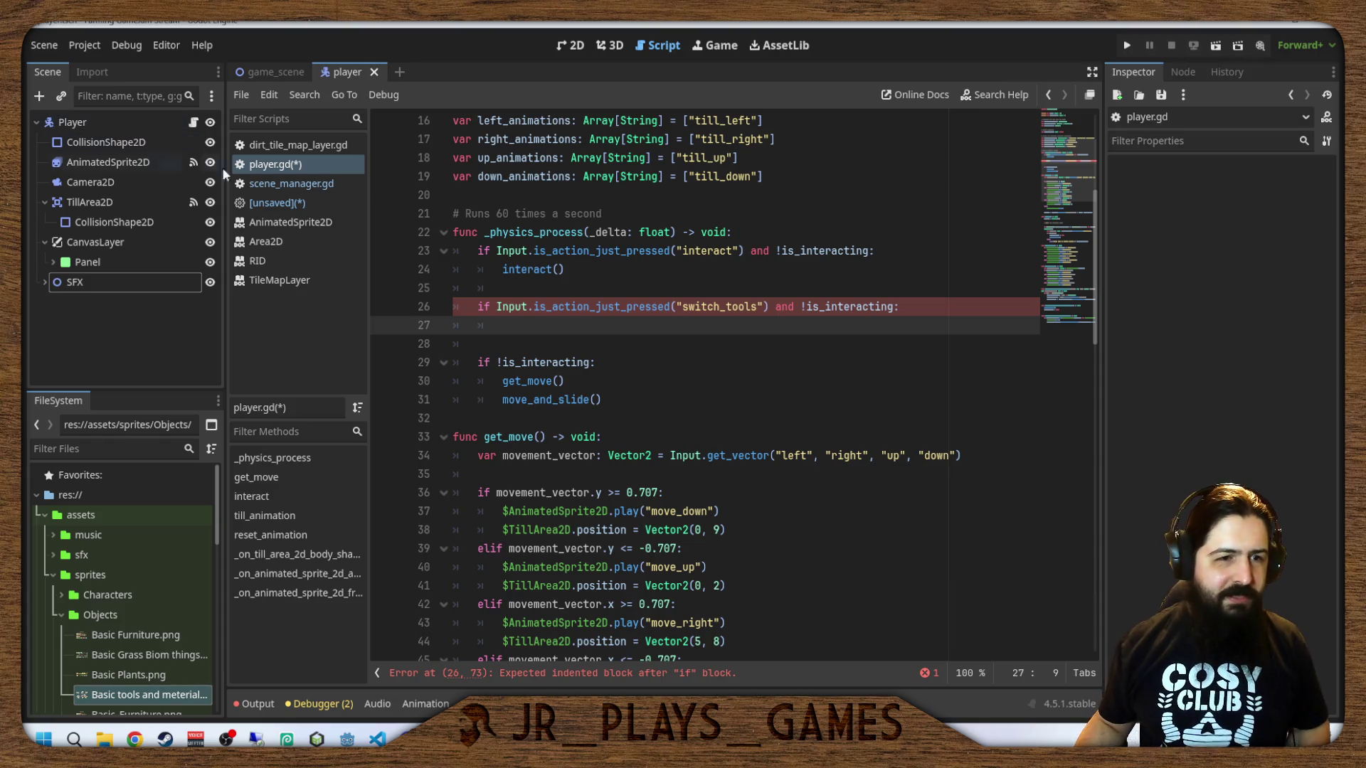
- Close the unsaved TileMapLayer script, discarding its changes, and open scene_manager.gd
click(276, 202)
right_click(276, 203)
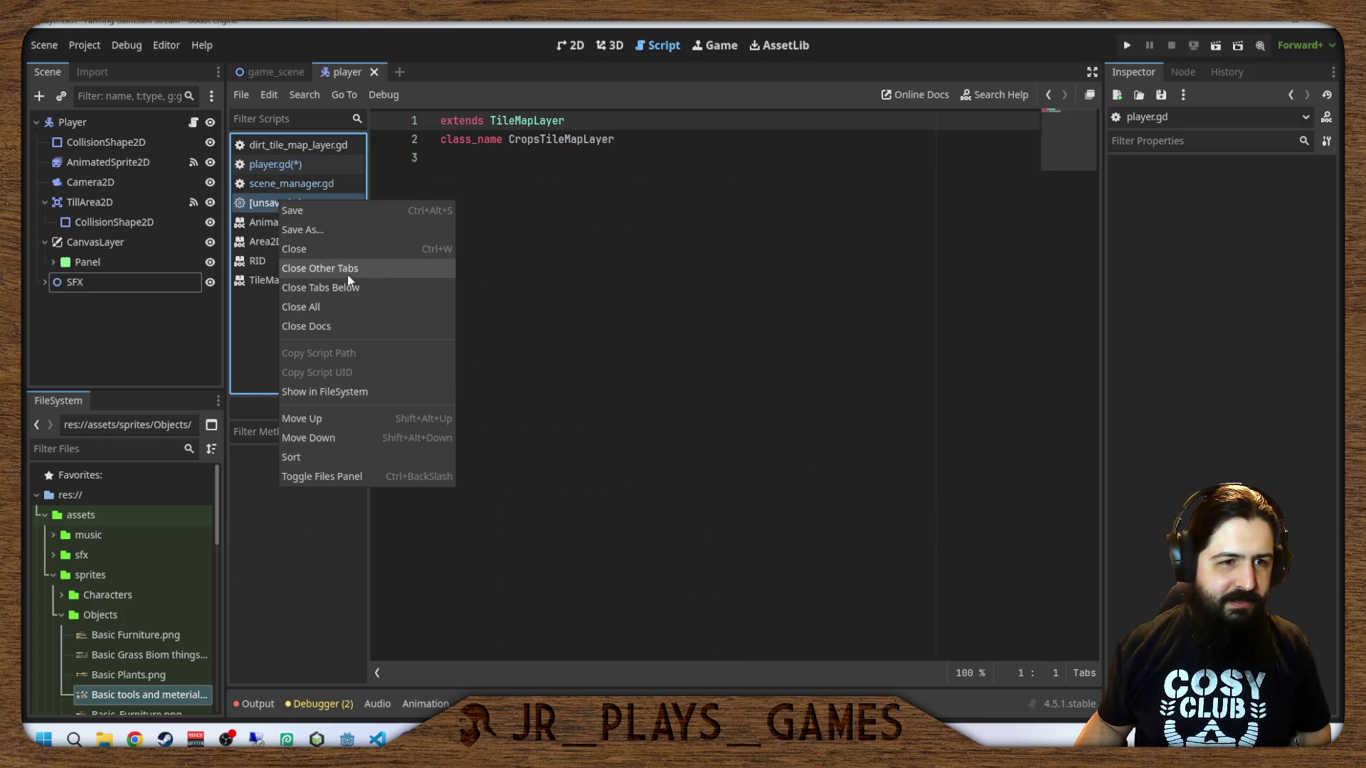
click(313, 251)
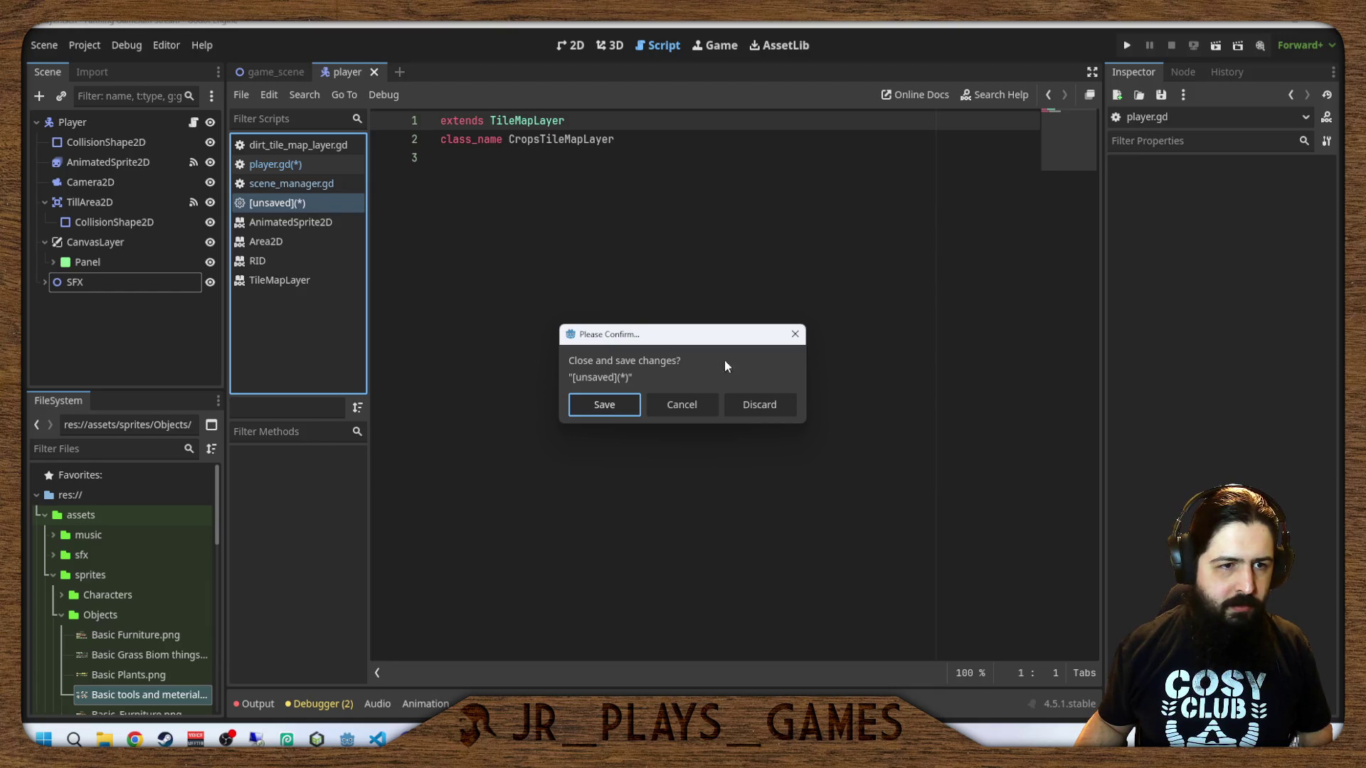
click(754, 403)
click(271, 183)
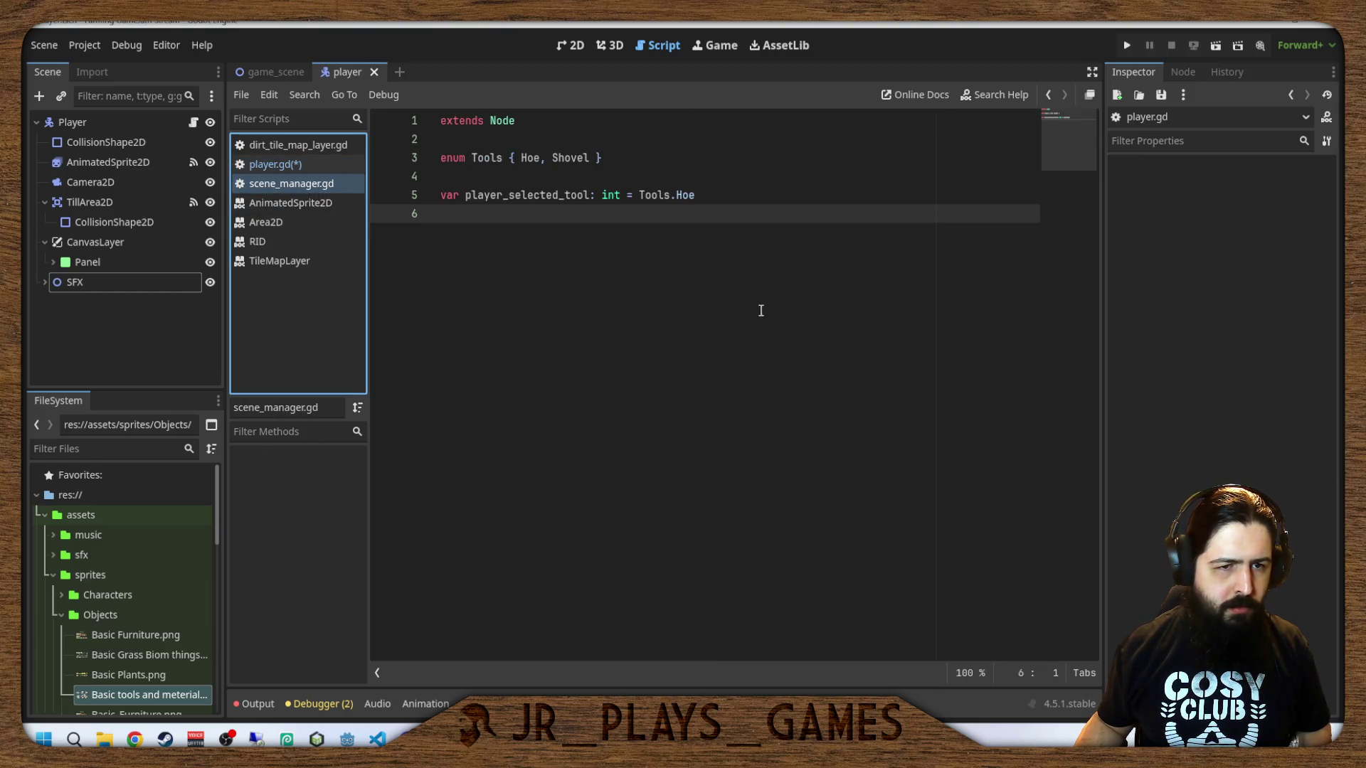
- Declare func change_tool() -> void: at the end of scene_manager.gd
key(Return)
key(Return)
key(BackSpace)
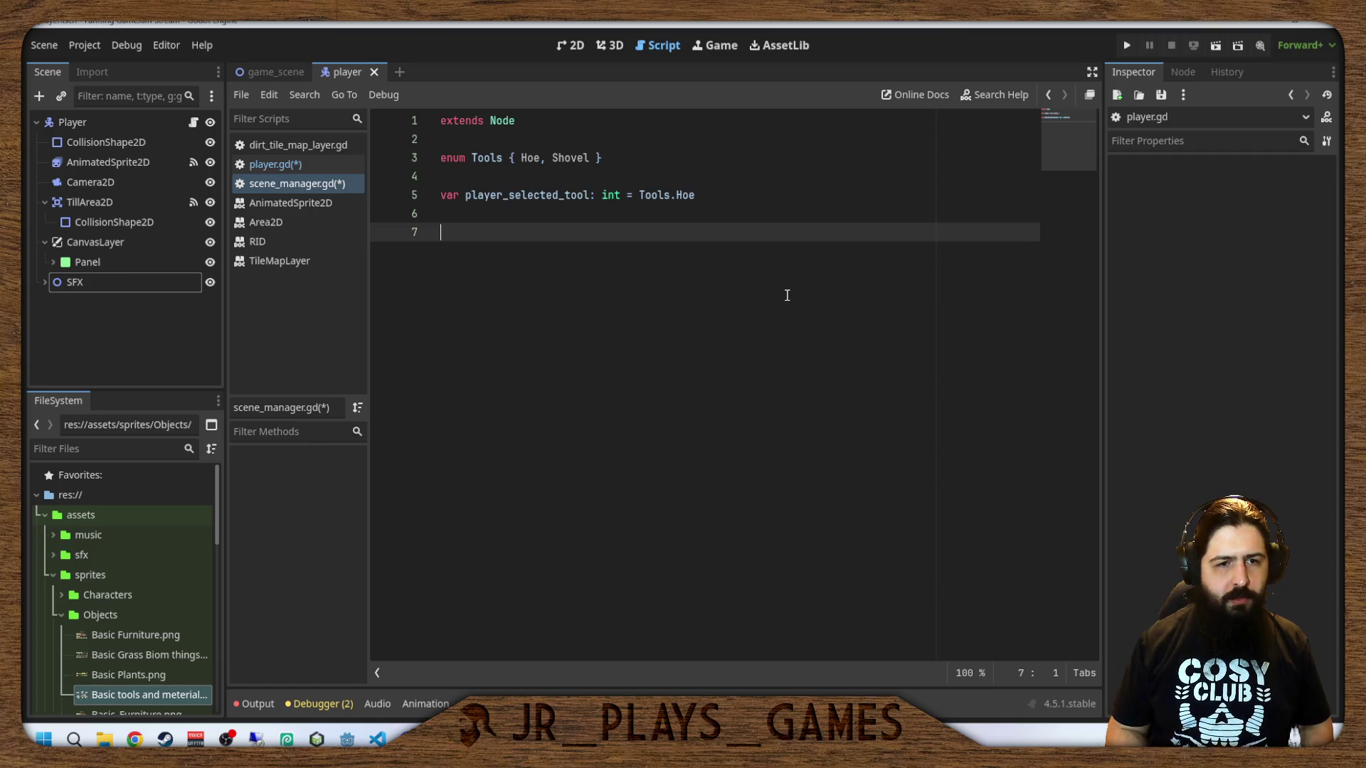
text(func change)
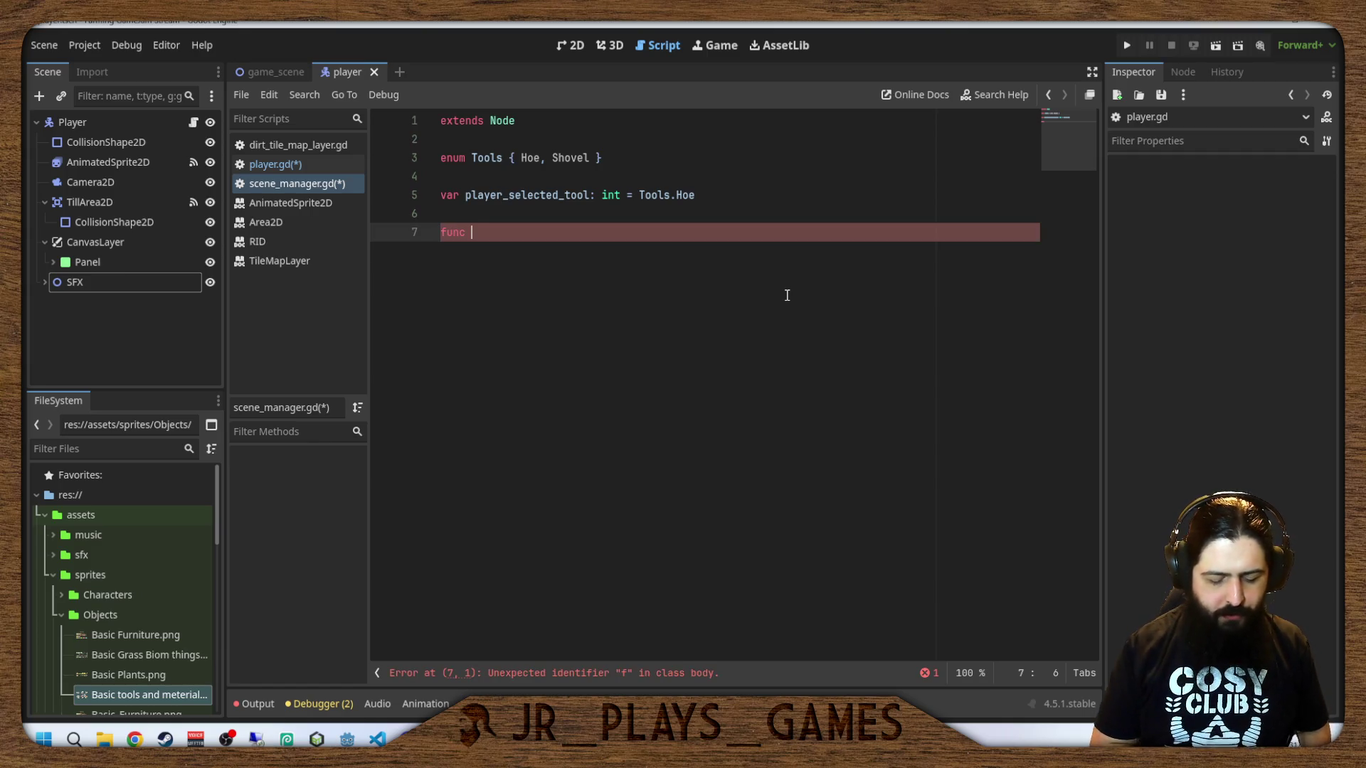
text(_to)
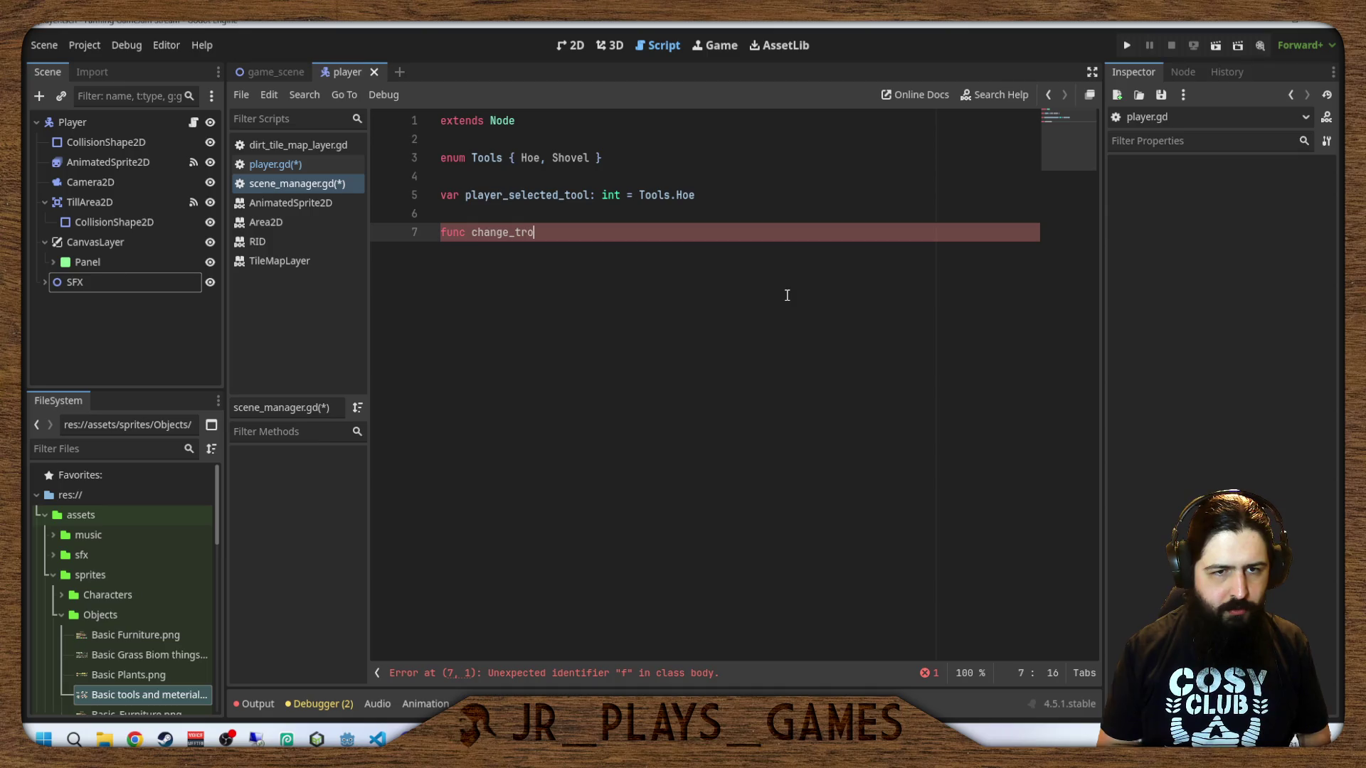
key(BackSpace)
key(BackSpace)
text(tool)
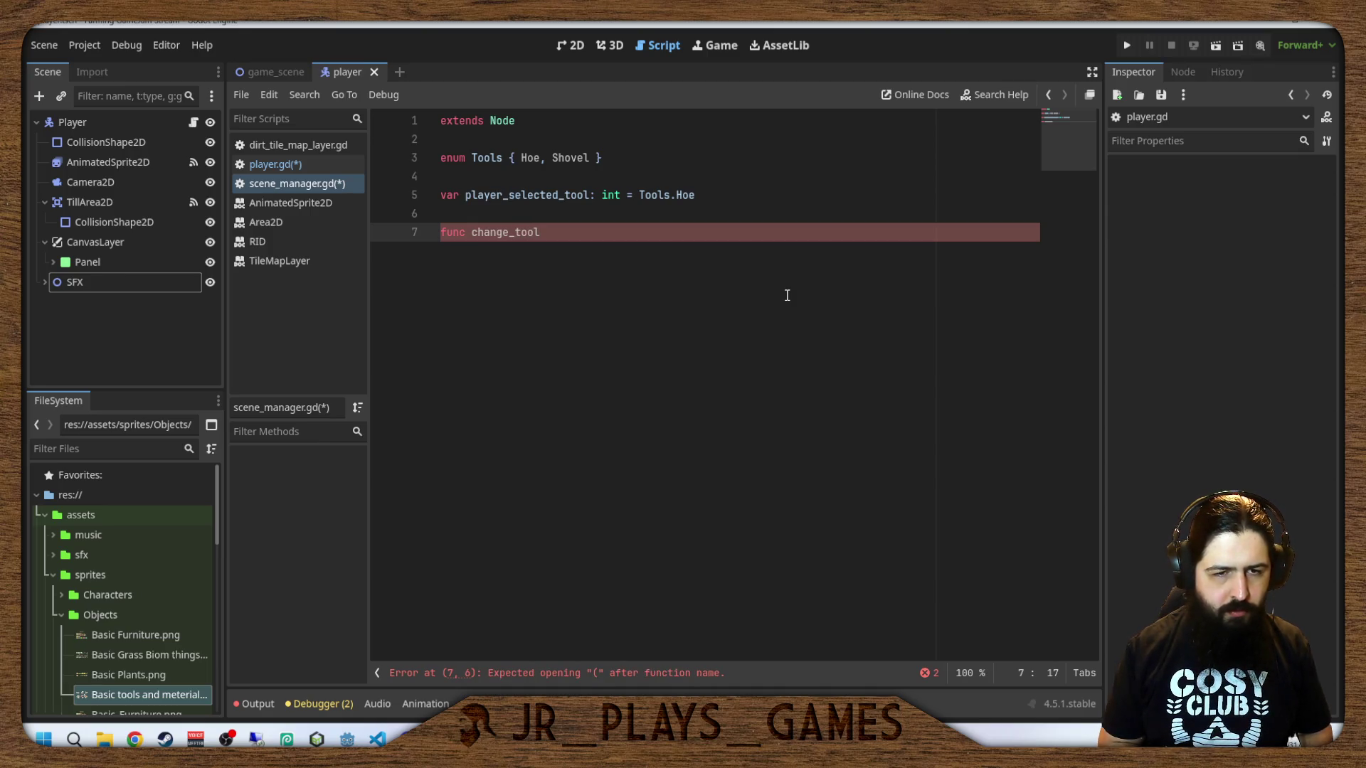
text(())
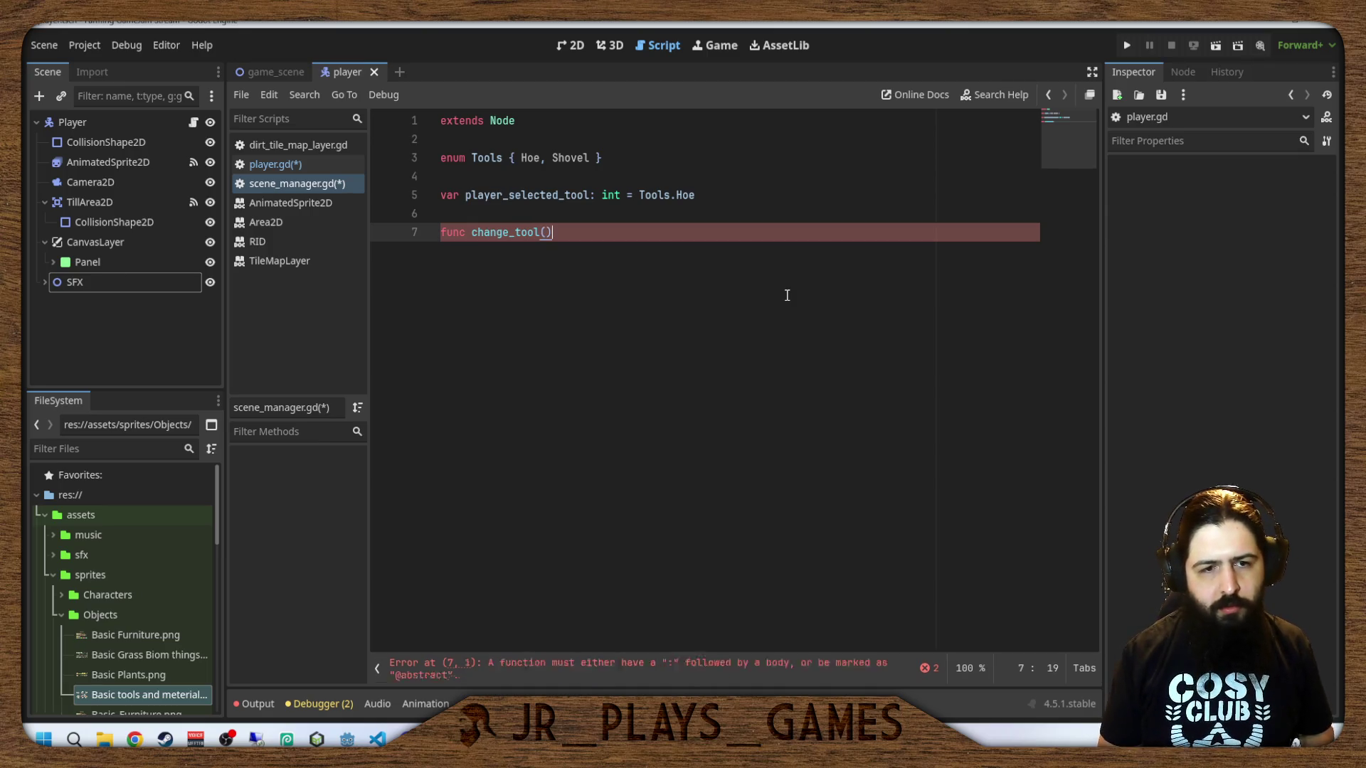
text( -<)
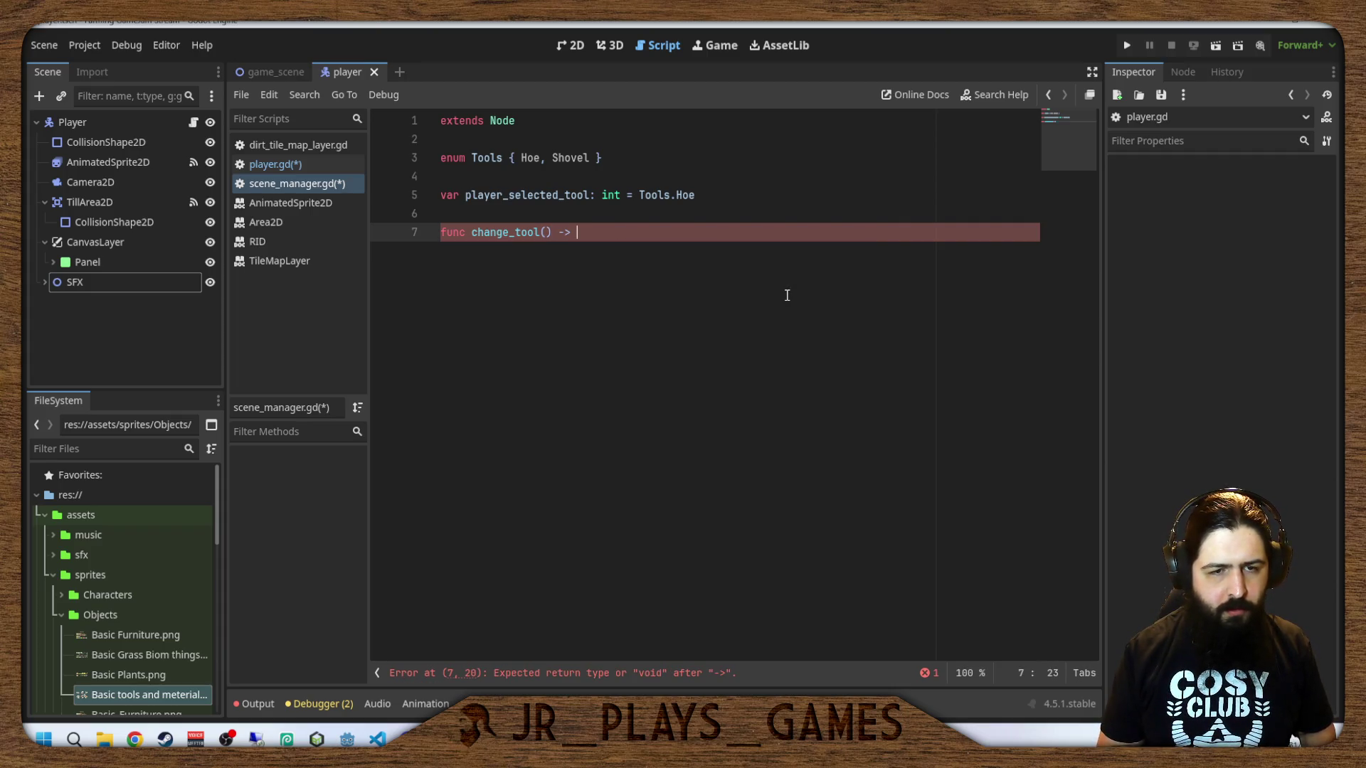
text( void:)
key(Return)
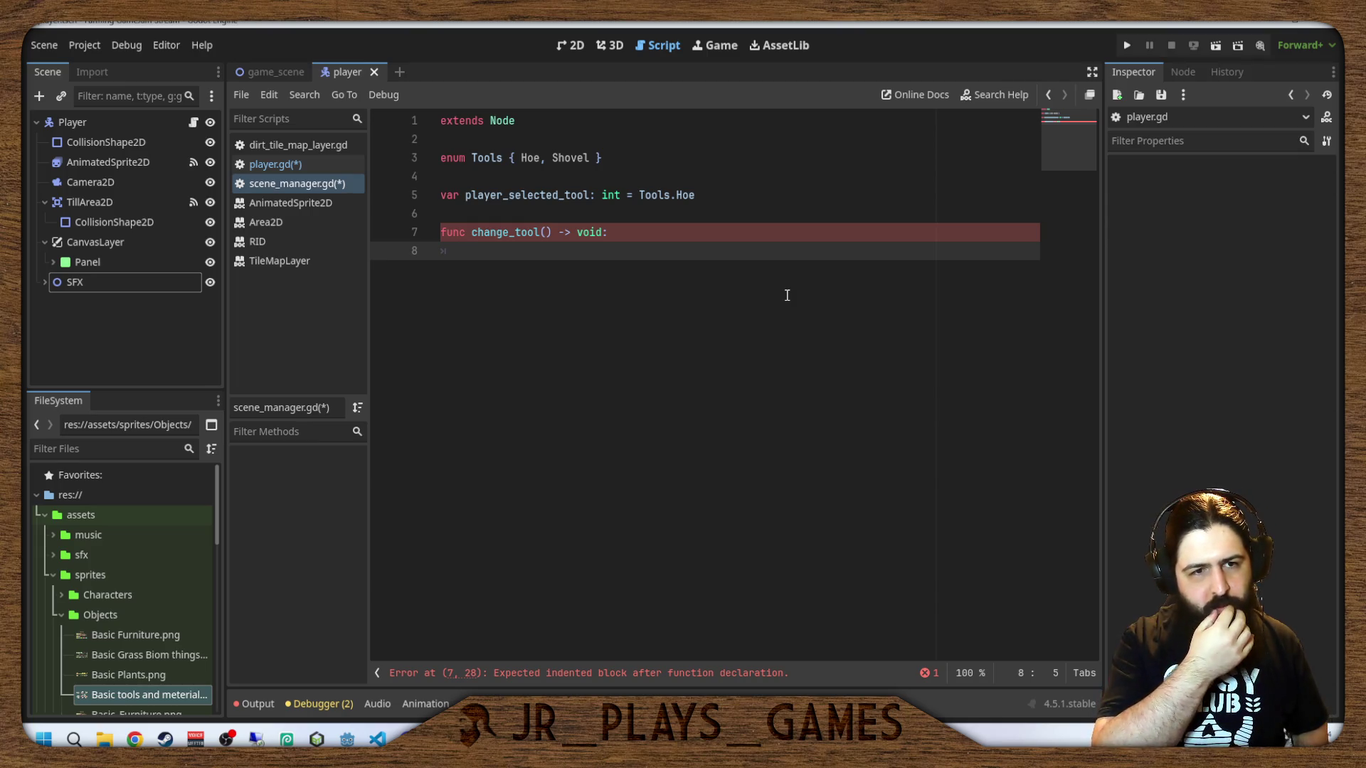
- Add player_selected_tool += 1 in change_tool, above a Tools.size() line
text(Tools.)
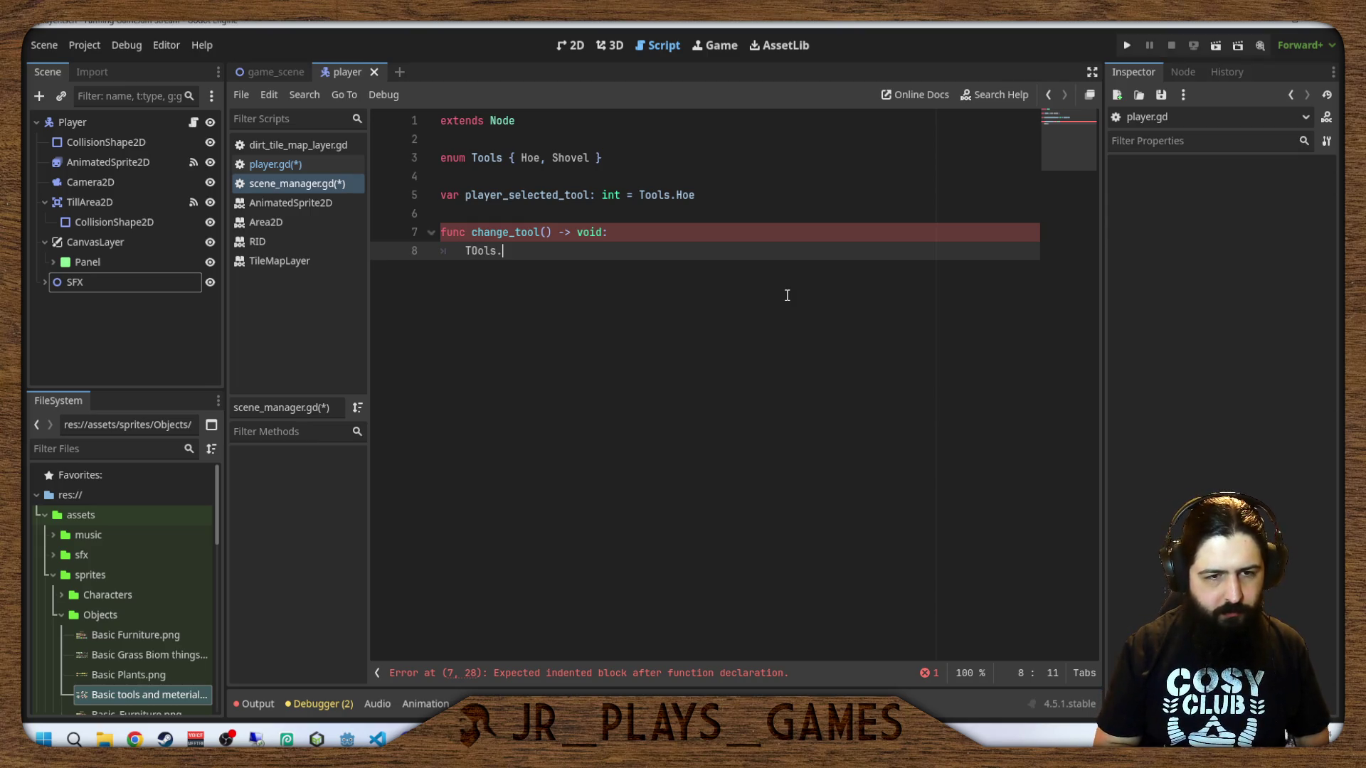
key(BackSpace)
key(BackSpace)
key(BackSpace)
text(Tools.)
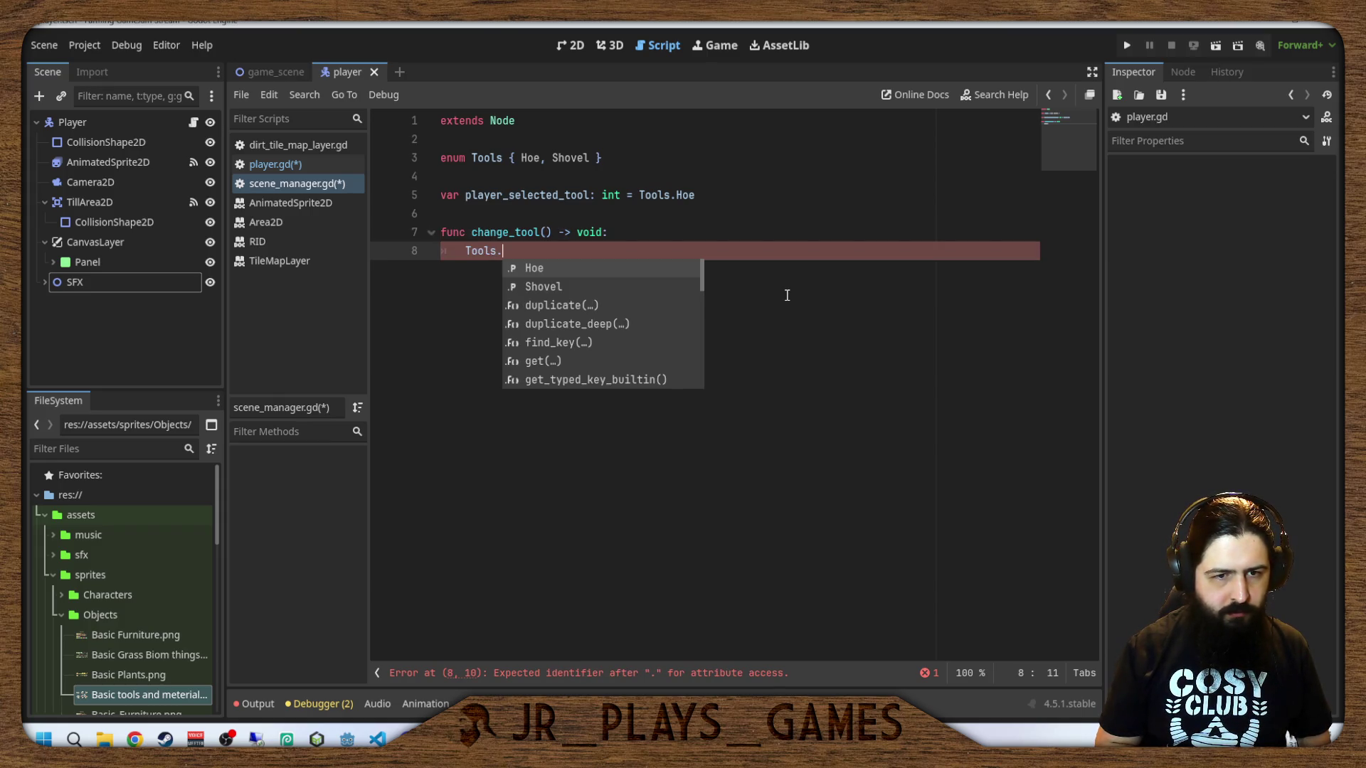
text(h)
key(BackSpace)
text(si)
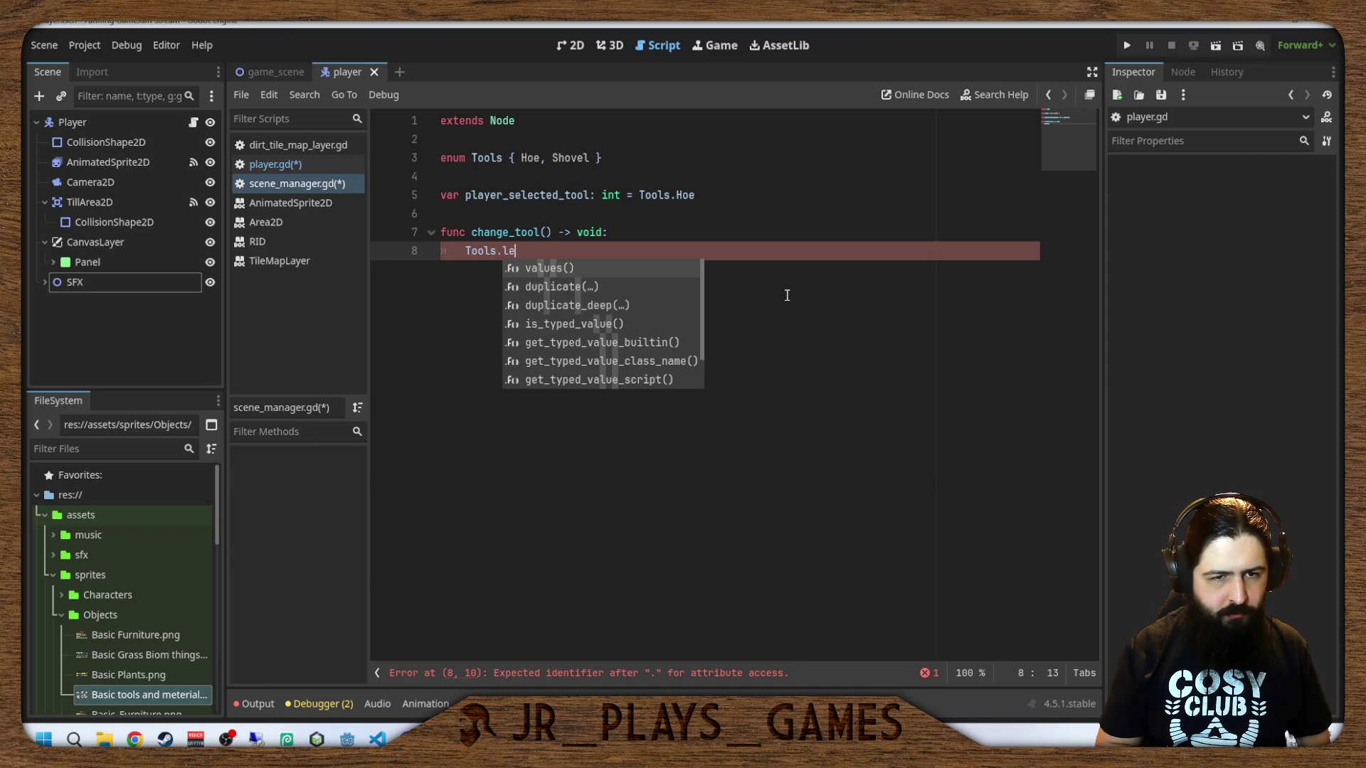
text(z)
key(Return)
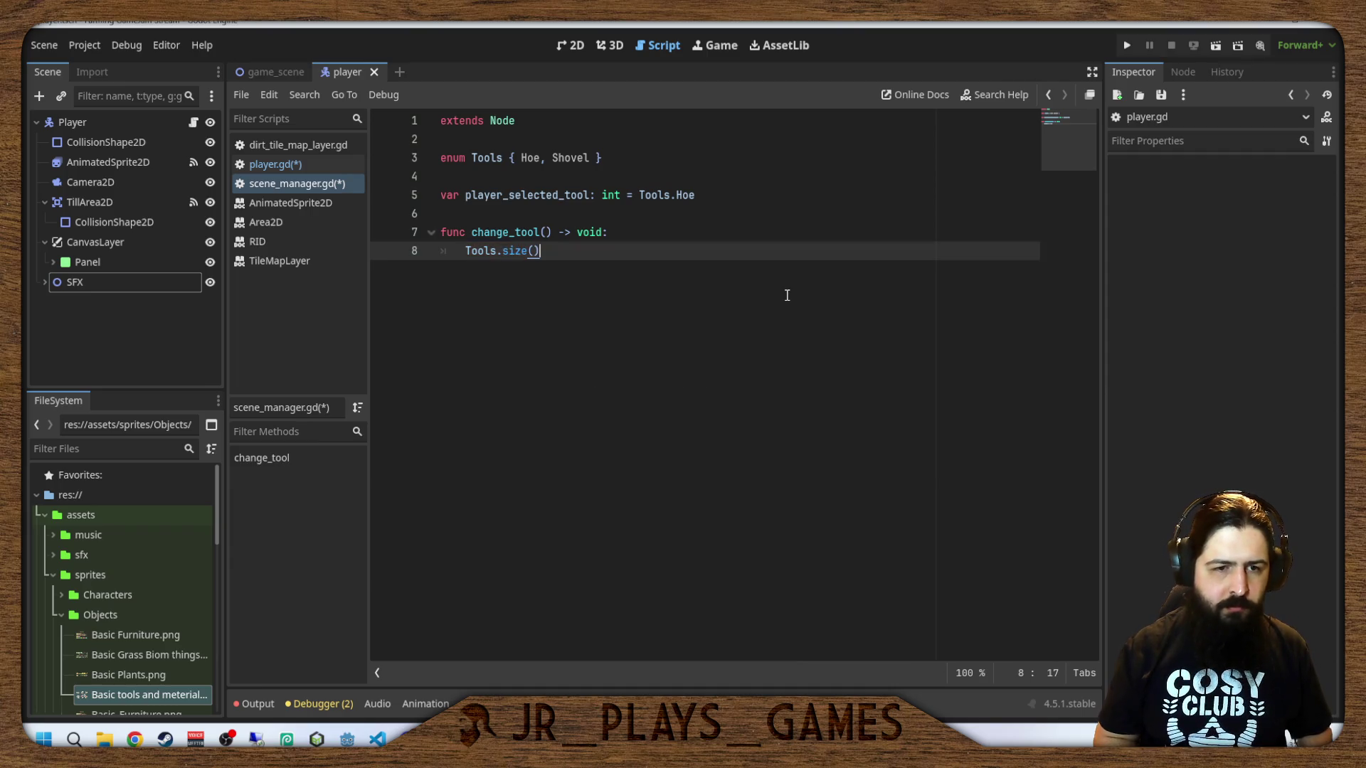
mouse_move(485, 254)
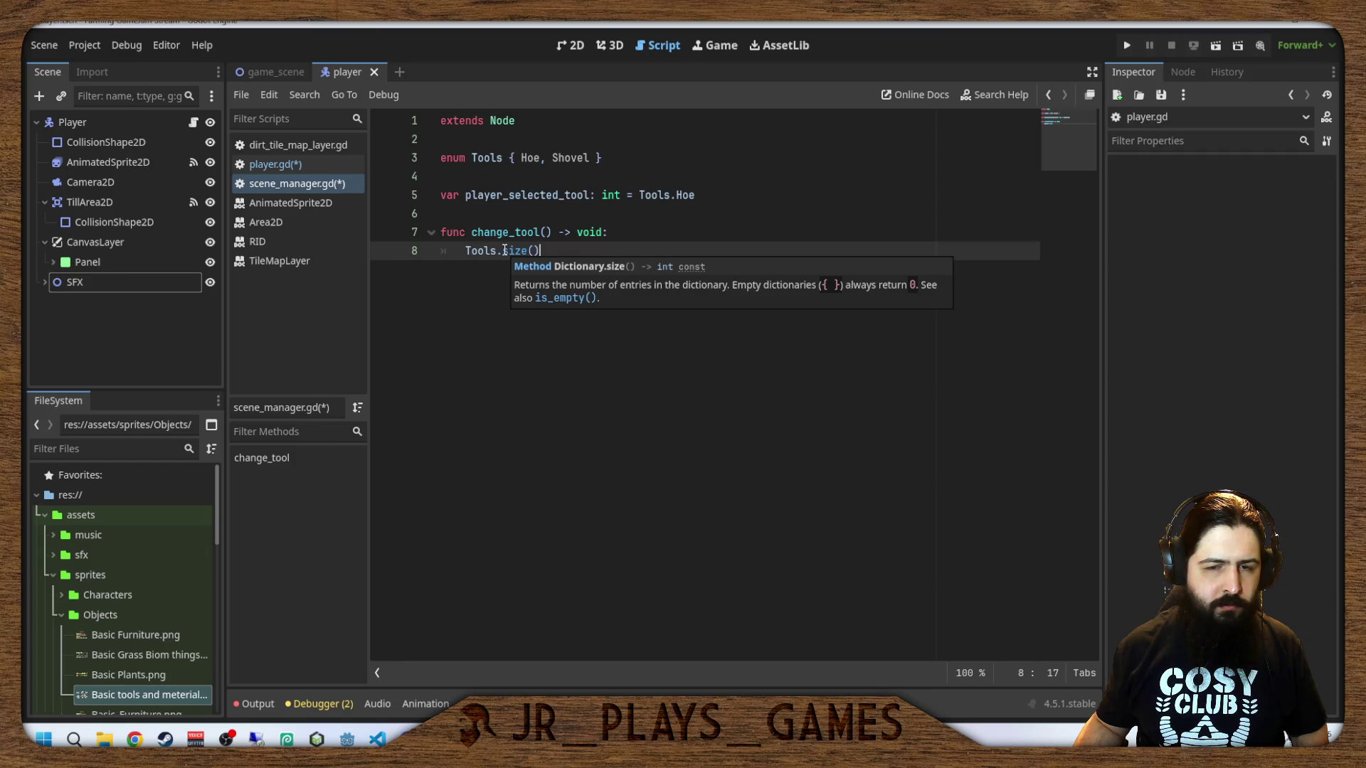
key(Home)
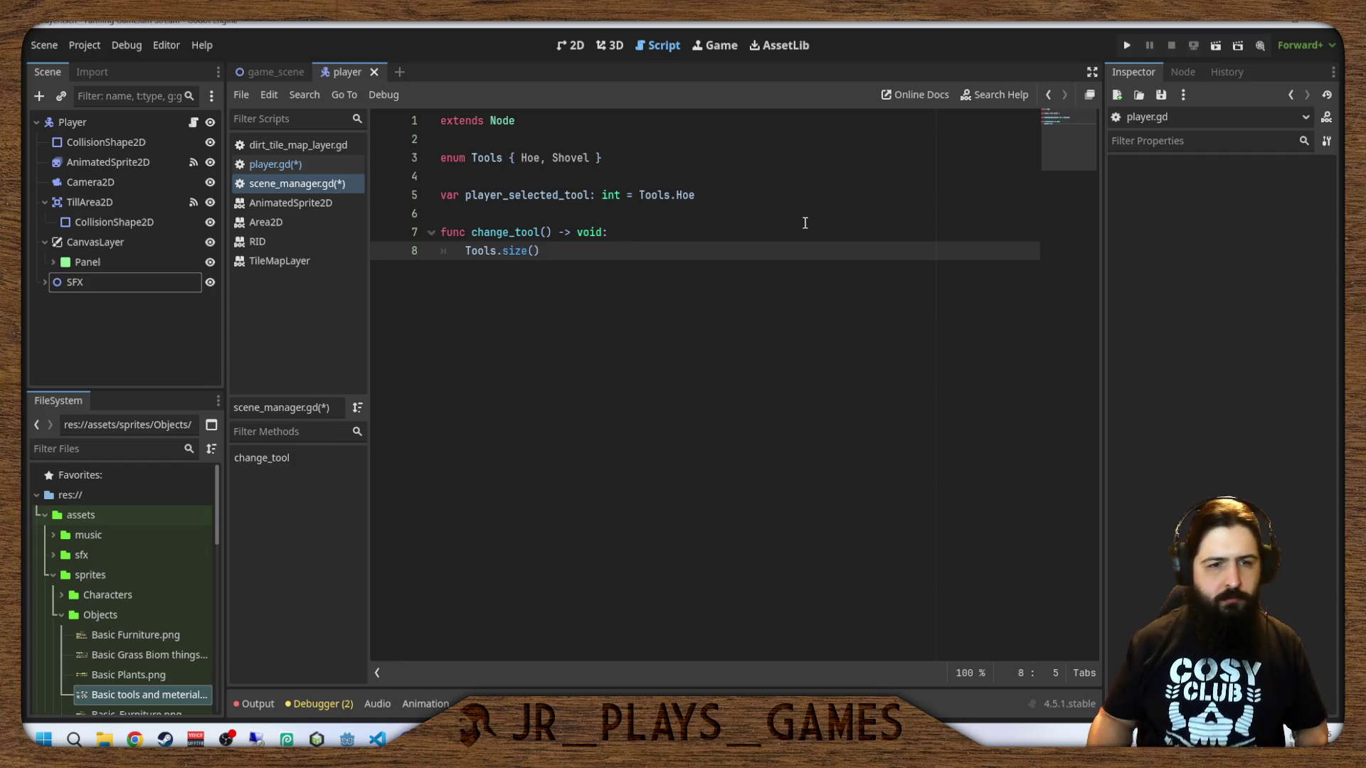
key(Return)
key(Up)
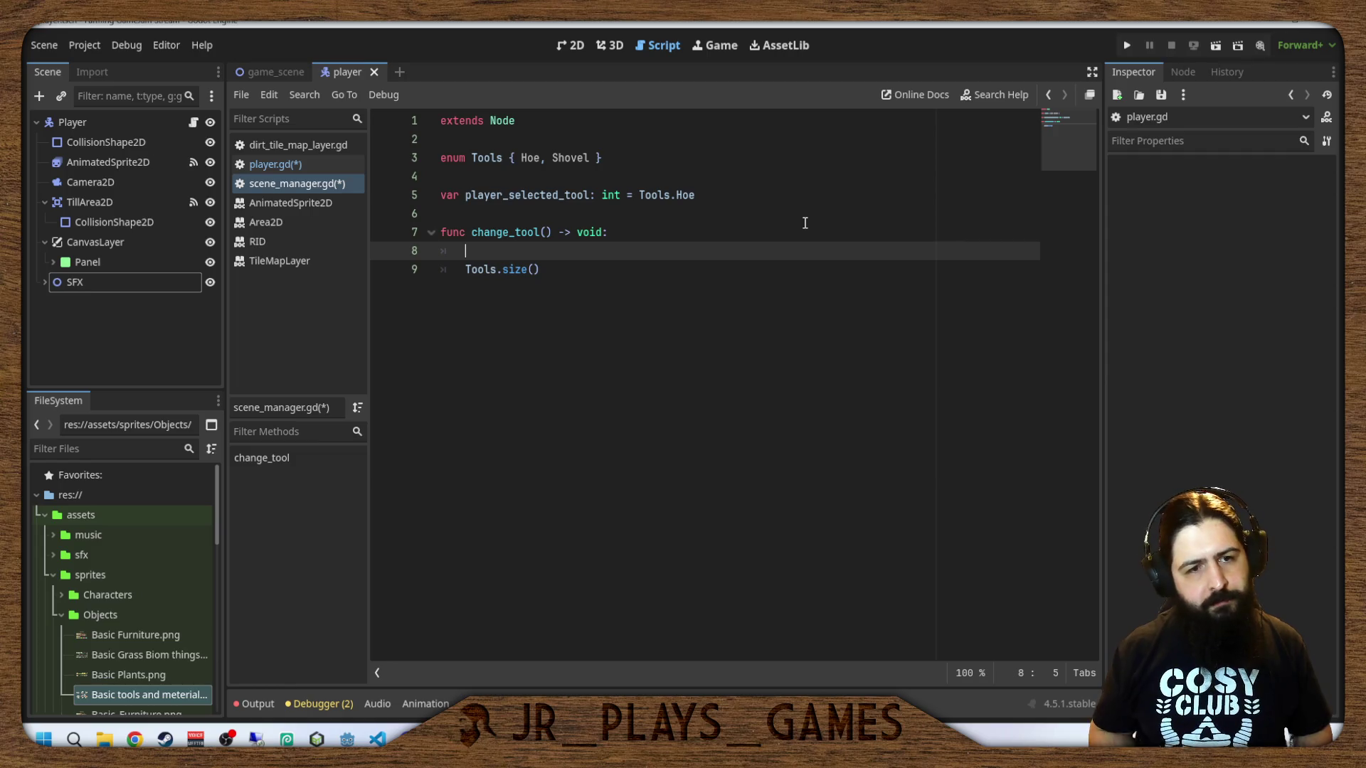
text(player)
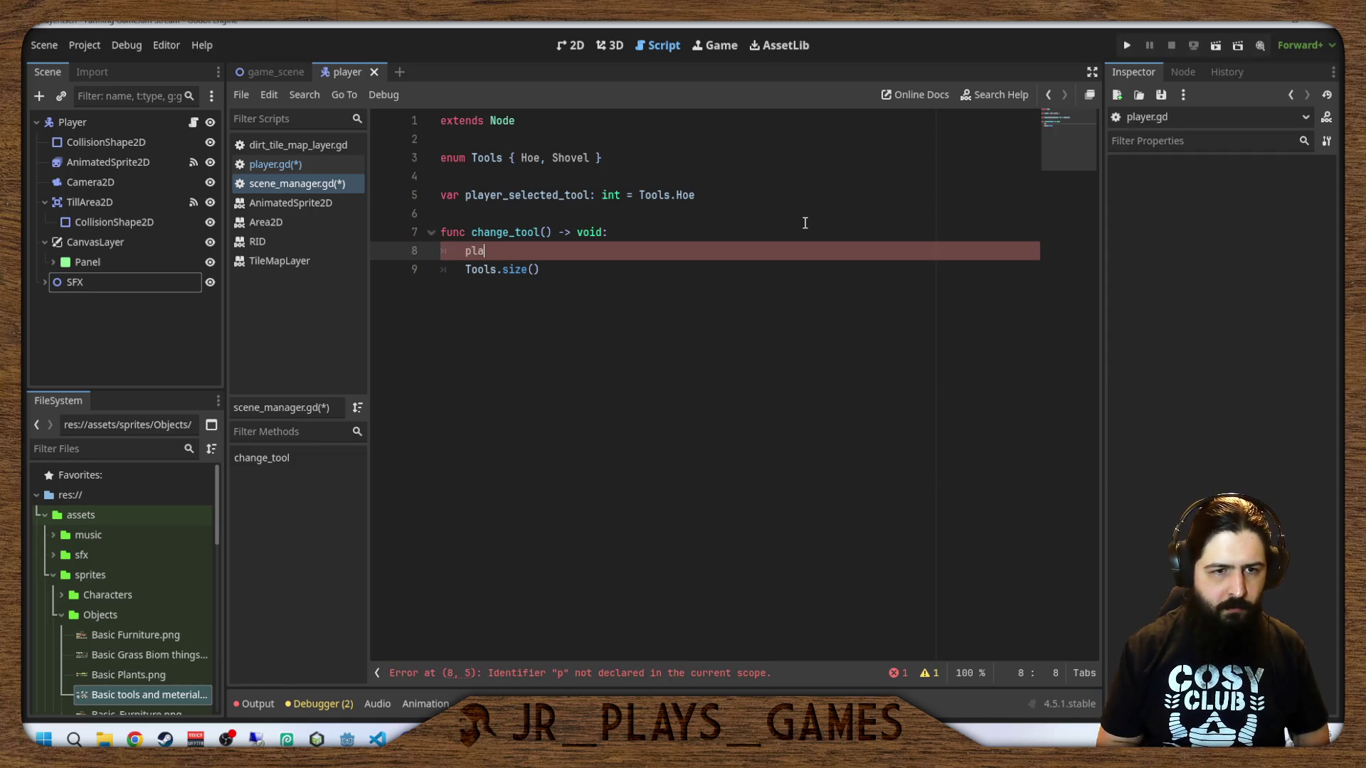
text(_selected_)
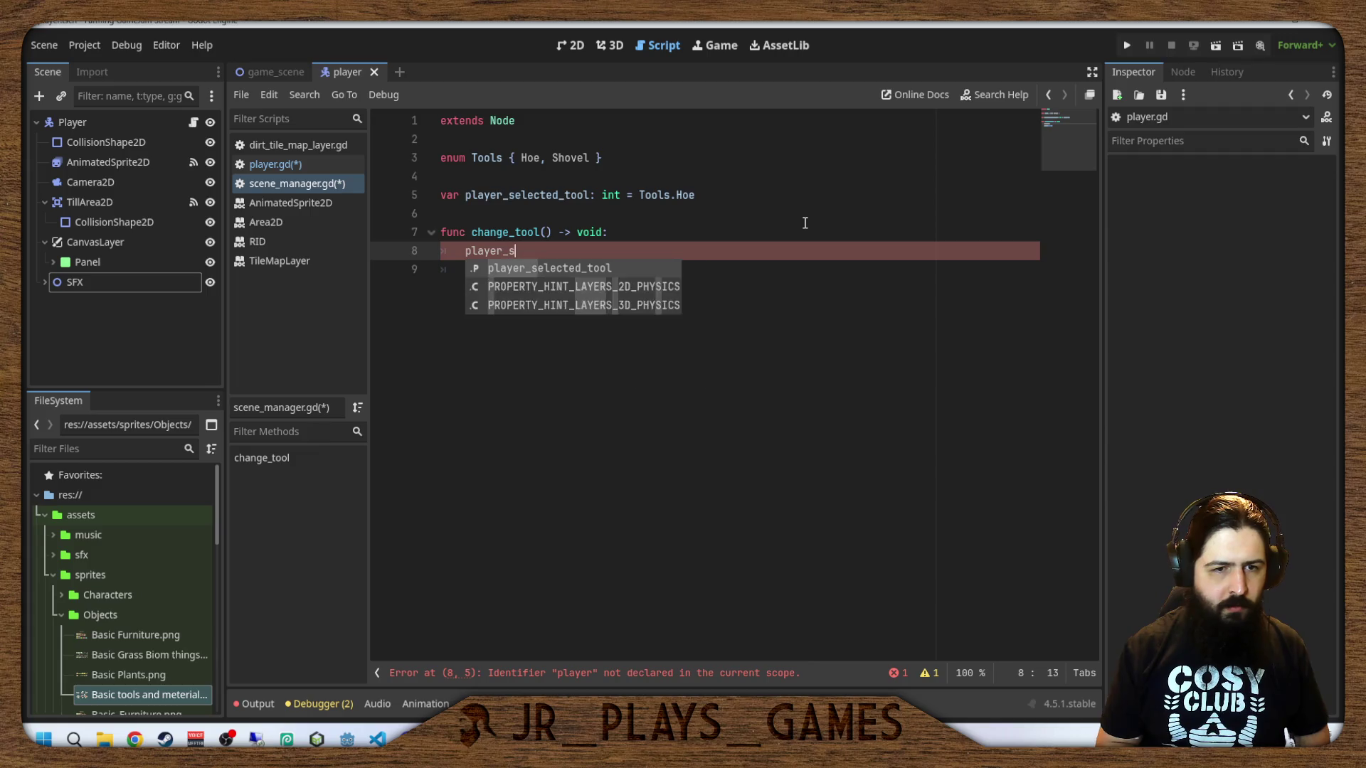
text(tool)
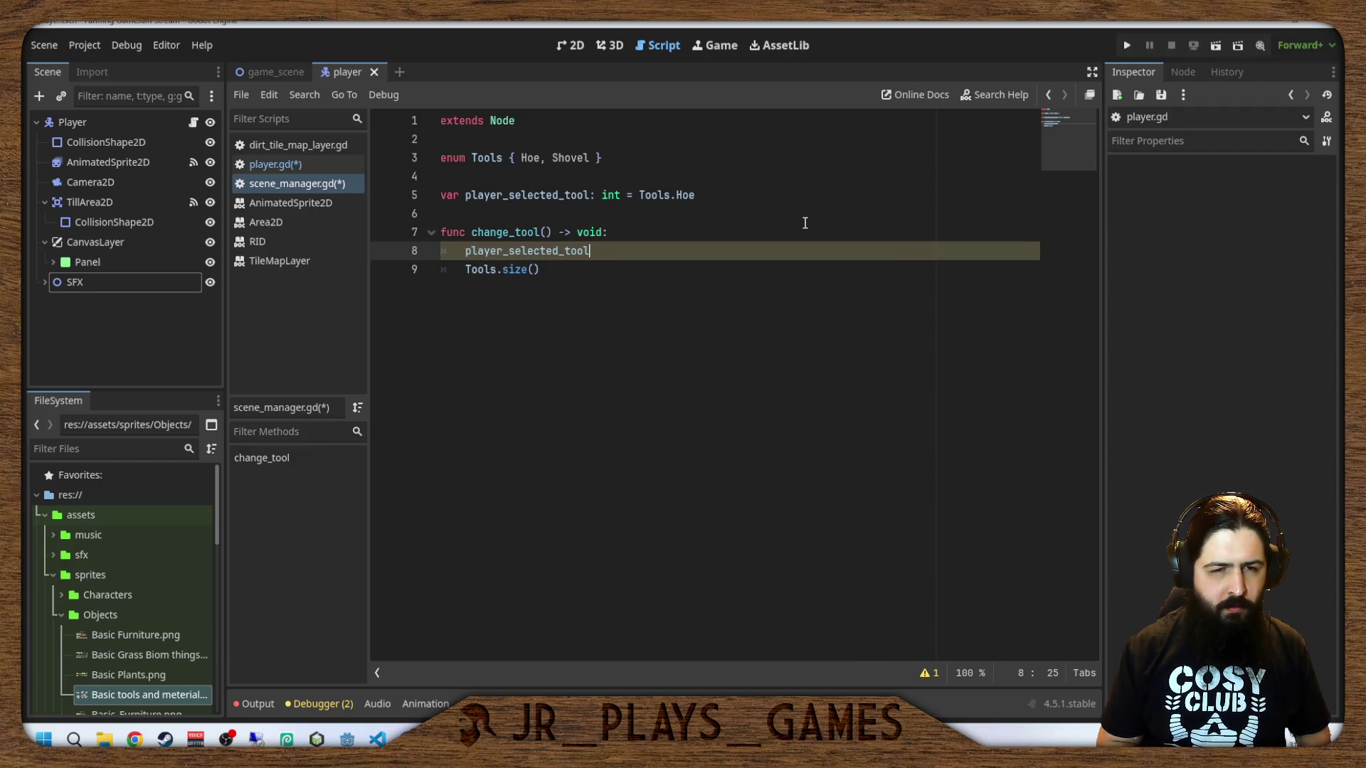
text( += 1)
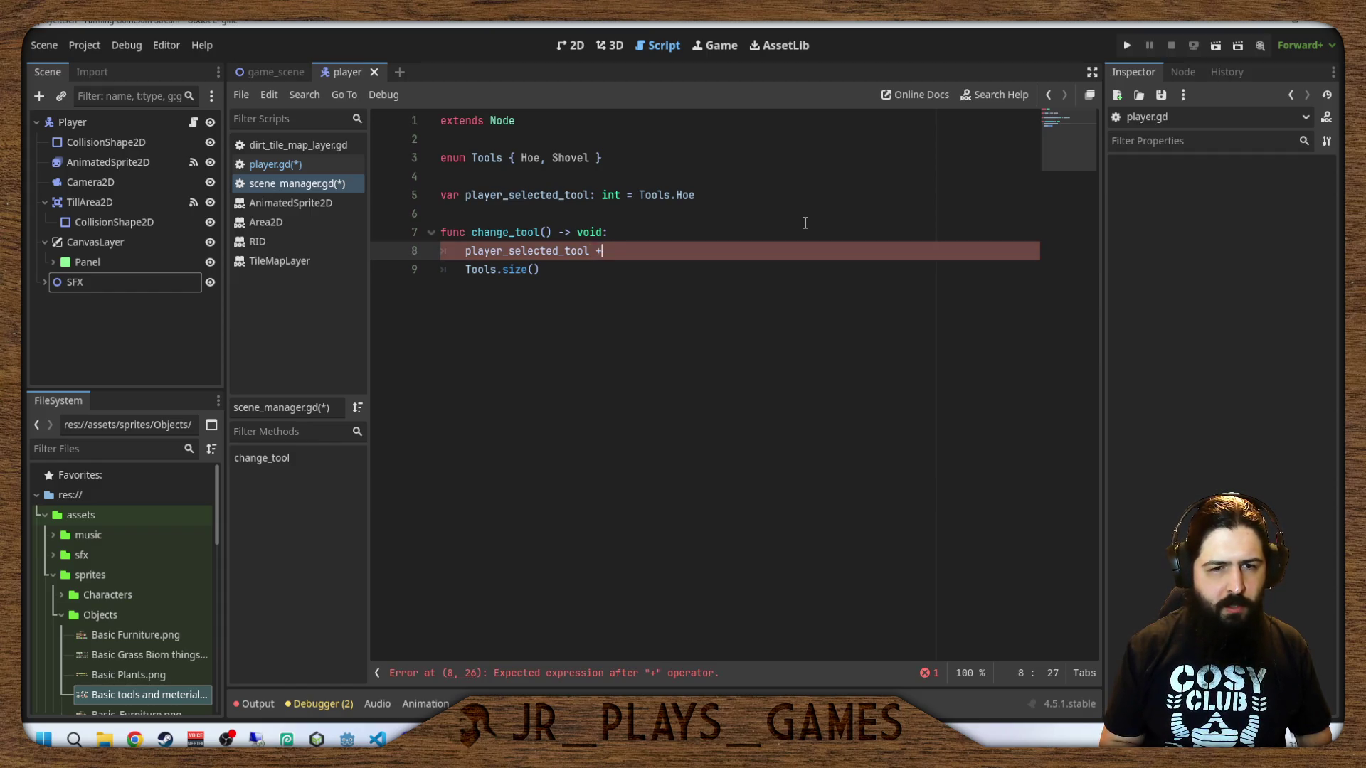
- Add if player_selected_tool >= Tools.size(): player_selected_tool = 0 to wrap the index
key(Down)
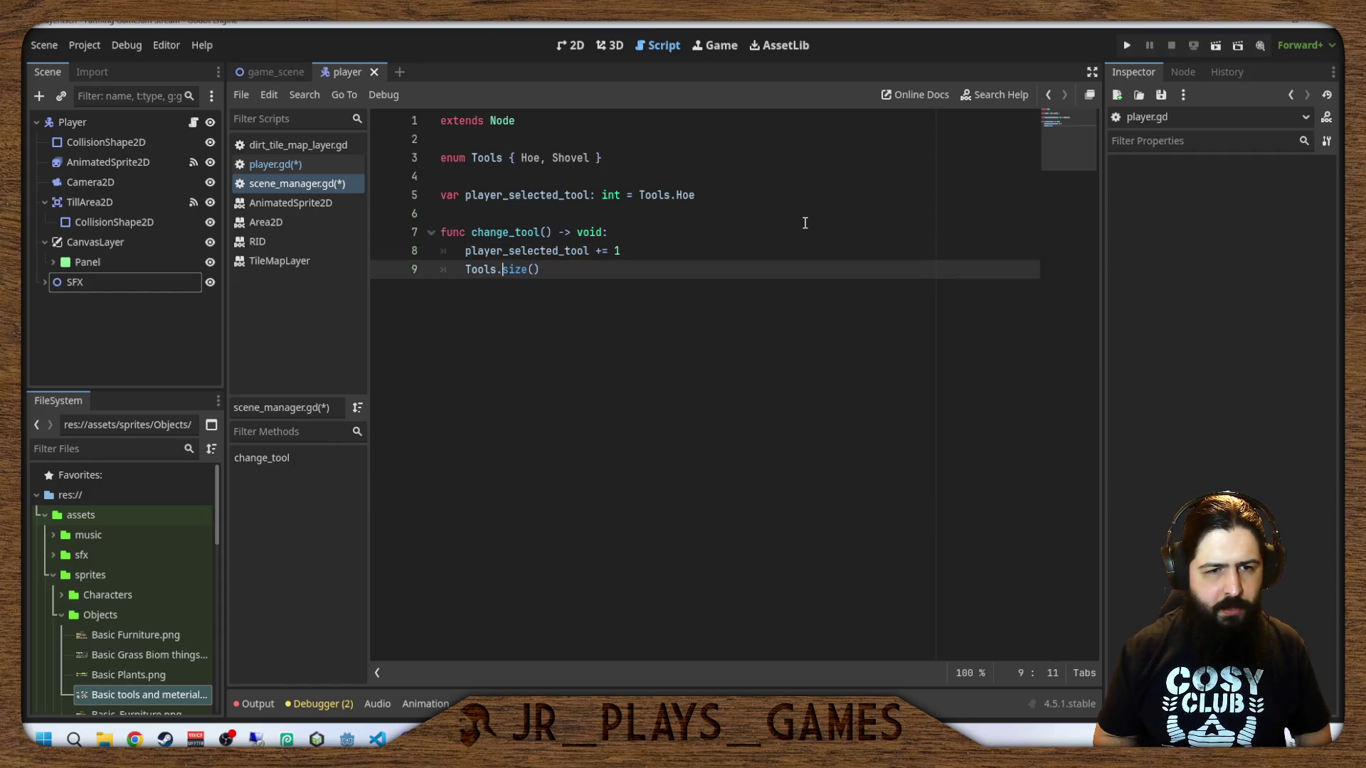
key(Home)
text(if )
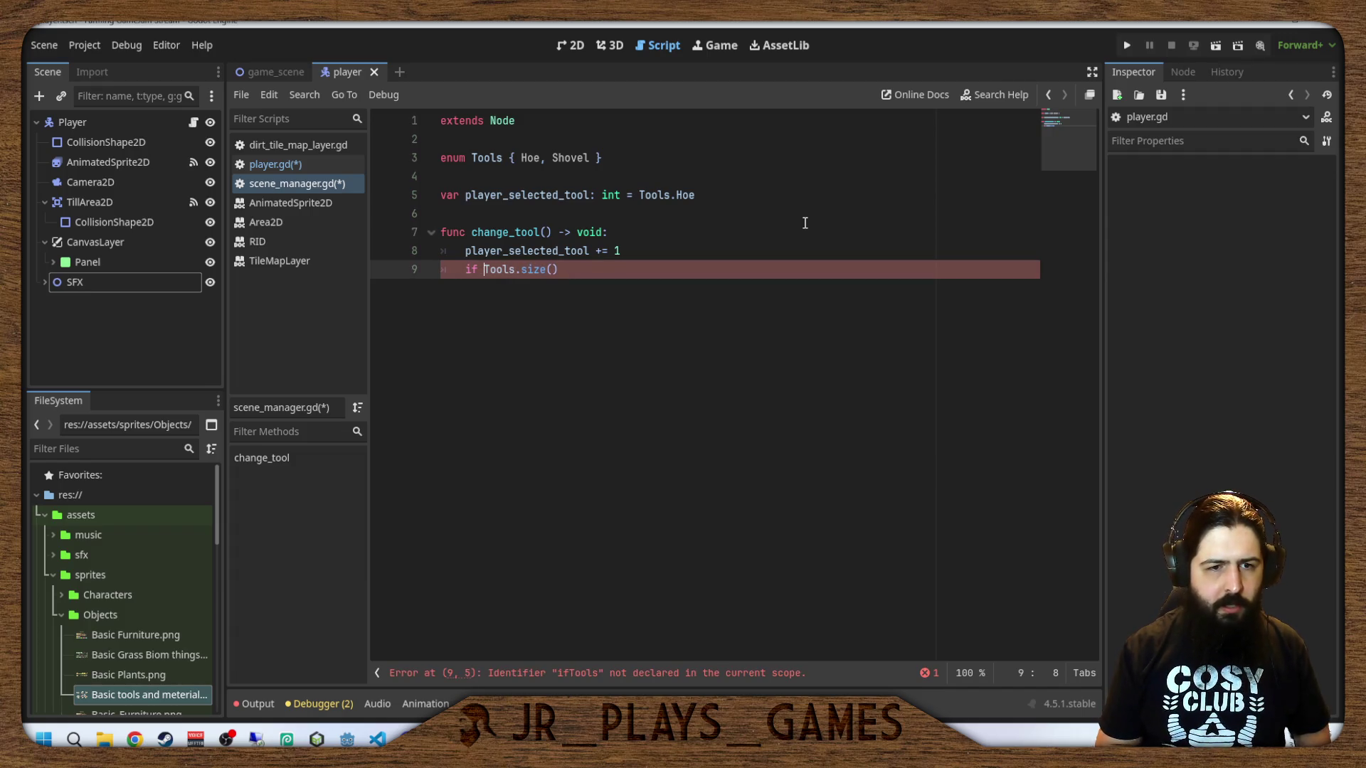
text(player_)
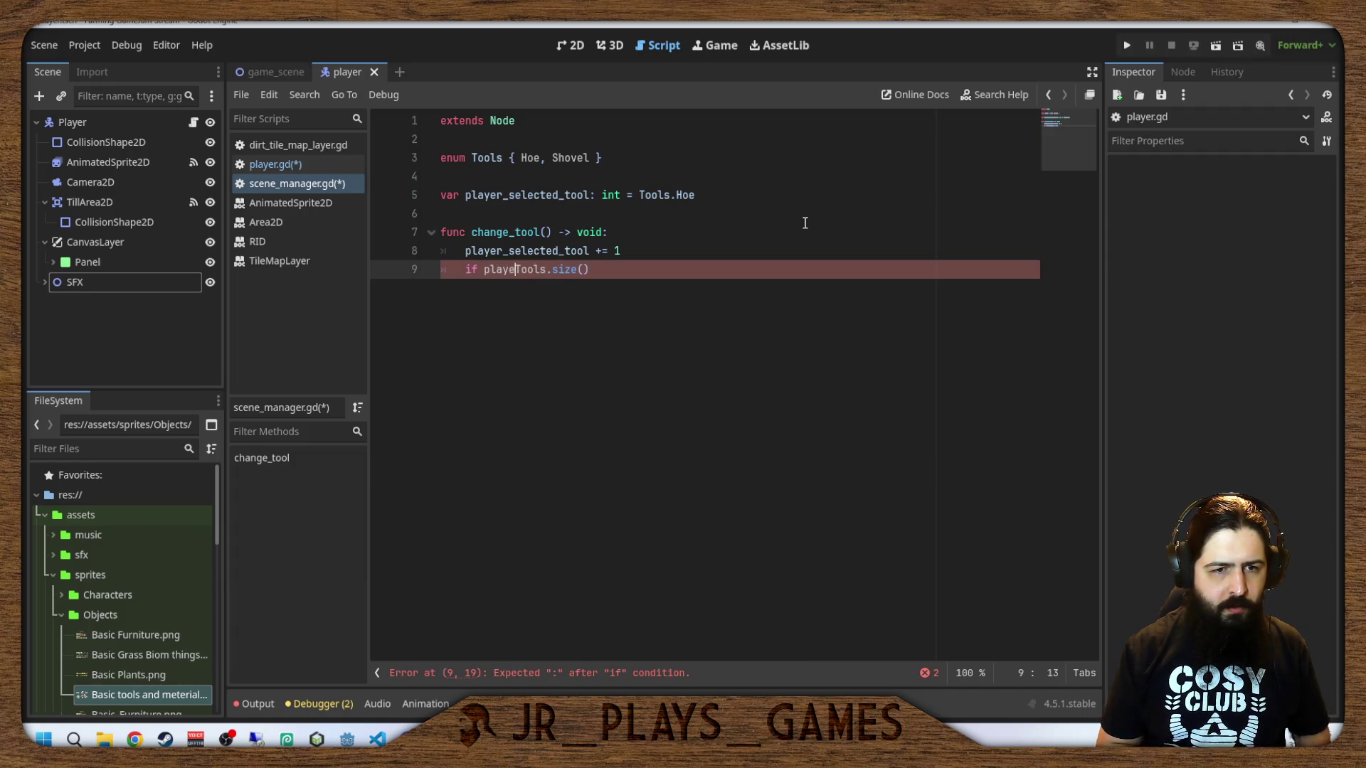
text(sleect)
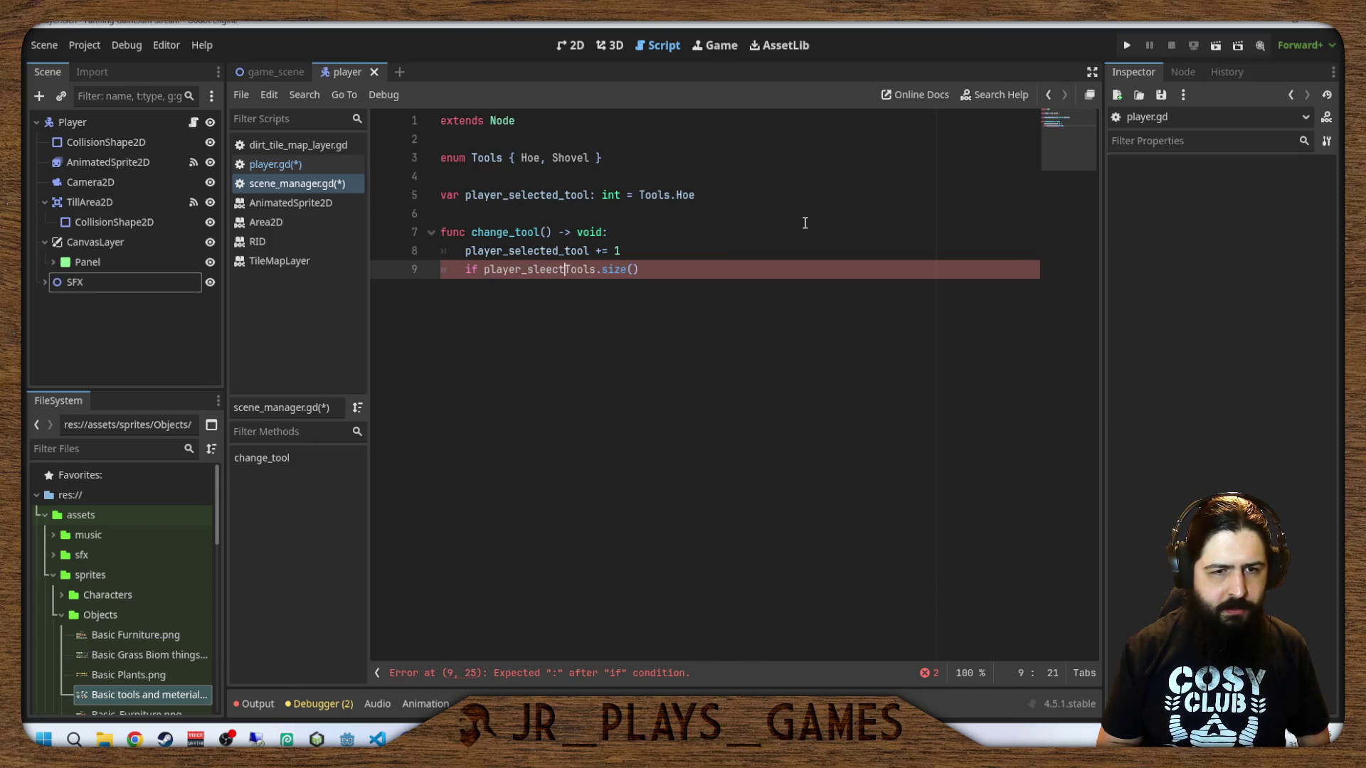
key(BackSpace)
key(BackSpace)
key(BackSpace)
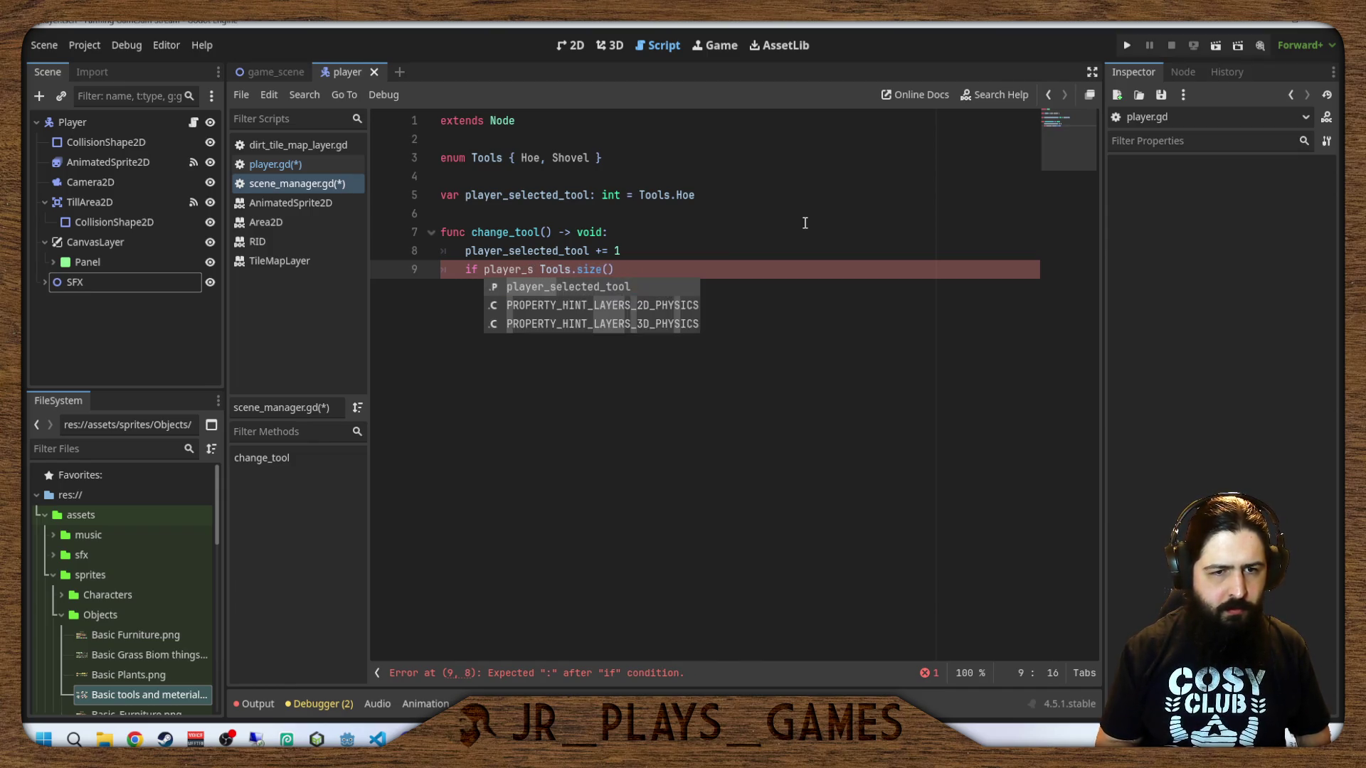
key(Return)
text(>)
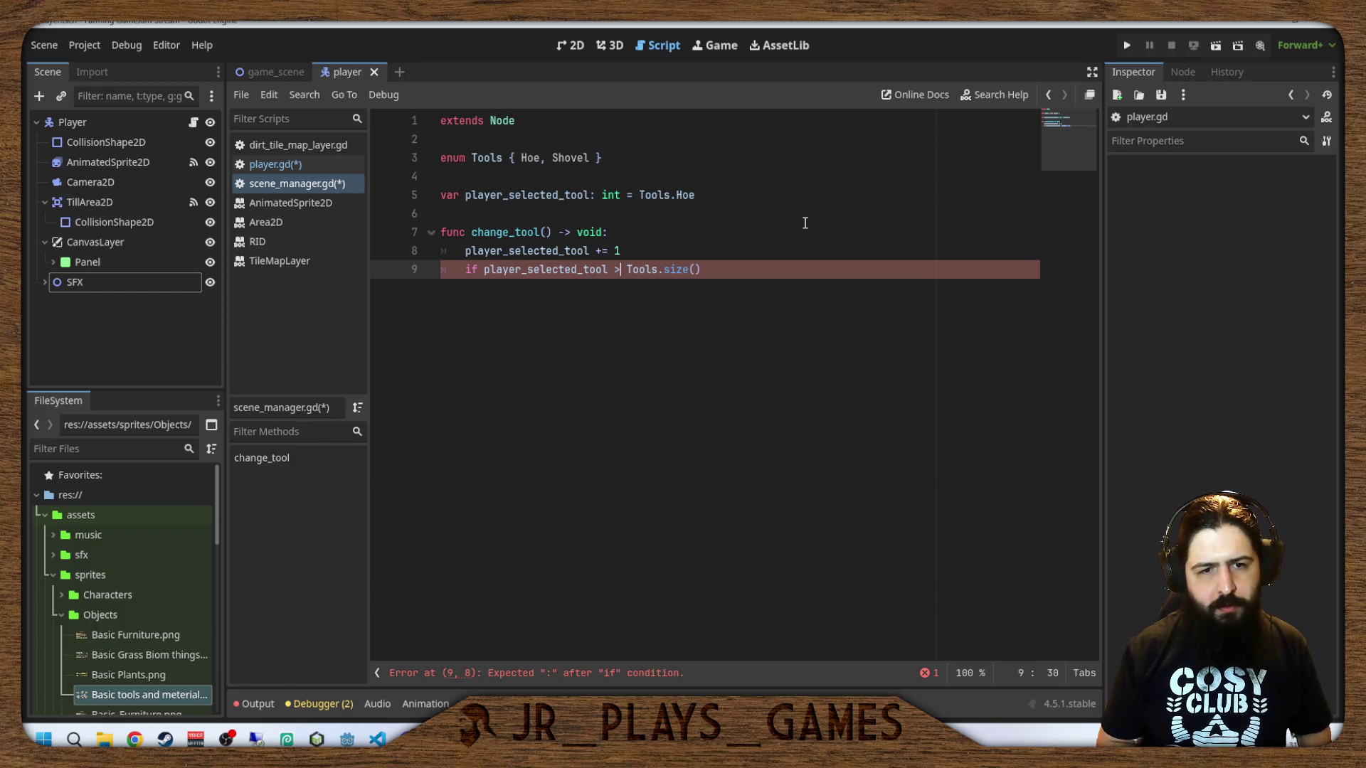
text(=)
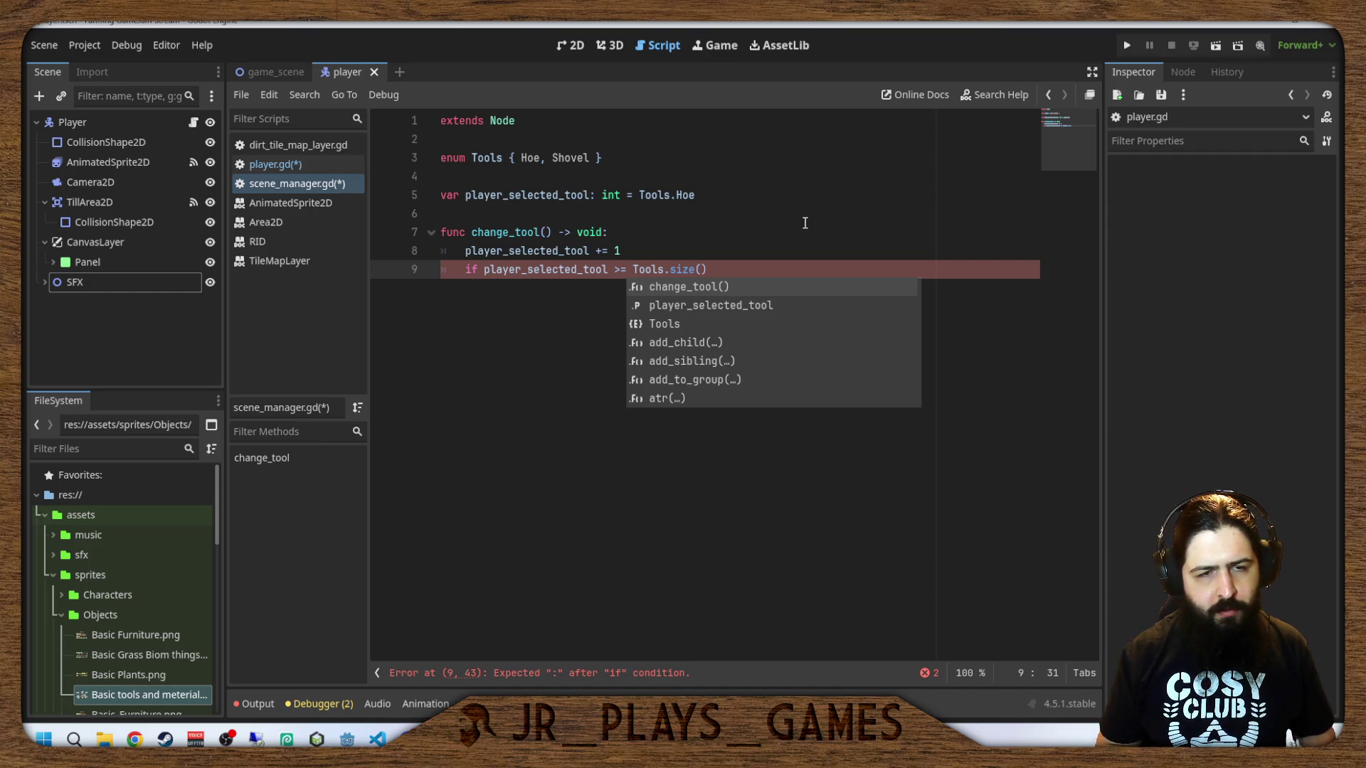
key(Right)
key(Right)
key(Right)
text(:)
key(Return)
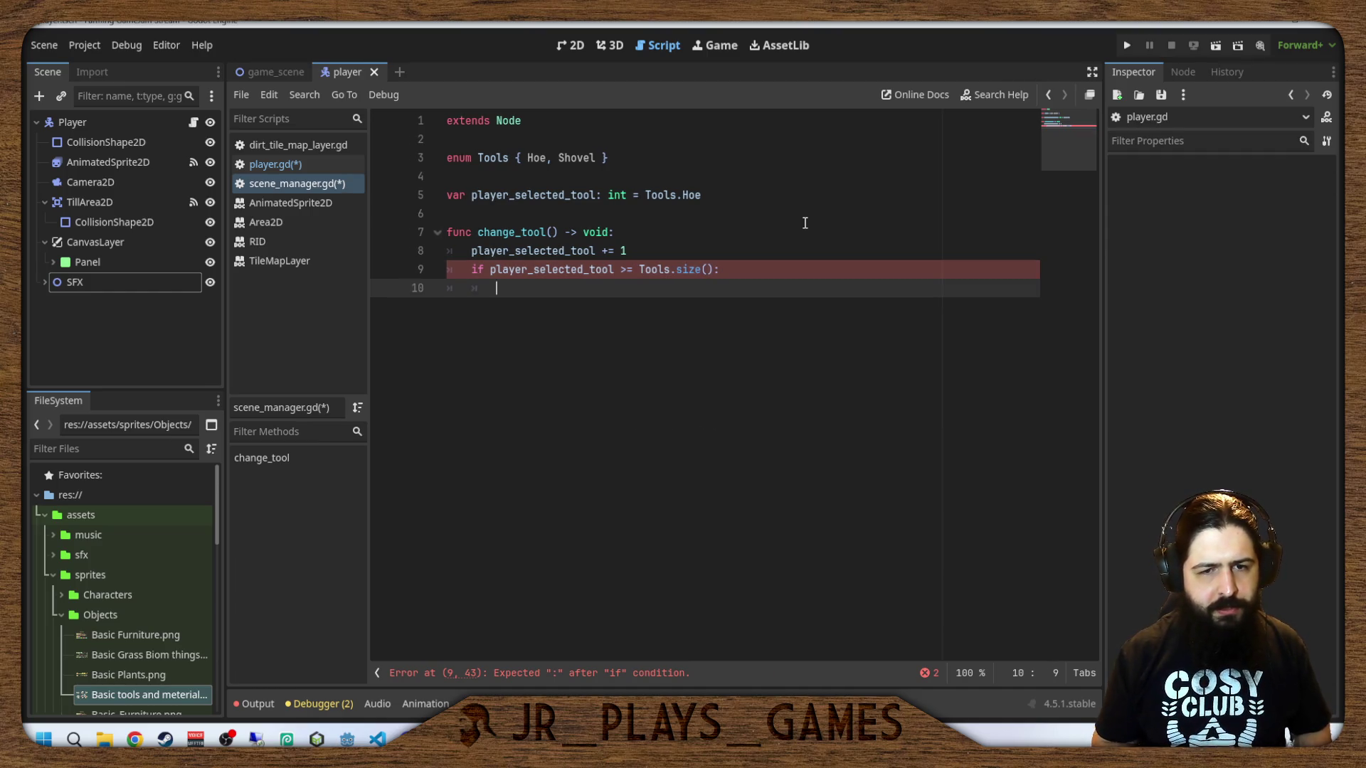
text(pla)
key(Return)
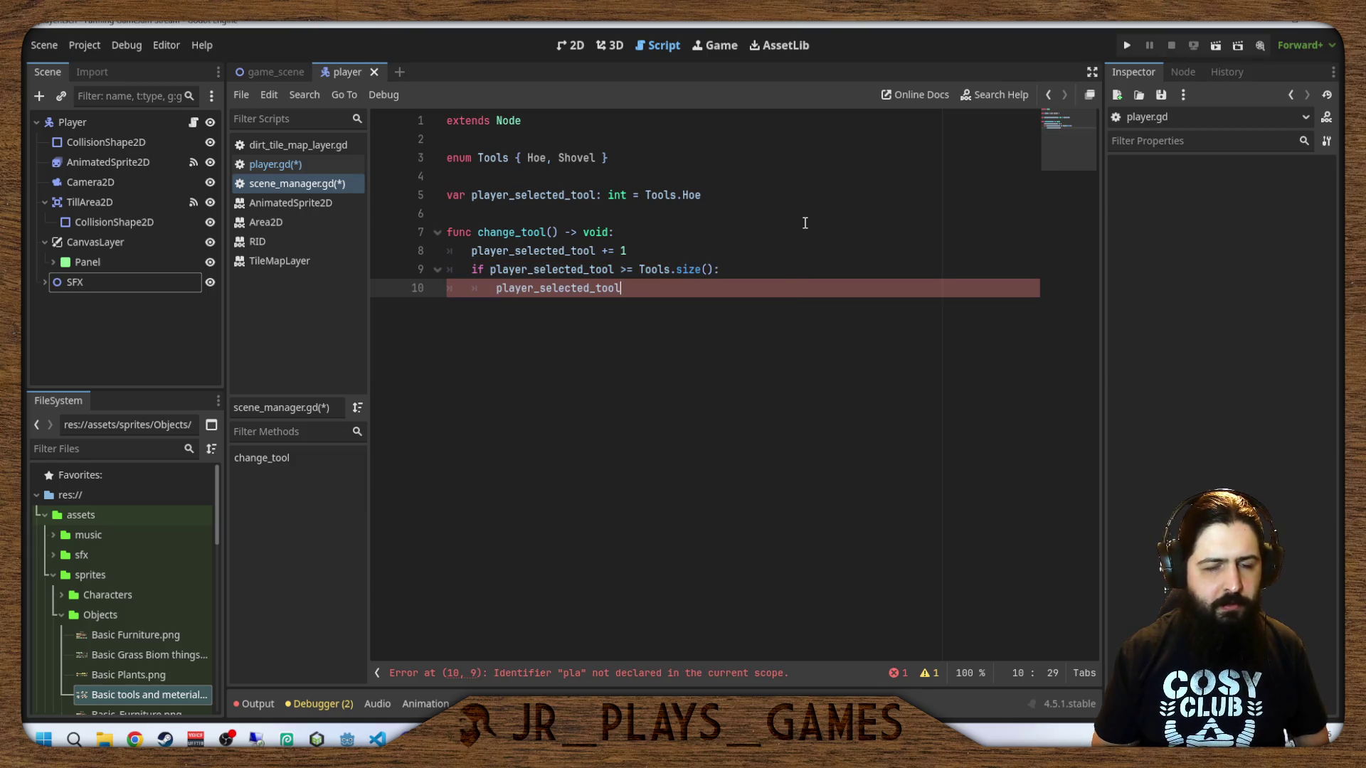
text(= )
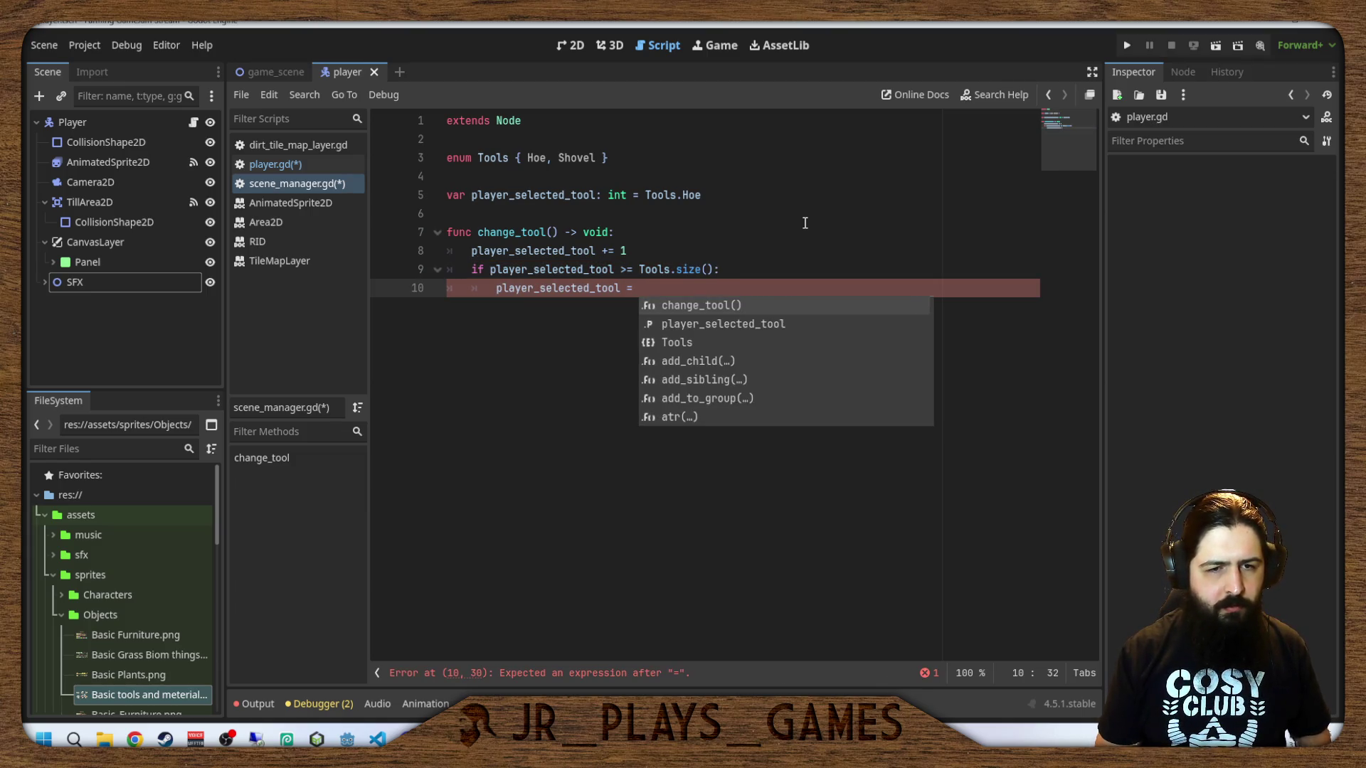
text(0)
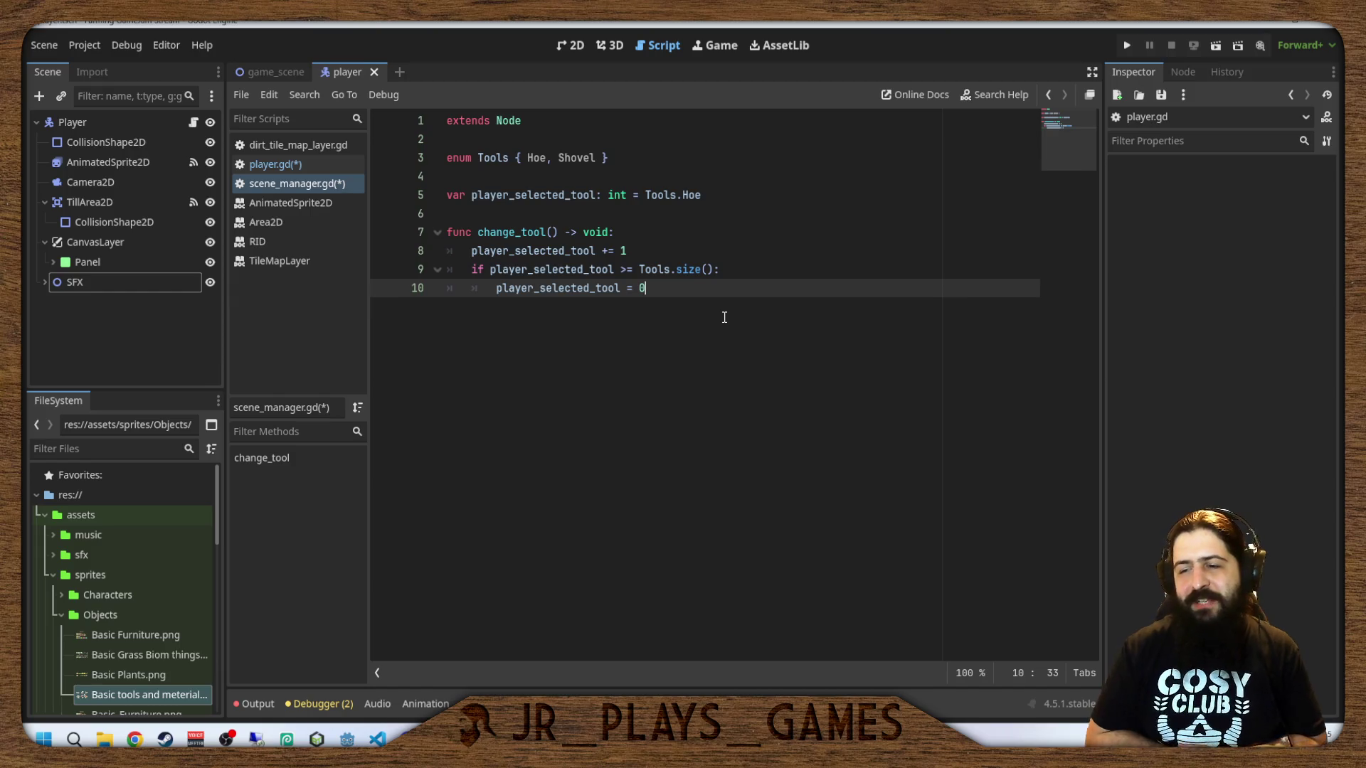
key(Return)
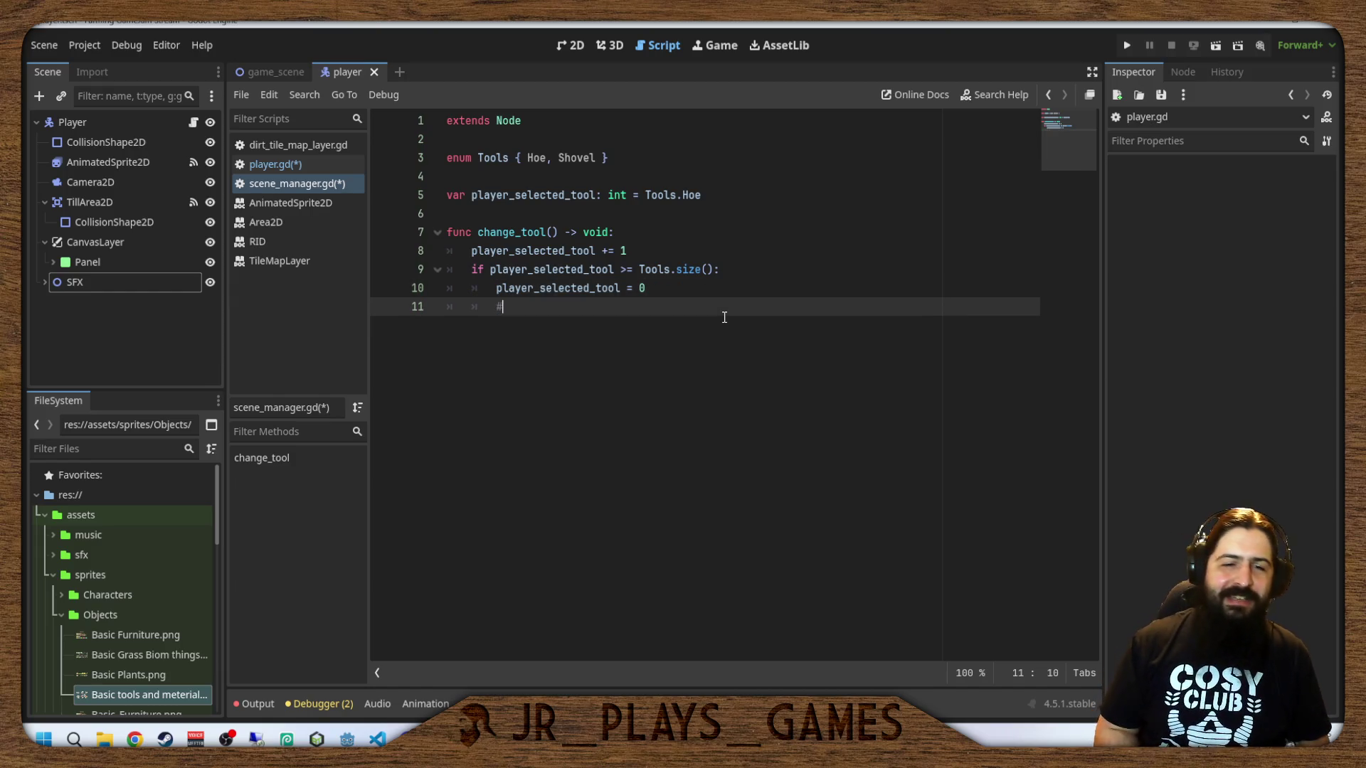
key(BackSpace)
key(Return)
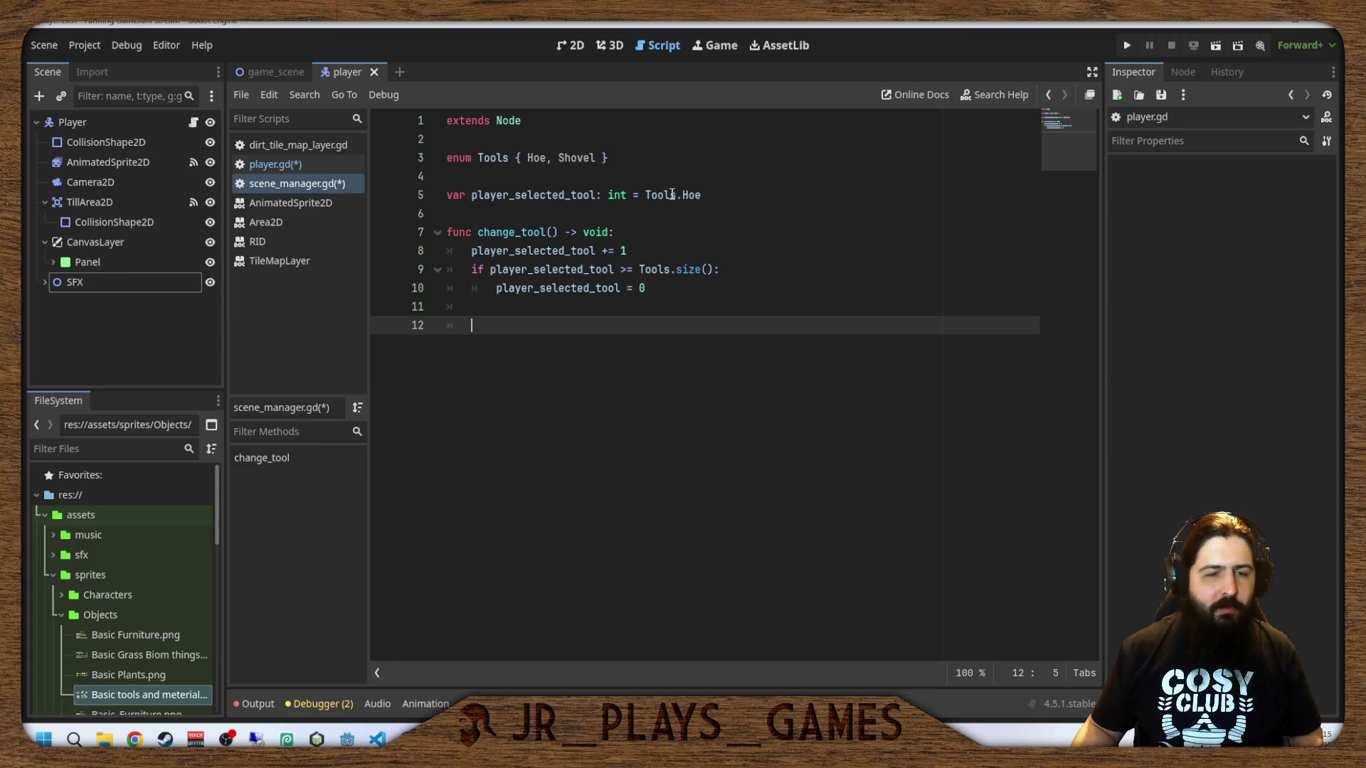
- Declare signal tool_changed above the Tools enum
click(672, 194)
click(610, 157)
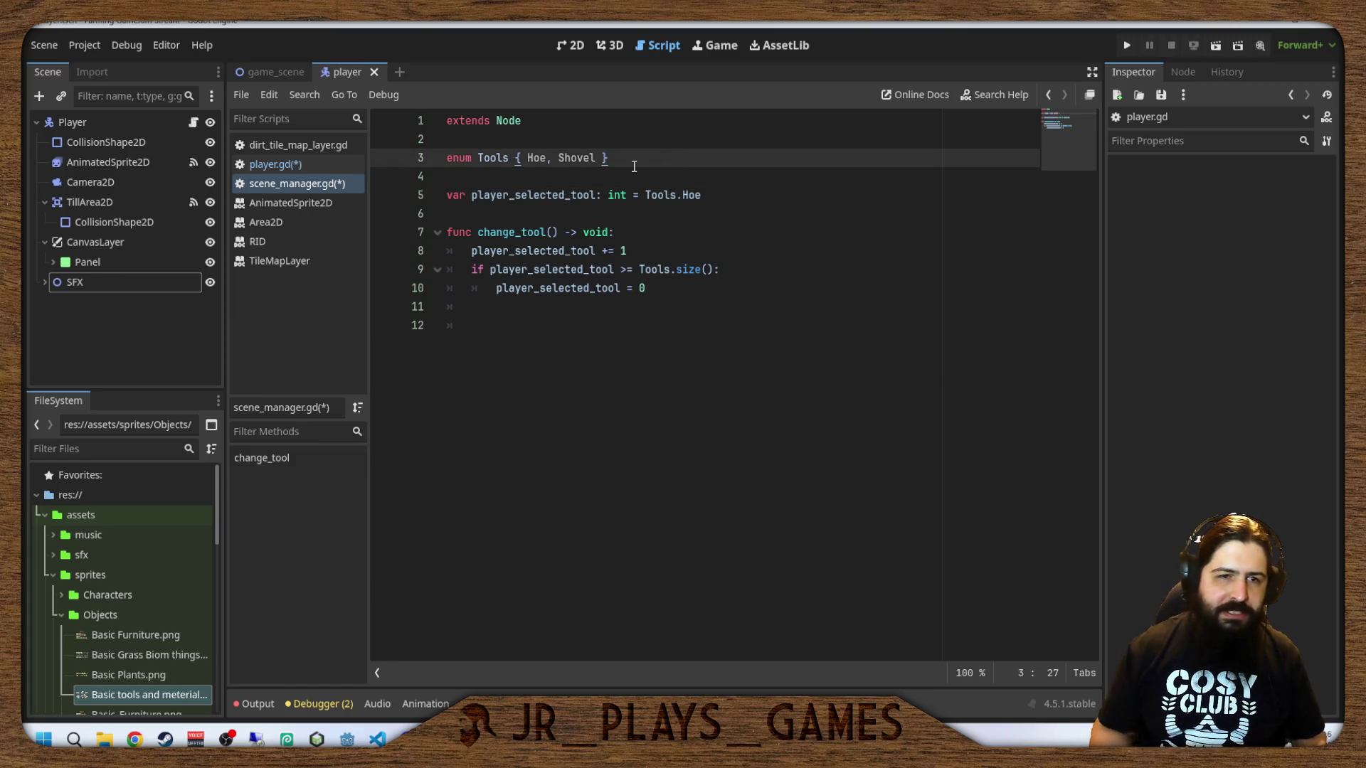
key(Up)
key(Return)
key(Return)
key(Up)
text(sing)
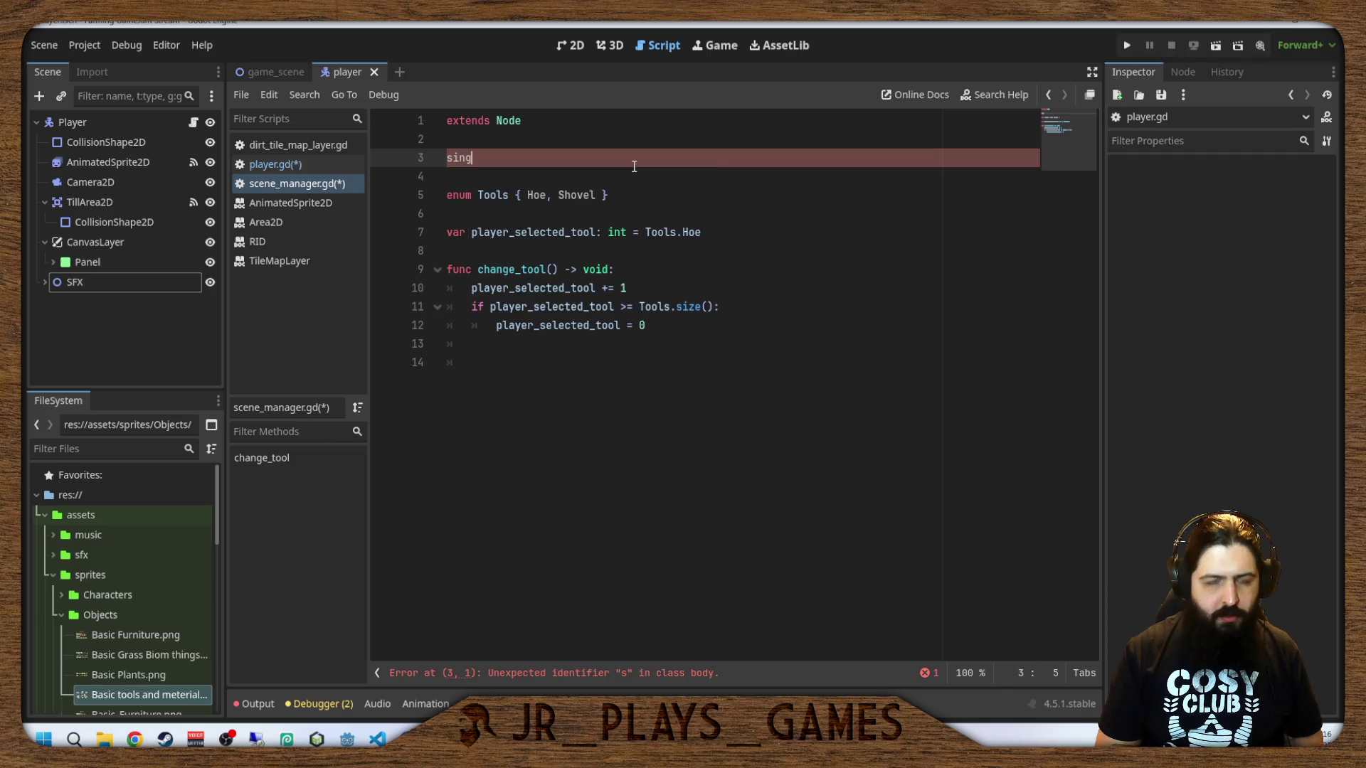
key(BackSpace)
key(BackSpace)
text(gnal )
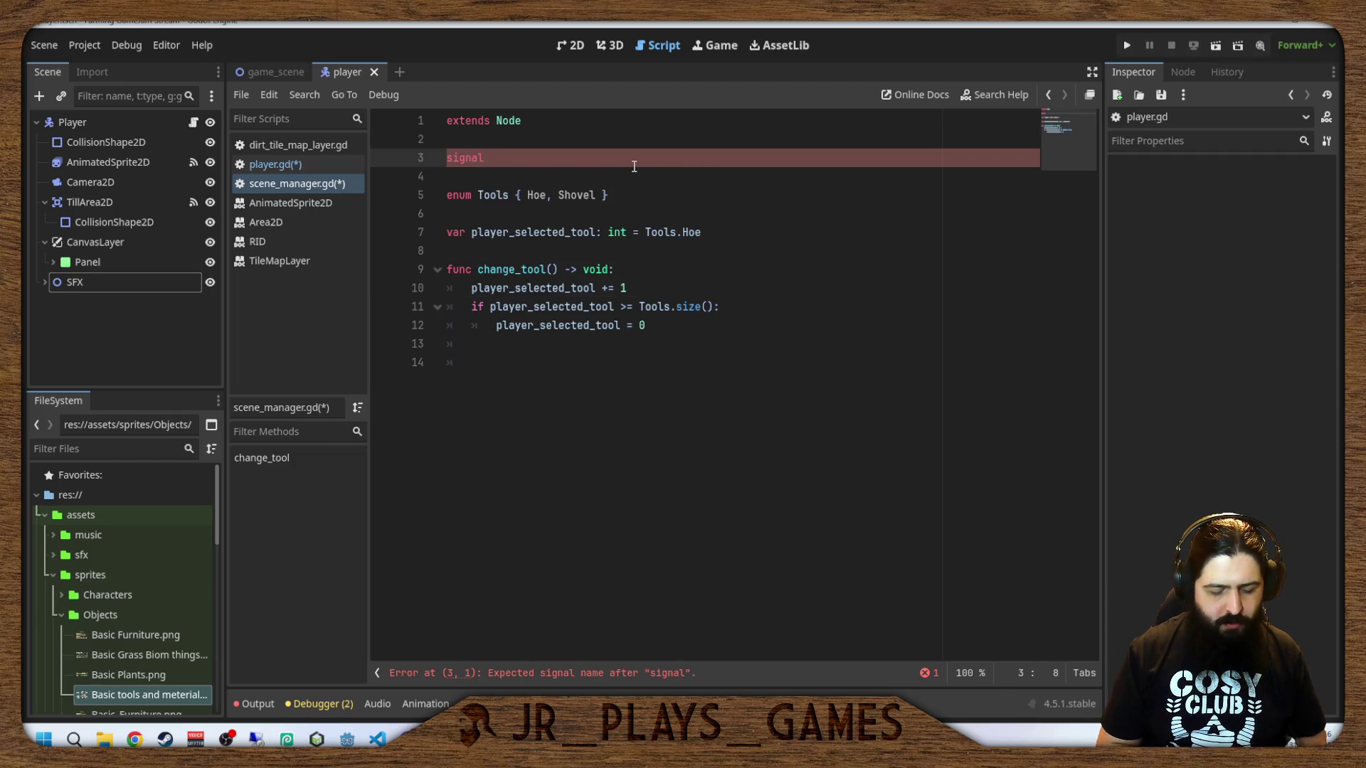
text(tool_changed)
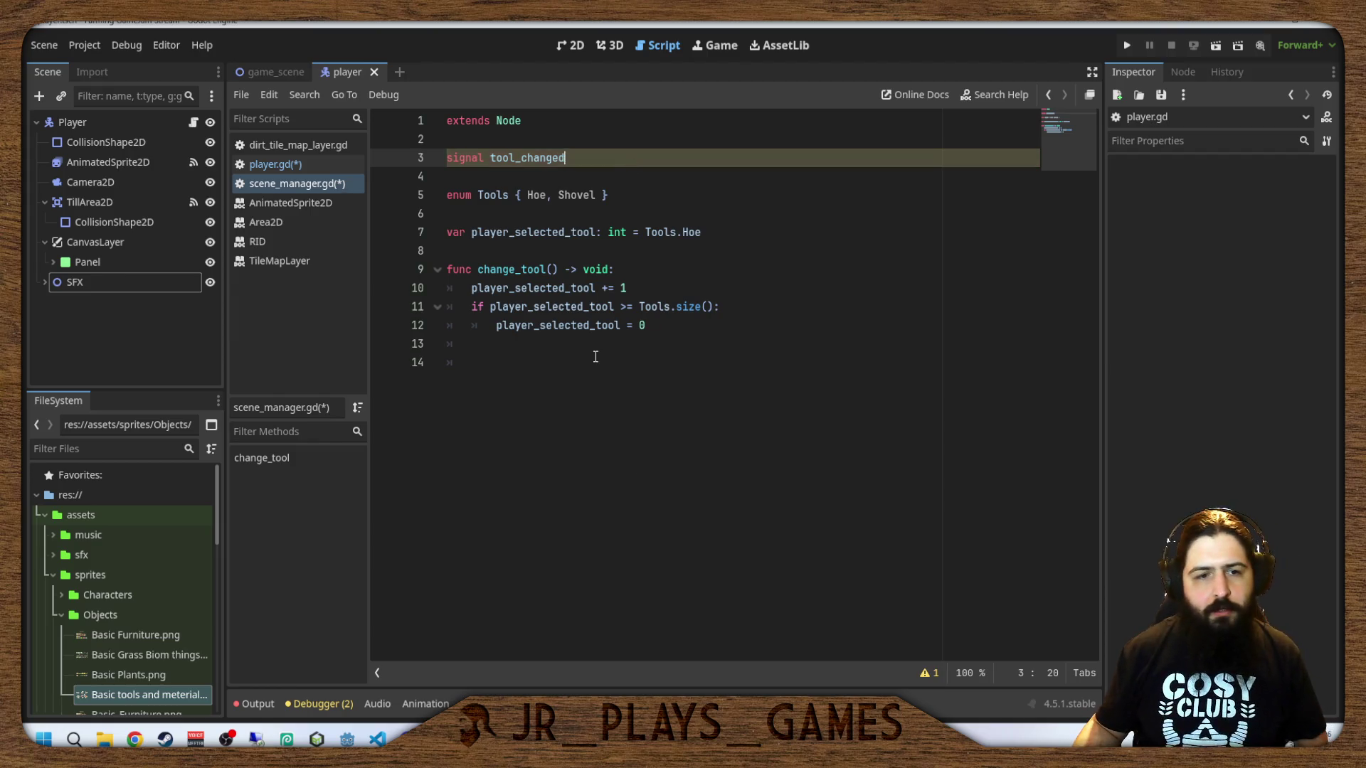
- Add tool_changed.emit() at the end of change_tool() and save the script
click(783, 372)
text(signal)
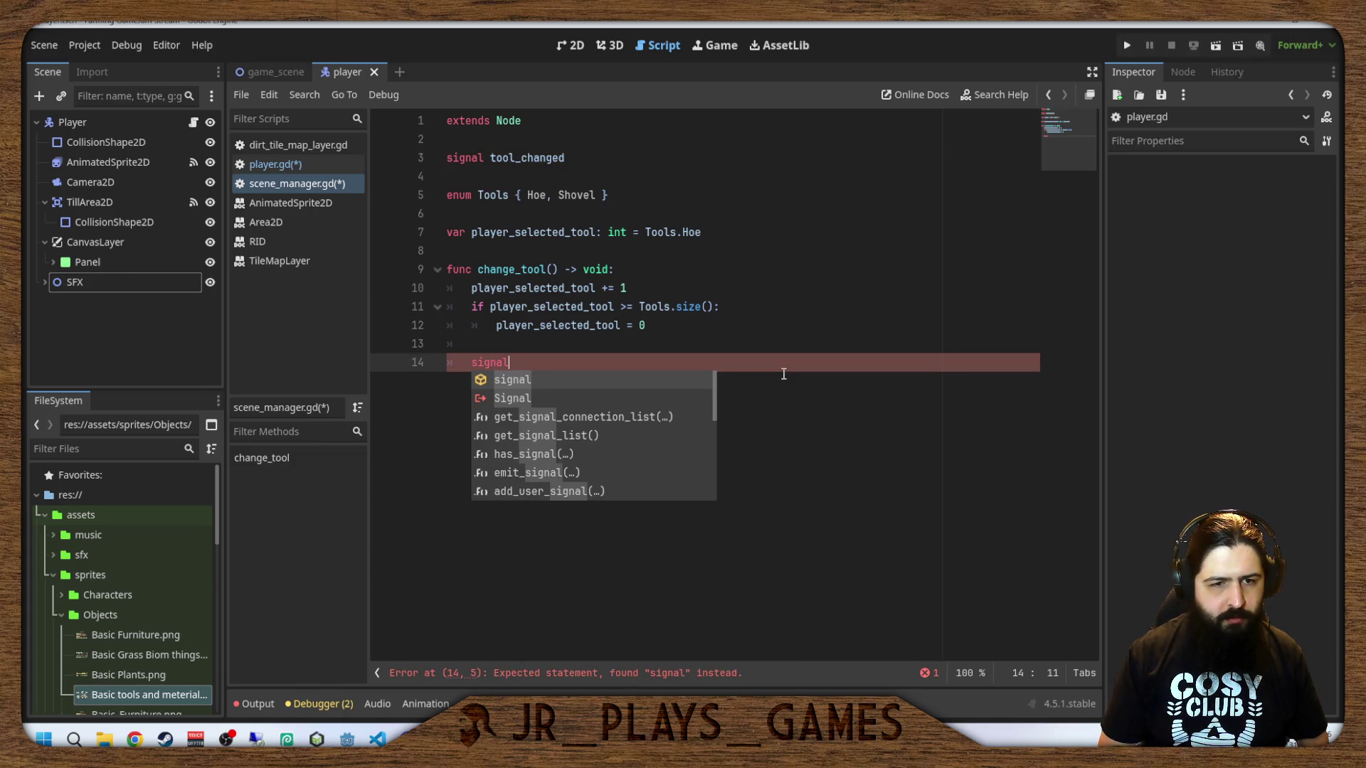
key(BackSpace)
key(BackSpace)
key(BackSpace)
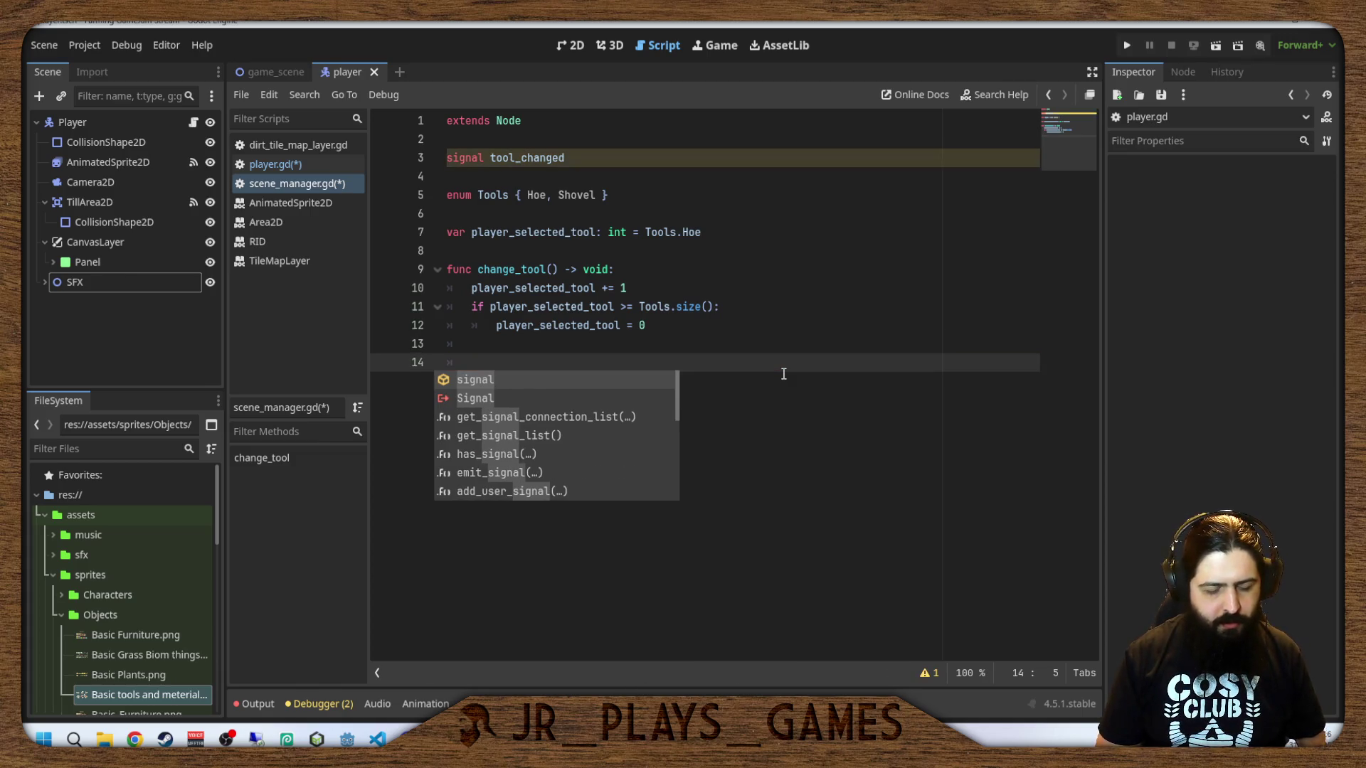
text(tool)
key(Return)
text(.emit)
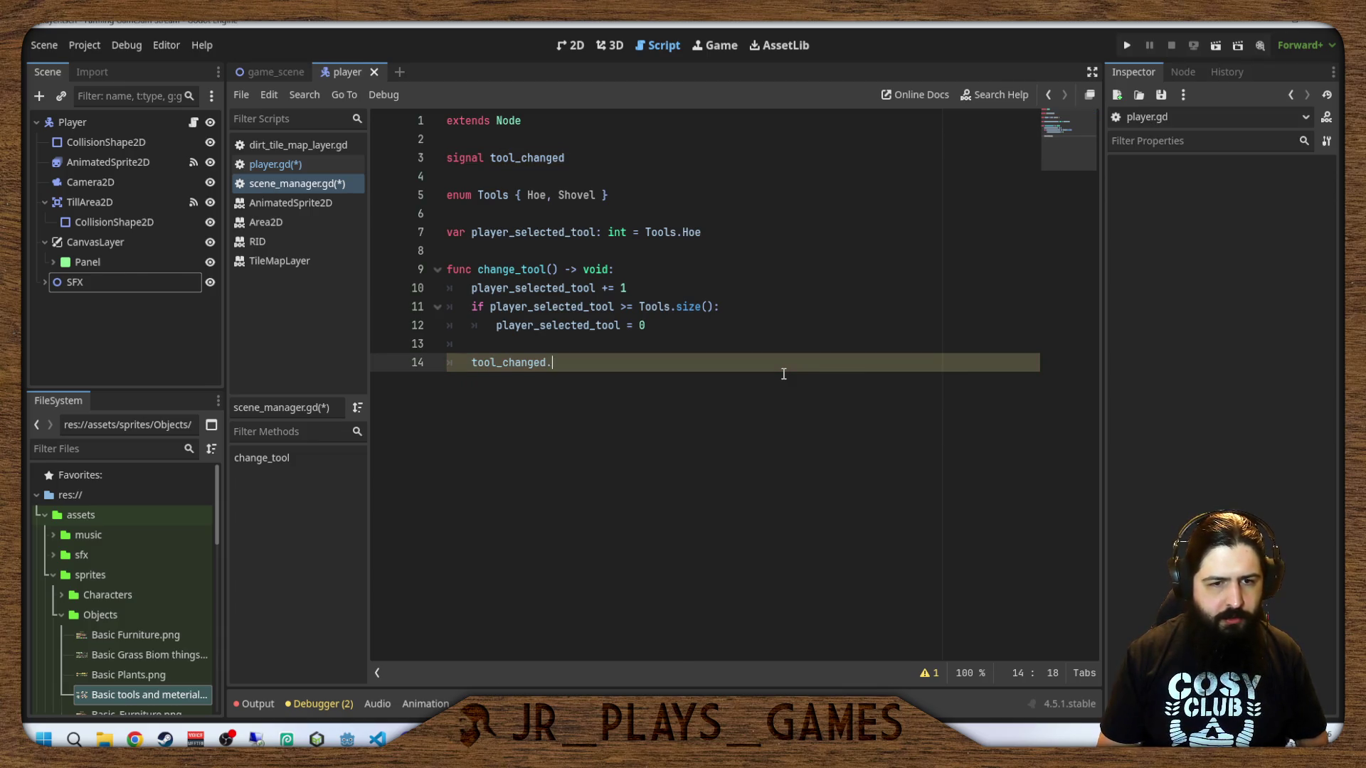
text(())
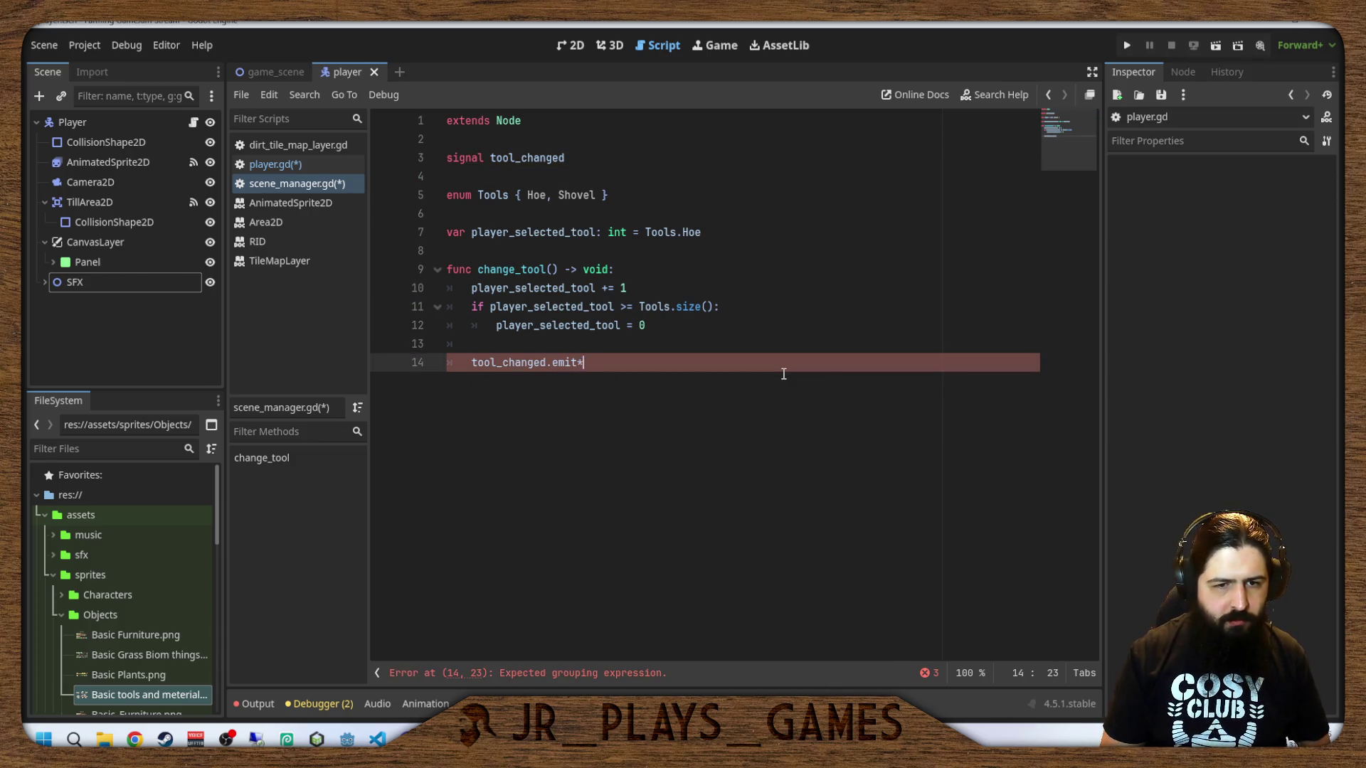
key(ctrl+s)
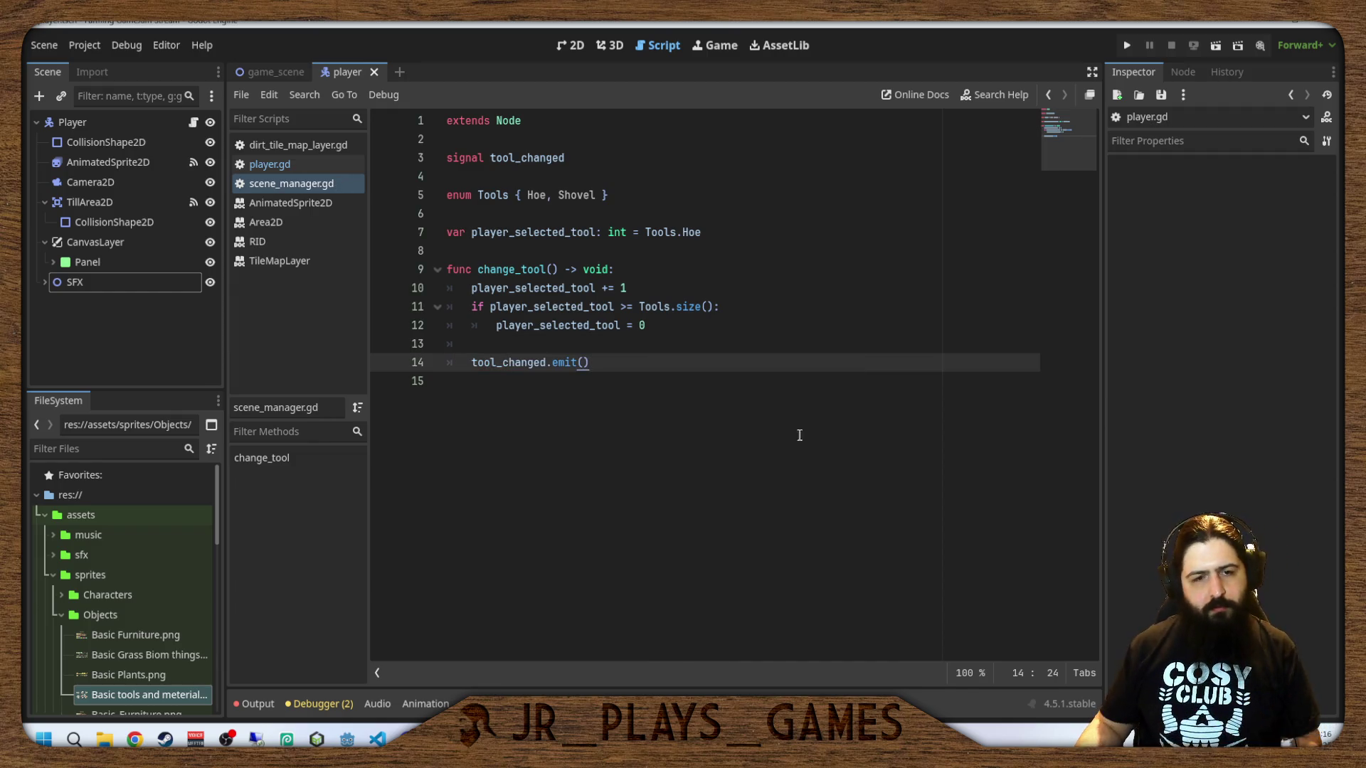
- Review the tool_changed declaration and emit line, and expand the Panel node
click(726, 307)
click(640, 250)
click(546, 158)
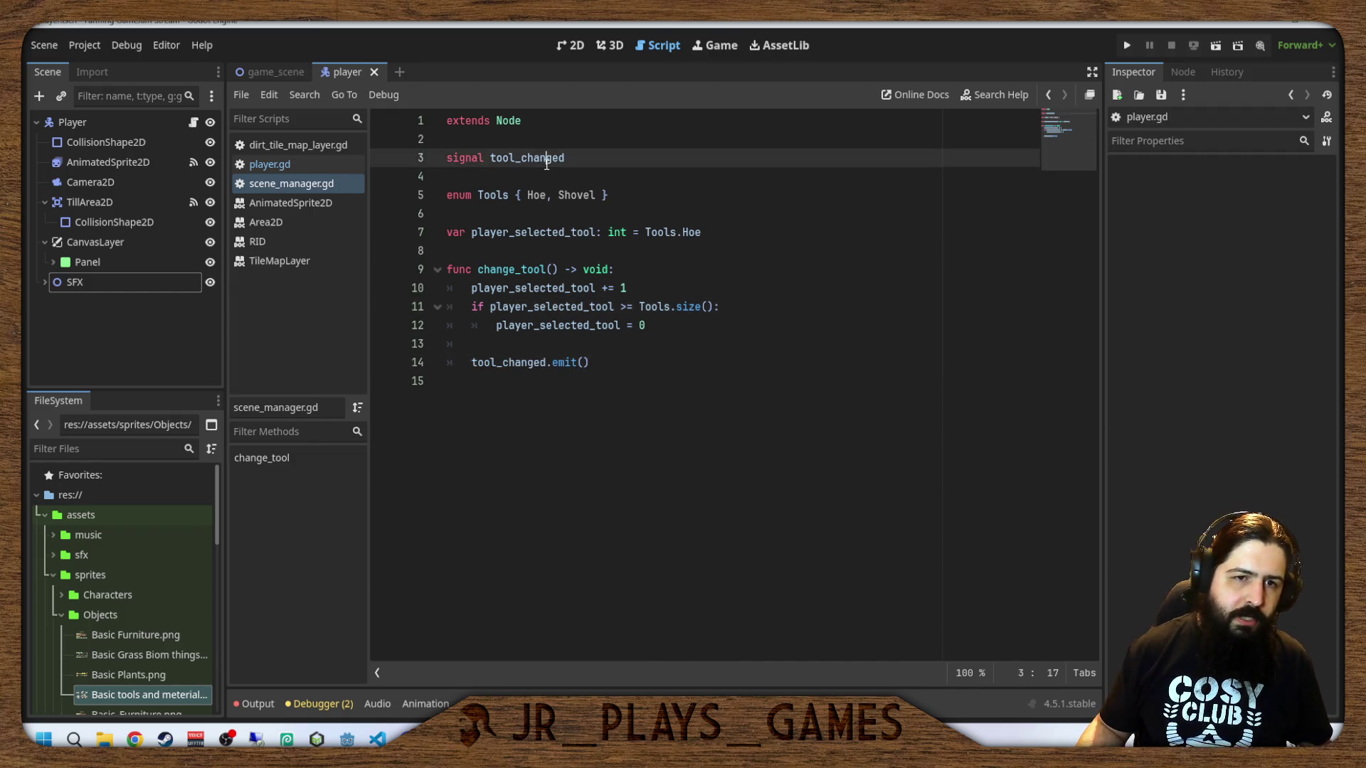
click(632, 378)
click(622, 367)
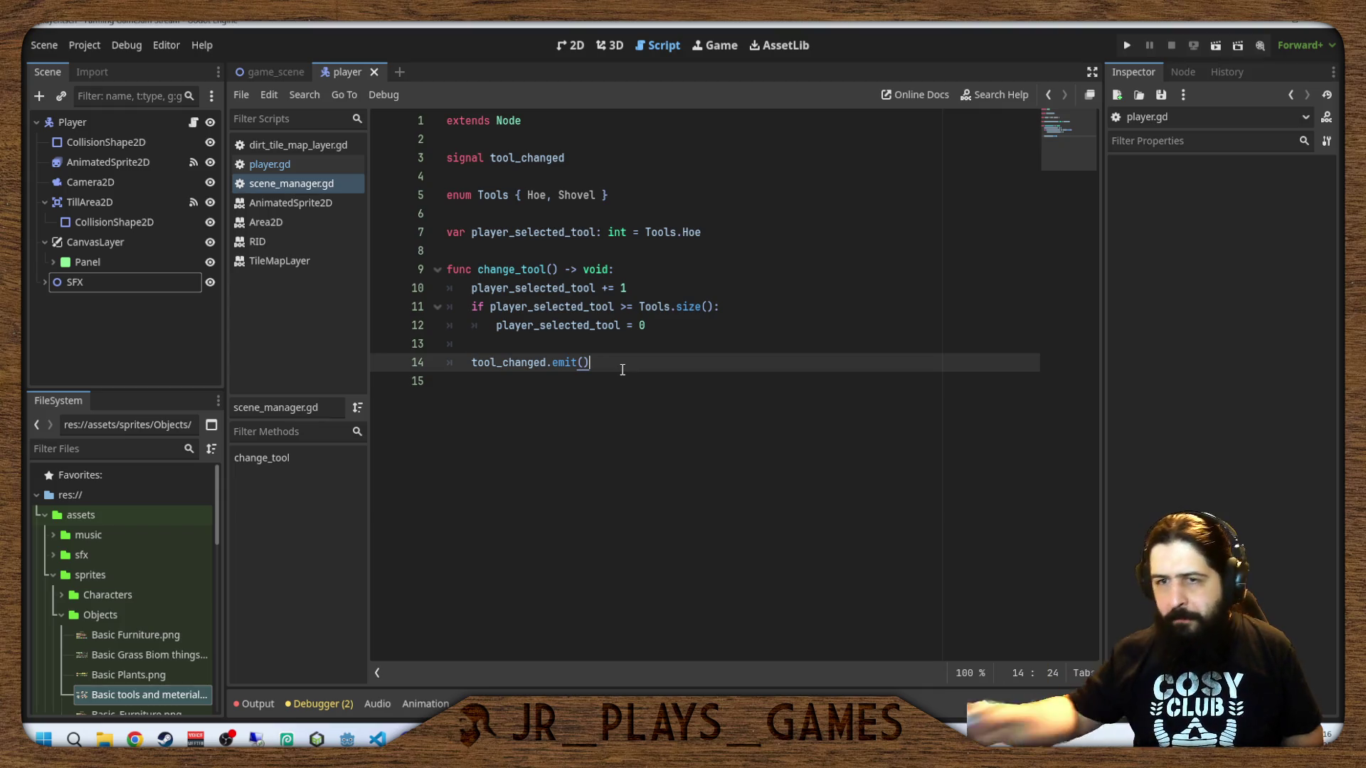
click(54, 262)
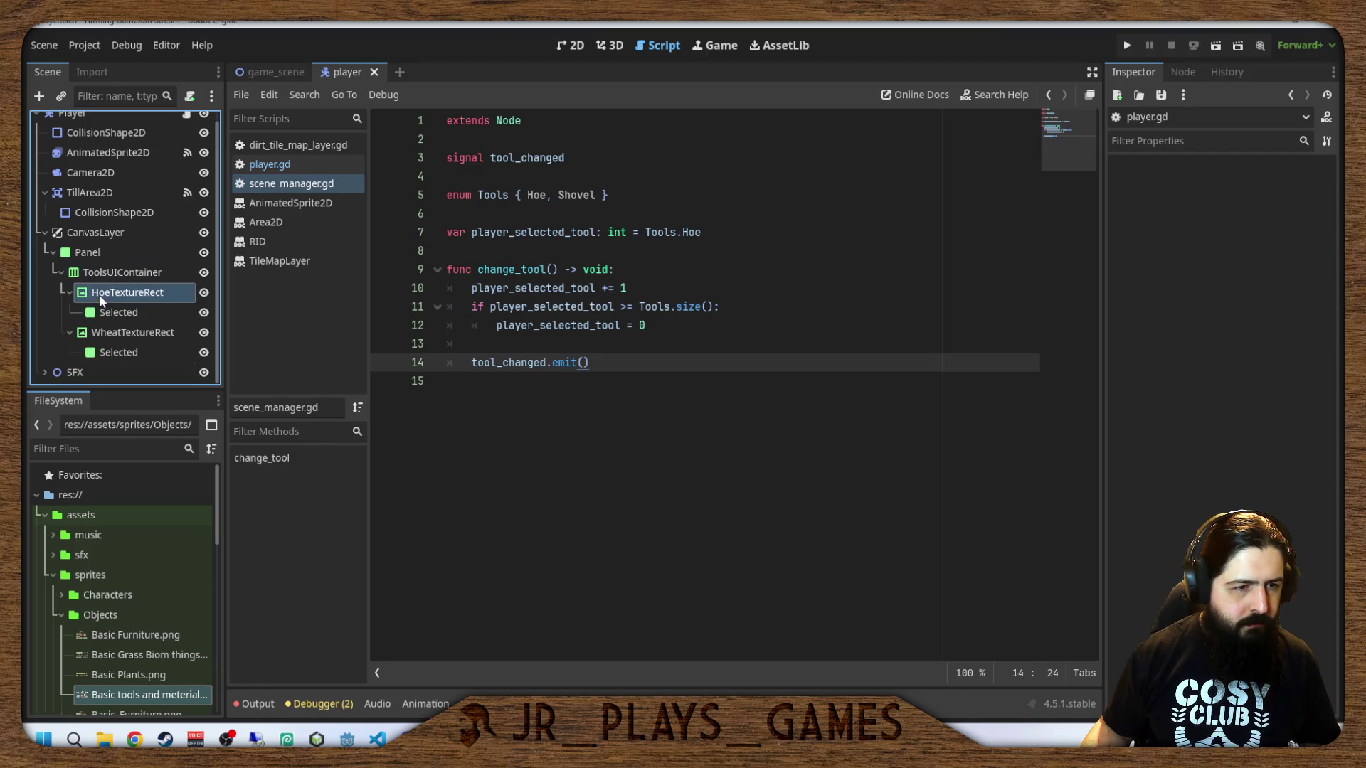
- Select HoeTextureRect, show the 2D canvas, and bring up HoeTextureRect's node actions
click(142, 292)
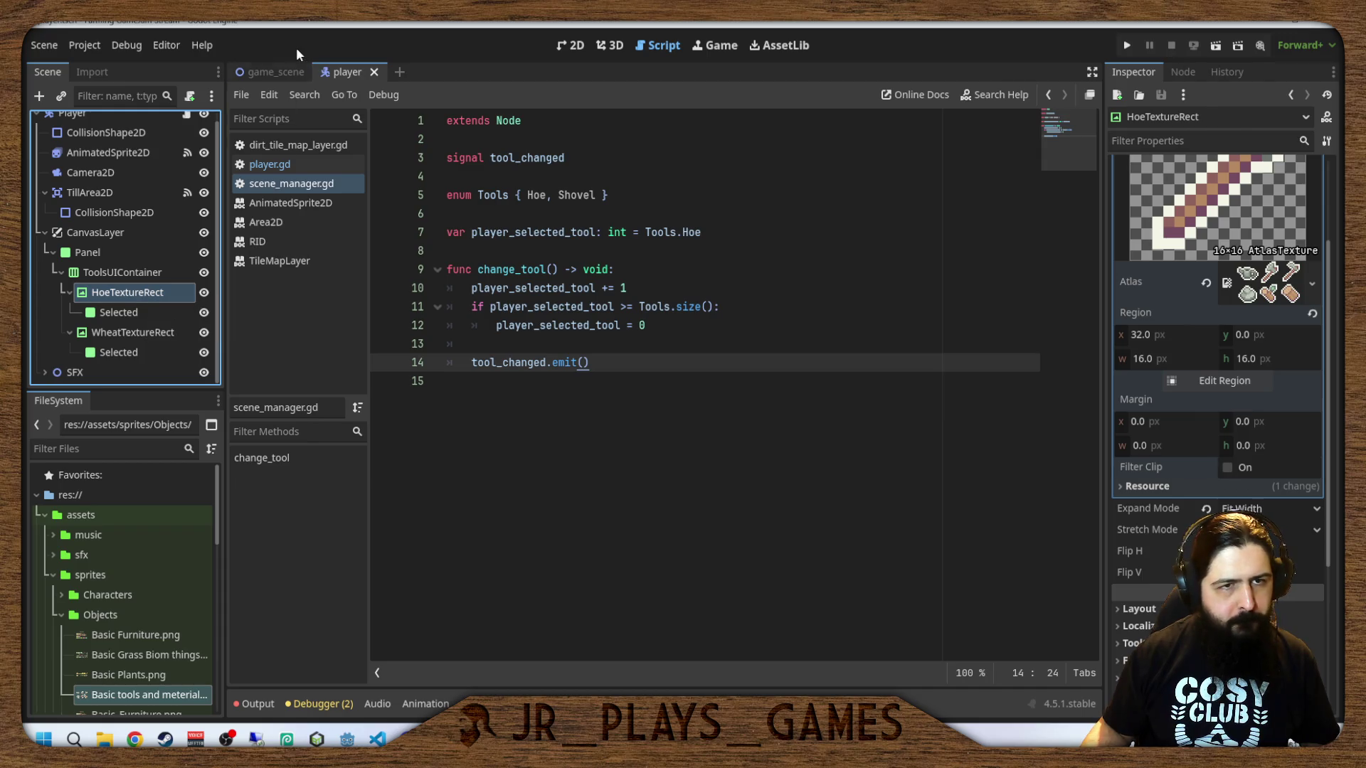
click(582, 46)
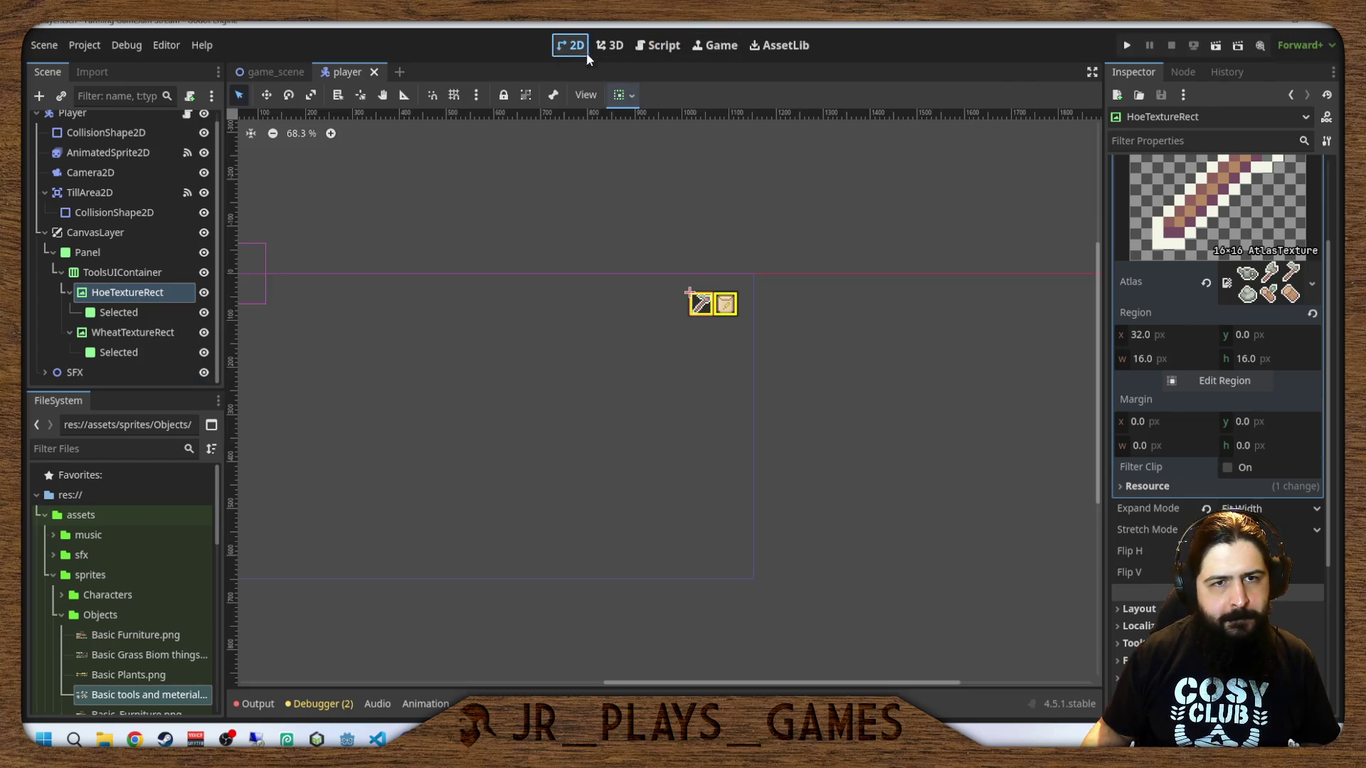
right_click(162, 292)
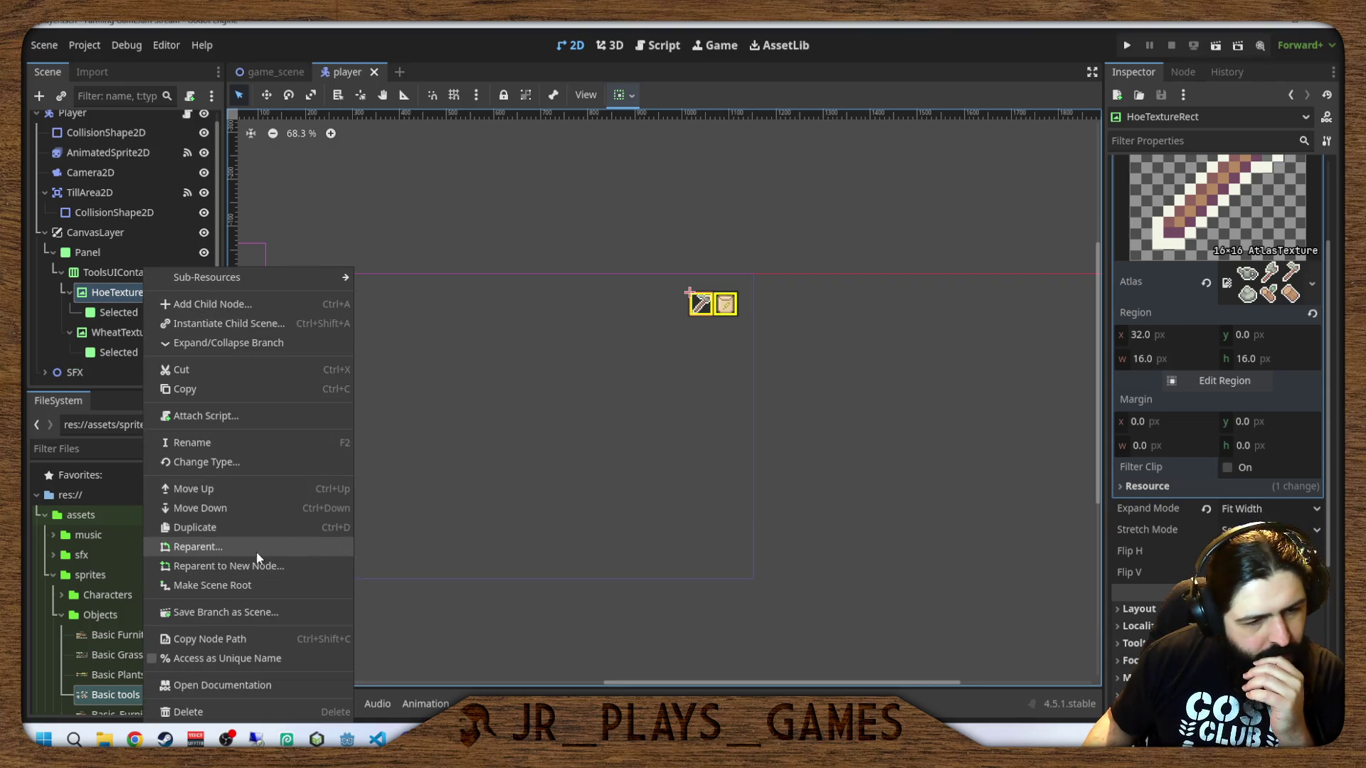
- Save HoeTextureRect as branch scene tool_icon.tscn inside a newly created res://scenes/tool_icon folder
click(262, 612)
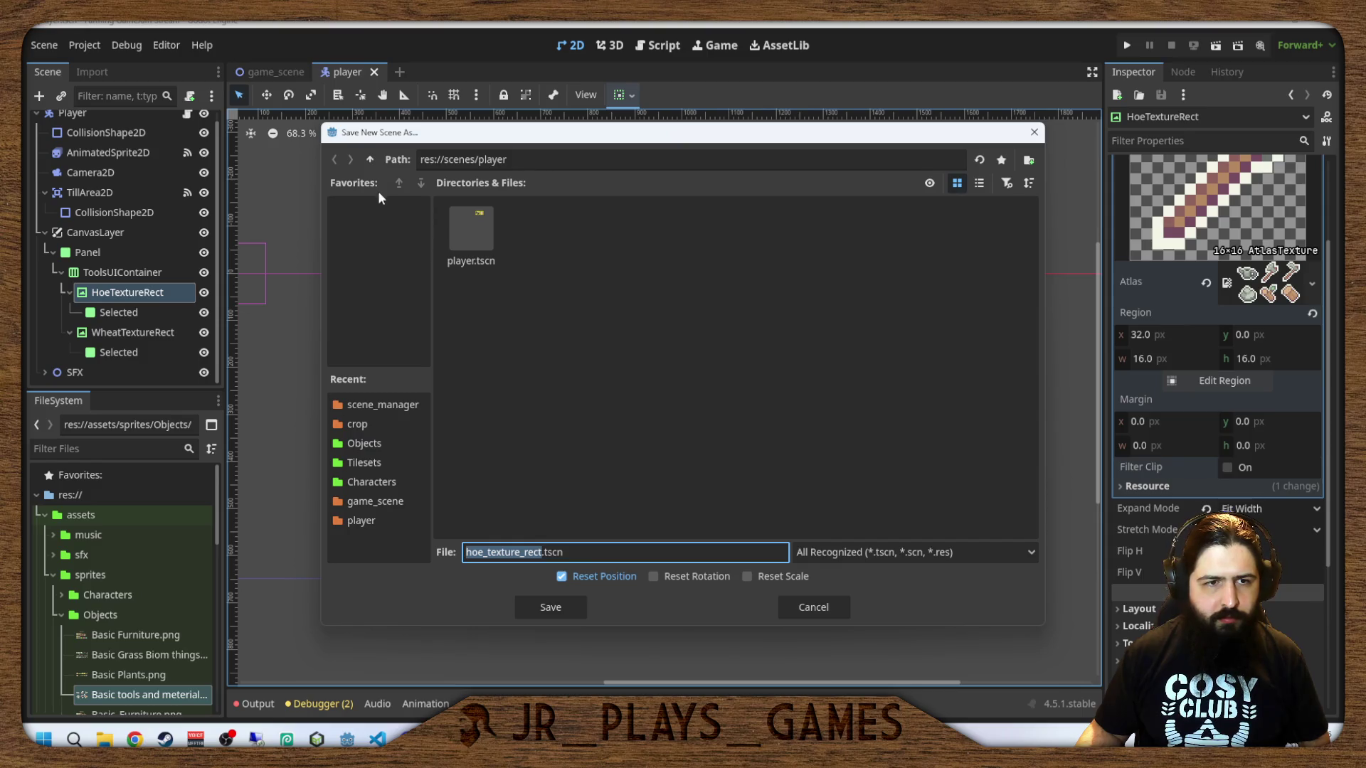
click(369, 159)
right_click(762, 343)
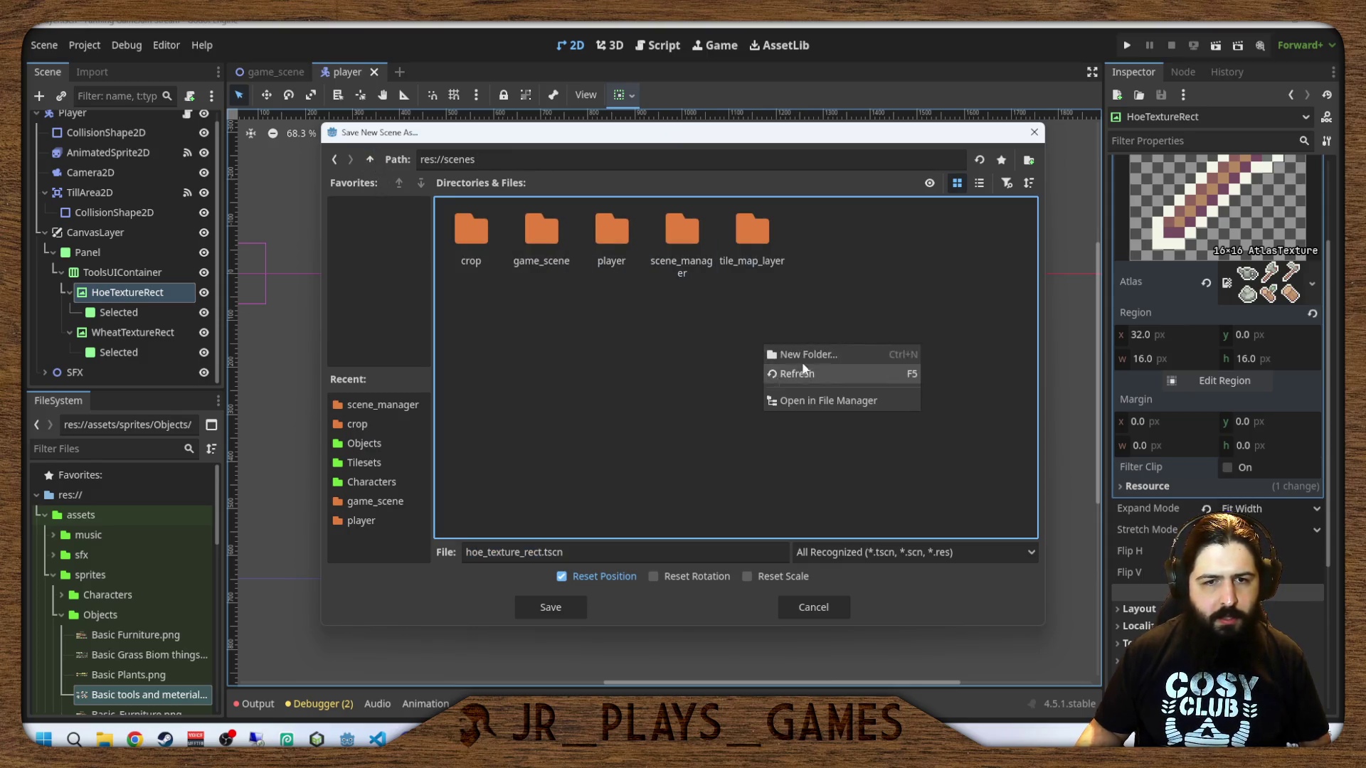
click(882, 350)
text(tool_icon)
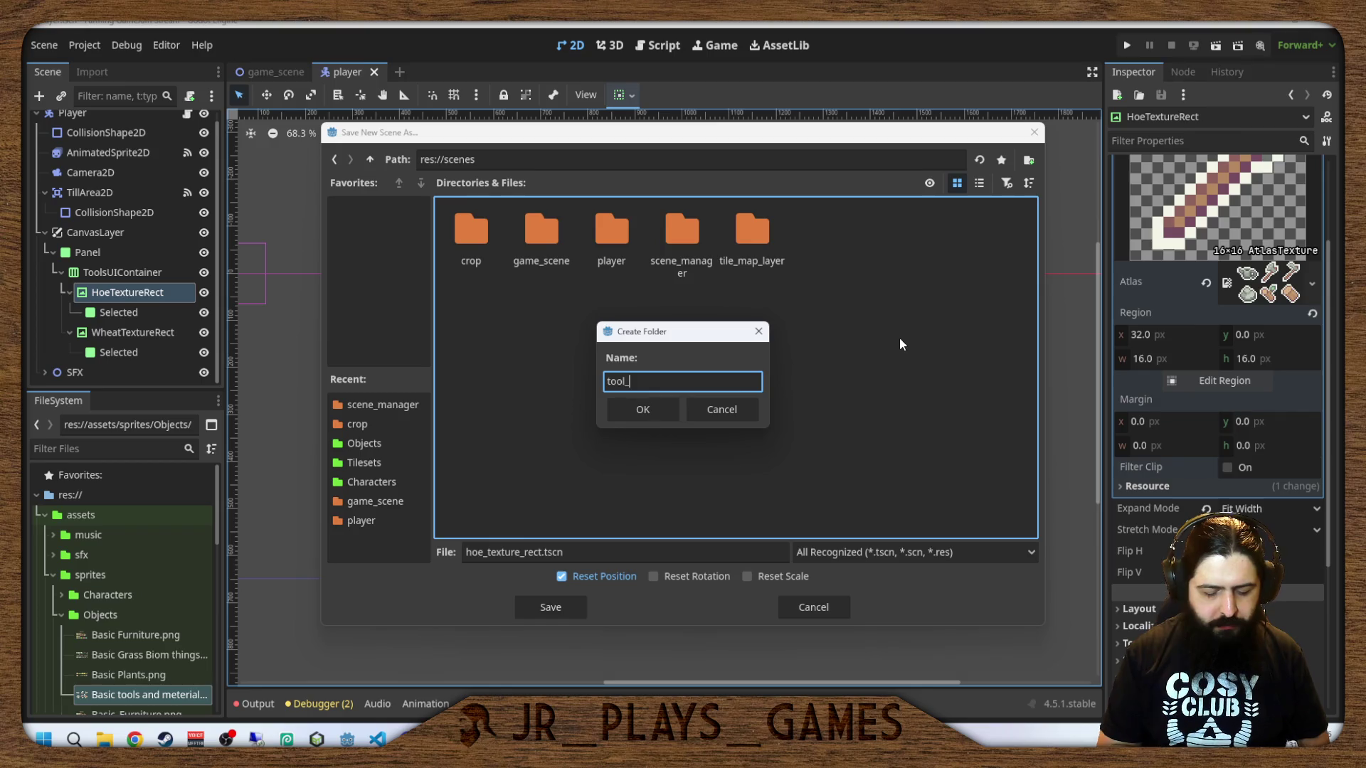
key(Return)
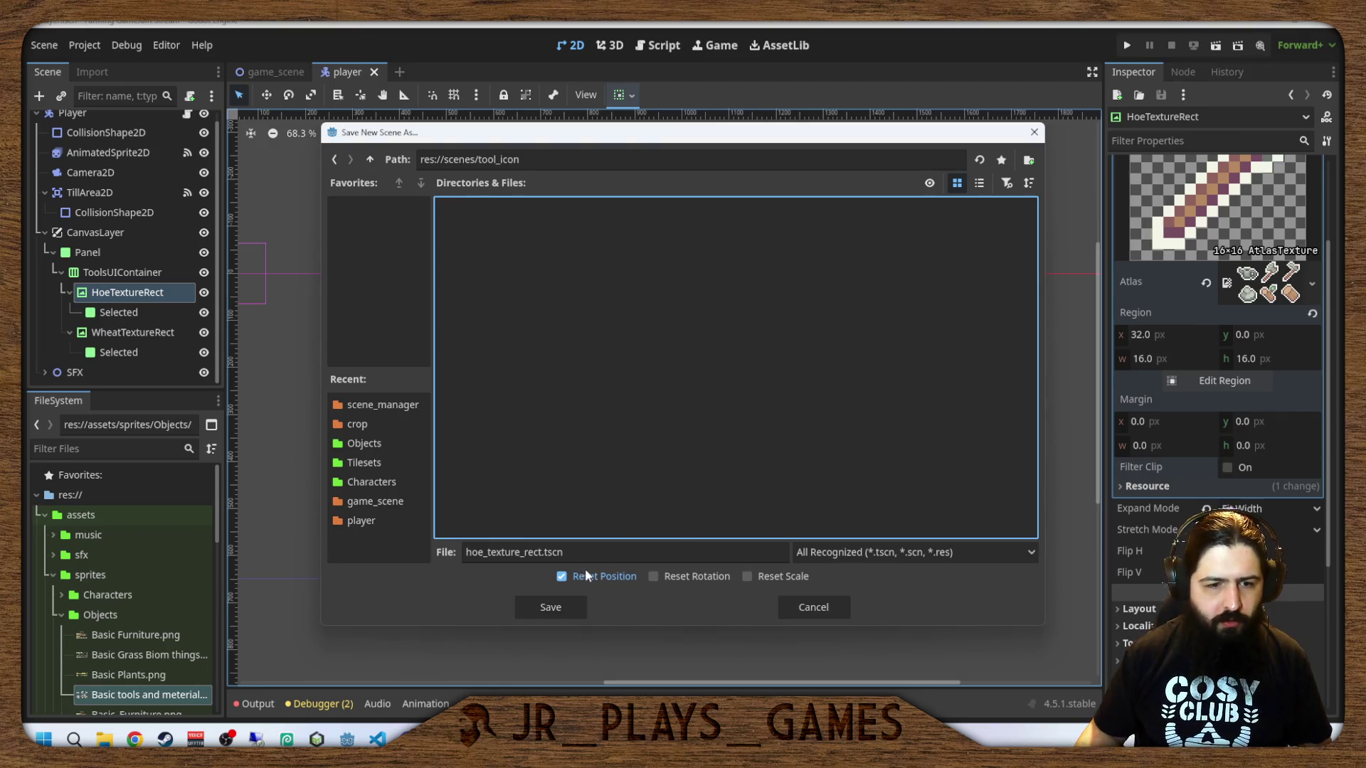
double_click(537, 553)
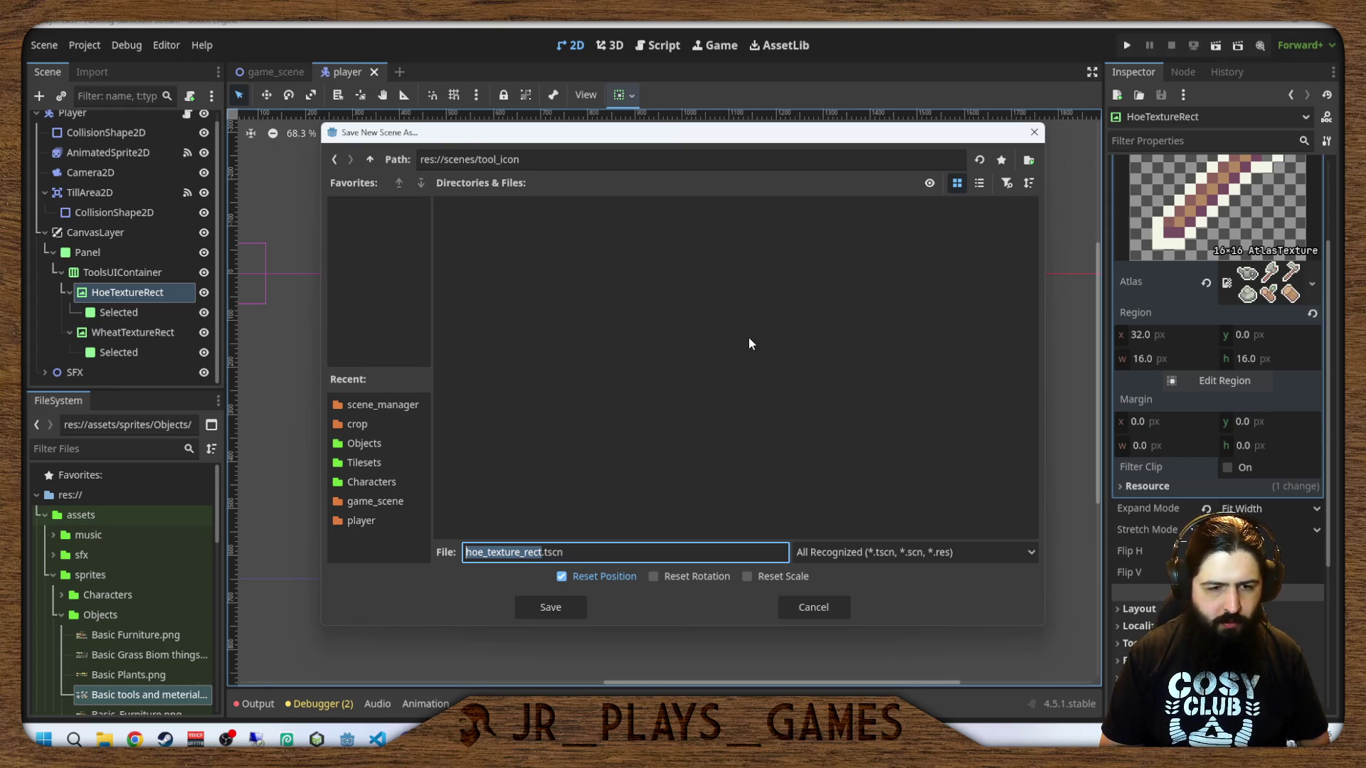
text(tool_ic)
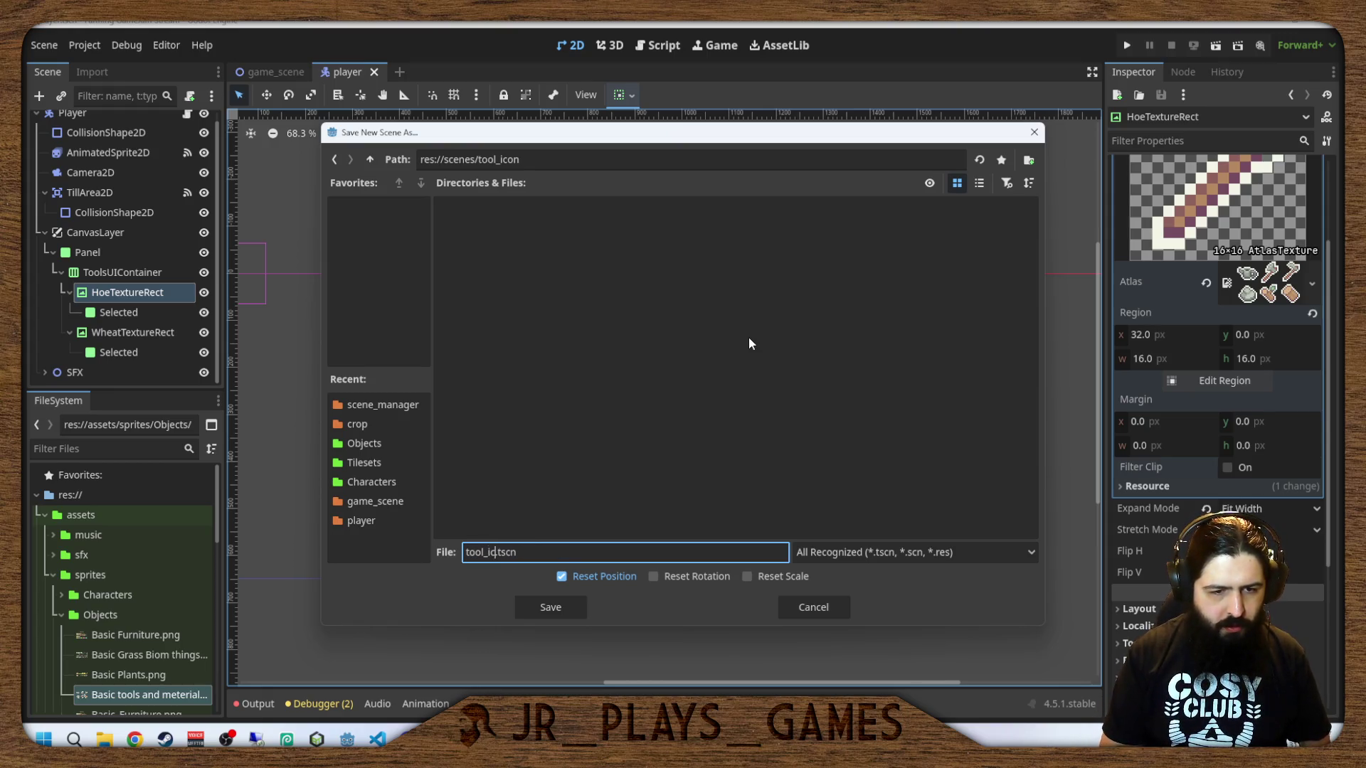
text(on)
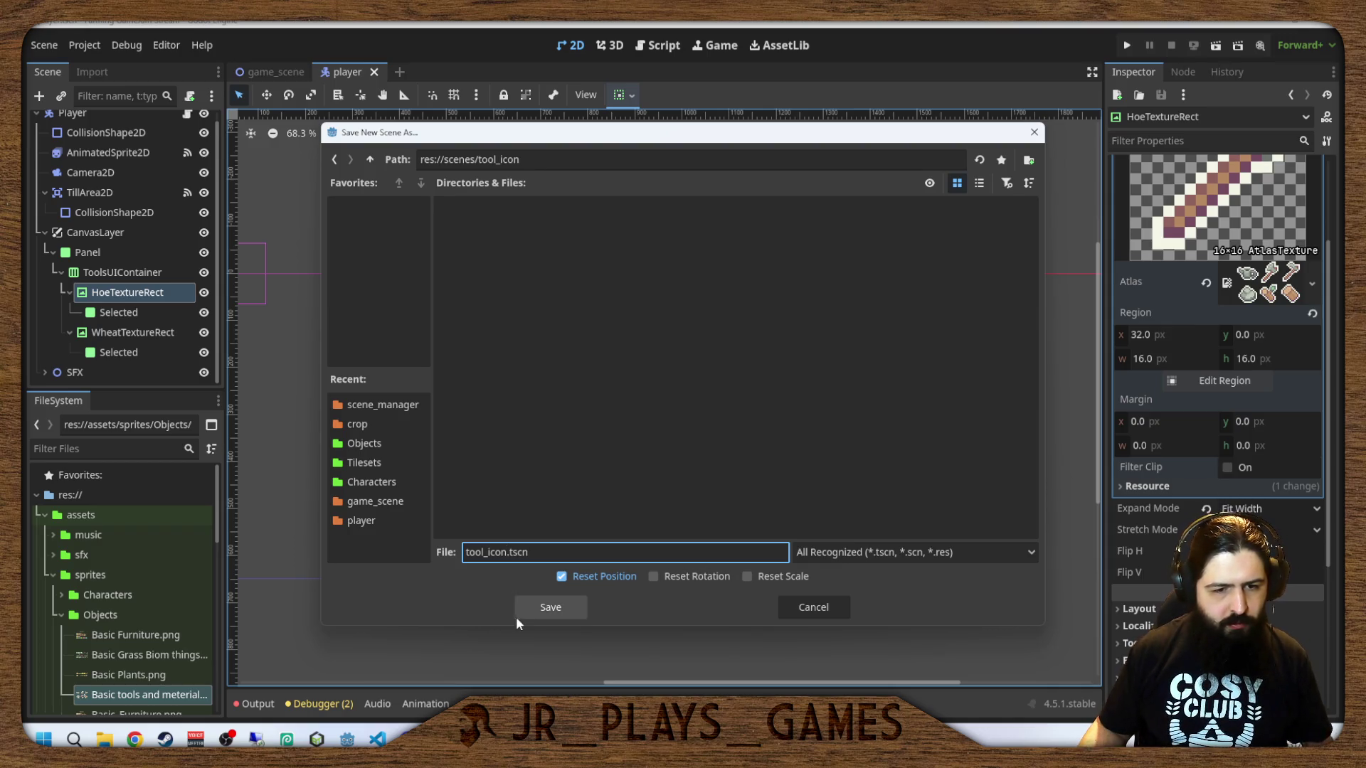
click(531, 616)
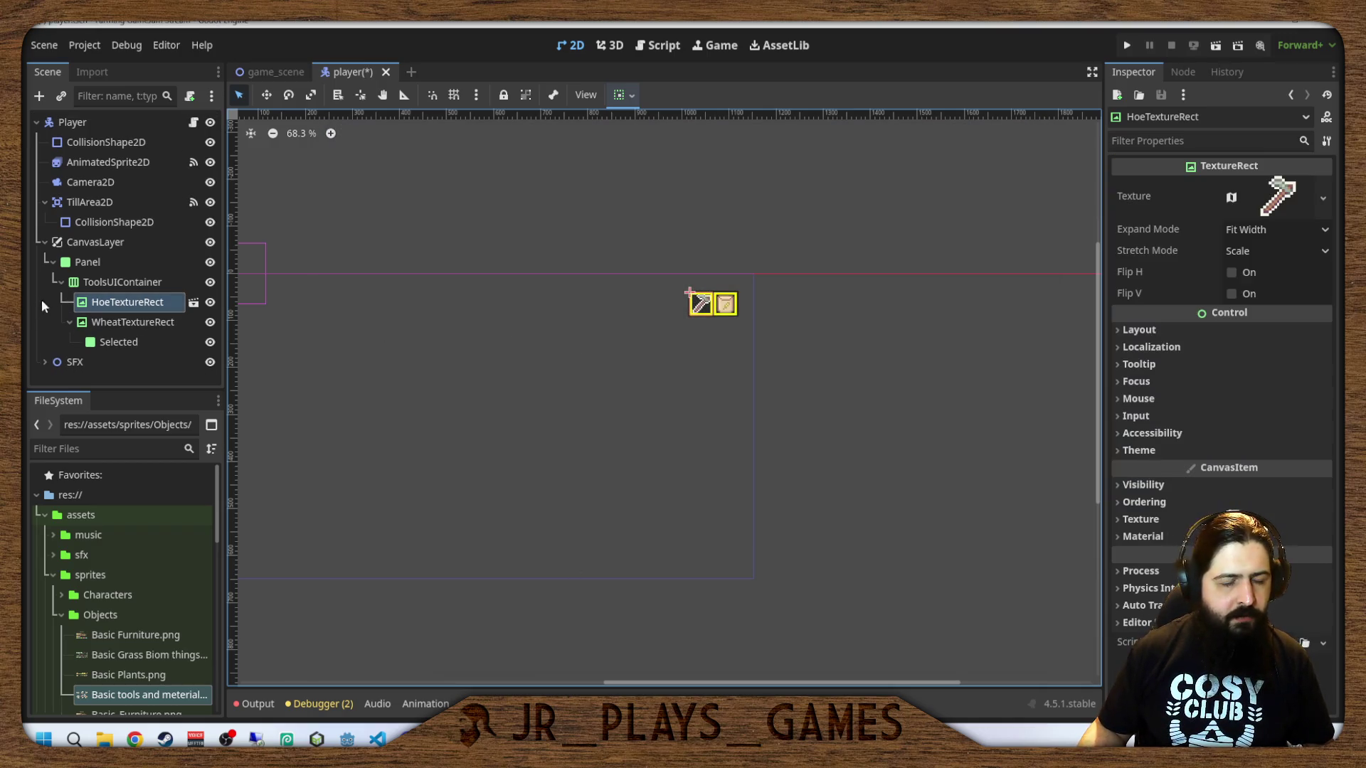
- Rename the player scene's tool icon instance to HoeToolIcon
click(100, 302)
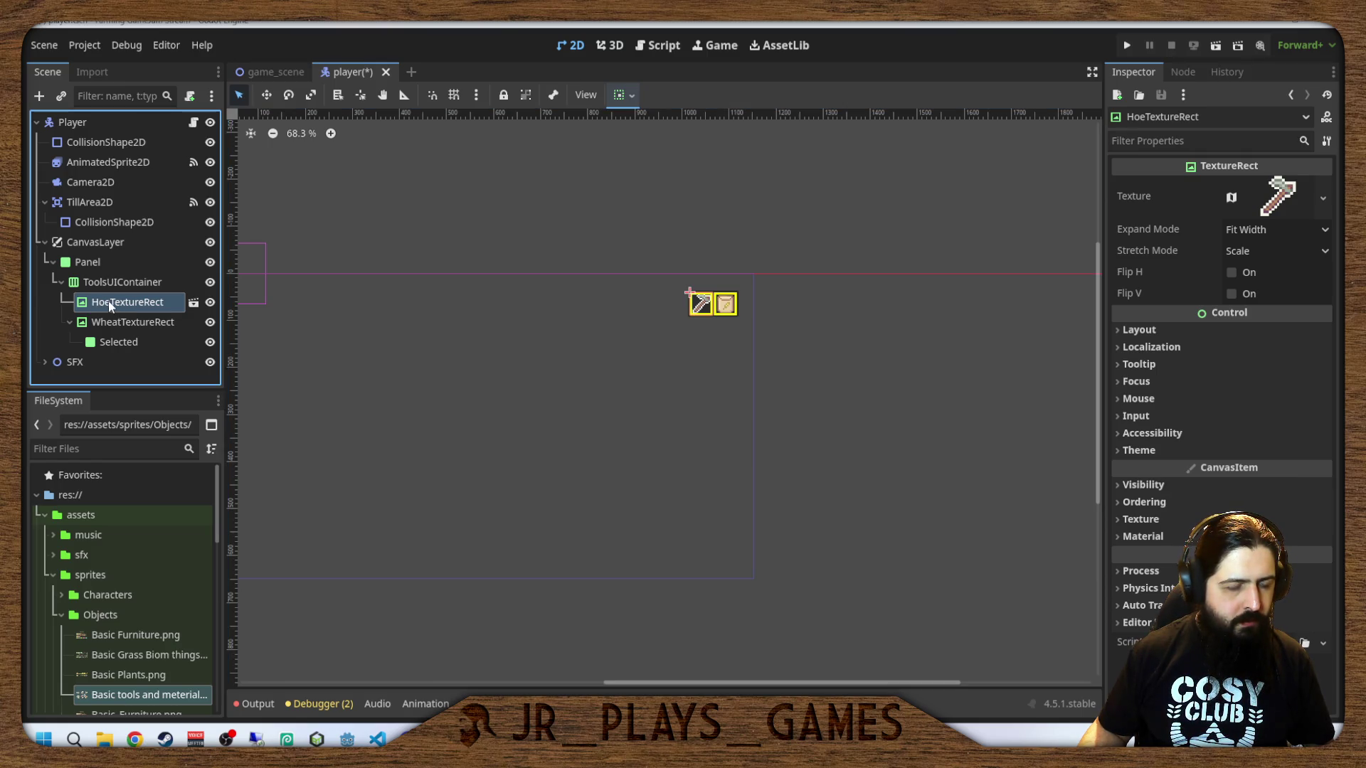
click(109, 301)
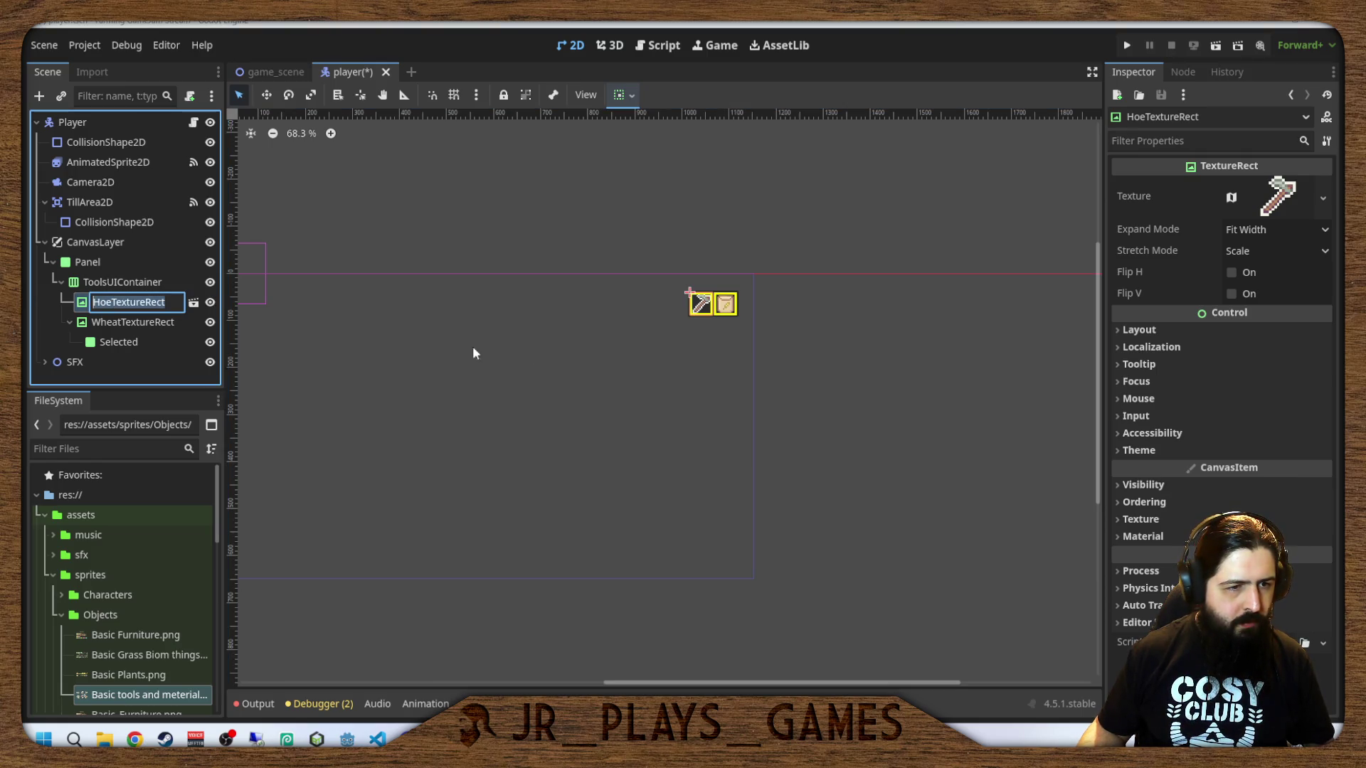
text(ToolIcon)
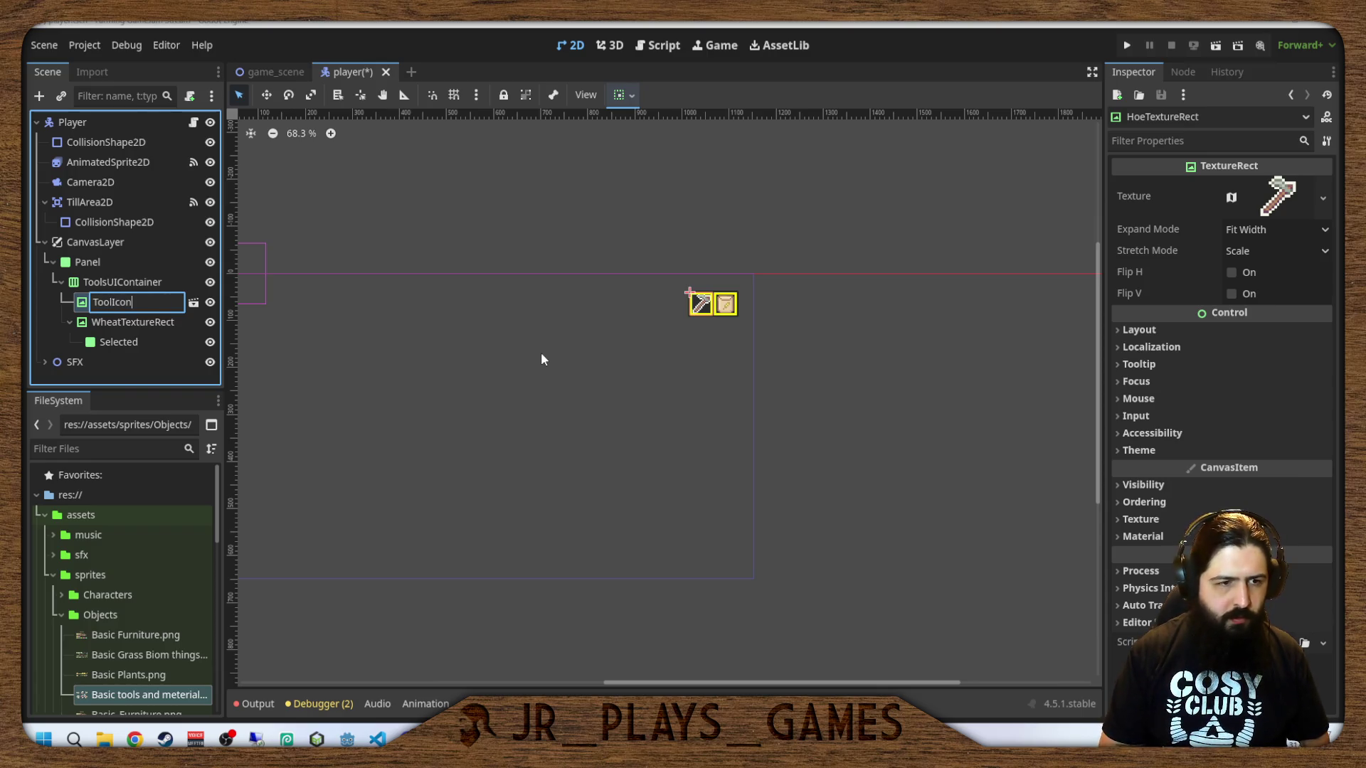
text(Hoe)
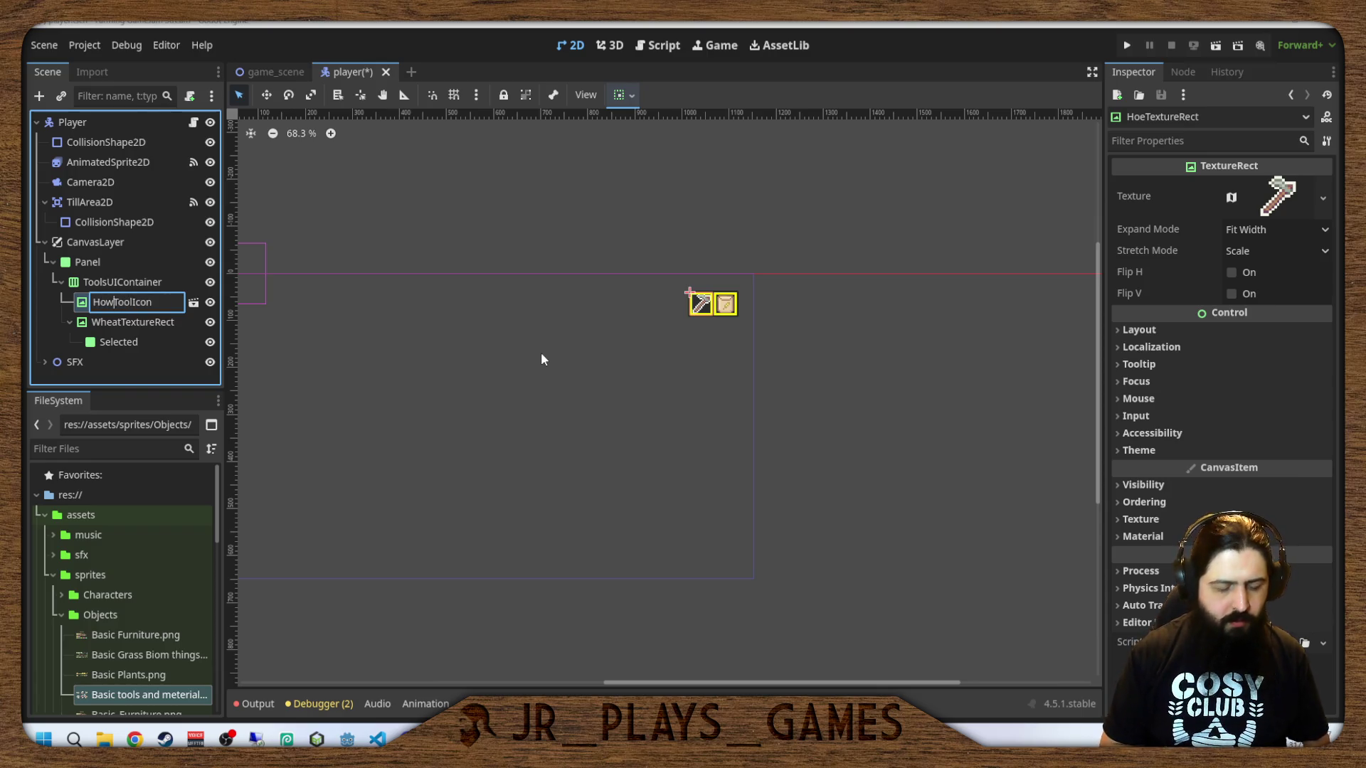
key(Return)
- In tool_icon.tscn, rename the root node to ToolIcon and save the scene
click(193, 303)
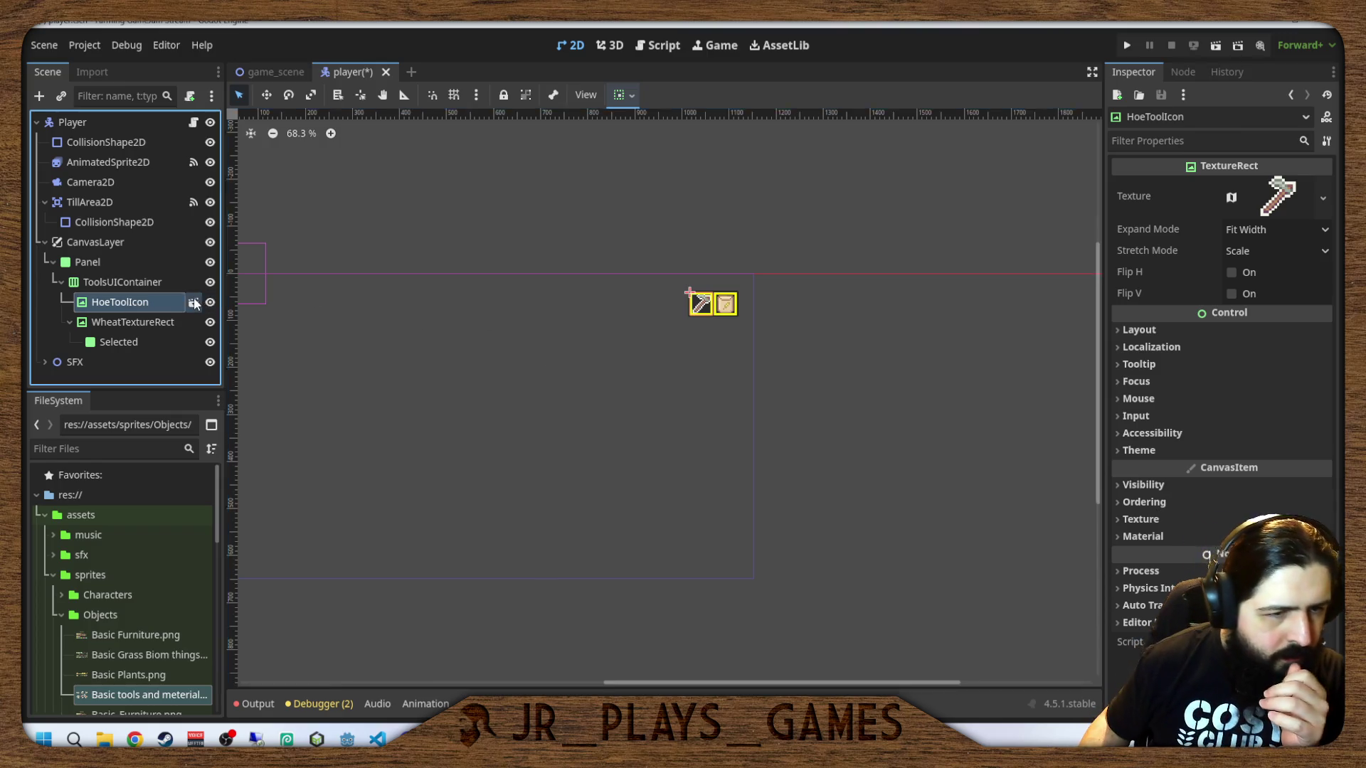
key(F2)
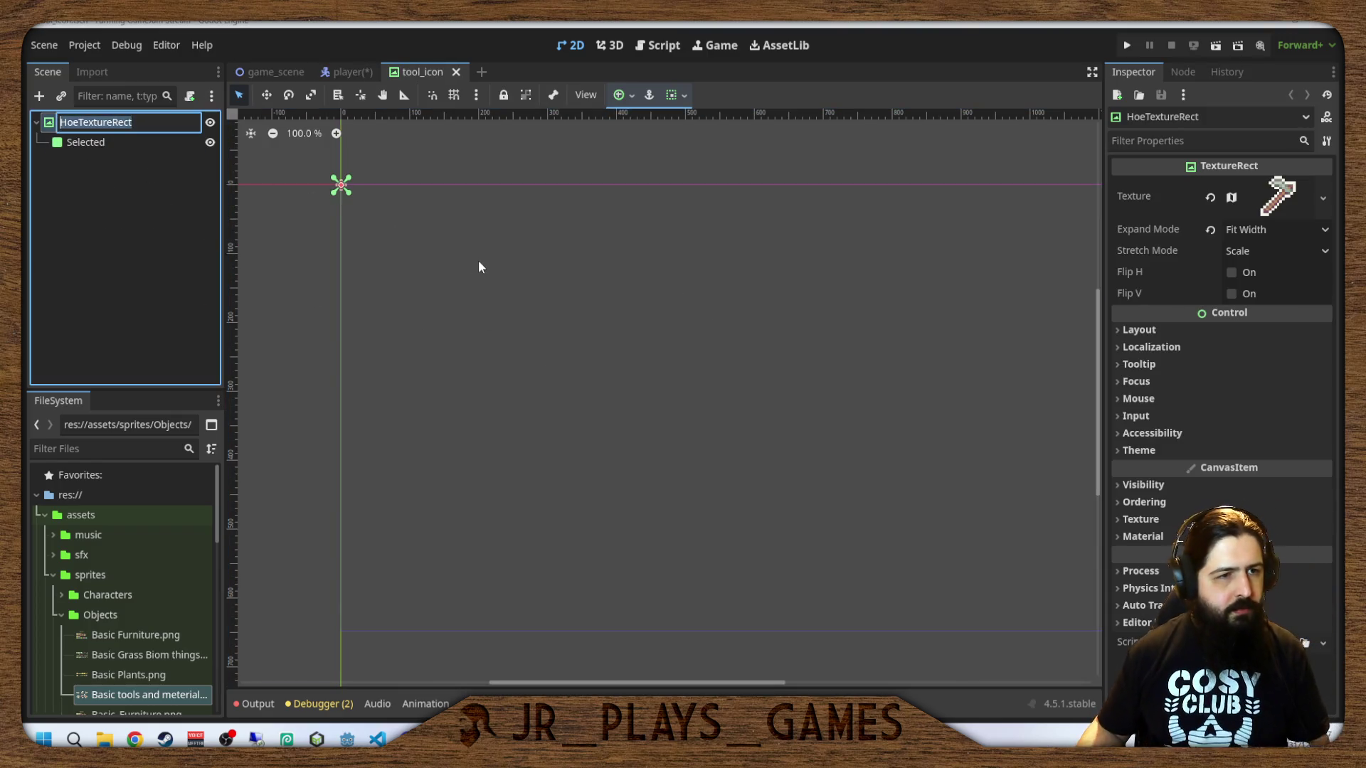
text(ToolIcon)
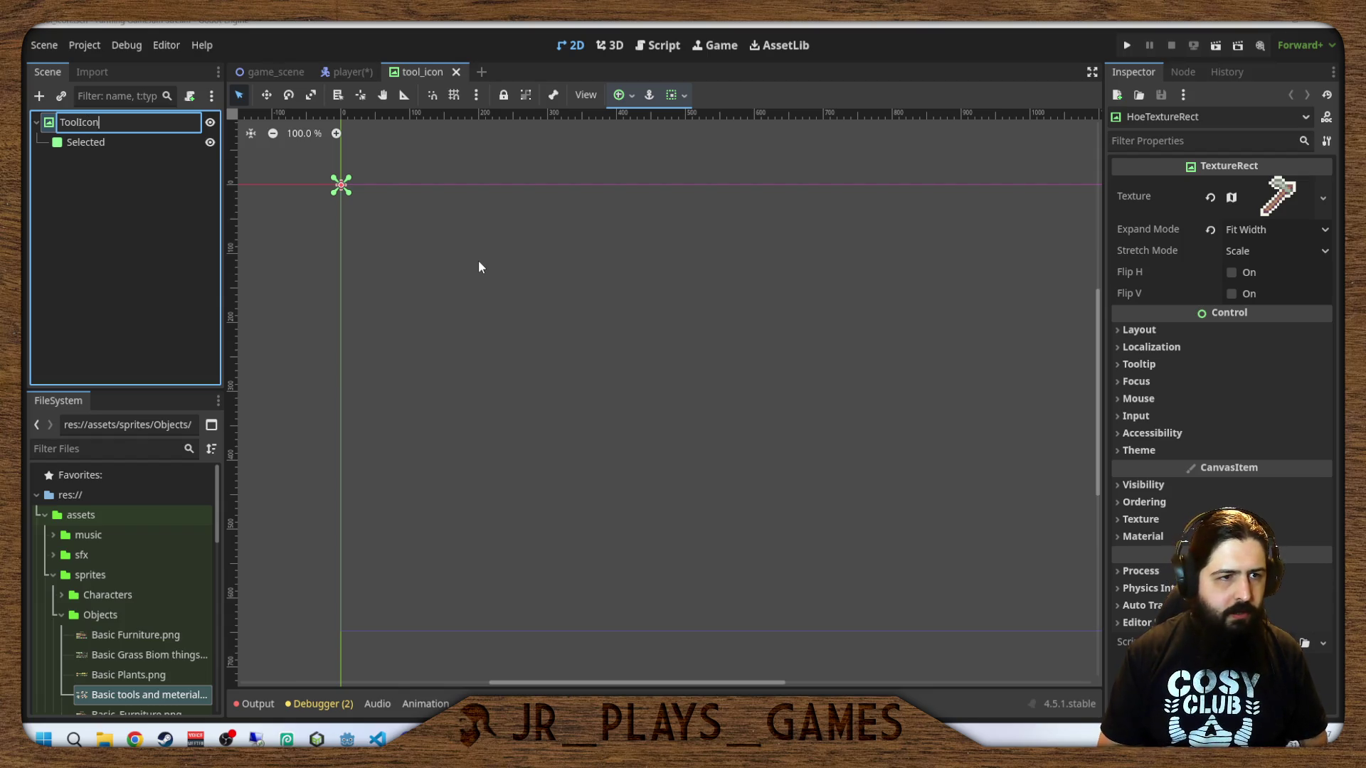
key(Return)
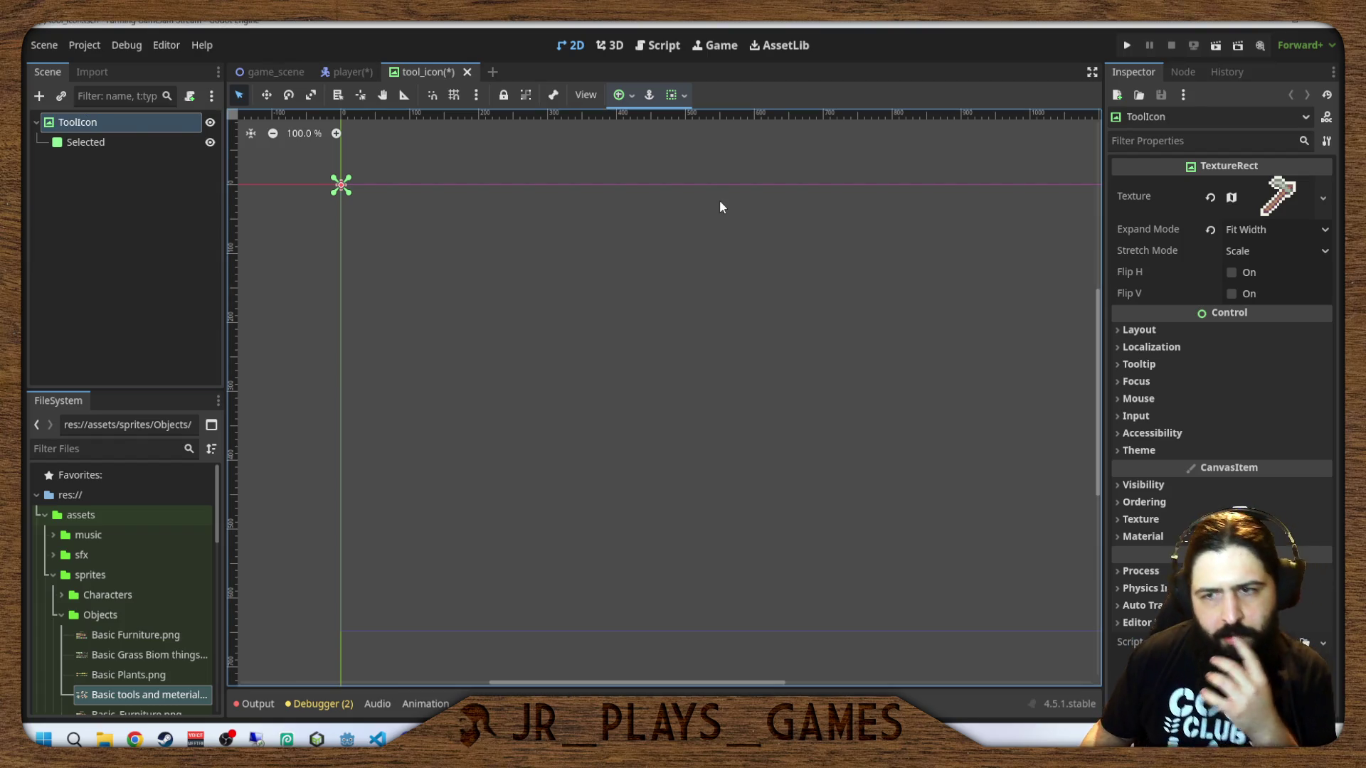
key(ctrl+s)
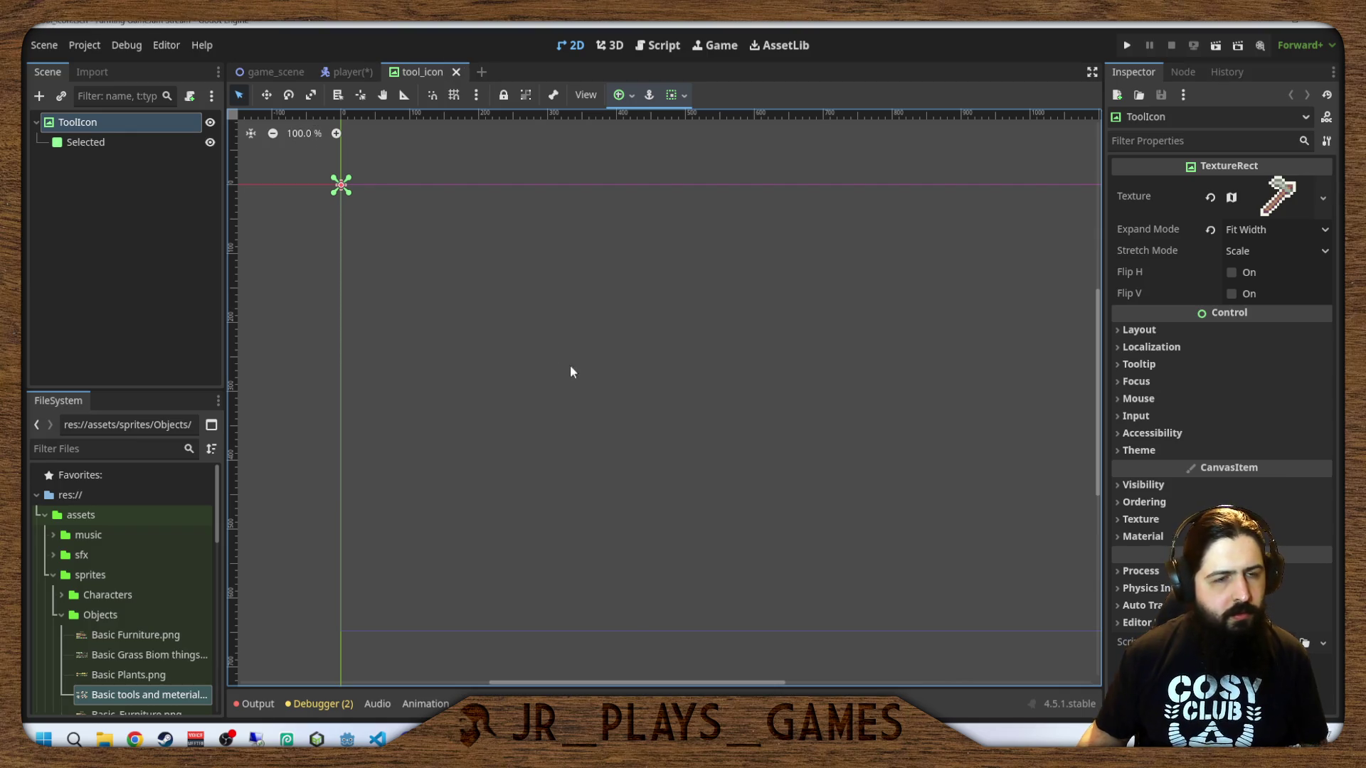
- Attach a new tool_icon.gd script to ToolIcon and delete its template _ready and _process functions
click(189, 95)
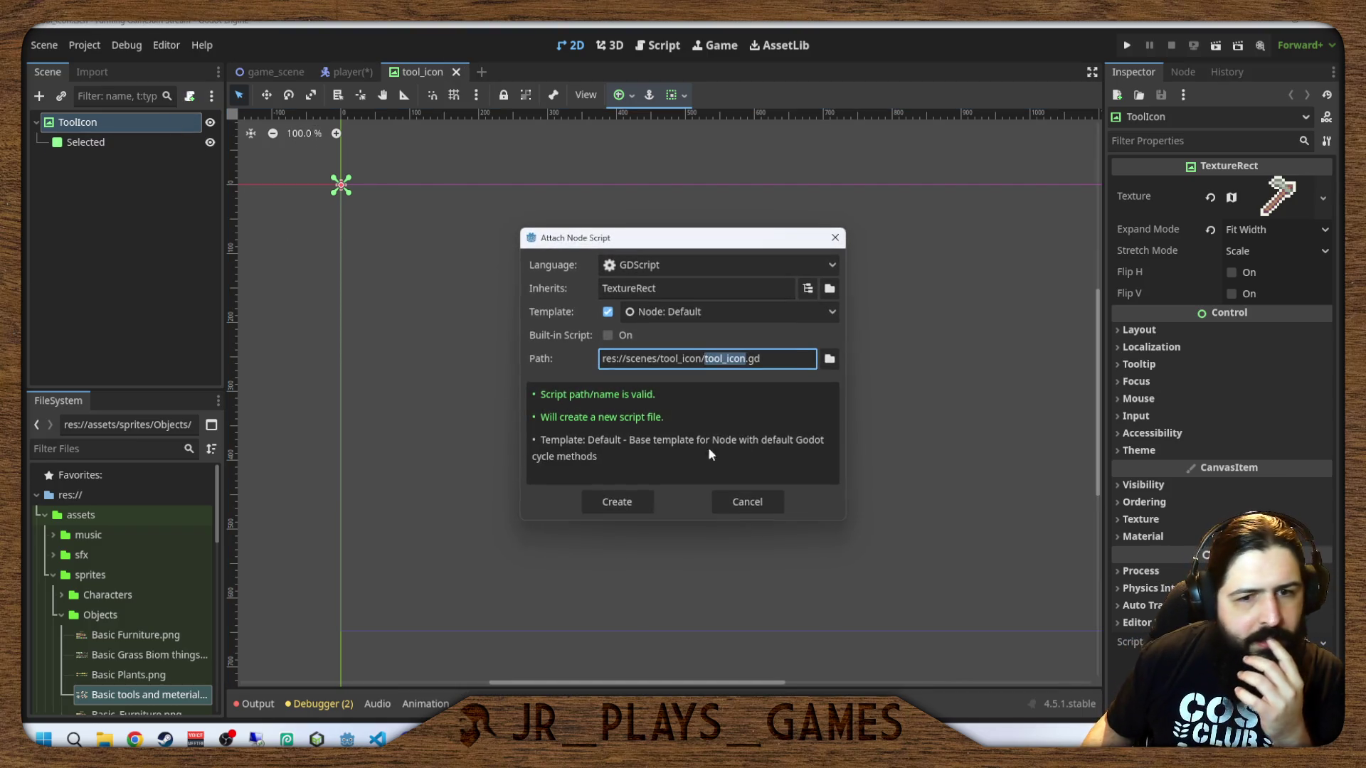
click(629, 501)
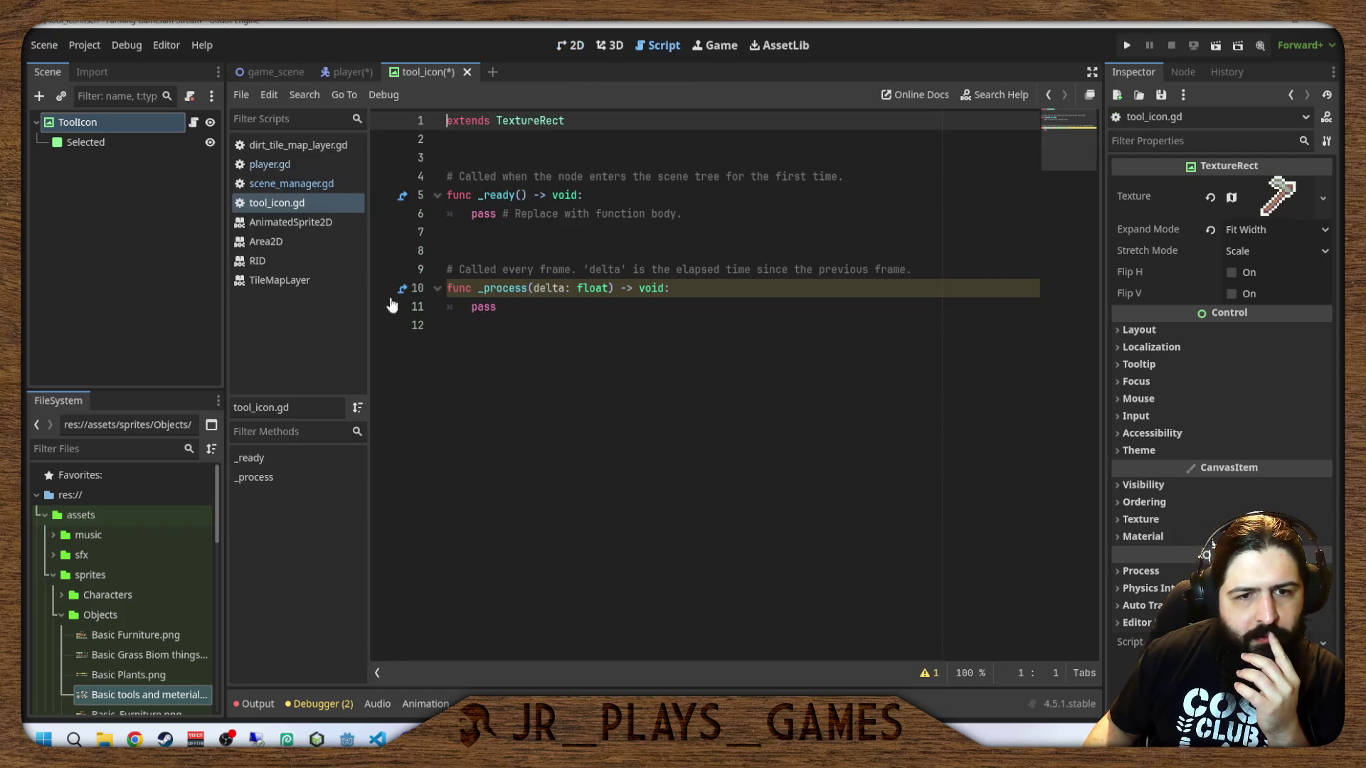
click(524, 328)
mouse_move(524, 327)
mouse_down()
mouse_move(444, 174)
mouse_move(400, 168)
mouse_up()
key(BackSpace)
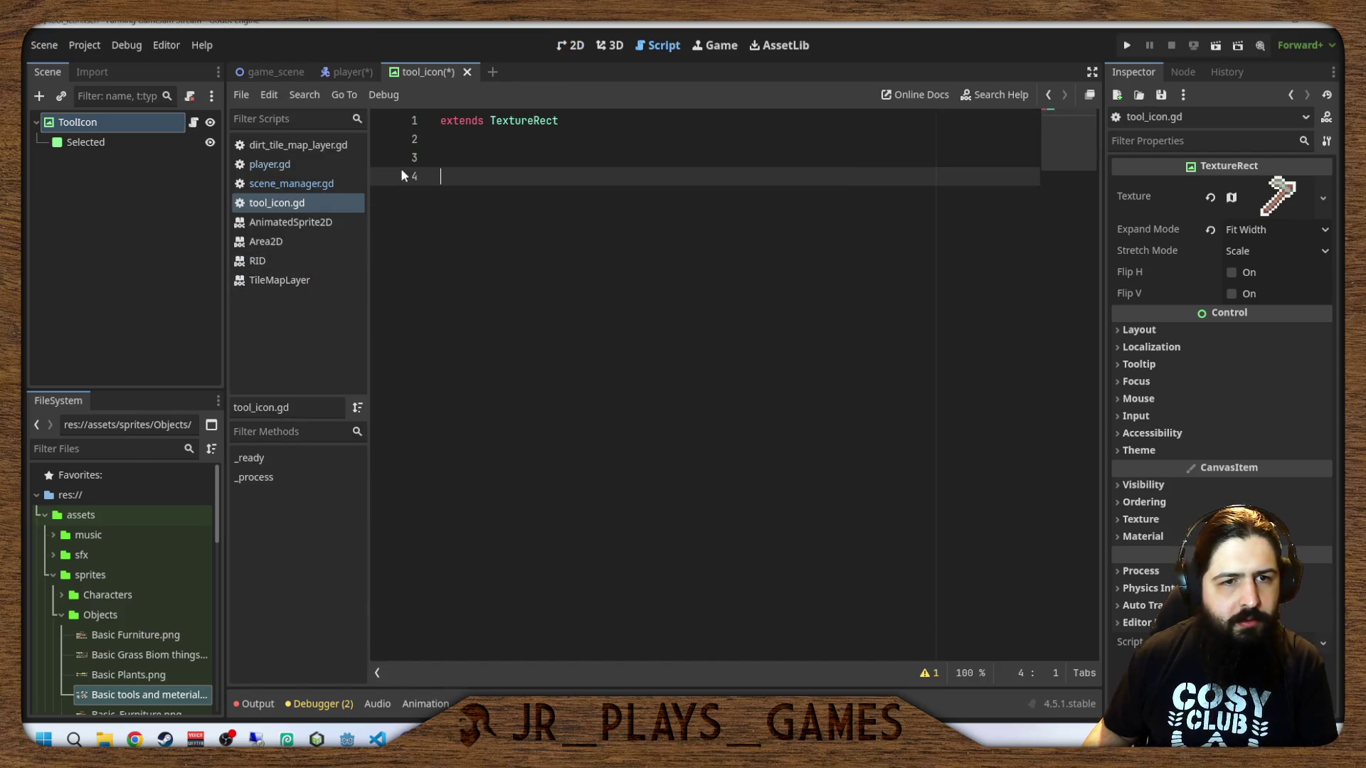
key(BackSpace)
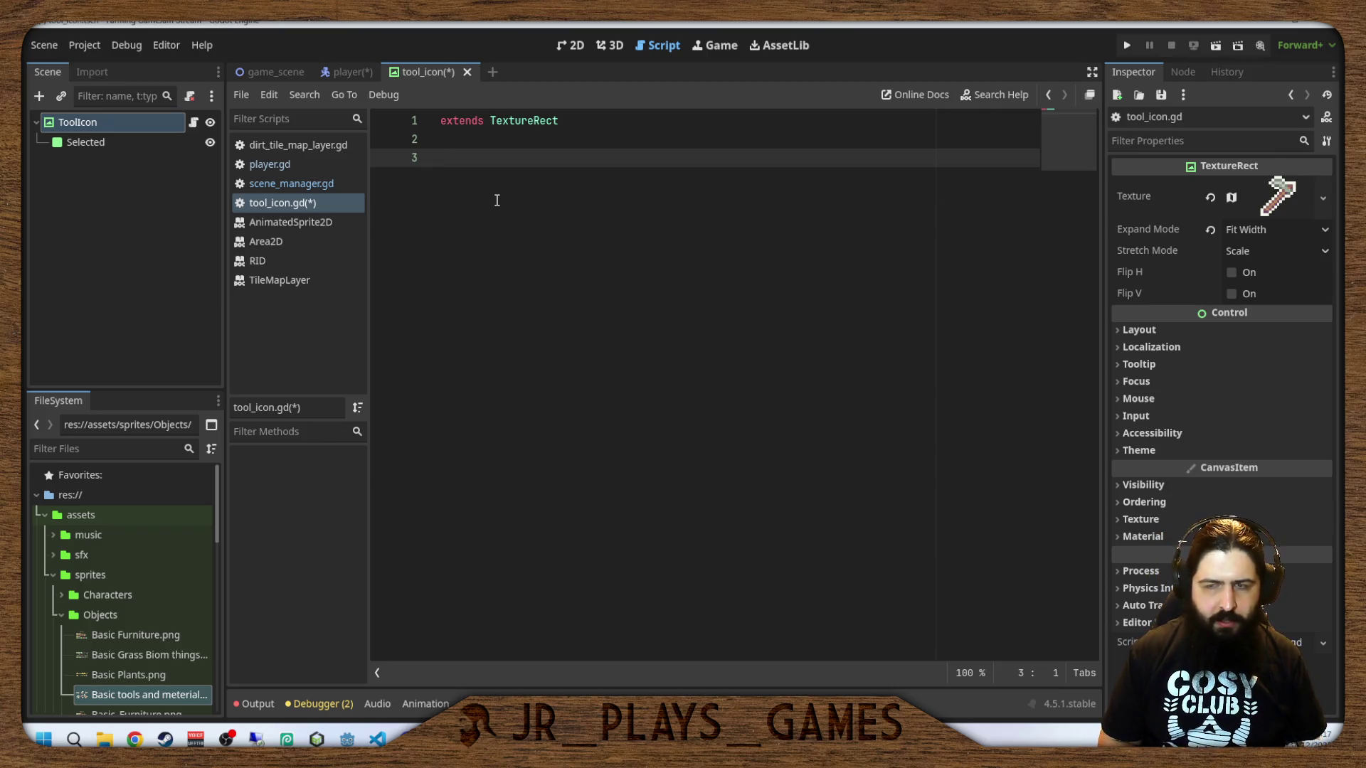
text(@)
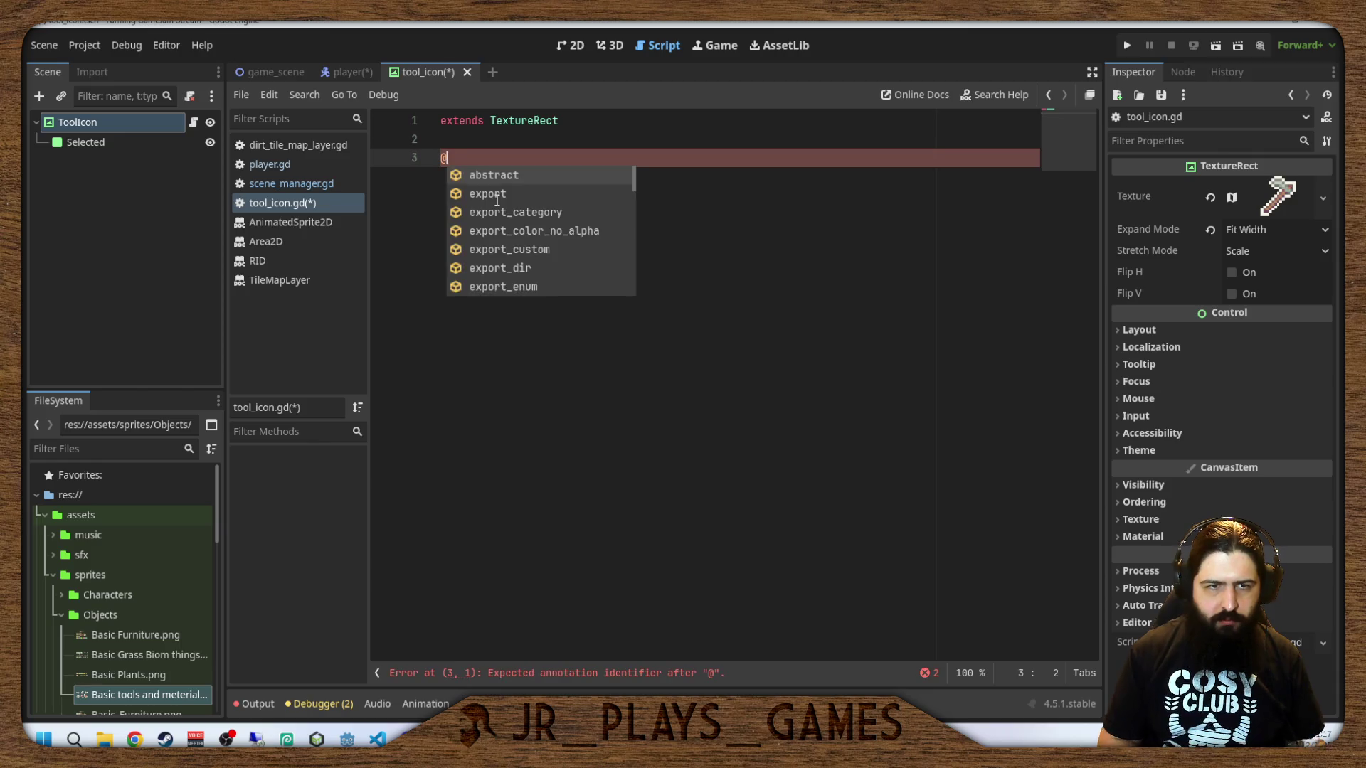
text(export )
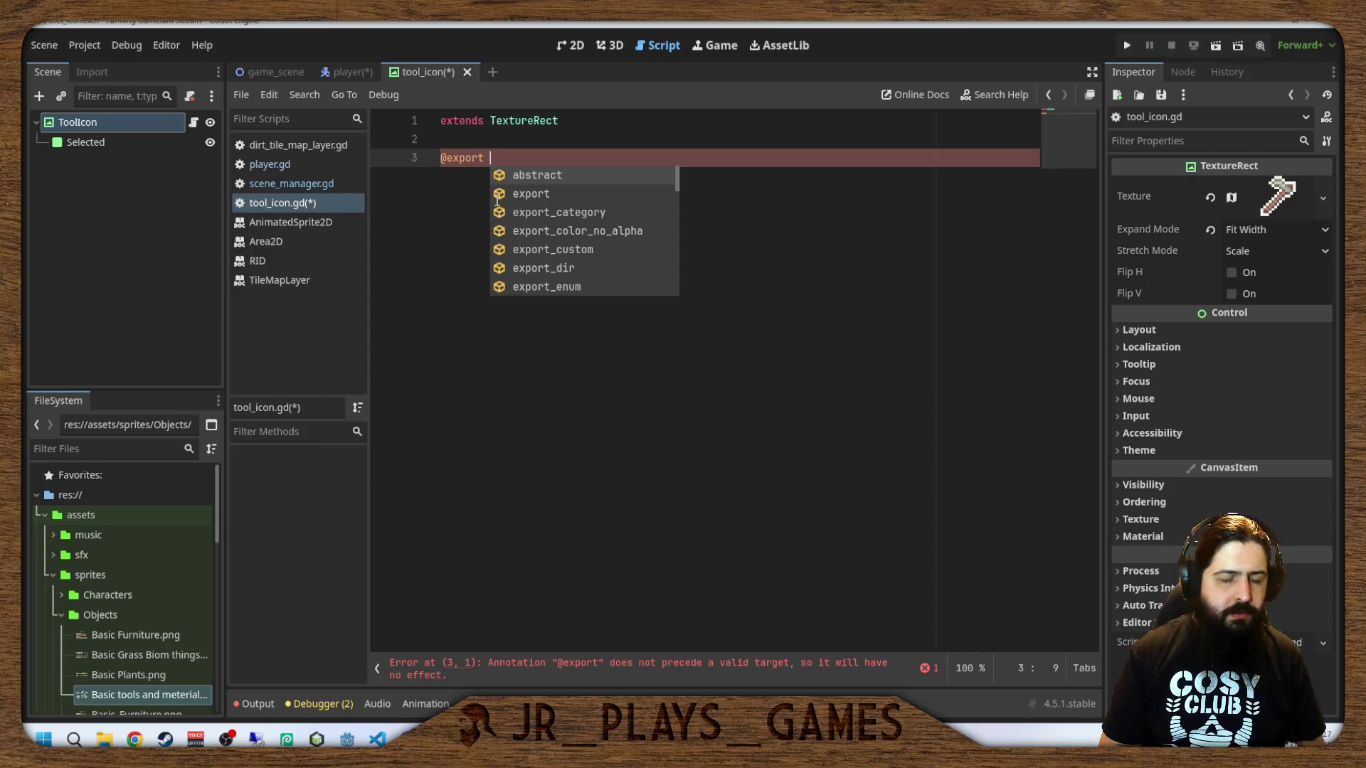
text(tool_id)
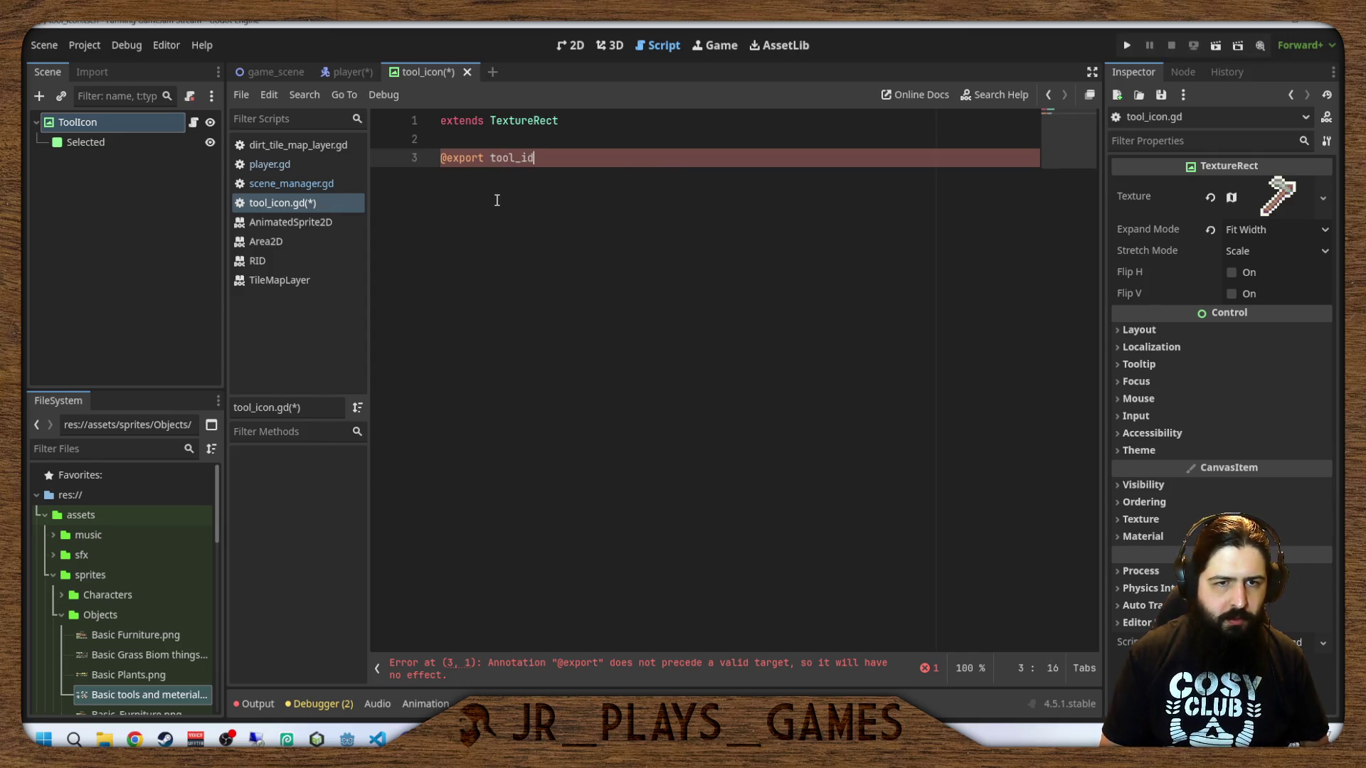
key(ctrl+Left)
text(var)
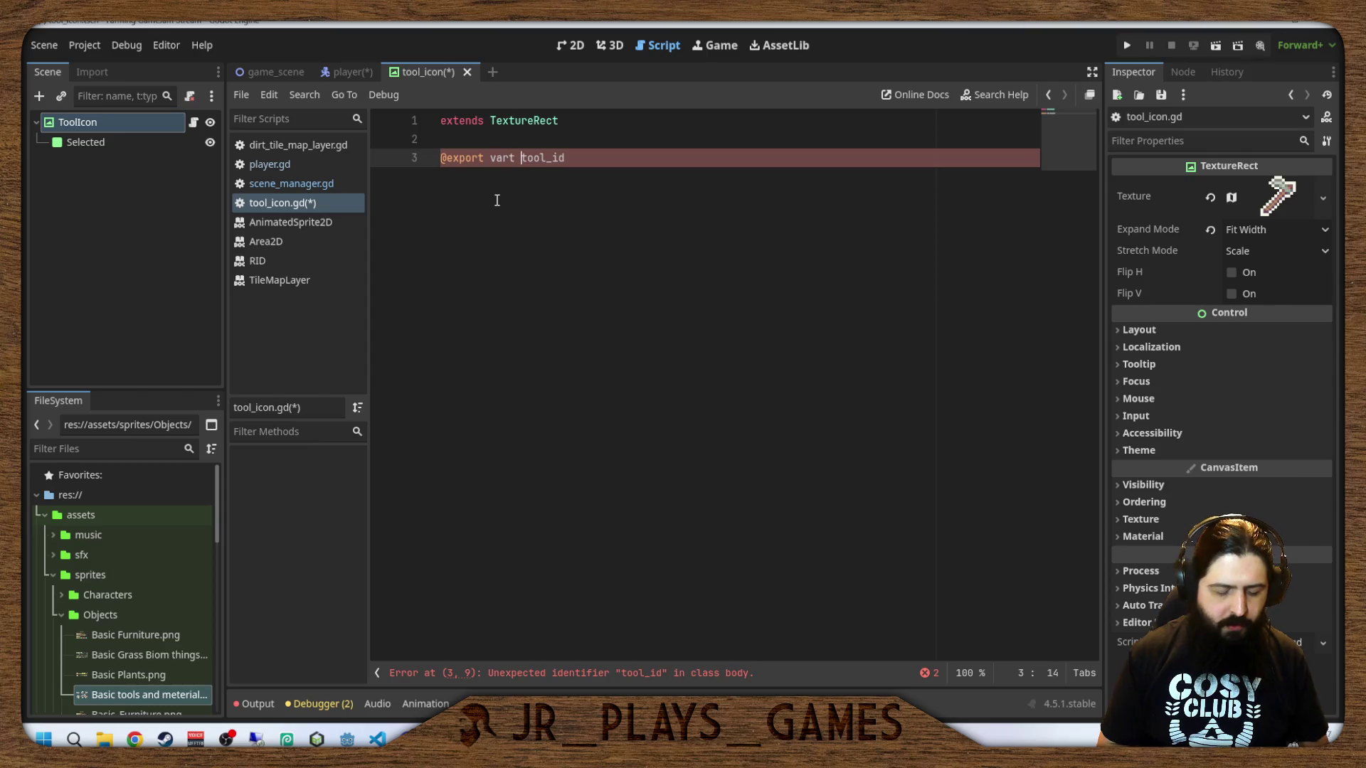
key(End)
text(: int)
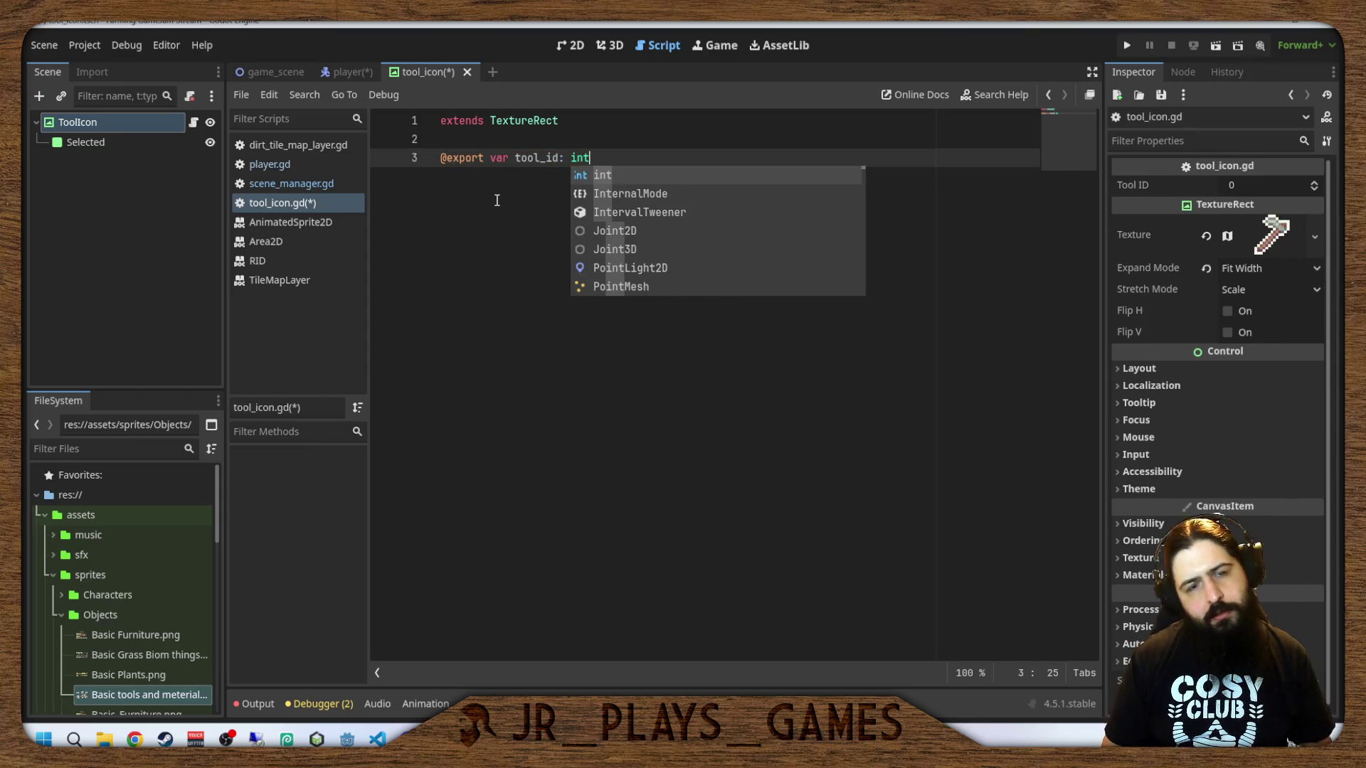
key(Return)
key(Return)
key(Return)
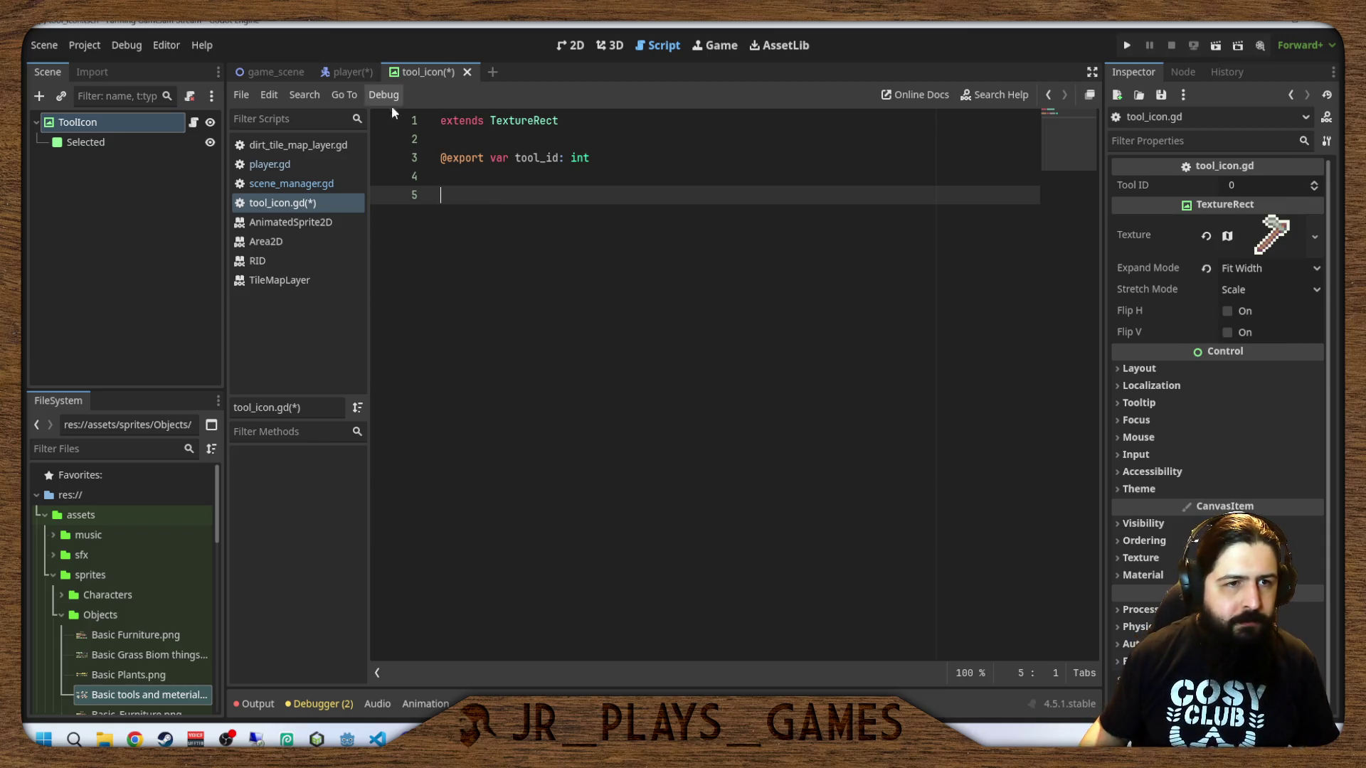
key(ctrl+s)
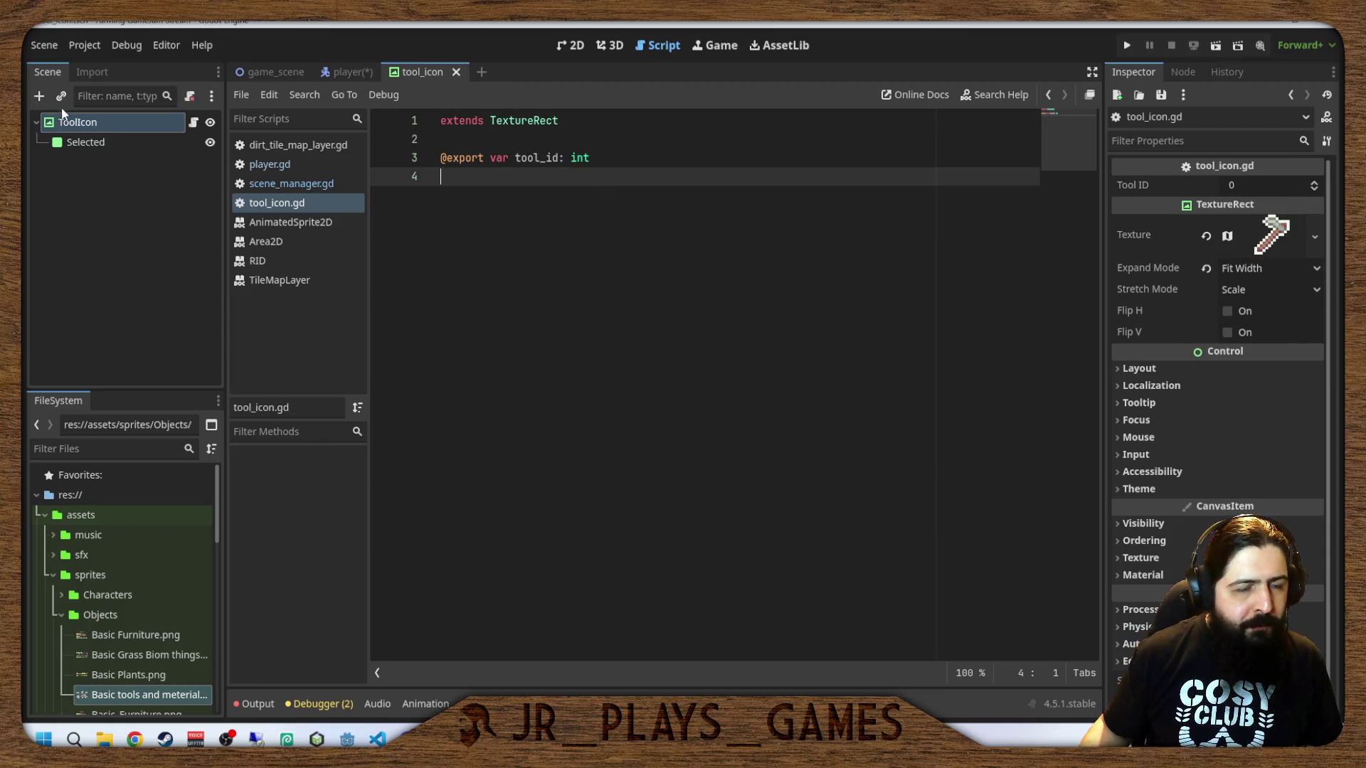
- Check the HoeToolIcon node in the player scene, keeping its name, then return to tool_icon
click(349, 71)
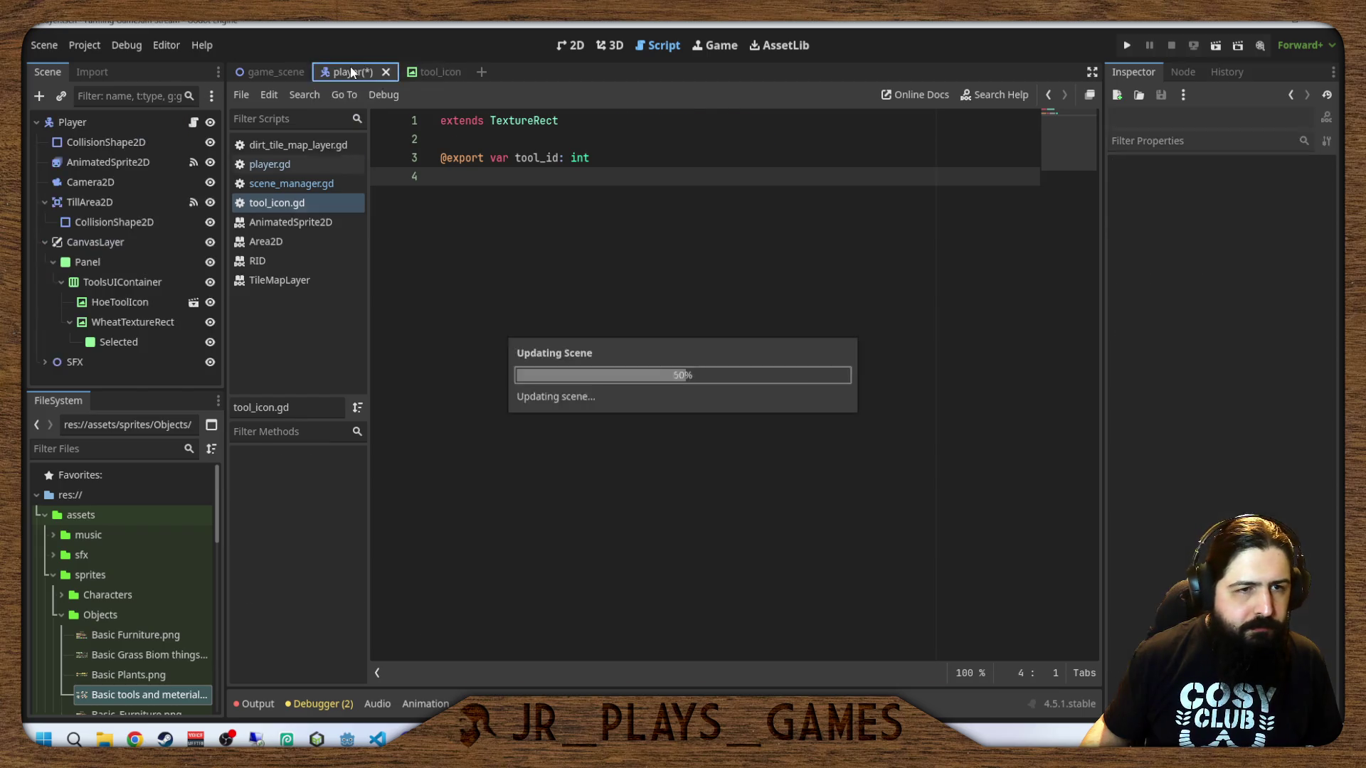
click(115, 303)
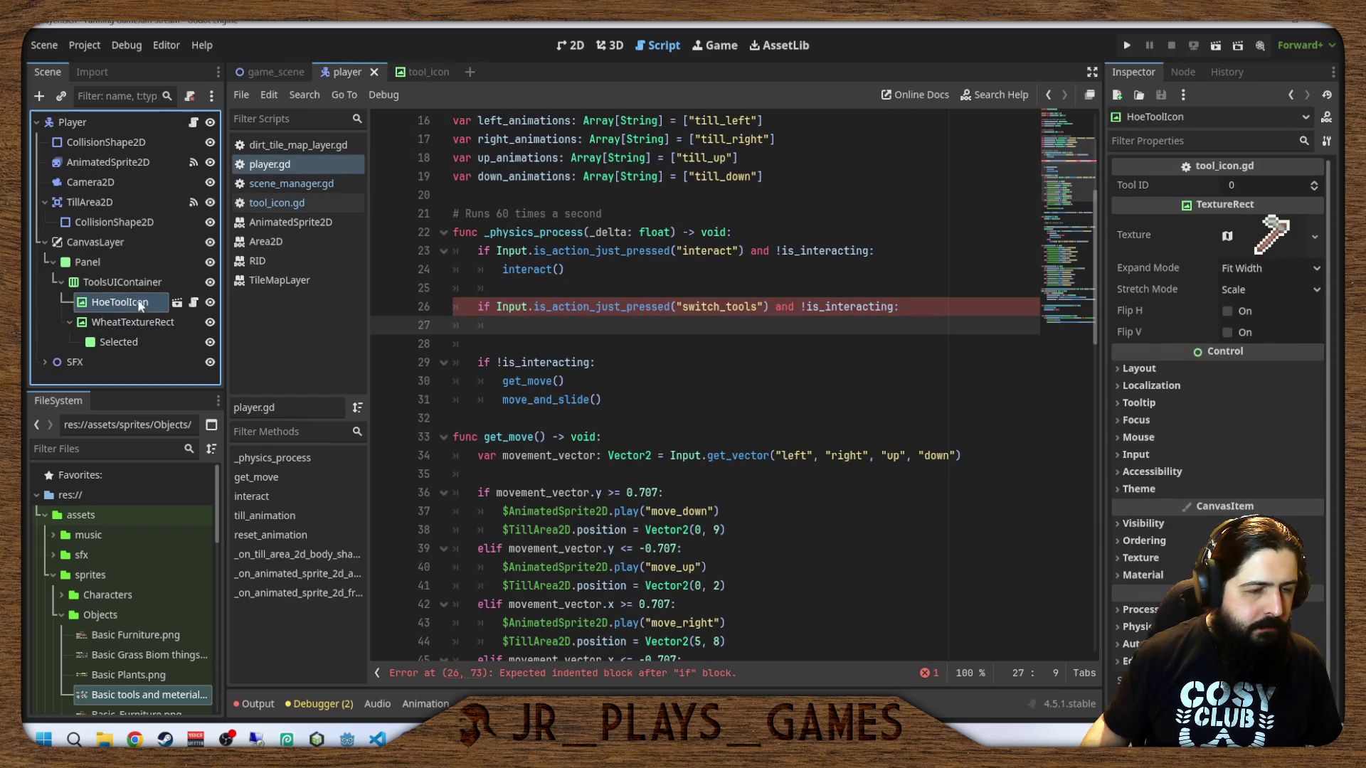
click(121, 304)
click(130, 310)
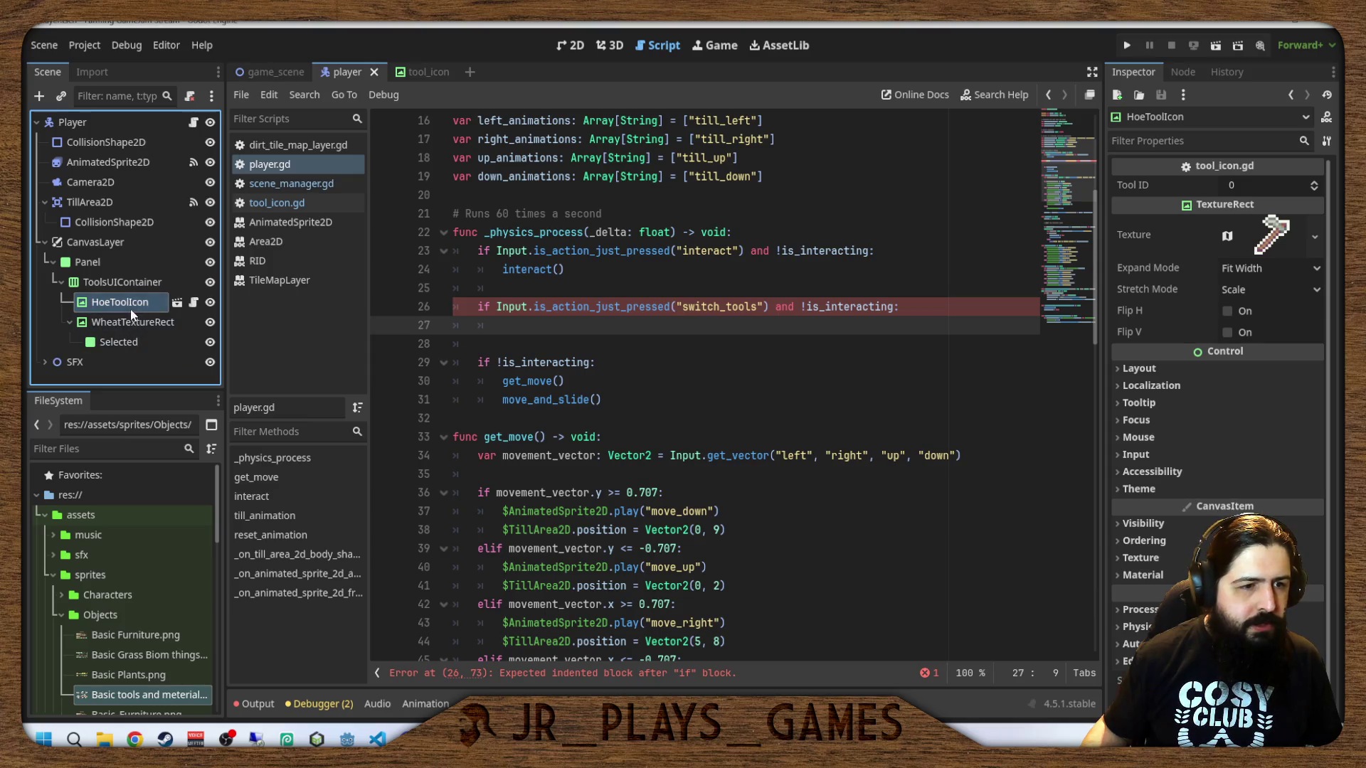
click(413, 73)
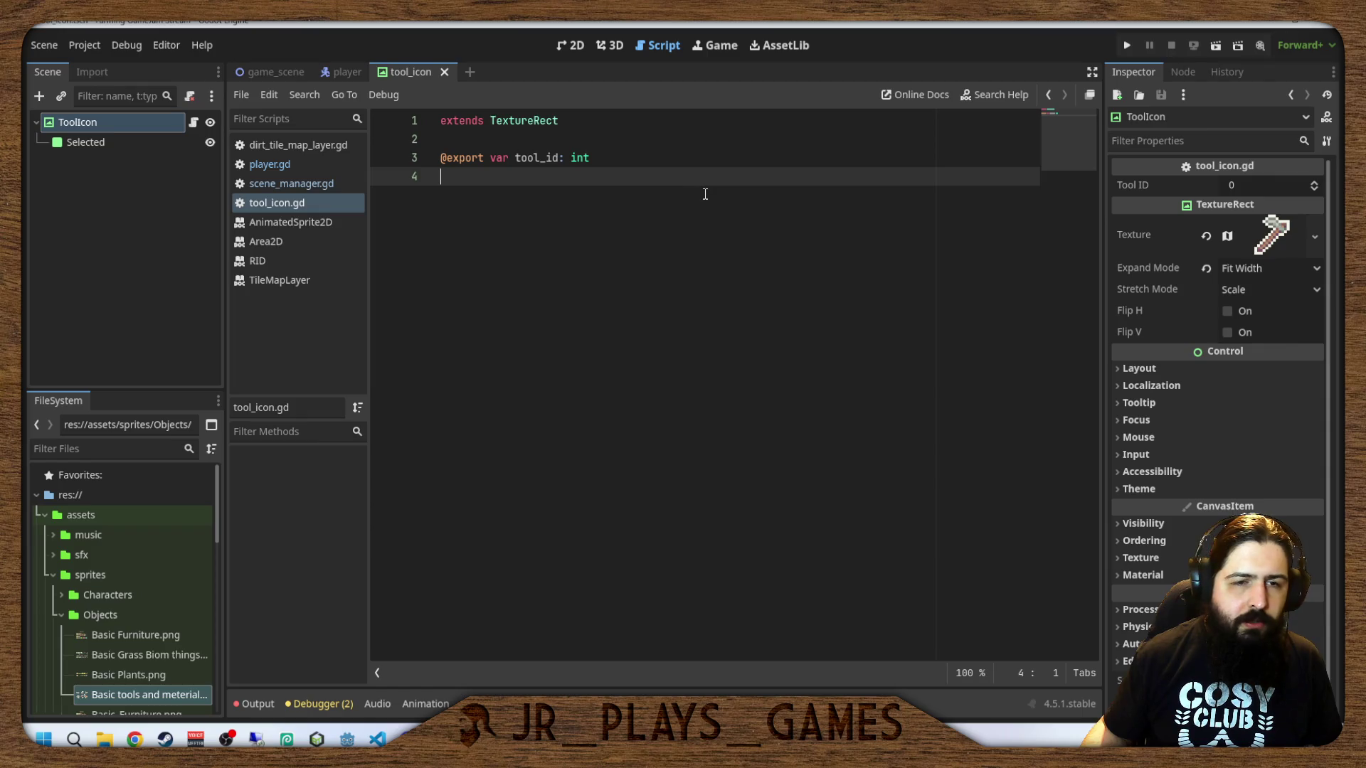
key(Return)
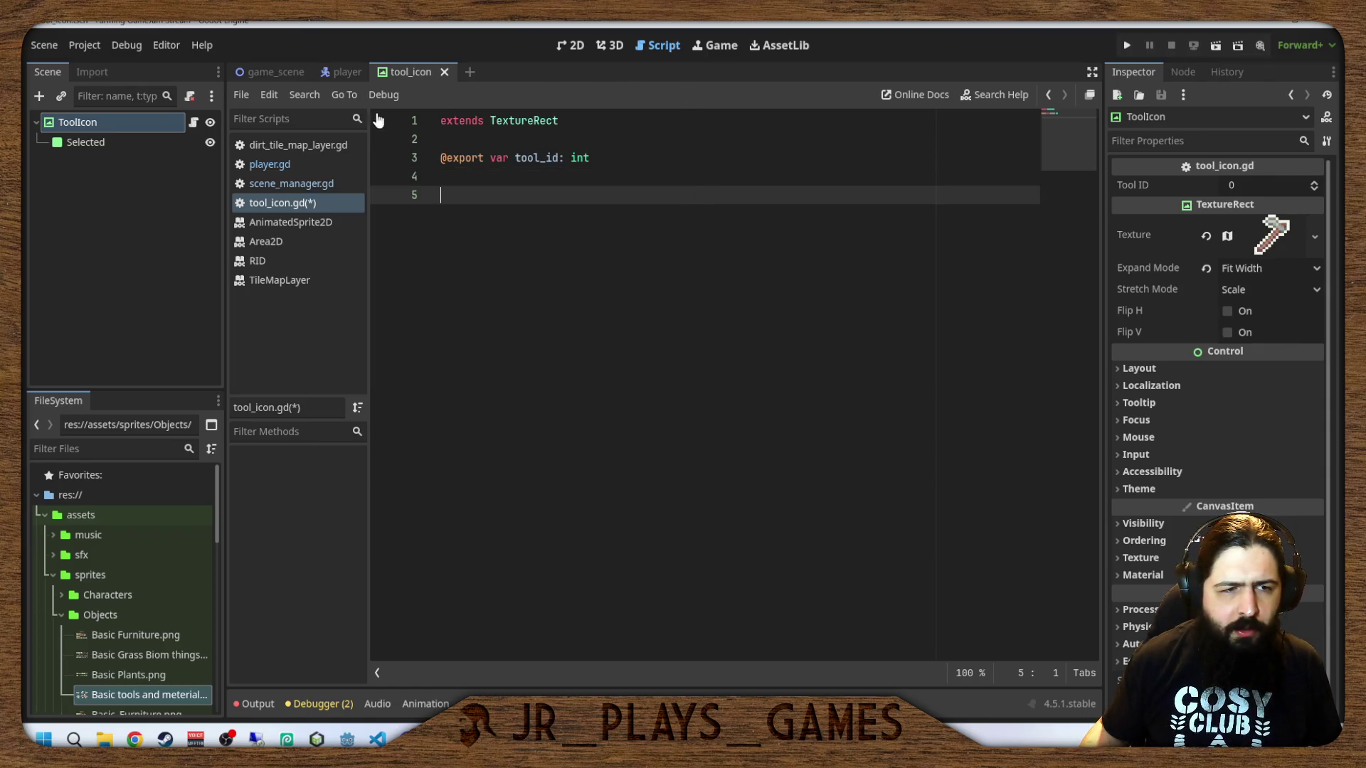
- Open scene_manager.gd and view the node's Signals list in the Node tab
click(305, 184)
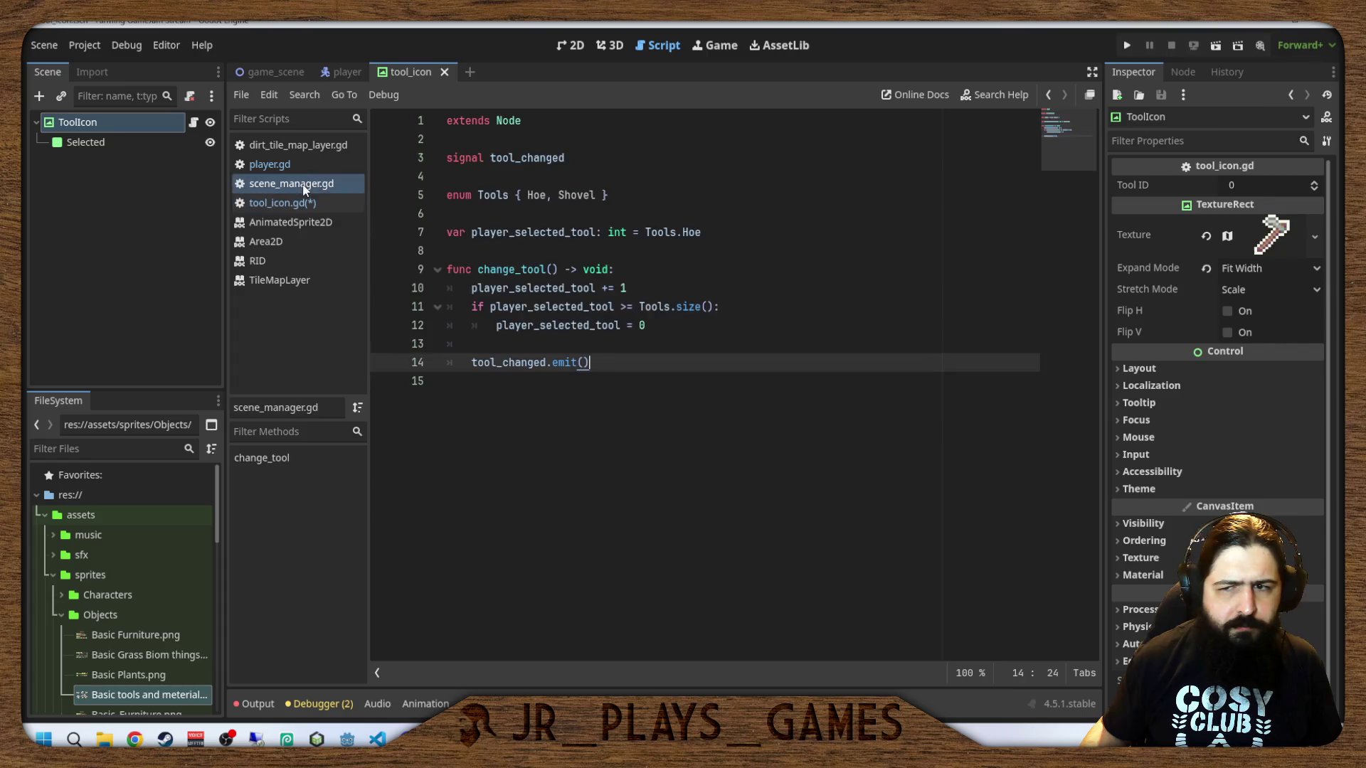
click(1201, 74)
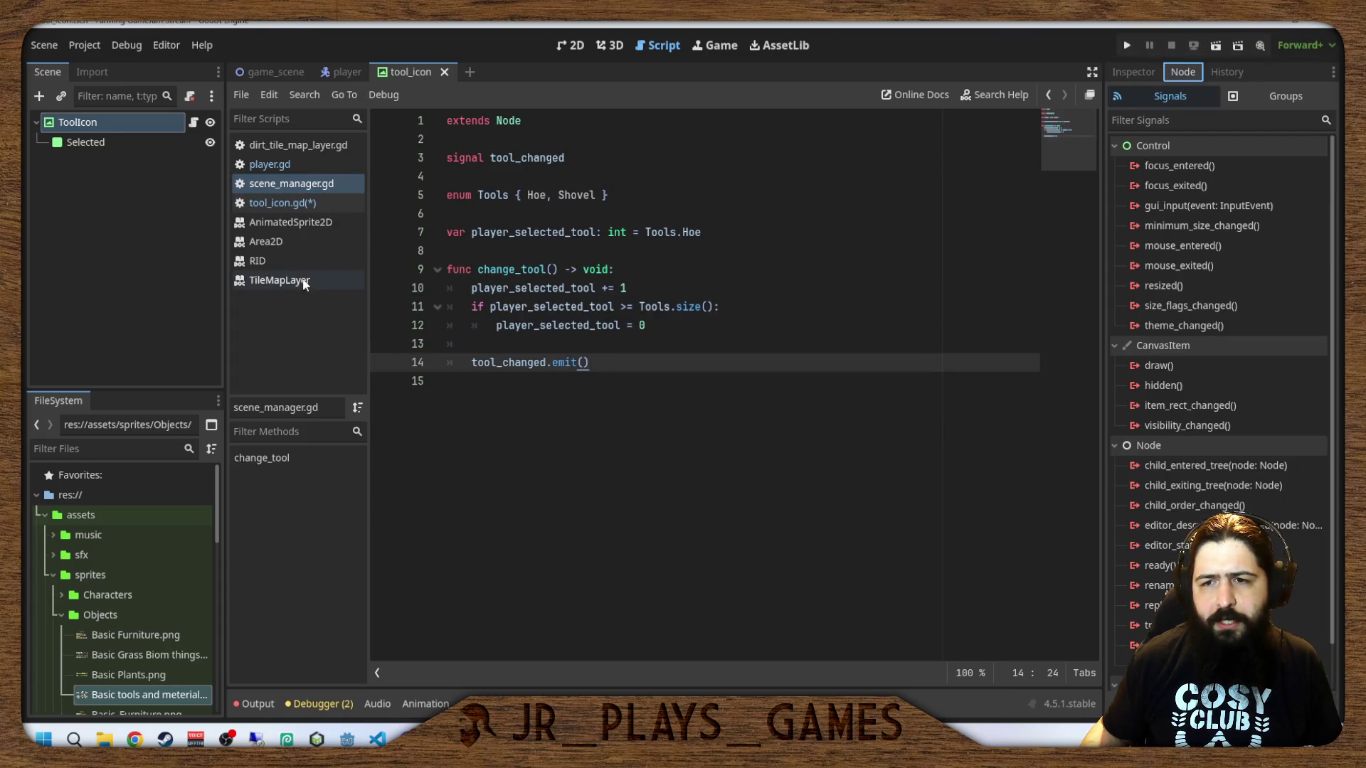
click(294, 191)
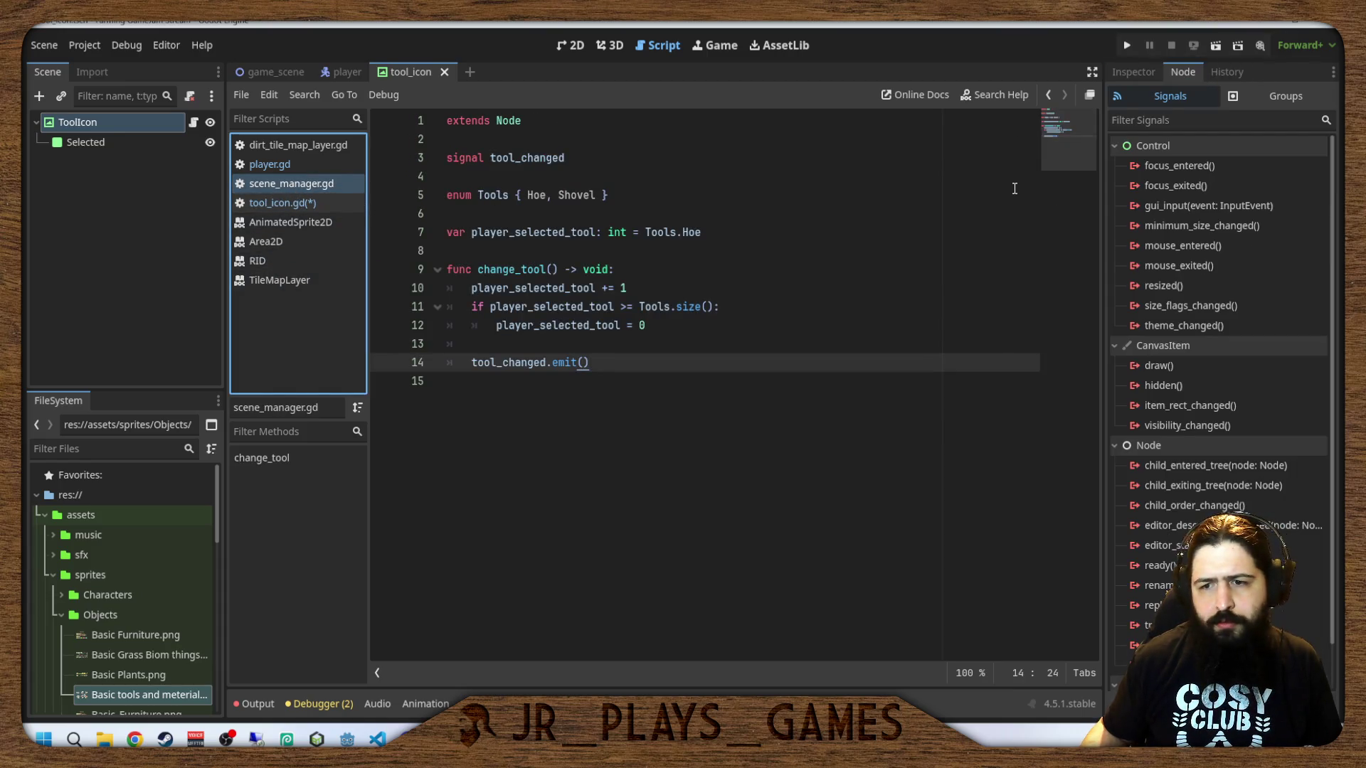
drag(411, 71, 266, 75)
click(1252, 266)
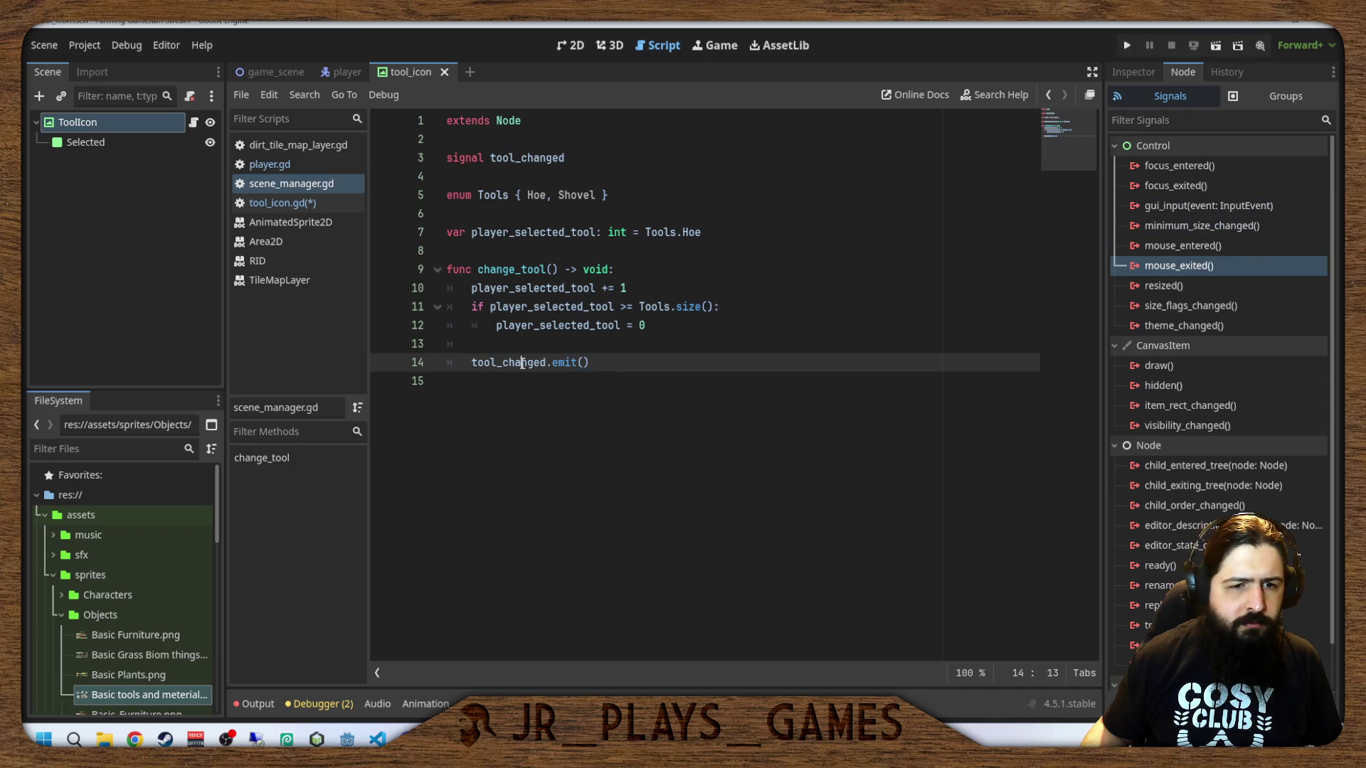
click(535, 259)
click(540, 269)
click(645, 326)
click(644, 381)
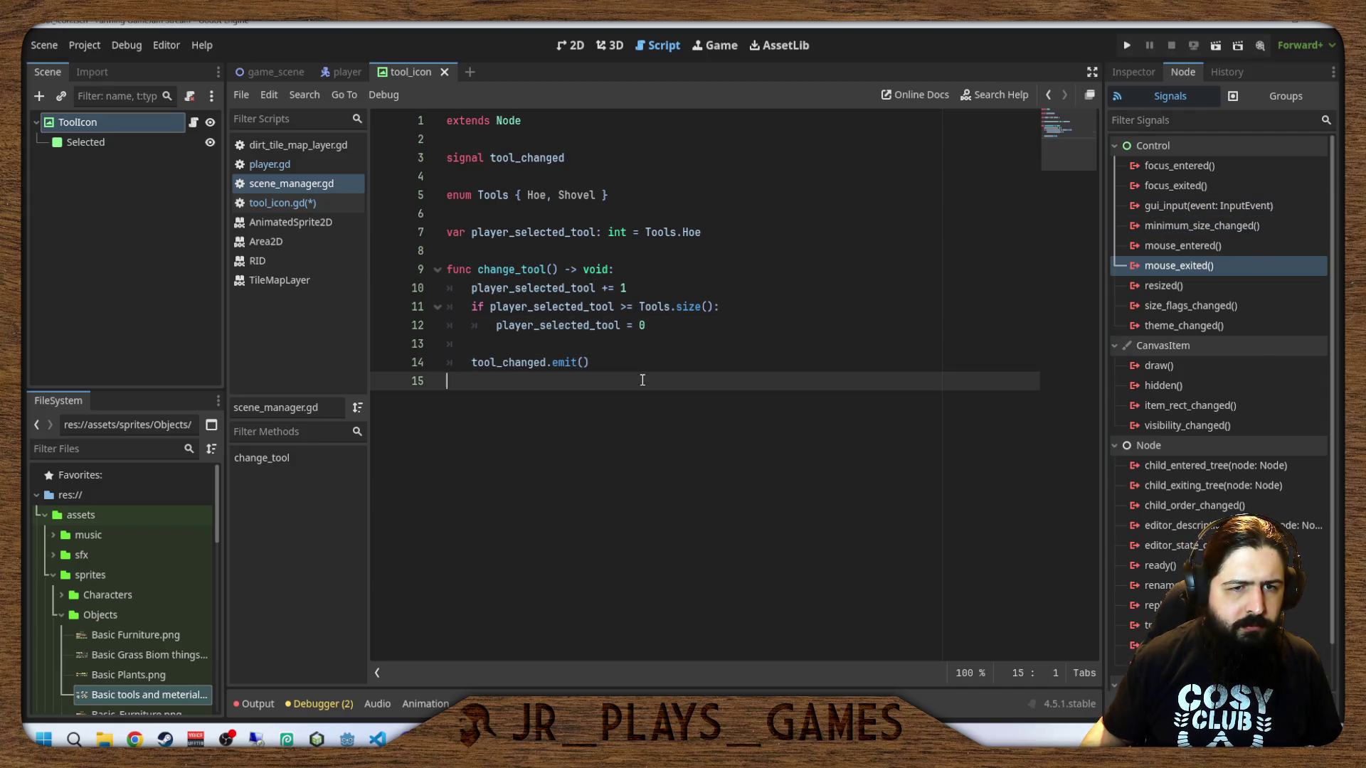
- Inspect the tool_changed signal line, then return to tool_icon.gd and save it
right_click(551, 155)
key(Escape)
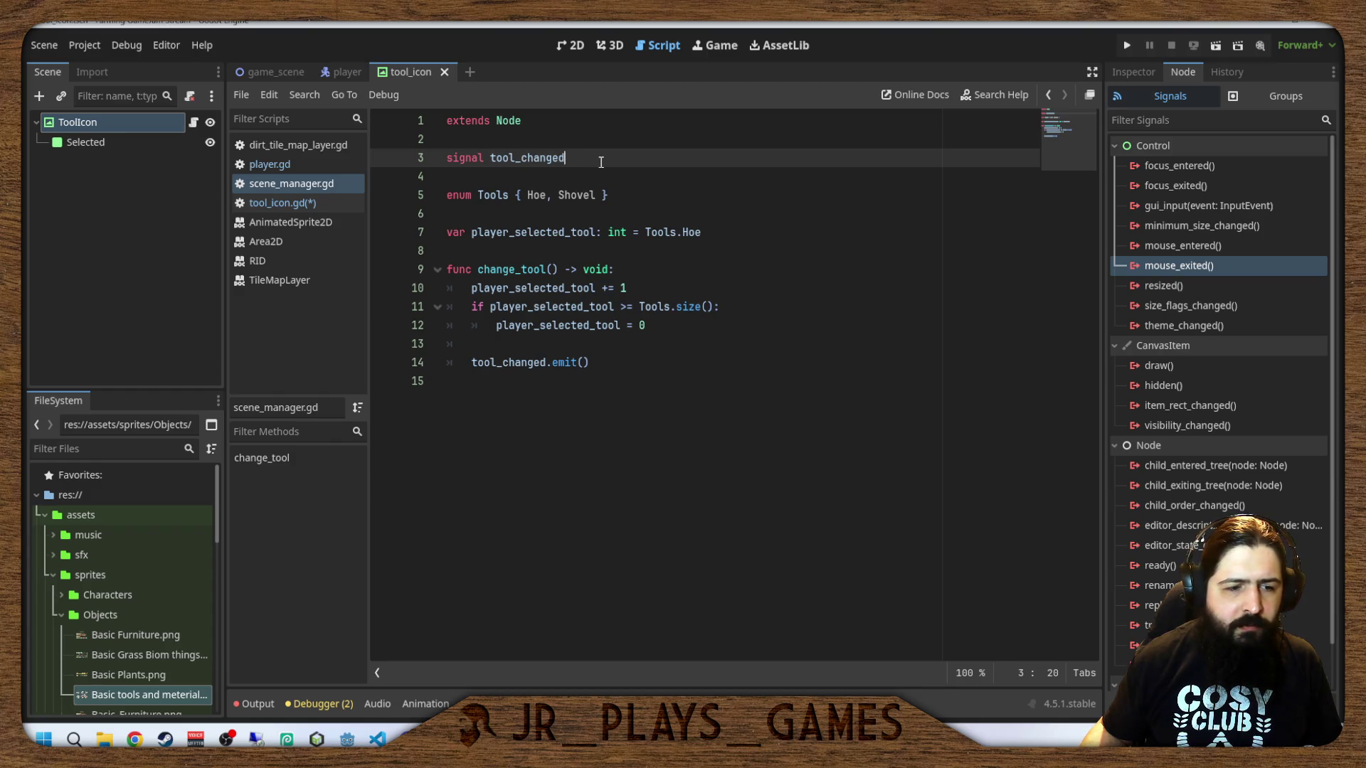
click(289, 202)
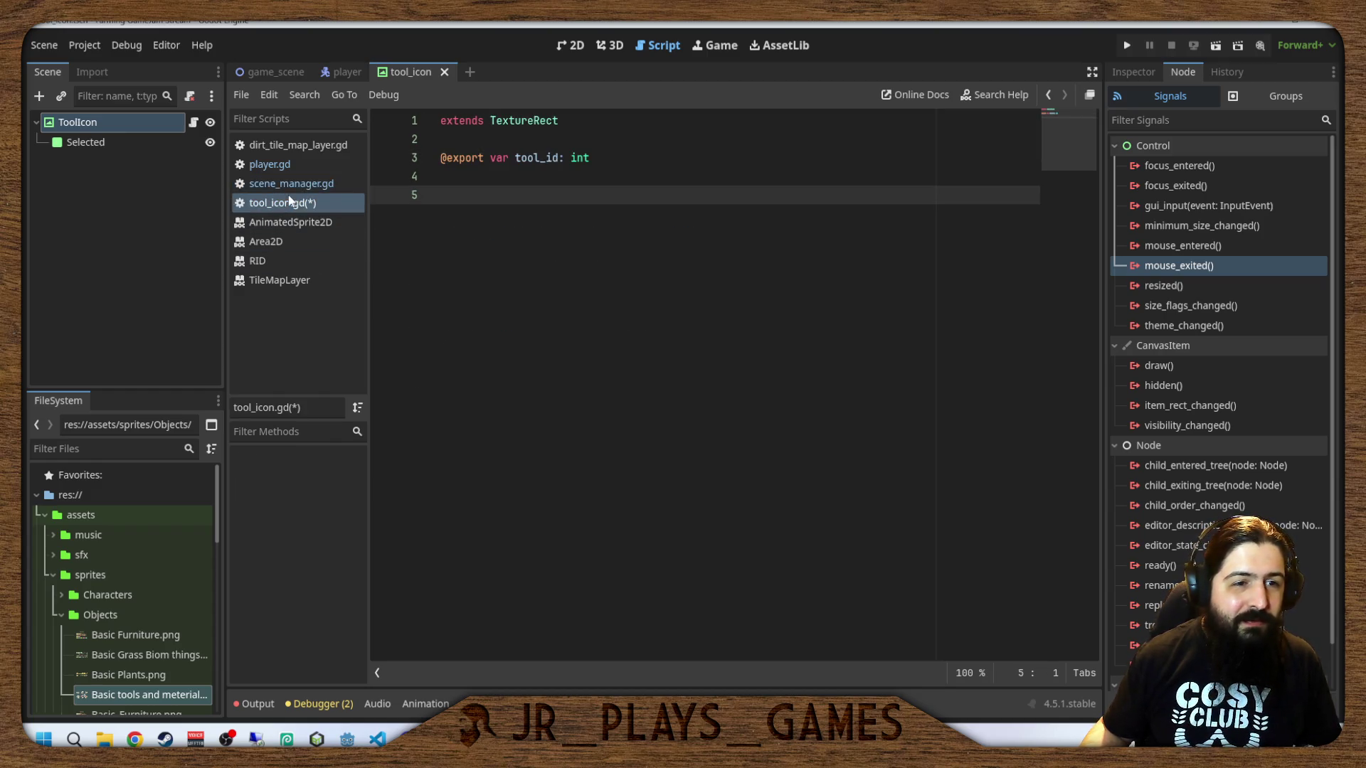
key(ctrl+s)
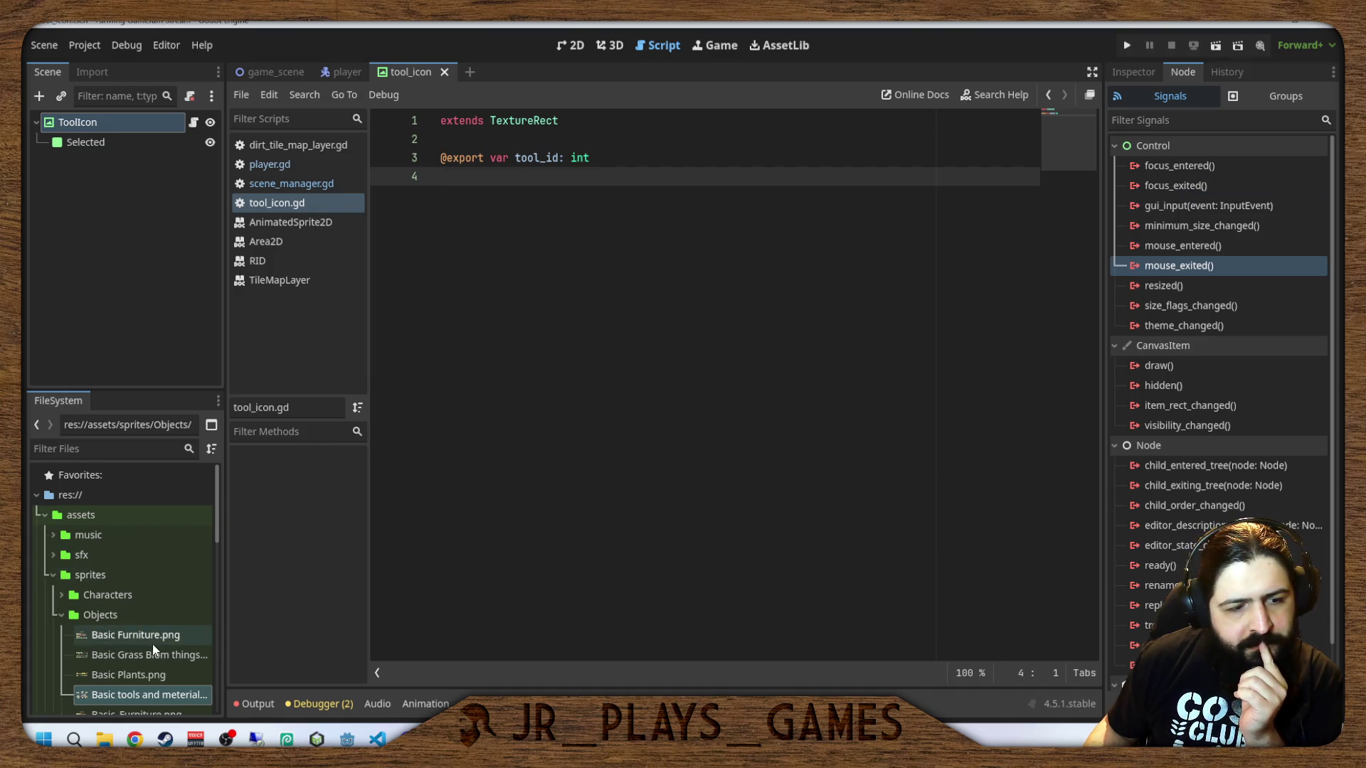
- Collapse the assets folder and open scene_manager.gd from the FileSystem dock
scroll(154, 633, down, 2)
scroll(154, 644, up, 3)
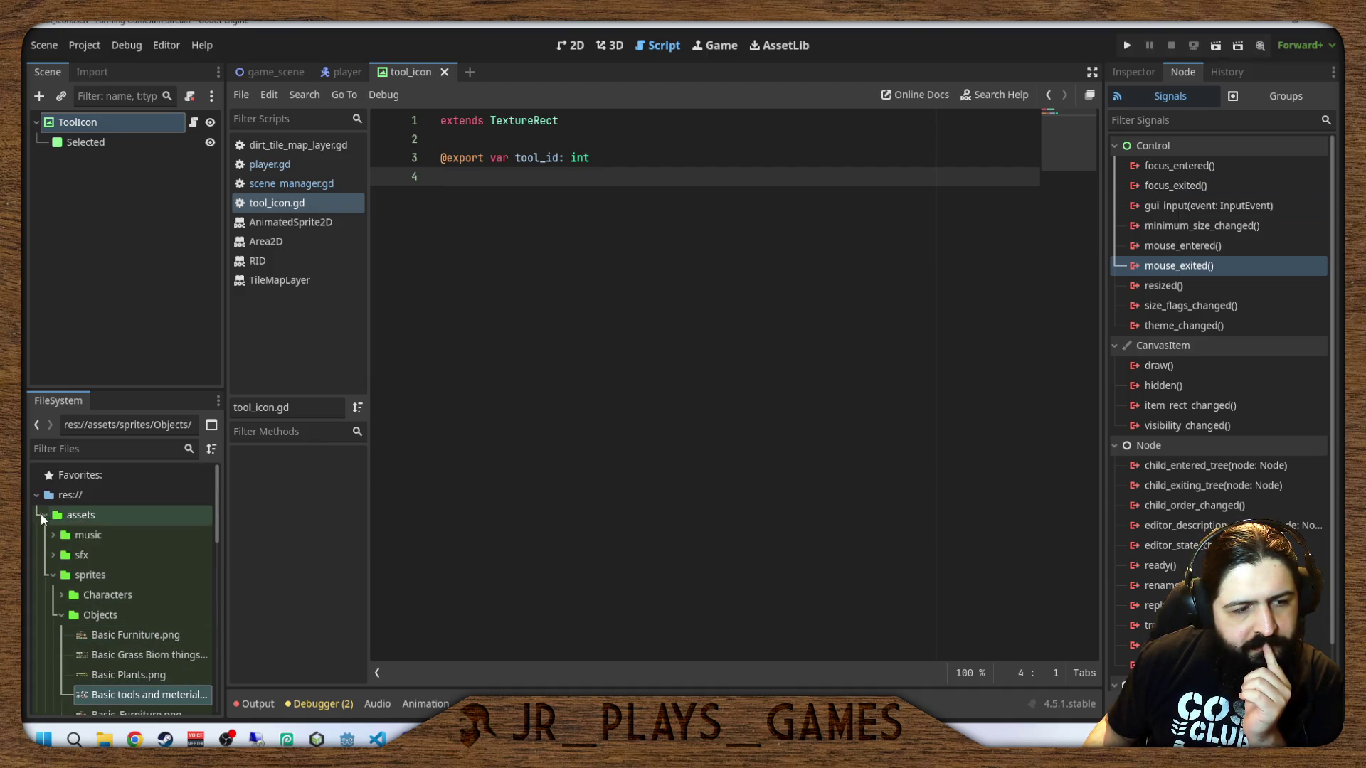
click(44, 514)
click(126, 660)
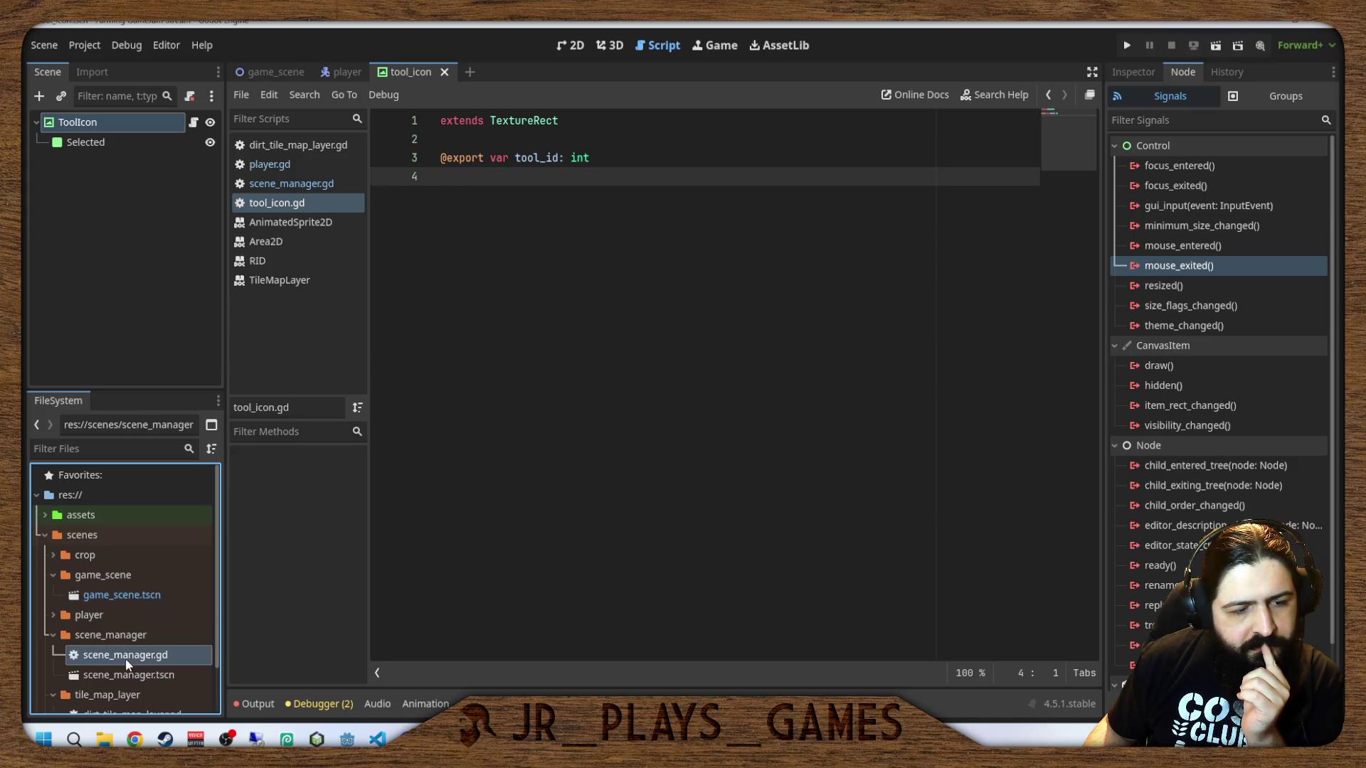
double_click(125, 658)
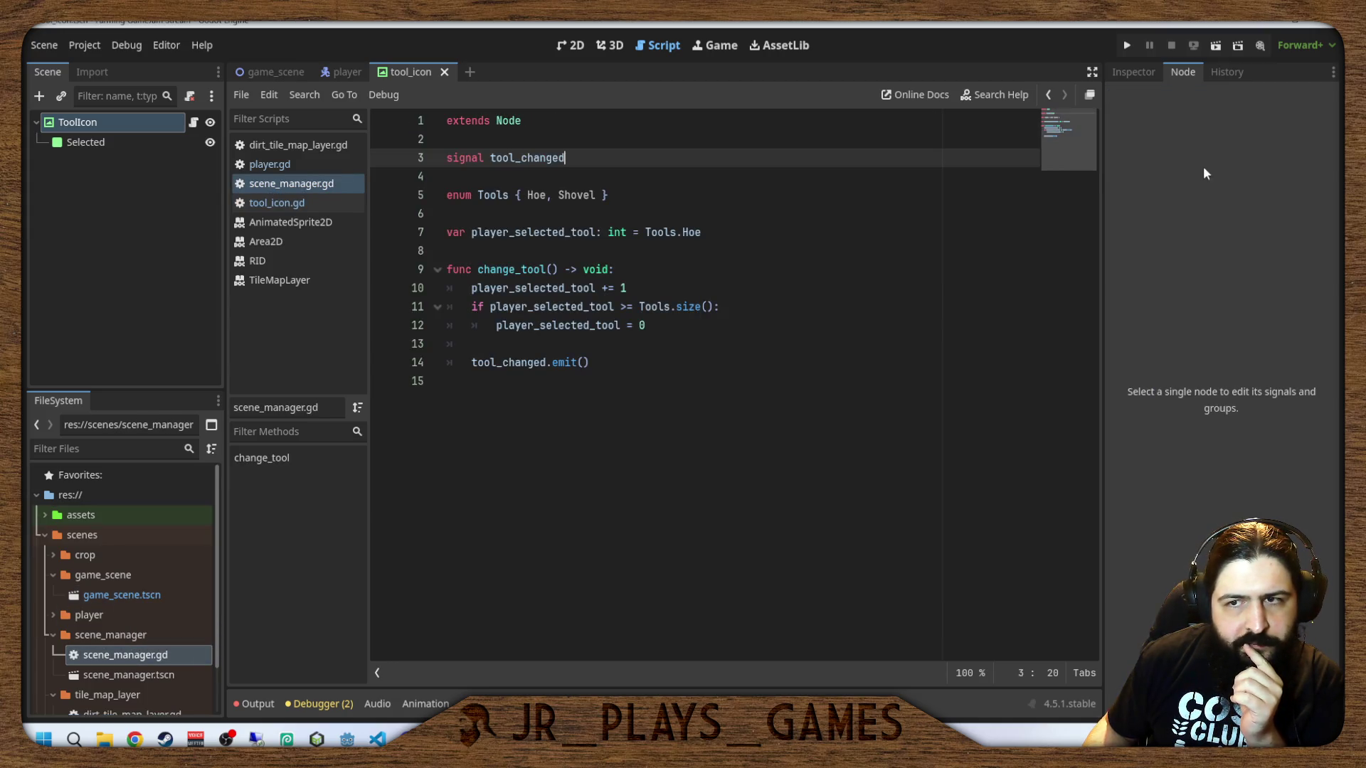
click(351, 188)
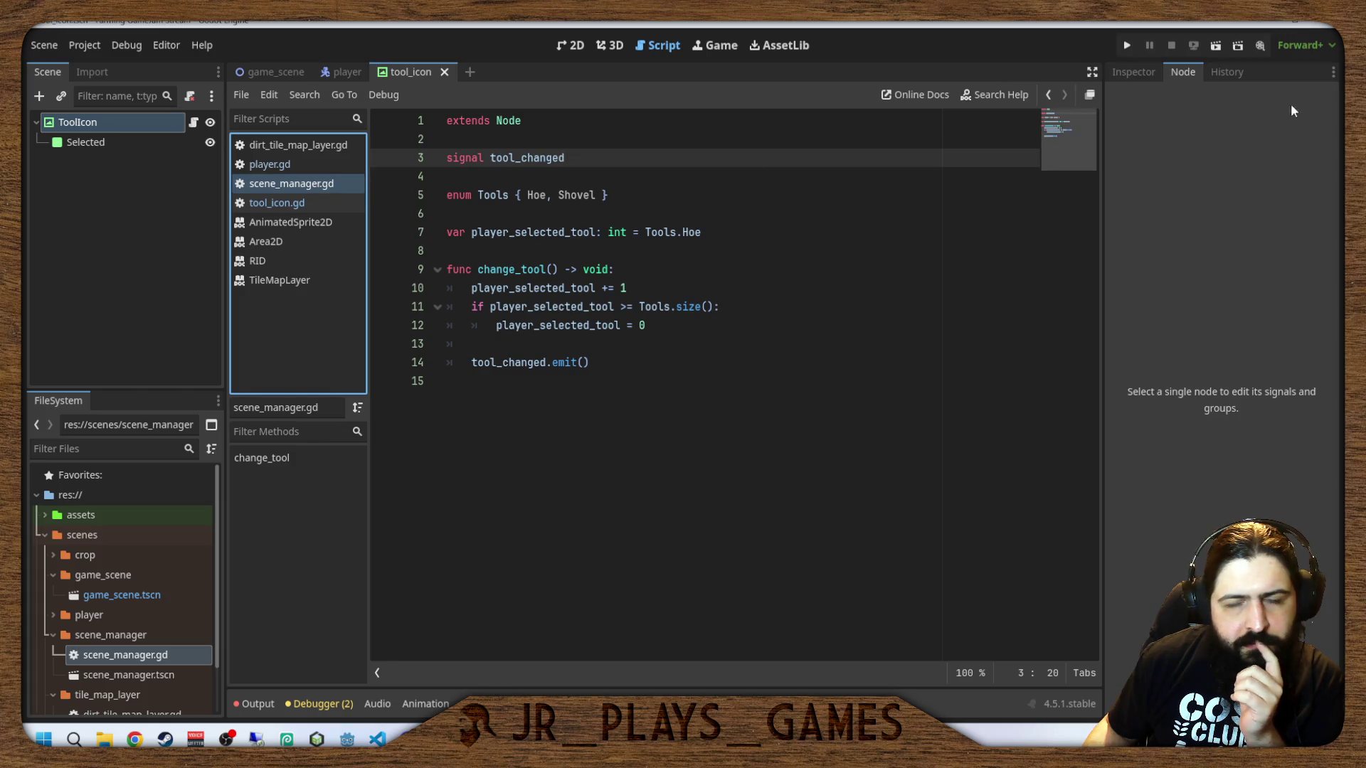
- Review player_selected_tool, the Tools enum and the tool_changed signal, then add a blank line below tool_id in tool_icon.gd
click(1140, 71)
click(1165, 69)
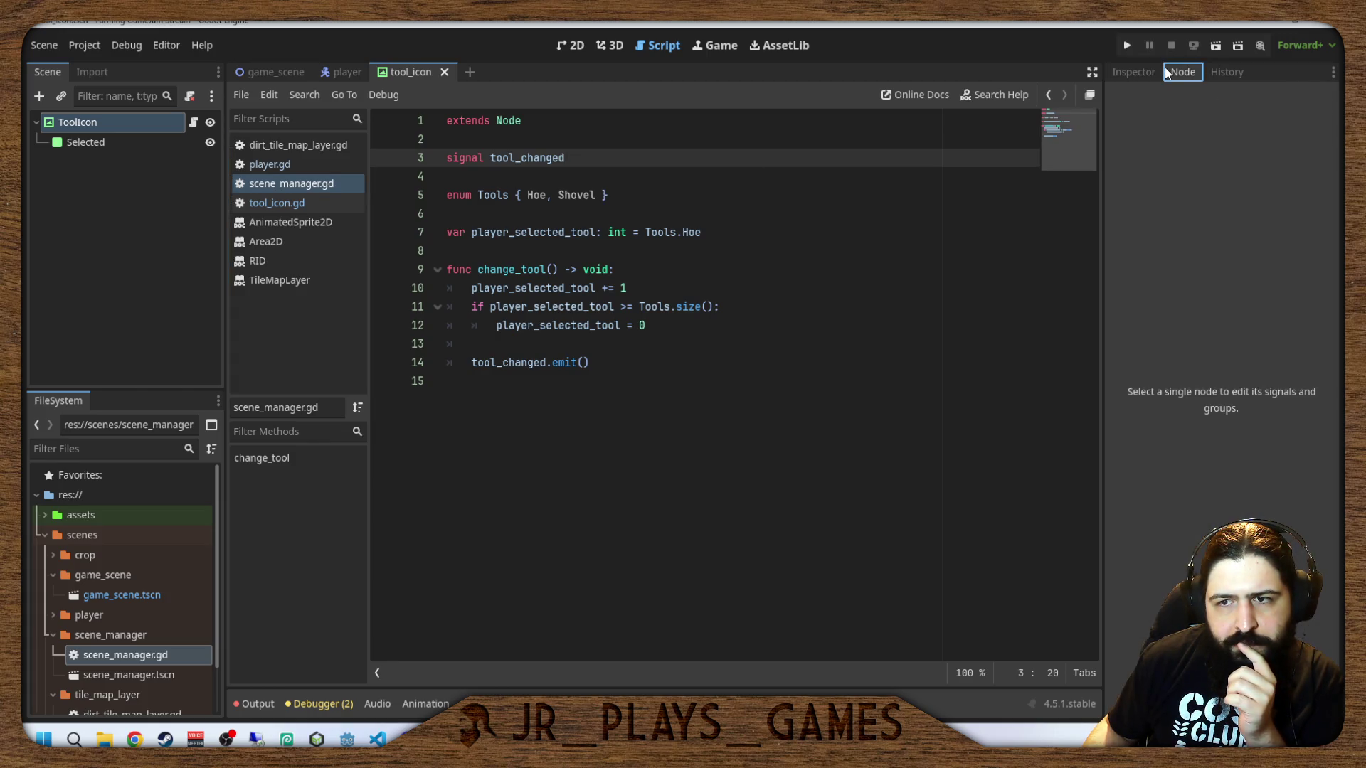
click(1158, 75)
click(1162, 141)
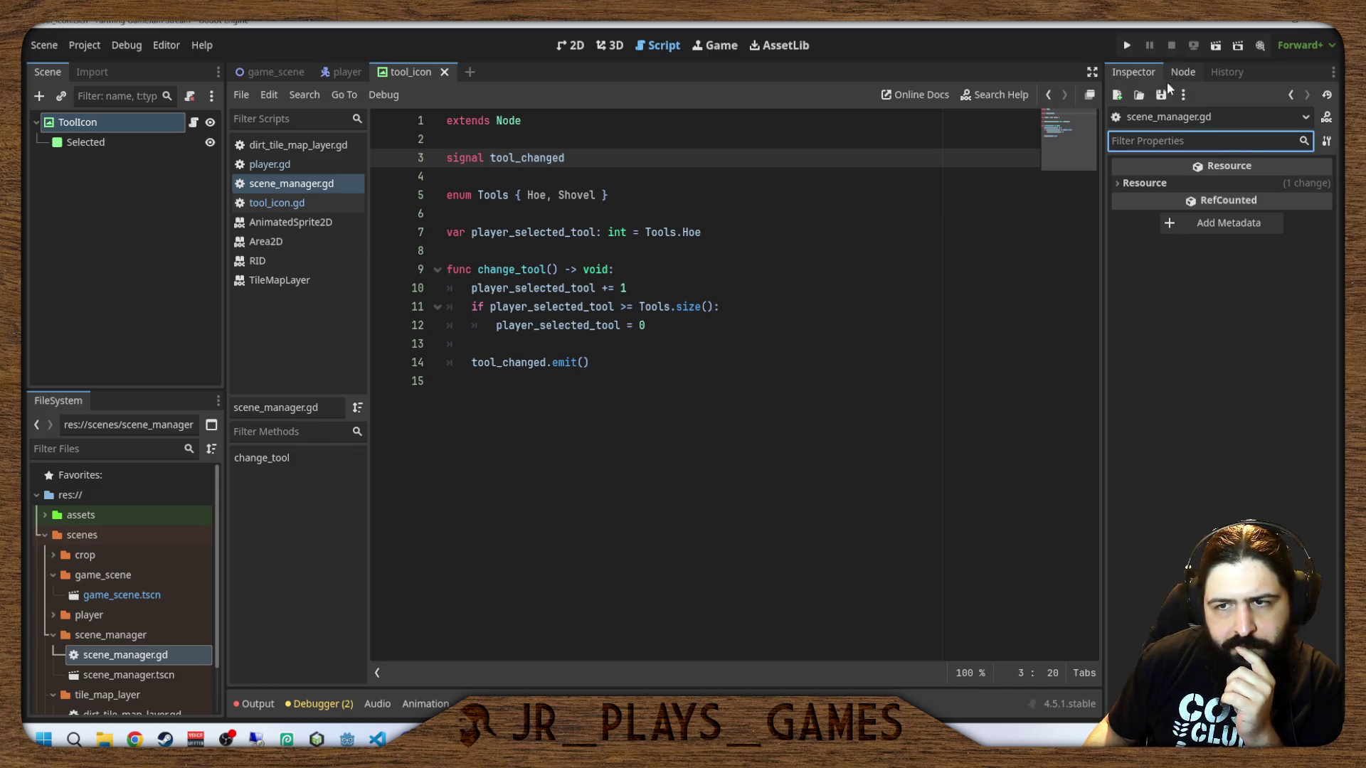
click(806, 225)
key(Up)
key(Up)
click(531, 152)
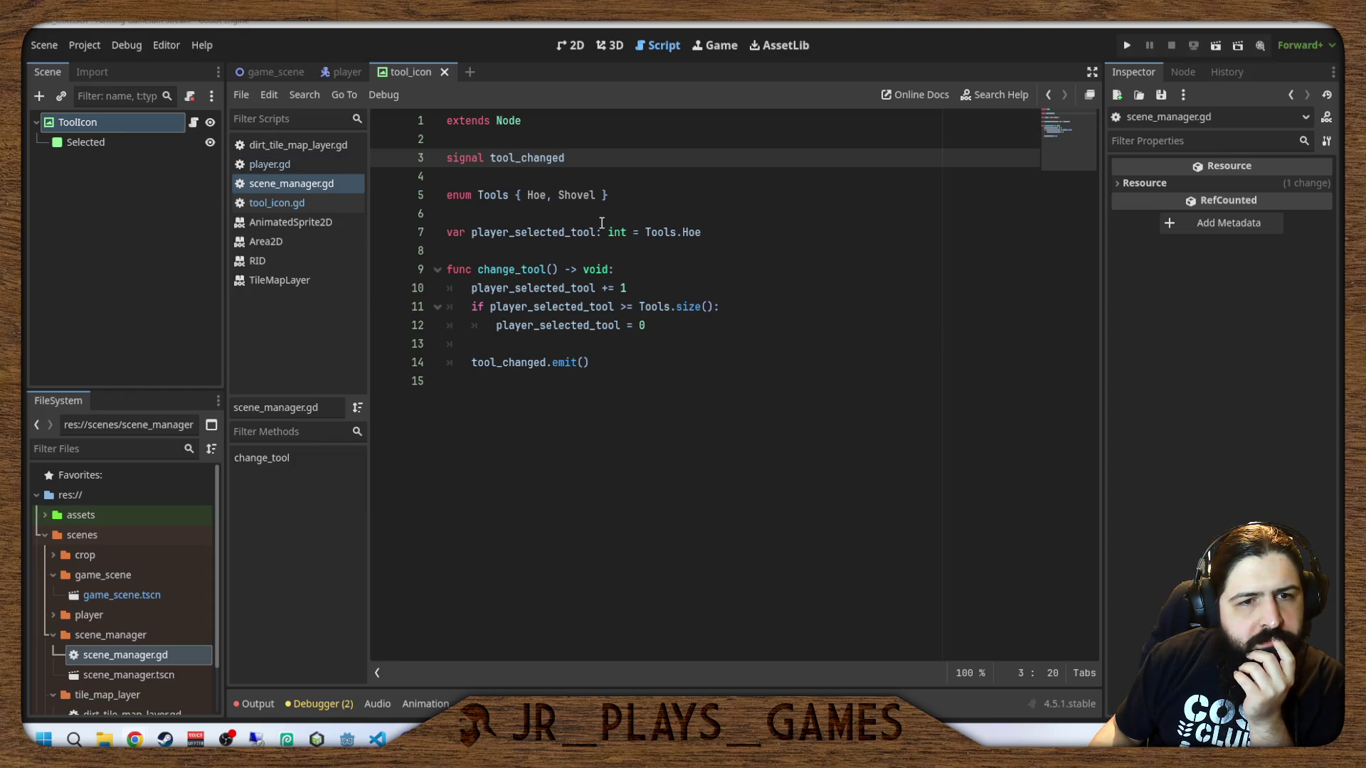
click(277, 202)
key(Return)
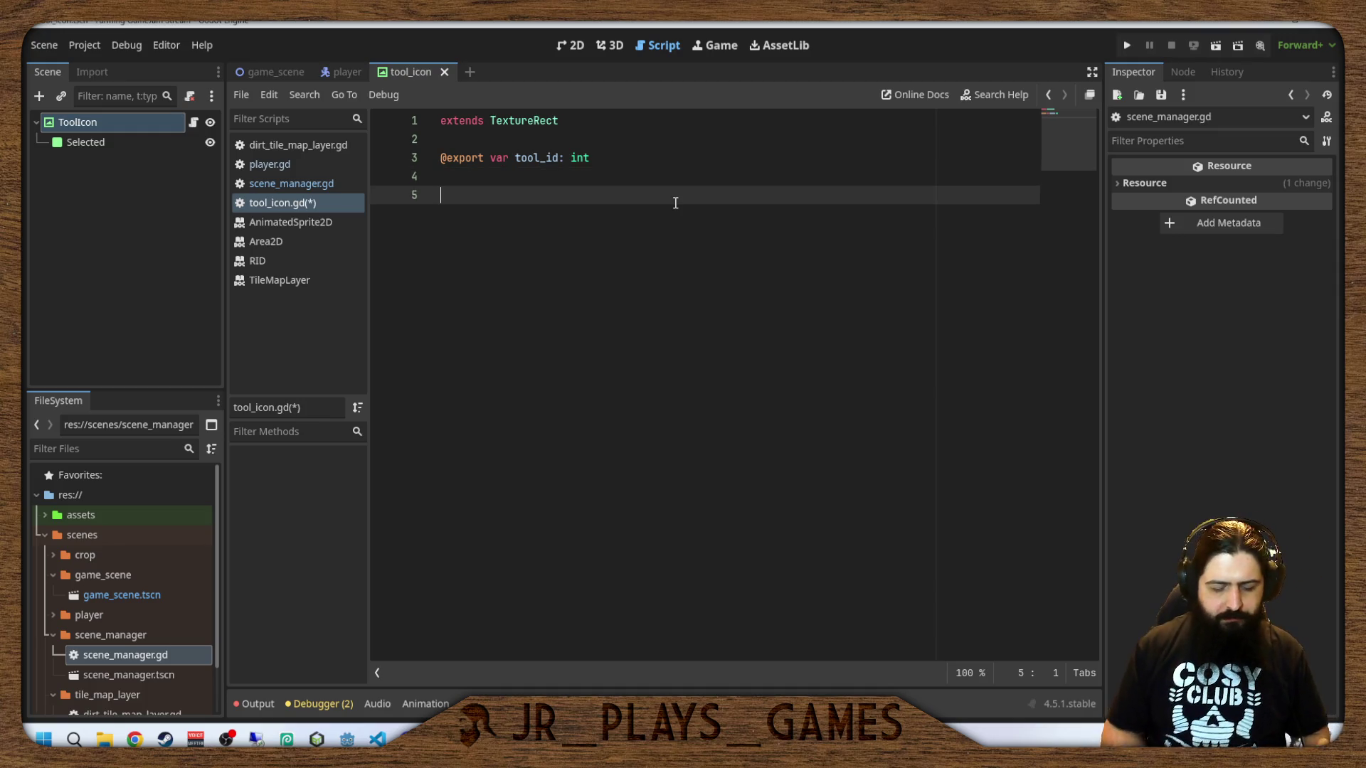
- Write func _ready() containing SceneManager.tool_changed.connect() in tool_icon.gd
text(func _reasyt)
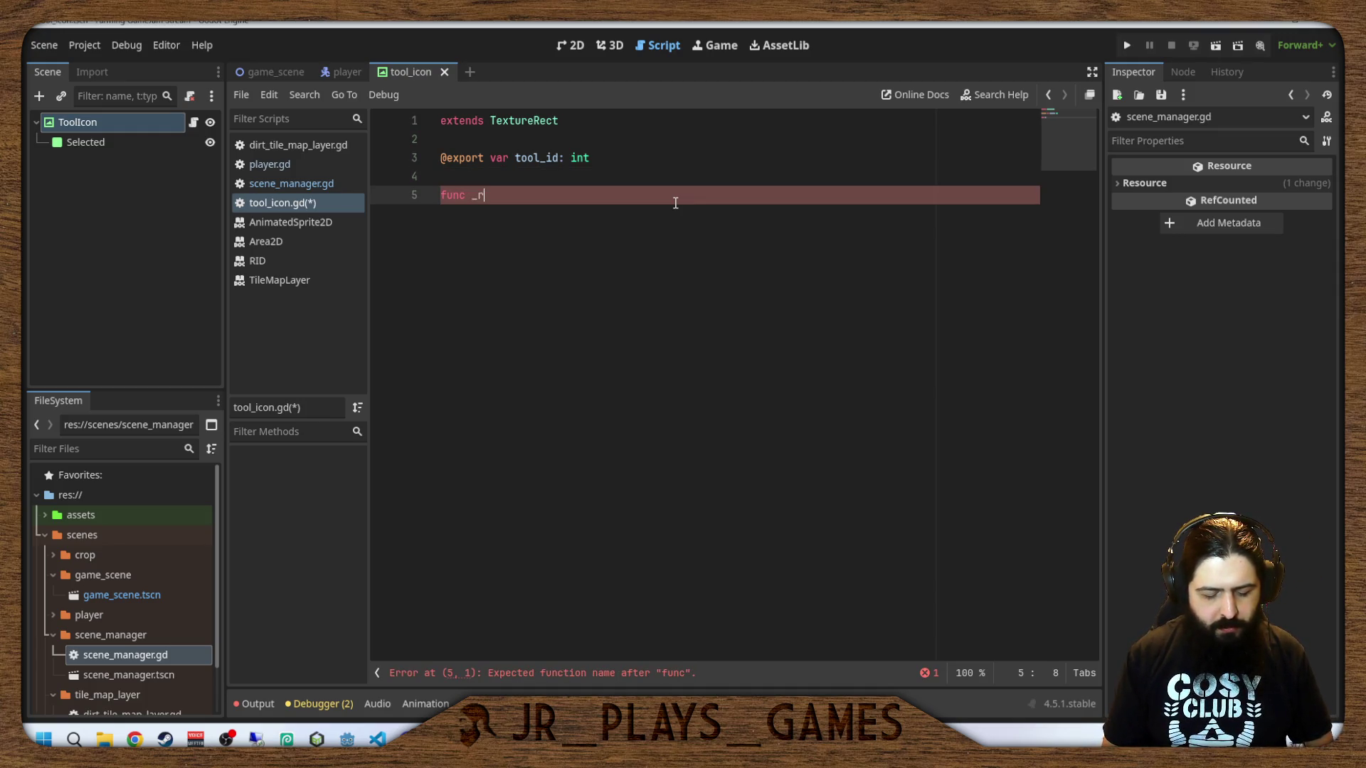
key(BackSpace)
key(BackSpace)
key(BackSpace)
text(dy)
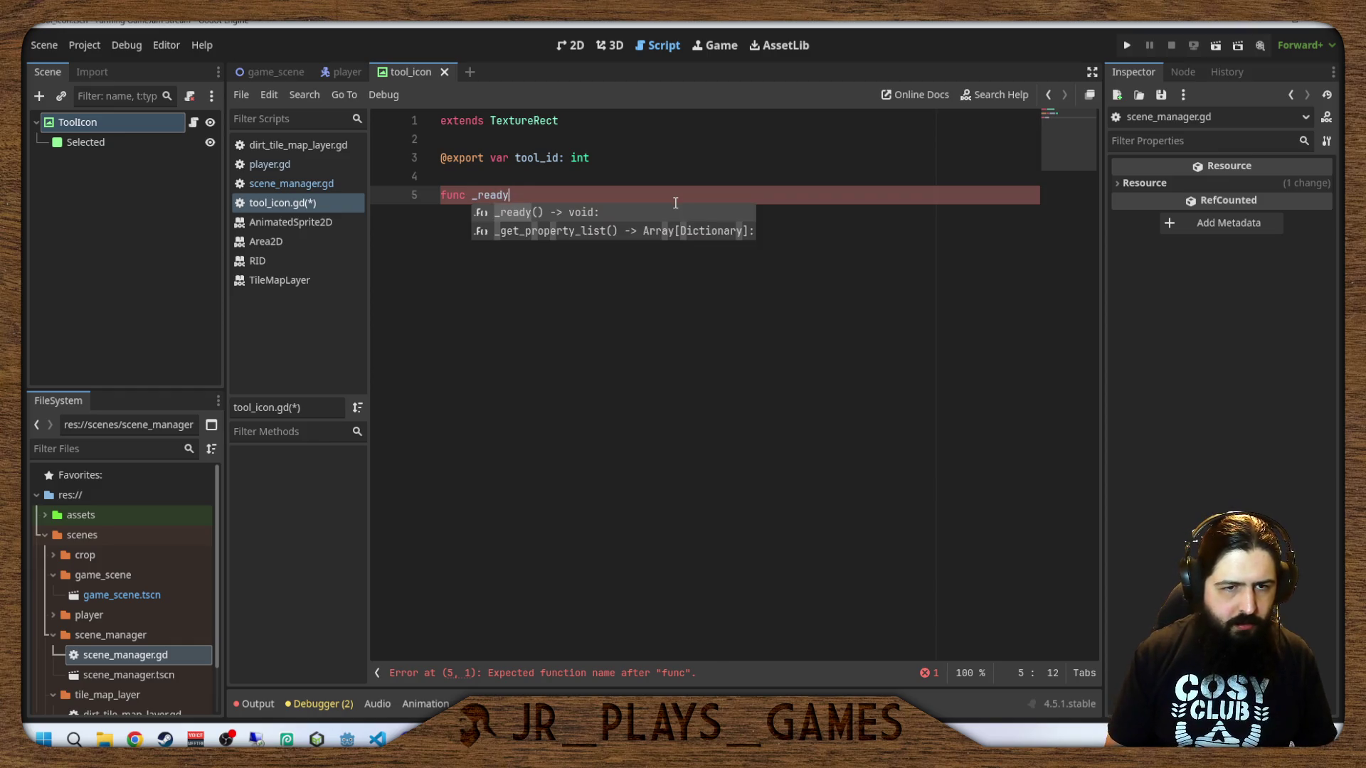
key(Return)
key(Return)
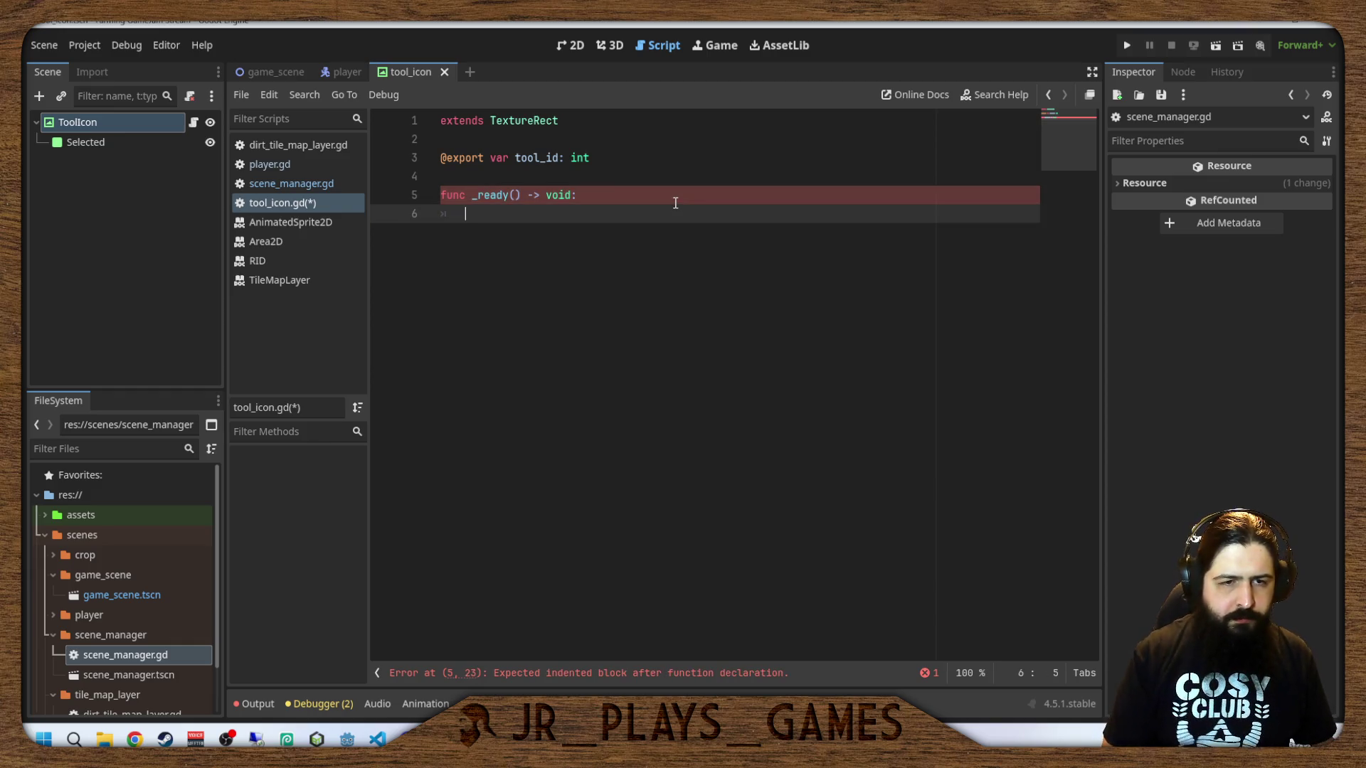
text(Scene)
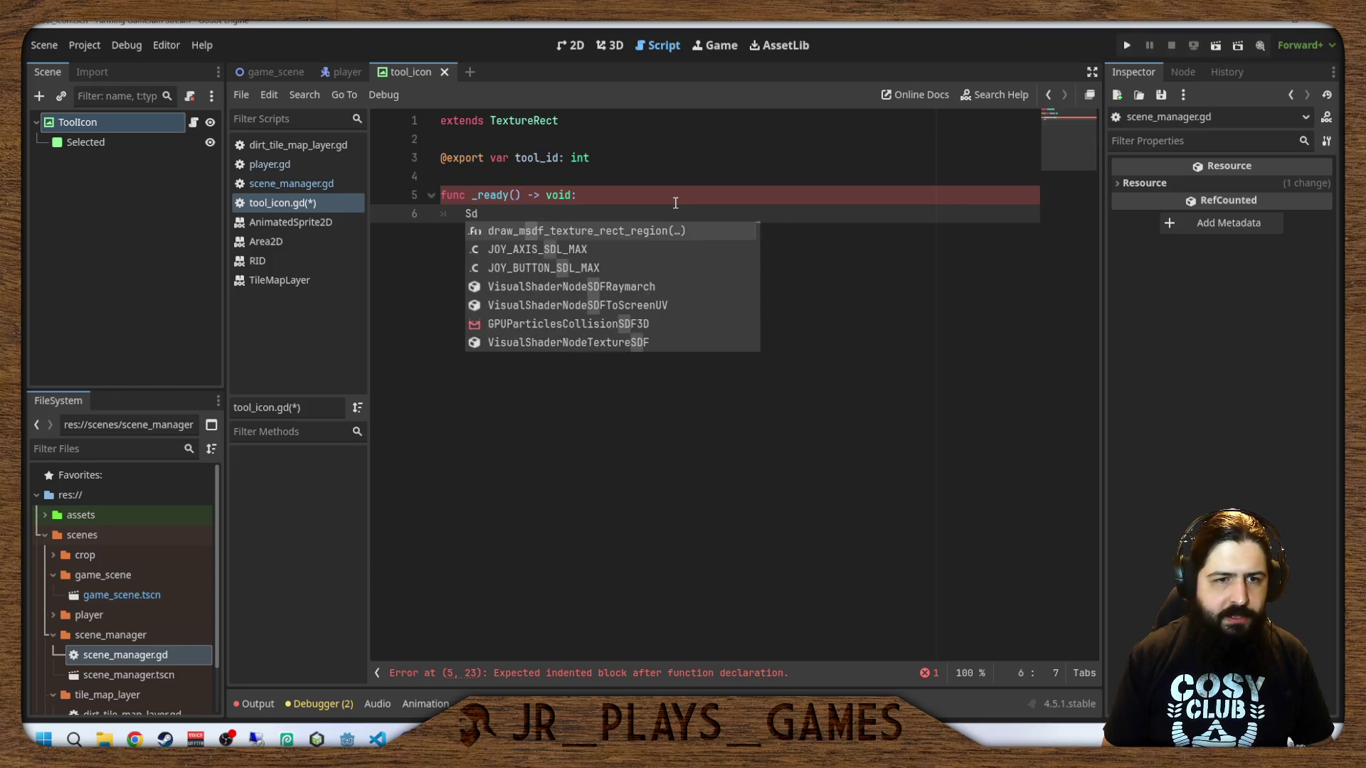
key(Return)
text(.)
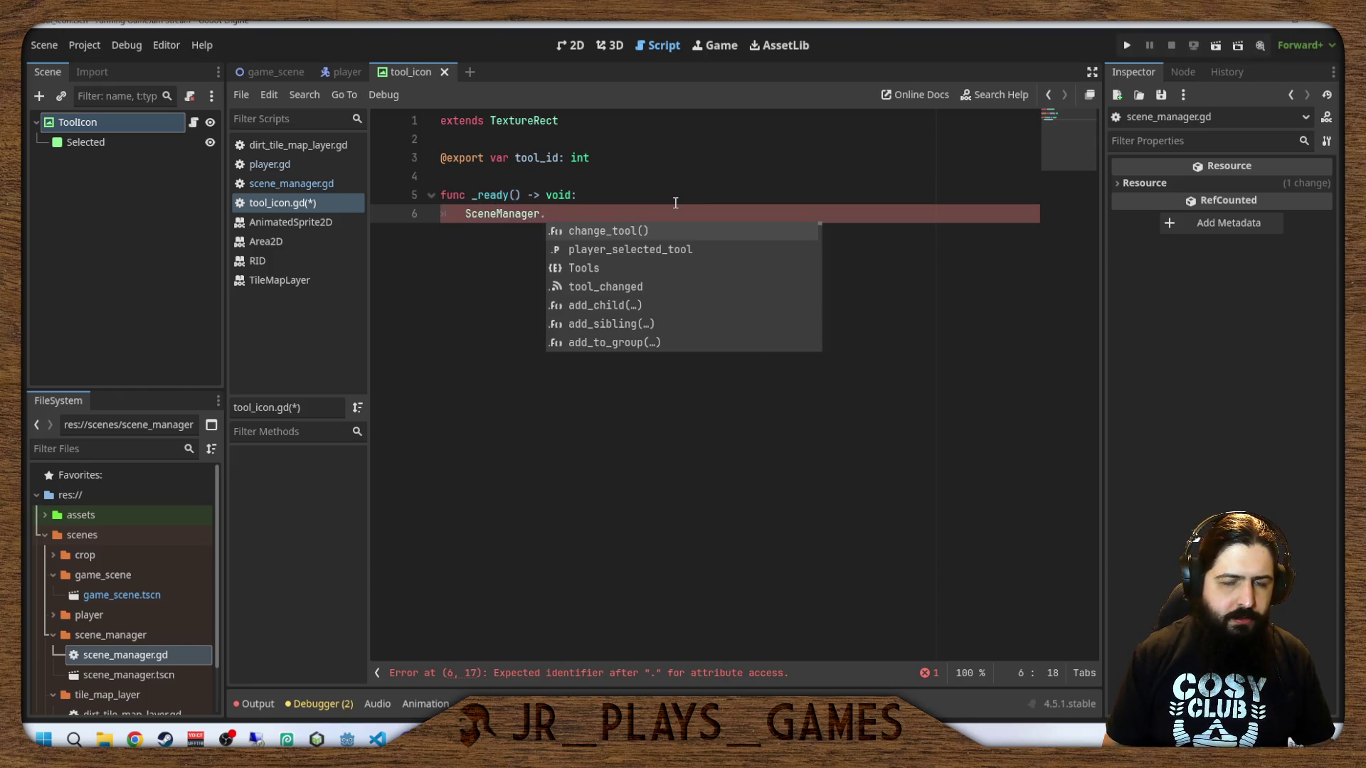
key(Down)
key(Down)
key(Down)
key(Return)
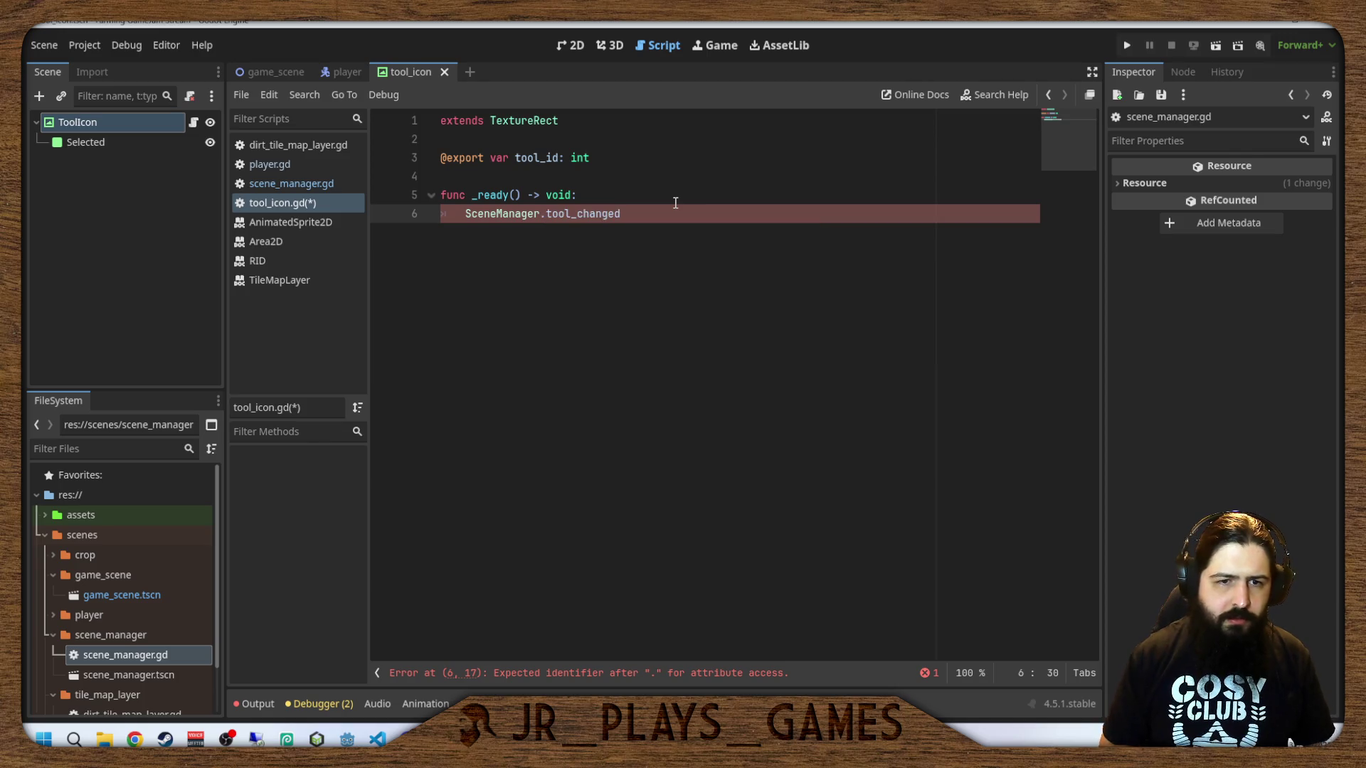
text(.con)
key(Return)
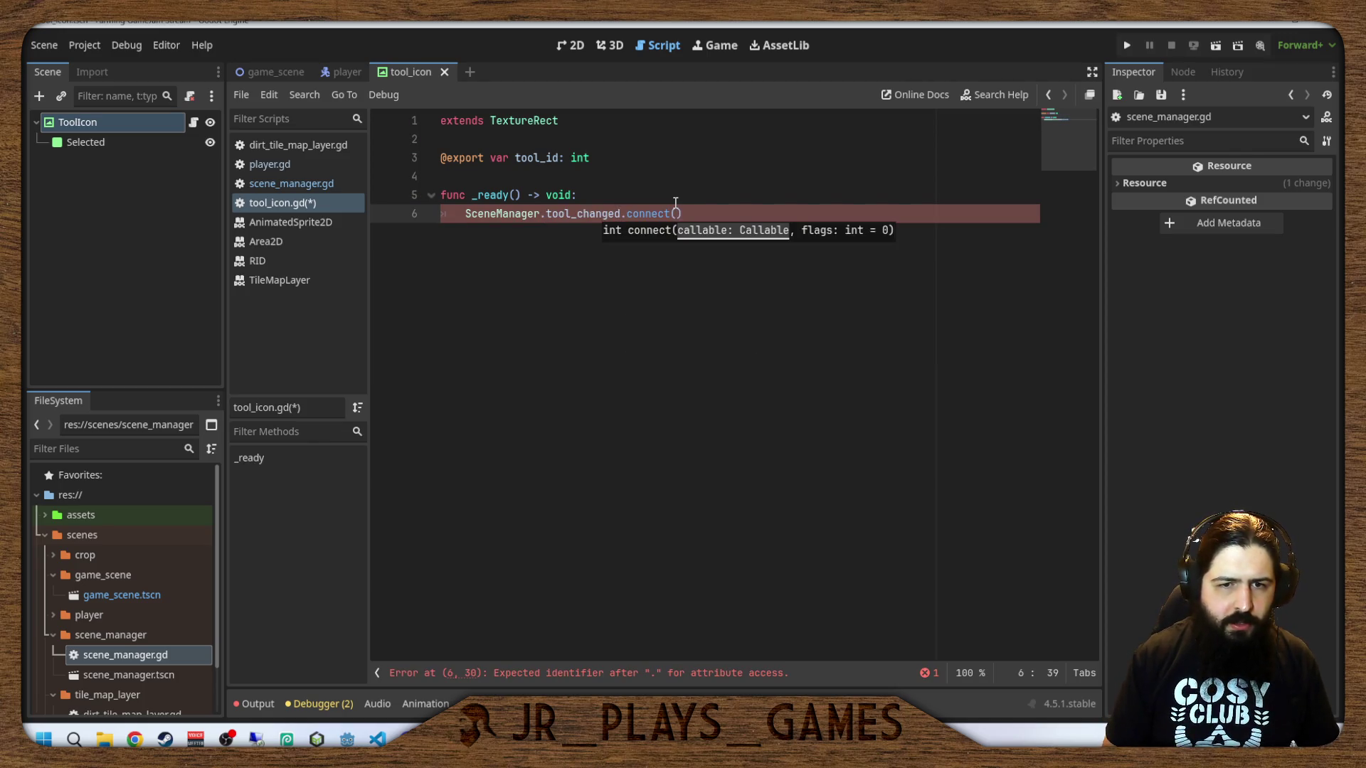
- Add func tool_changed() -> void: and pass tool_changed as the connect callback
click(725, 214)
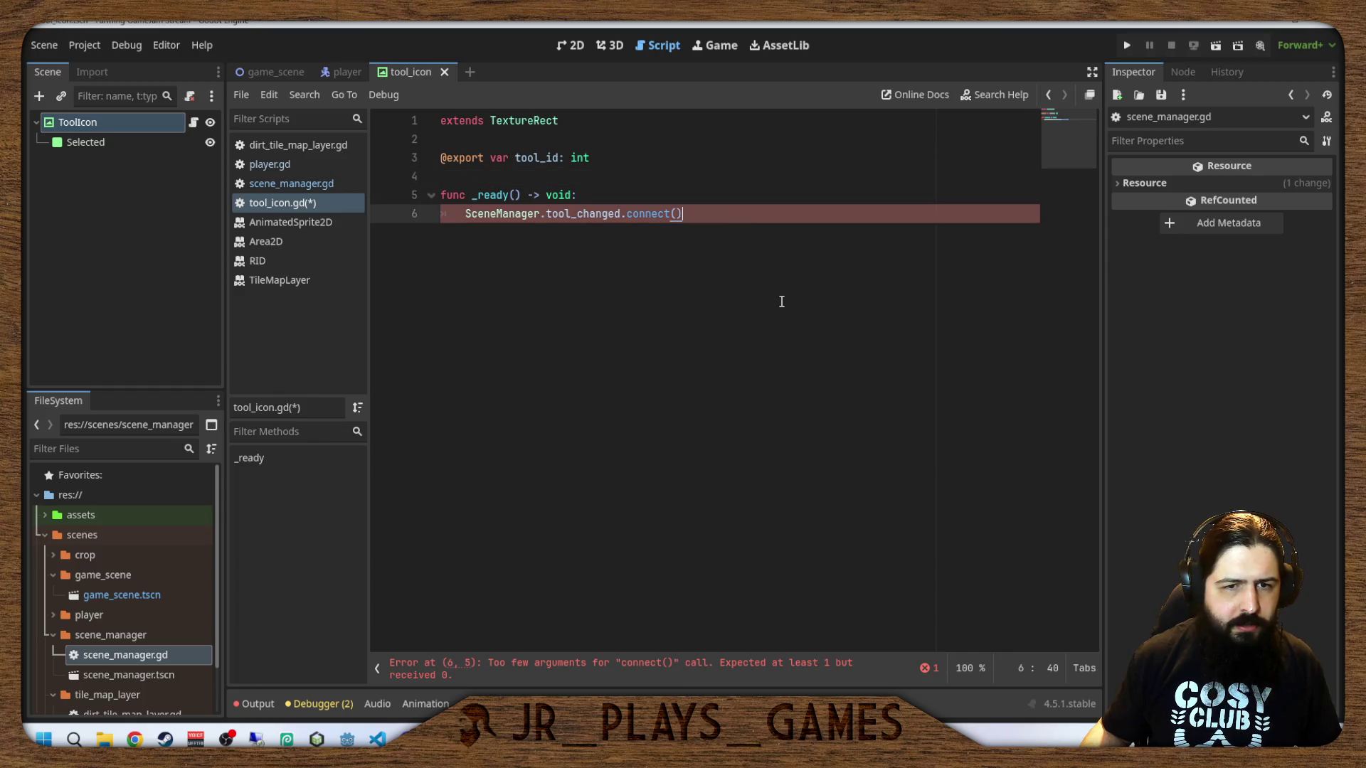
key(Return)
key(Return)
text(func )
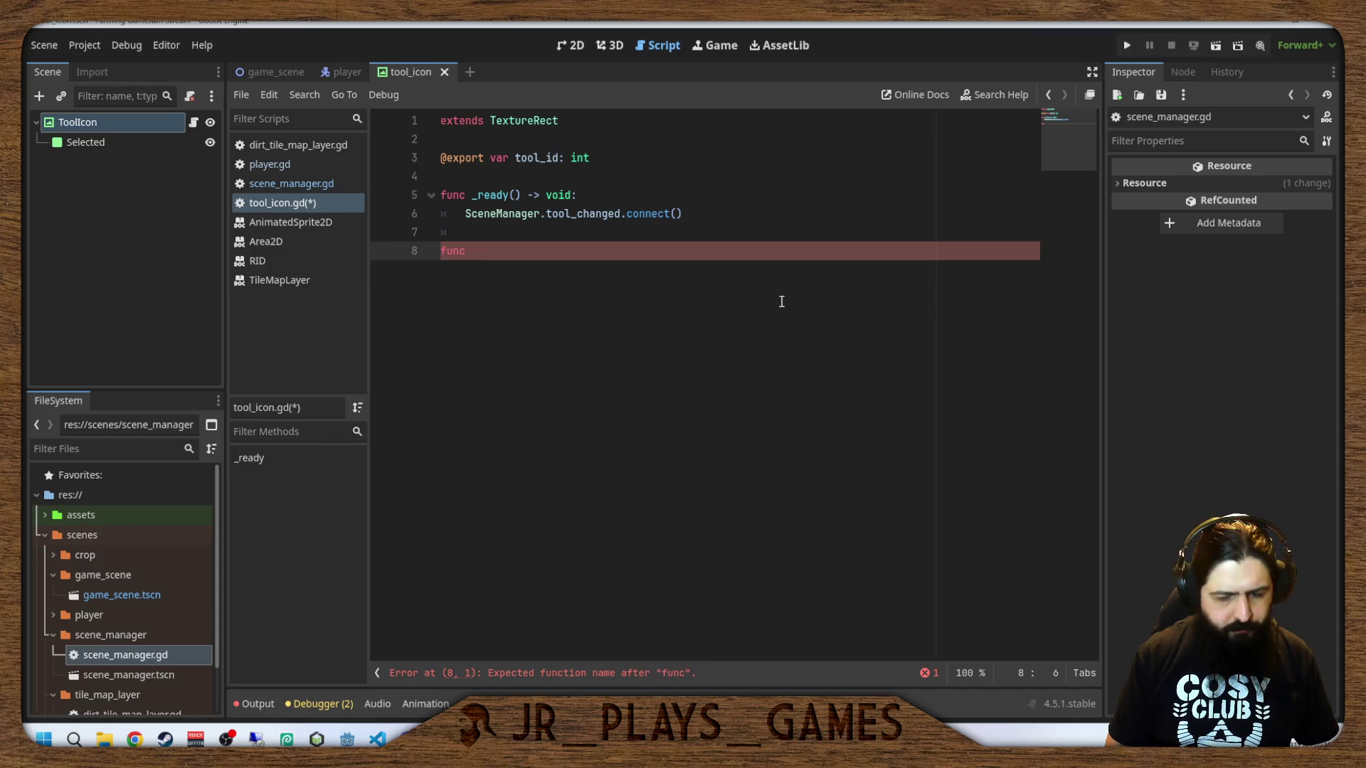
text(tool_ch)
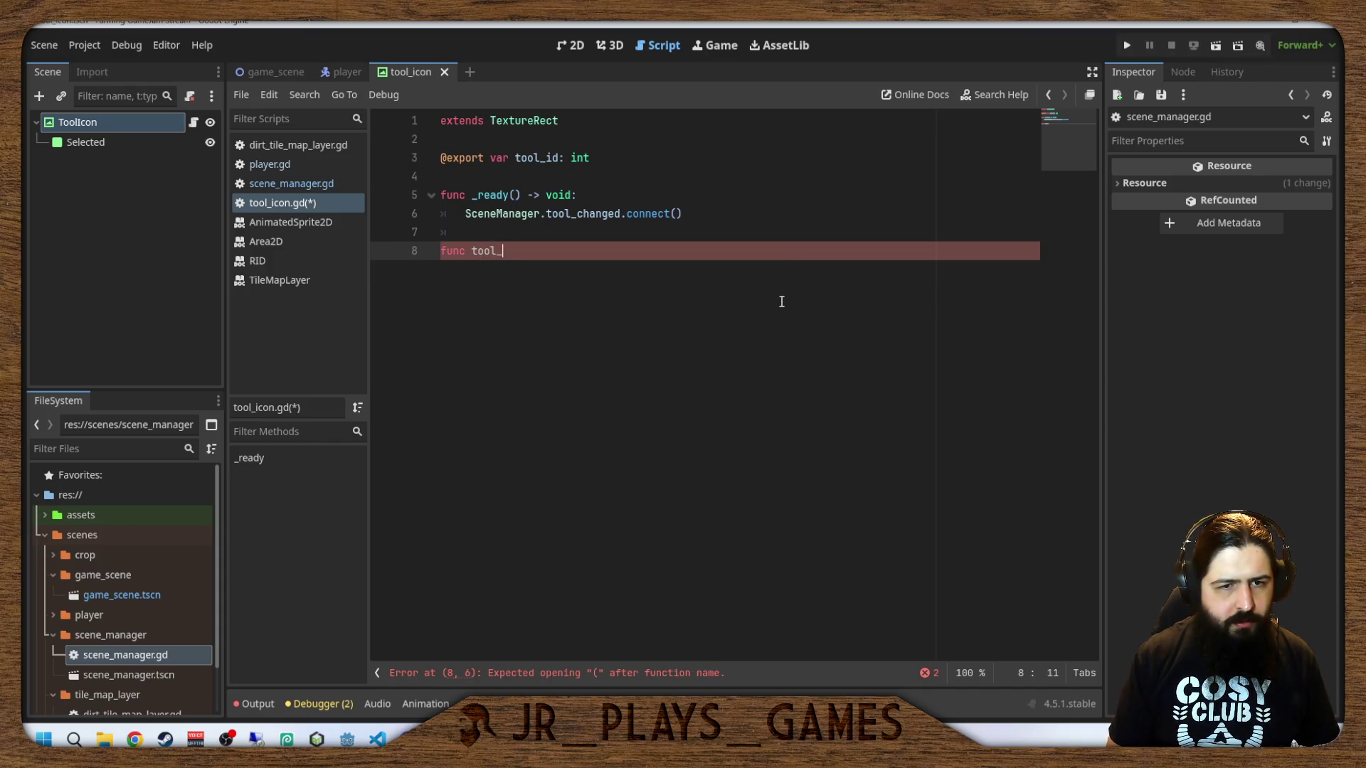
text(anged)
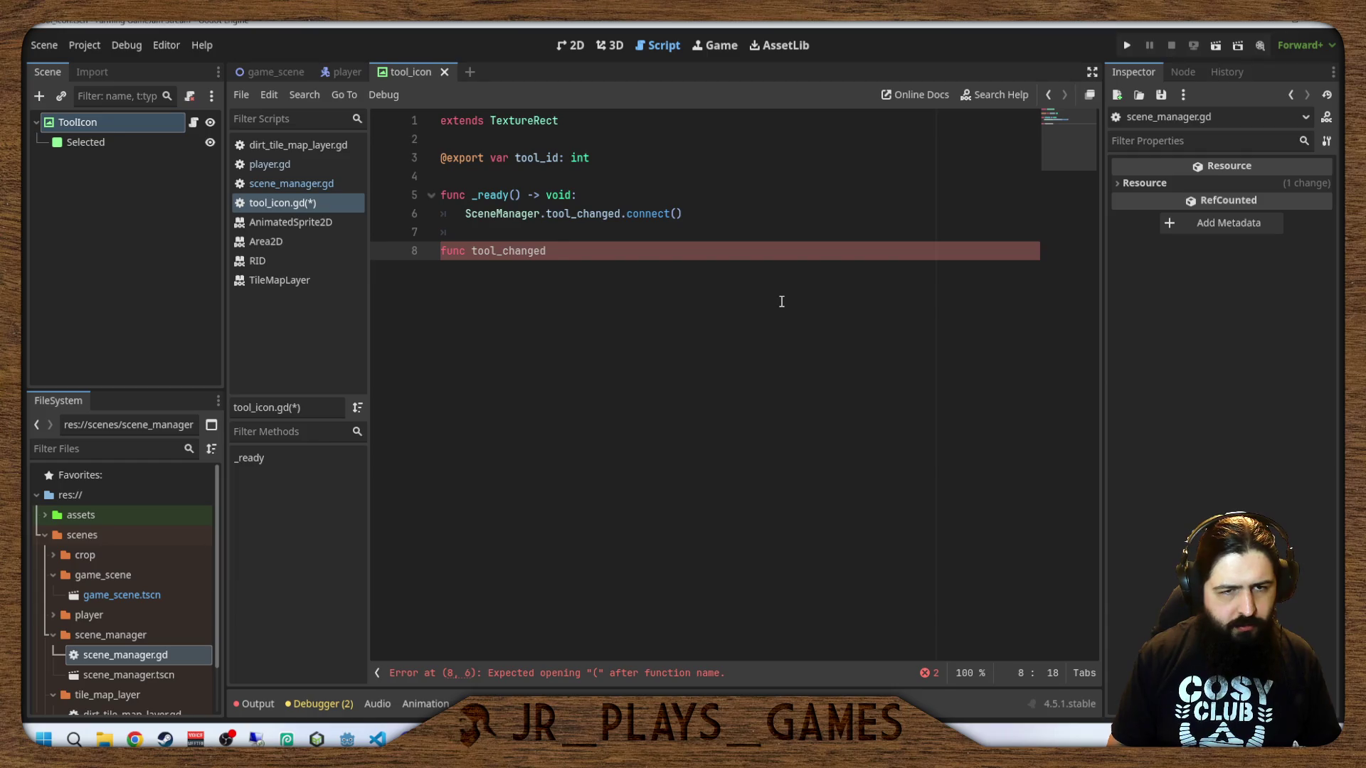
text(() -)
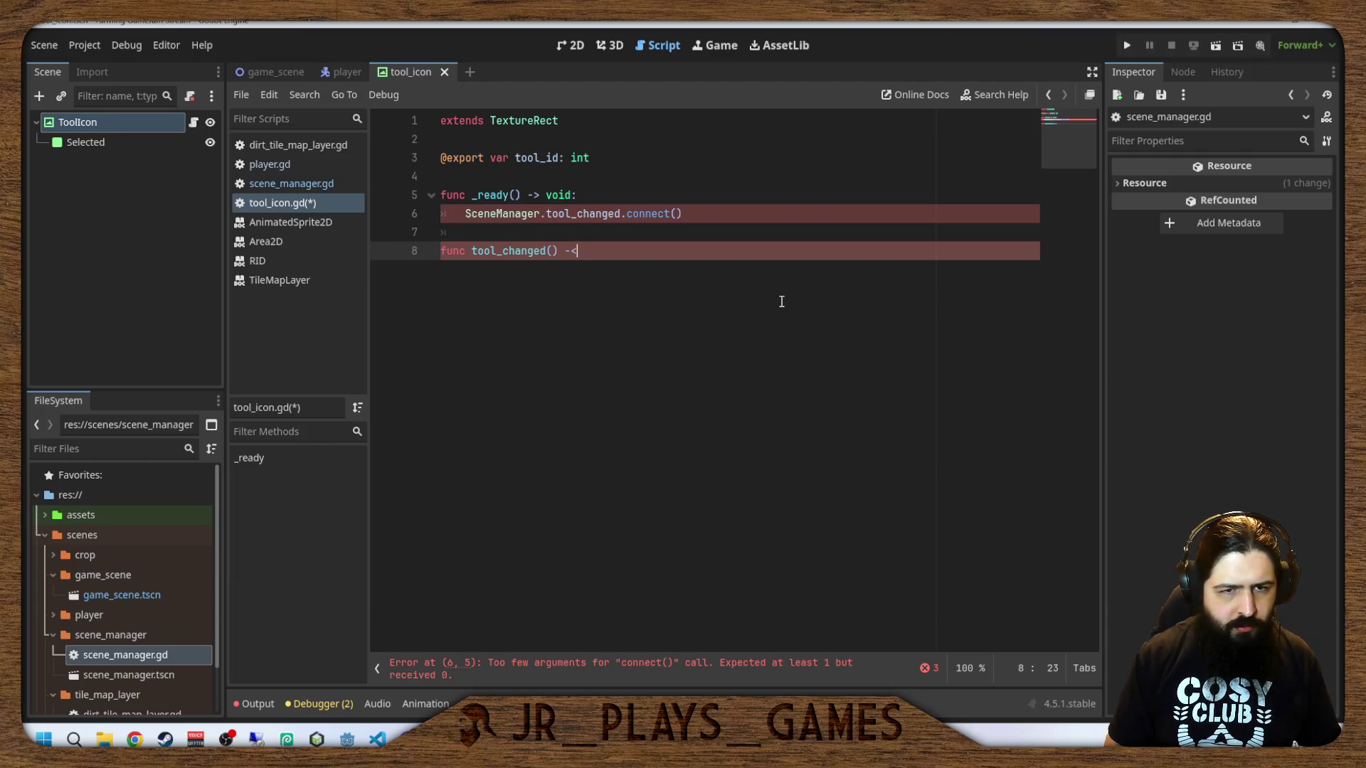
text(> void)
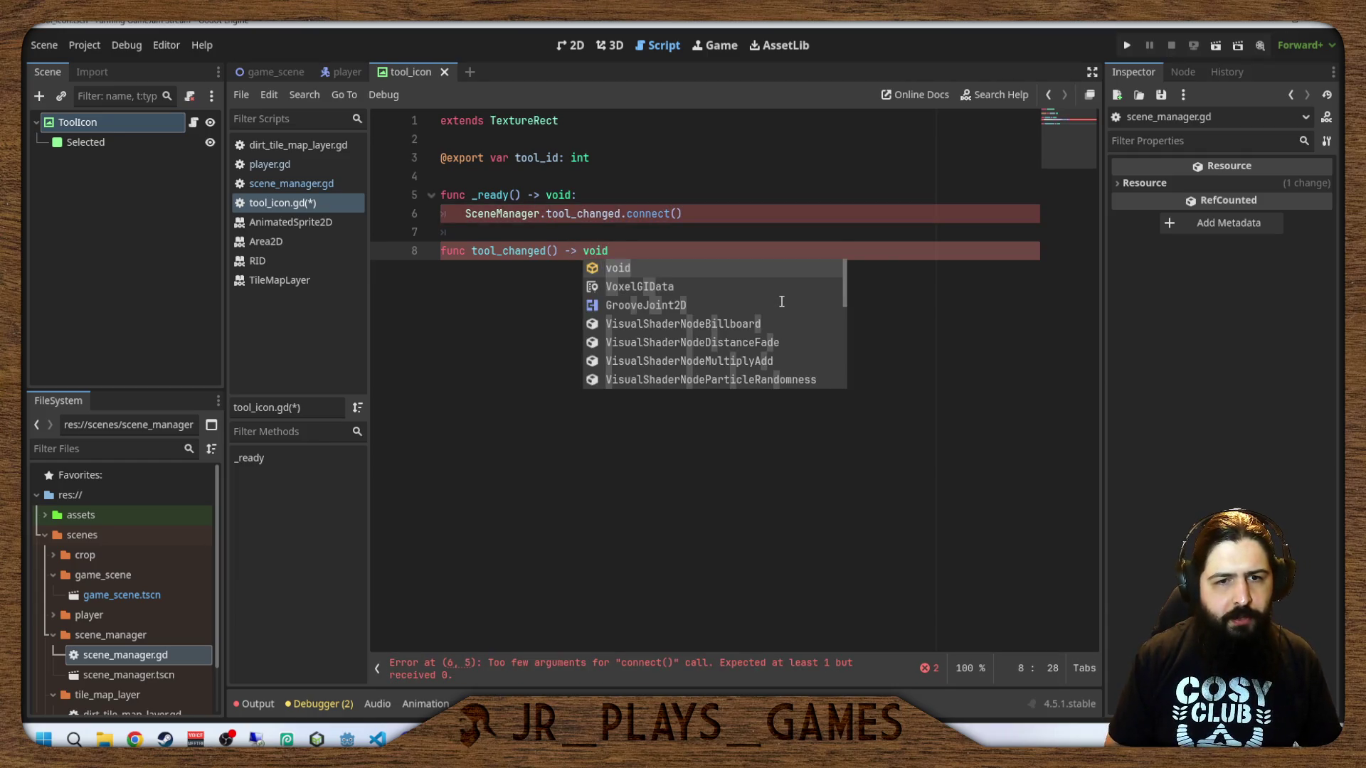
text(:)
key(Return)
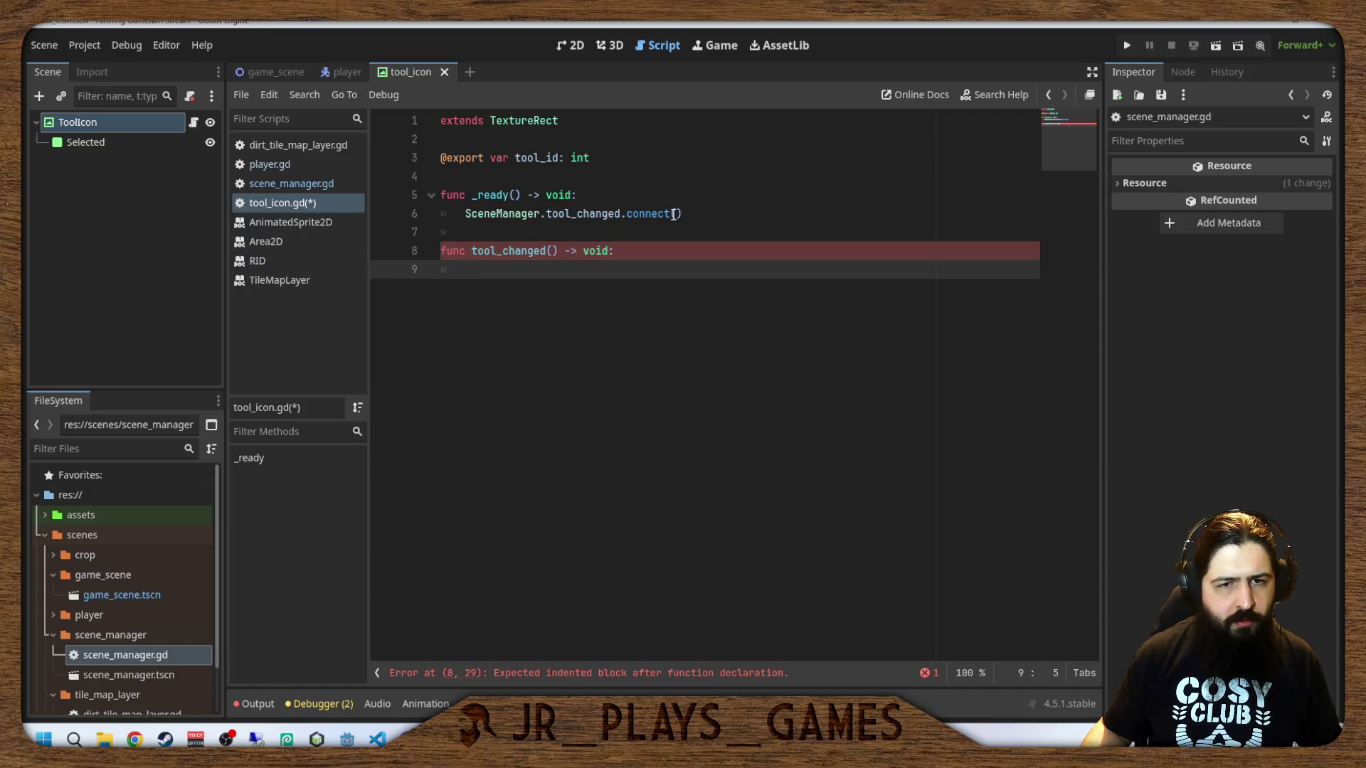
click(693, 221)
key(Left)
text(tool_changed)
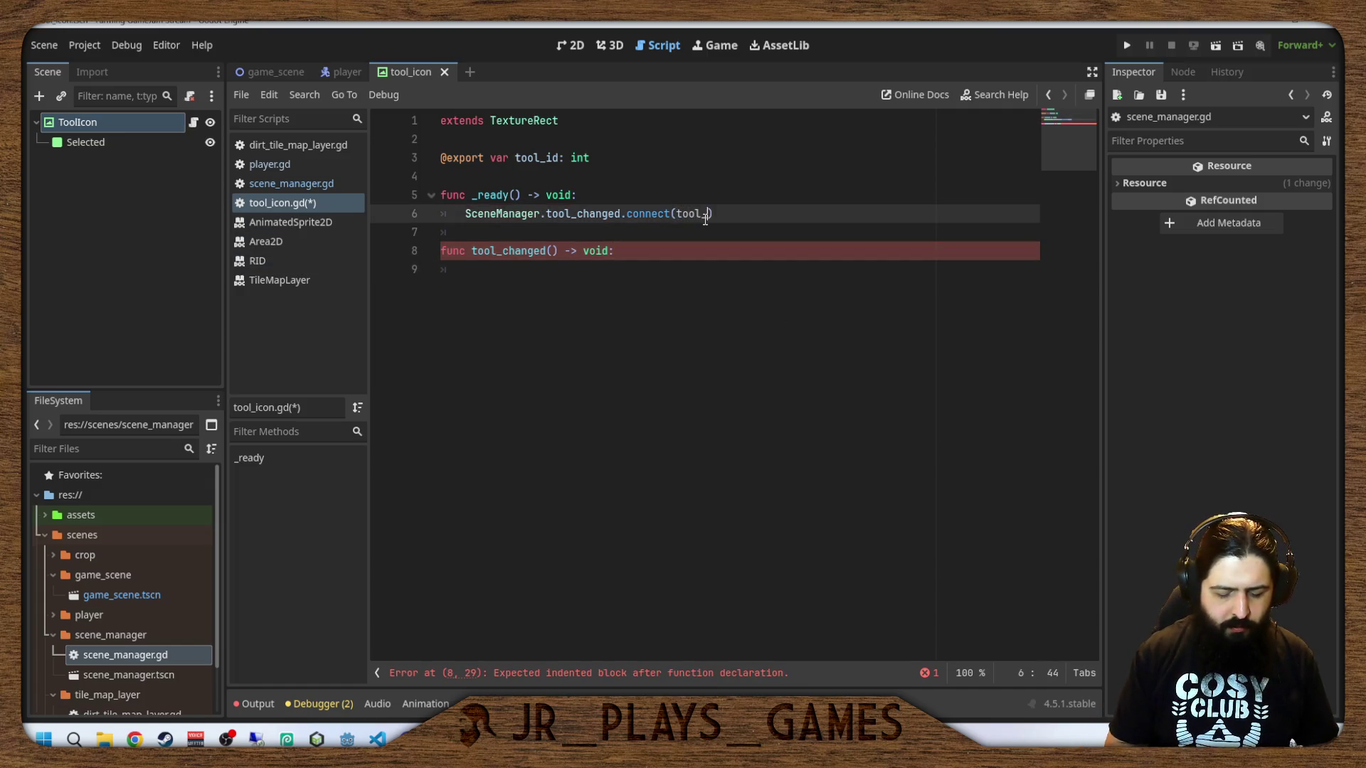
click(610, 287)
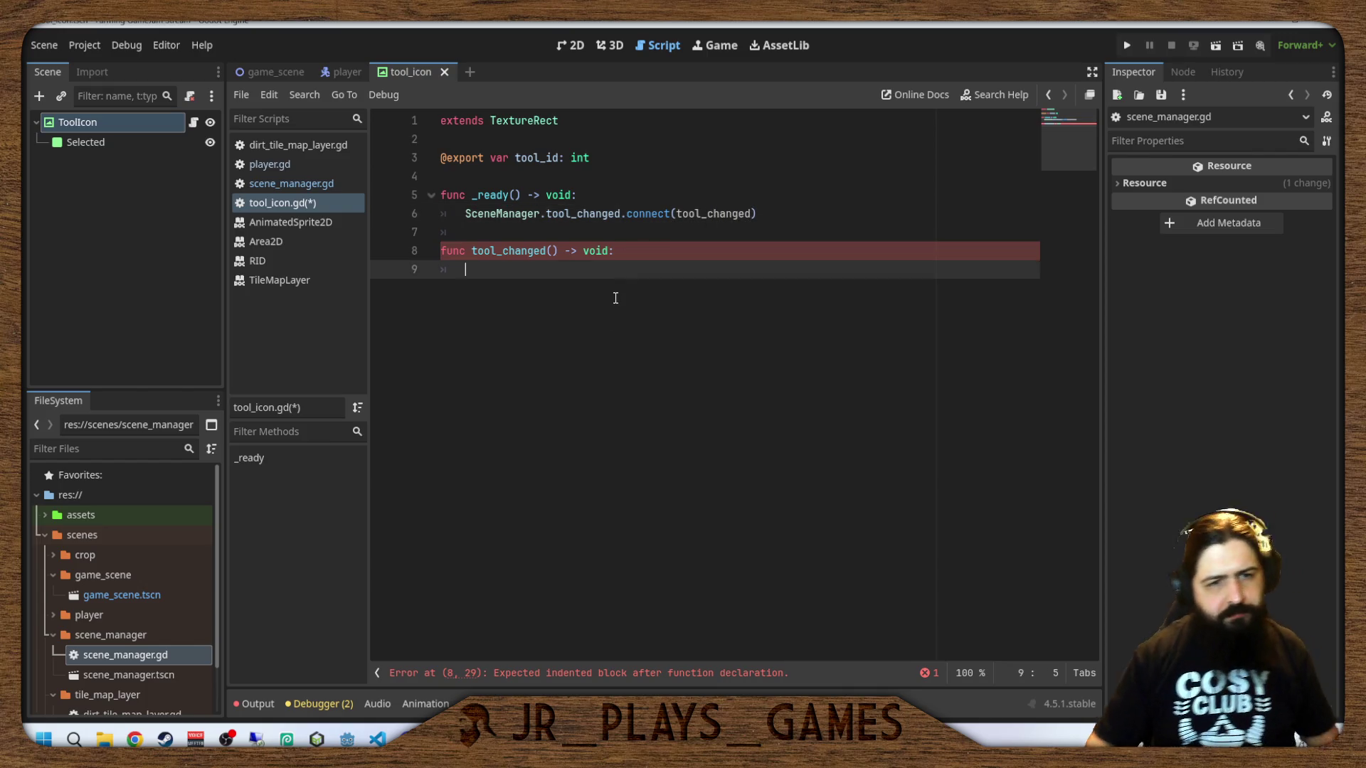
- Write the condition if SceneManager.player_selected_tool == tool_id: inside tool_changed()
text(if )
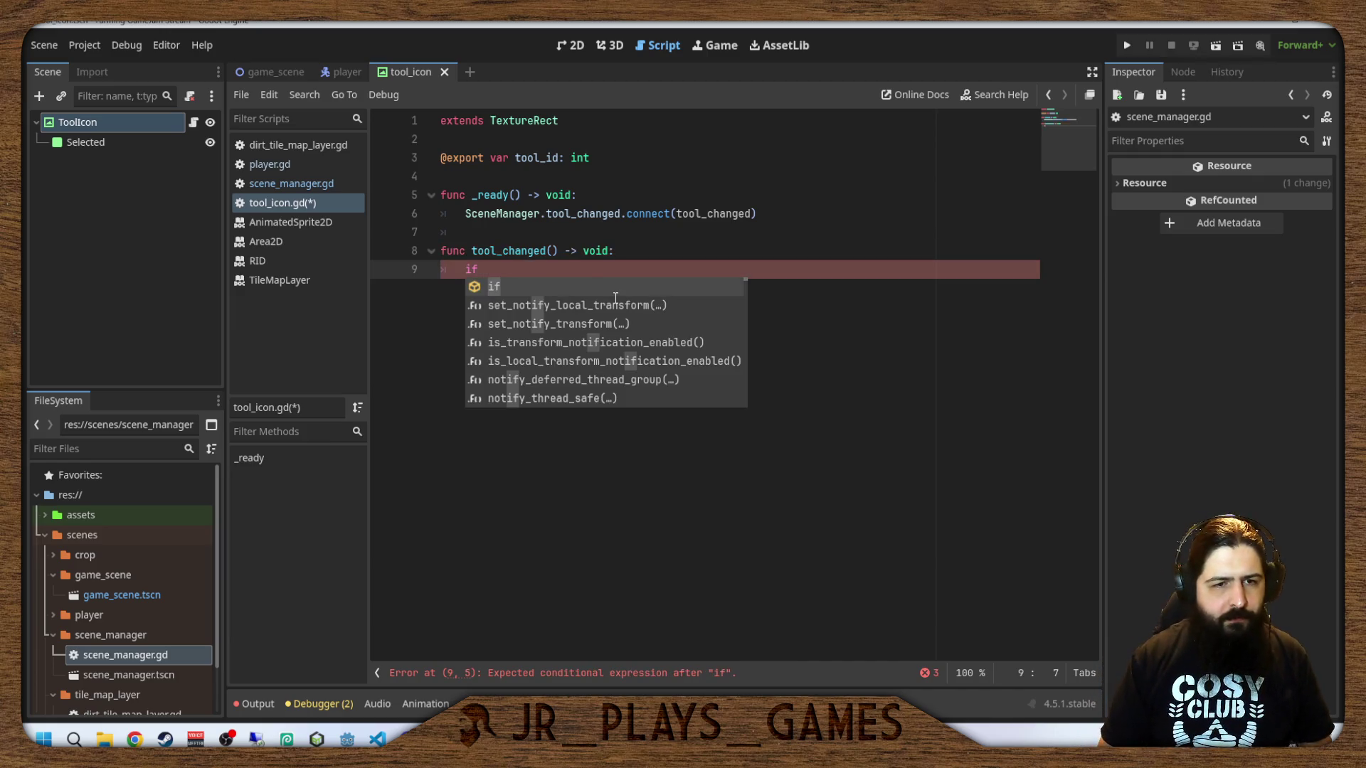
text(SceneManager.tr)
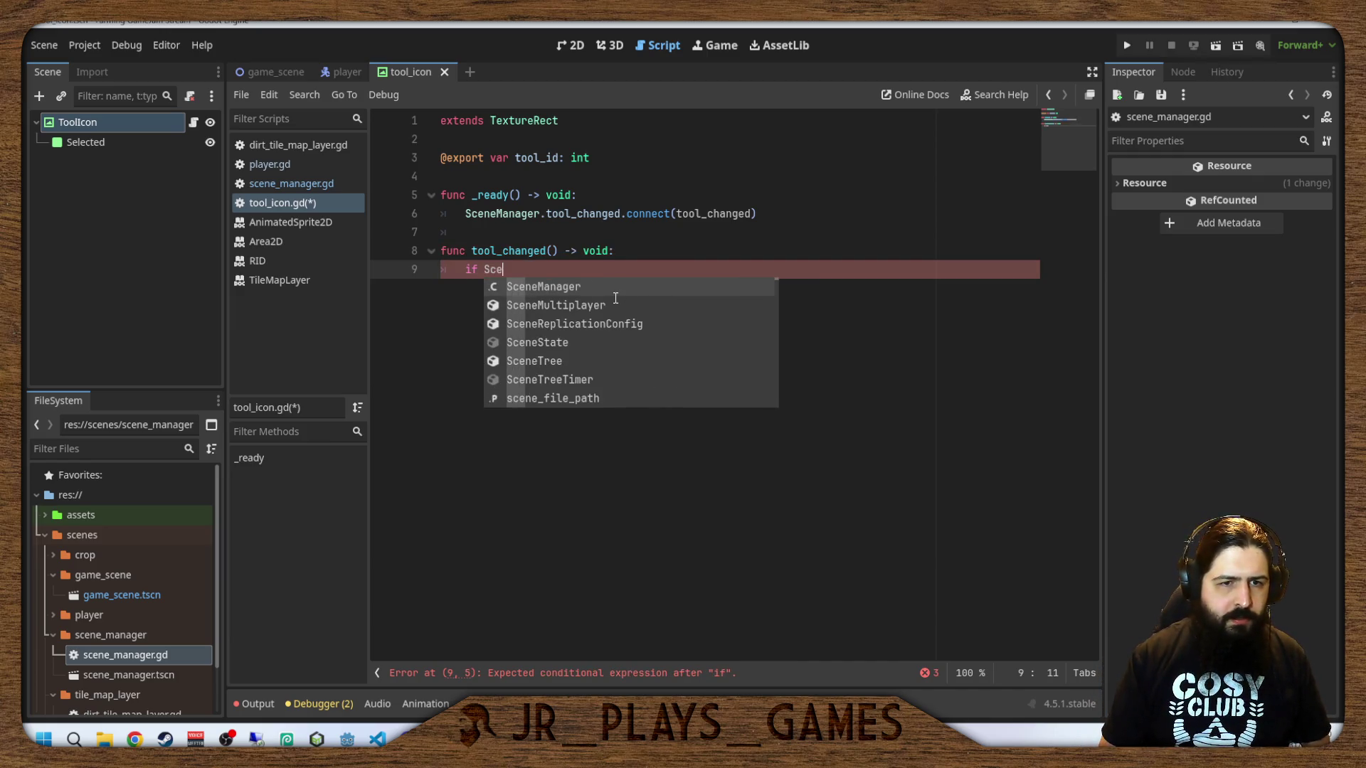
key(BackSpace)
key(BackSpace)
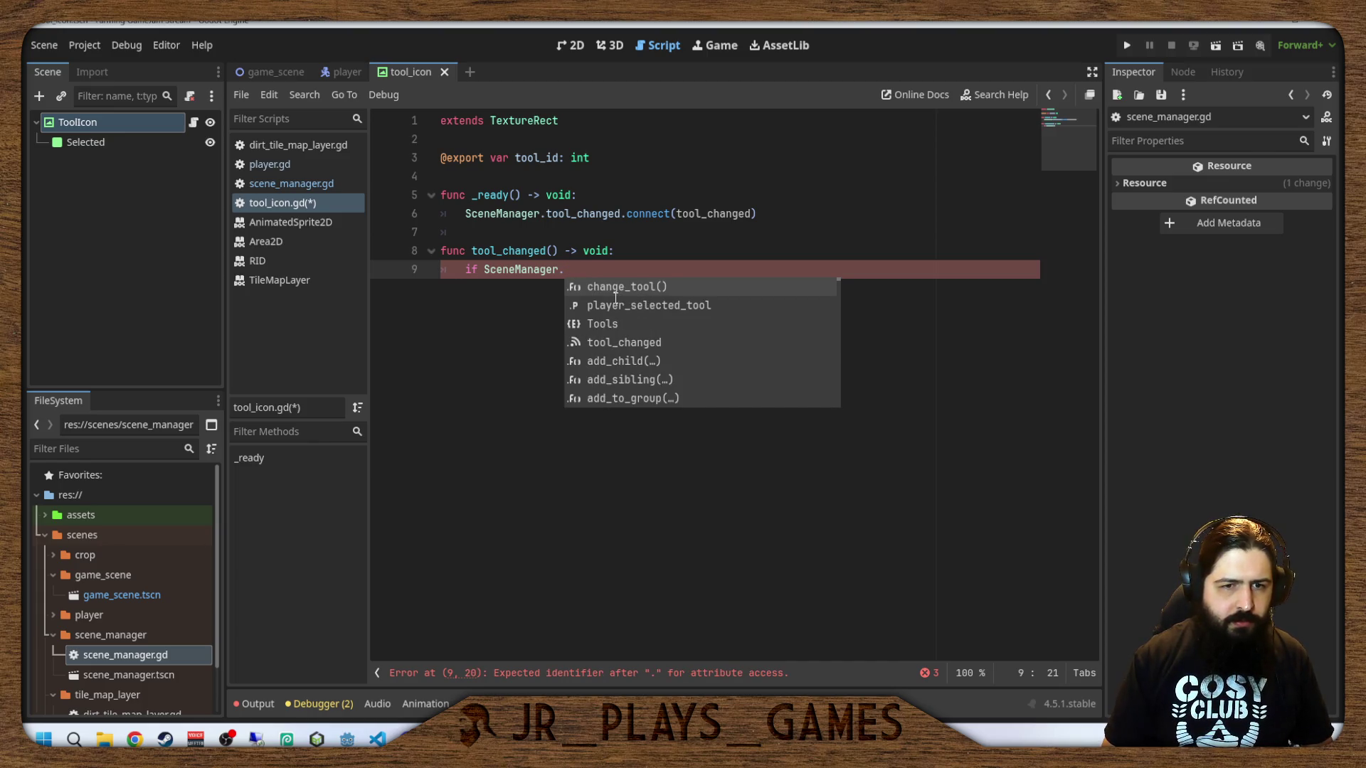
key(Down)
key(Return)
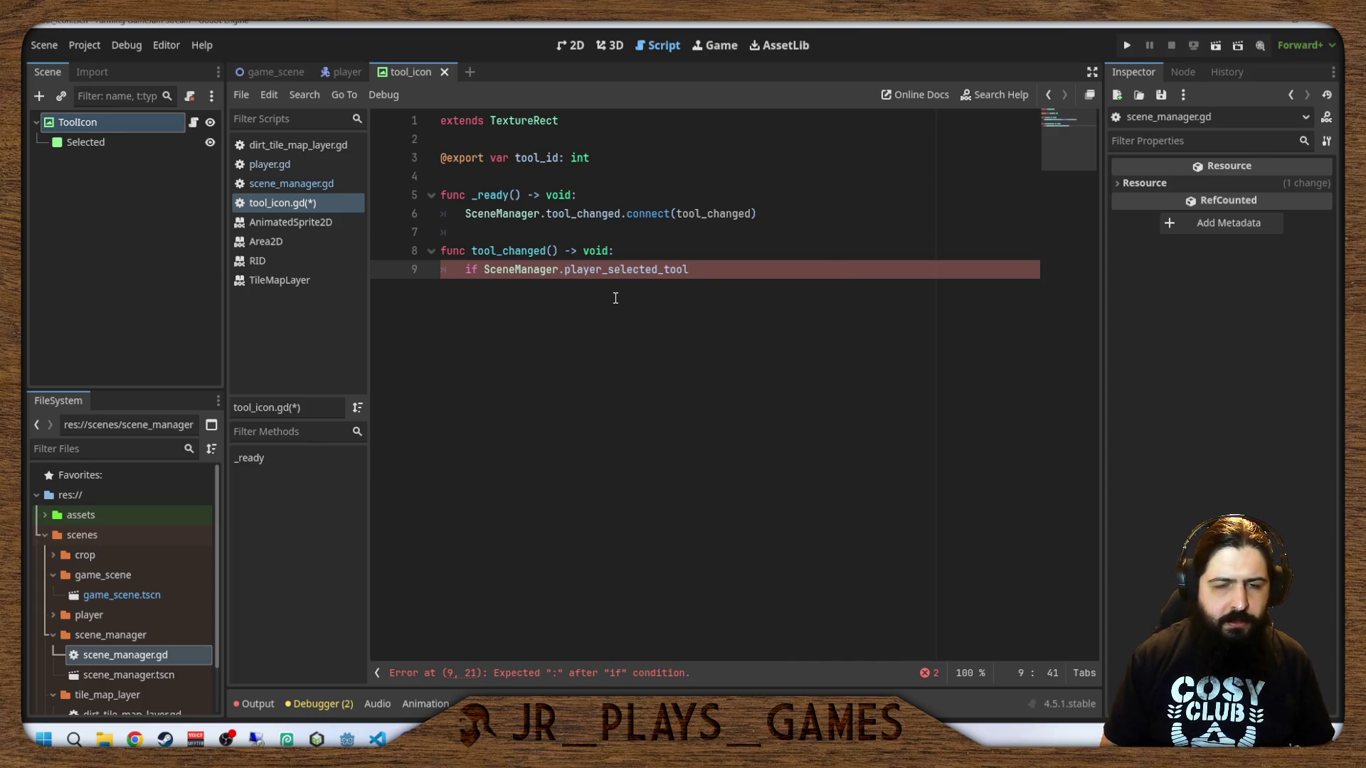
text(== )
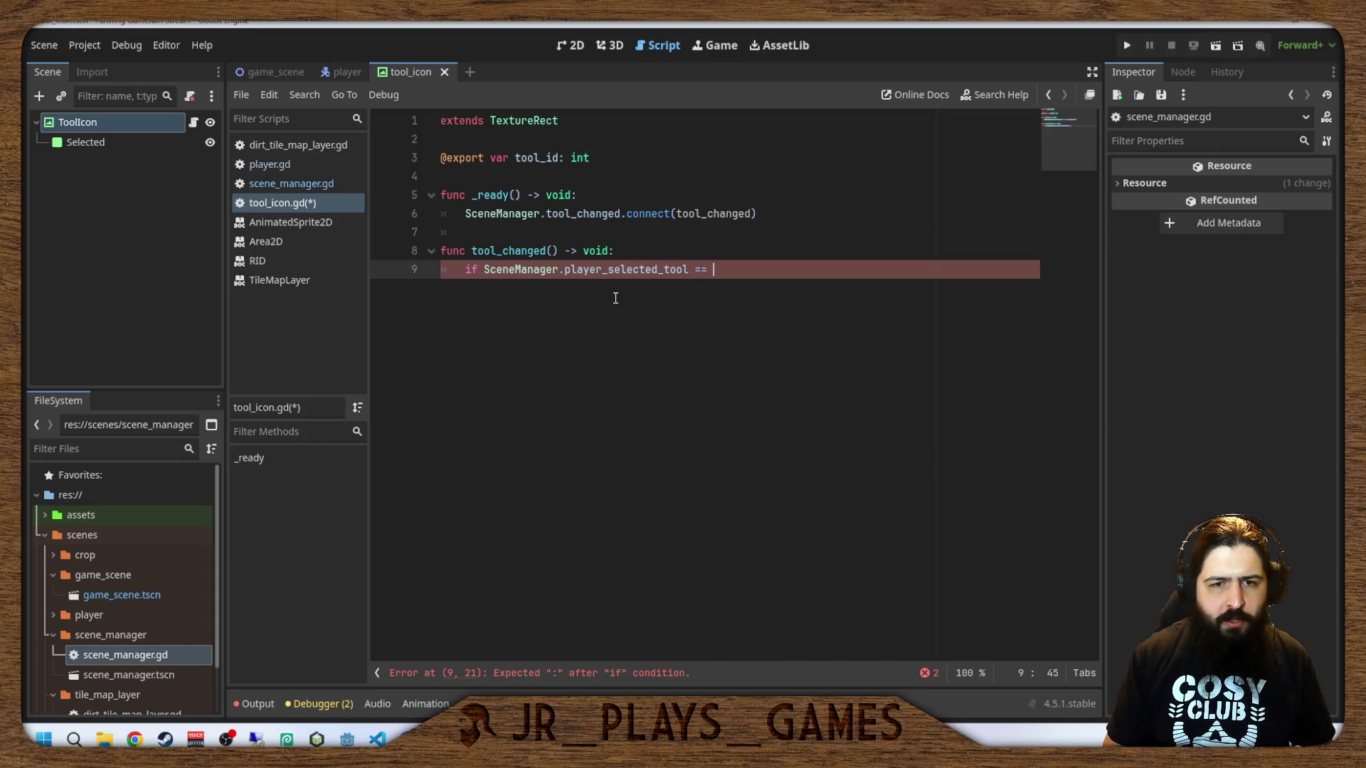
text(to)
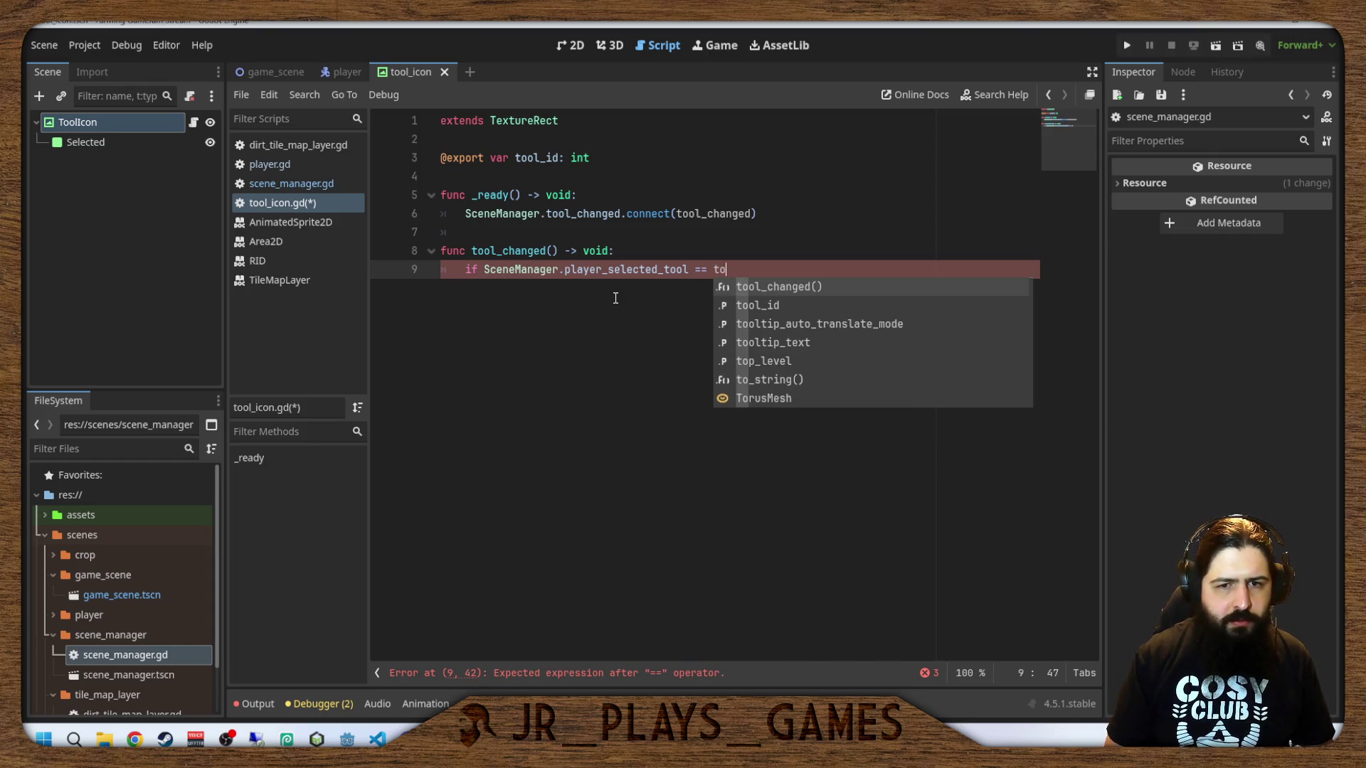
key(Down)
key(Down)
key(Up)
key(Return)
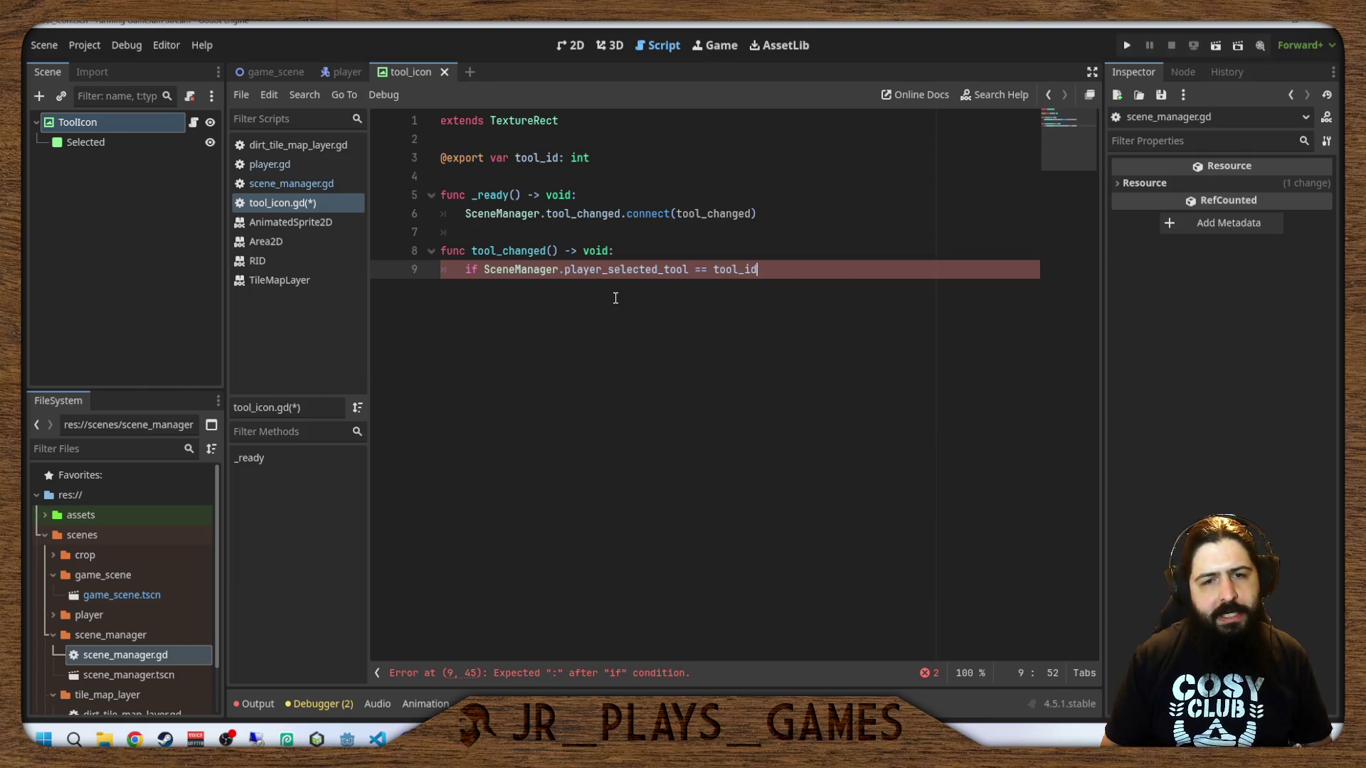
text(:)
key(Return)
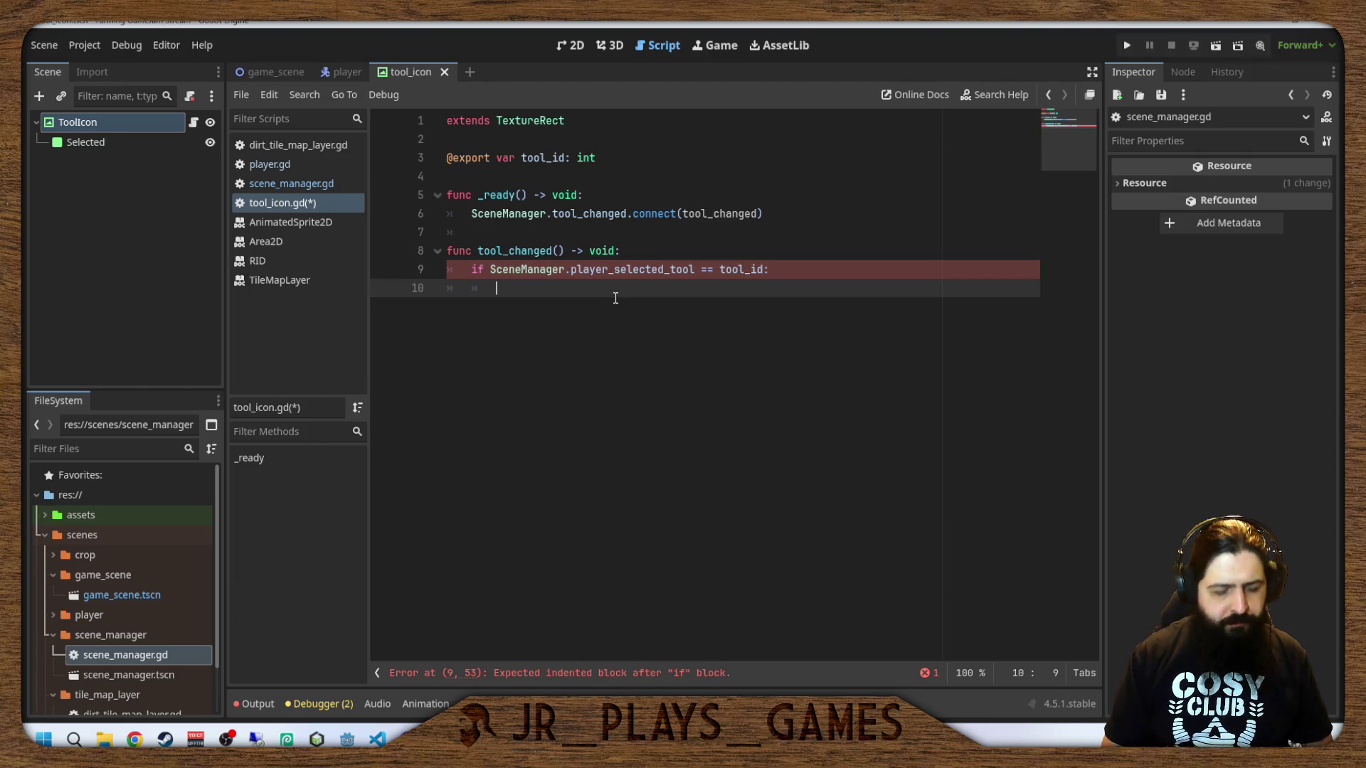
- Add a $Selected.visible = line below it and delete the if keyword from line 9
text($Se)
key(Return)
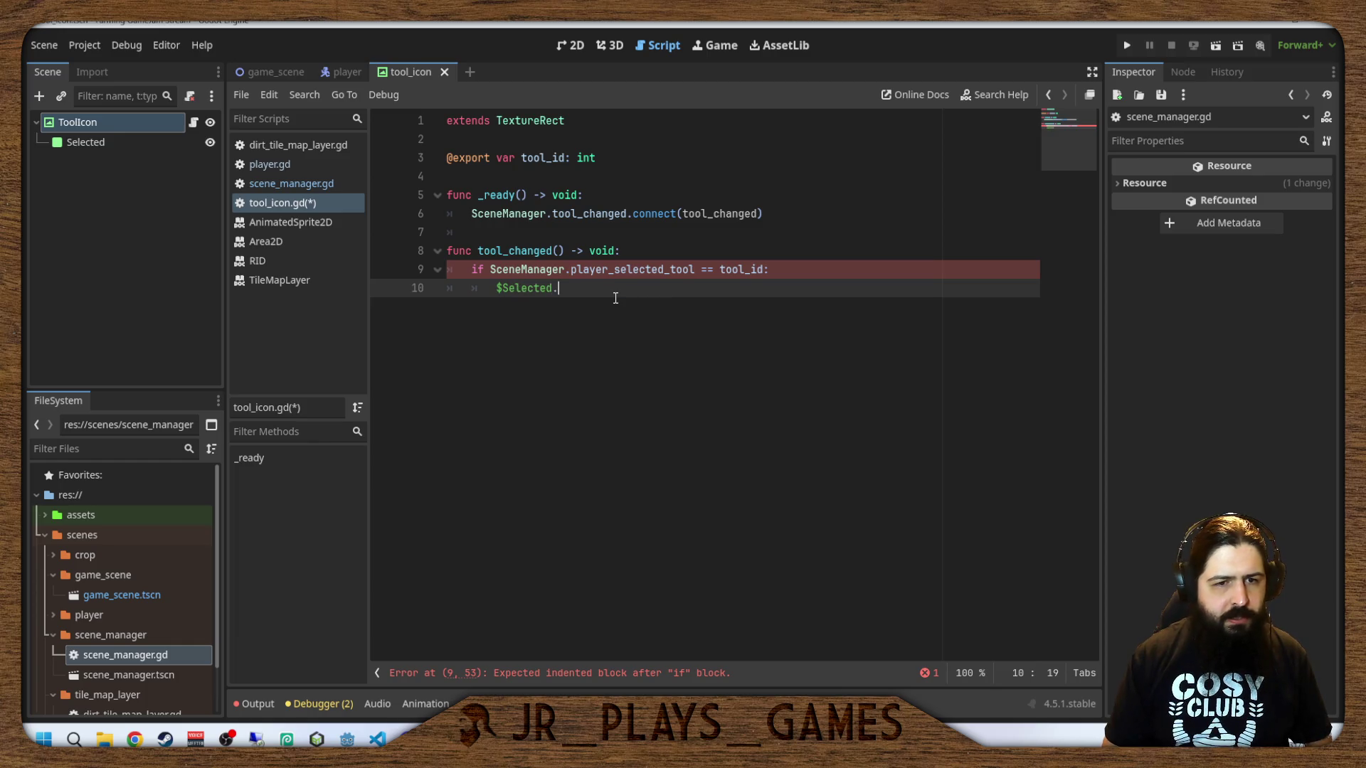
text(vis)
key(Down)
key(Down)
key(Return)
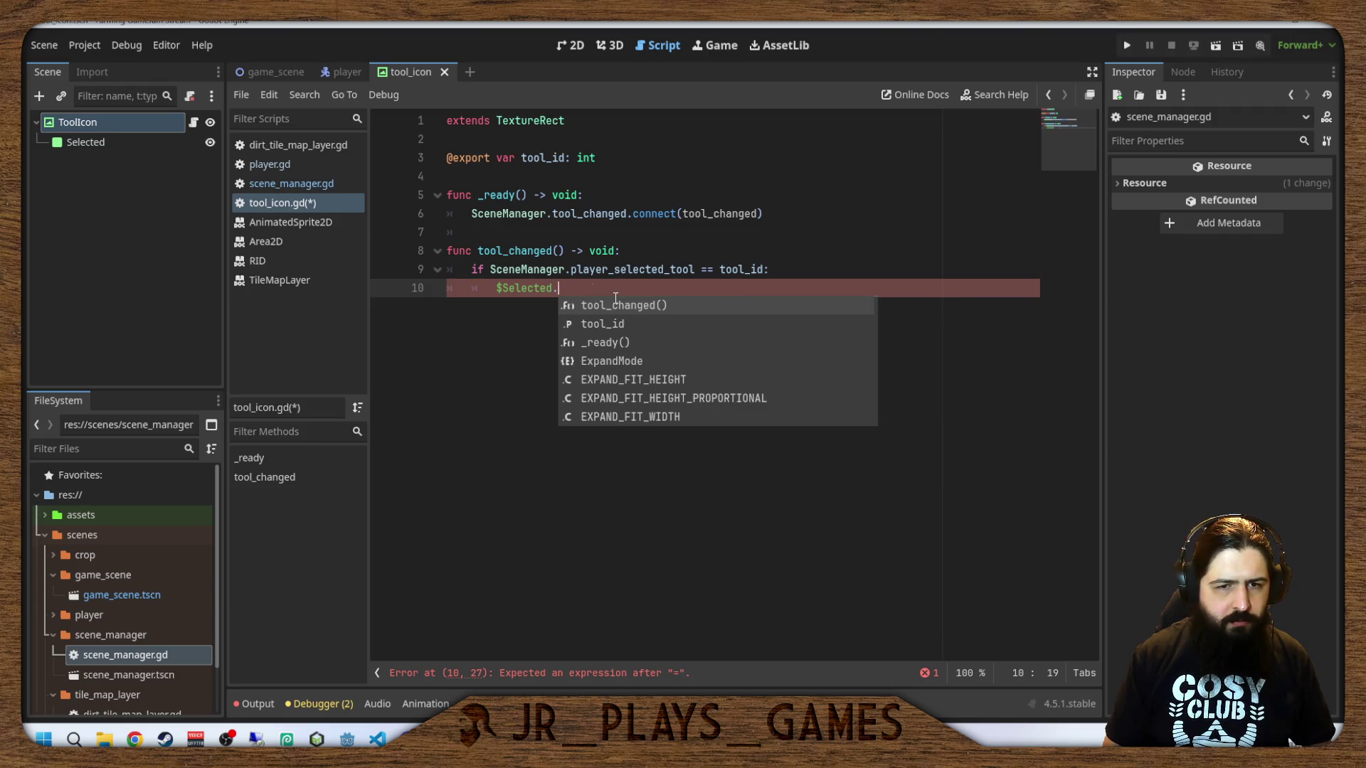
click(662, 275)
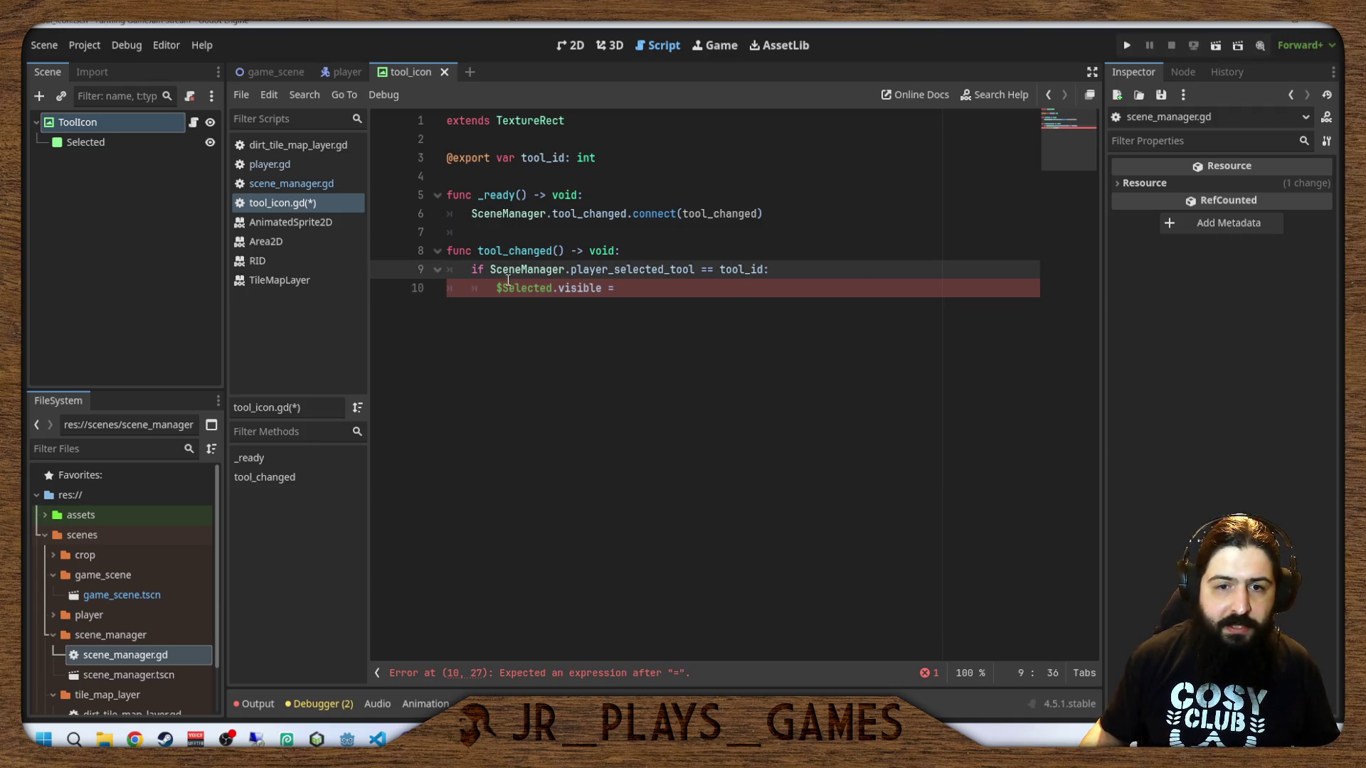
click(484, 270)
key(BackSpace)
key(BackSpace)
key(Delete)
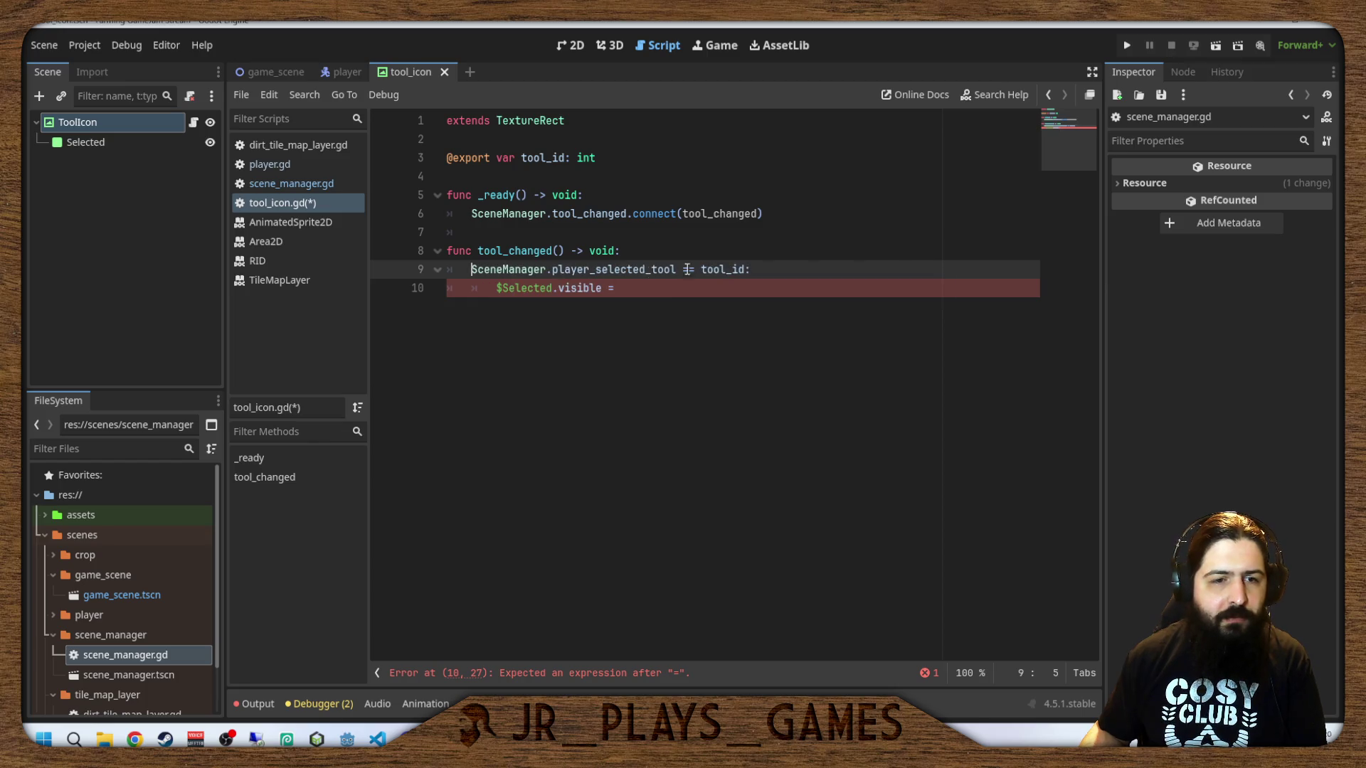
click(747, 269)
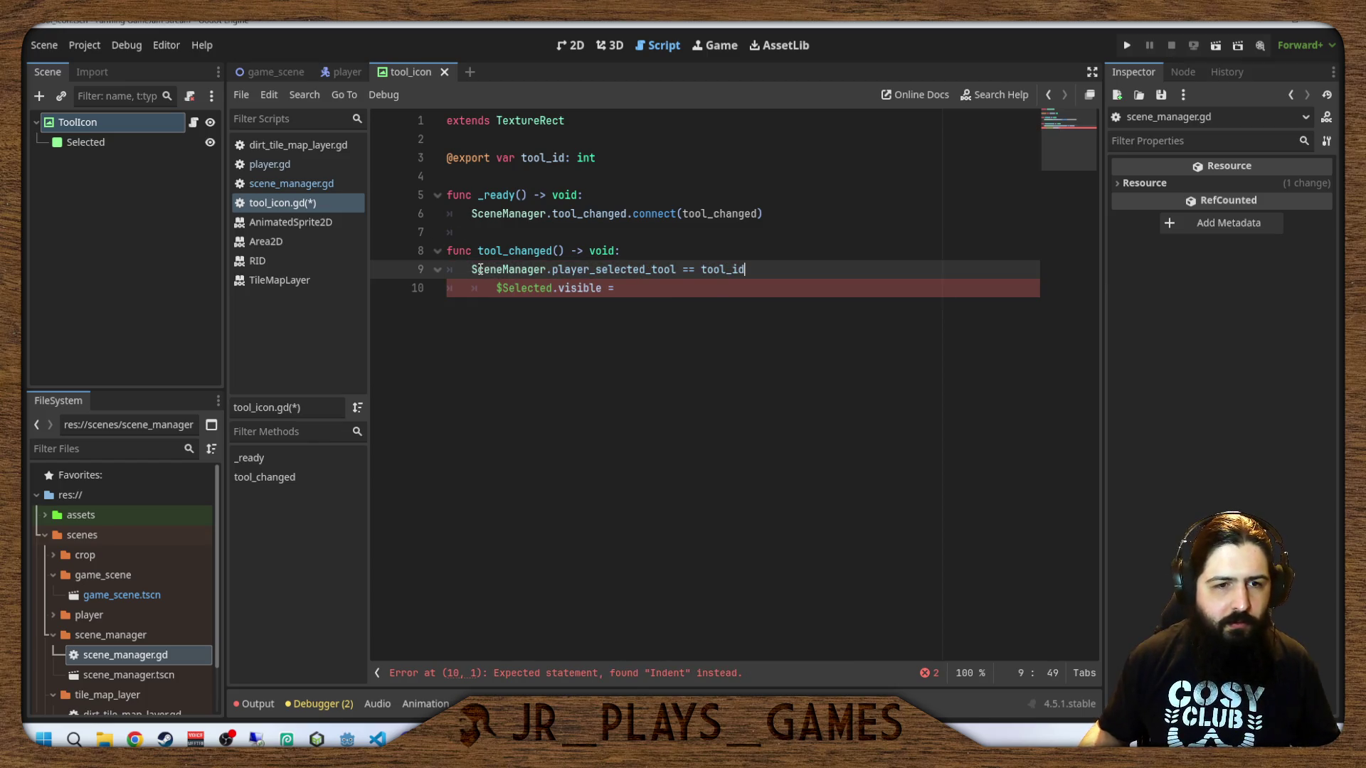
- Turn line 9 into var is_selected = ... and set $Selected.visible = is_selected
key(Home)
text(var )
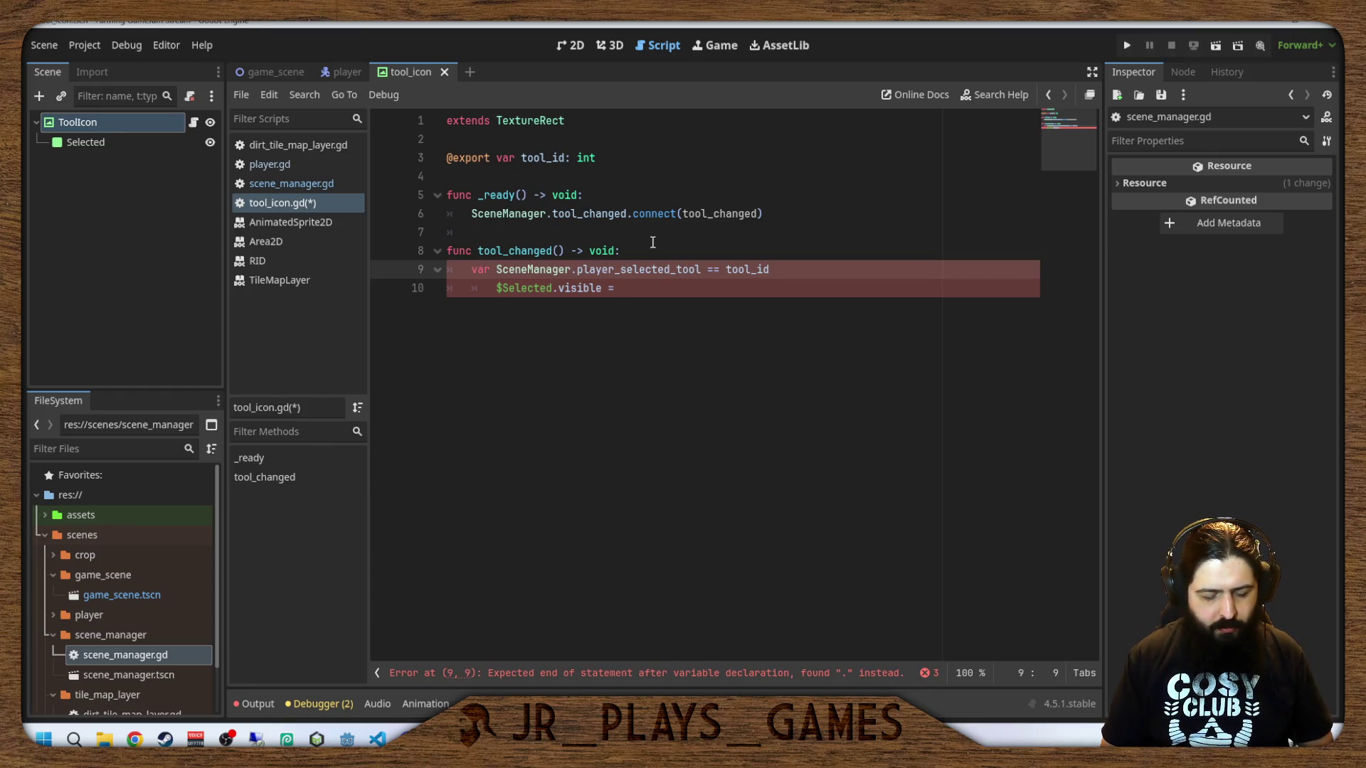
text(is_s)
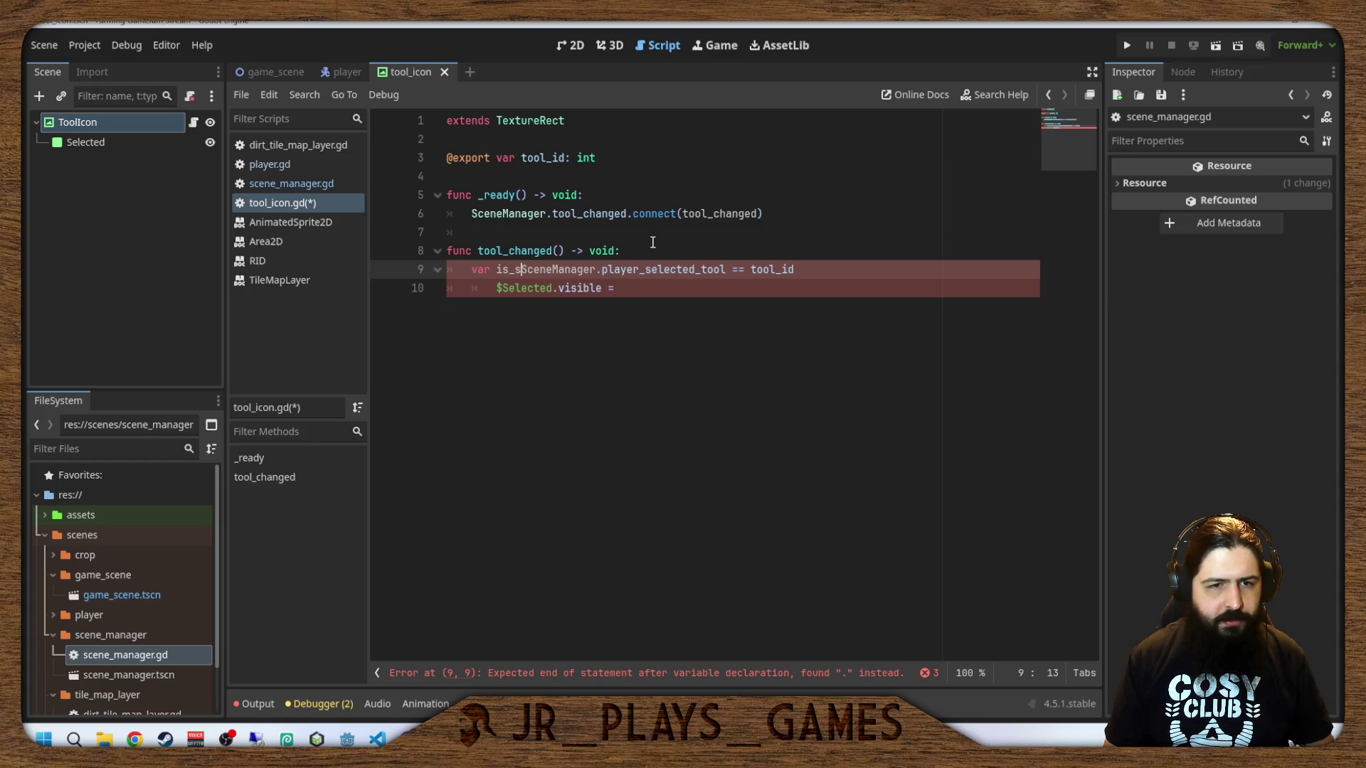
text(elected =)
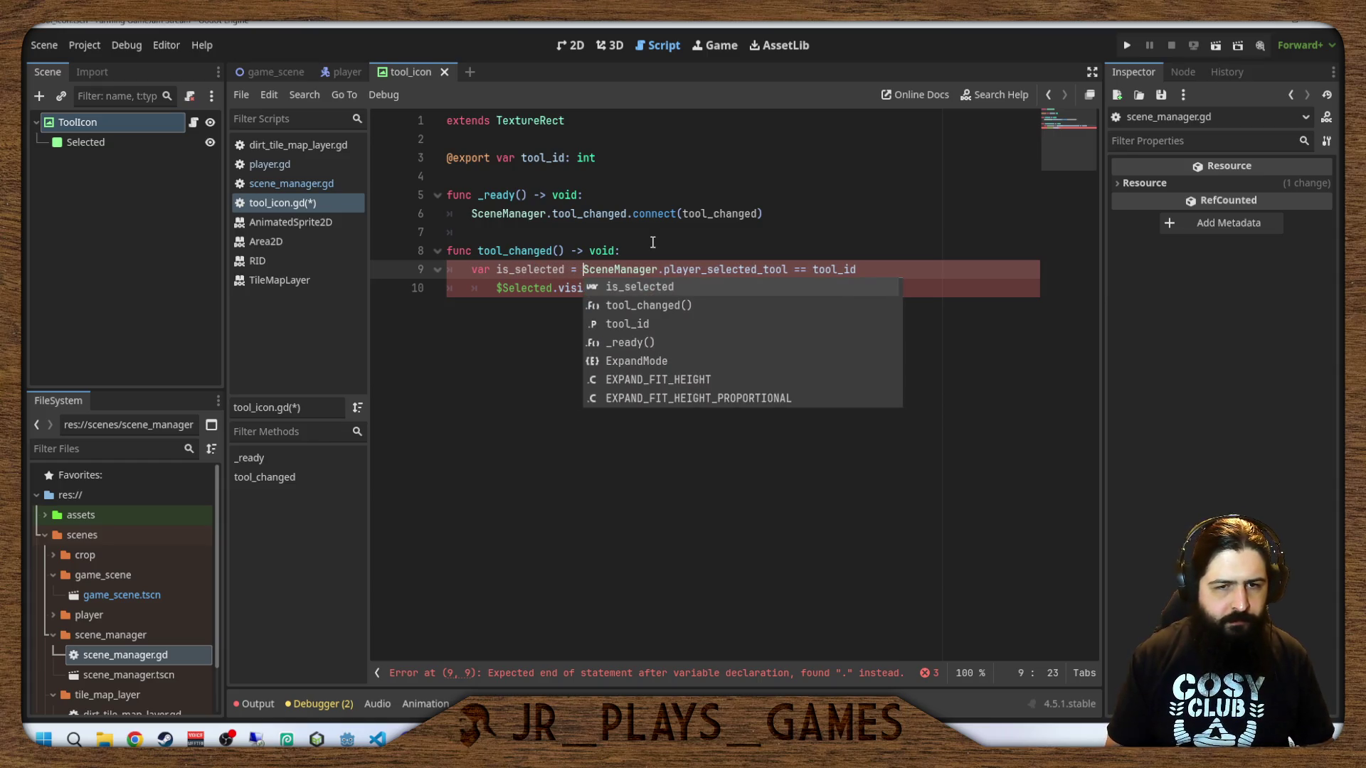
click(666, 290)
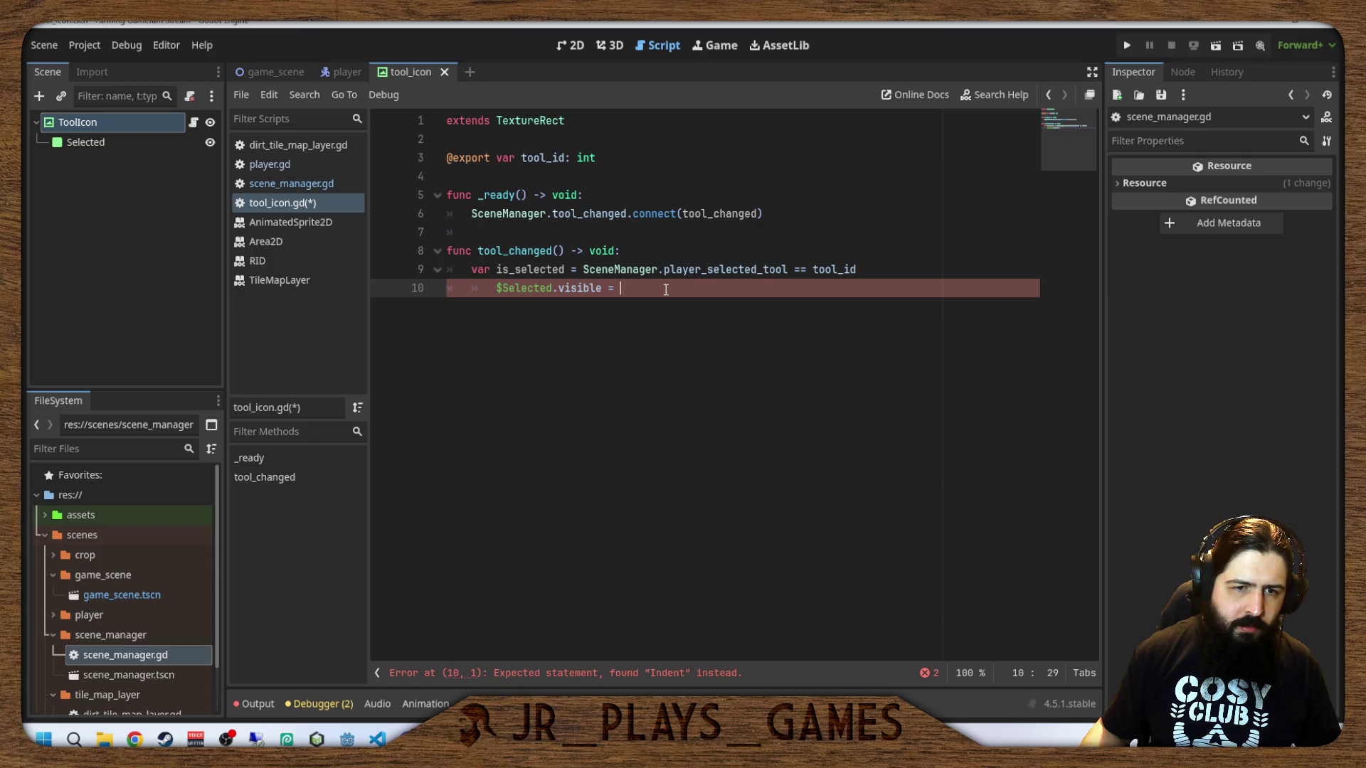
key(shift+Tab)
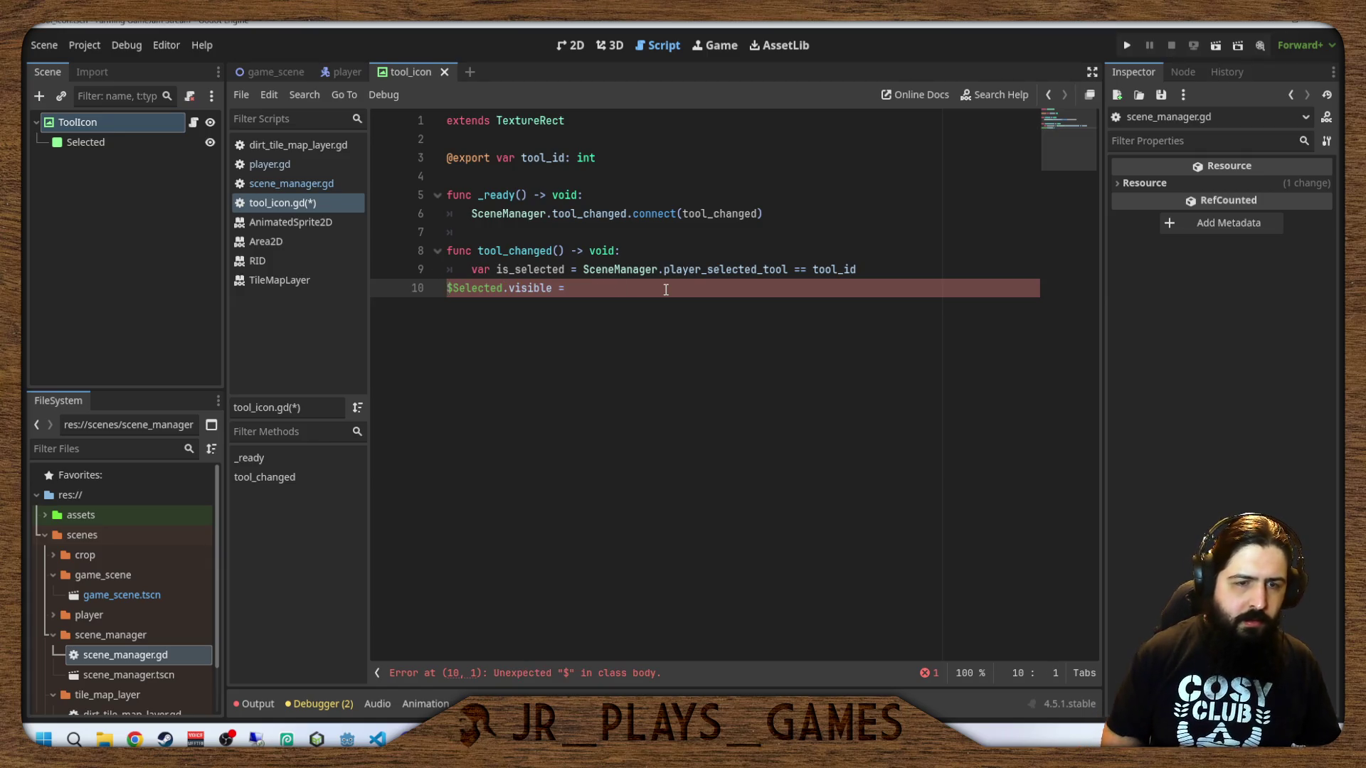
key(End)
text(is_sel)
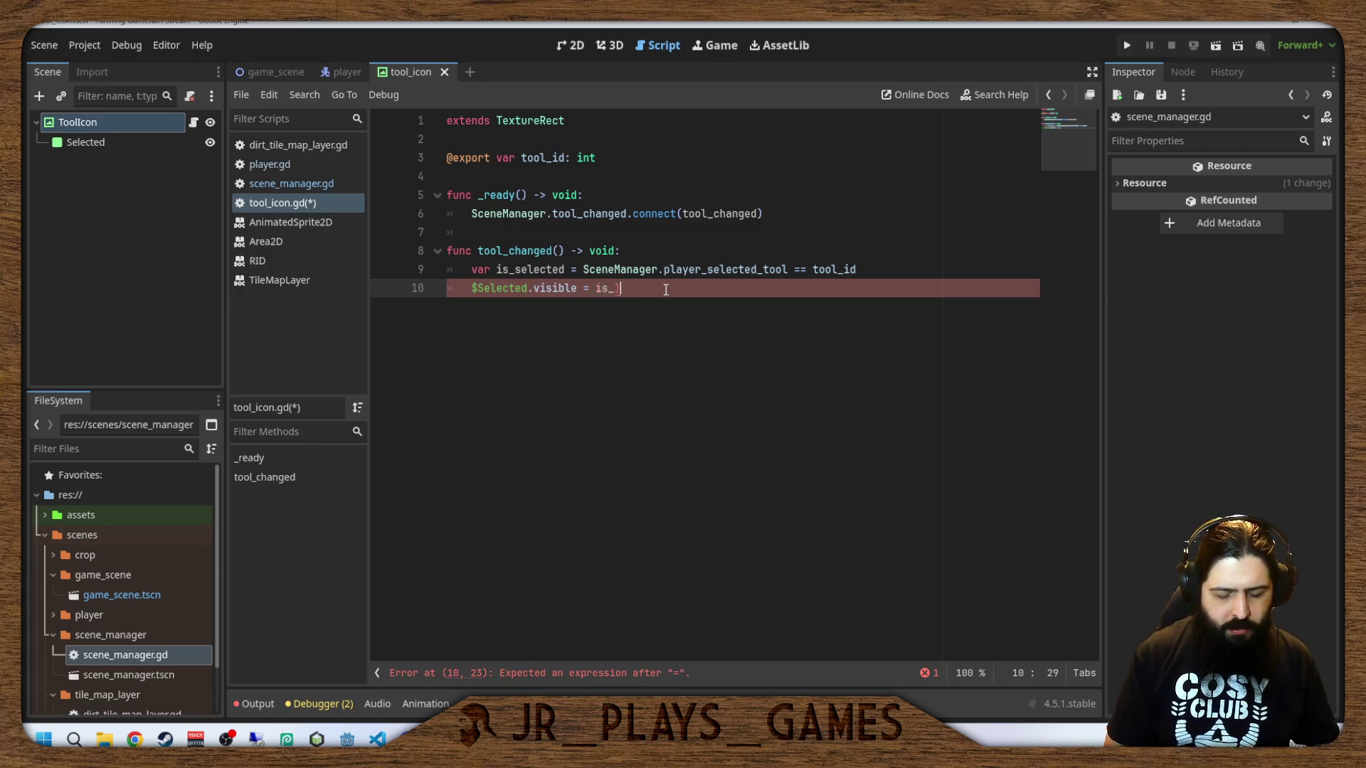
text(ected)
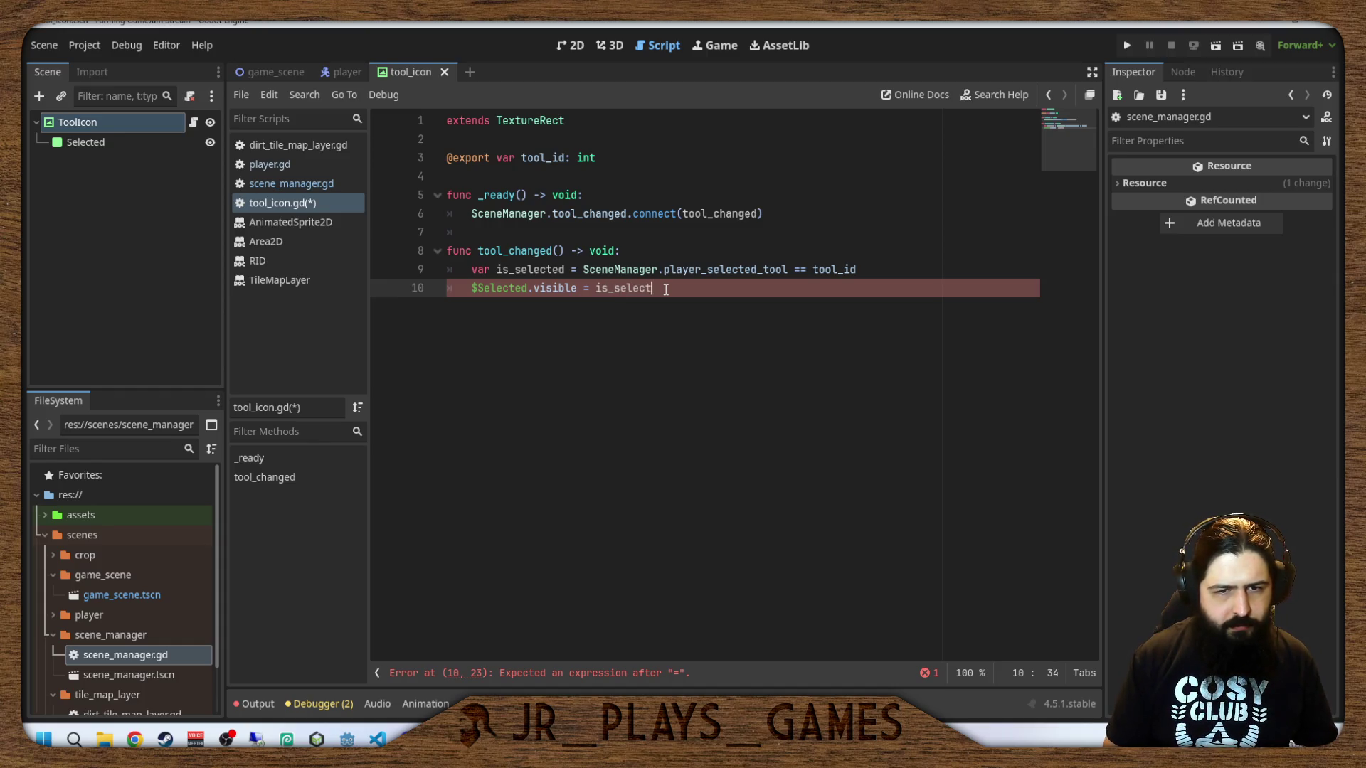
- Type is_selected as bool, save tool_icon.gd, and switch to the player scene
click(700, 255)
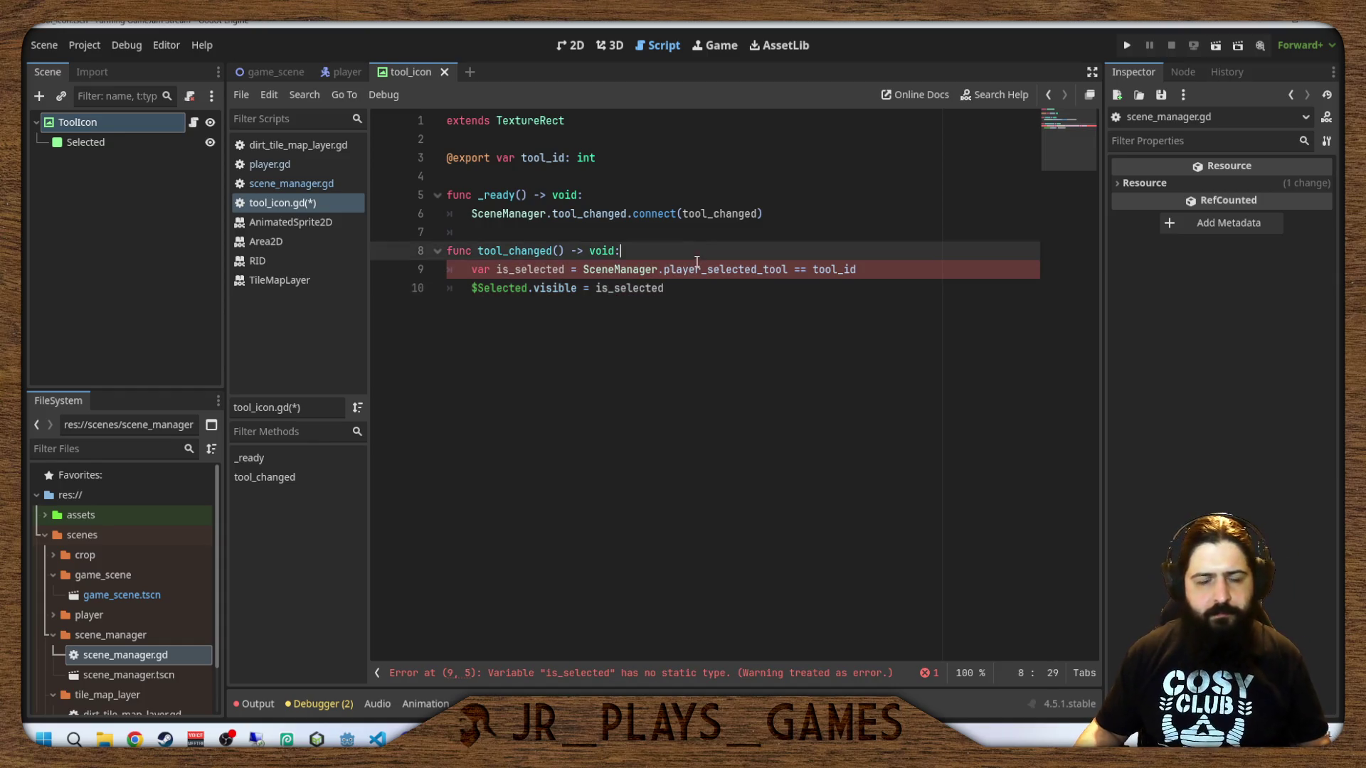
click(571, 271)
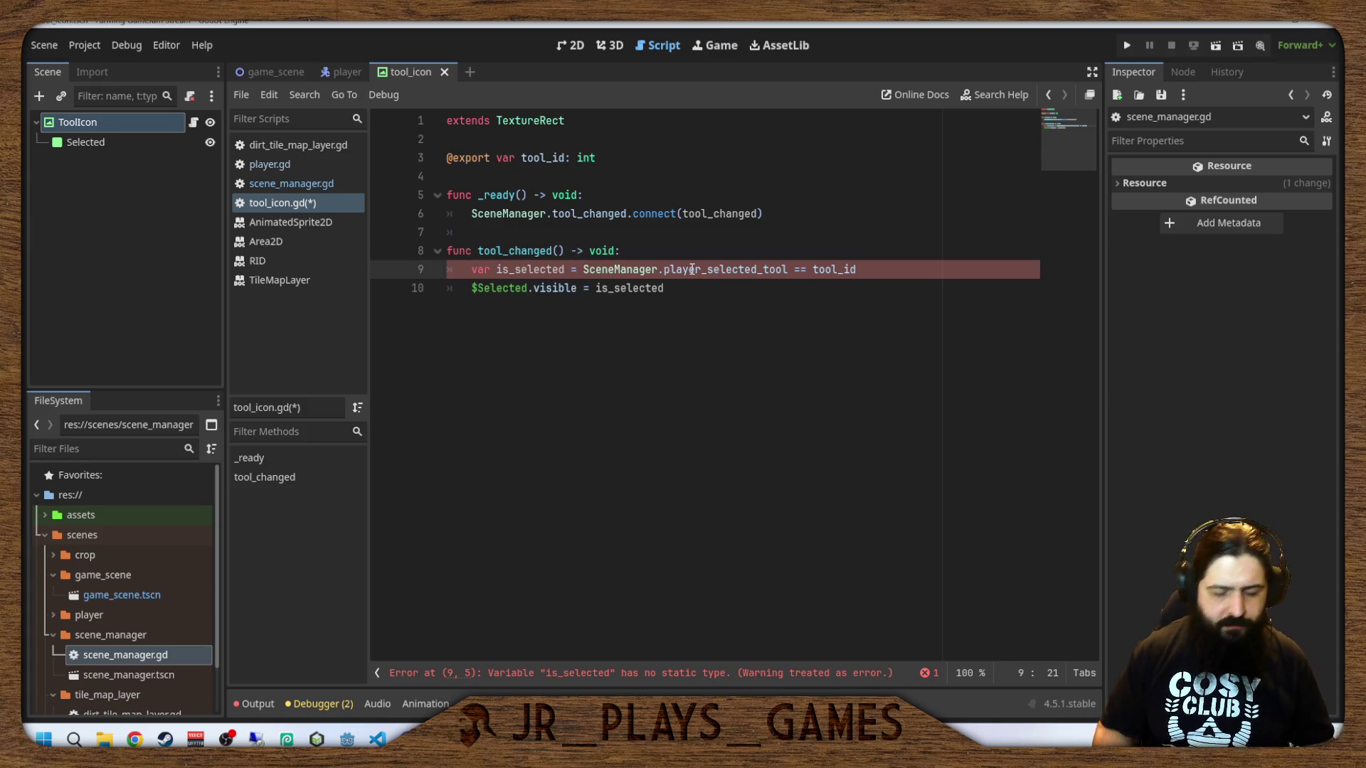
text(: boo)
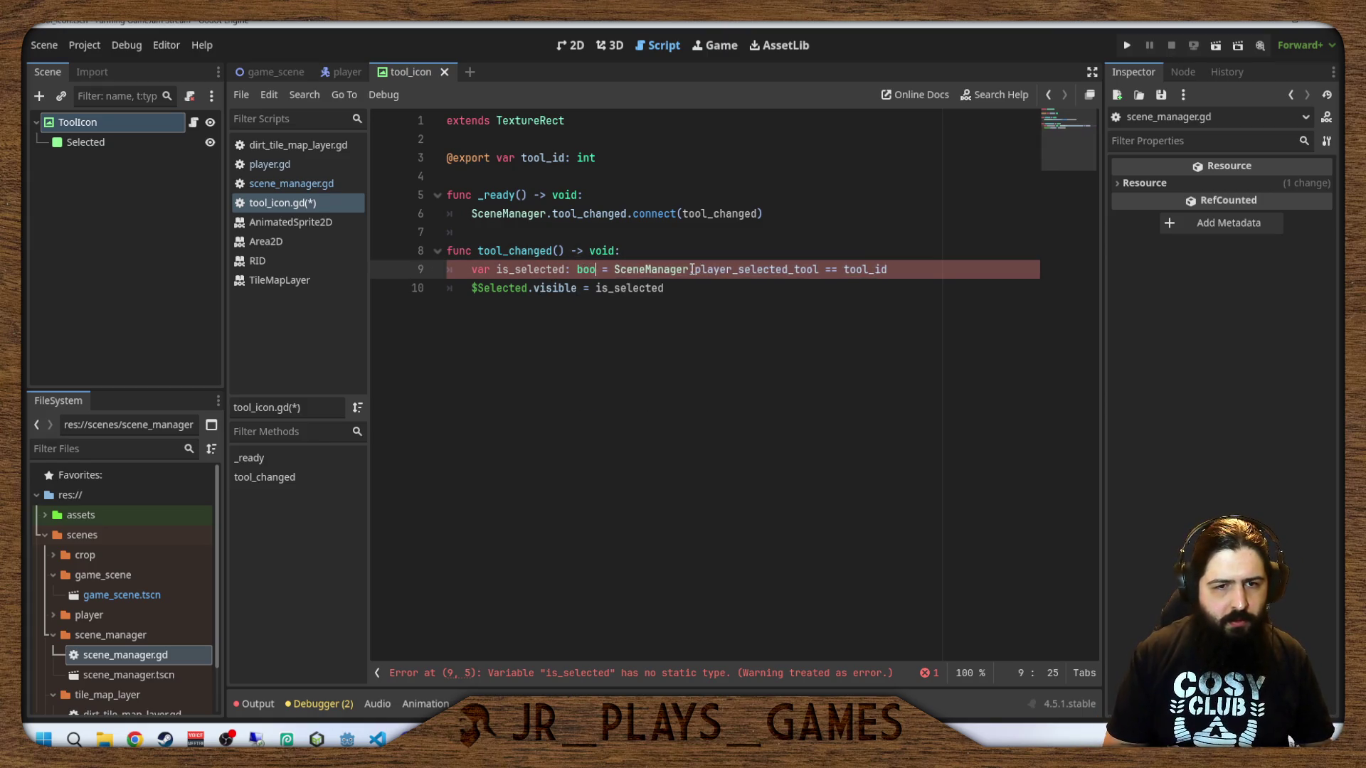
text(l)
key(ctrl+s)
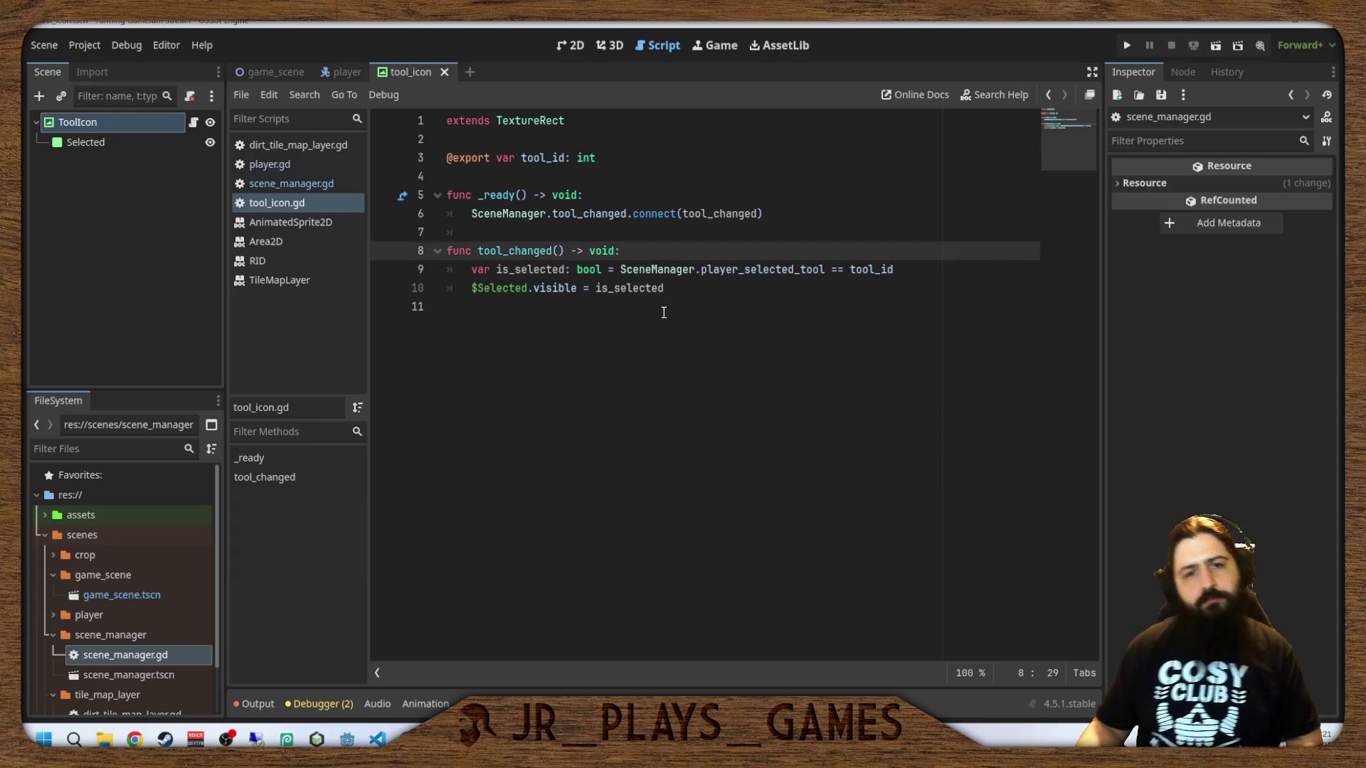
click(661, 308)
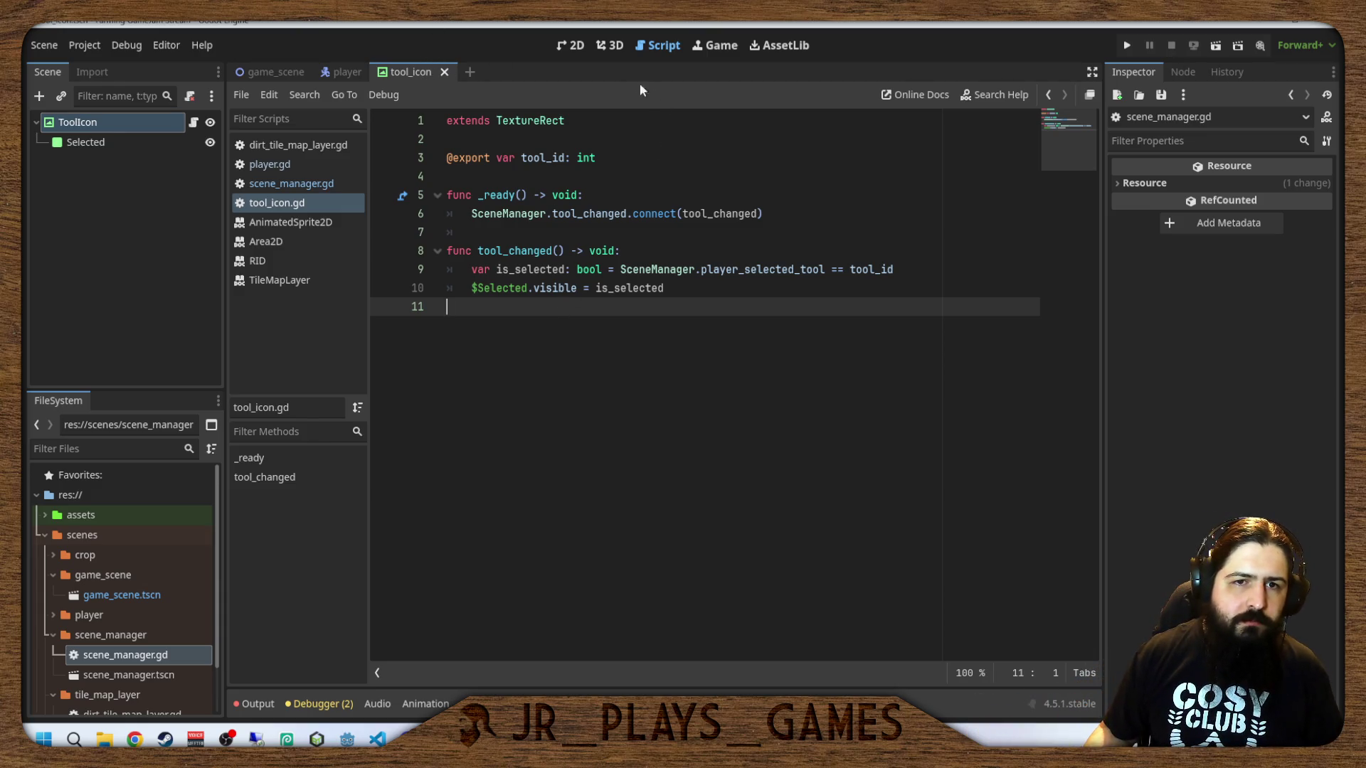
click(342, 72)
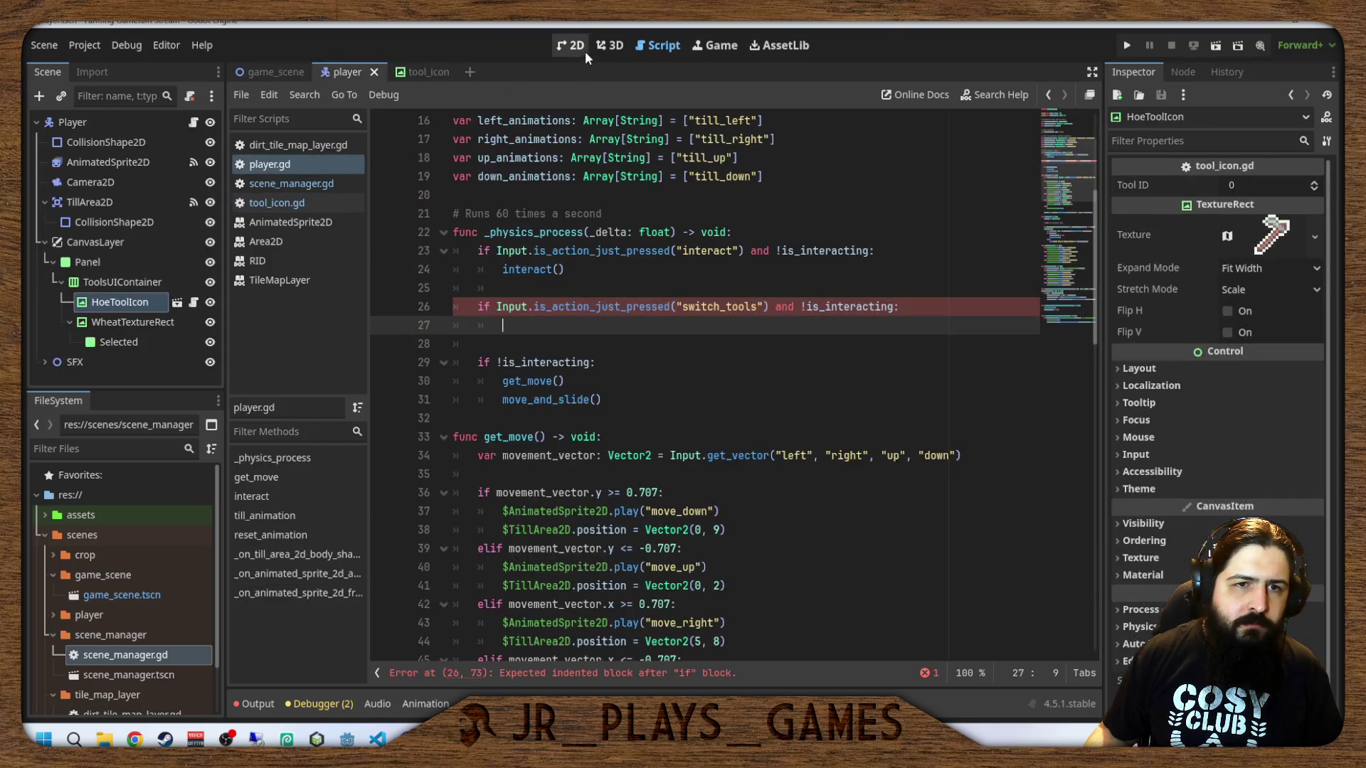
- Add a SceneManager.change_tool() call under the switch_tools check in player.gd
click(584, 50)
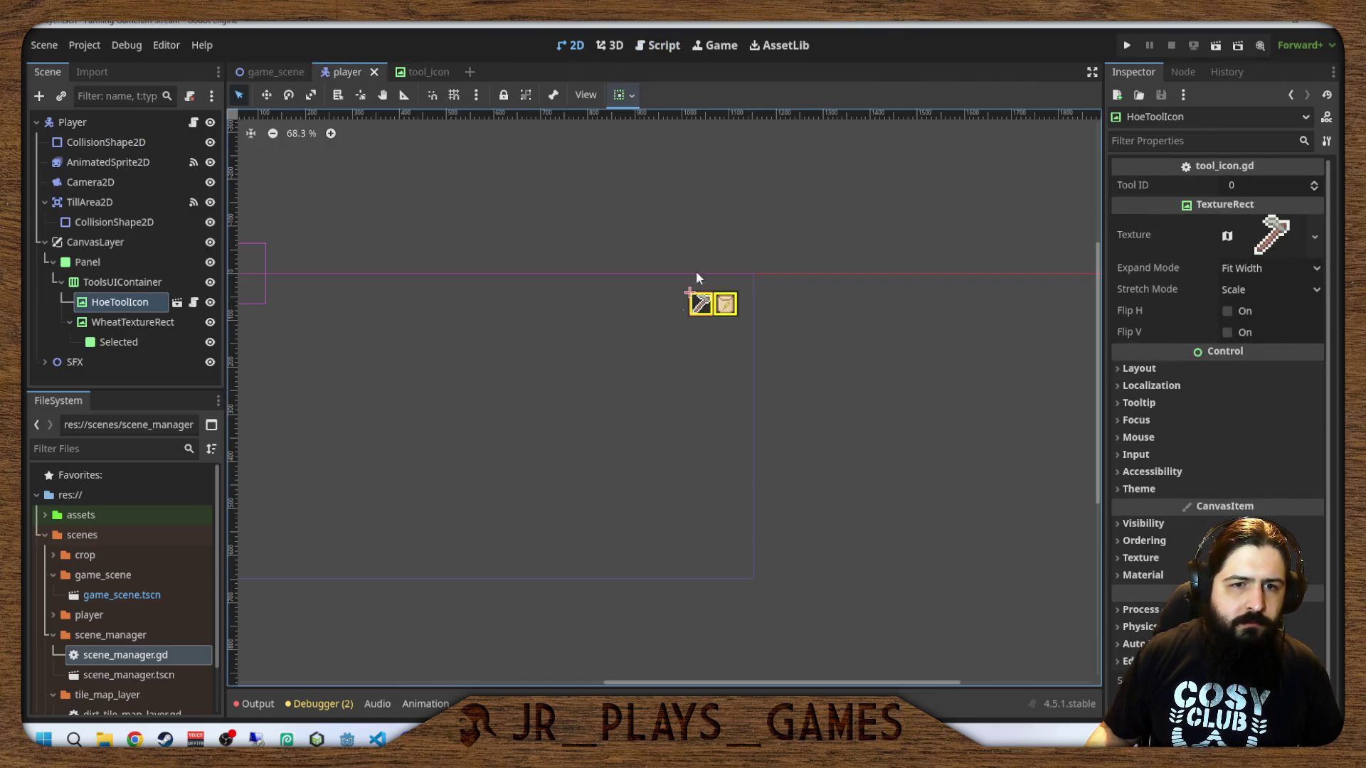
click(658, 44)
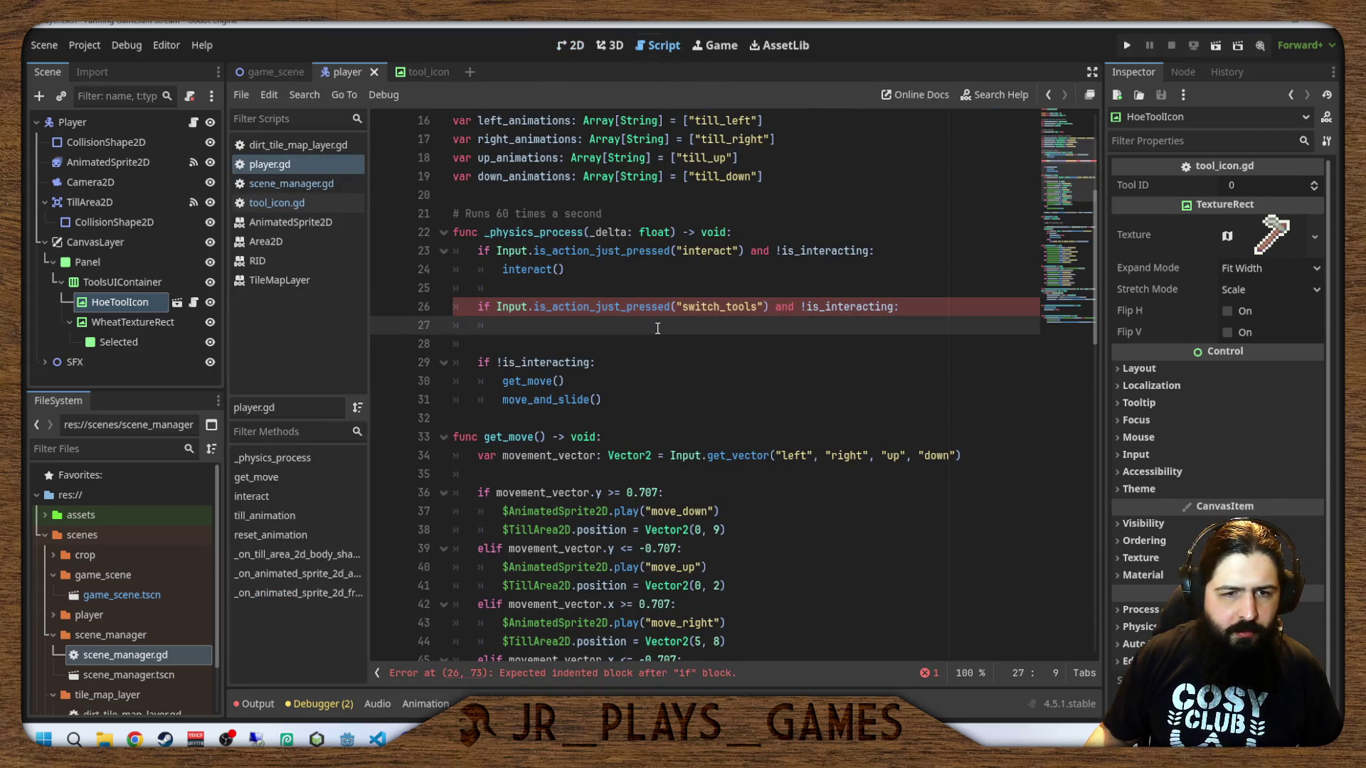
text(Sc)
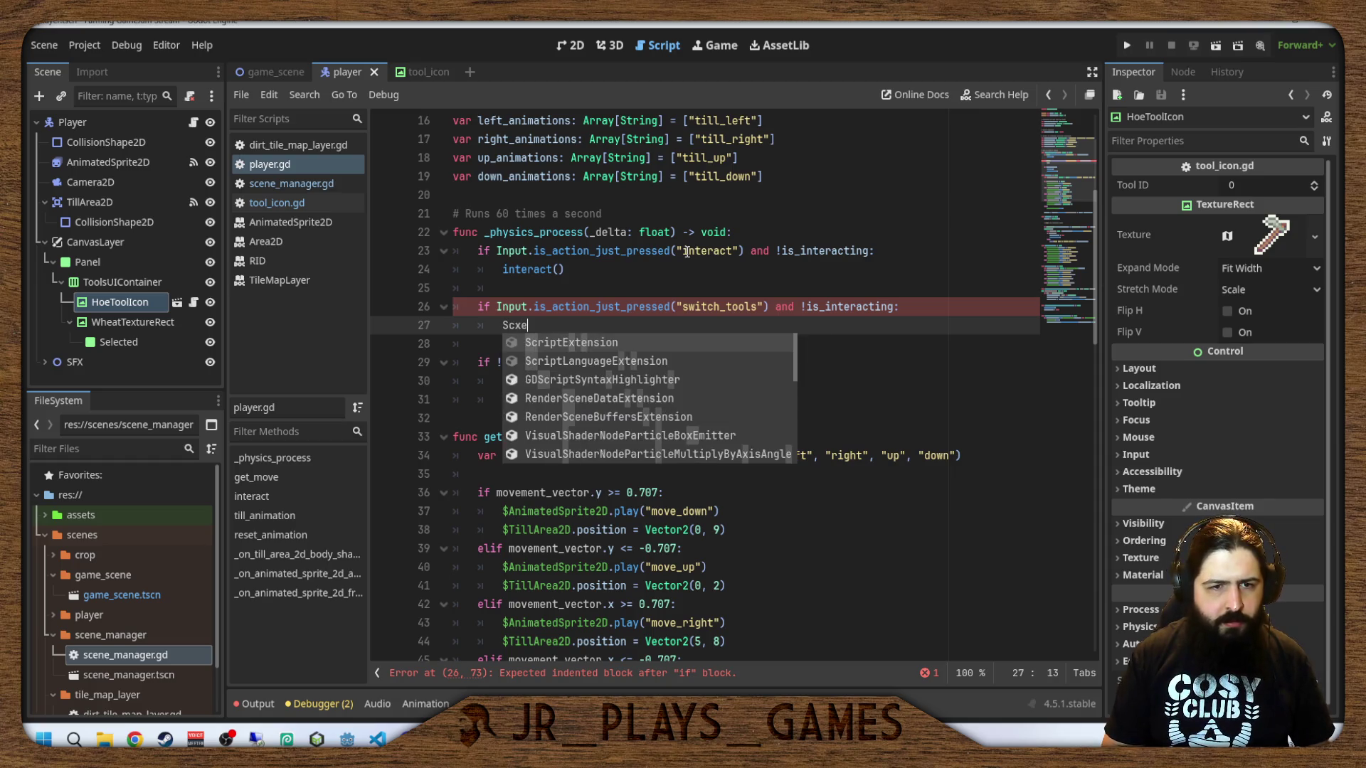
text(ene)
key(Return)
text(.)
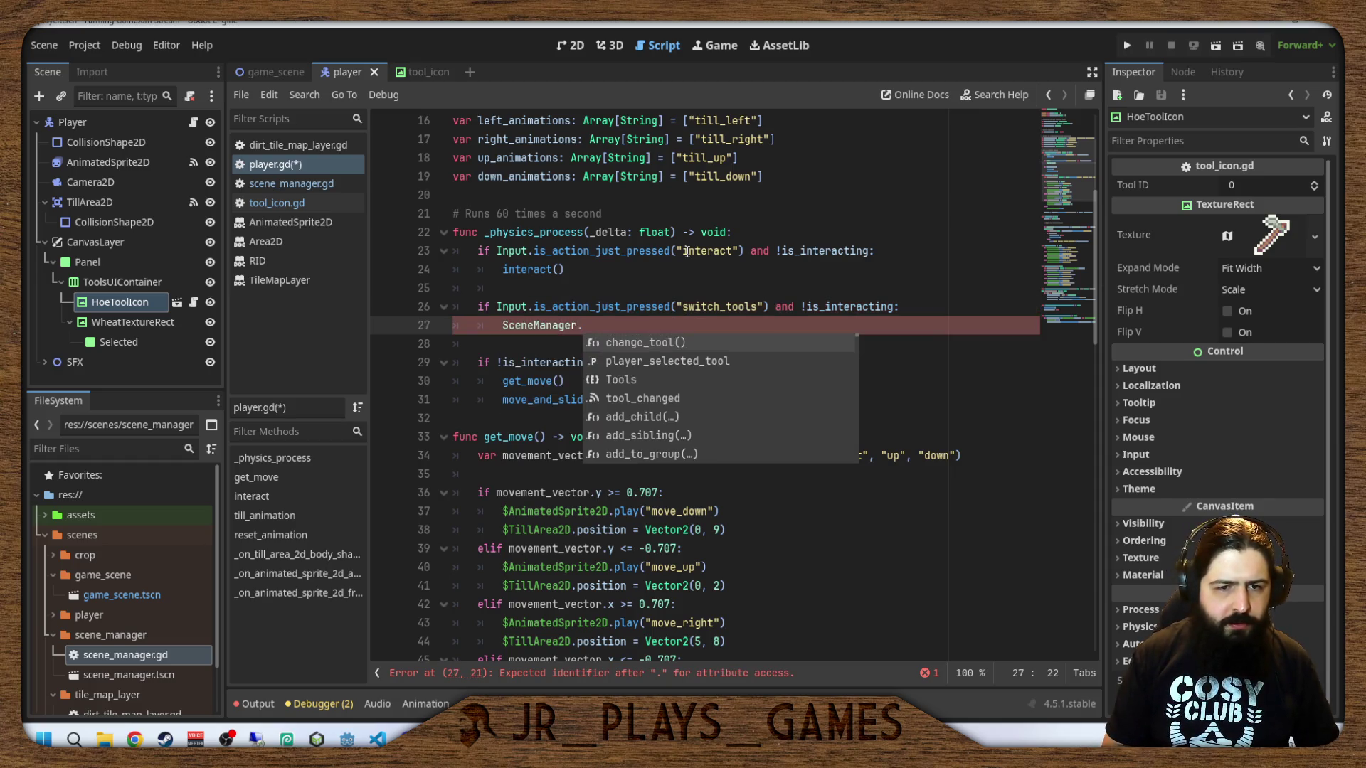
key(Return)
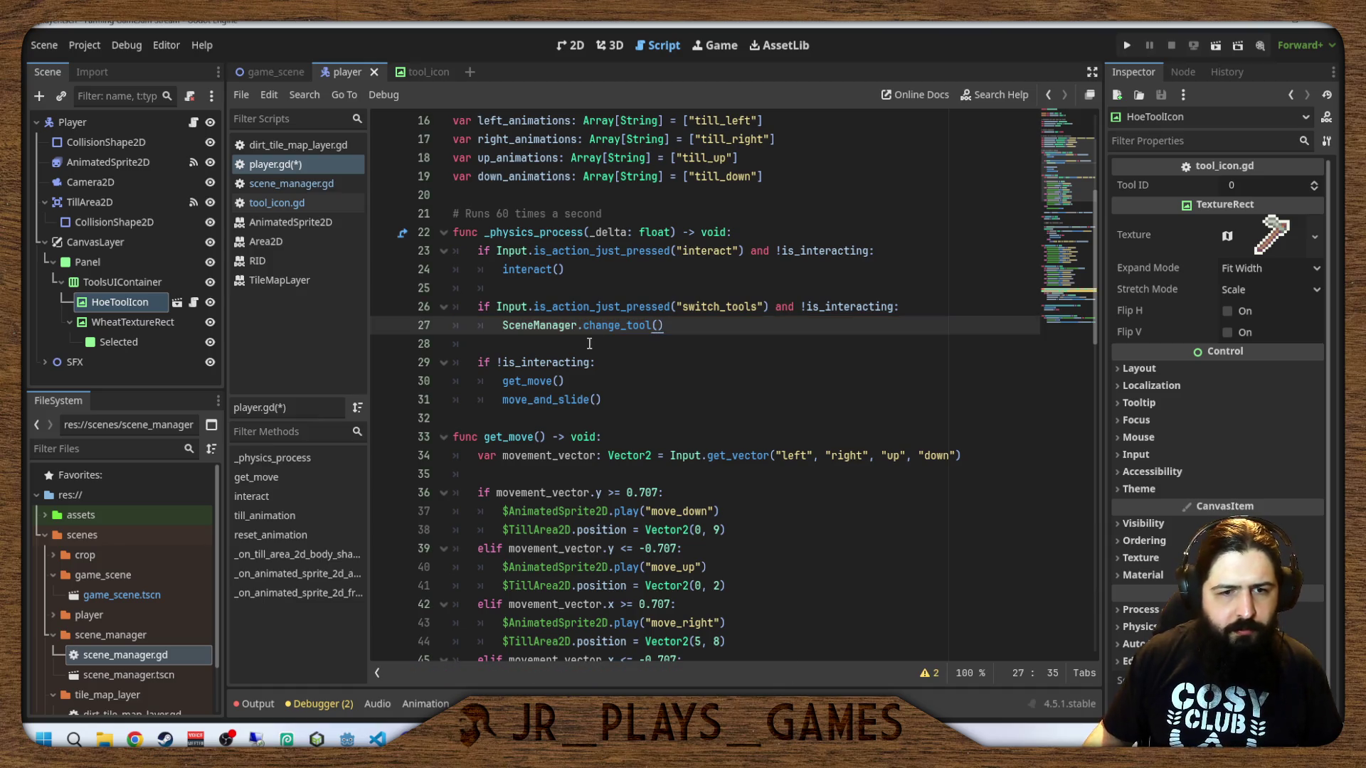
- Jump from the change_tool call to its definition in scene_manager.gd
click(600, 328)
ctrl+click(600, 328)
click(634, 344)
click(635, 384)
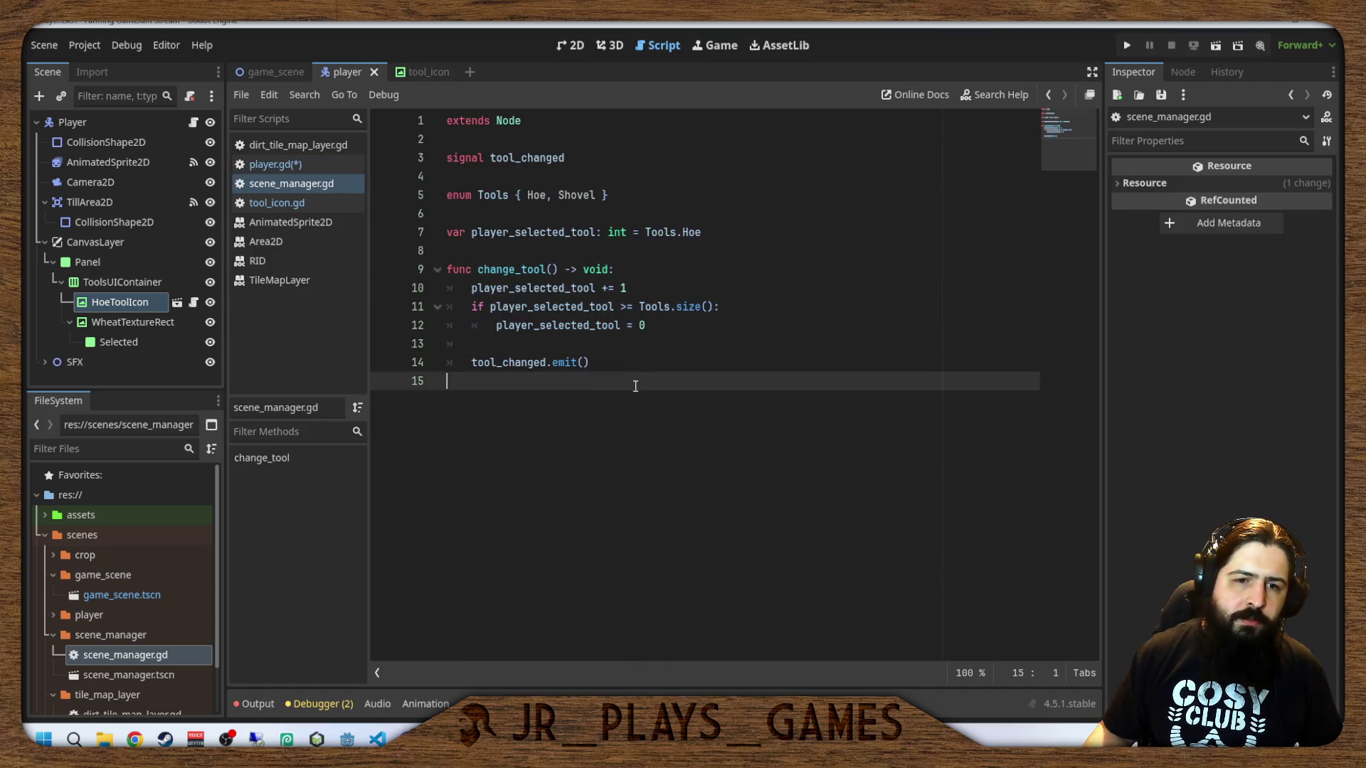
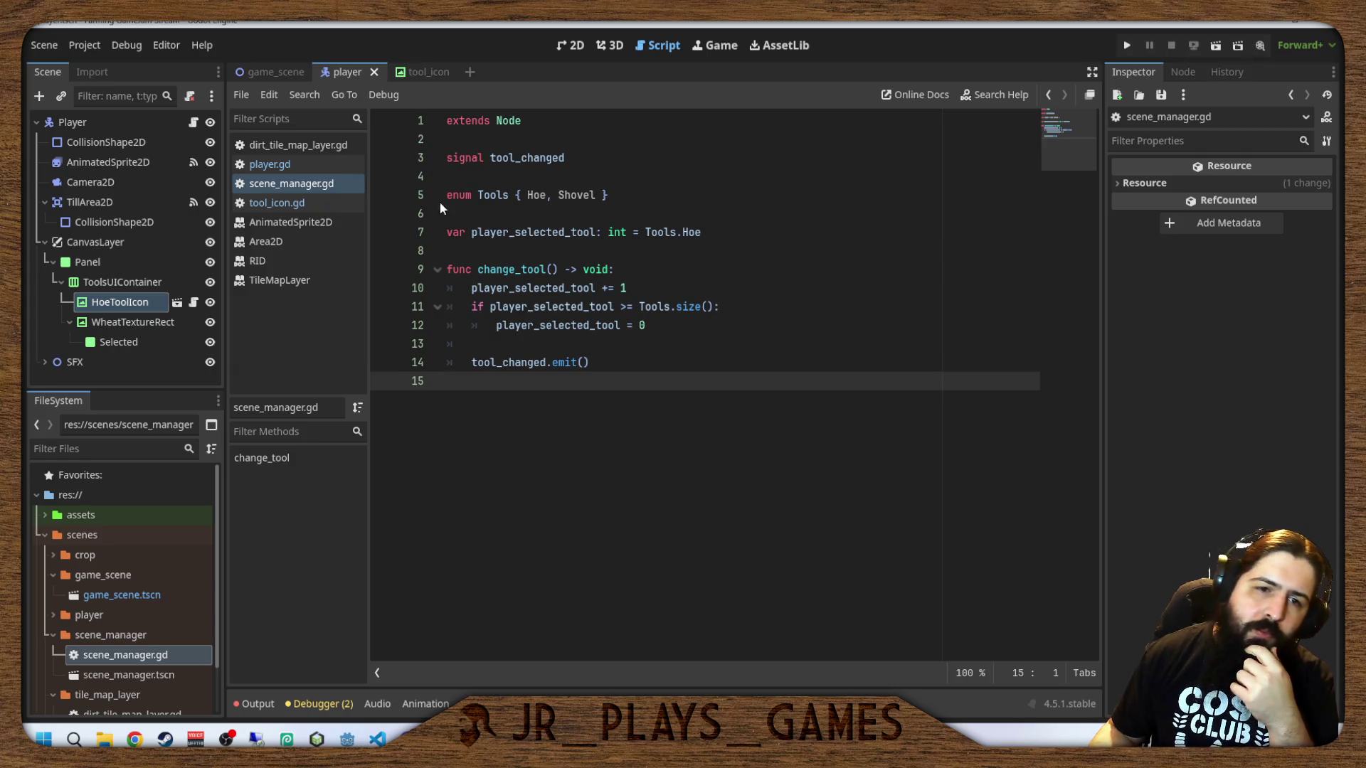
- Cut change_tool from scene_manager.gd and paste it into player.gd after line 51, below get_move
drag(651, 379, 358, 269)
key(ctrl+c)
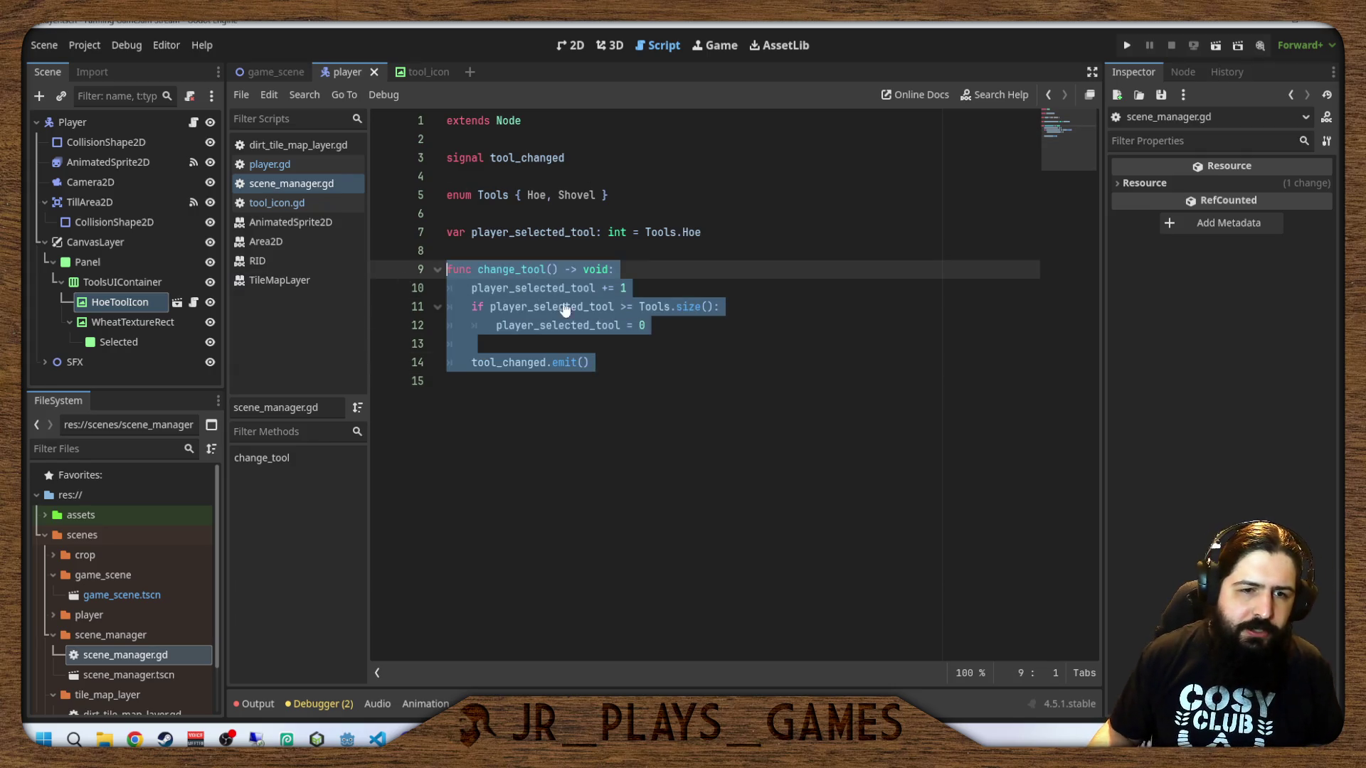
key(BackSpace)
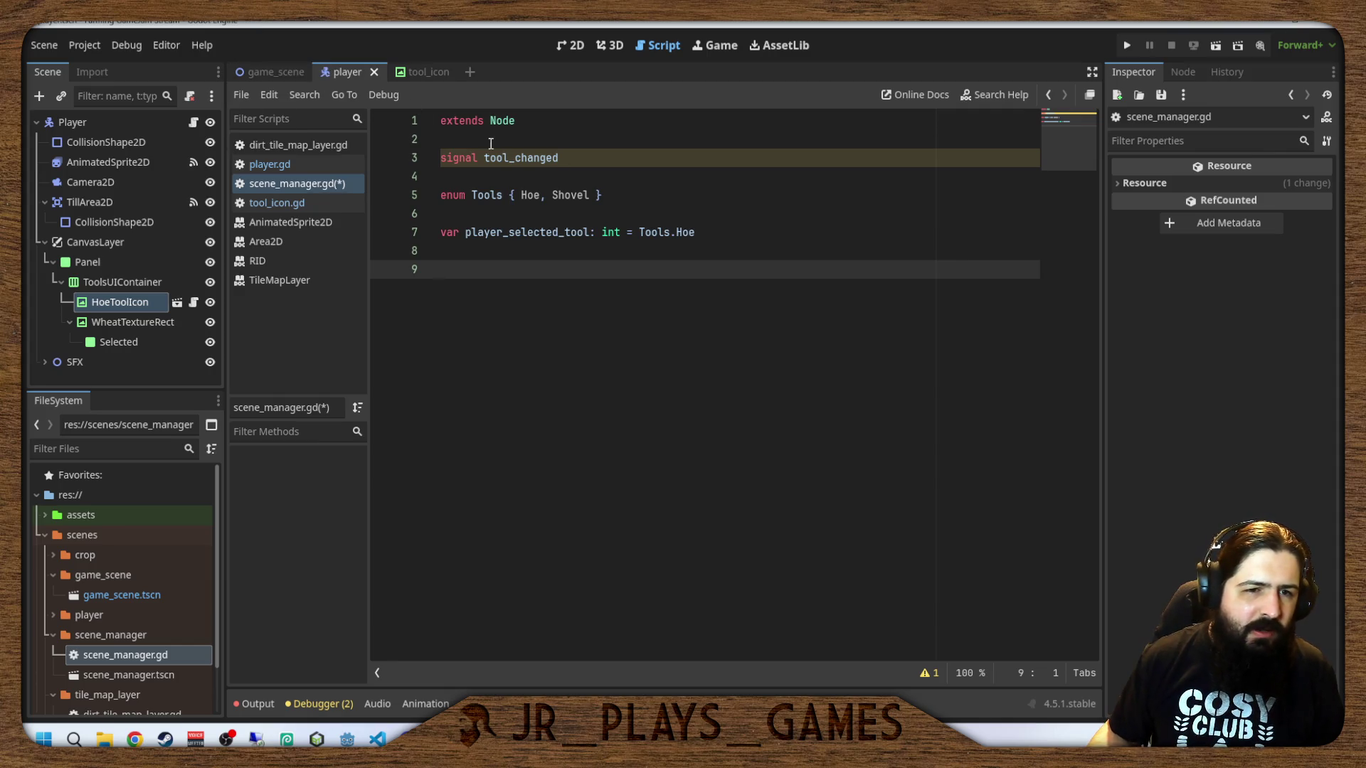
click(313, 162)
click(658, 362)
scroll(636, 324, down, 4)
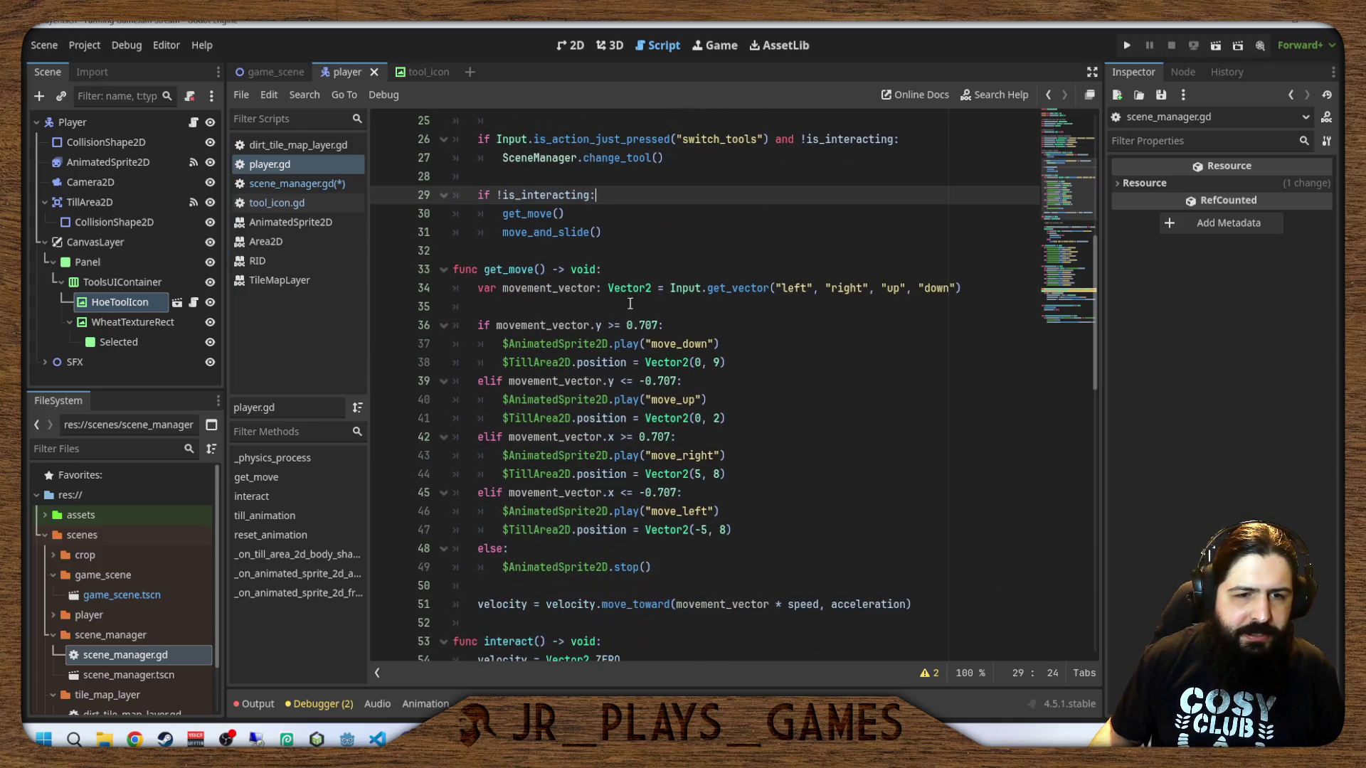
scroll(636, 324, down, 2)
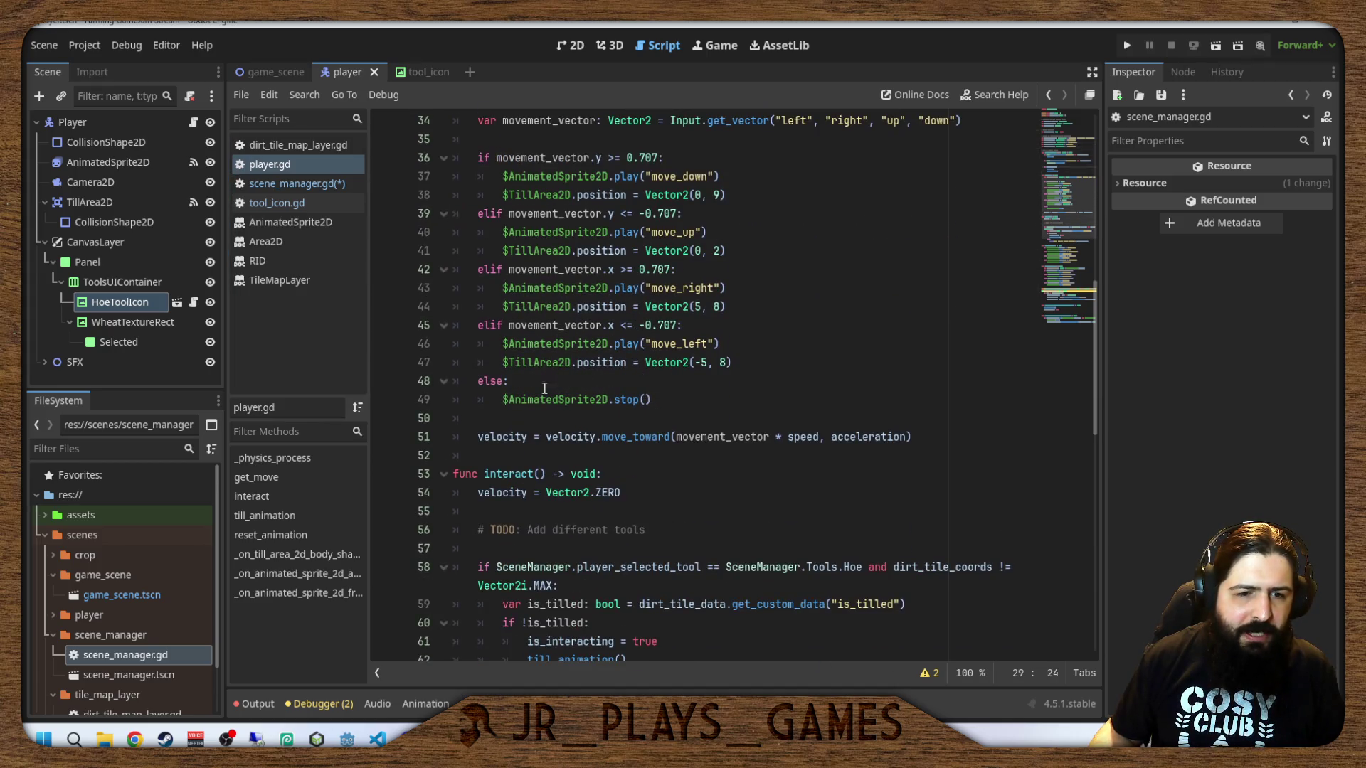
click(944, 434)
key(Return)
key(Return)
key(ctrl+v)
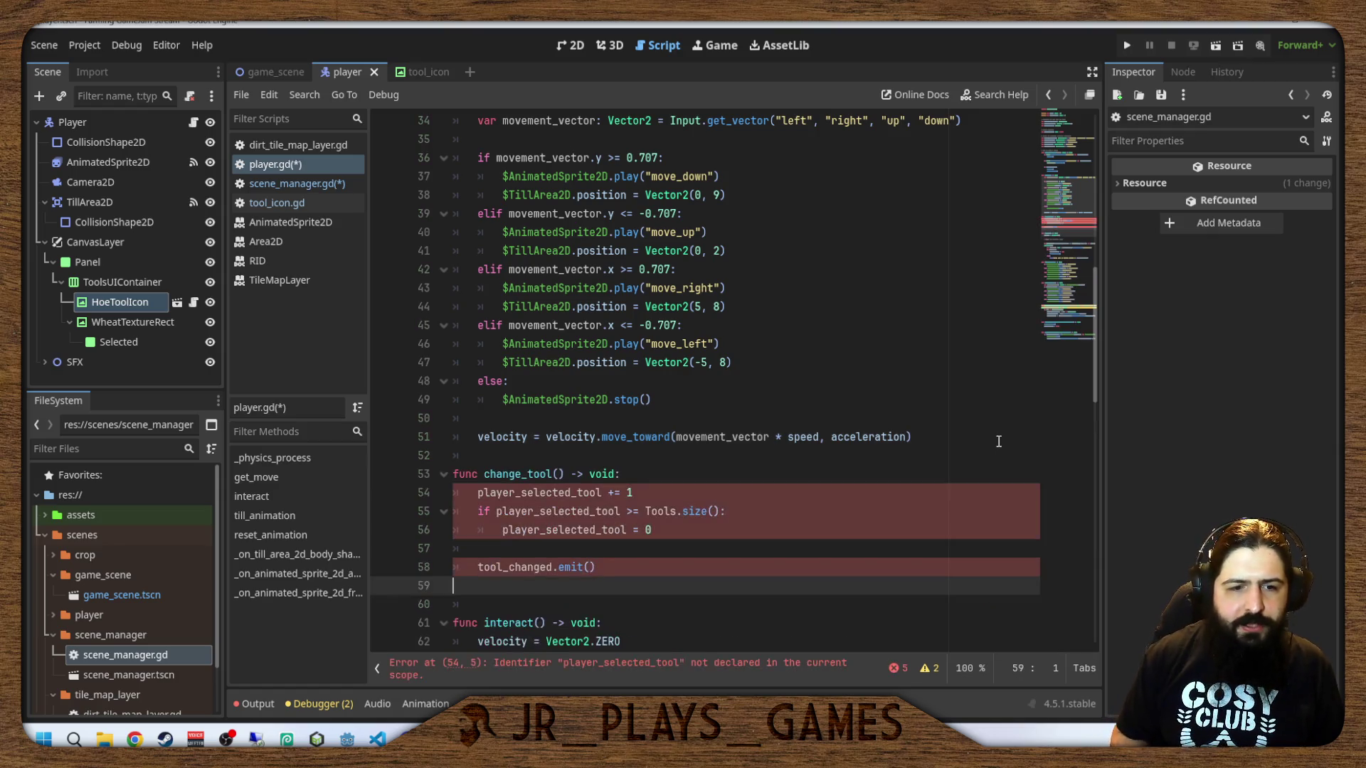
- Prefix player_selected_tool with 'SceneManager.' on lines 54, 55 and 56 of change_tool
click(477, 493)
text(Sce)
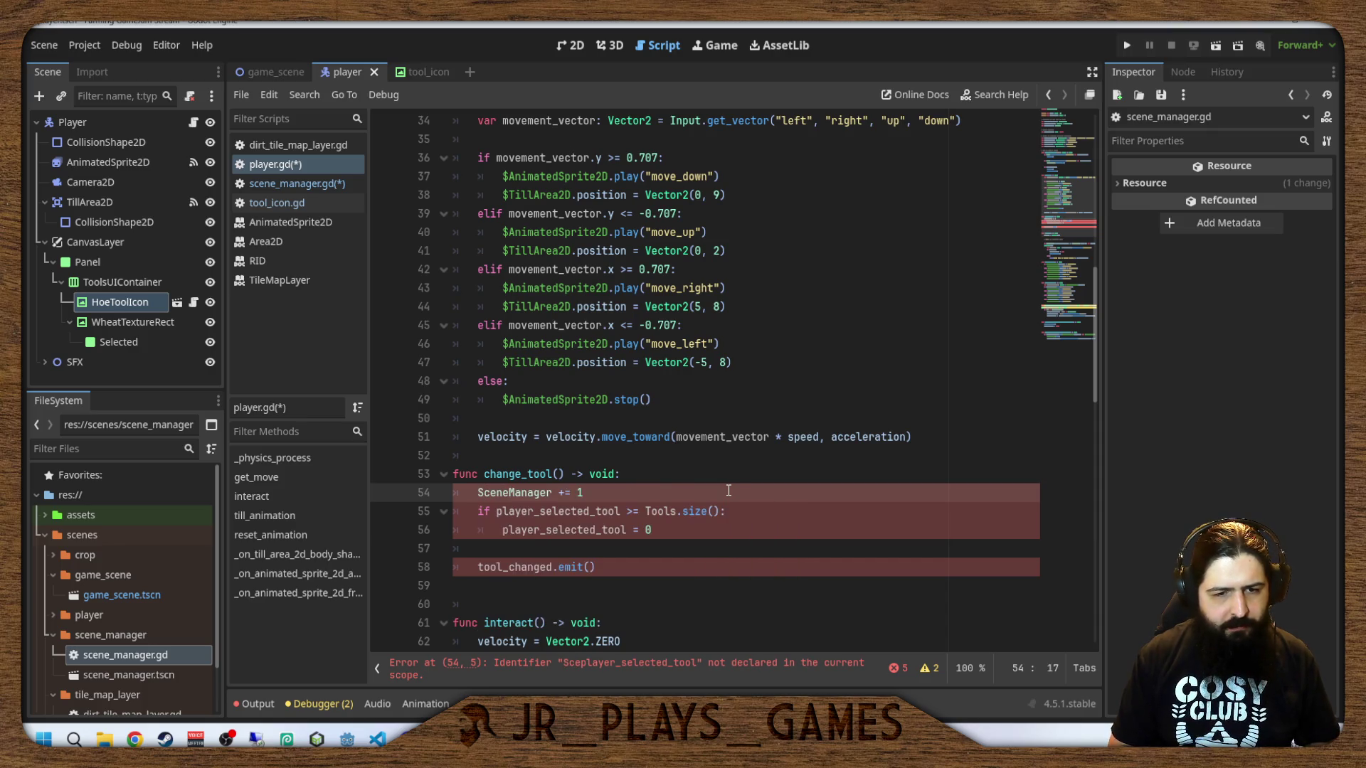
text( neManager.player_selected_tool)
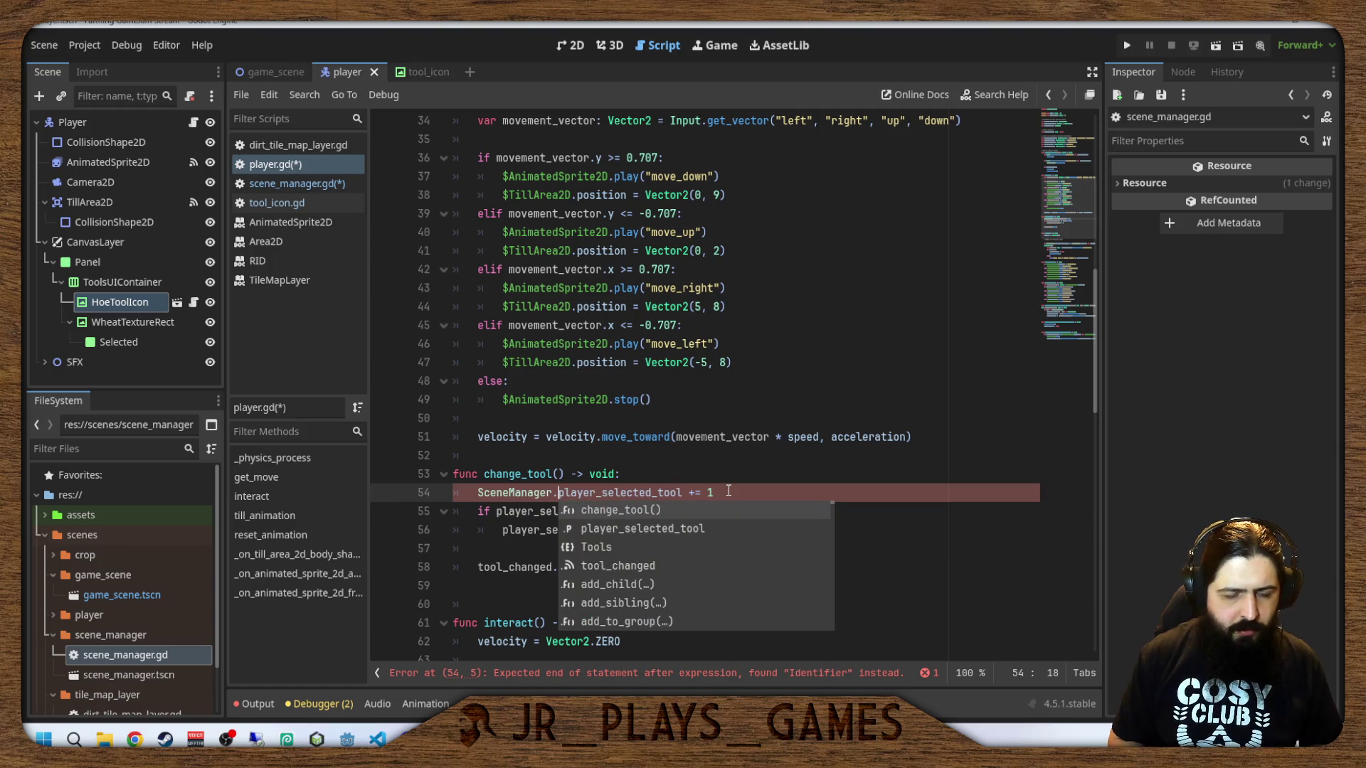
key(Delete)
click(717, 463)
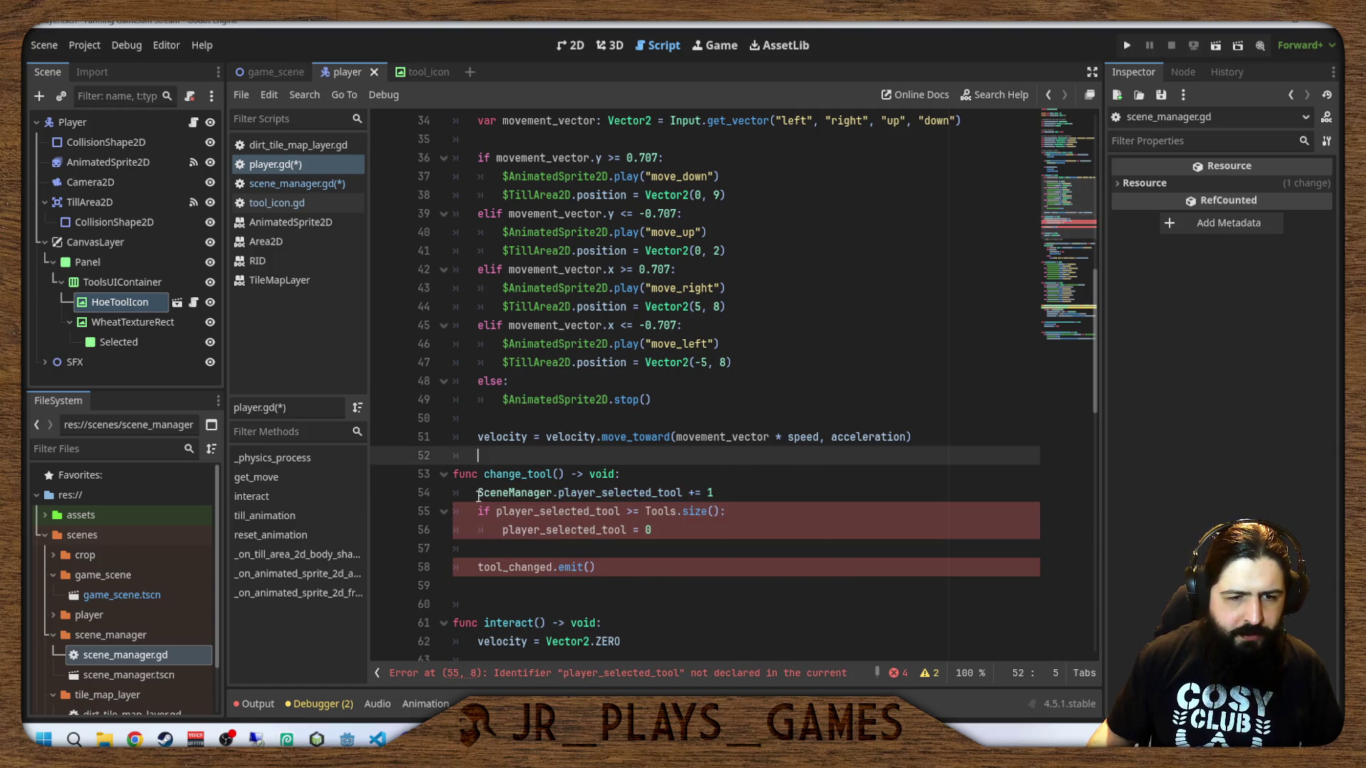
drag(479, 493, 558, 493)
key(ctrl+c)
click(497, 511)
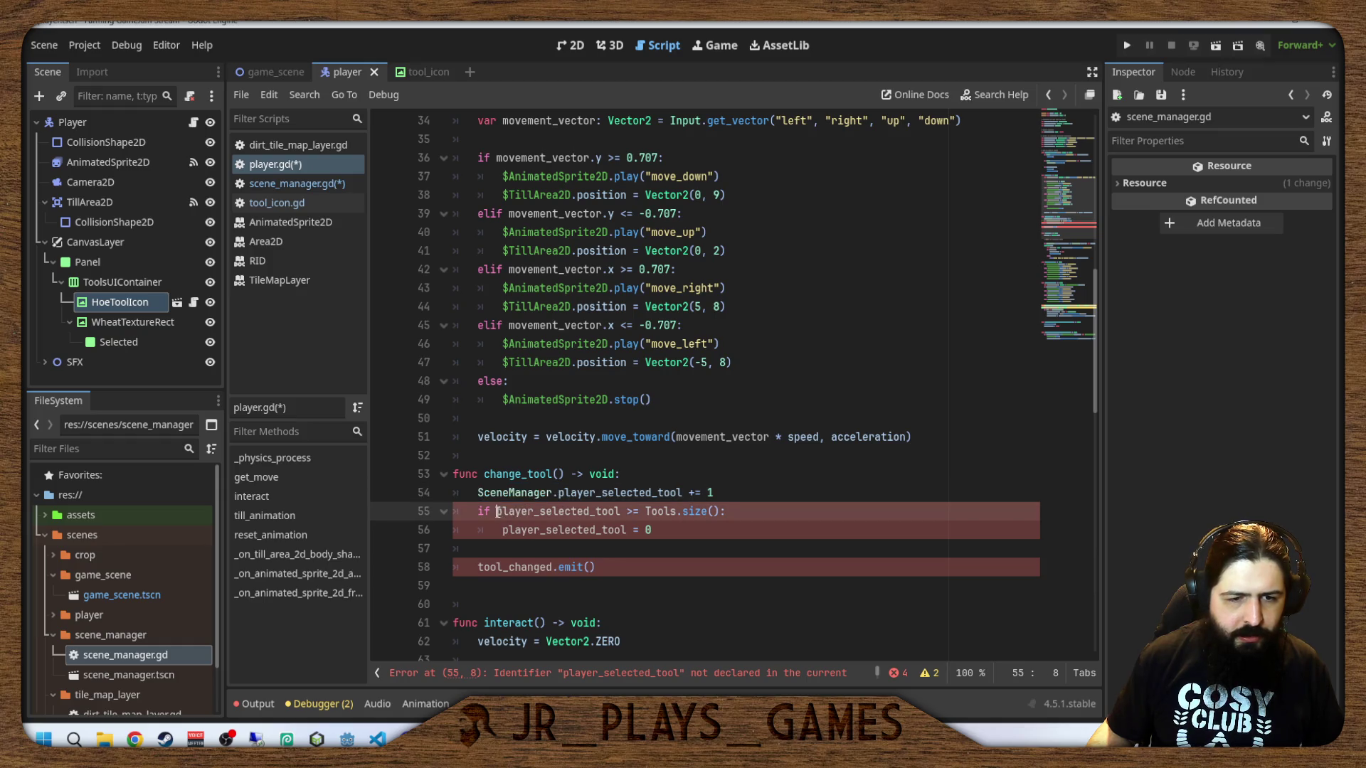
key(ctrl+v)
click(651, 530)
click(503, 530)
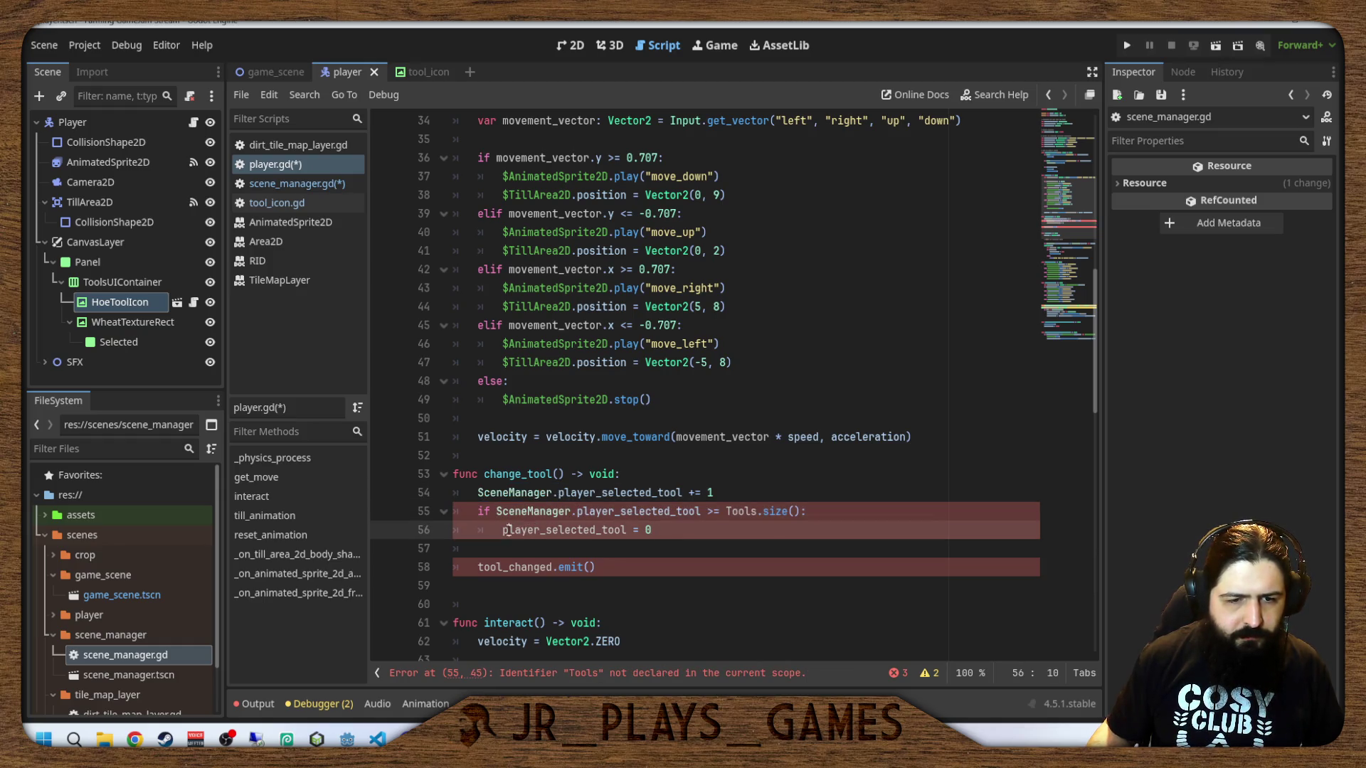
key(ctrl+v)
click(745, 512)
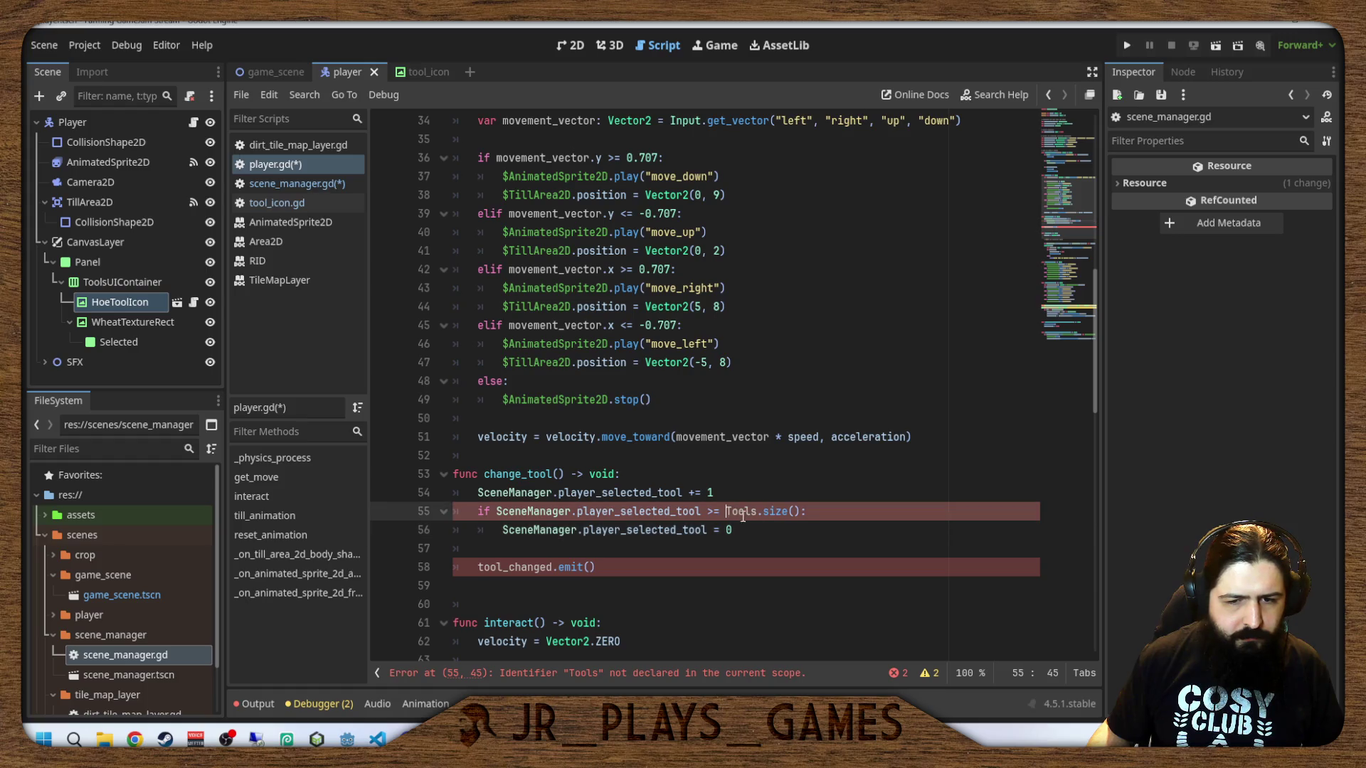
scroll(783, 512, up, 10)
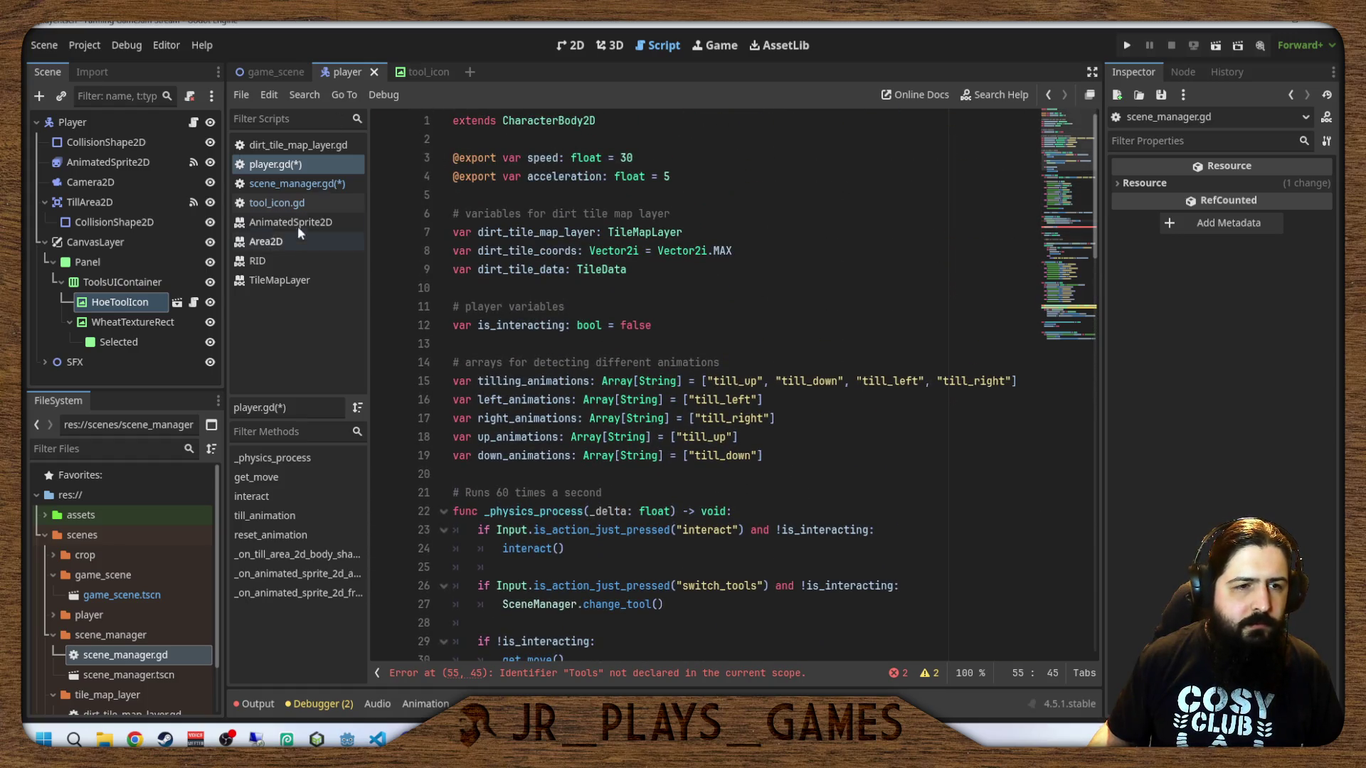
- Delete the enum Tools line from scene_manager.gd and save it
click(295, 184)
drag(624, 197, 397, 195)
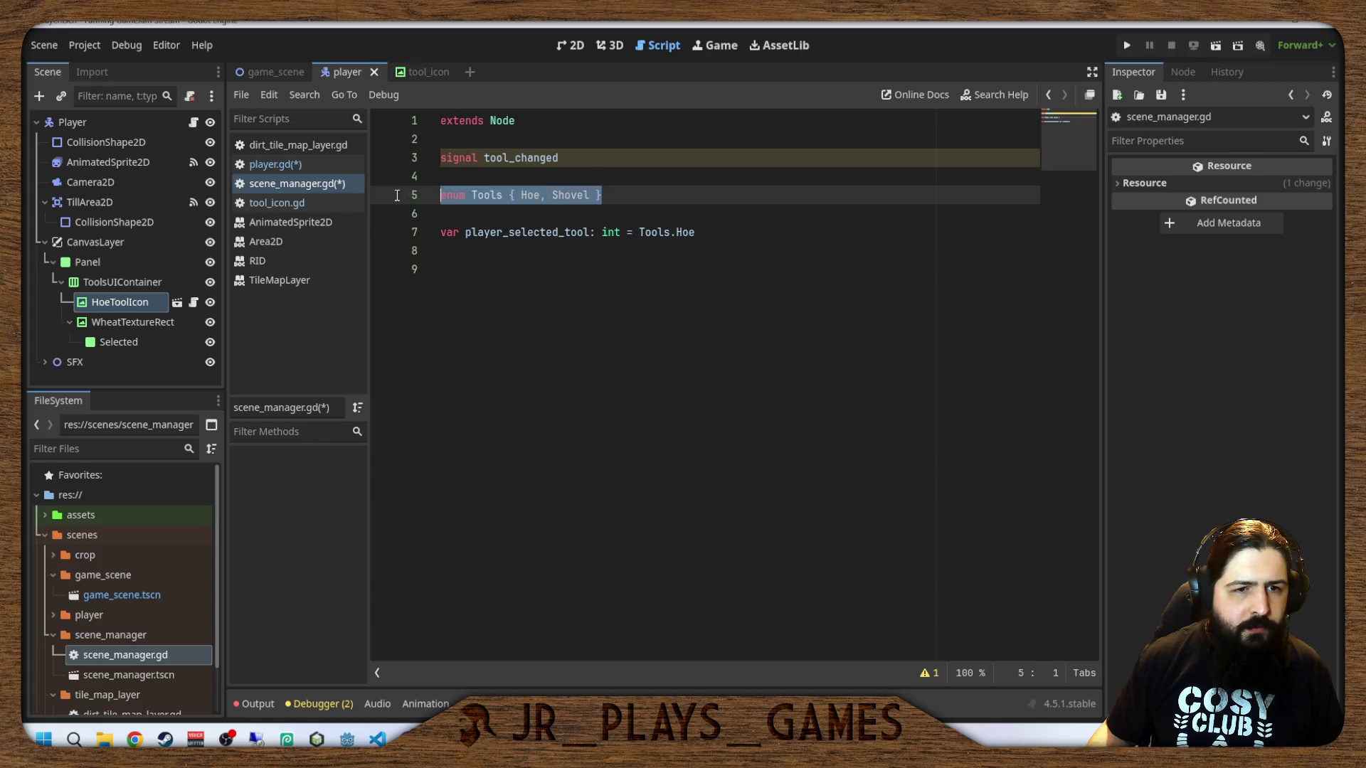
key(BackSpace)
key(BackSpace)
key(BackSpace)
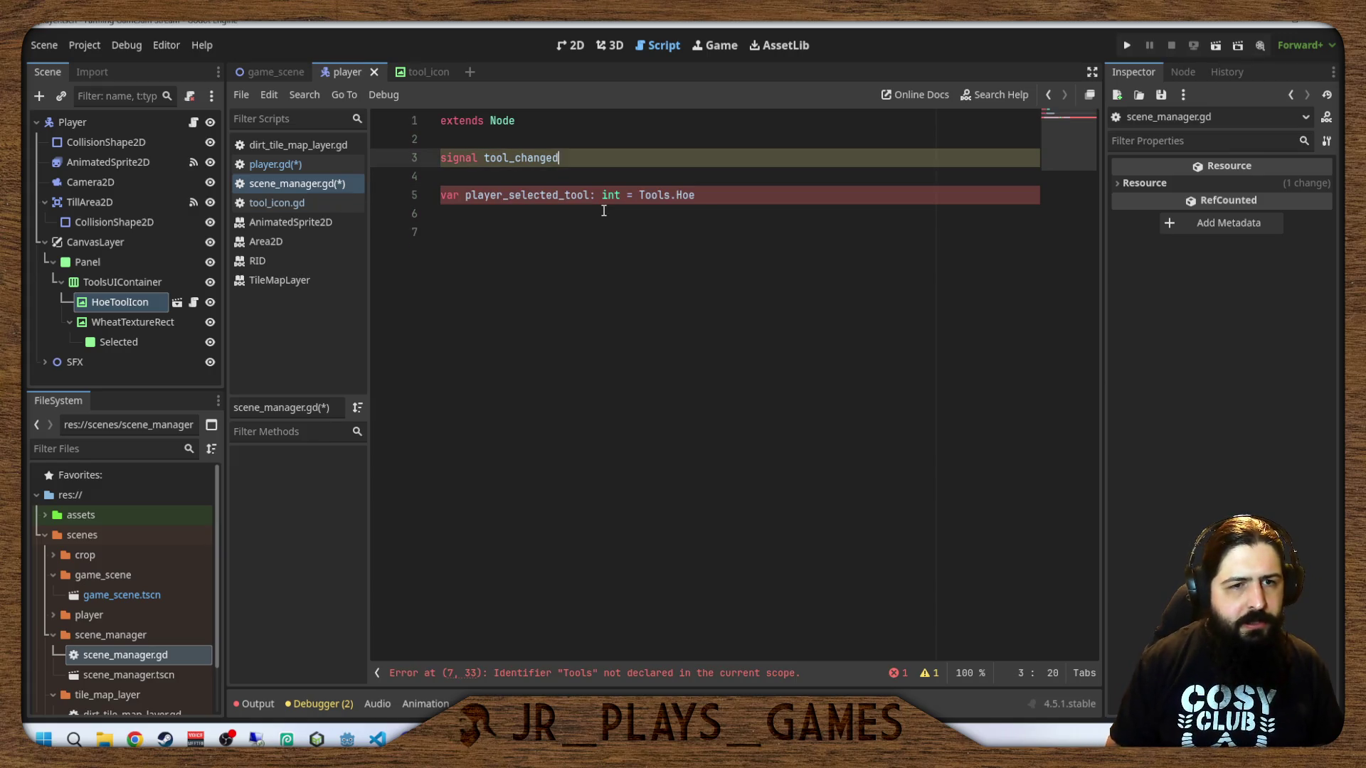
key(ctrl+s)
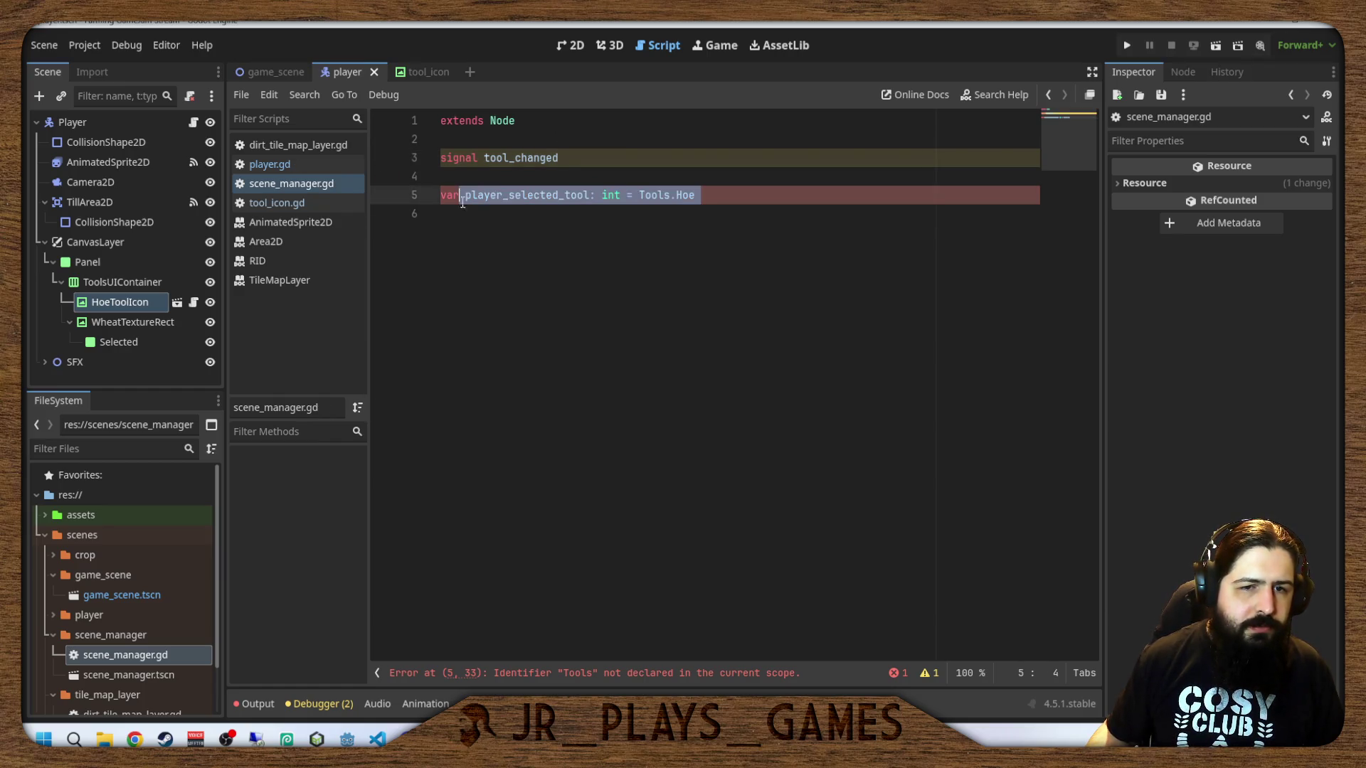
click(633, 195)
- Add '# enums' and 'enum Tools { Hoe, Shovel }' after line 4 of player.gd, and save
click(288, 164)
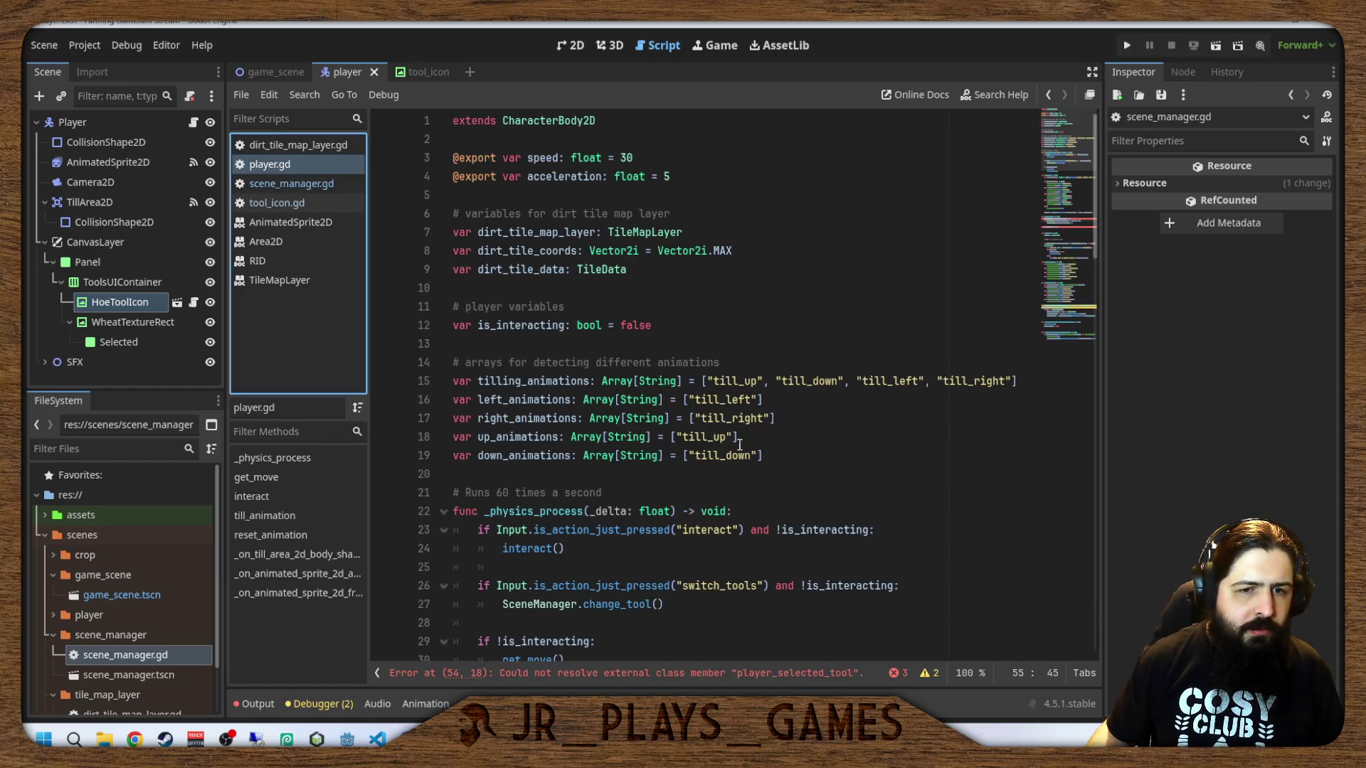
scroll(740, 446, down, 6)
scroll(739, 447, up, 6)
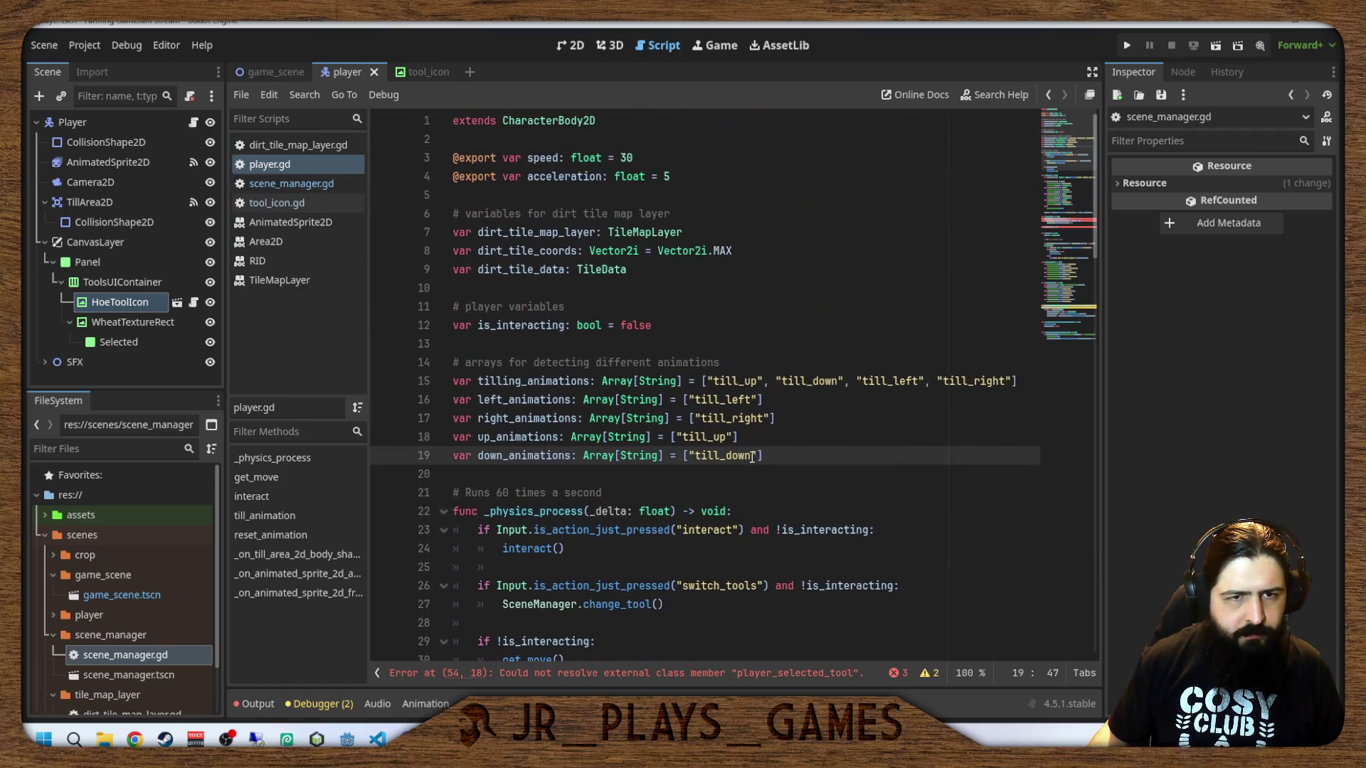
click(625, 235)
click(626, 179)
click(683, 179)
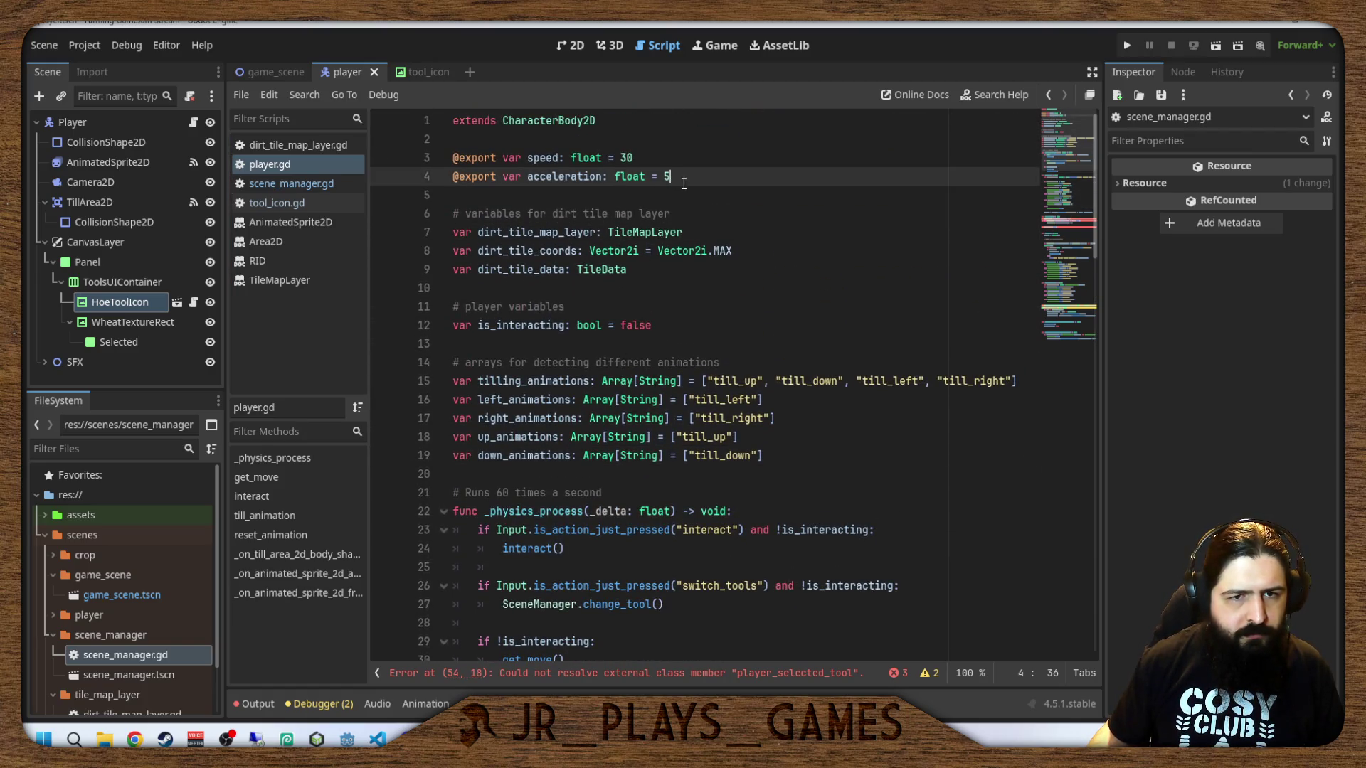
key(Return)
key(Return)
text(# enums)
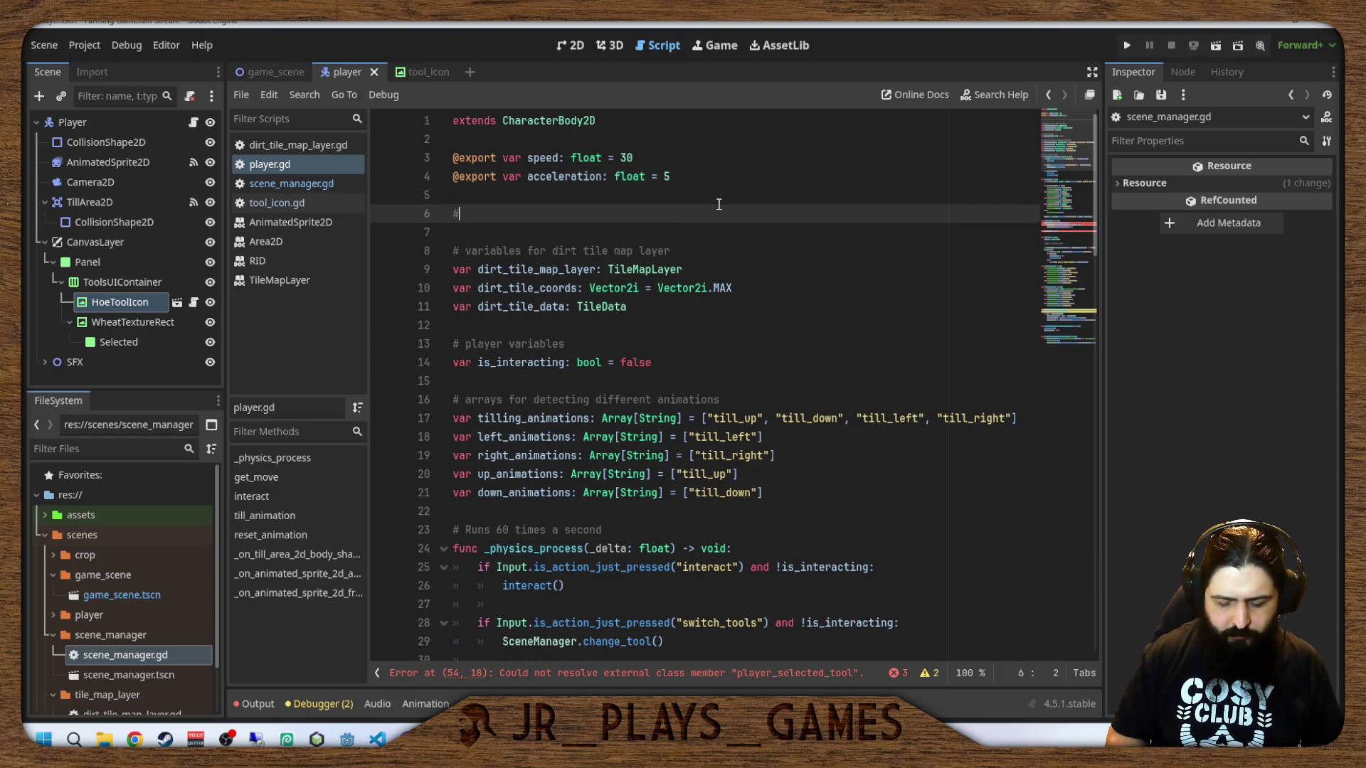
key(Return)
text(enum Tools { Hoe, Shovel })
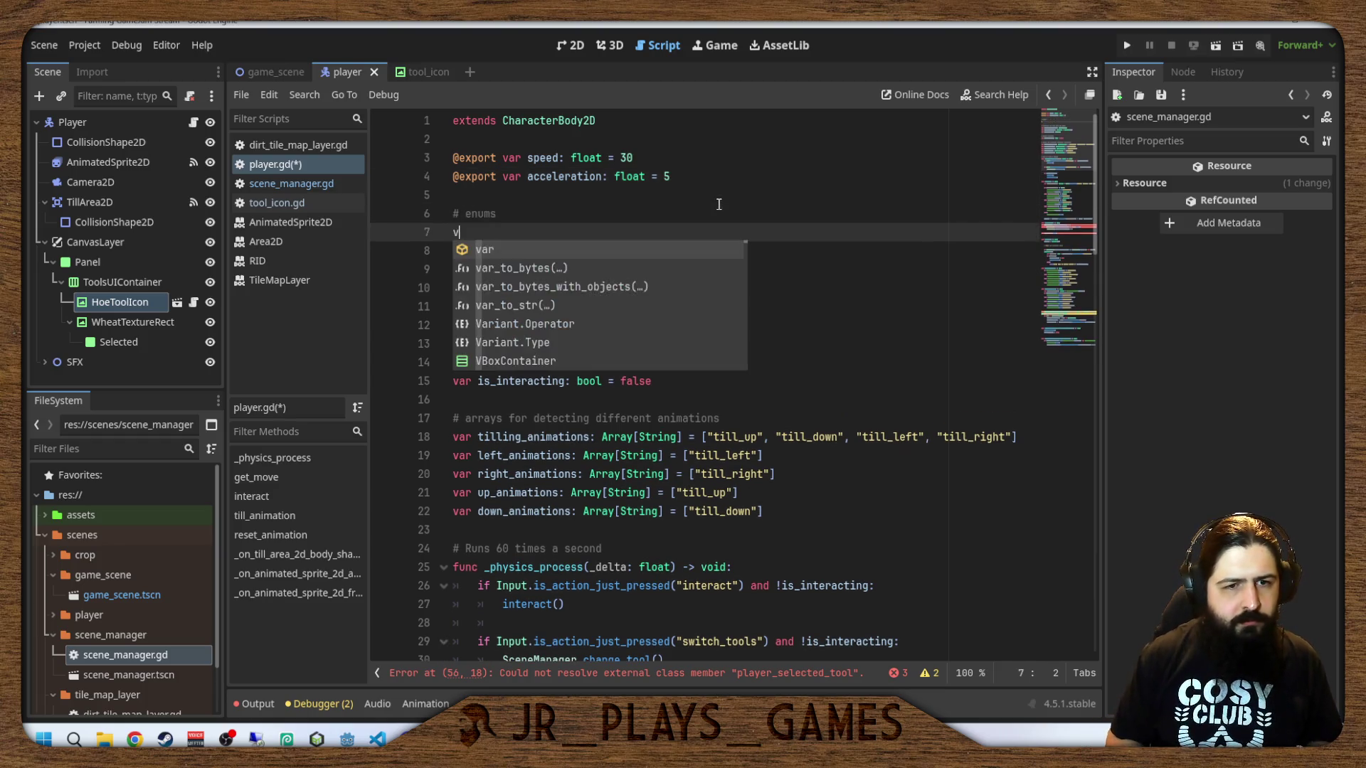
key(Return)
key(ctrl+s)
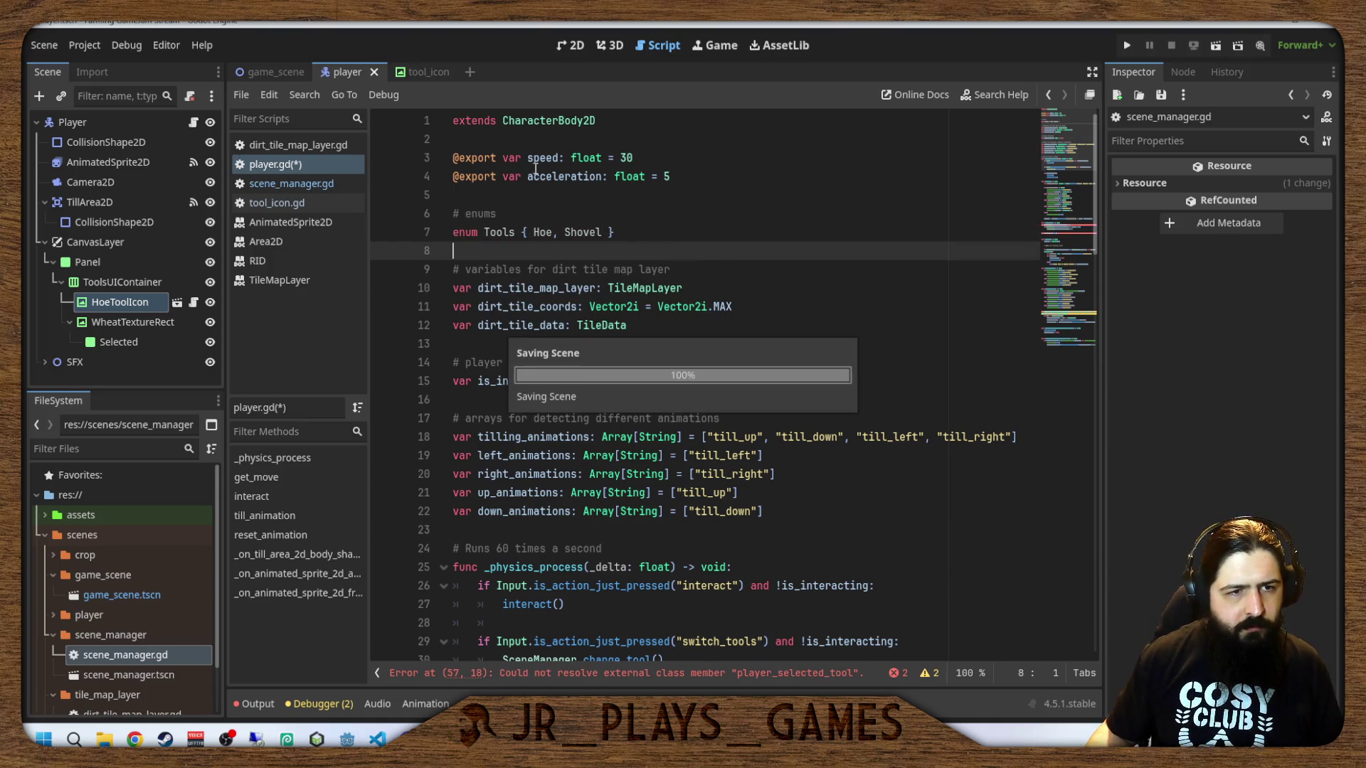
click(276, 71)
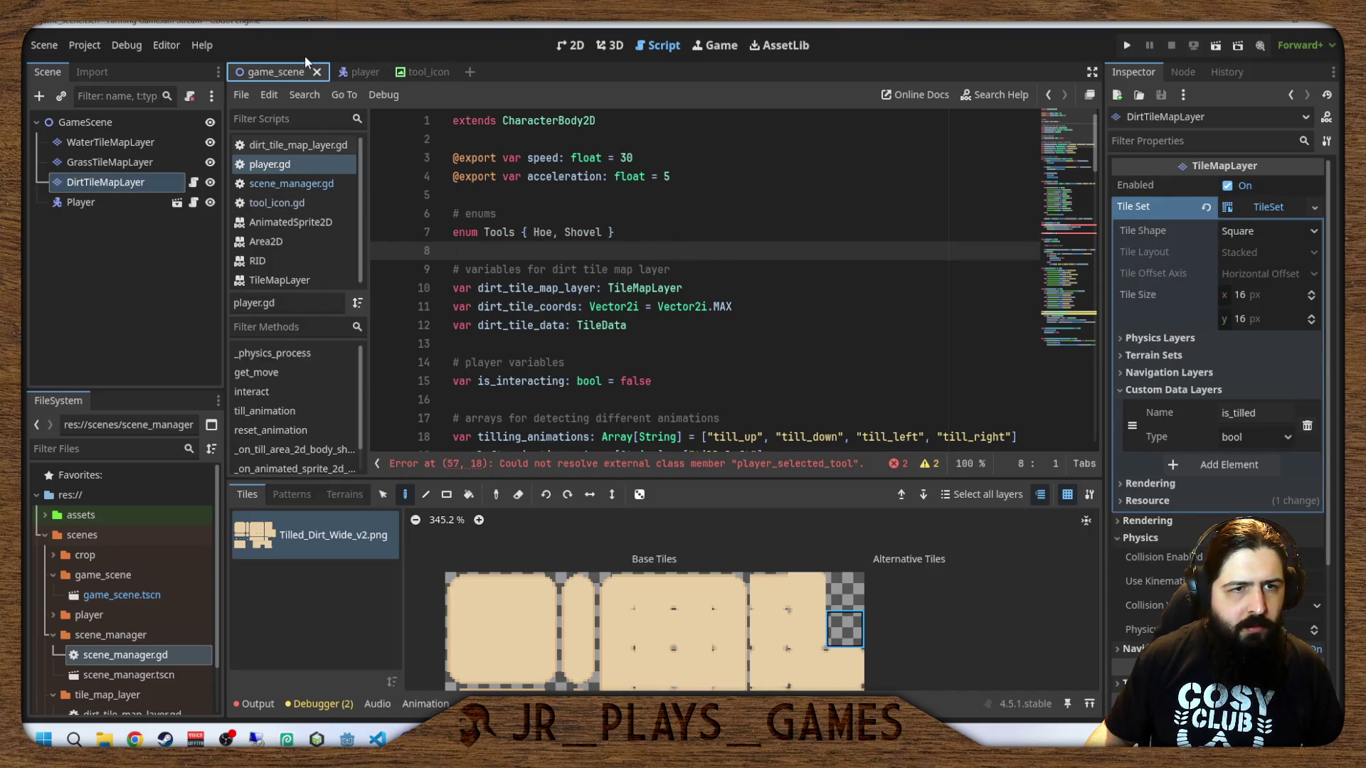
- Try prefixing the Tools.Hoe default in scene_manager.gd with 'Player.', then revert it
click(361, 77)
click(307, 183)
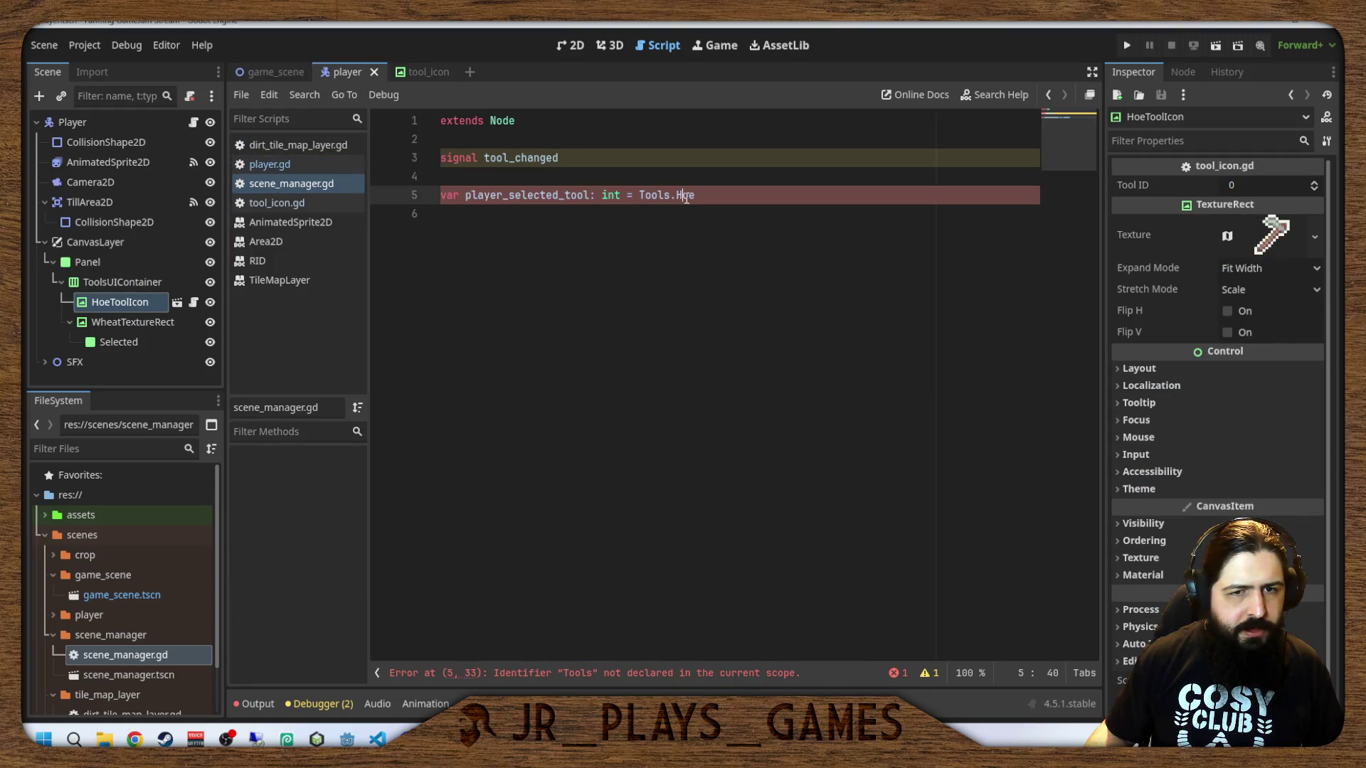
drag(695, 195, 638, 195)
key(Left)
text(P)
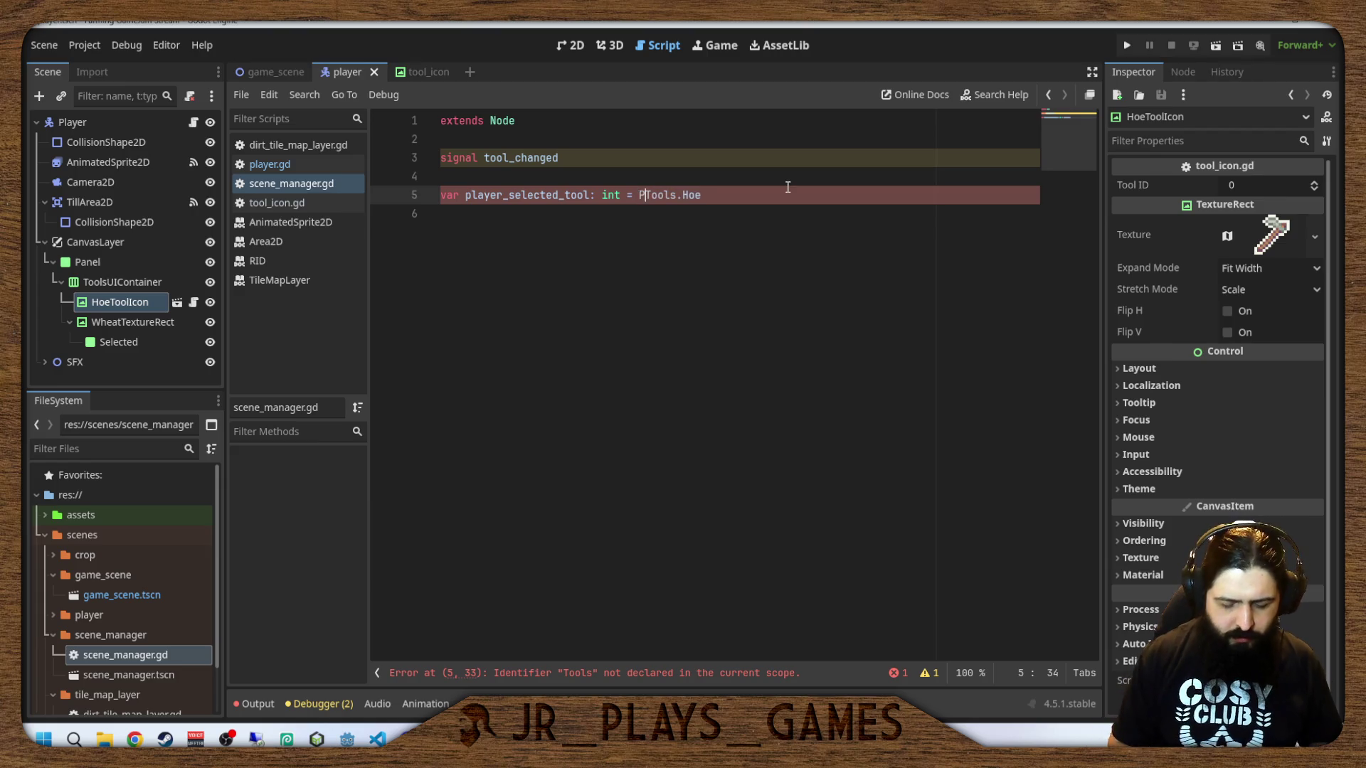
text(layer.)
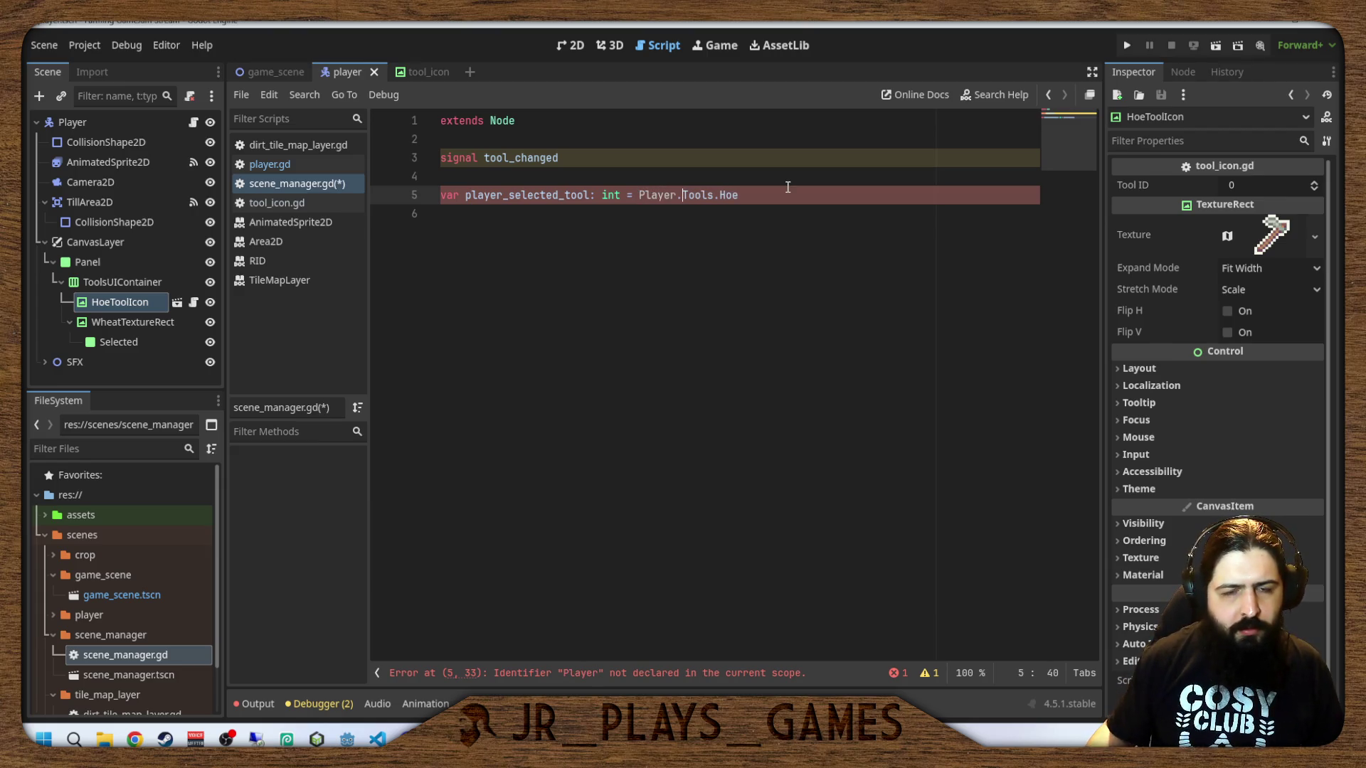
key(BackSpace)
key(BackSpace)
key(BackSpace)
key(End)
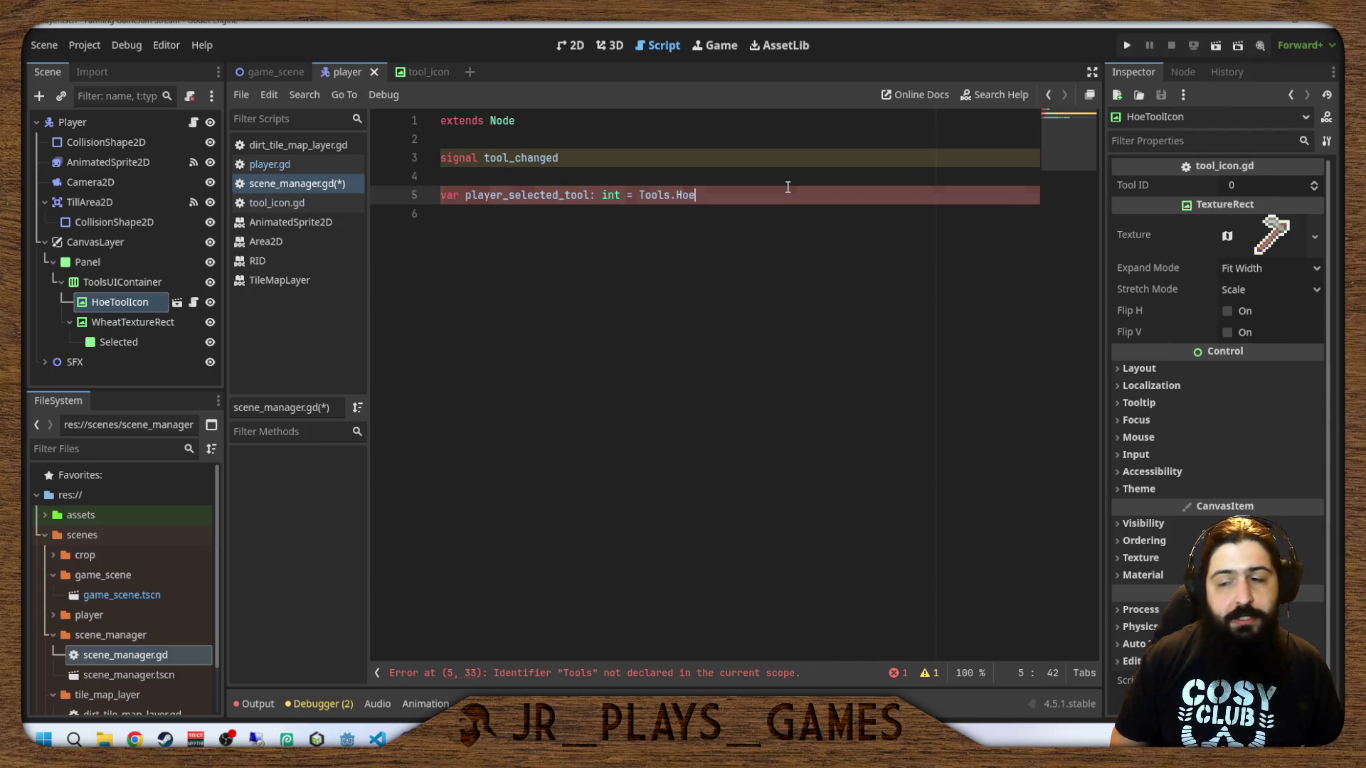
- Replace player_selected_tool's Tools.Hoe default with 0 and save scene_manager.gd
key(ctrl+shift+Left)
key(ctrl+shift+Left)
key(ctrl+shift+Left)
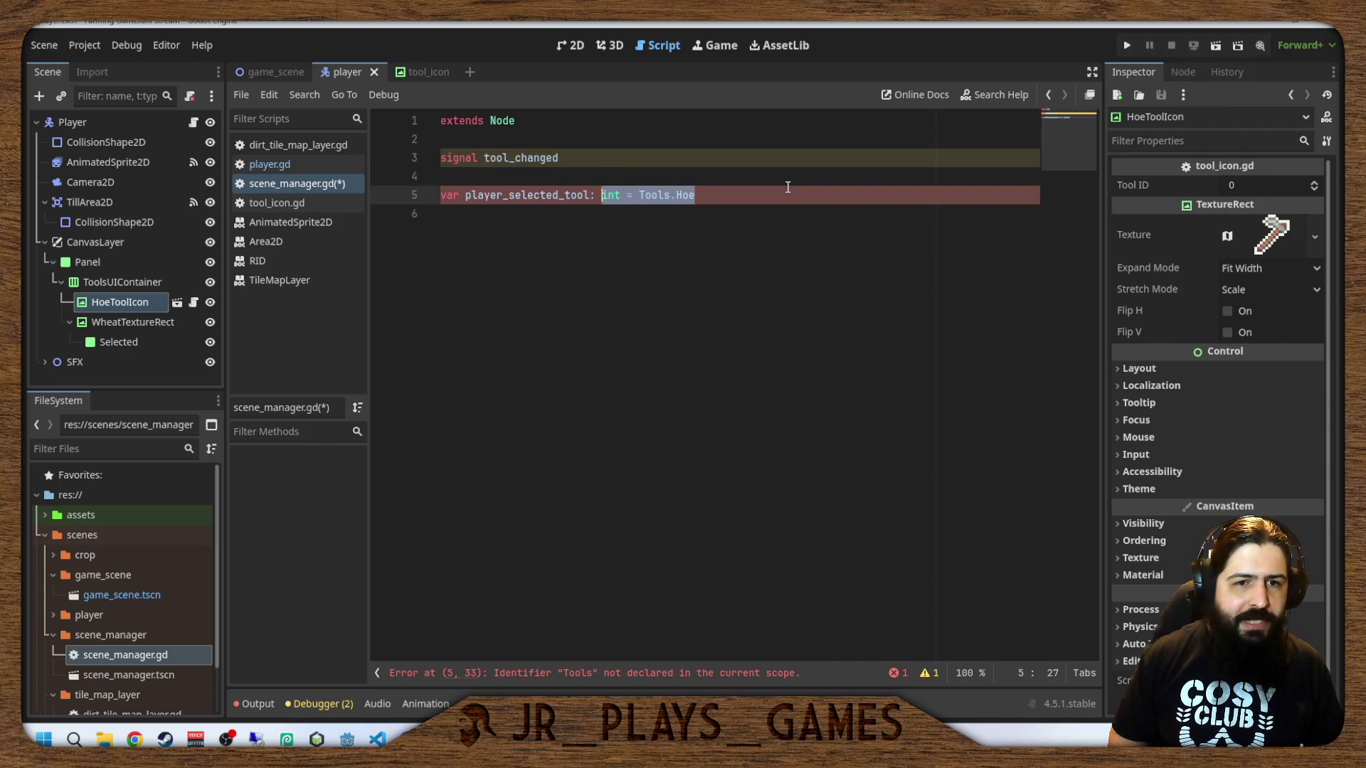
key(ctrl+shift+Right)
key(ctrl+shift+Right)
key(ctrl+shift+Right)
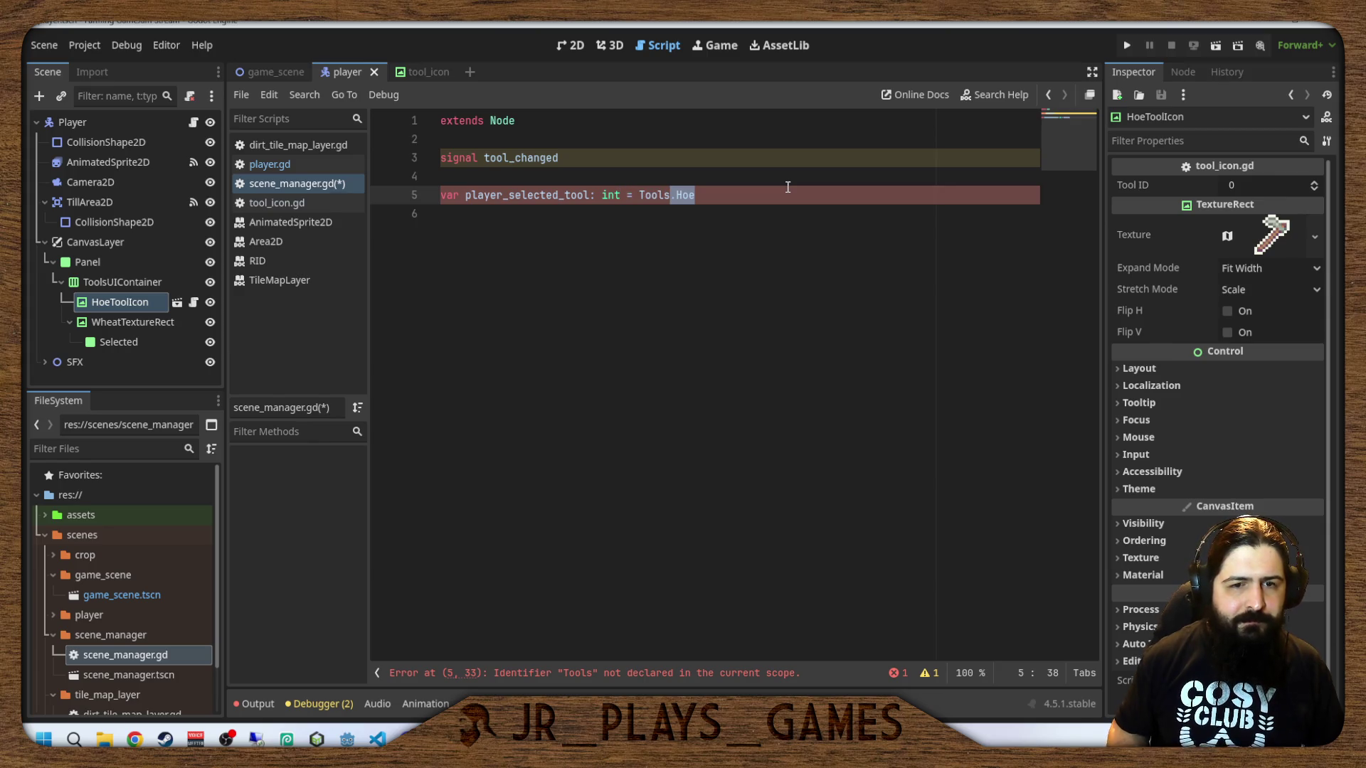
key(ctrl+shift+Left)
key(BackSpace)
text(0)
key(ctrl+s)
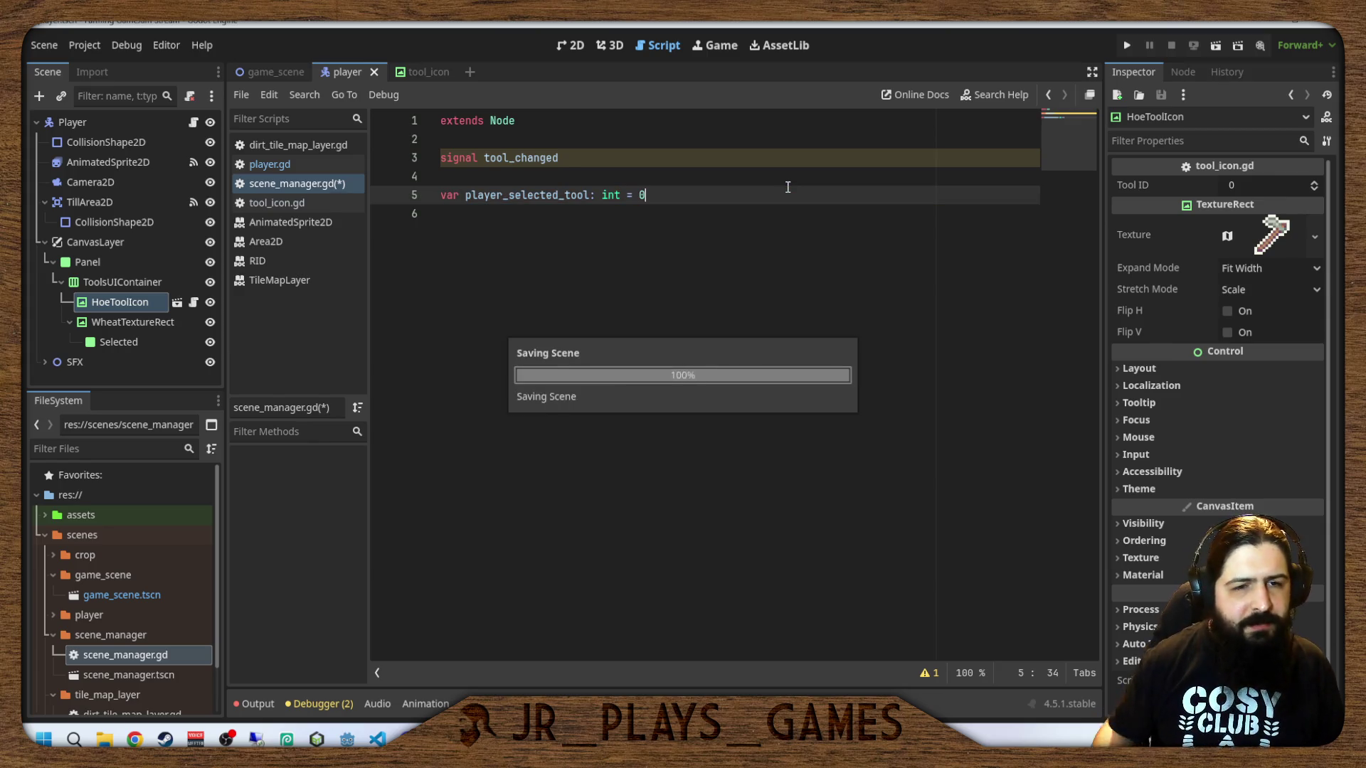
click(270, 72)
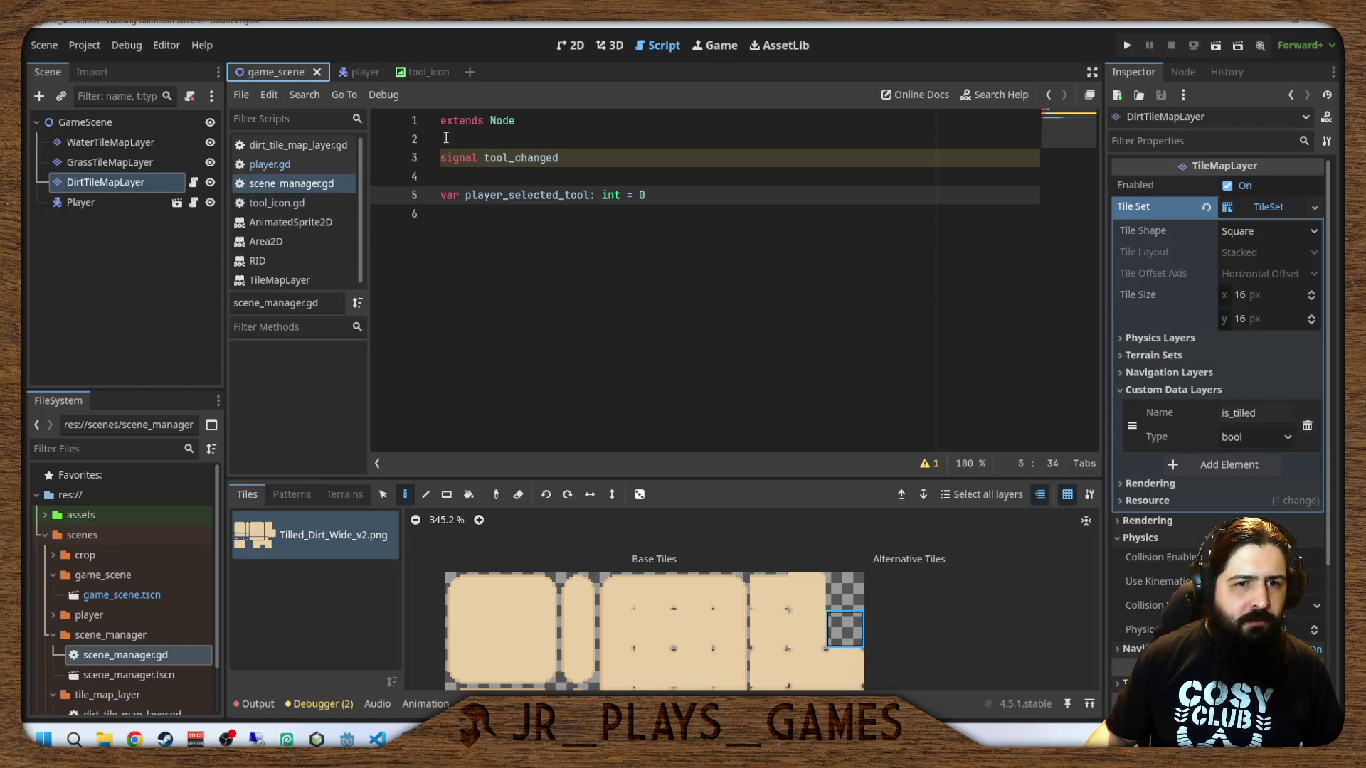
click(429, 73)
- Change Shovel to Wheat in player.gd's Tools enum on line 7, and save
click(332, 69)
click(703, 321)
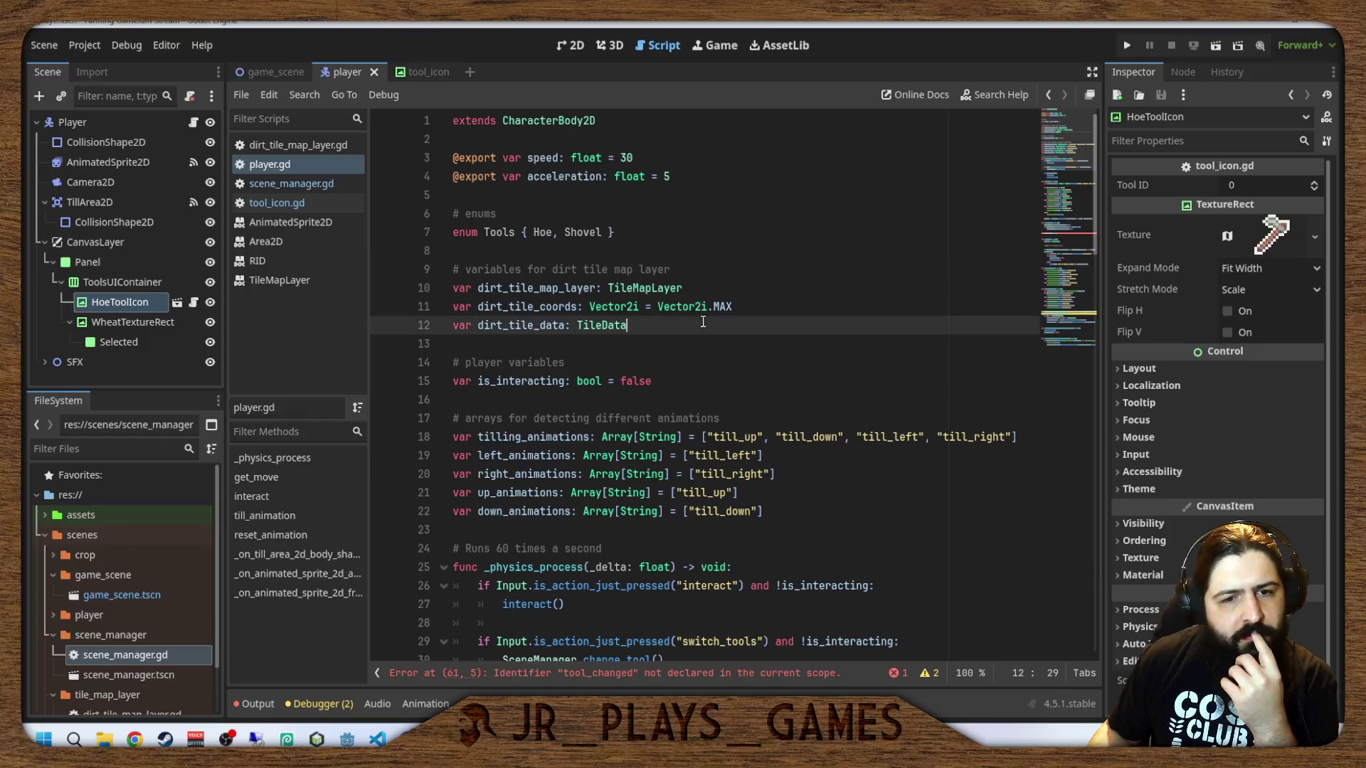
click(715, 392)
scroll(725, 362, down, 6)
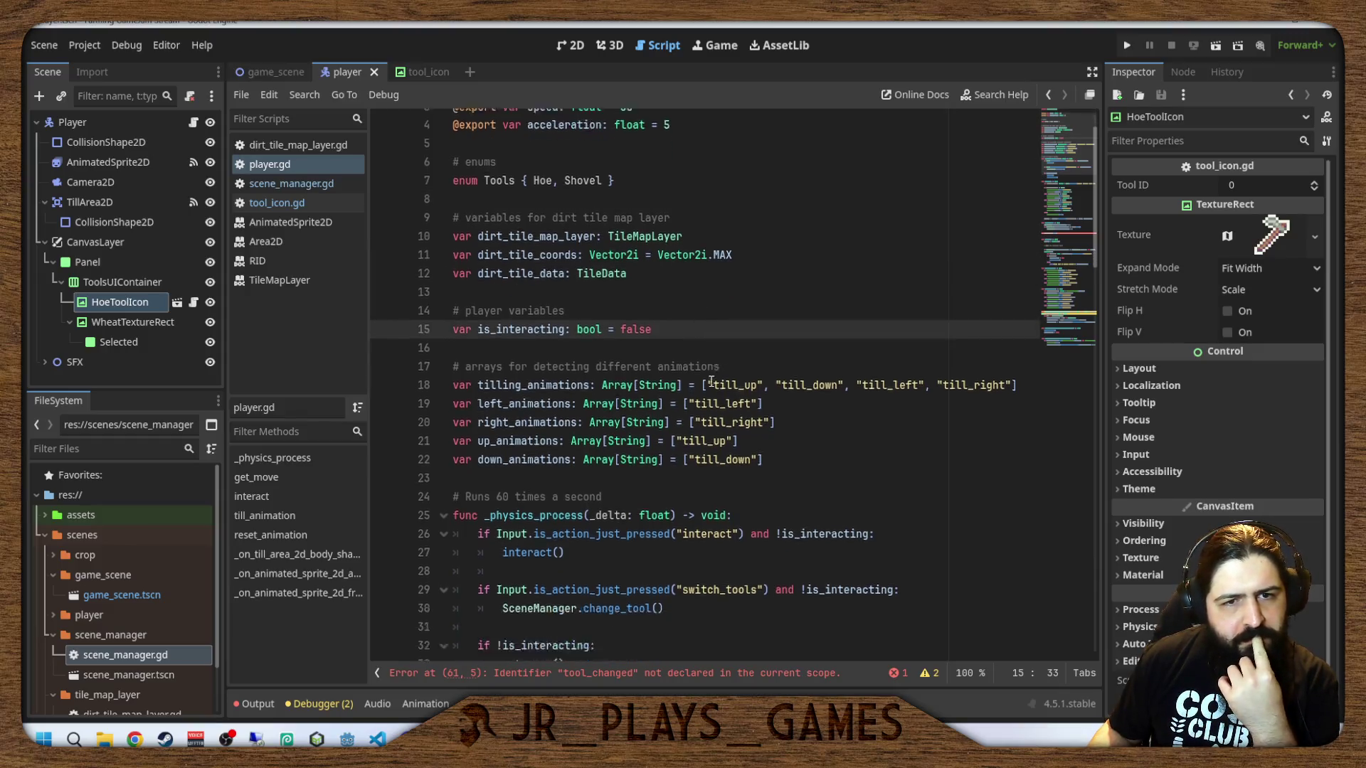
scroll(640, 285, up, 6)
double_click(584, 233)
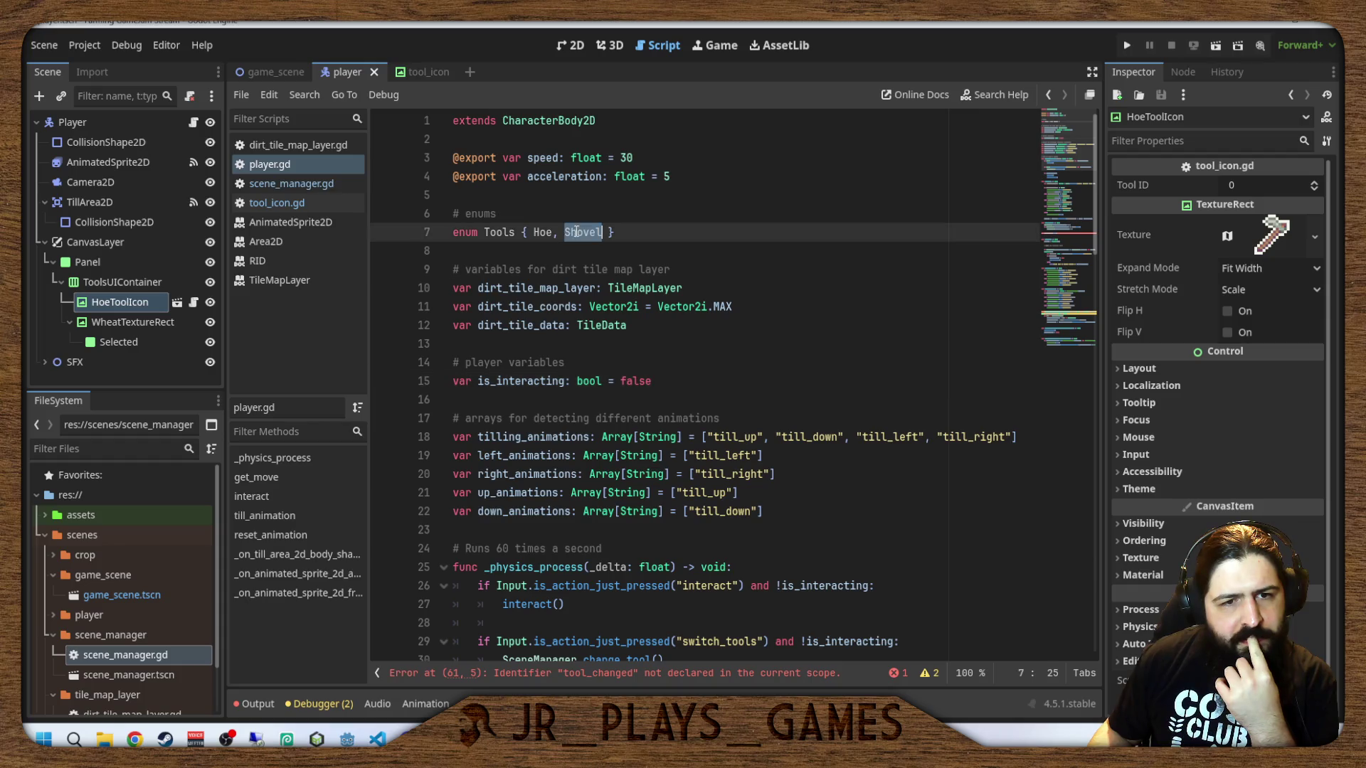
text(C)
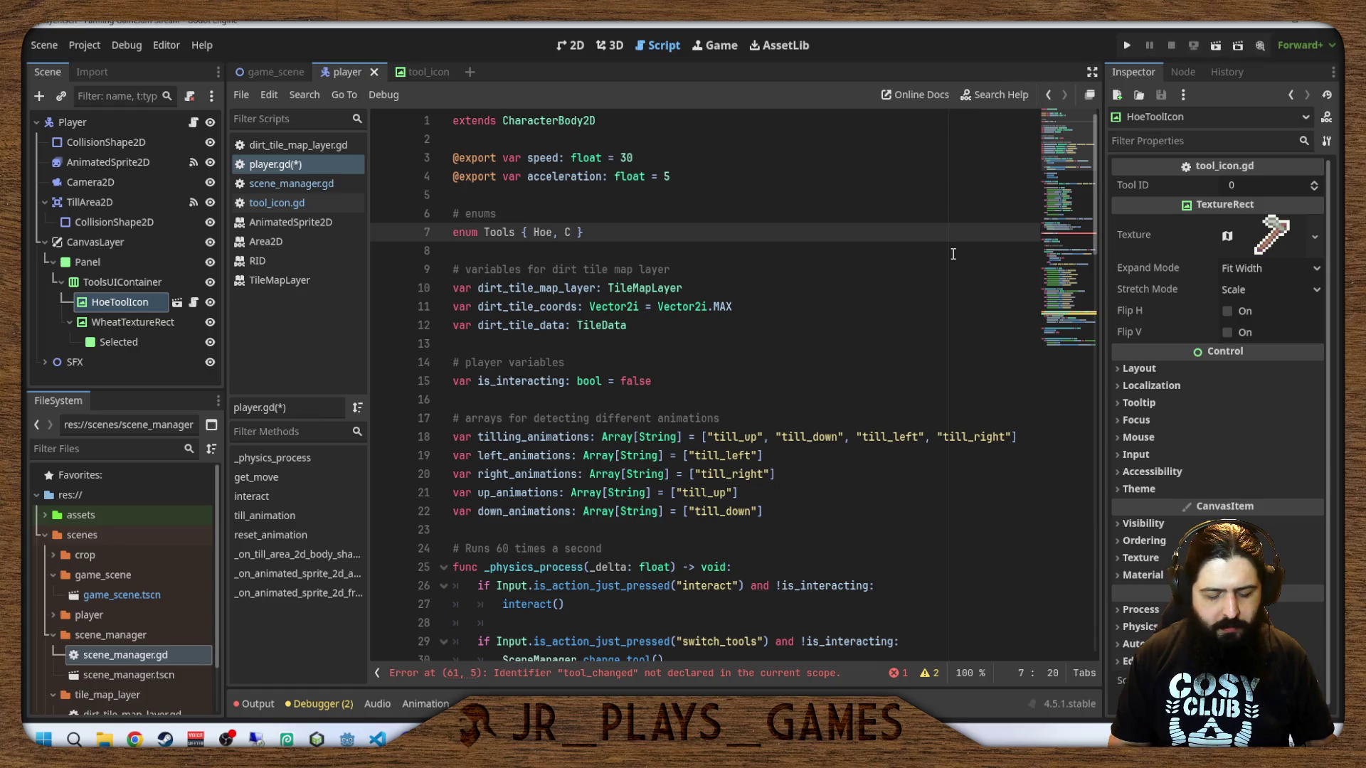
key(BackSpace)
text(Wheat)
key(ctrl+s)
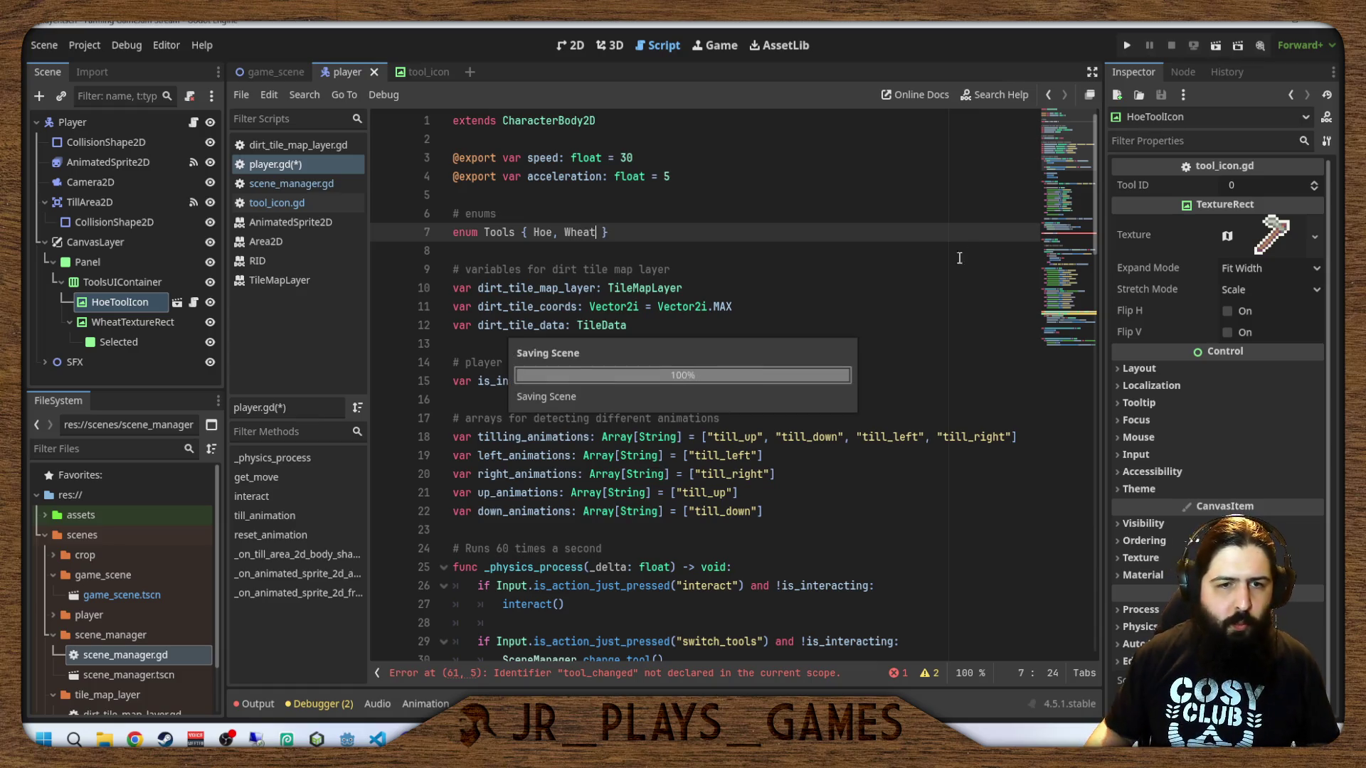
click(815, 235)
scroll(783, 235, down, 7)
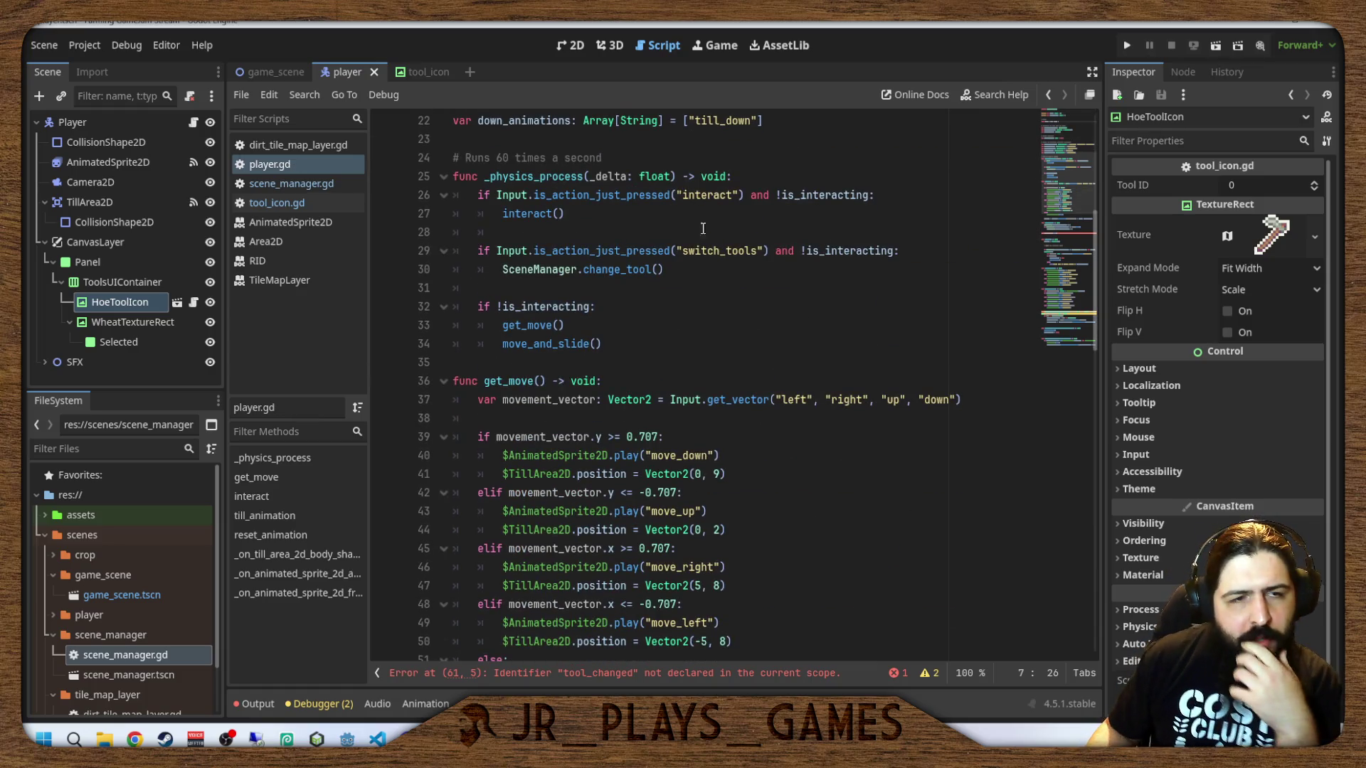
click(409, 74)
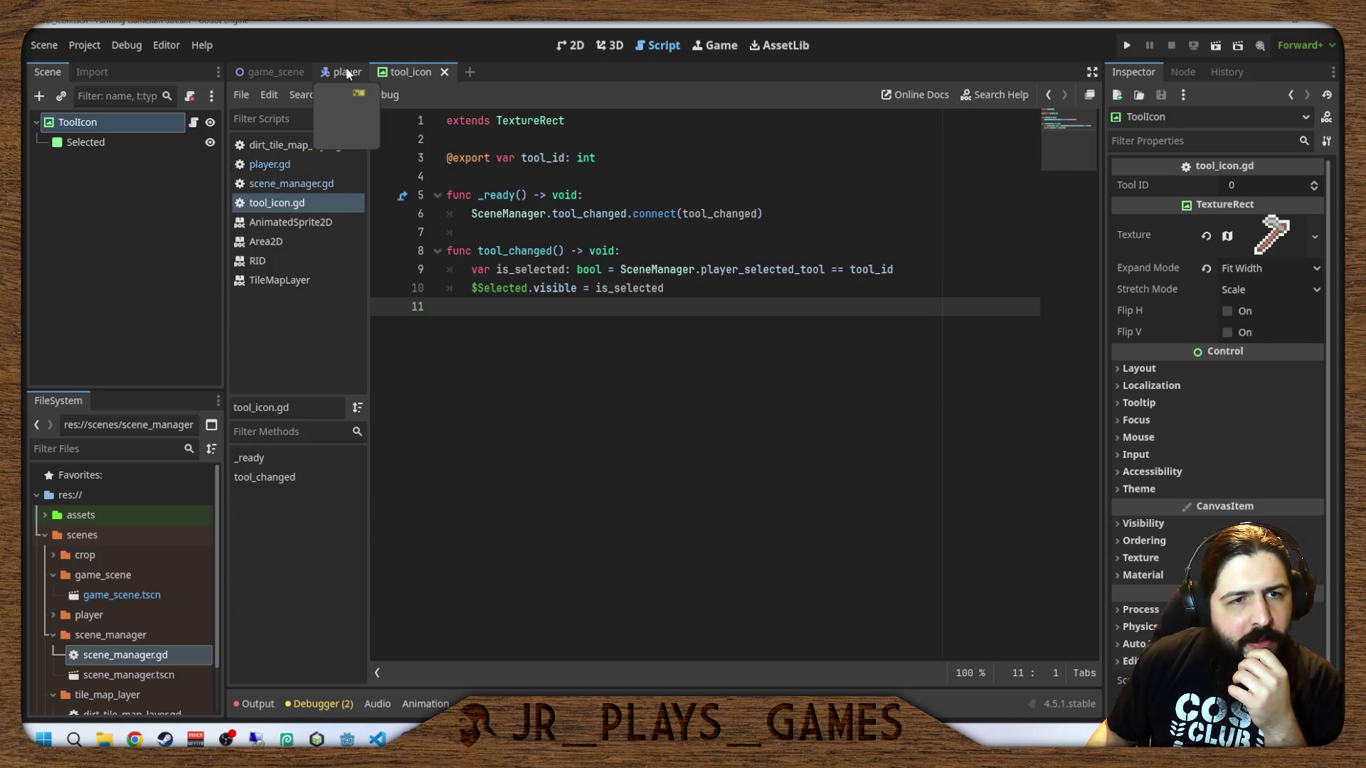
- Open WheatTextureRect's tool icon script and inspect its tool_changed connect line
click(347, 74)
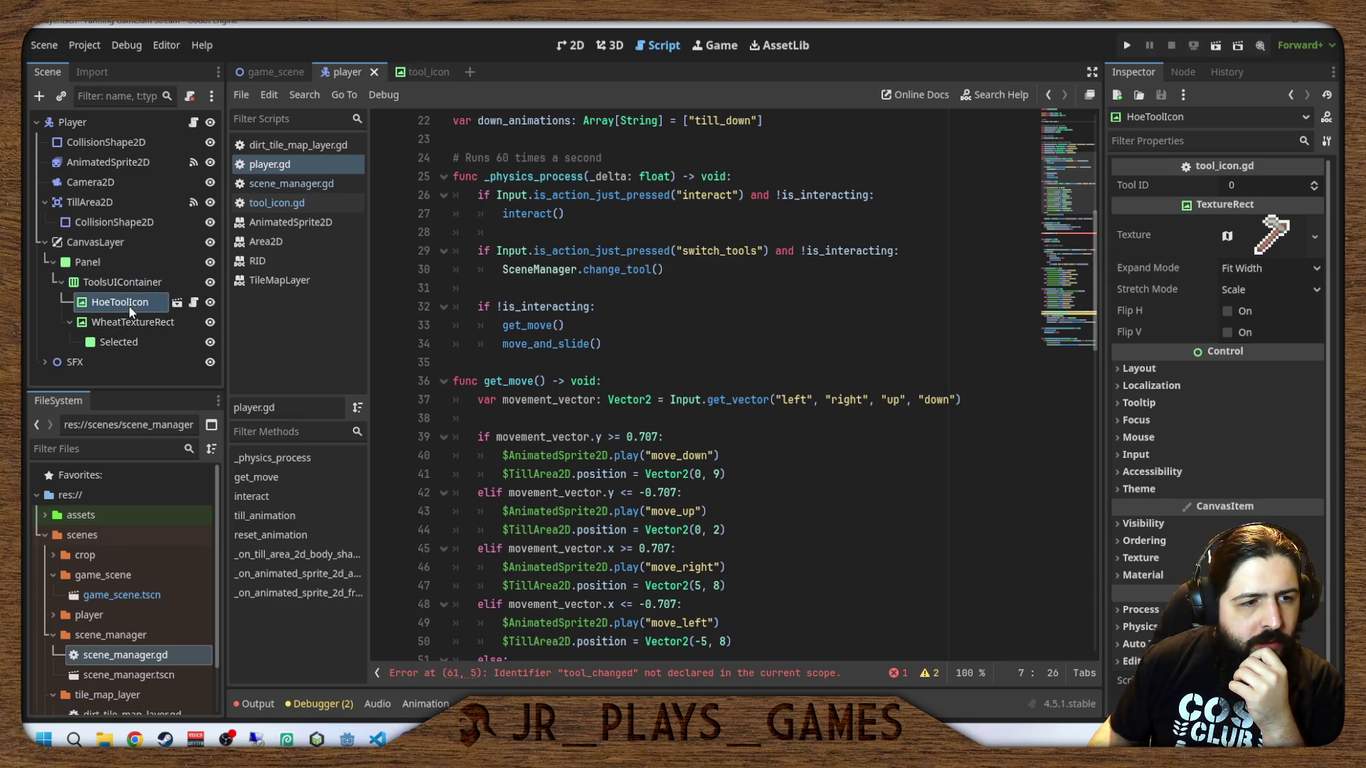
click(141, 323)
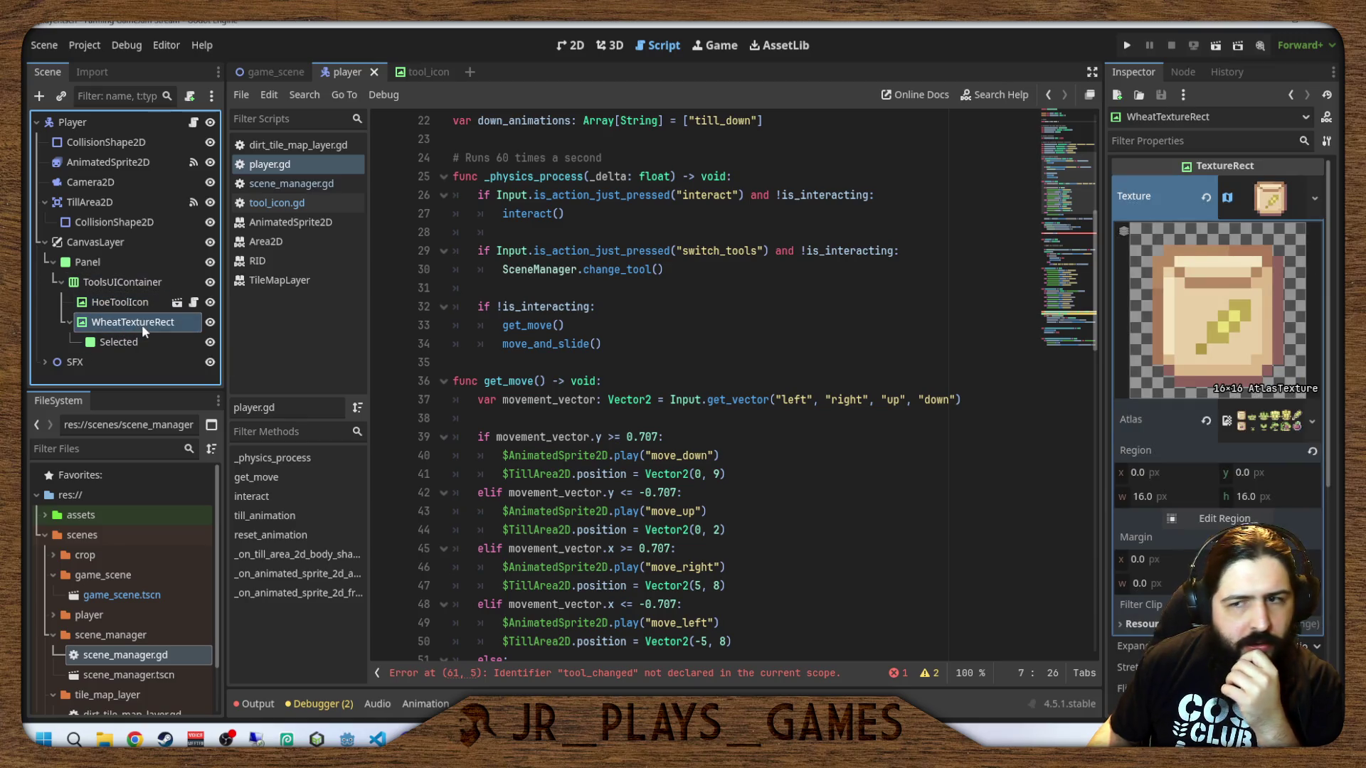
click(196, 306)
key(Up)
key(Up)
key(Up)
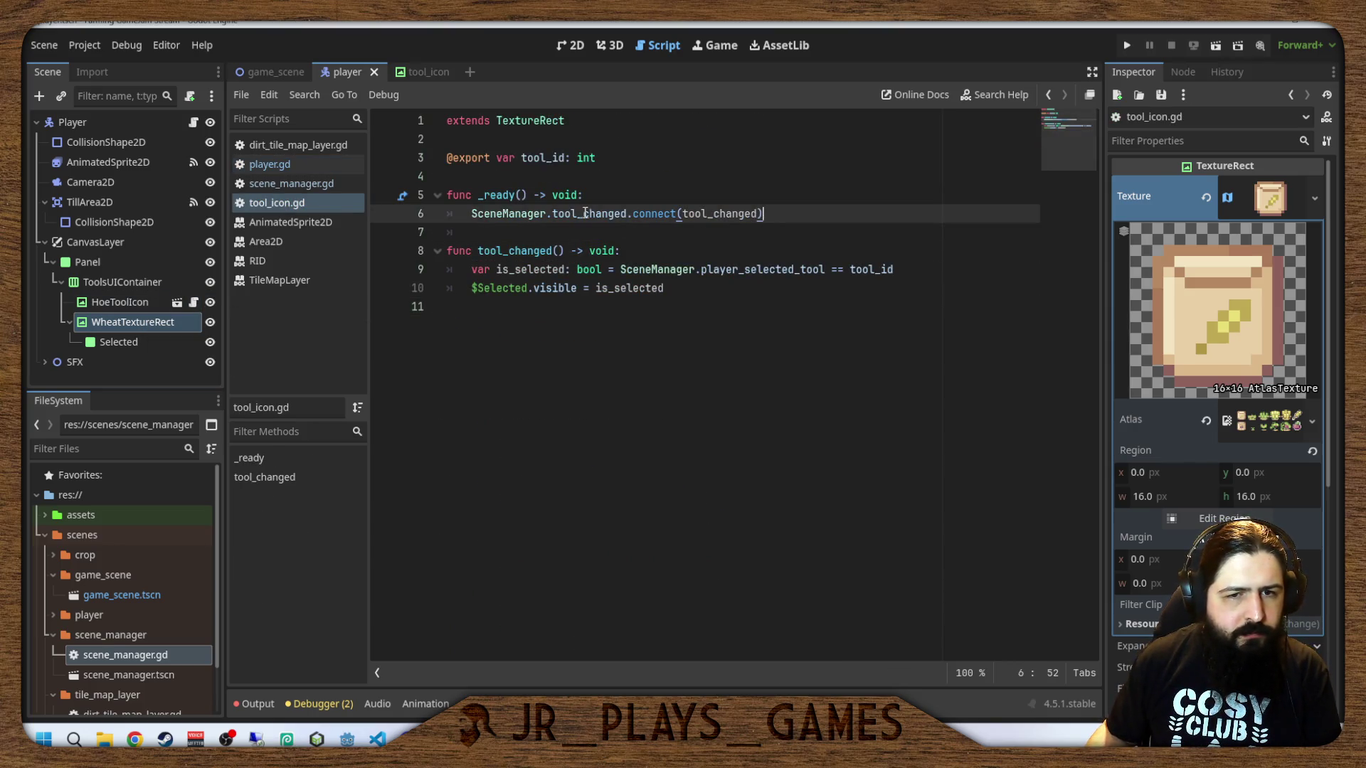
click(535, 213)
double_click(610, 208)
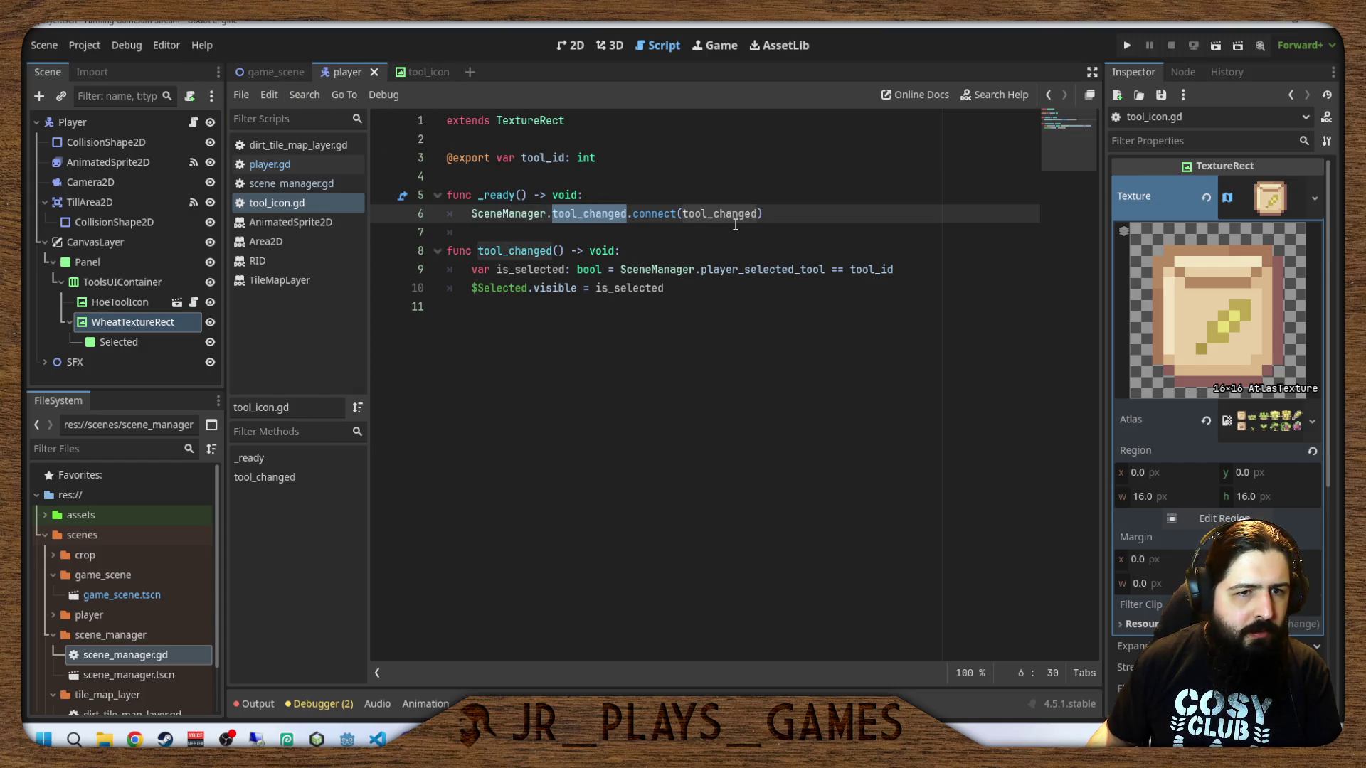
key(Down)
- Delete the _ready function from tool_icon.gd and save the script
mouse_move(780, 209)
mouse_down()
mouse_move(246, 186)
mouse_move(249, 199)
mouse_up()
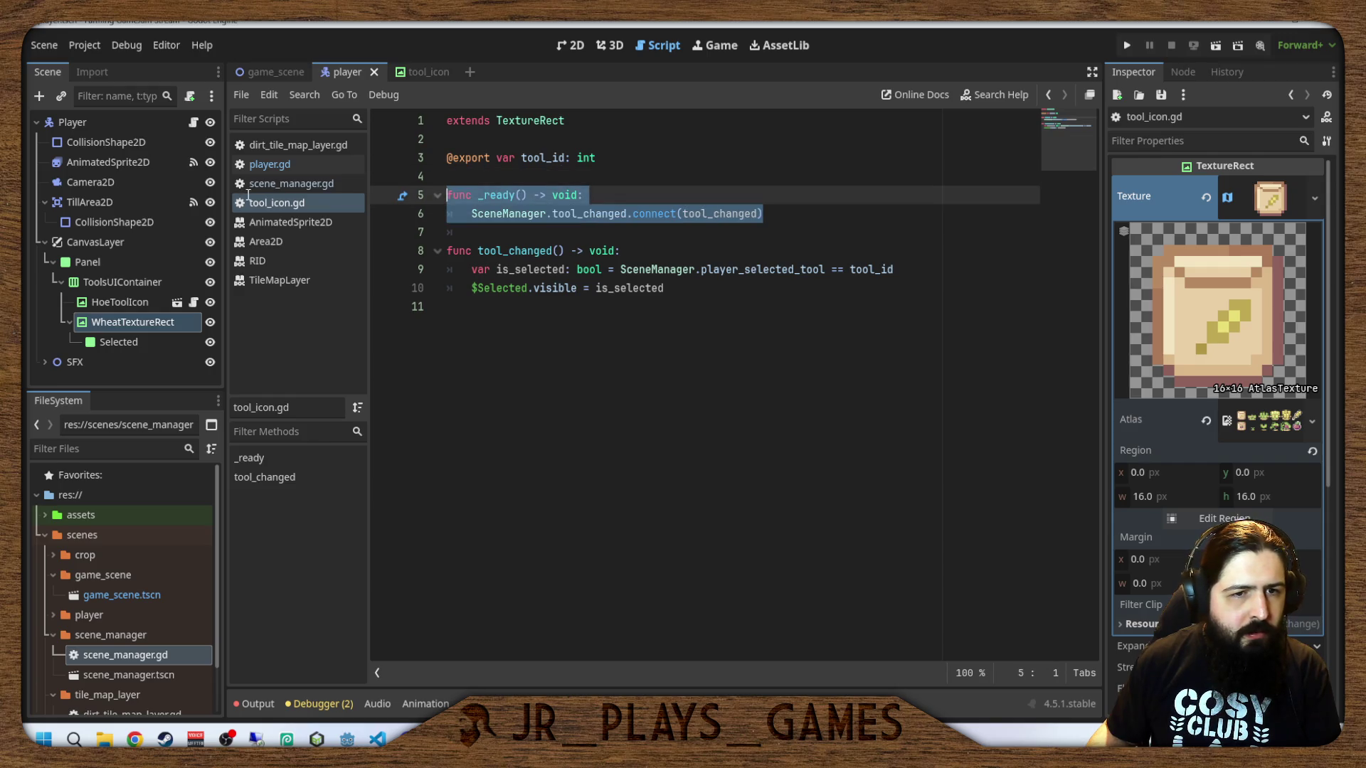
key(BackSpace)
key(BackSpace)
key(BackSpace)
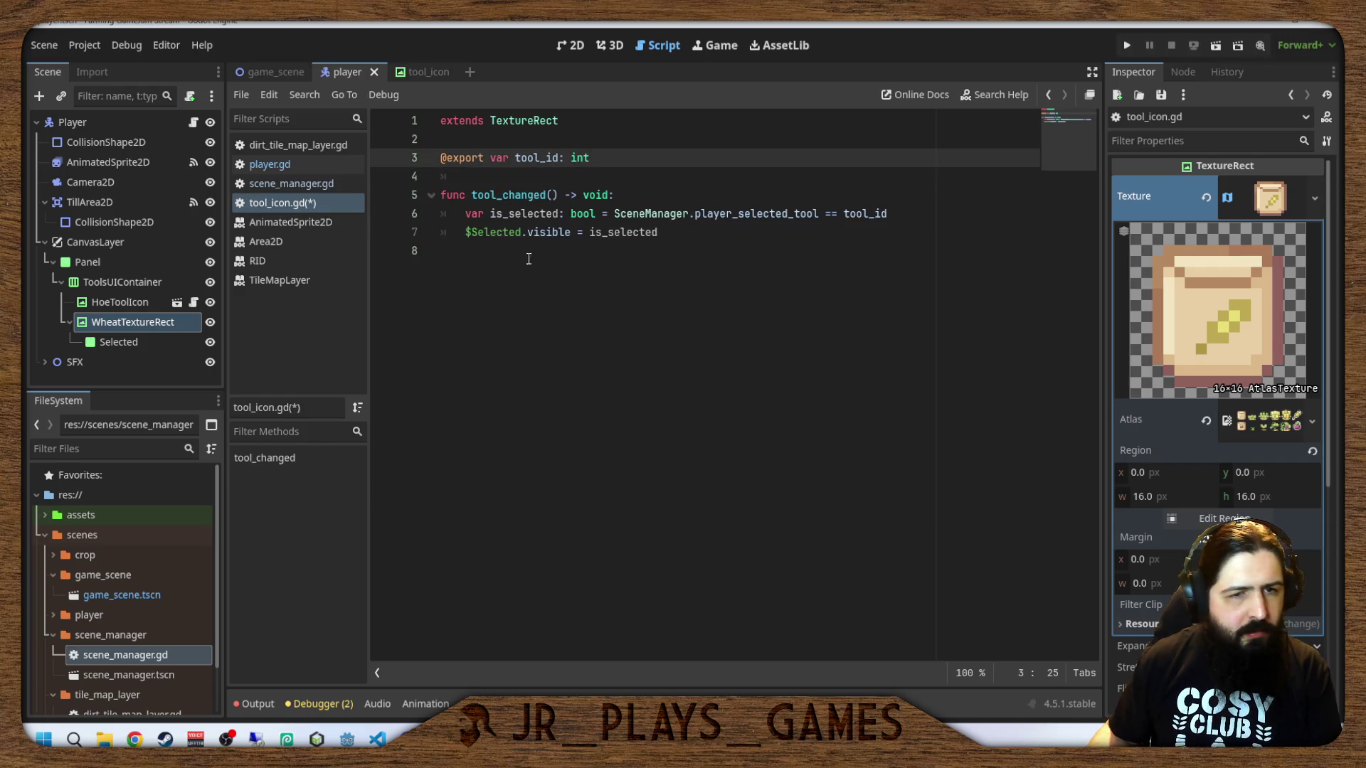
click(644, 267)
key(ctrl+s)
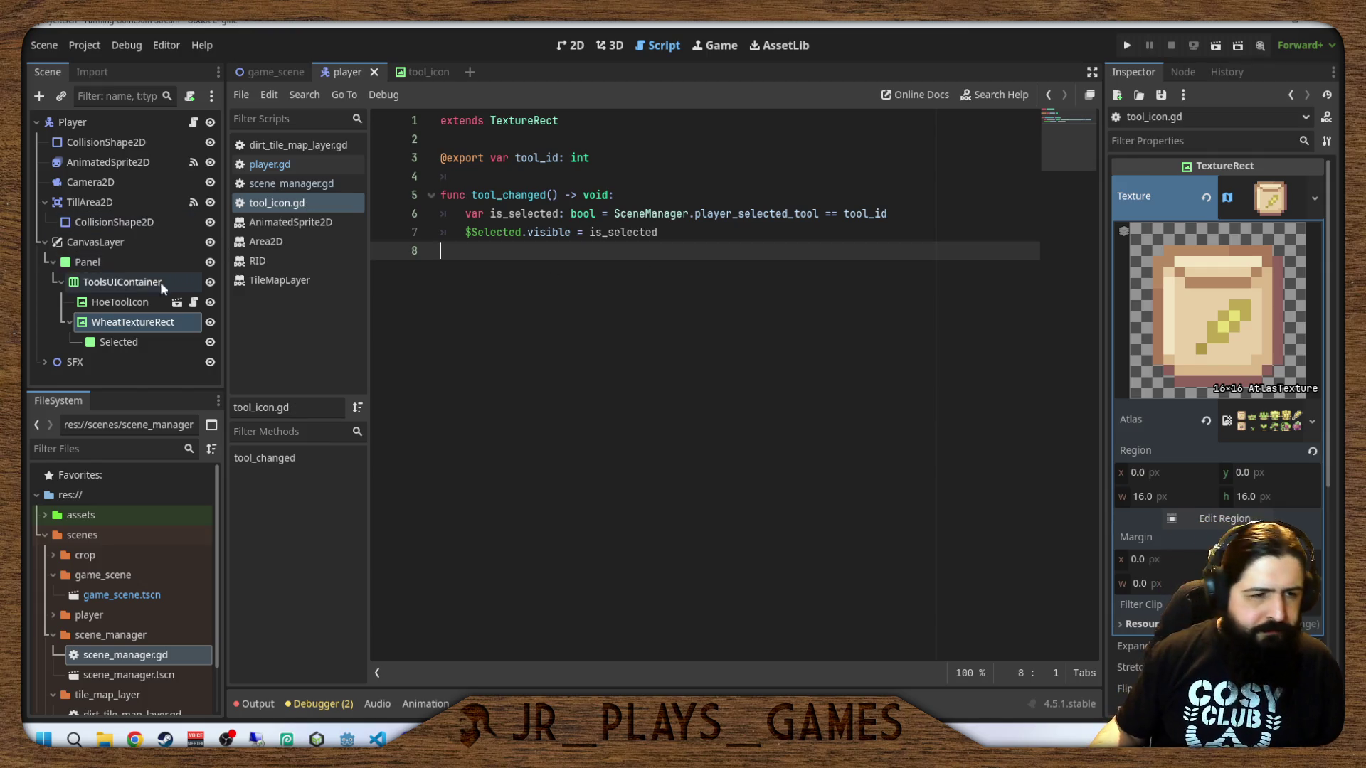
click(117, 125)
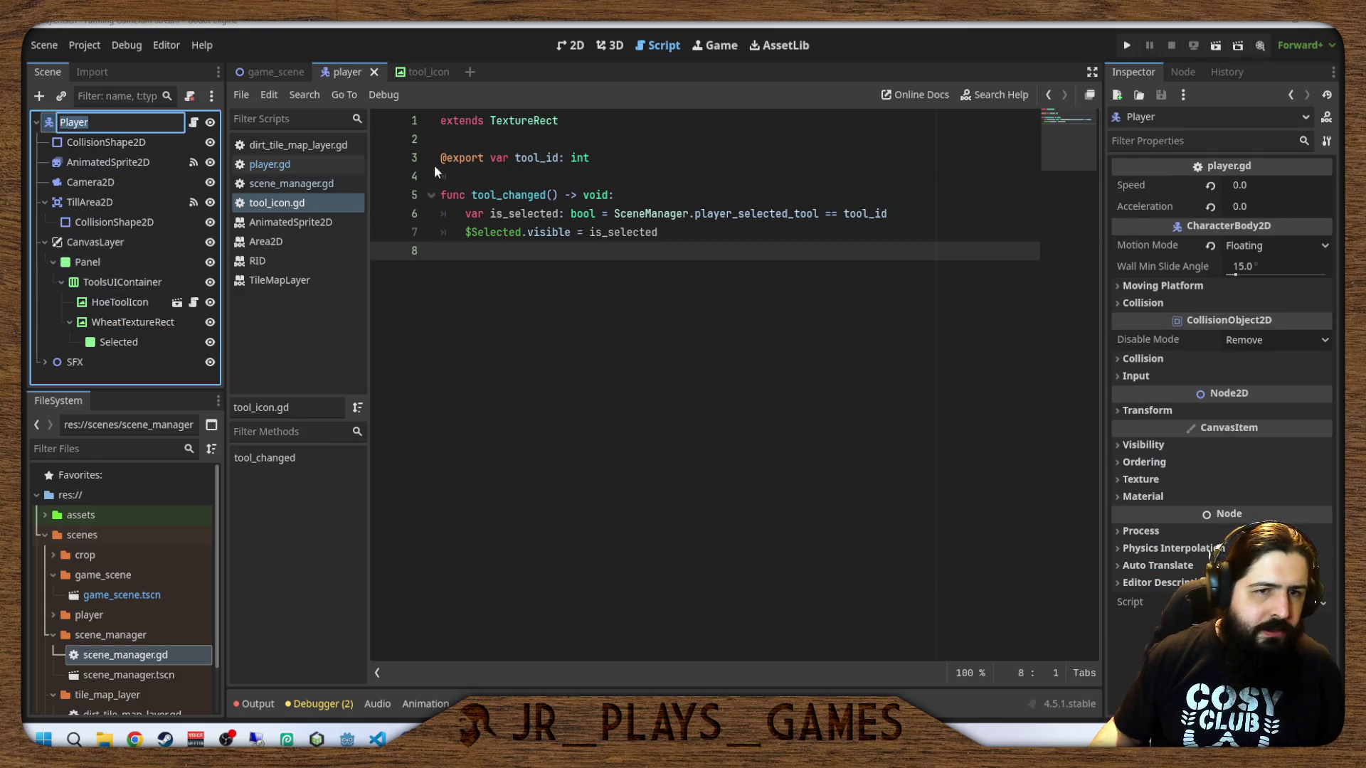
mouse_move(130, 121)
mouse_down()
mouse_move(301, 57)
mouse_move(262, 76)
mouse_move(567, 57)
mouse_up()
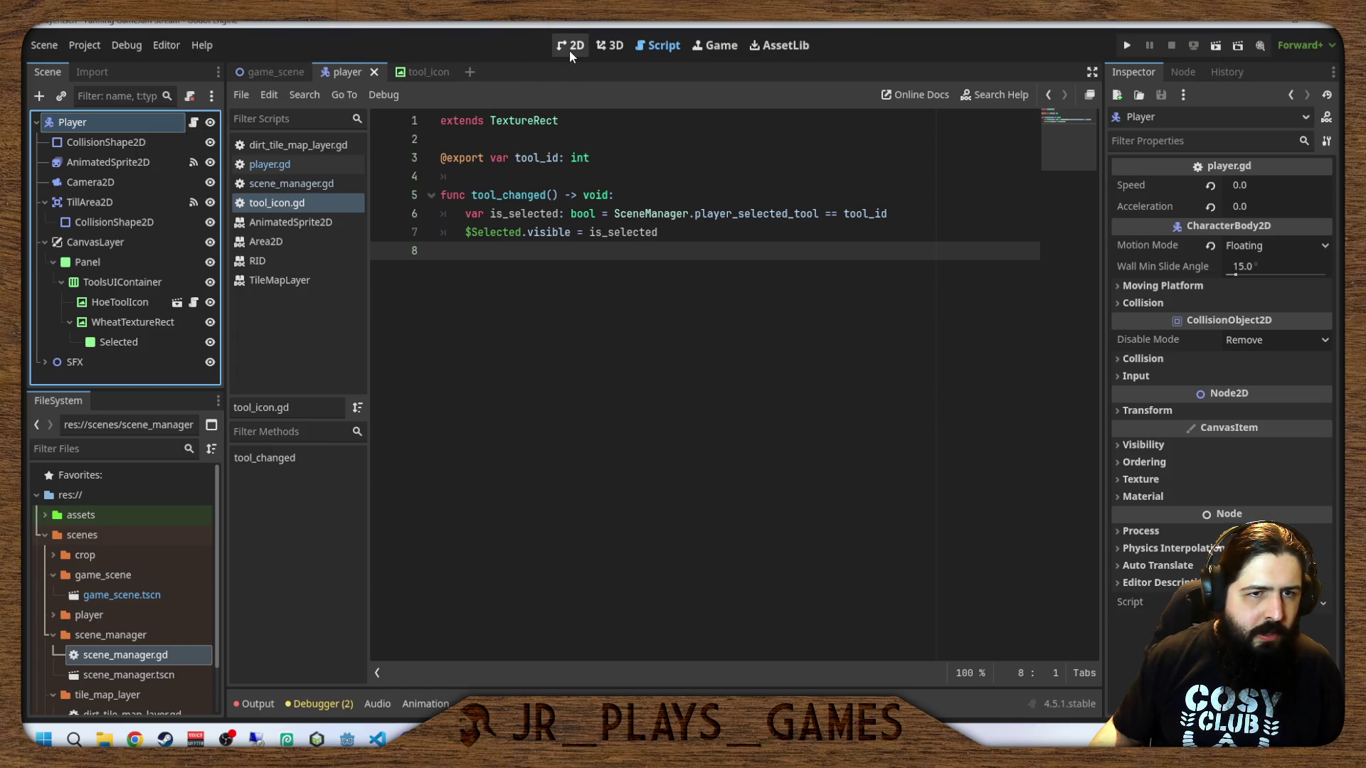
click(306, 149)
click(305, 163)
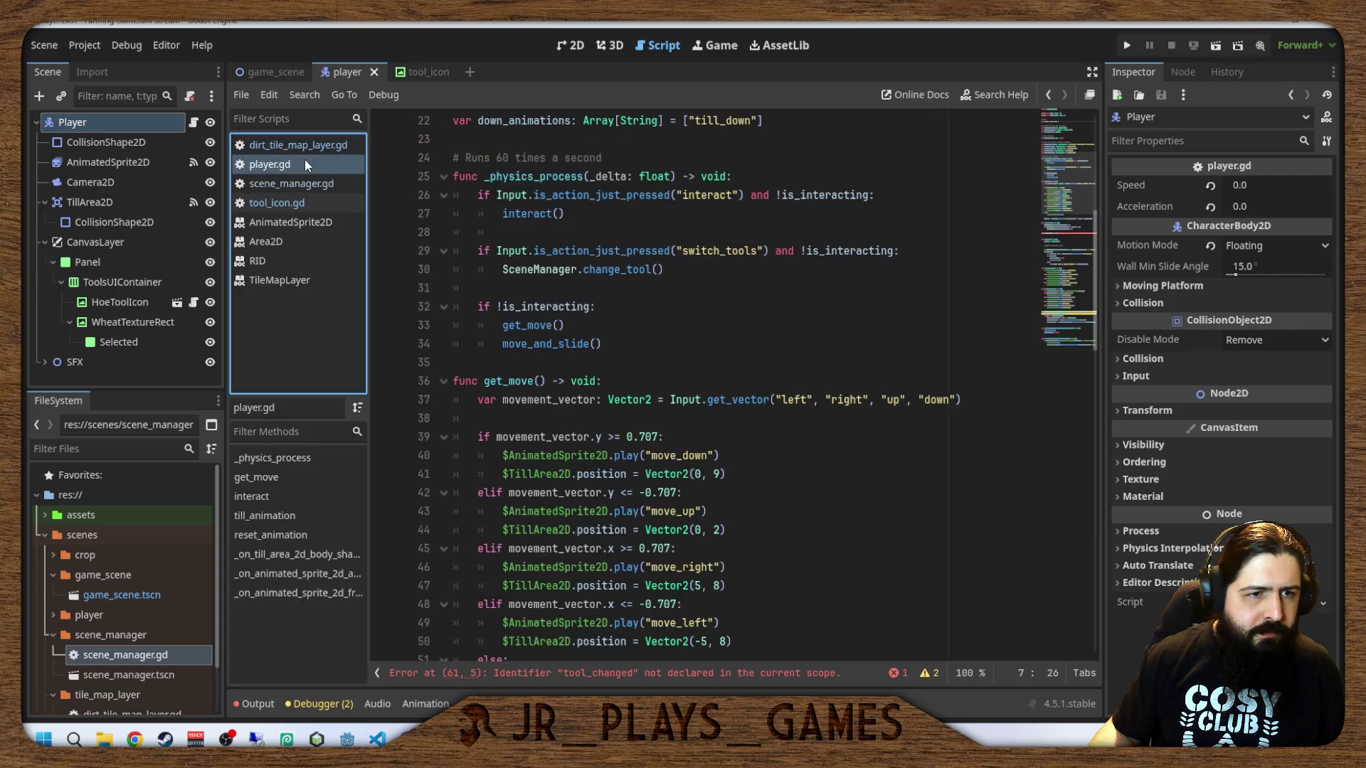
- Declare 'signal tool_changed' just below the extends line of player.gd
scroll(708, 296, up, 7)
click(659, 135)
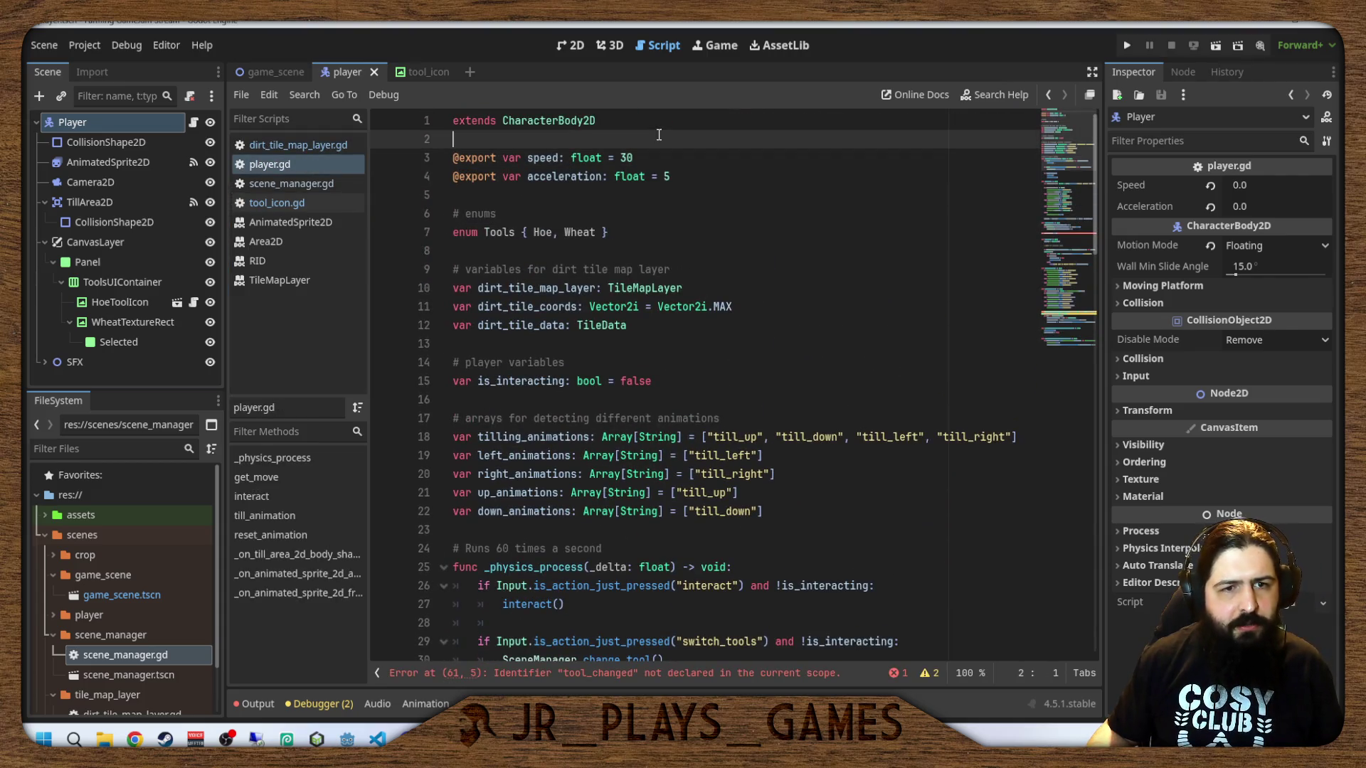
key(Return)
key(Return)
key(Up)
text(si)
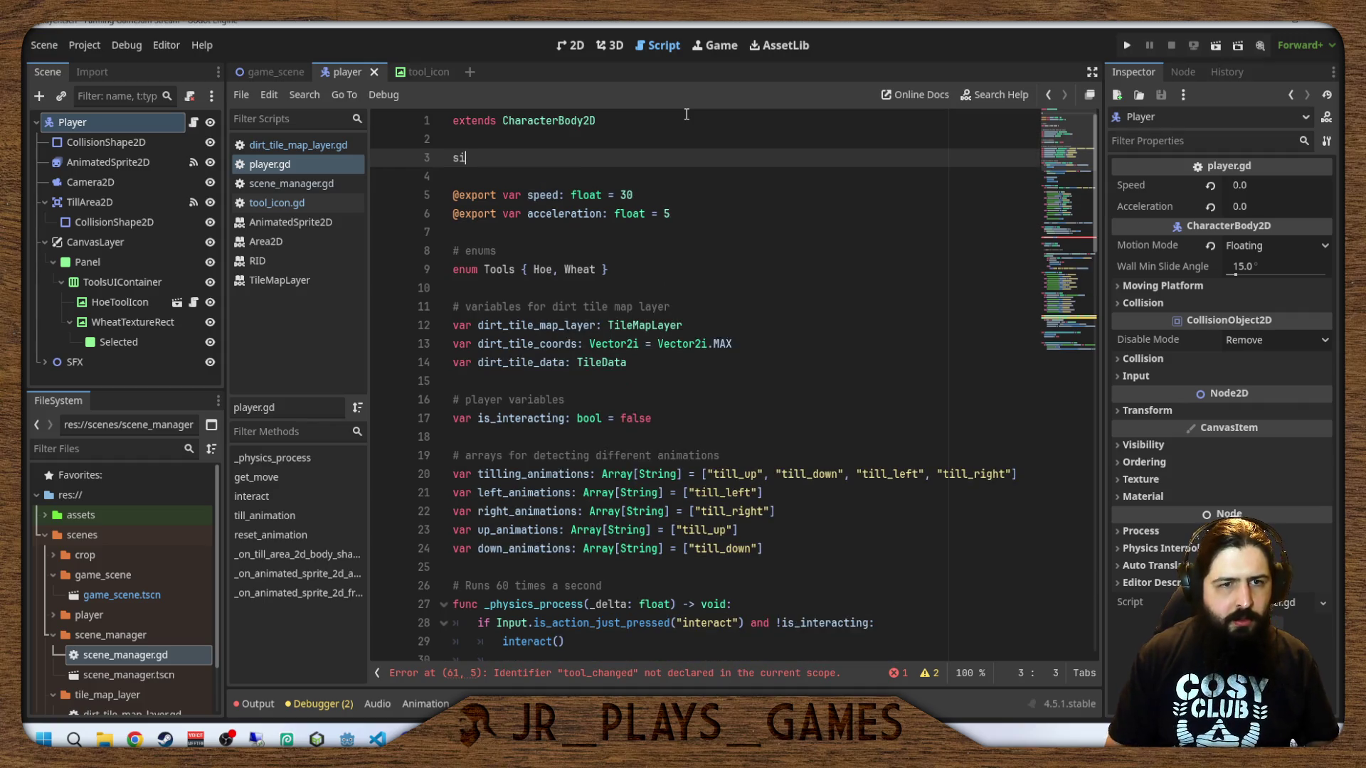
text(gnal)
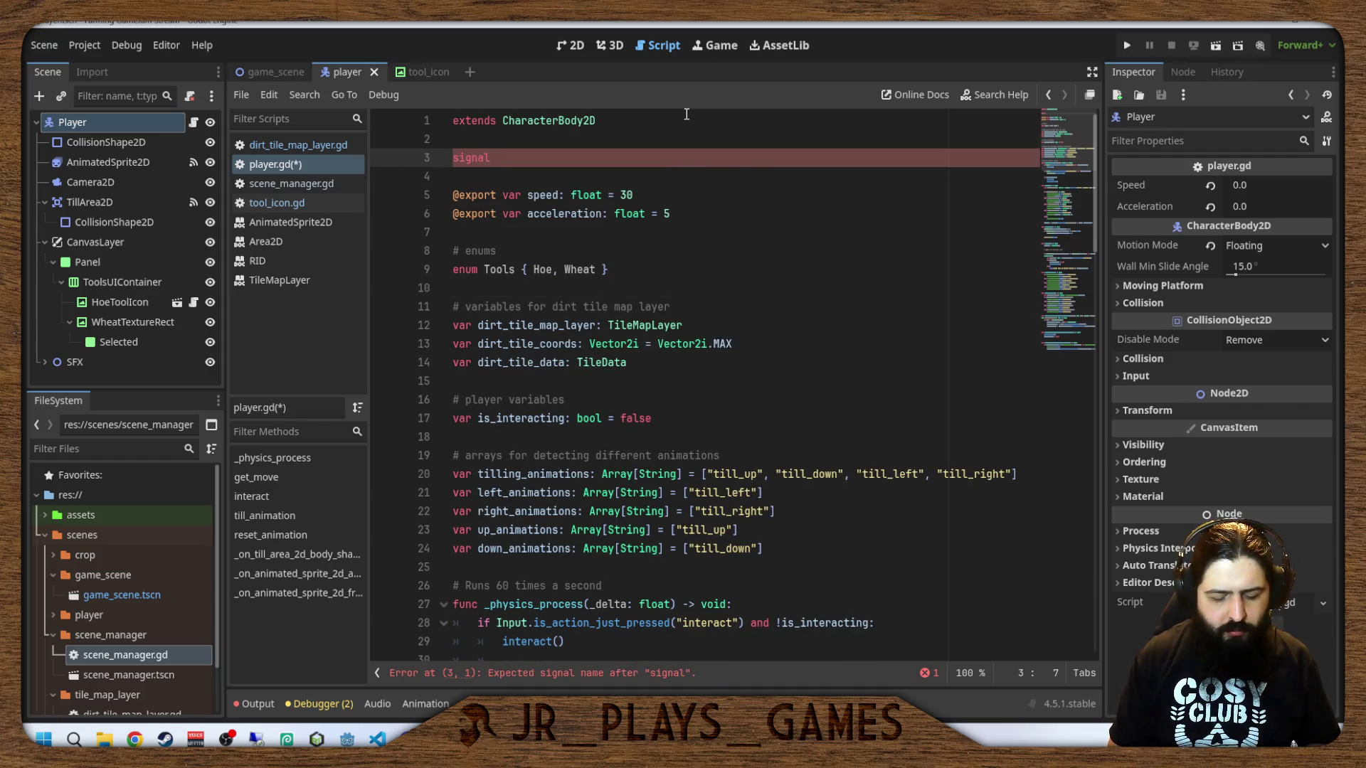
text( tool_changed)
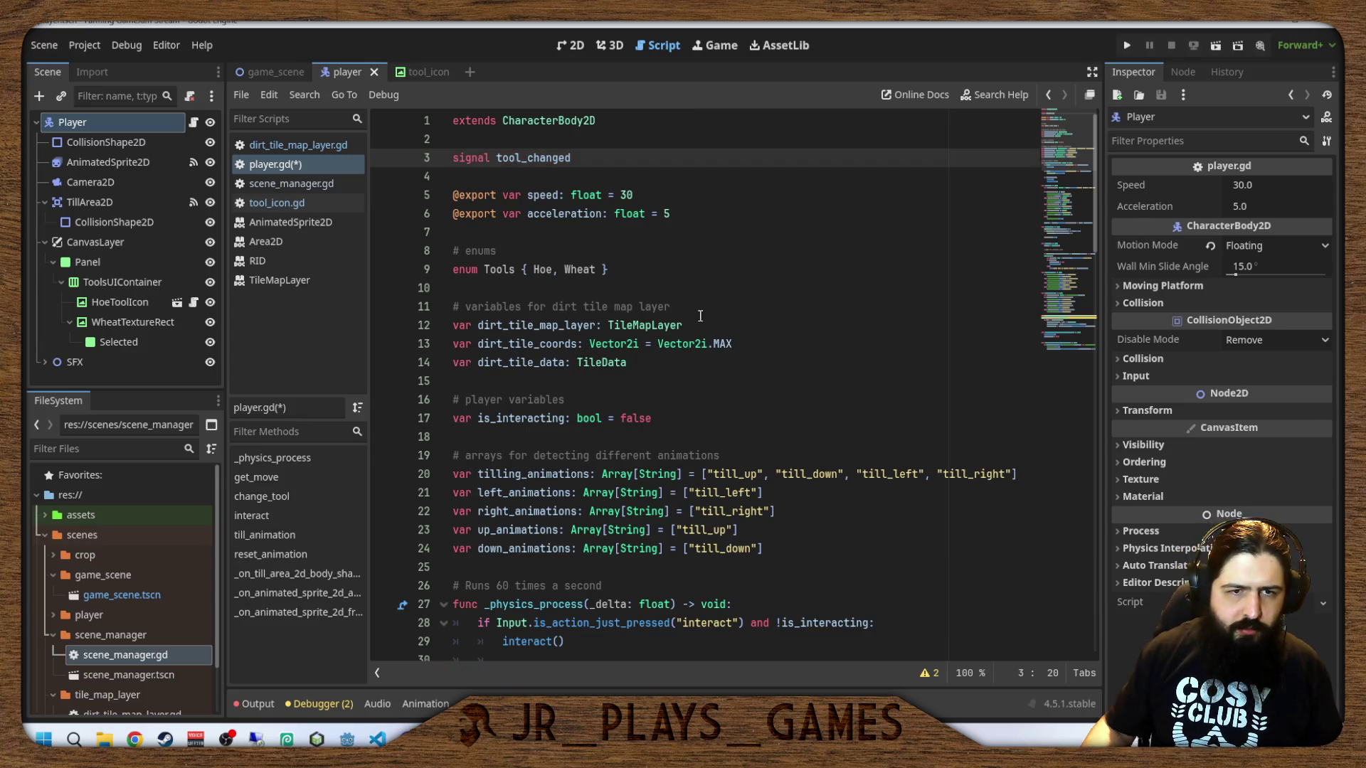
- Make change_tool end with tool_changed.emit(), remove the extra blank line, and save player.gd
click(694, 325)
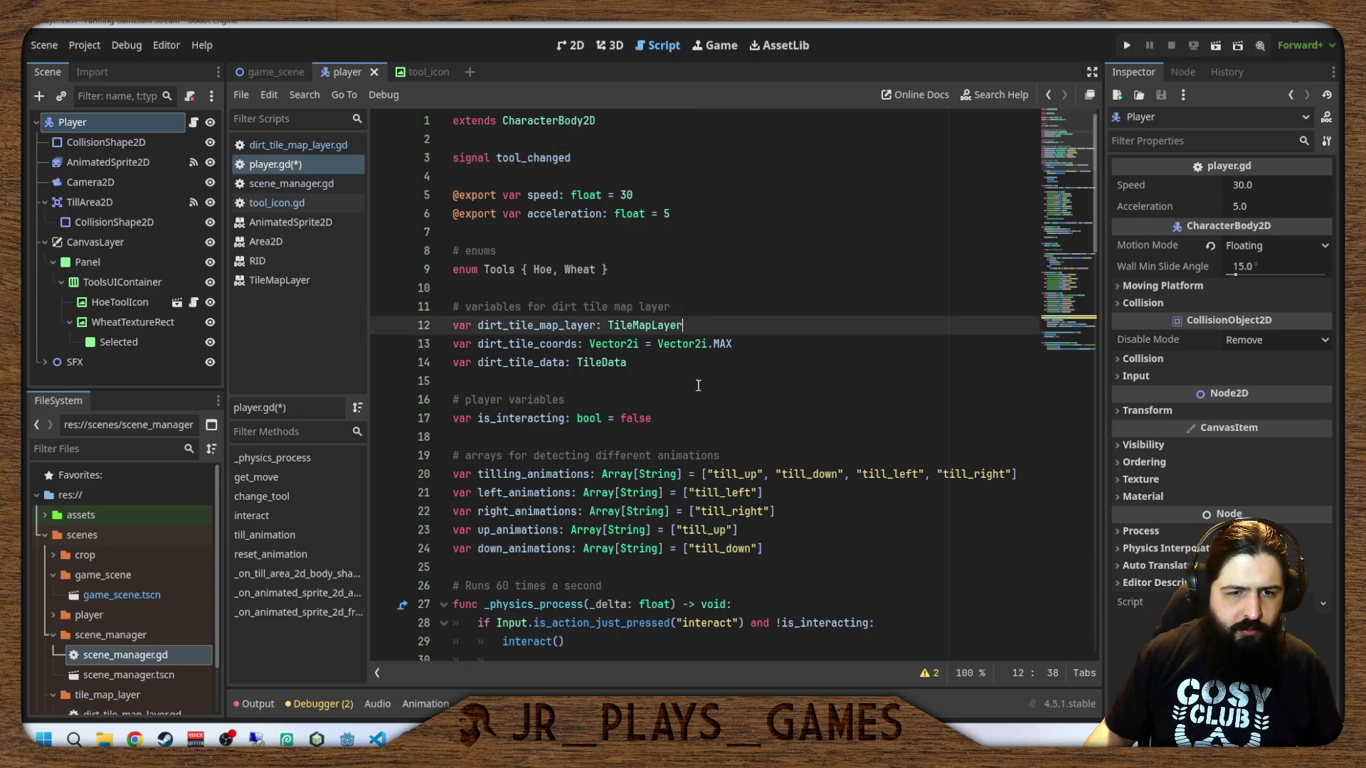
scroll(598, 327, down, 15)
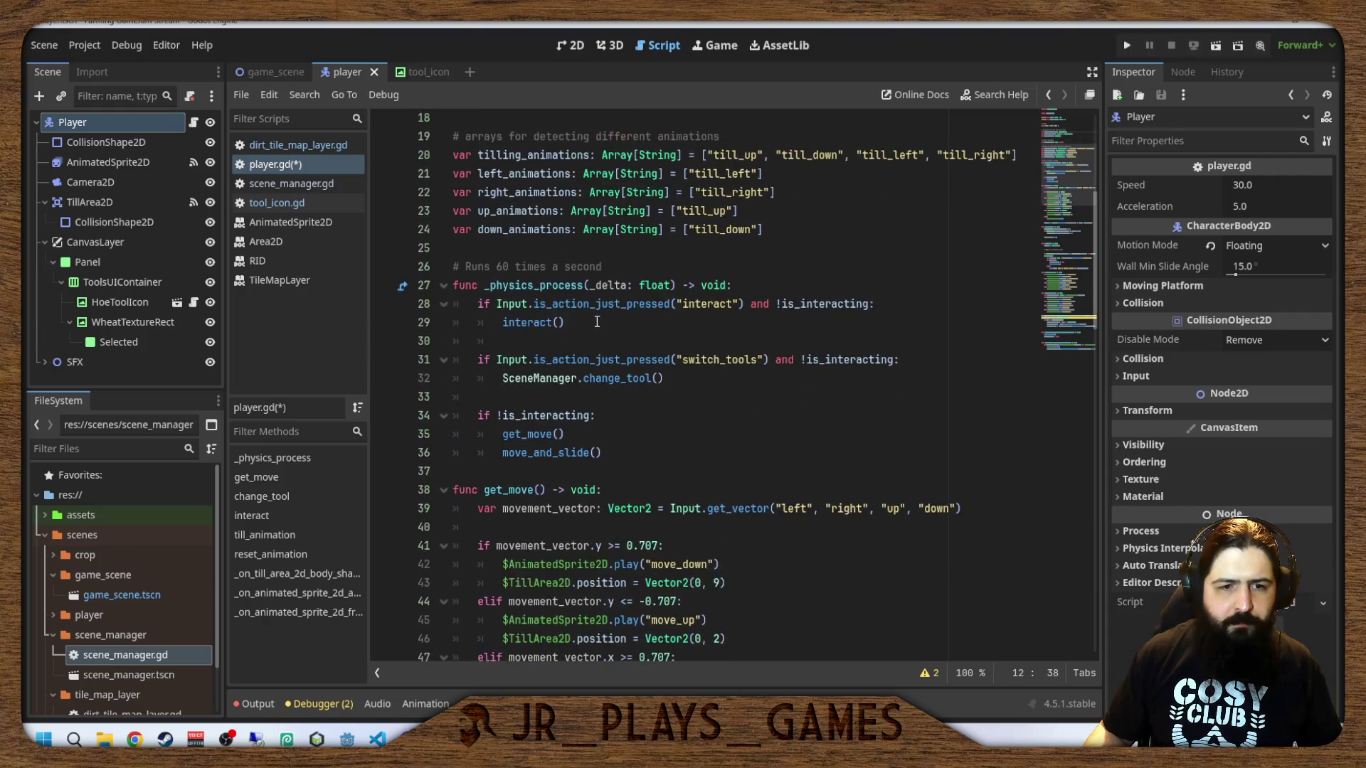
scroll(604, 338, up, 12)
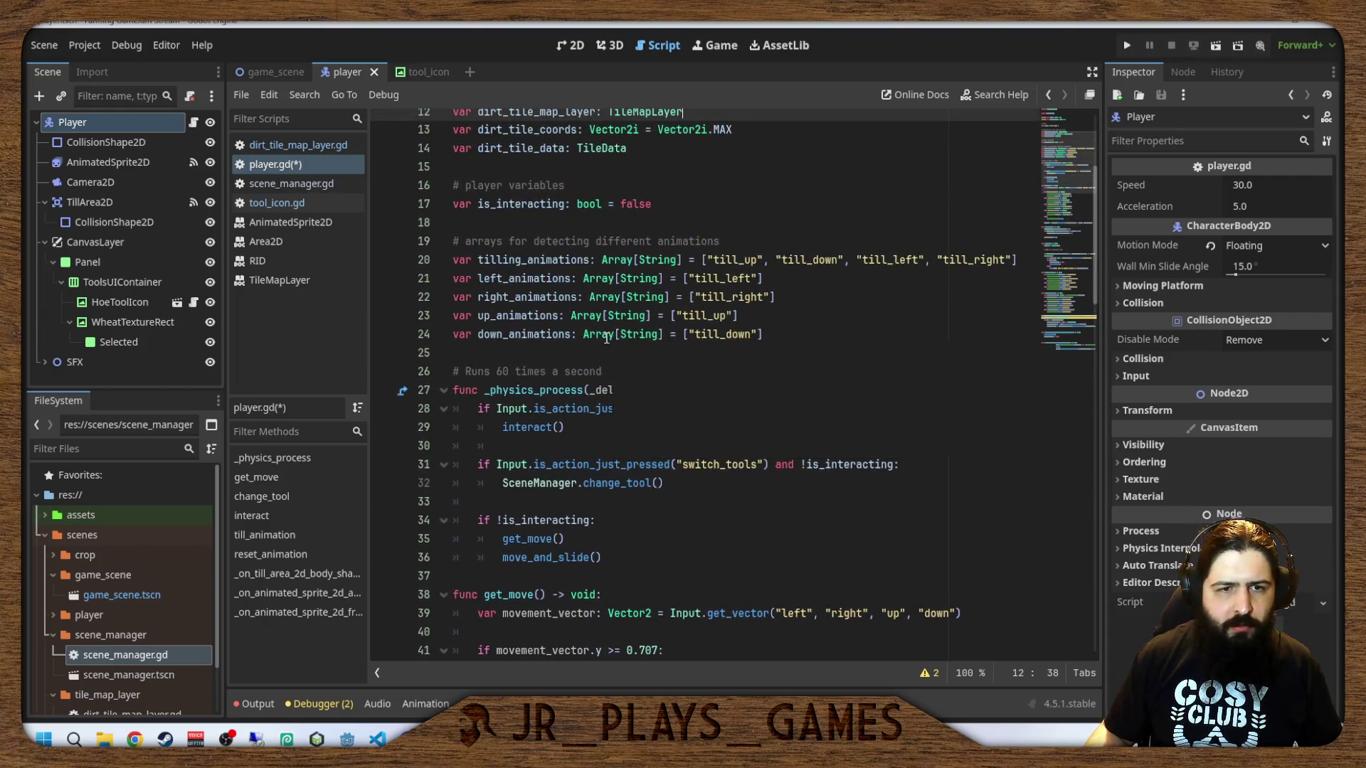
click(601, 484)
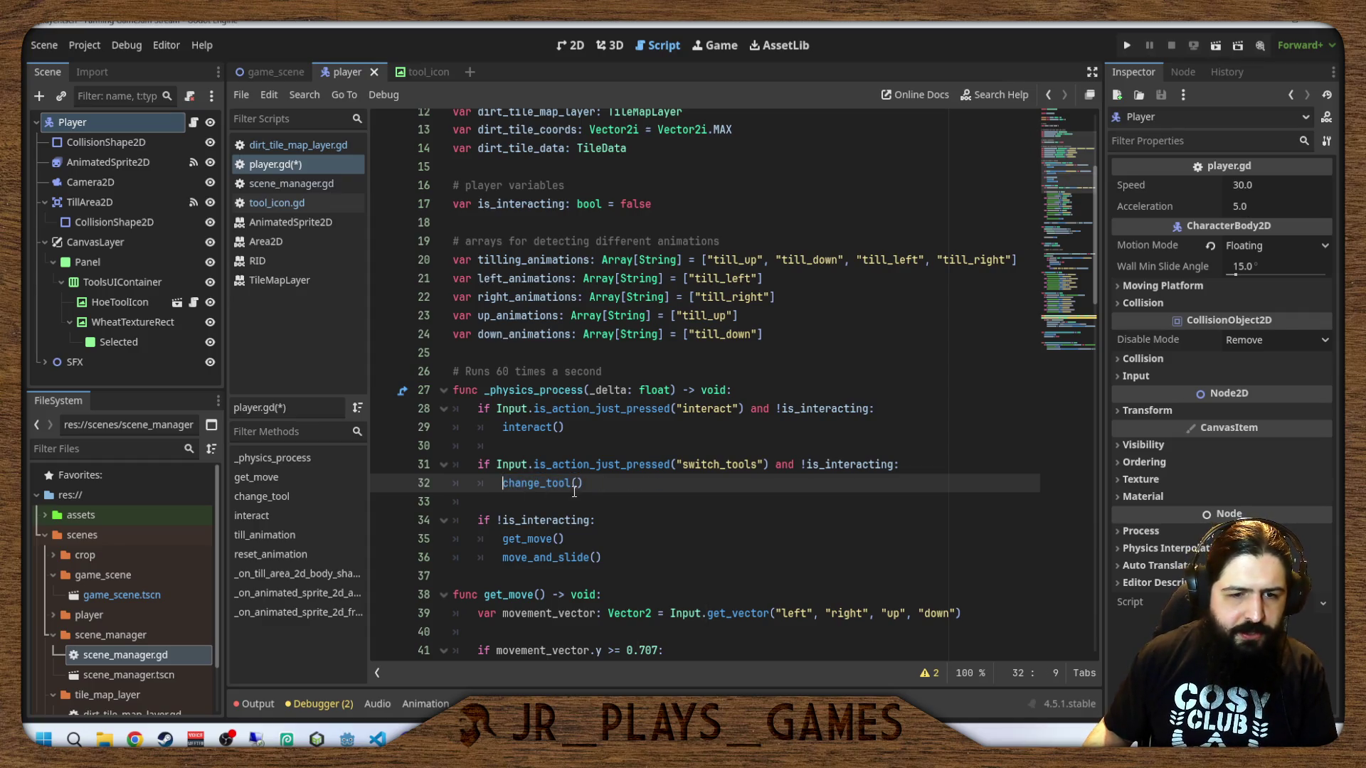
ctrl+click(601, 484)
click(601, 455)
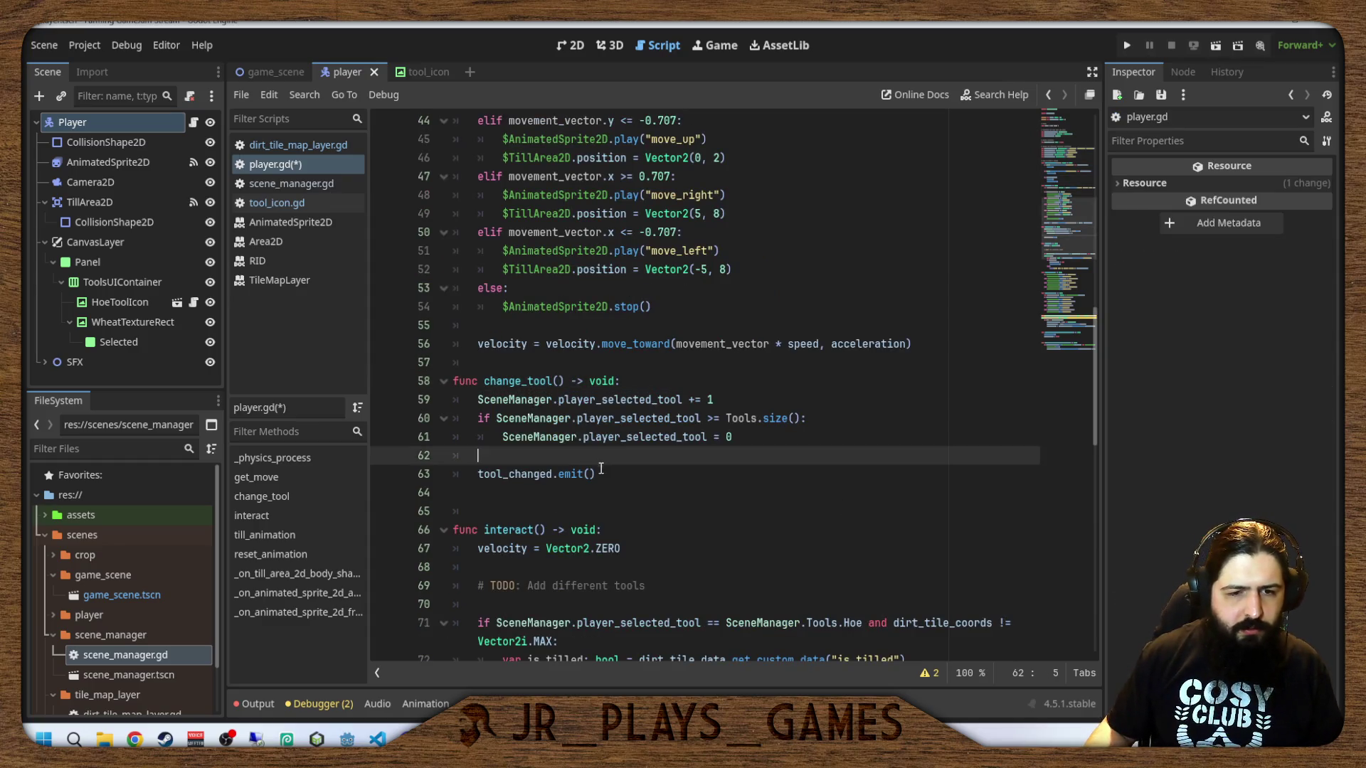
click(534, 474)
click(542, 489)
key(BackSpace)
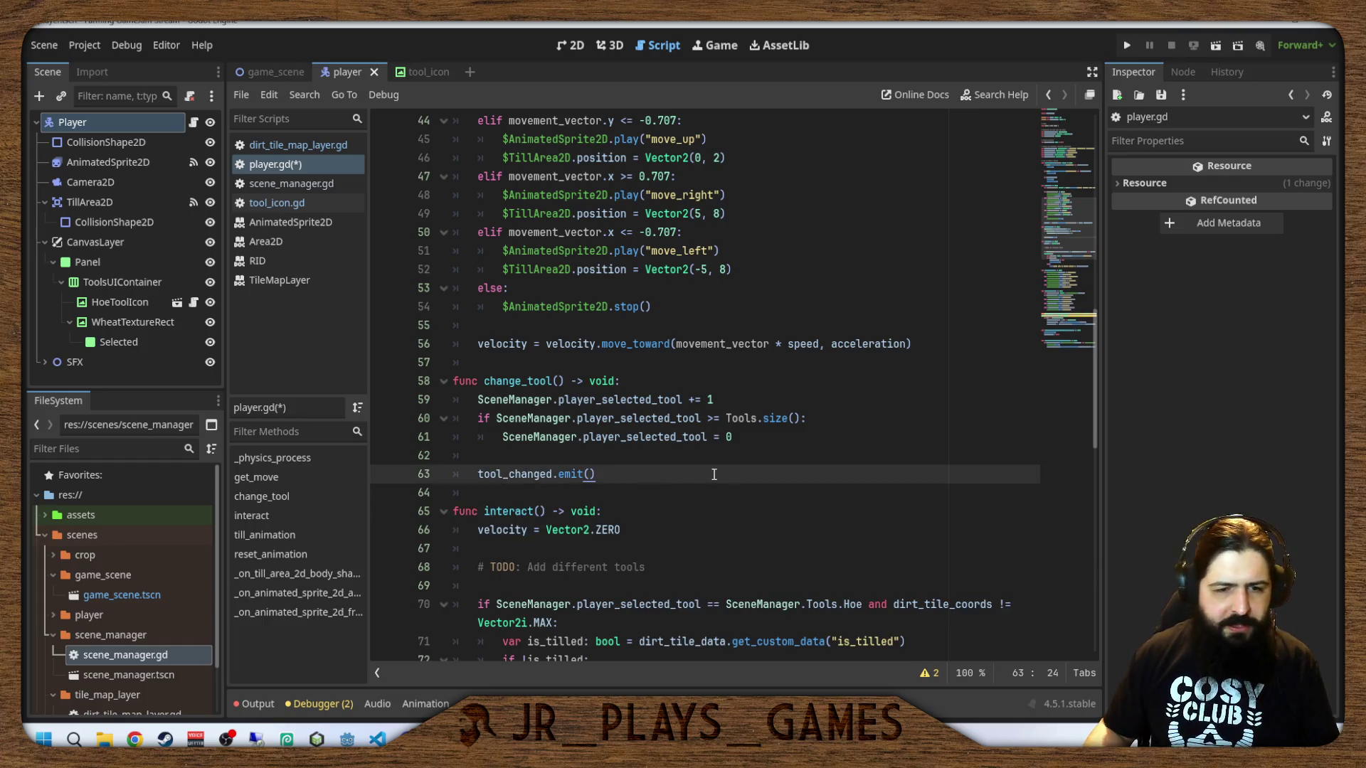
key(ctrl+s)
scroll(803, 434, up, 15)
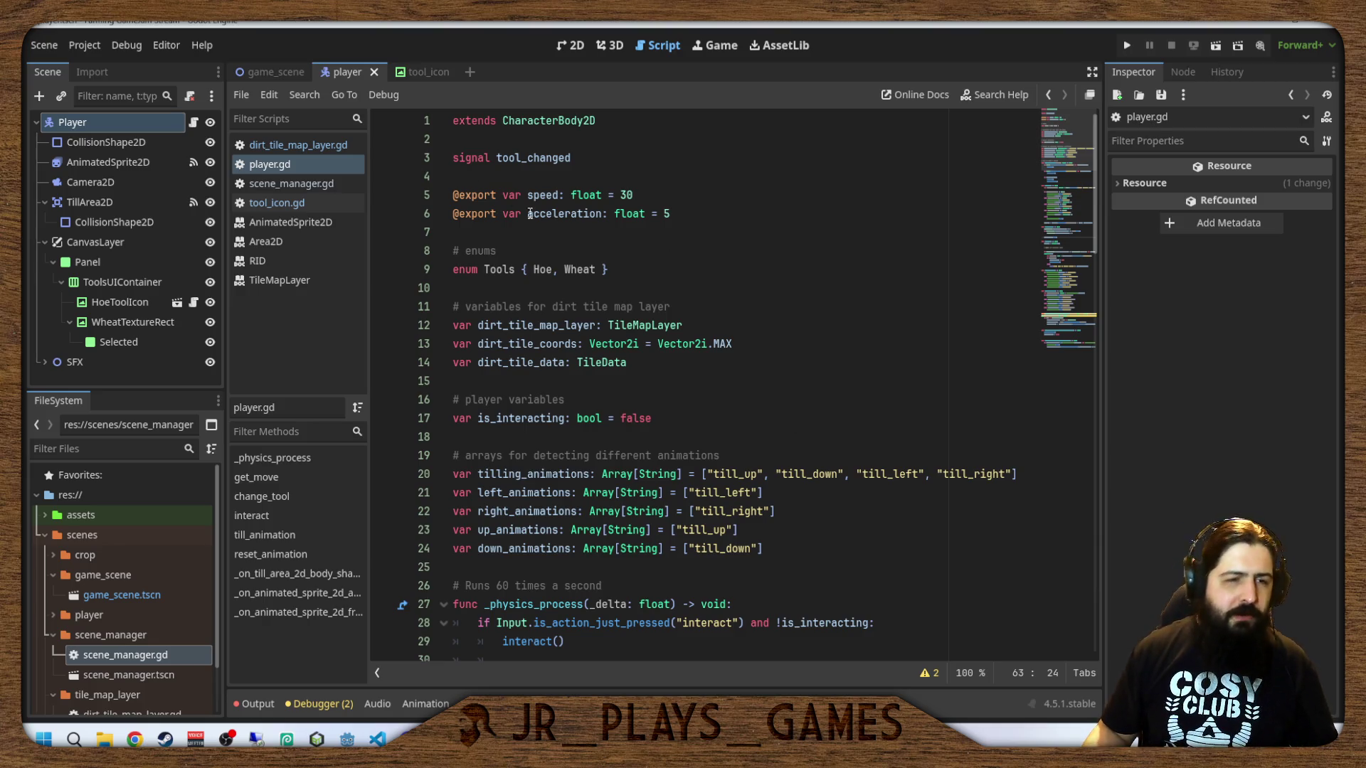
click(328, 183)
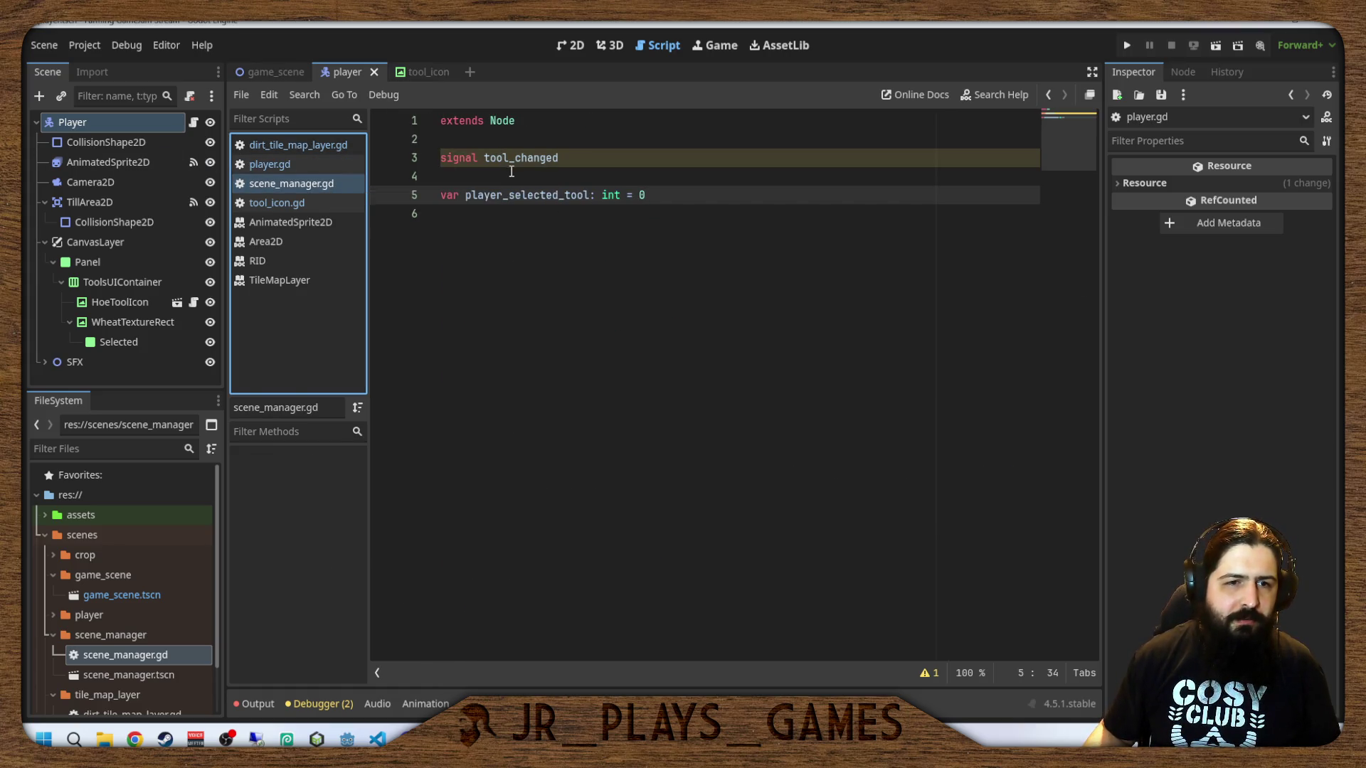
- Delete the 'signal tool_changed' declaration from scene_manager.gd and save it
mouse_move(511, 171)
mouse_down()
mouse_move(424, 155)
mouse_move(427, 138)
mouse_up()
key(BackSpace)
key(ctrl+s)
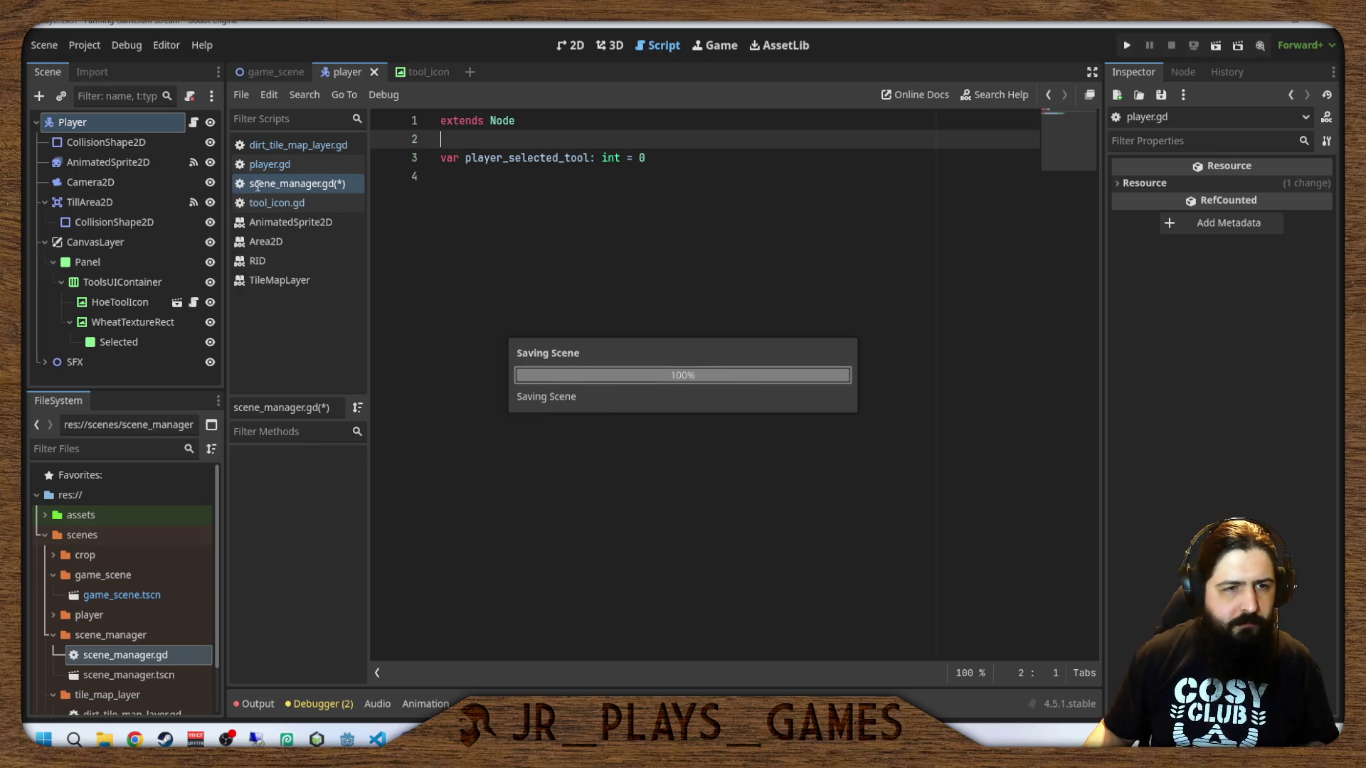
- Review tool_icon.gd's remaining code that references SceneManager
click(267, 210)
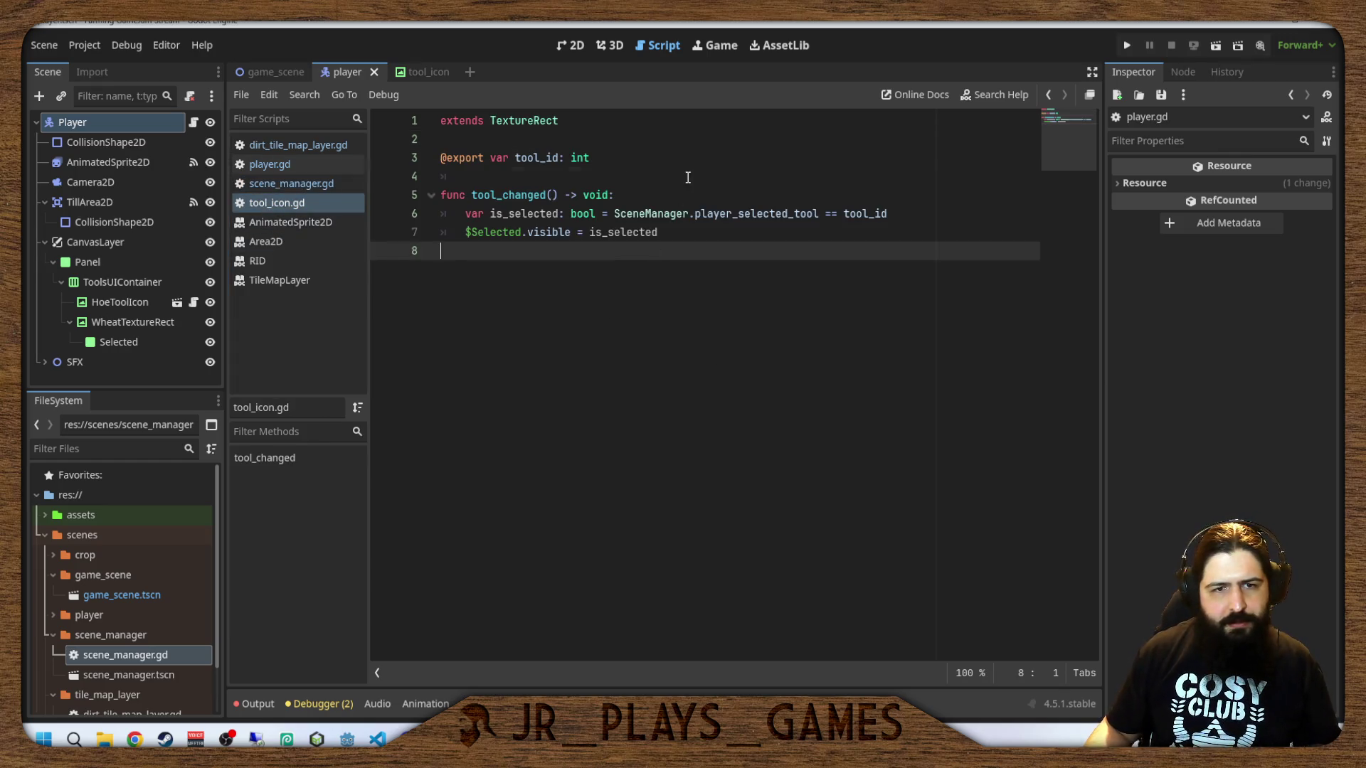
click(757, 239)
double_click(673, 215)
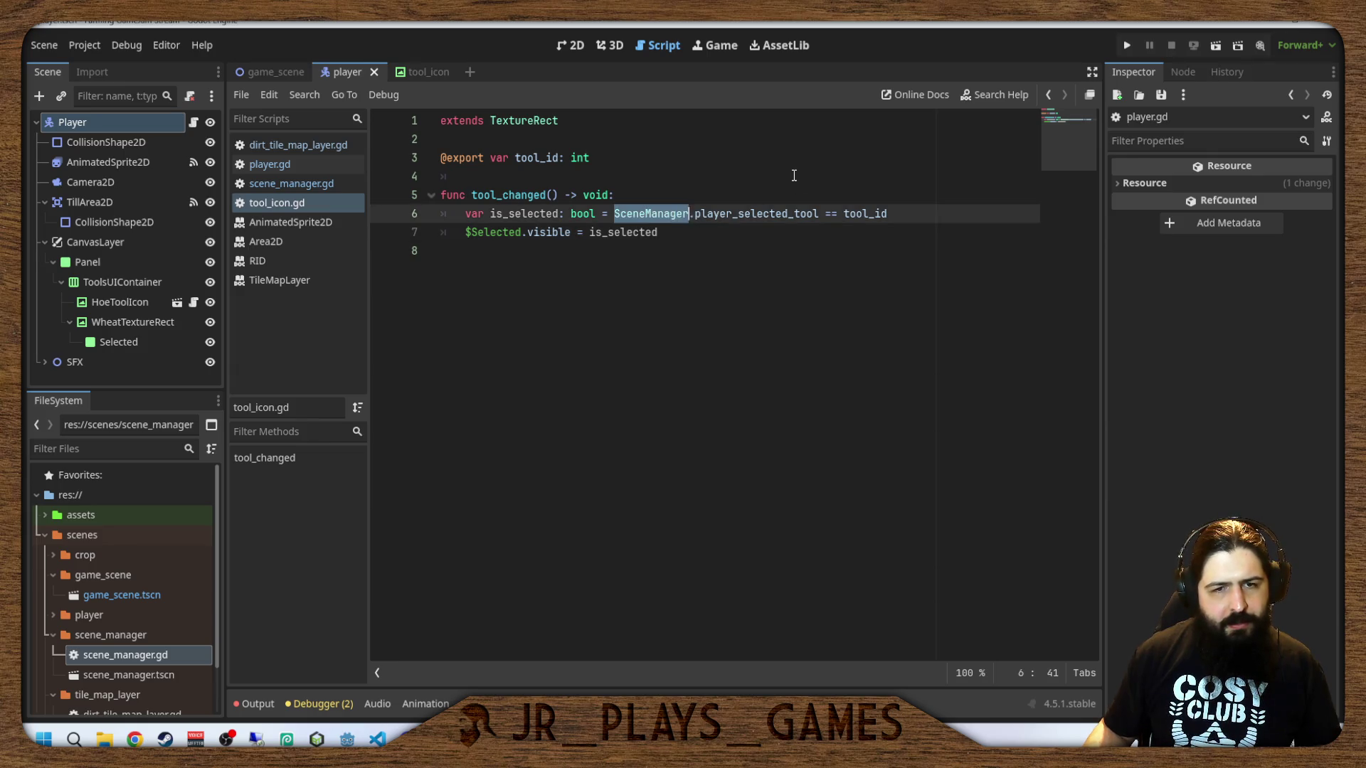
click(710, 163)
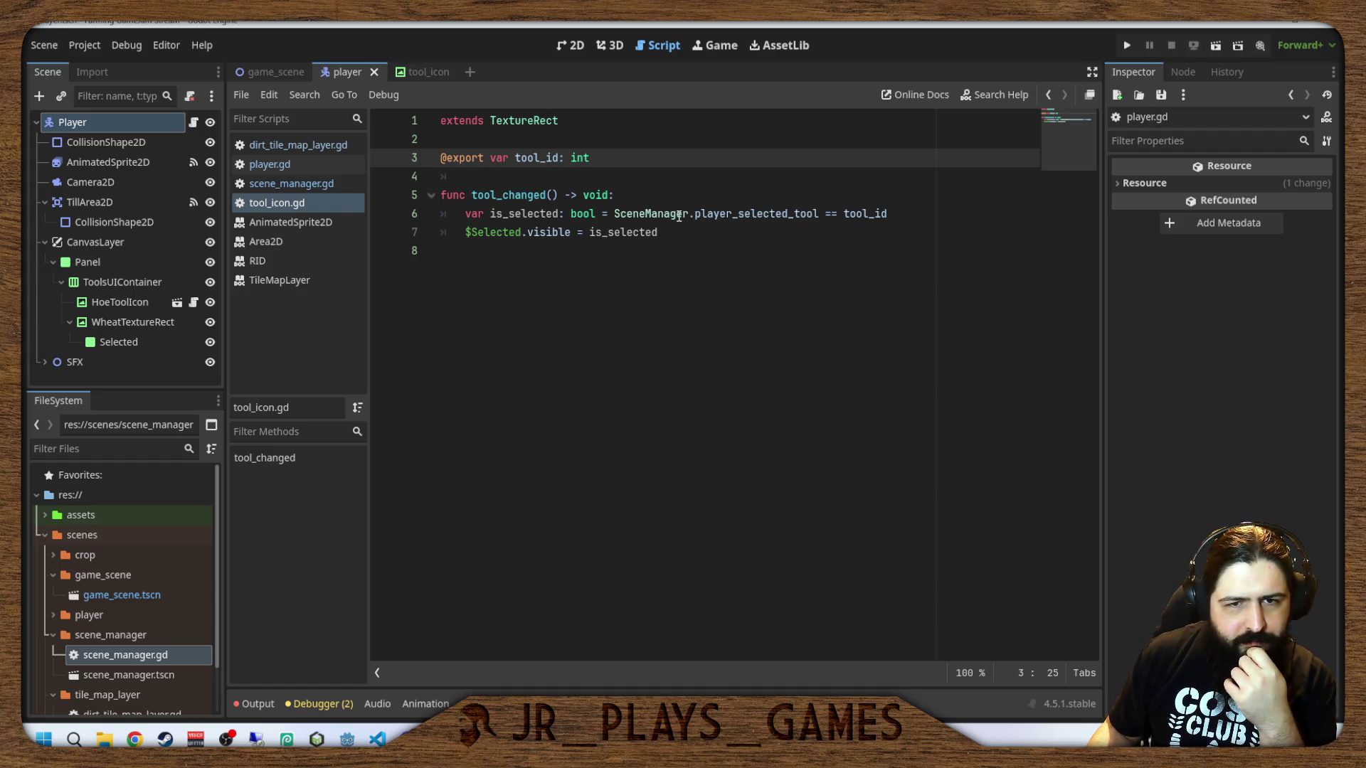
click(332, 183)
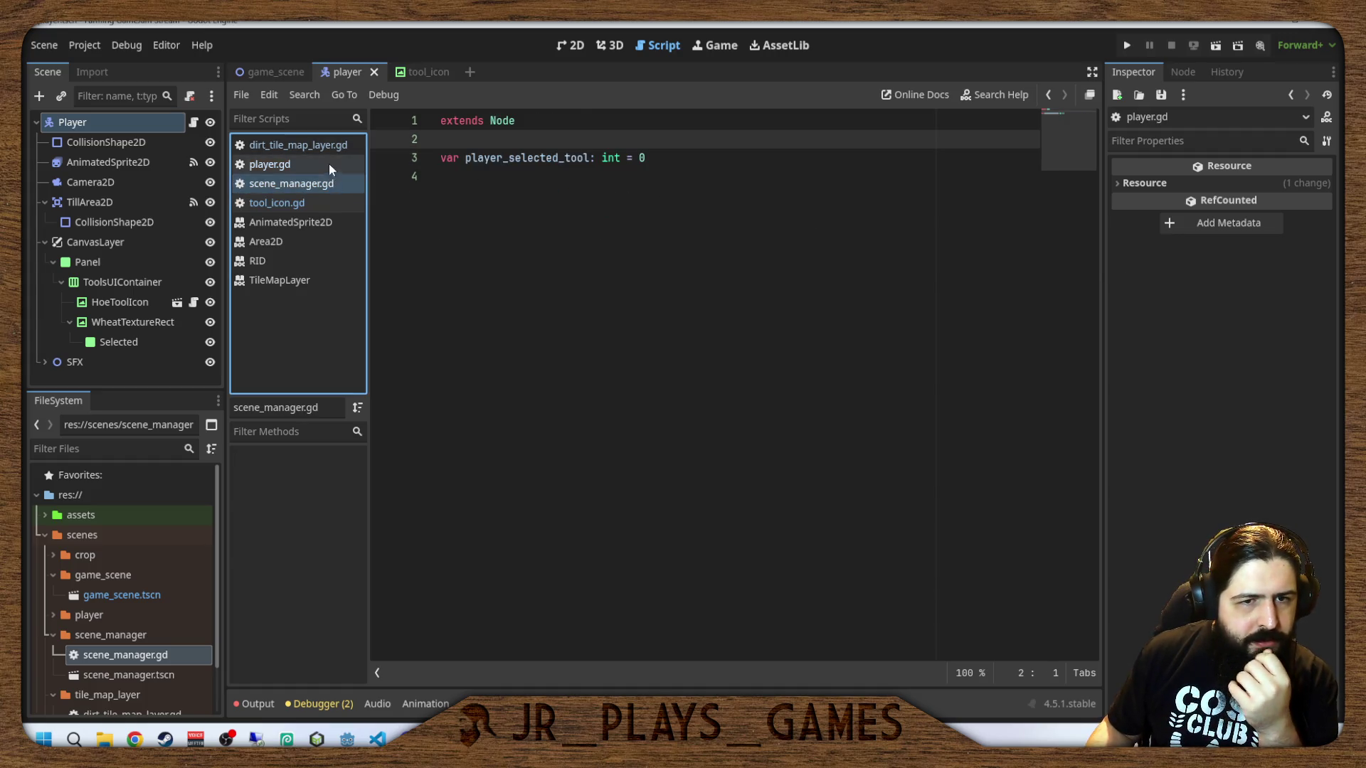
- Review player.gd's change_tool function, ending in tool_changed.emit(), and the interact function
click(328, 165)
scroll(678, 347, down, 20)
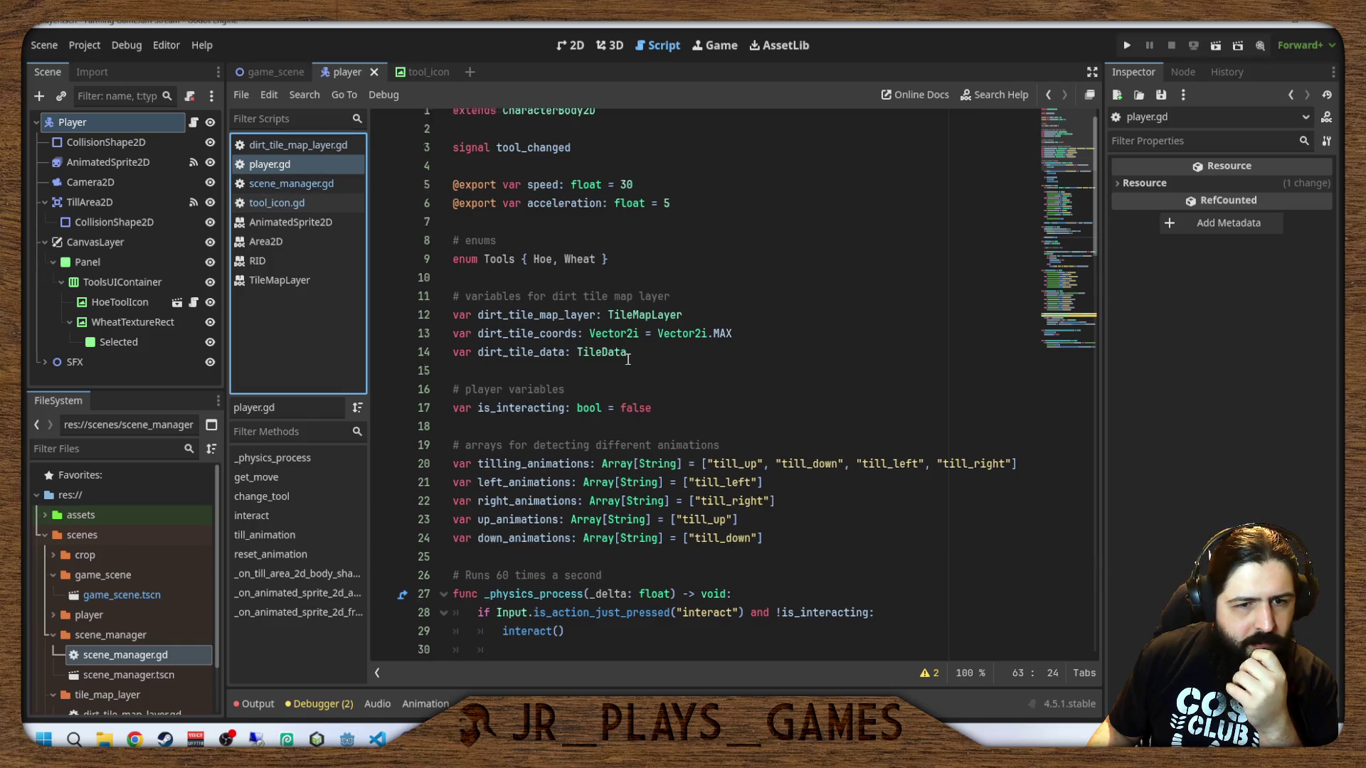
scroll(678, 347, up, 9)
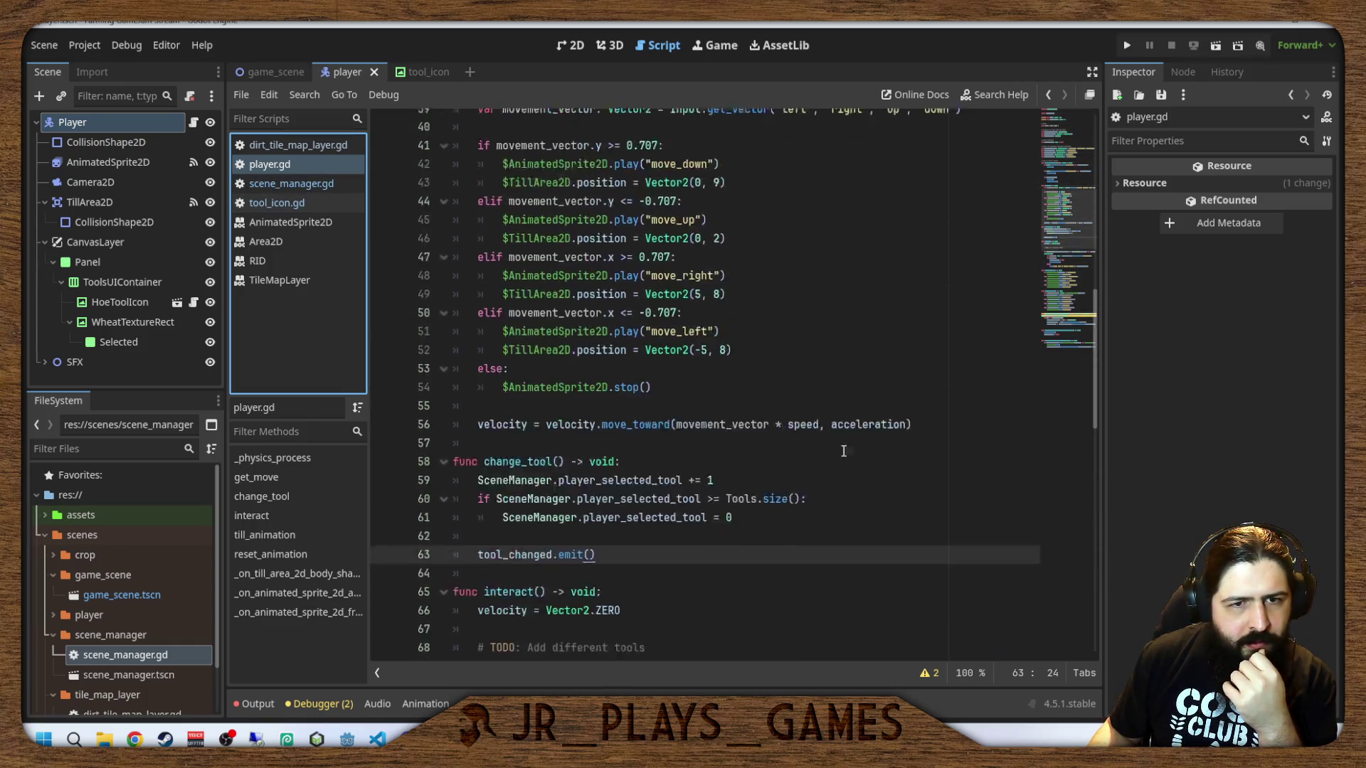
scroll(712, 355, down, 4)
click(804, 324)
click(666, 363)
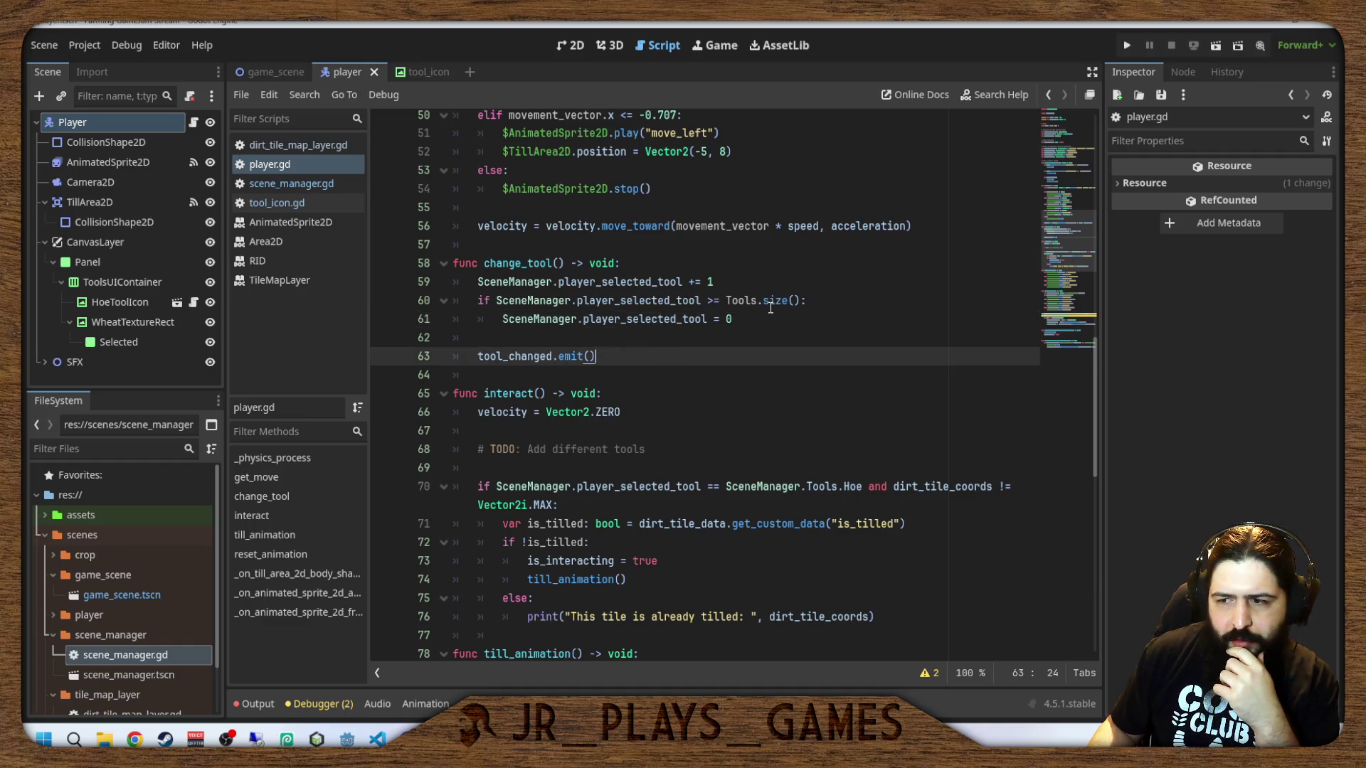
mouse_move(771, 308)
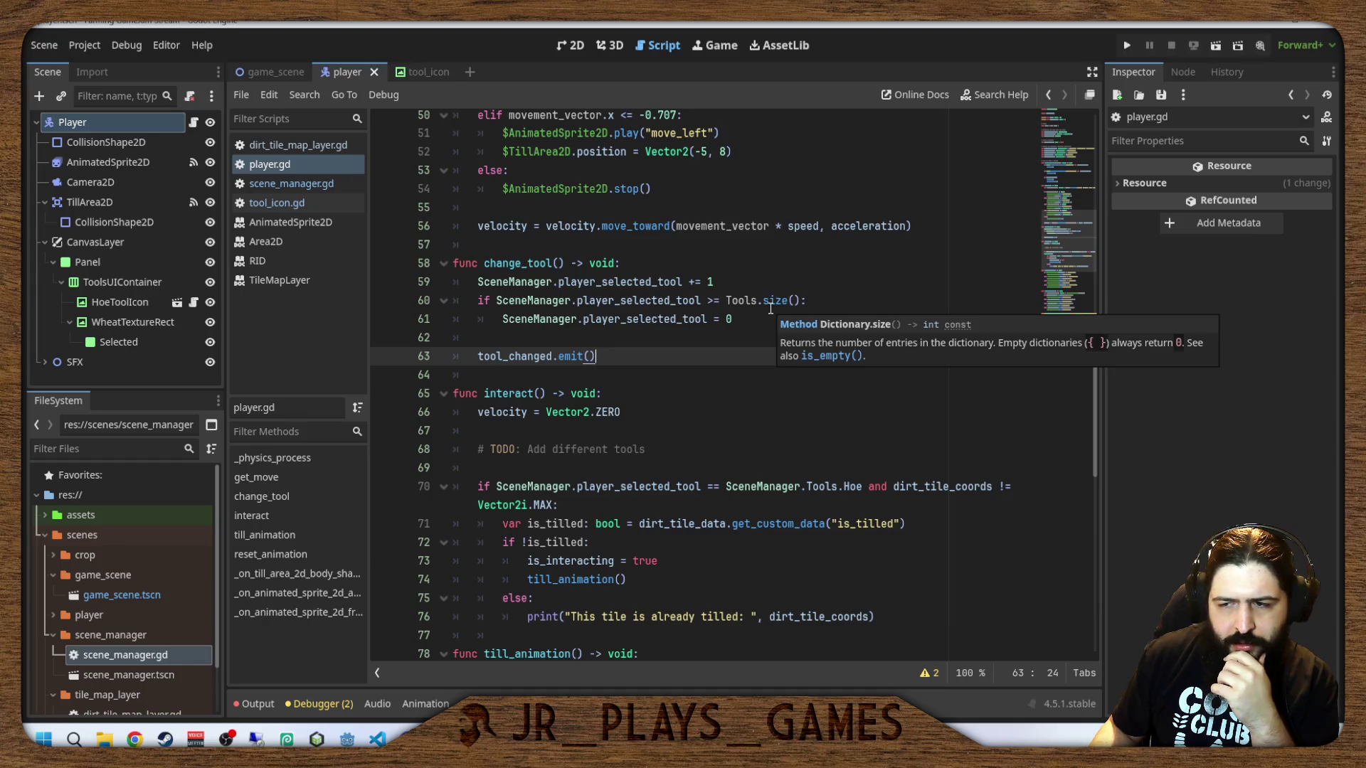
scroll(771, 308, up, 3)
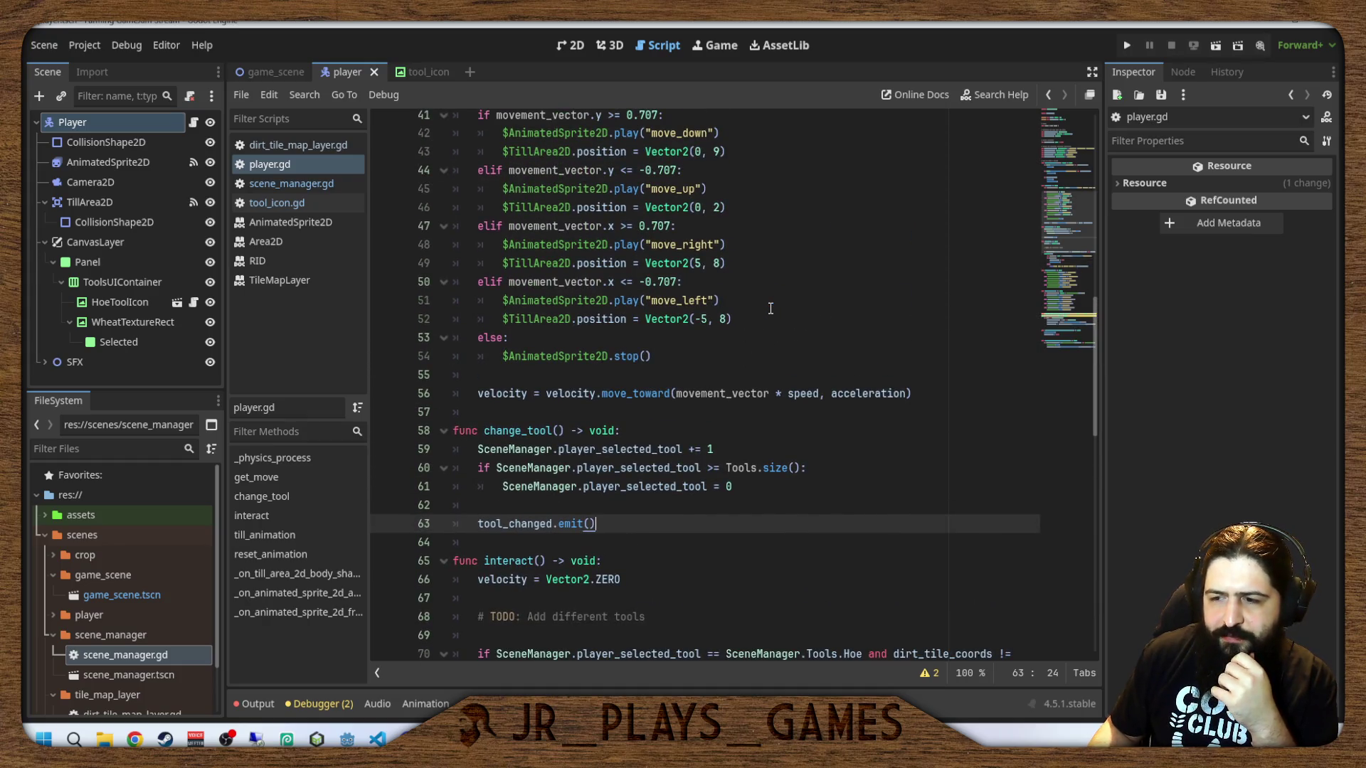
scroll(771, 308, down, 8)
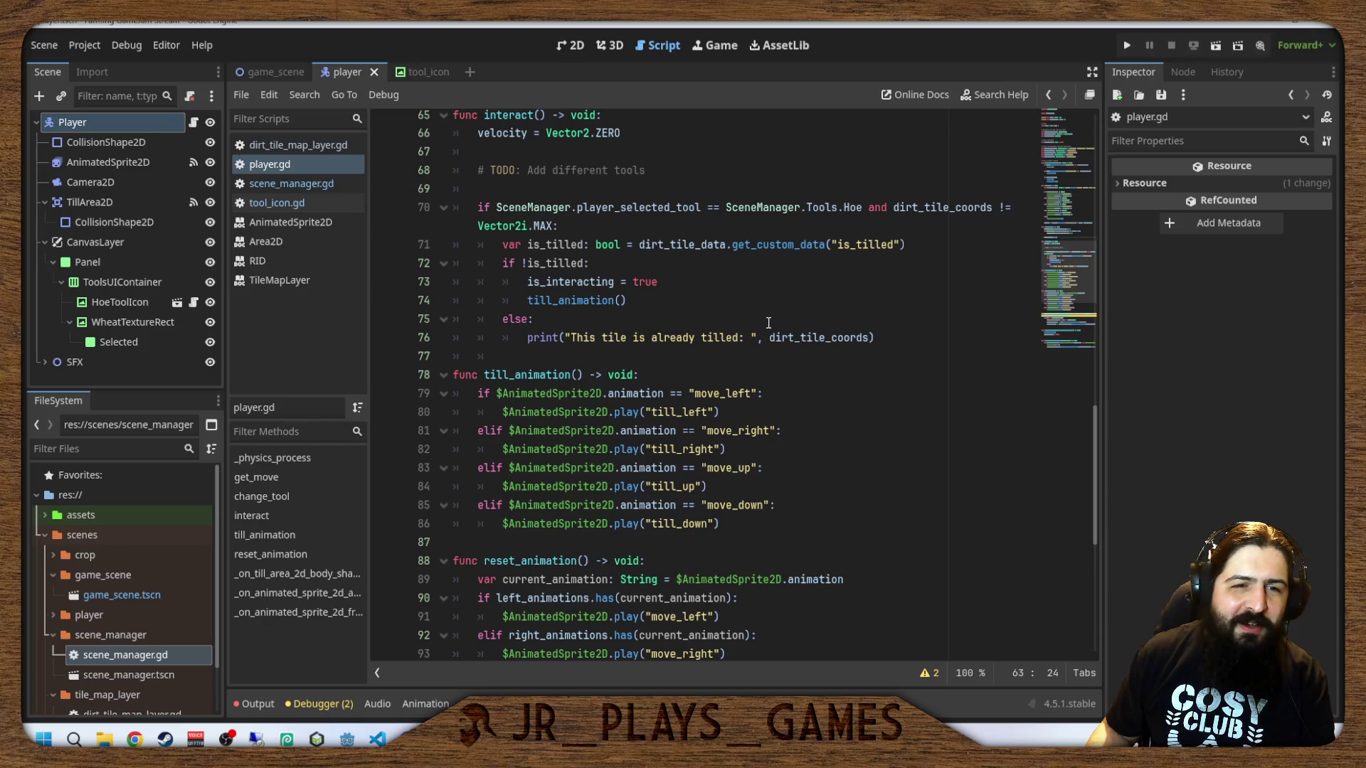
scroll(768, 323, down, 8)
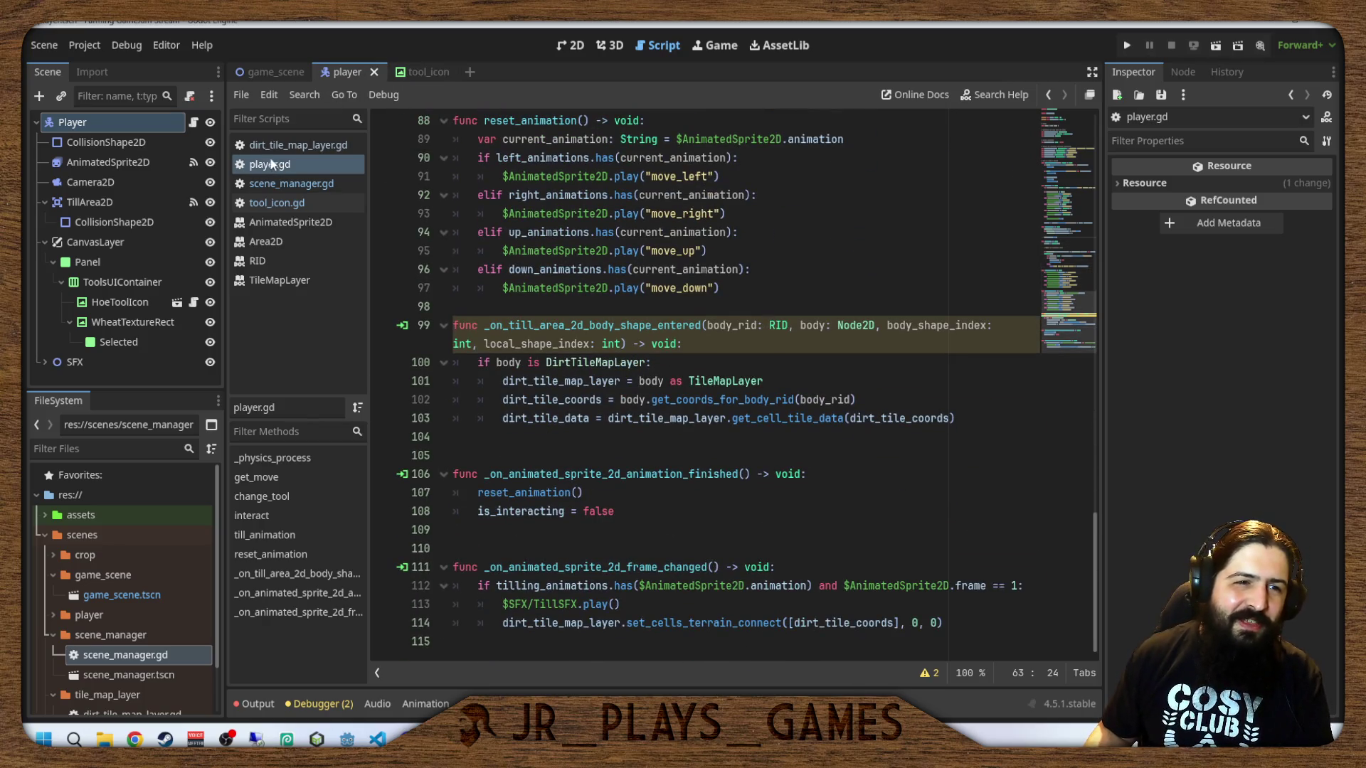
- Select the Player node and pick its tool_changed signal in the Signals list
click(158, 124)
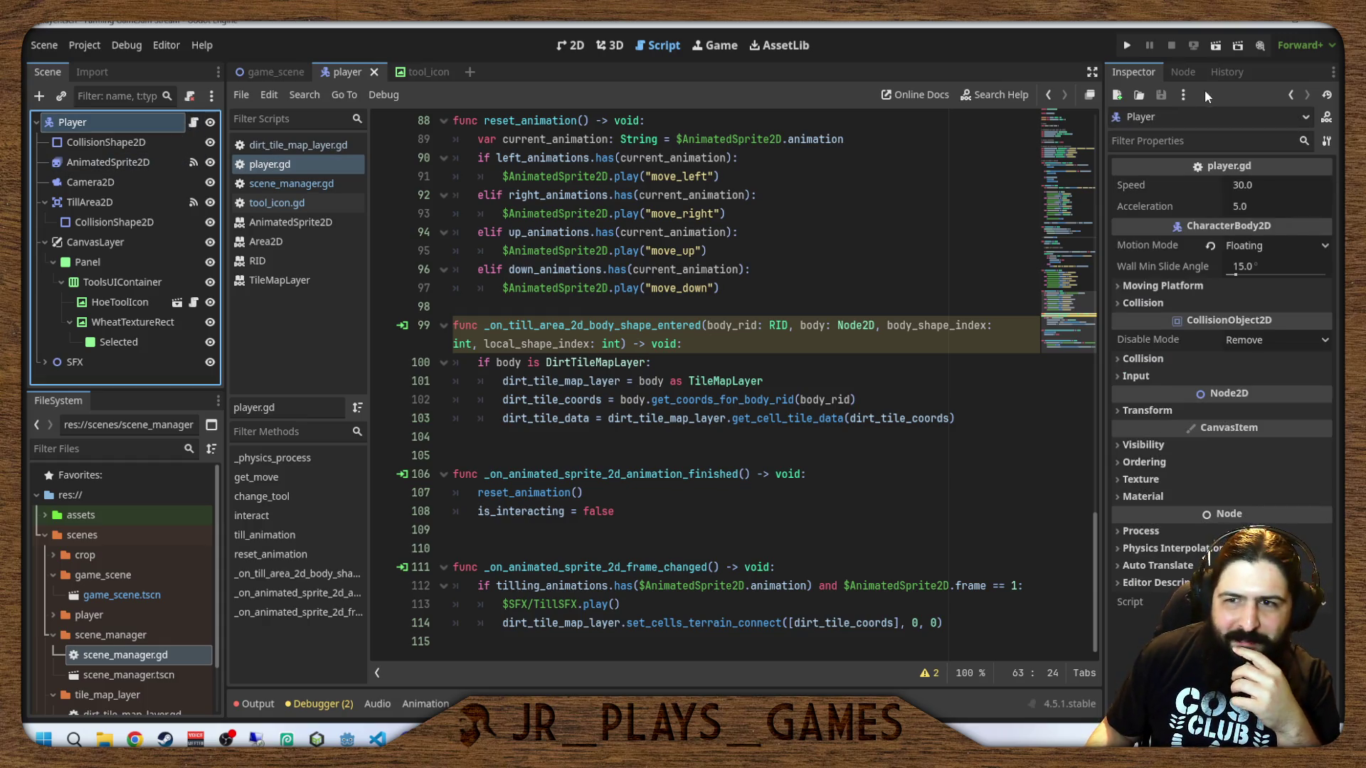
click(1183, 72)
click(1217, 165)
- Connect the Player's tool_changed signal to the HoeToolIcon node
double_click(1216, 165)
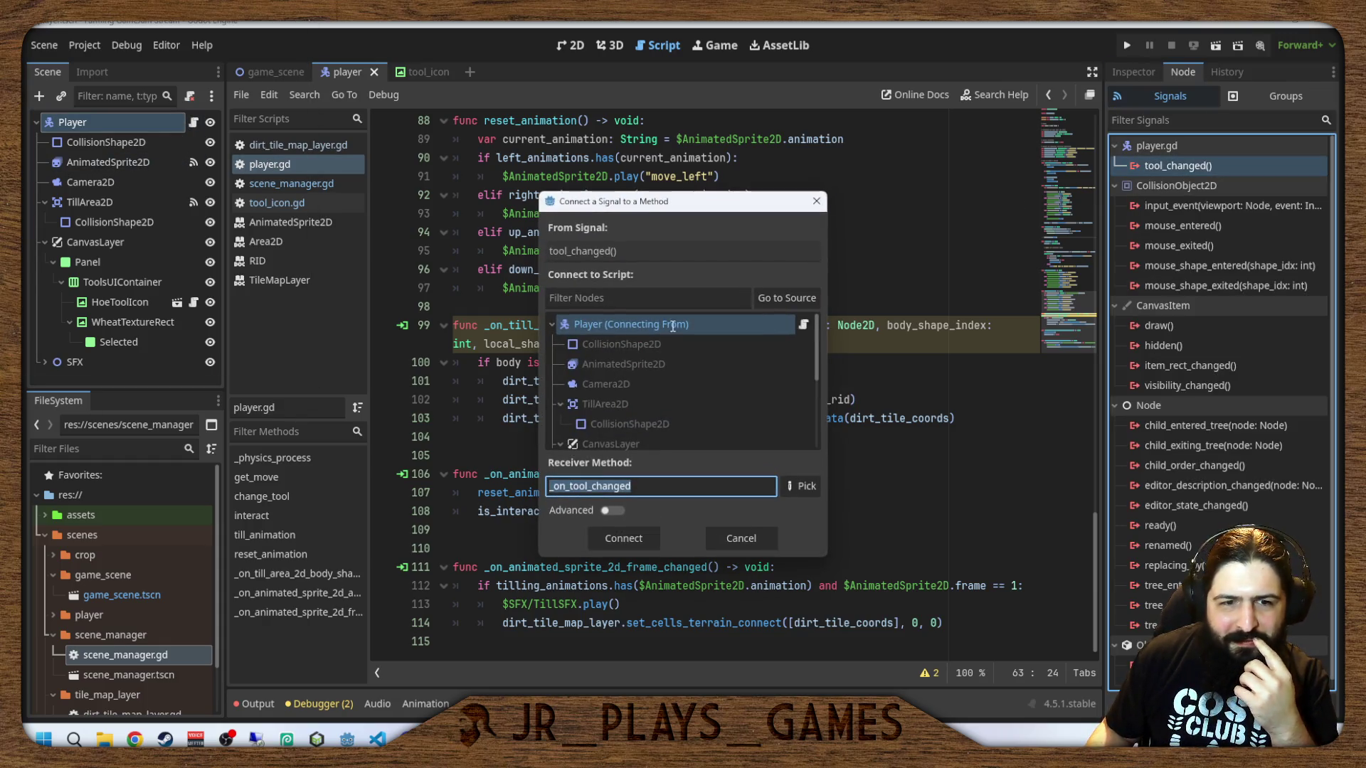
scroll(640, 356, down, 3)
click(648, 356)
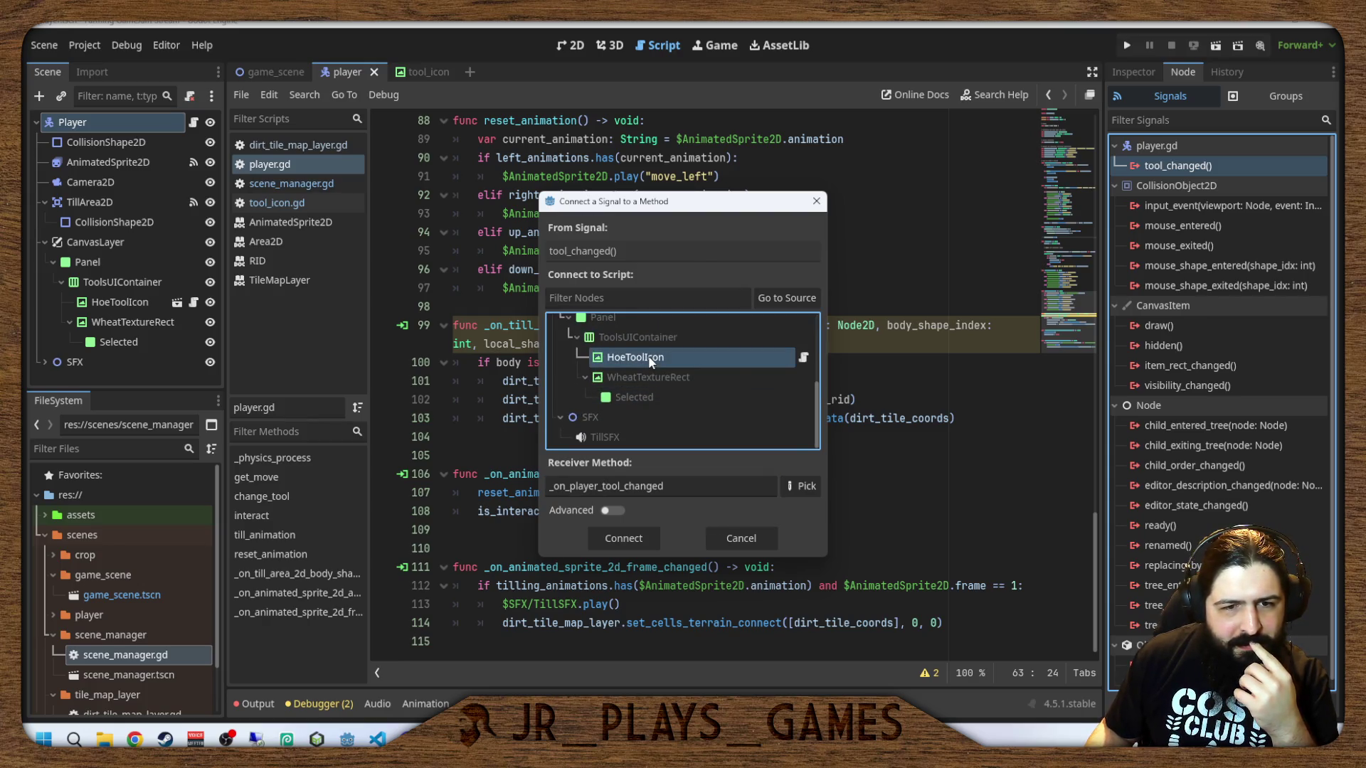
double_click(649, 357)
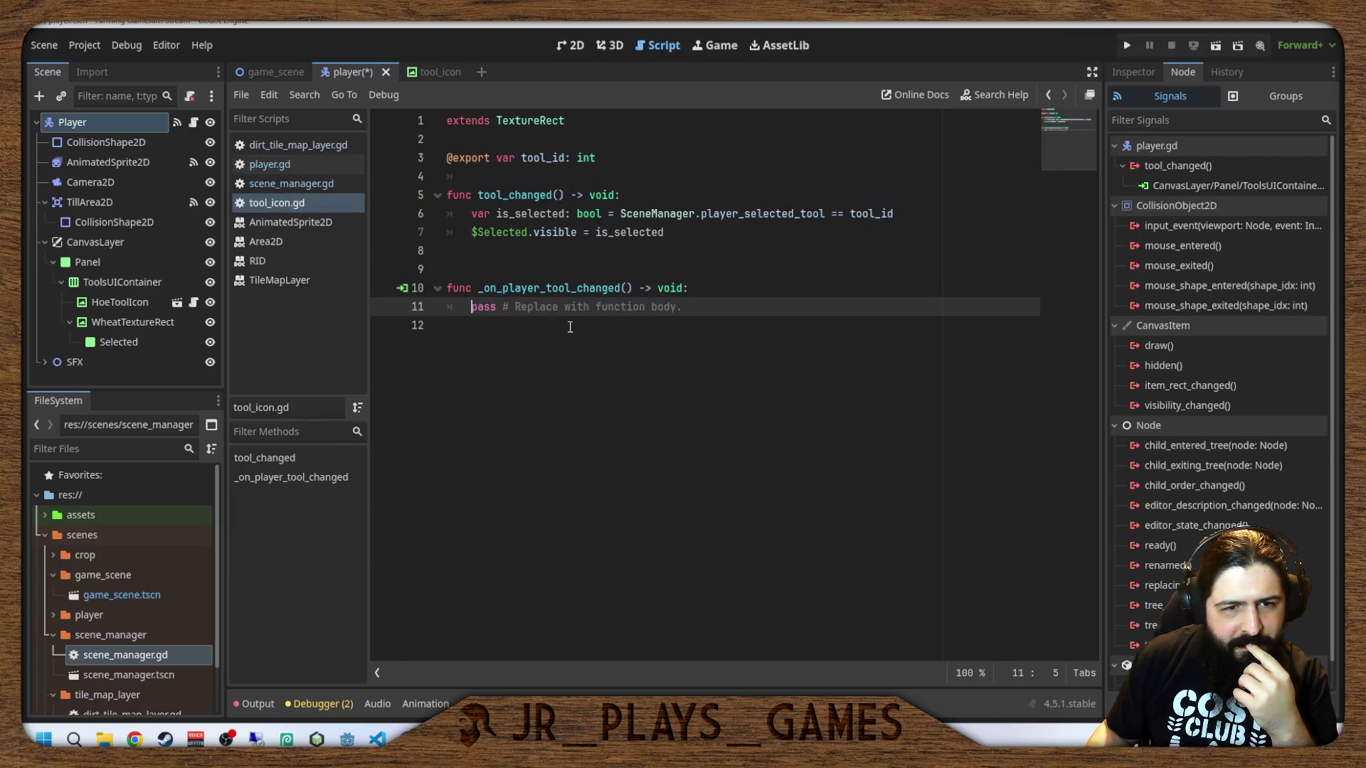
- Move the old selection-visibility body into _on_player_tool_changed, delete the old function, and save
drag(702, 230, 471, 213)
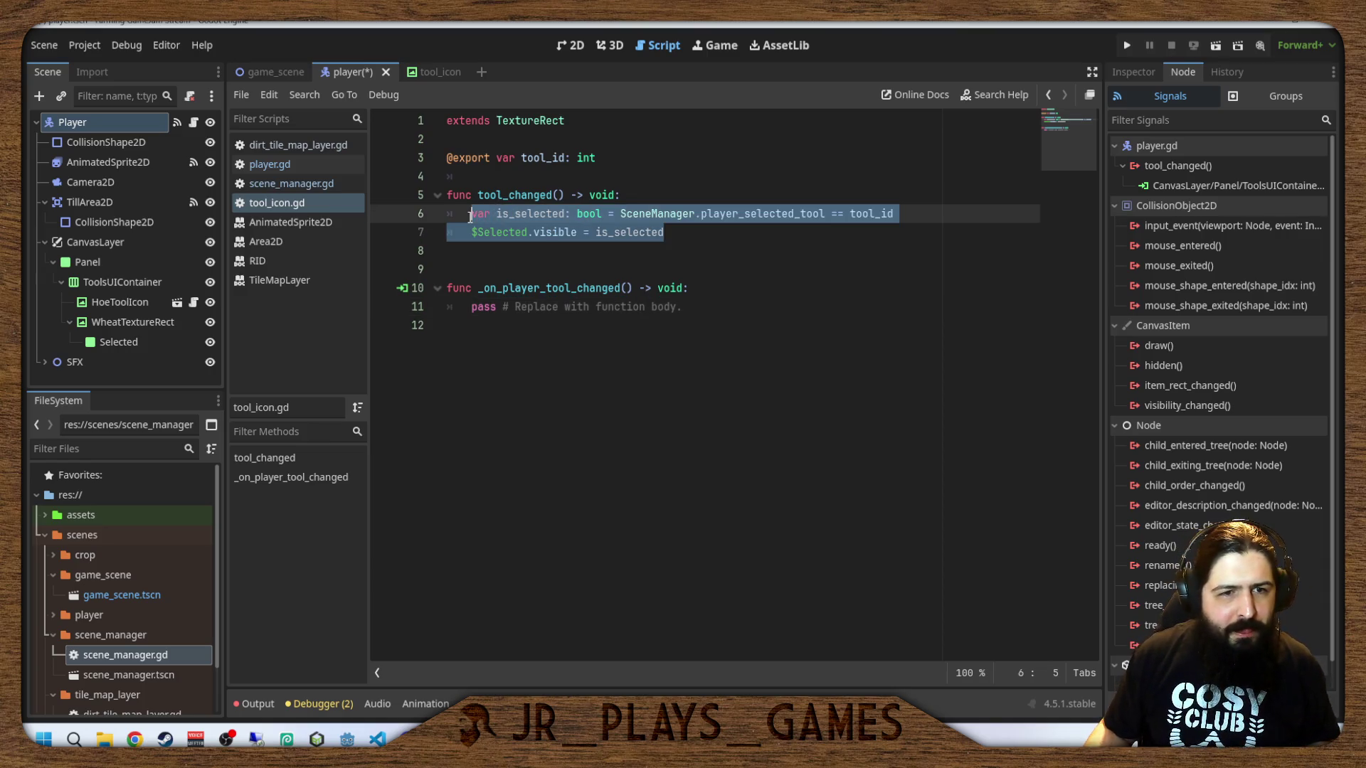
key(BackSpace)
mouse_move(682, 288)
mouse_down()
mouse_move(477, 294)
mouse_move(384, 183)
mouse_up()
text(var is_selected: bool = SceneManager.player_selected_tool == tool_id 	$Selected.visible = is_selected)
key(BackSpace)
key(ctrl+s)
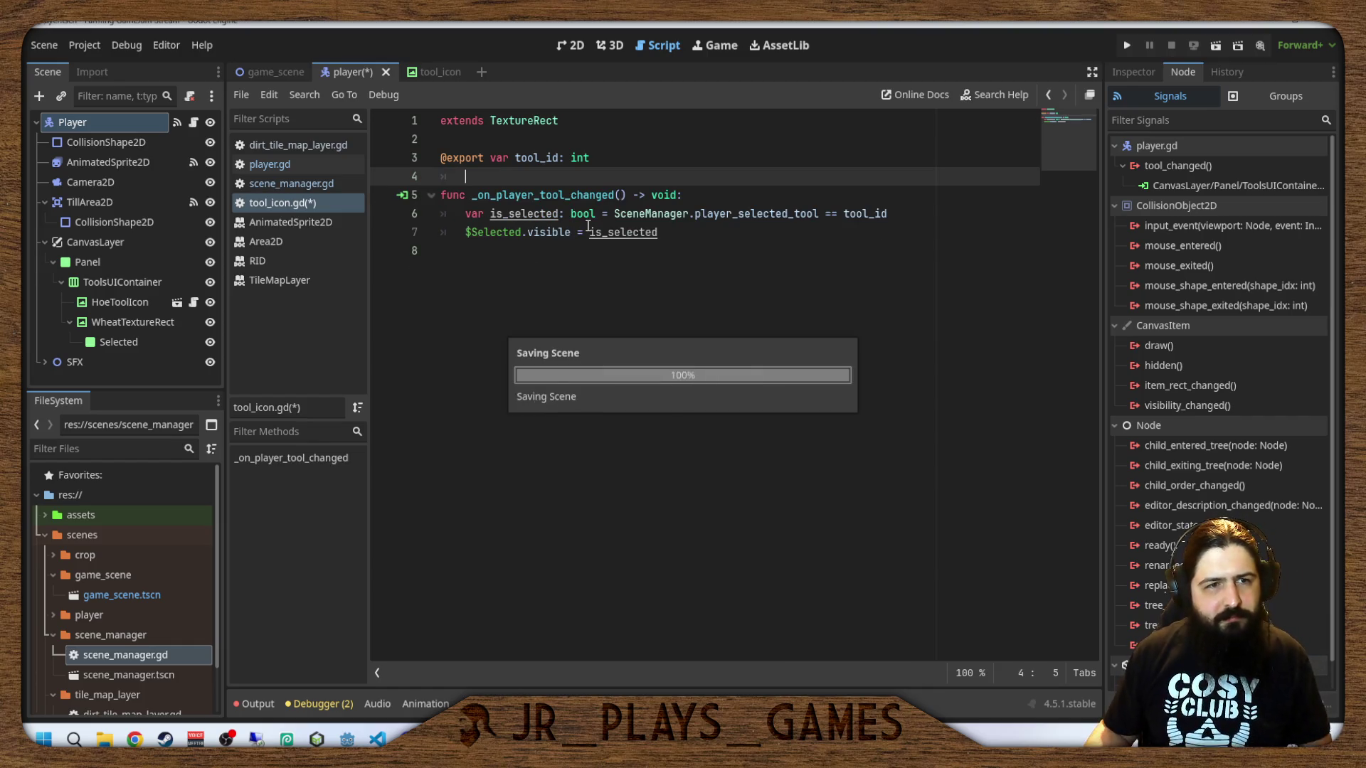
- Select WheatTextureRect, keeping its name unchanged, and return to the 2D scene view
click(142, 324)
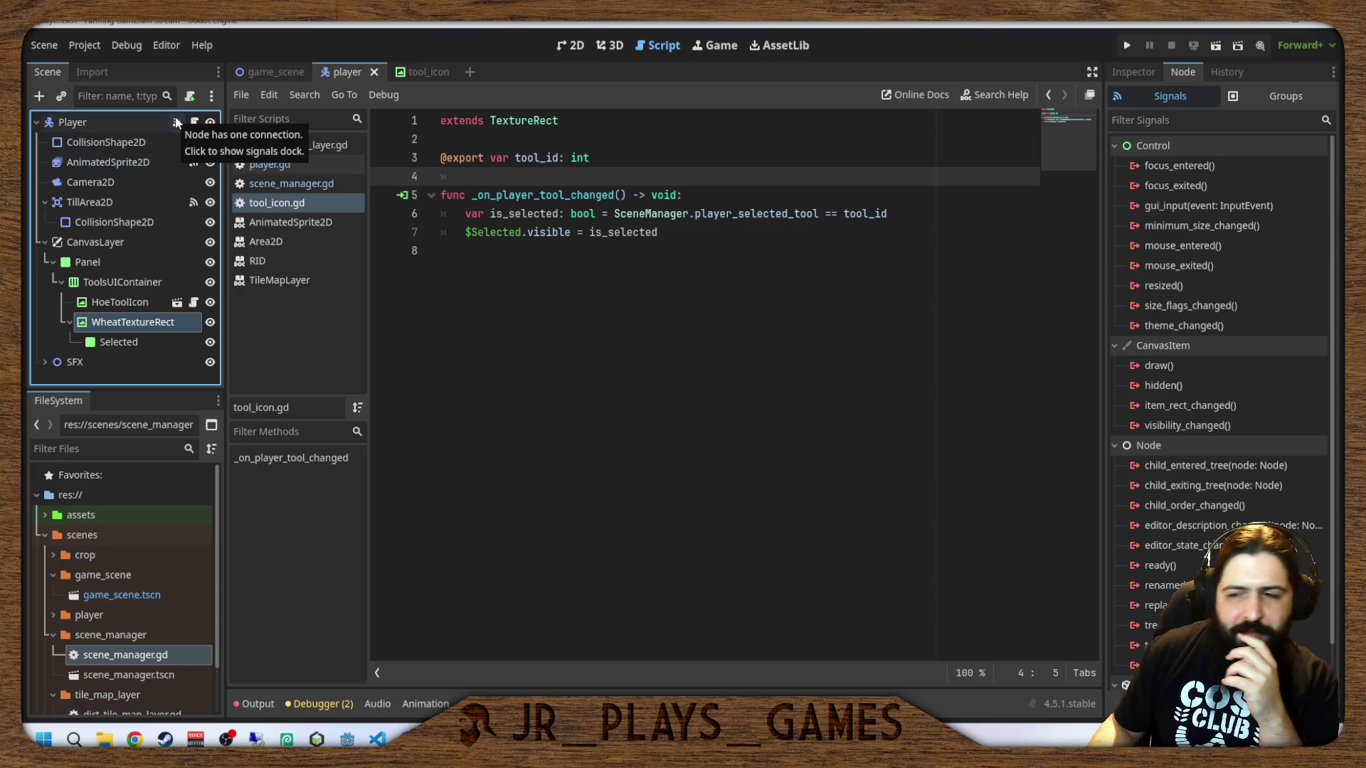
double_click(126, 323)
key(Escape)
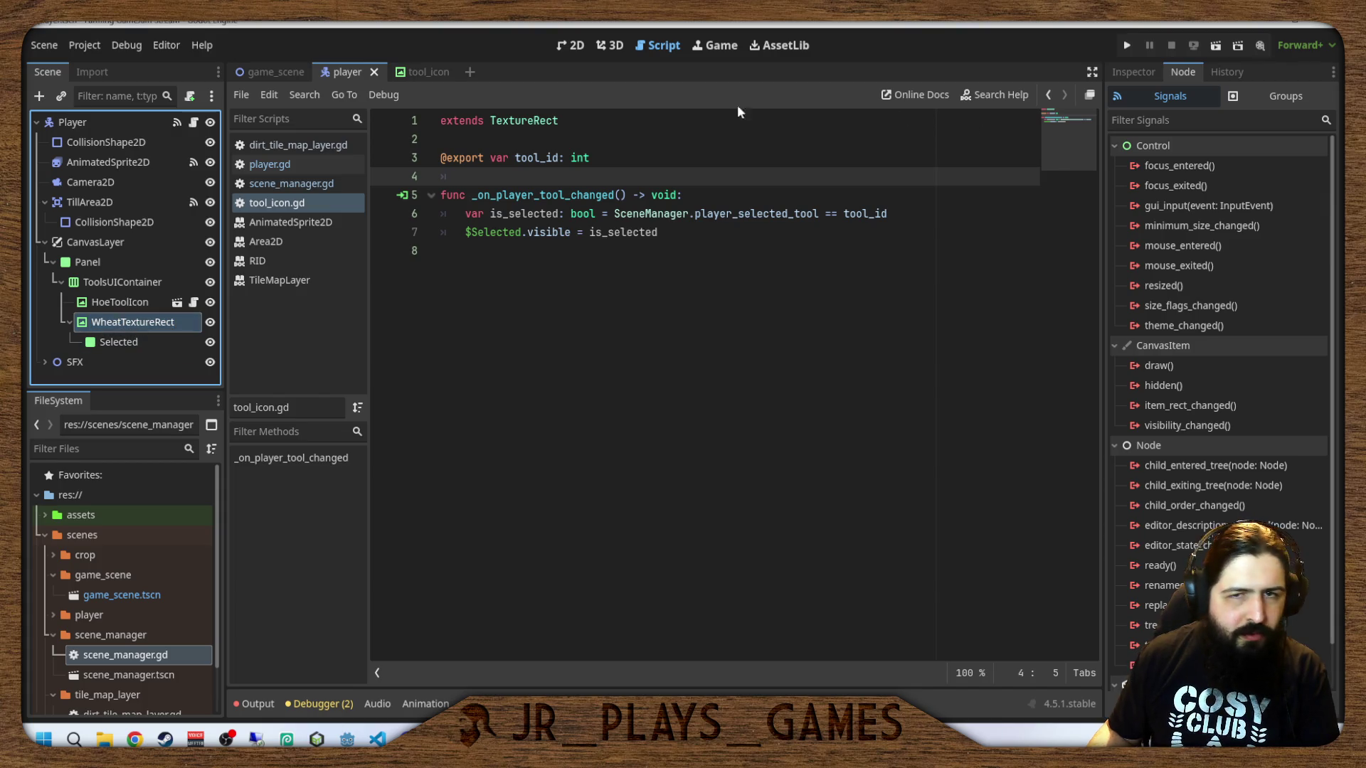
click(571, 47)
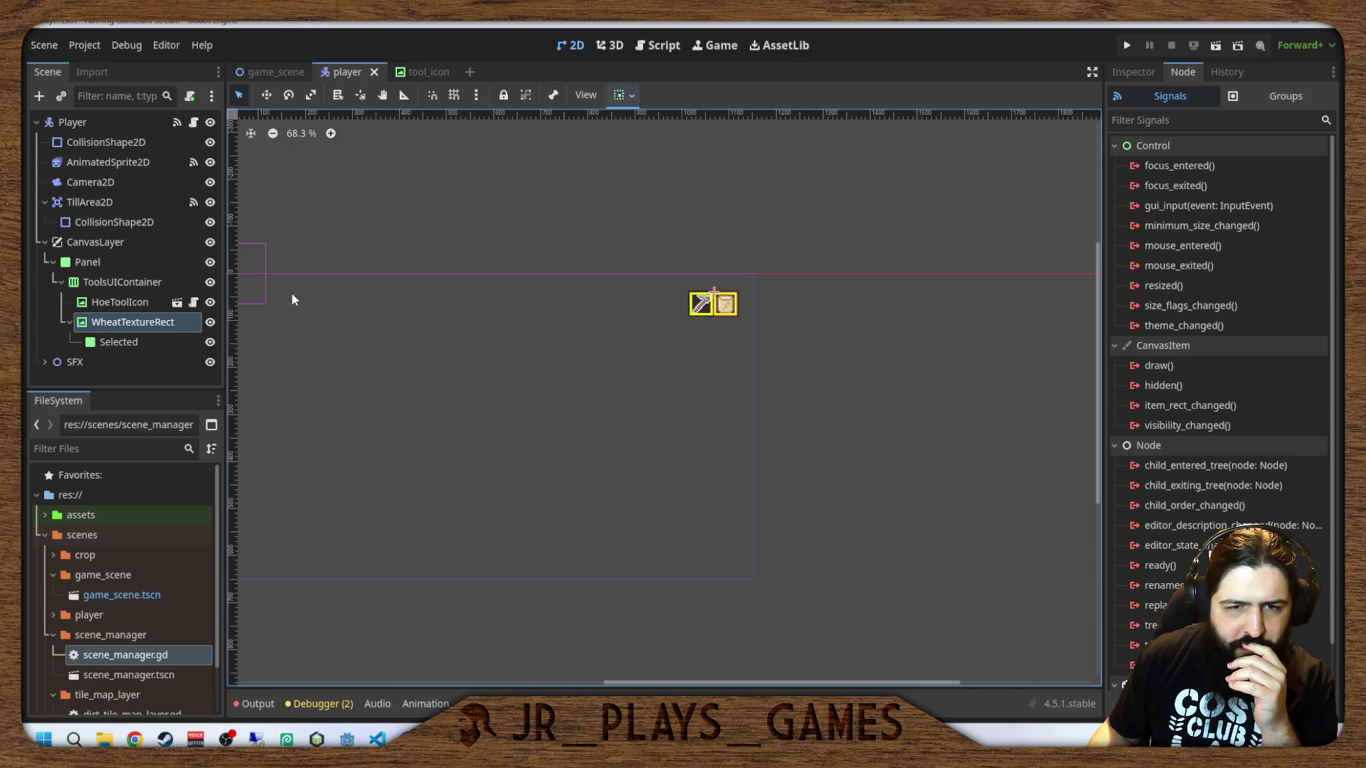
- Delete WheatTextureRect, then duplicate HoeToolIcon and rename the copy WheatToolIcon
click(118, 326)
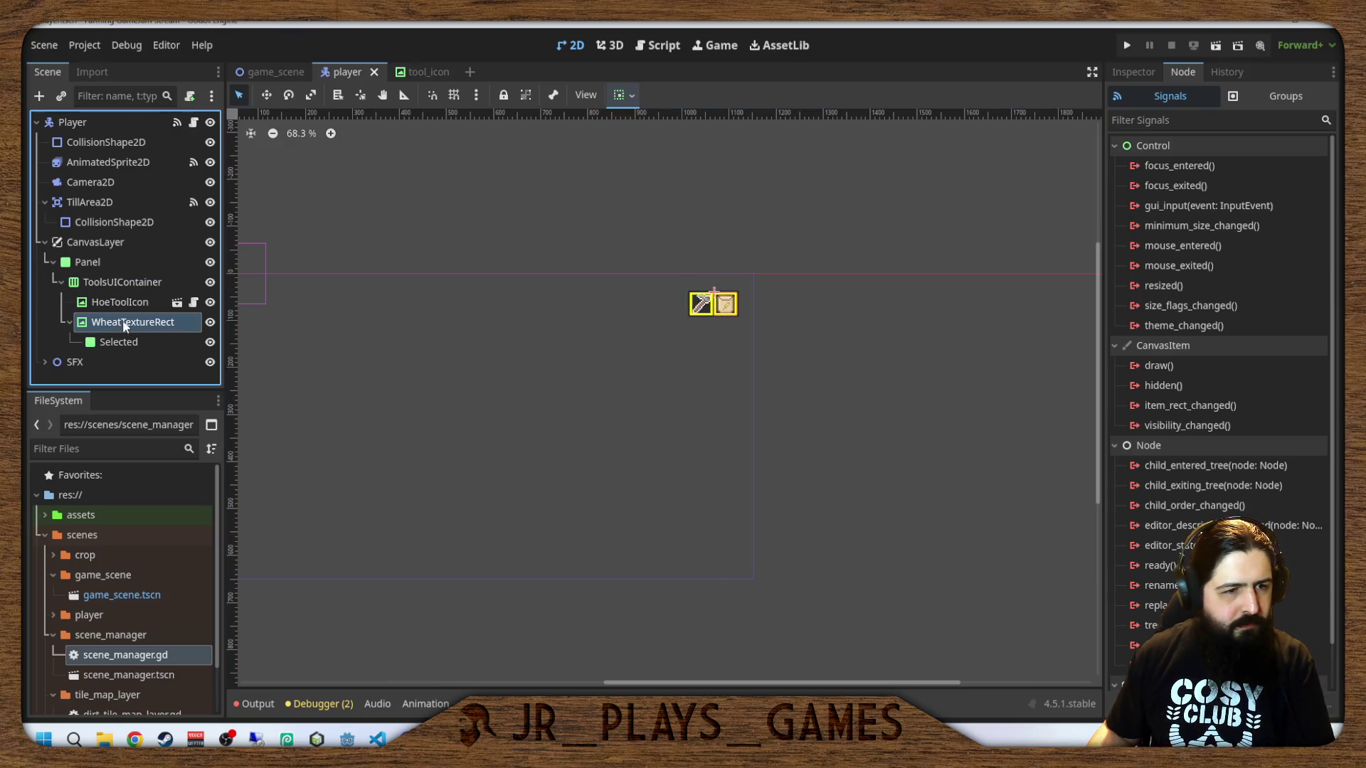
key(Delete)
key(Return)
key(ctrl+d)
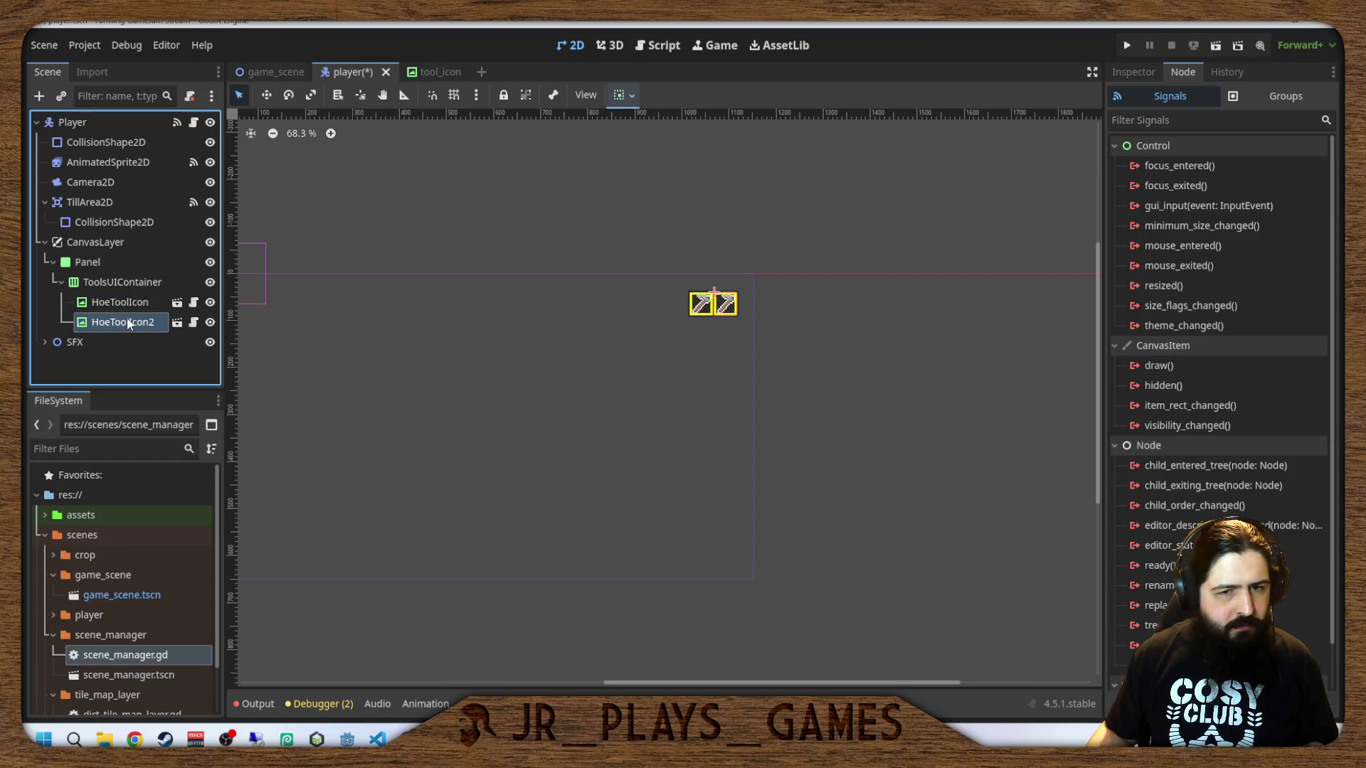
double_click(103, 321)
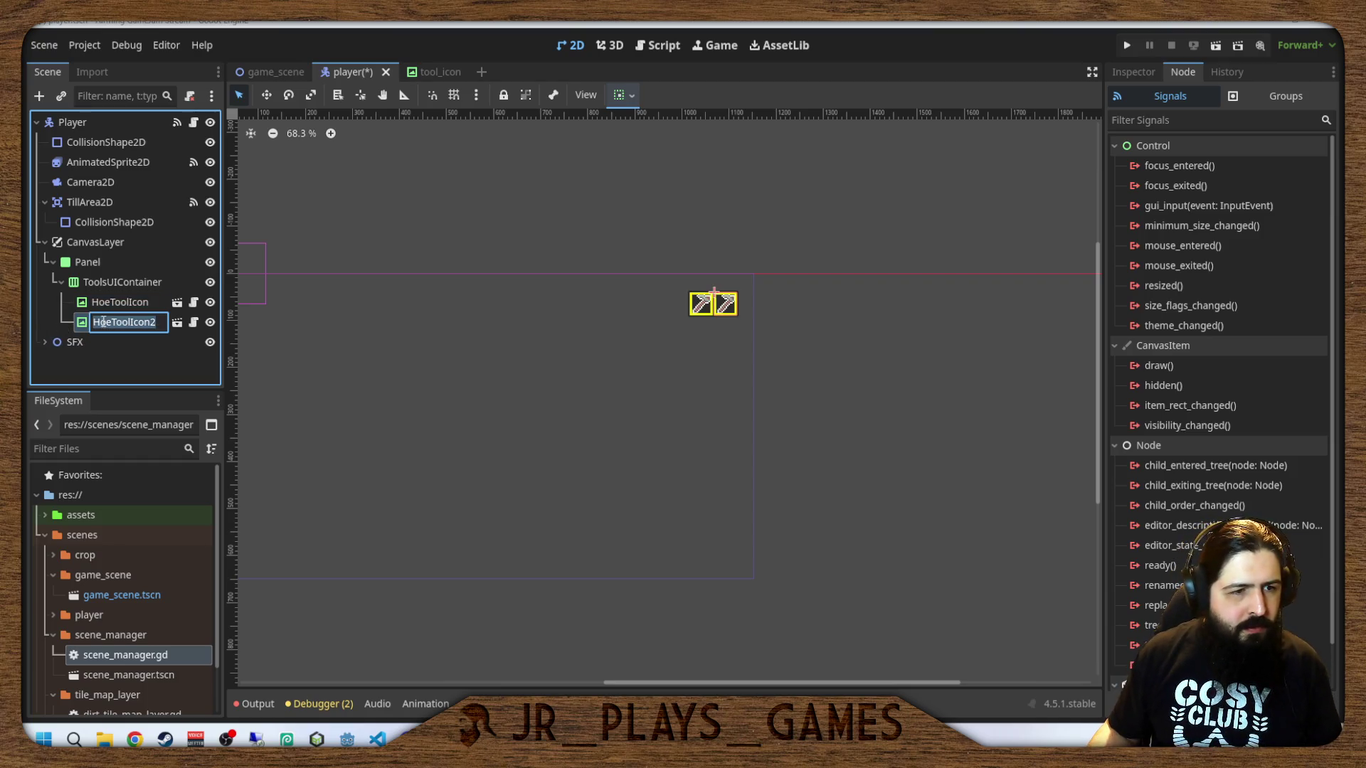
text(ToolIcon)
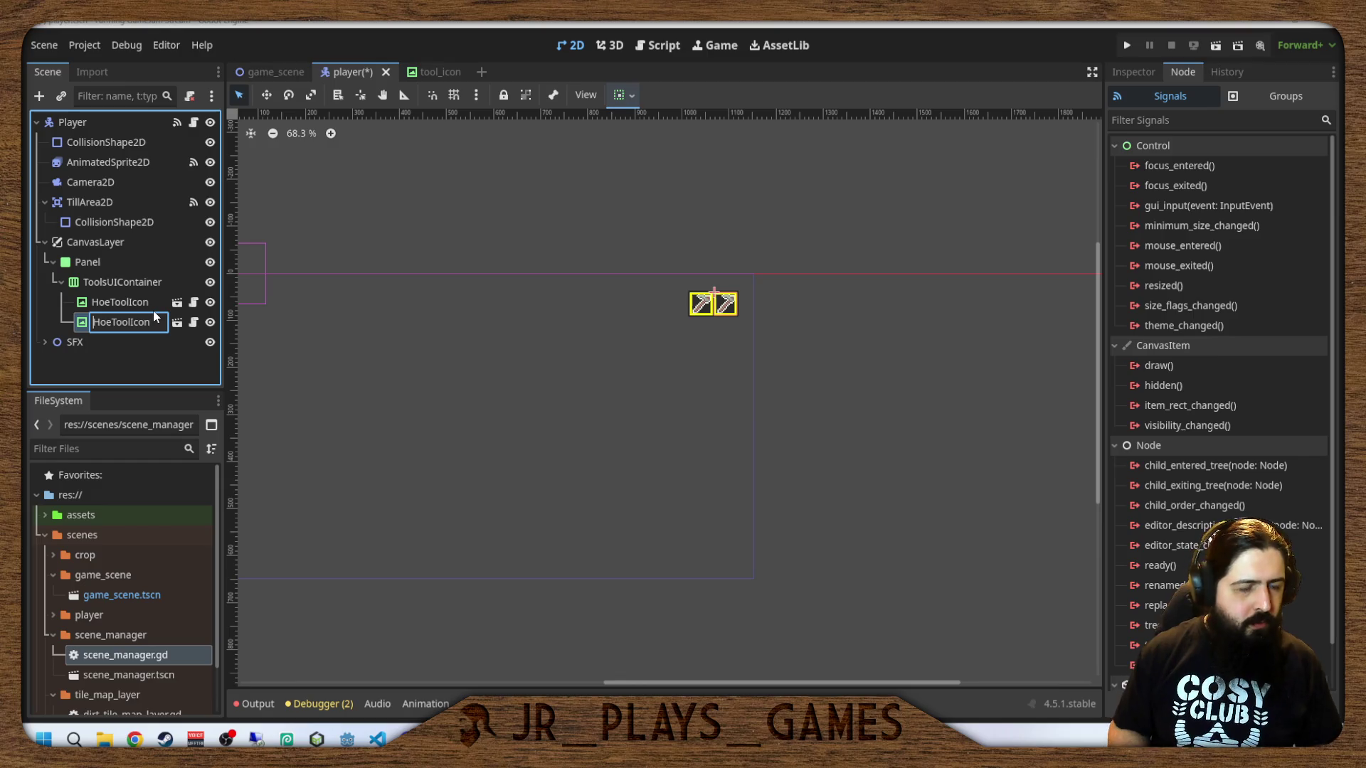
key(Home)
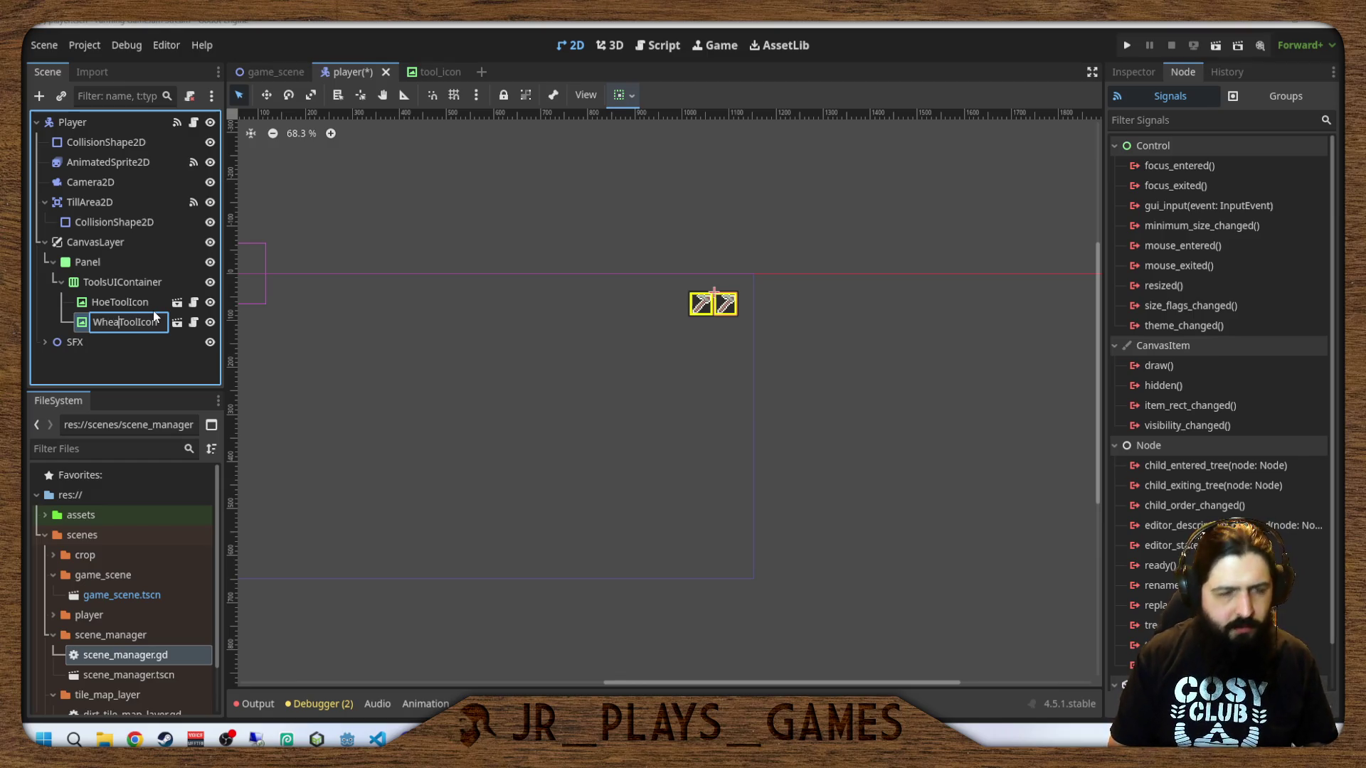
key(Return)
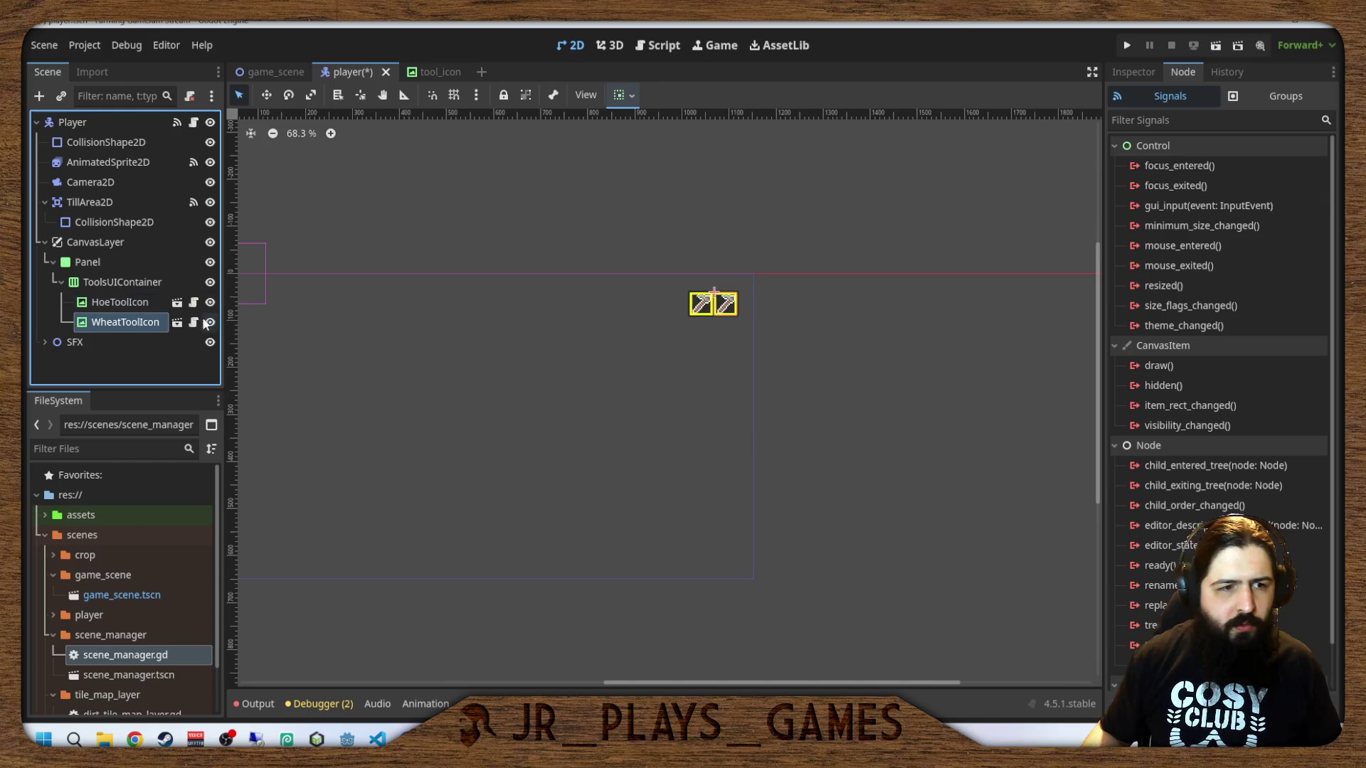
- Make WheatToolIcon's children editable and drop Basic_Plants.png onto its texture
right_click(94, 324)
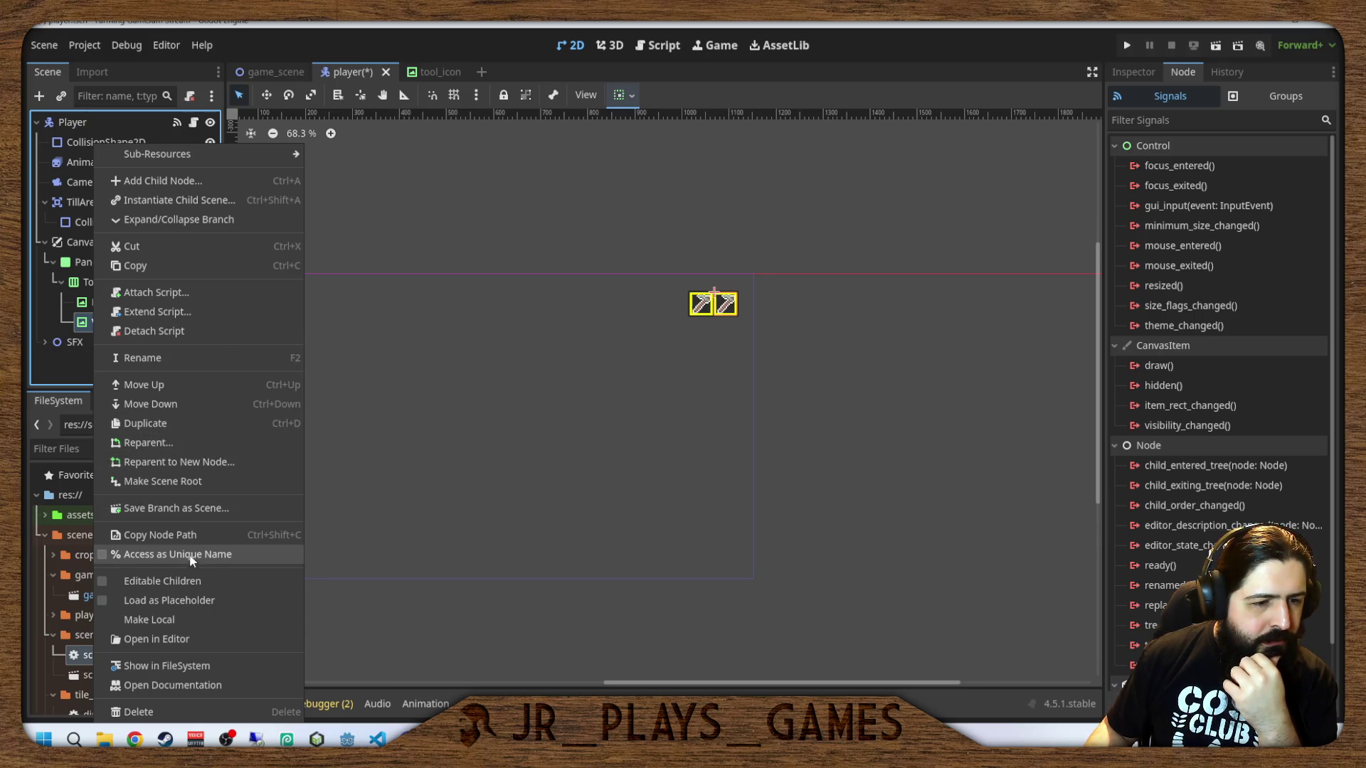
click(200, 587)
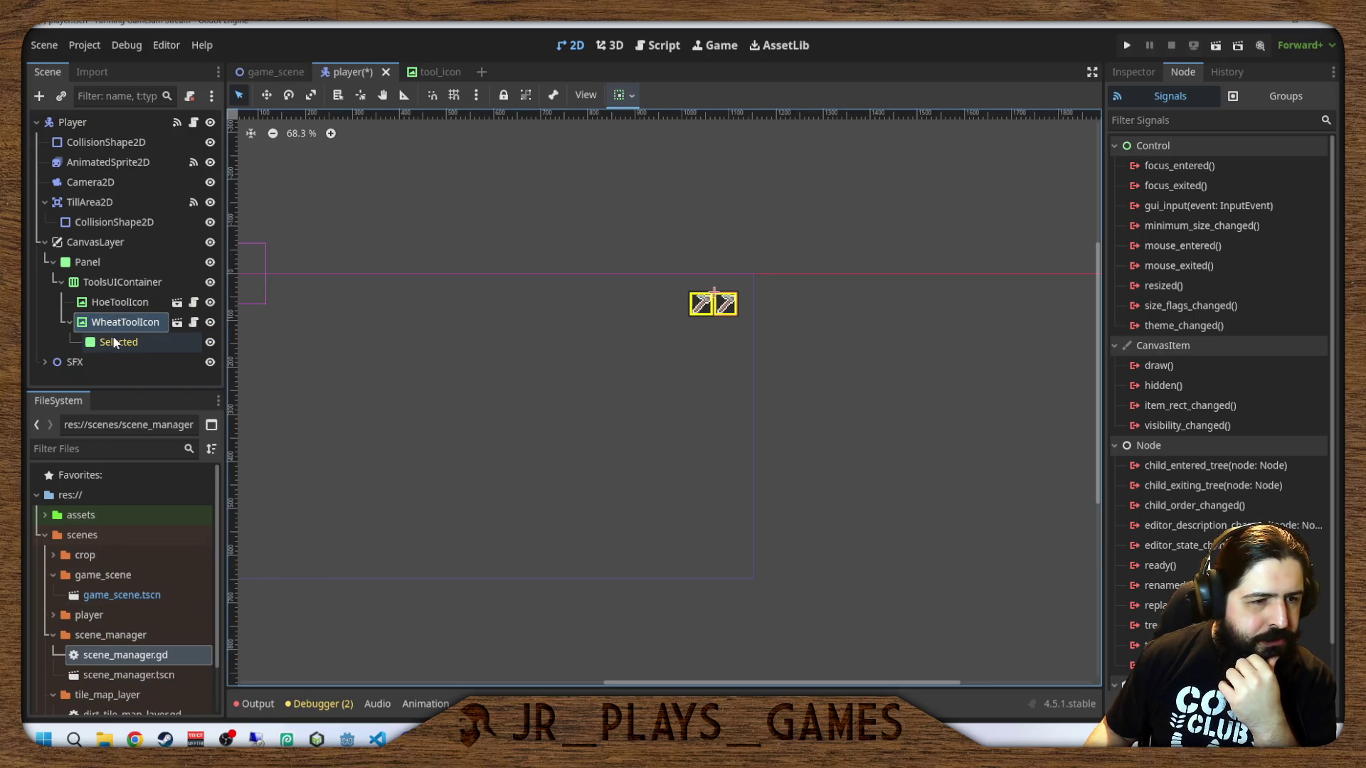
click(1134, 72)
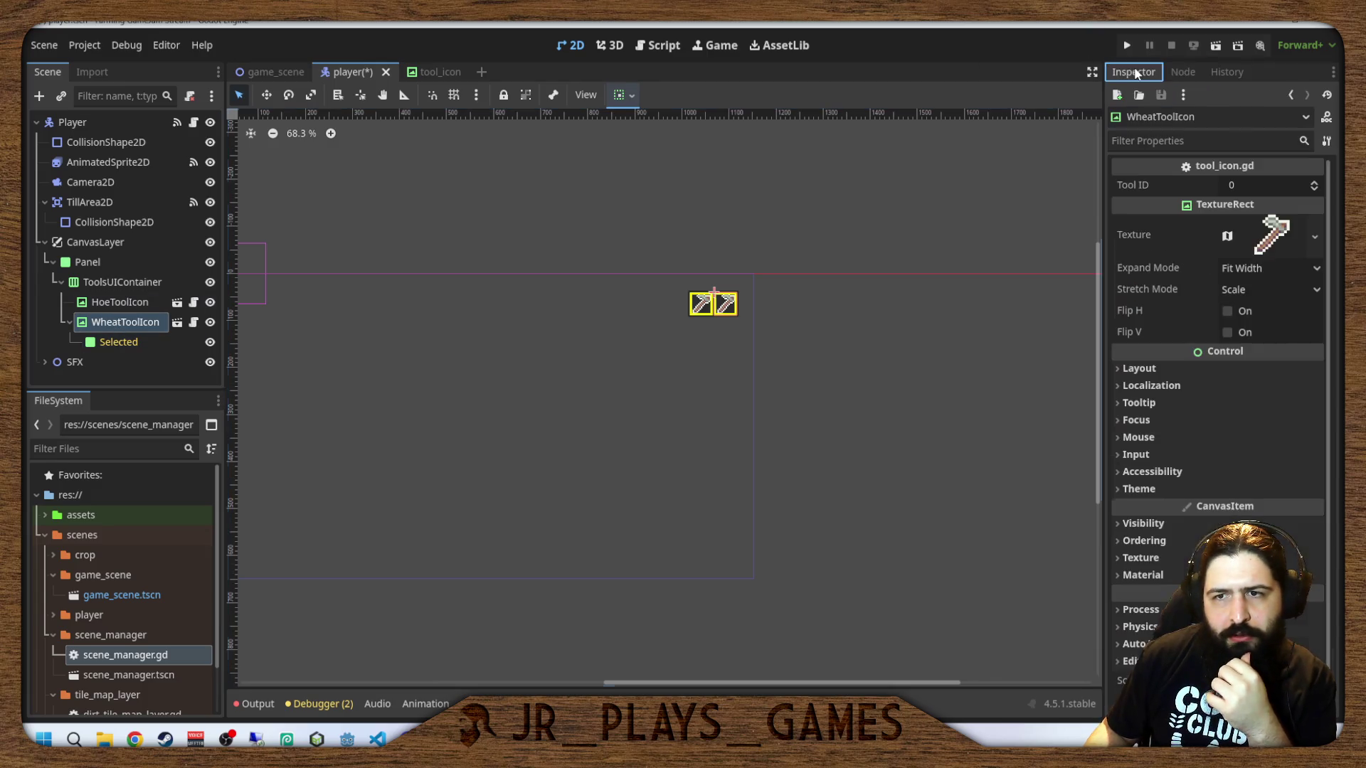
click(1277, 235)
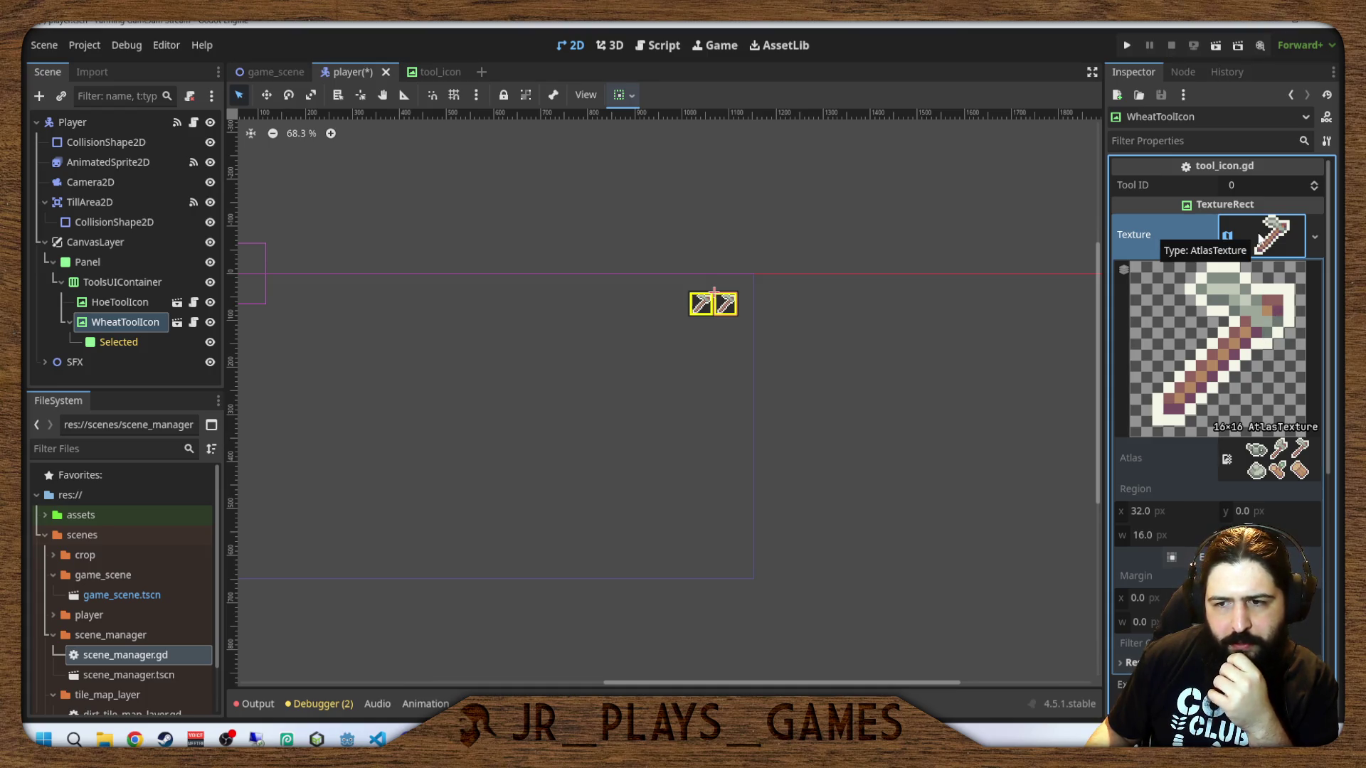
double_click(78, 521)
scroll(152, 596, down, 5)
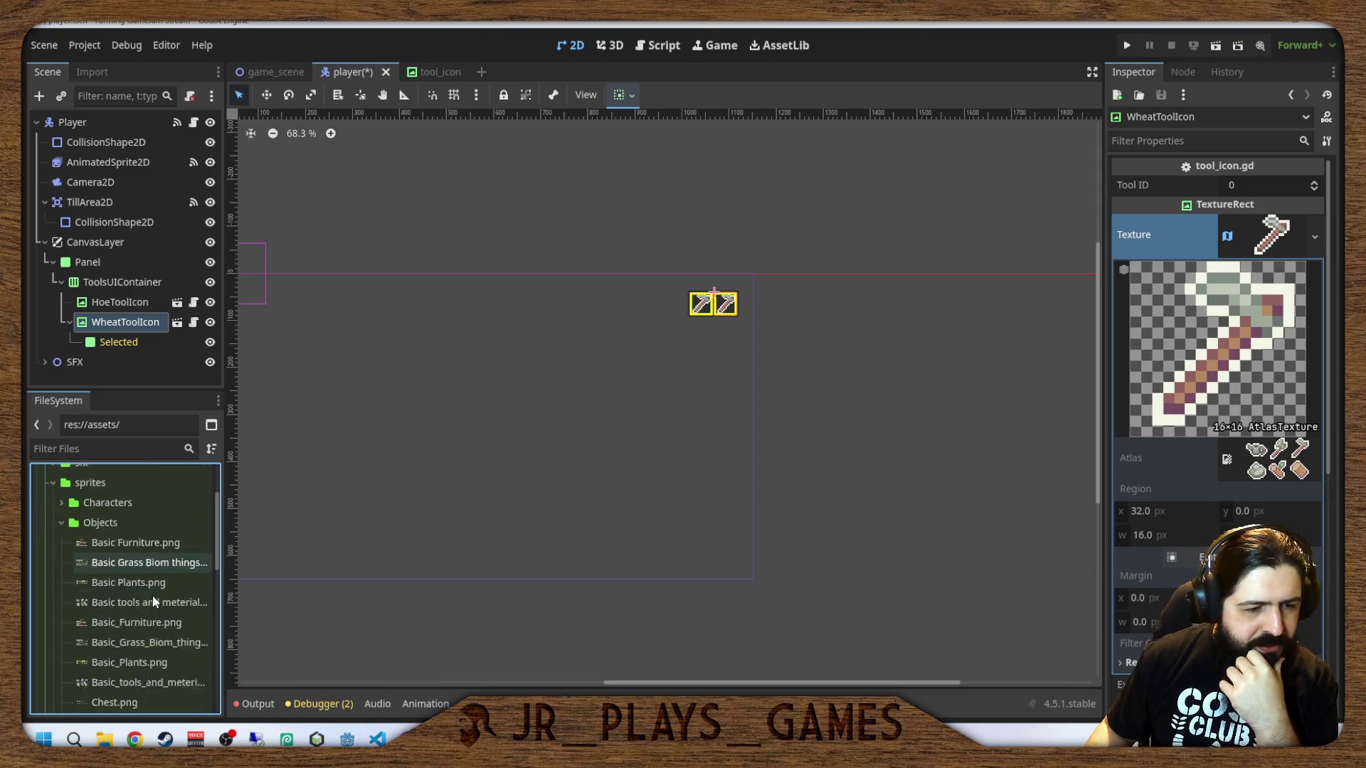
click(144, 621)
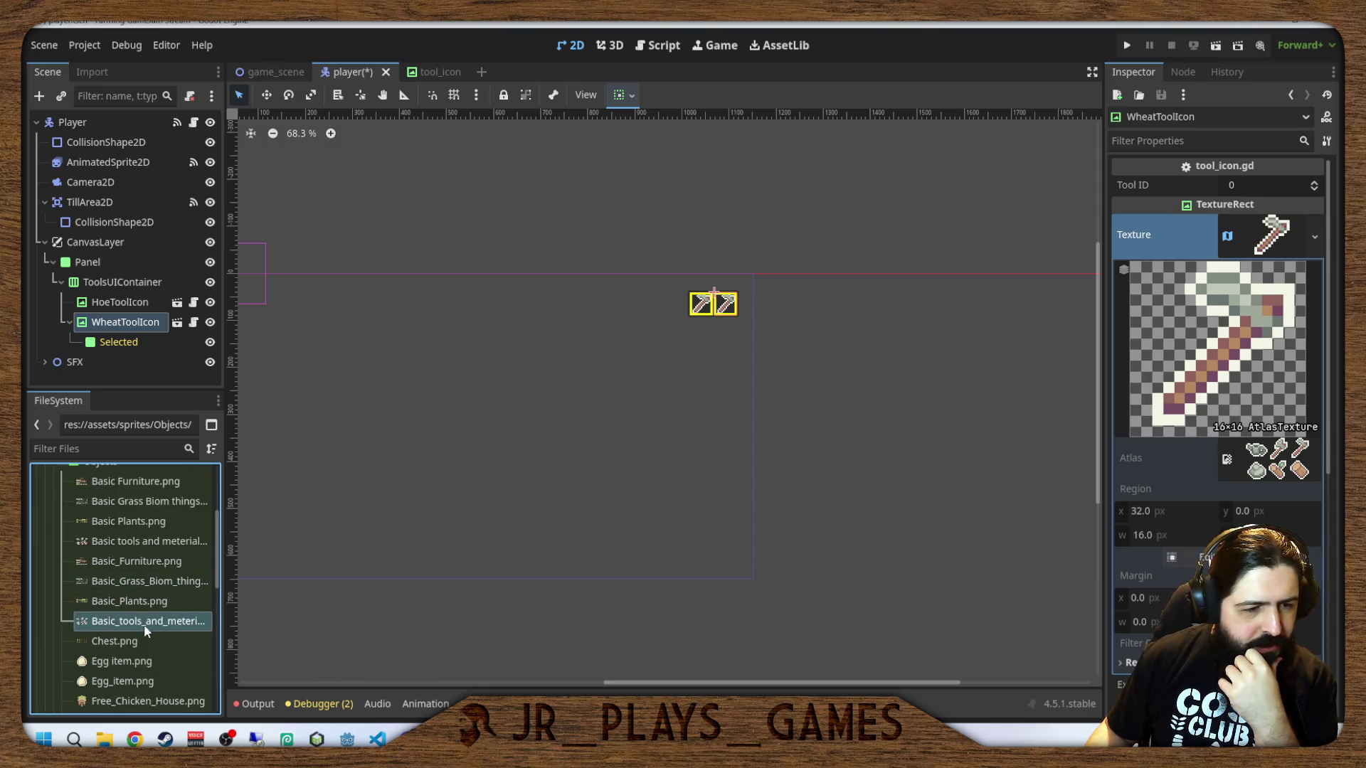
mouse_move(138, 603)
mouse_down()
mouse_move(767, 522)
mouse_move(1255, 238)
mouse_up()
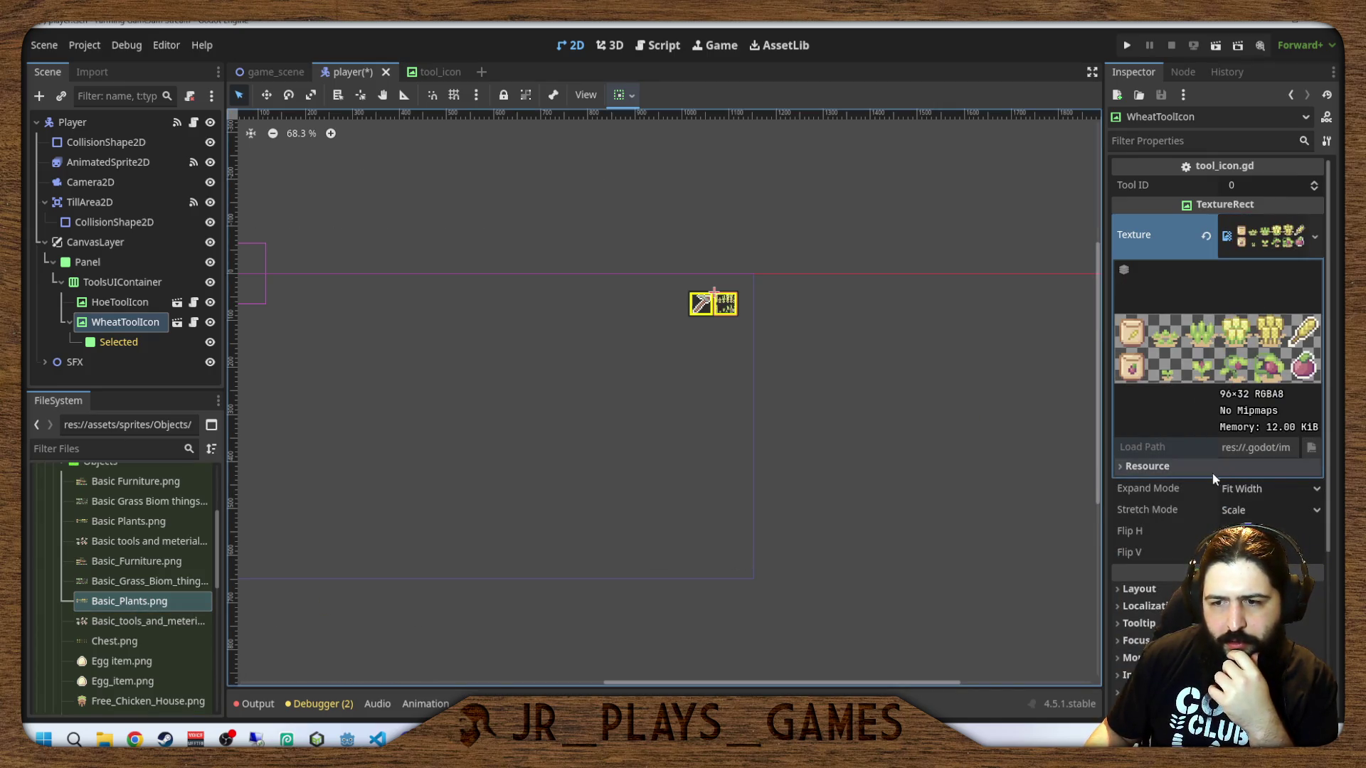
- Create a new AtlasTexture for the wheat icon and place Basic_Plants.png in its atlas
scroll(1209, 498, down, 3)
scroll(1211, 513, up, 3)
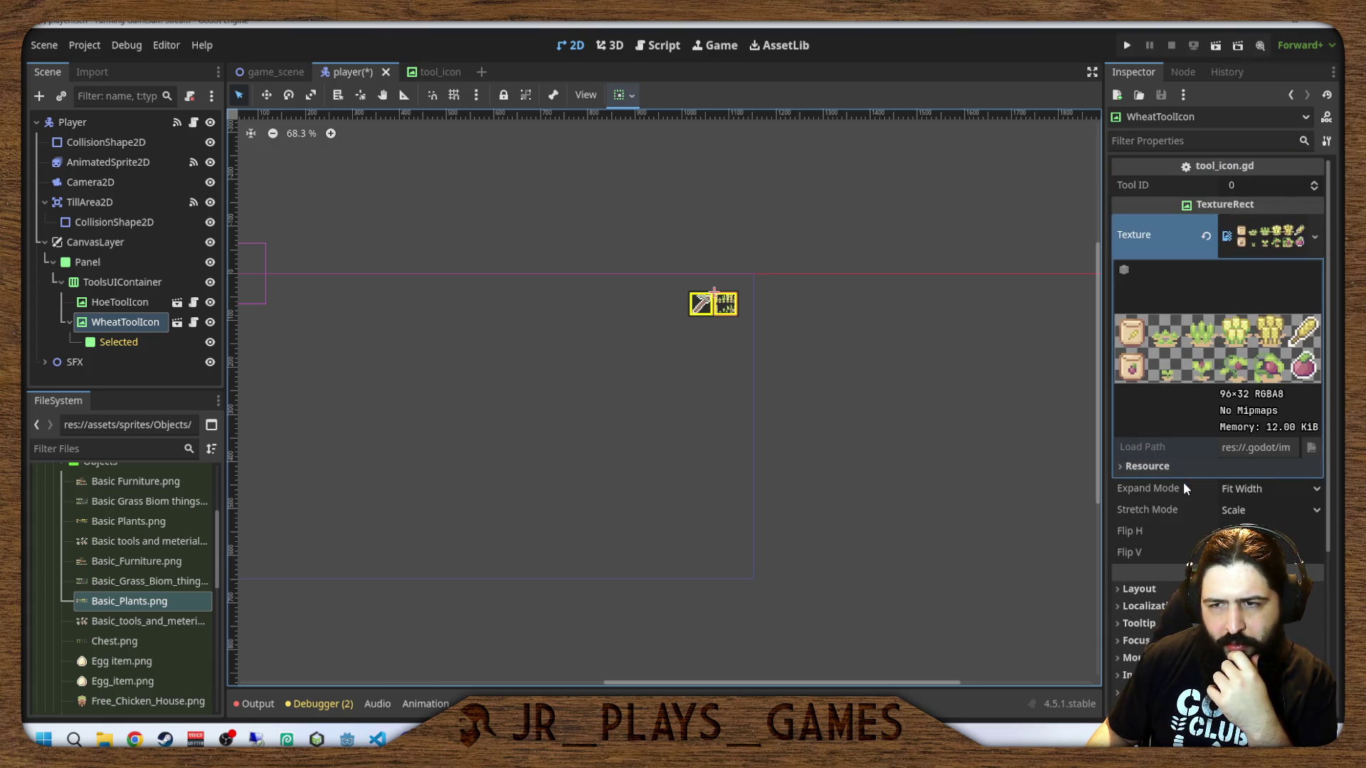
click(1316, 235)
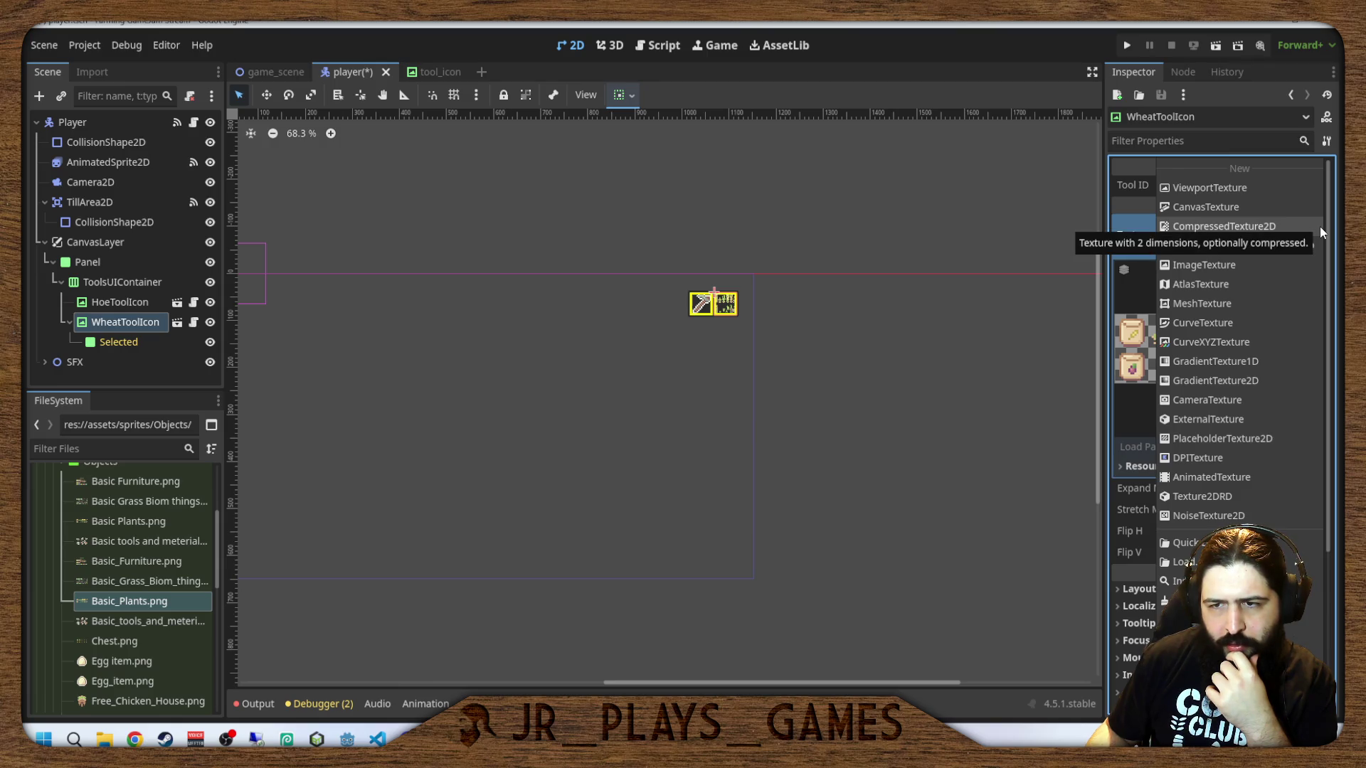
click(1207, 286)
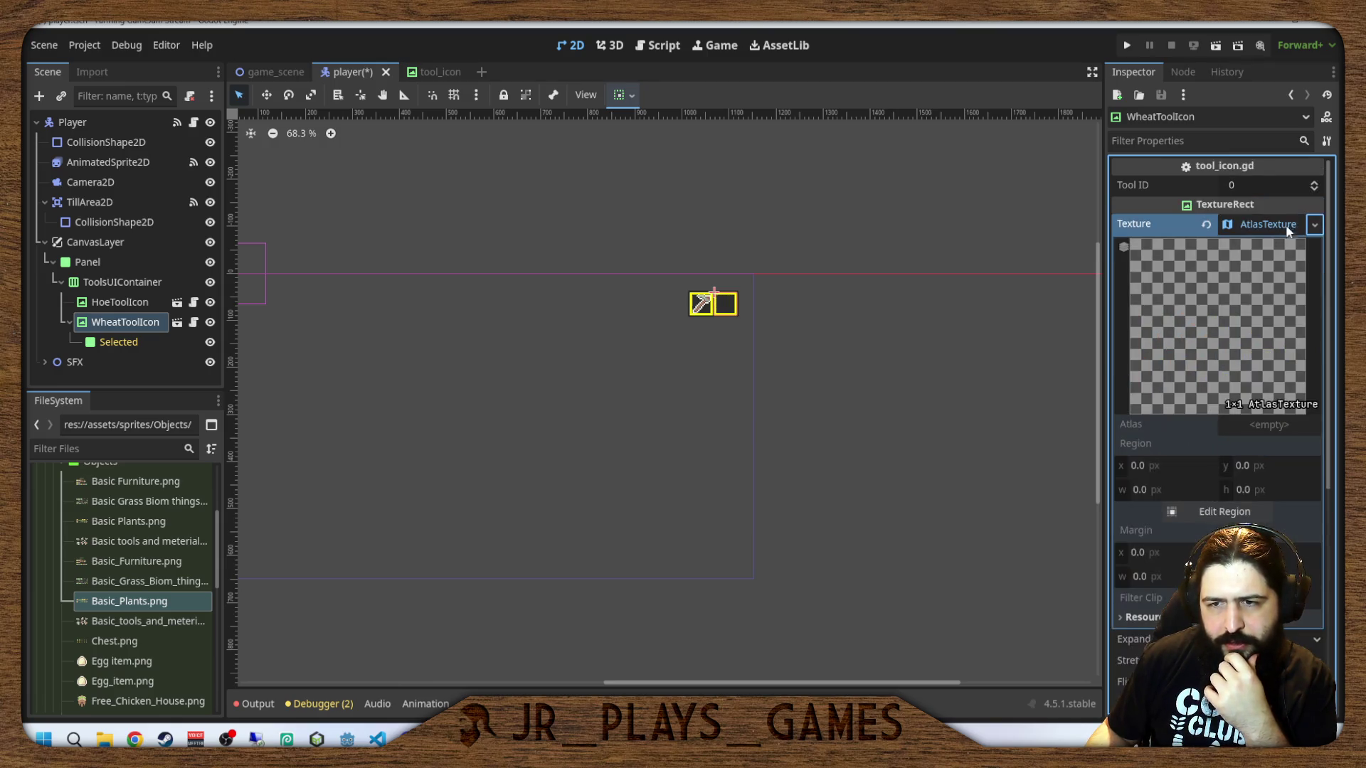
click(1291, 225)
click(1292, 224)
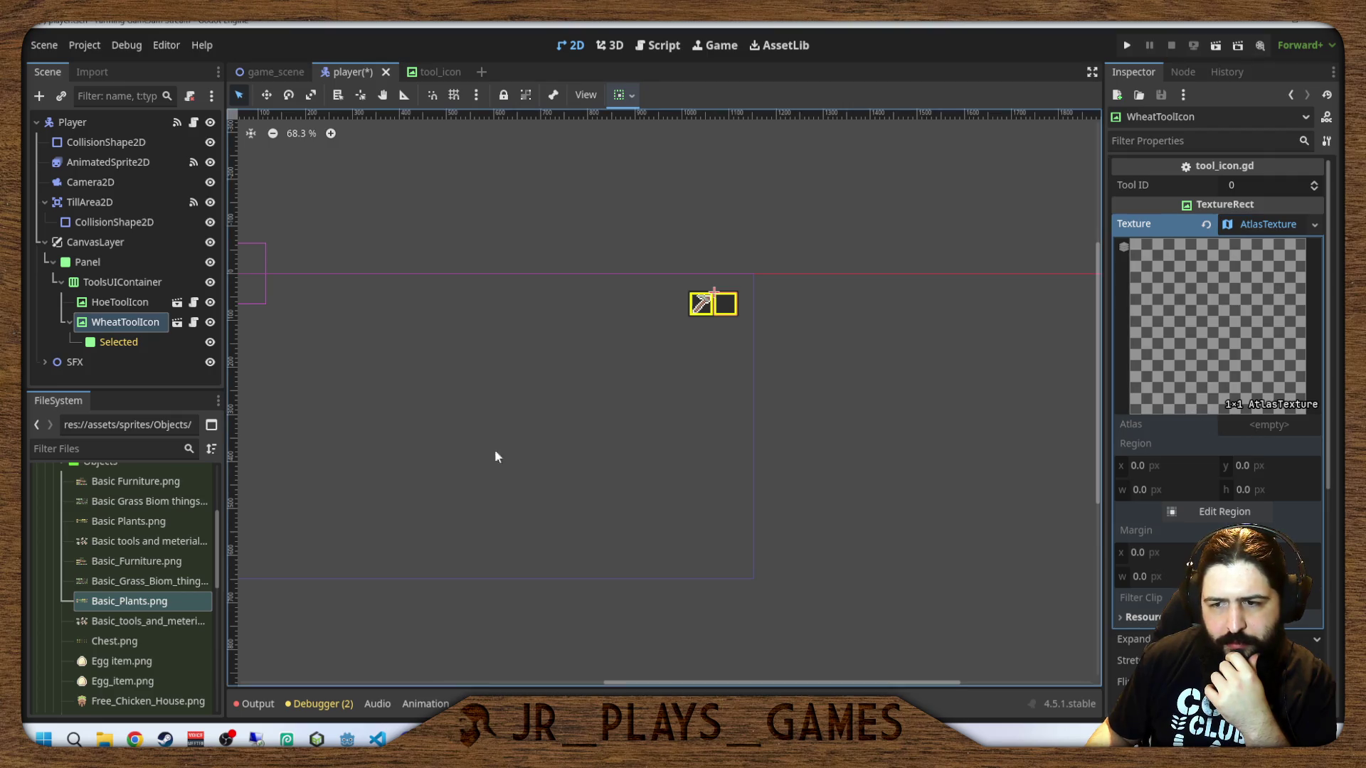
mouse_move(146, 608)
mouse_down()
mouse_move(1135, 431)
mouse_move(1273, 426)
mouse_move(1259, 424)
mouse_up()
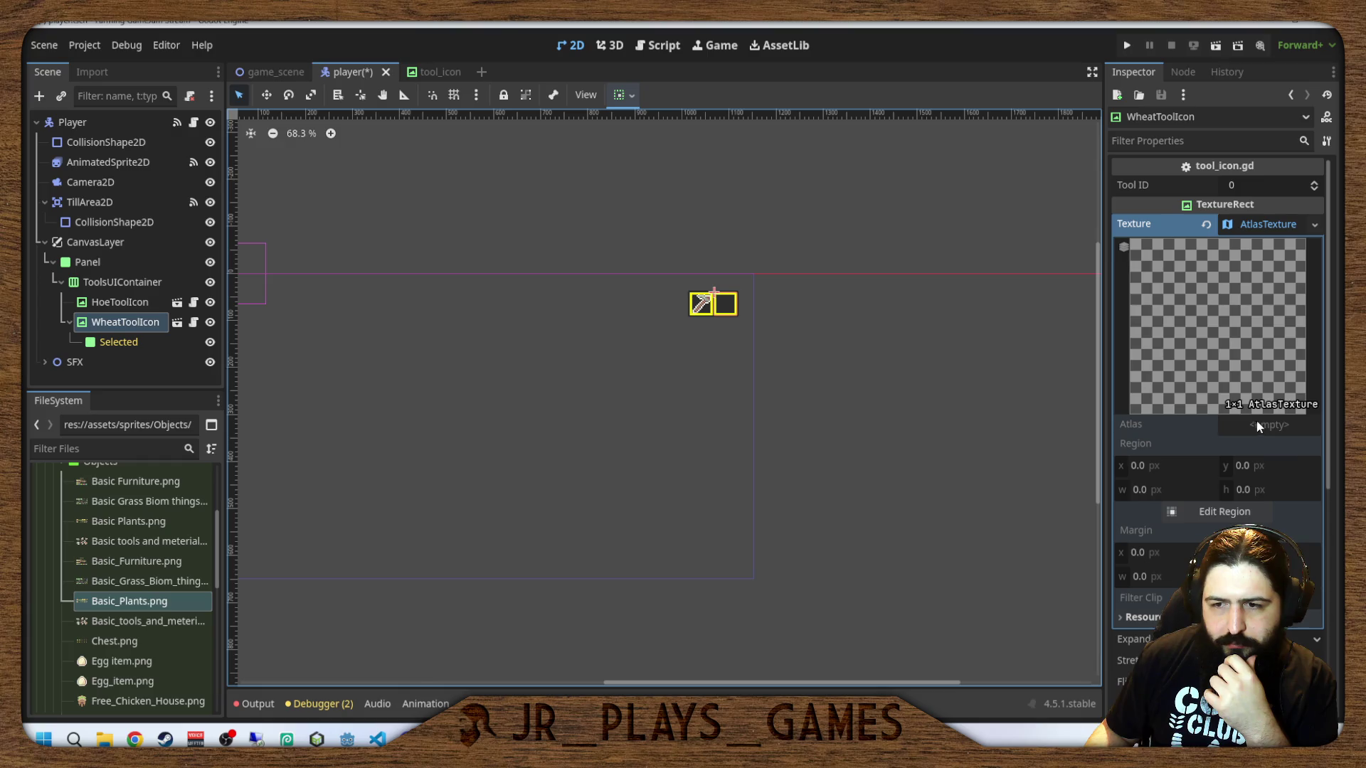
- Reset to a fresh AtlasTexture with Basic_Plants.png as atlas and open Edit Region
right_click(1271, 228)
click(1155, 215)
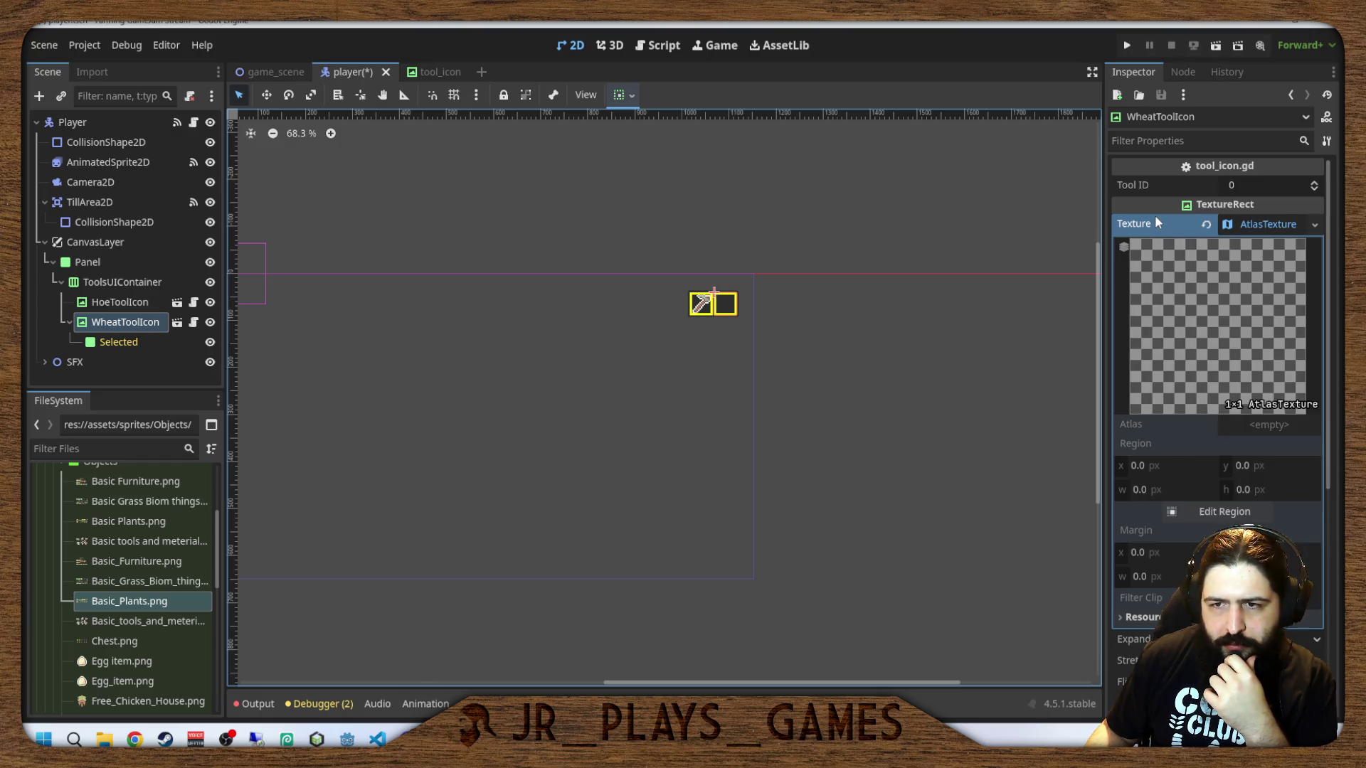
right_click(1240, 220)
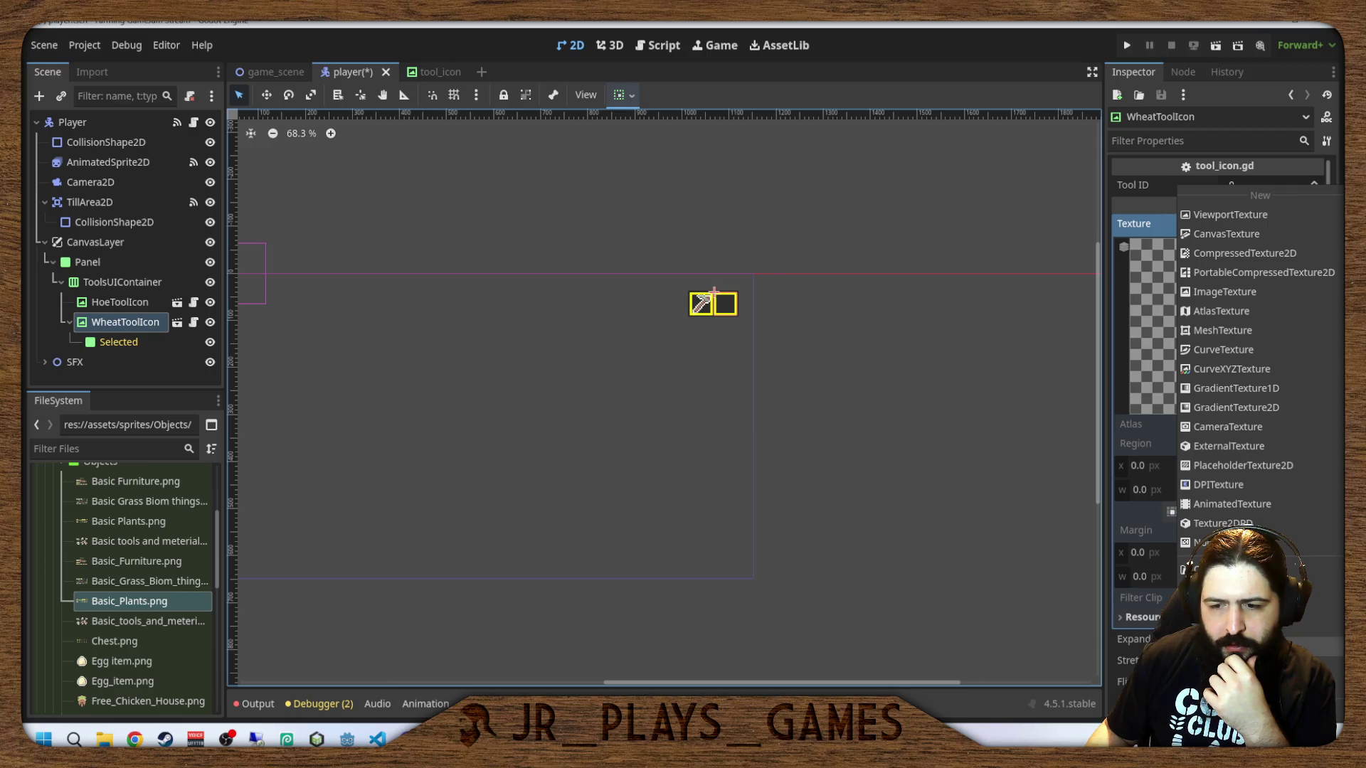
click(1221, 311)
mouse_move(128, 601)
mouse_down()
mouse_move(135, 613)
mouse_move(1230, 427)
mouse_move(1227, 437)
mouse_up()
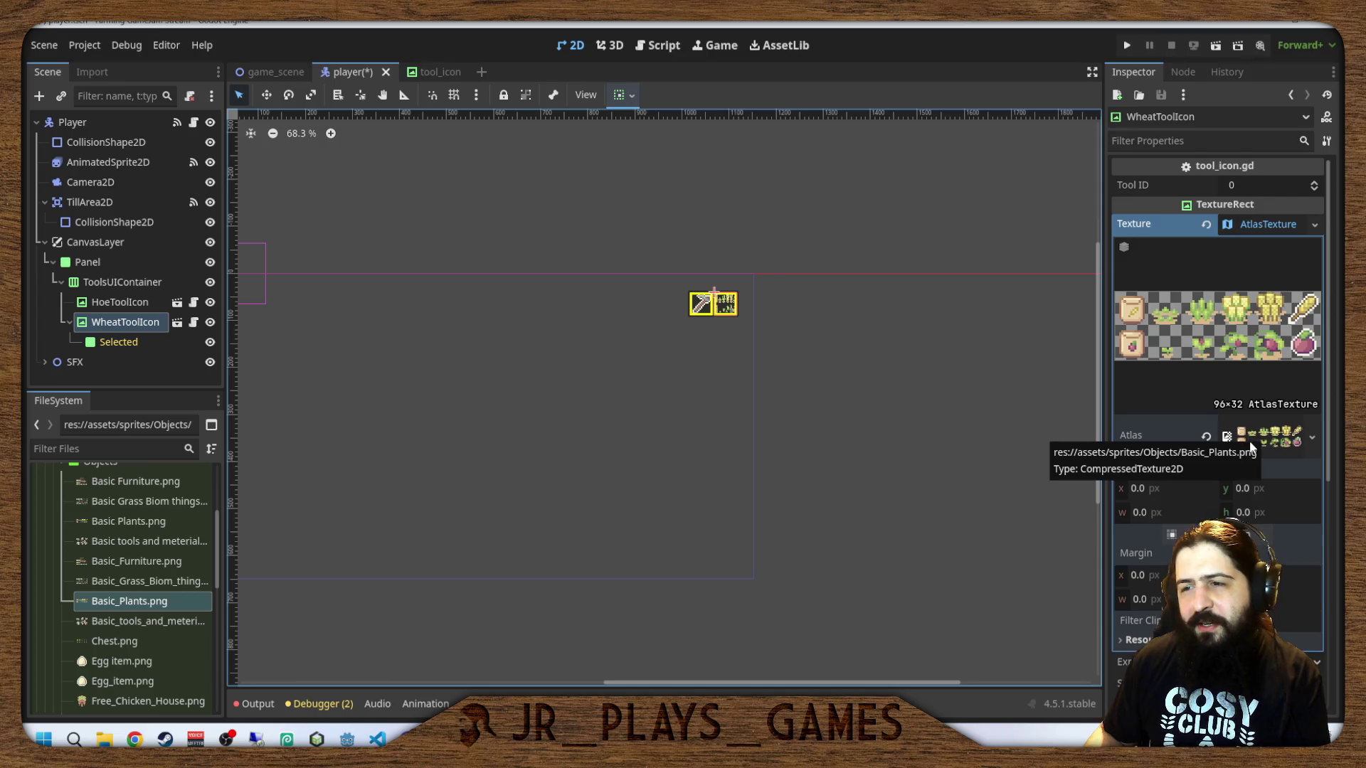
click(1250, 439)
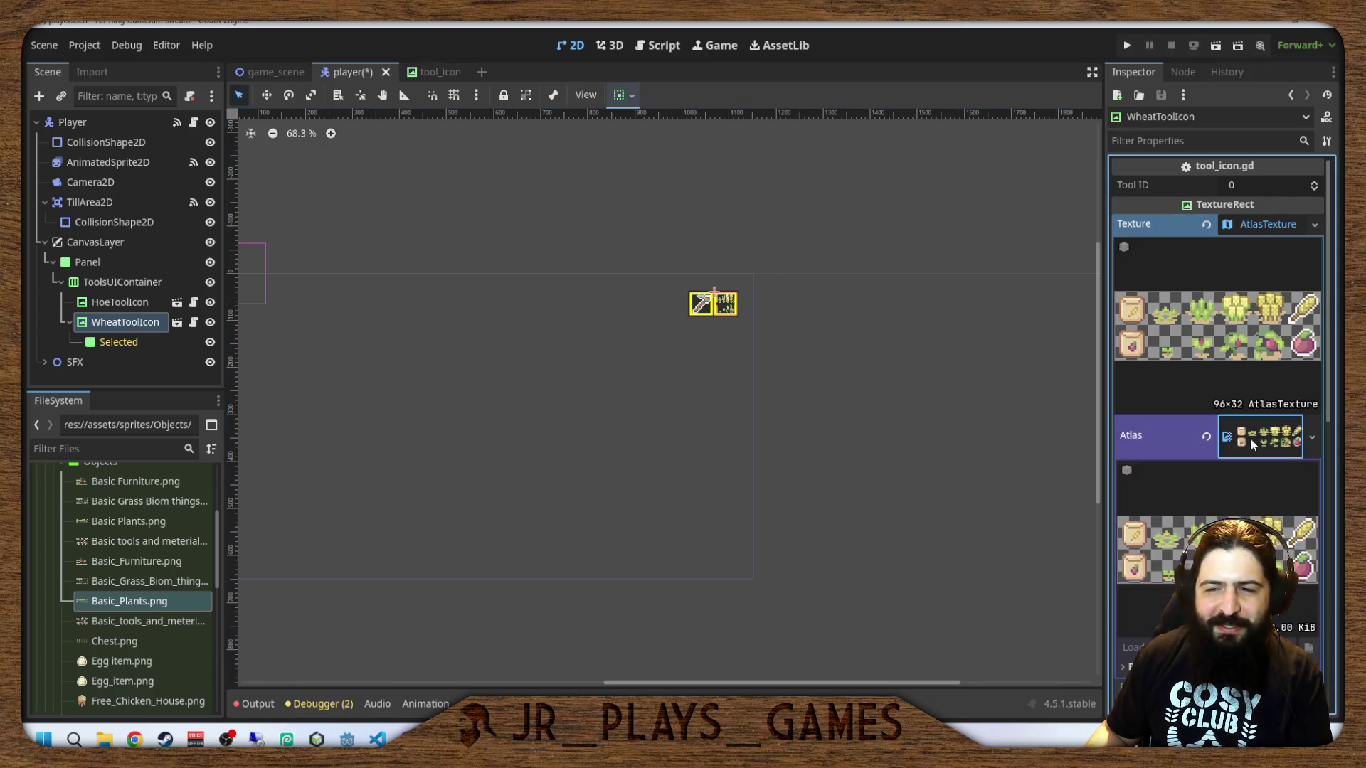
scroll(1251, 462, down, 2)
scroll(1253, 480, down, 2)
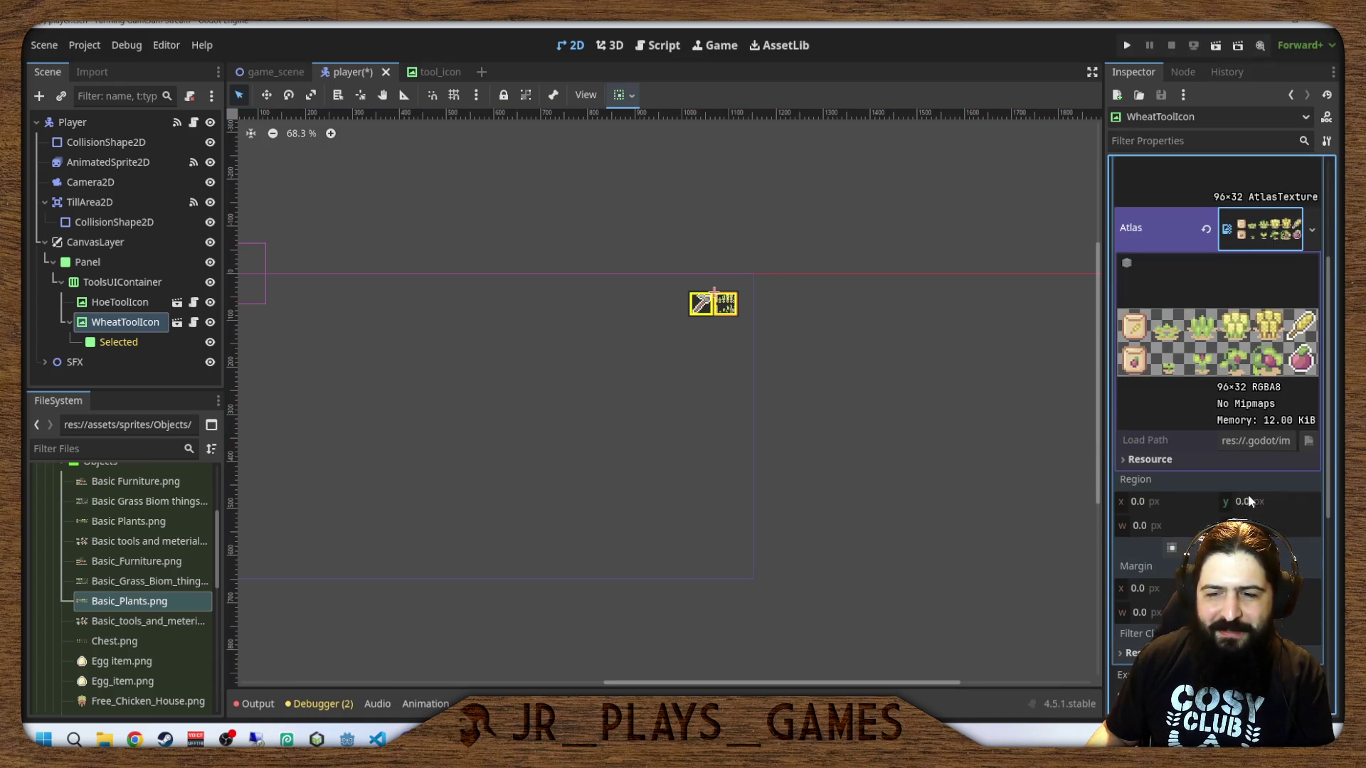
click(1238, 548)
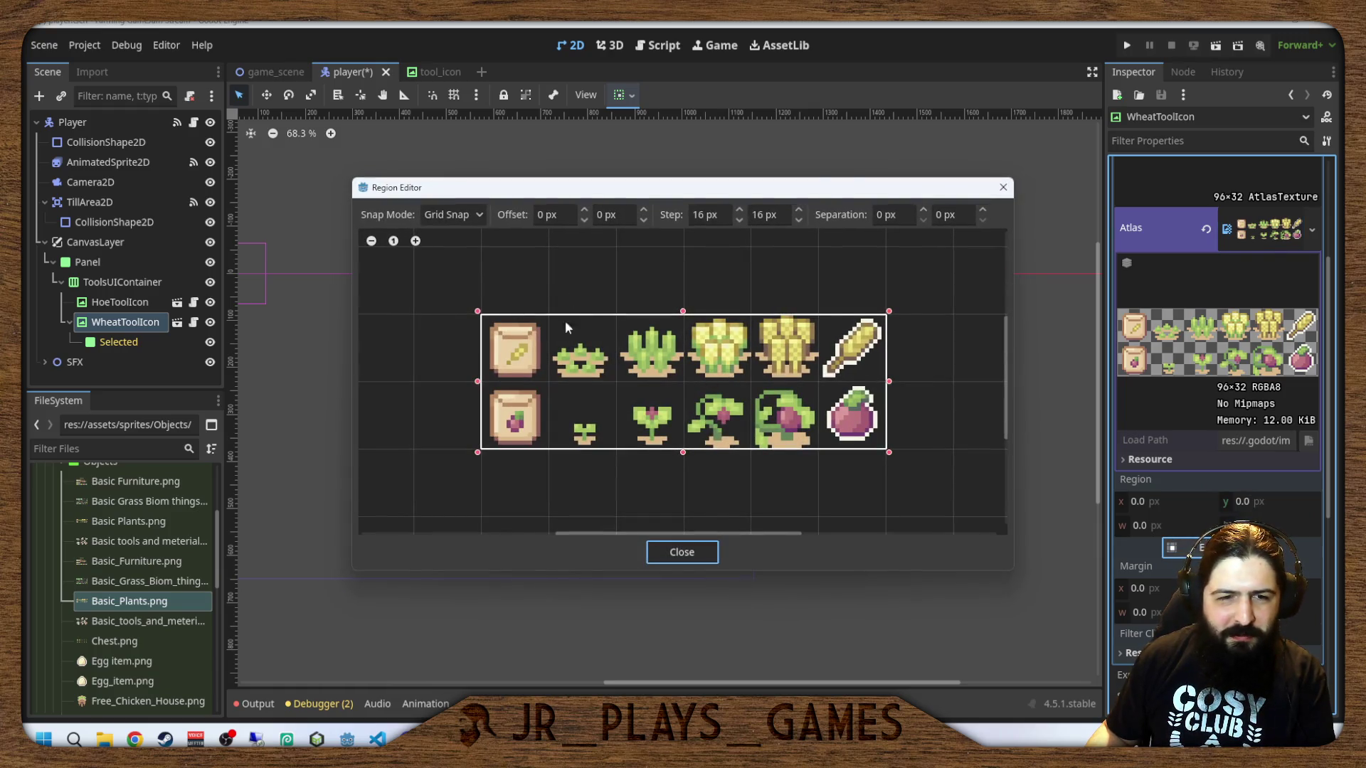
- Crop the atlas region to the 16×16 seed-packet cell at 0,0 and close the editor
drag(510, 344, 510, 344)
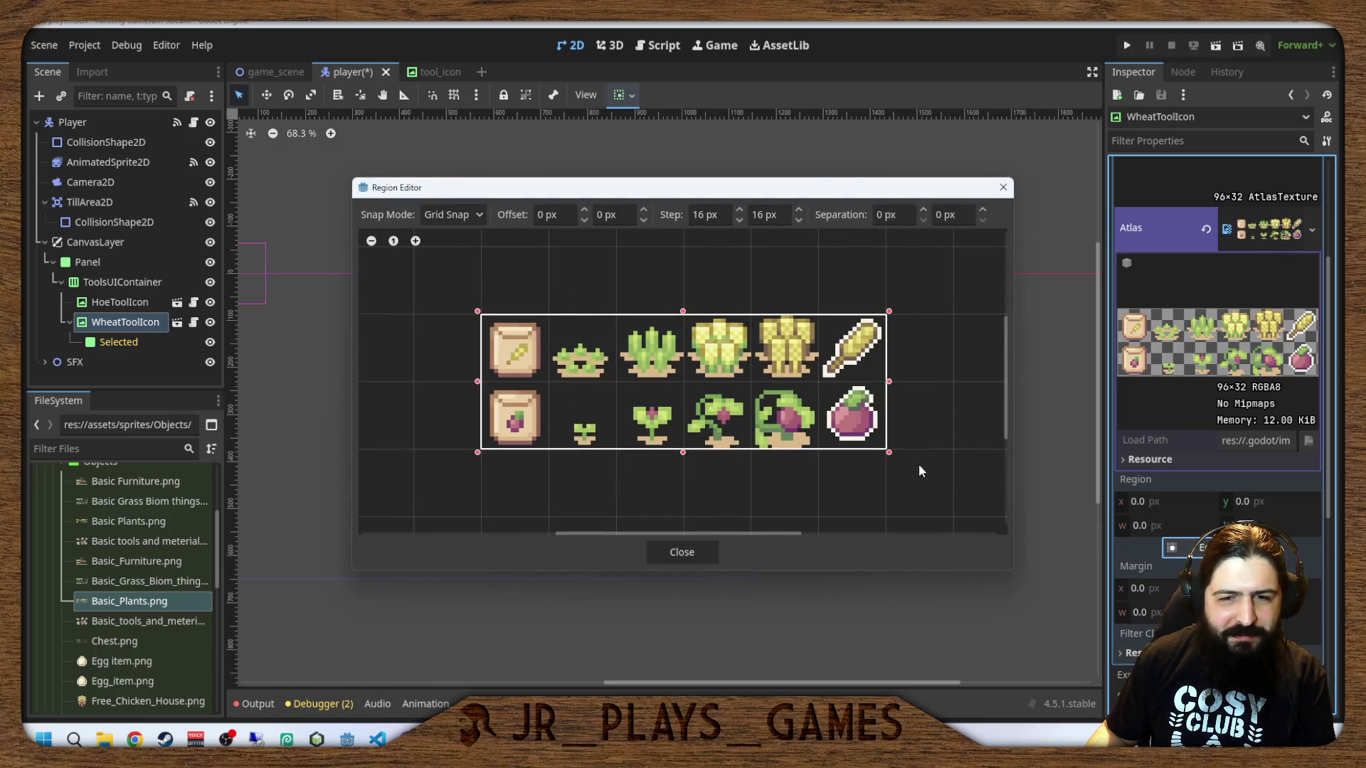
drag(887, 458, 522, 375)
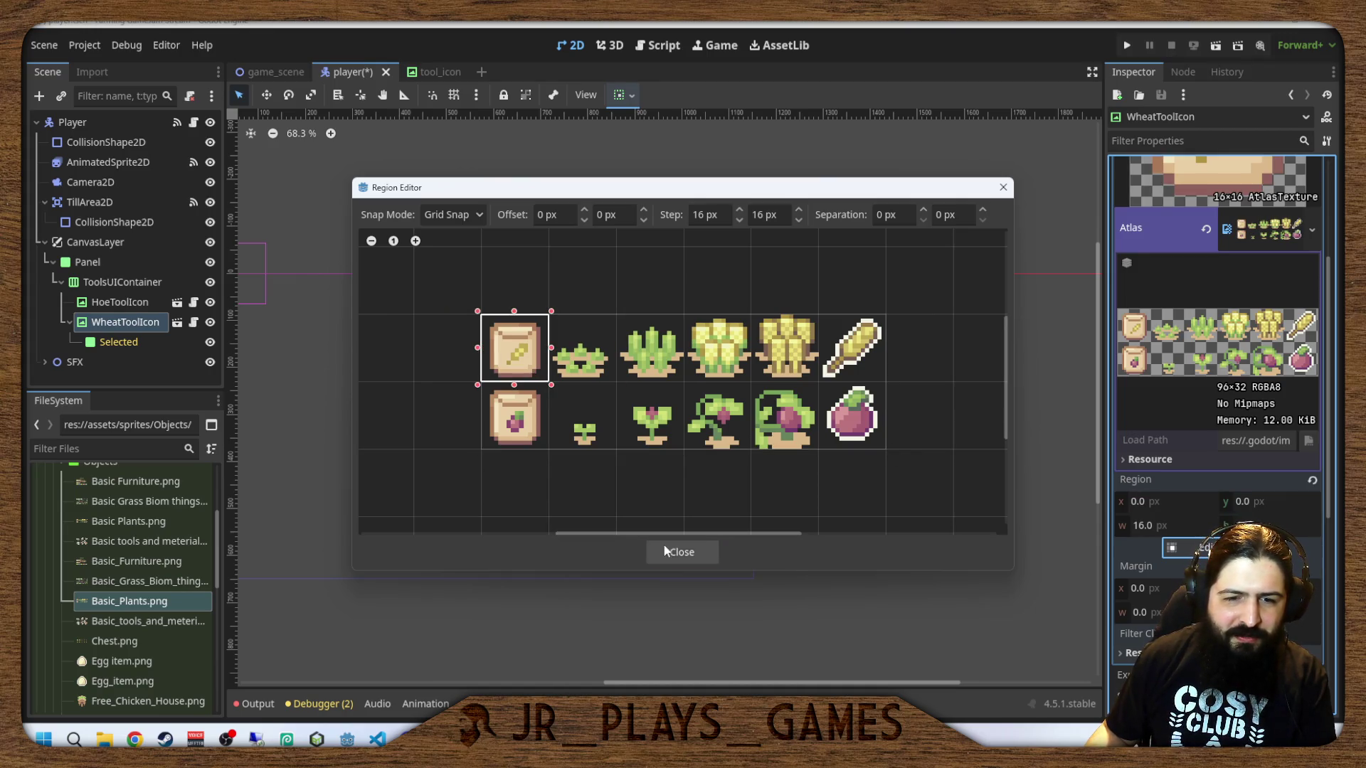
click(666, 552)
scroll(793, 406, up, 4)
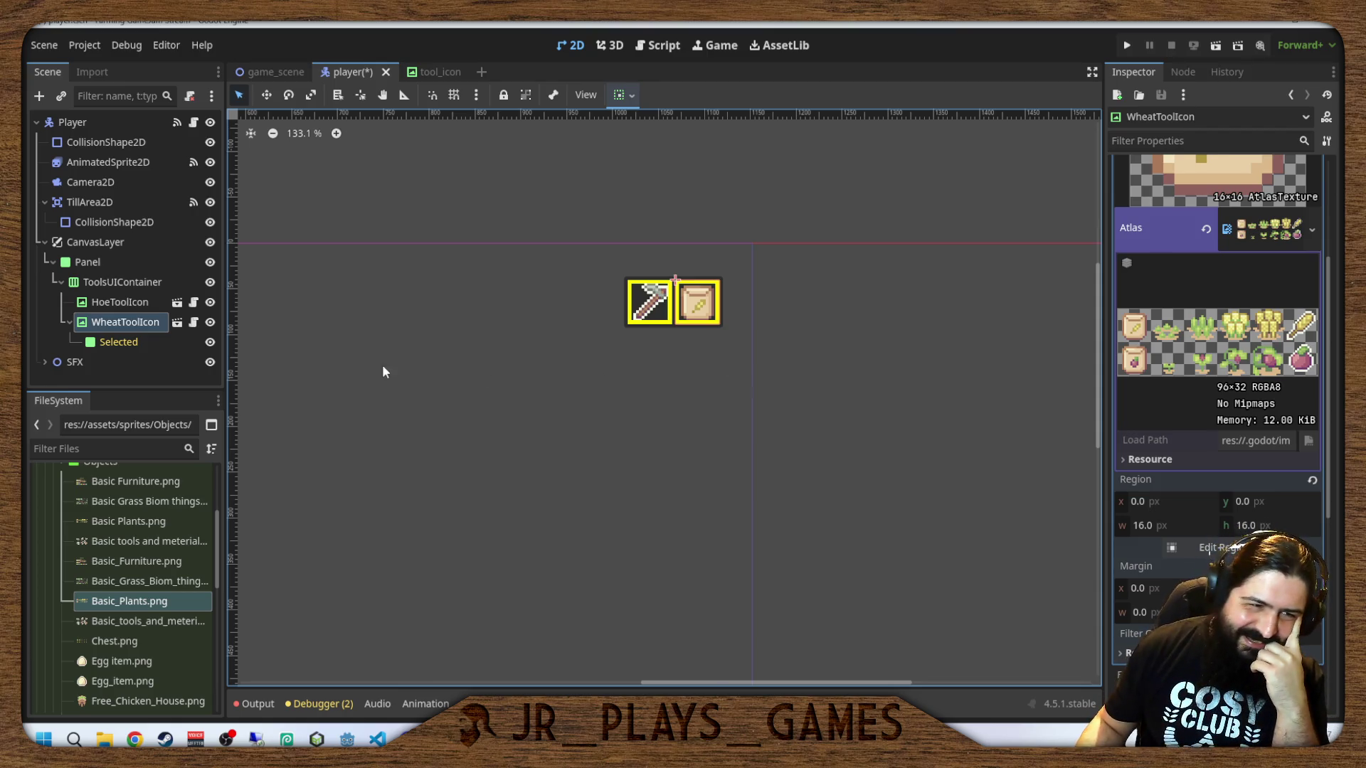
- Turn off Editable Children on WheatToolIcon and confirm
click(69, 323)
right_click(107, 326)
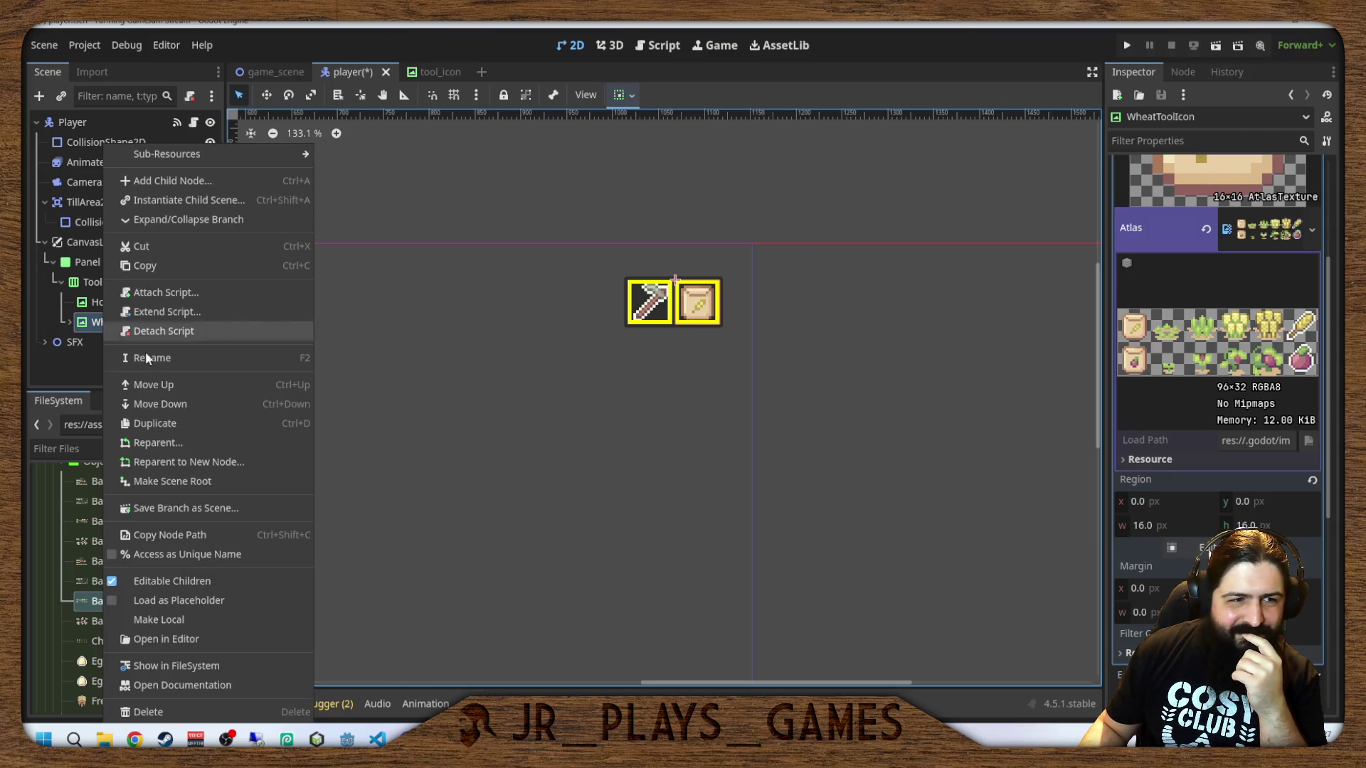
click(187, 577)
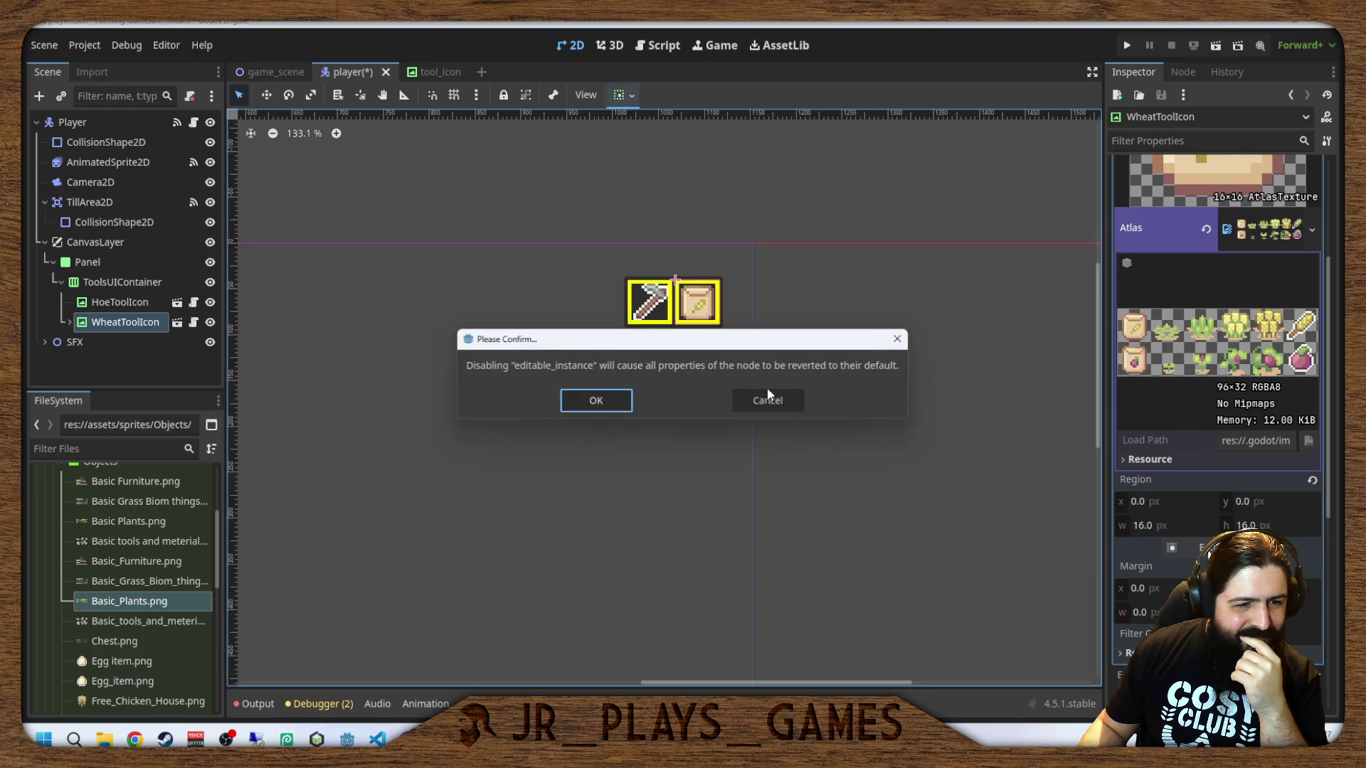
click(621, 403)
- Set WheatToolIcon's Tool ID to 1 in the Inspector and save the player scene
click(117, 302)
click(117, 323)
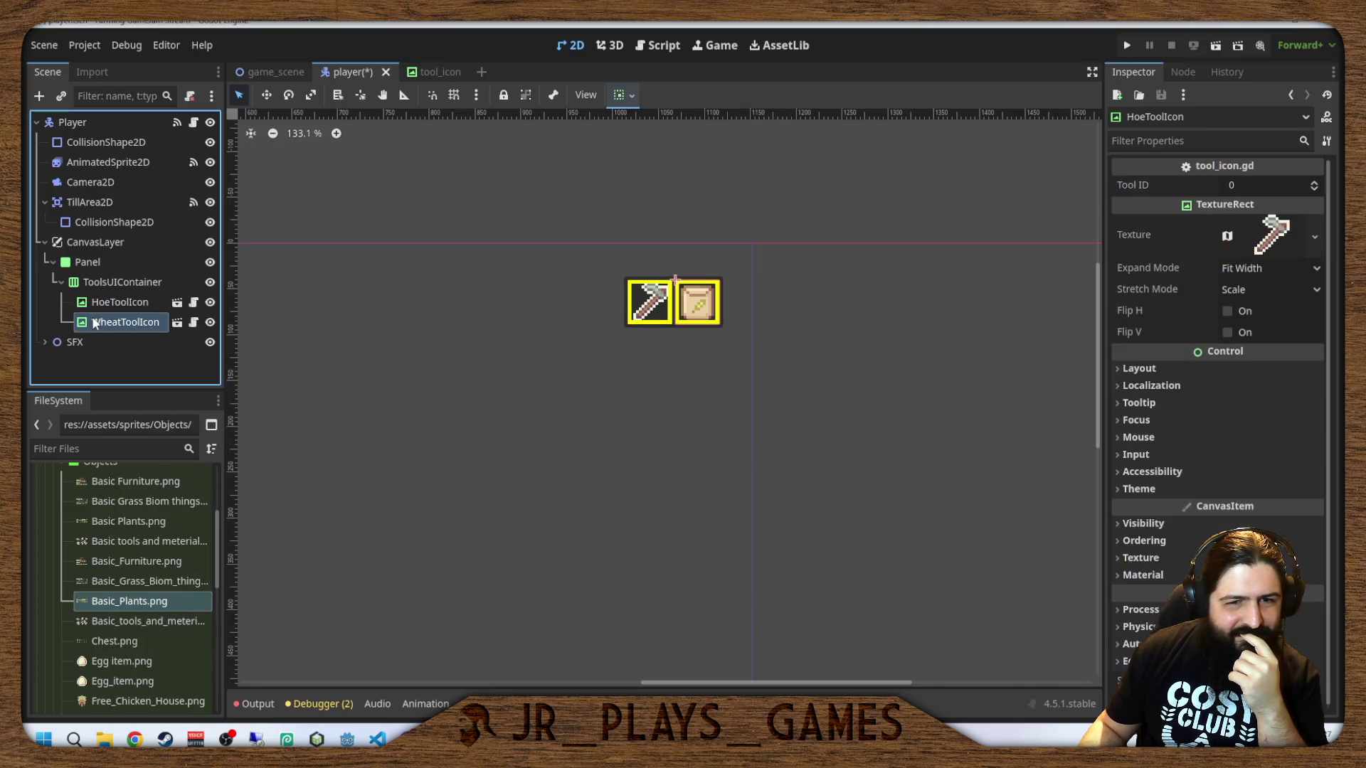
scroll(1230, 199, up, 3)
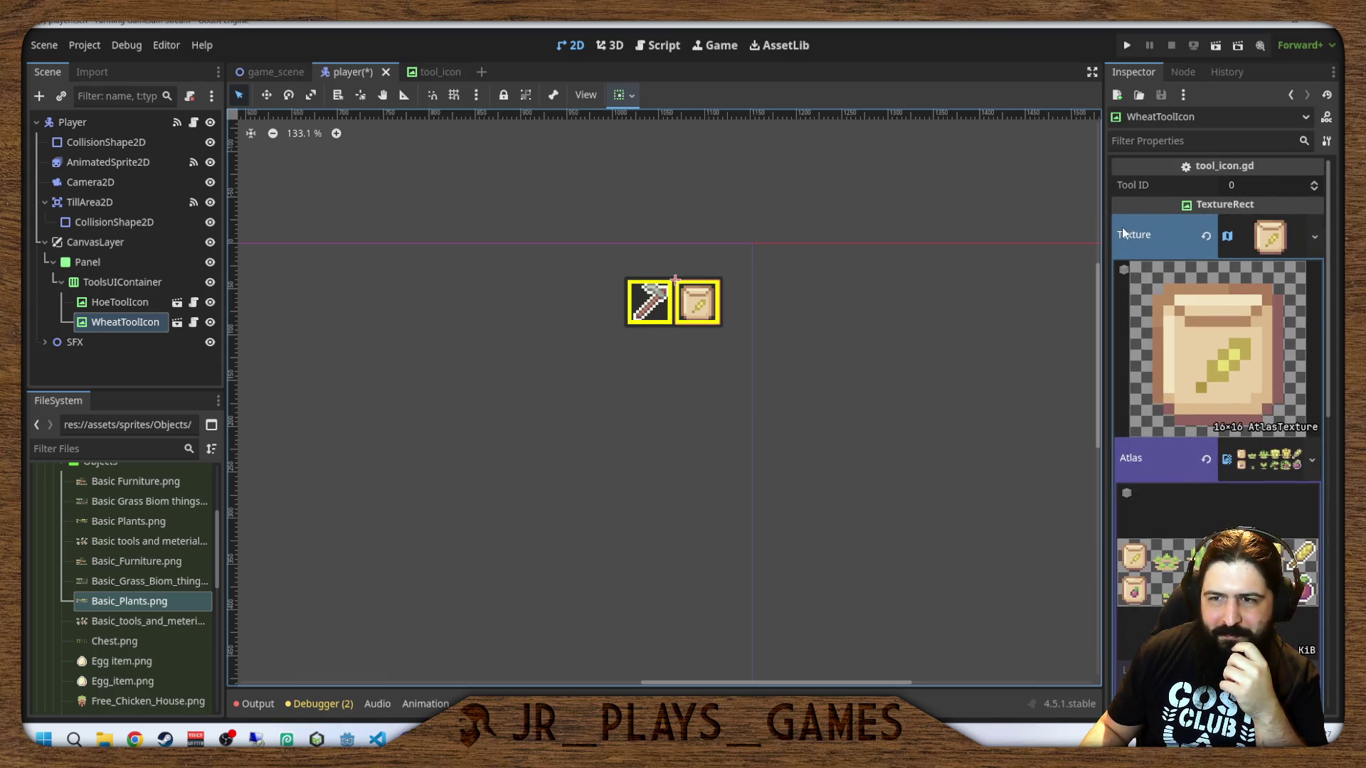
click(1311, 243)
click(1287, 249)
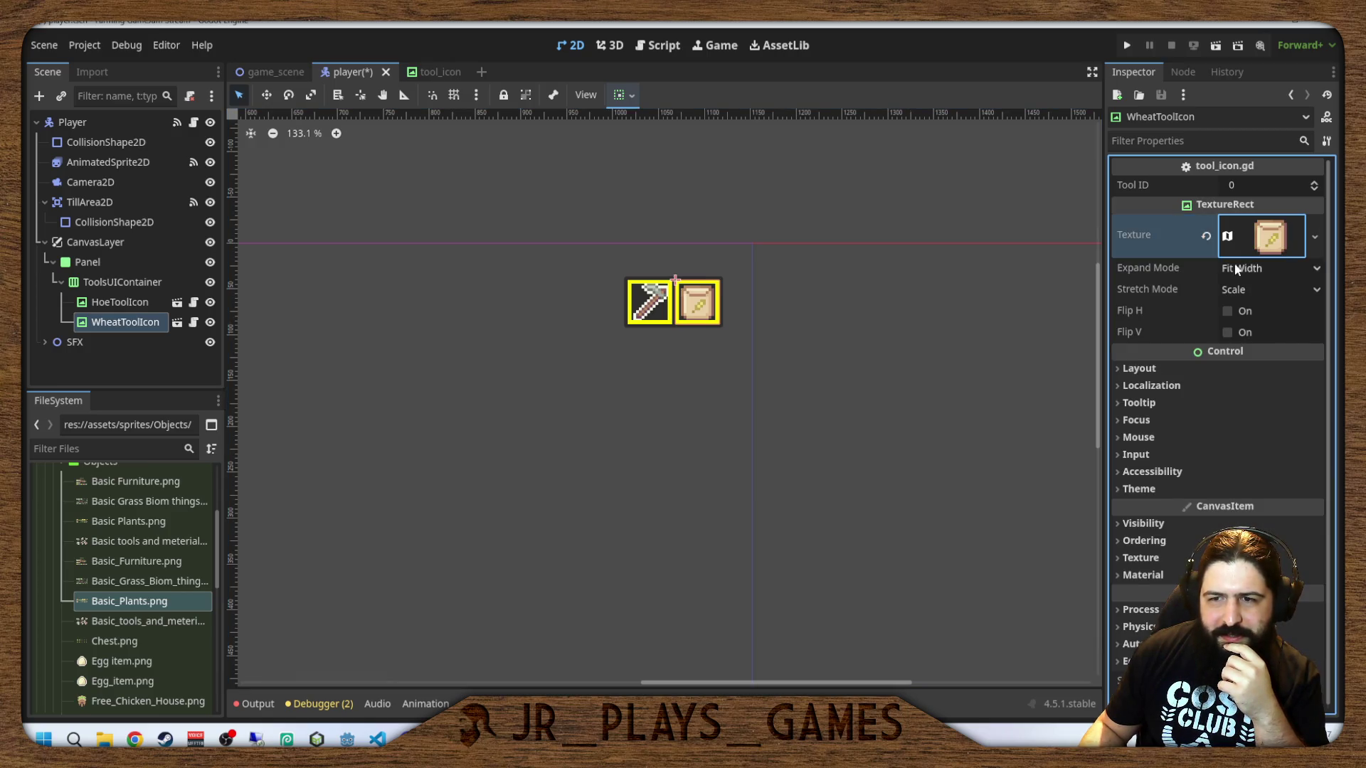
click(1261, 187)
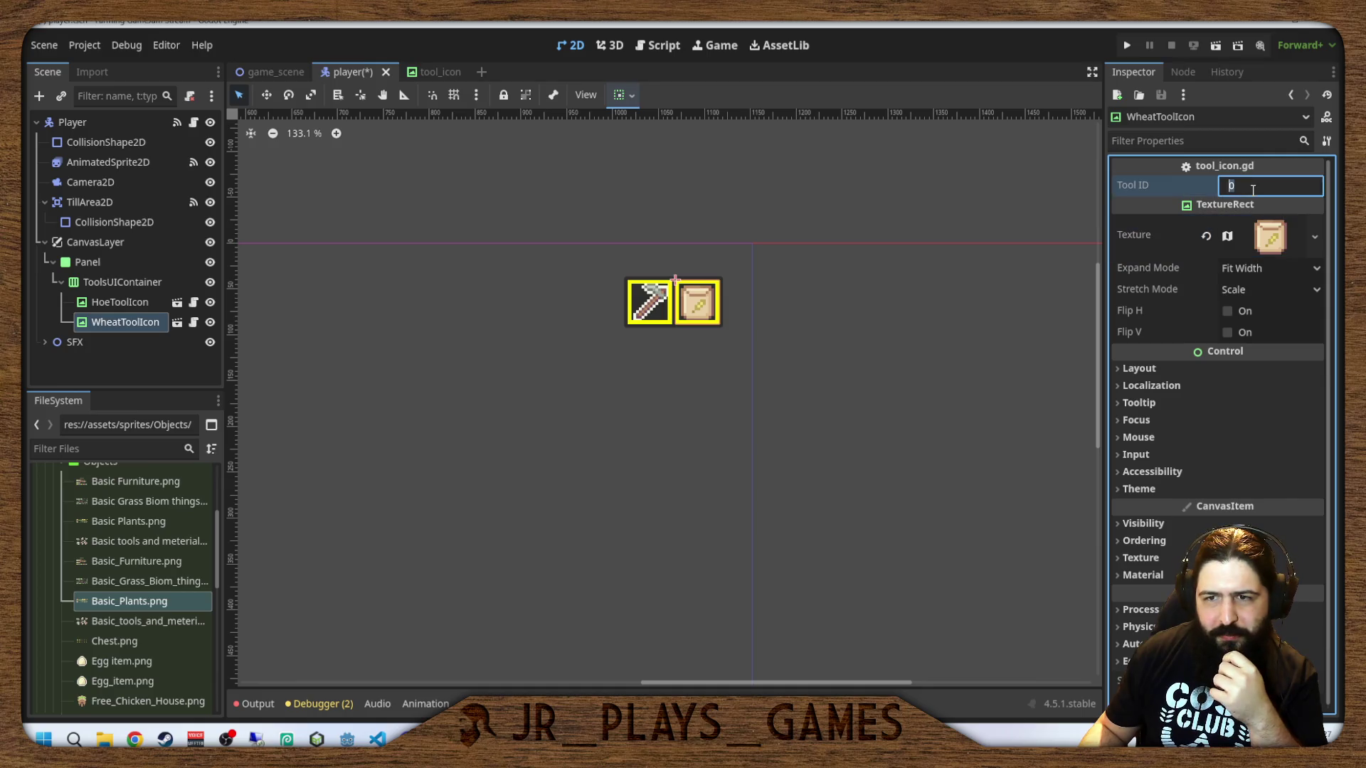
text(1)
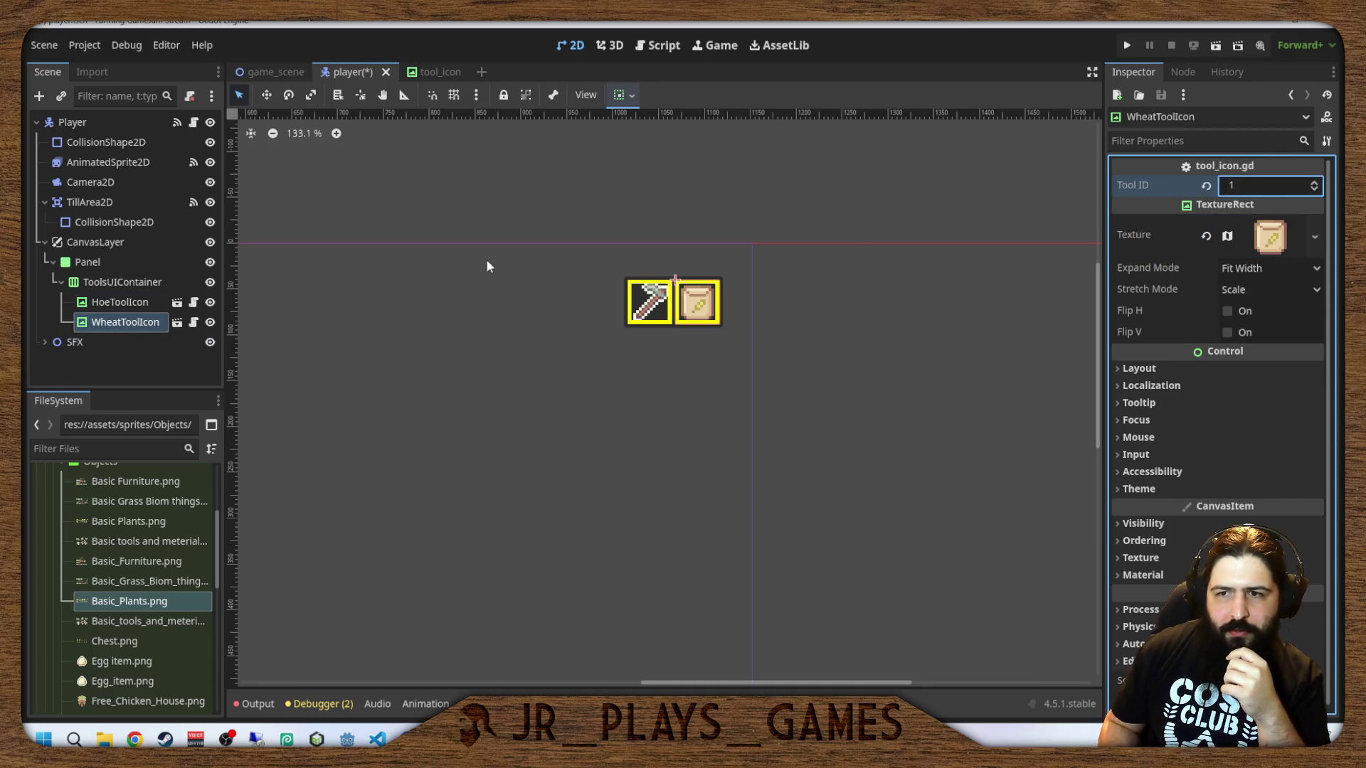
key(Return)
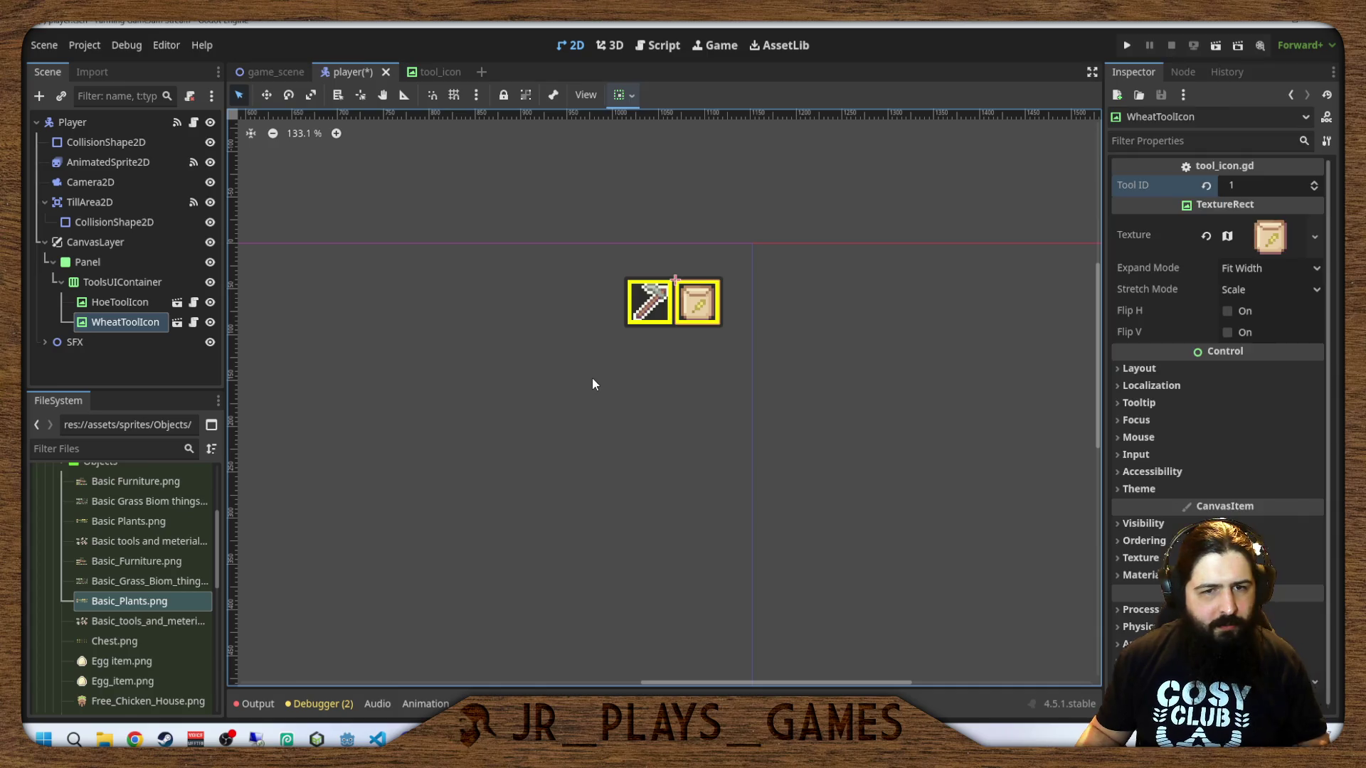
key(ctrl+s)
click(135, 305)
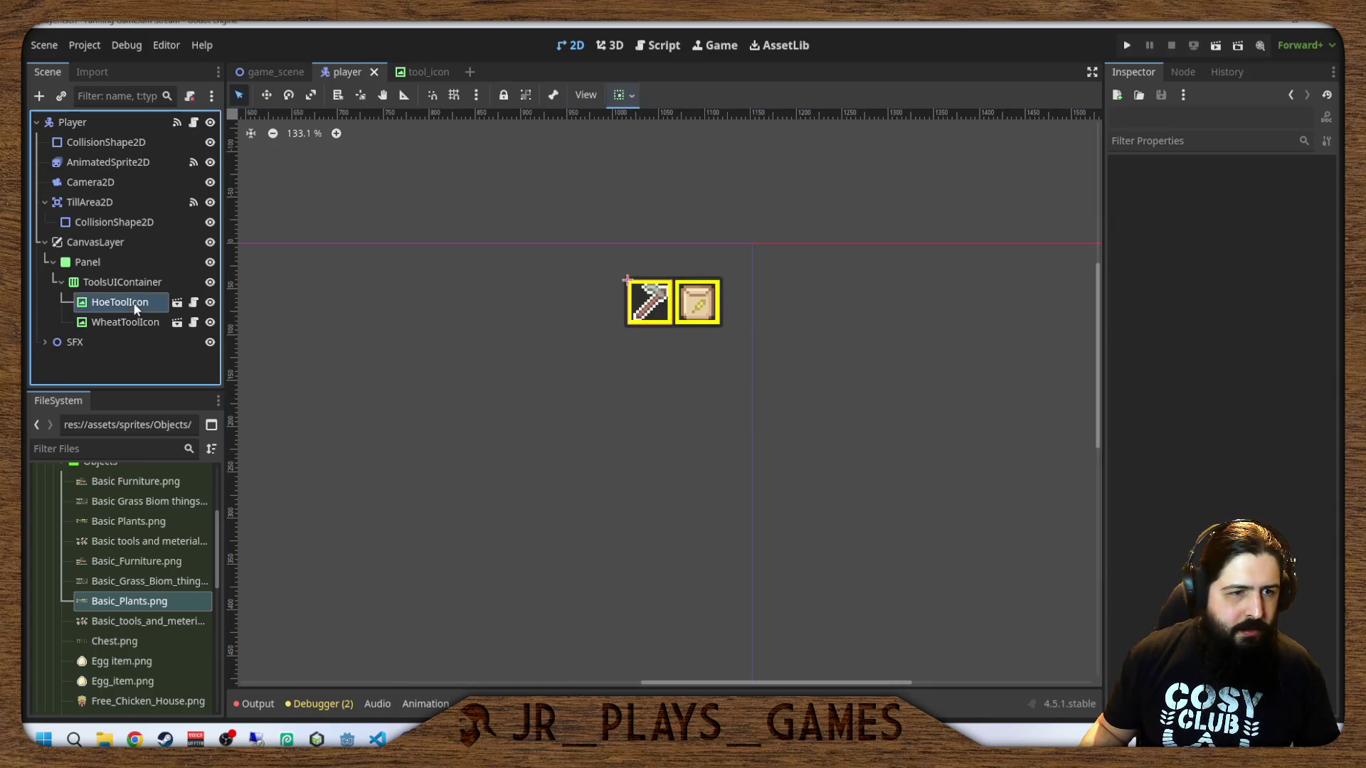
- Hide the Selected highlight node in the tool_icon scene, save it, and return to player.gd
click(193, 302)
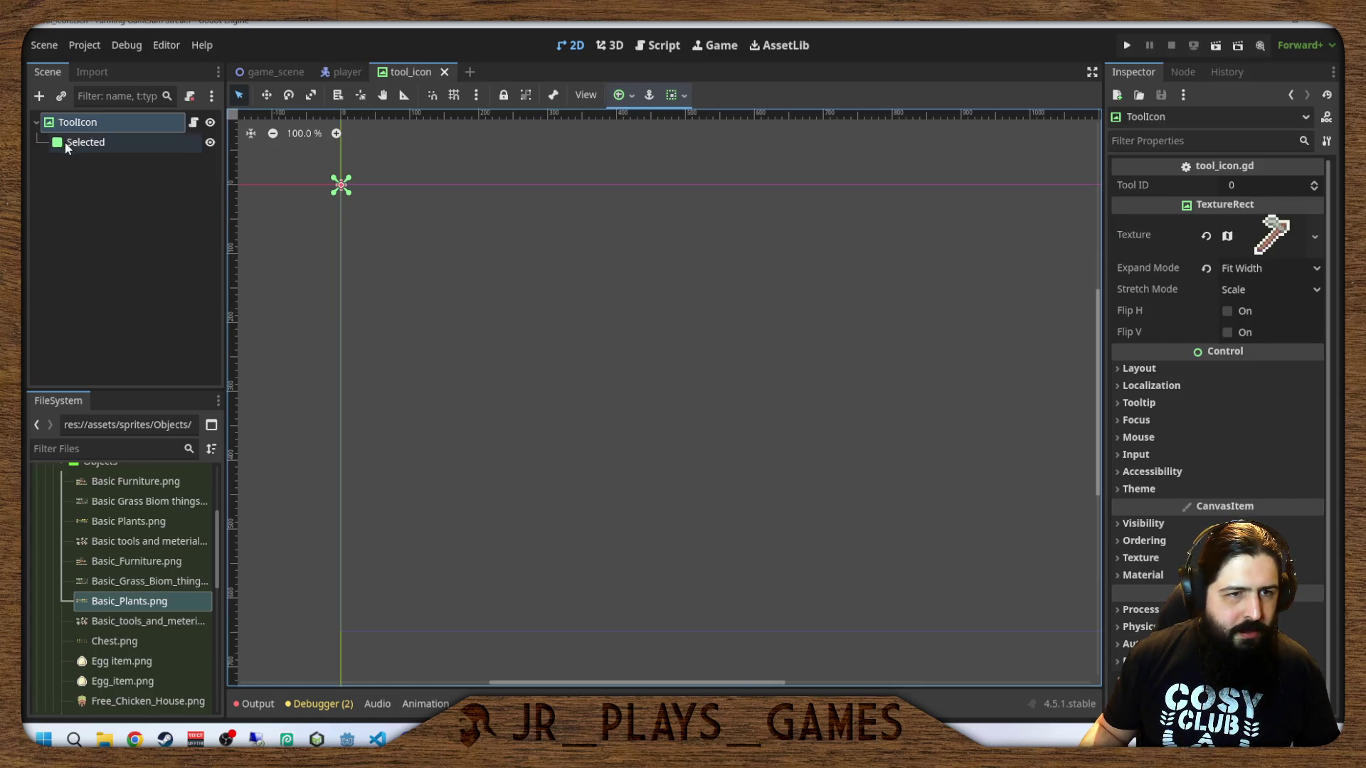
click(210, 143)
key(ctrl+s)
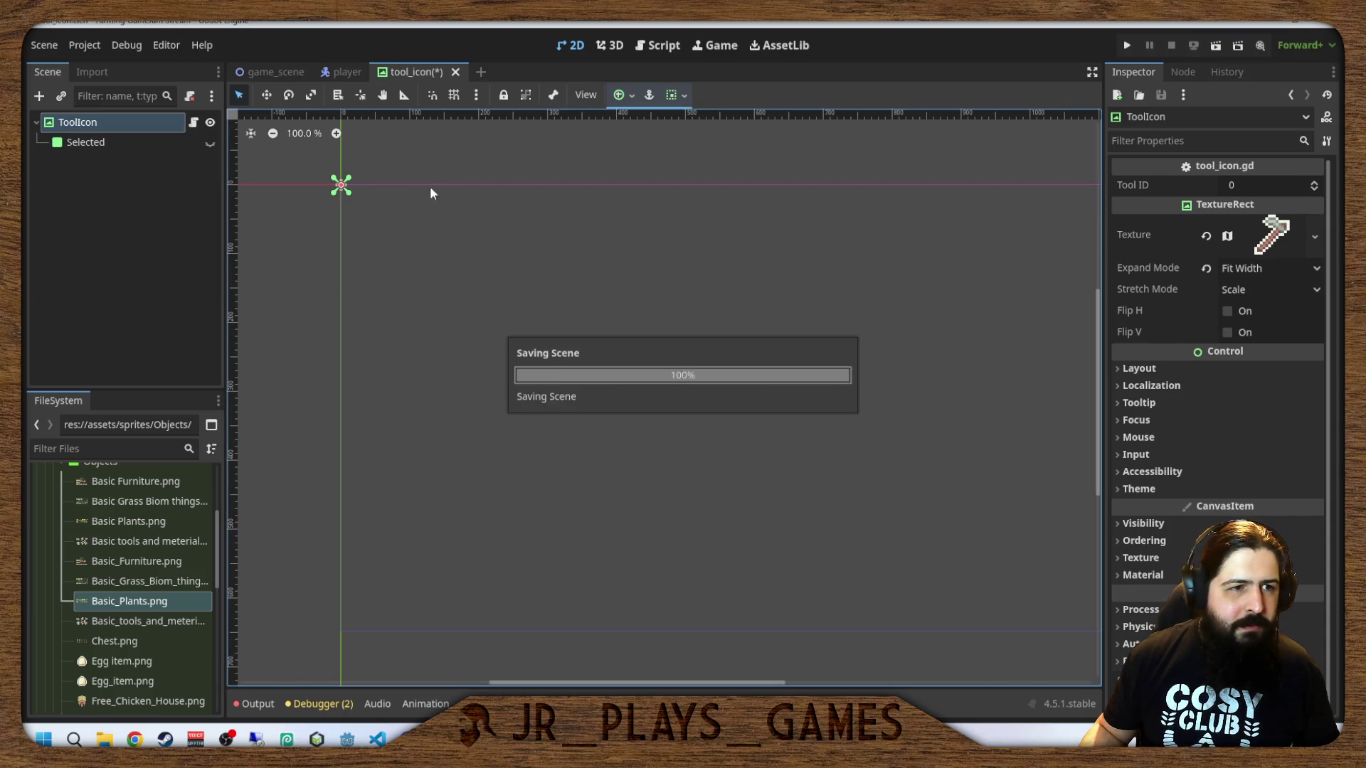
click(334, 75)
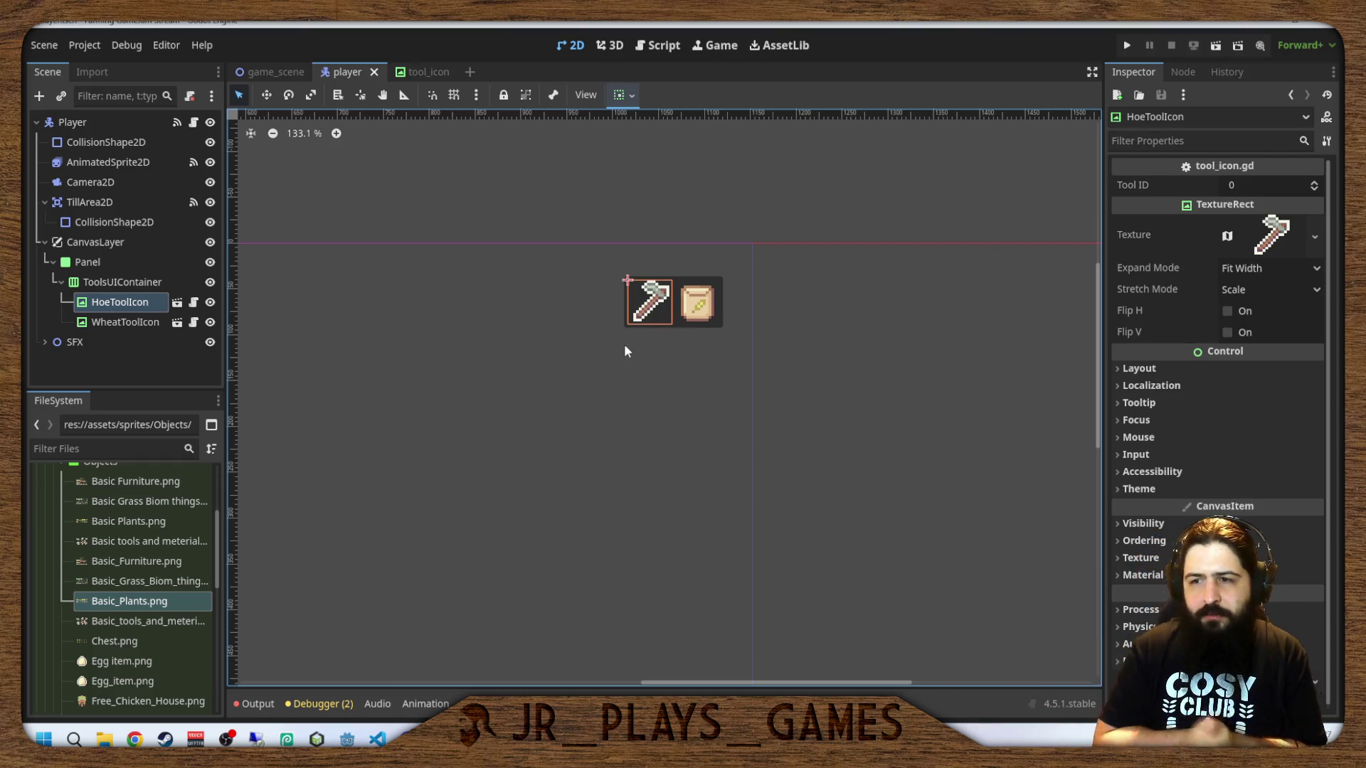
click(193, 121)
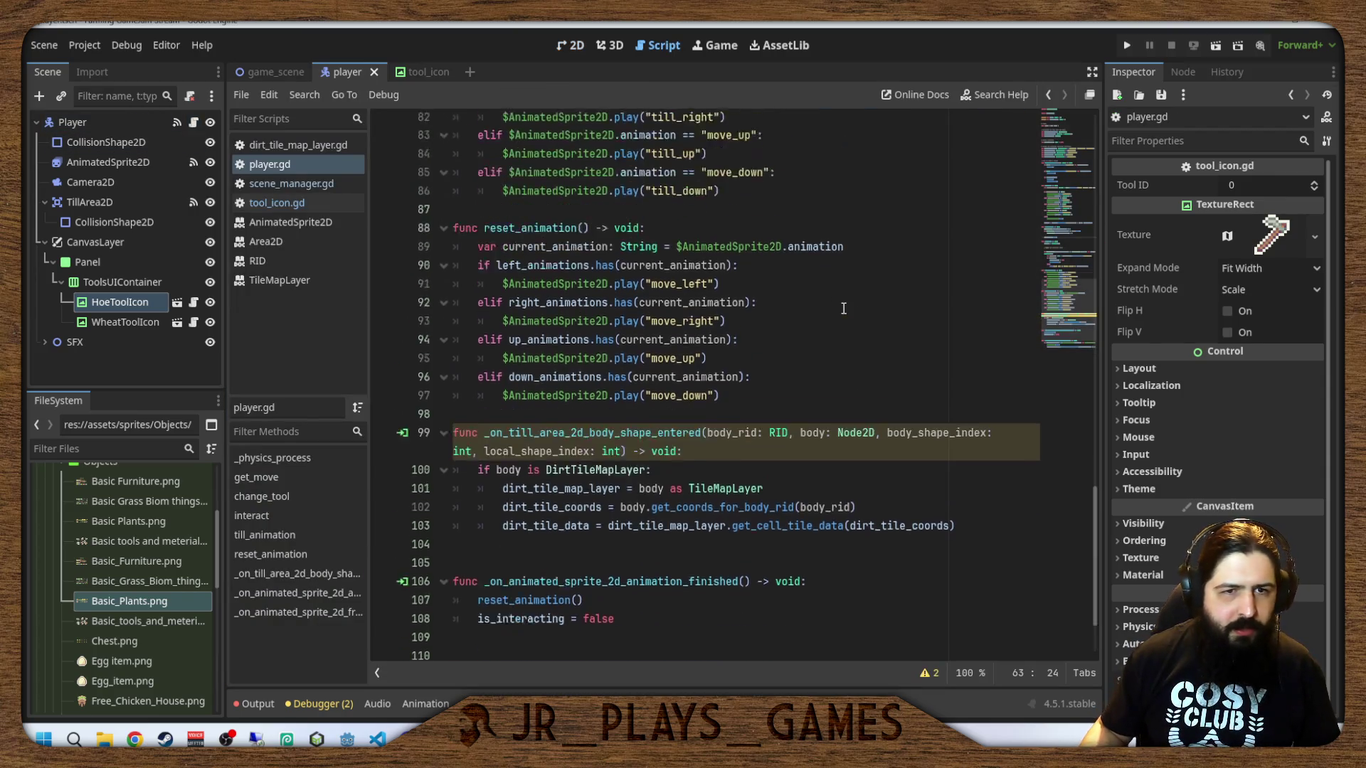
- Add 'func _ready() -> void:' calling tool_changed.emit() below the animation arrays, and save
scroll(843, 308, up, 10)
scroll(854, 320, down, 11)
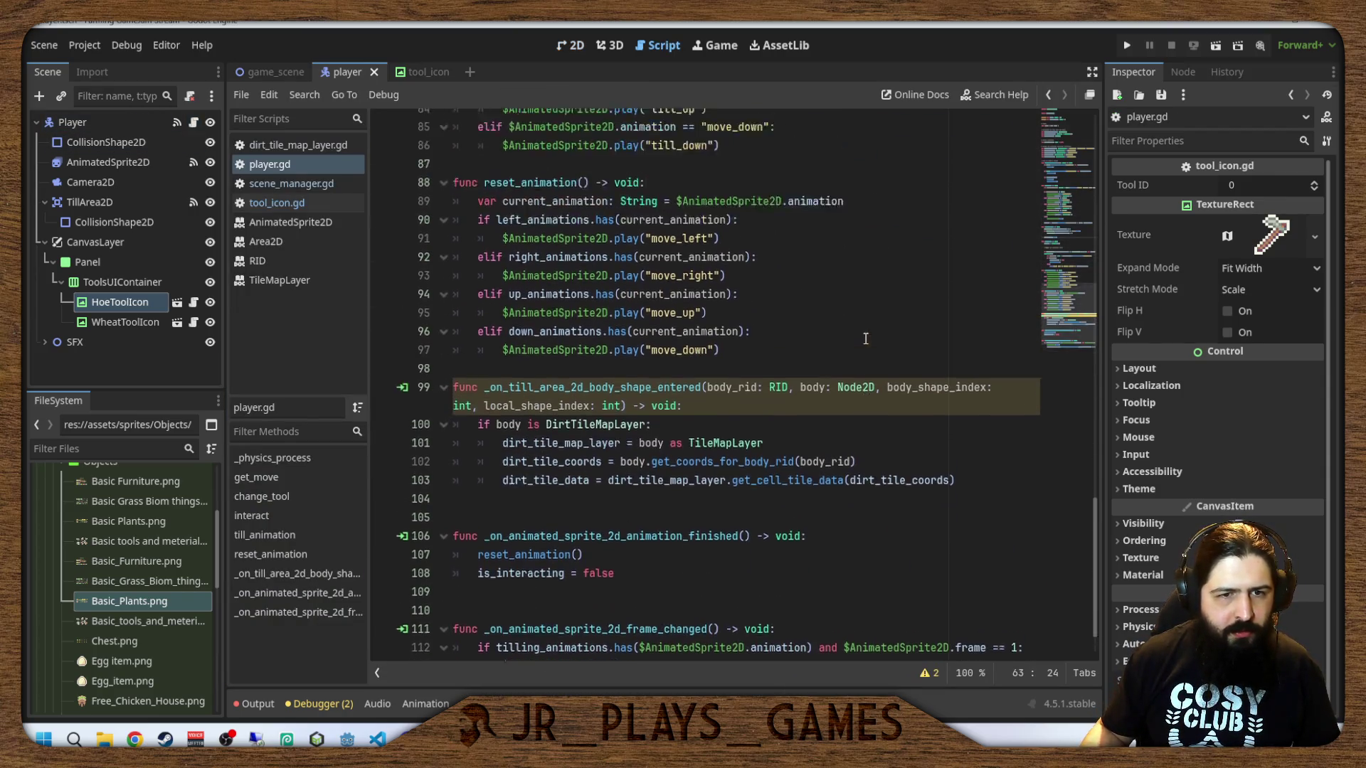
scroll(865, 338, up, 20)
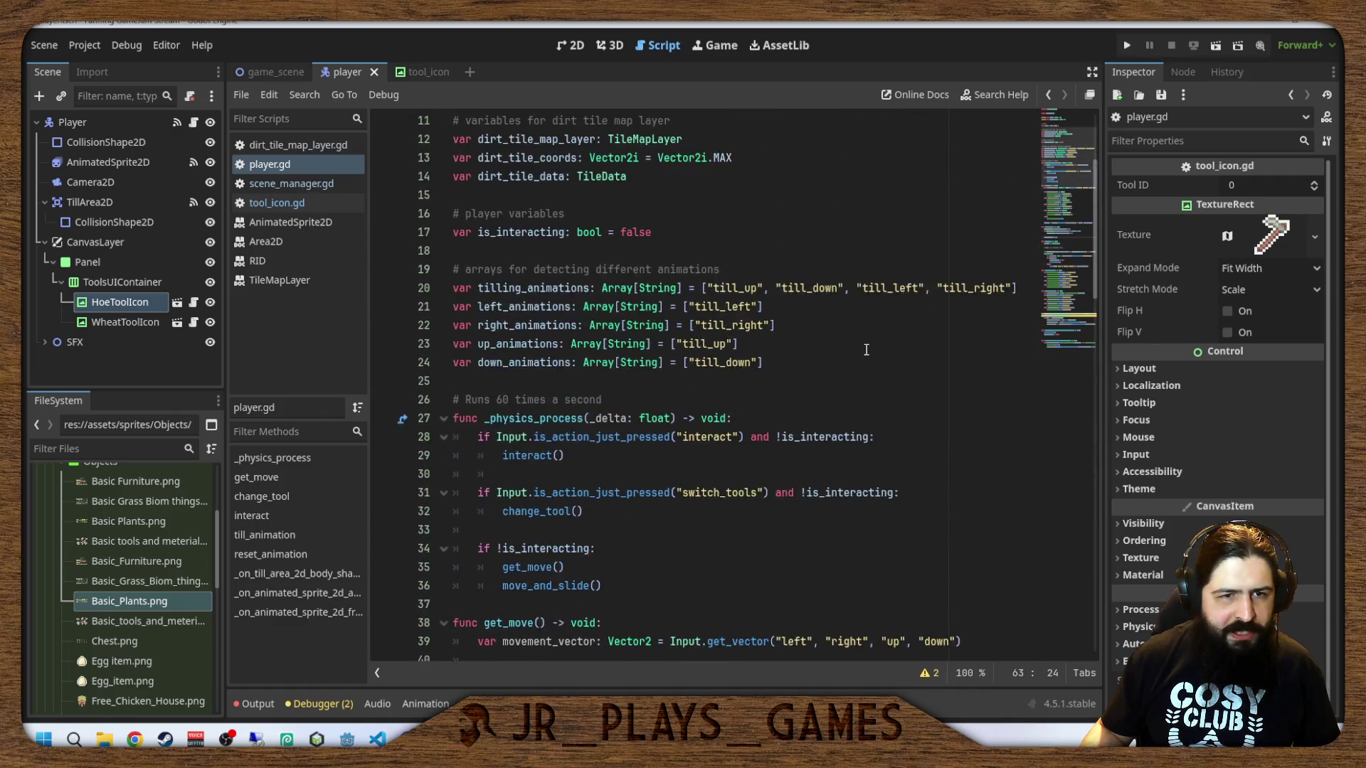
scroll(866, 349, up, 4)
scroll(853, 353, down, 2)
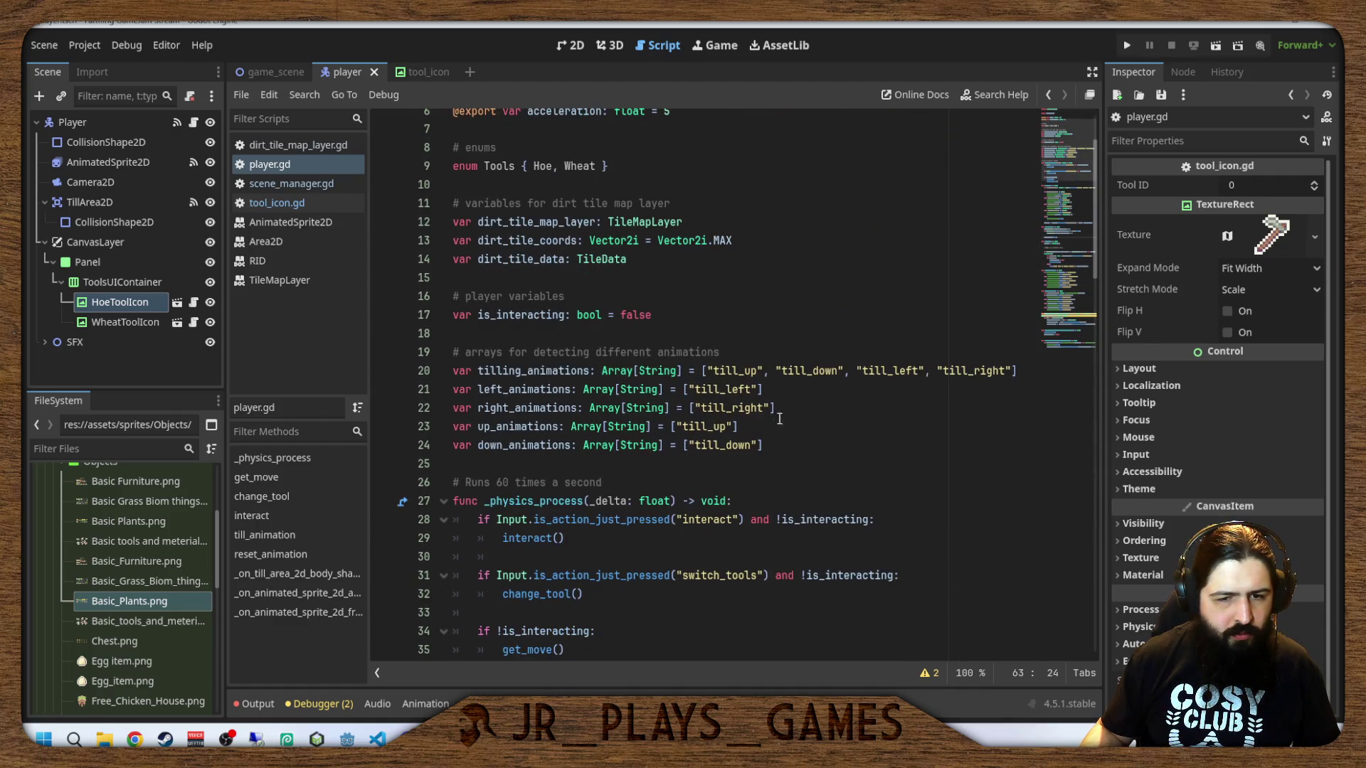
click(879, 451)
key(Return)
key(Return)
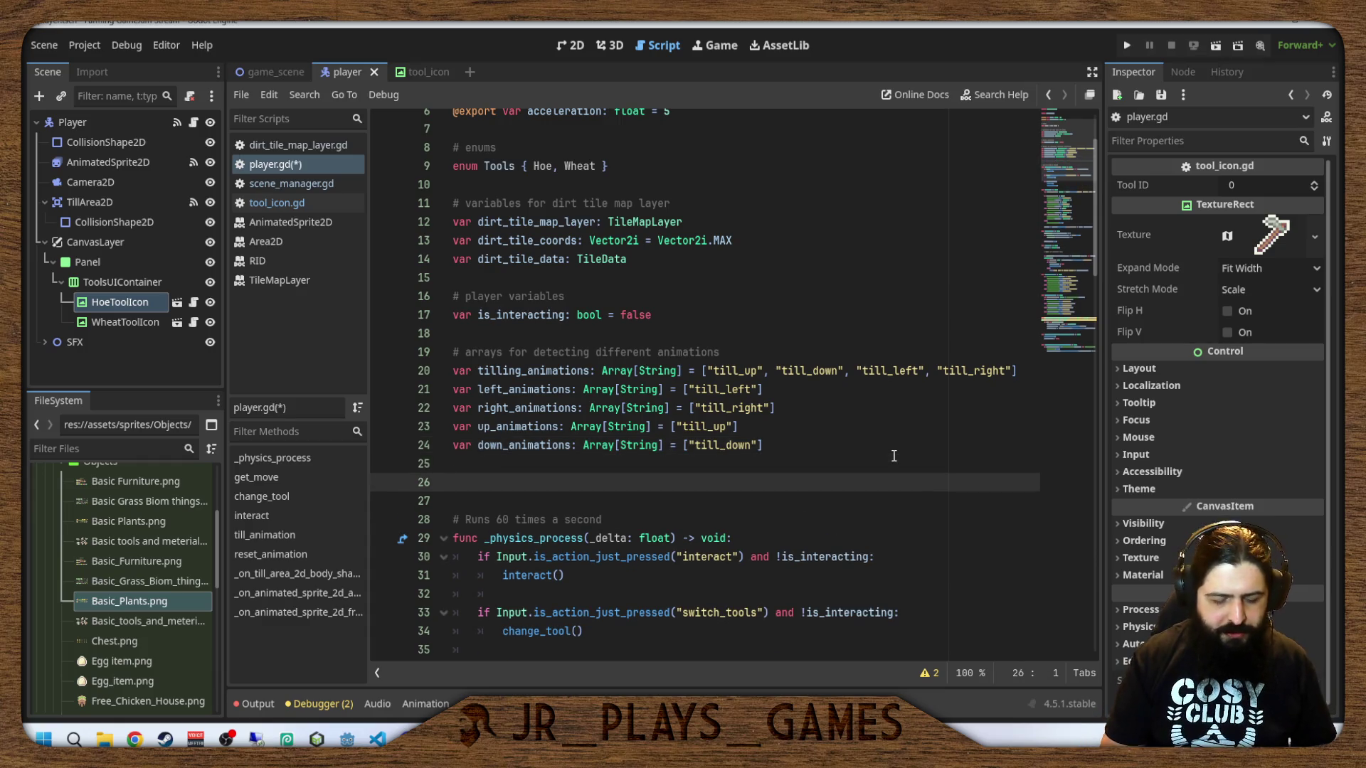
text(func _re)
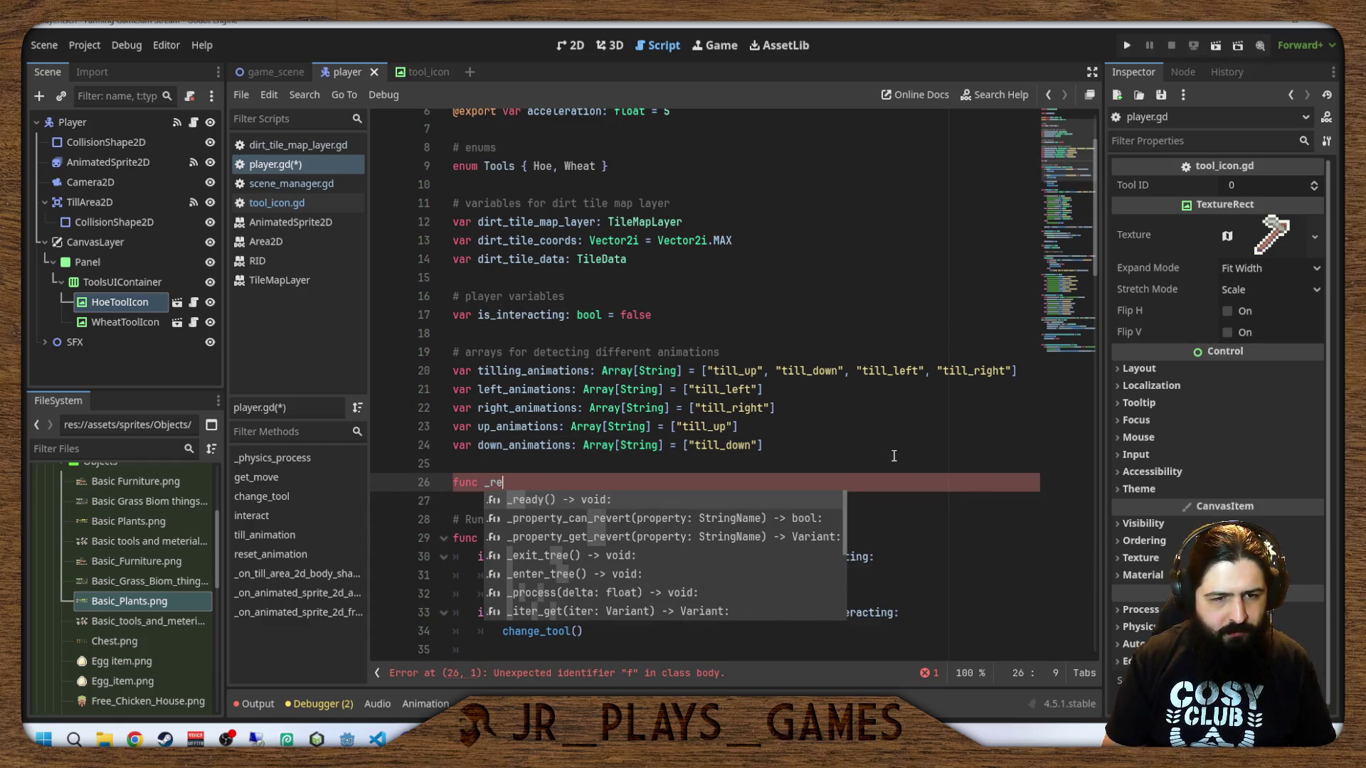
key(Return)
key(Return)
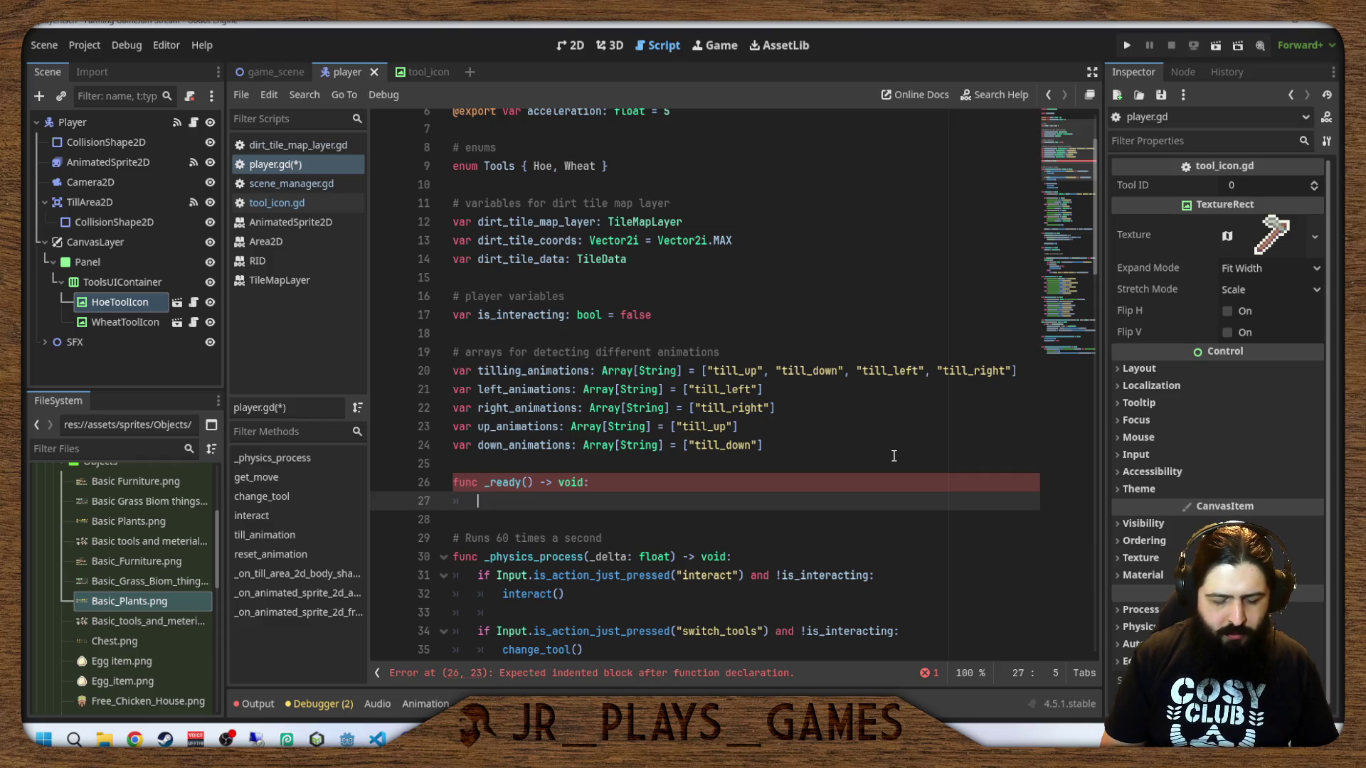
text(l)
key(Return)
text(.em)
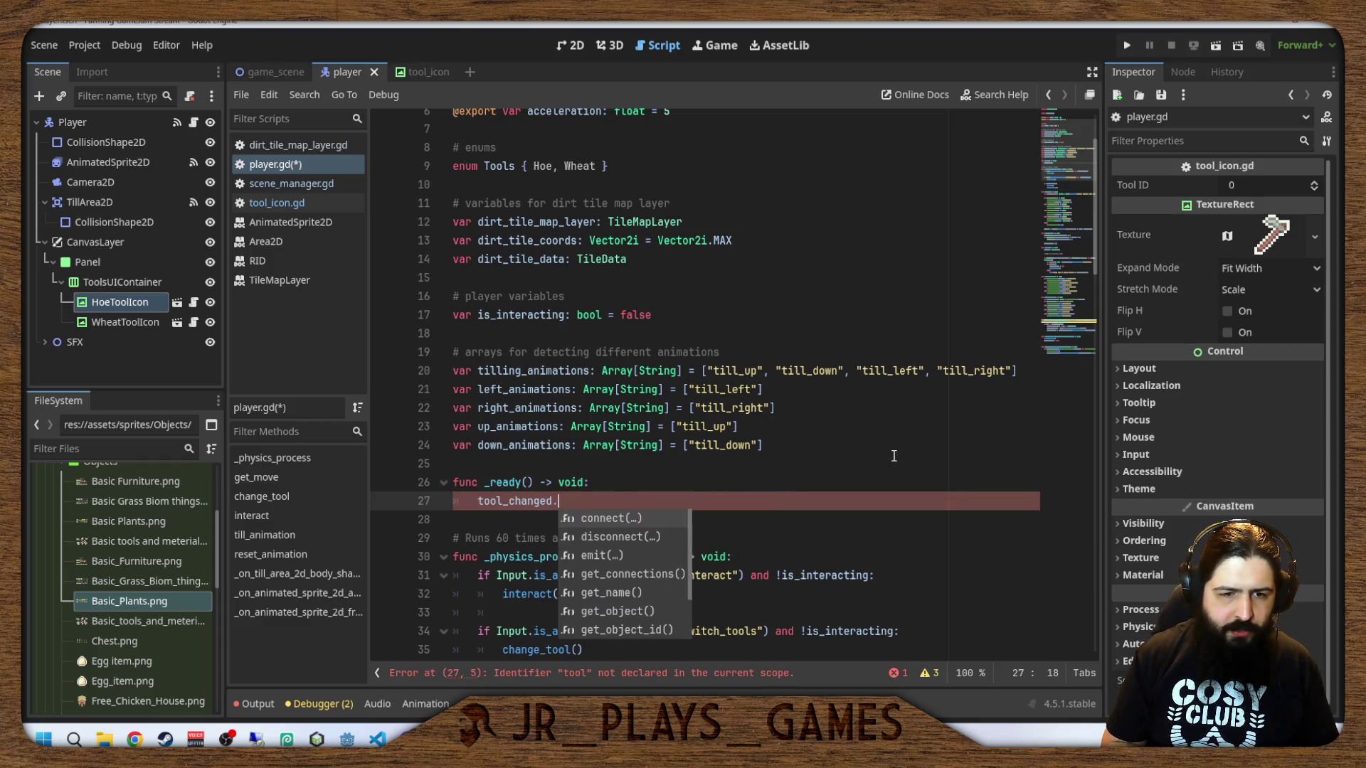
key(Return)
key(ctrl+s)
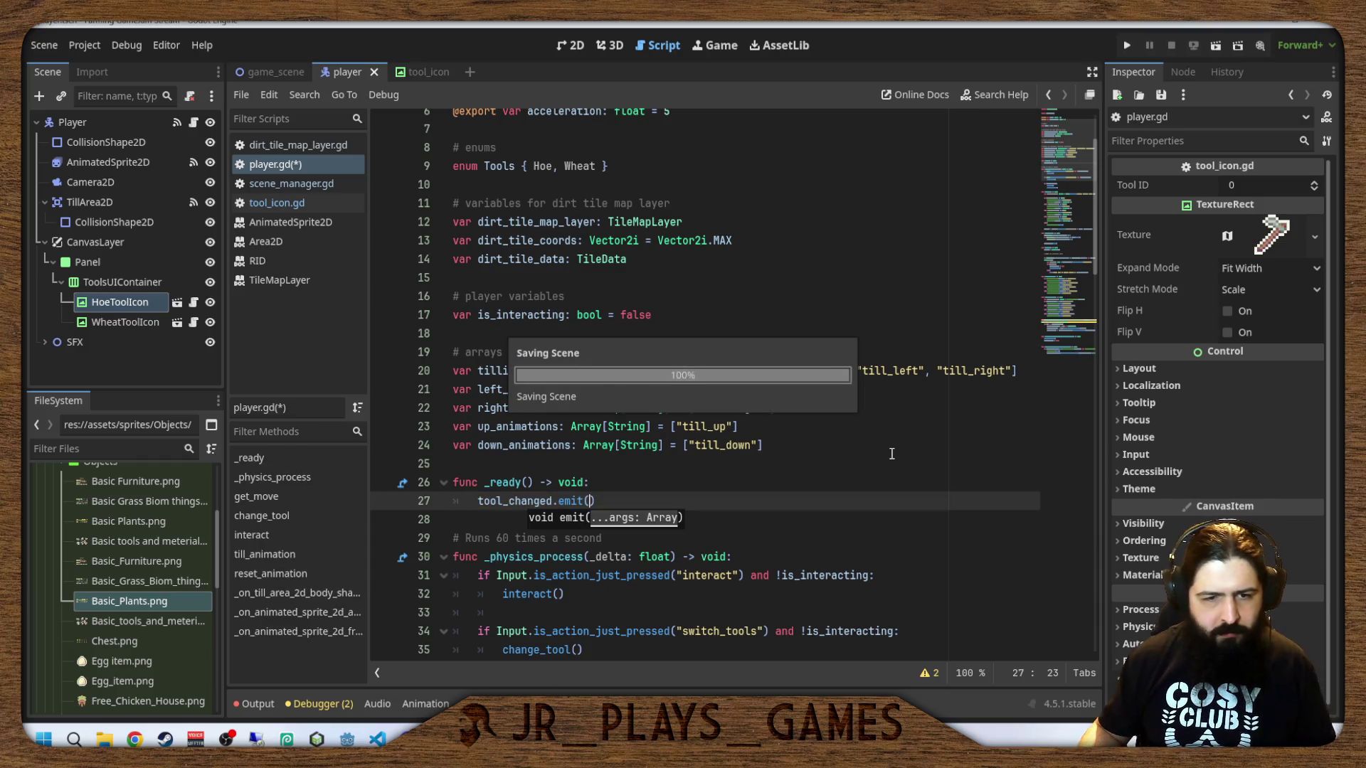
click(766, 469)
scroll(766, 470, down, 5)
scroll(957, 281, up, 3)
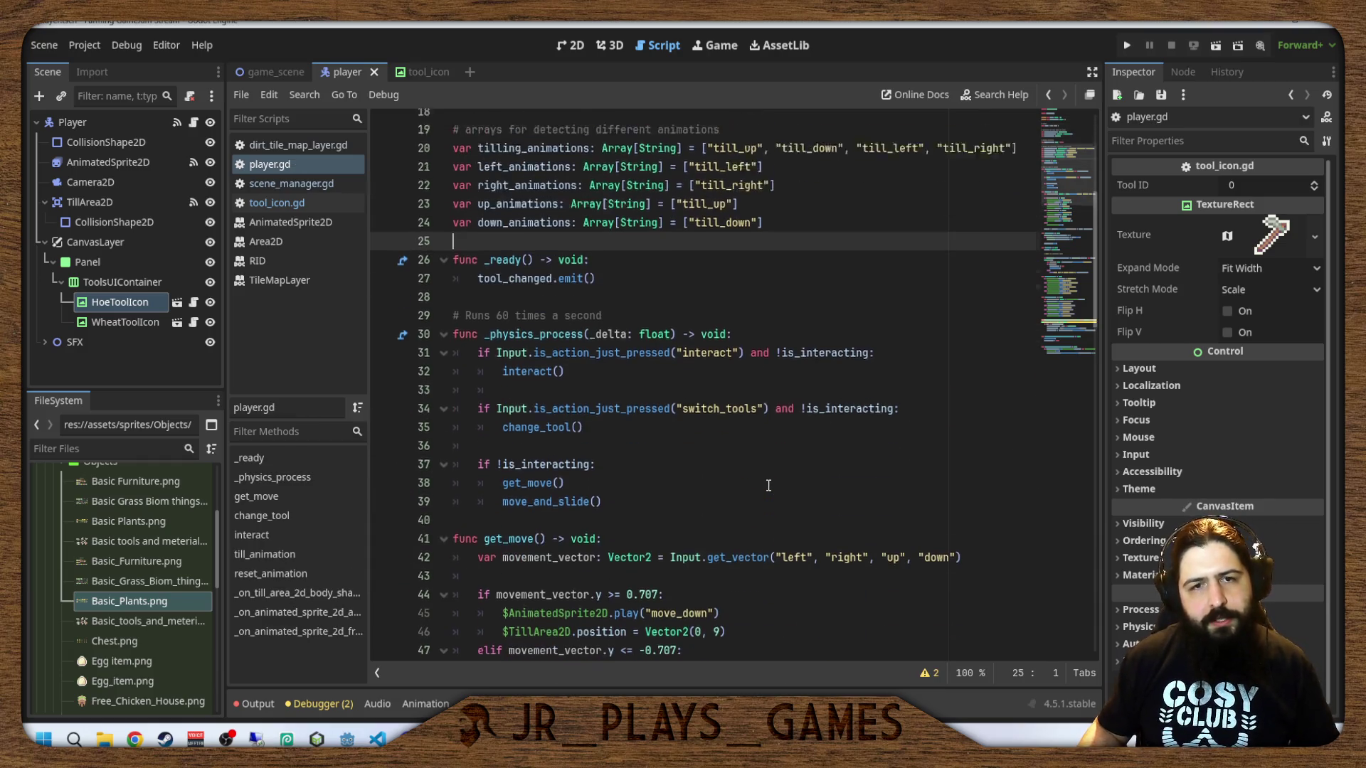
- Run the game to confirm the hoe starts highlighted, then open tool_icon.gd
click(1126, 46)
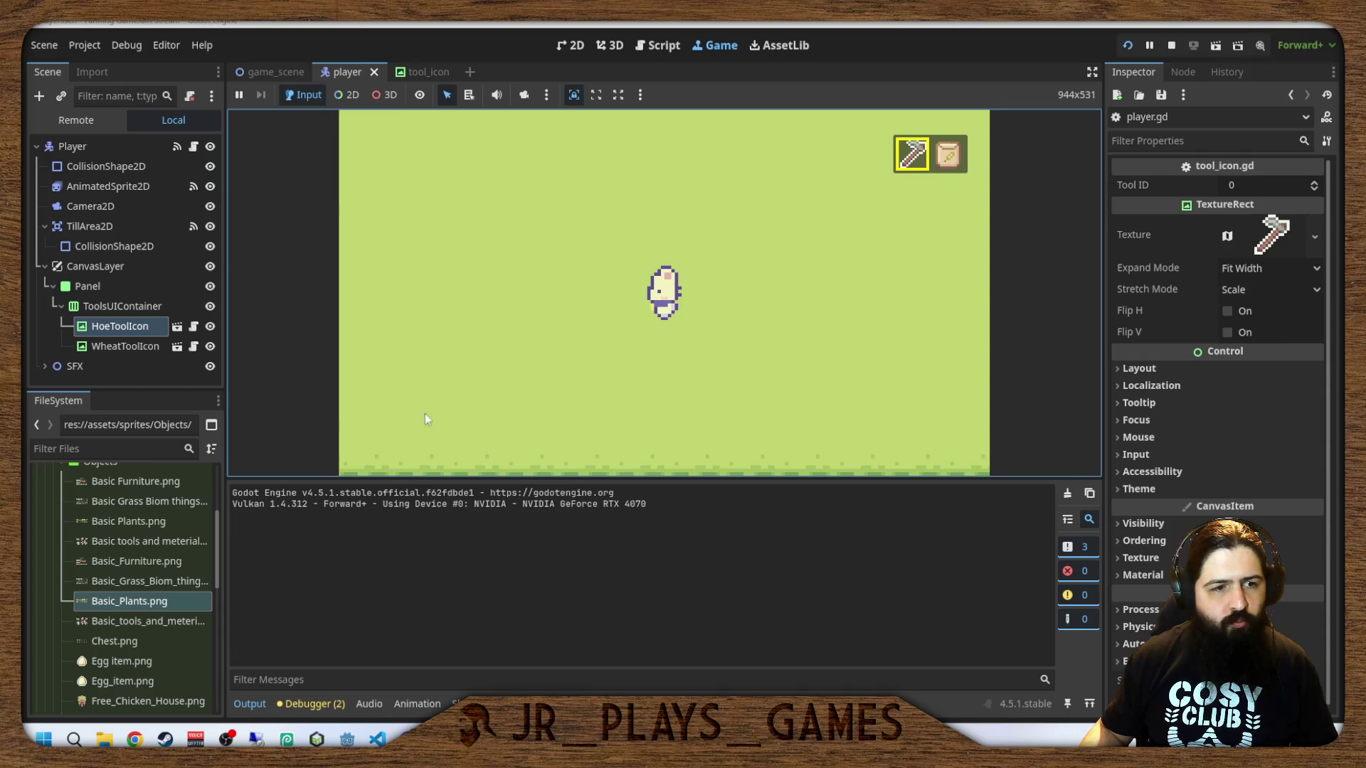
click(194, 347)
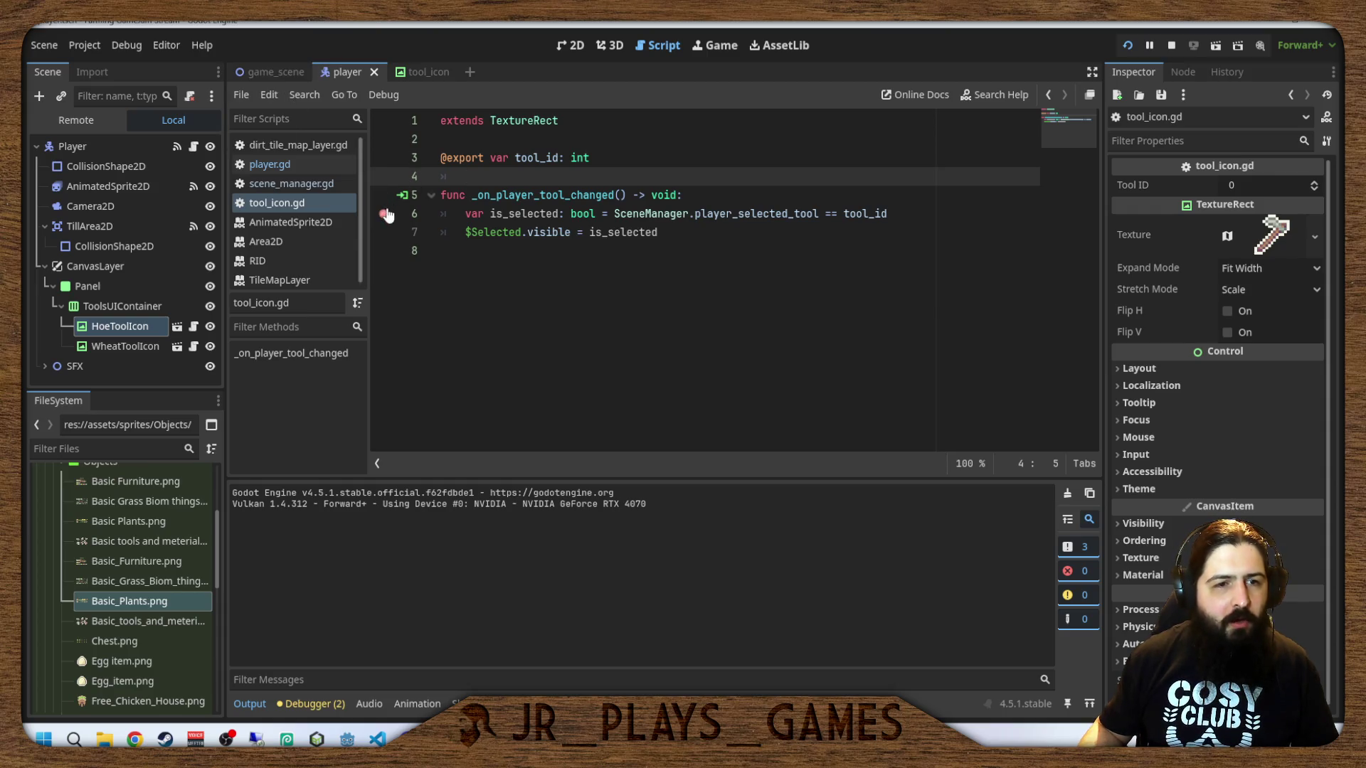
- Stop the game, connect tool_changed to WheatToolIcon's _on_player_tool_changed, save, and rerun
click(1167, 49)
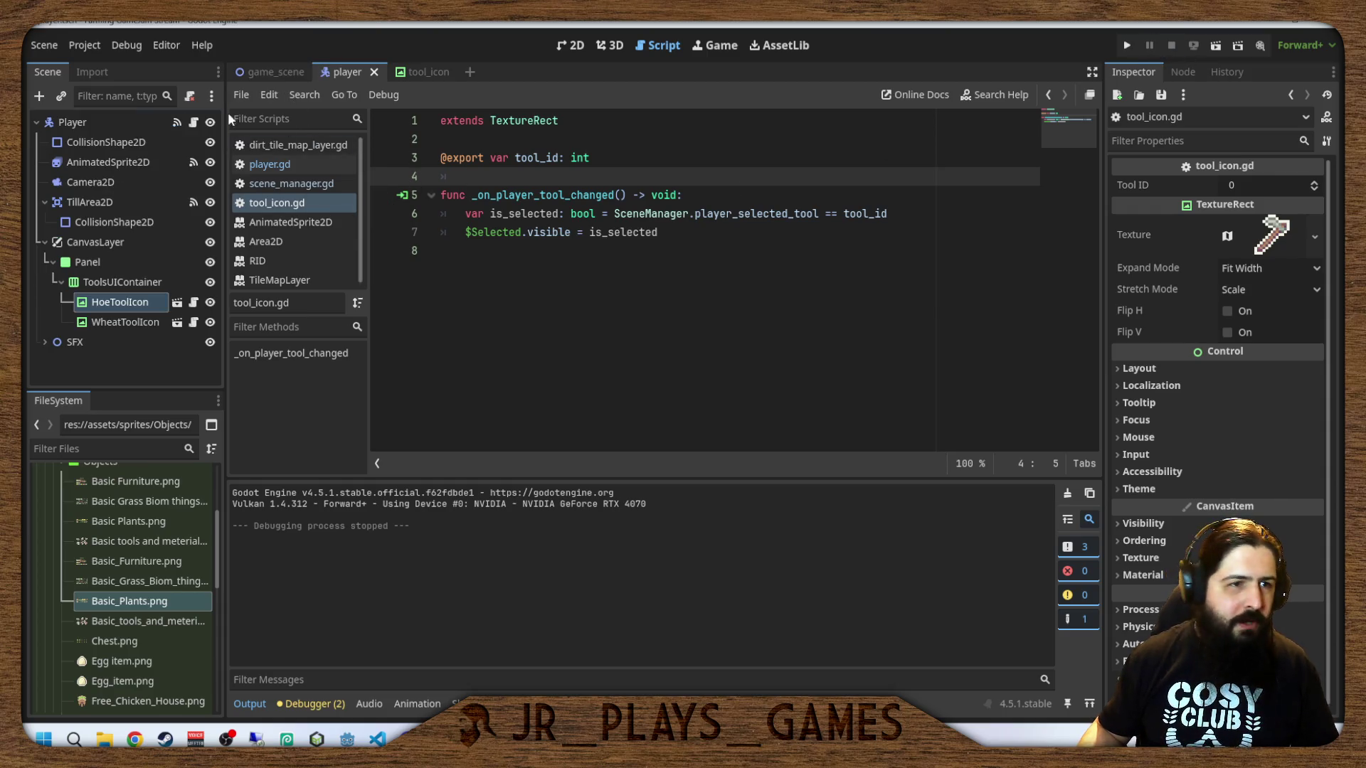
click(177, 121)
double_click(1179, 165)
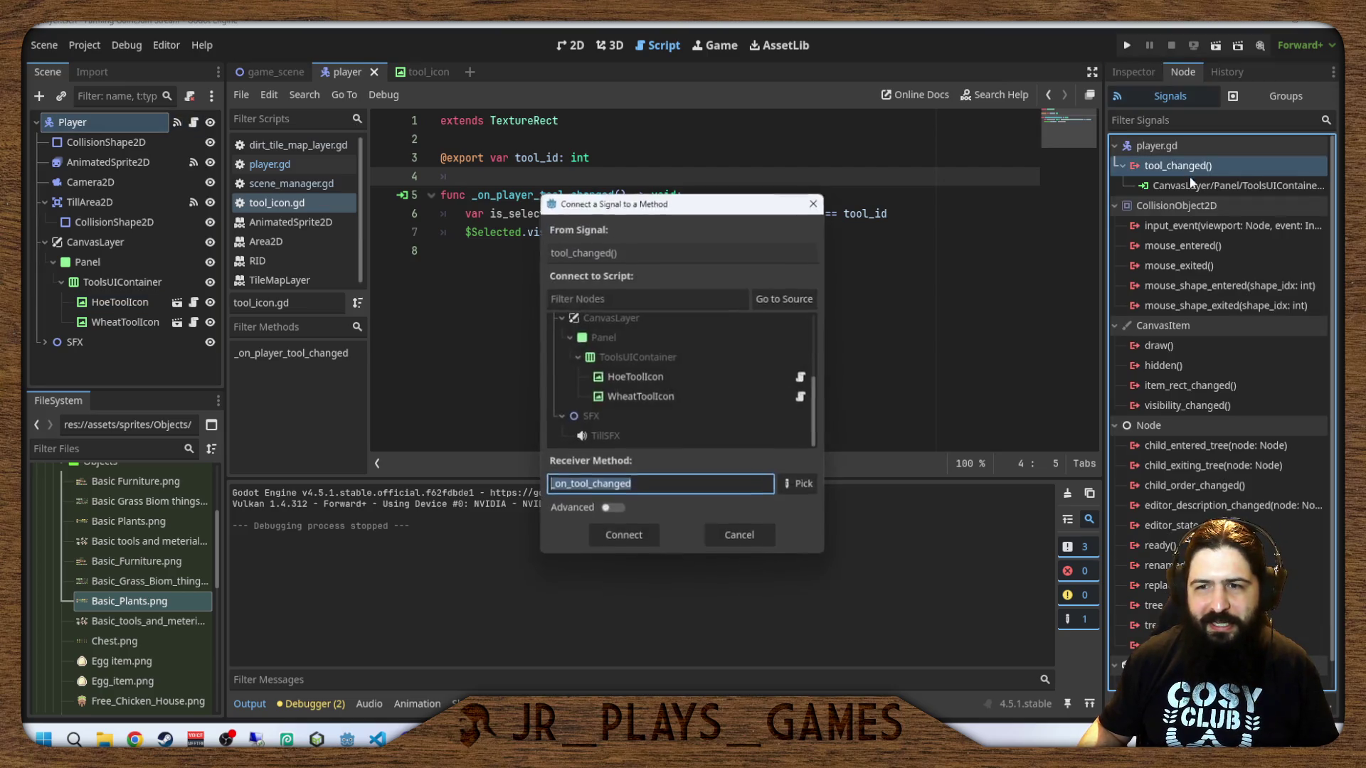
click(653, 396)
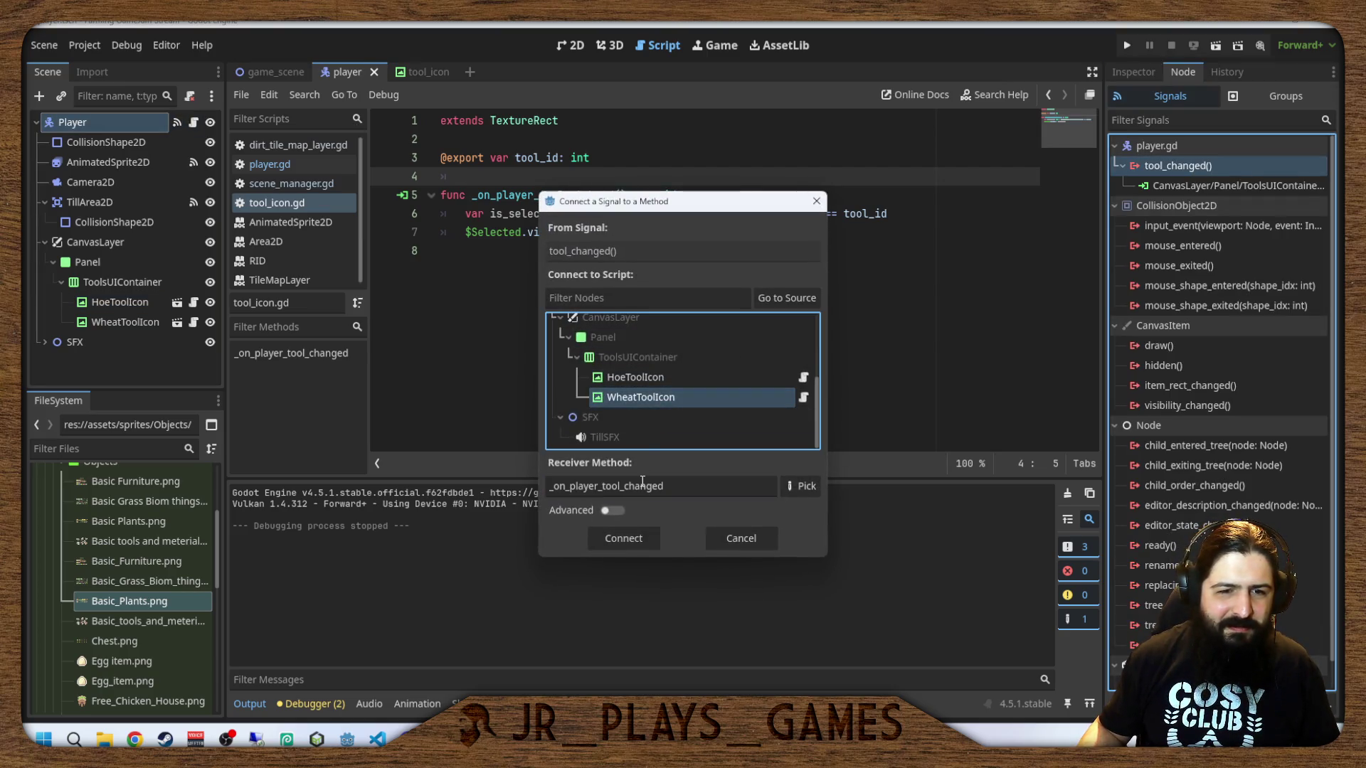
click(629, 538)
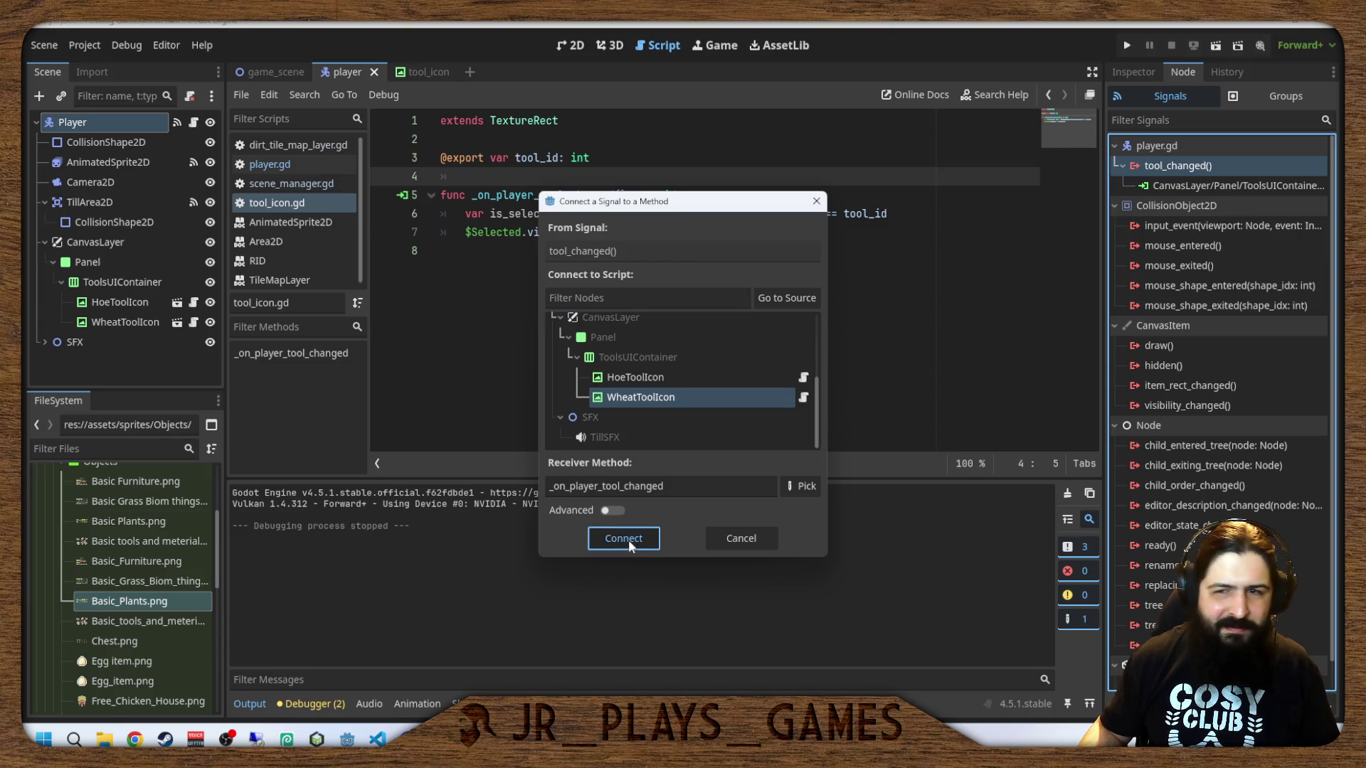
key(ctrl+s)
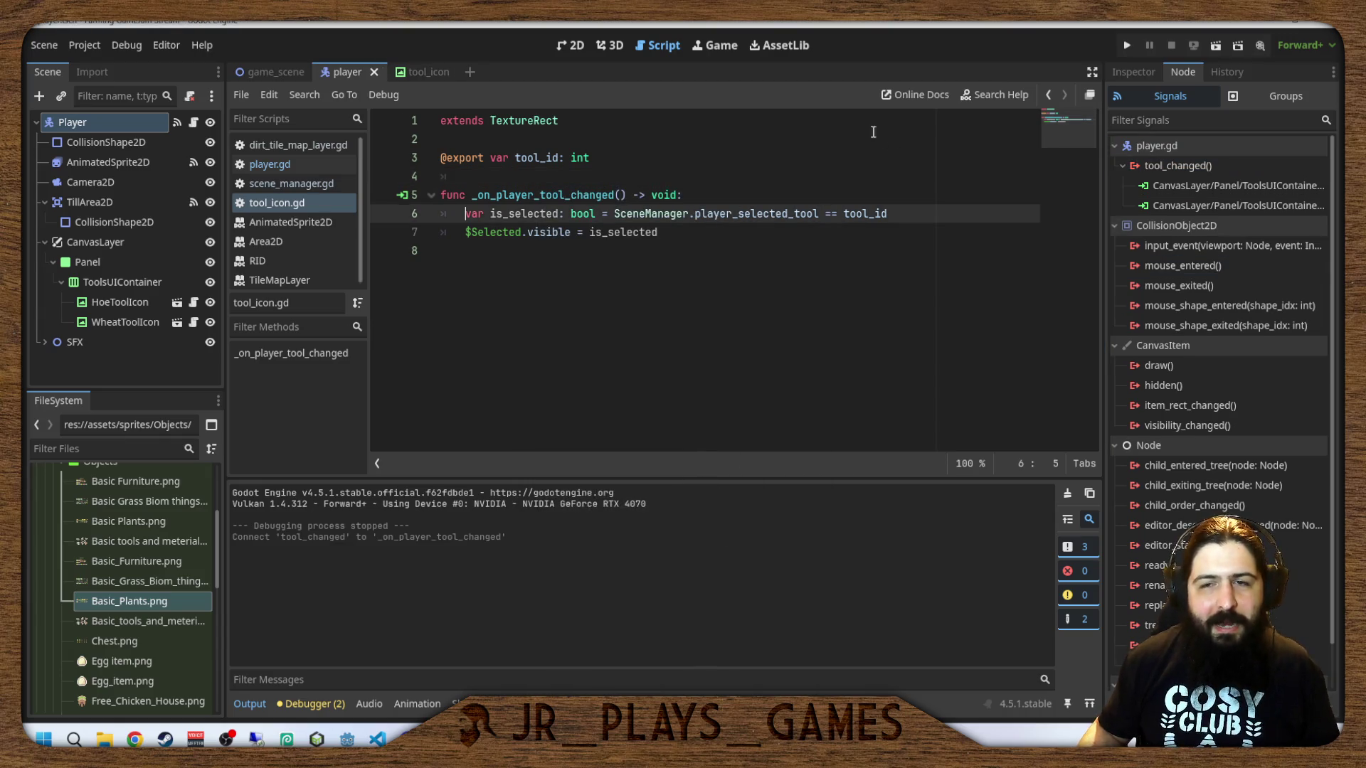
click(1127, 46)
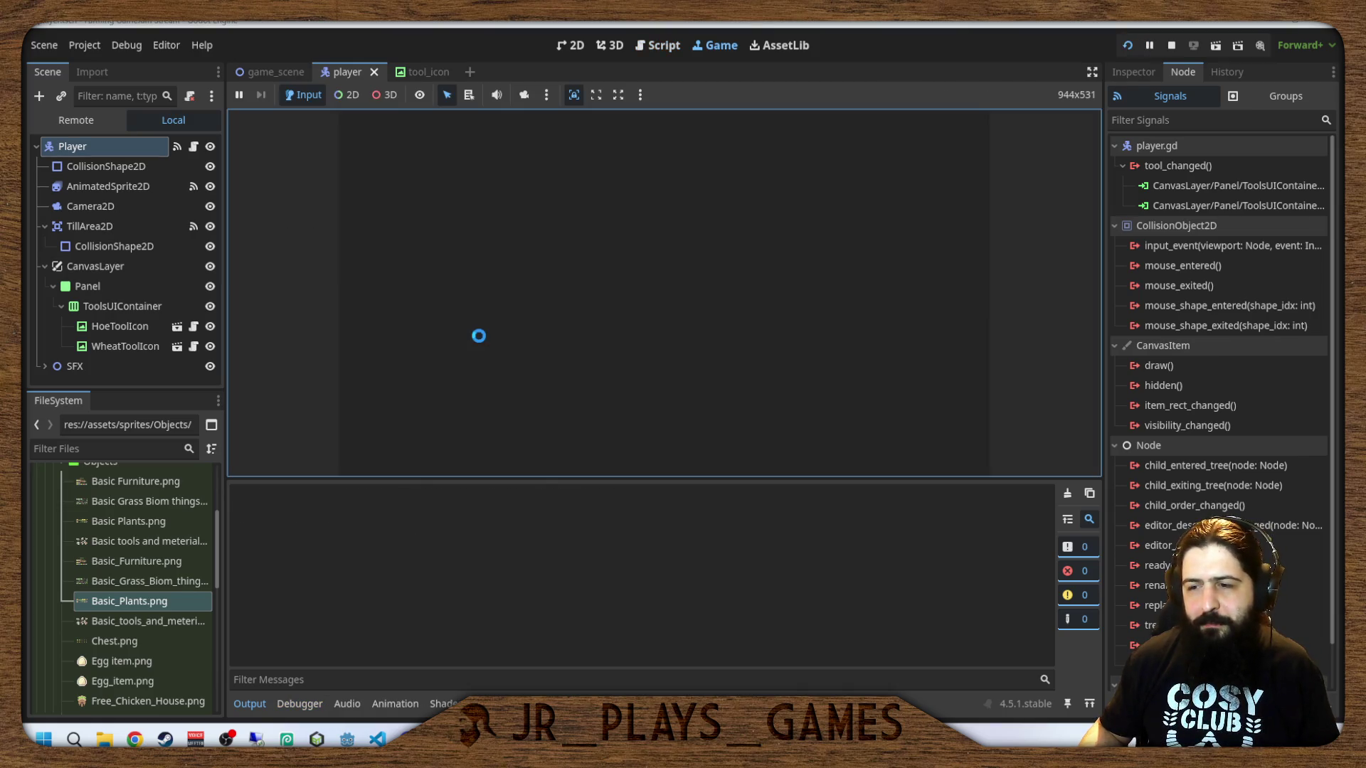
- Switch between hoe and wheat in-game, walk up, and interact until line 73 errors on 'Tools'
scroll(763, 329, down, 1)
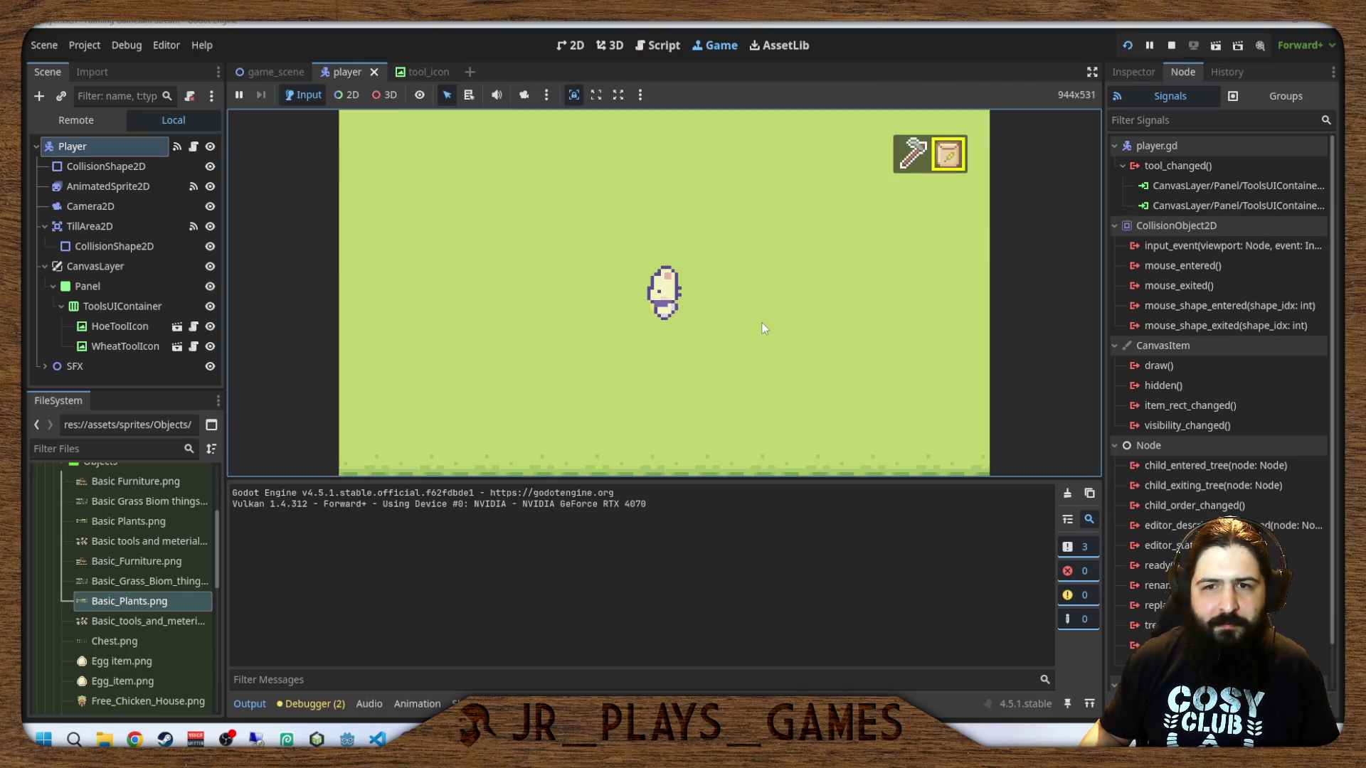
scroll(783, 299, down, 2)
scroll(818, 242, down, 1)
scroll(839, 214, down, 1)
scroll(841, 211, down, 4)
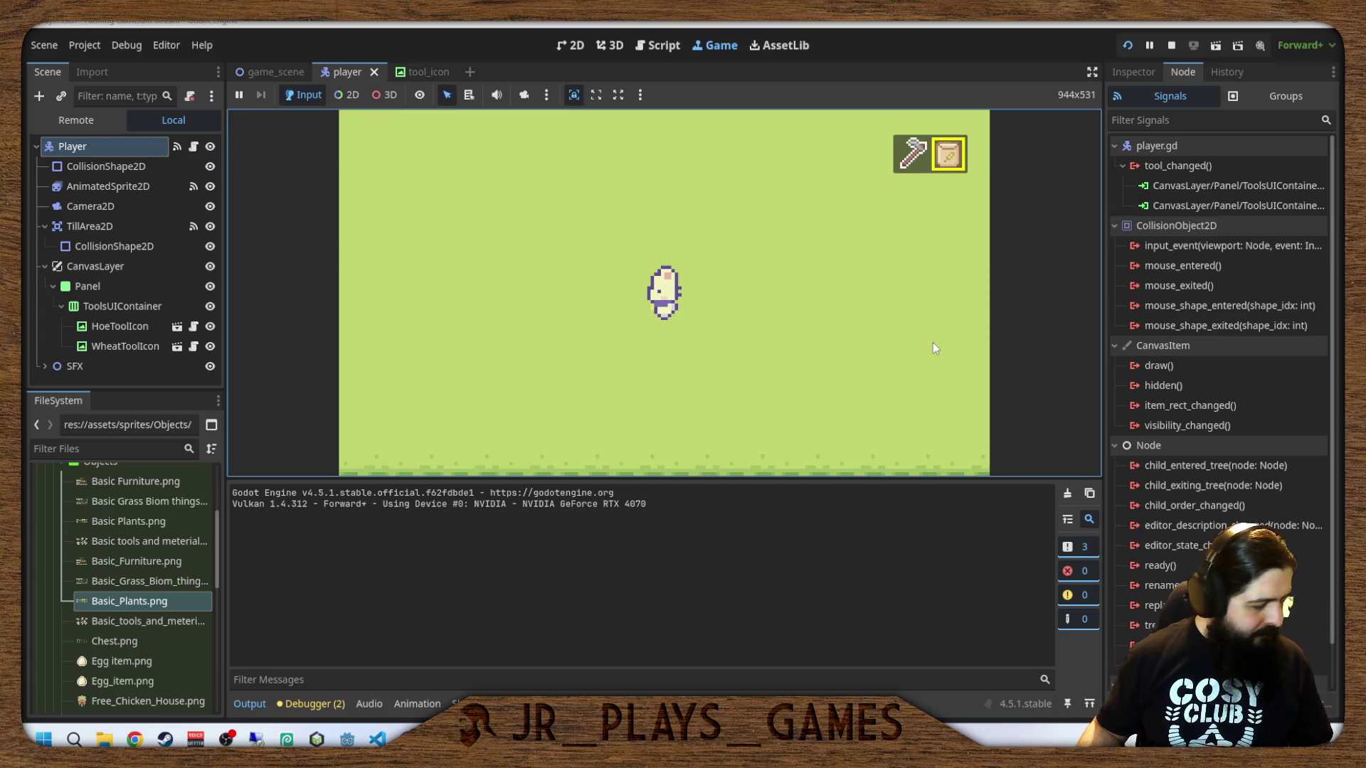
scroll(932, 343, down, 1)
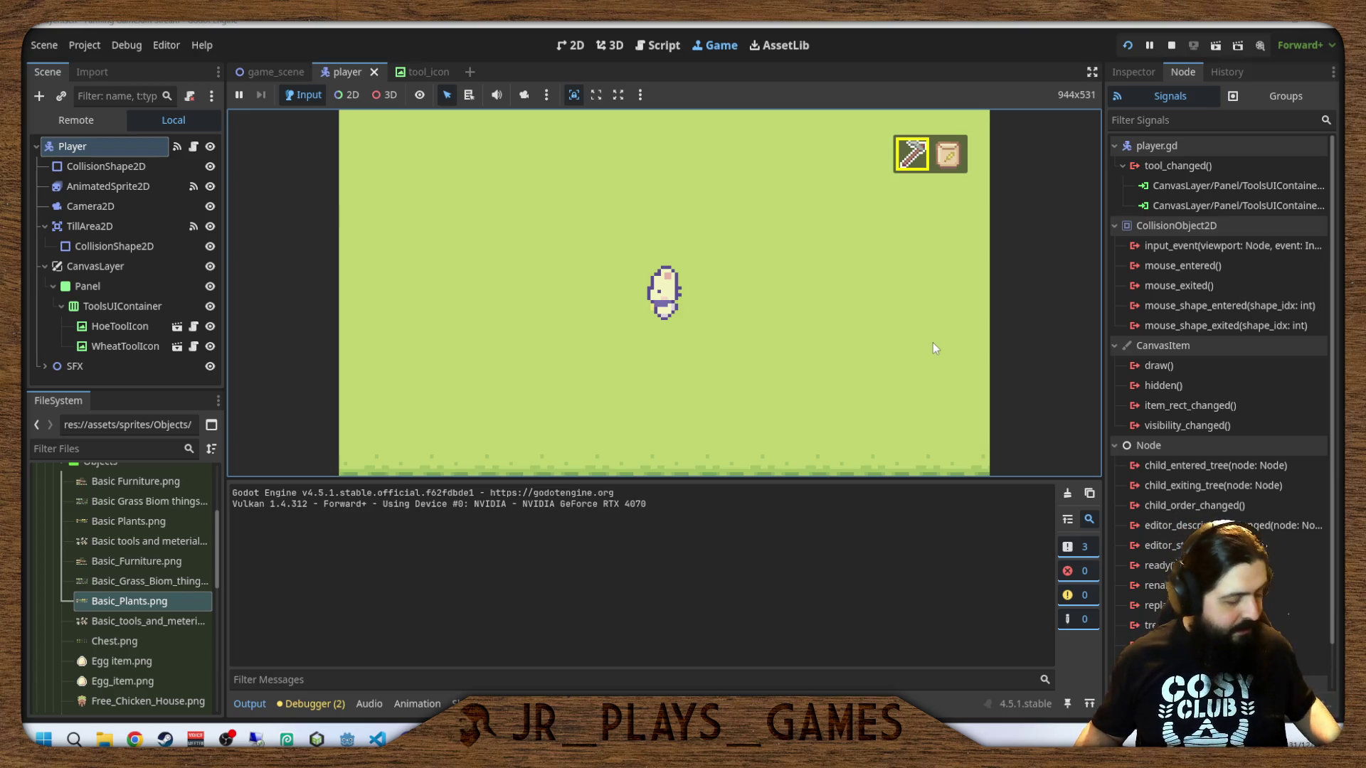
scroll(934, 345, down, 4)
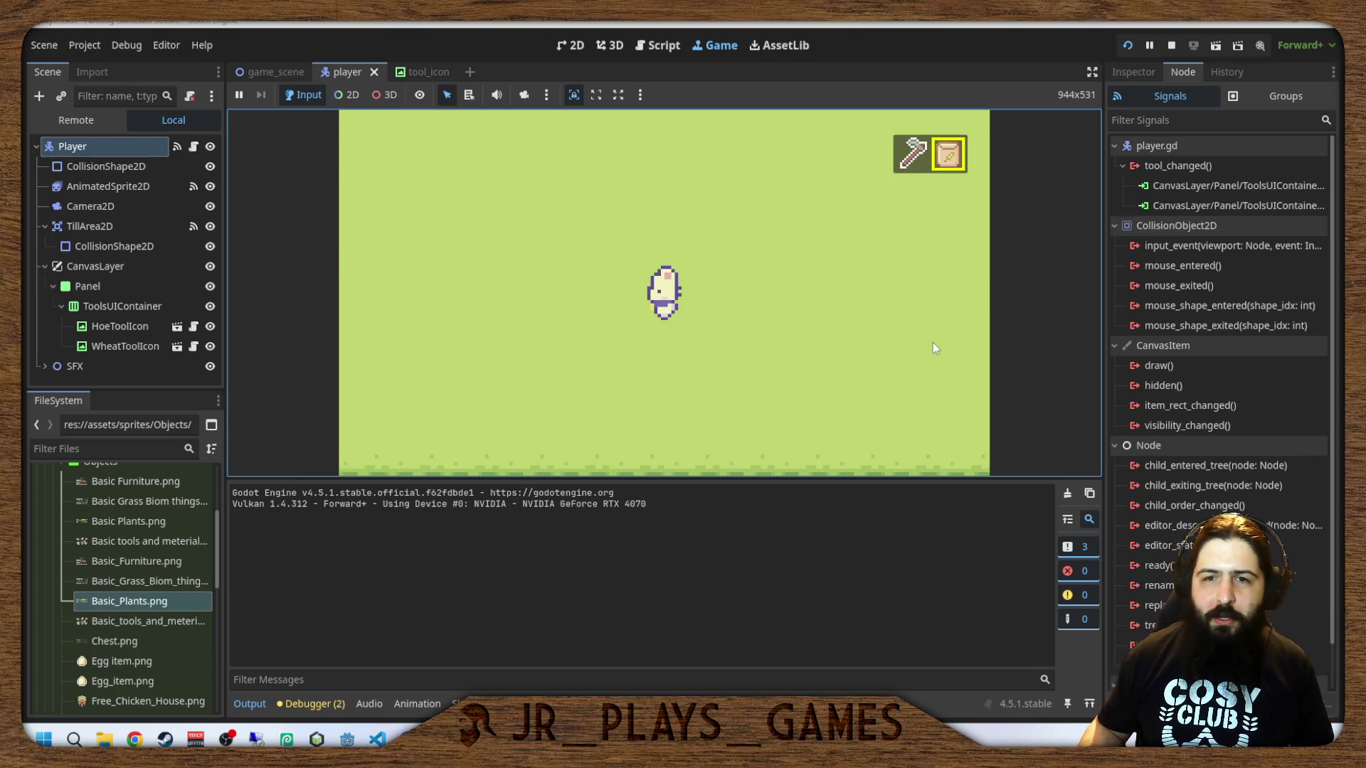
key(w)
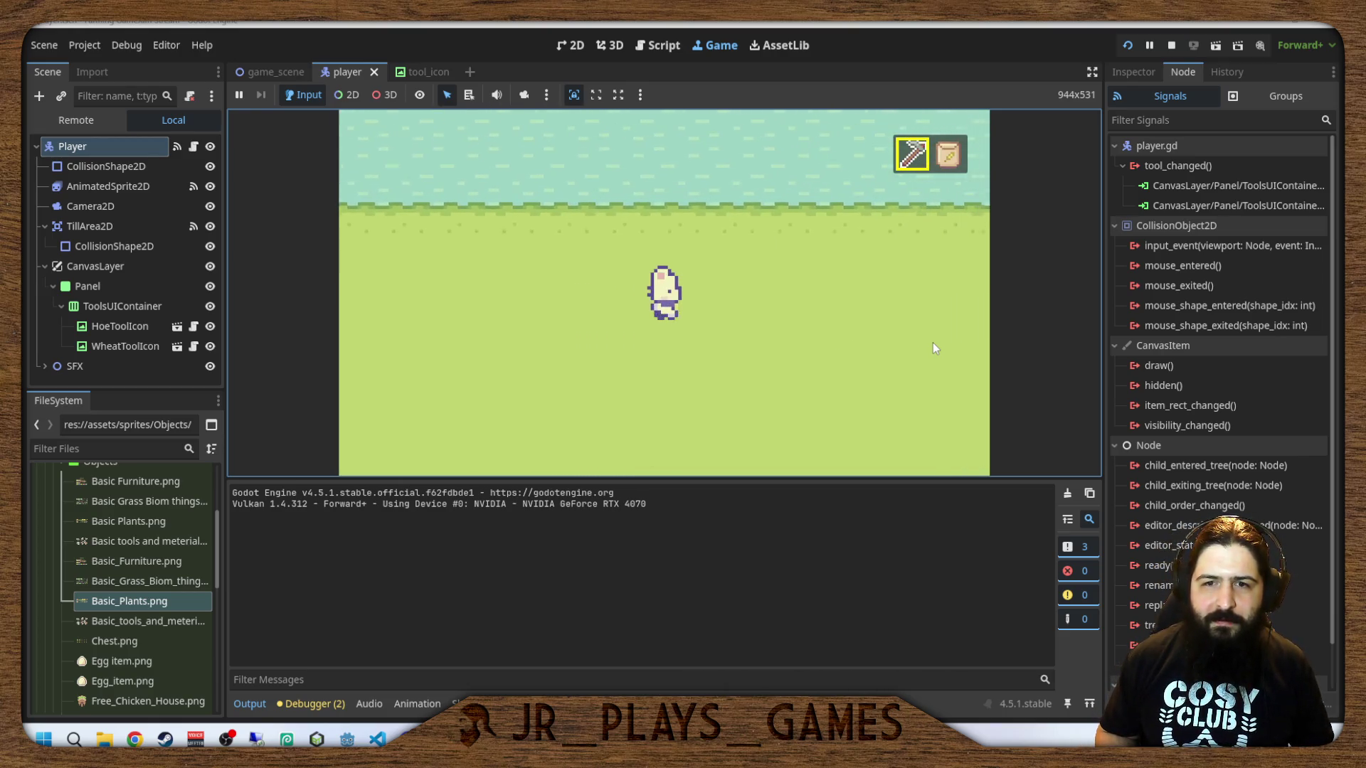
scroll(933, 343, down, 1)
scroll(932, 343, down, 5)
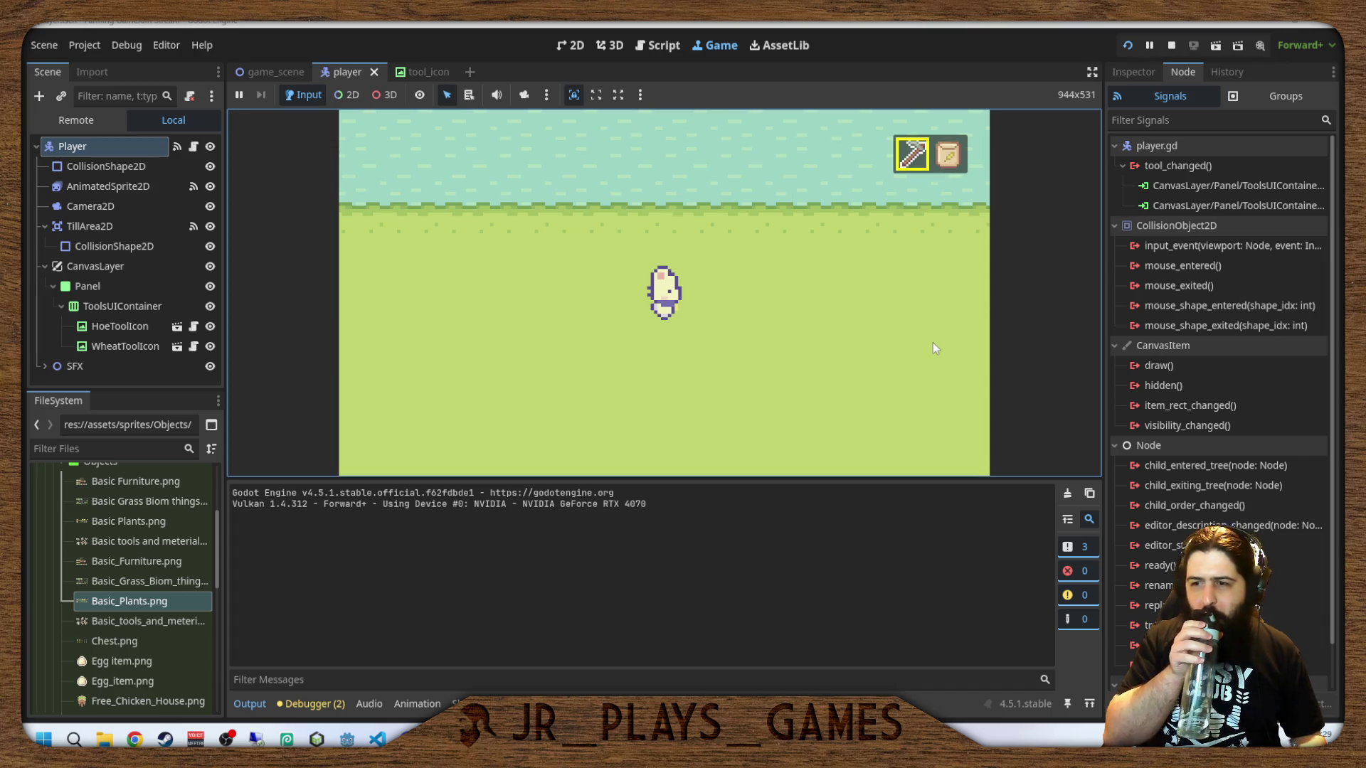
scroll(933, 343, down, 1)
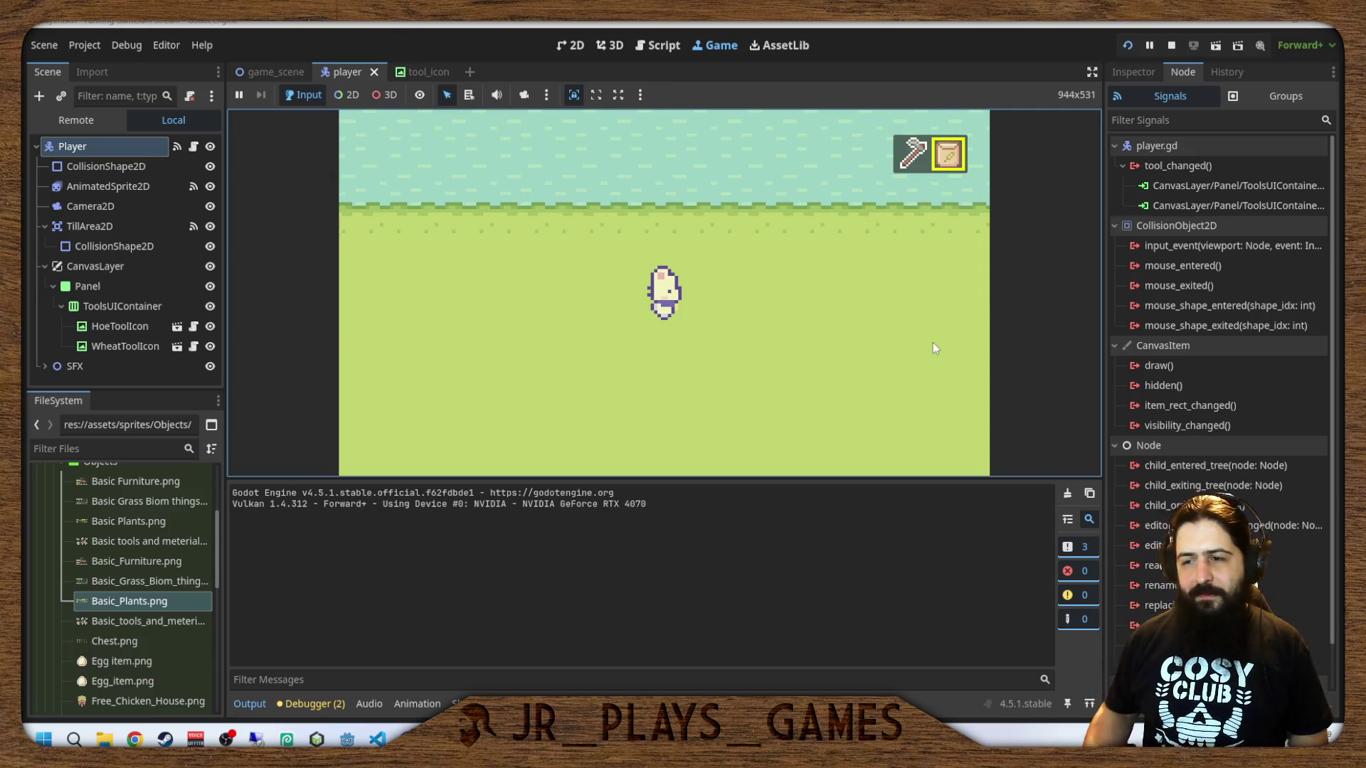
scroll(933, 343, up, 1)
scroll(933, 343, down, 1)
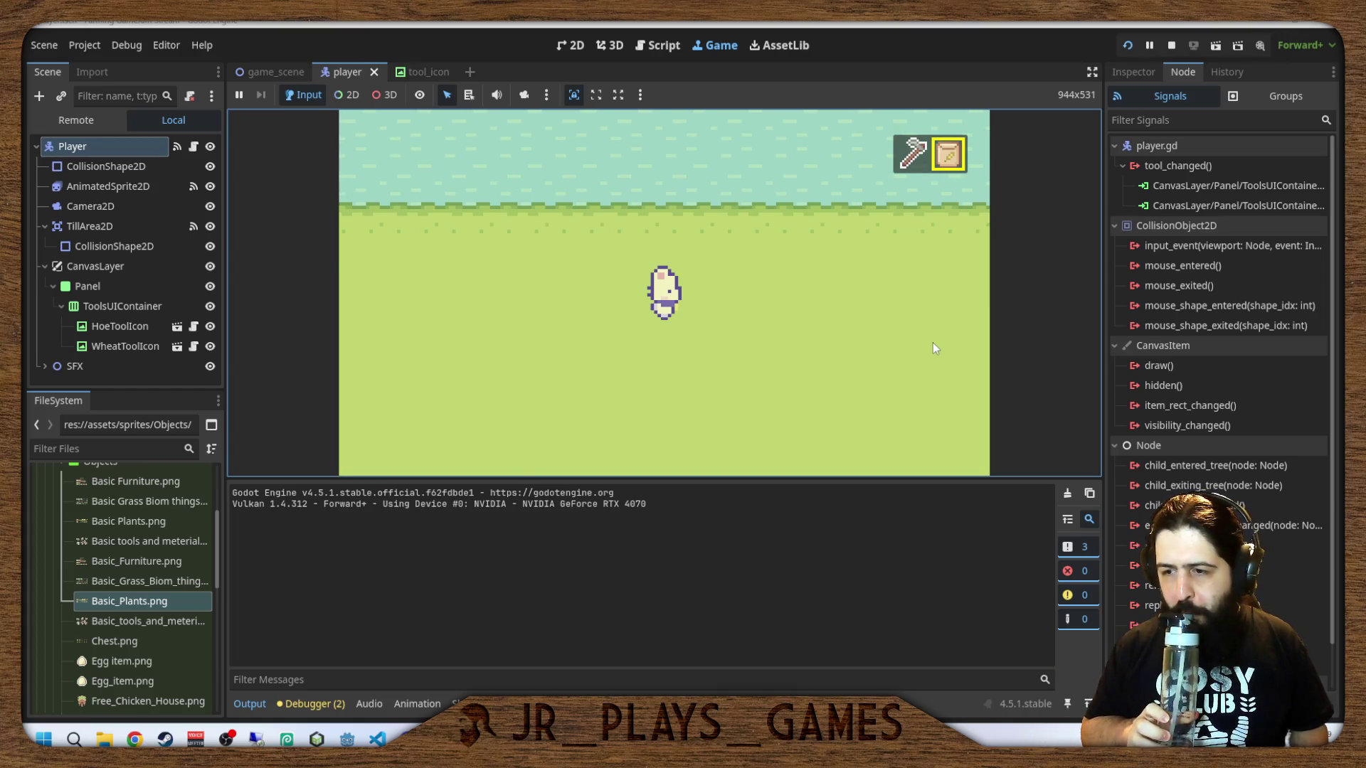
scroll(932, 343, up, 1)
scroll(933, 343, down, 1)
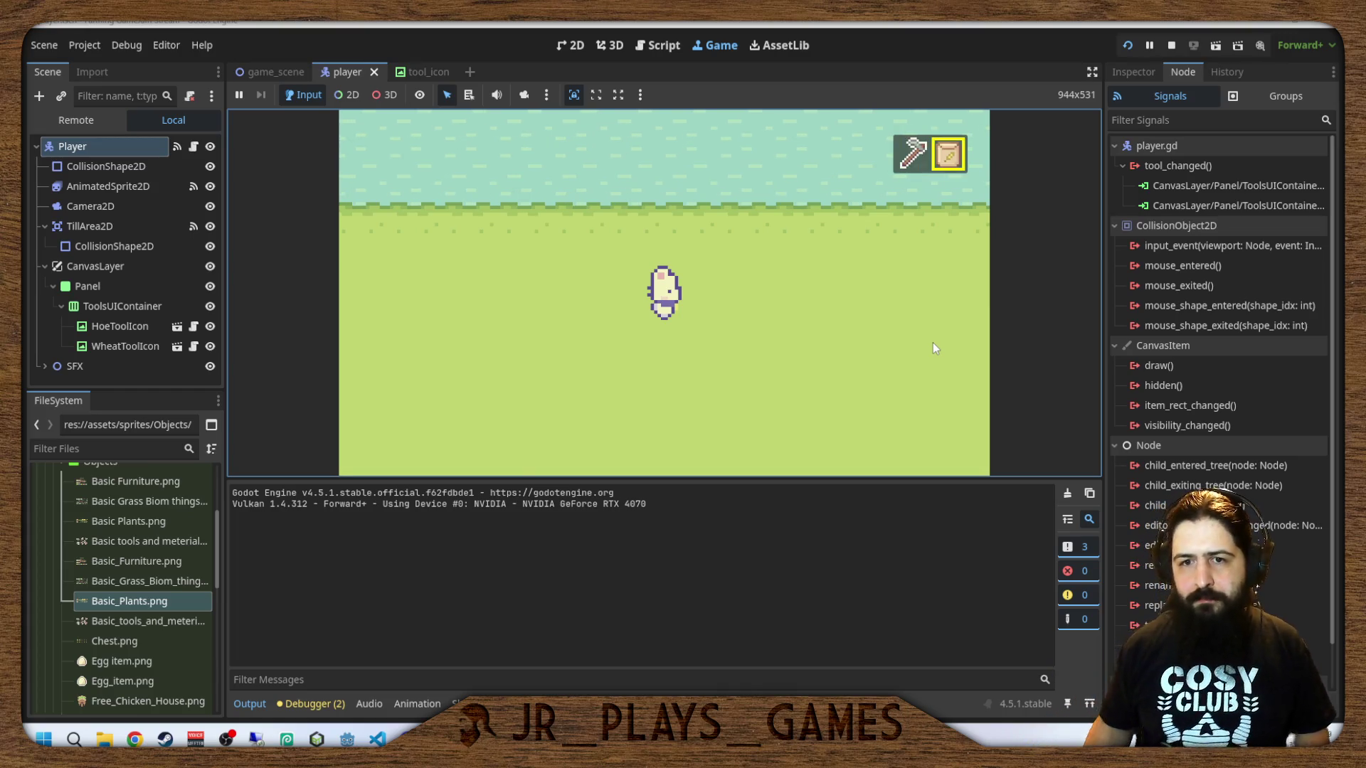
scroll(933, 343, up, 1)
scroll(933, 343, down, 1)
scroll(932, 343, up, 1)
scroll(932, 343, down, 1)
scroll(932, 343, up, 1)
scroll(932, 343, down, 1)
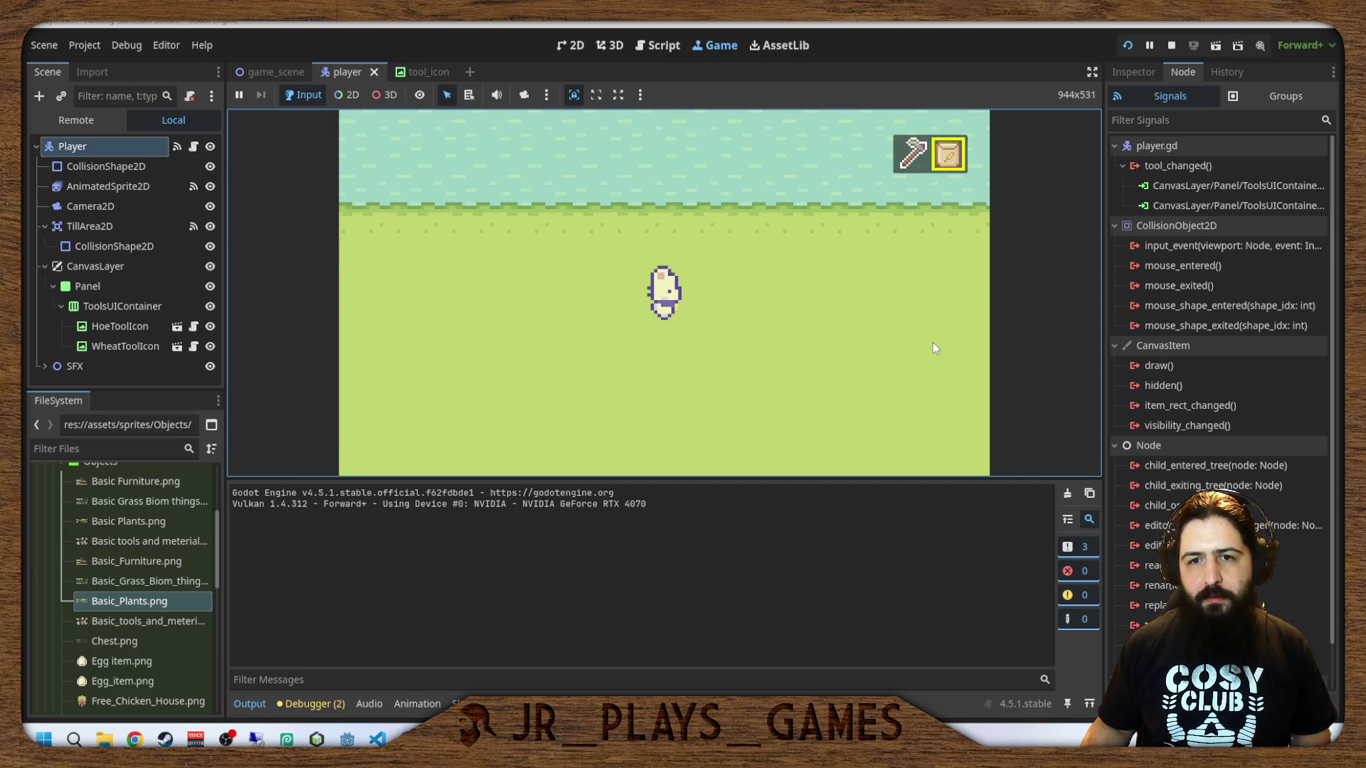
scroll(933, 343, up, 1)
scroll(933, 343, down, 1)
scroll(933, 343, up, 1)
scroll(933, 343, down, 1)
scroll(932, 343, up, 1)
scroll(933, 343, down, 1)
scroll(933, 343, up, 1)
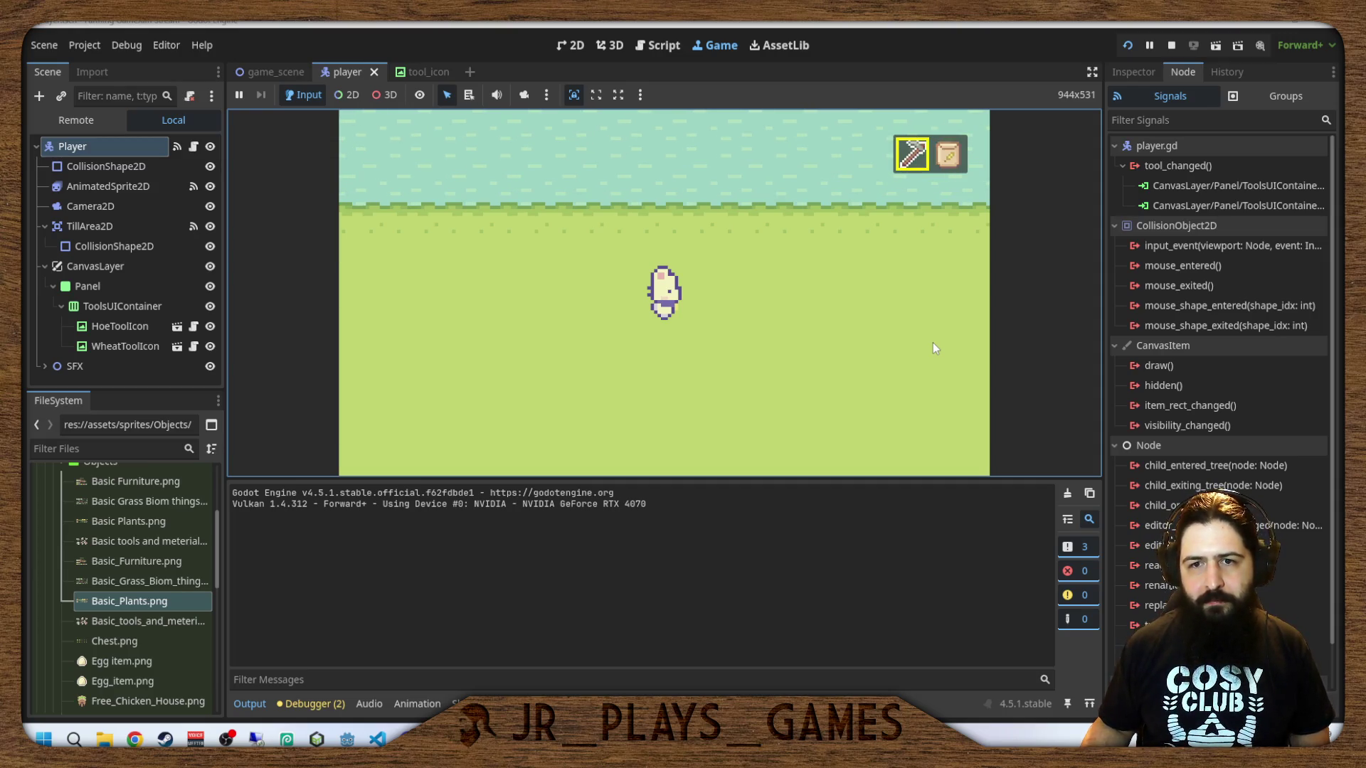
scroll(933, 343, down, 7)
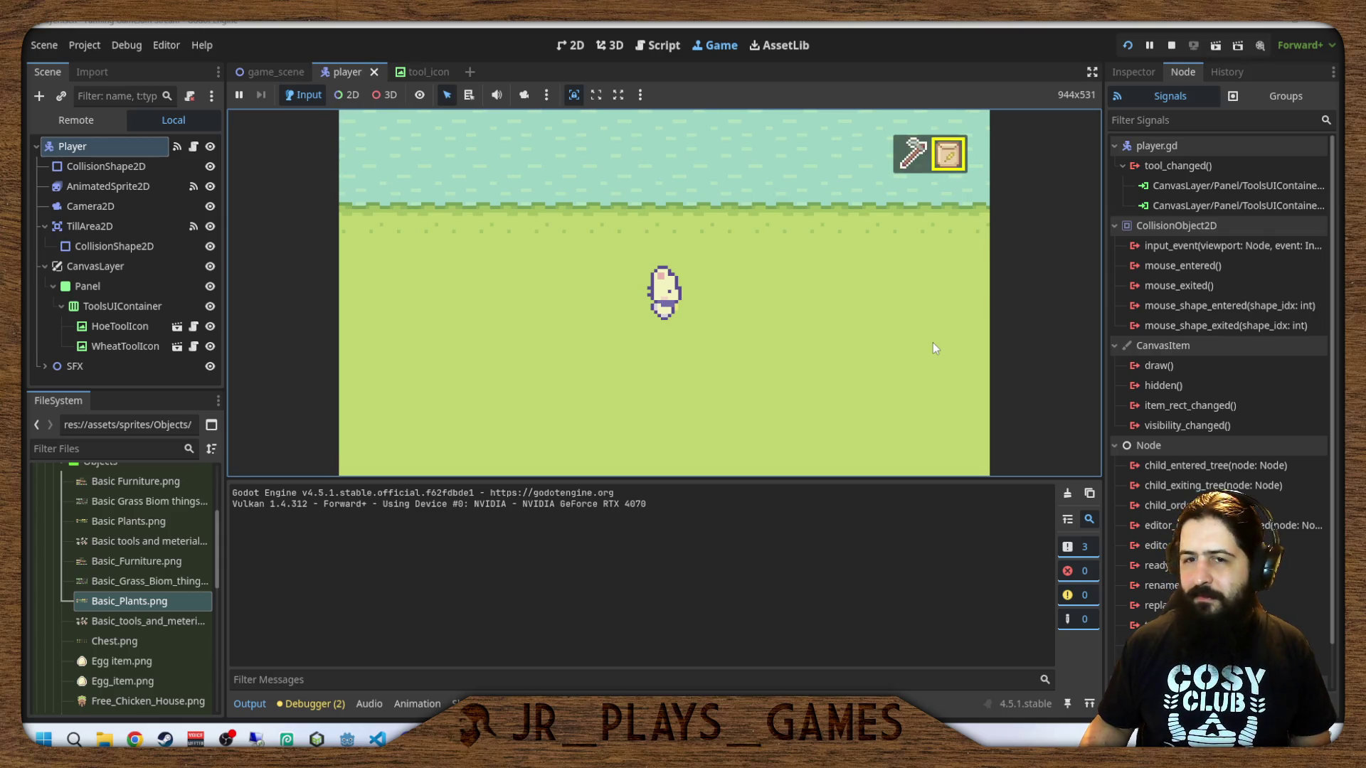
scroll(933, 343, down, 3)
click(933, 343)
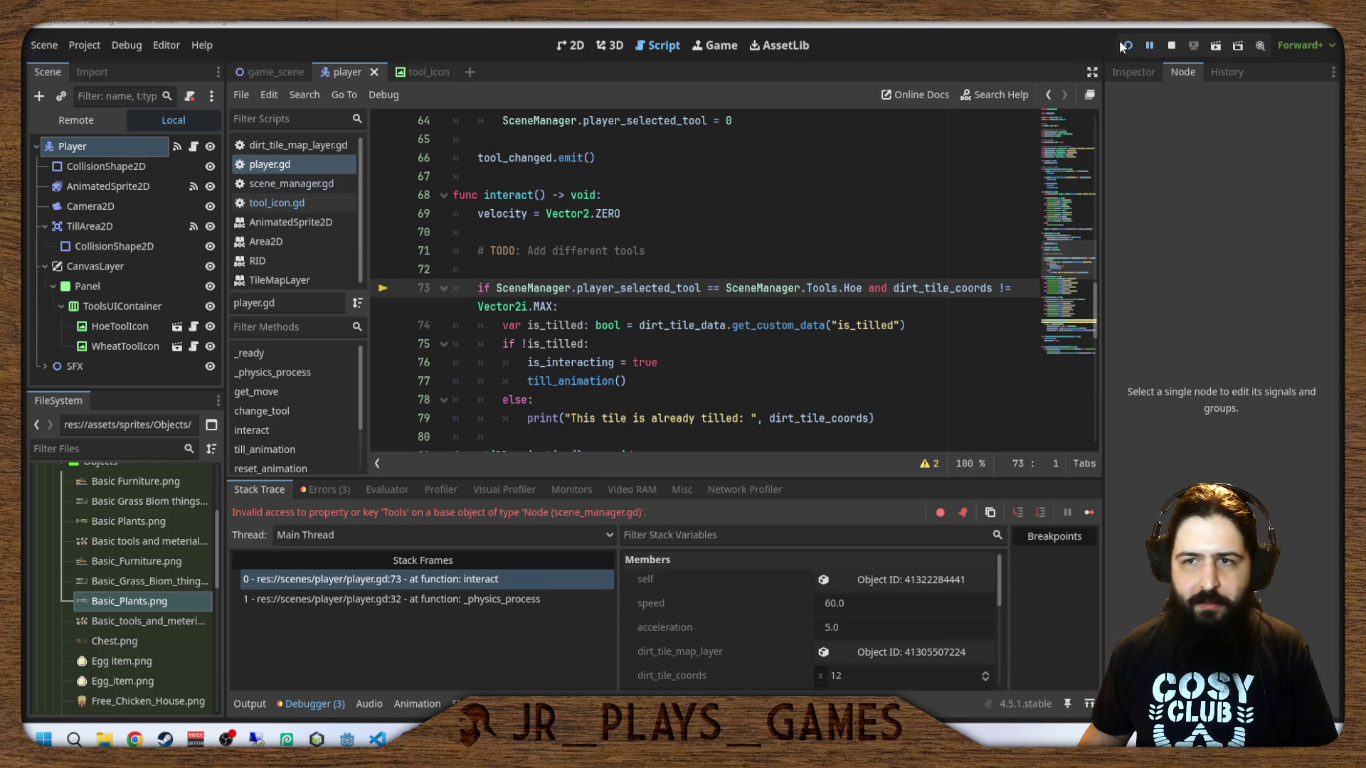
- Stop the debugger, remove the SceneManager prefix before Tools.Hoe on line 73, and rerun with F5
click(1171, 47)
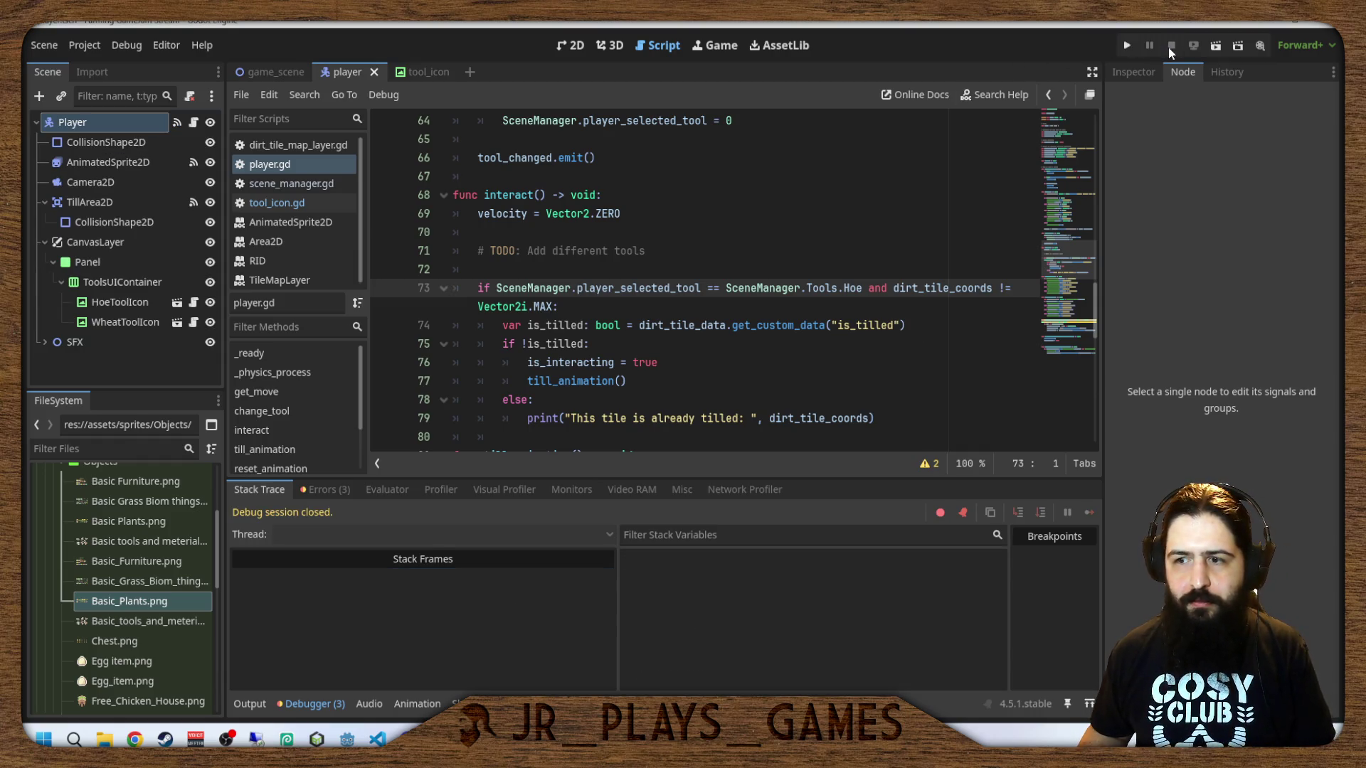
double_click(750, 287)
key(Delete)
key(Delete)
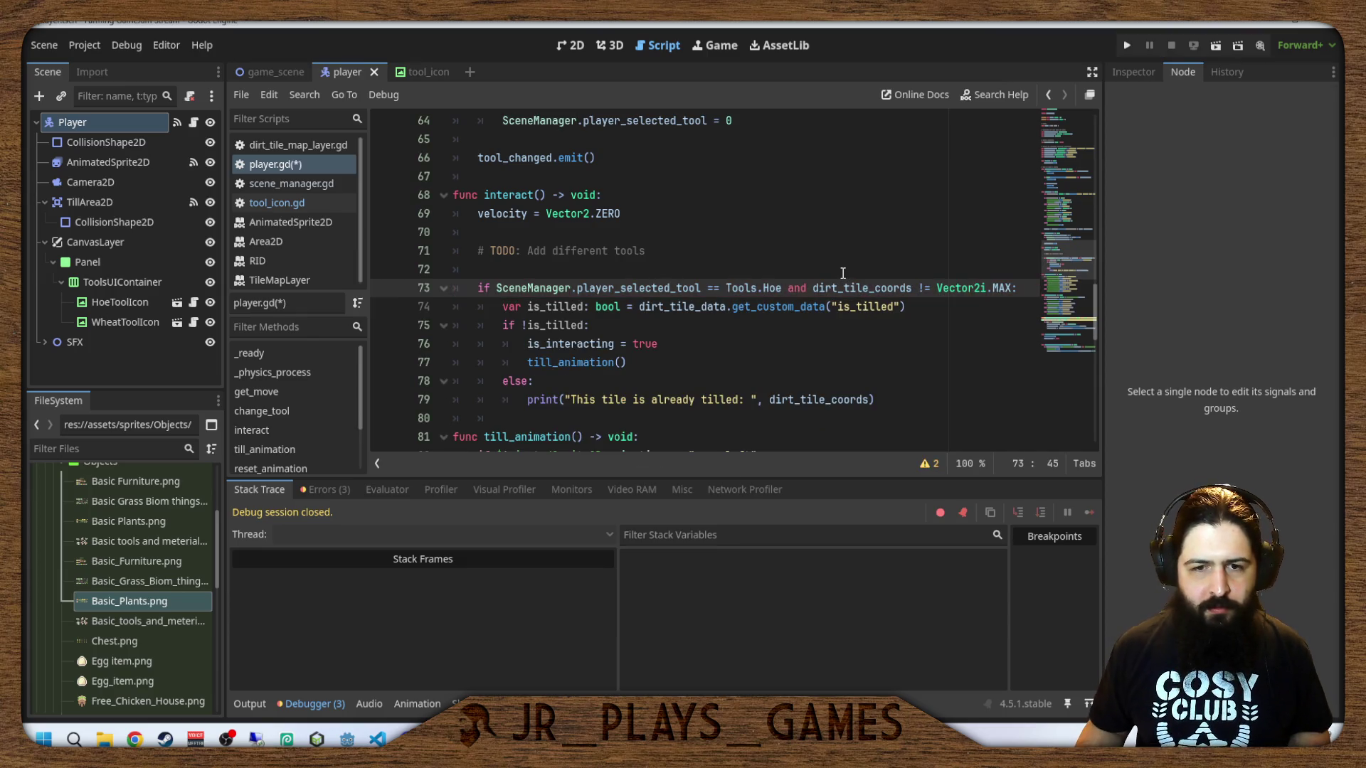
scroll(841, 273, down, 2)
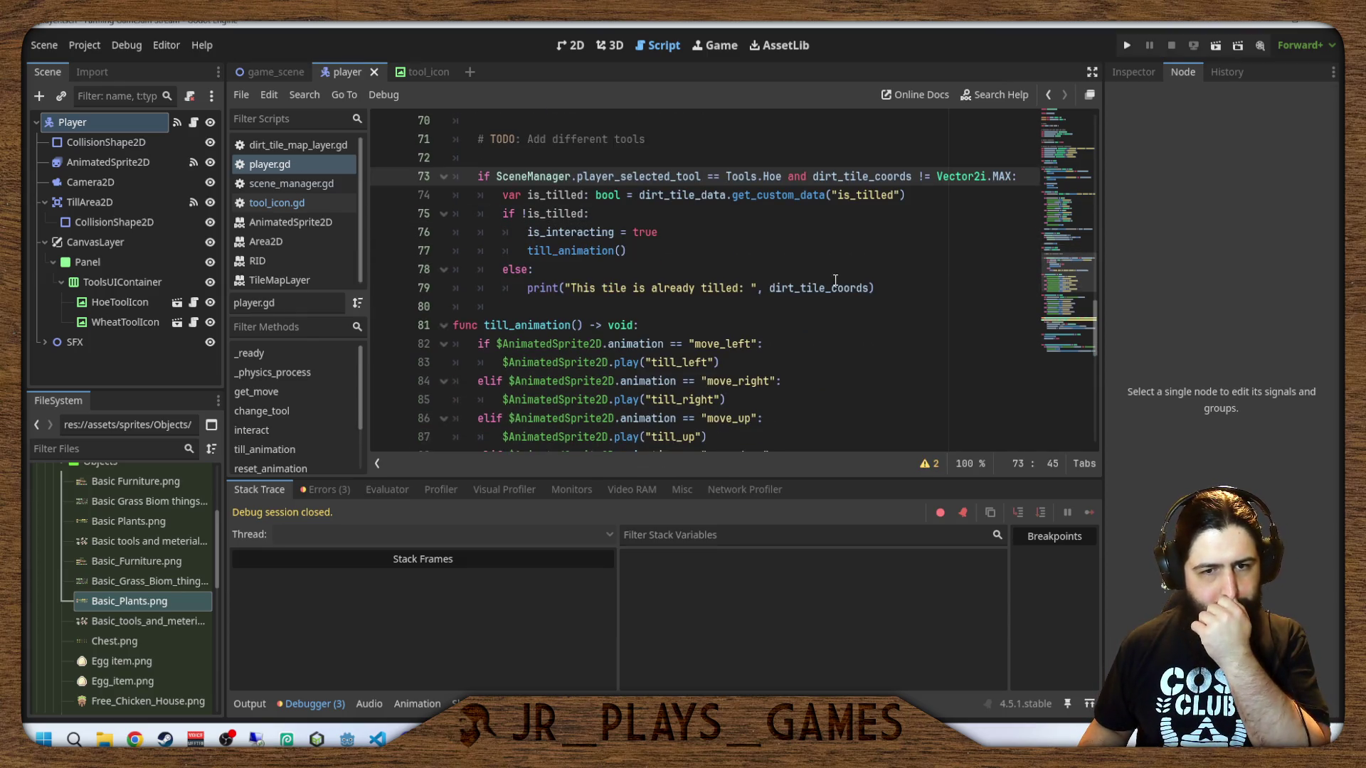
scroll(835, 279, up, 1)
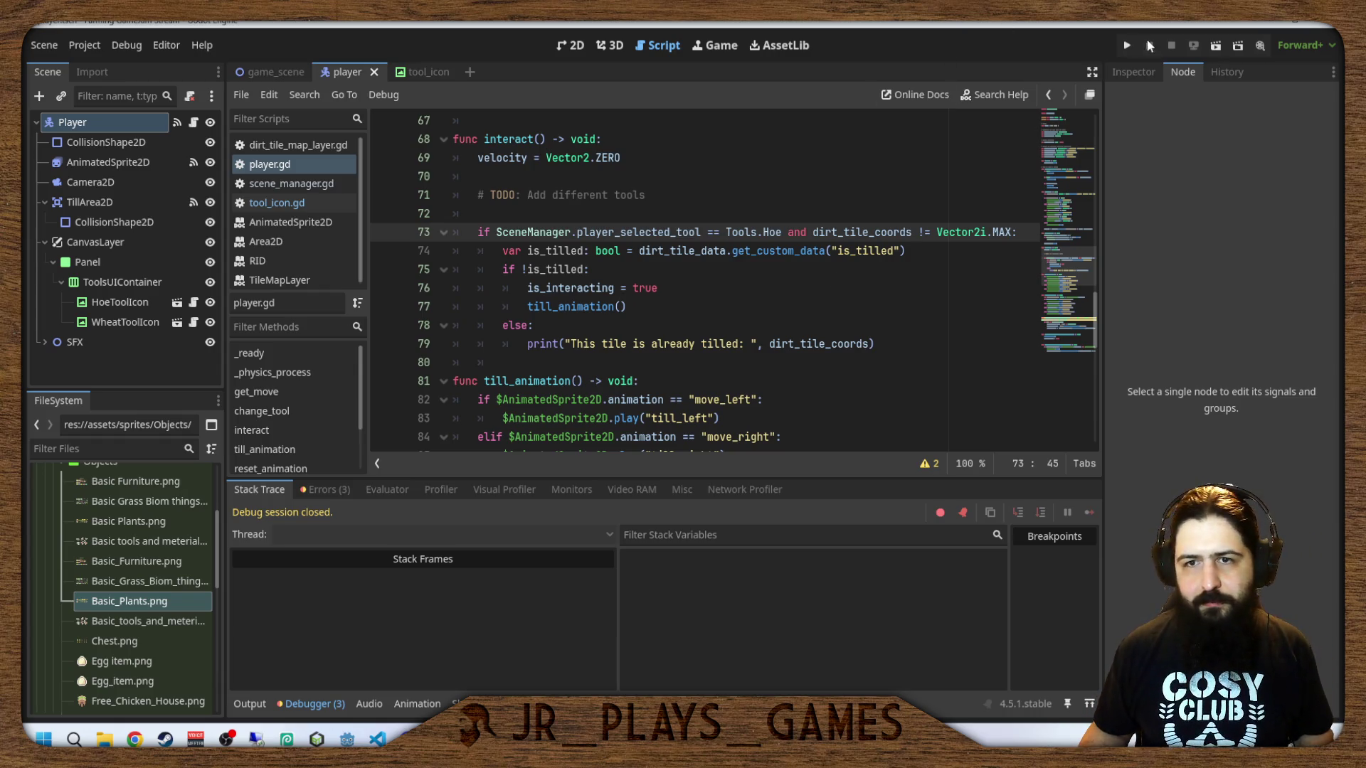
key(F5)
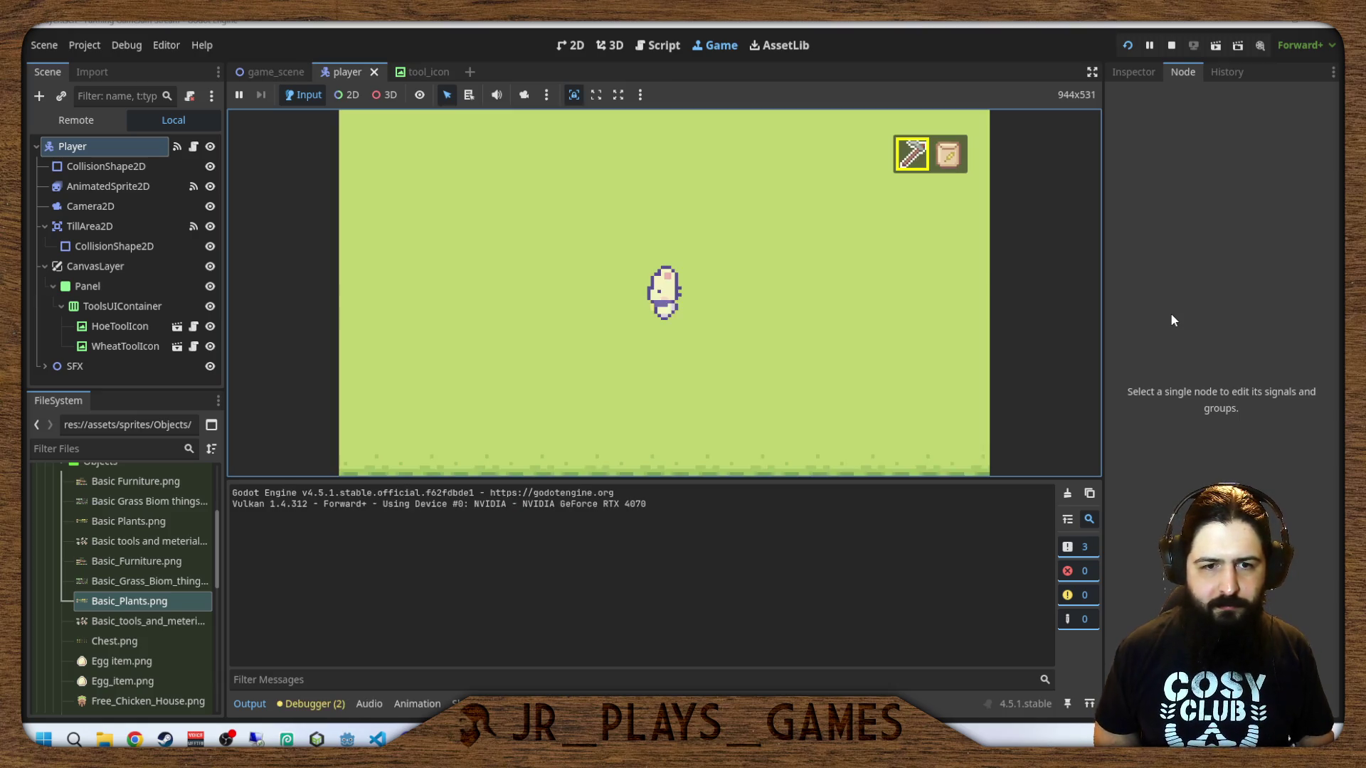
key(space)
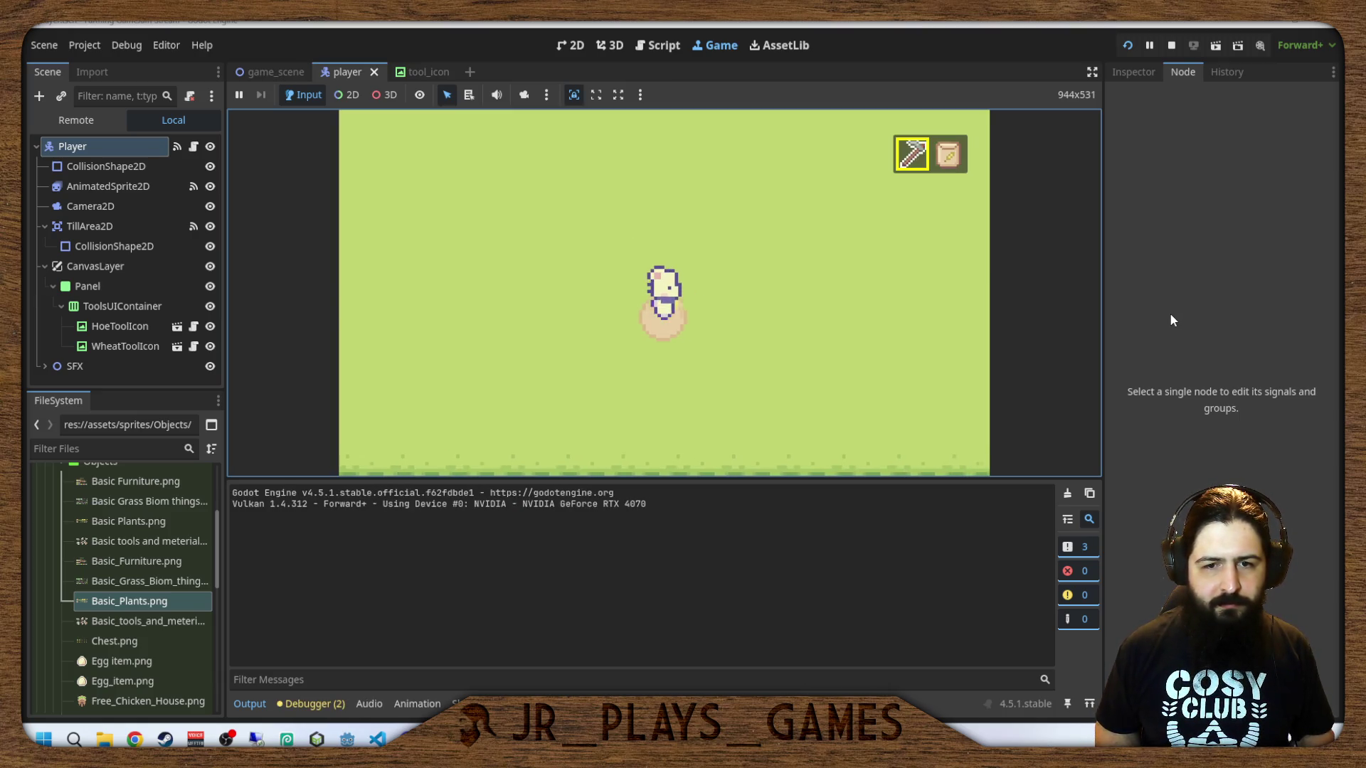
key(d)
key(a)
key(space)
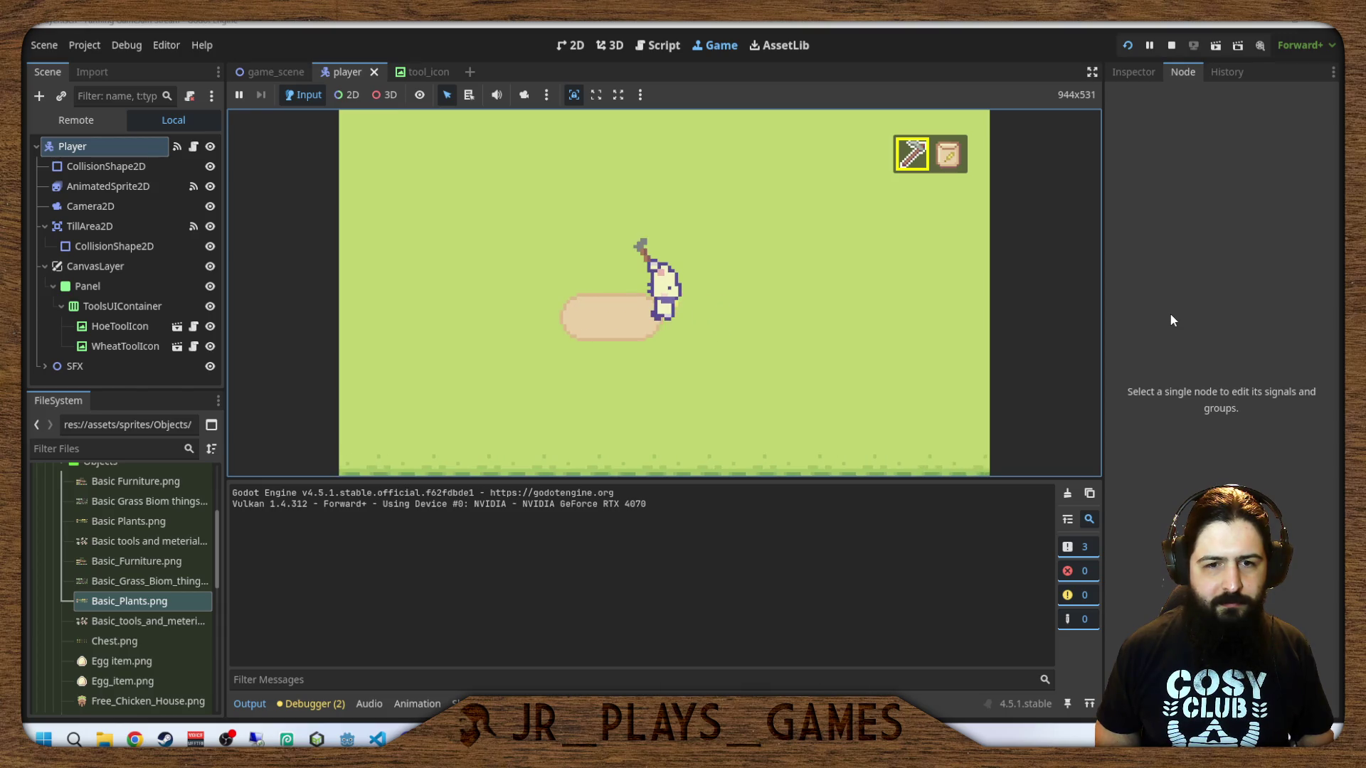
key(2)
key(d)
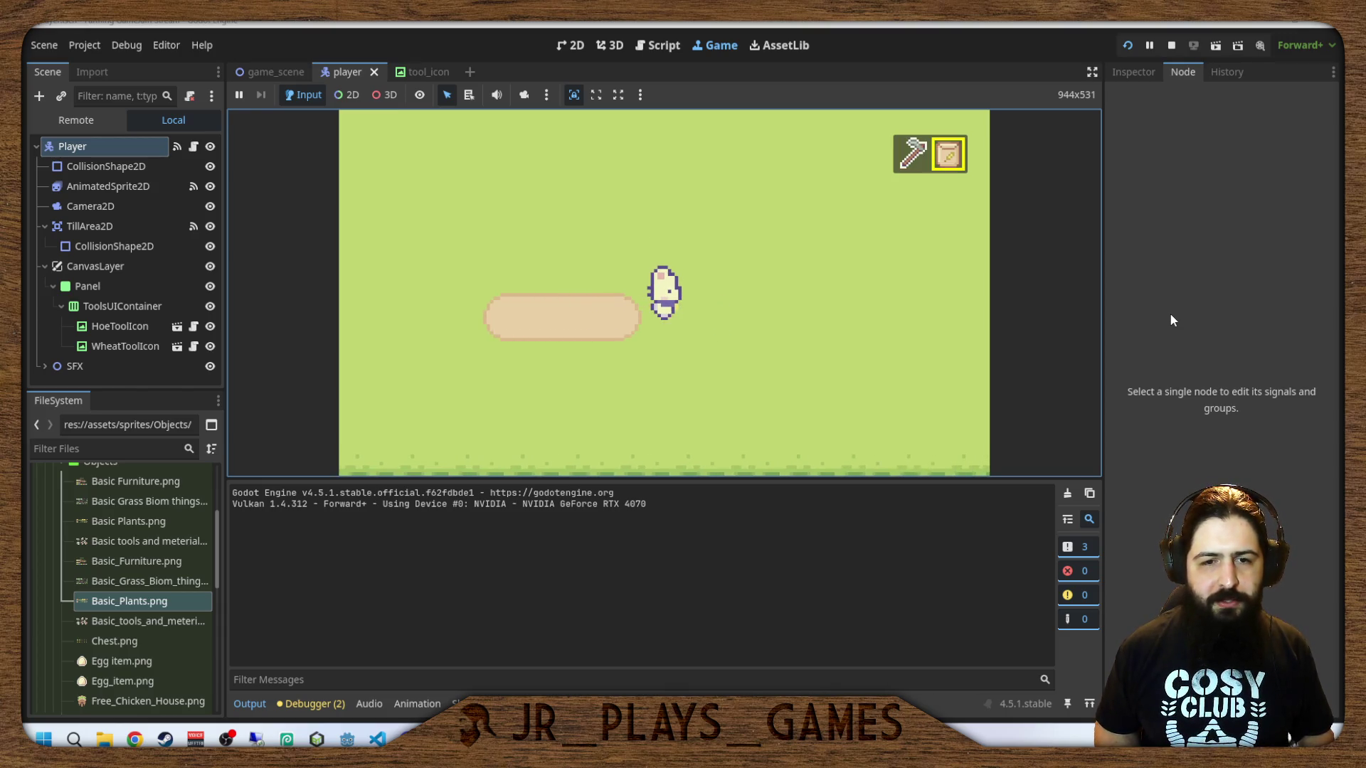
key(d)
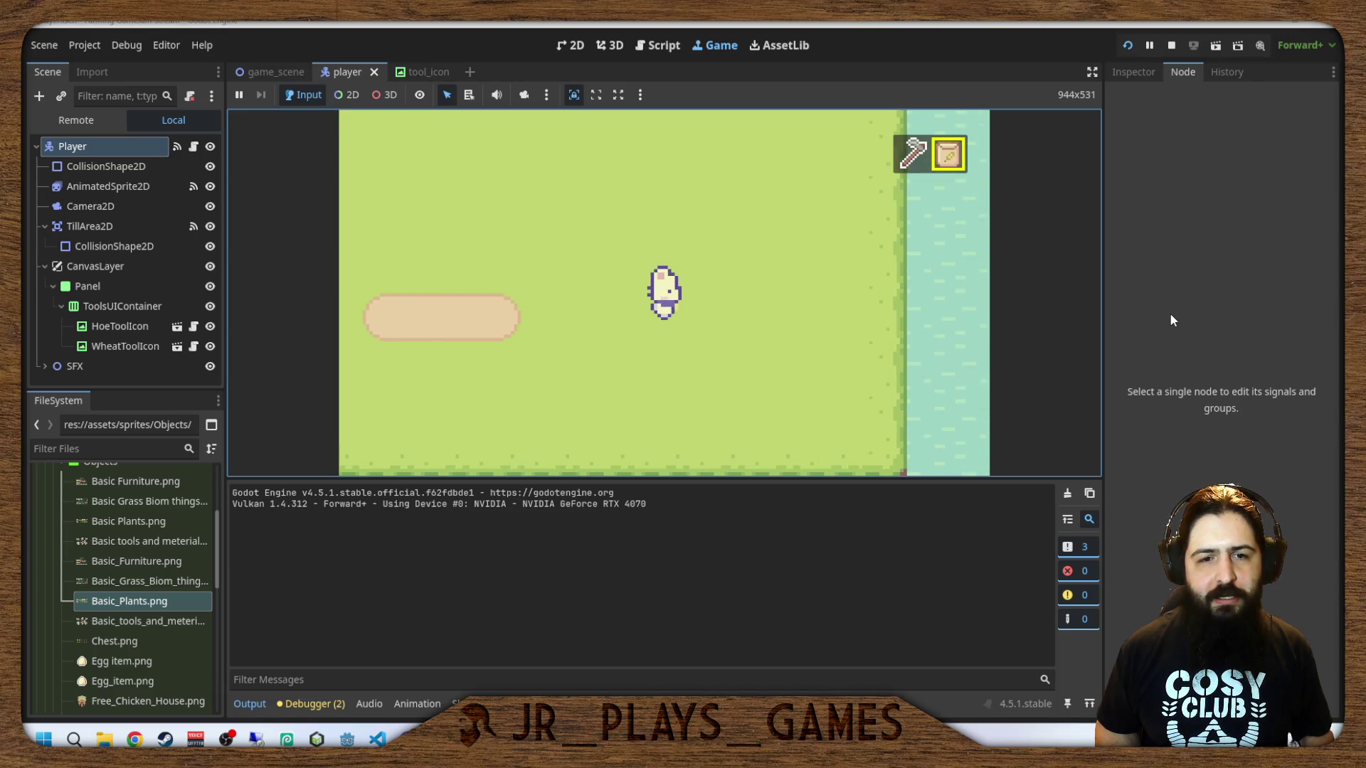
key(w)
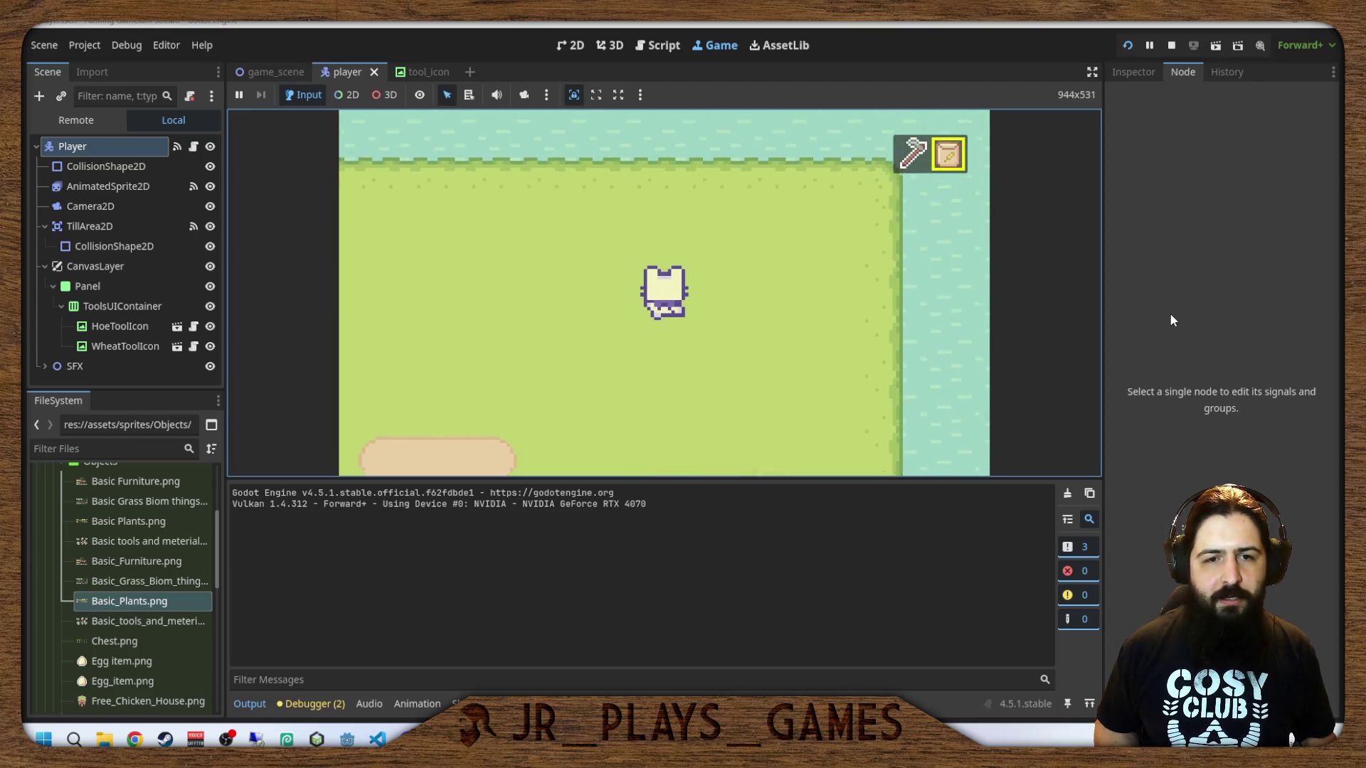
key(a)
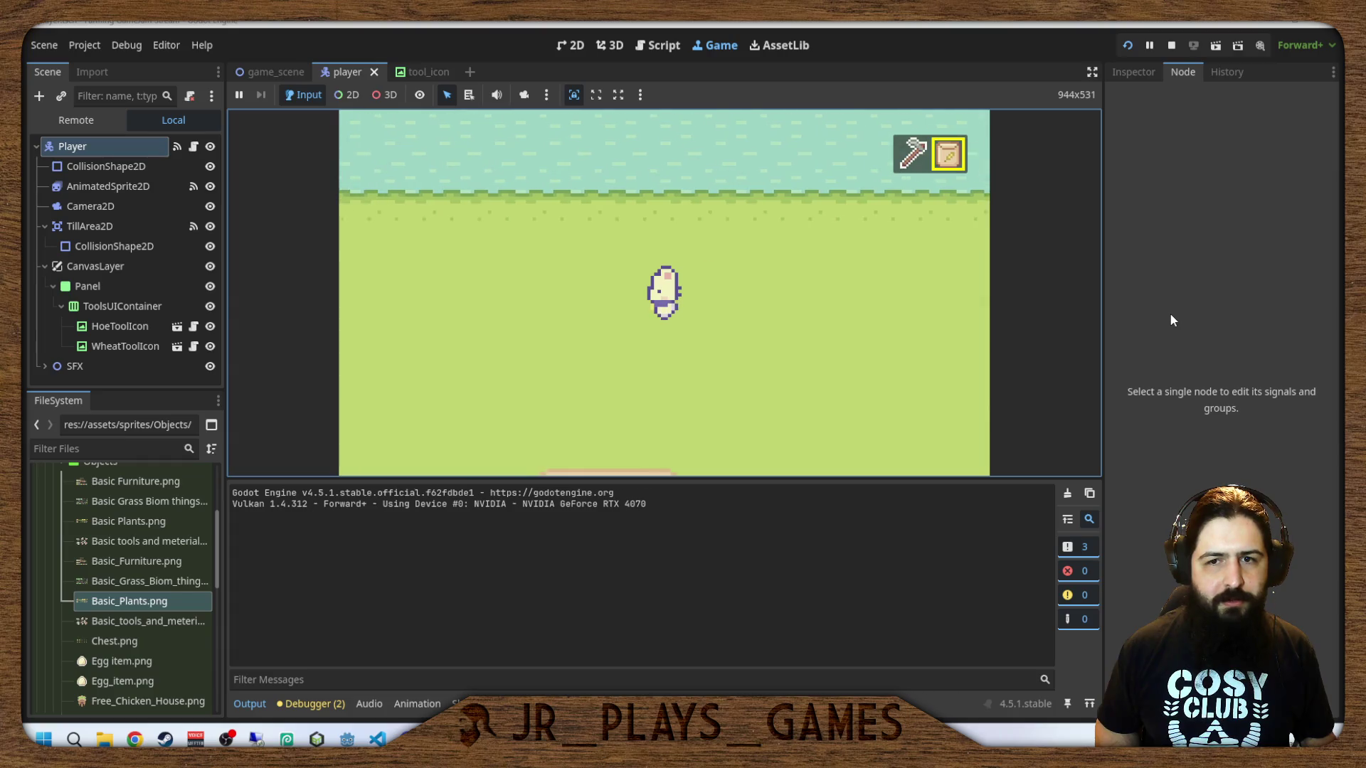
key(s)
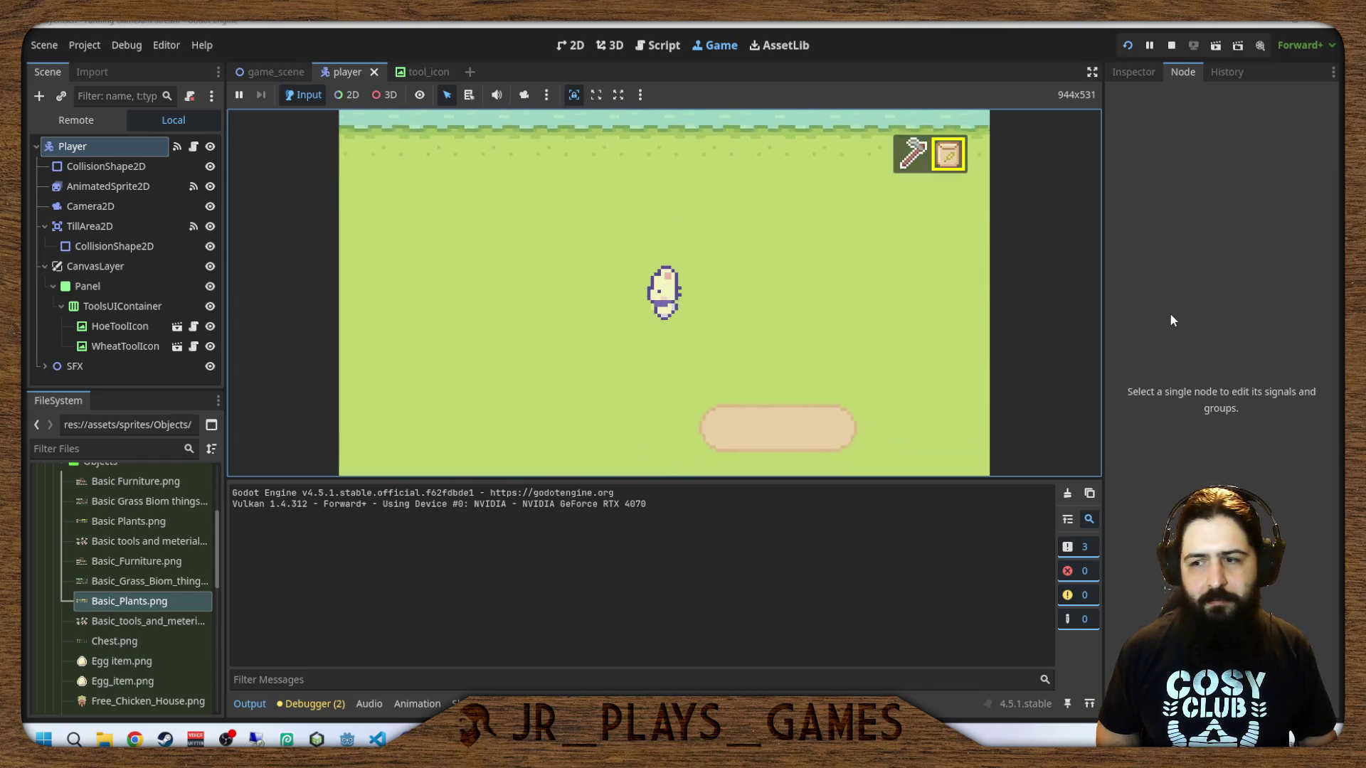
key(a)
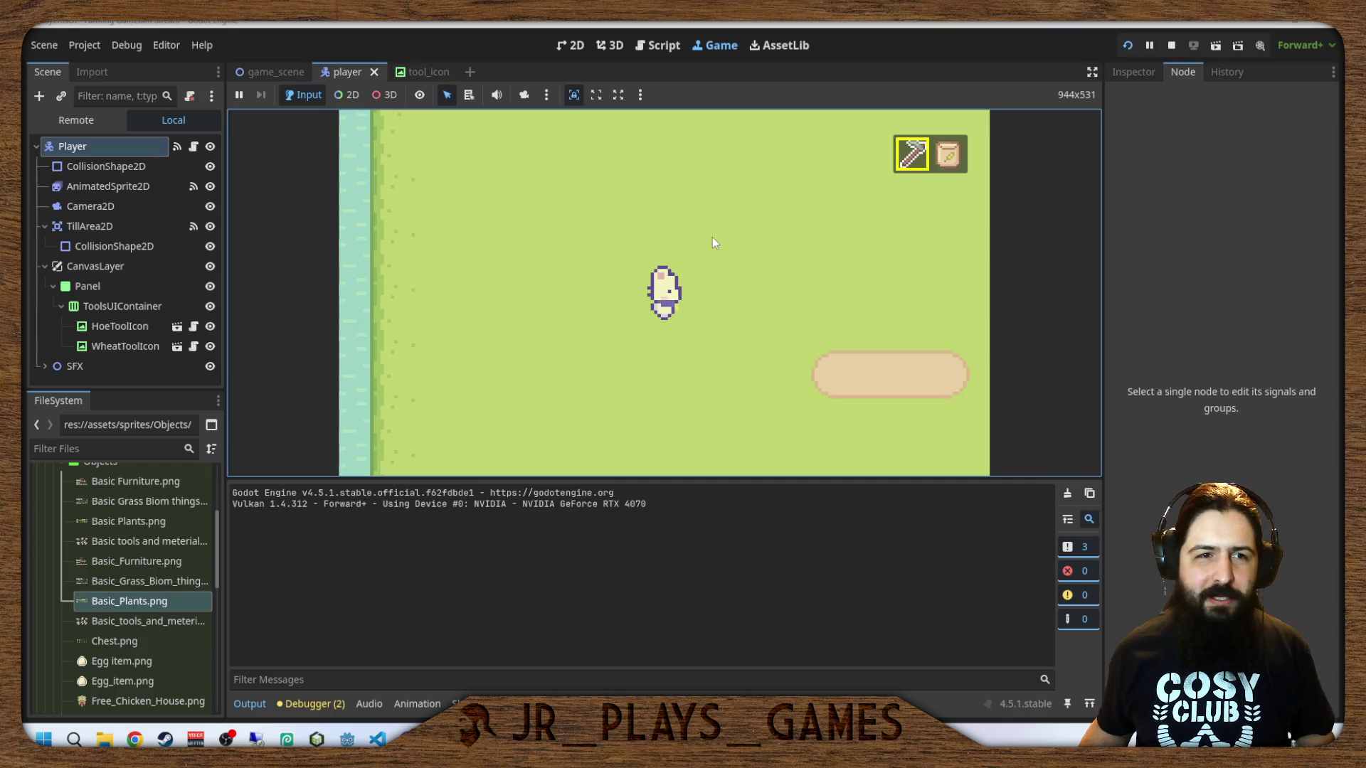
key(1)
click(1174, 42)
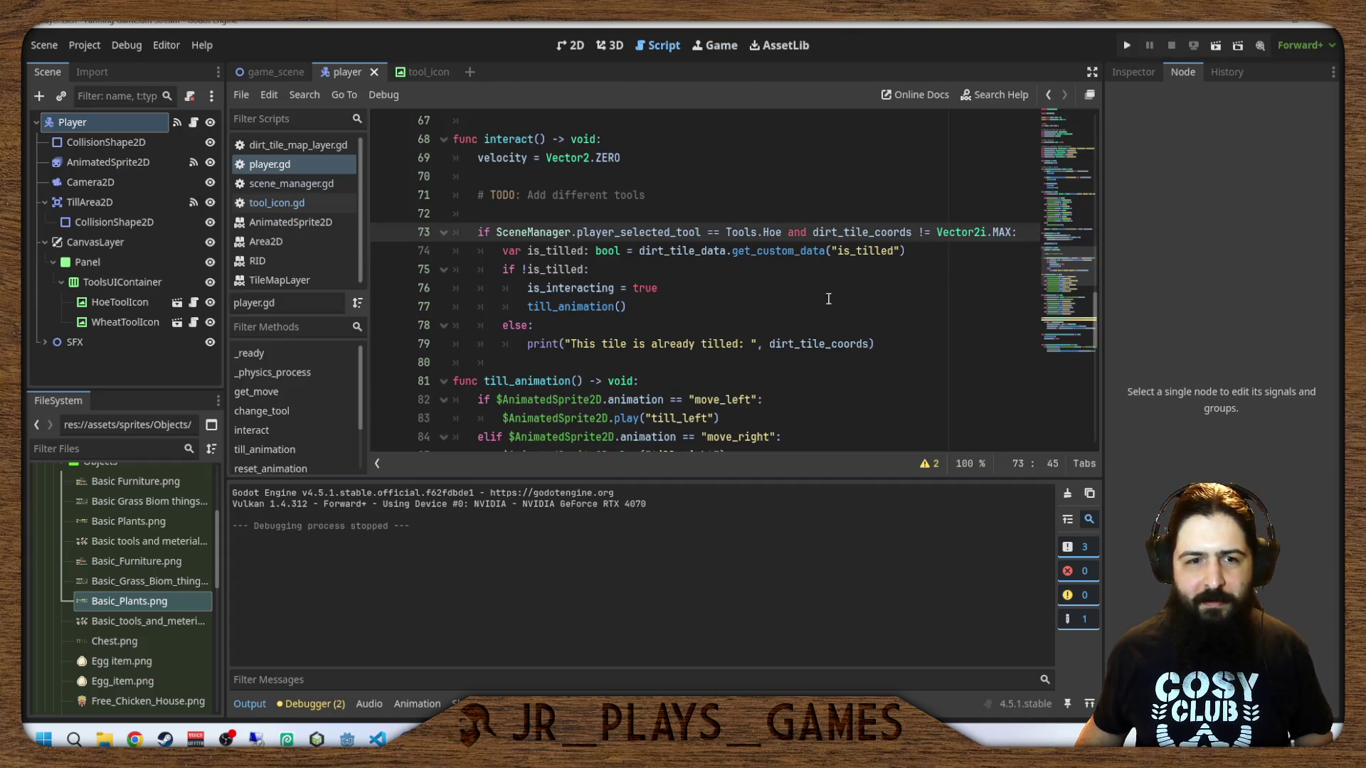
click(763, 343)
scroll(794, 348, up, 3)
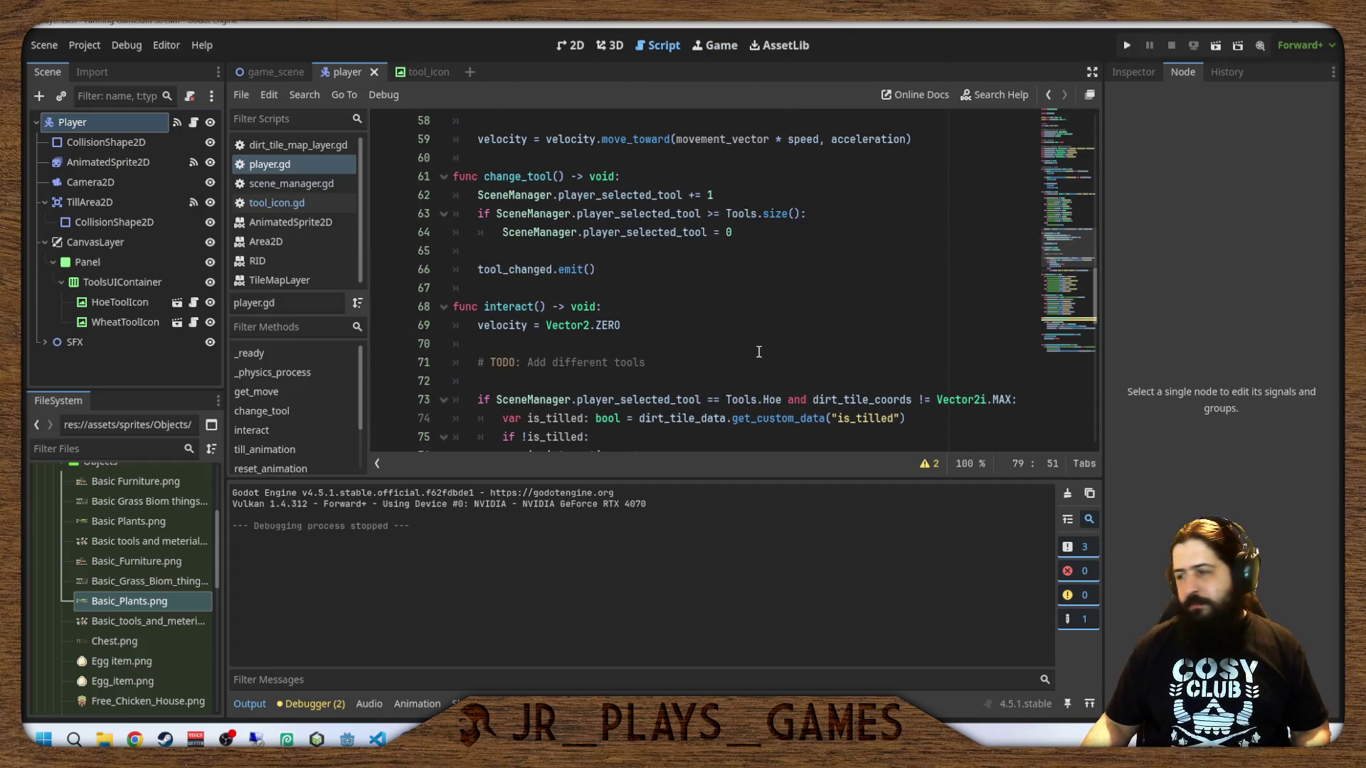
scroll(759, 352, down, 3)
scroll(755, 344, up, 3)
scroll(745, 352, down, 3)
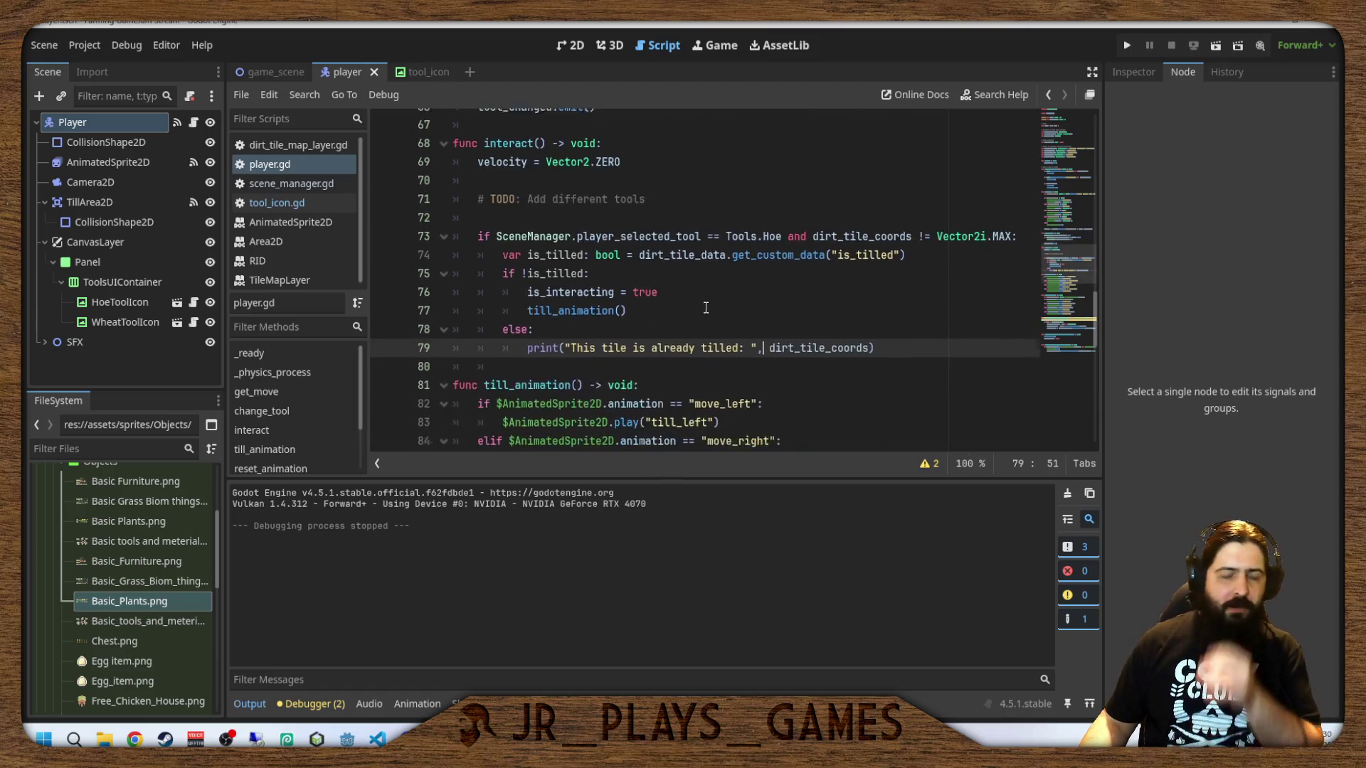
drag(558, 215, 491, 178)
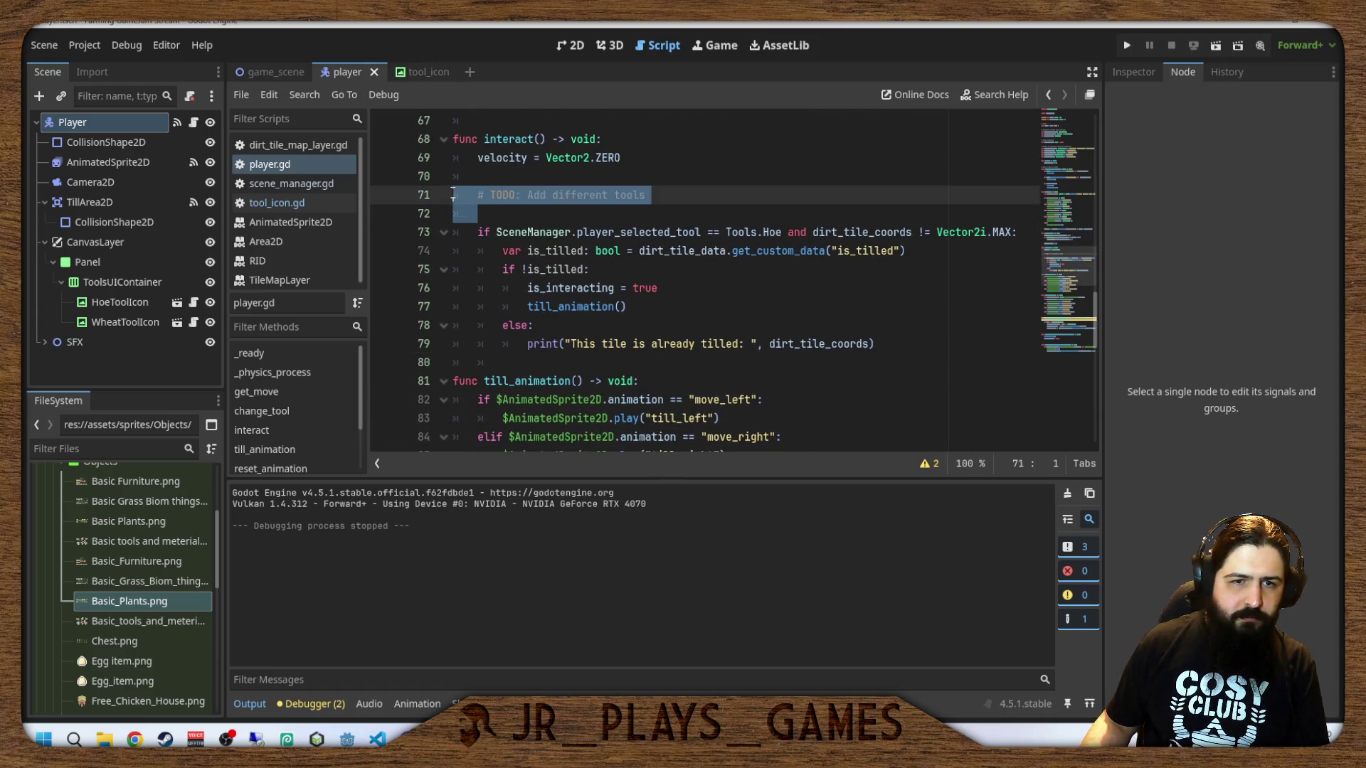
key(BackSpace)
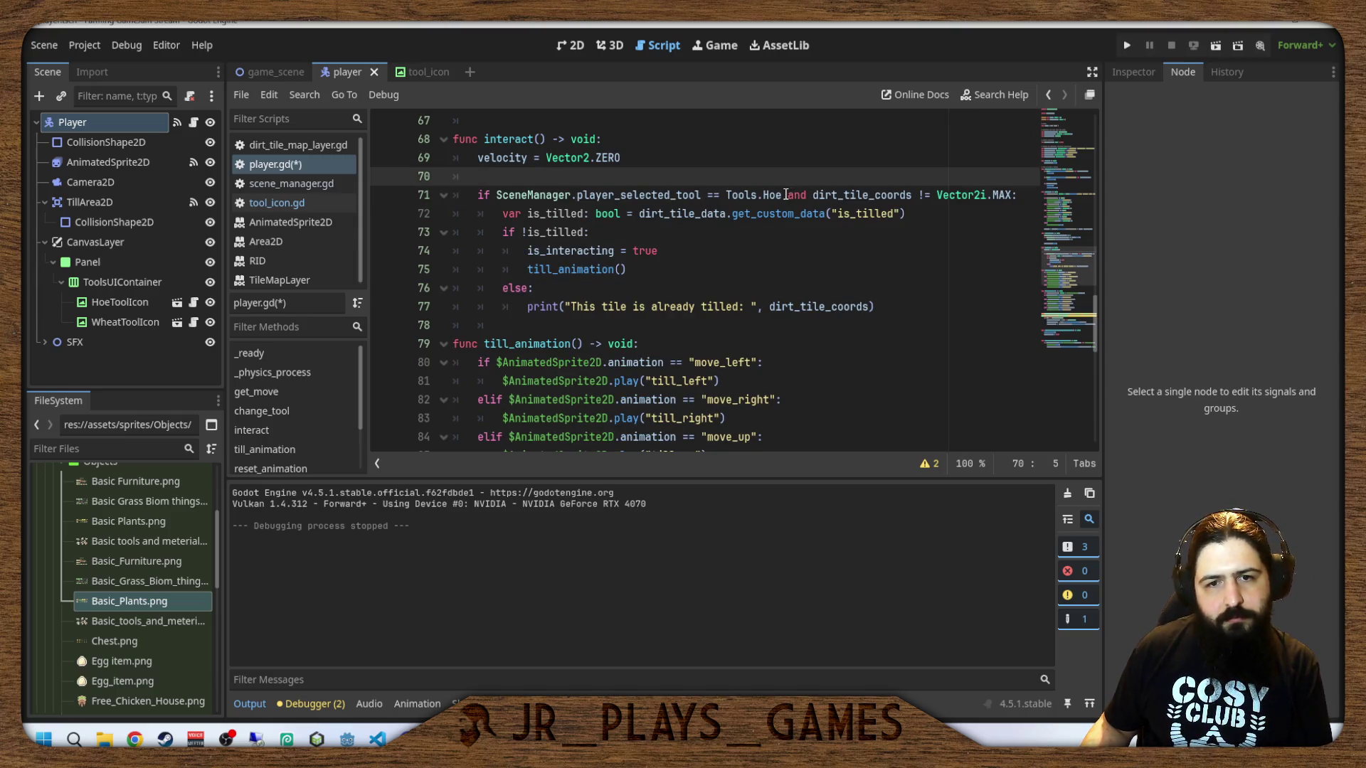
drag(786, 194, 1009, 188)
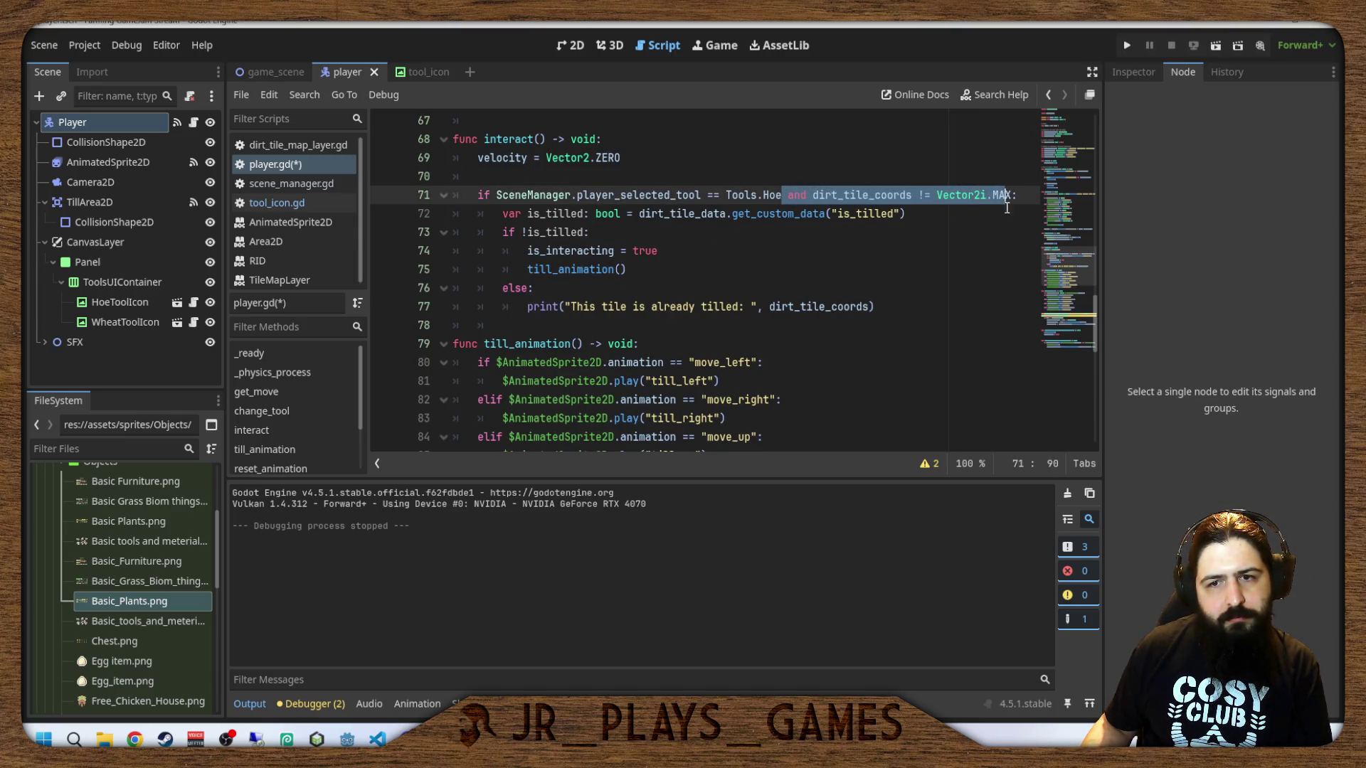
click(954, 271)
scroll(952, 273, down, 10)
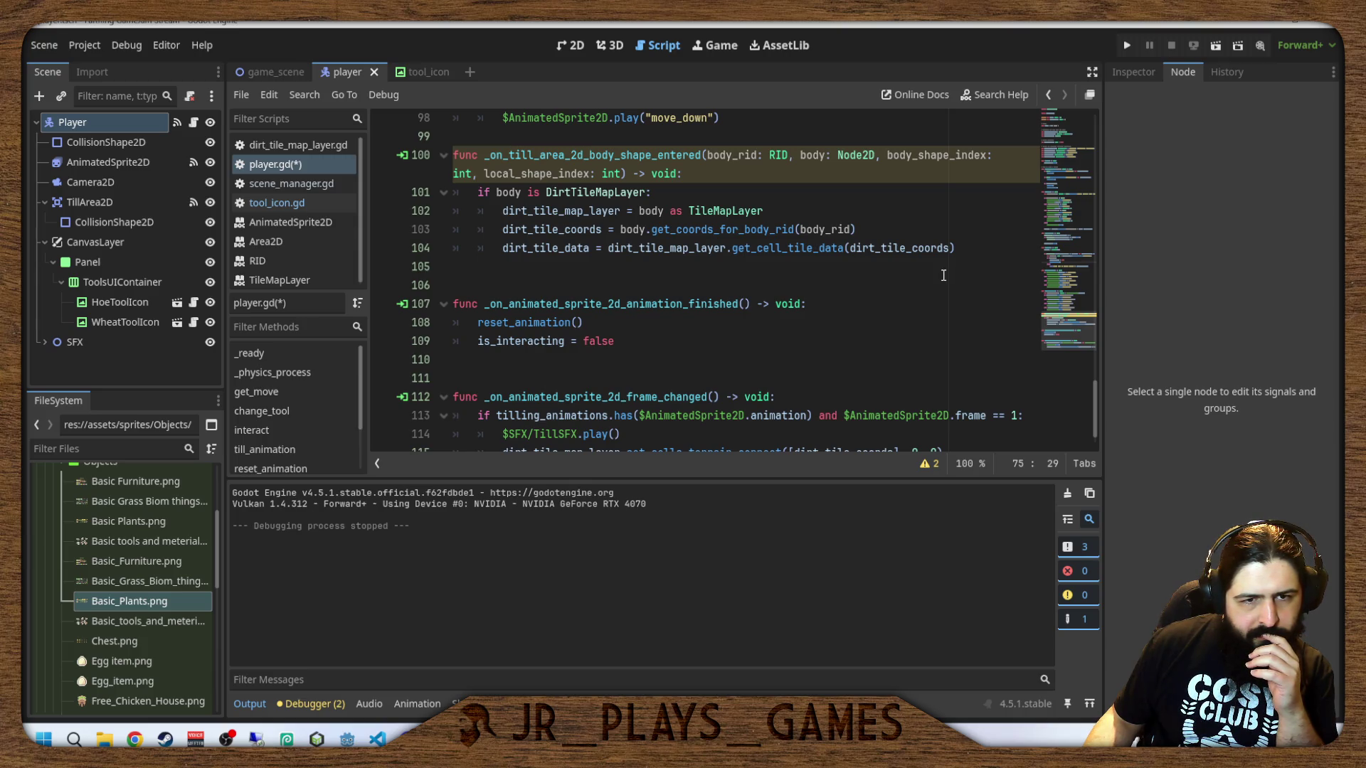
scroll(943, 276, up, 1)
scroll(943, 275, up, 16)
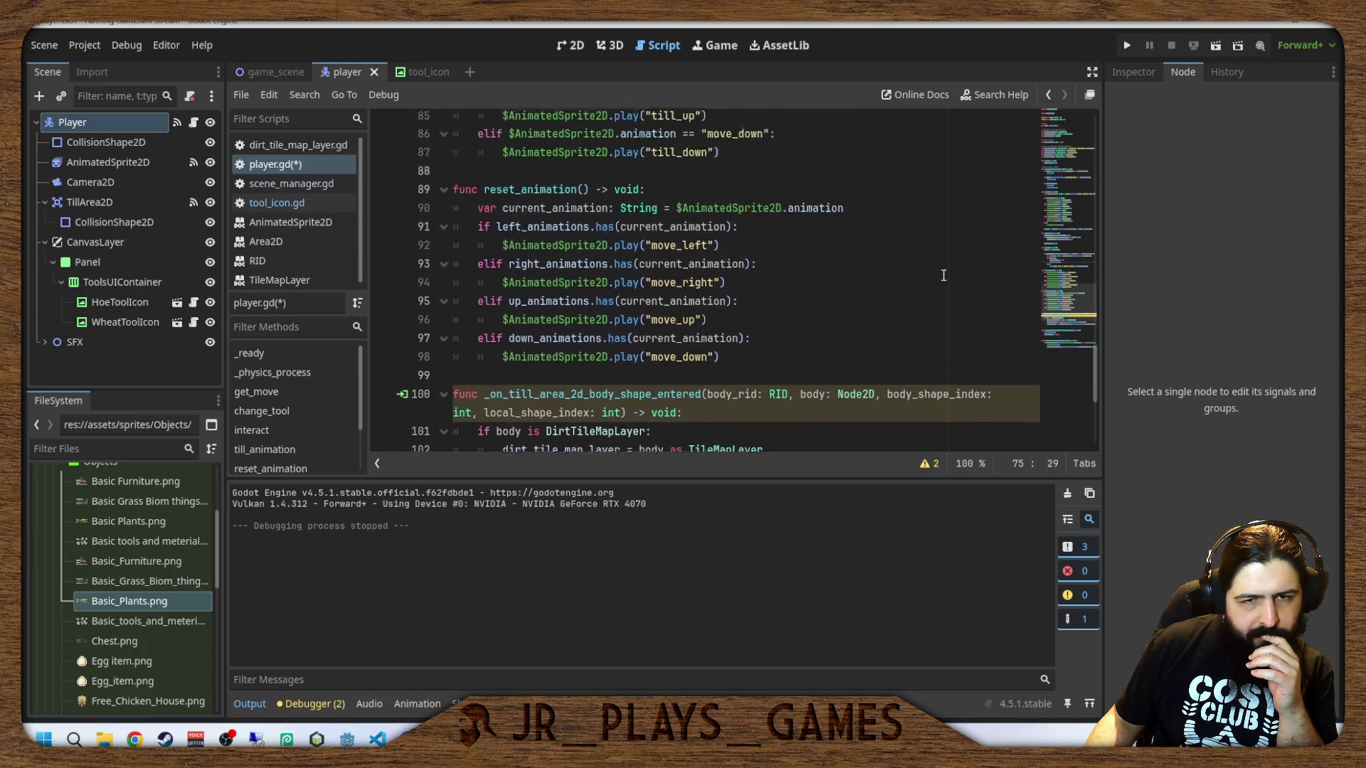
scroll(946, 284, up, 12)
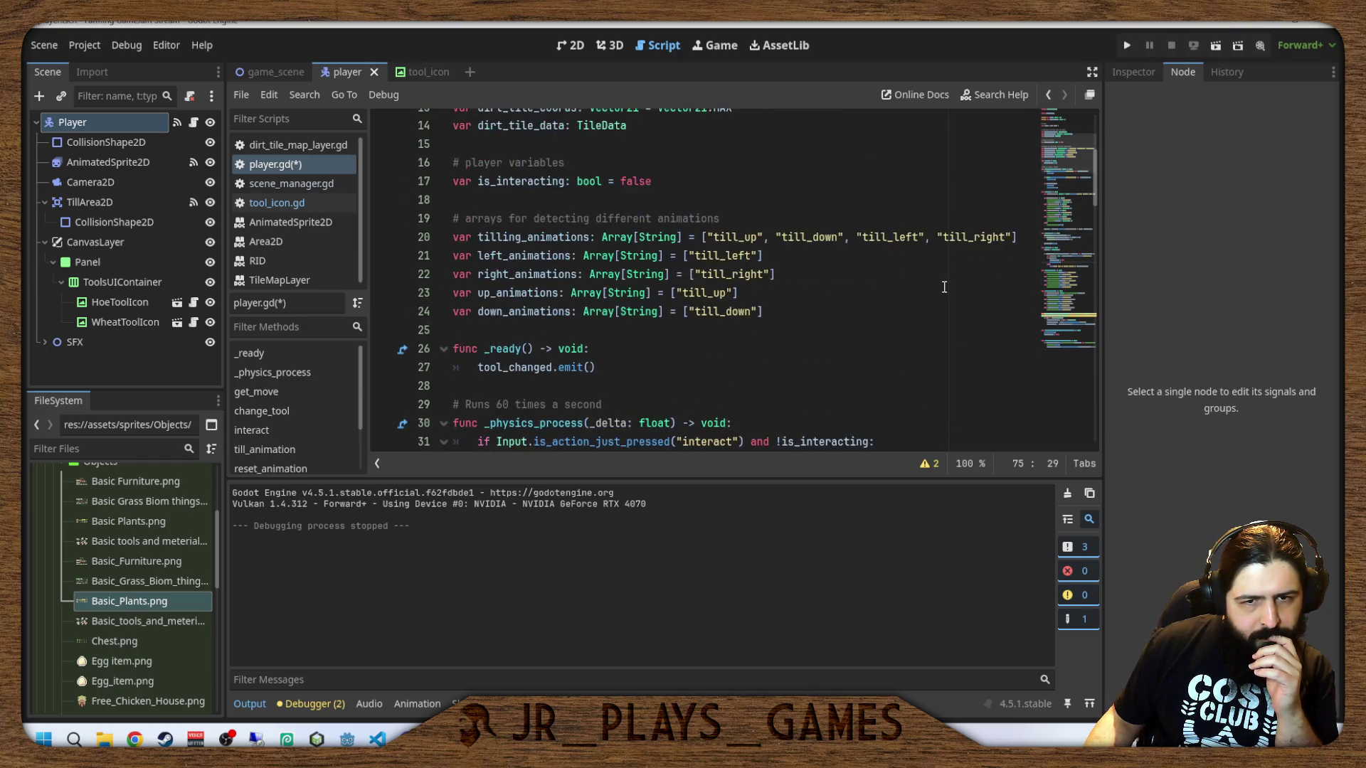
scroll(925, 299, down, 20)
scroll(923, 304, down, 10)
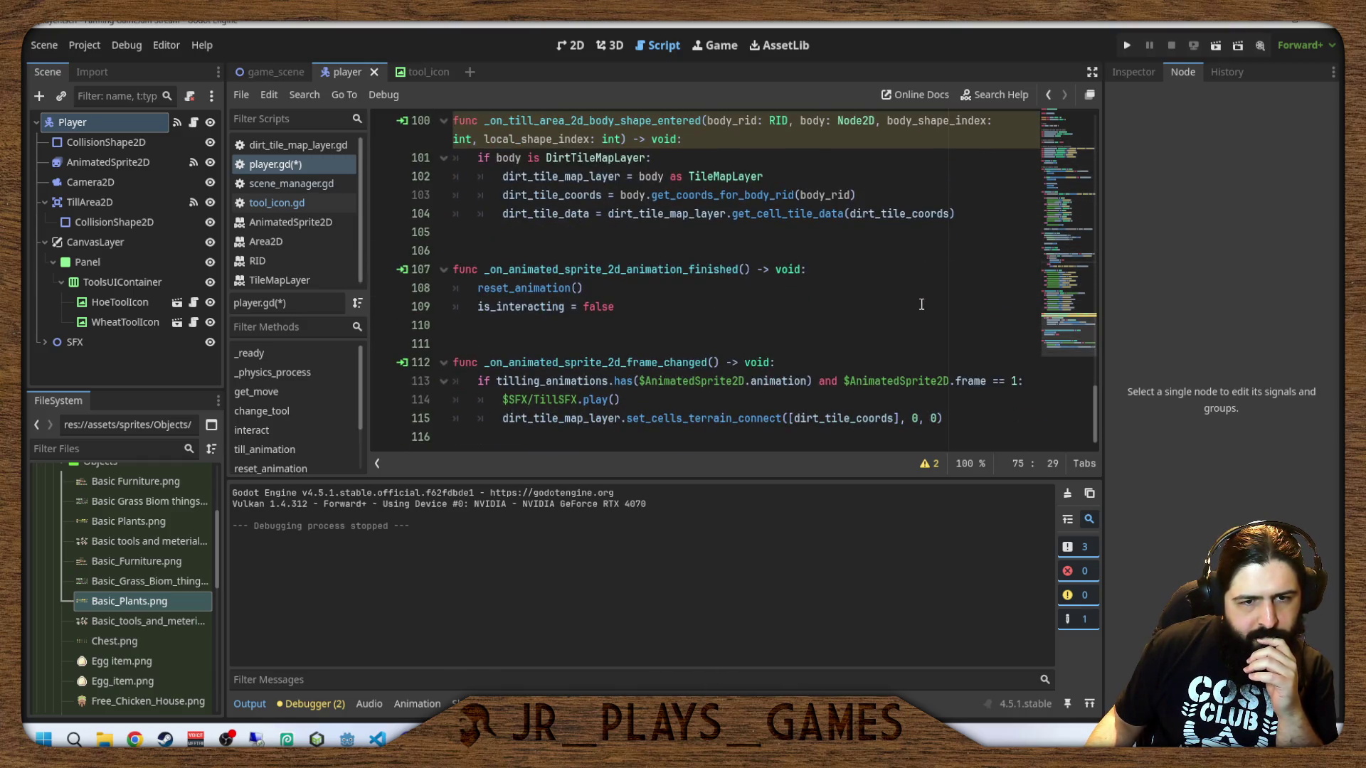
scroll(921, 299, up, 1)
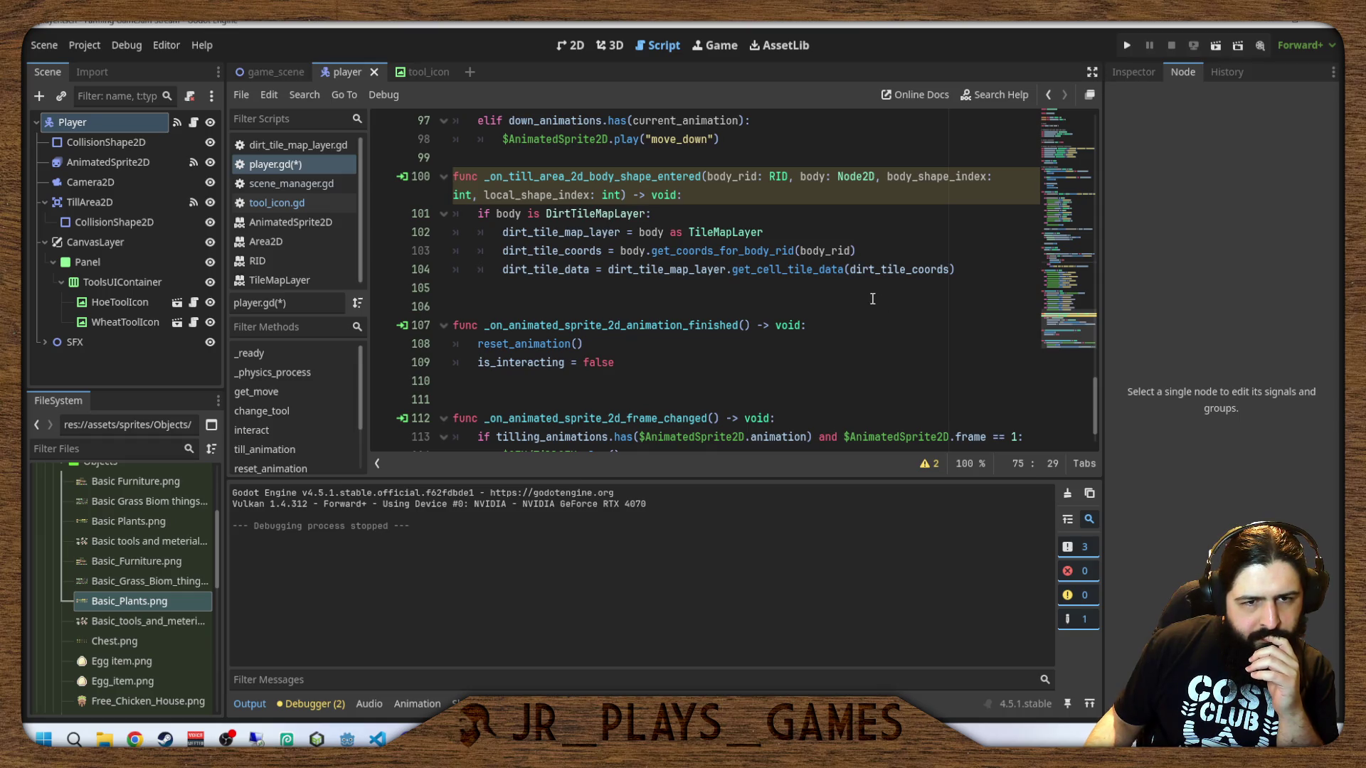
scroll(873, 299, up, 1)
scroll(872, 298, down, 2)
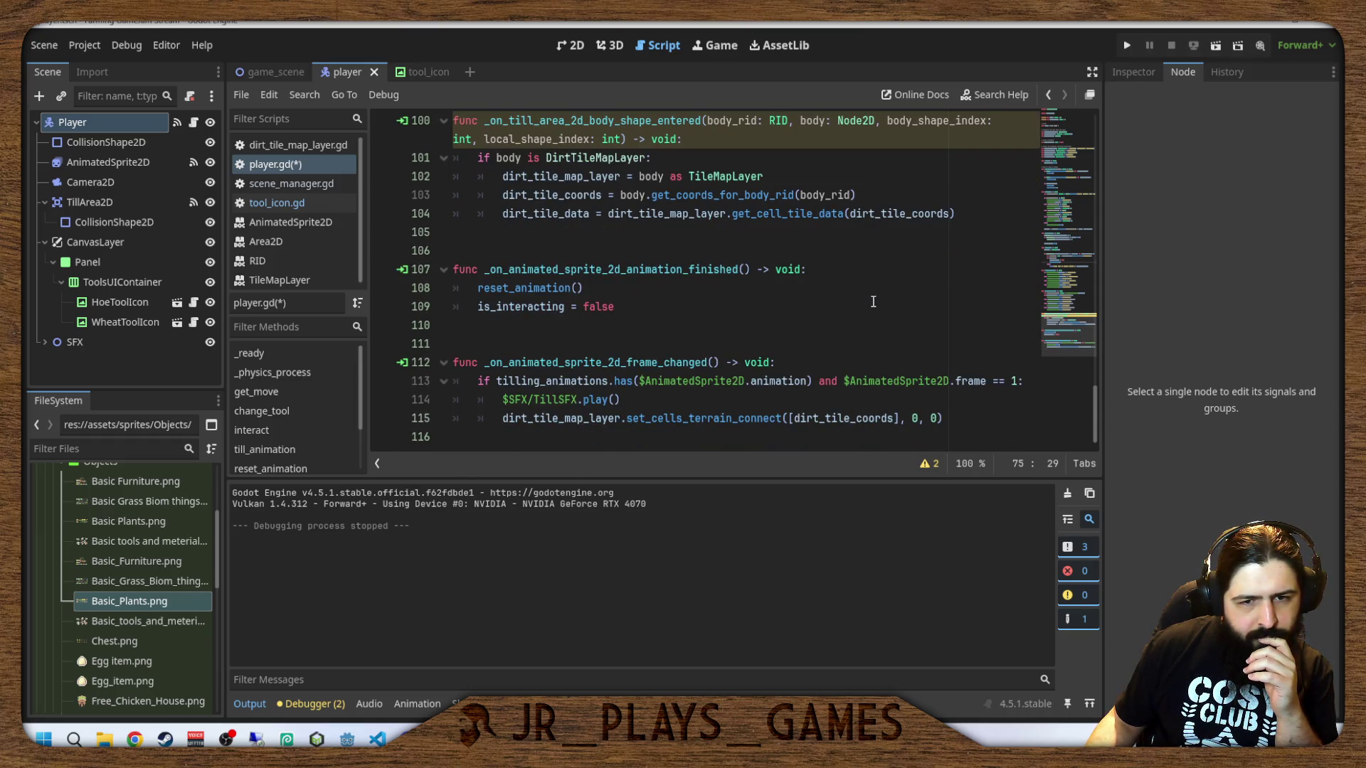
scroll(874, 302, up, 3)
scroll(873, 302, down, 1)
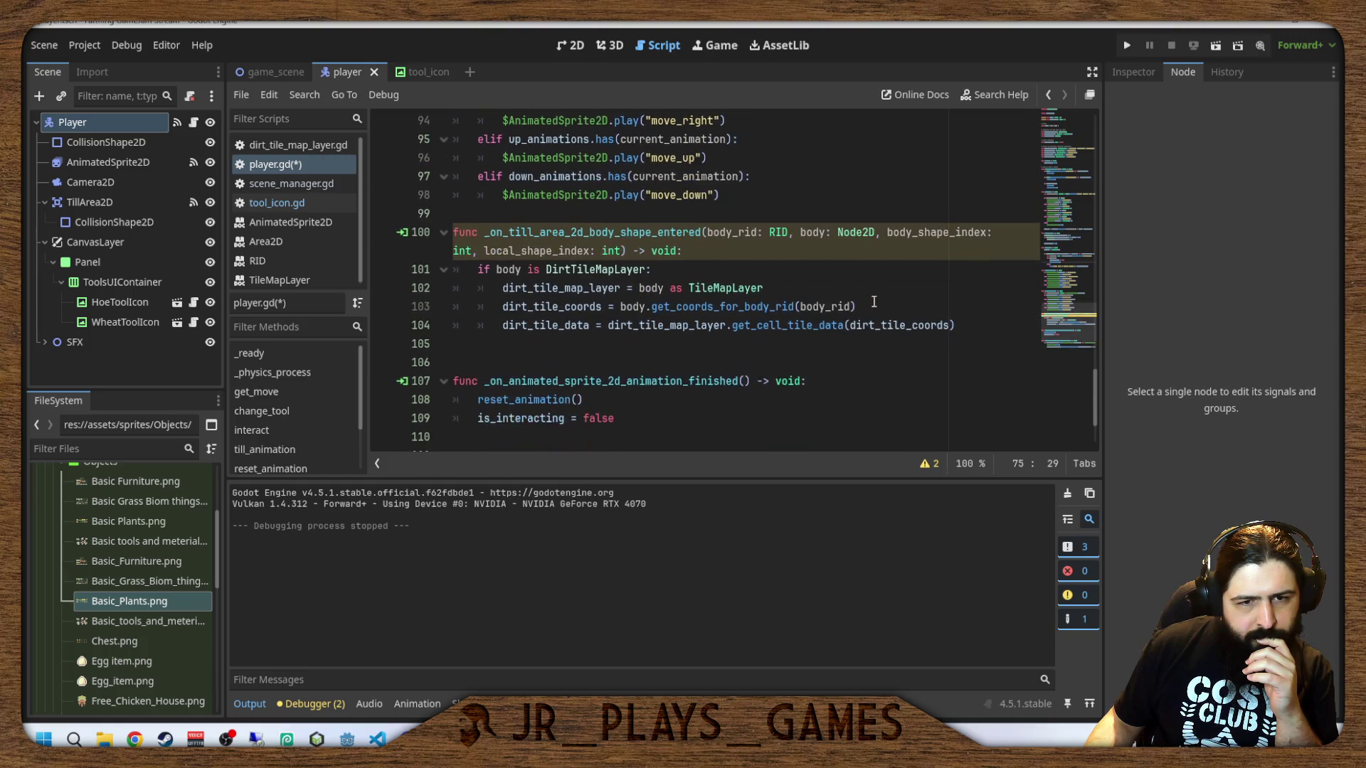
click(965, 325)
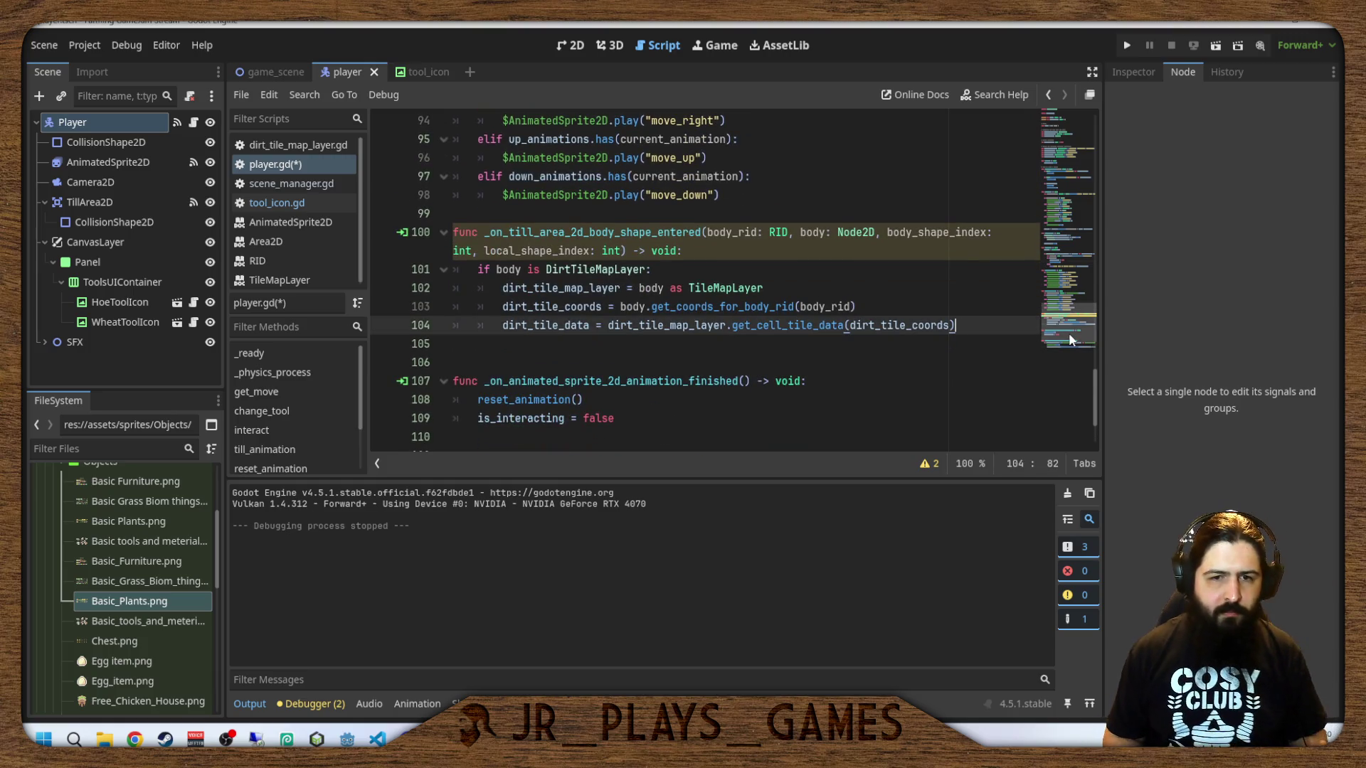
key(Return)
text(if d)
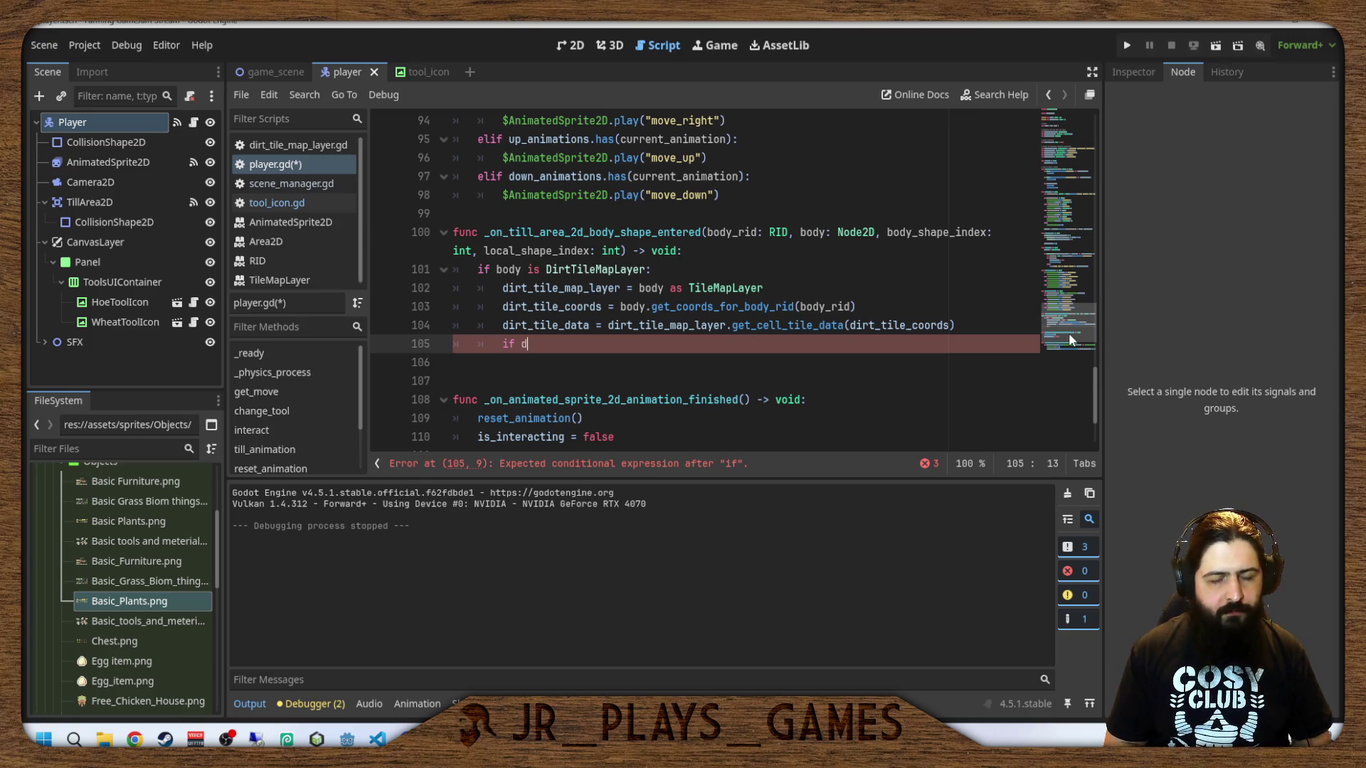
key(BackSpace)
key(BackSpace)
key(BackSpace)
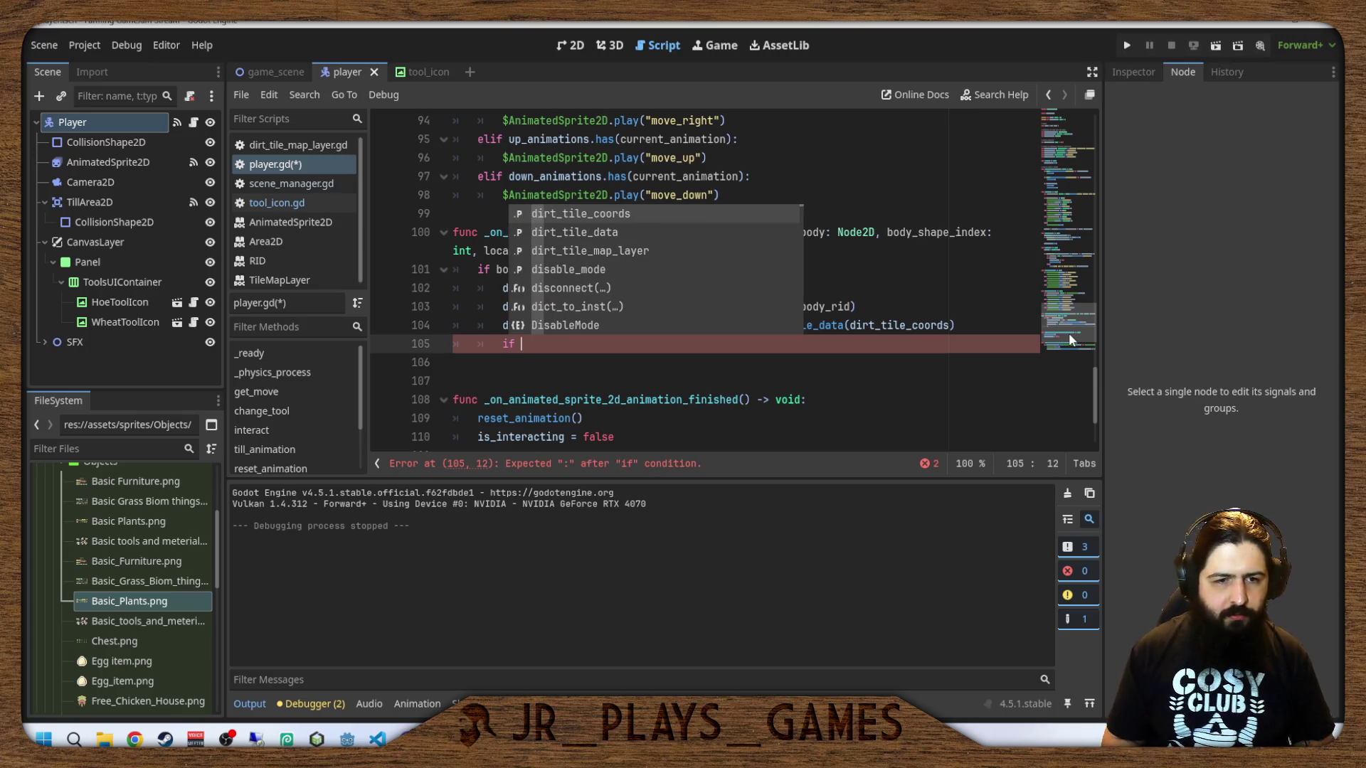
scroll(1068, 332, up, 20)
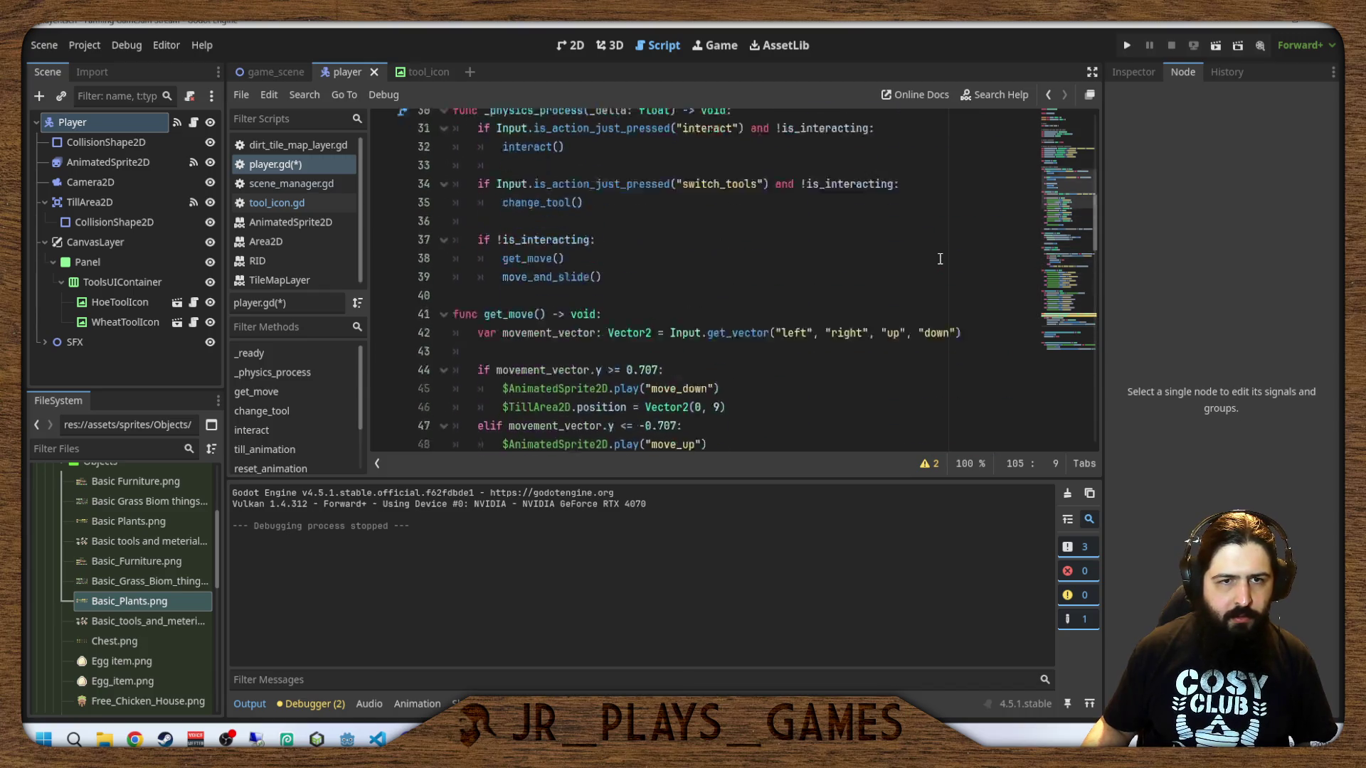
scroll(940, 259, down, 2)
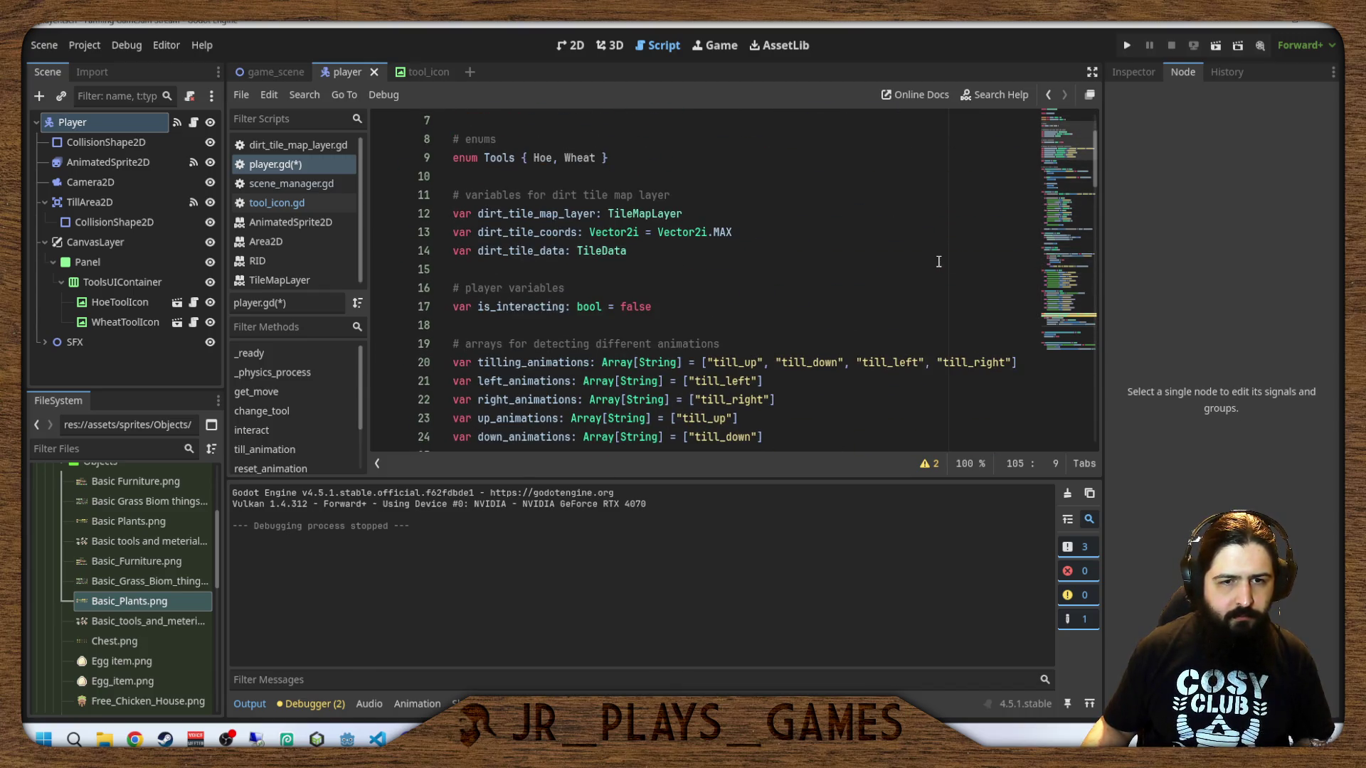
scroll(767, 266, down, 14)
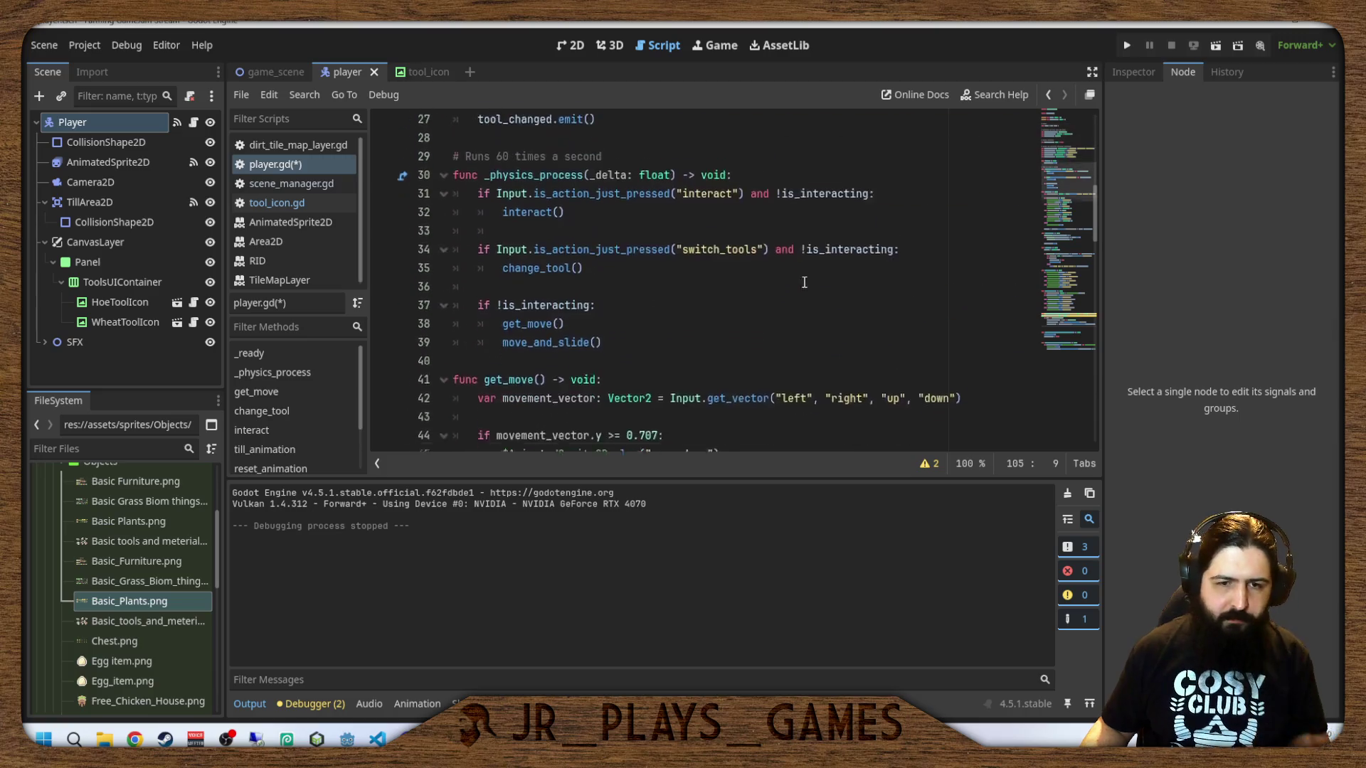
scroll(804, 277, down, 3)
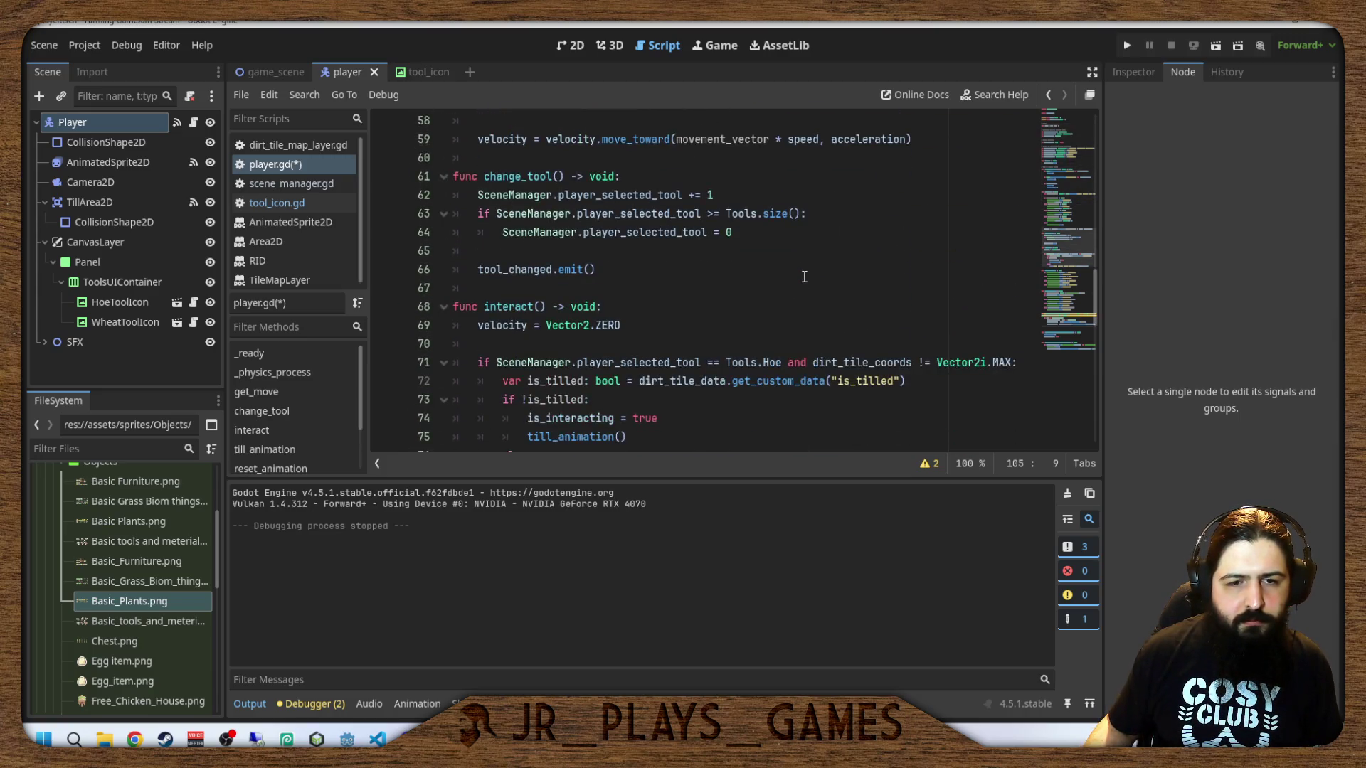
scroll(802, 276, up, 15)
scroll(803, 275, up, 5)
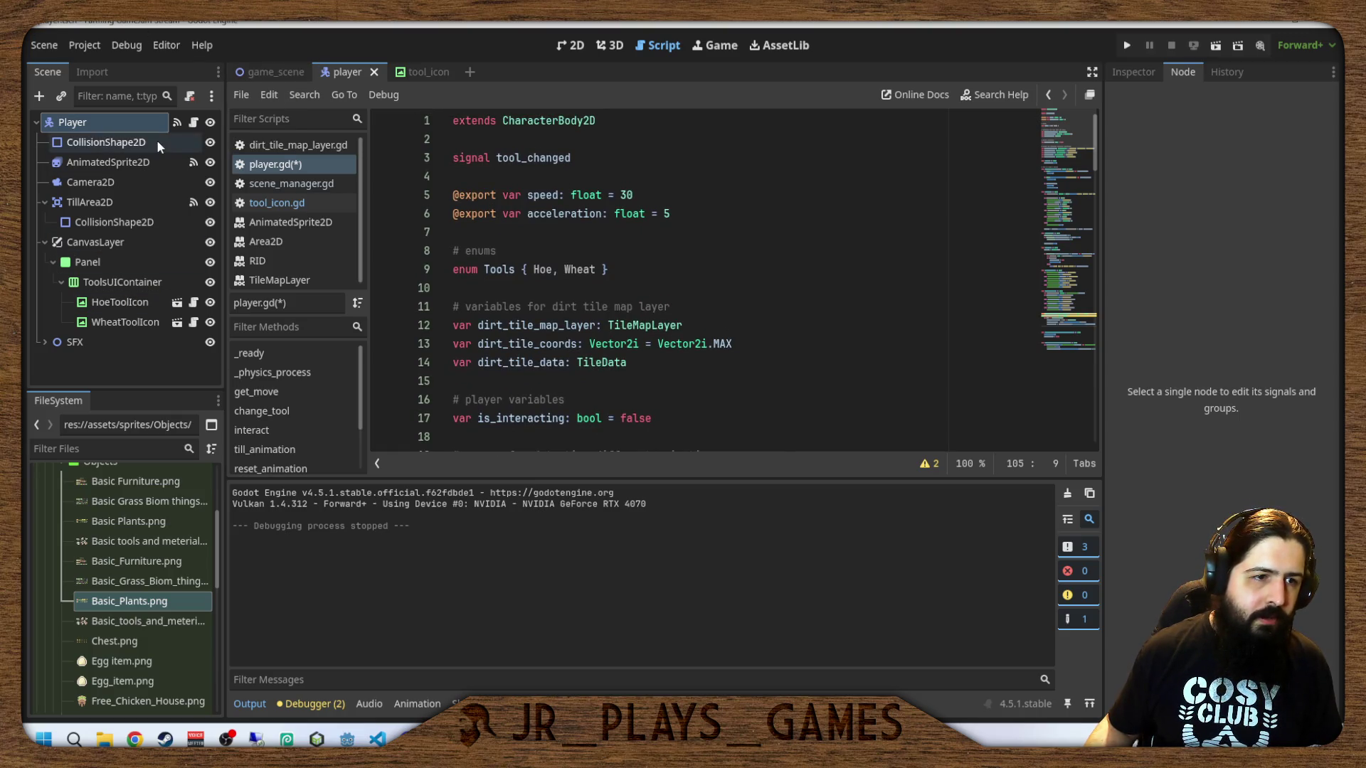
- Open DirtTileMapLayer's tile set on the Tilled_Dirt_Wide_v2.png atlas in Select mode, with the Inspector shown
click(274, 72)
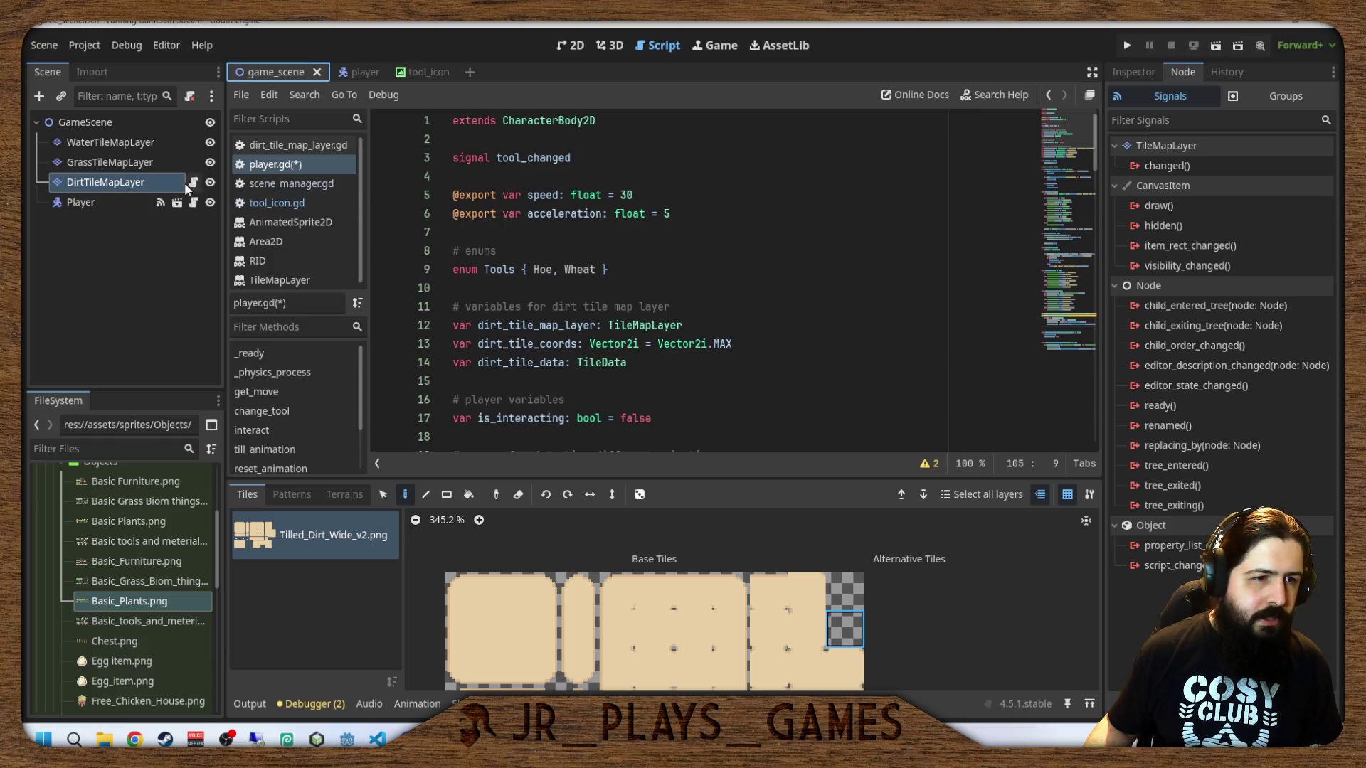
click(126, 178)
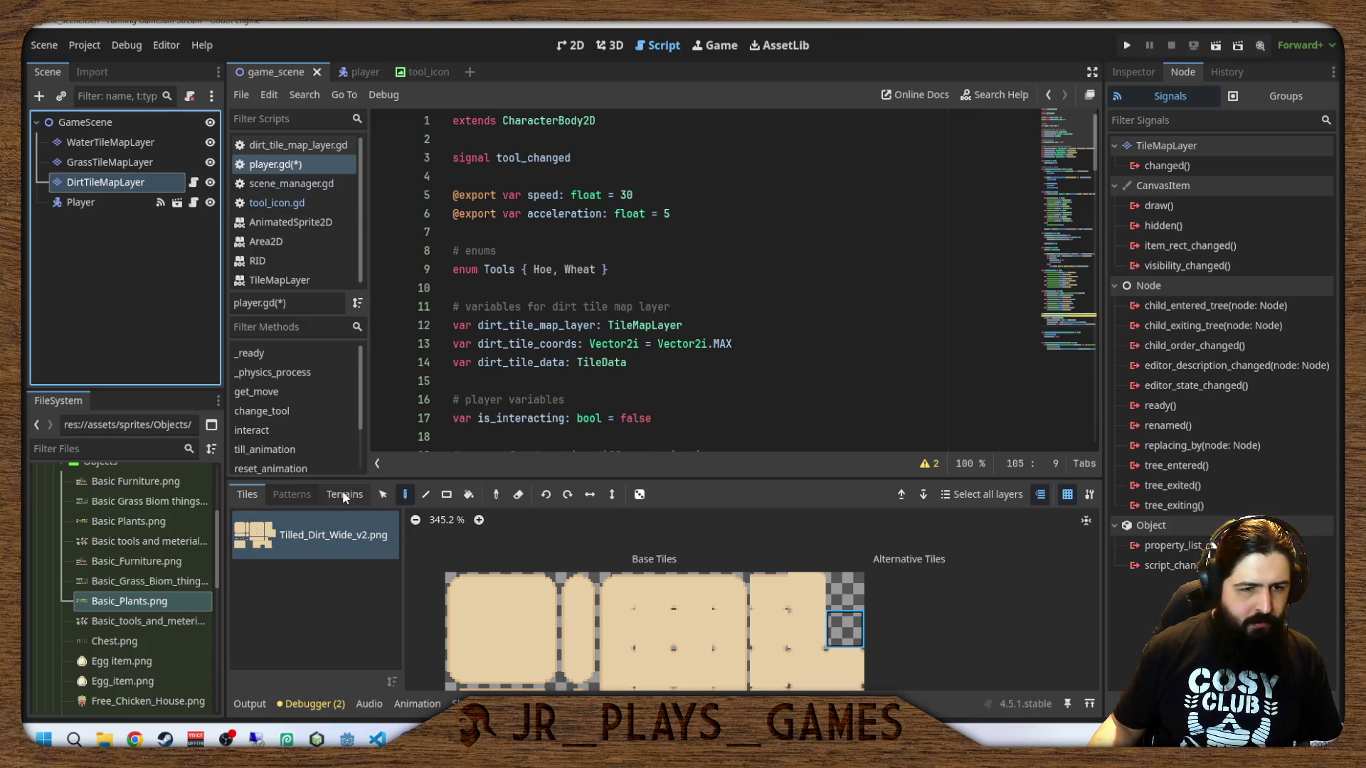
click(547, 704)
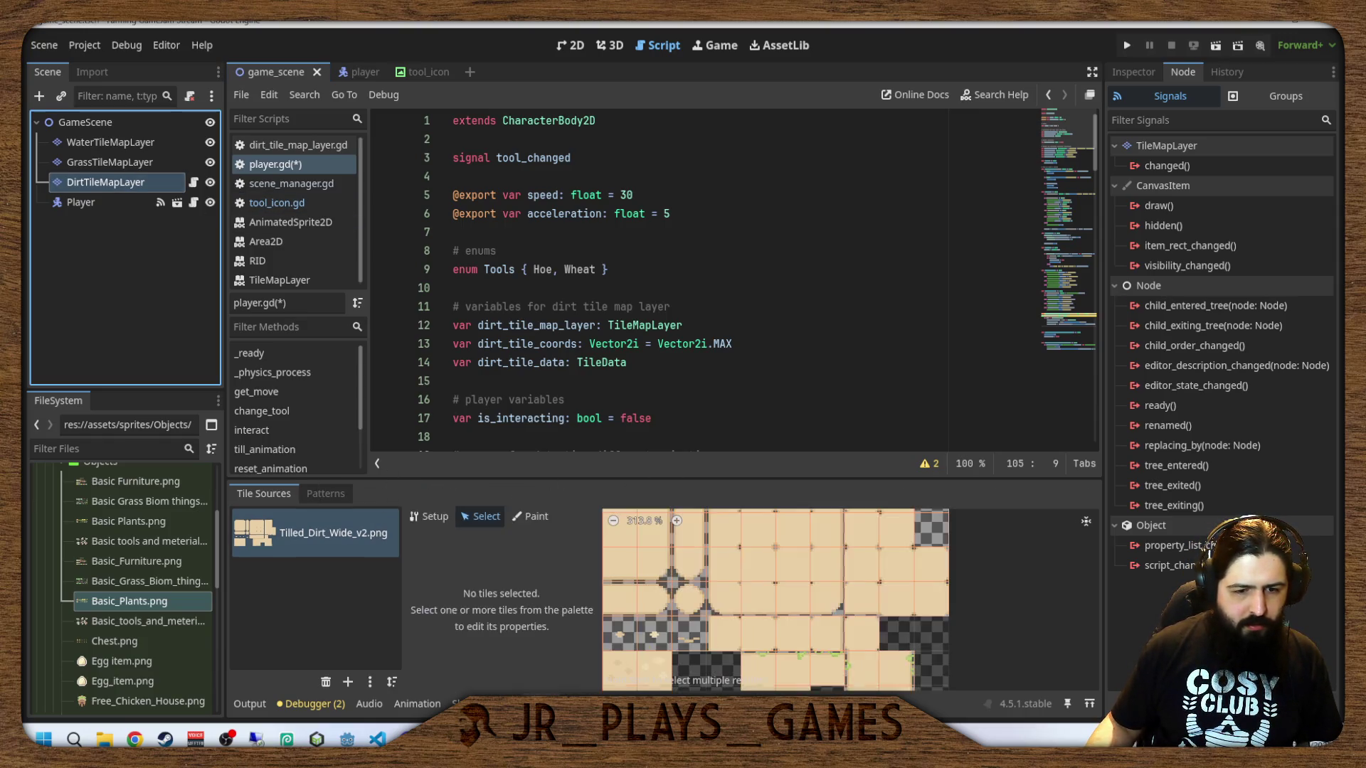
drag(750, 466, 751, 290)
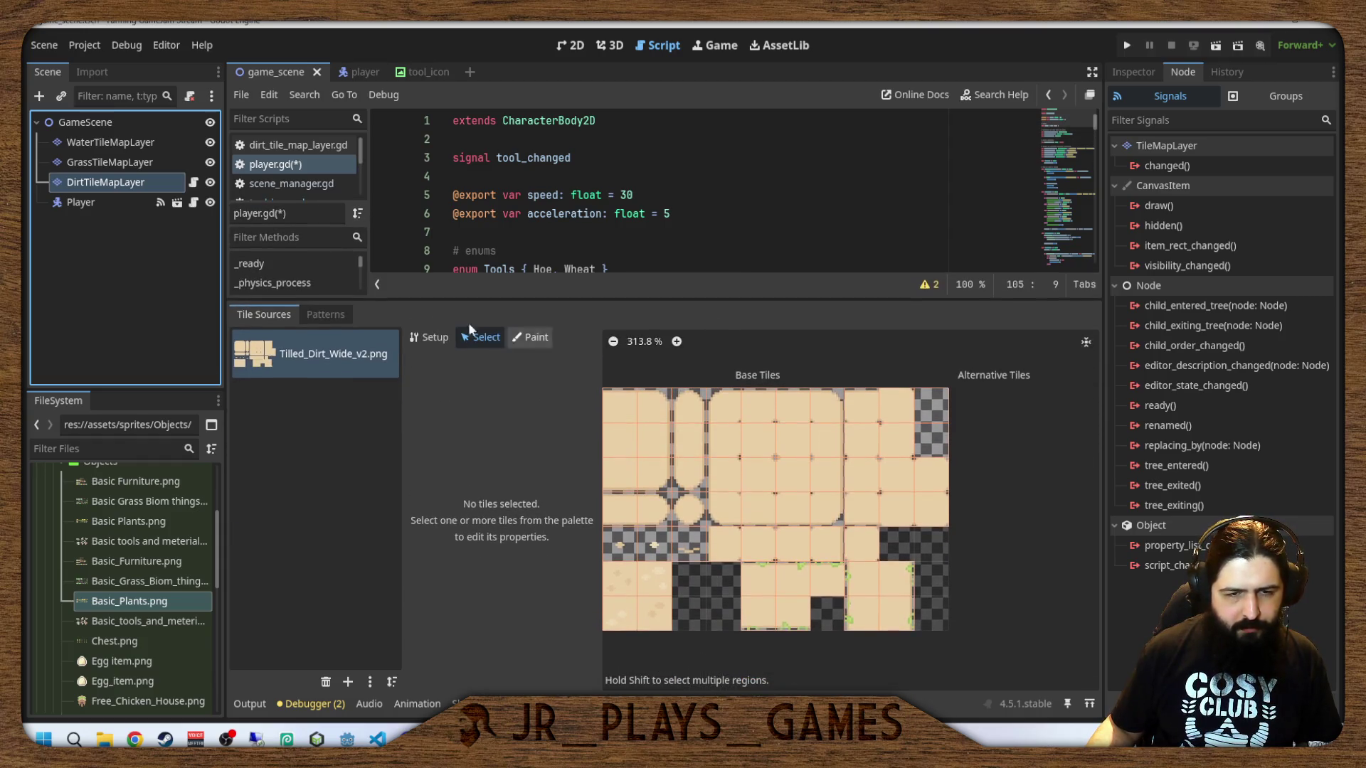
click(431, 337)
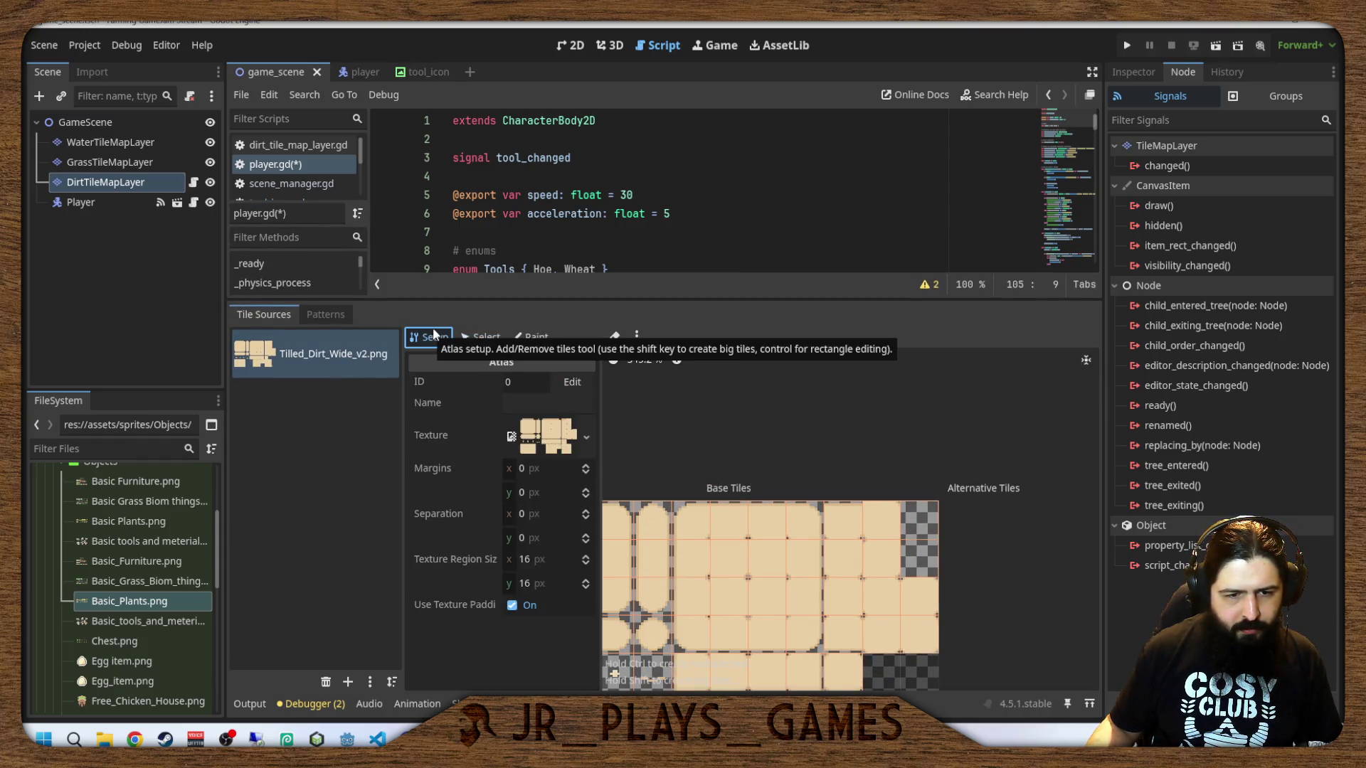
click(480, 337)
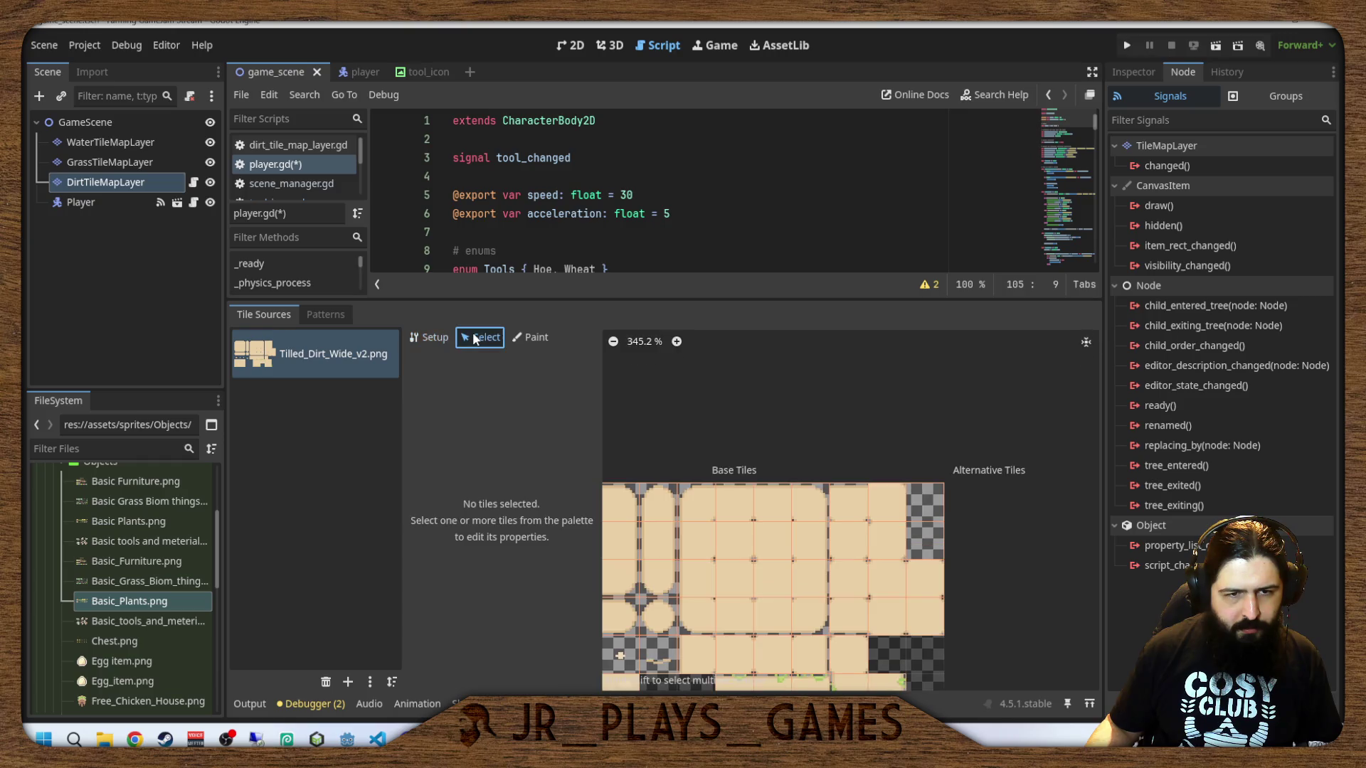
click(1136, 73)
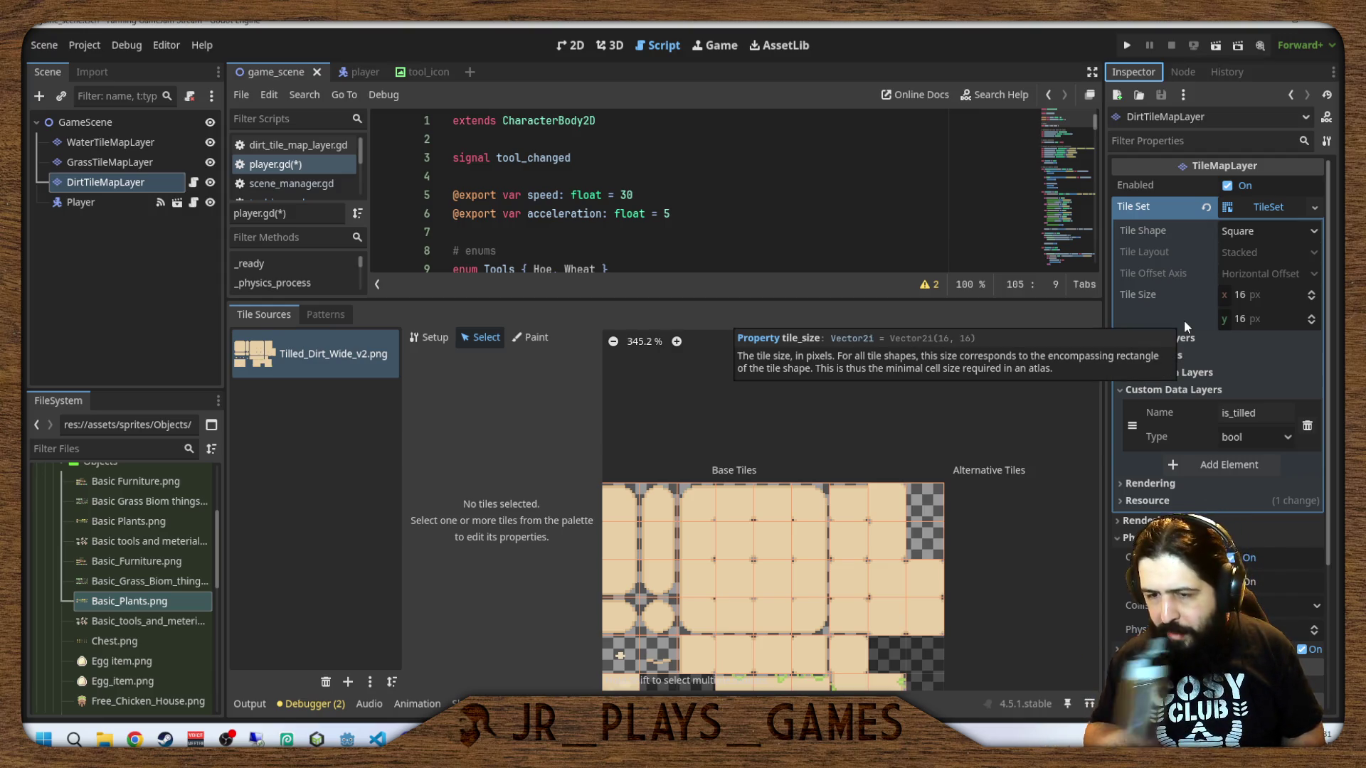
- Add a custom data layer named is_tillable of type bool next to is_tilled
click(1220, 464)
text(is_tillabv)
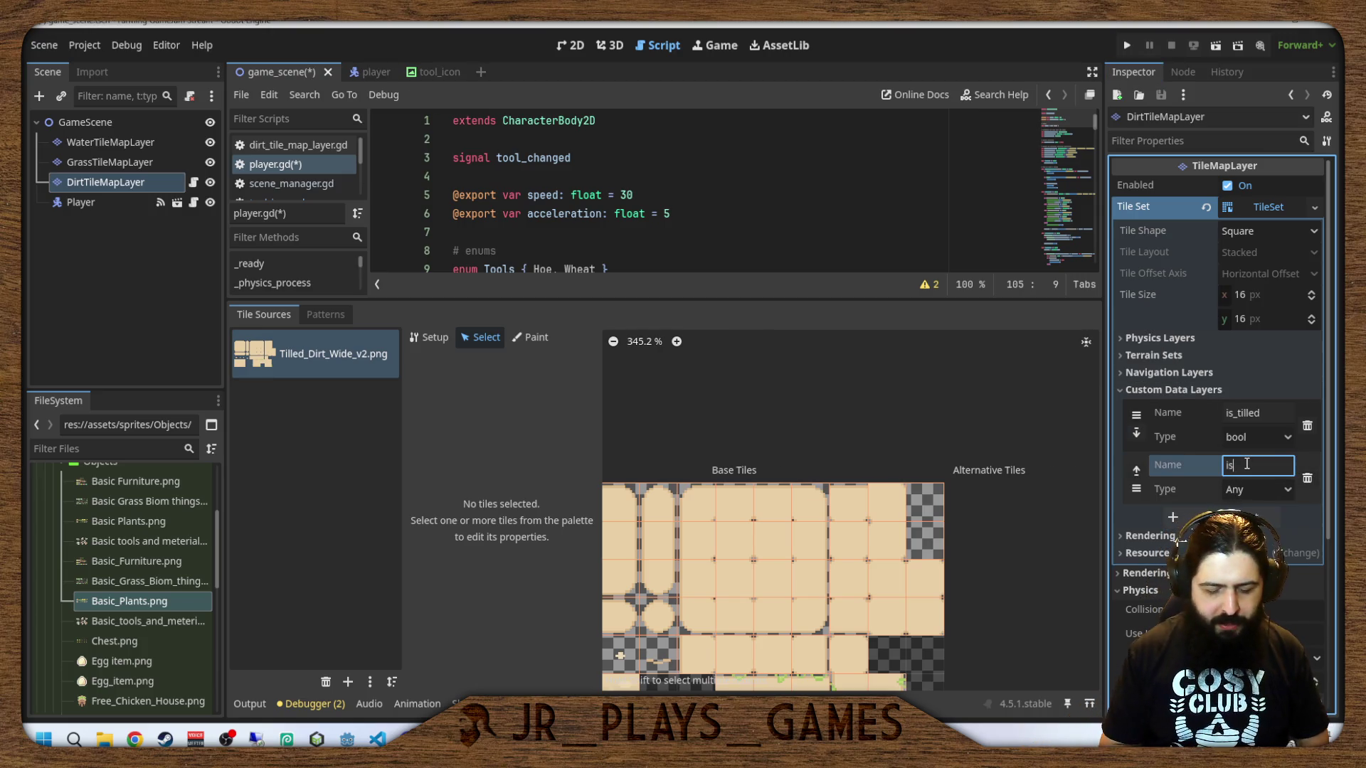
key(BackSpace)
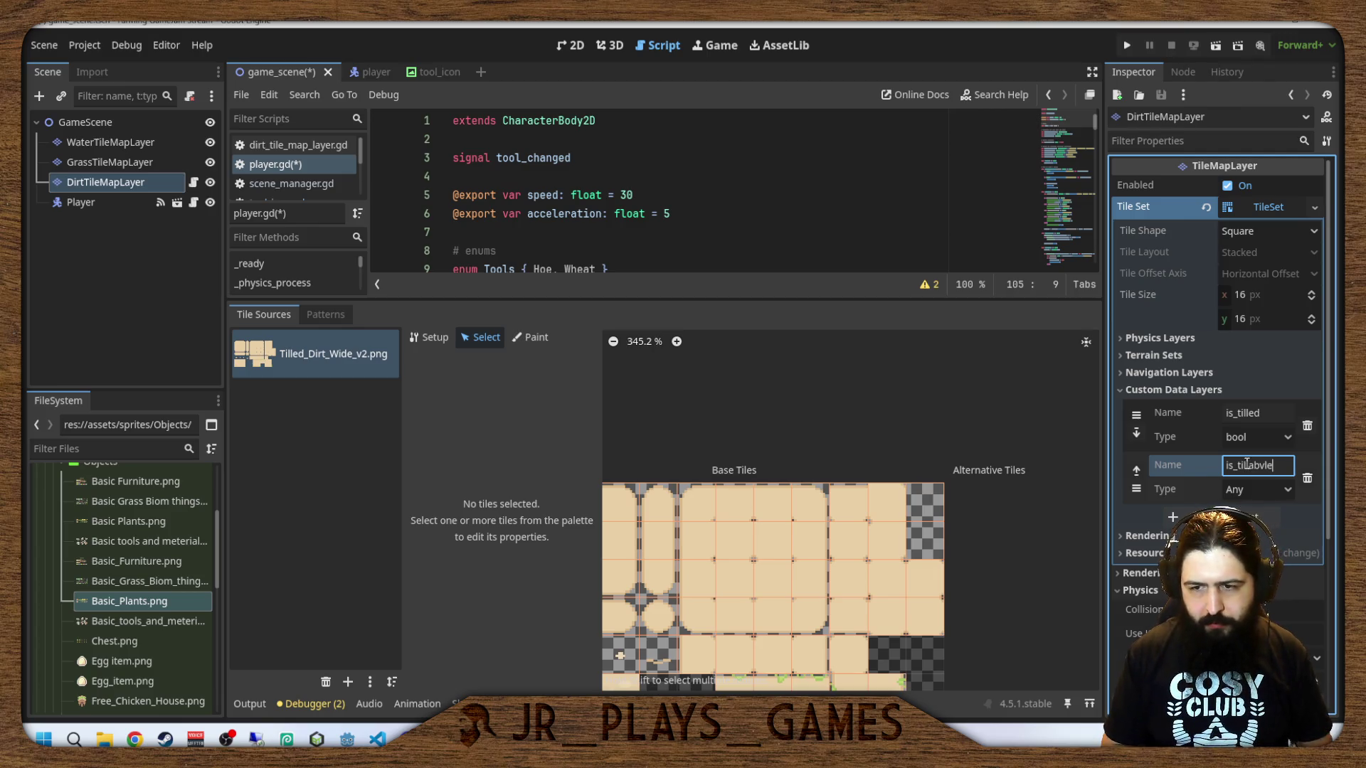
text(le)
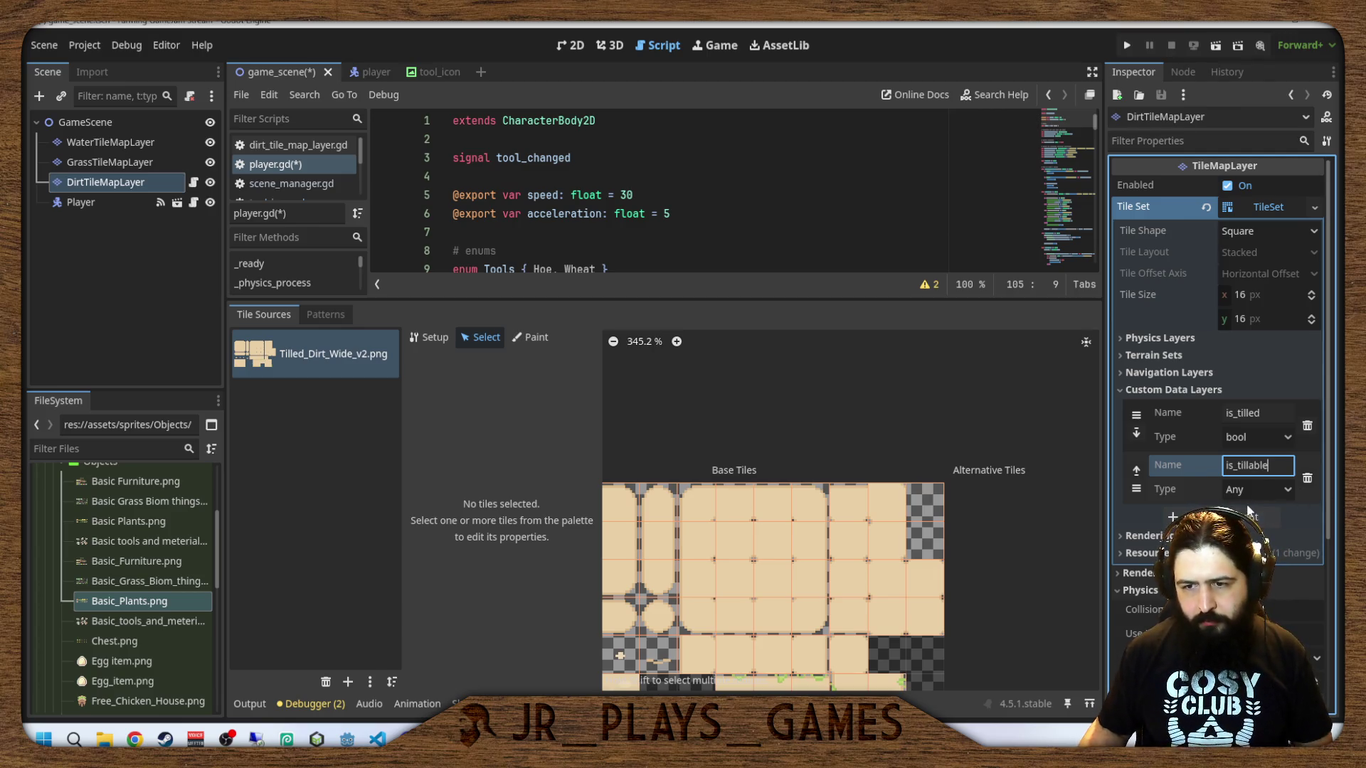
click(1249, 491)
click(1249, 42)
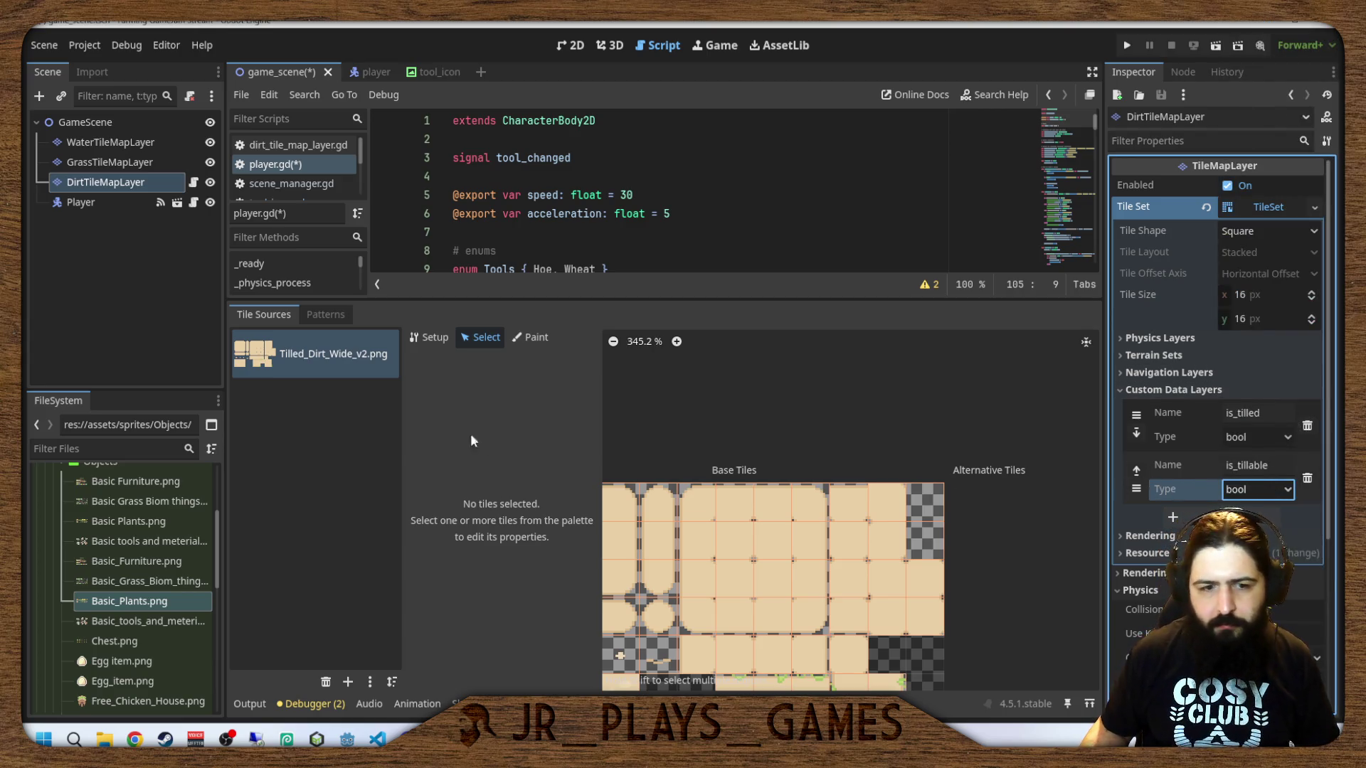
scroll(905, 521, down, 1)
scroll(905, 521, left, 1)
scroll(905, 521, left, 1)
scroll(905, 521, down, 1)
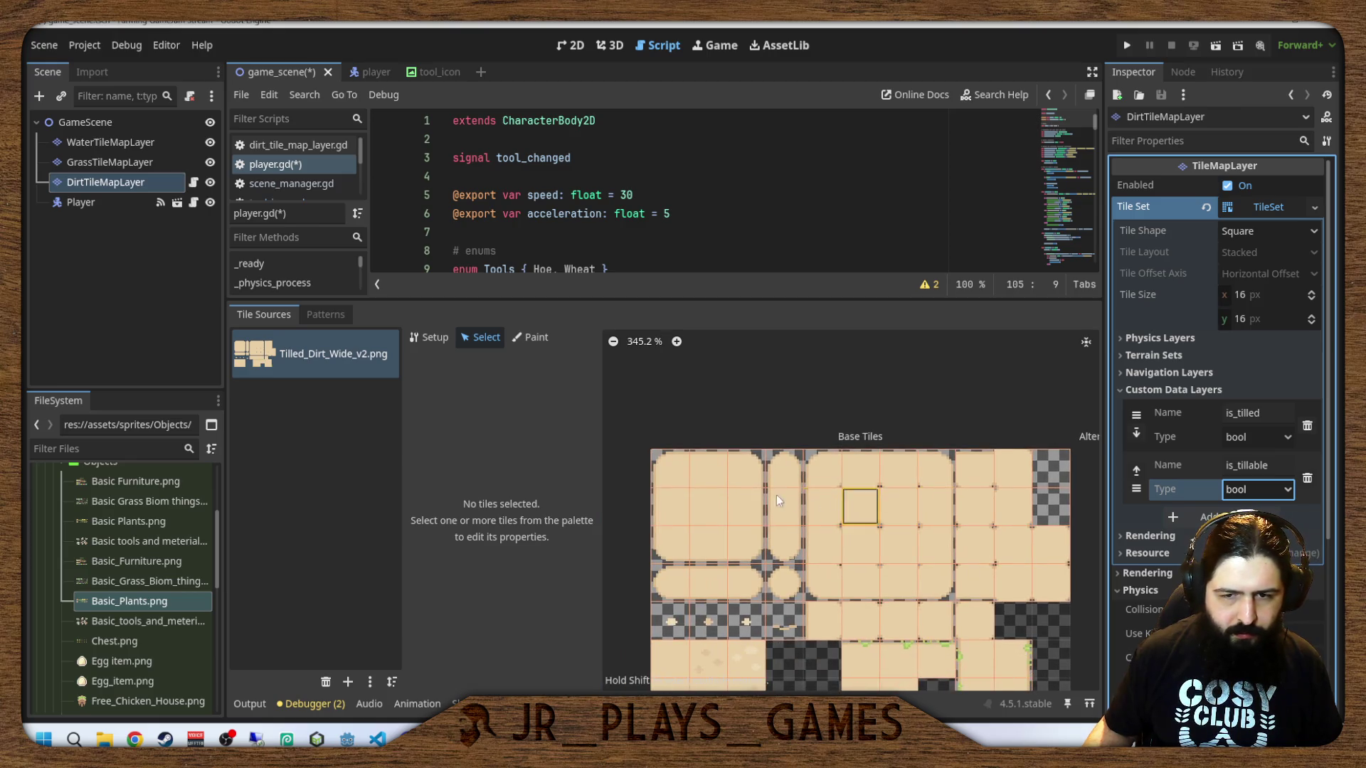
- Select the top-right dirt atlas tile and check its is_tillable custom data
mouse_move(669, 466)
mouse_down()
mouse_move(927, 489)
mouse_move(1013, 531)
mouse_move(1014, 582)
mouse_move(1065, 582)
mouse_move(679, 459)
mouse_up()
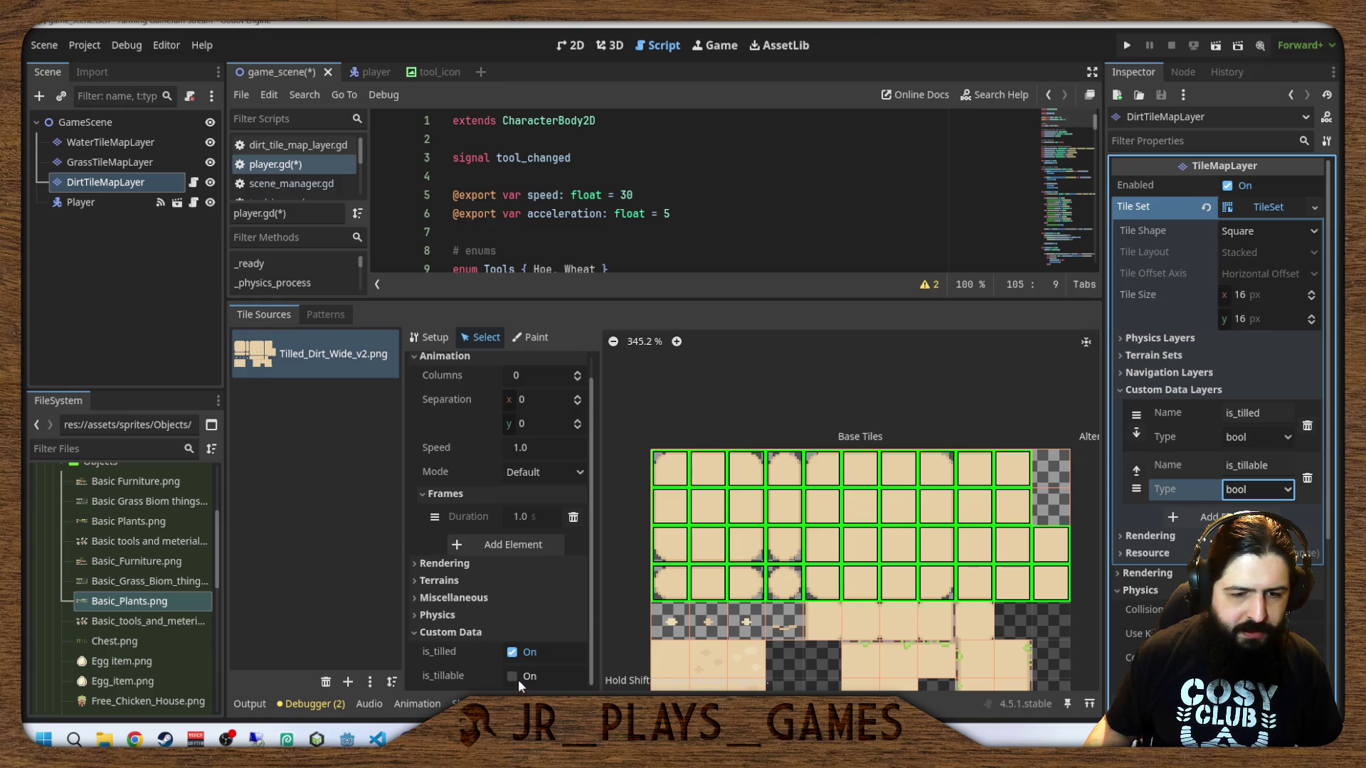
click(1053, 477)
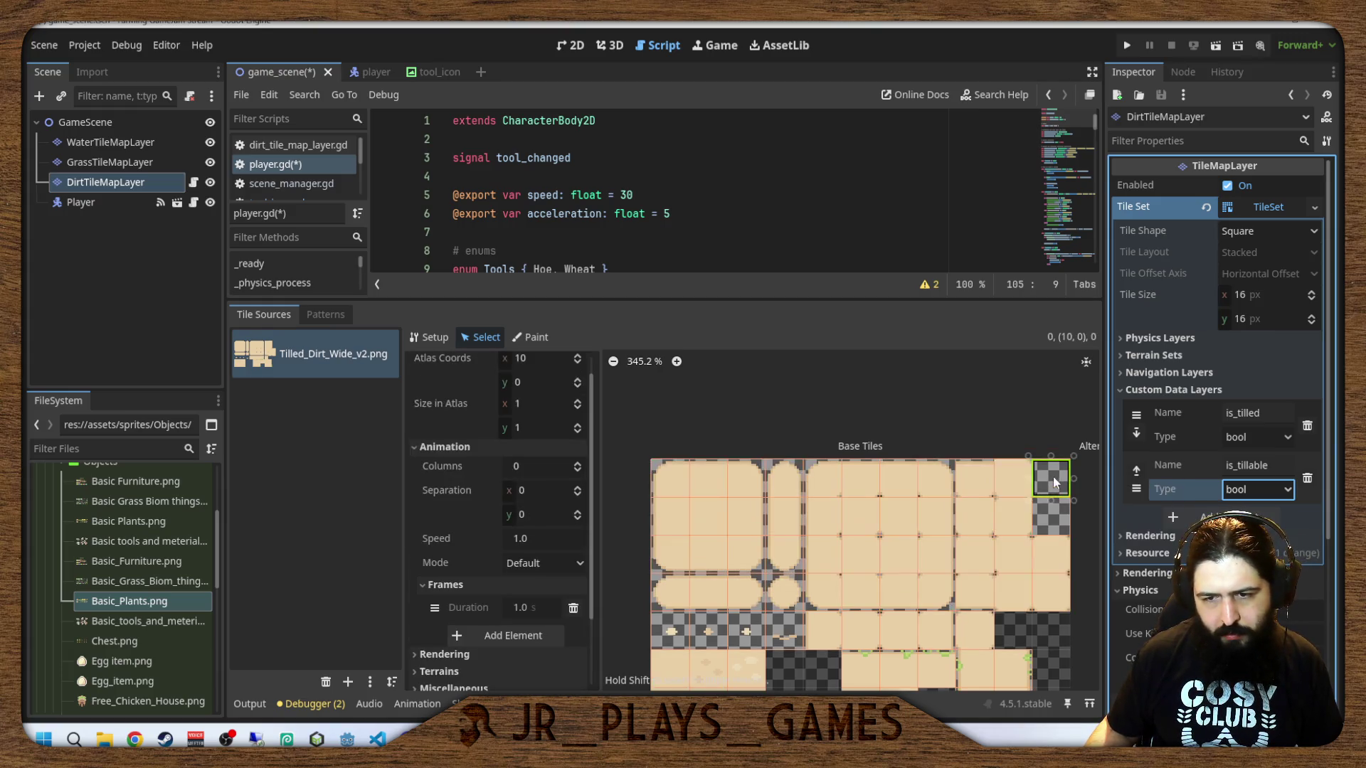
scroll(501, 643, down, 3)
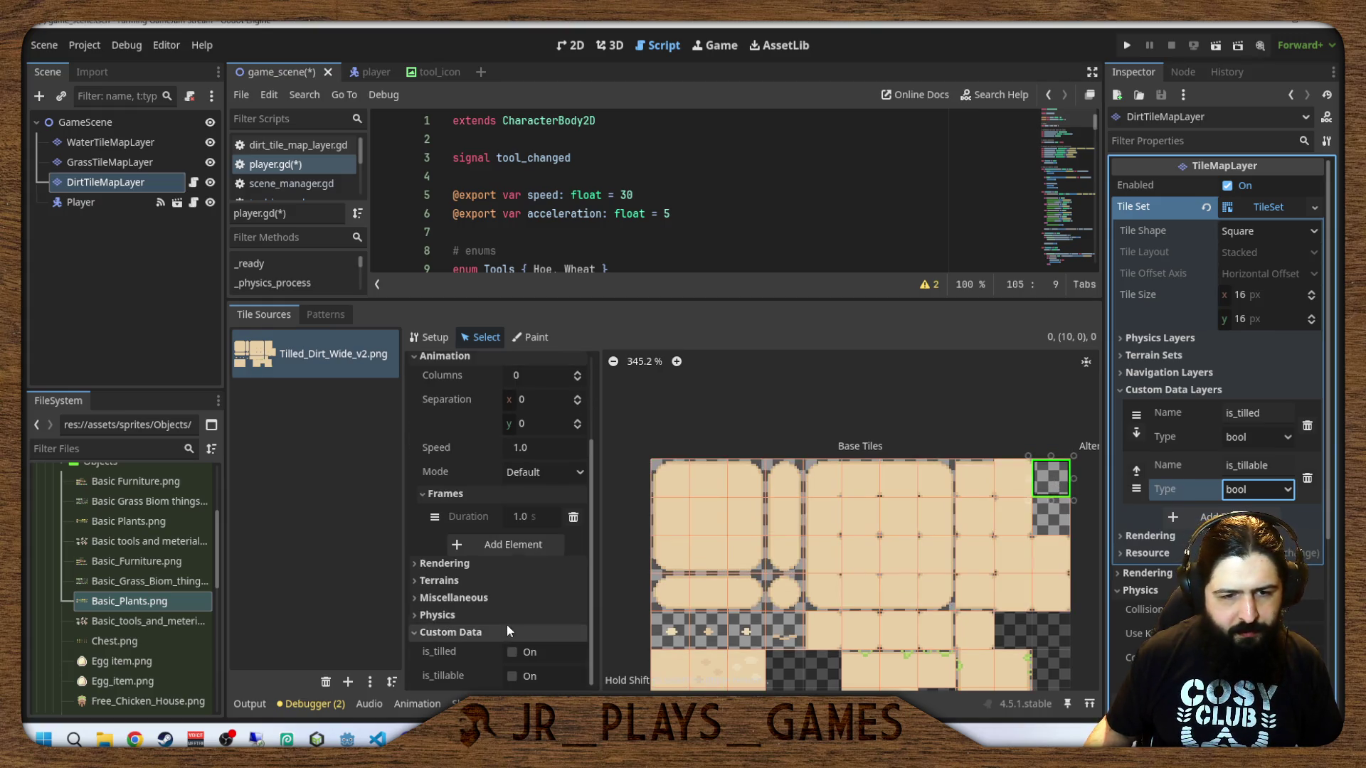
click(511, 674)
- Review the is_tilled and is_tillable values across the atlas tiles, then save the scene
click(1061, 528)
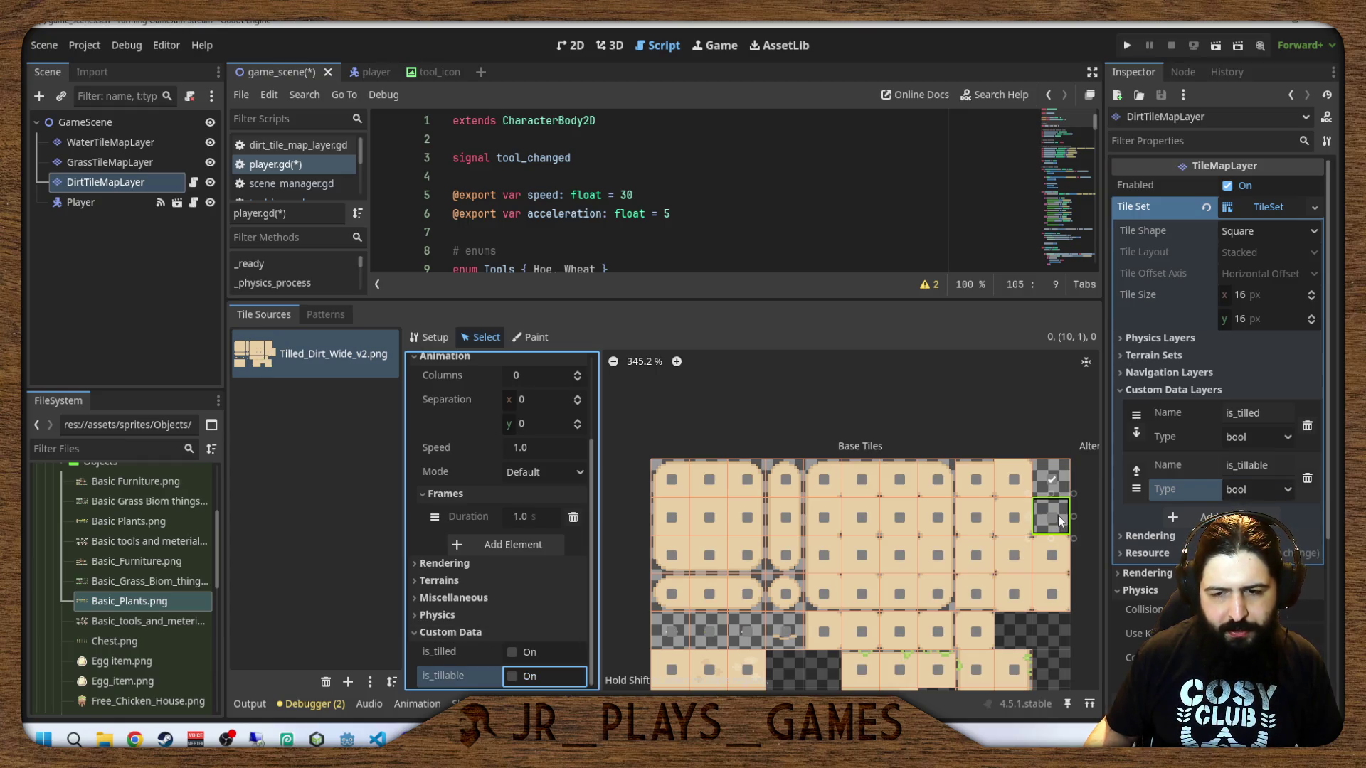
scroll(1053, 520, down, 2)
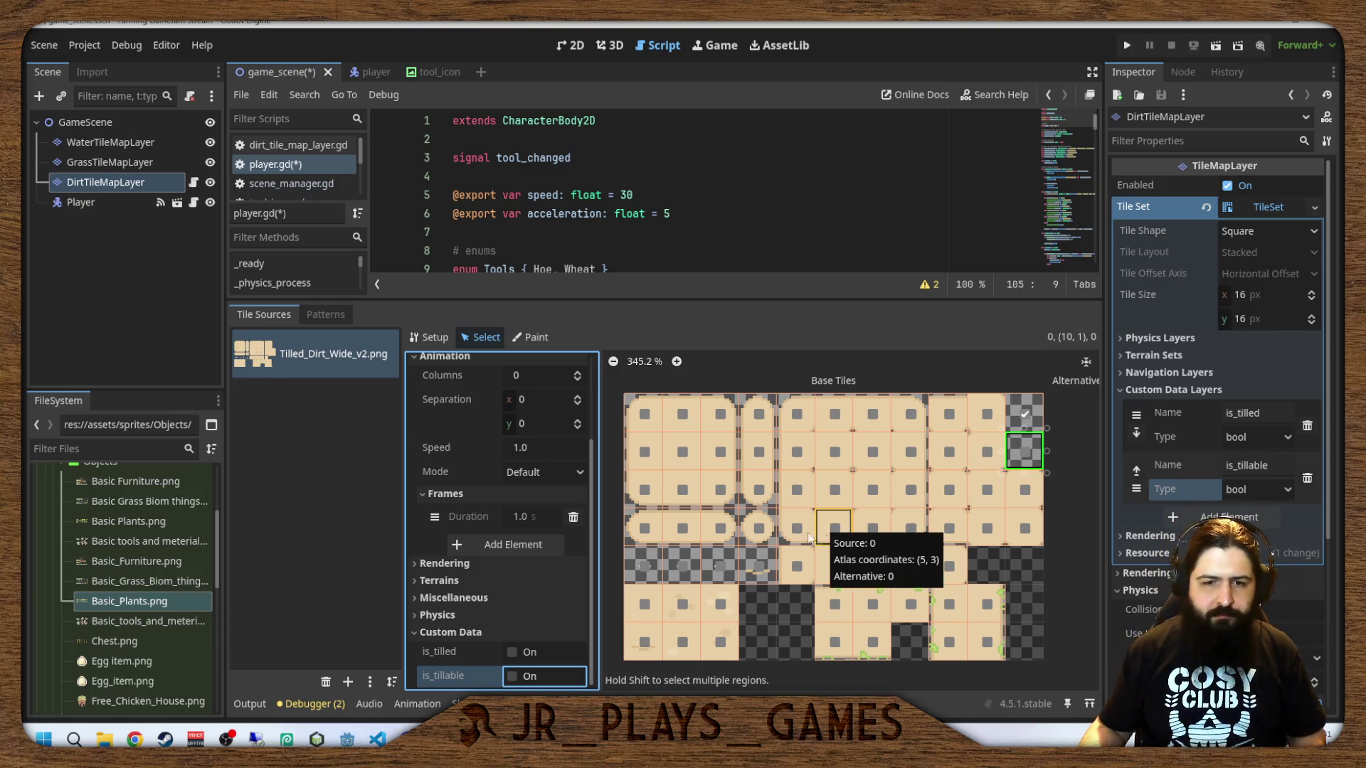
click(455, 650)
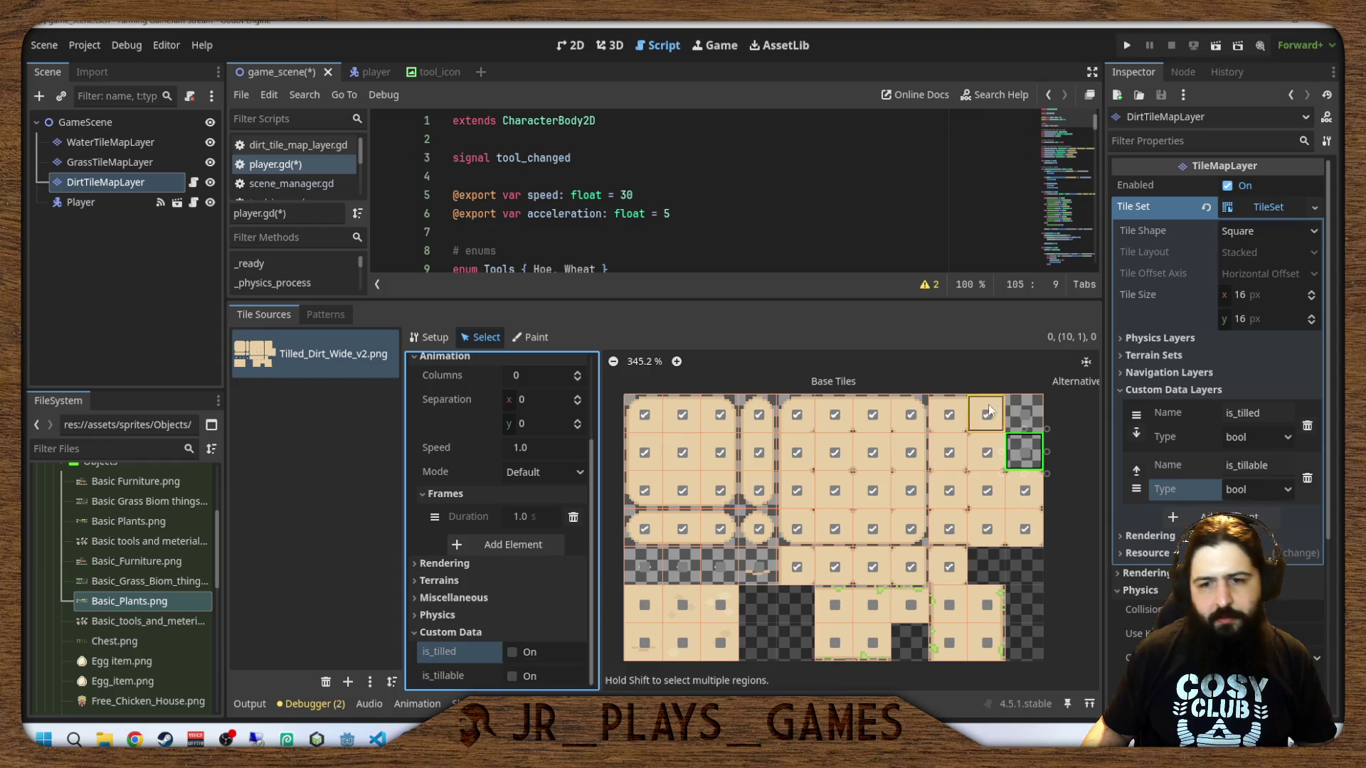
click(454, 676)
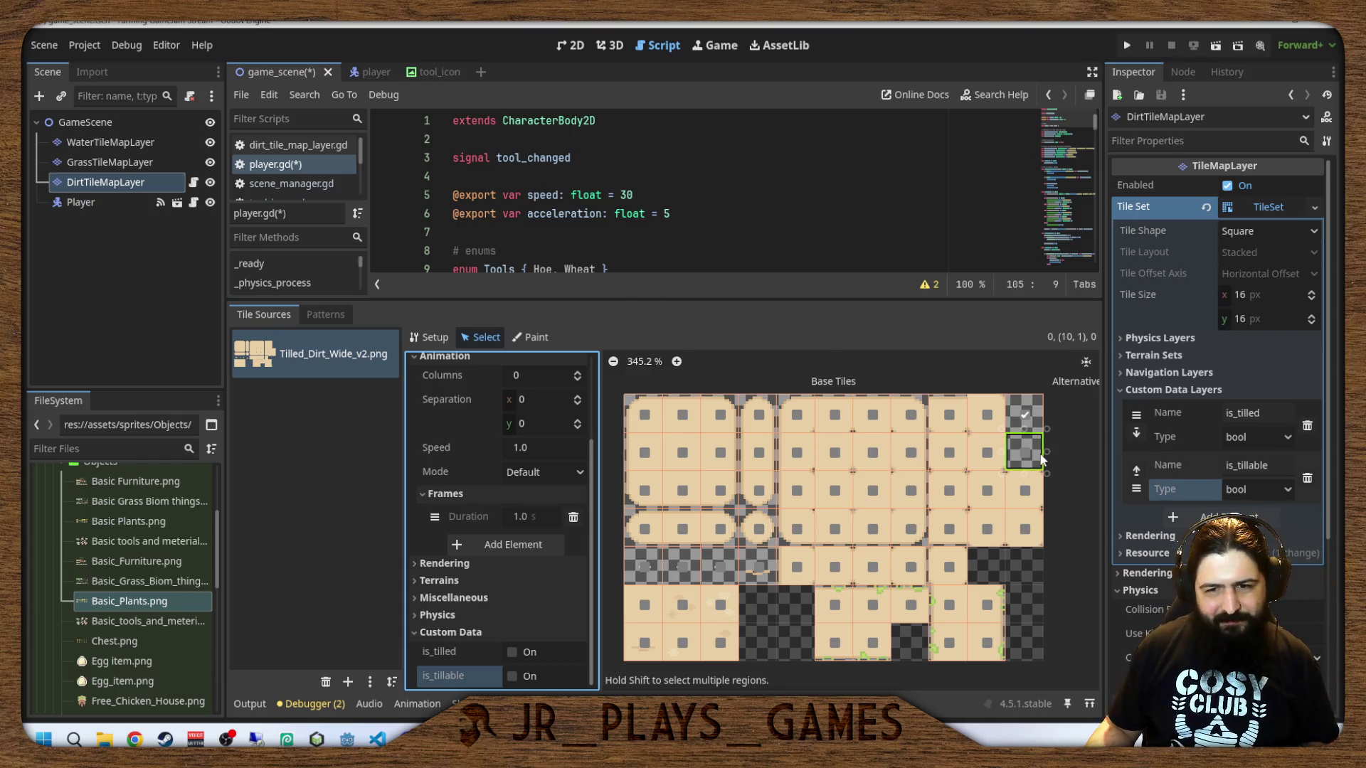
key(ctrl+s)
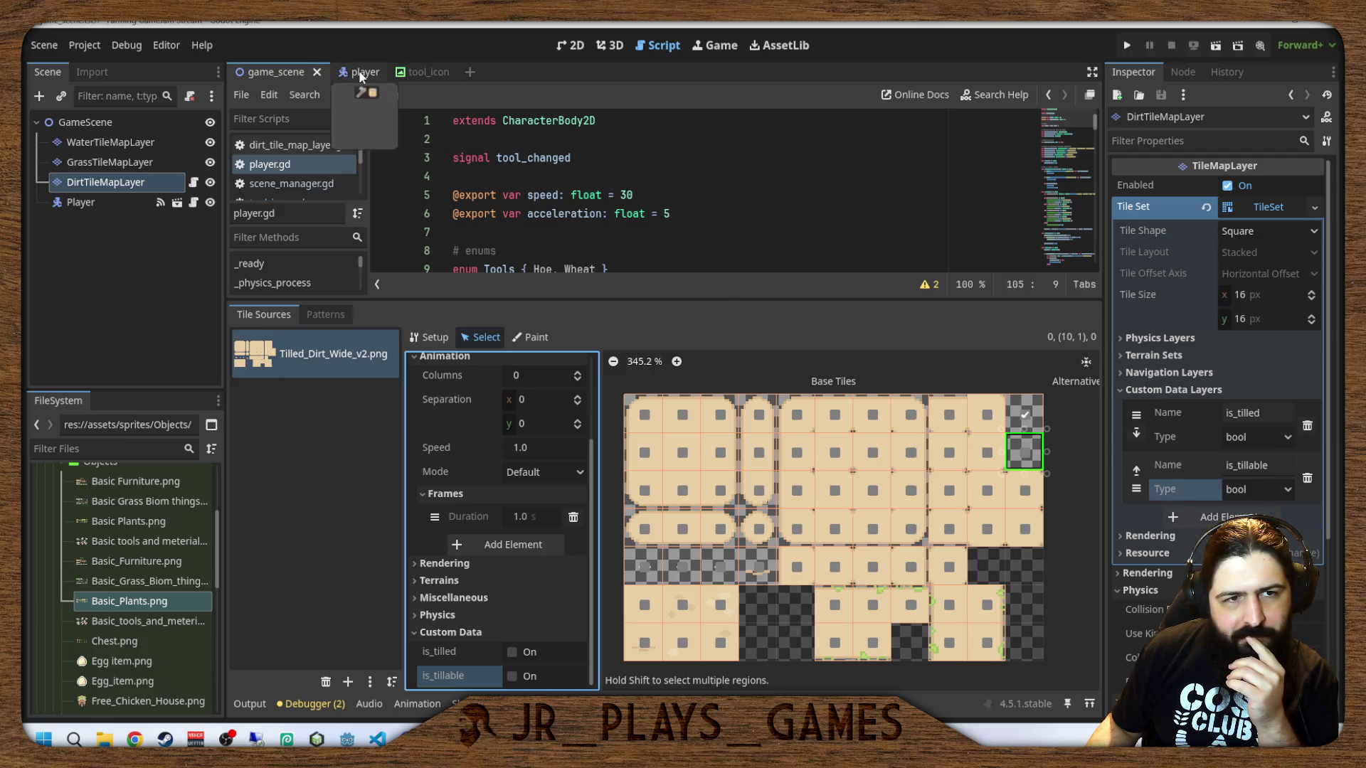
- Open the scene_manager.gd script
click(424, 70)
click(682, 251)
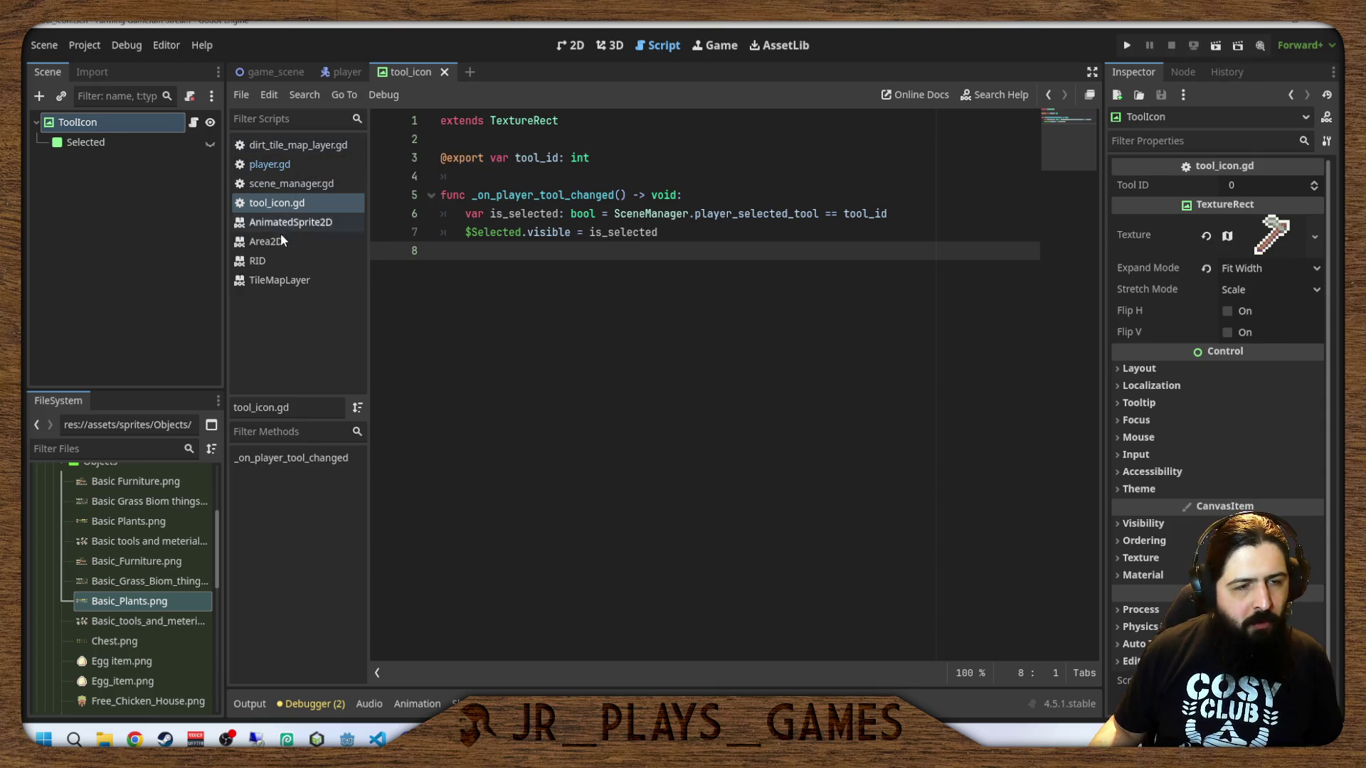
click(284, 185)
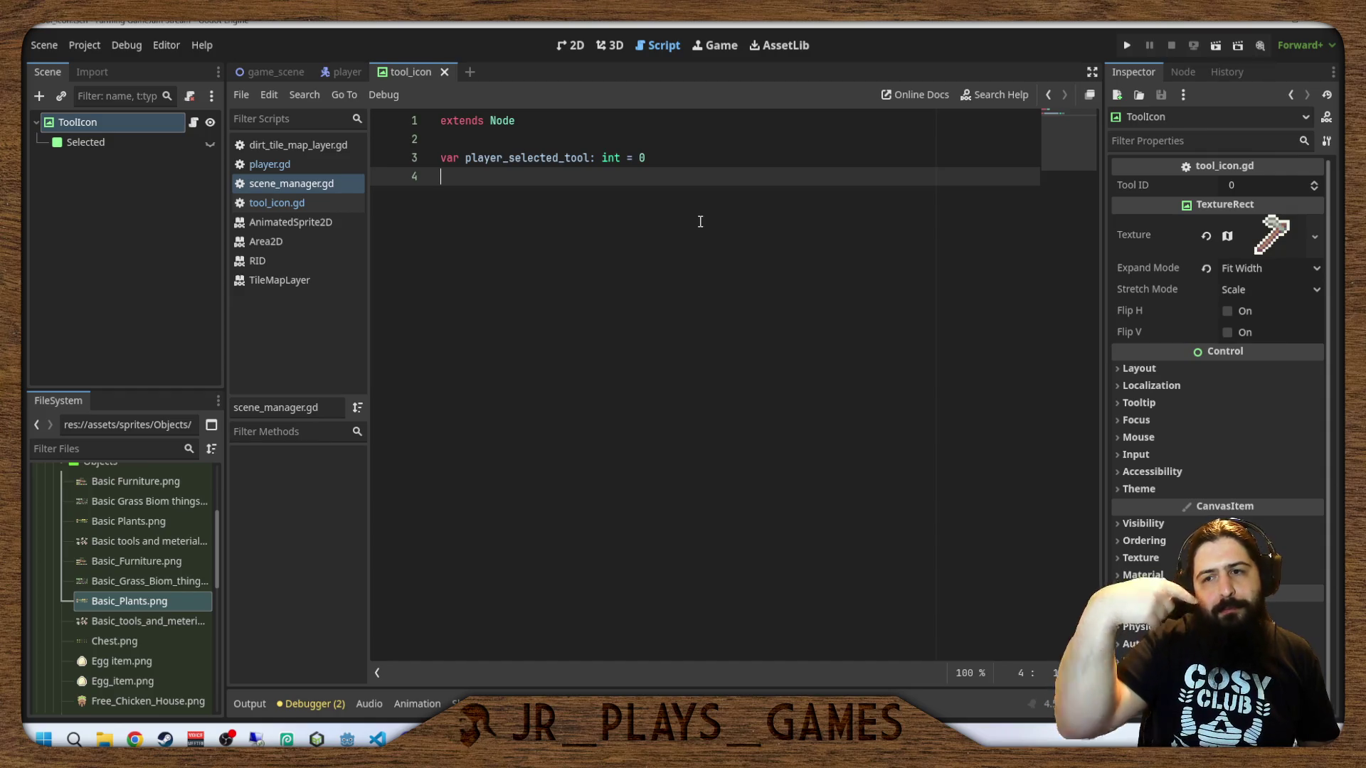
- Declare var planted_tiles: Array[Vector2i] = [] on line 4 and save
text(vaer)
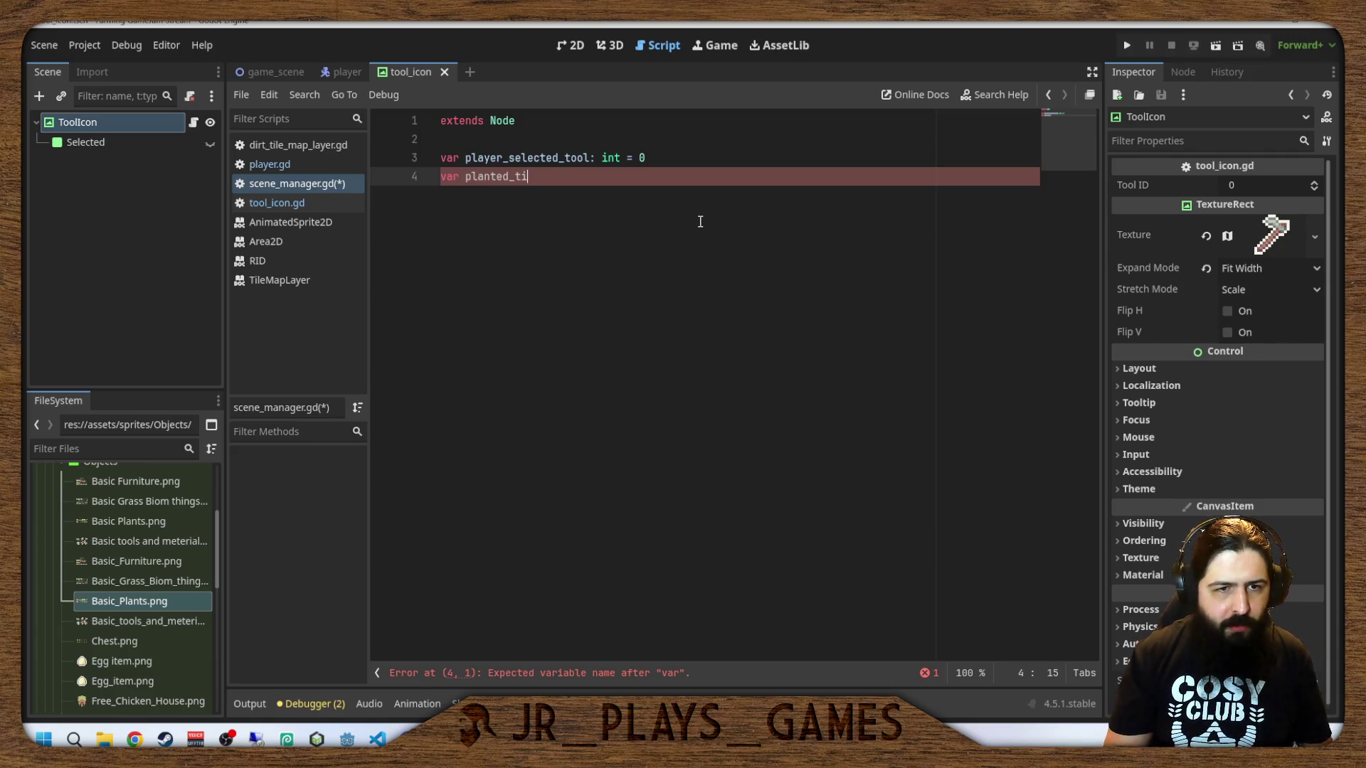
text(les:)
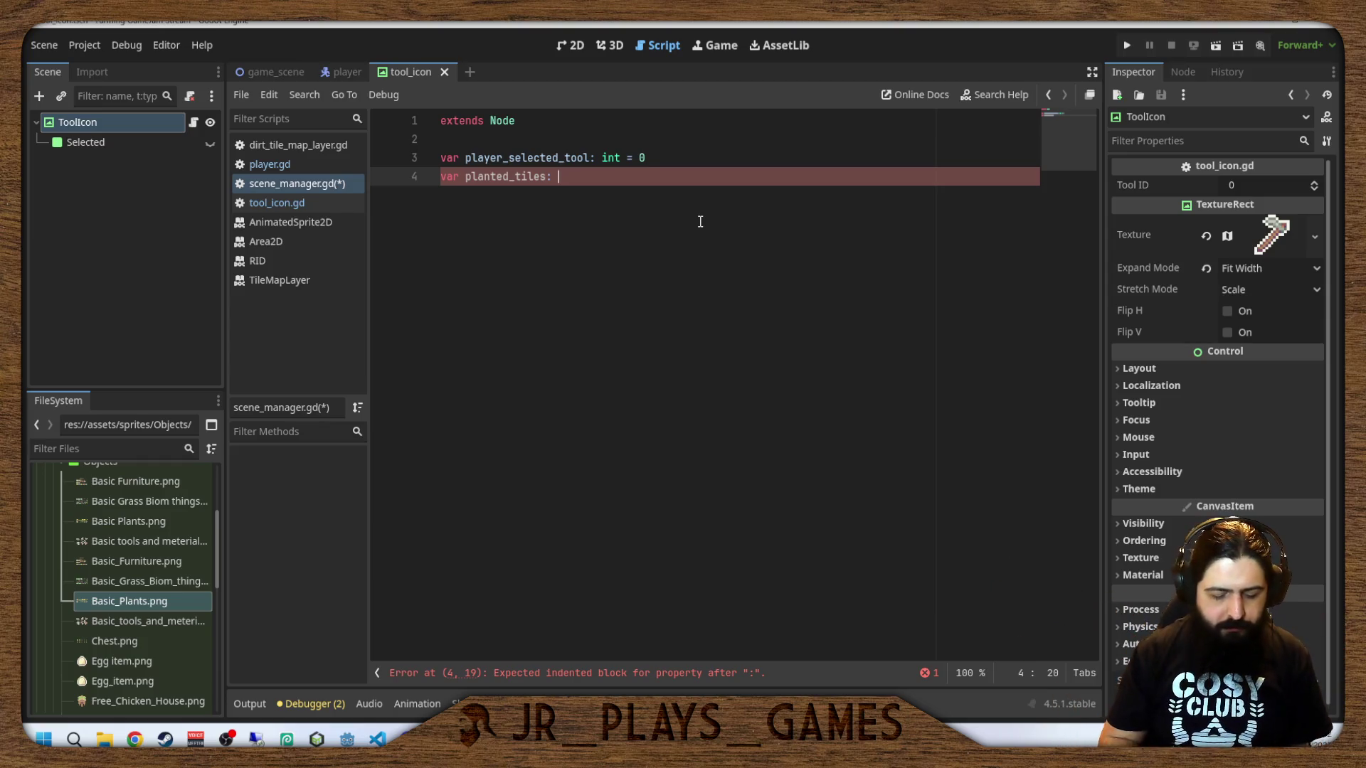
text(rray)
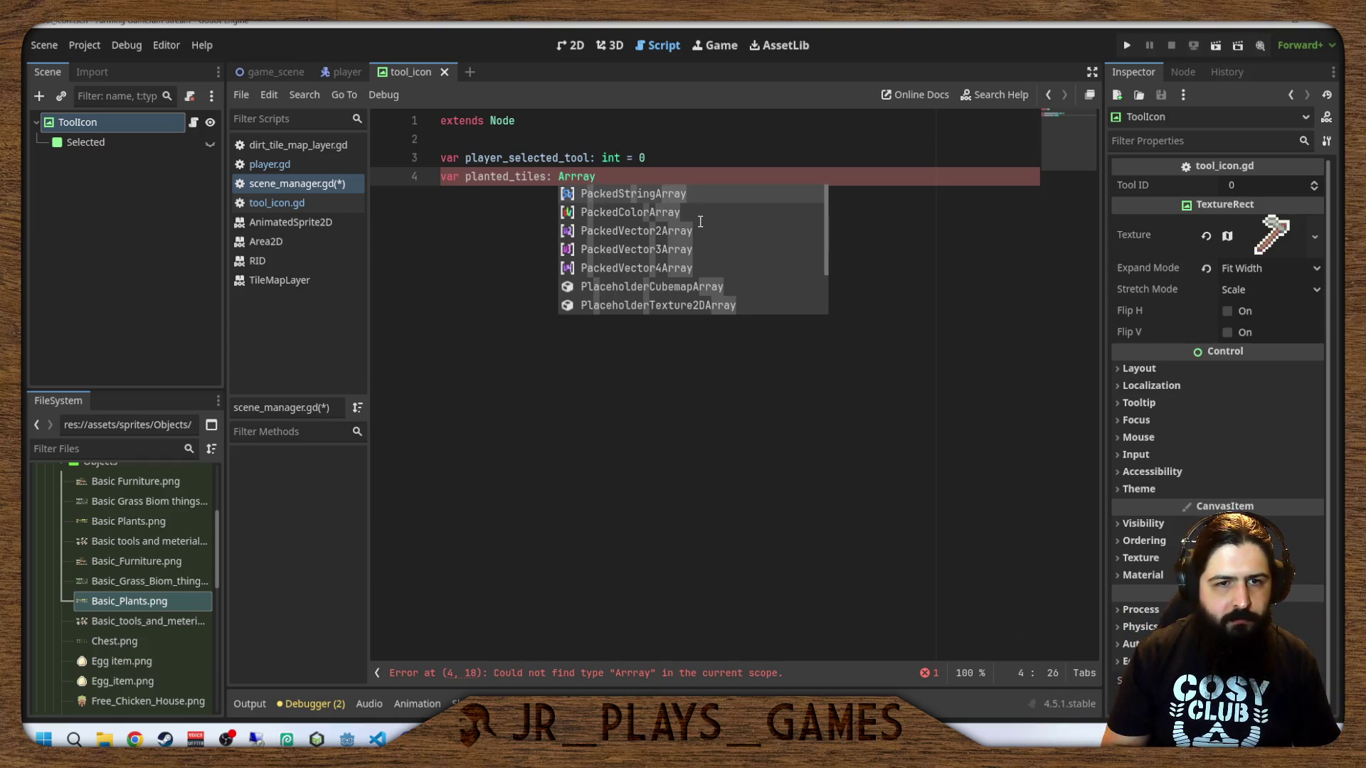
key(BackSpace)
key(BackSpace)
key(BackSpace)
text(ay[Ve)
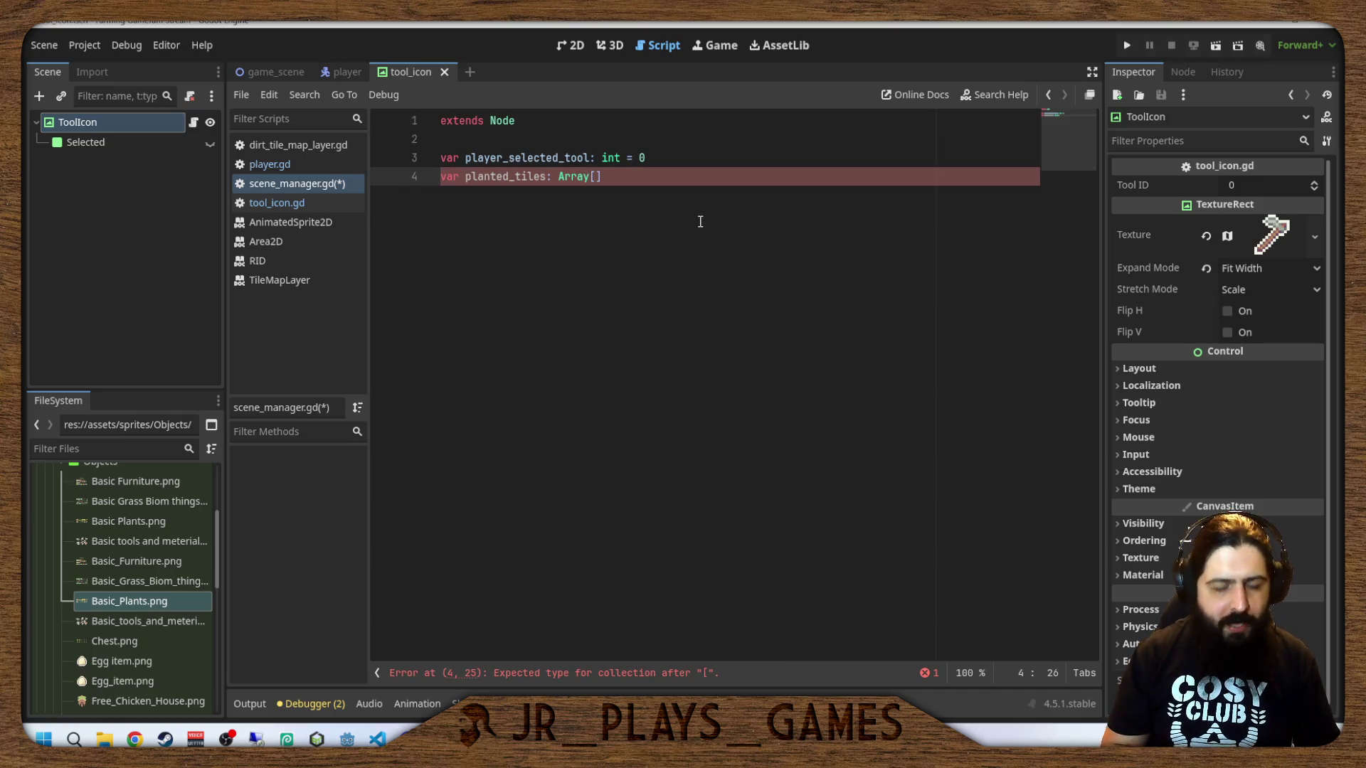
text(ctor2)
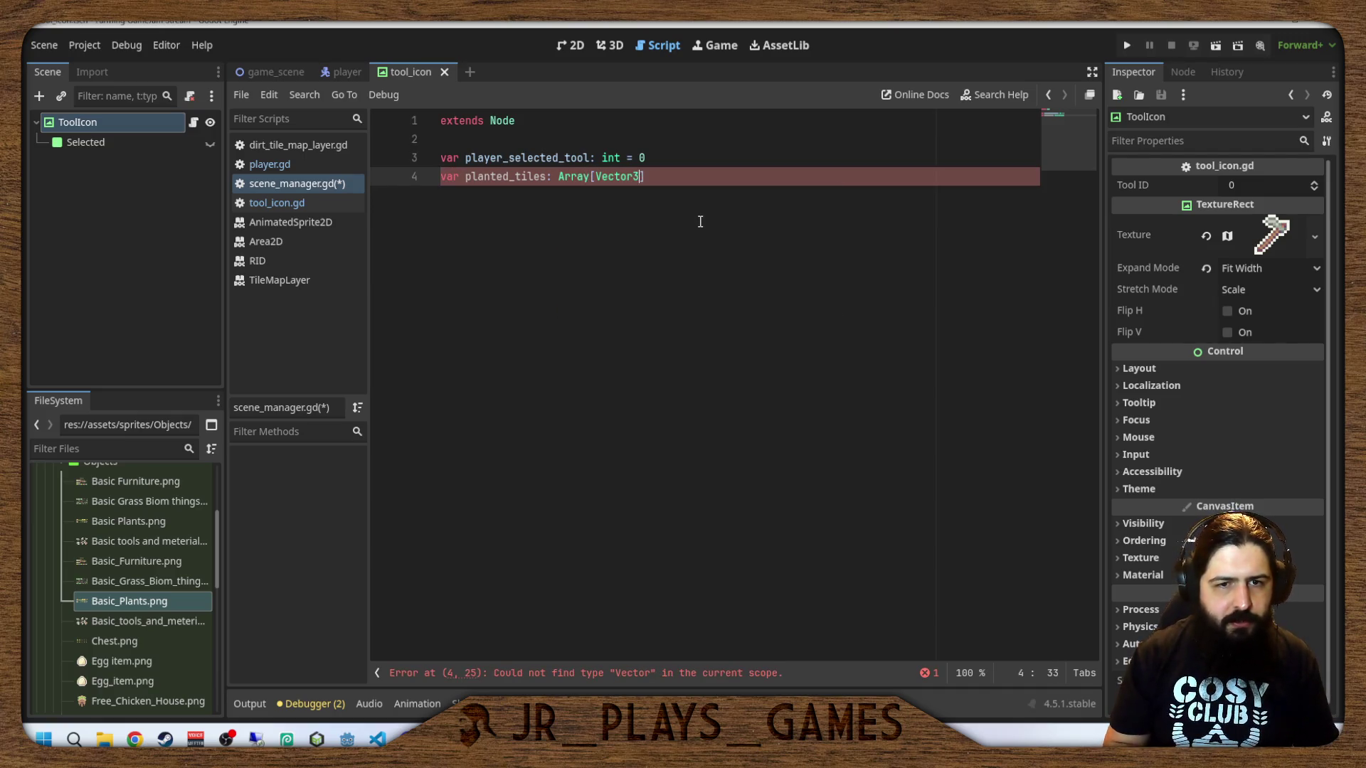
text(])
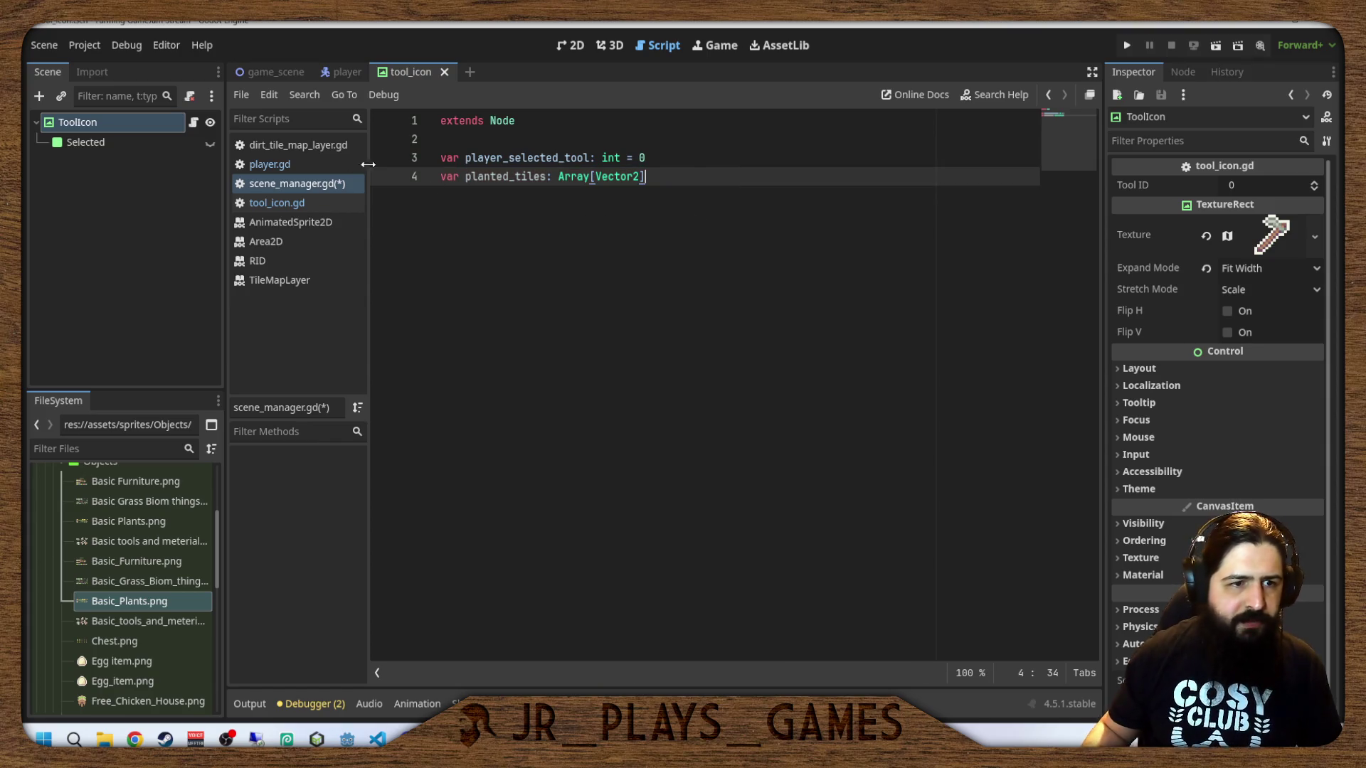
text(i)
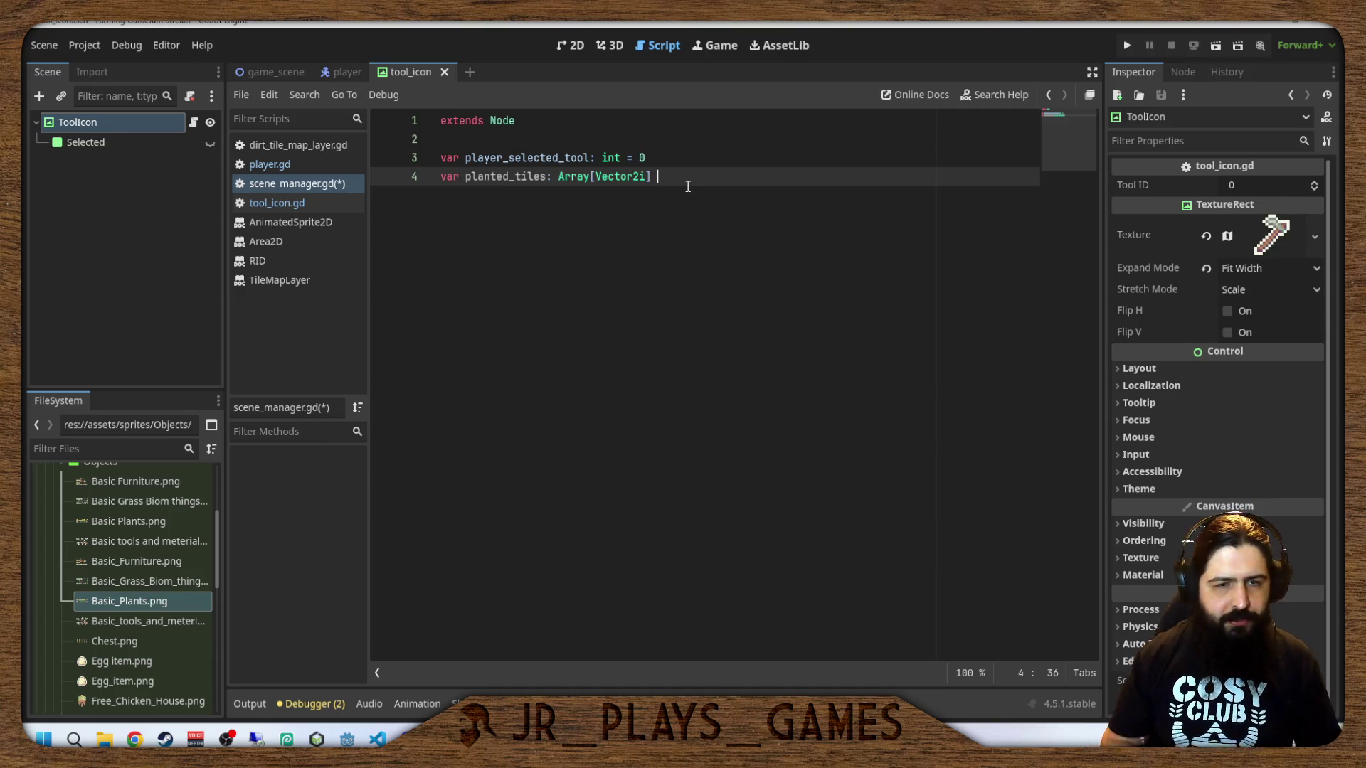
text(= [])
key(ctrl+s)
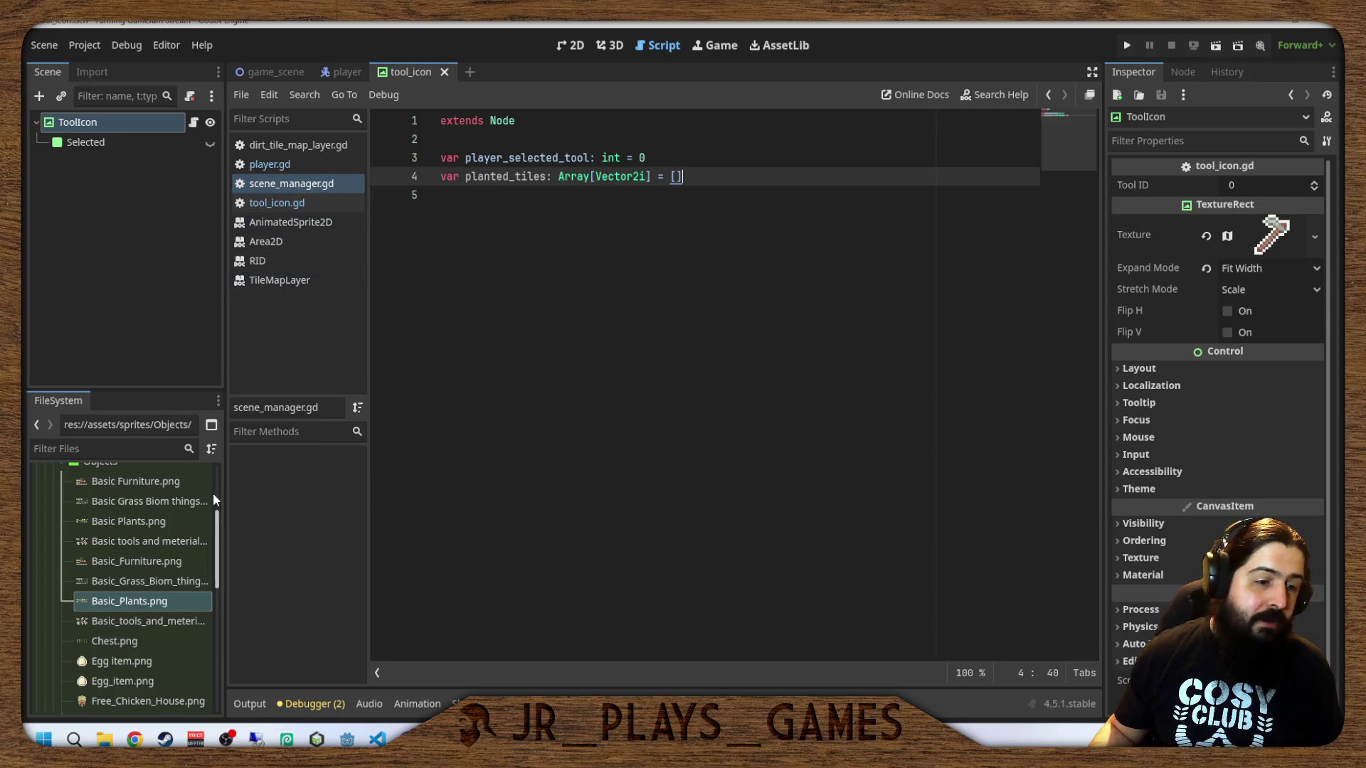
click(300, 73)
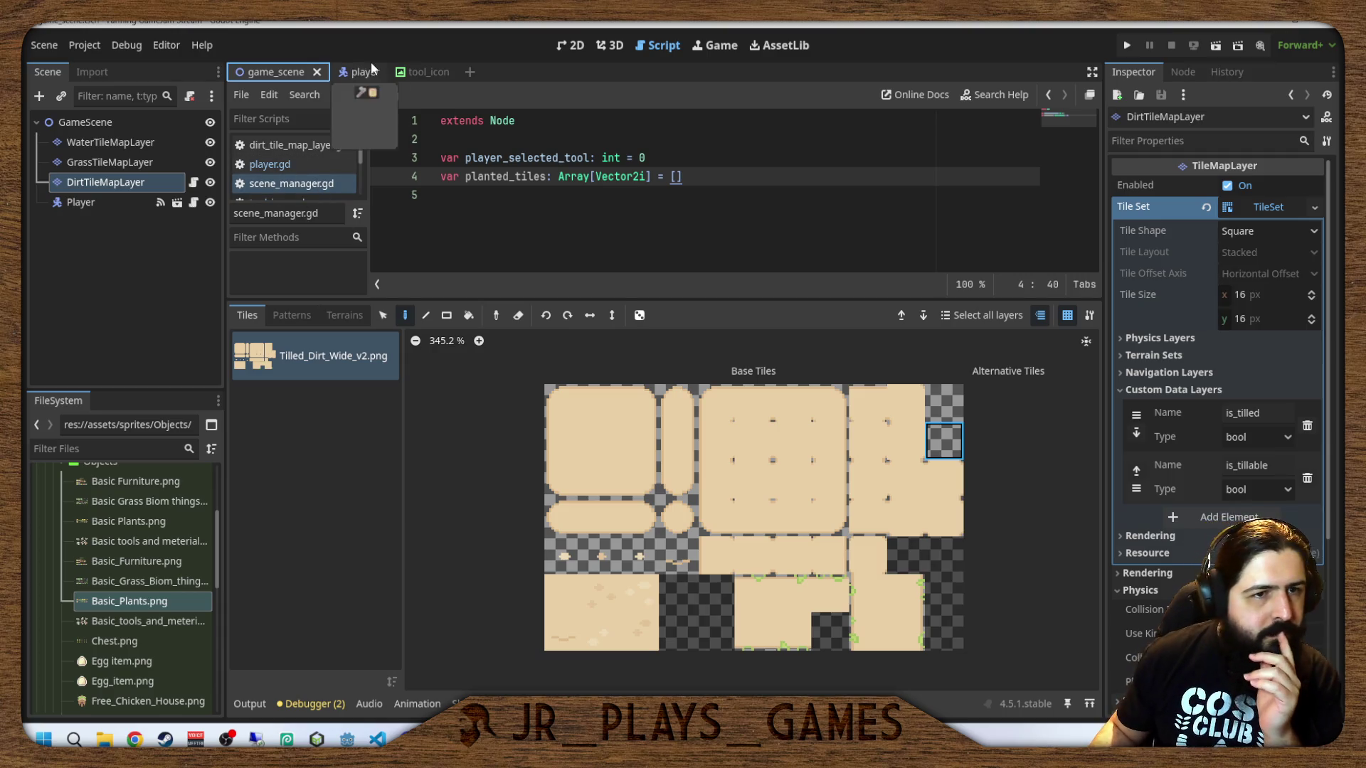
- In player.gd, delete the surplus blank lines after the body-entered handler and save
click(341, 70)
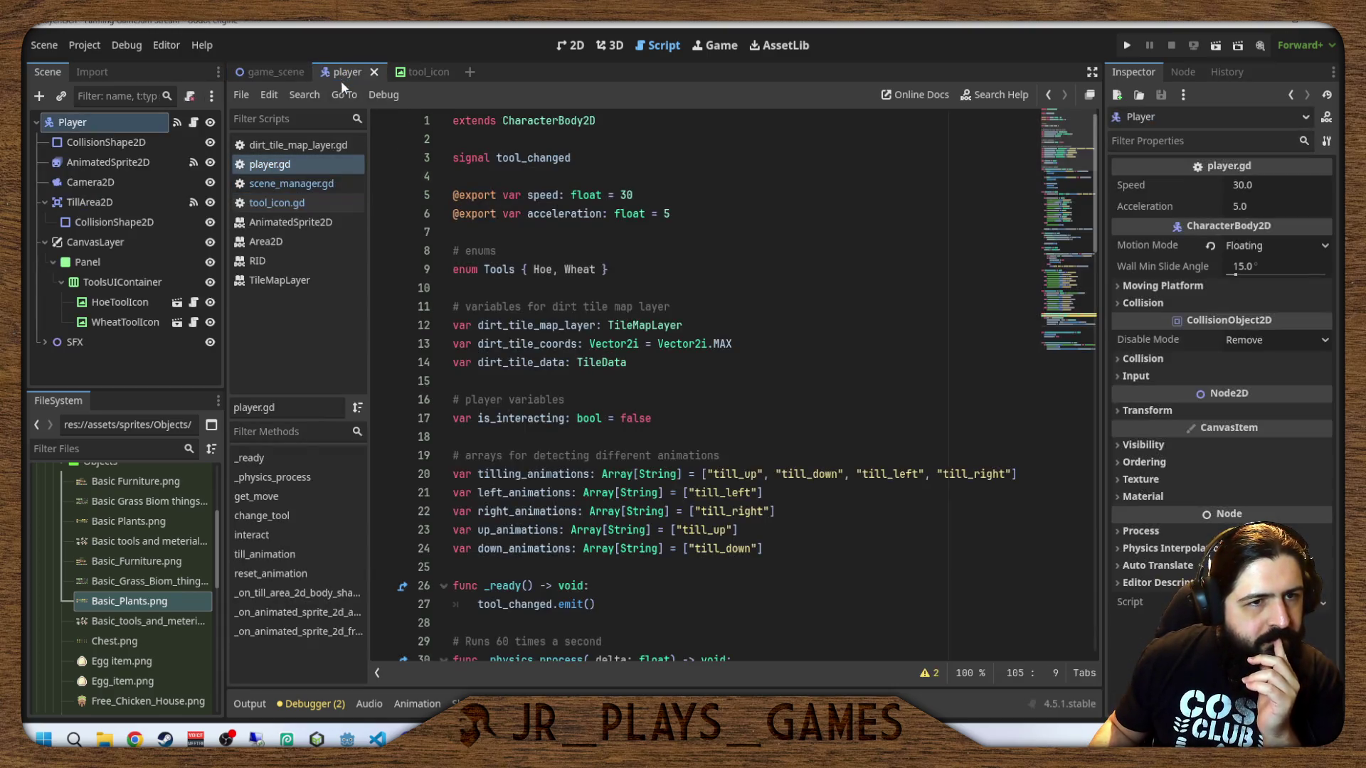
scroll(787, 442, down, 20)
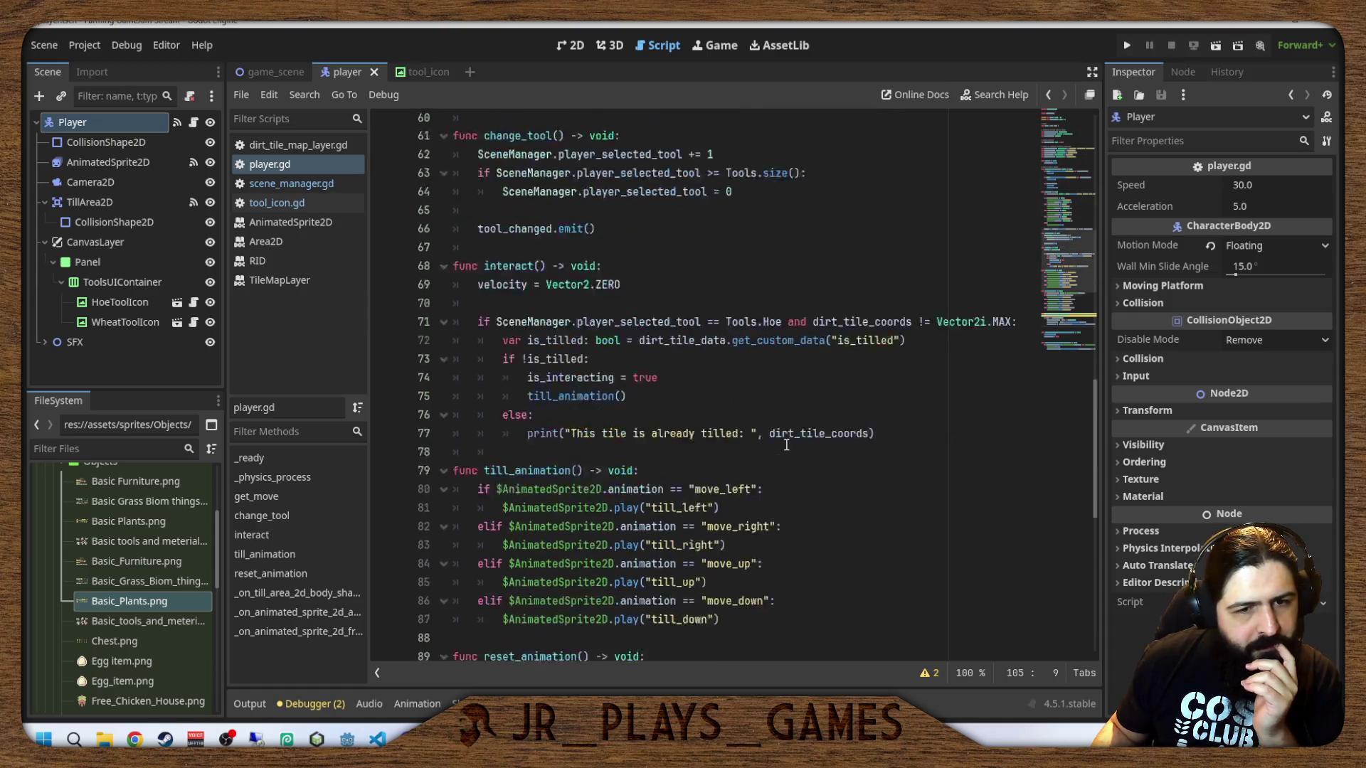
scroll(787, 442, down, 9)
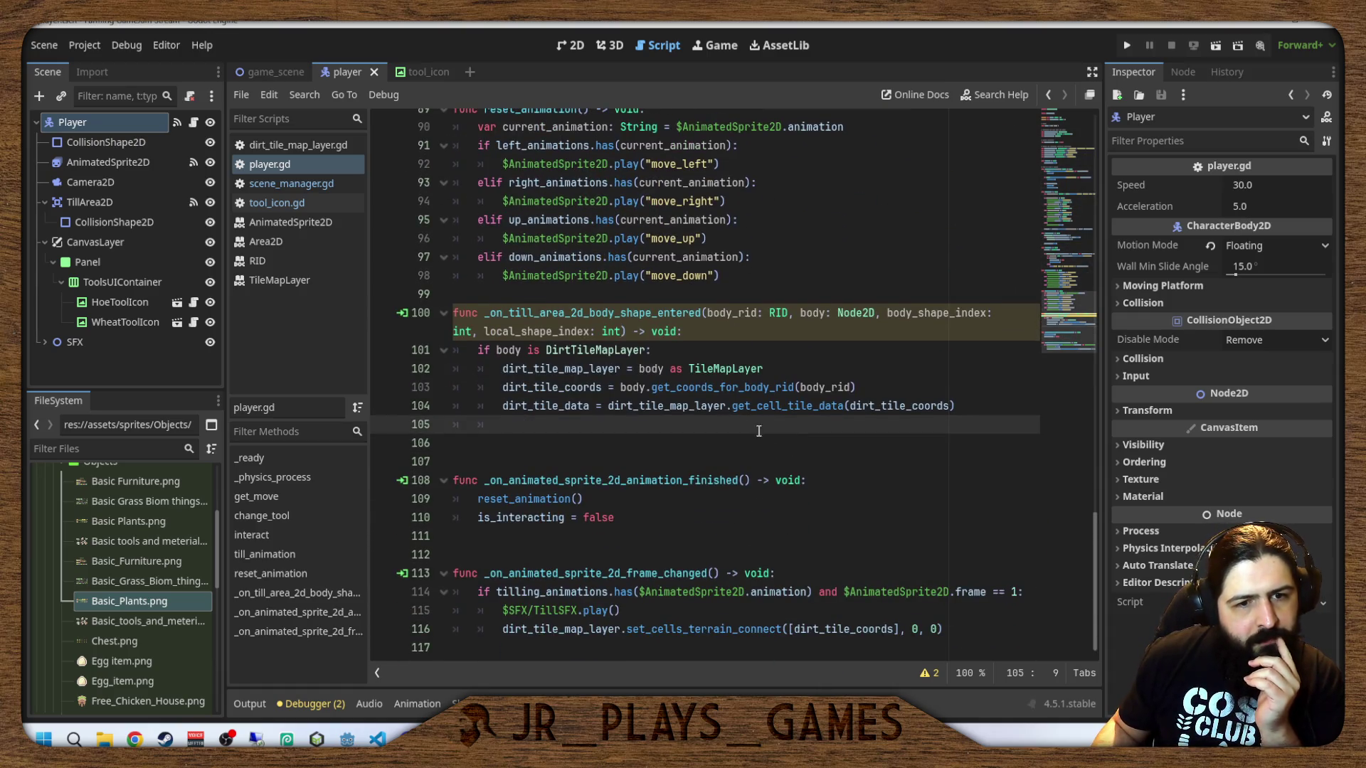
key(BackSpace)
key(BackSpace)
key(Delete)
key(Delete)
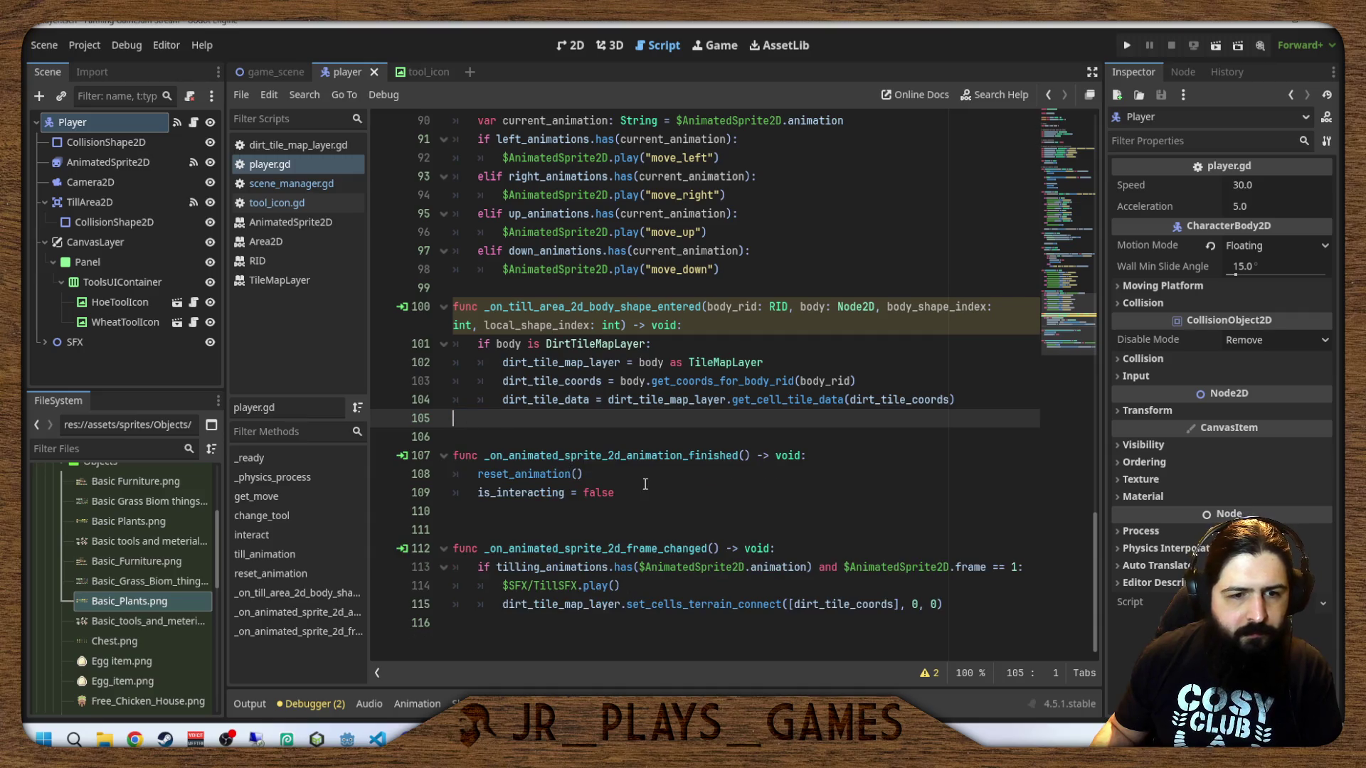
click(769, 455)
click(769, 493)
click(762, 474)
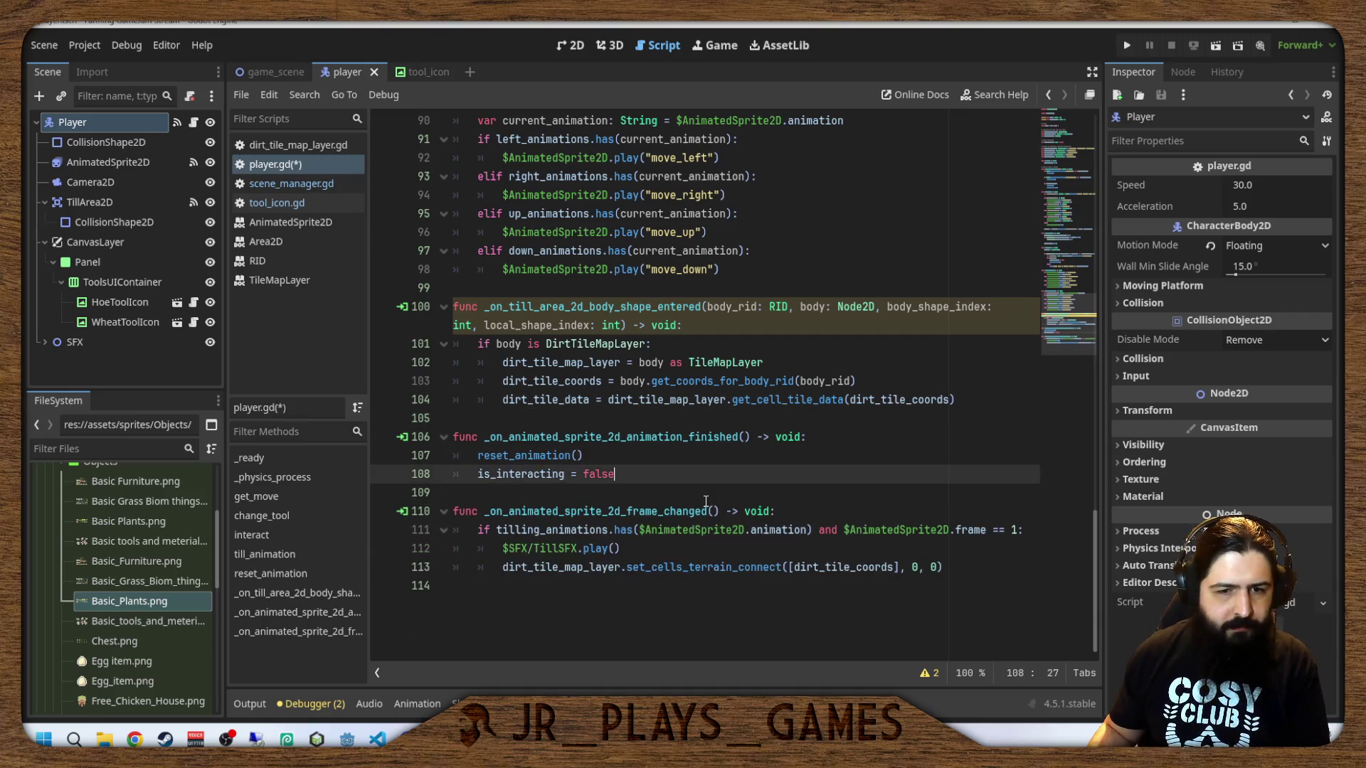
scroll(751, 461, up, 8)
scroll(750, 461, down, 3)
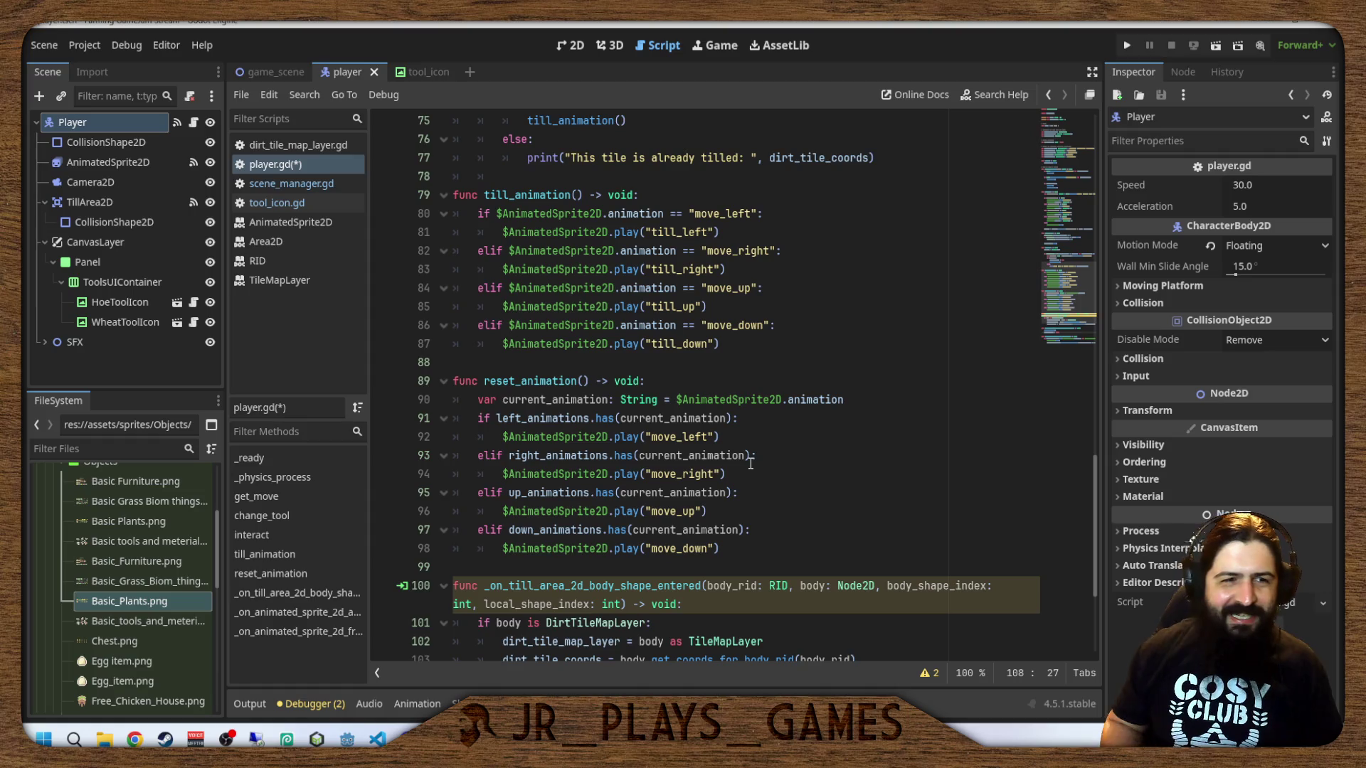
key(ctrl+s)
- Delete interact()'s else branch printing "This tile is already tilled" and save
scroll(658, 324, up, 1)
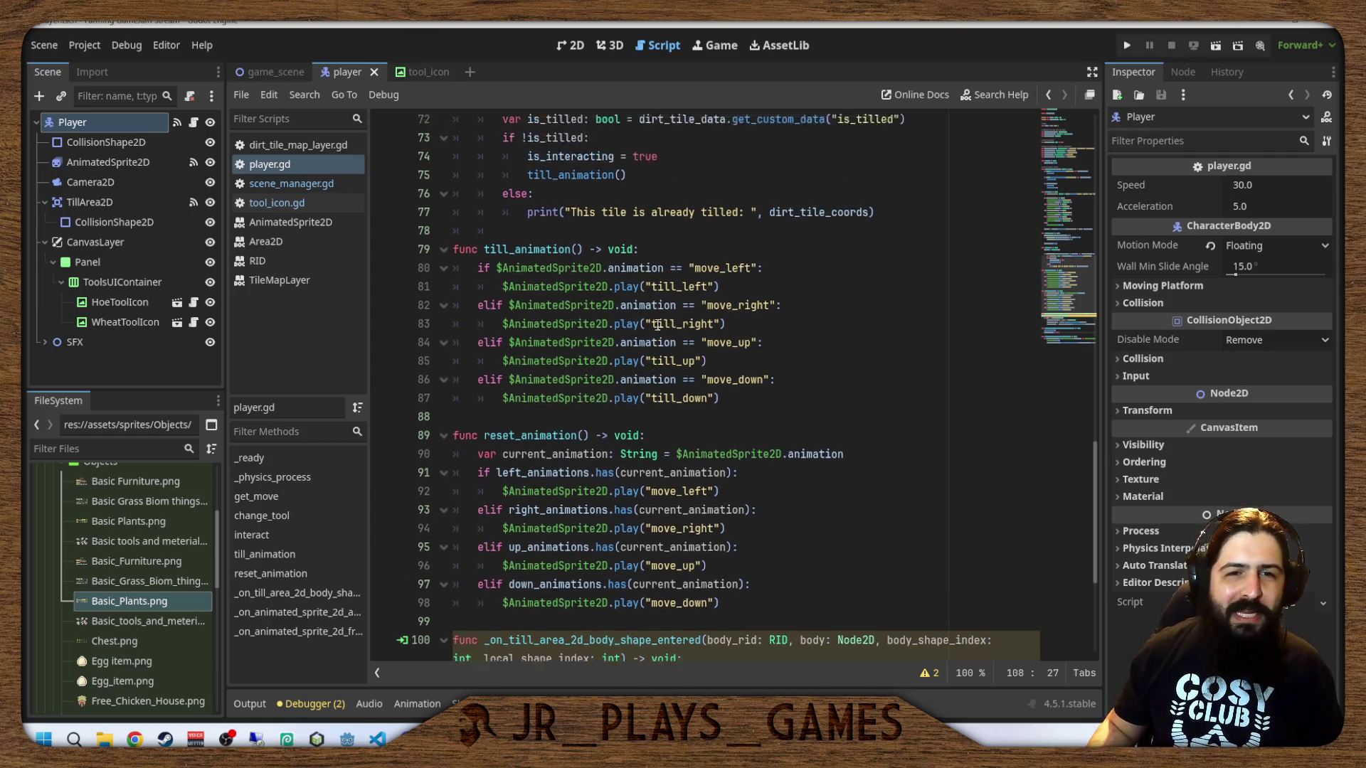
scroll(658, 324, up, 3)
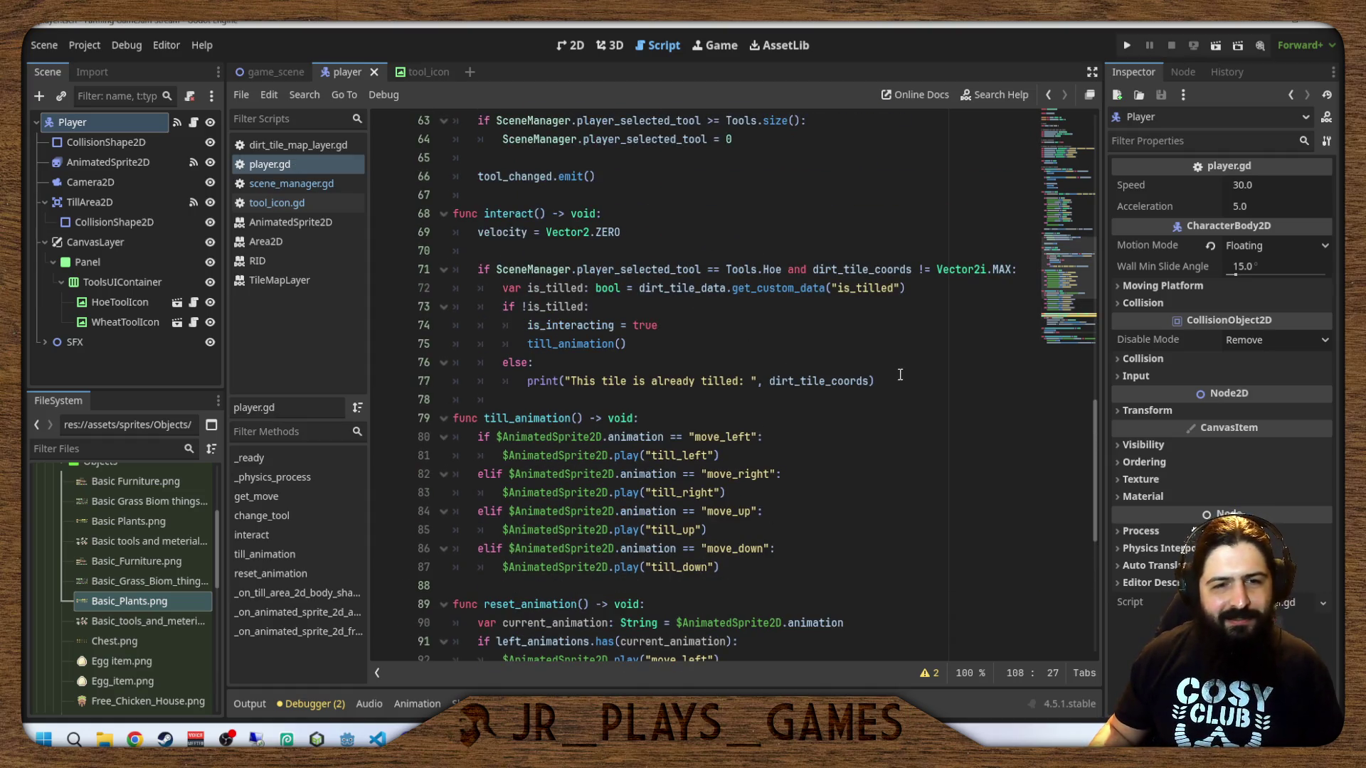
mouse_move(895, 381)
mouse_down()
mouse_move(455, 329)
mouse_move(416, 366)
mouse_up()
key(BackSpace)
key(BackSpace)
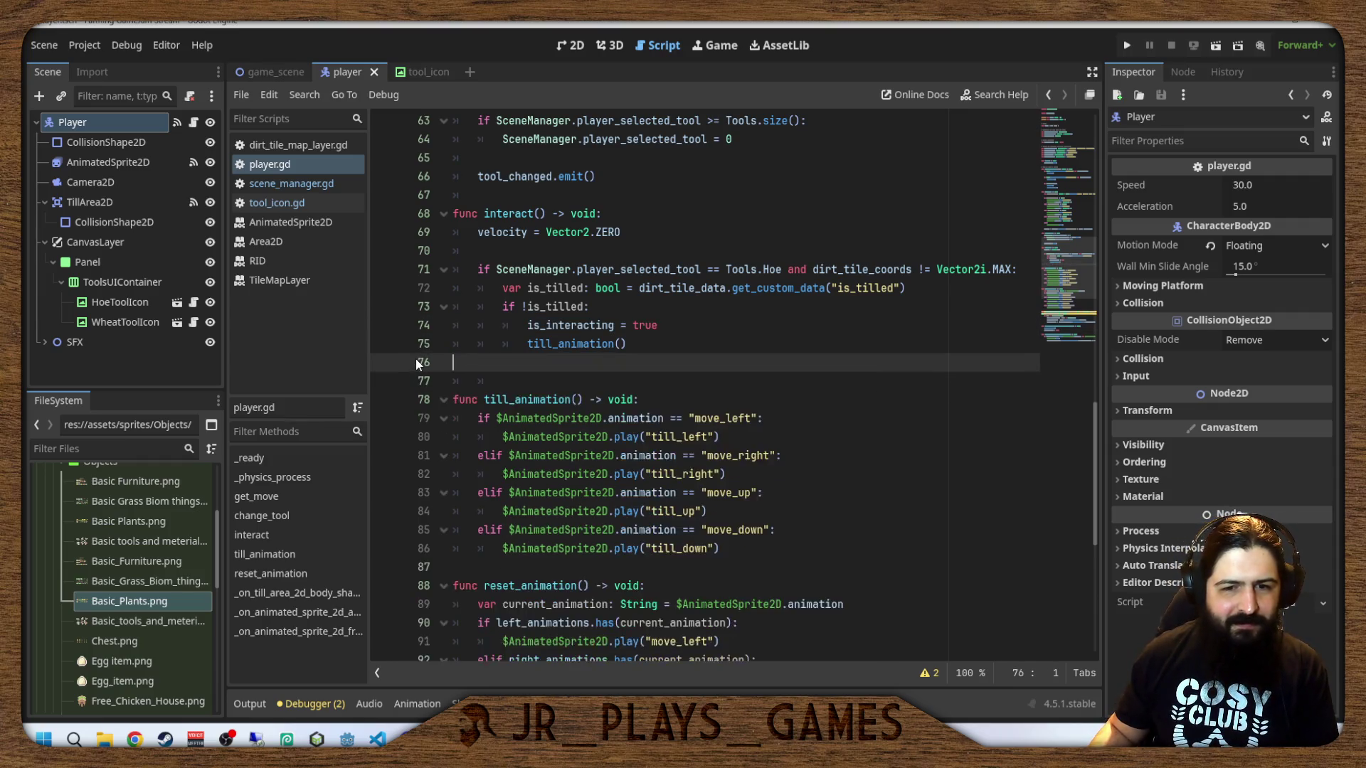
key(ctrl+s)
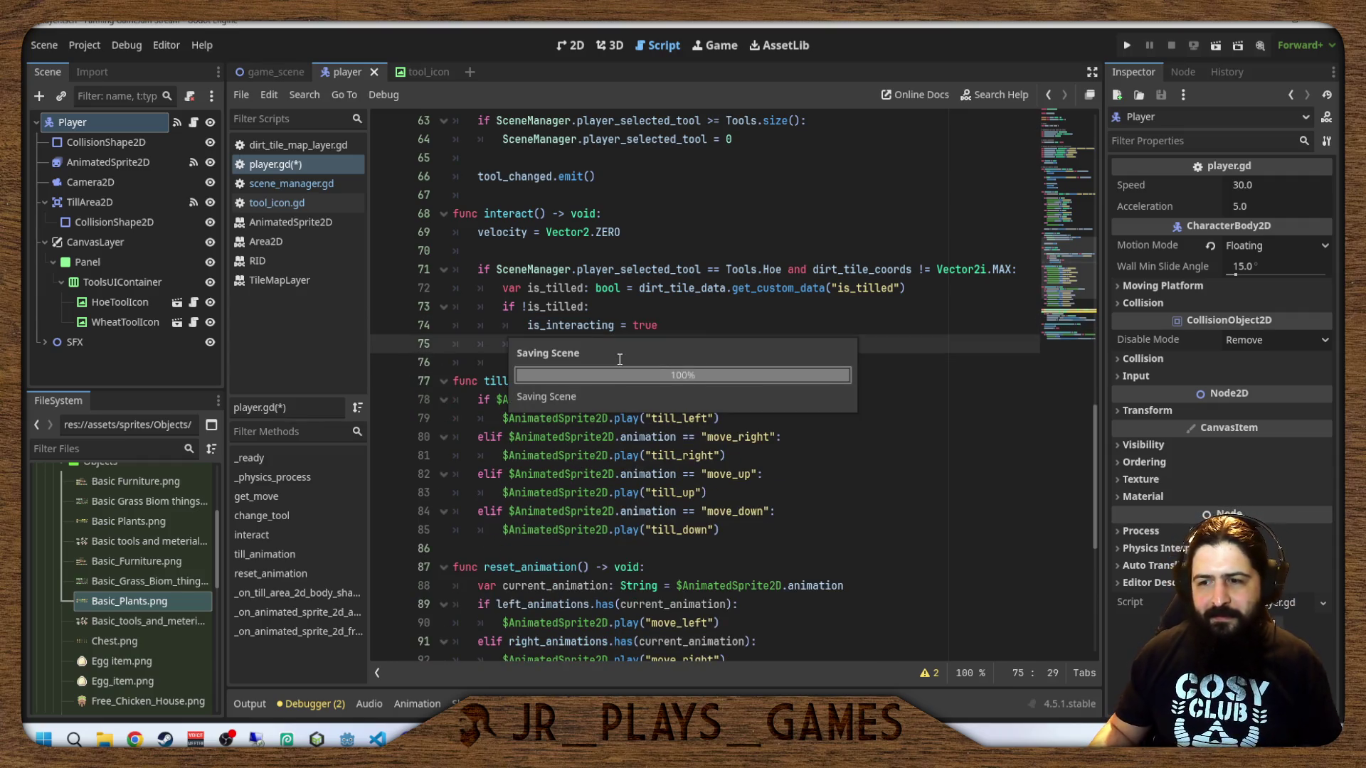
scroll(627, 391, up, 3)
click(627, 394)
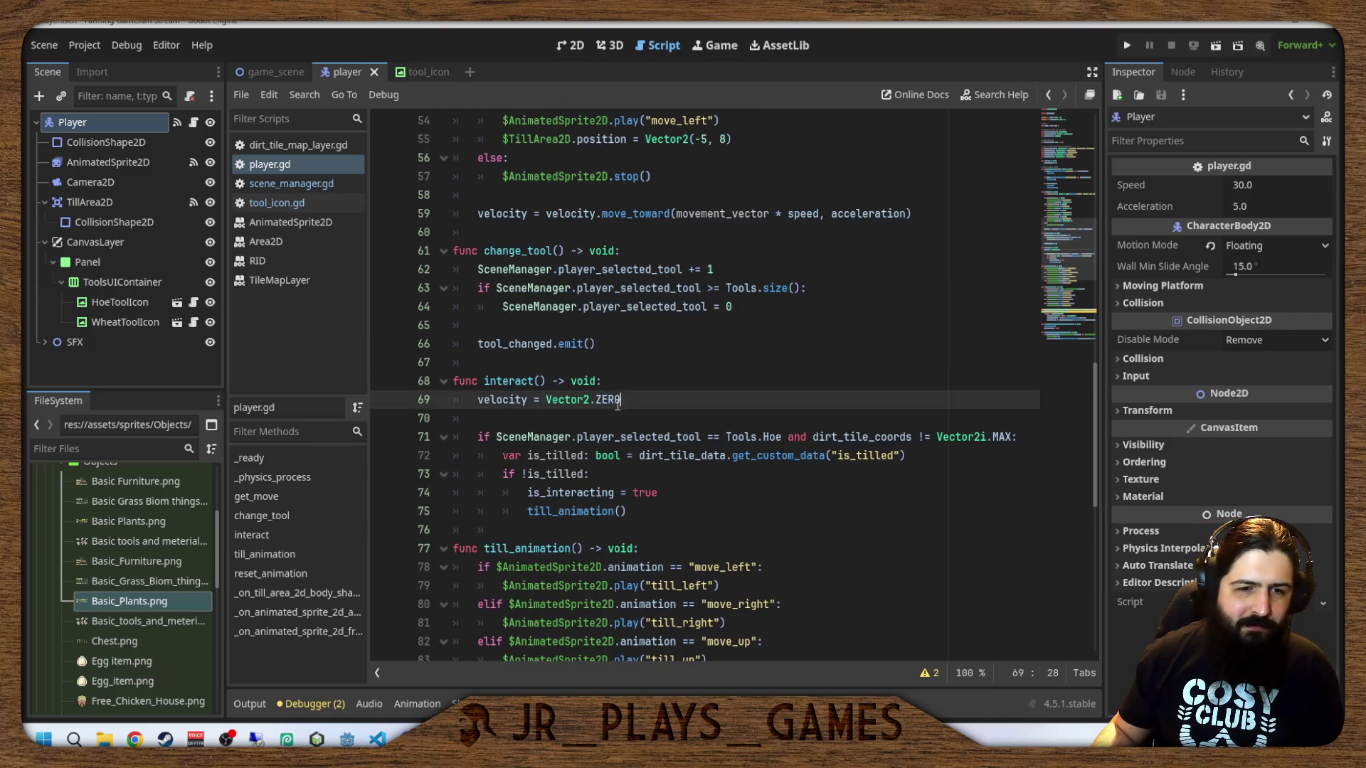
- Move the velocity reset line inside the Hoe branch, drop the empty line above, and save
key(shift+Home)
key(ctrl+c)
key(BackSpace)
click(1044, 431)
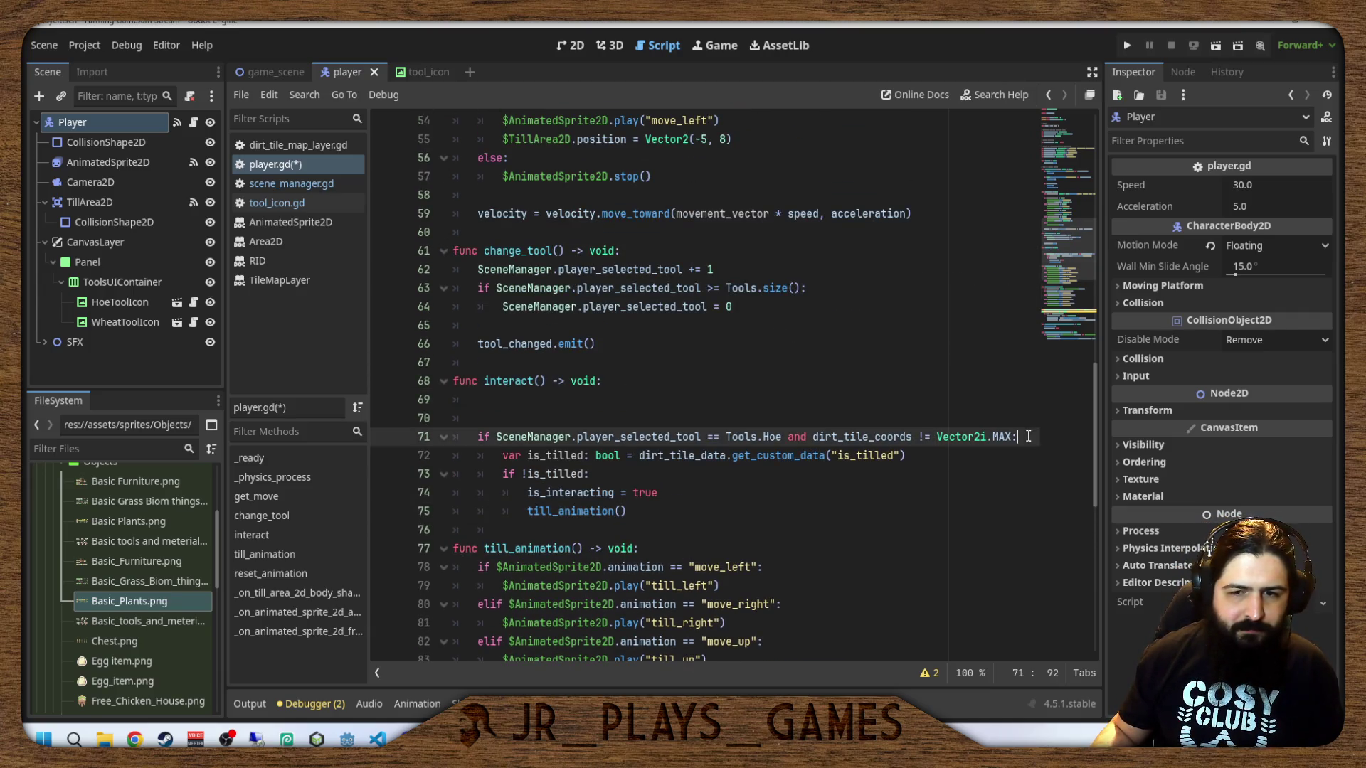
key(Return)
key(ctrl+v)
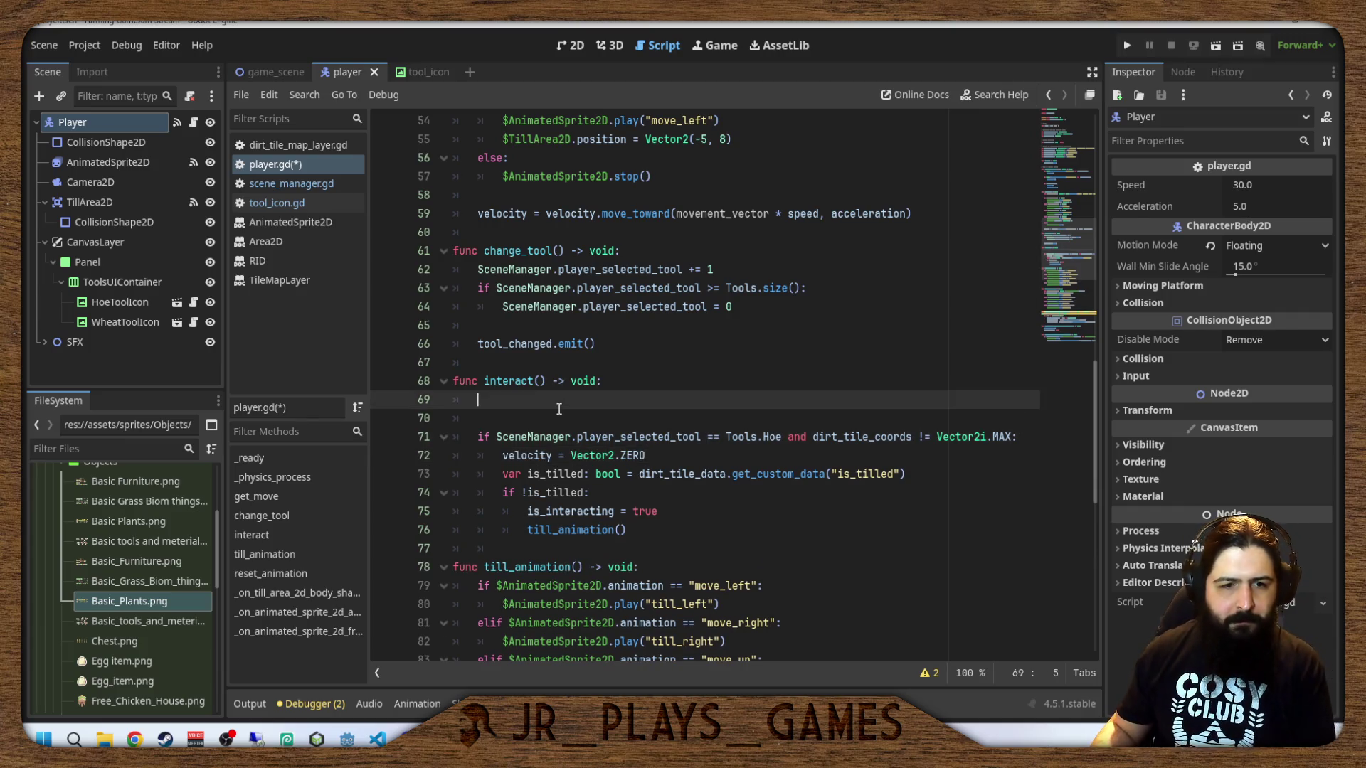
drag(559, 418, 394, 402)
key(BackSpace)
key(BackSpace)
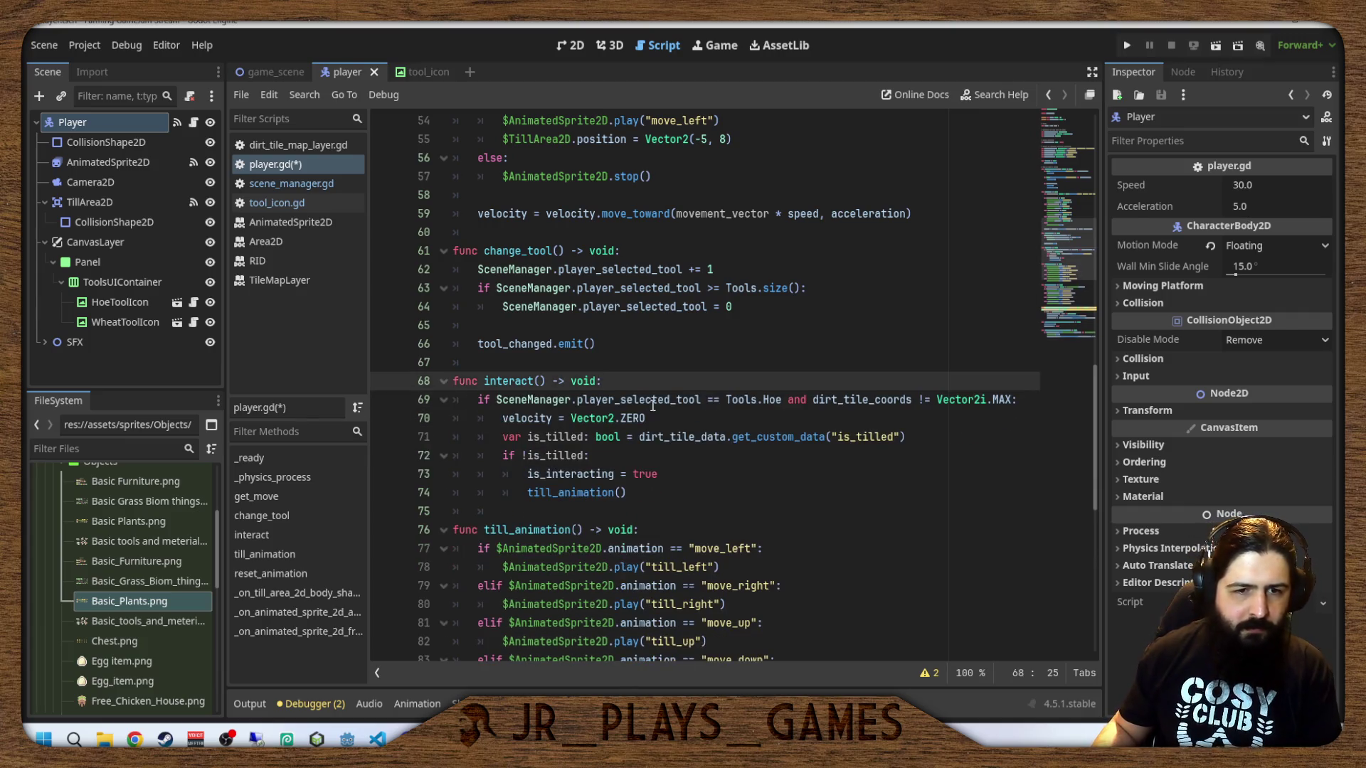
key(ctrl+s)
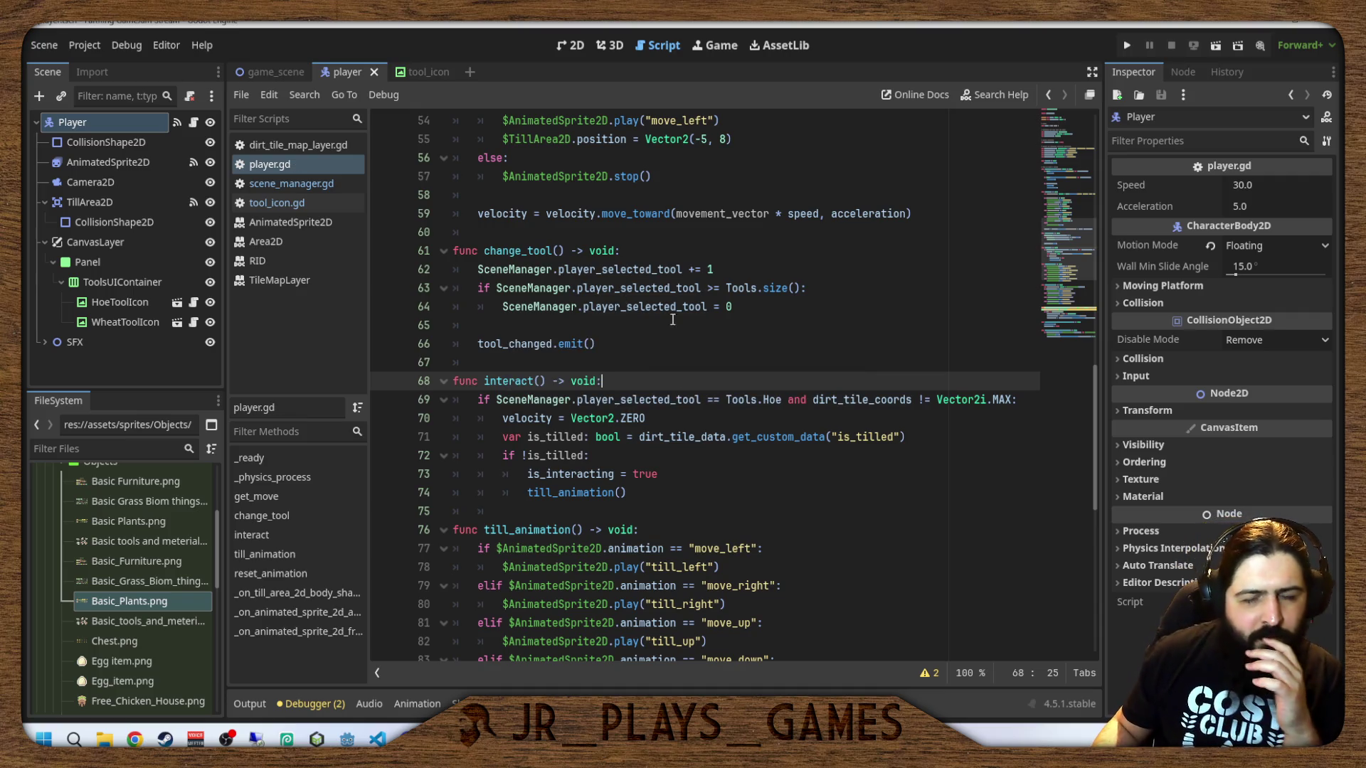
- After till_animation(), start 'elif SceneManager.player_selected_tool == Tools.Wheat' using autocomplete
key(Down)
key(Down)
key(End)
click(669, 499)
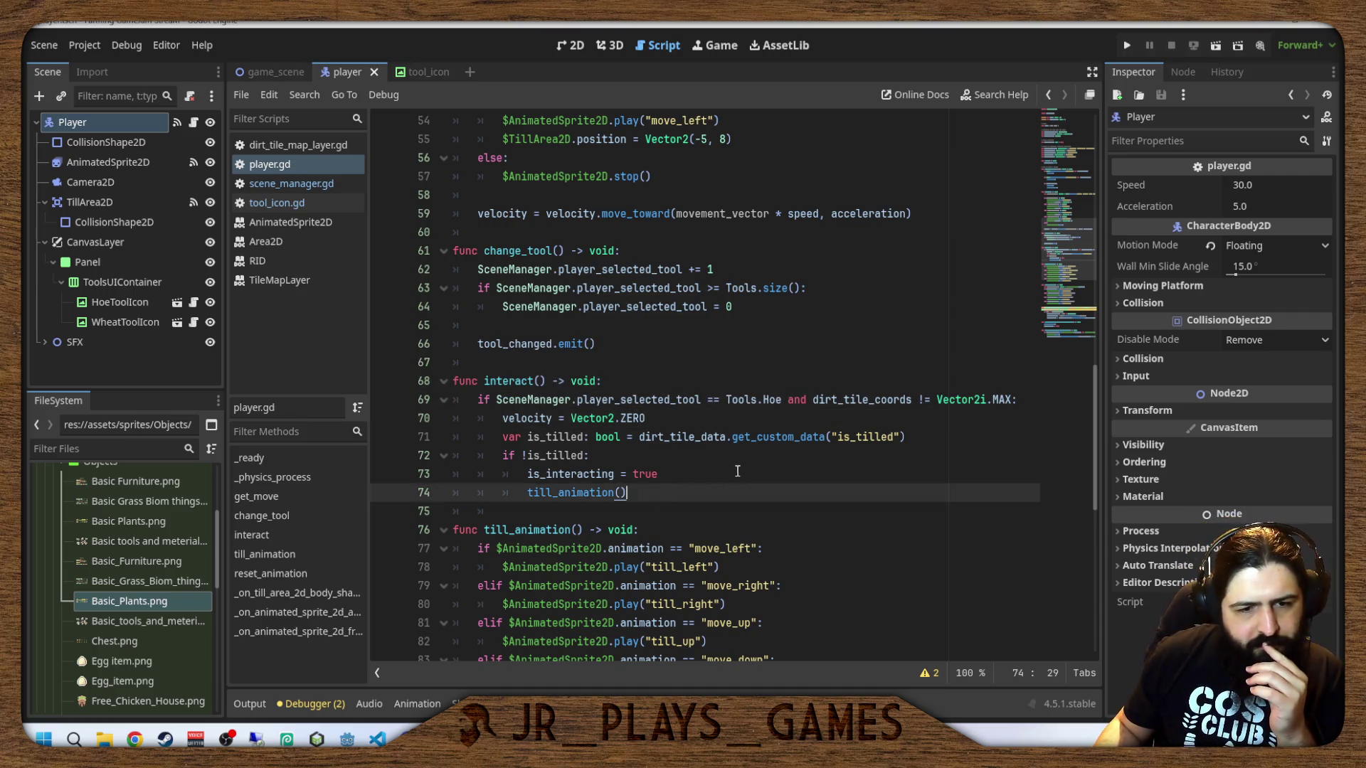
key(Return)
text(elif )
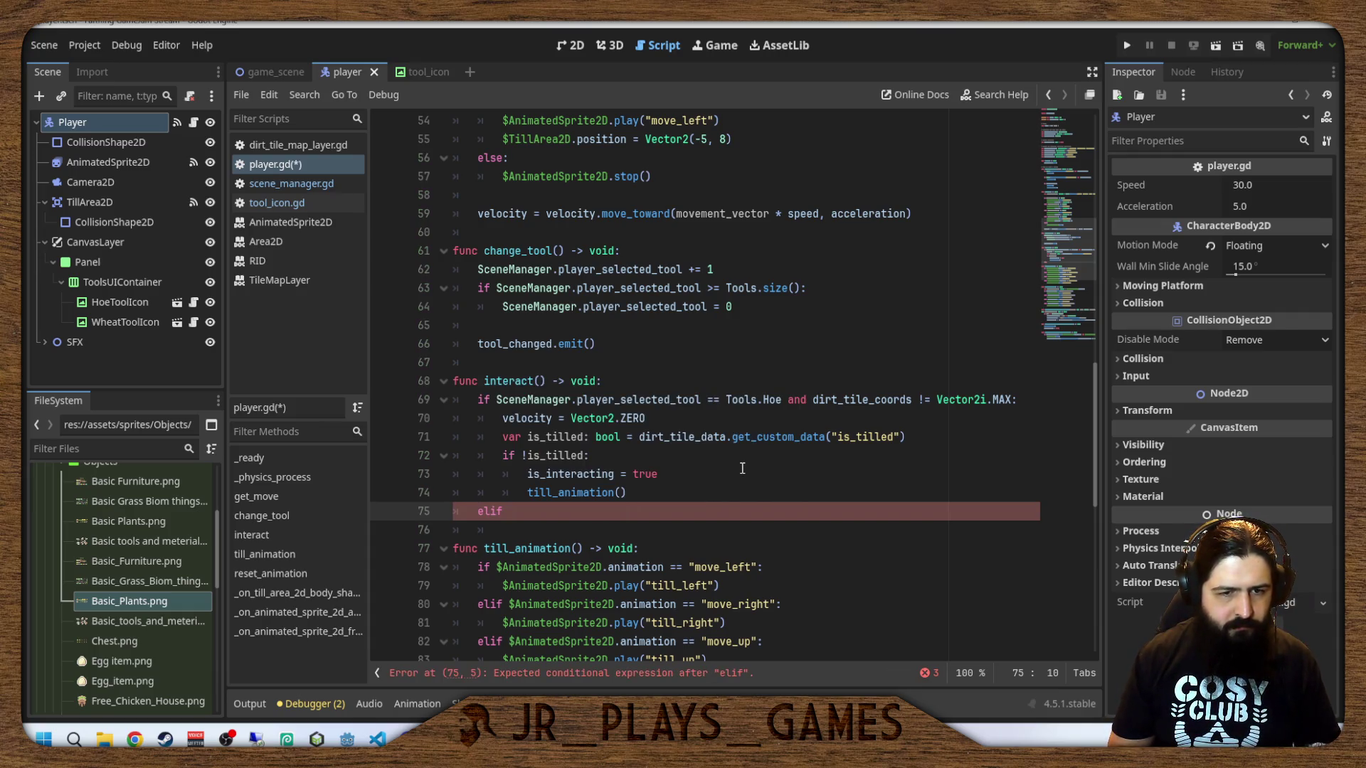
text(Scene)
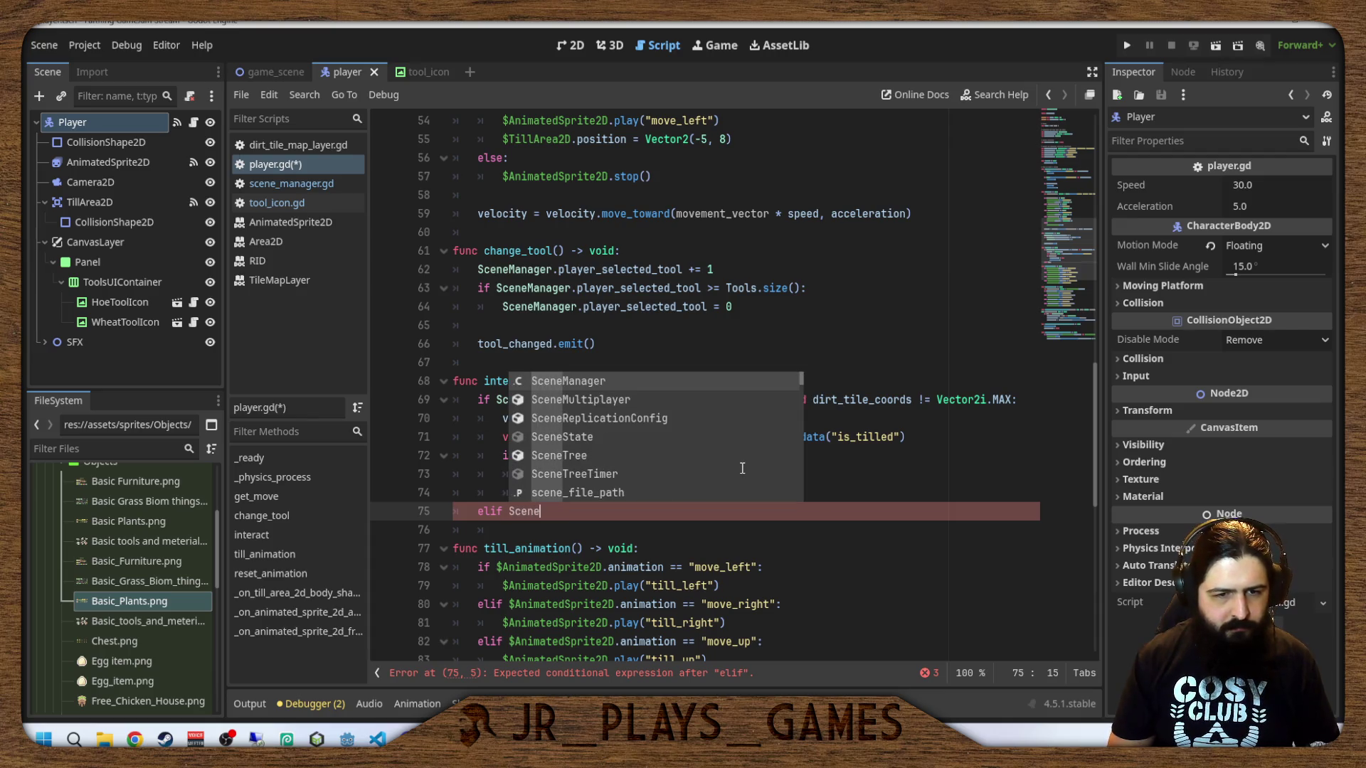
key(Return)
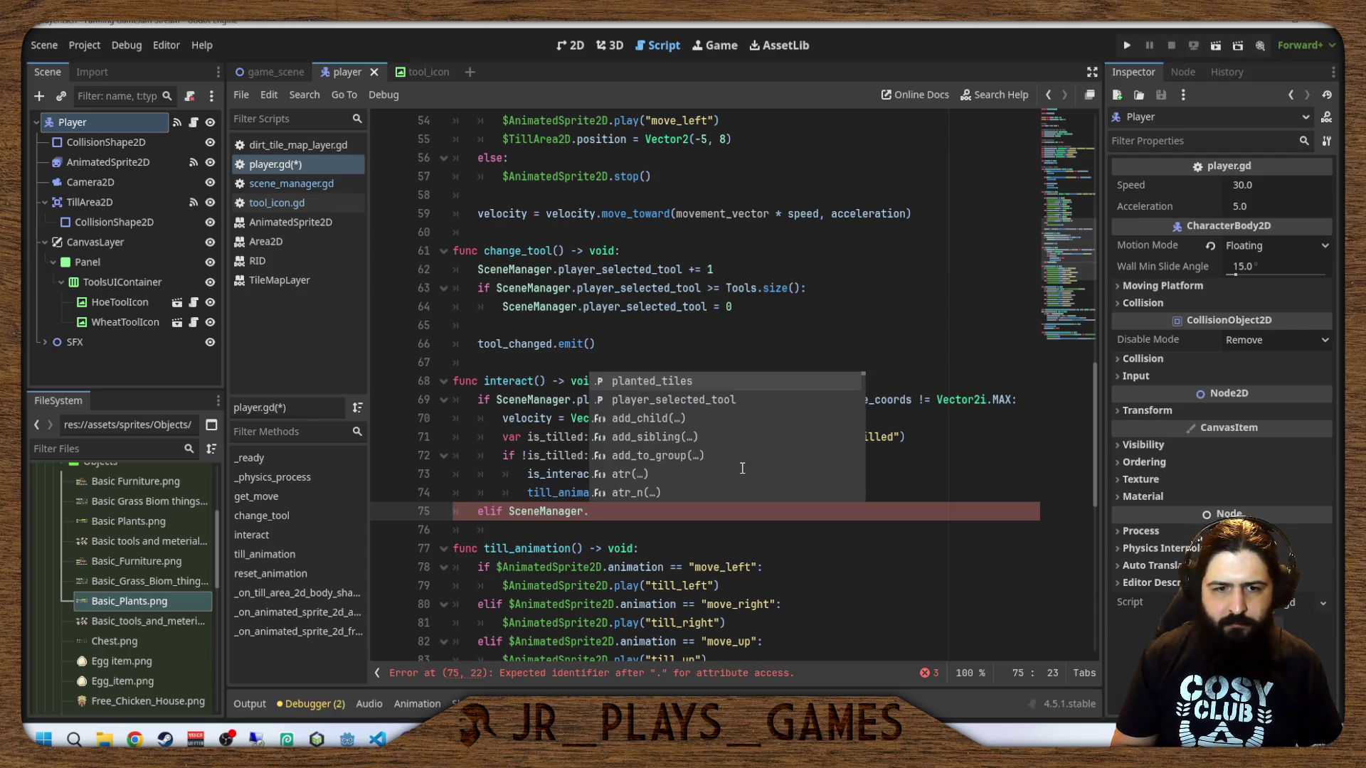
text(pl)
key(Return)
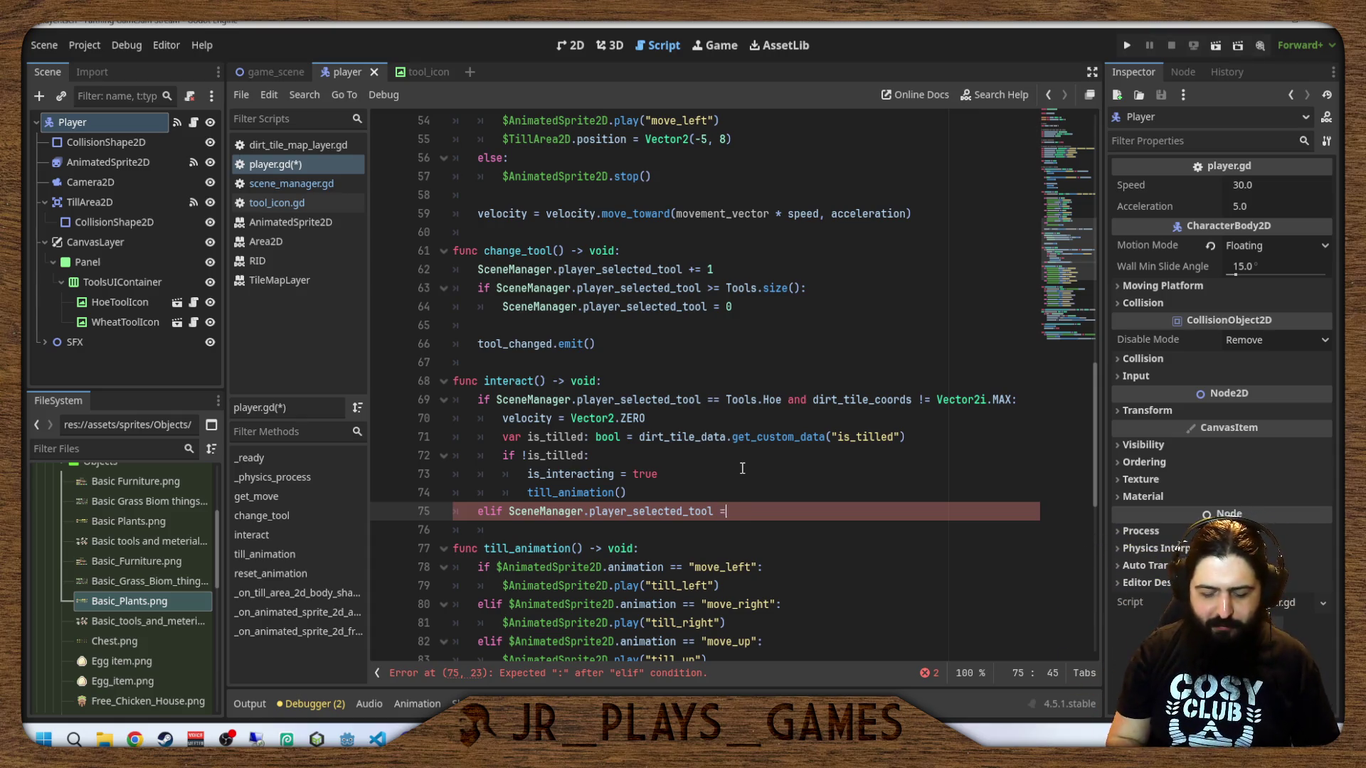
text(= Tool)
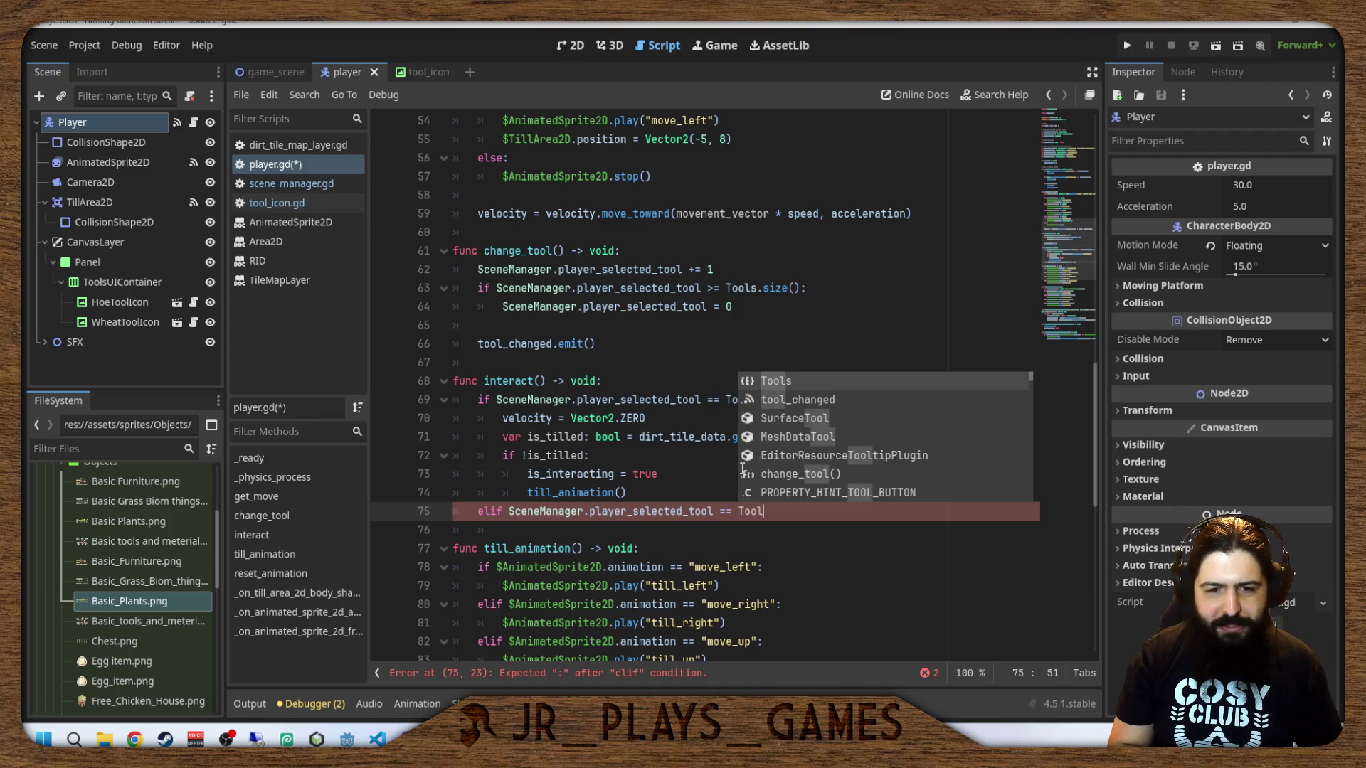
text(s)
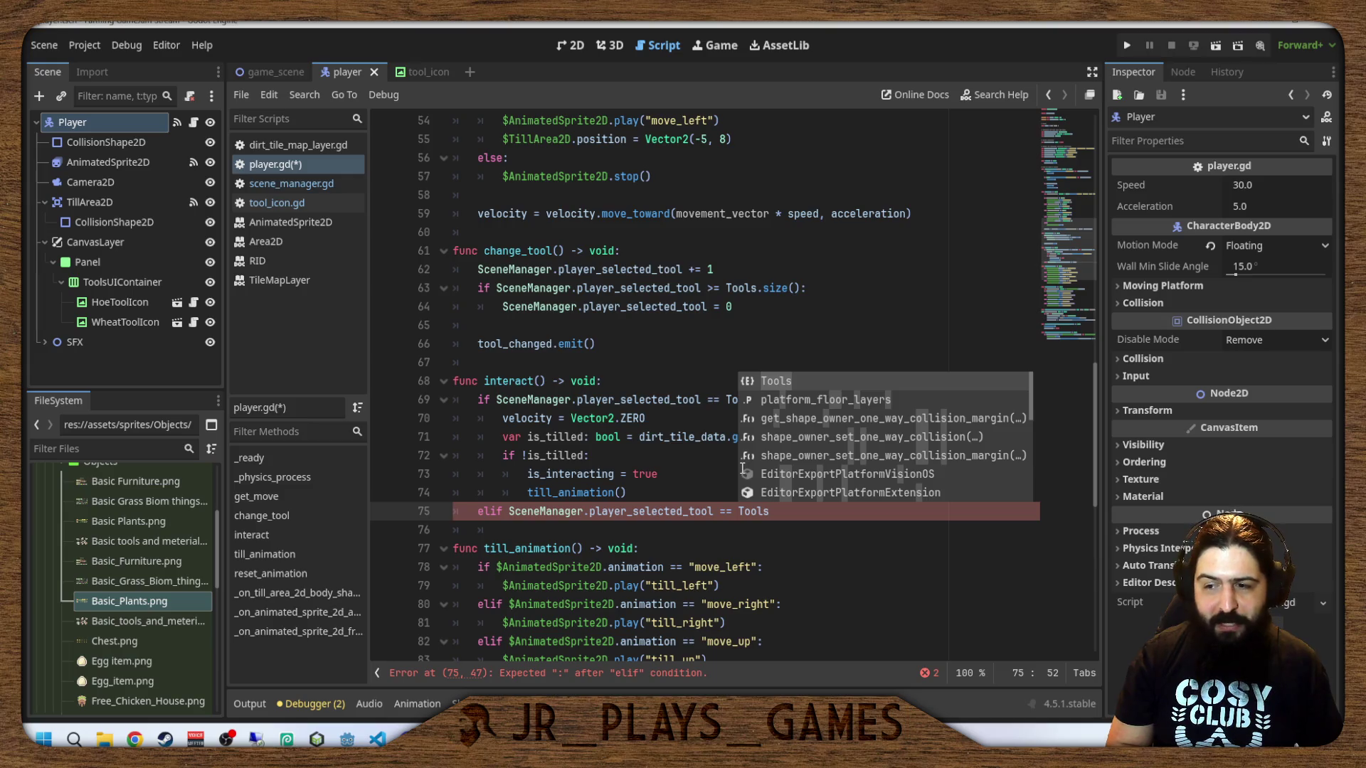
text(.)
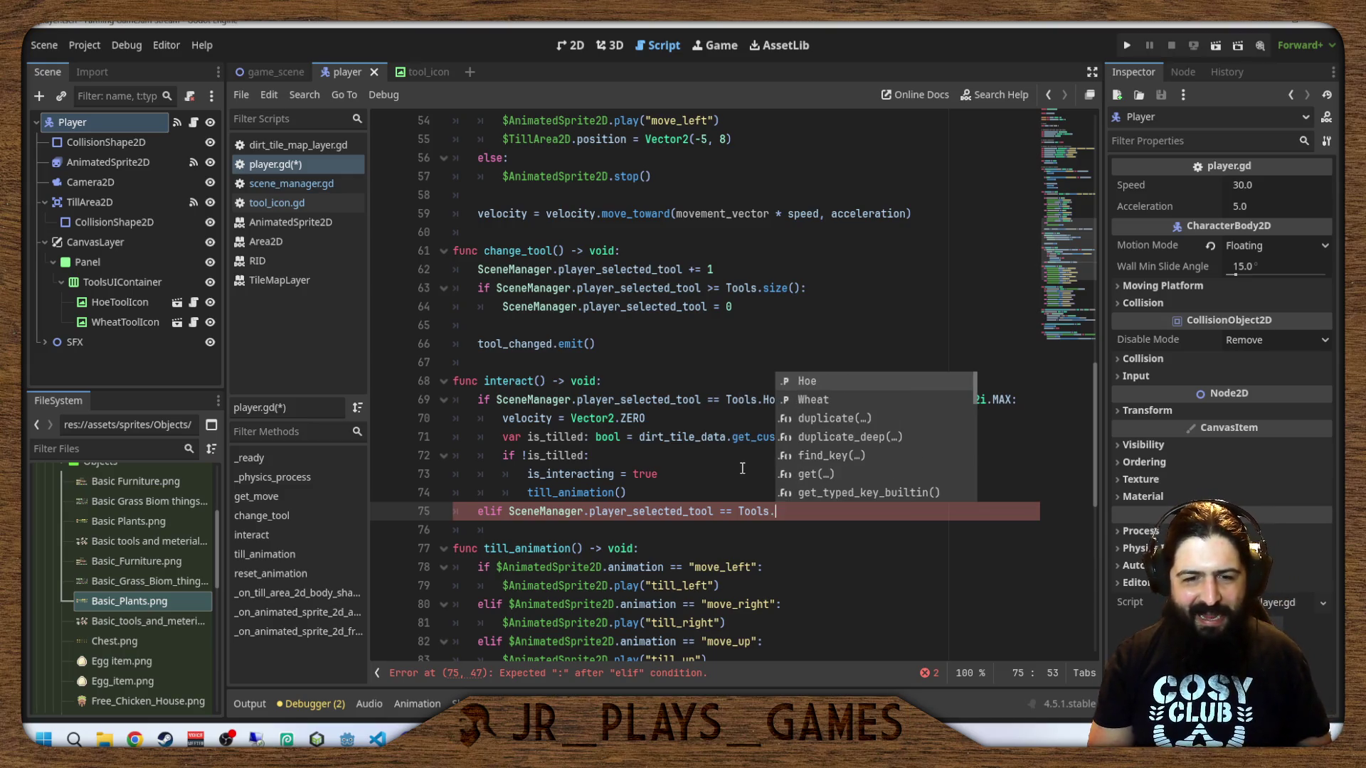
key(Down)
key(Return)
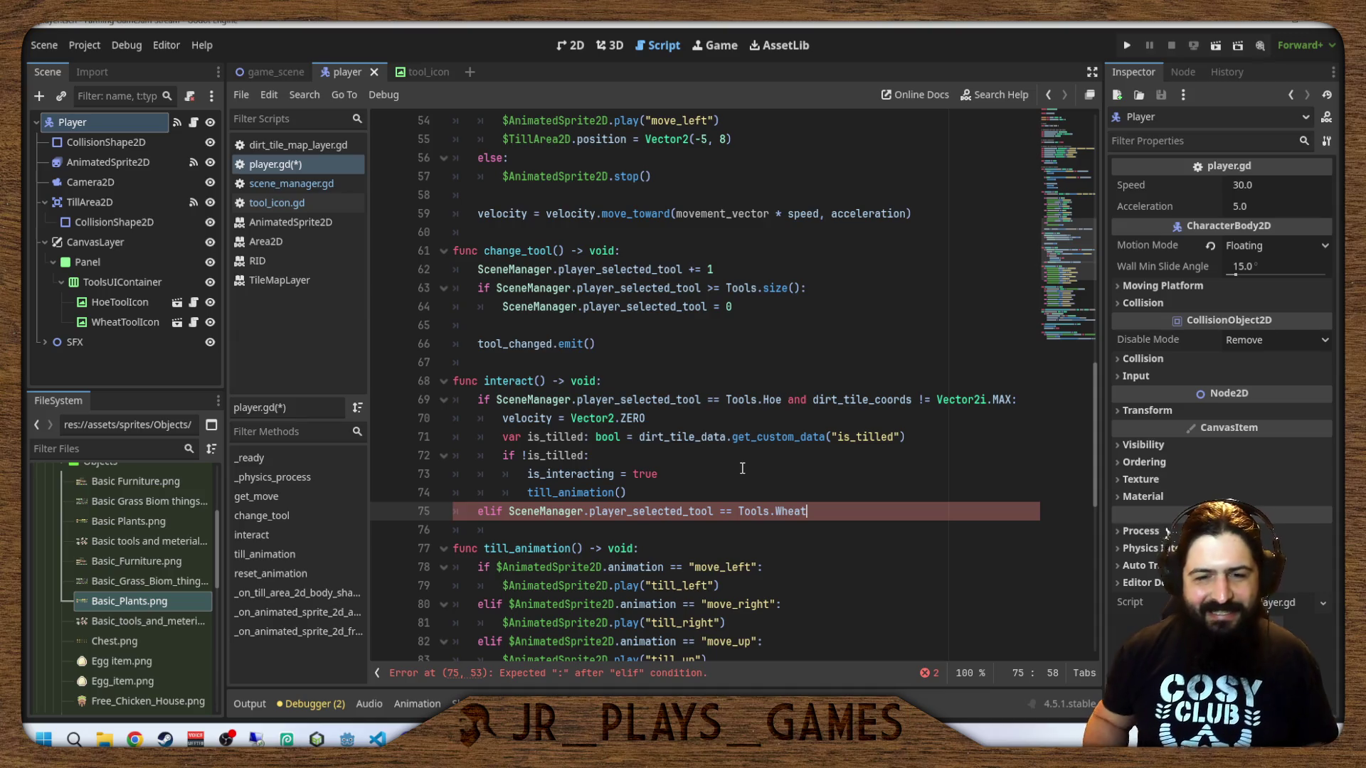
text(and dir)
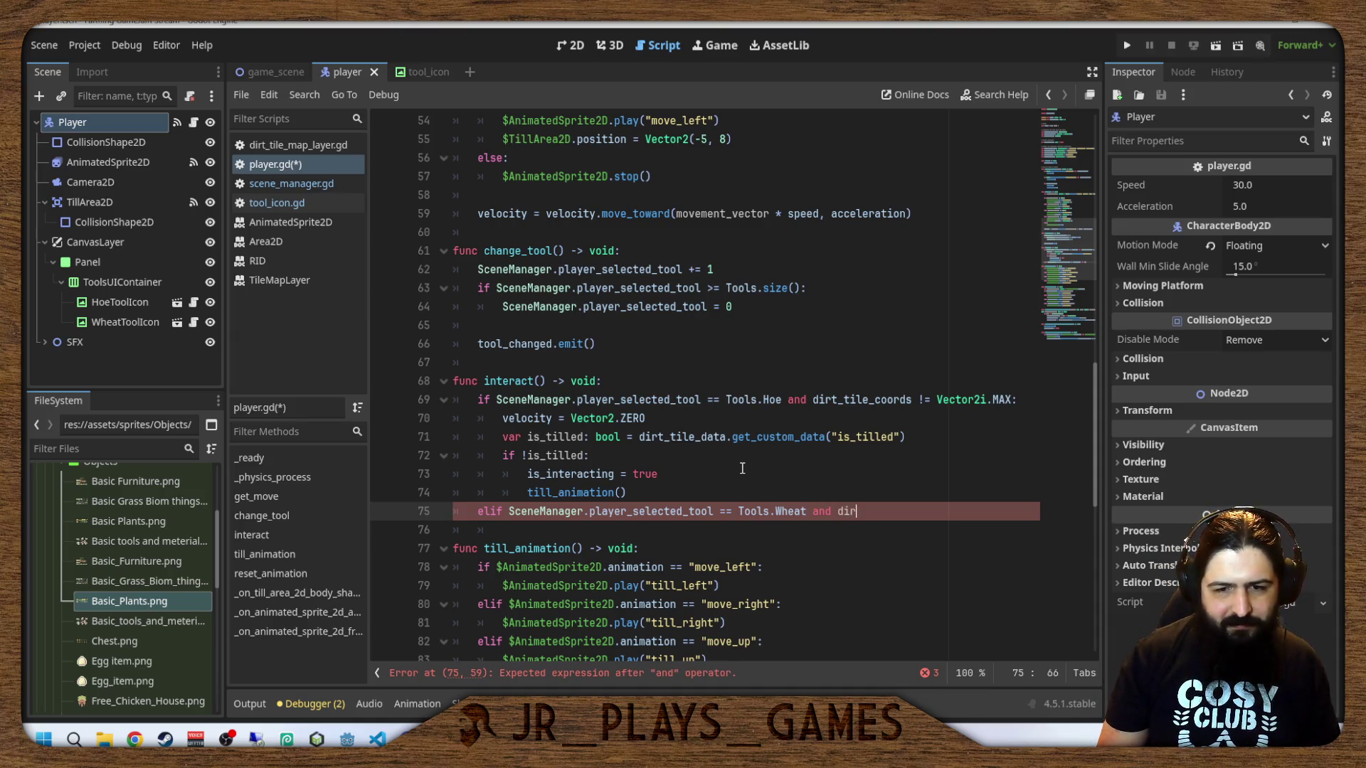
key(ctrl+space)
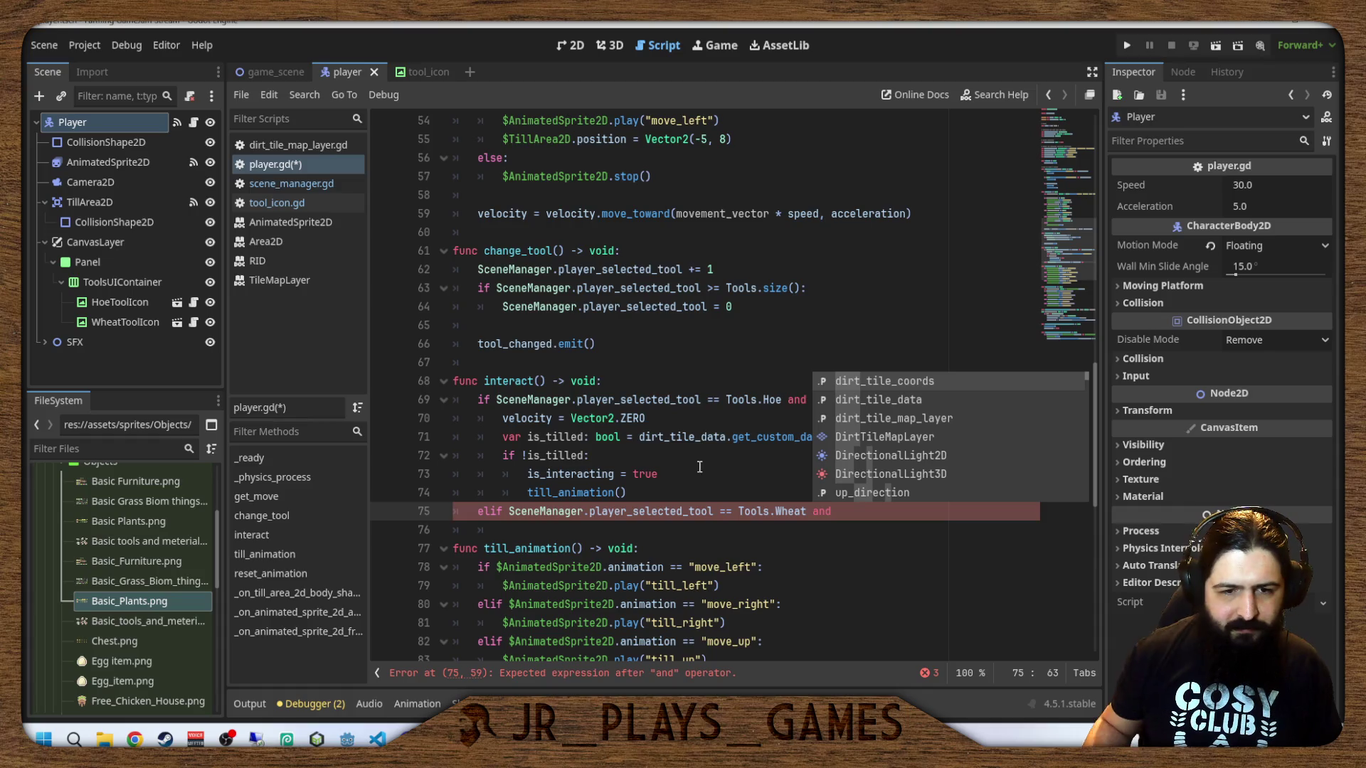
- Remove the trailing 'and' so the Wheat condition ends at Tools.Wheat
click(678, 436)
drag(920, 436, 528, 437)
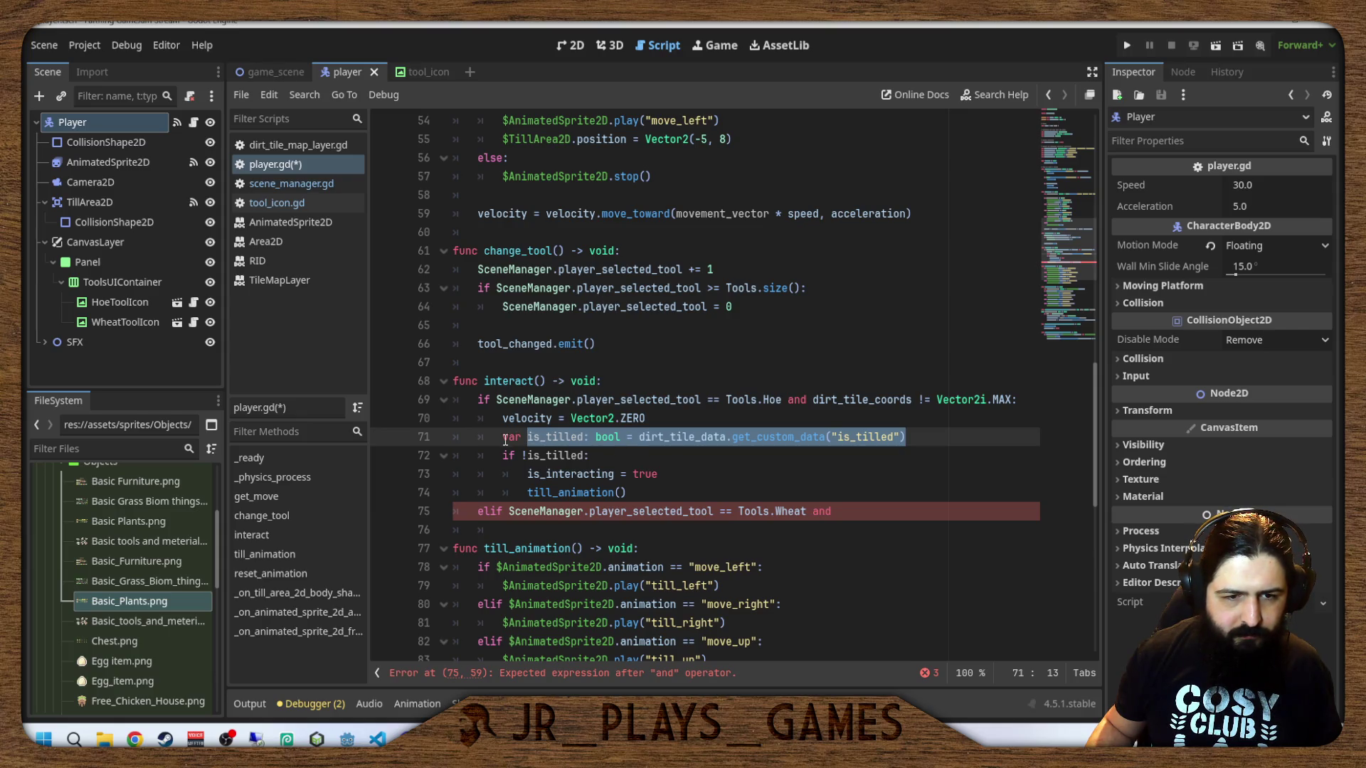
key(shift+Home)
key(ctrl+c)
key(BackSpace)
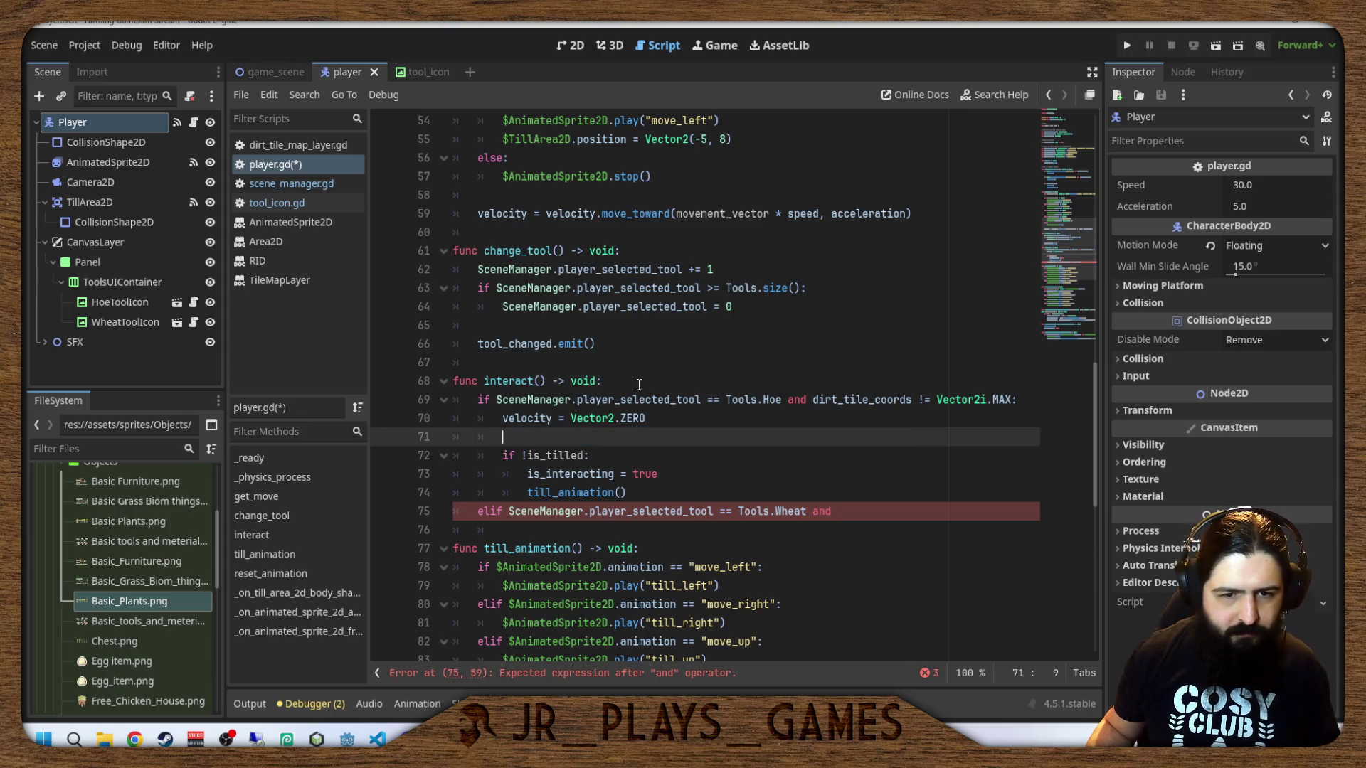
key(ctrl+z)
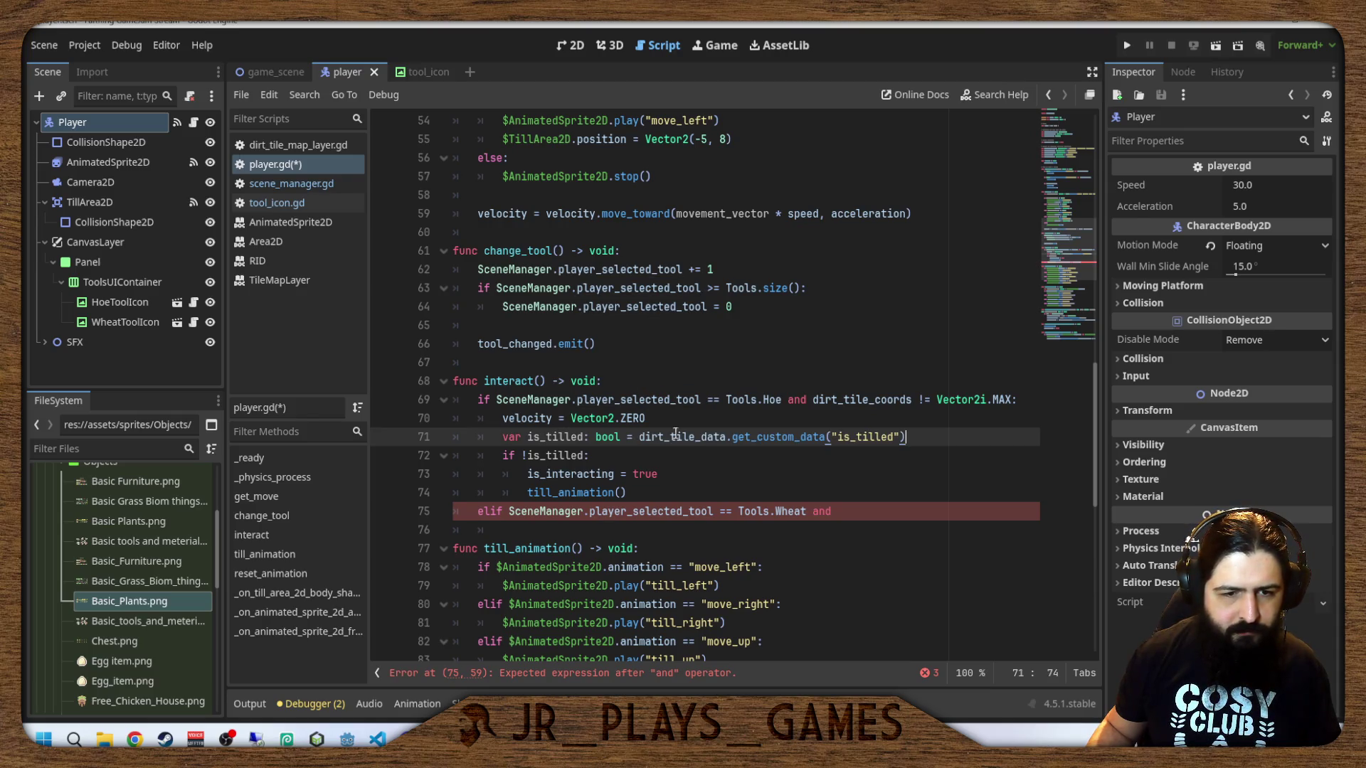
click(1025, 511)
key(BackSpace)
key(BackSpace)
key(BackSpace)
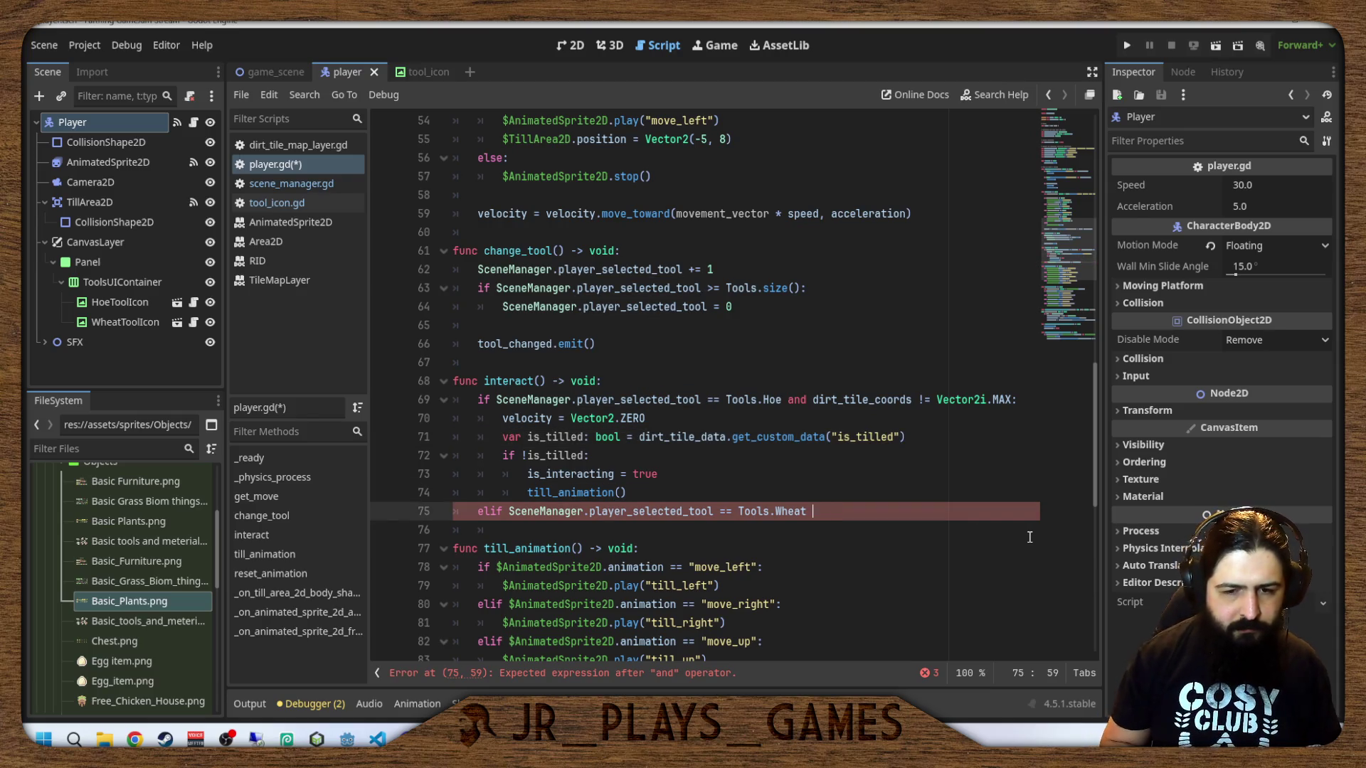
key(BackSpace)
- Close the Wheat condition with a colon and paste the is_tilled lookup beneath it
text(:)
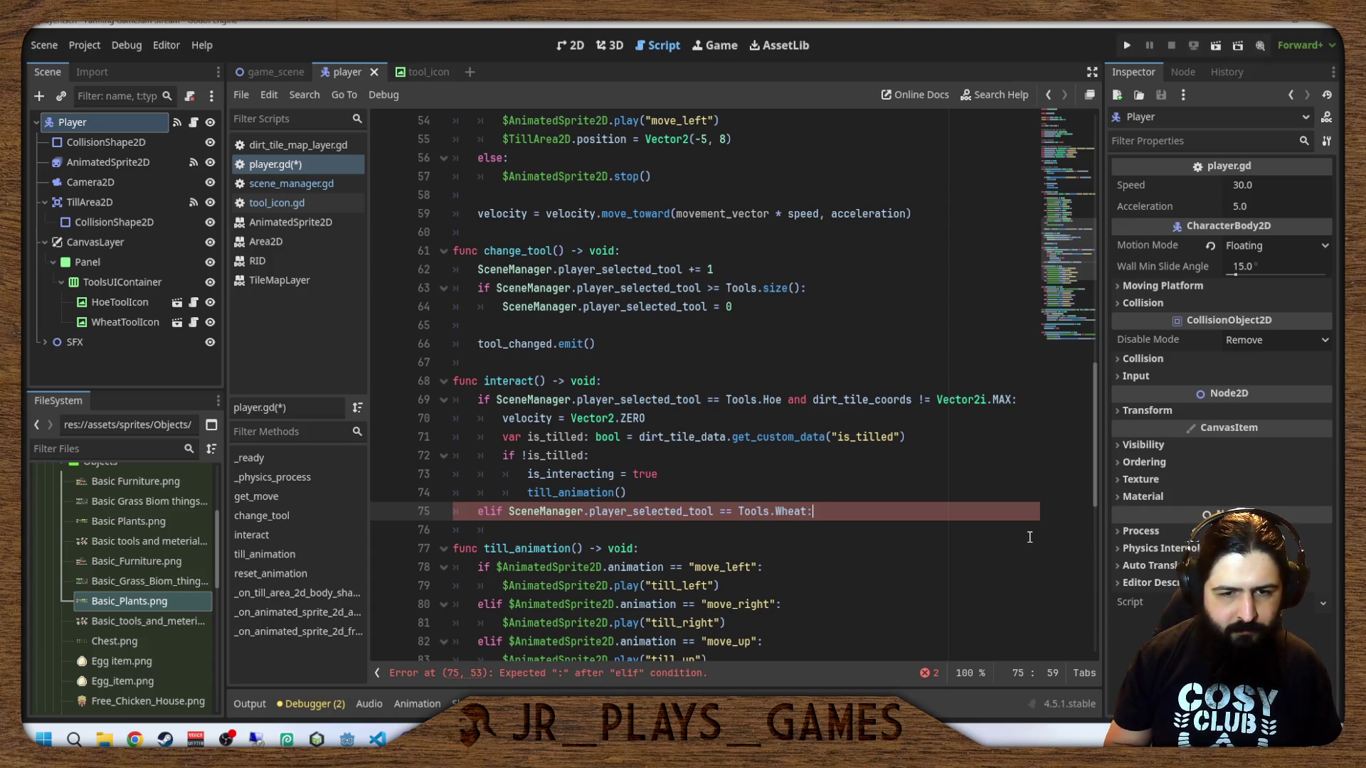
key(Return)
key(ctrl+v)
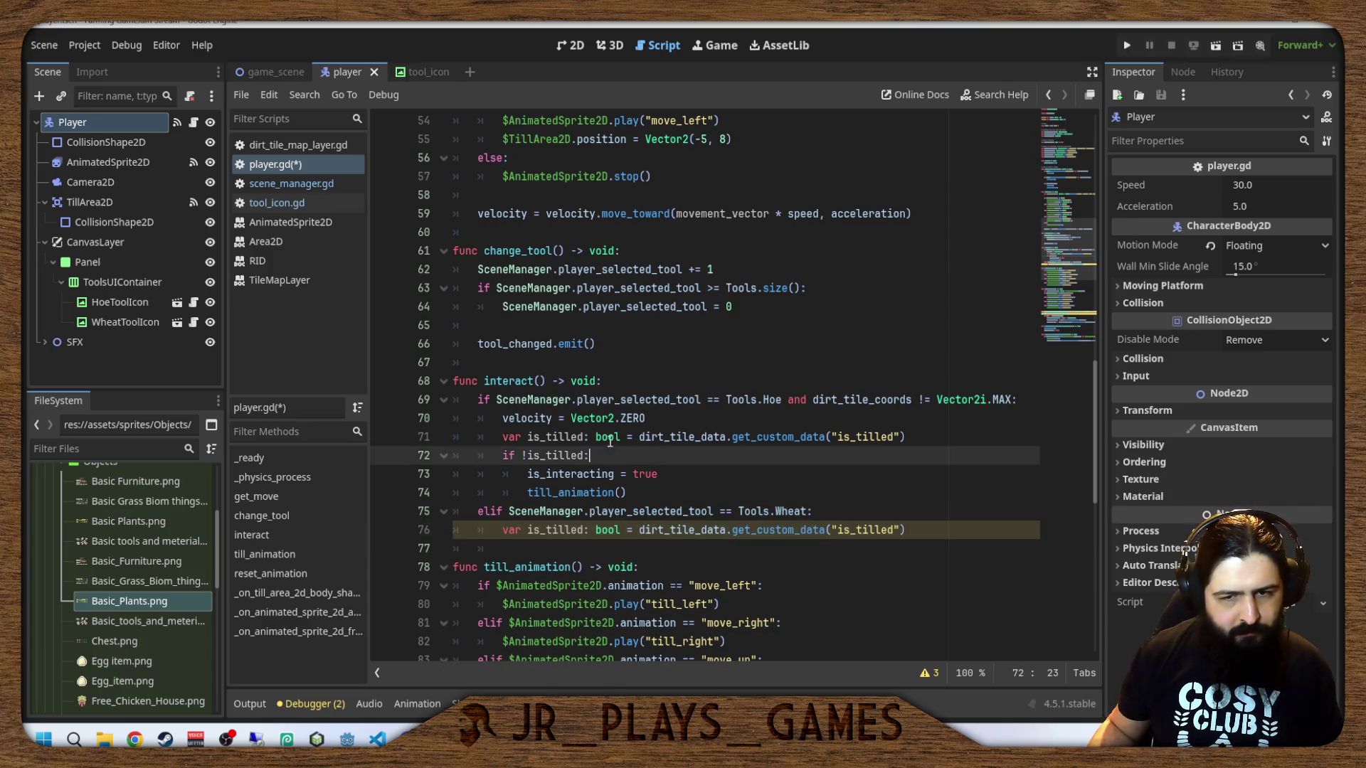
- Rename the Hoe branch's variable, custom data key and condition to is_tillable
click(582, 437)
key(BackSpace)
key(BackSpace)
text(abl)
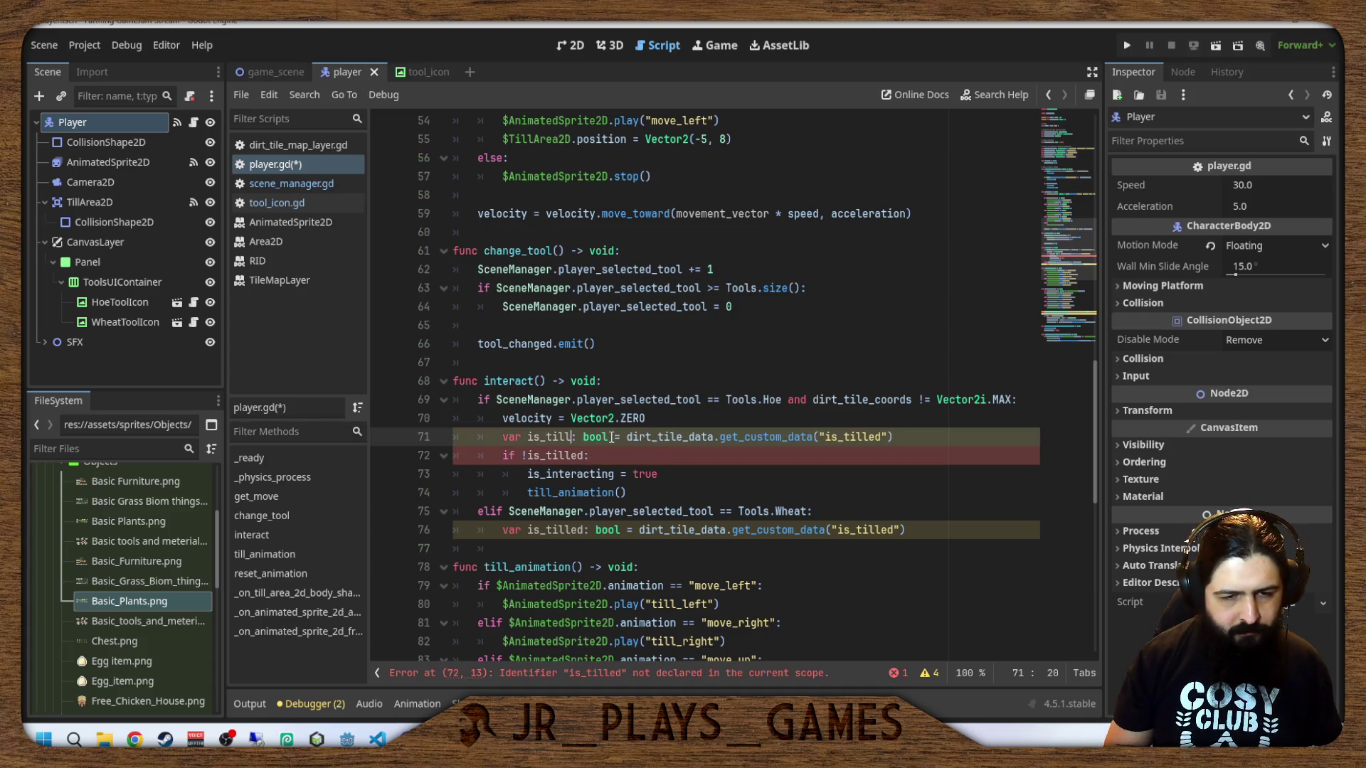
text(e)
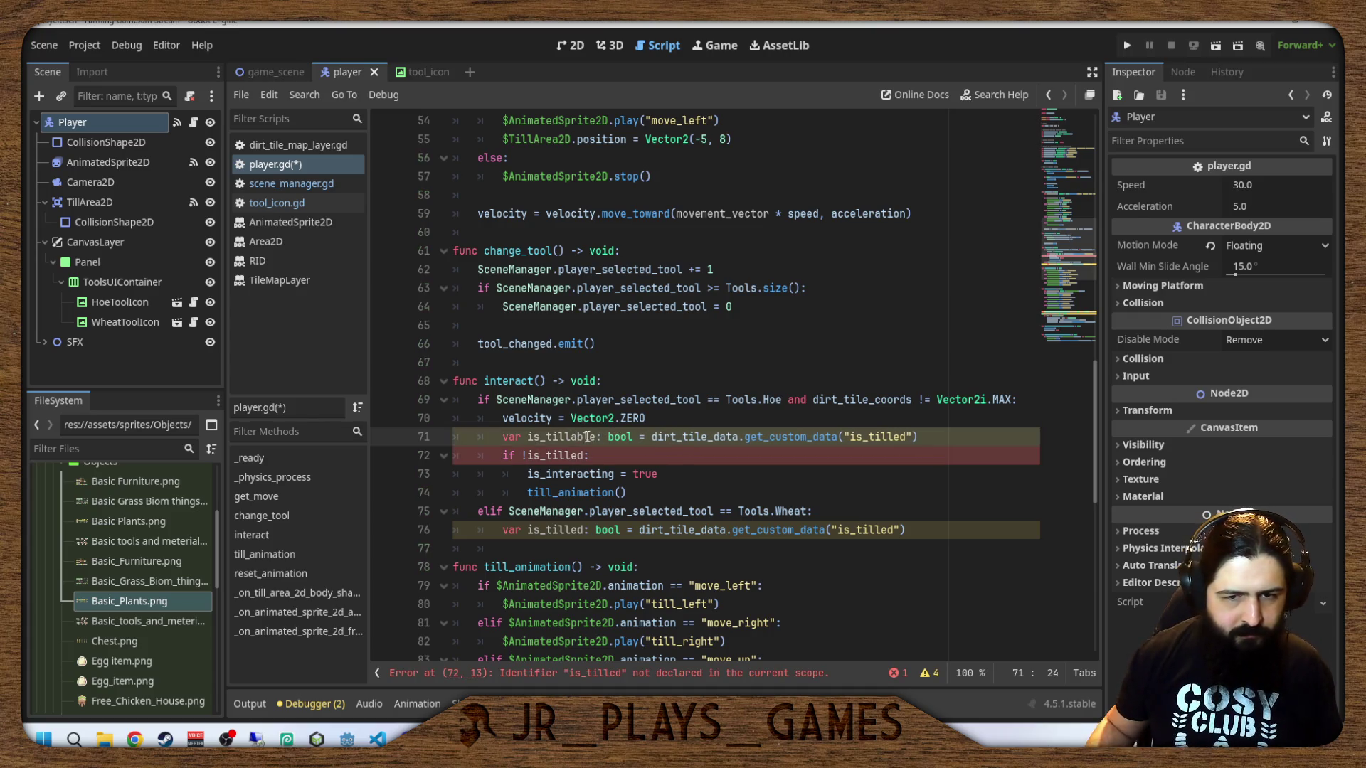
key(ctrl+c)
double_click(898, 437)
key(ctrl+v)
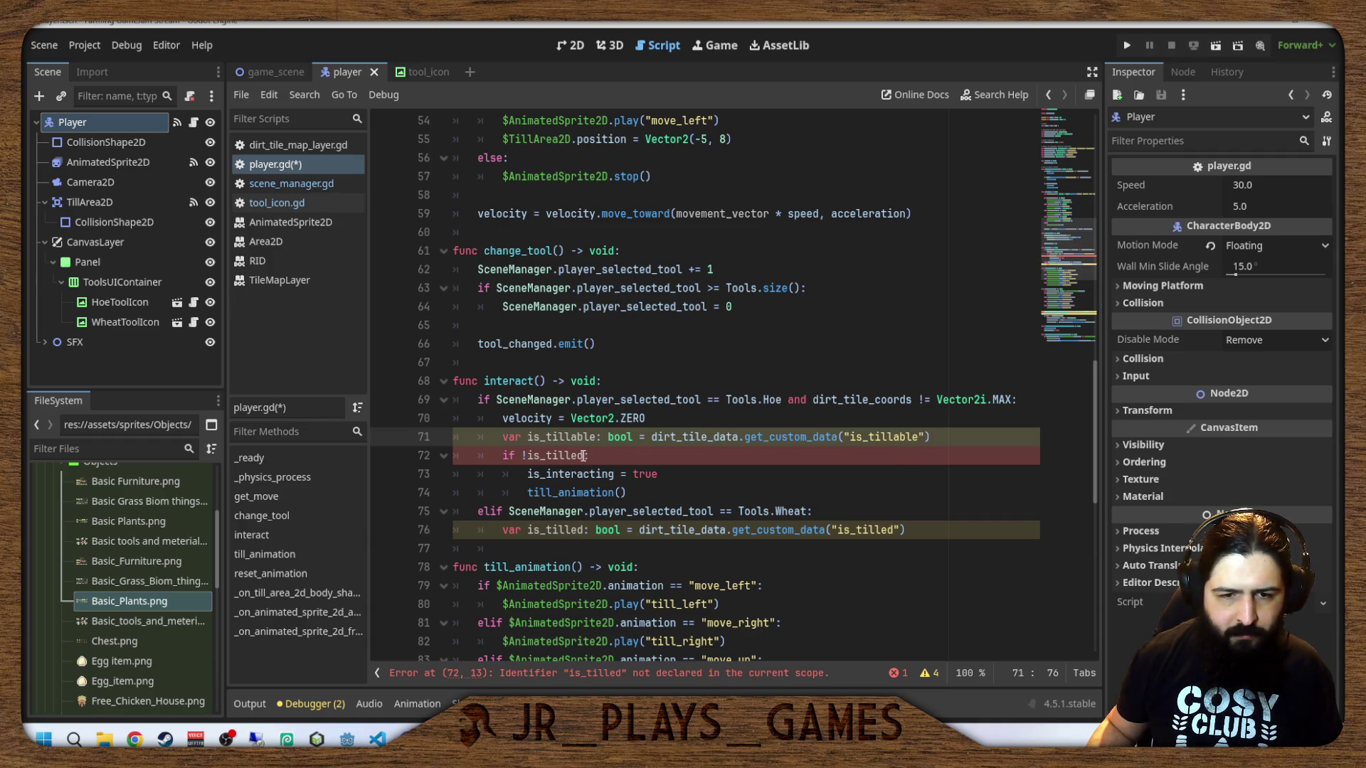
double_click(584, 456)
key(ctrl+v)
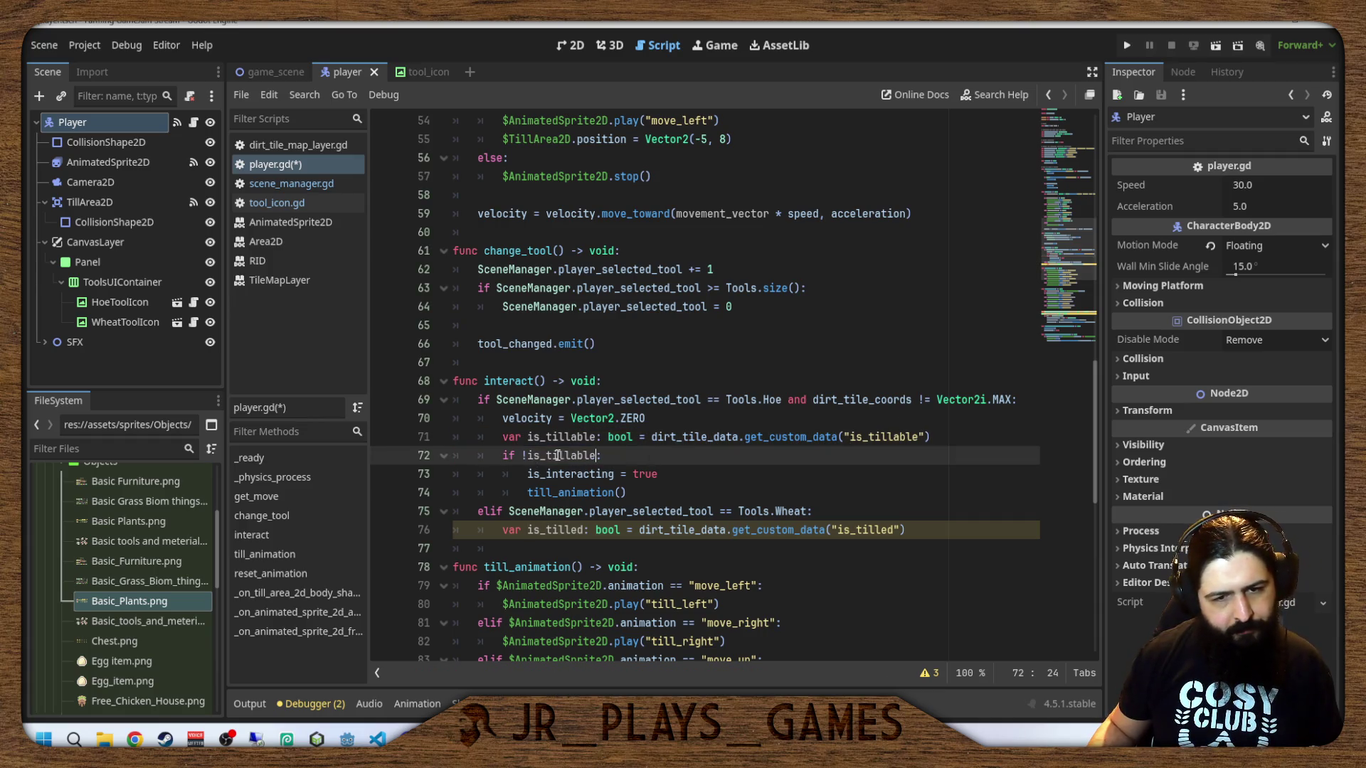
click(525, 456)
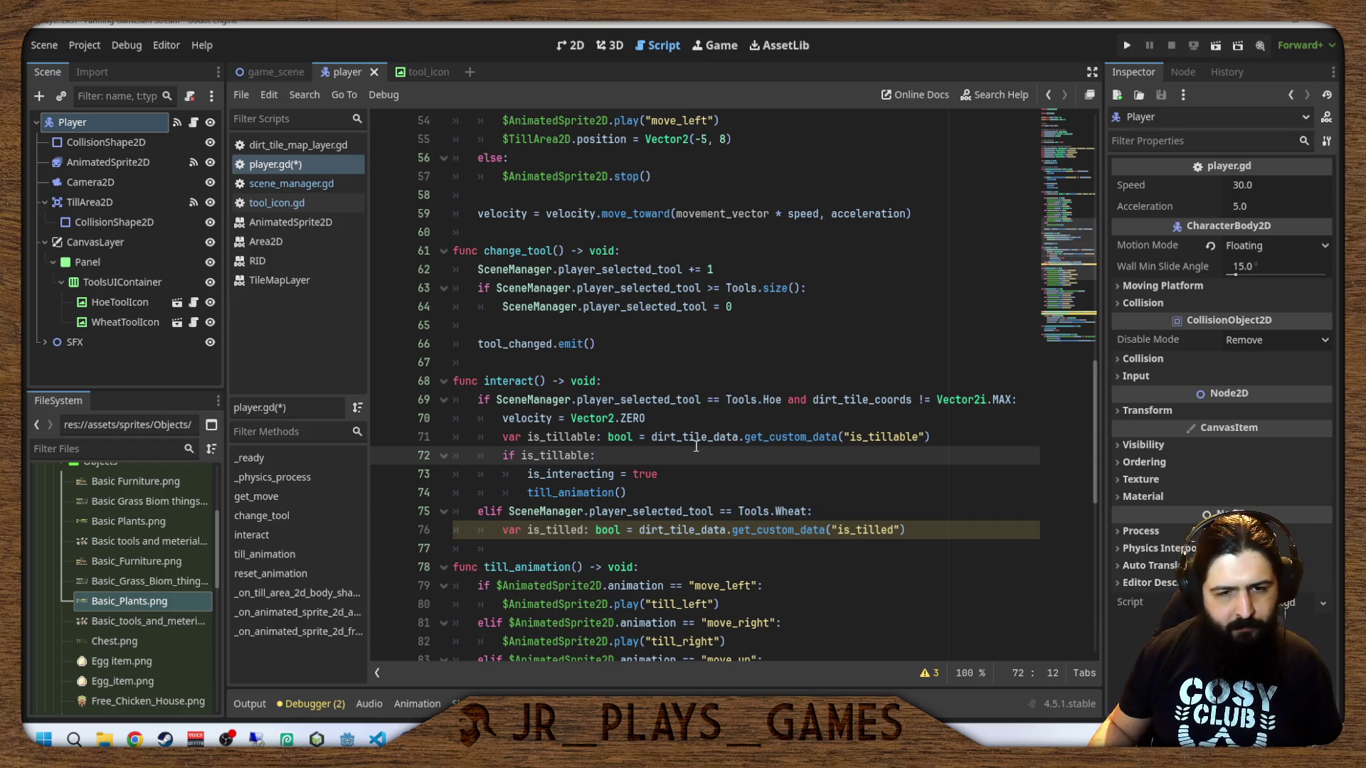
- Discard an unfinished 'if is_tilled' line and add blank lines above the Wheat branch's lookup
scroll(788, 397, down, 3)
click(795, 362)
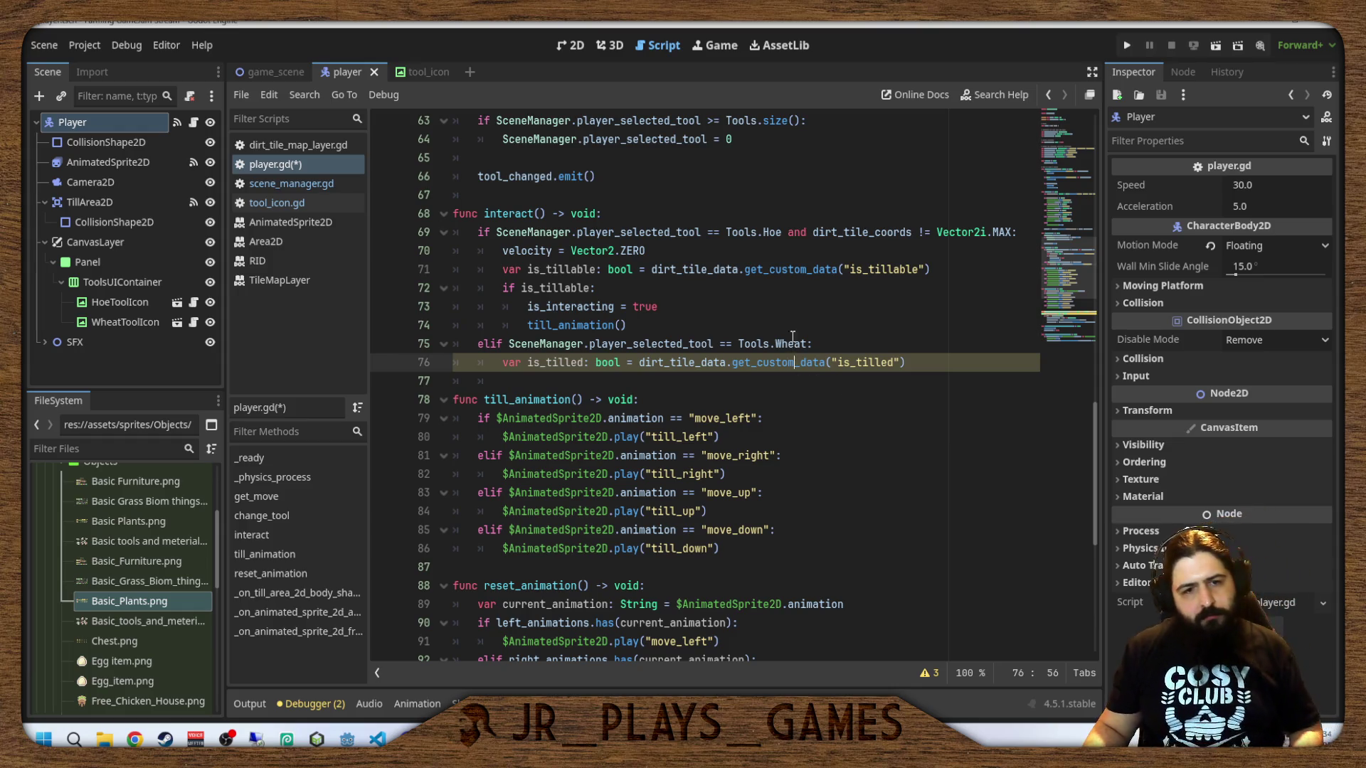
click(910, 363)
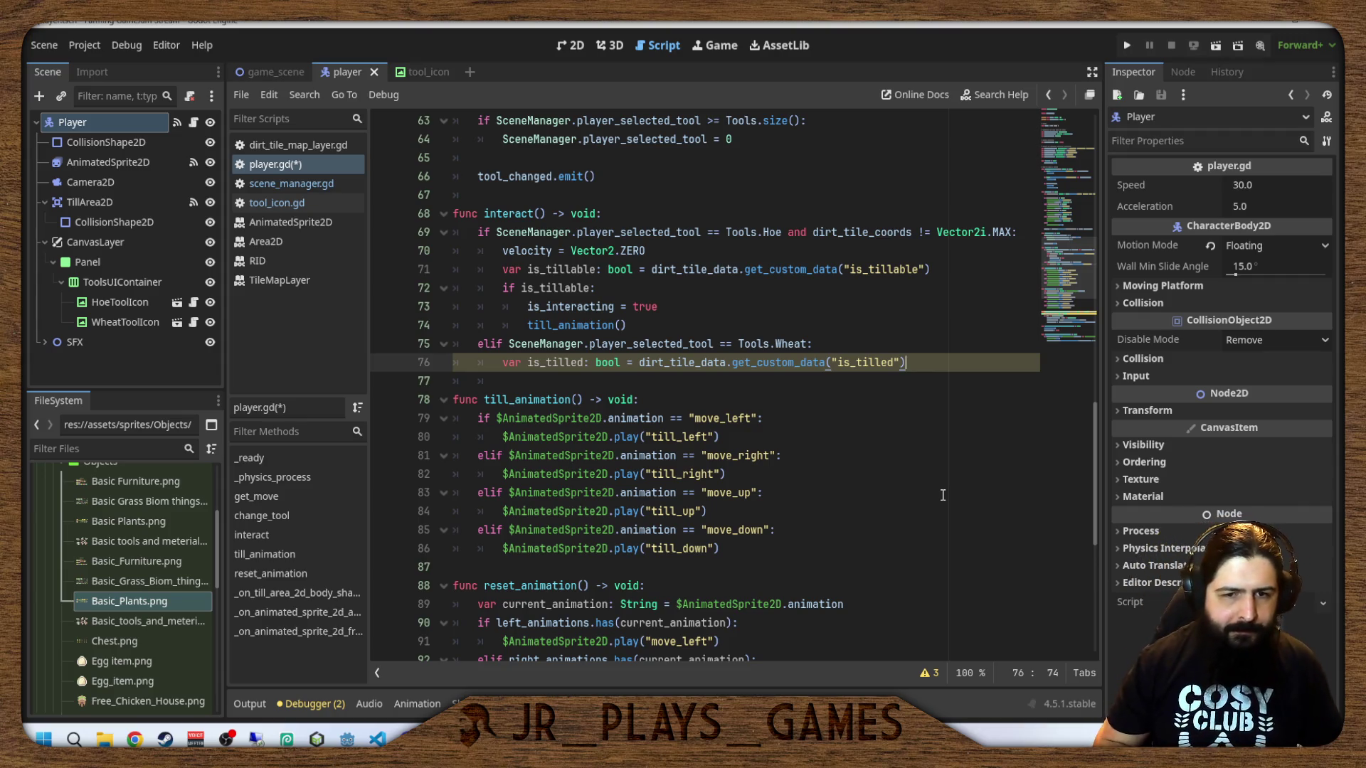
key(Return)
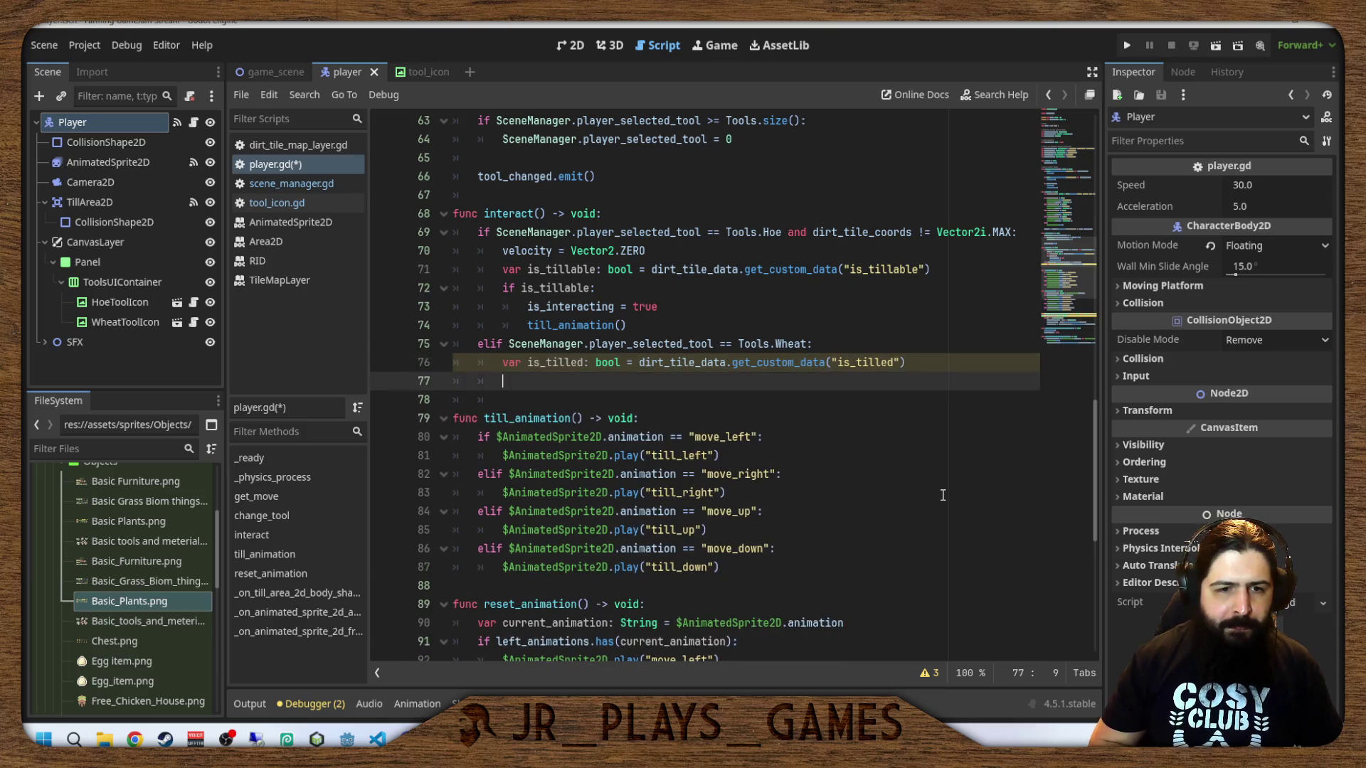
text(if is)
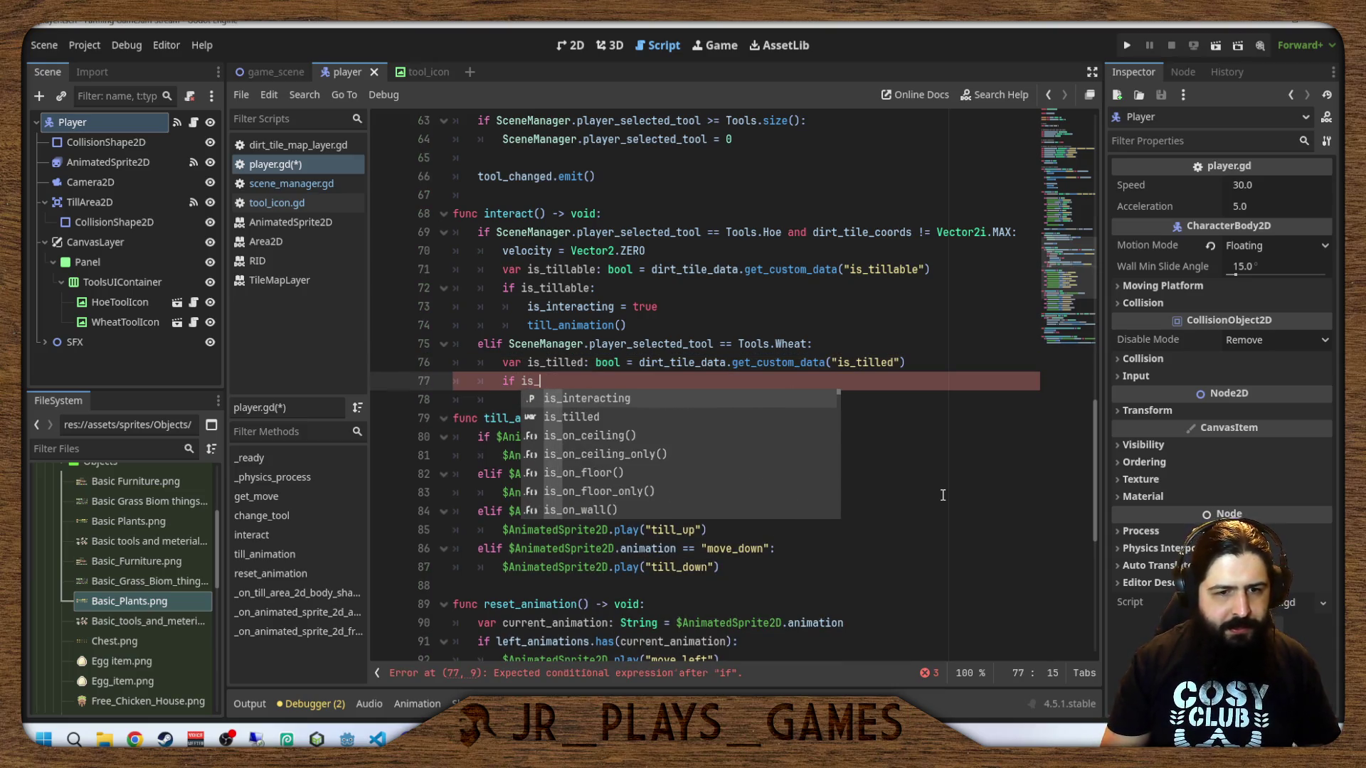
text(_ti)
key(Return)
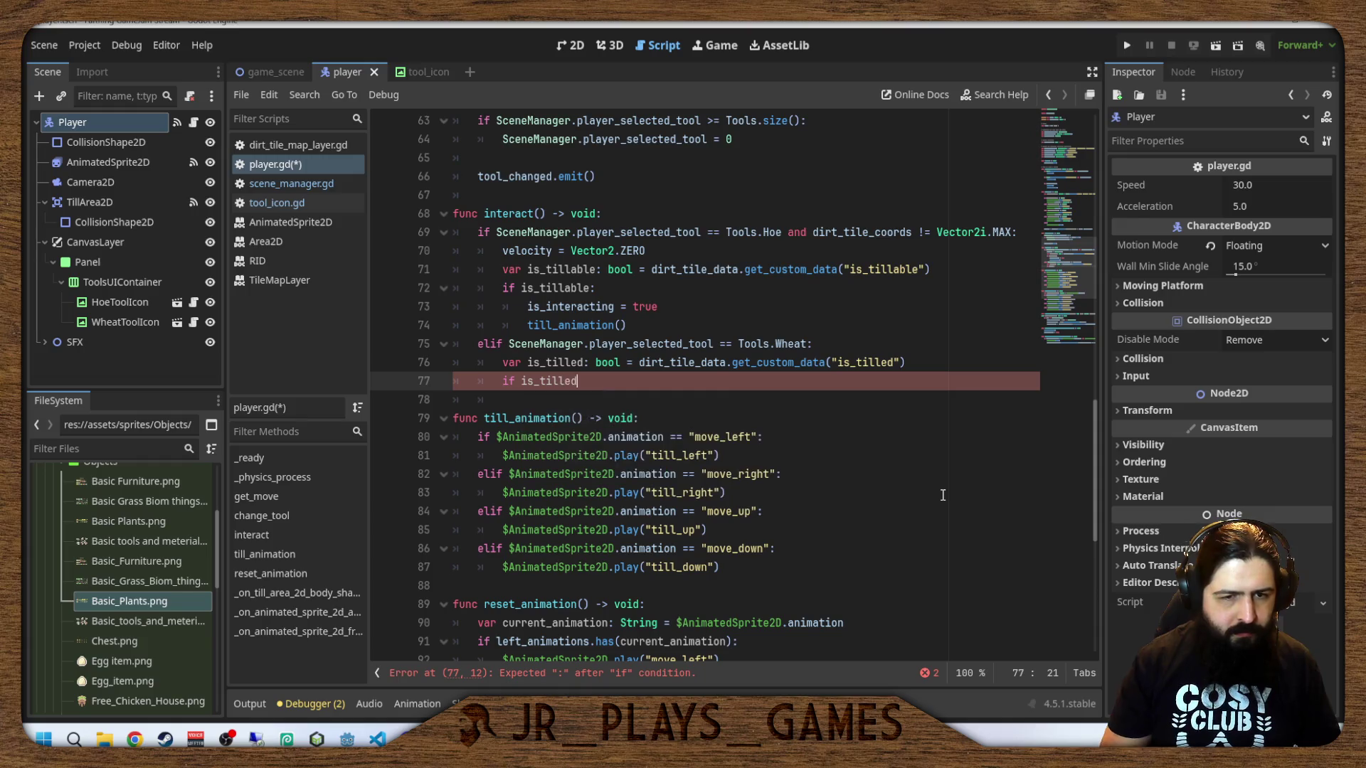
key(BackSpace)
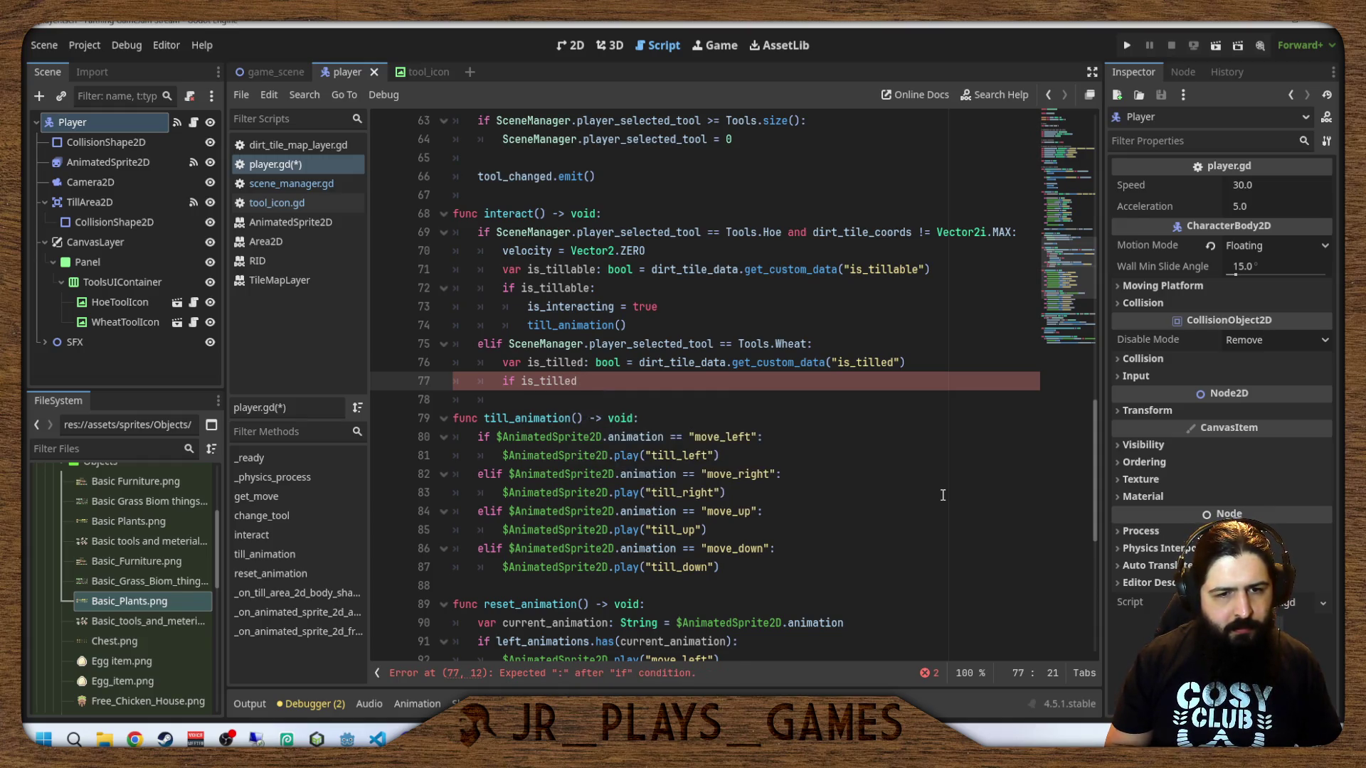
key(ctrl+BackSpace)
key(ctrl+BackSpace)
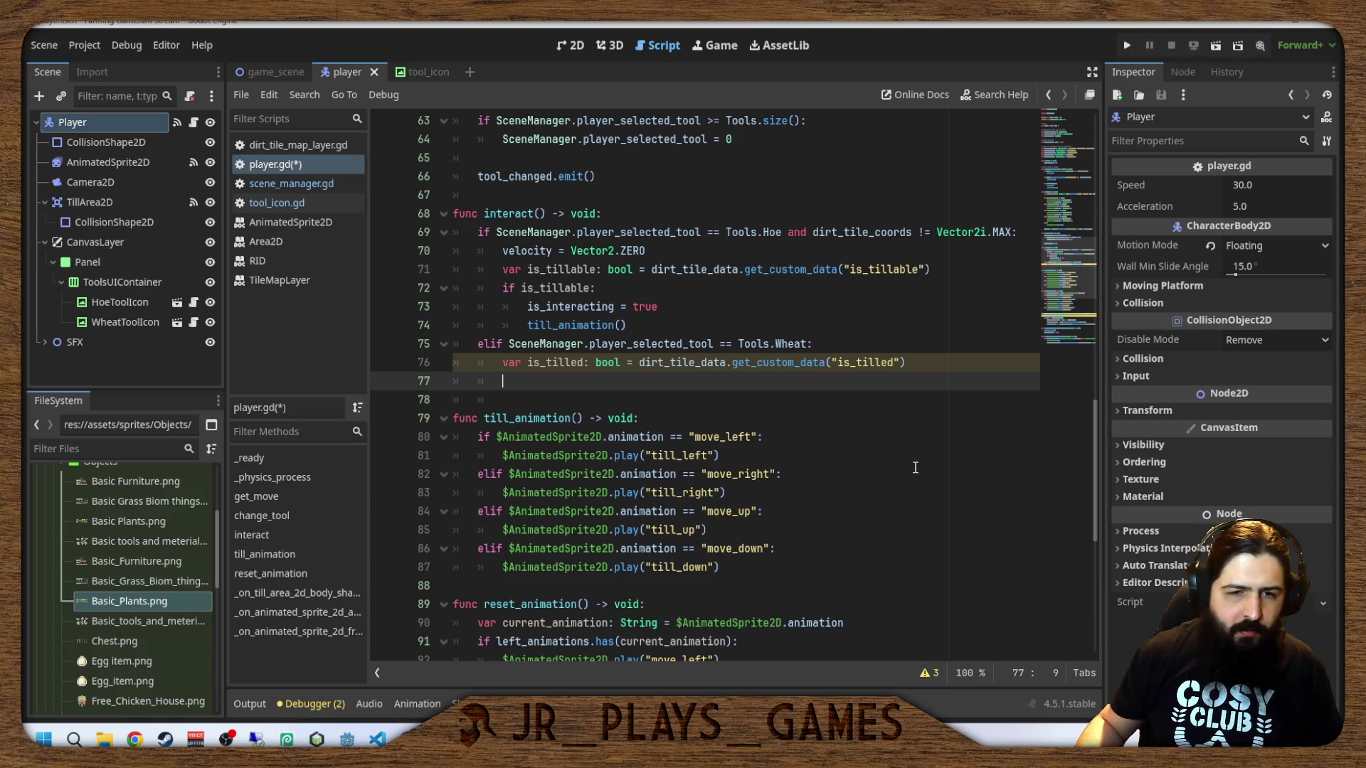
key(Up)
key(Return)
key(Return)
key(Up)
key(Up)
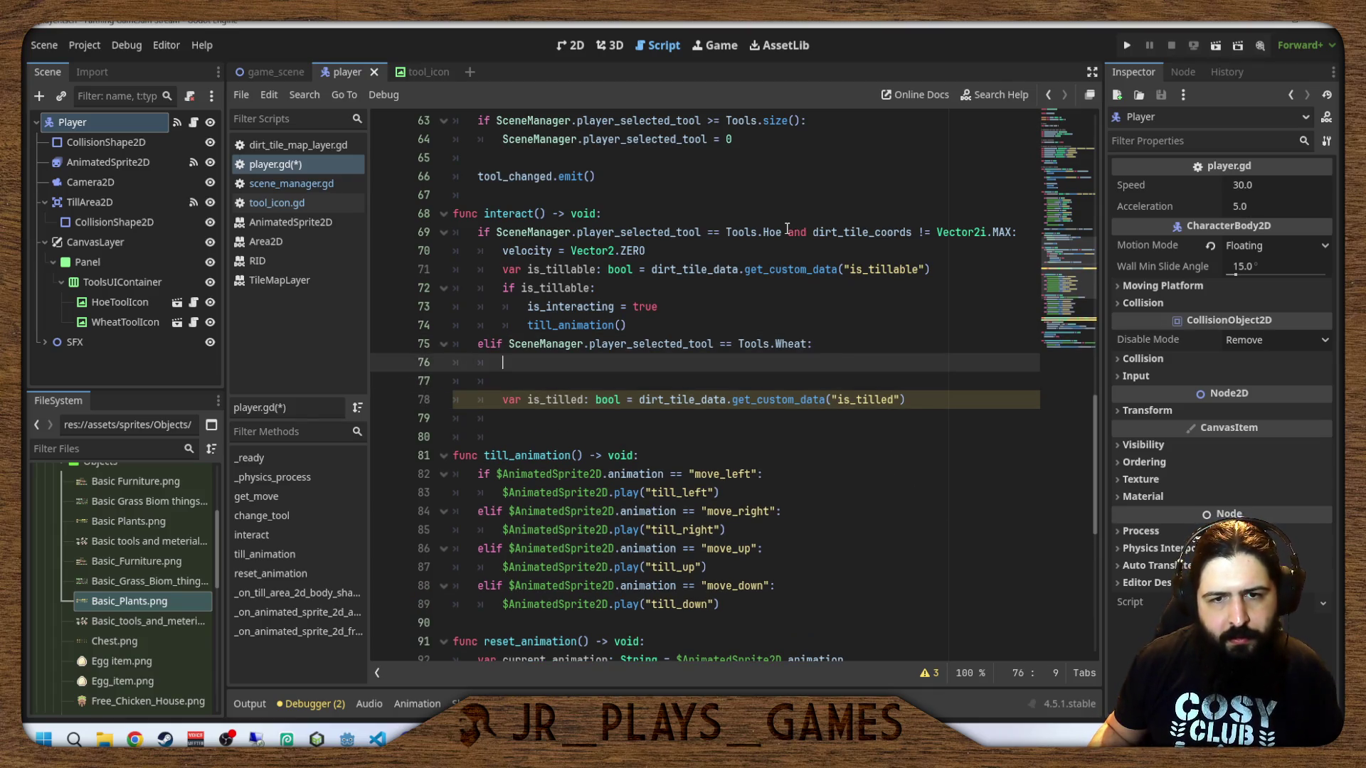
mouse_move(789, 232)
mouse_down()
mouse_move(1011, 233)
mouse_move(813, 233)
mouse_up()
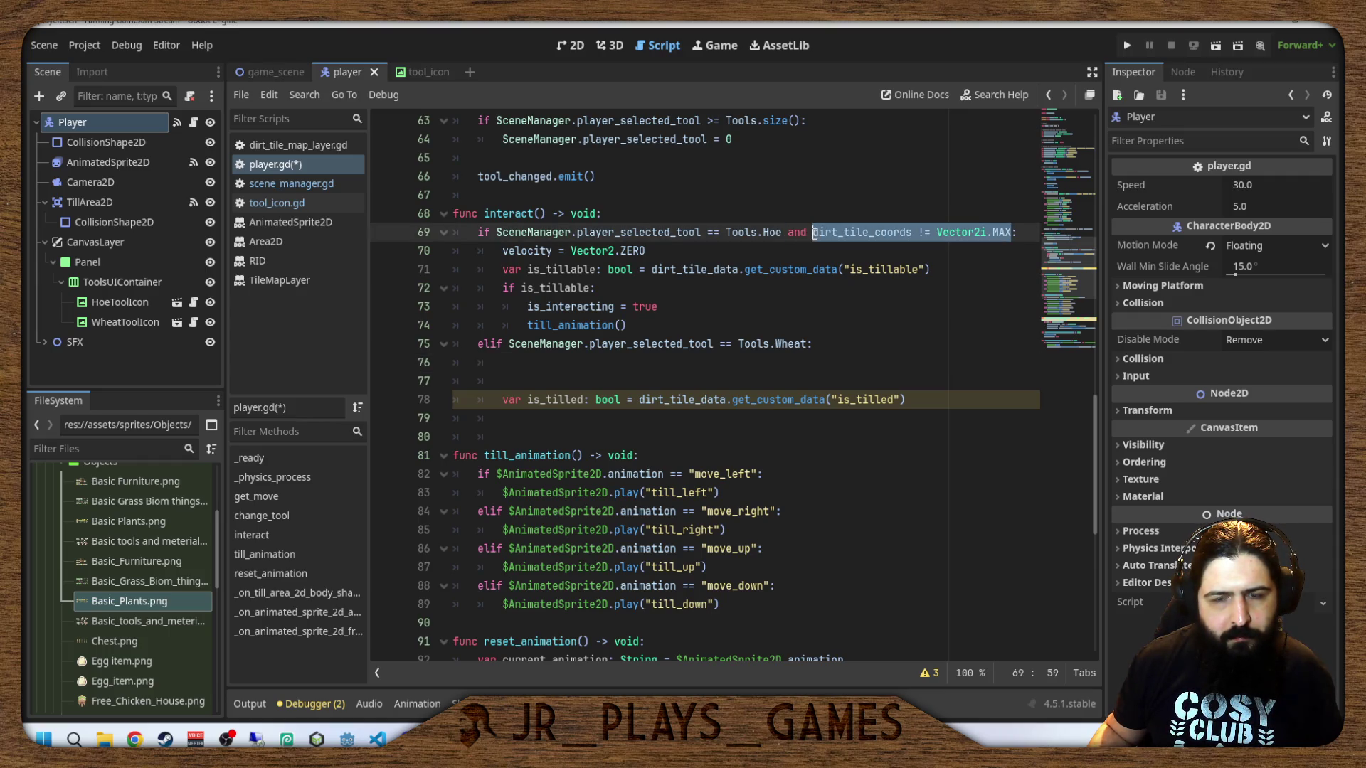
- Add an invalid-tile check at the top of interact(), comparing dirt_tile_coords with Vector2i.MAX
key(ctrl+c)
key(Up)
key(Return)
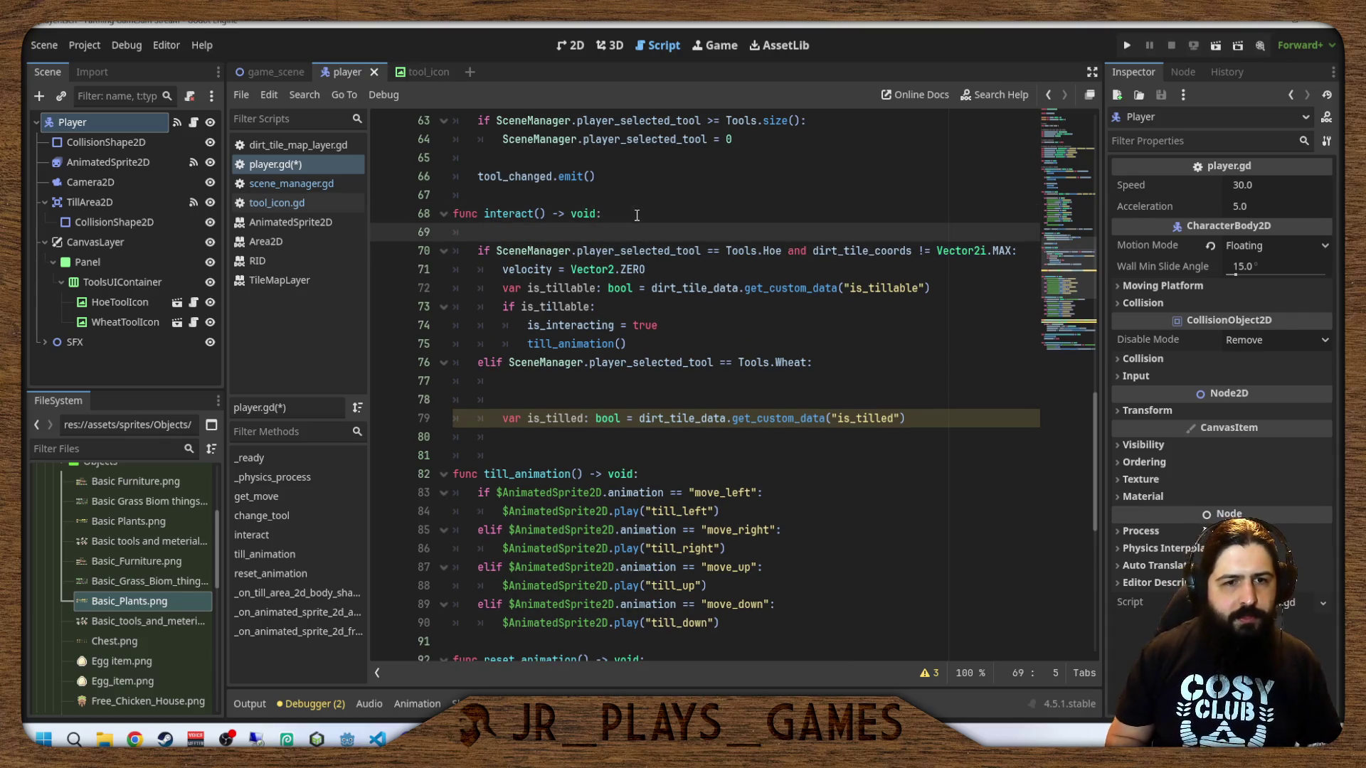
text(if)
key(ctrl+v)
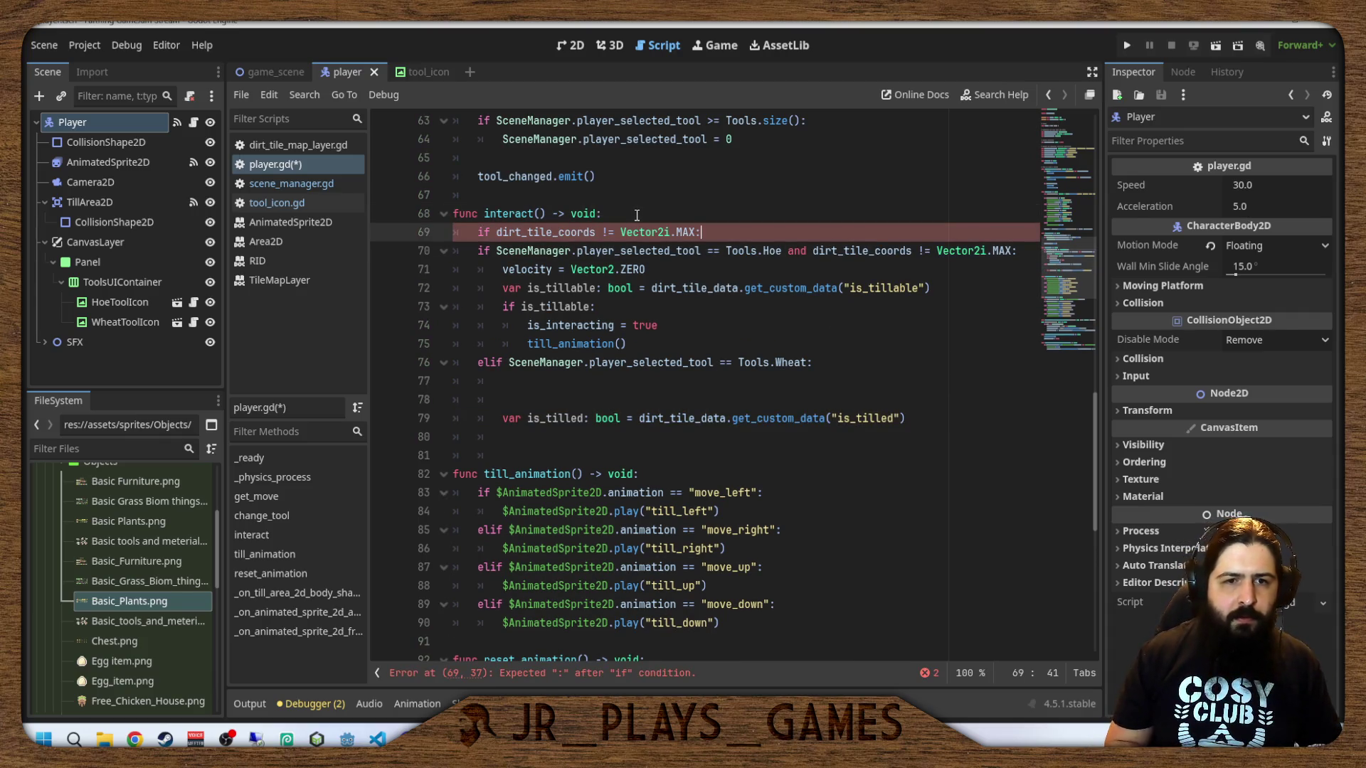
key(Left)
key(BackSpace)
key(ctrl+Left)
key(ctrl+Left)
key(ctrl+Left)
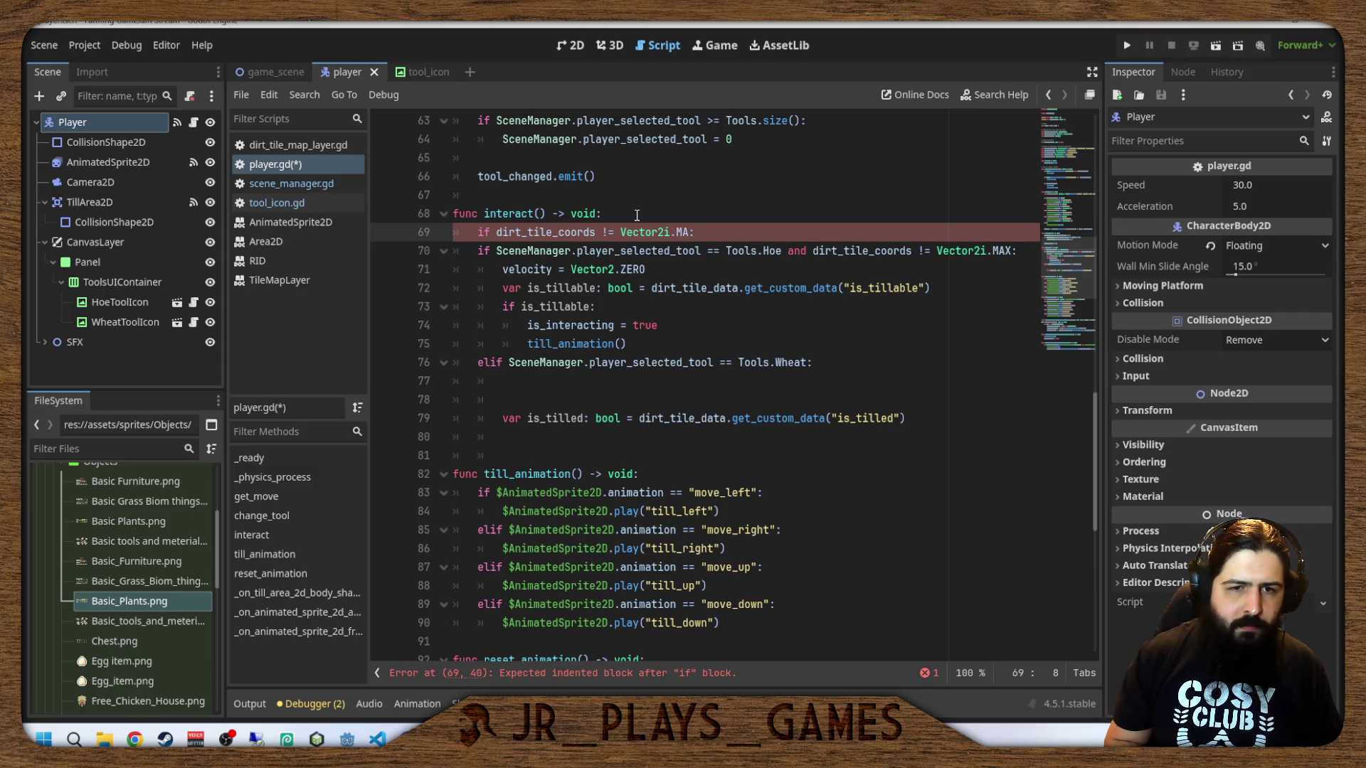
key(Delete)
text(=)
key(End)
key(Left)
text(X)
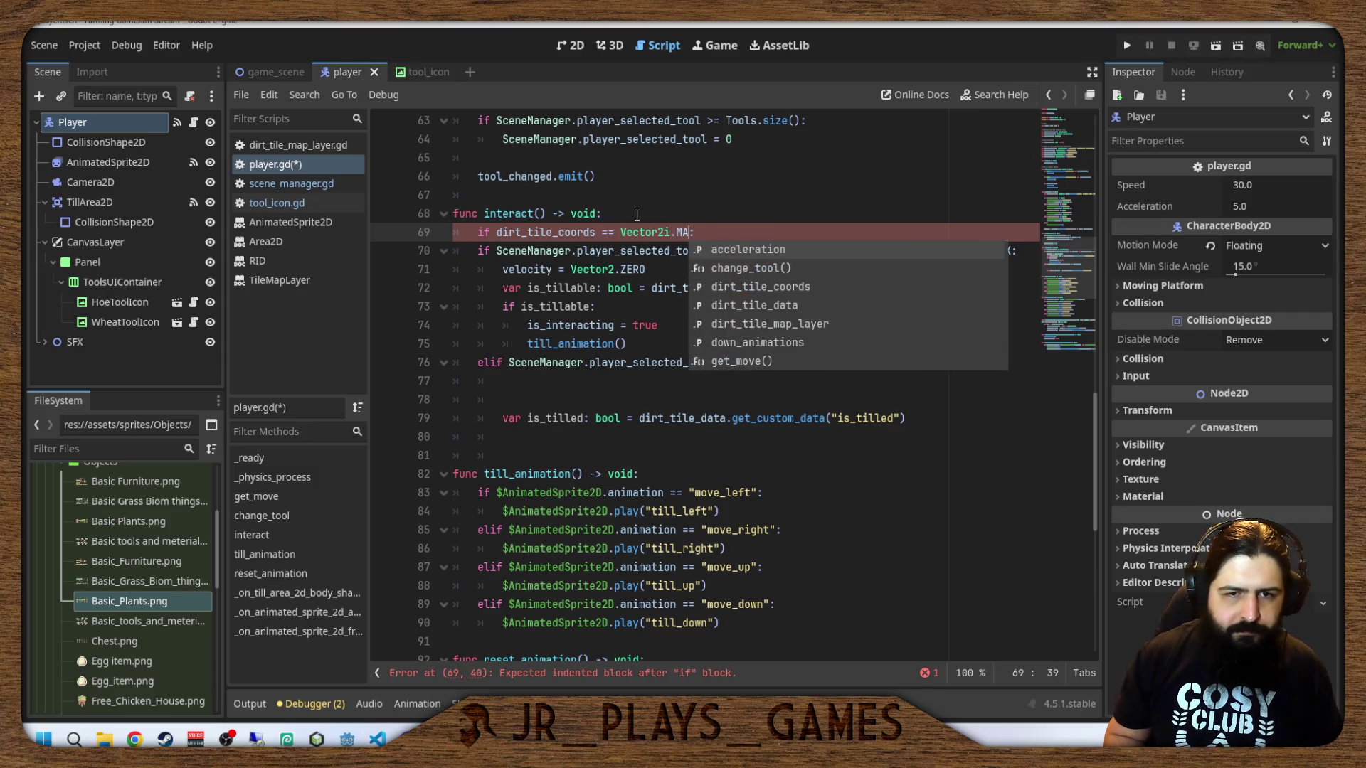
key(End)
- Make that check return early from interact() when the tile is invalid
key(Return)
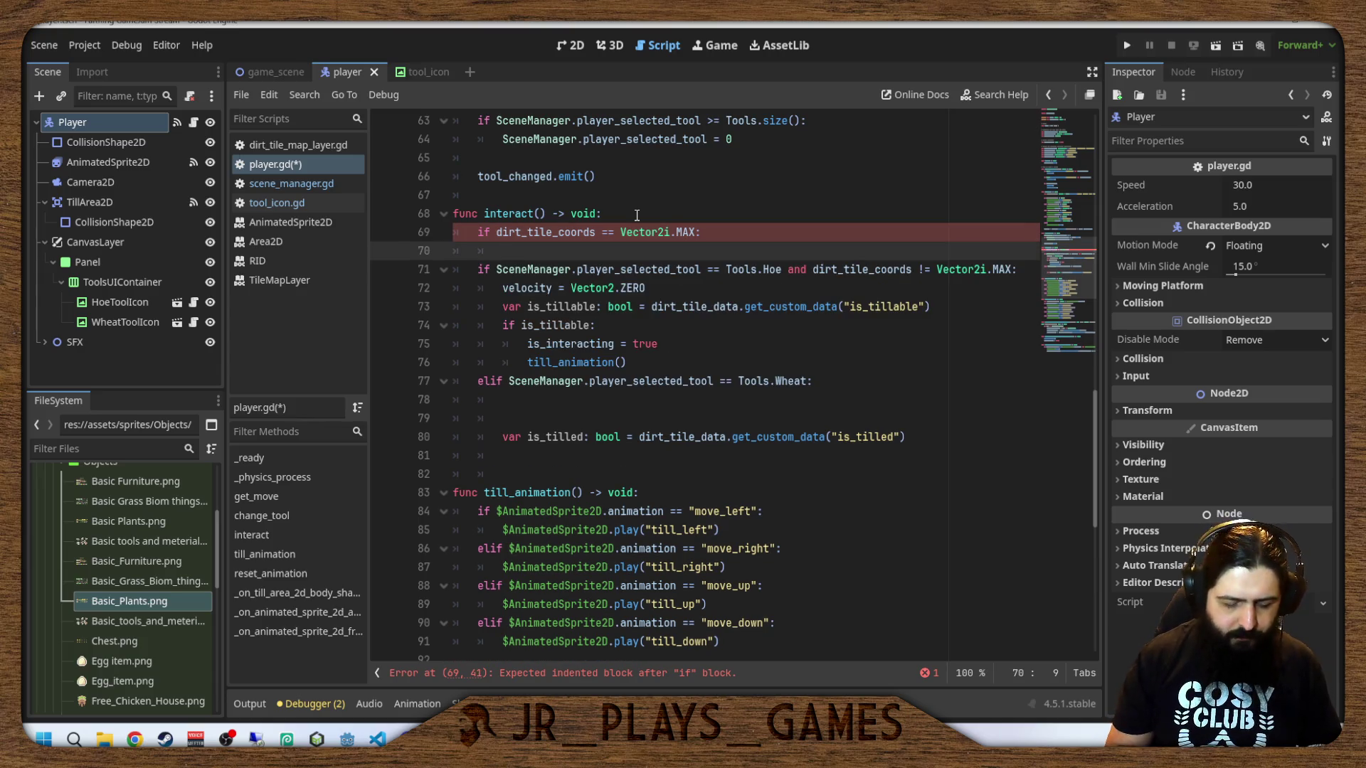
text(return)
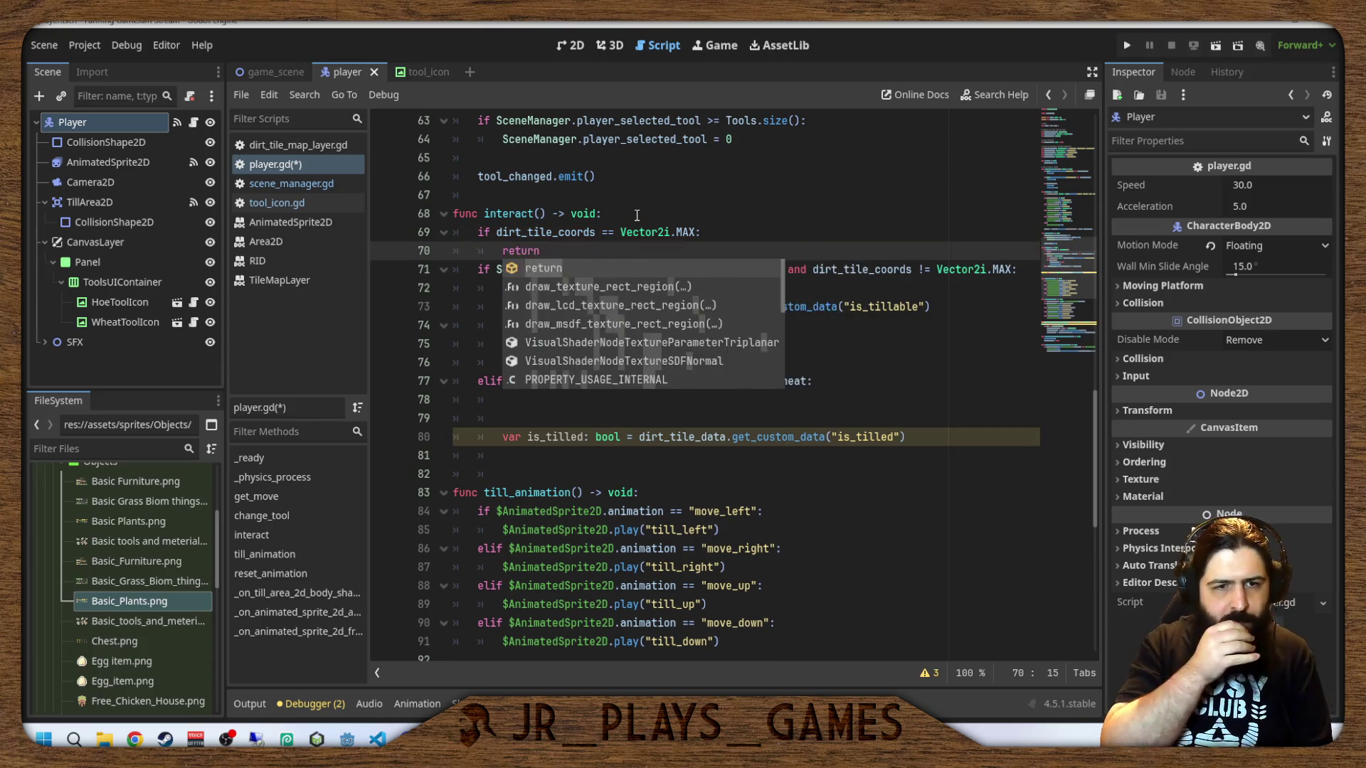
key(Return)
key(Return)
key(BackSpace)
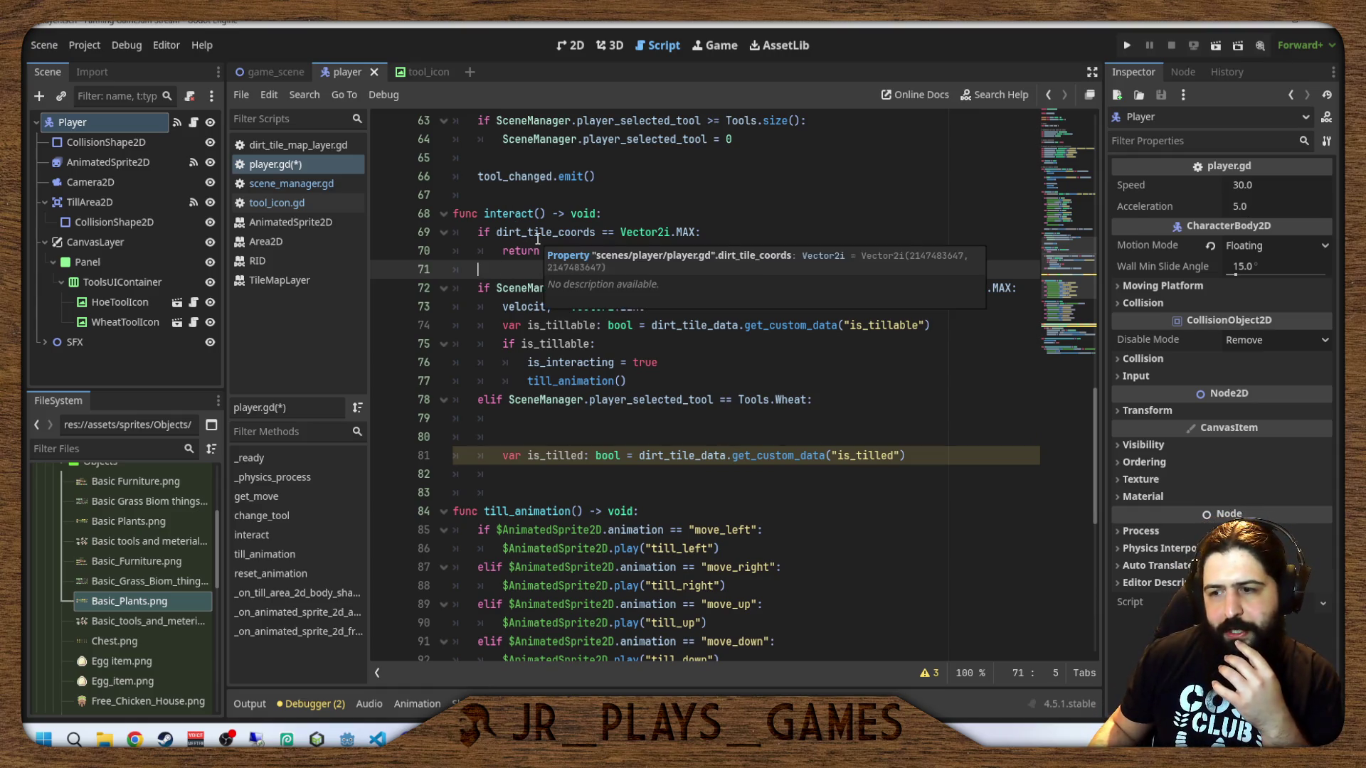
- Delete ' and dirt_tile_coords != Vector2i.MAX' from the Hoe condition on line 72
click(689, 241)
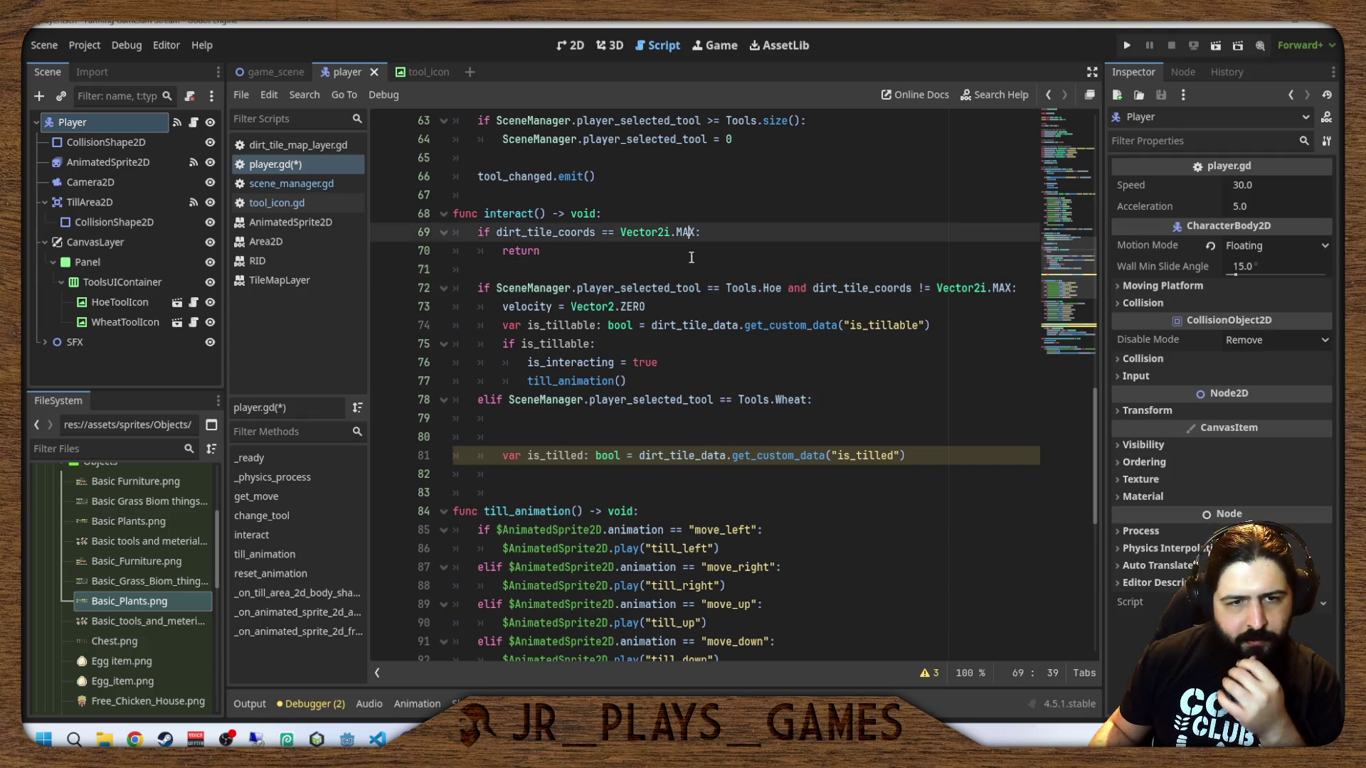
click(713, 288)
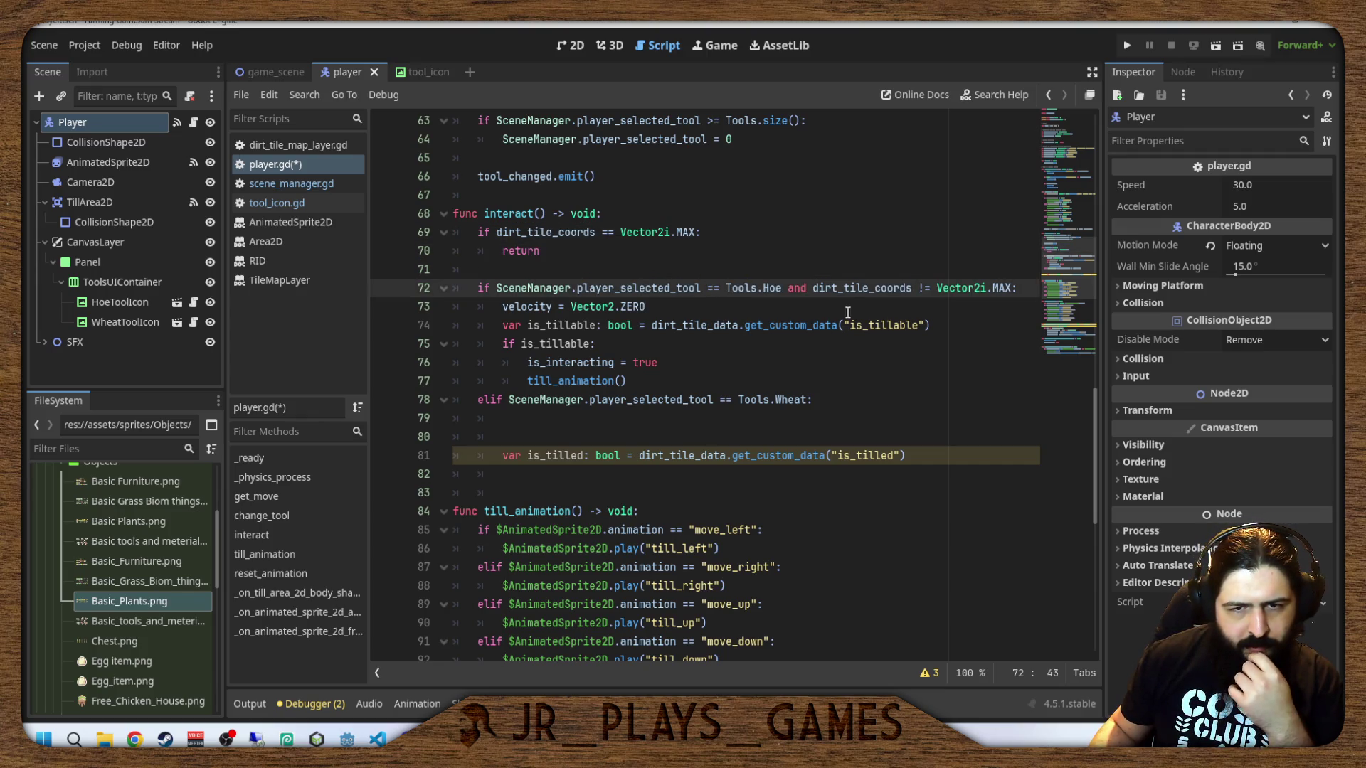
drag(787, 288, 1017, 288)
key(BackSpace)
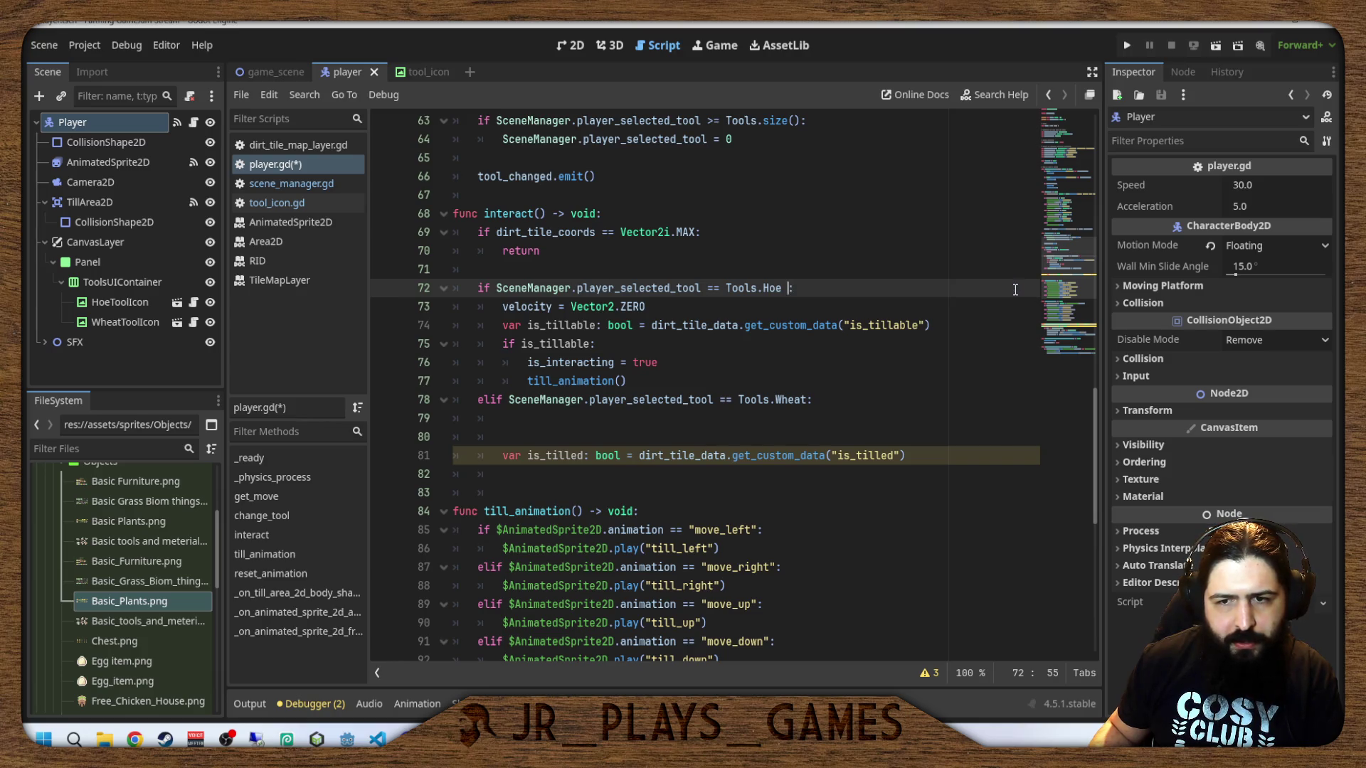
- Move 'velocity = Vector2.ZERO' inside the is_tillable block and remove leftover blank lines, including the Wheat branch's
key(Down)
key(Down)
key(Down)
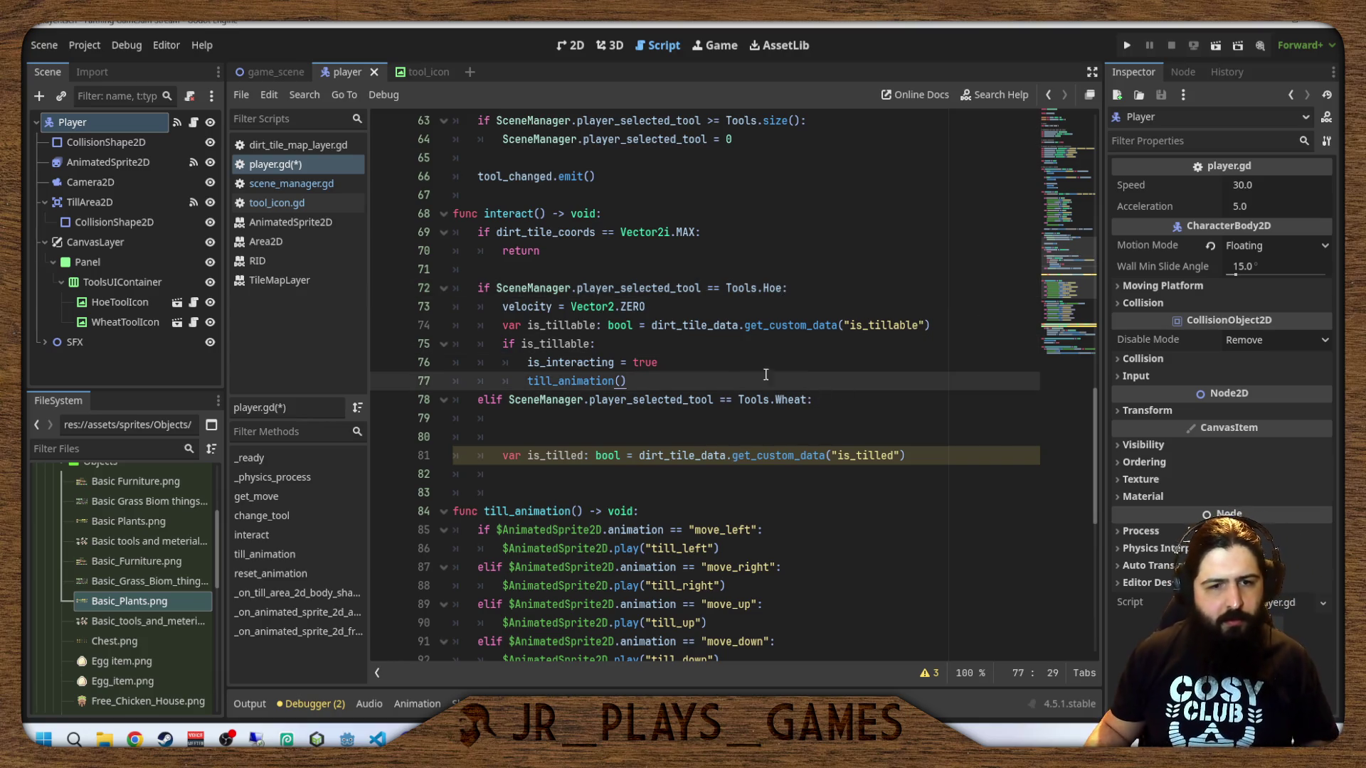
drag(646, 310, 506, 315)
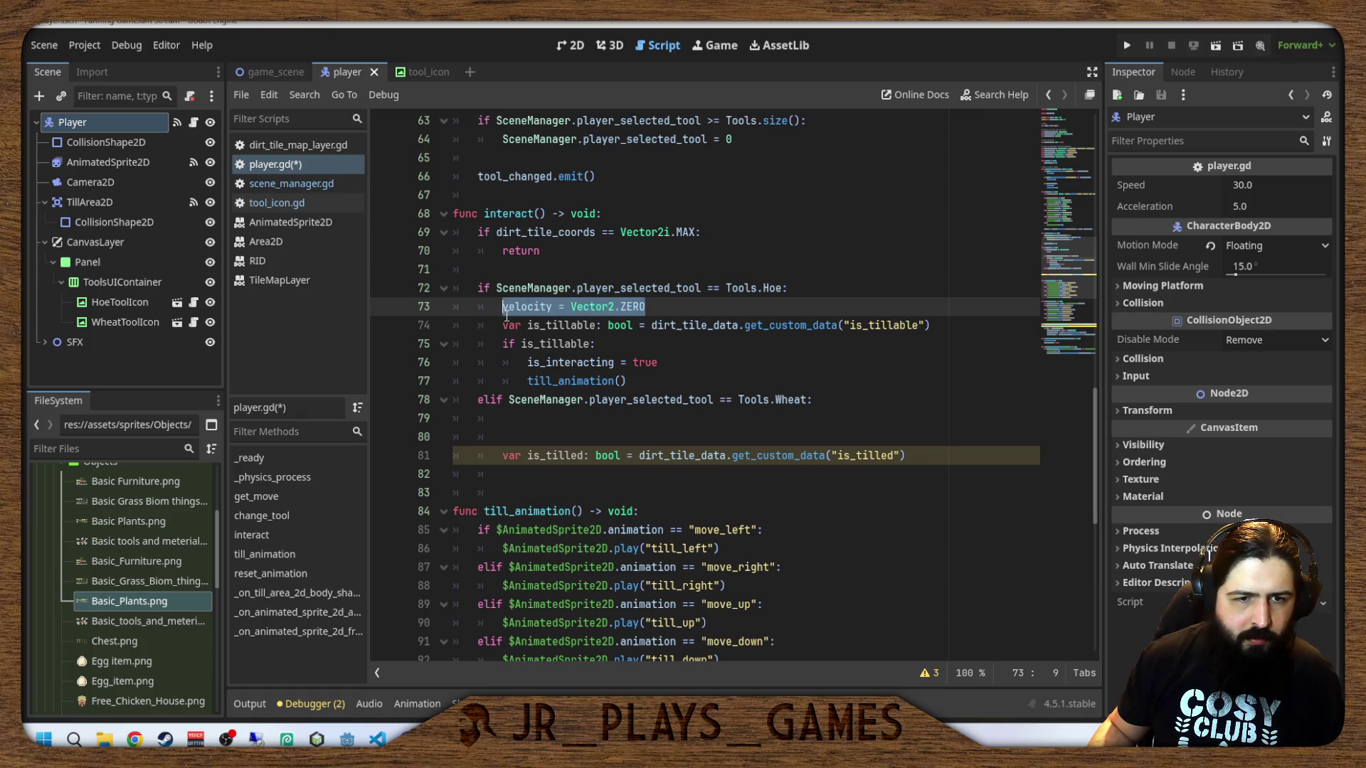
click(834, 413)
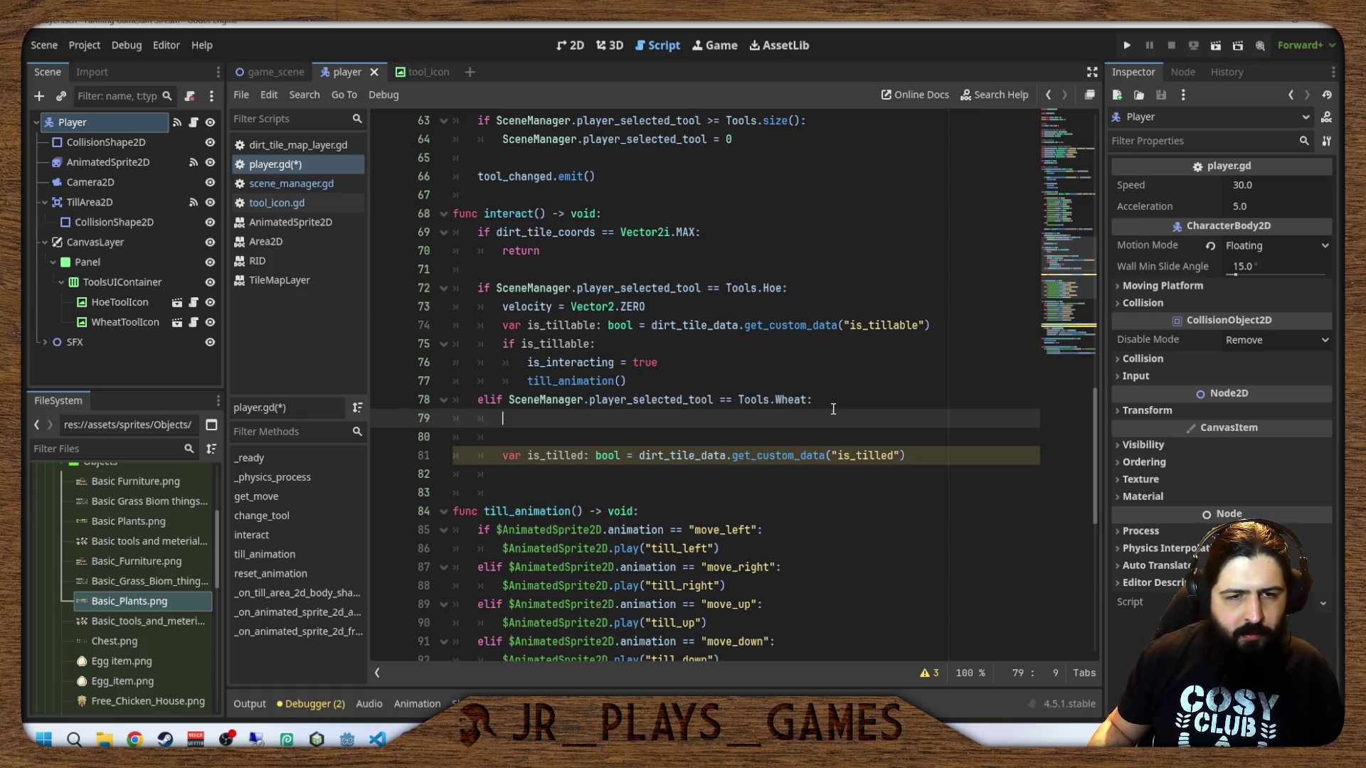
drag(654, 306, 503, 307)
key(ctrl+c)
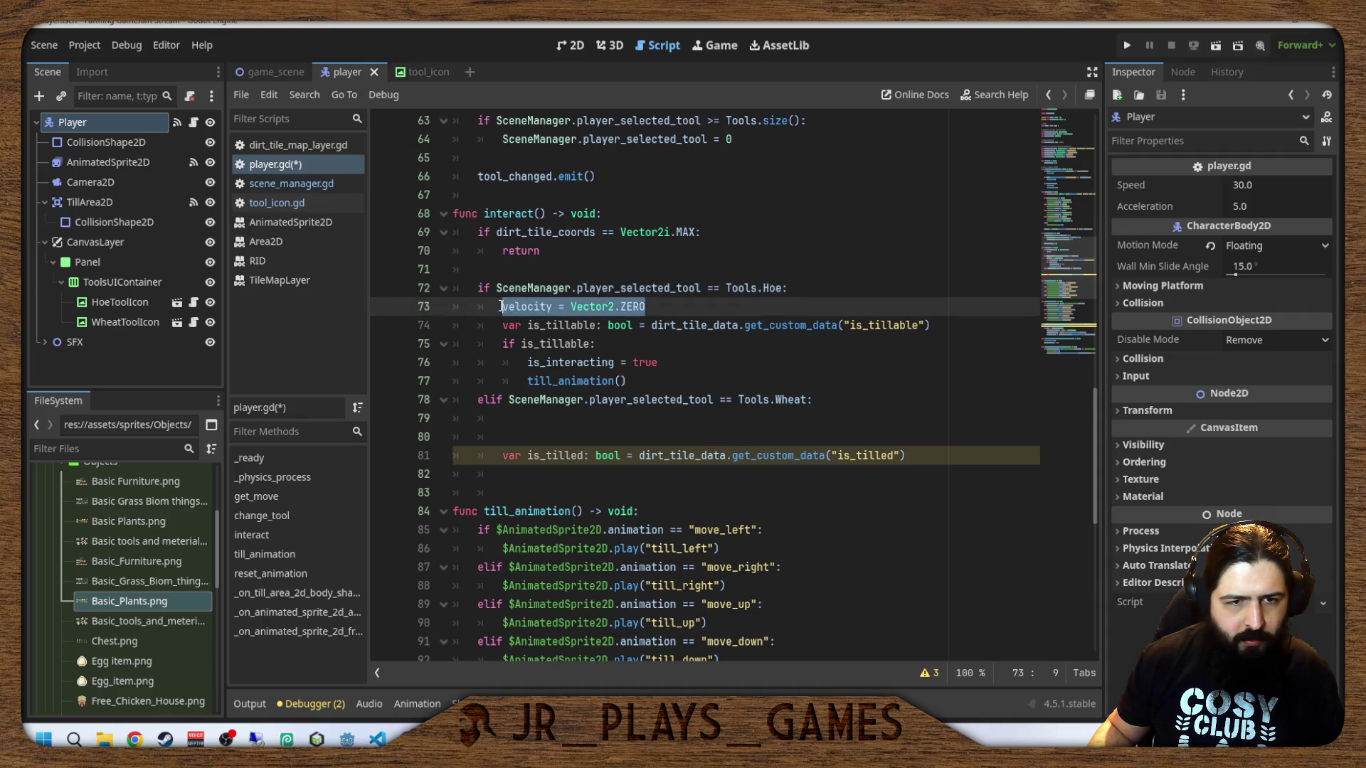
key(BackSpace)
click(654, 343)
key(Return)
key(ctrl+v)
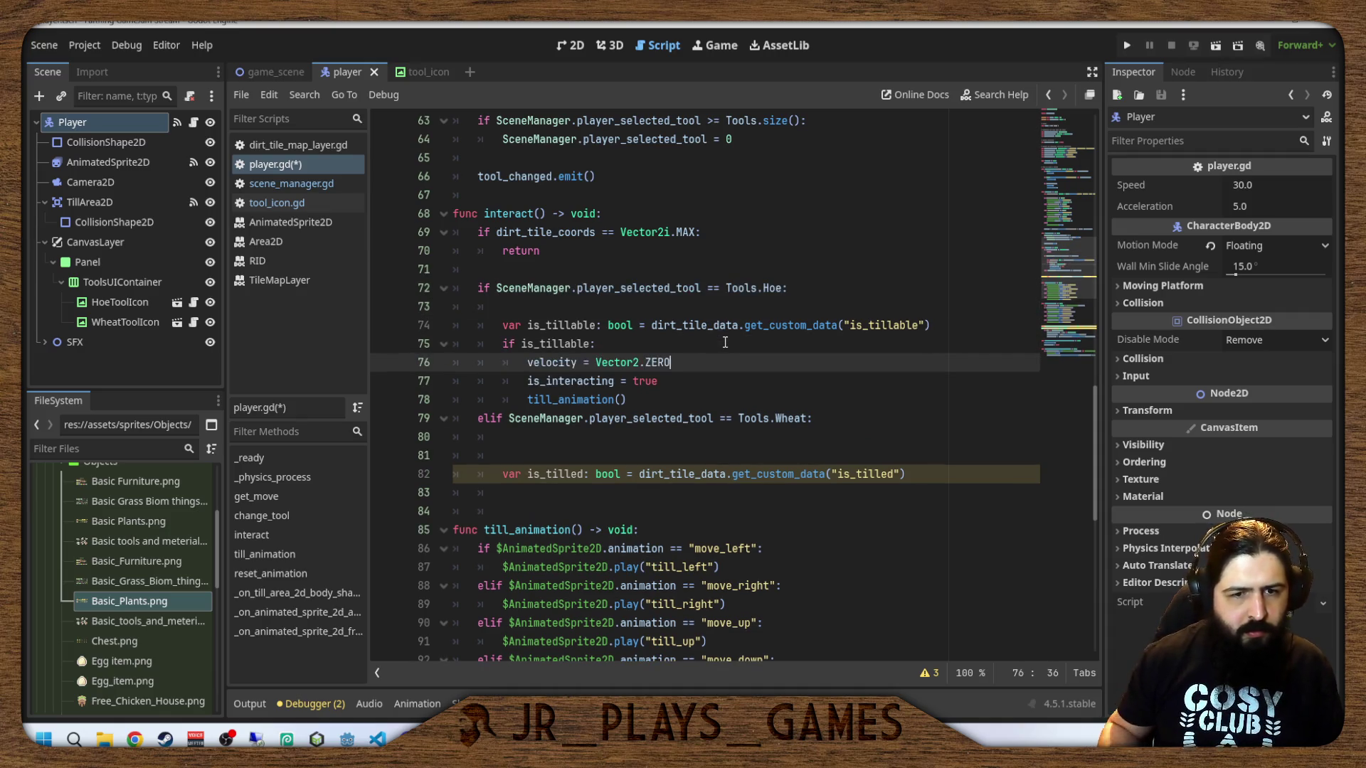
click(618, 311)
key(BackSpace)
key(BackSpace)
key(BackSpace)
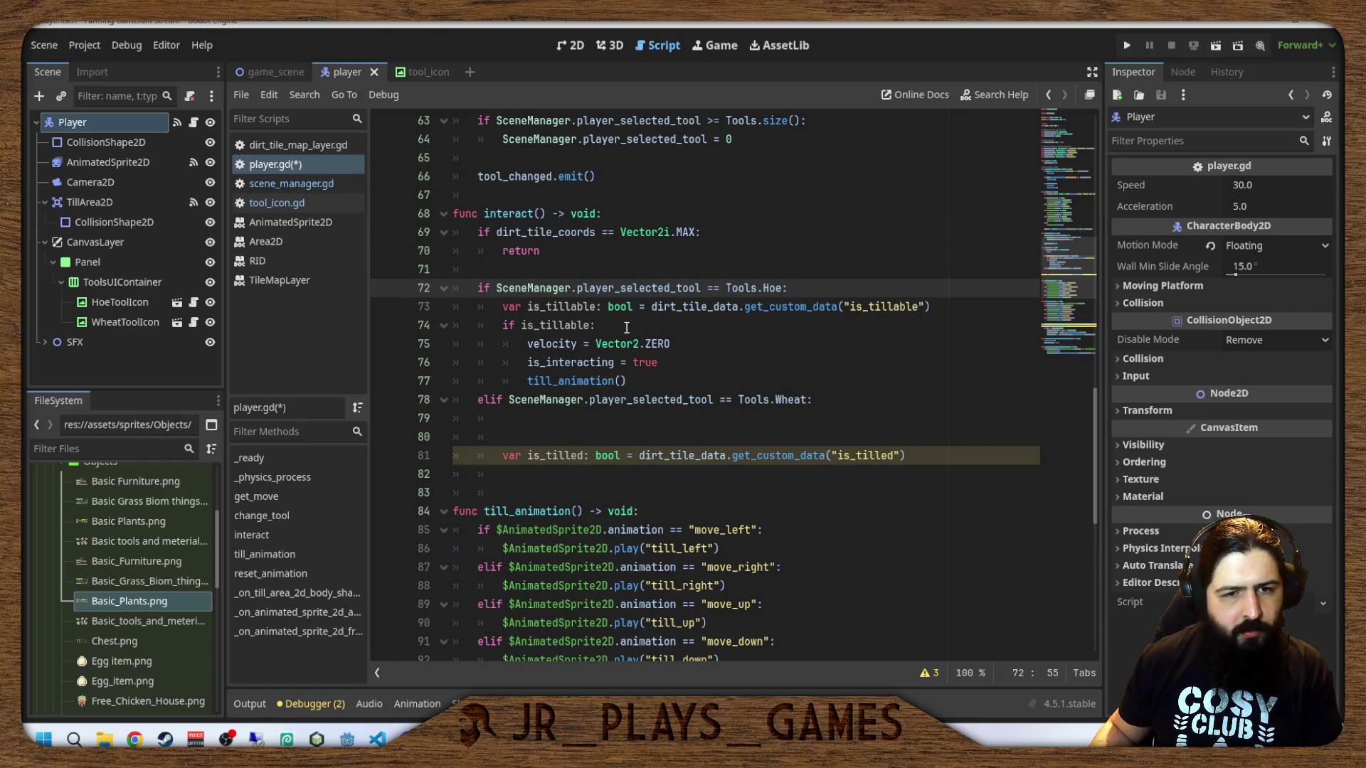
click(711, 420)
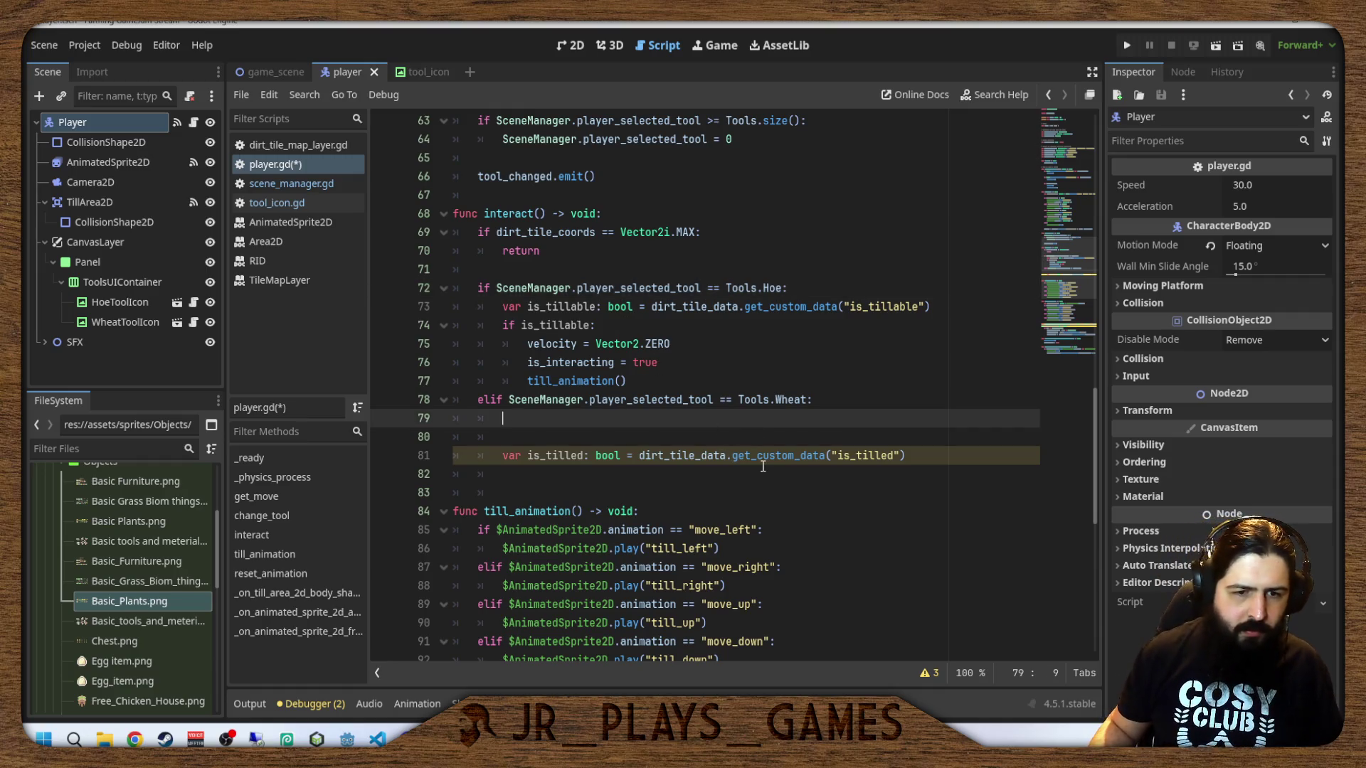
key(Delete)
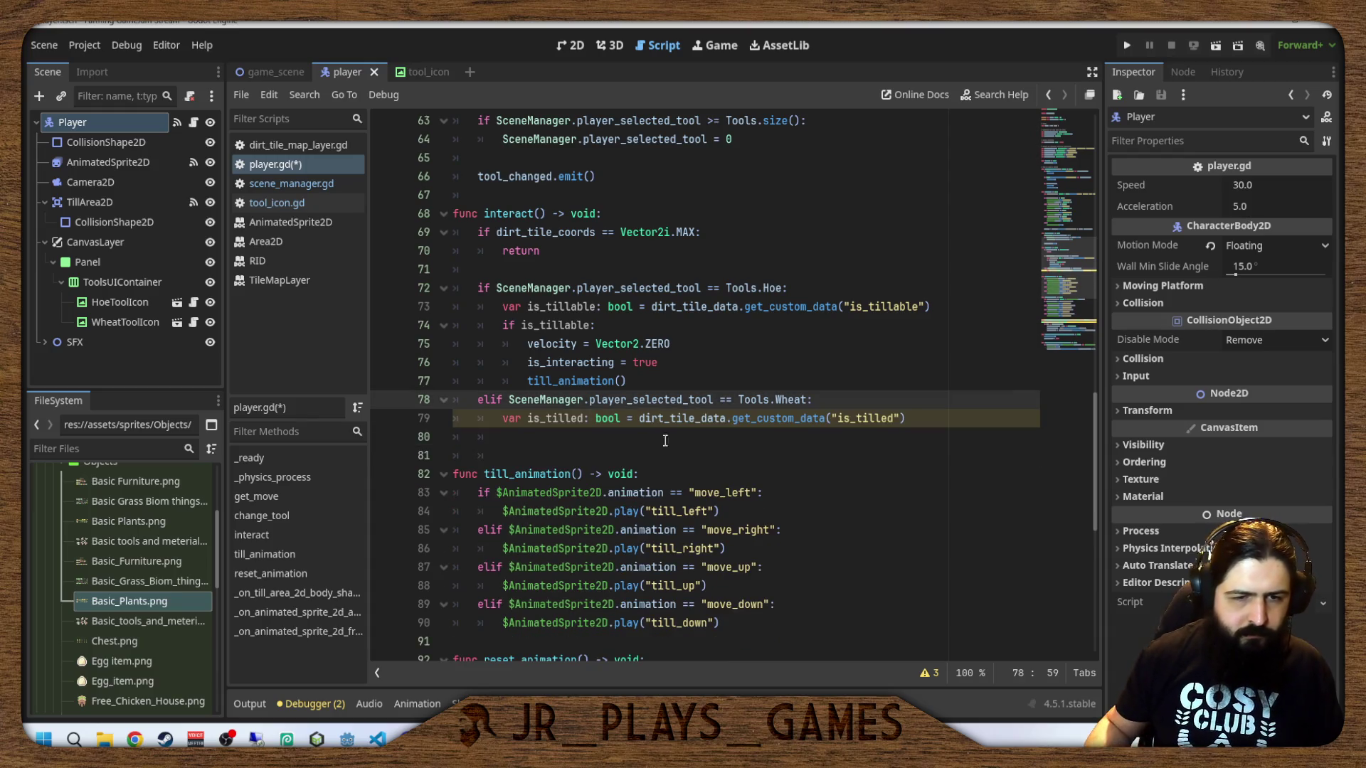
- Add a correctly indented 'if is_tilled:' line below the is_tilled declaration in the Wheat branch
click(969, 412)
key(Down)
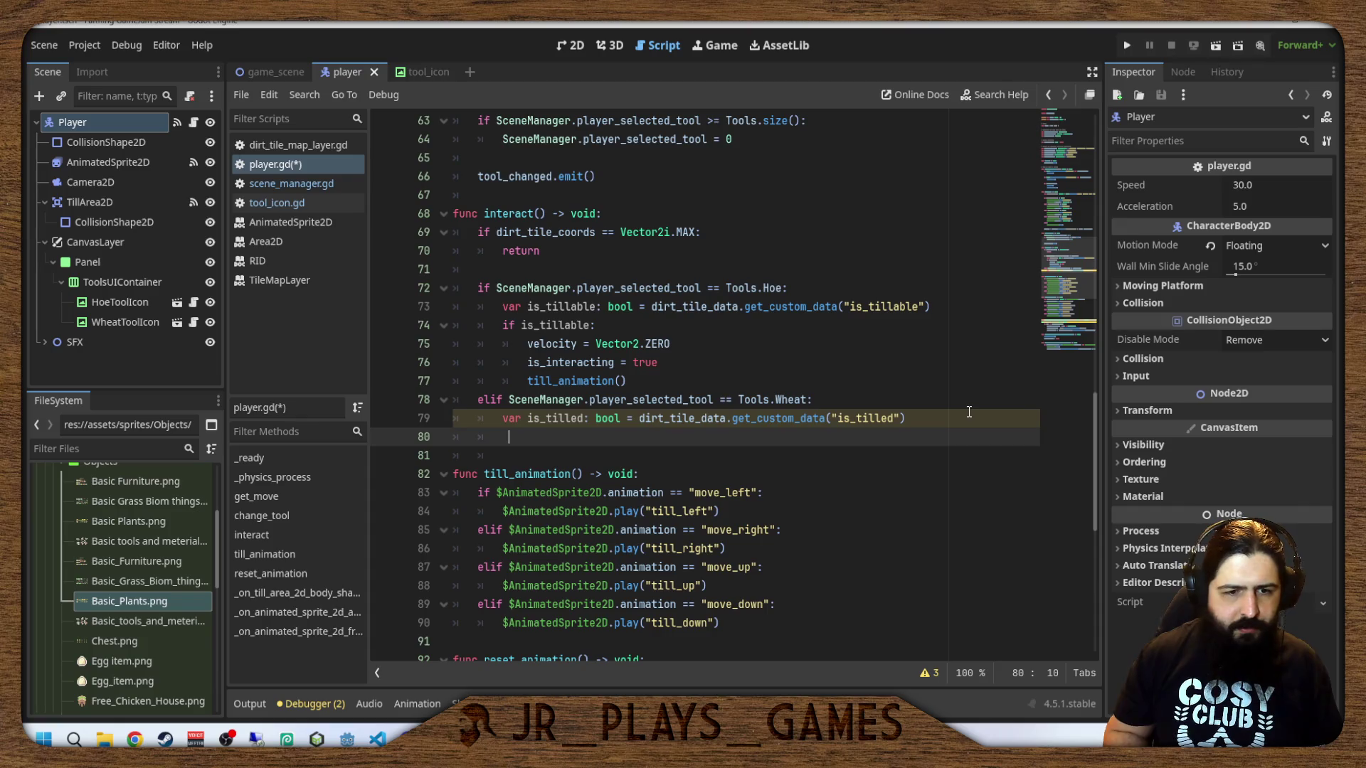
text(if is_ti)
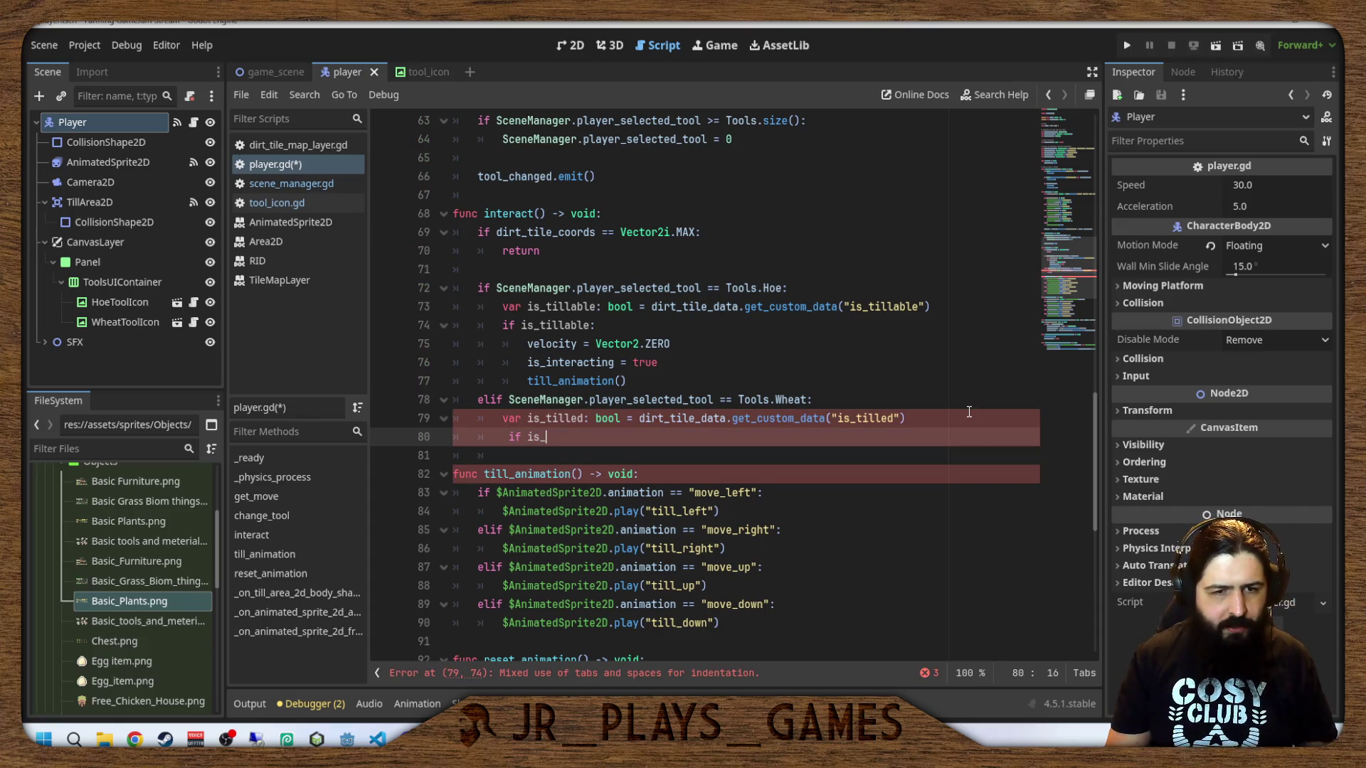
text(lled: )
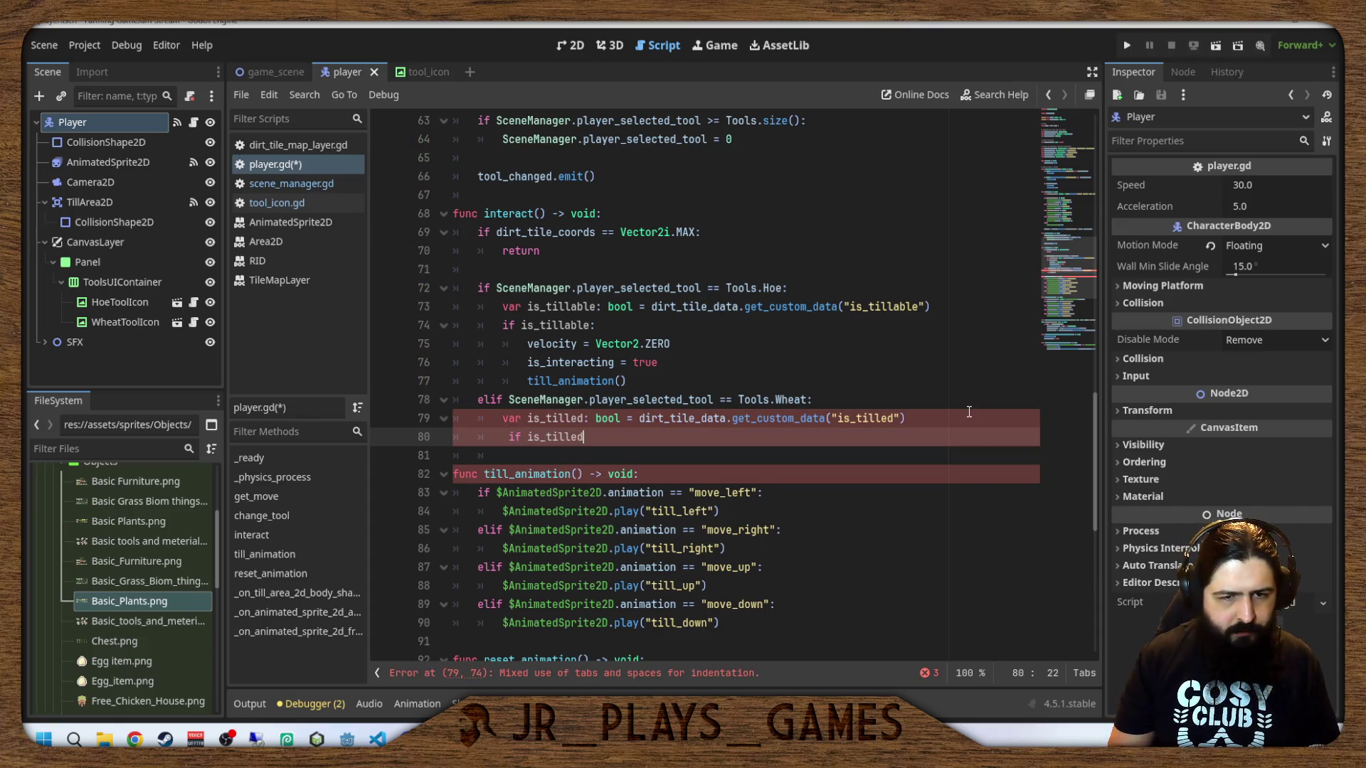
text(bool)
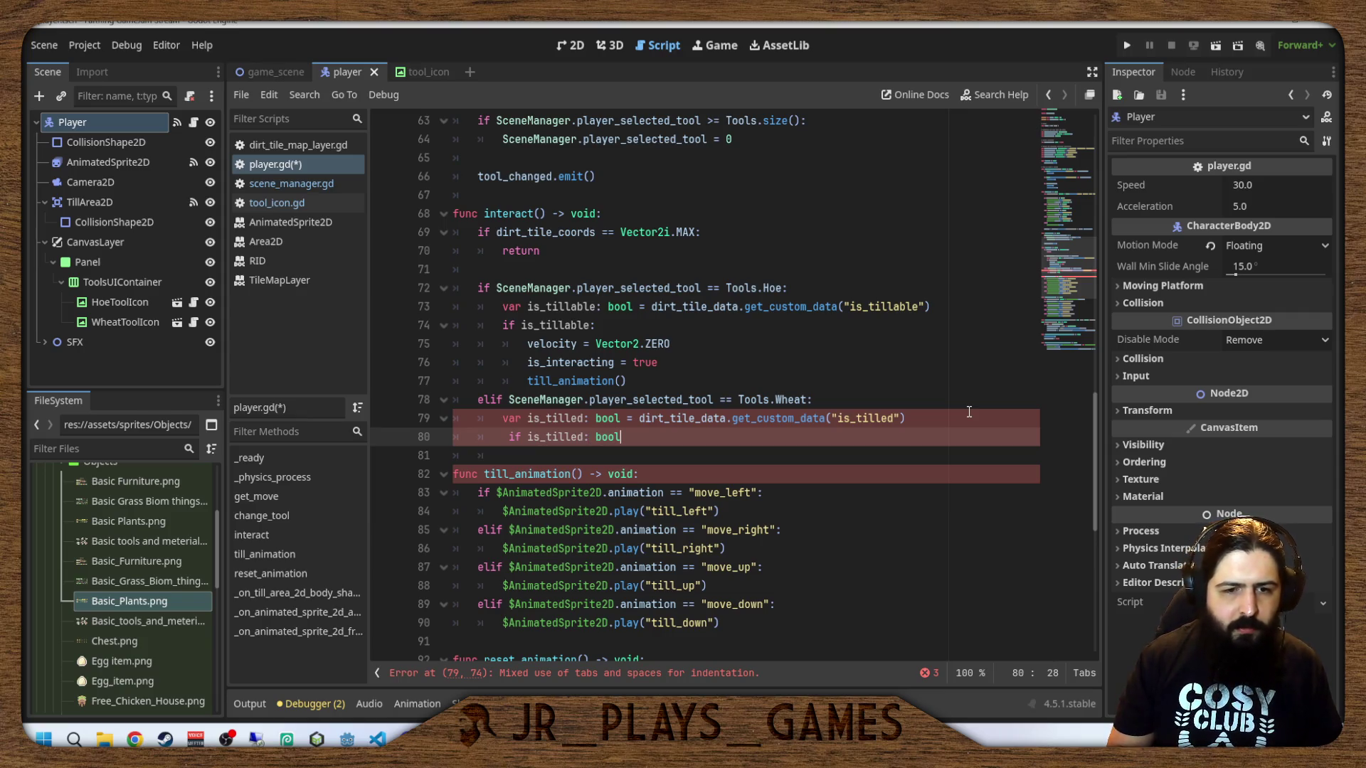
key(BackSpace)
key(BackSpace)
key(BackSpace)
key(Return)
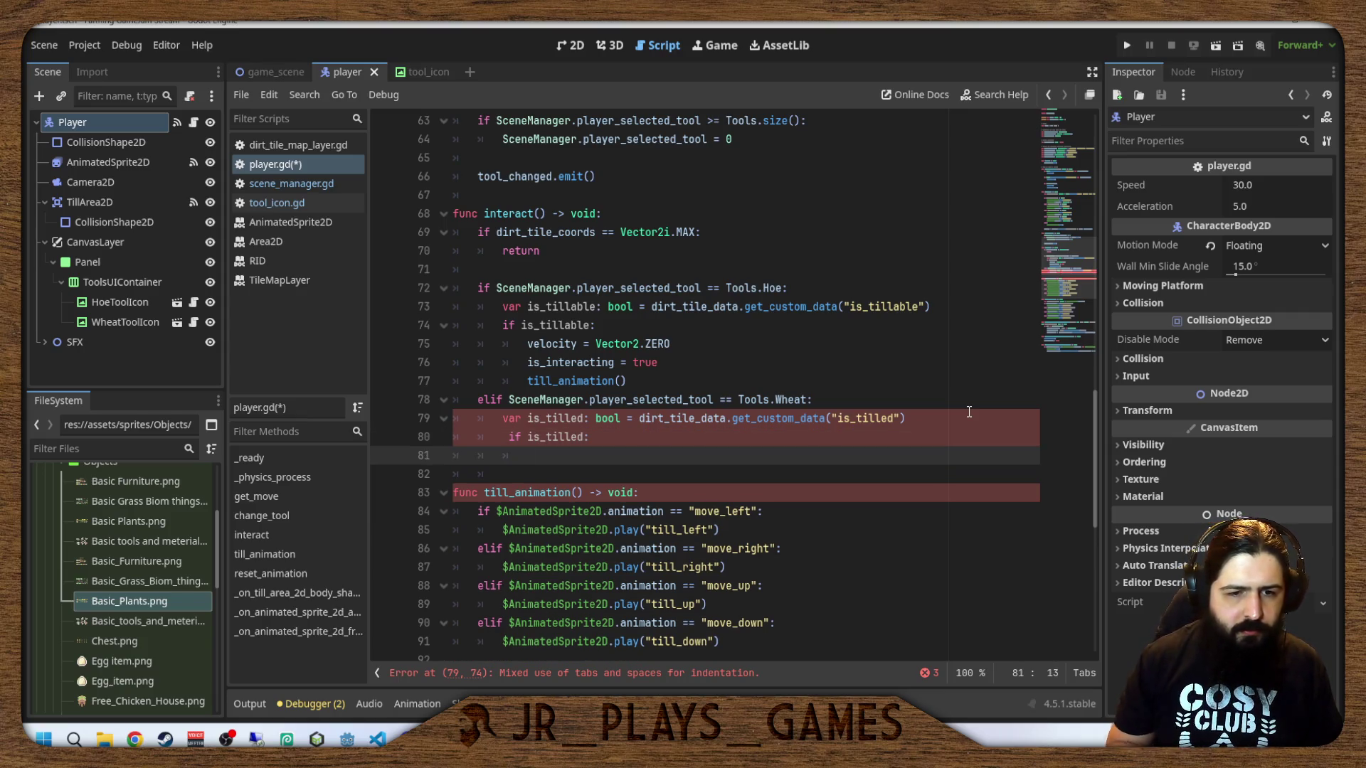
click(511, 436)
key(BackSpace)
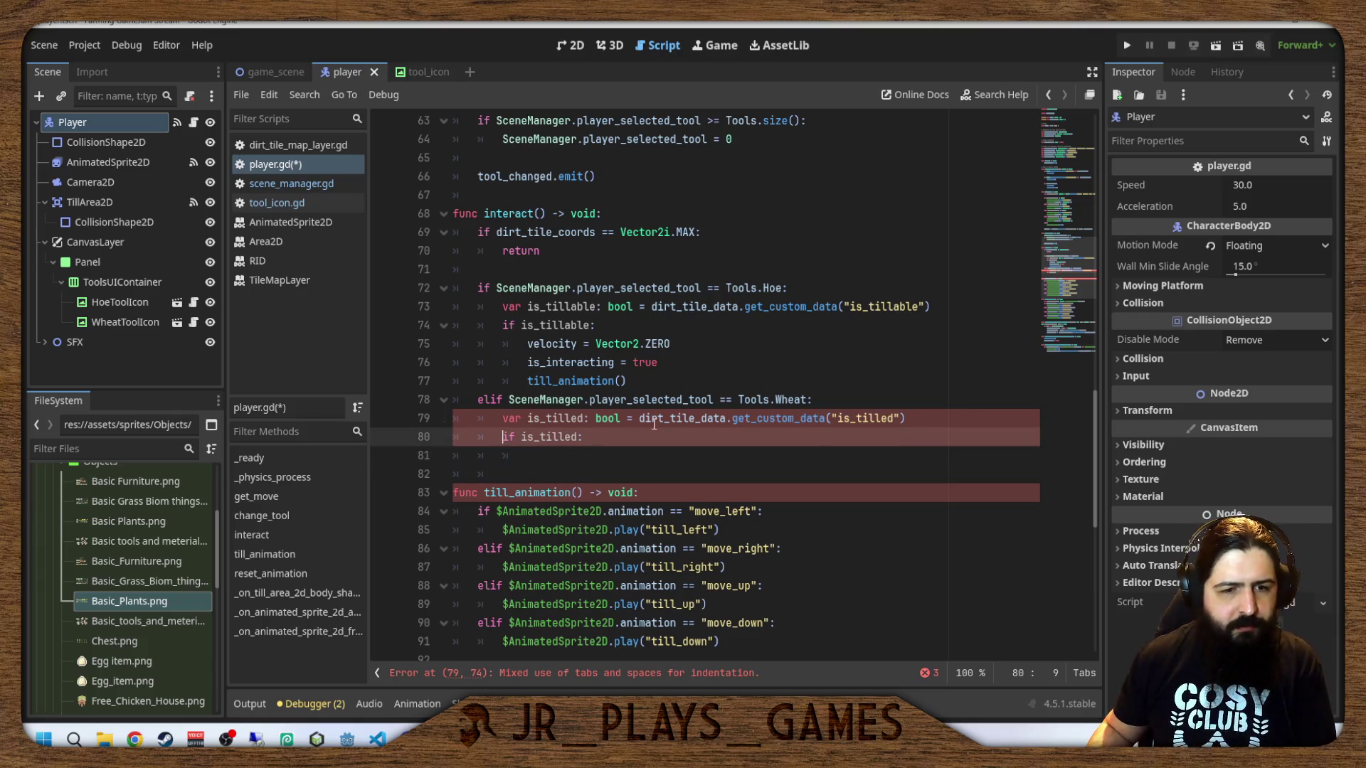
- Start the Wheat branch with 'if SceneManager.planted_tiles.has(dirt_tile_coords): return'
click(821, 405)
key(Return)
key(Return)
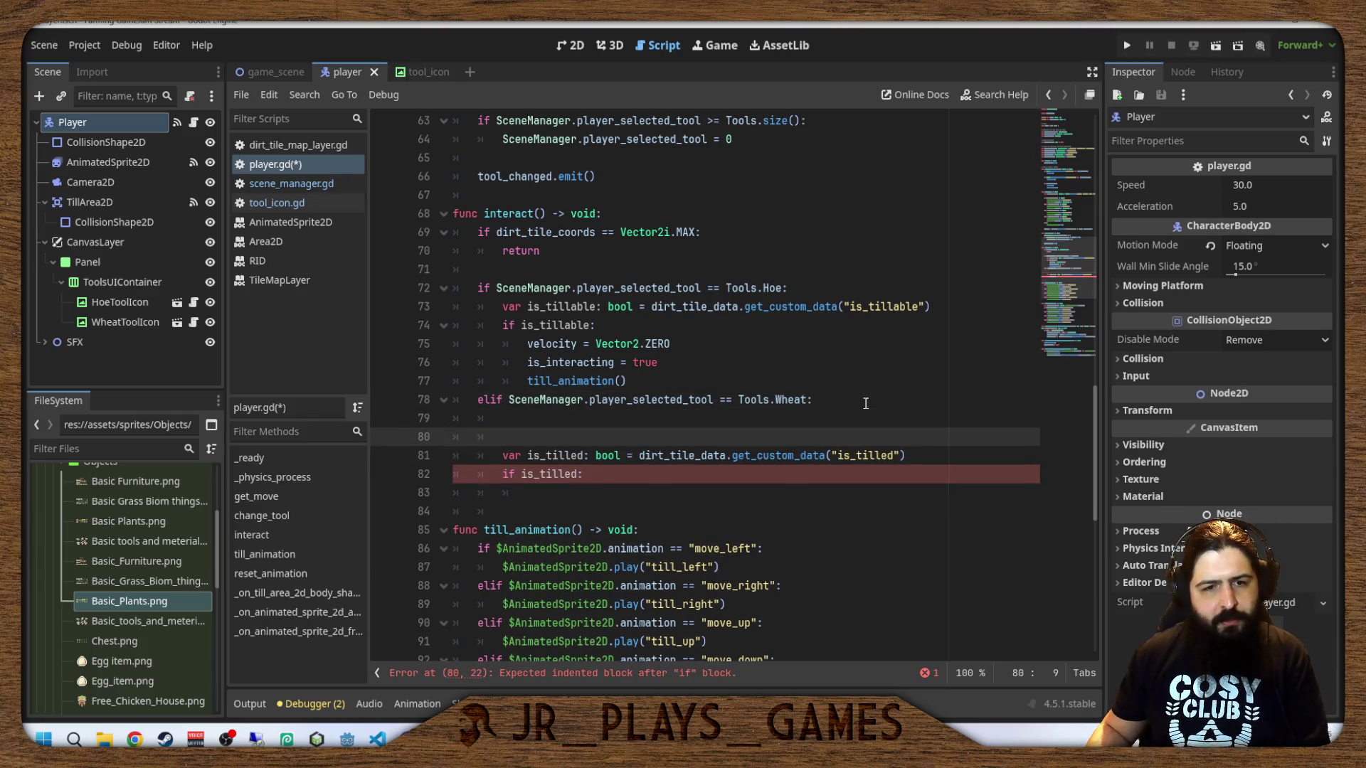
key(Up)
text(if )
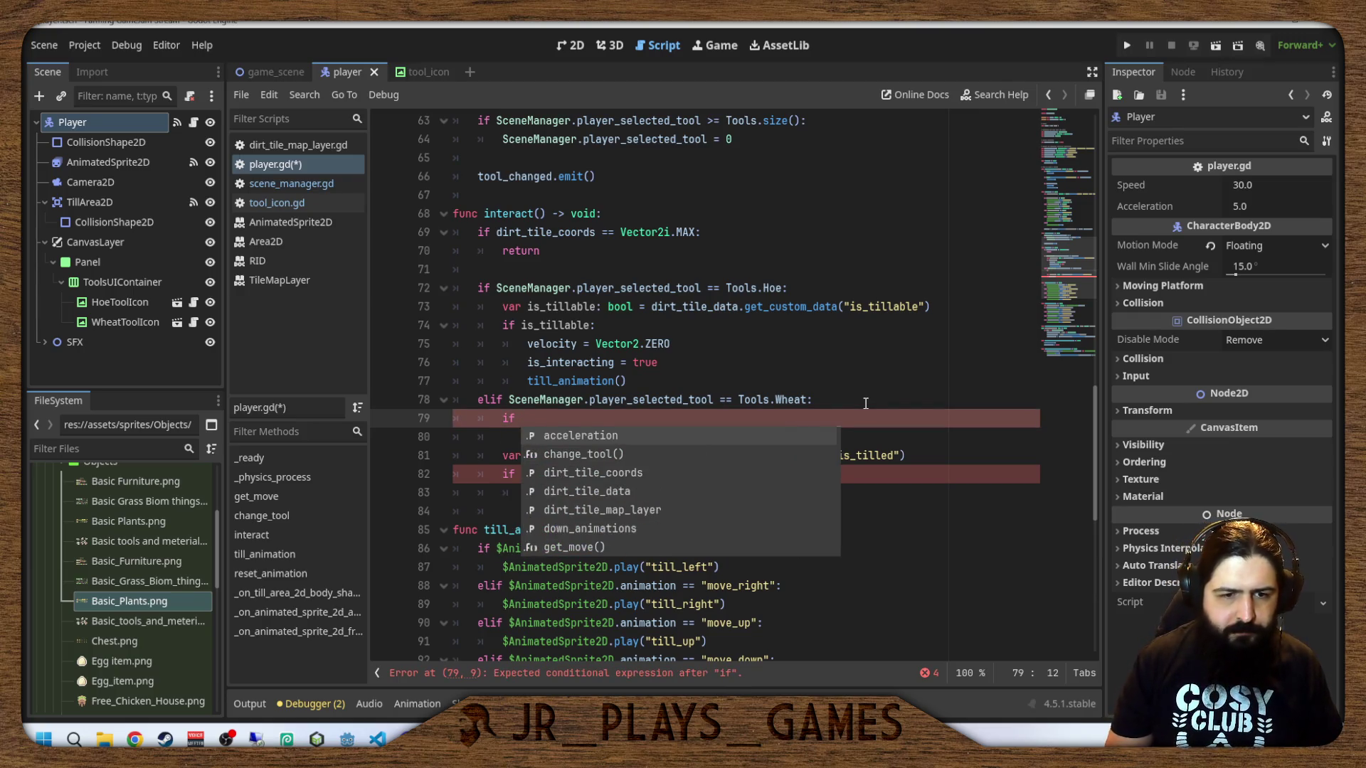
text(SceneManager.planted_tiles)
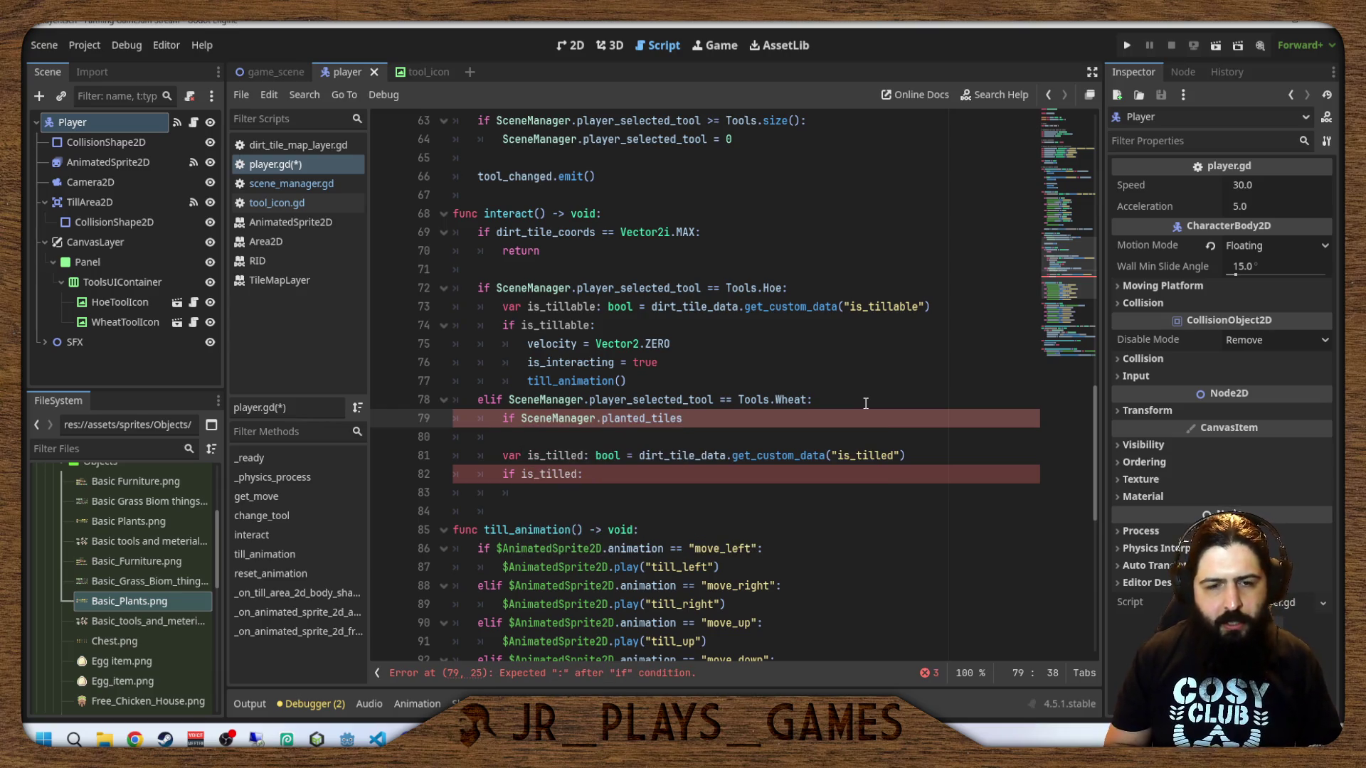
text(.has()
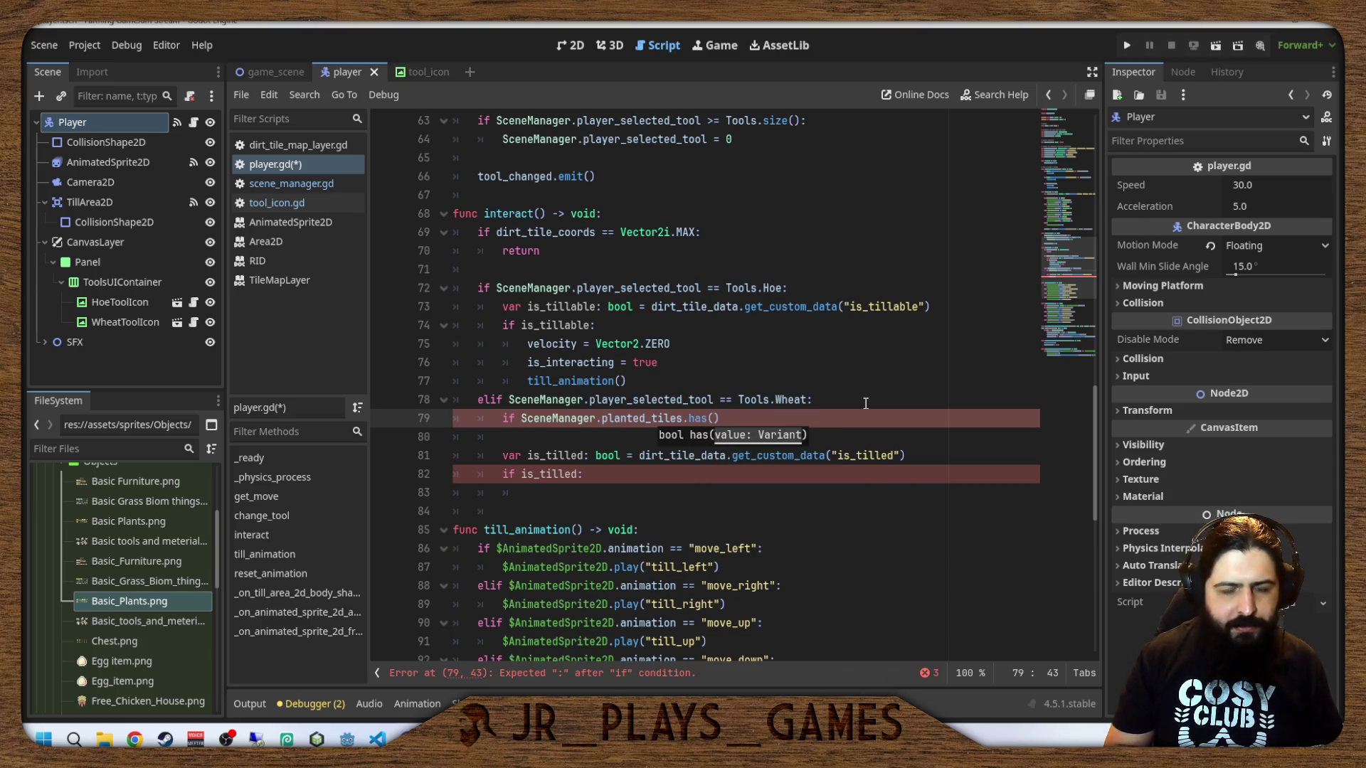
text(dirt)
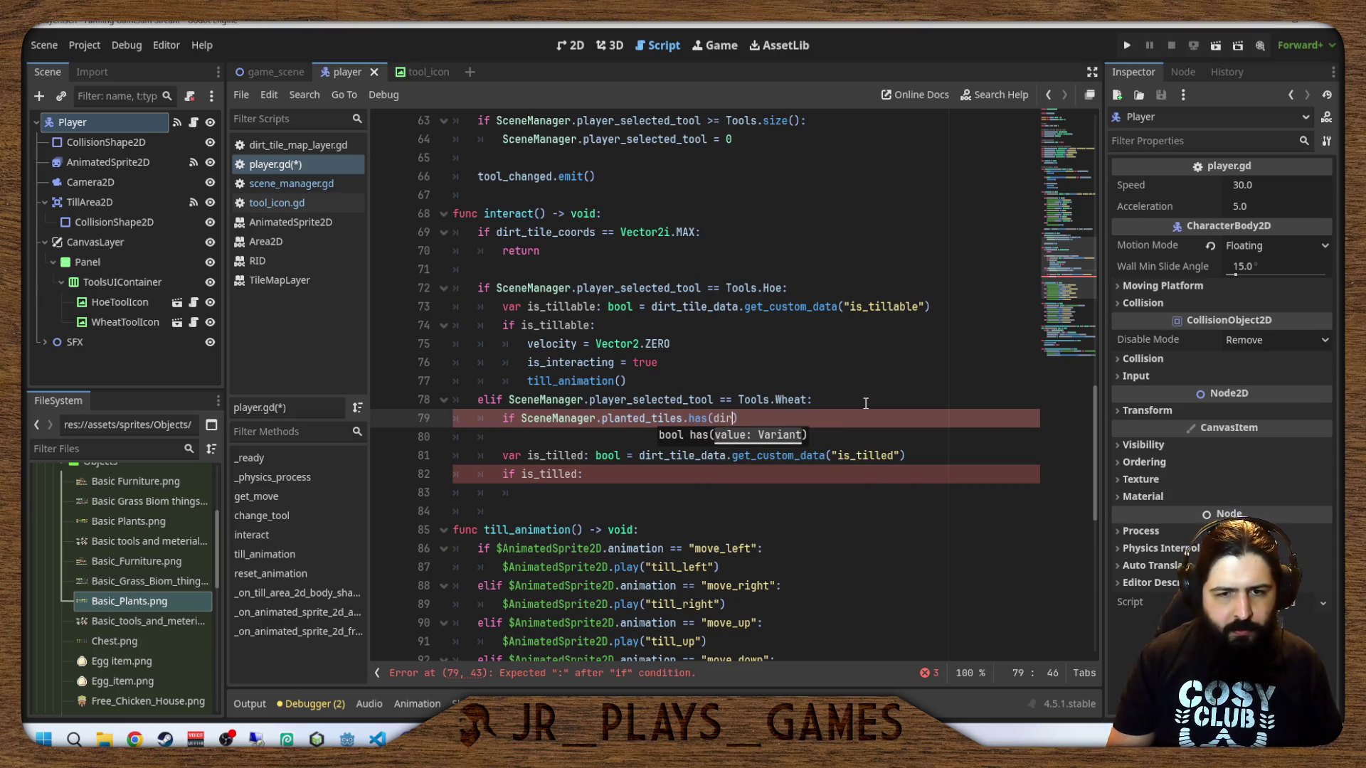
key(Return)
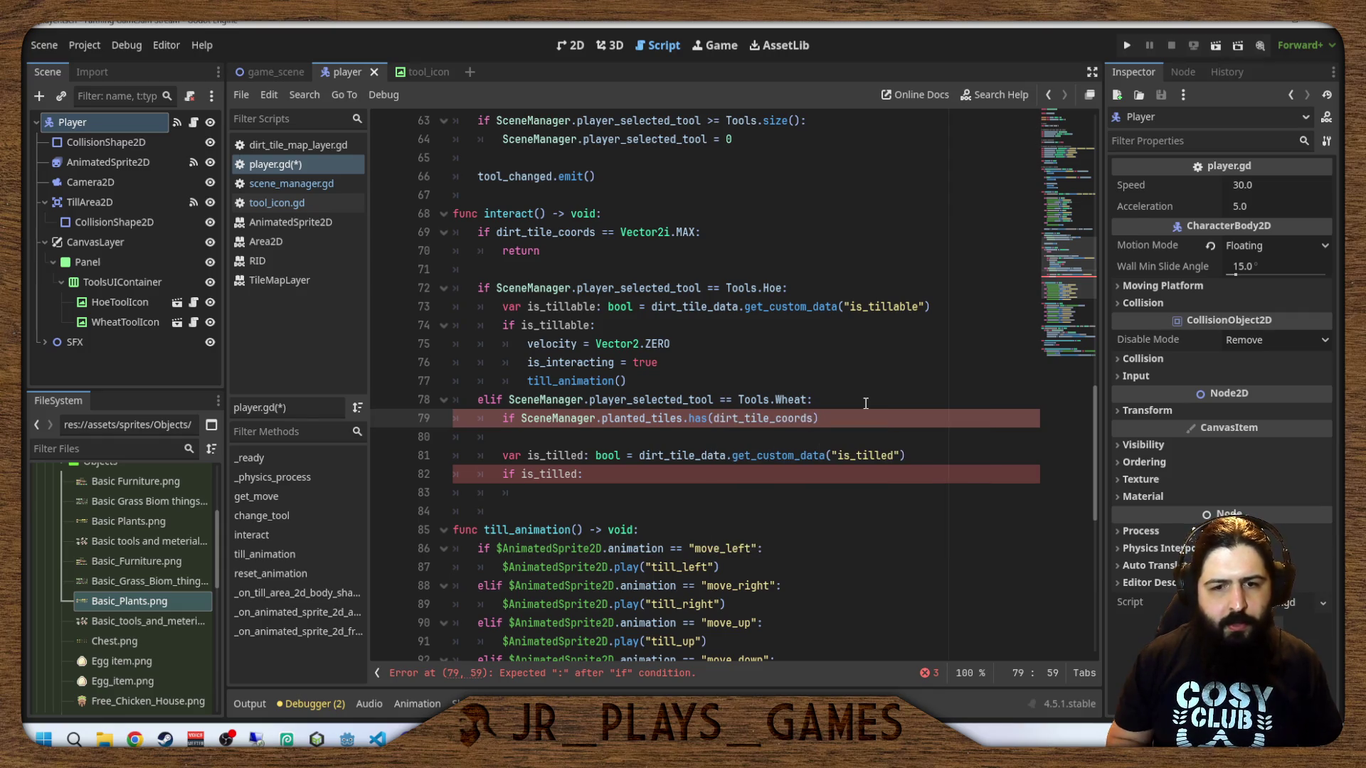
key(Return)
text(return)
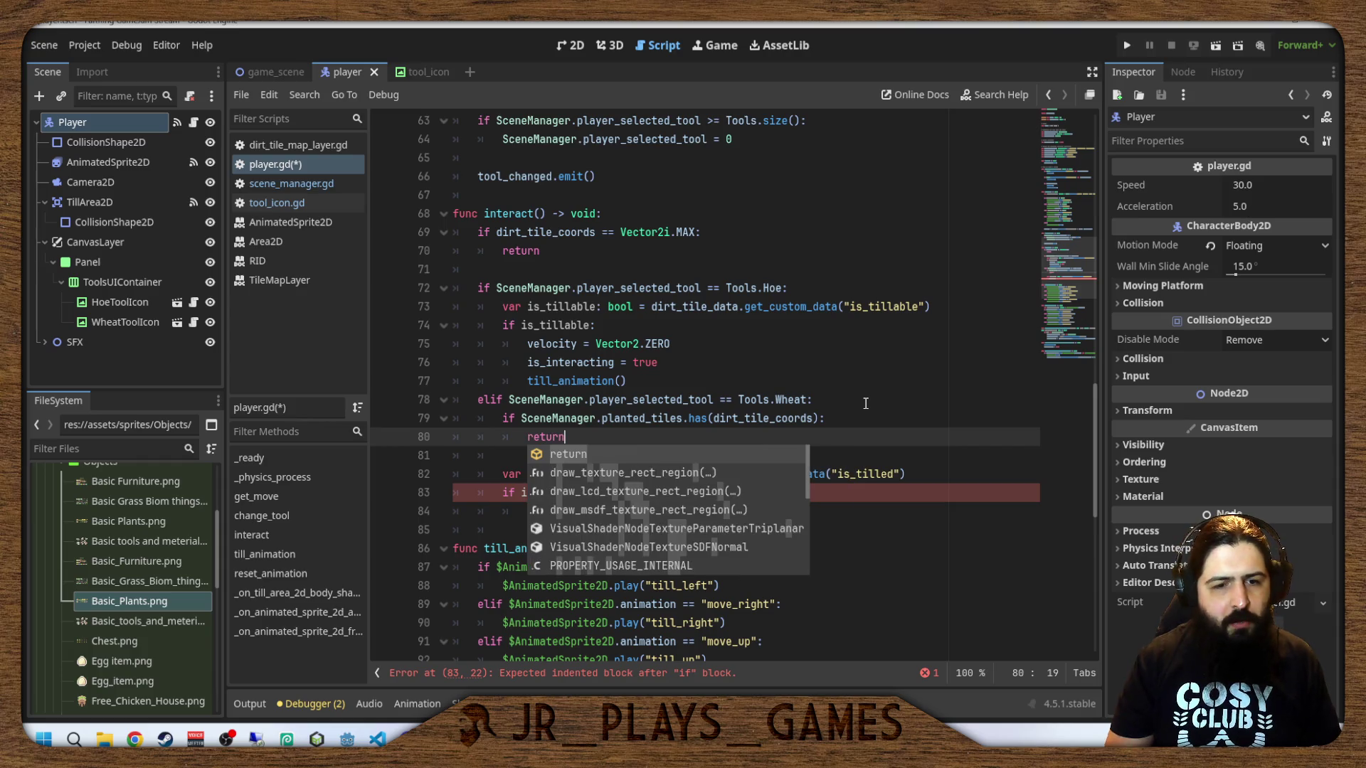
key(Return)
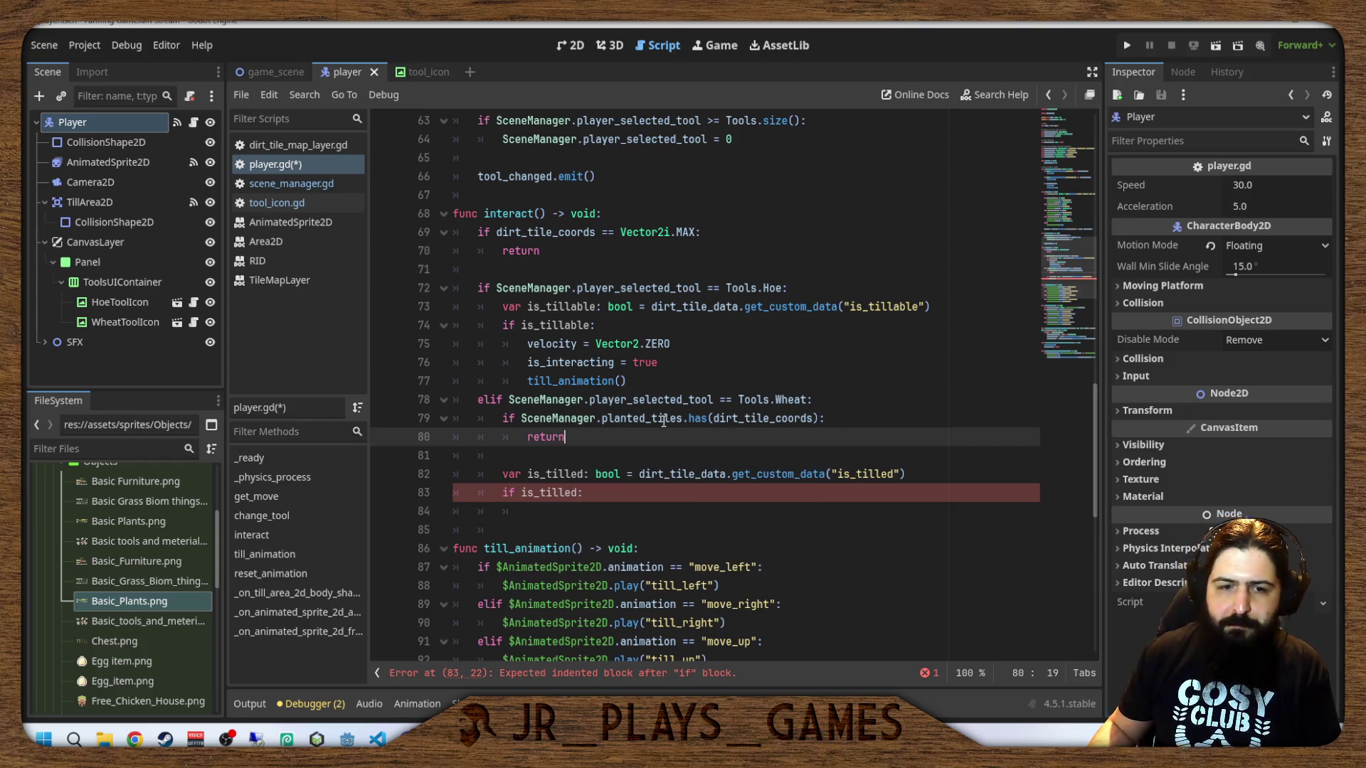
click(619, 494)
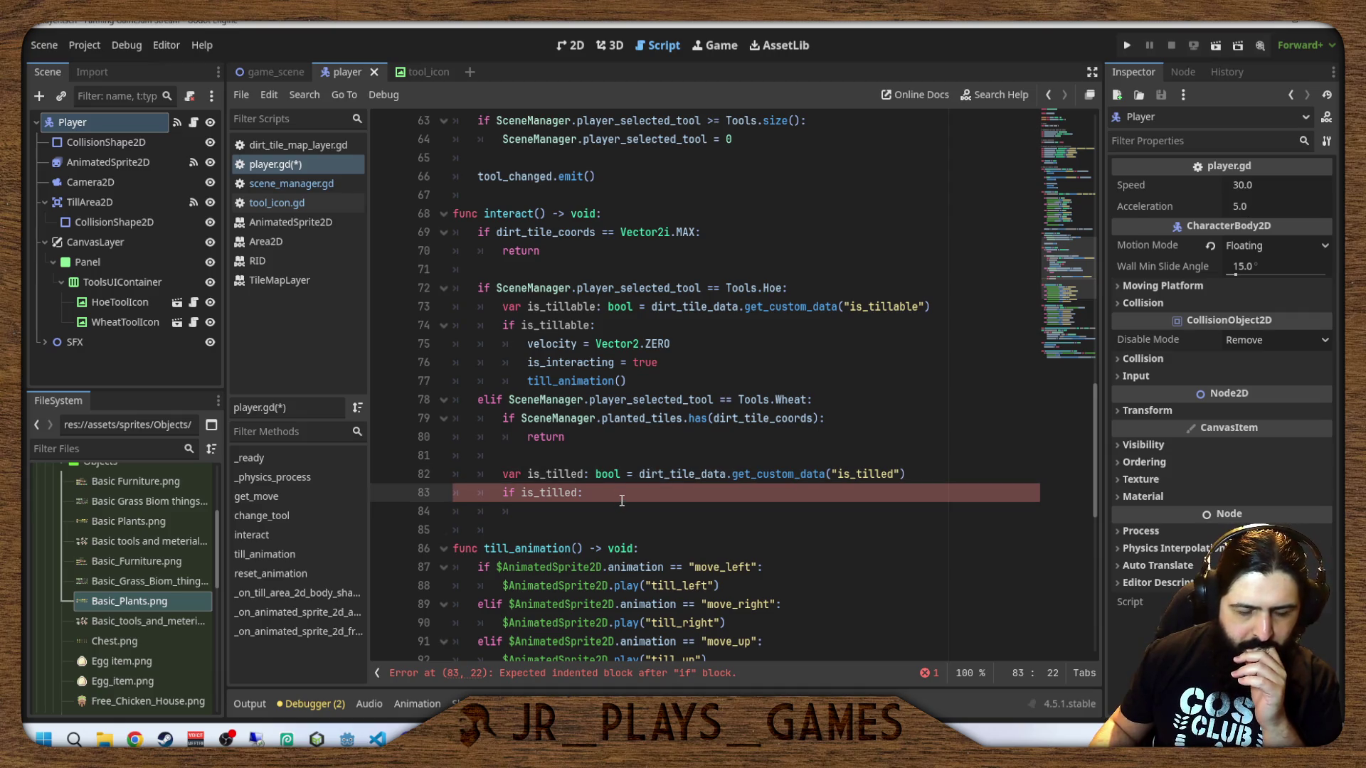
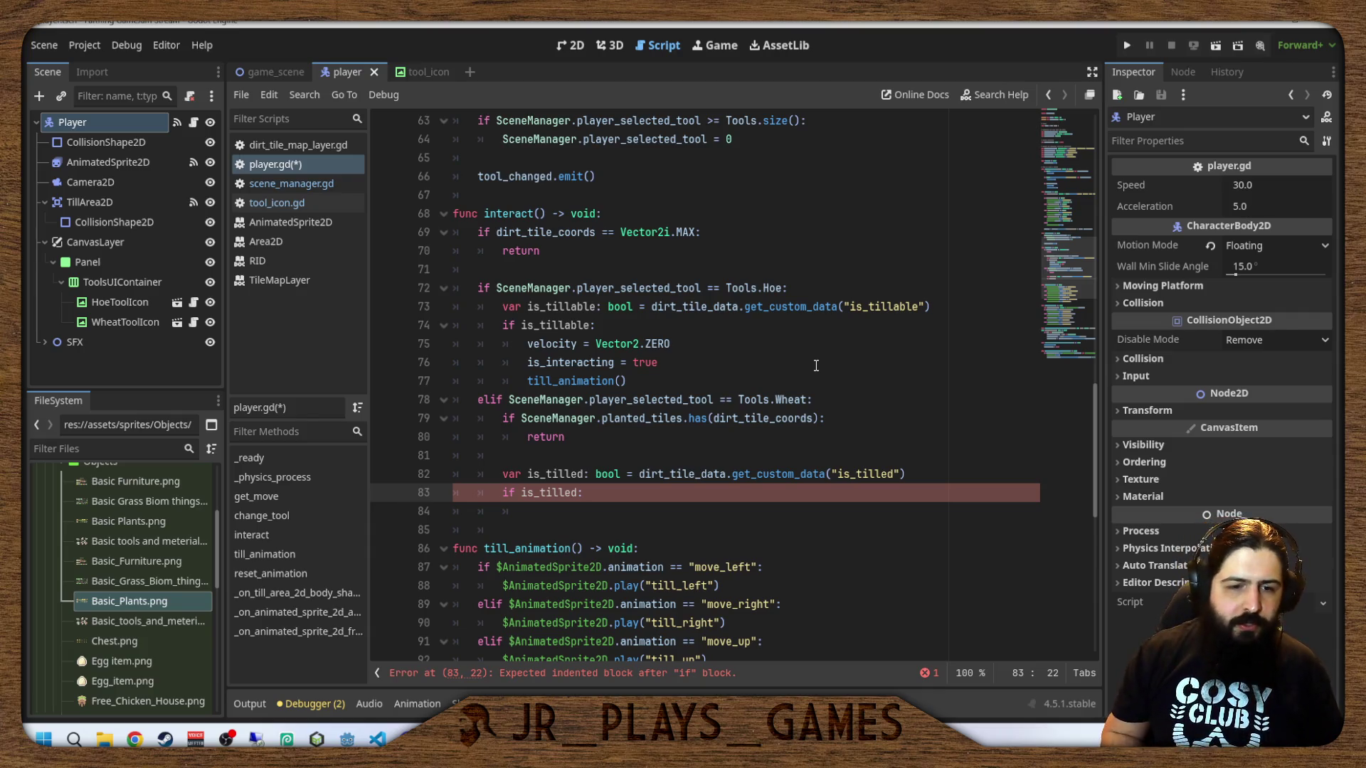
- Start a get_tree() call under the is_tilled check, then erase it
key(Down)
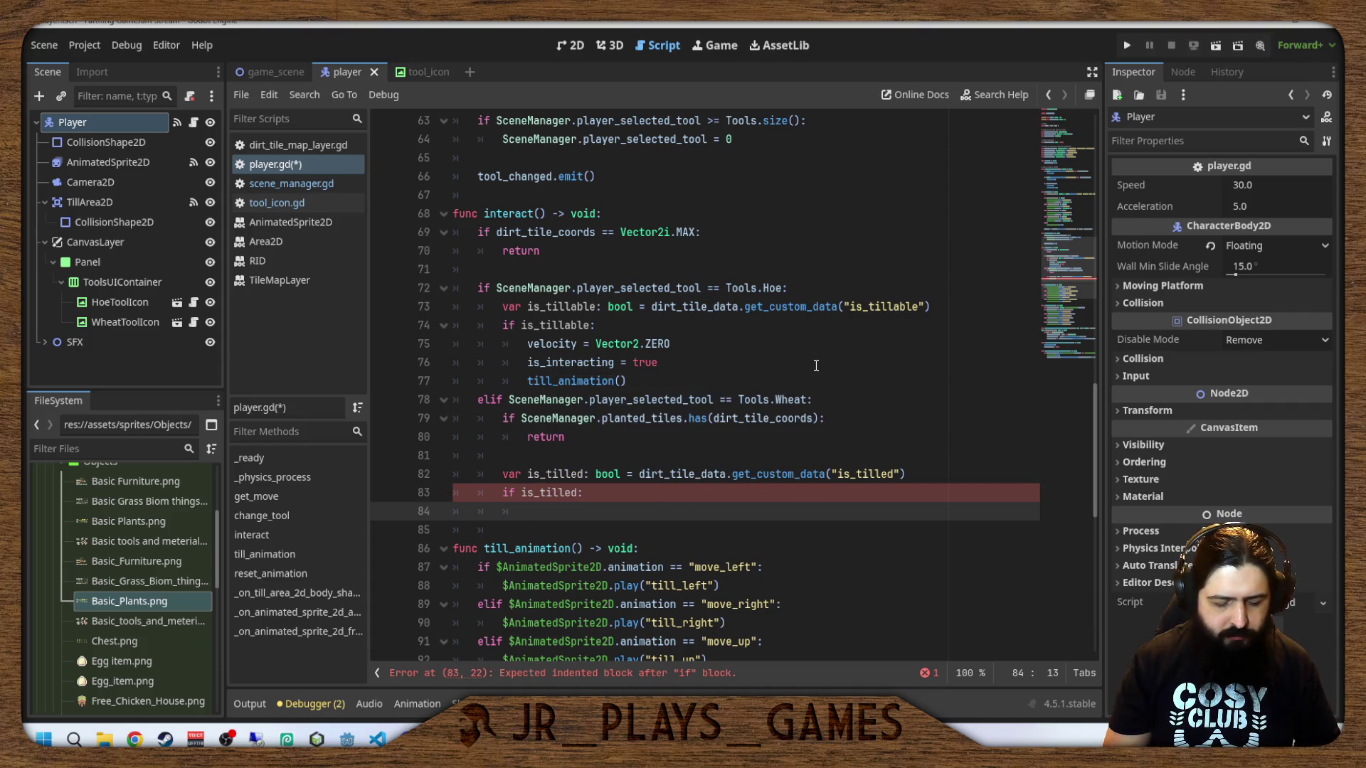
text(get_r)
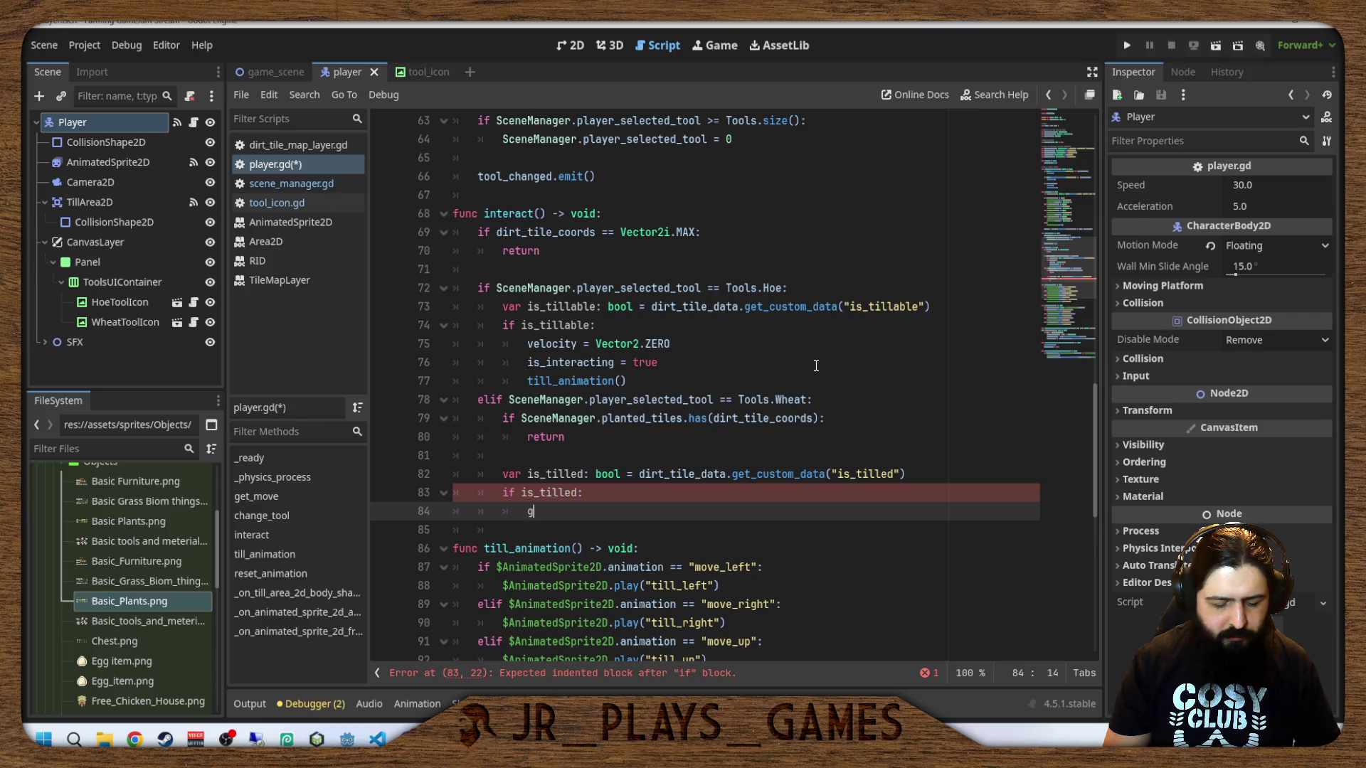
key(BackSpace)
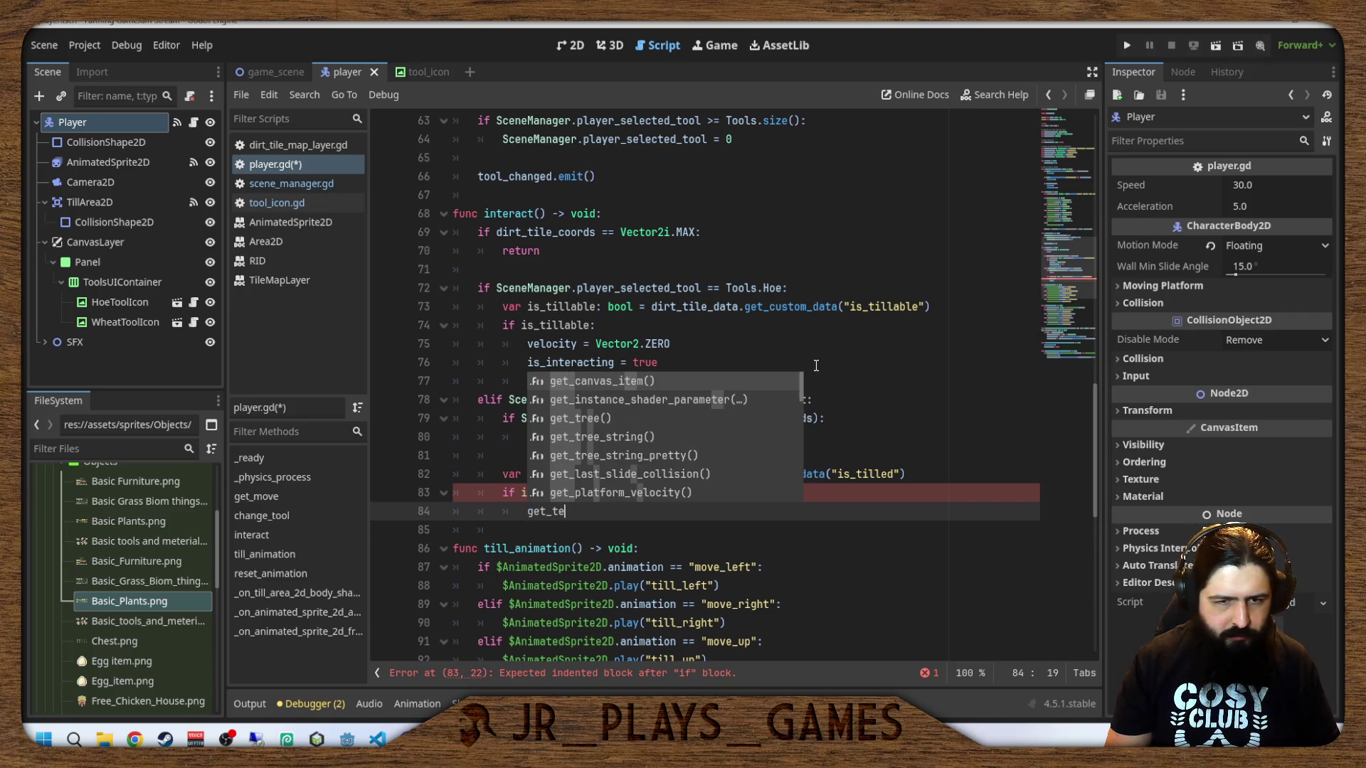
text(tree.)
key(BackSpace)
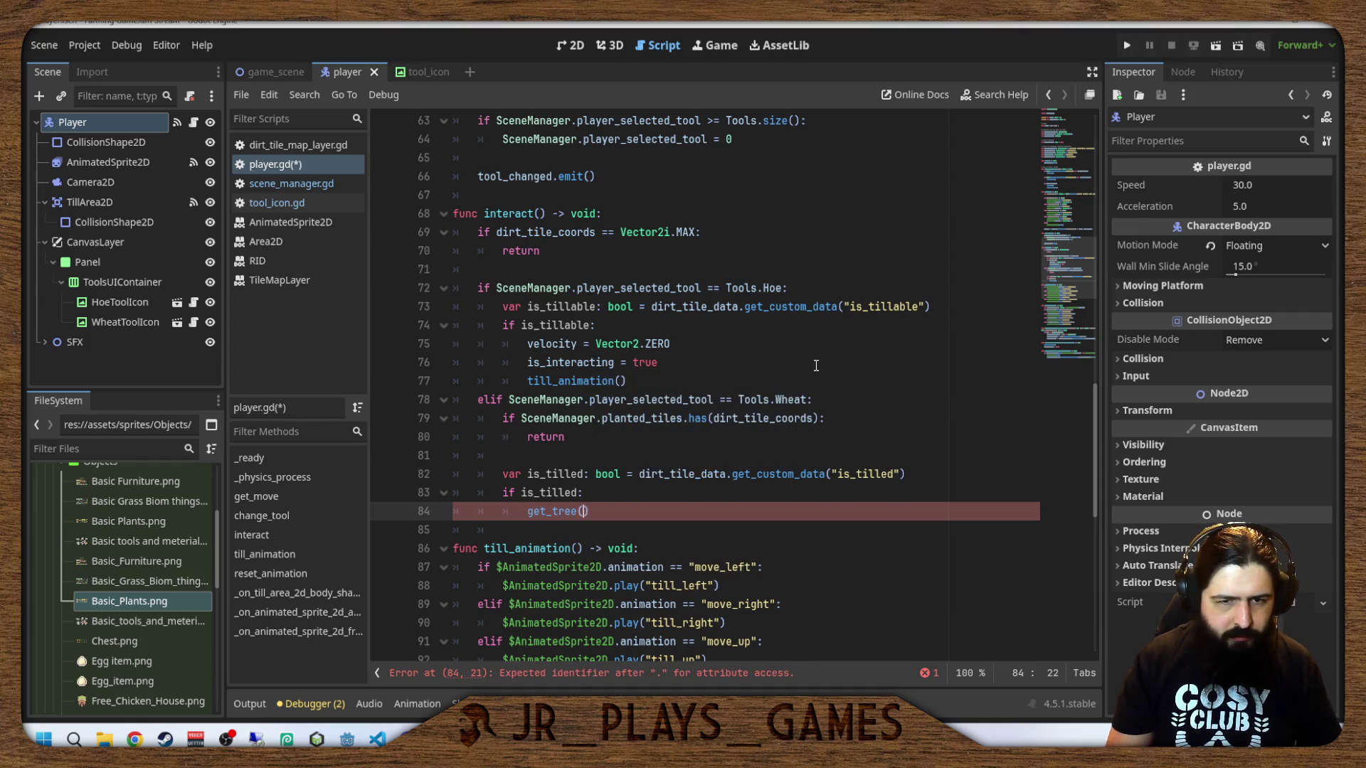
text(().)
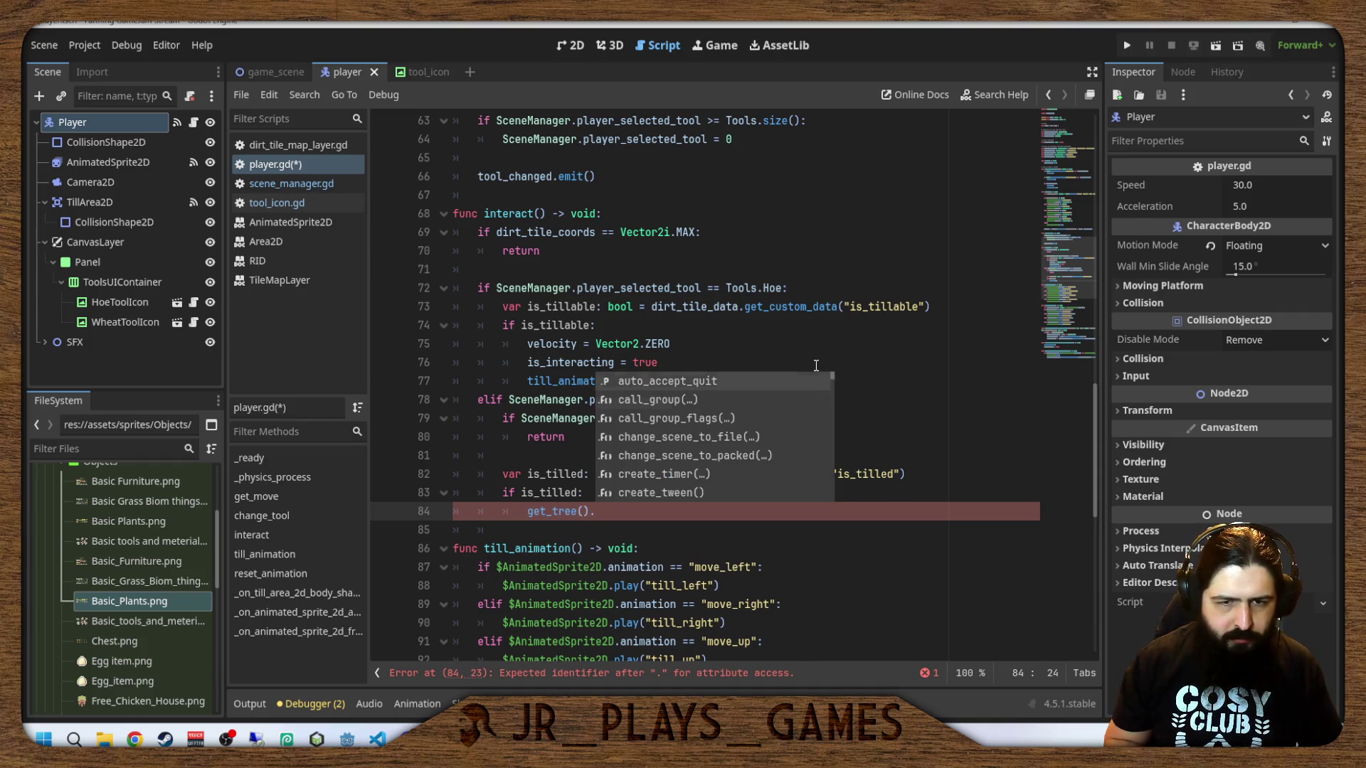
text(chfi)
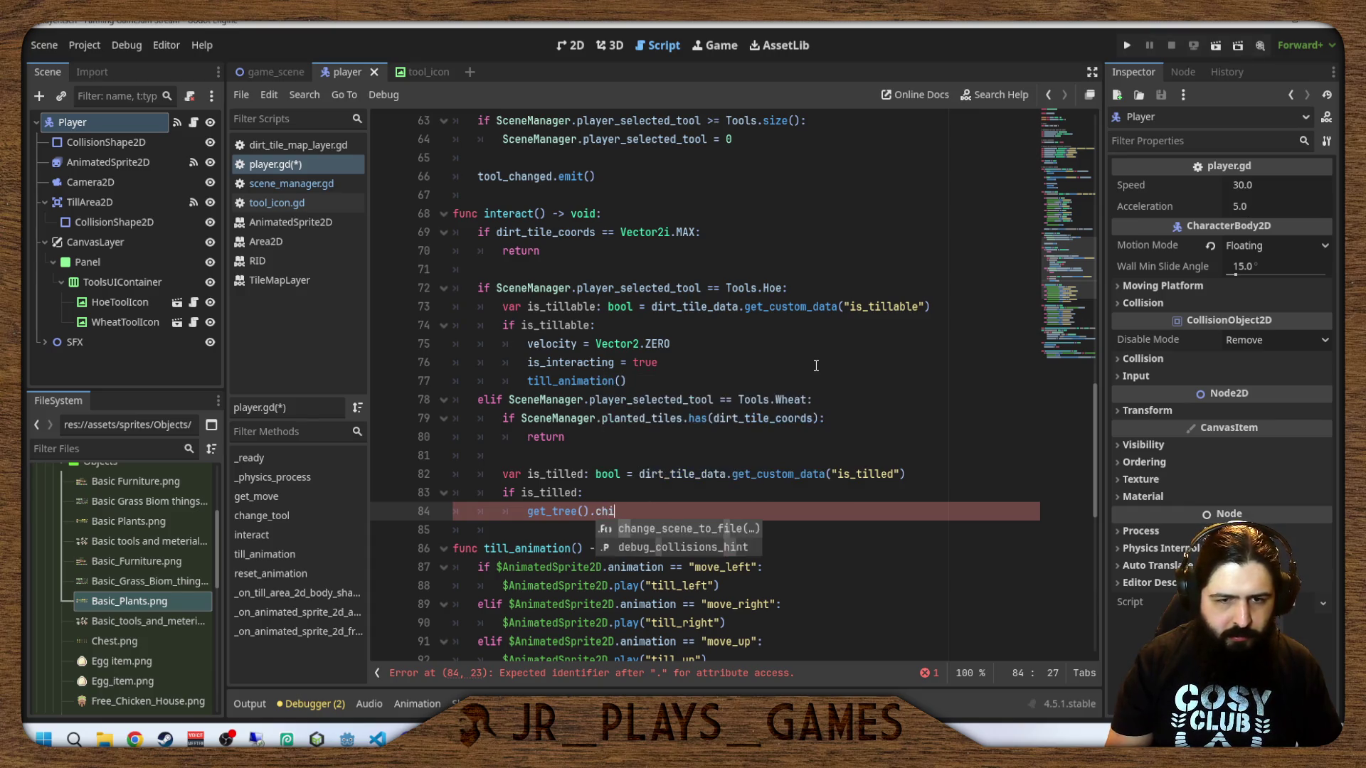
key(BackSpace)
key(BackSpace)
key(BackSpace)
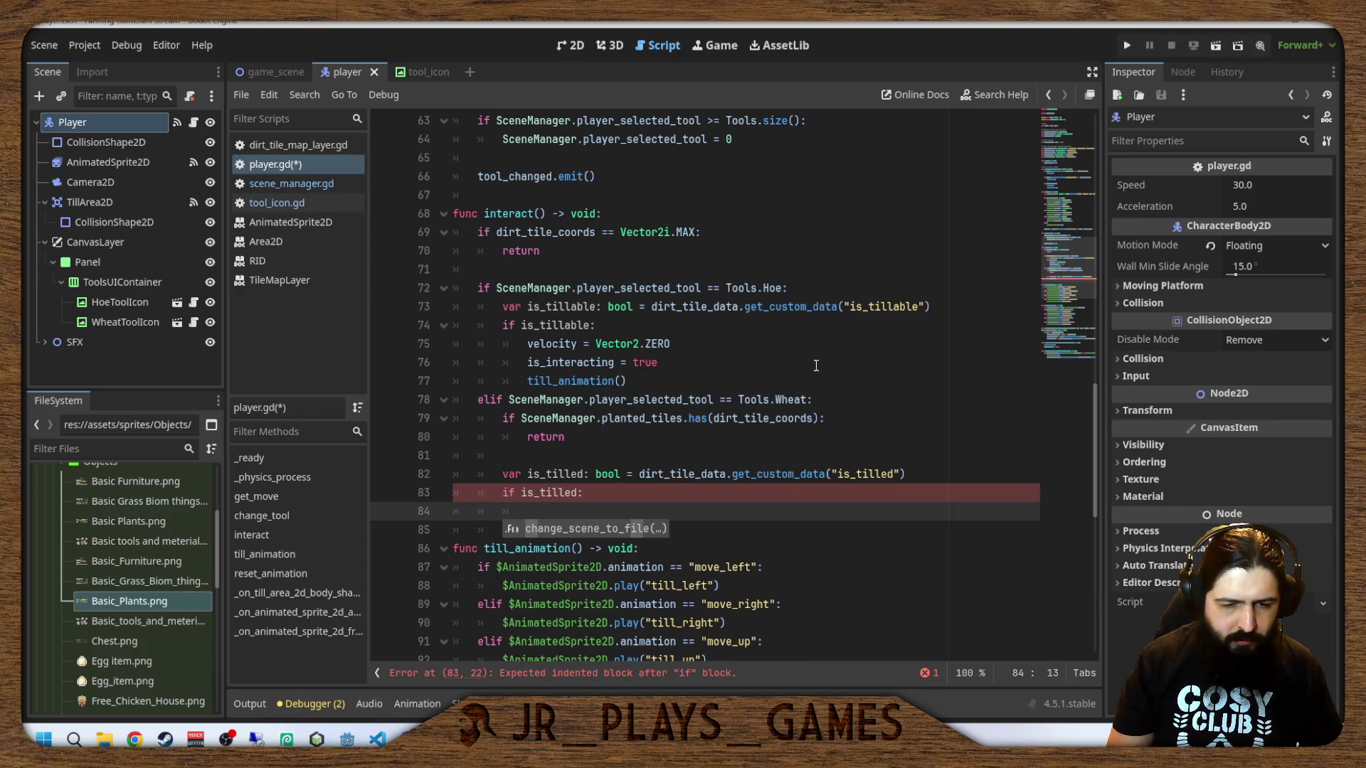
text(ins)
key(BackSpace)
key(BackSpace)
key(BackSpace)
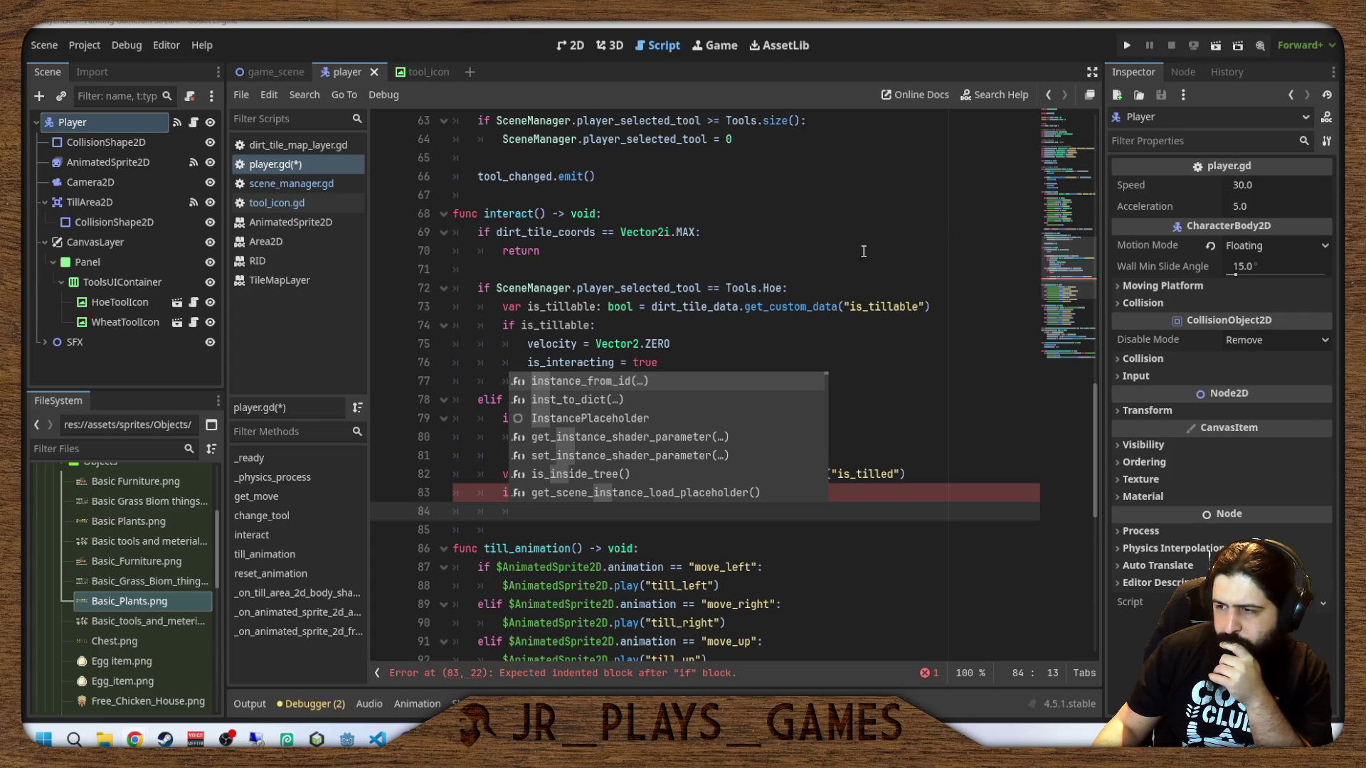
- Add the line var new_crop_node = Crop.new() inside the if is_tilled block
click(604, 493)
key(Return)
text(var )
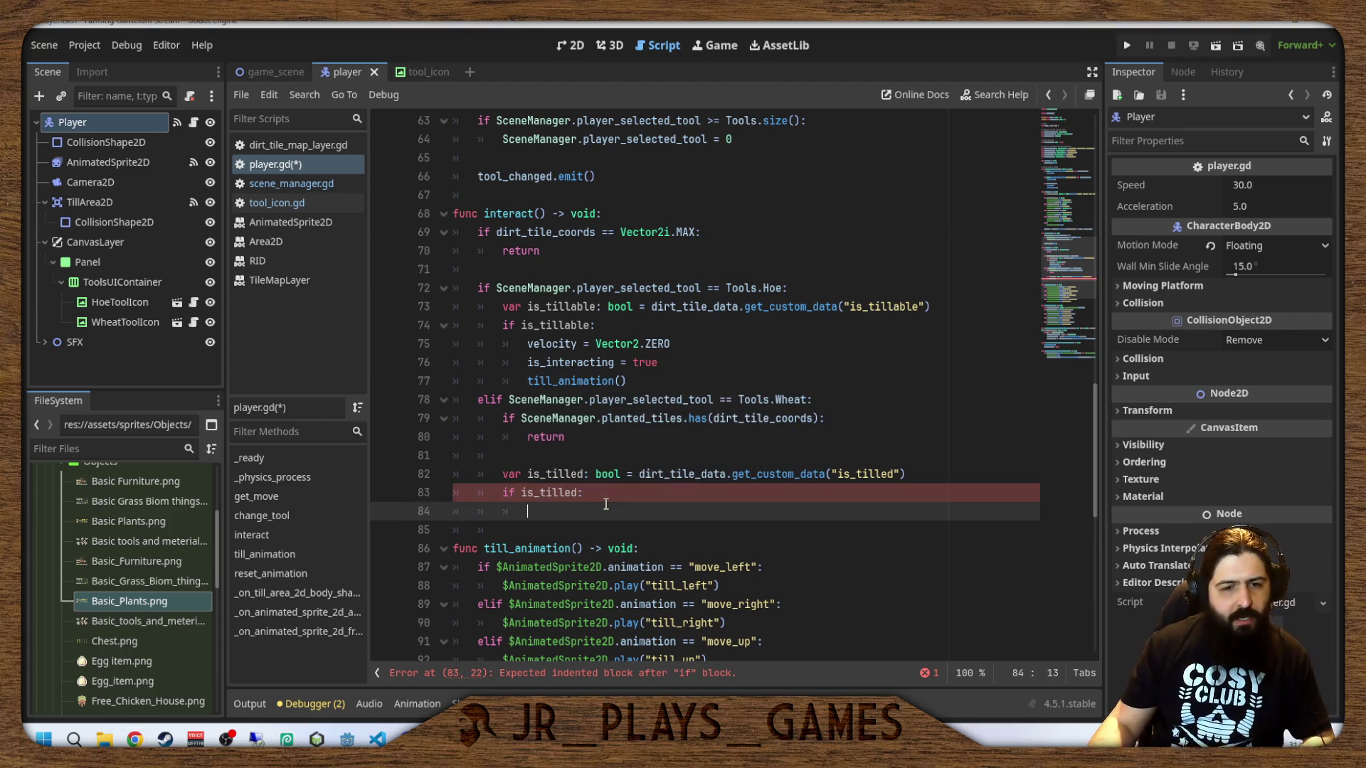
text(new_crop_)
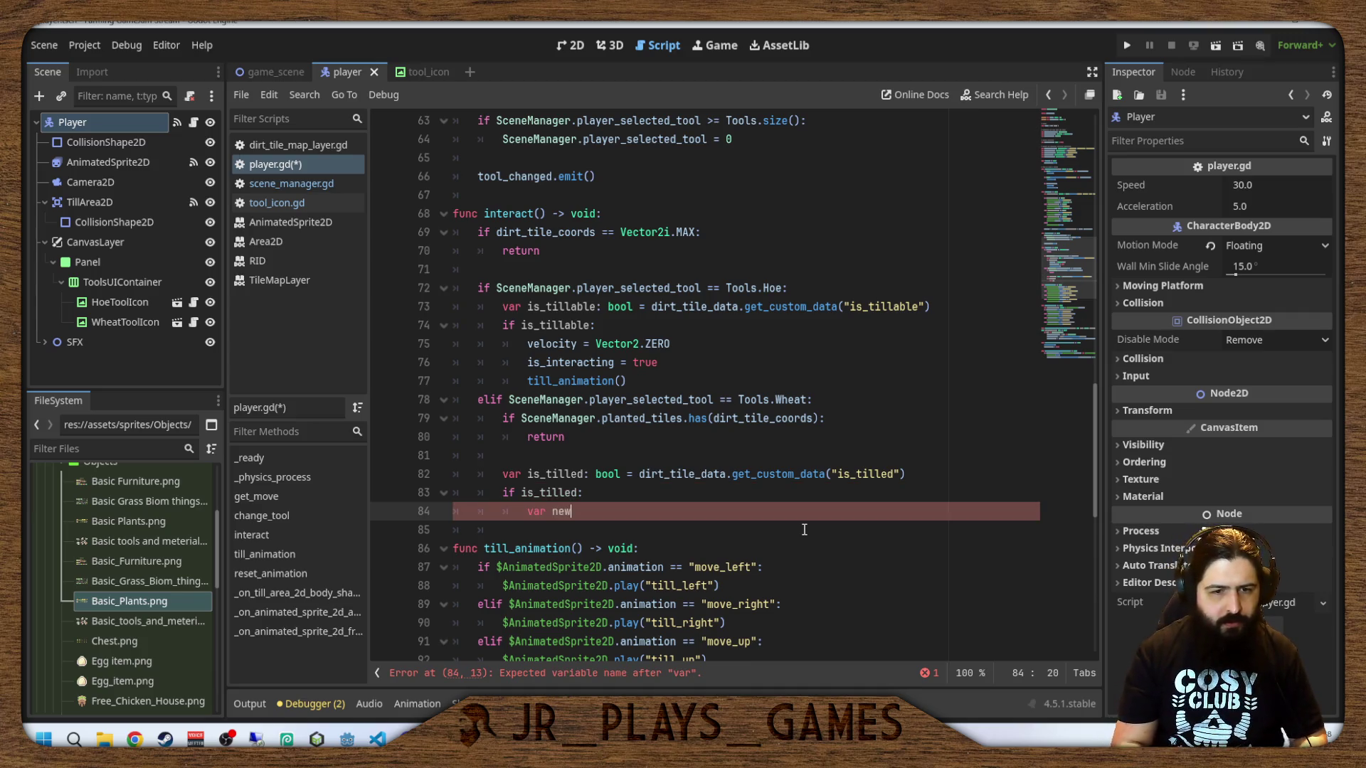
text(nod)
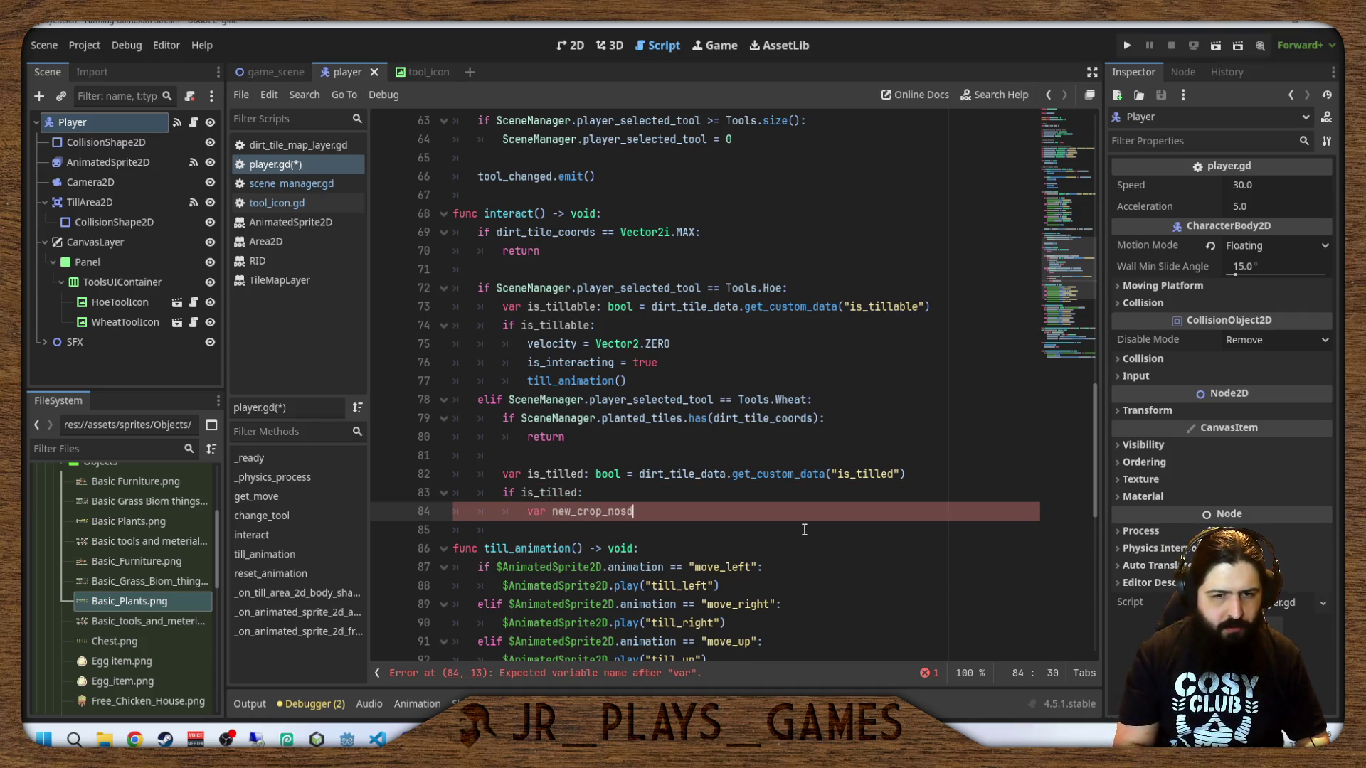
text(e =)
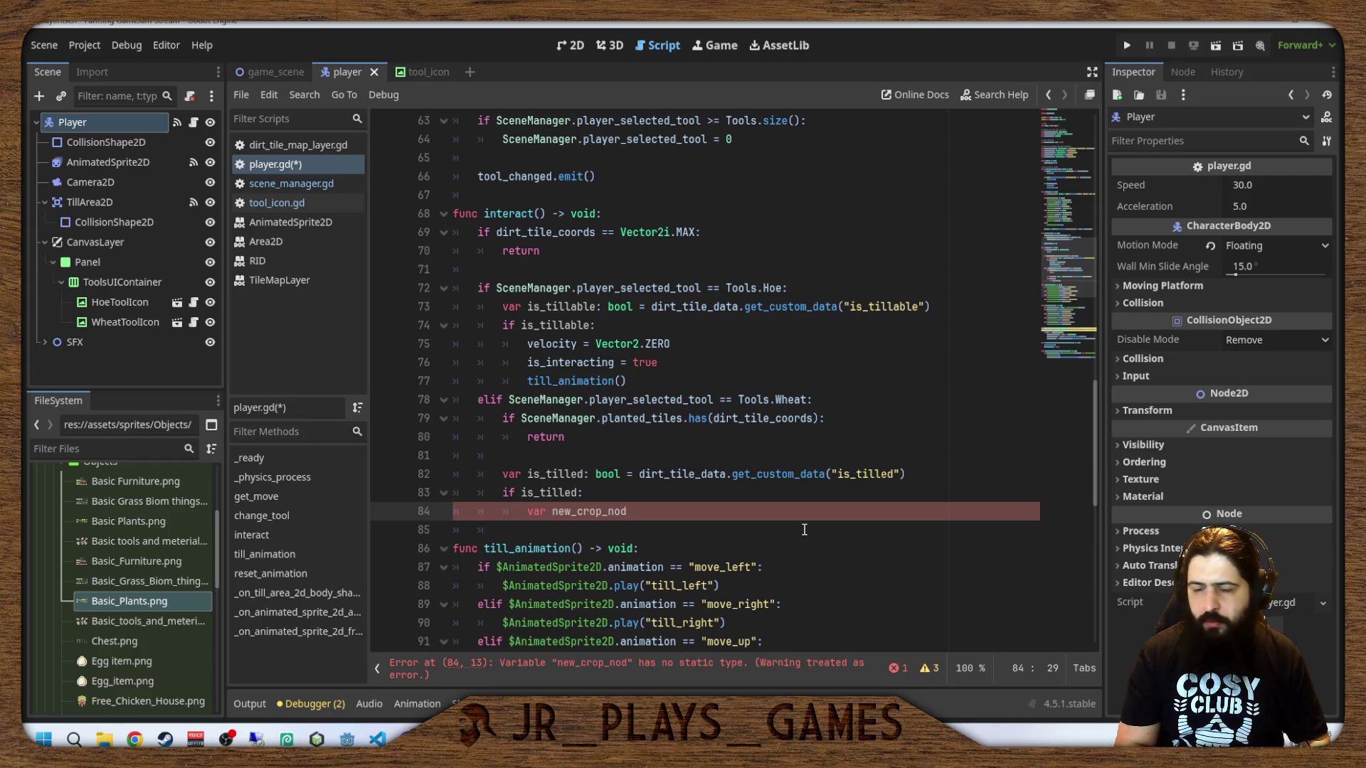
text( Crop.)
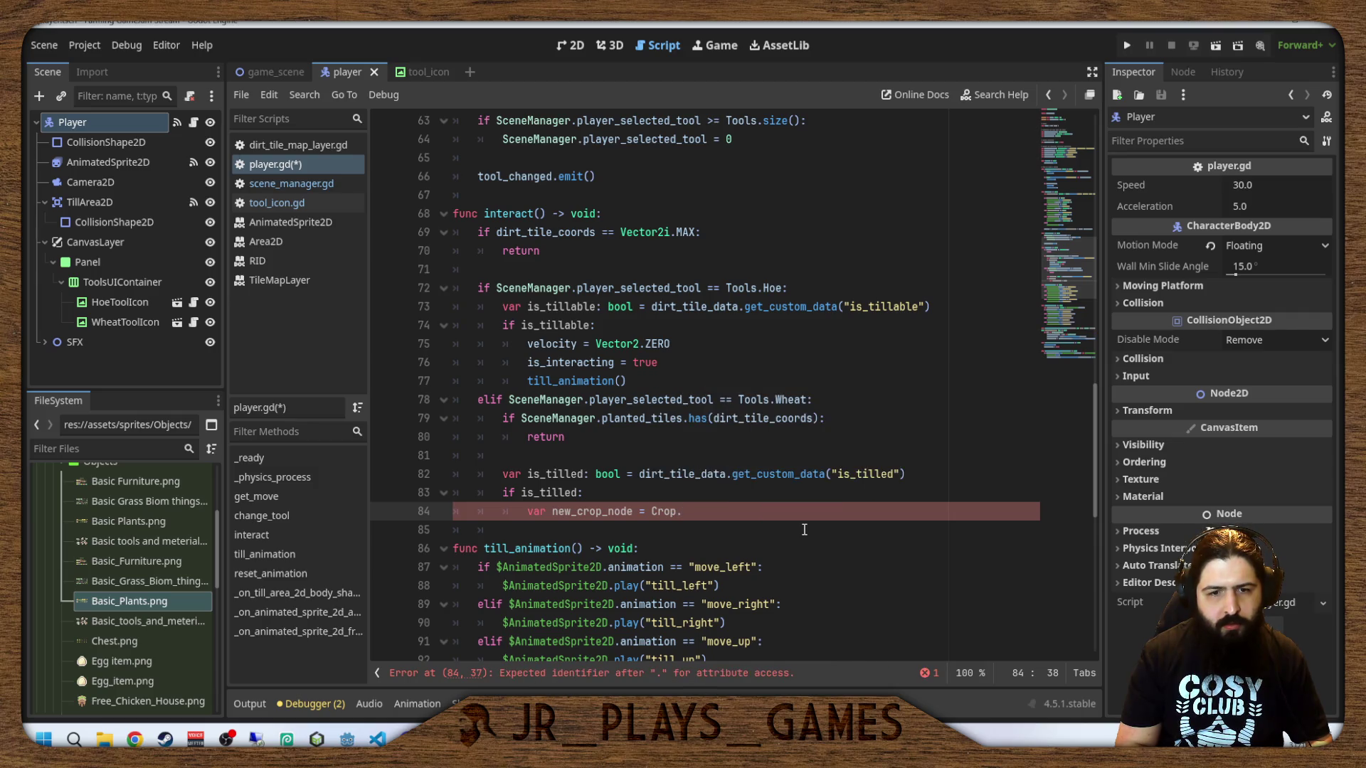
text(new())
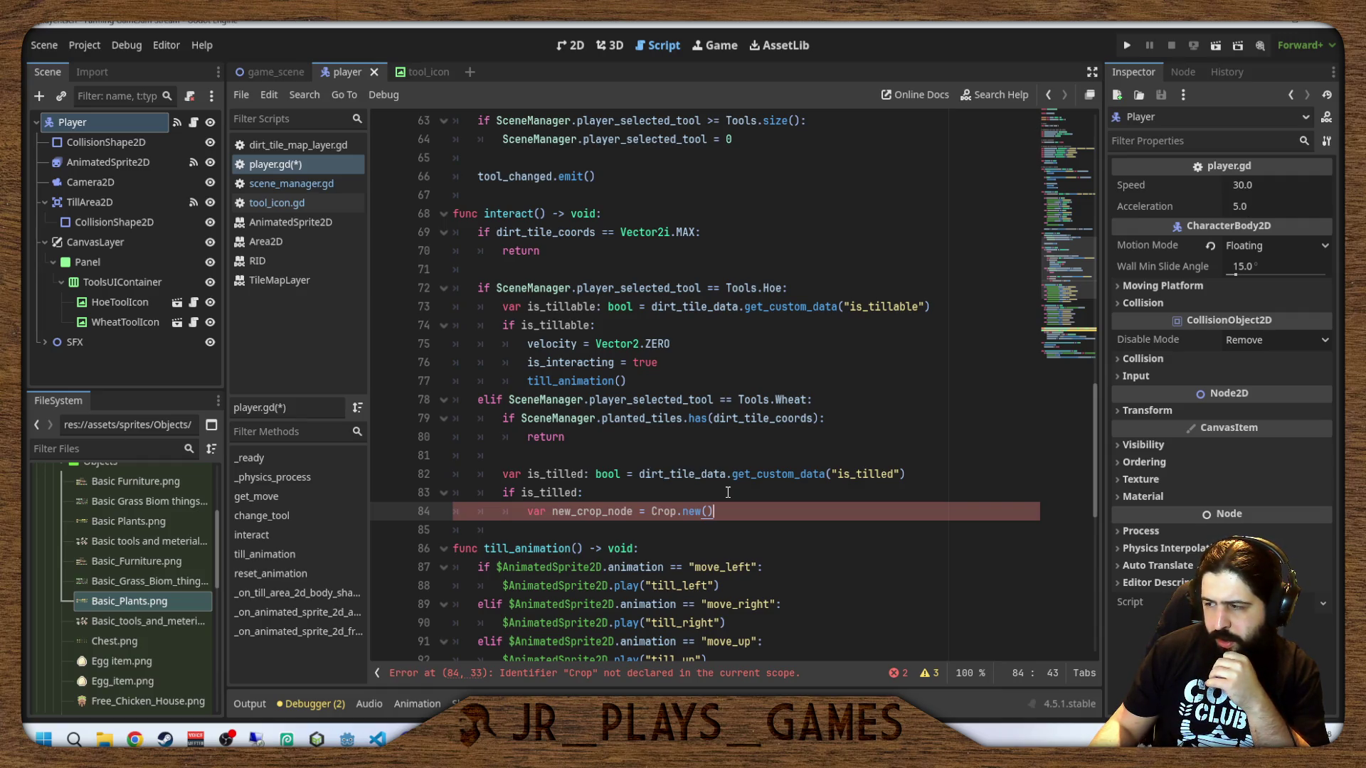
- Add the comment '# preload for adding new nodes' below the animation arrays
scroll(688, 499, up, 15)
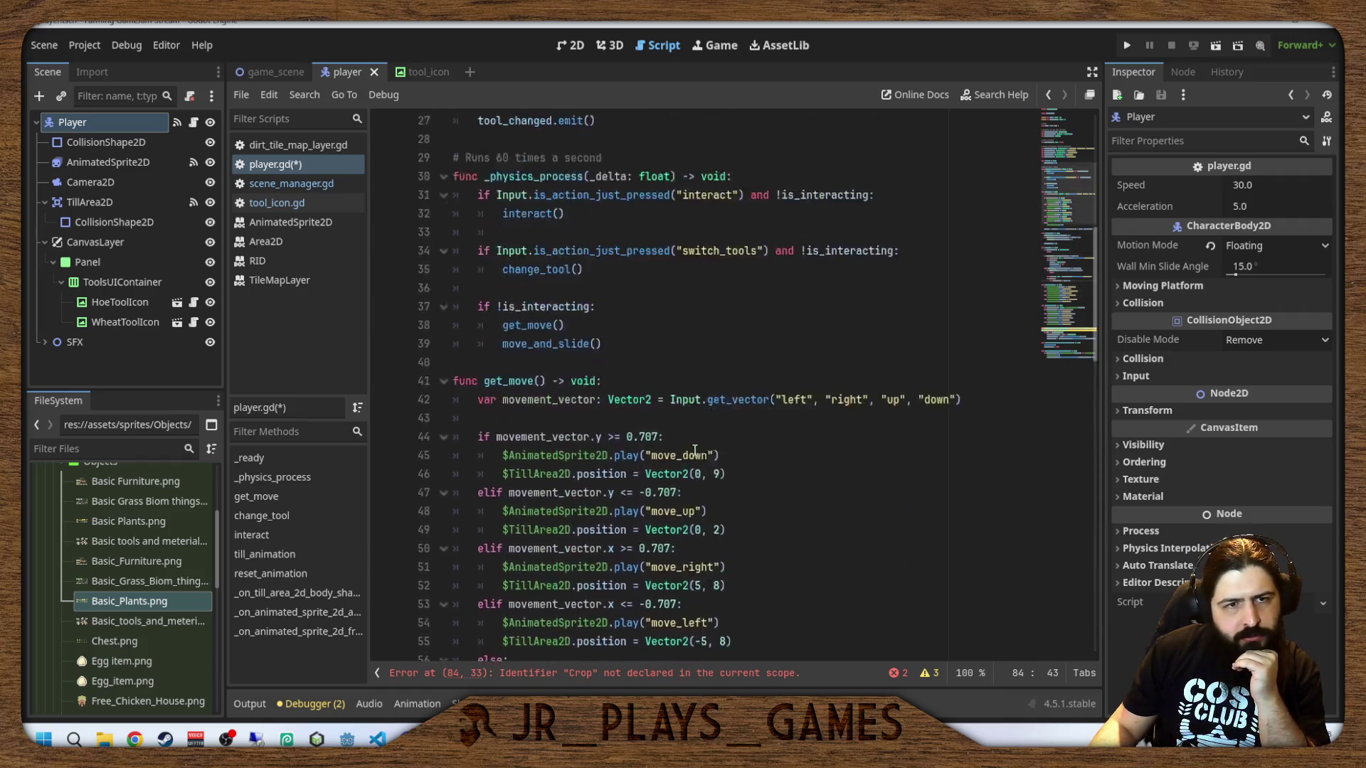
scroll(688, 450, up, 2)
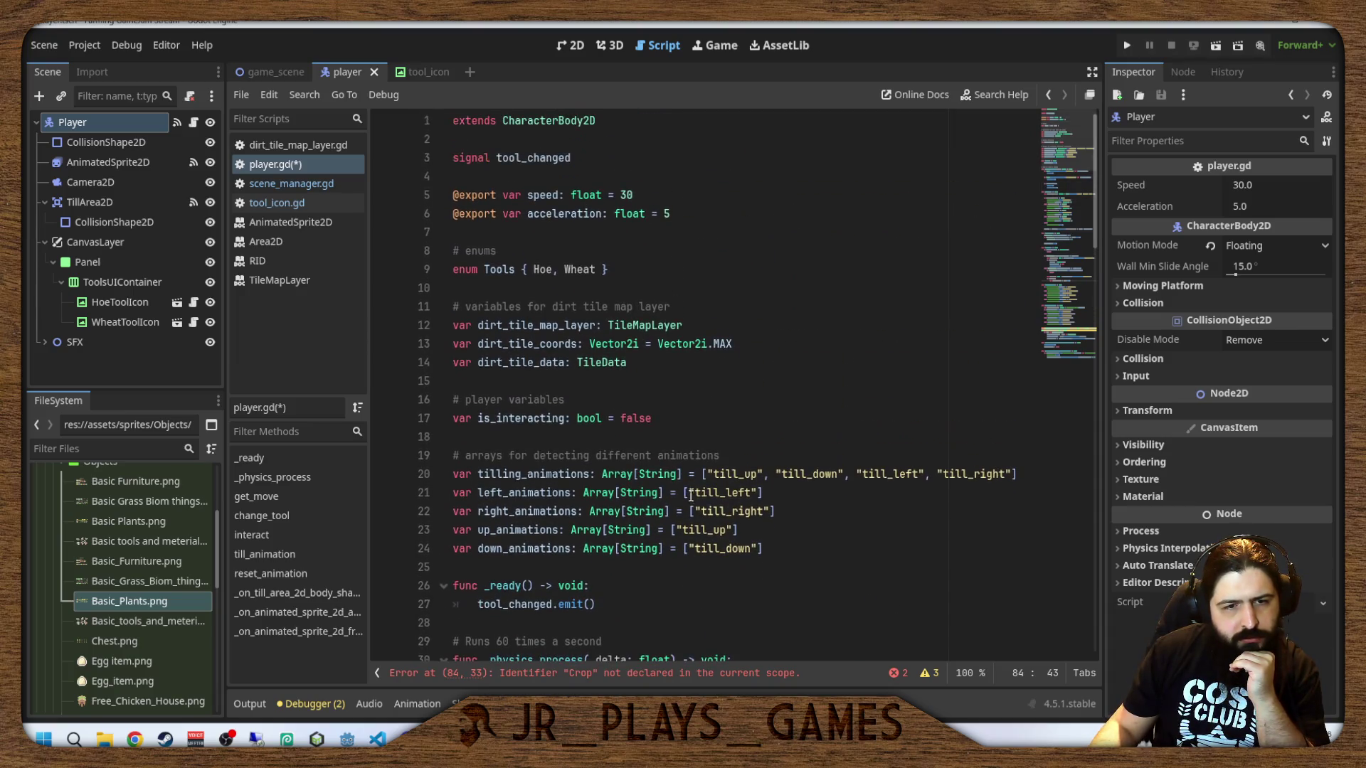
click(785, 545)
key(Return)
key(Return)
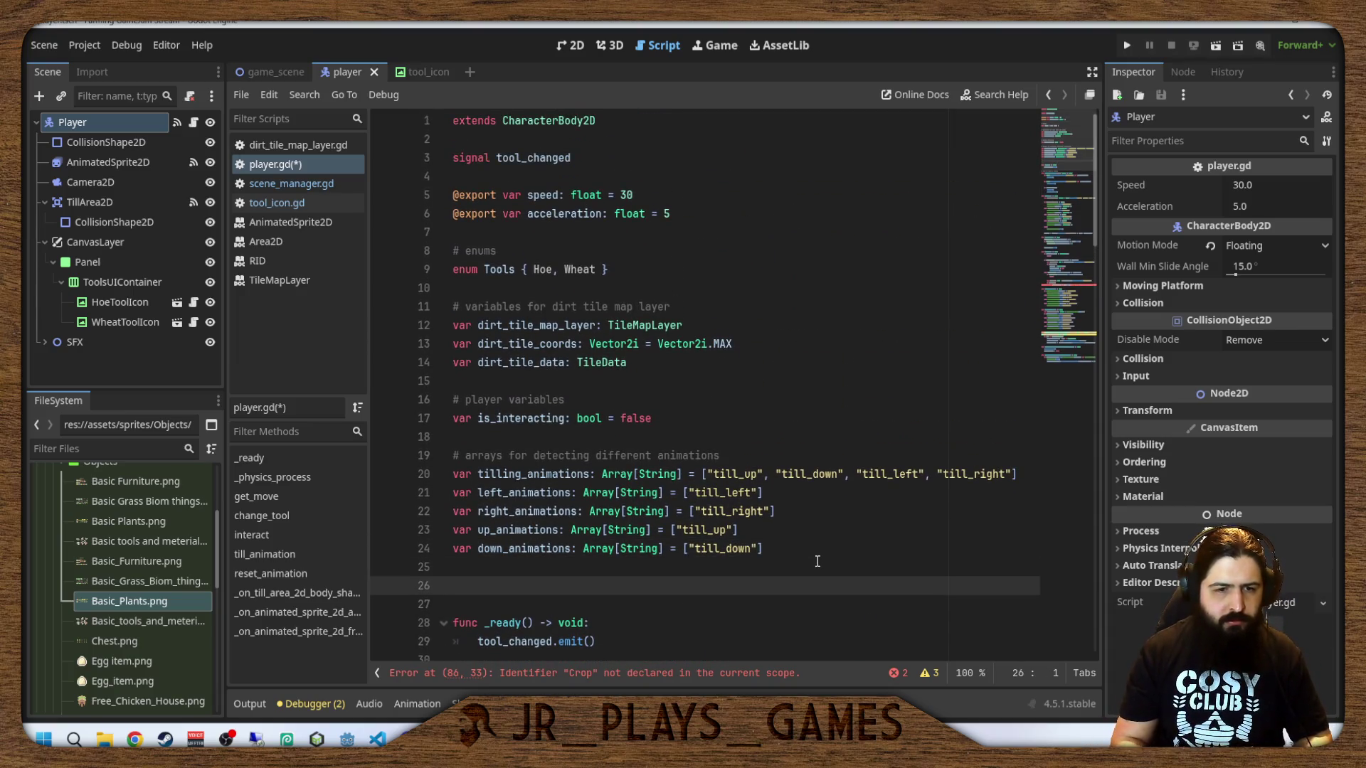
text(# preload)
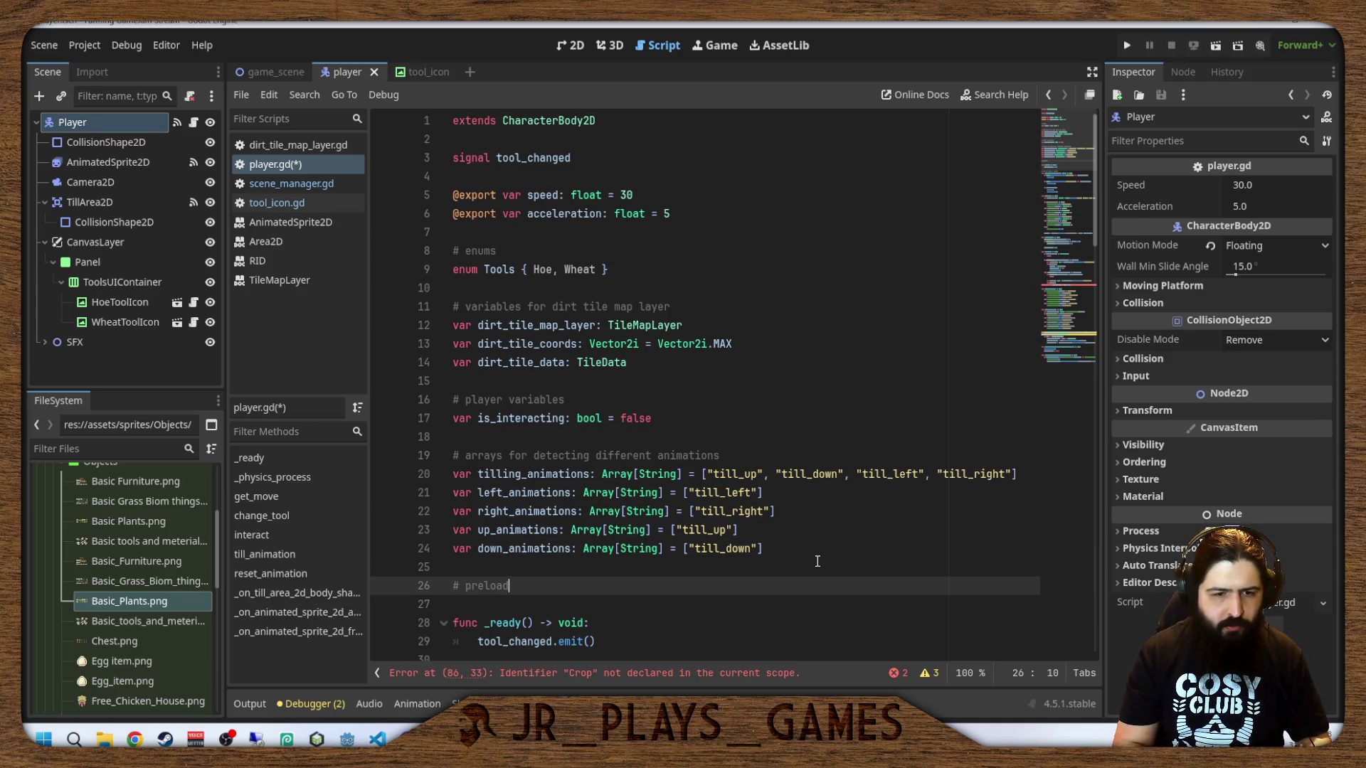
text( for )
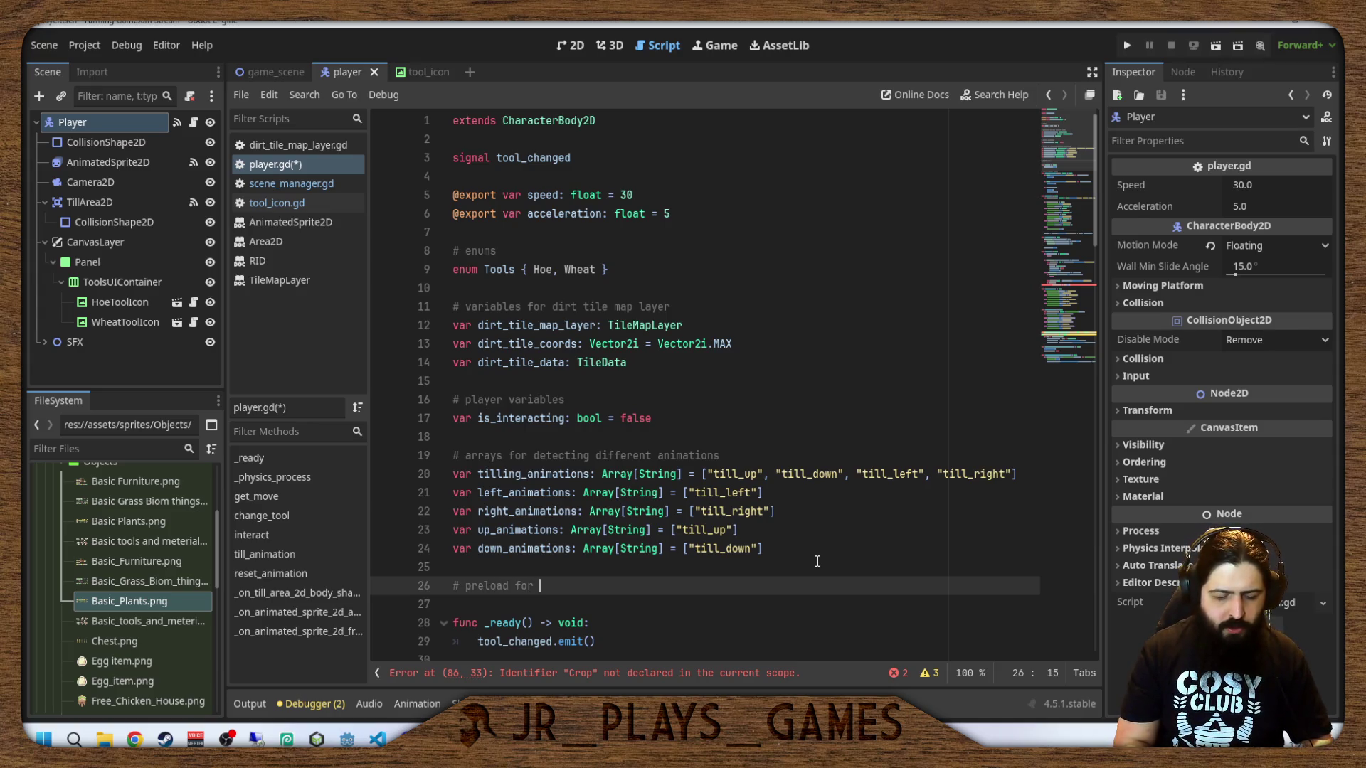
text(adding new n)
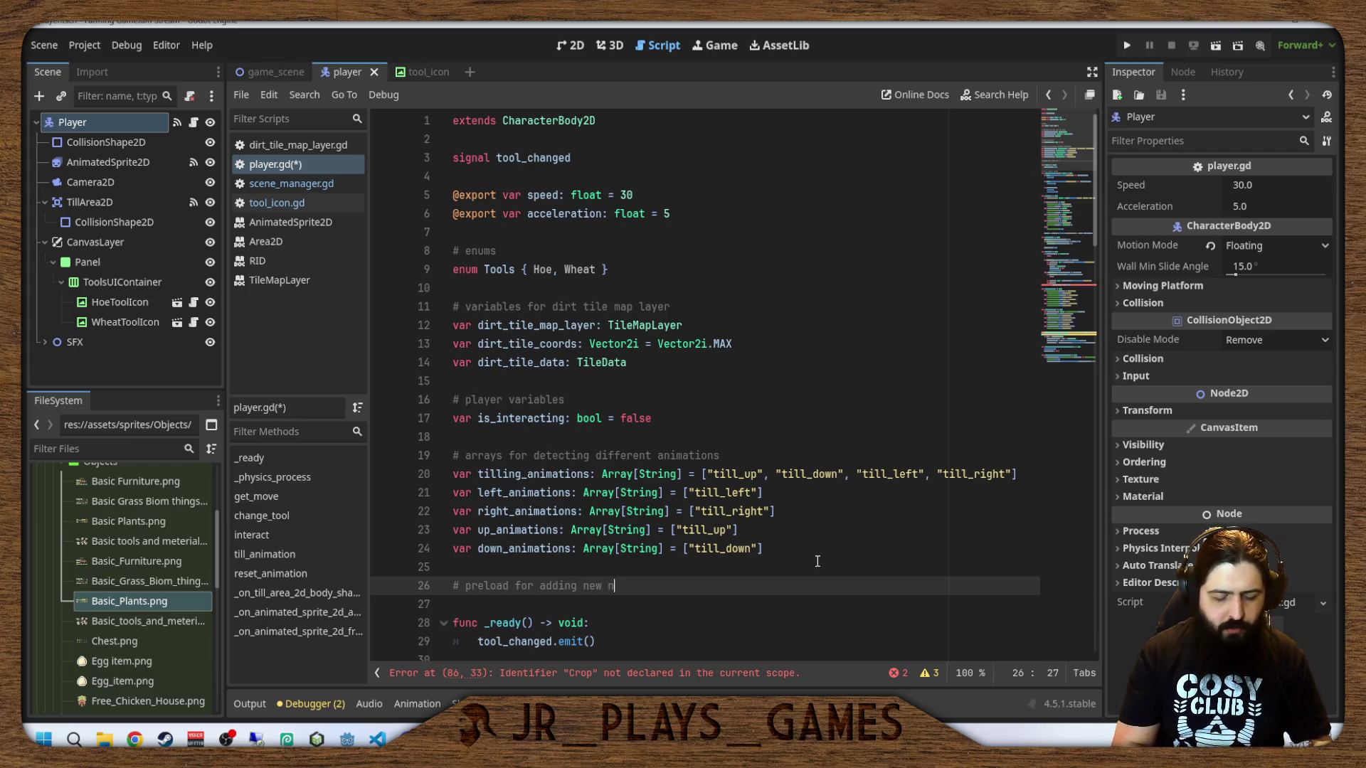
text(odes)
key(Return)
- Write var crop_node = preload("res://scenes/crop/crop.tscn") under the comment
text(var cro)
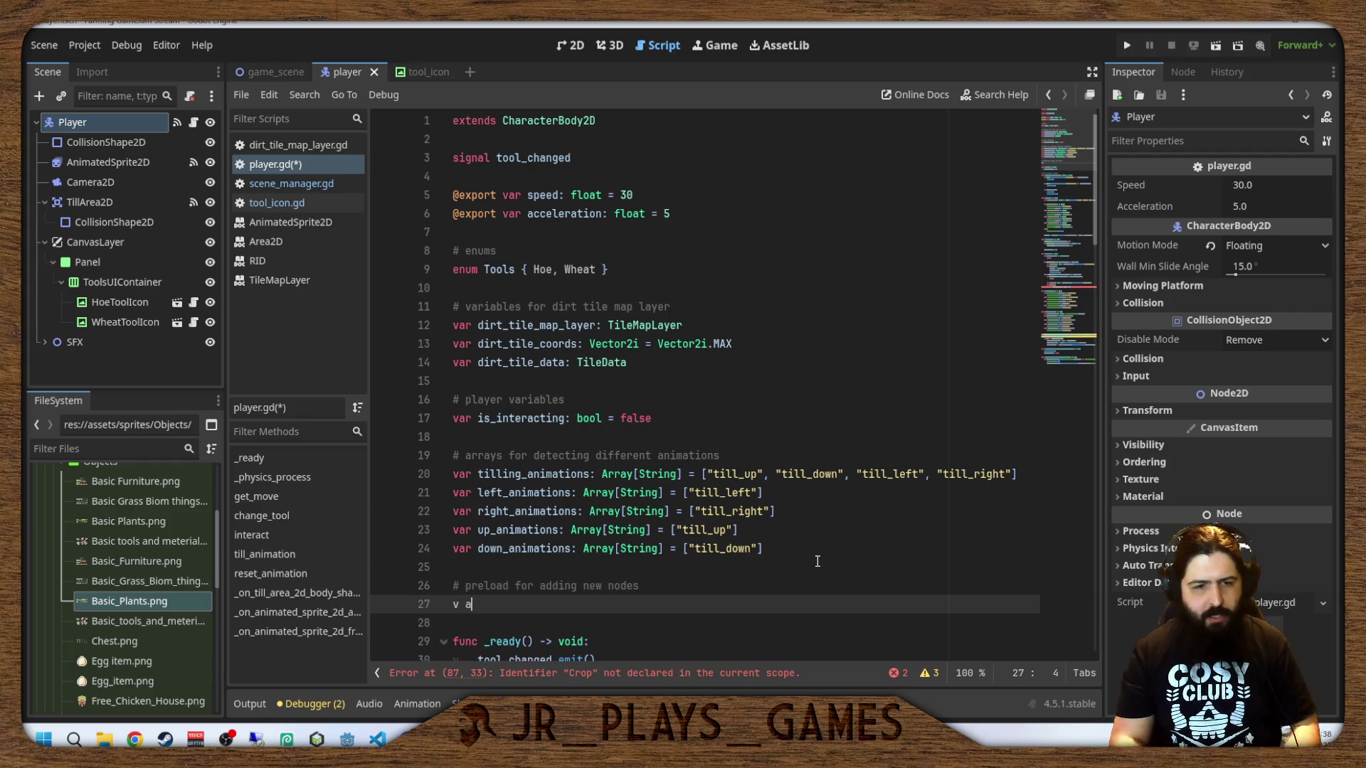
text(p_no)
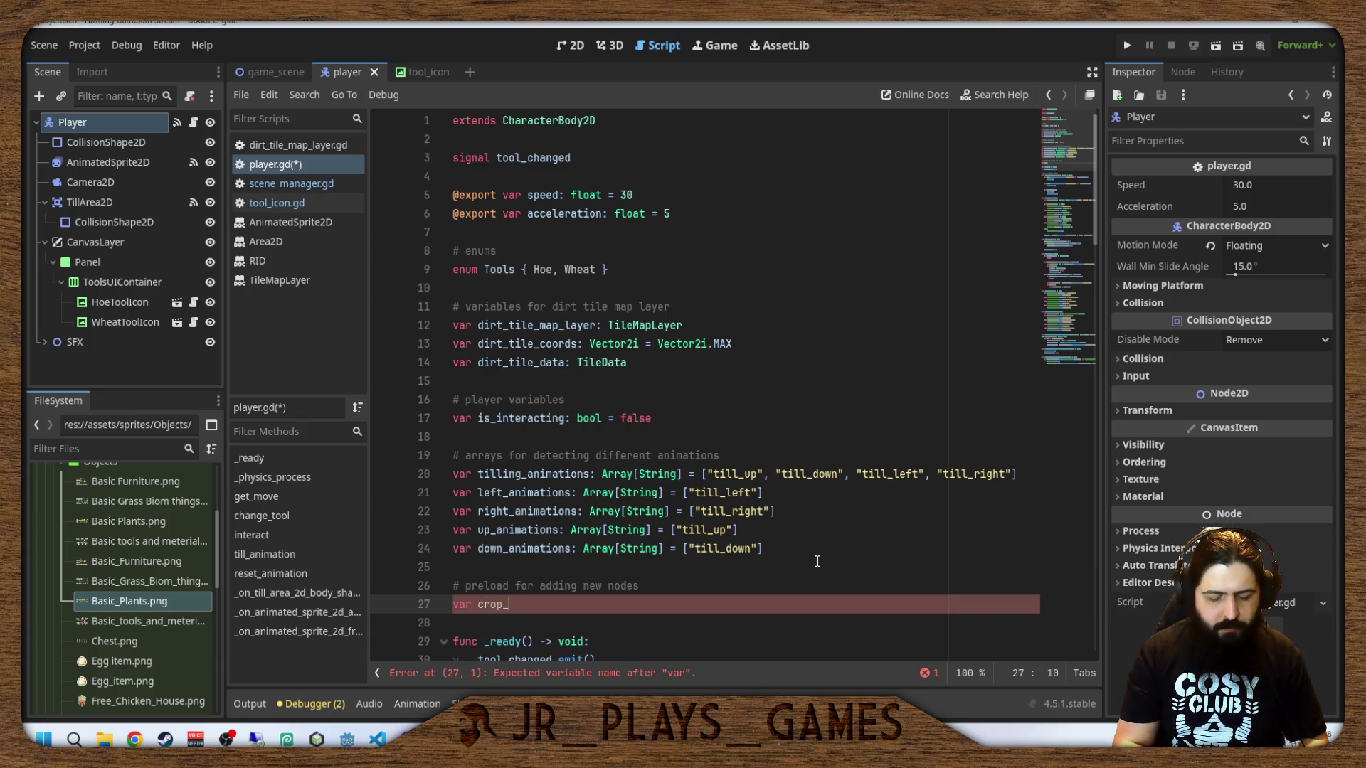
text(de = )
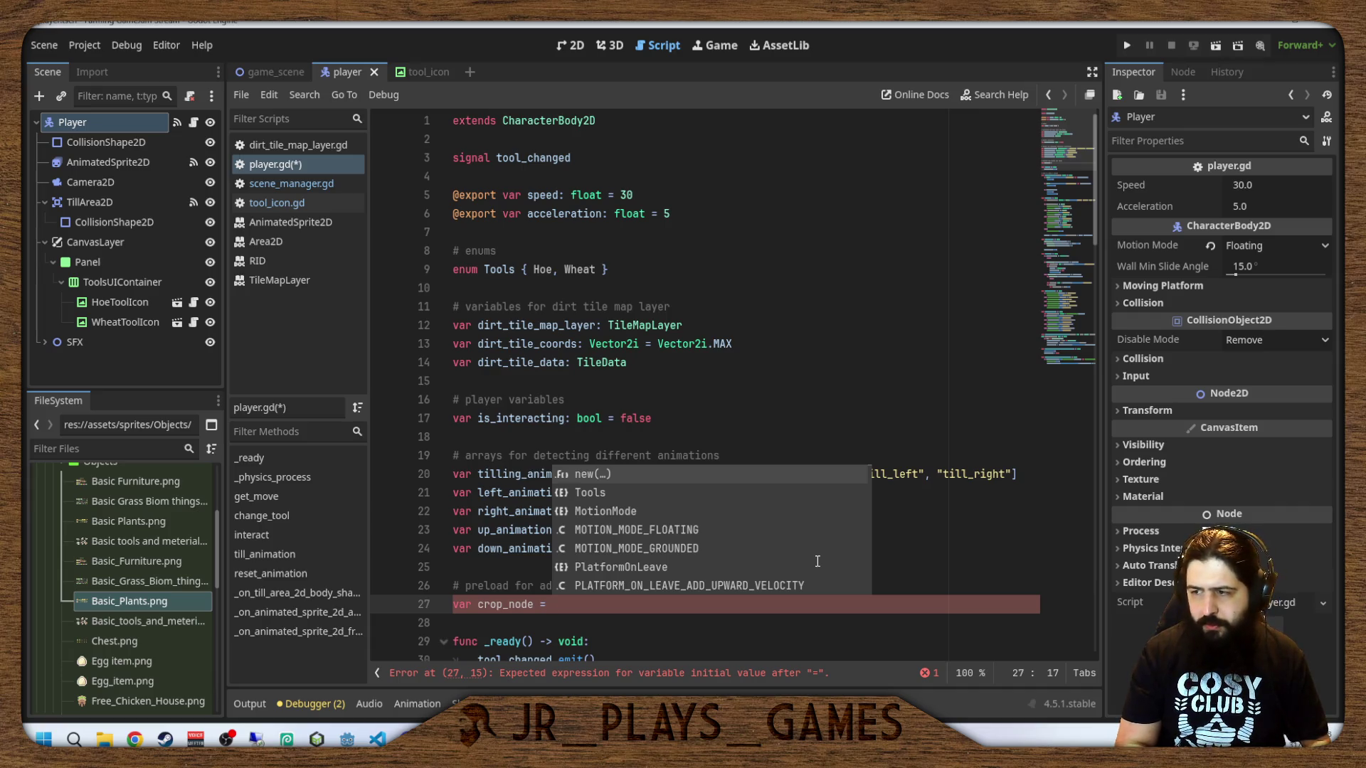
text(preload()
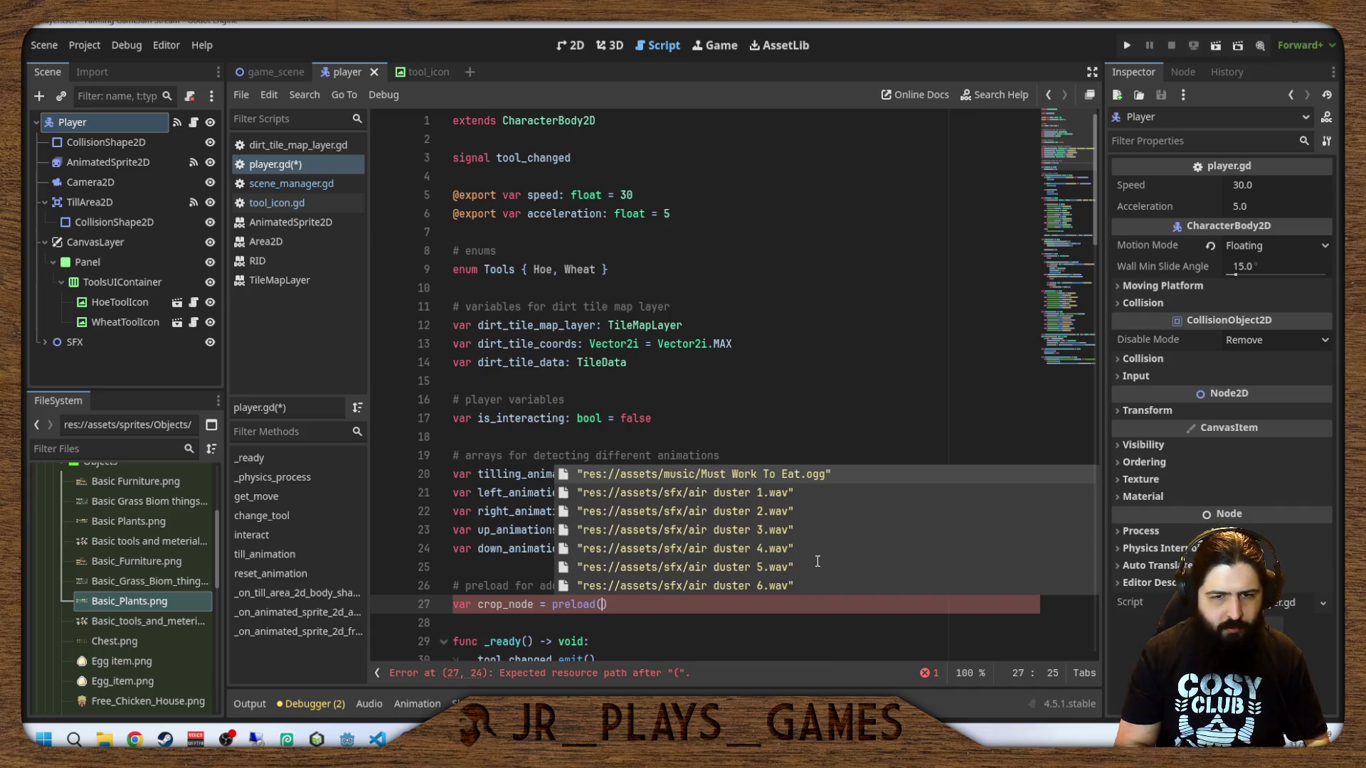
scroll(818, 561, down, 10)
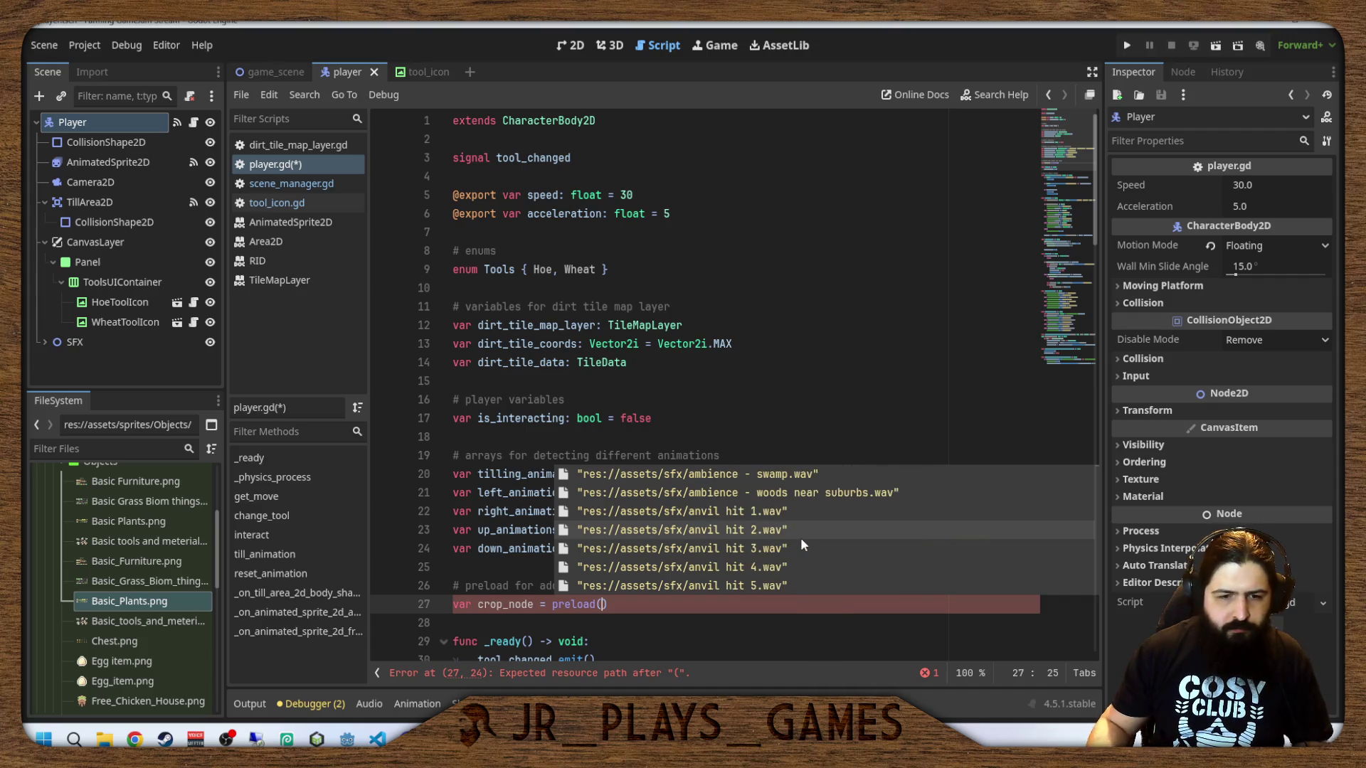
text(res)
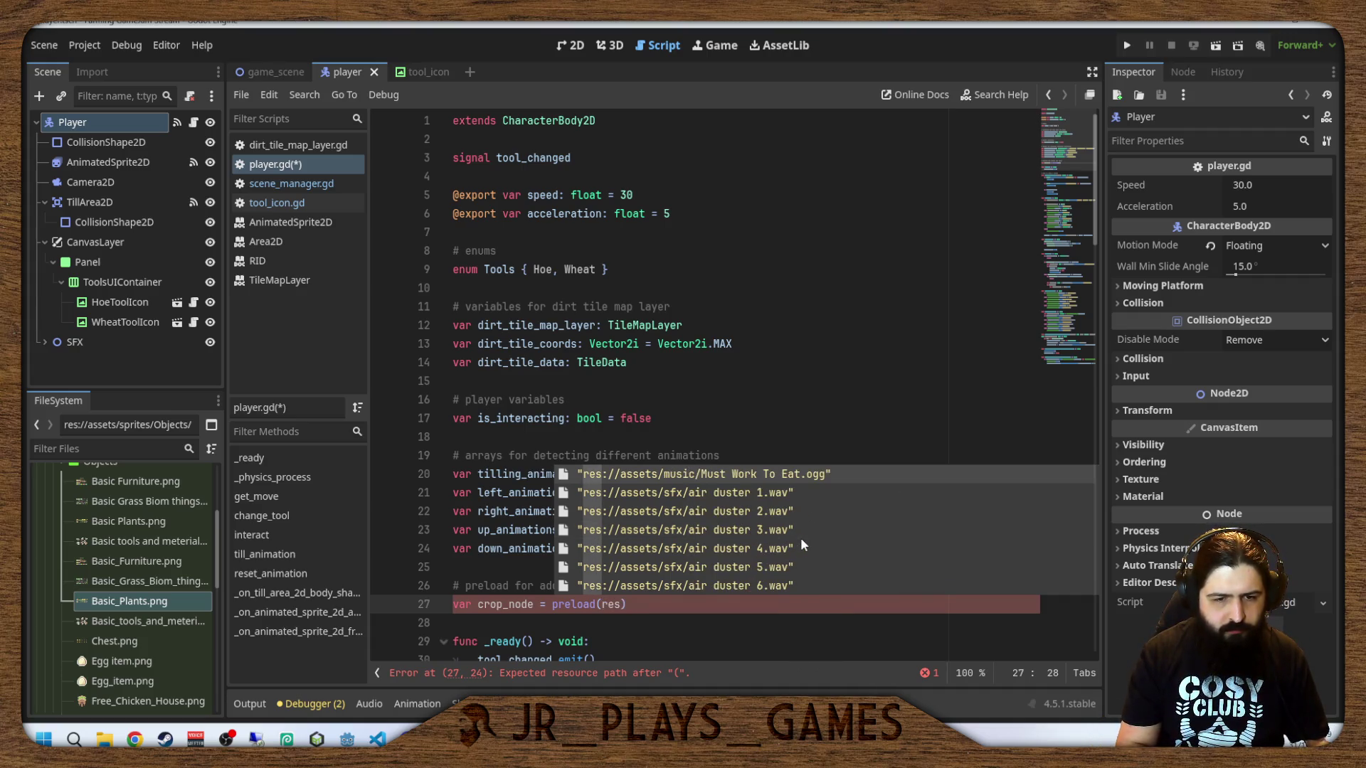
key(BackSpace)
key(BackSpace)
key(BackSpace)
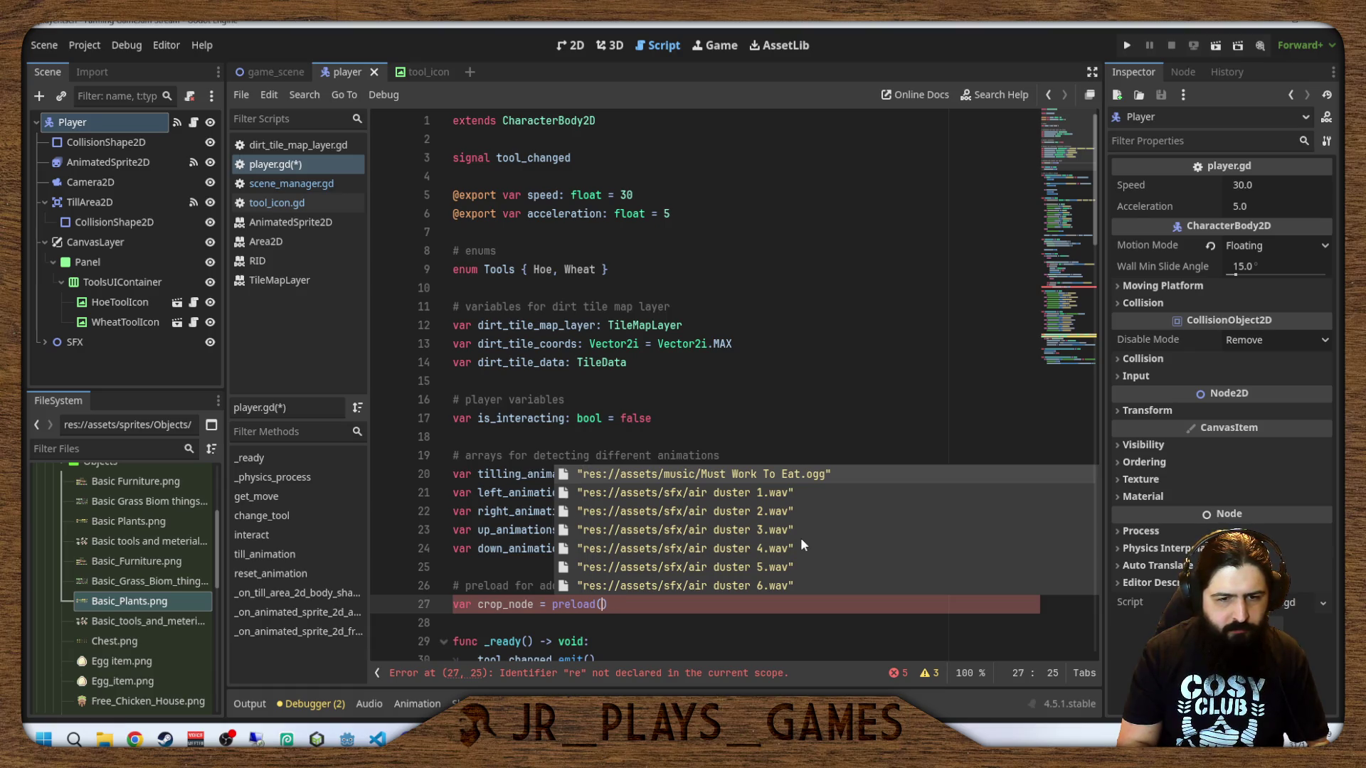
text("res)
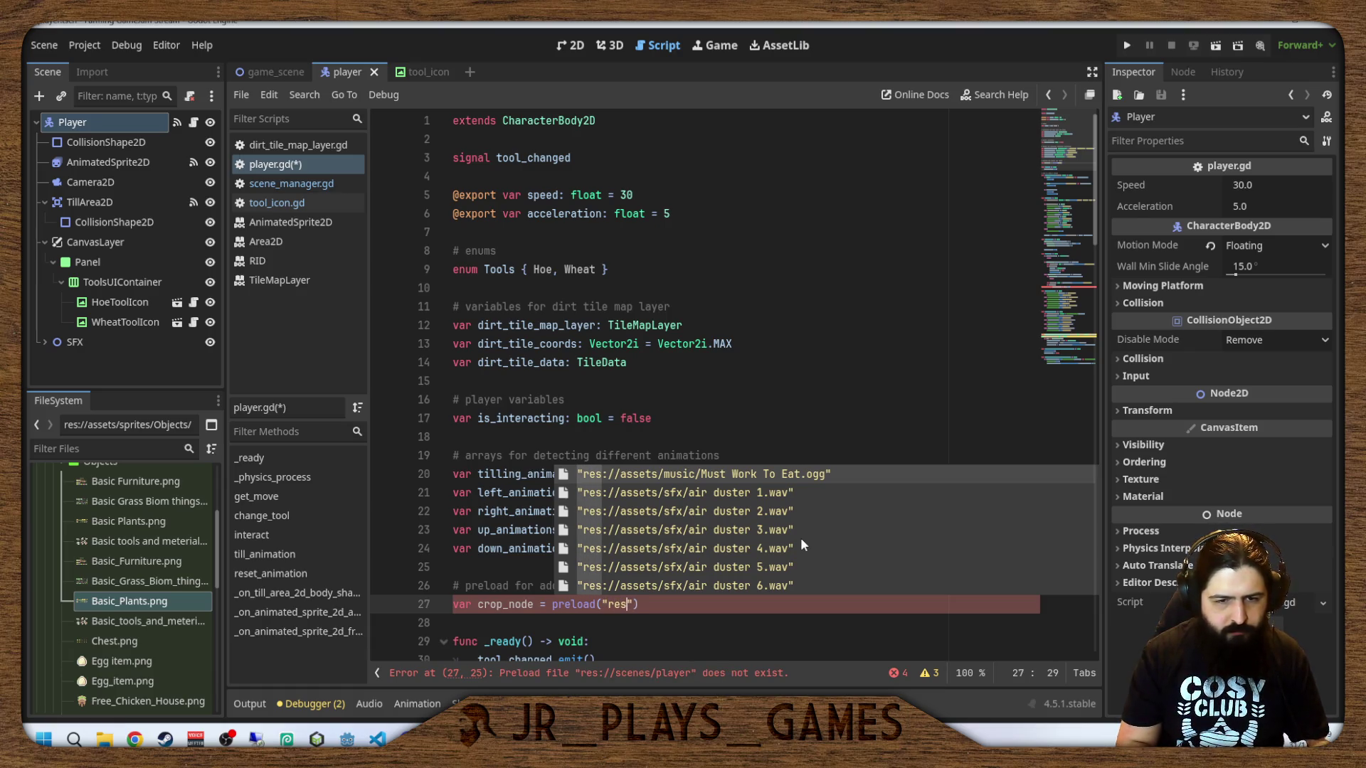
text(://scene)
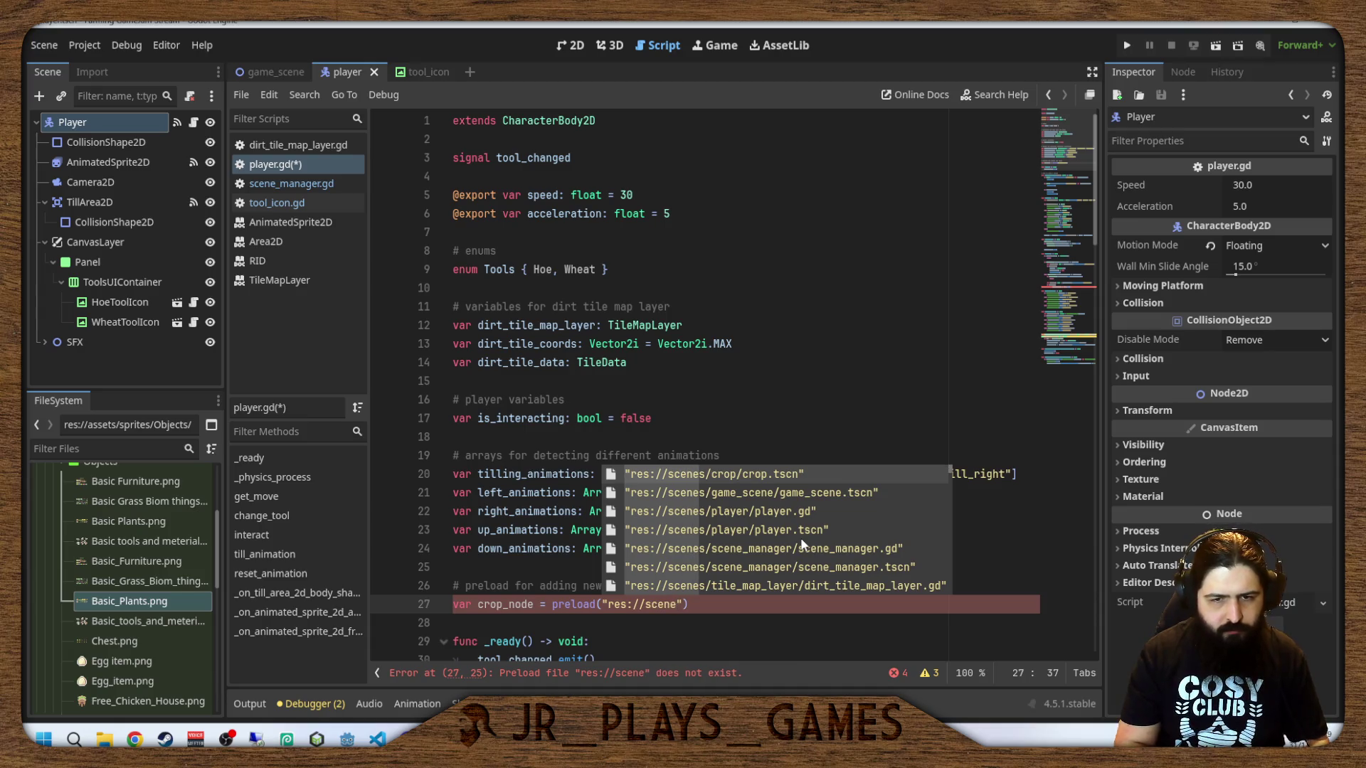
click(775, 474)
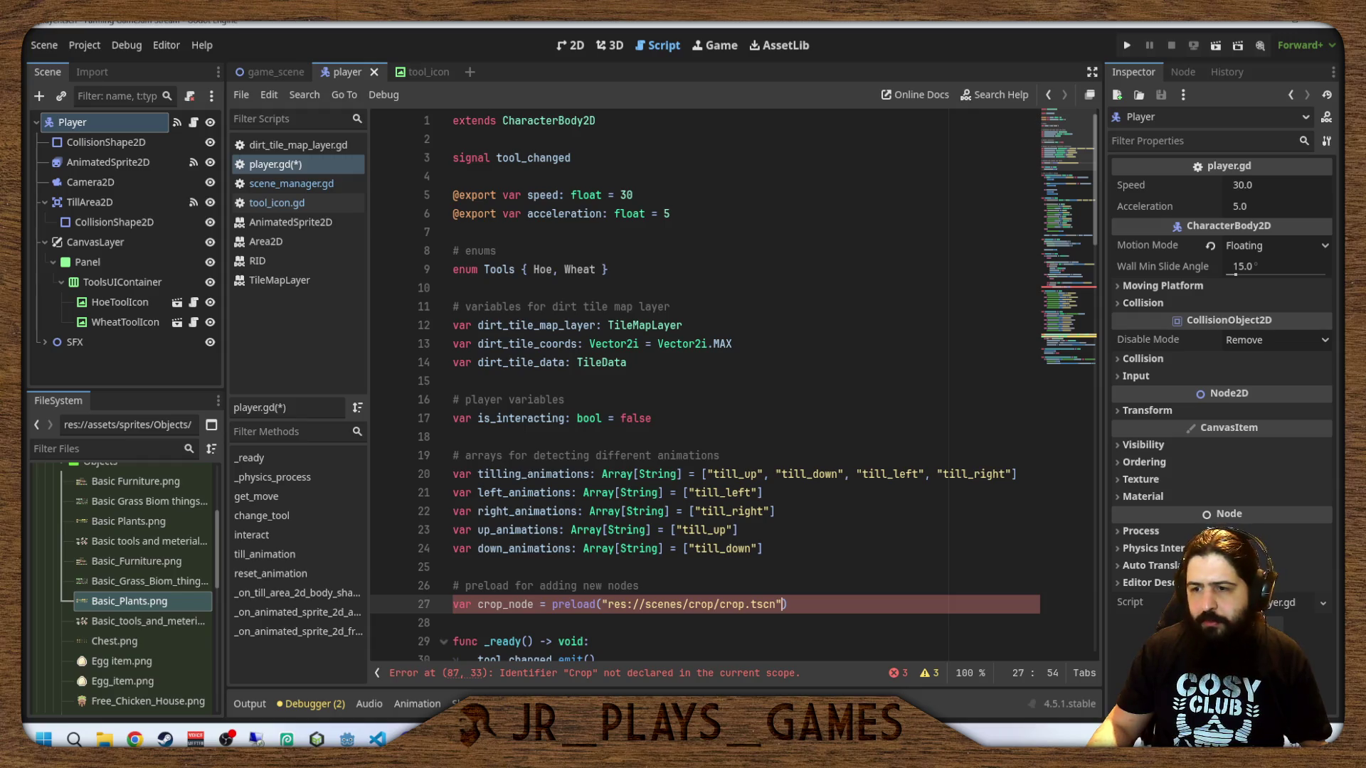
scroll(912, 416, down, 5)
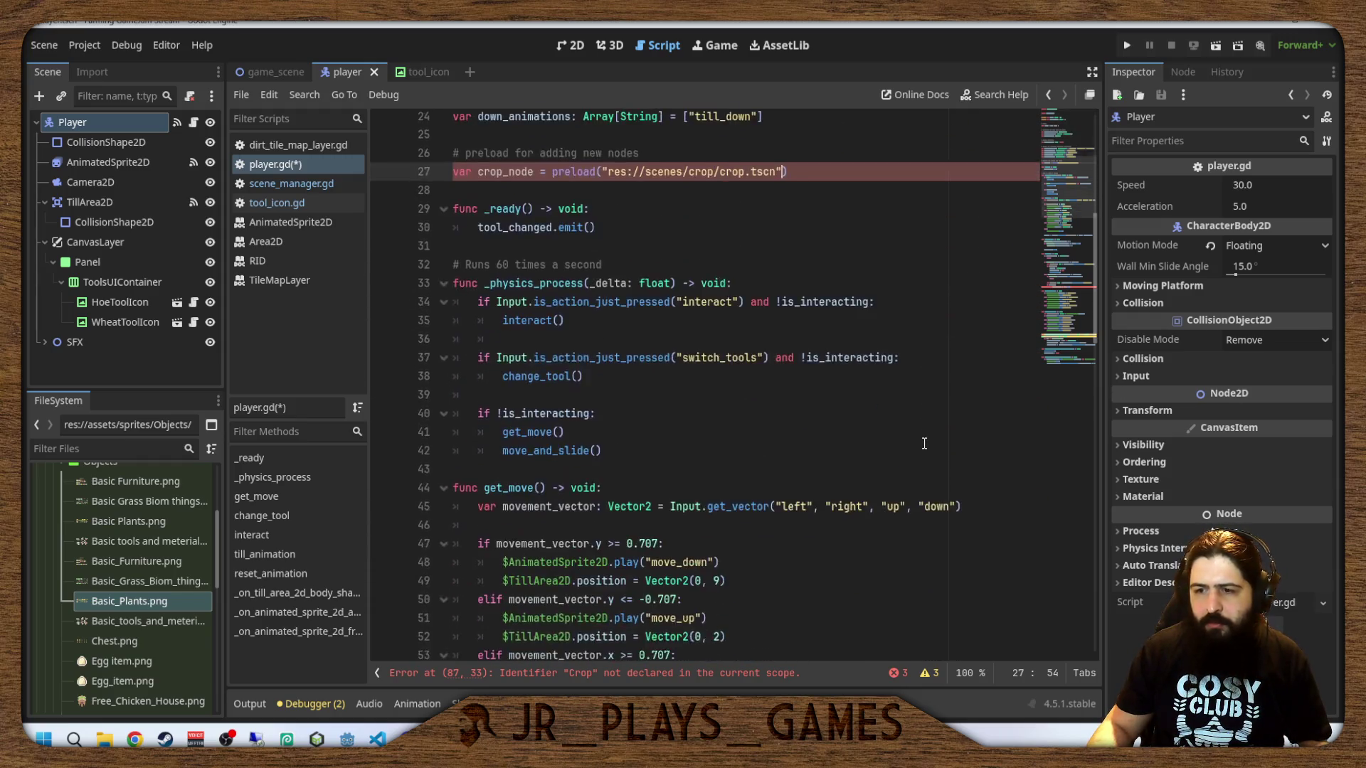
scroll(807, 386, up, 2)
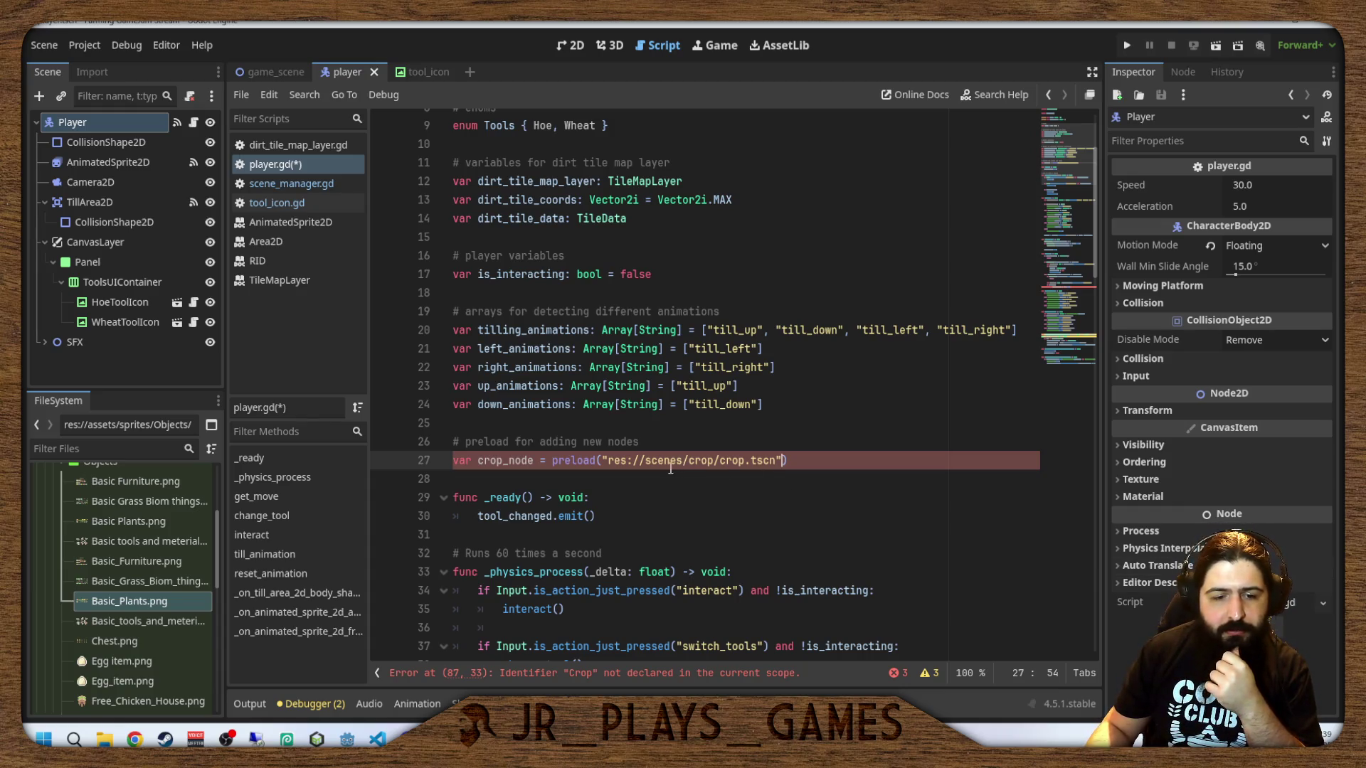
- Replace var new_crop_node = Crop.new() on line 87 with pass
scroll(676, 446, down, 8)
scroll(676, 447, down, 14)
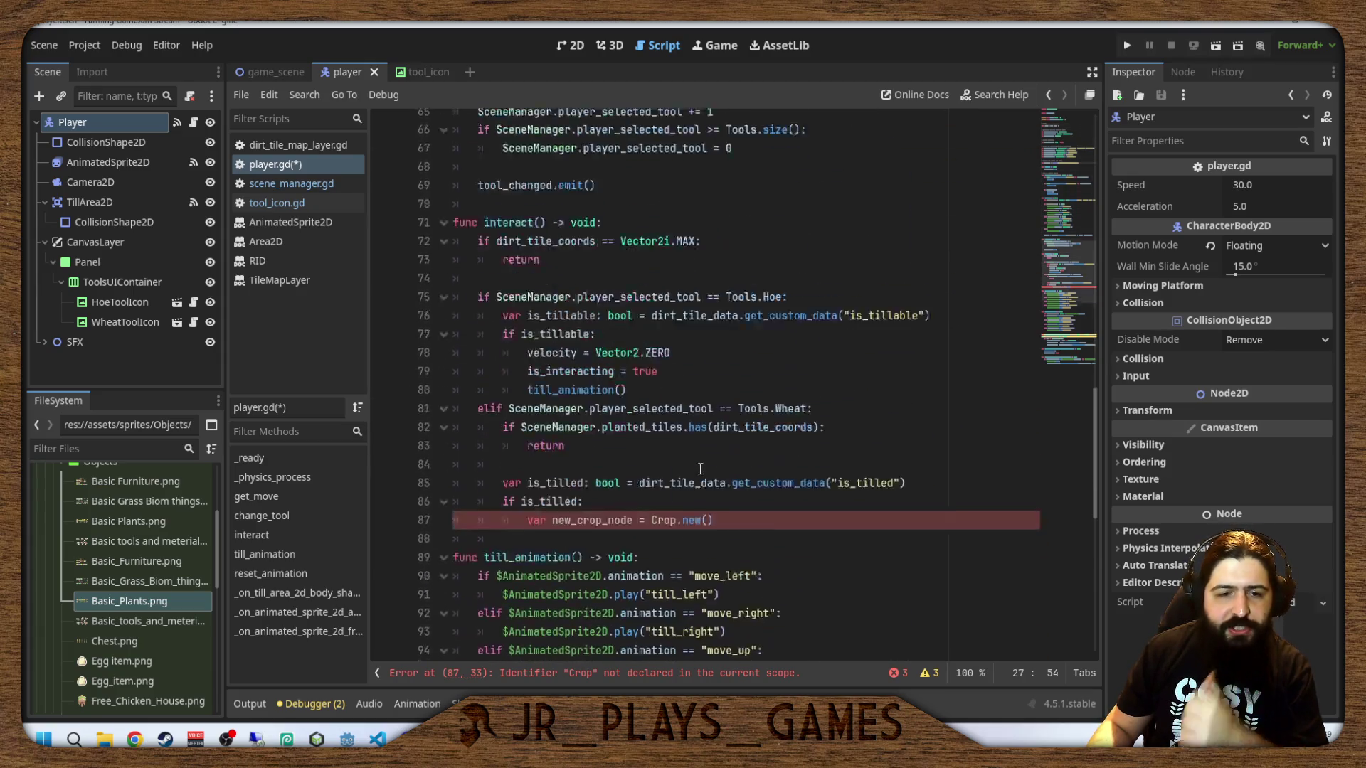
mouse_move(728, 343)
mouse_down()
mouse_move(640, 349)
mouse_move(653, 349)
mouse_up()
key(BackSpace)
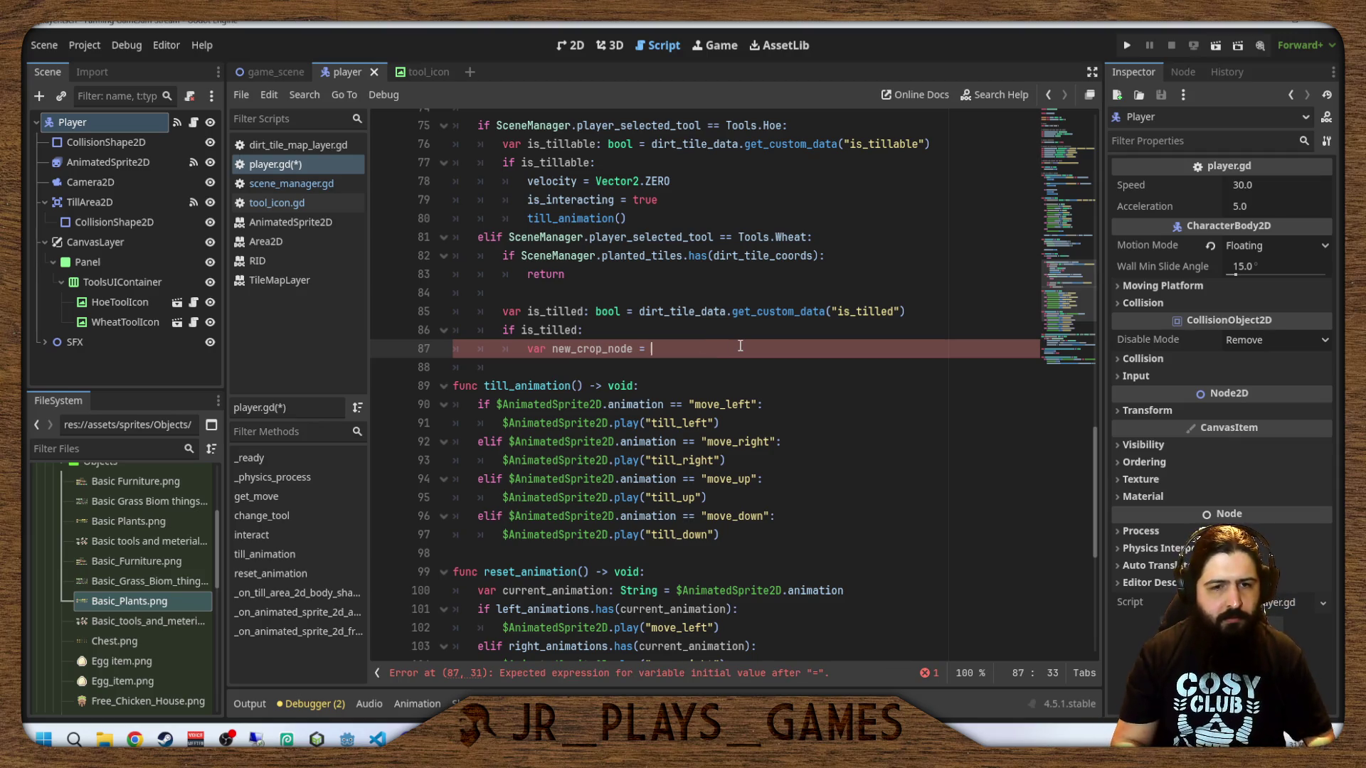
key(ctrl+BackSpace)
key(ctrl+BackSpace)
key(ctrl+BackSpace)
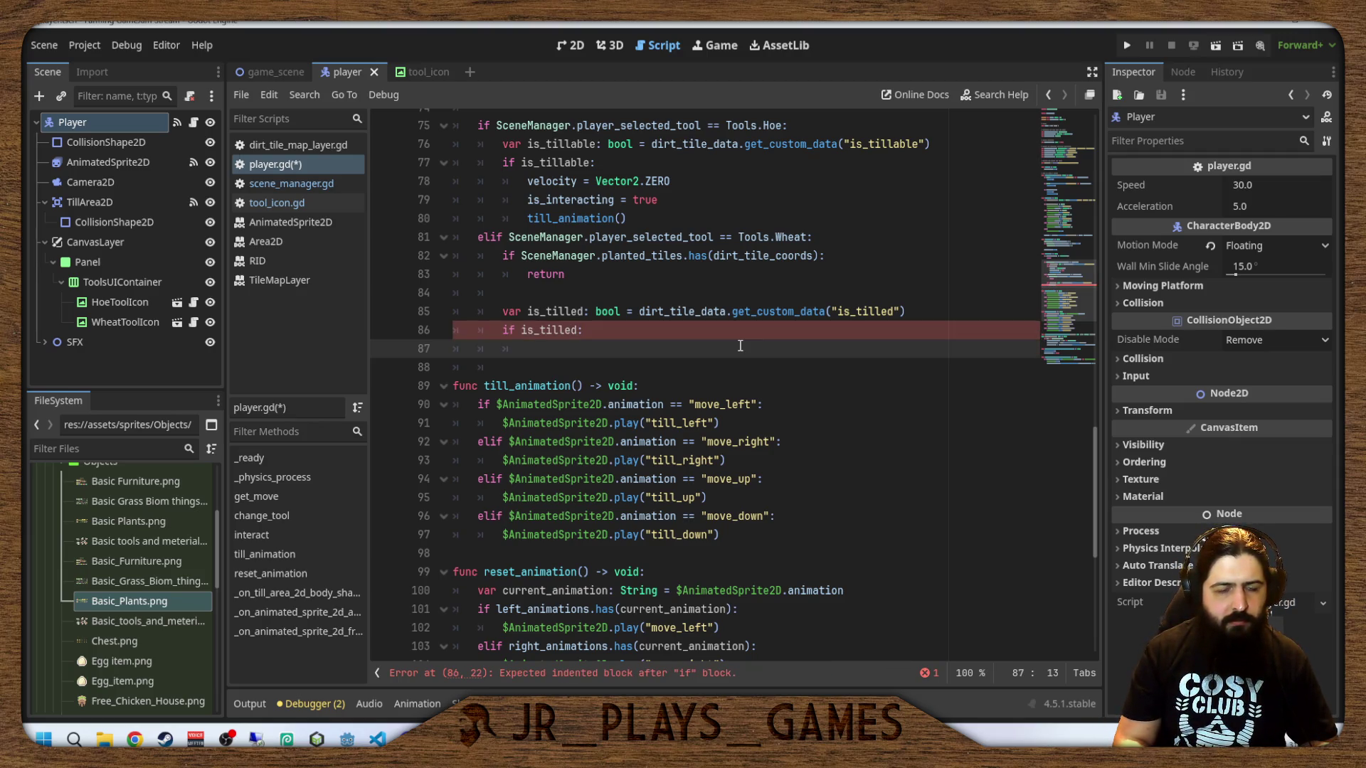
text(pass)
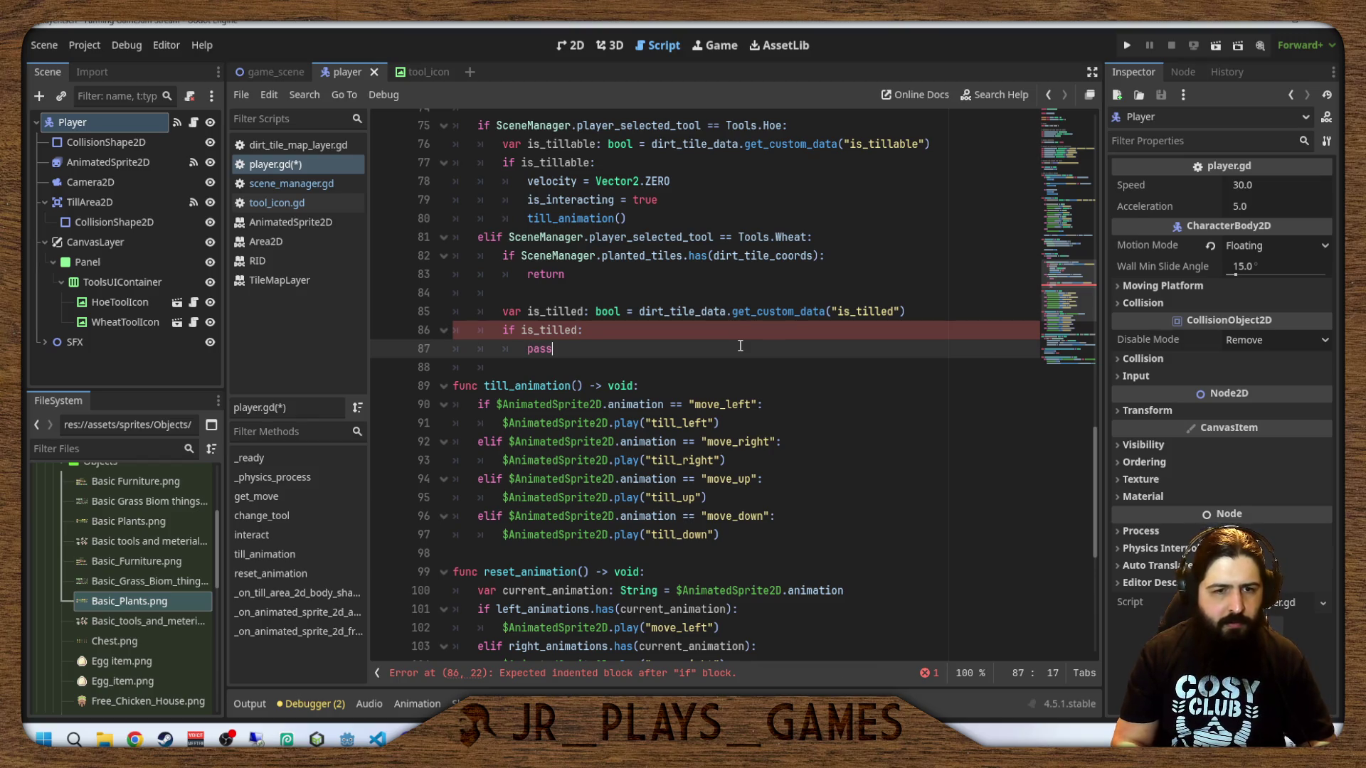
scroll(770, 361, up, 4)
scroll(770, 361, up, 20)
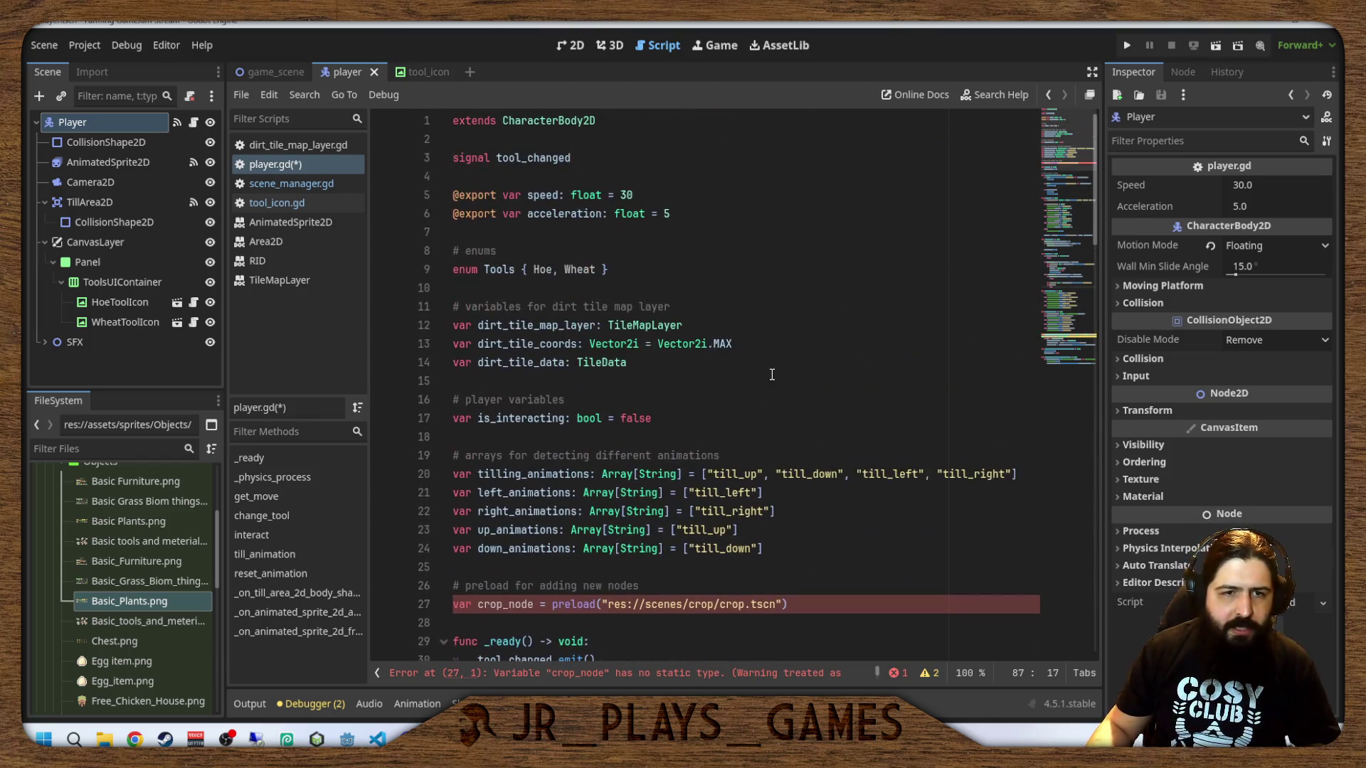
- Give crop_node on line 27 the explicit type PackedScene
click(540, 597)
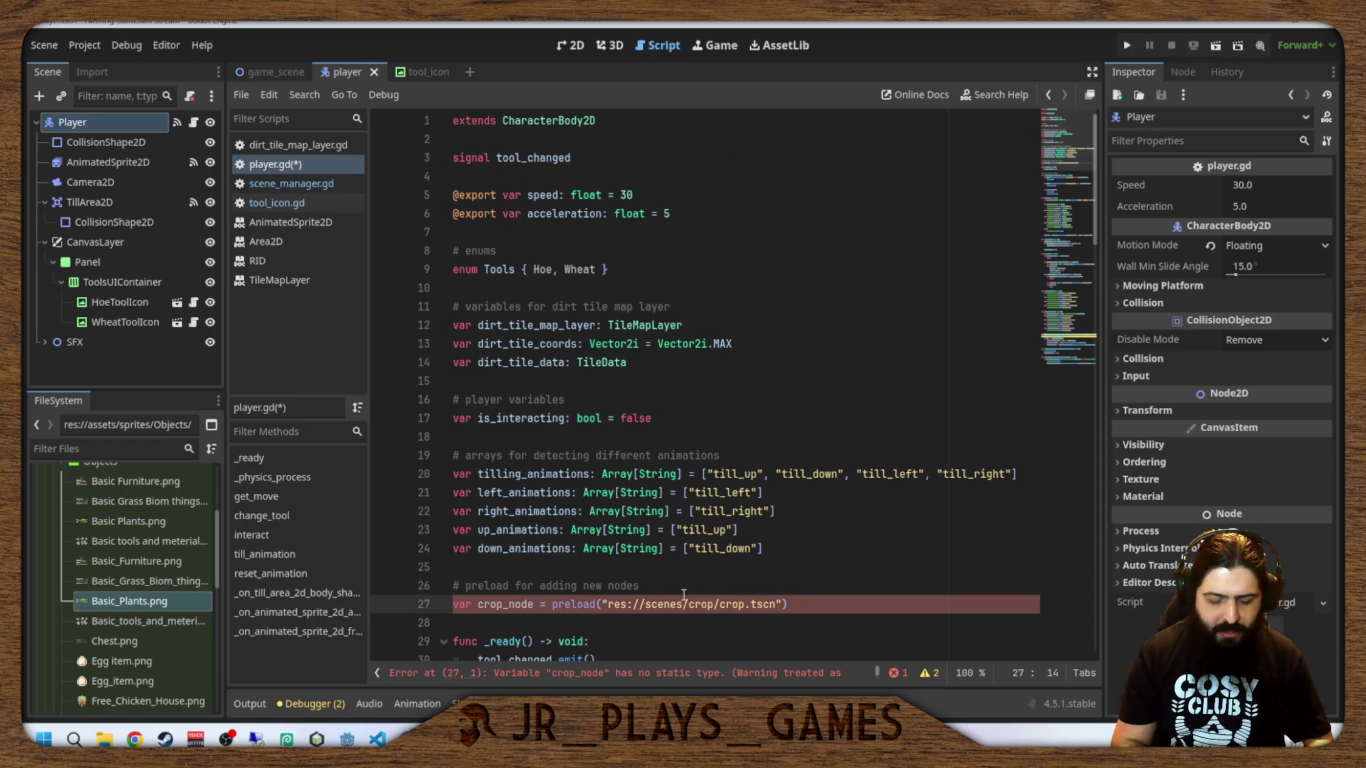
text(: Packk)
key(BackSpace)
key(BackSpace)
text(kedSc)
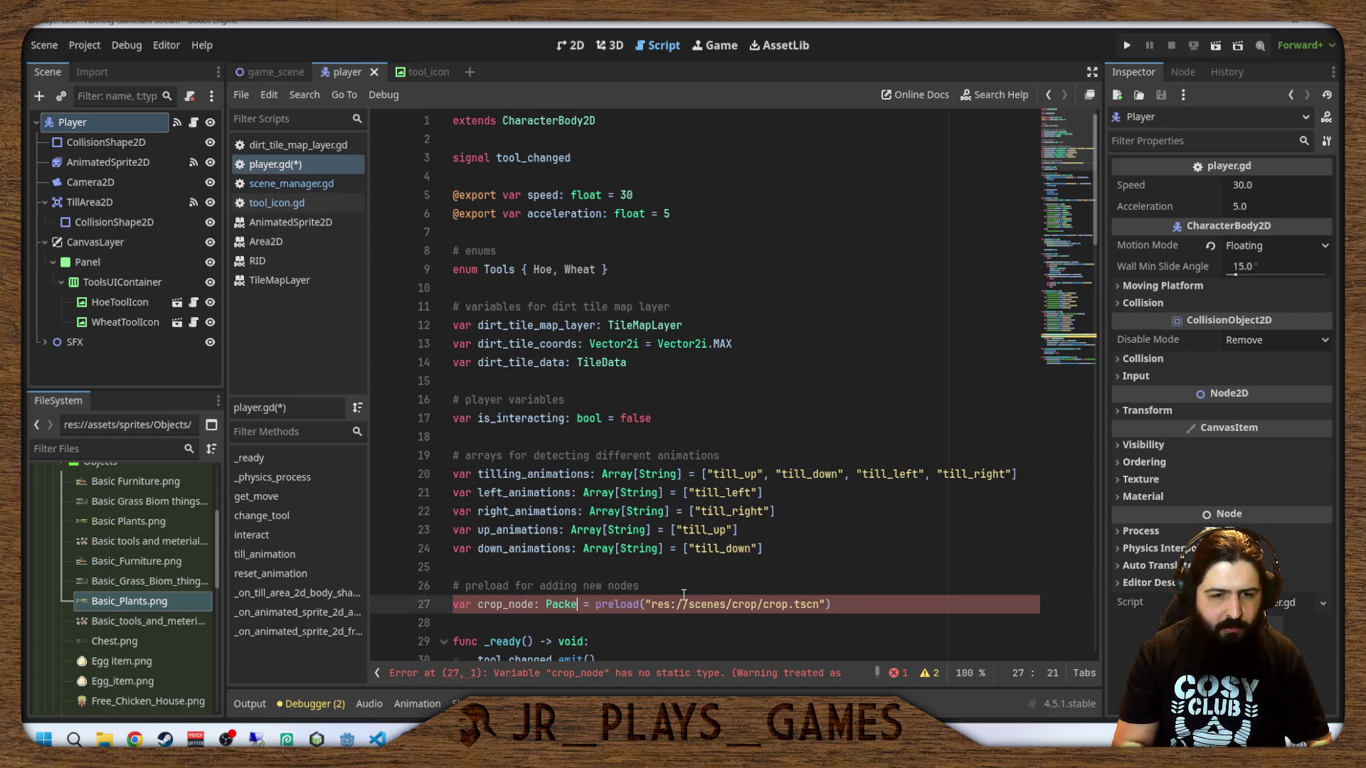
key(Return)
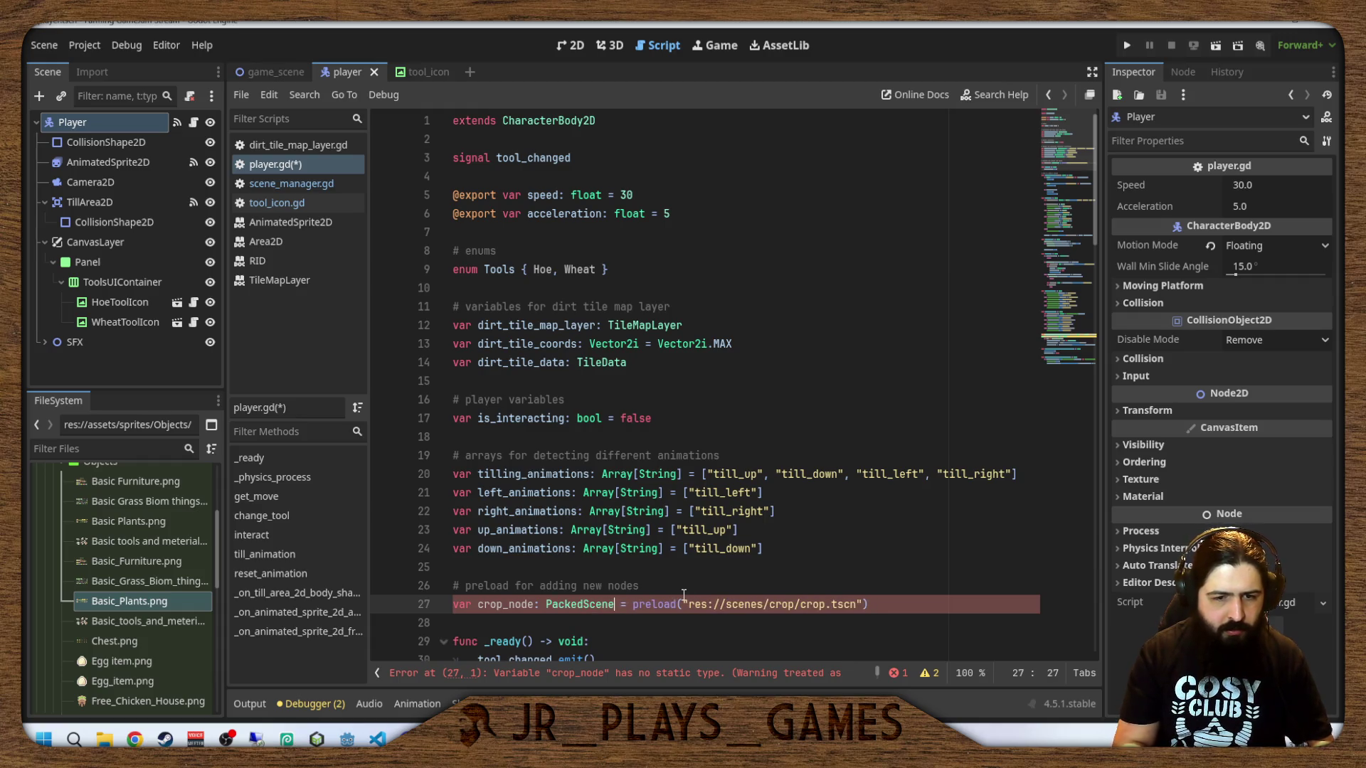
scroll(1031, 492, down, 7)
scroll(1031, 492, down, 11)
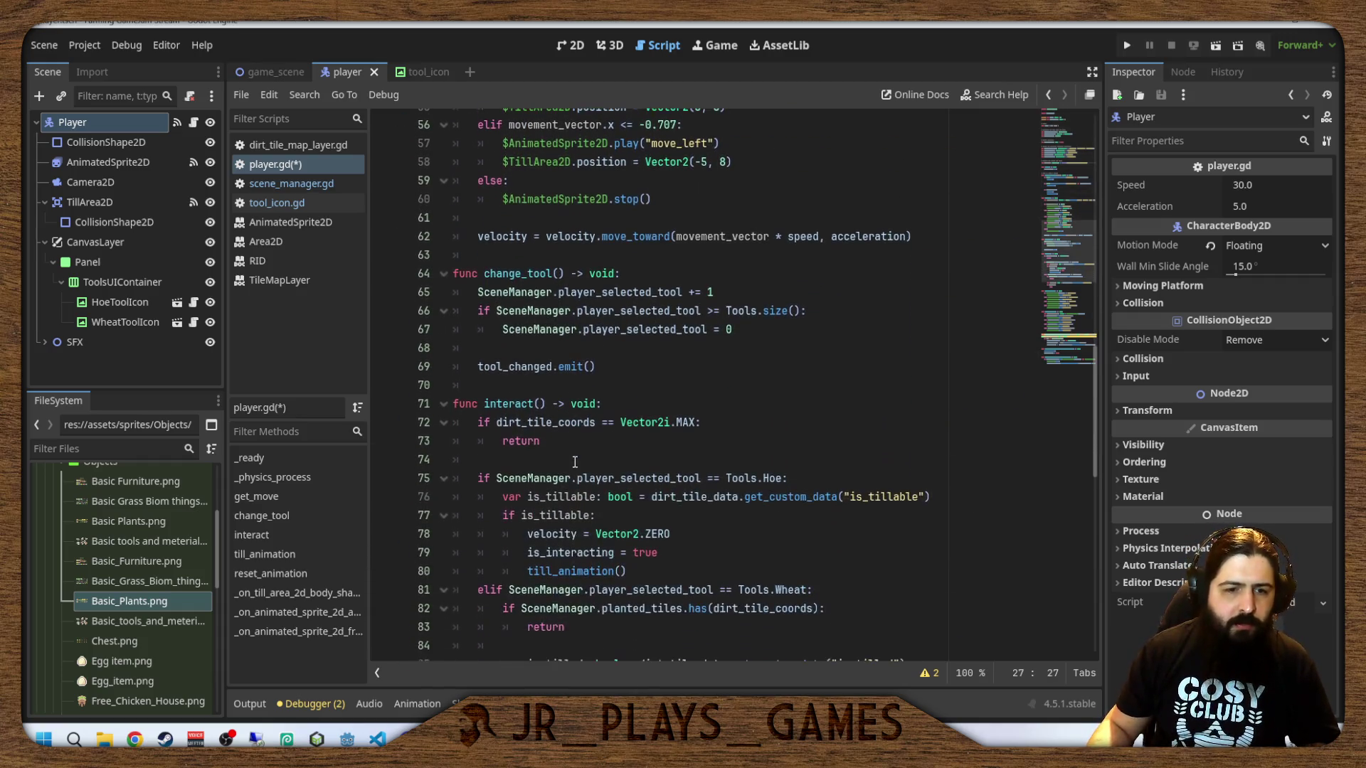
scroll(547, 442, down, 5)
double_click(539, 422)
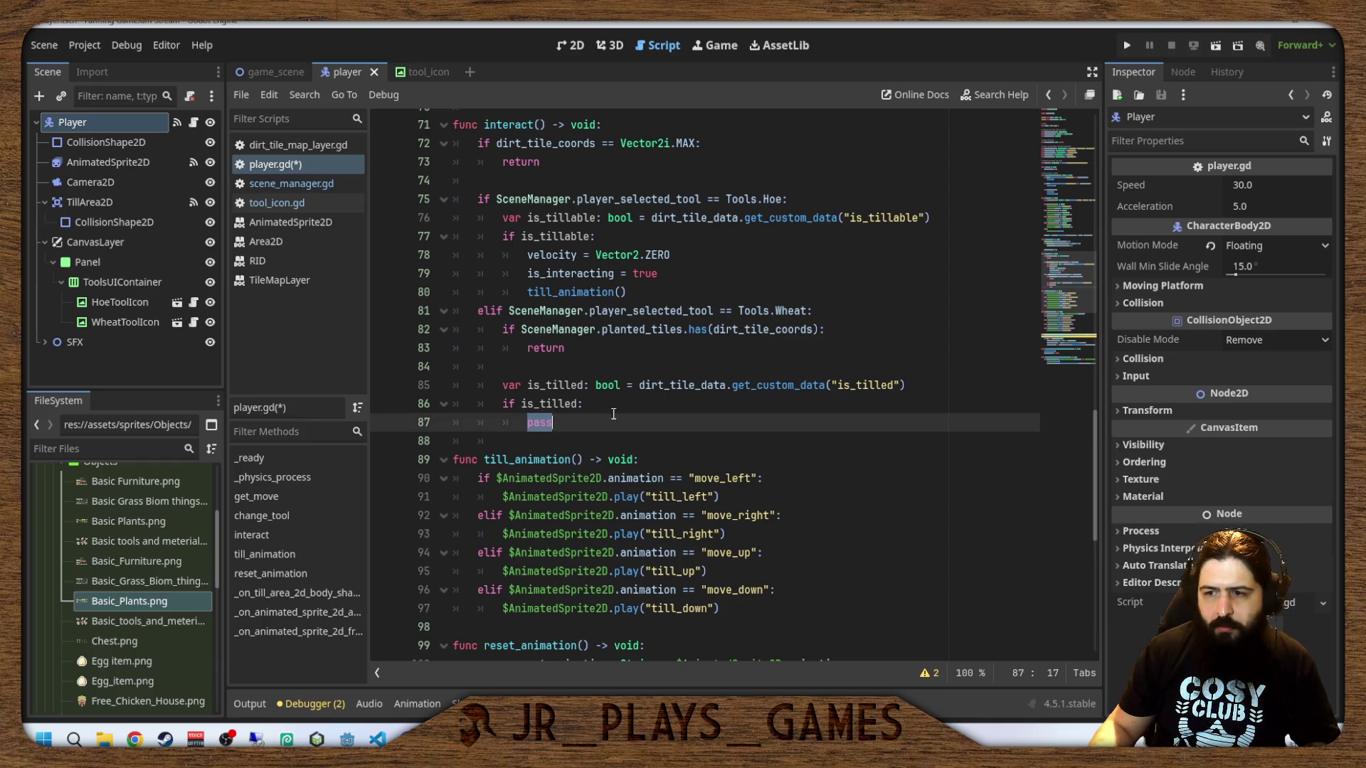
- Replace pass on line 87 with var new_crop_node = crop_node.instantiate()
key(BackSpace)
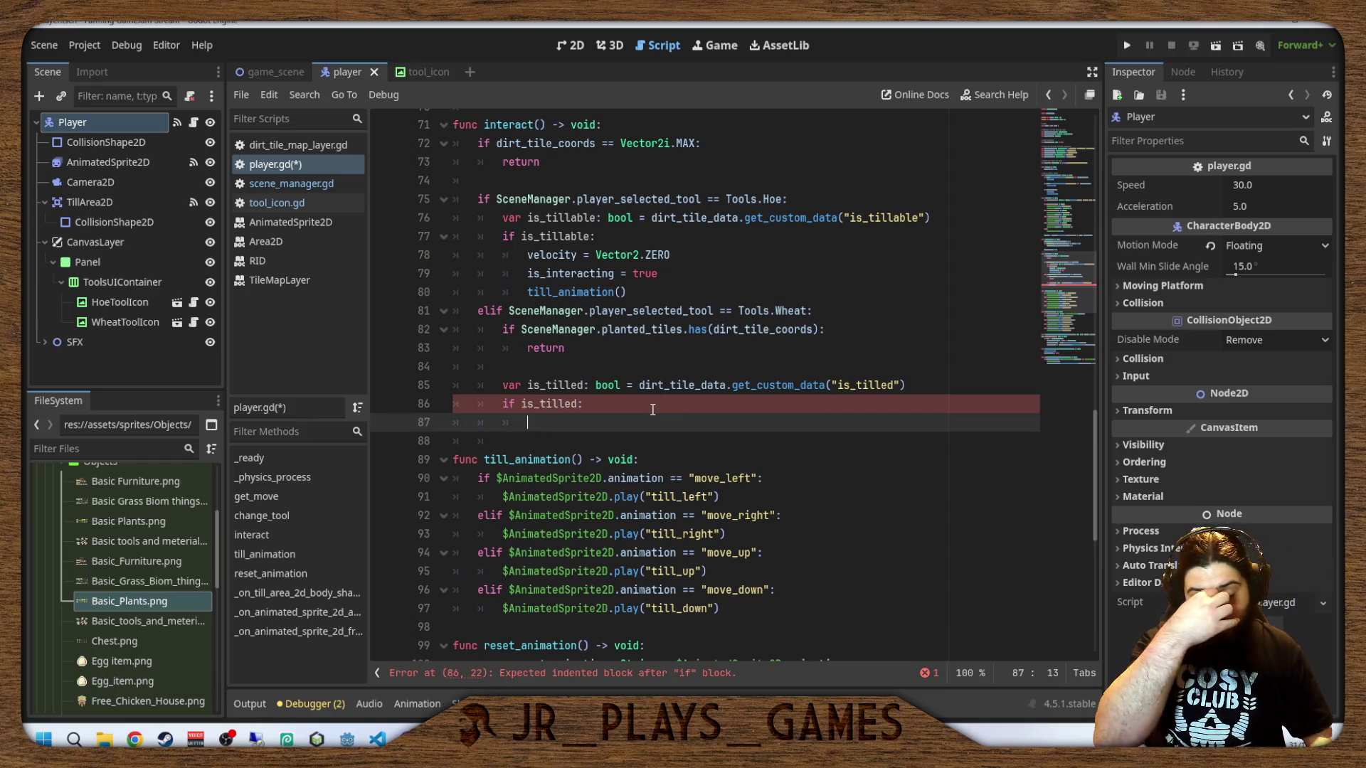
text(var new_crop)
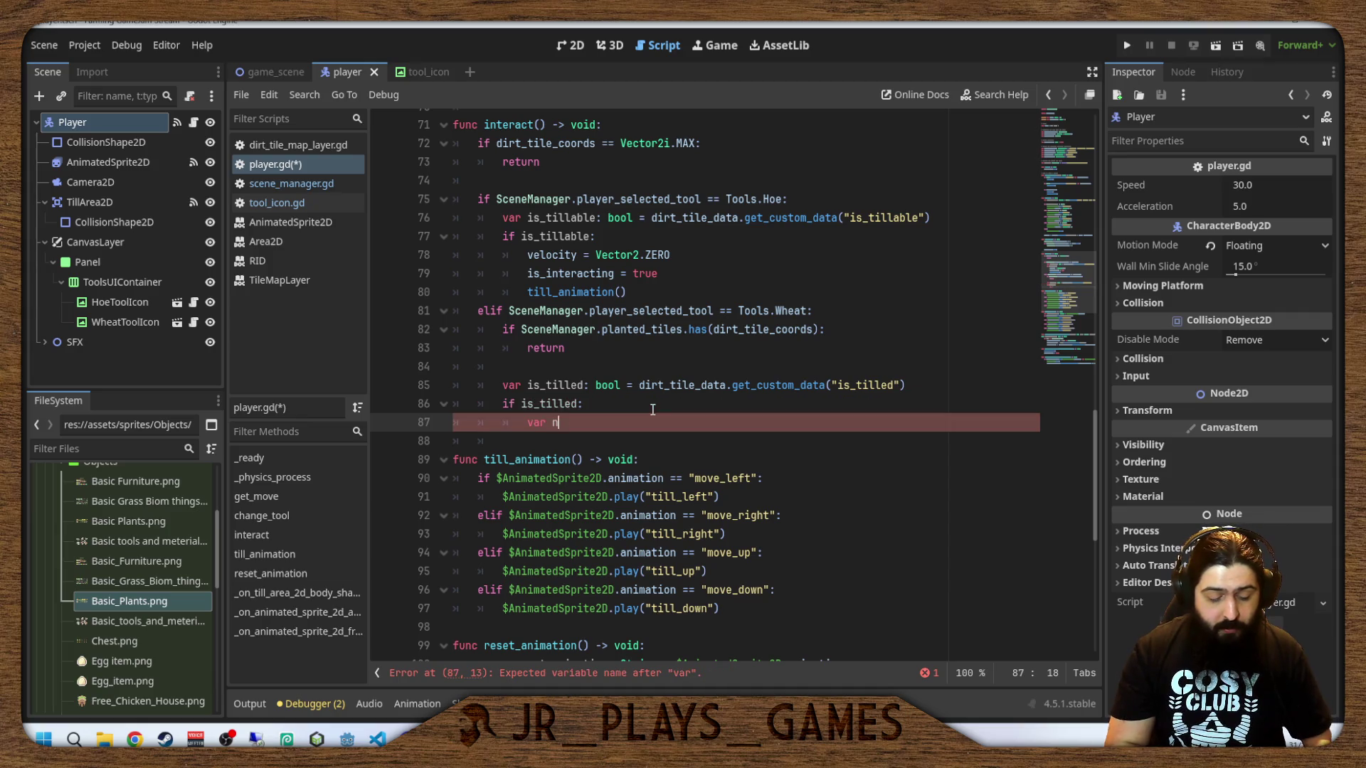
text(_node)
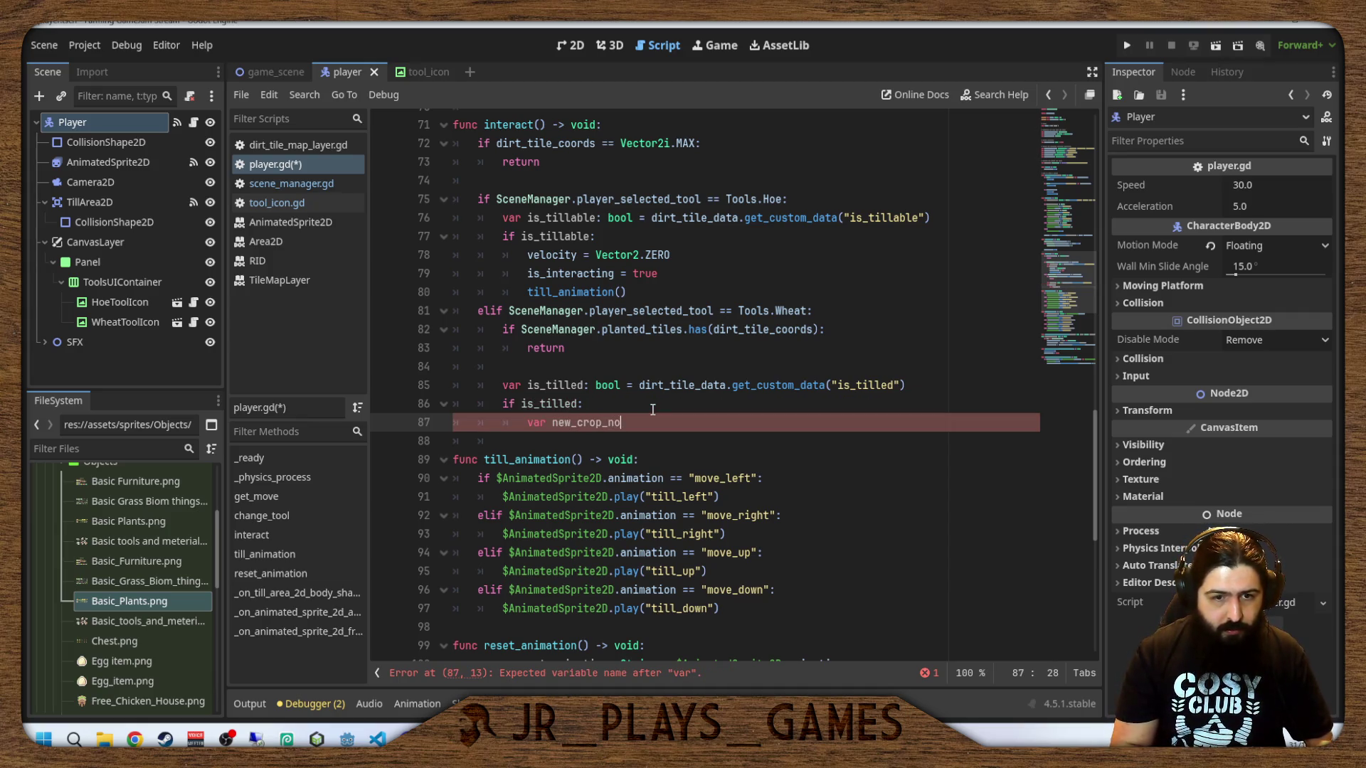
text( = )
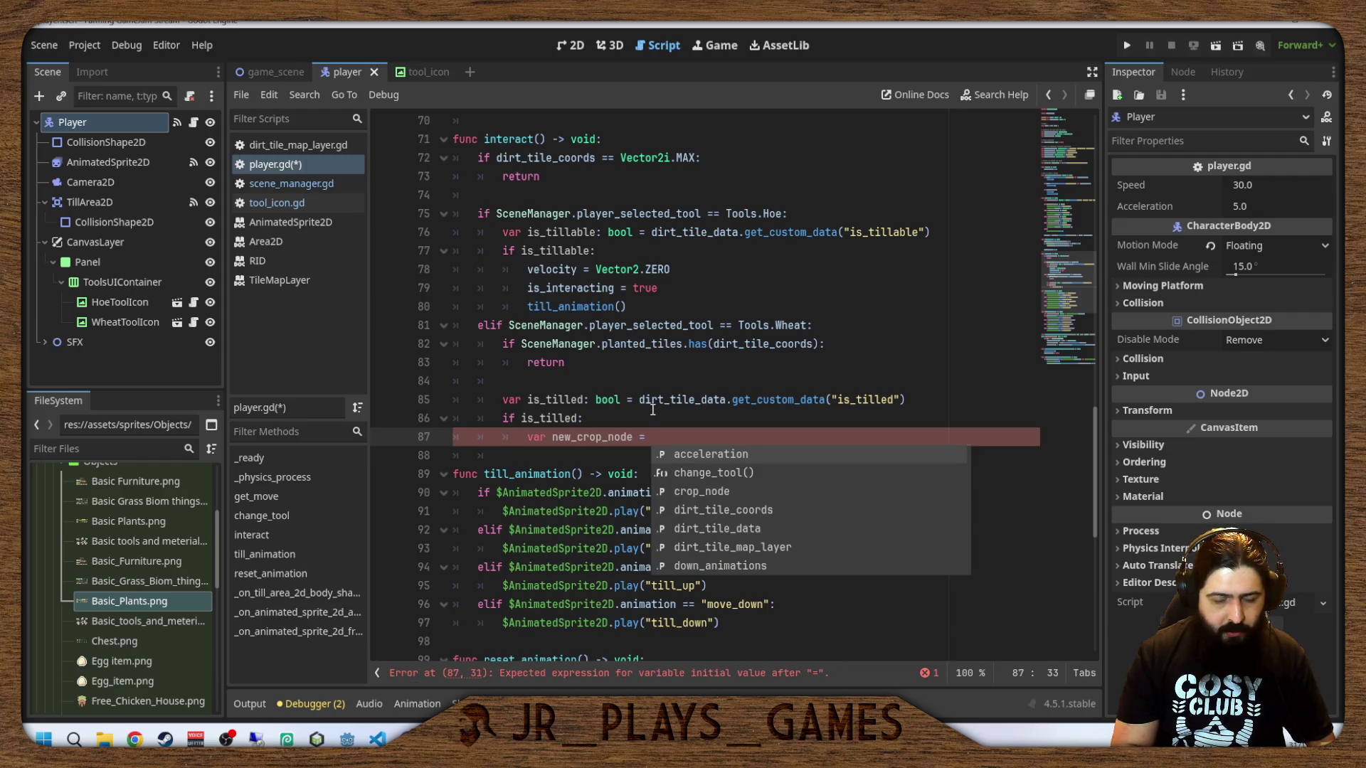
text(crop_node.i)
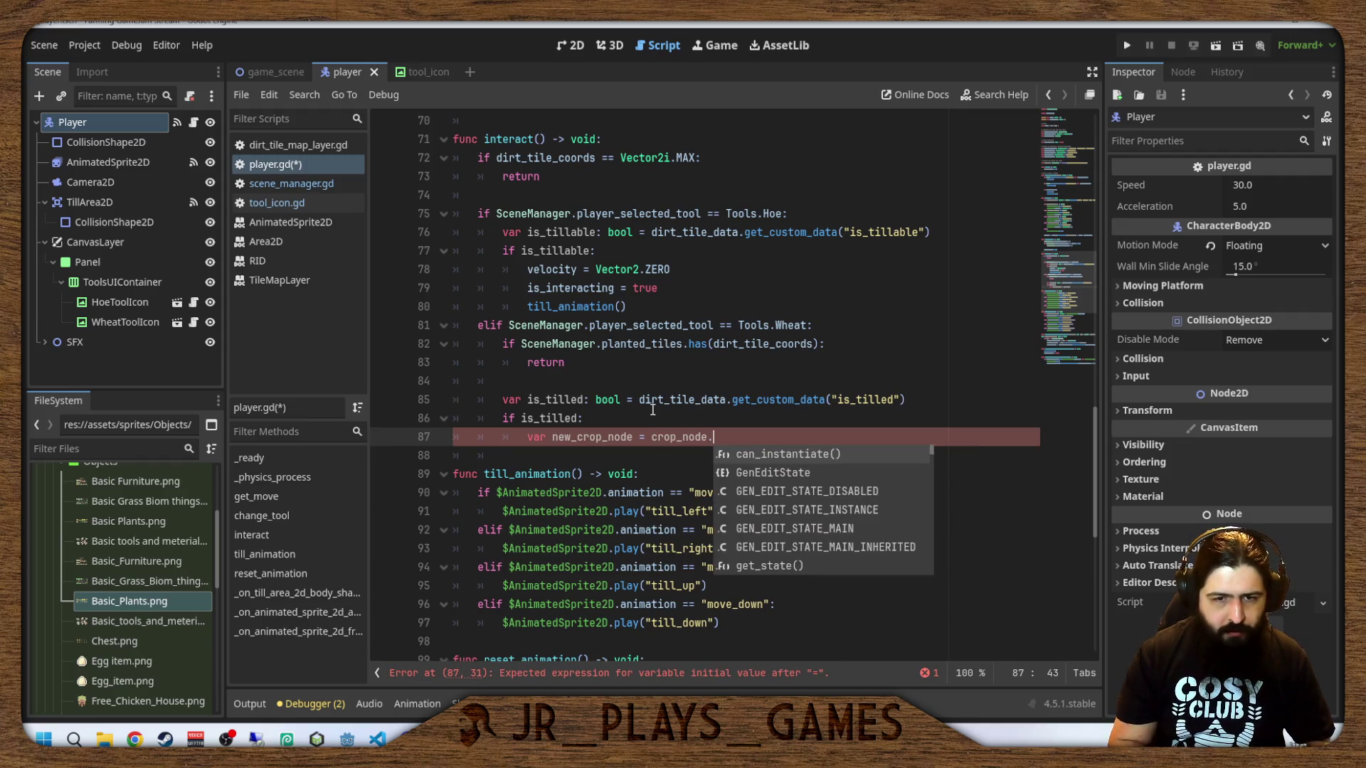
text(n)
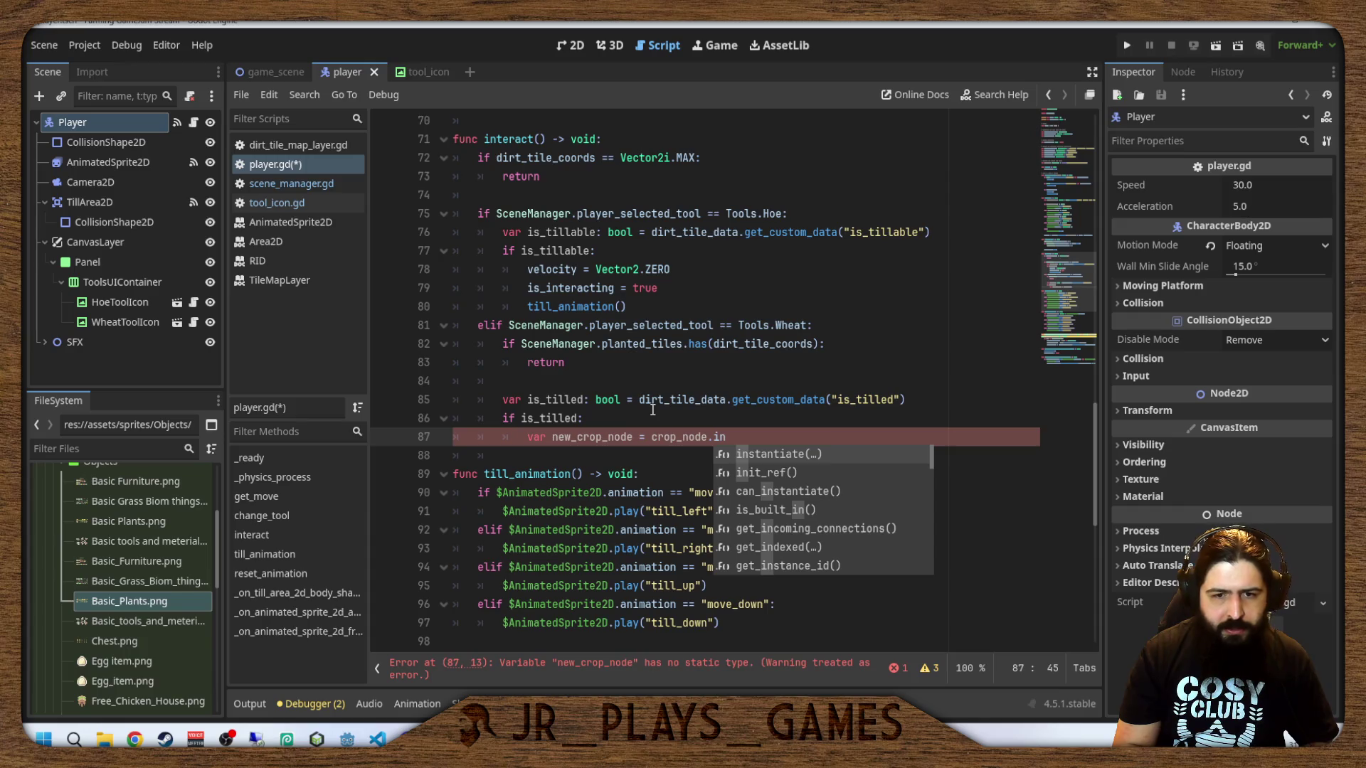
key(Return)
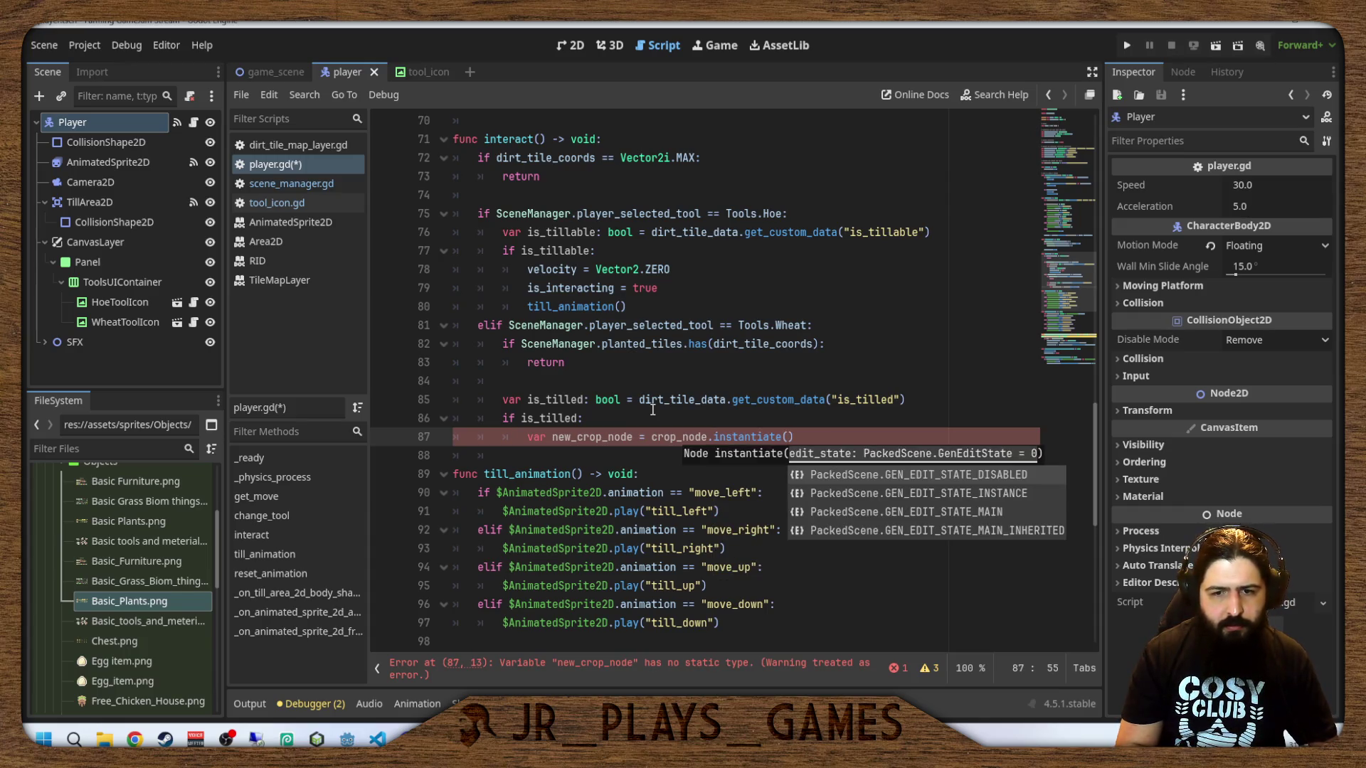
key(Left)
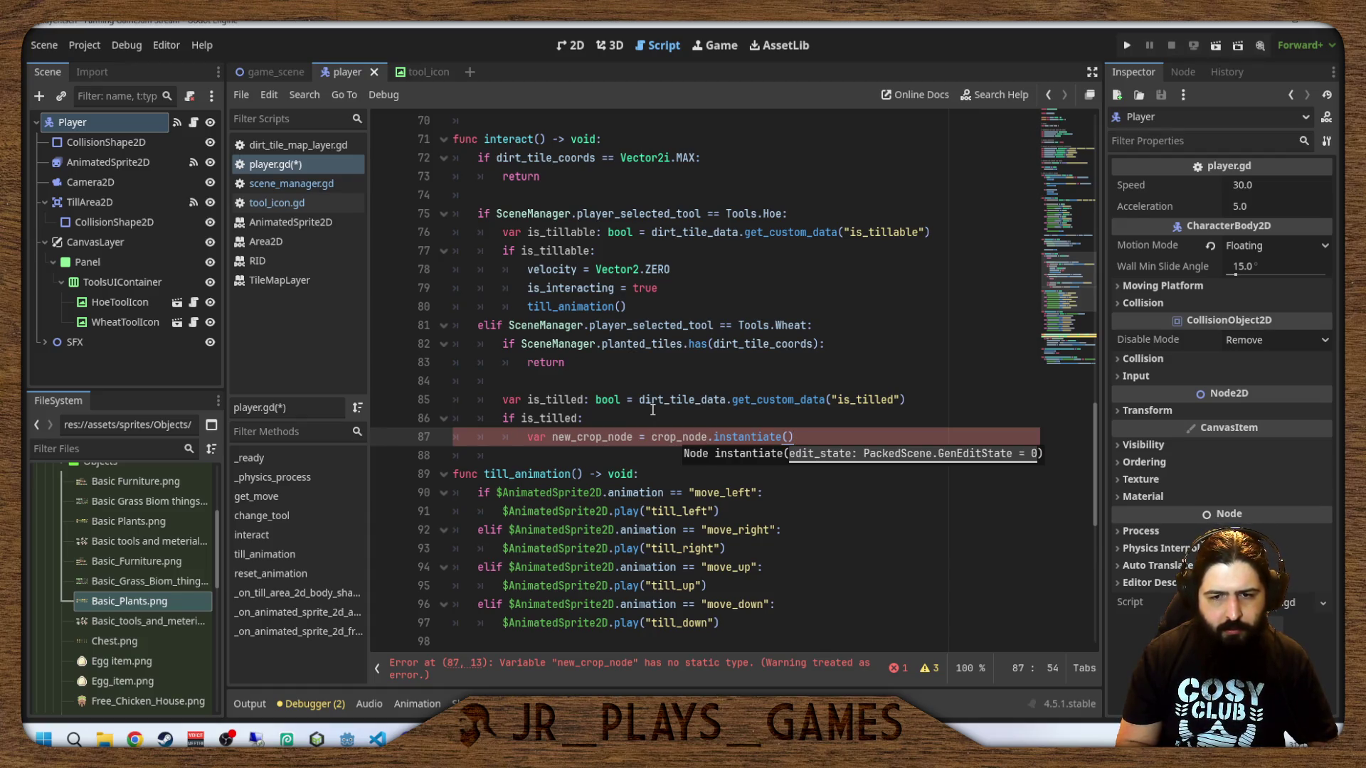
key(Right)
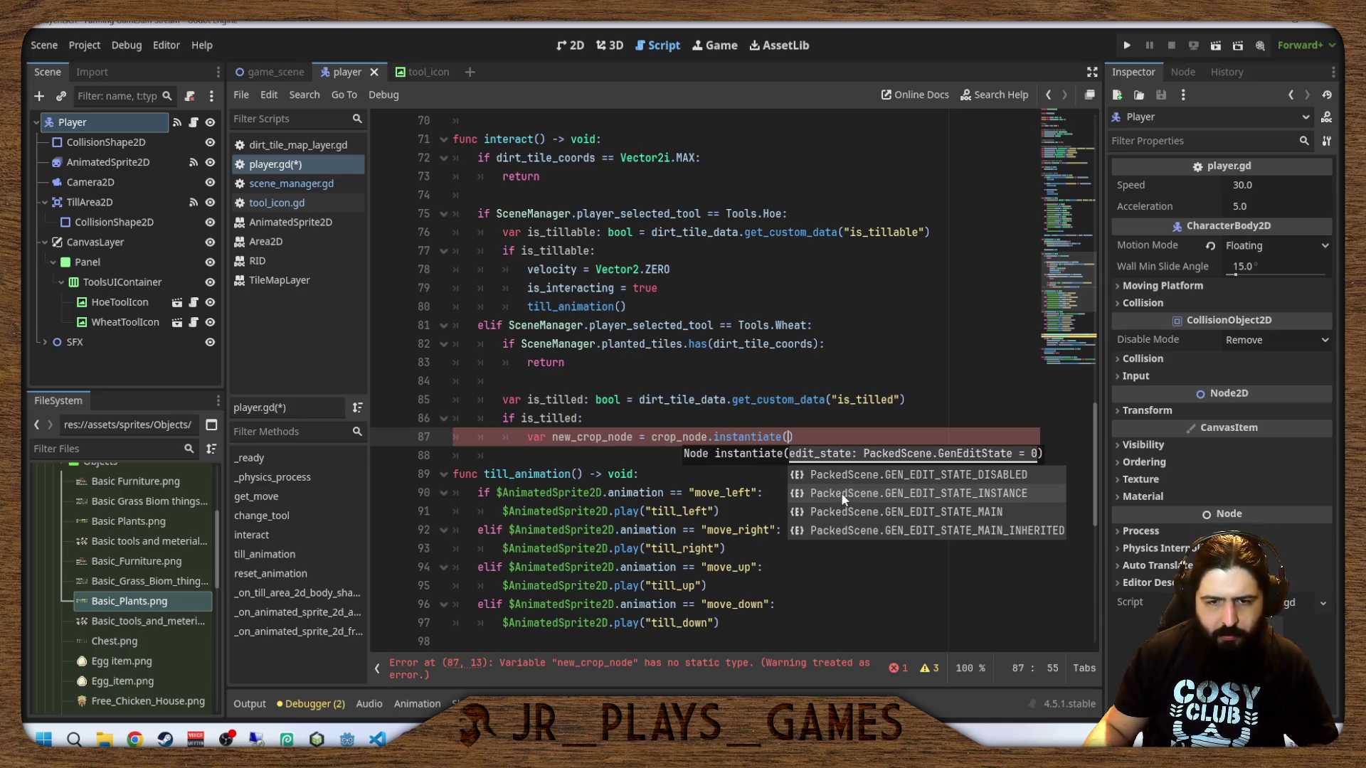
ctrl+click(753, 437)
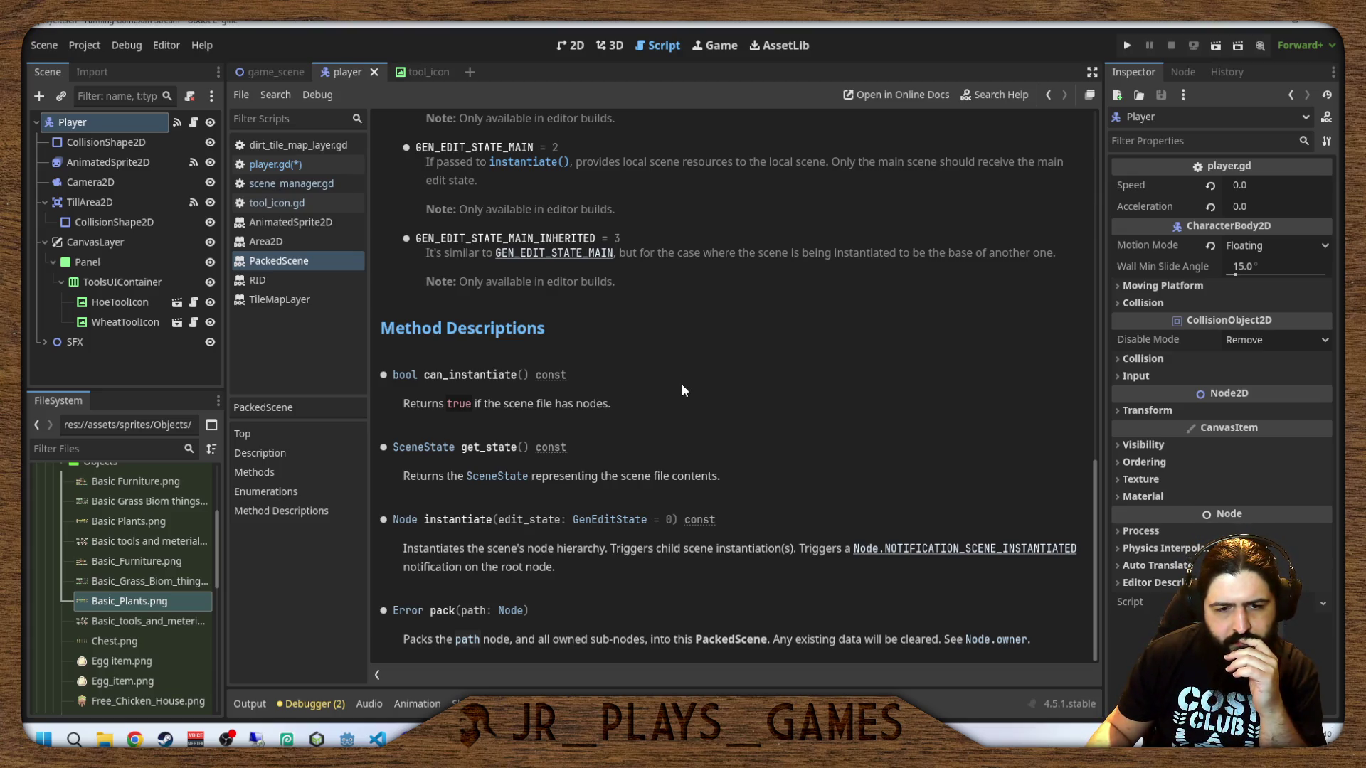
scroll(640, 519, up, 3)
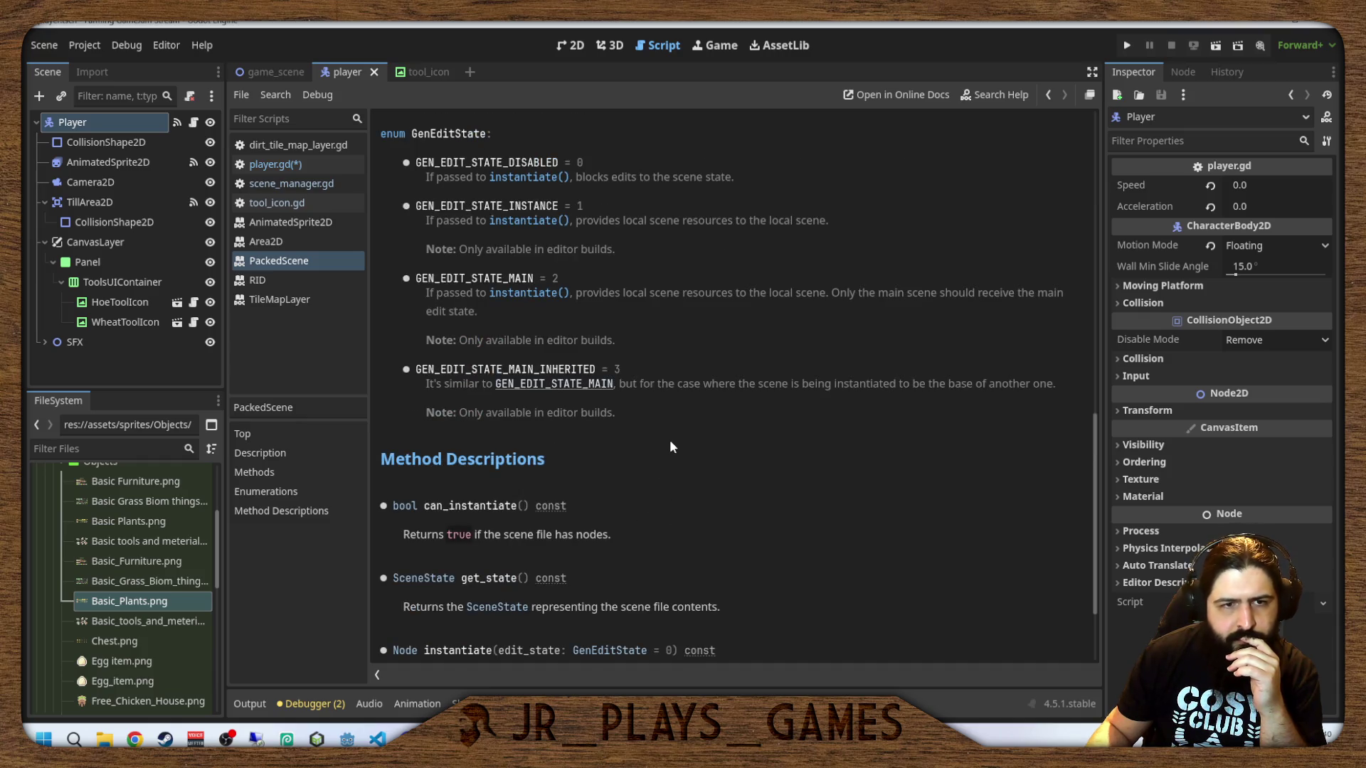
key(alt+Left)
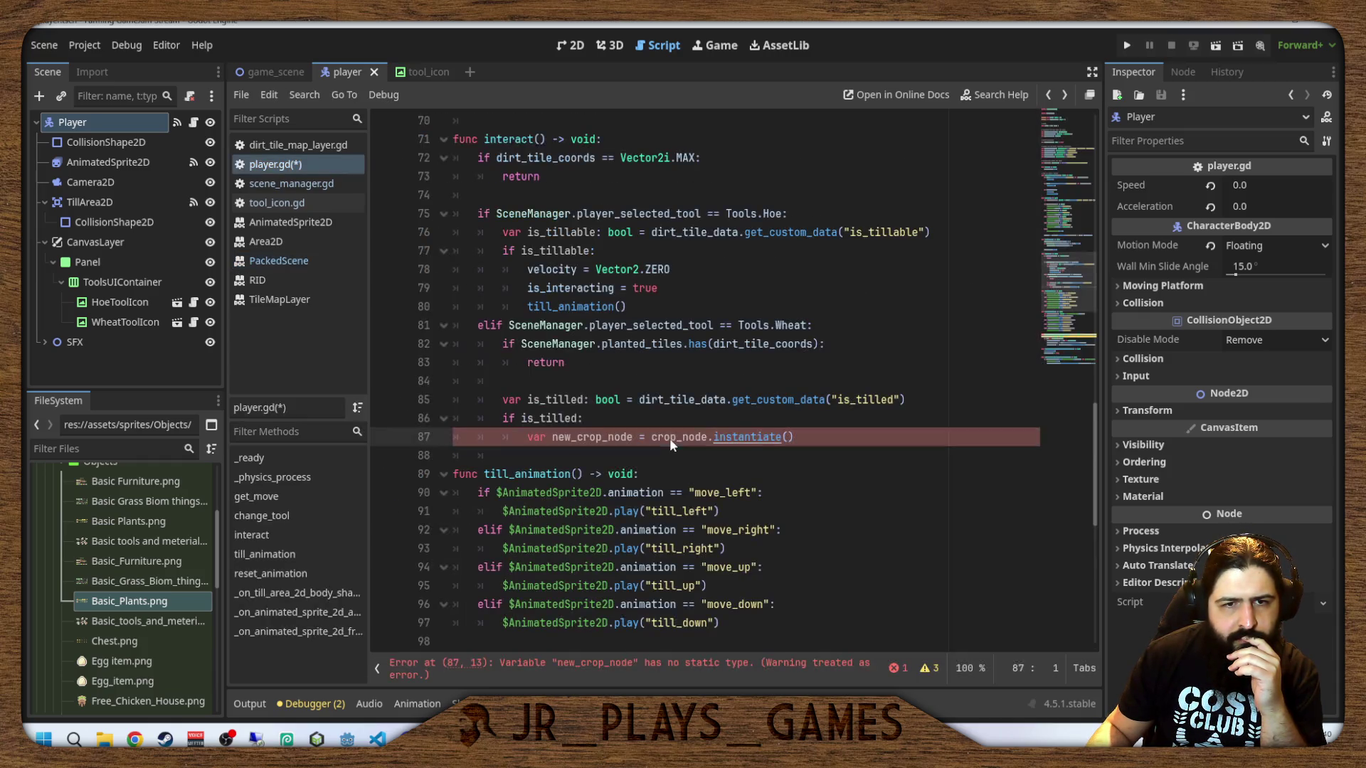
key(alt+Right)
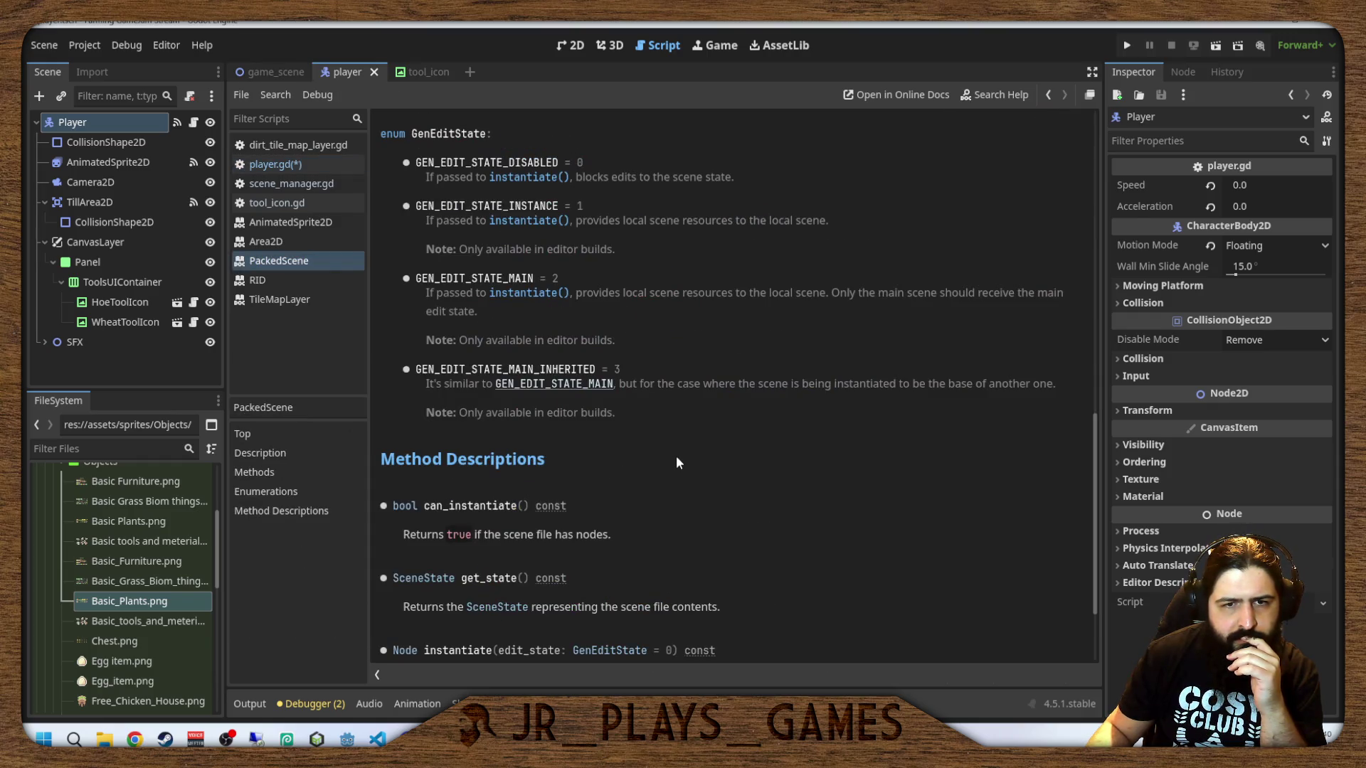
key(alt+Left)
key(alt+Right)
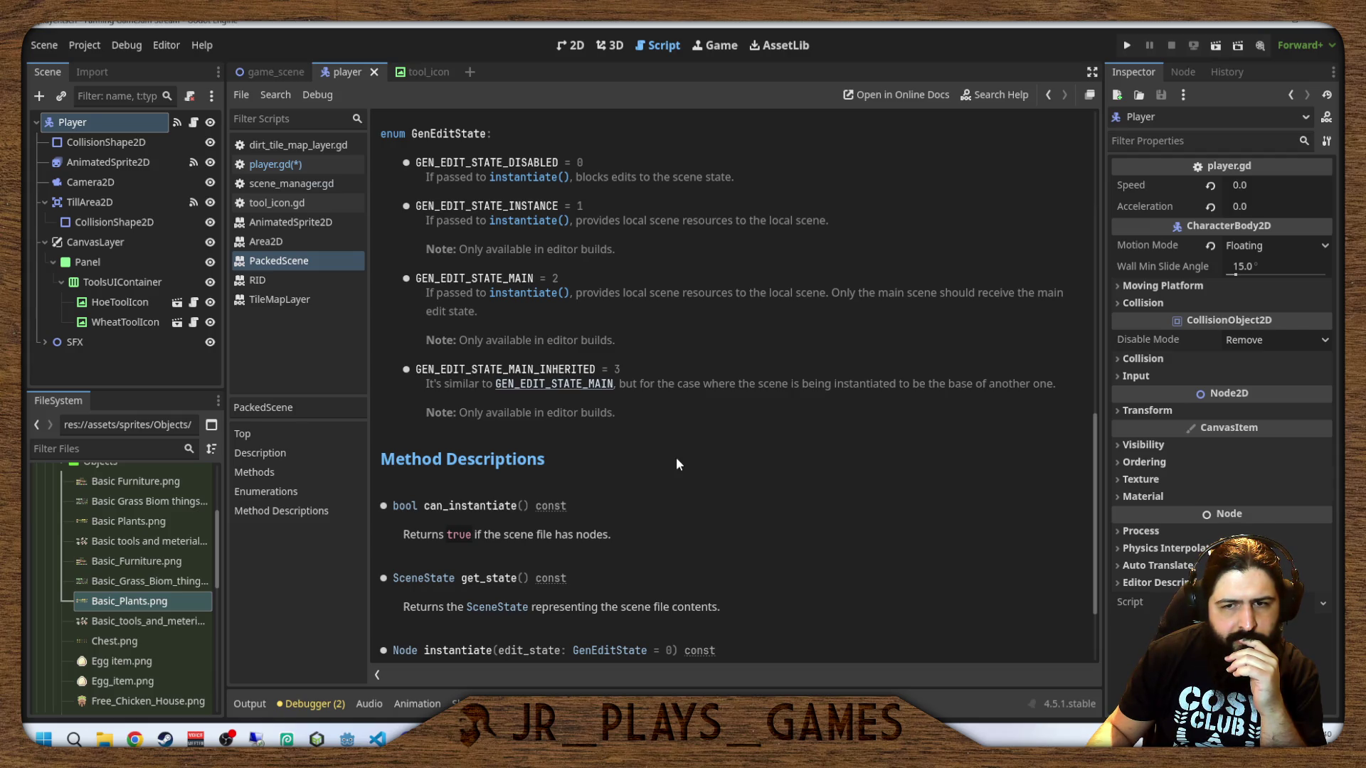
key(alt+Left)
key(alt+Right)
key(alt+Left)
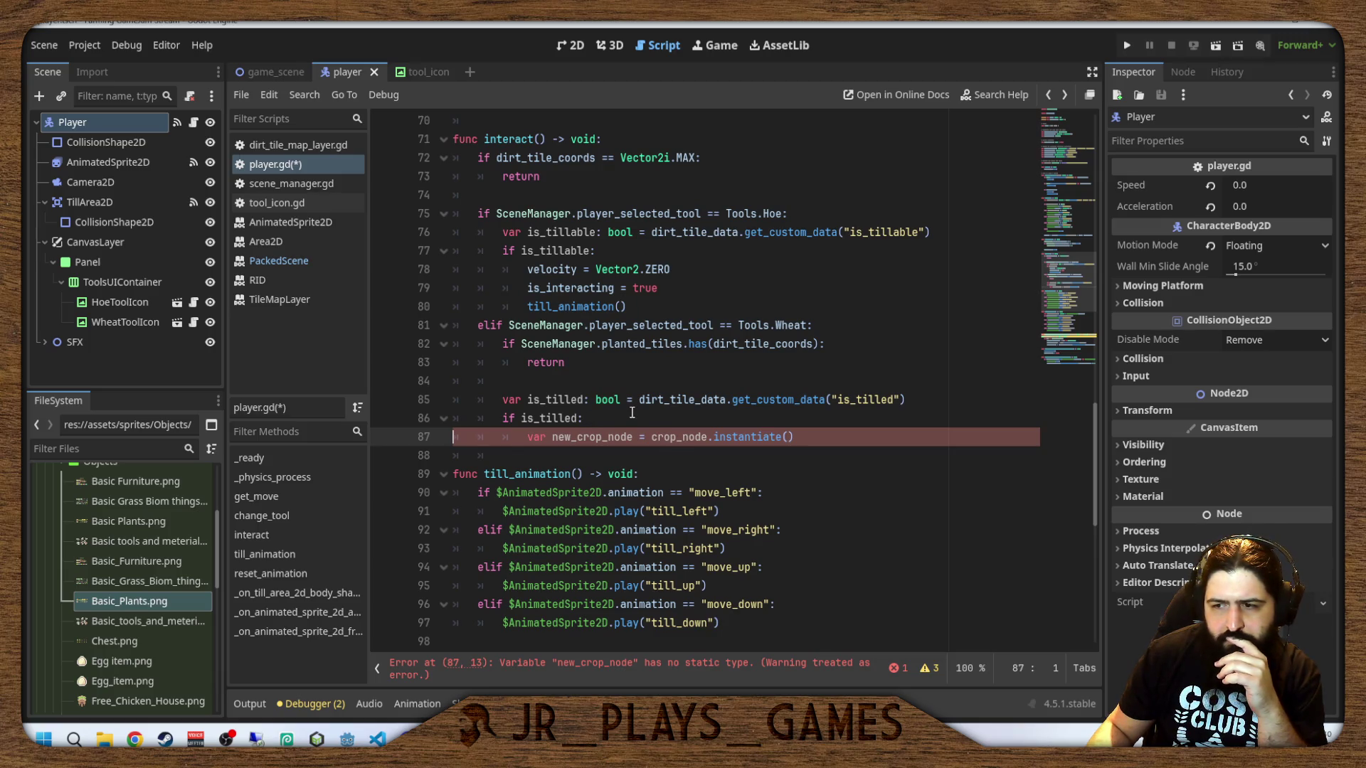
- Begin a new_crop_node.position line after the instantiation, then abandon it
click(798, 439)
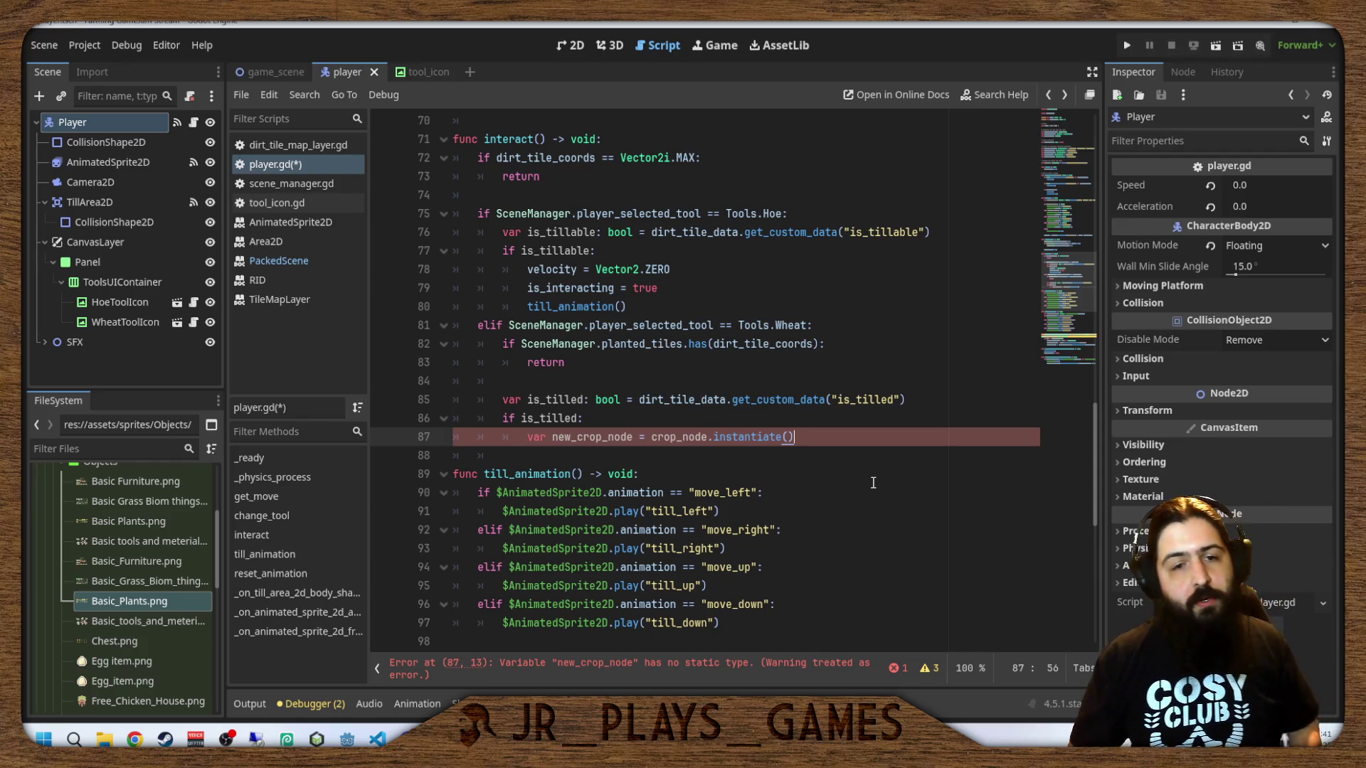
key(Return)
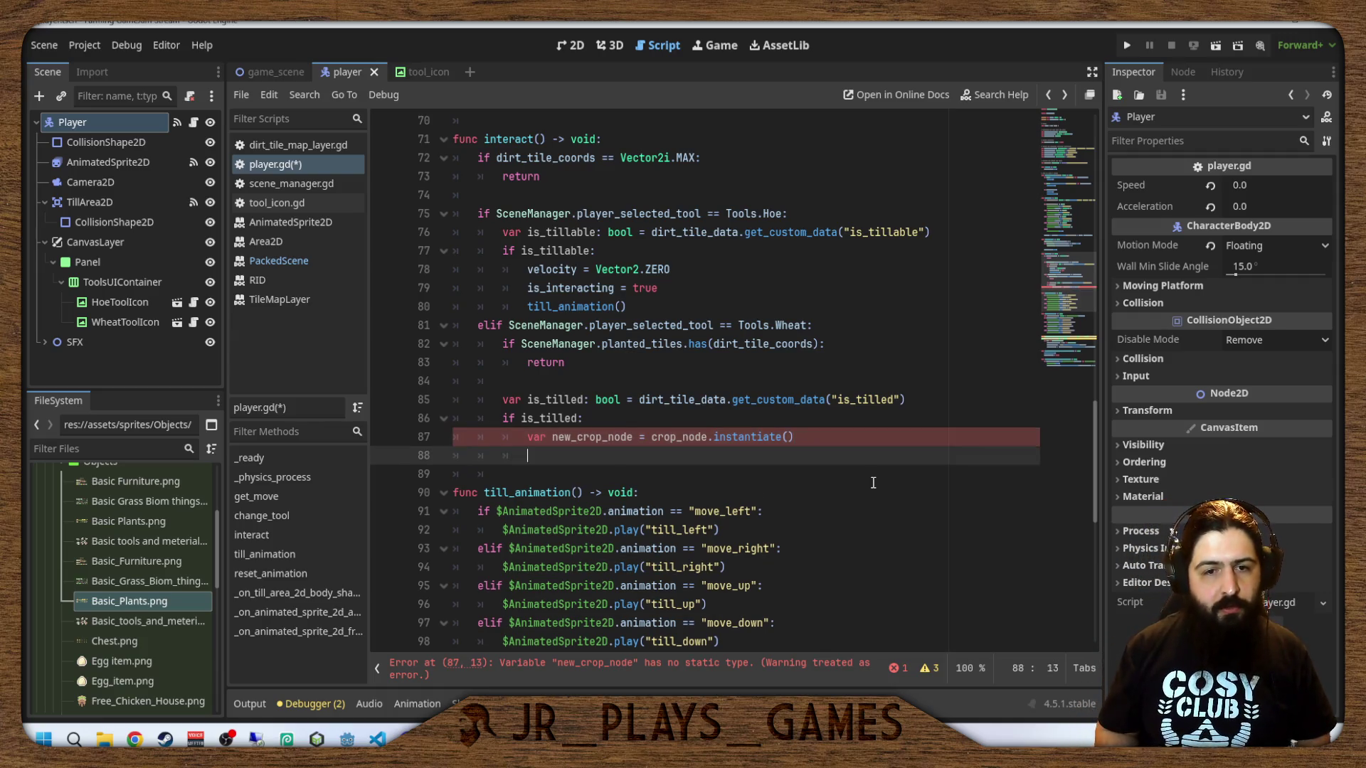
text(new)
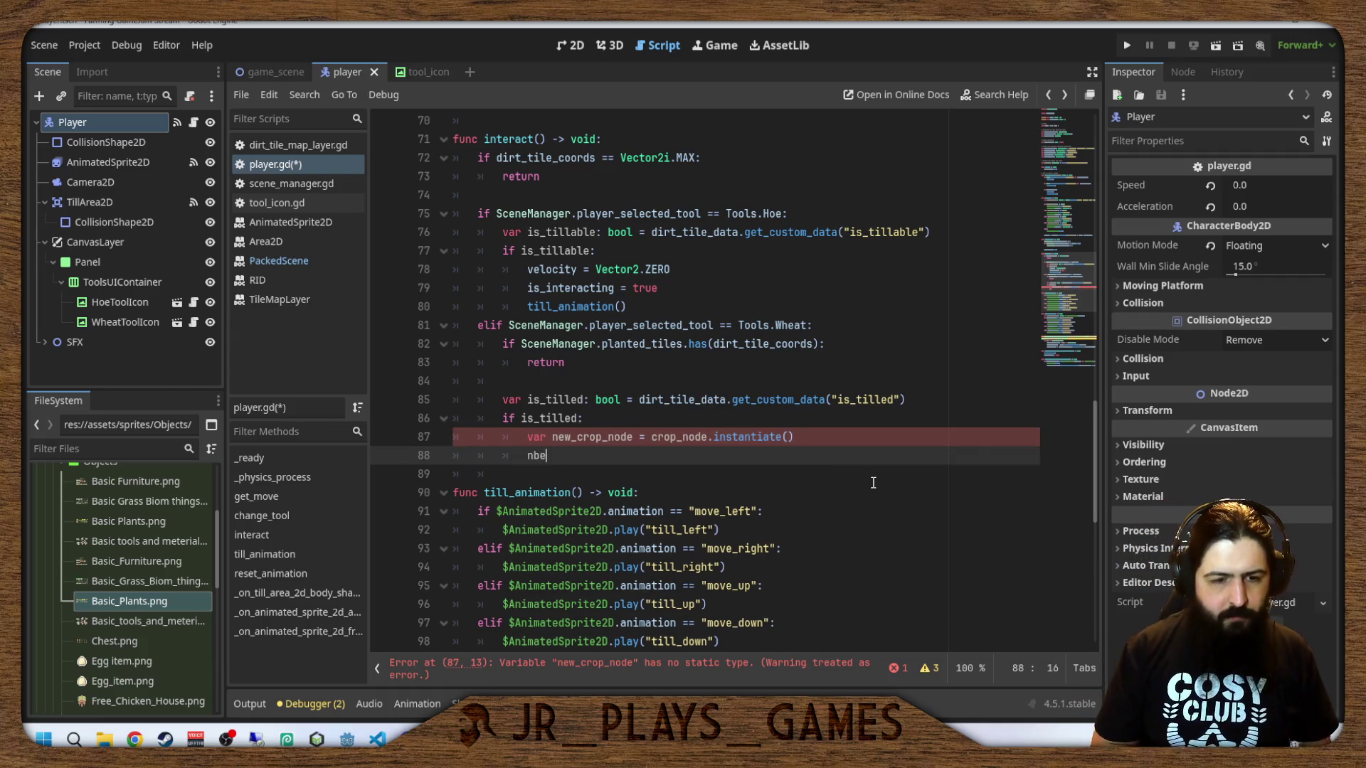
key(Return)
text(.posi)
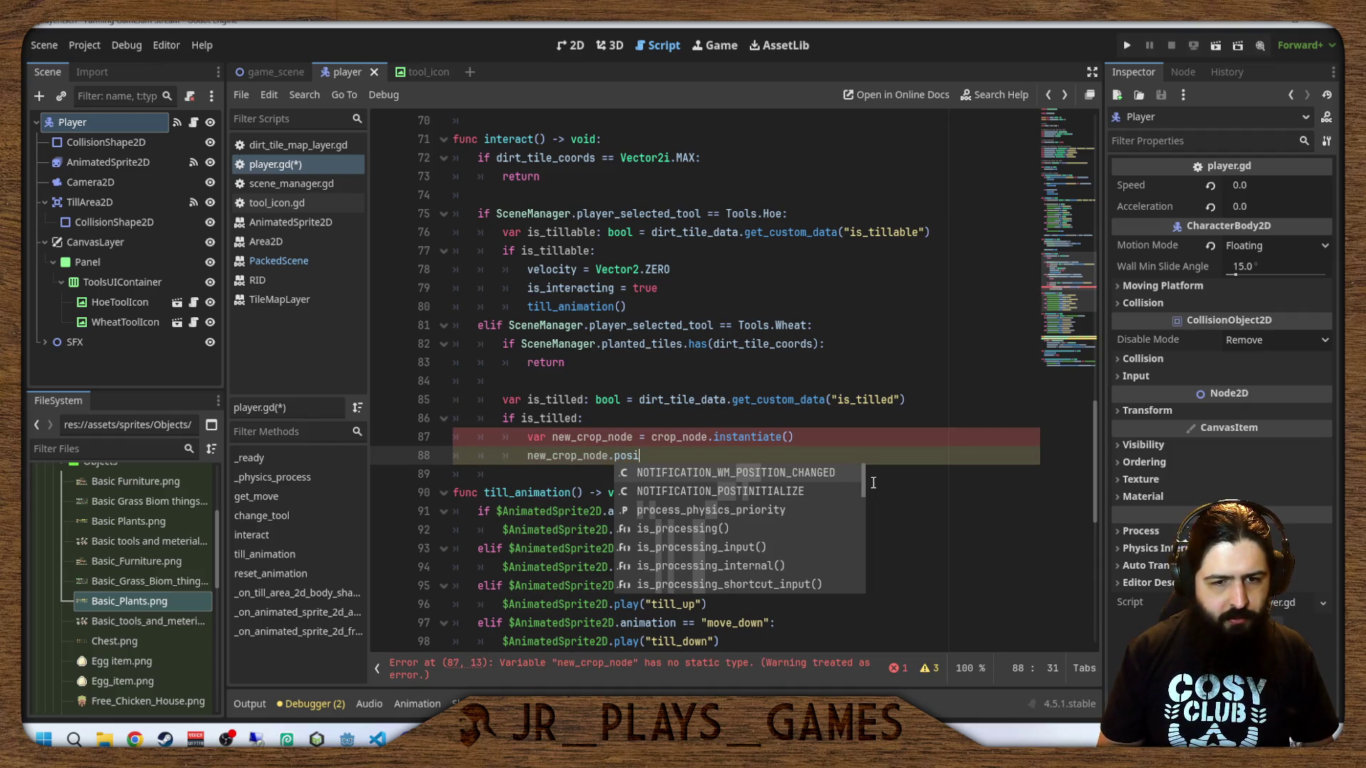
key(Home)
key(alt+Tab)
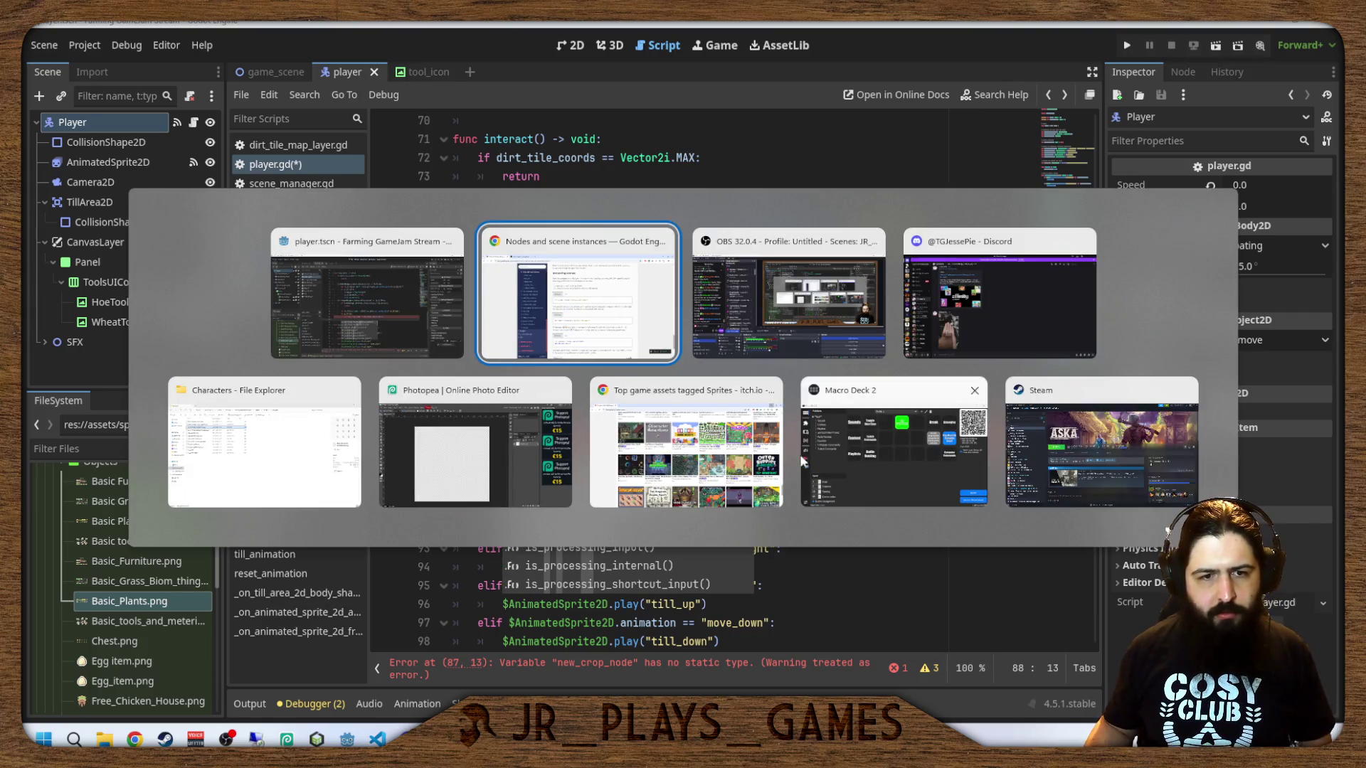
key(Escape)
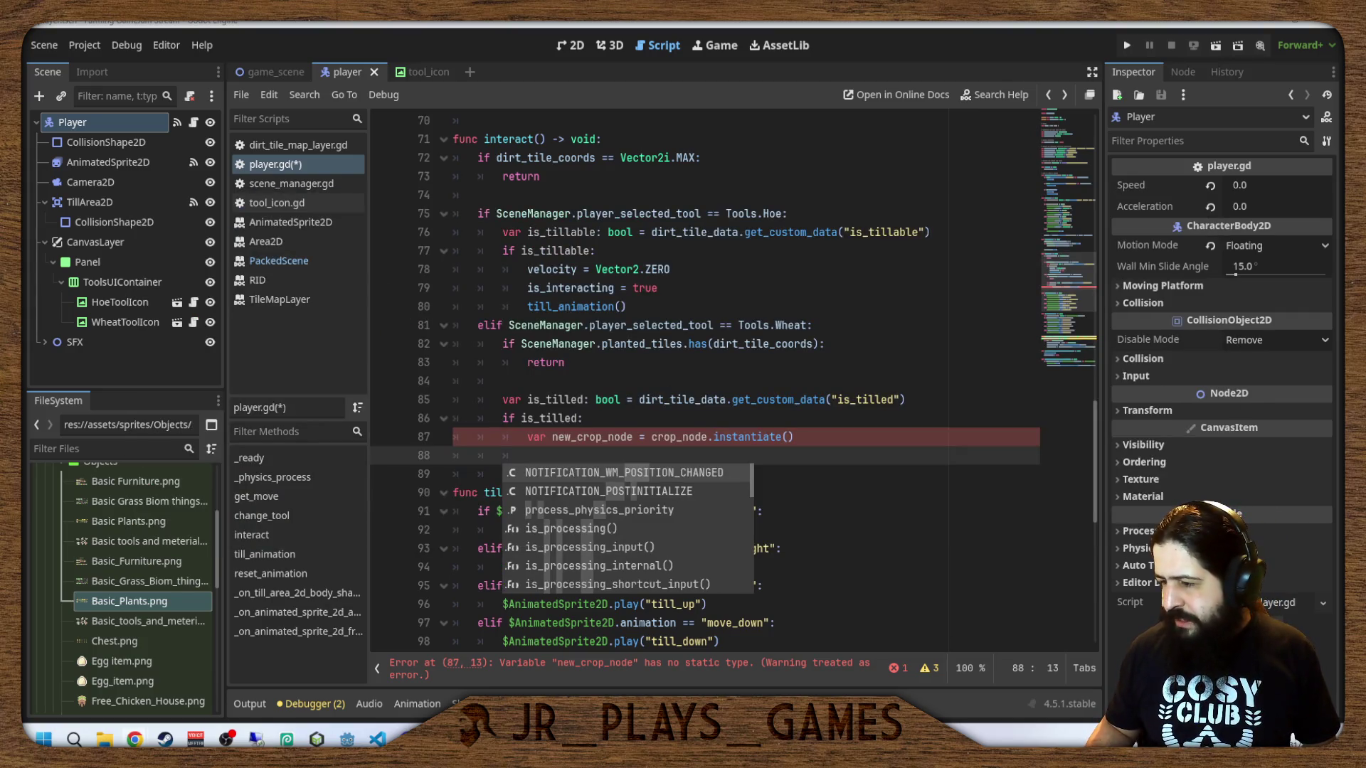
key(Escape)
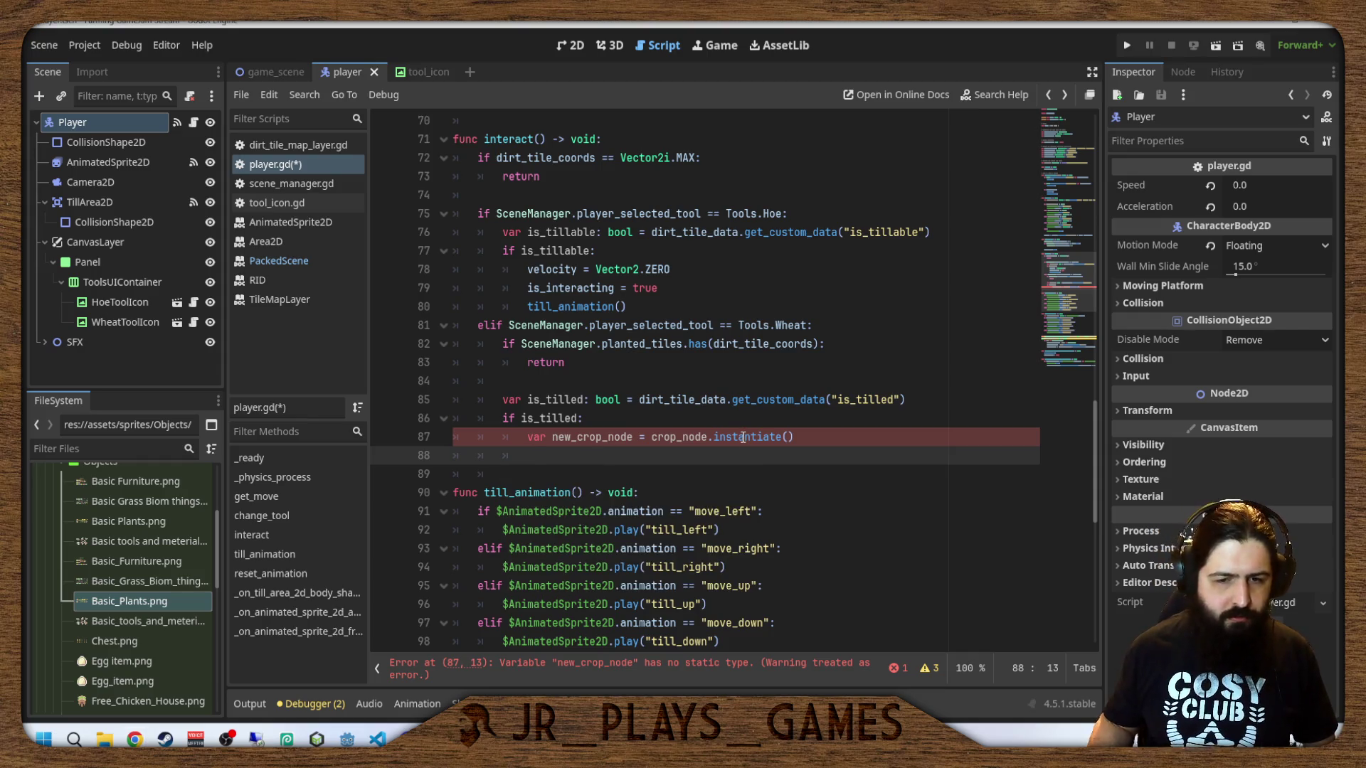
- Insert an empty add_child() call on line 88
text(add_)
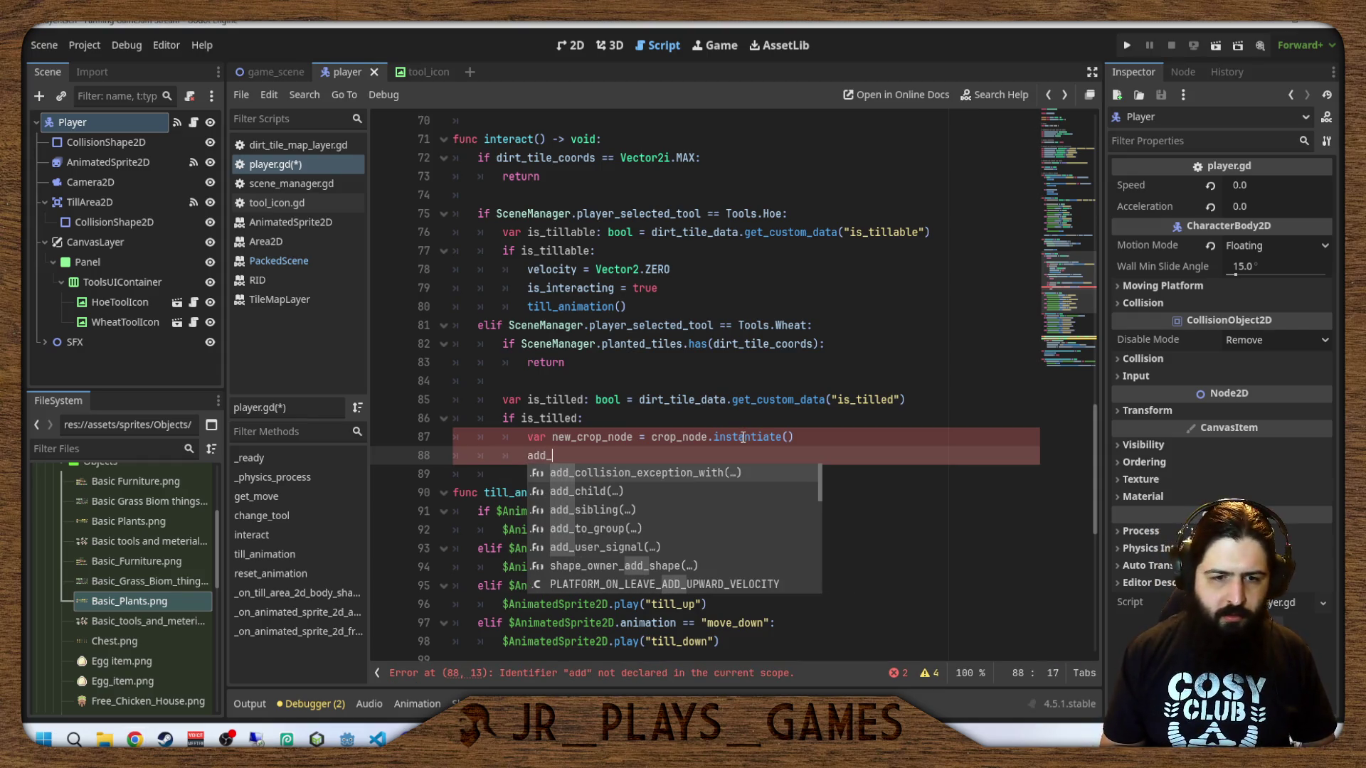
key(Down)
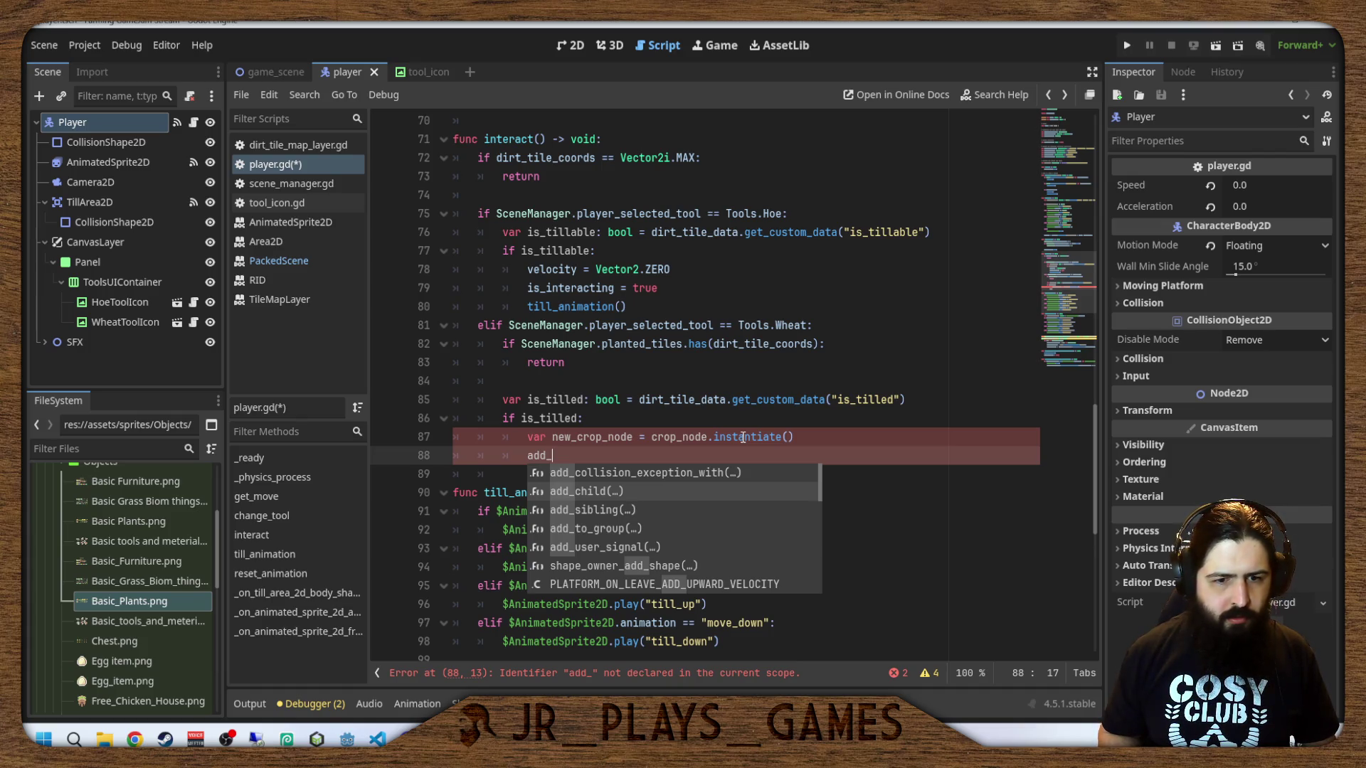
key(Return)
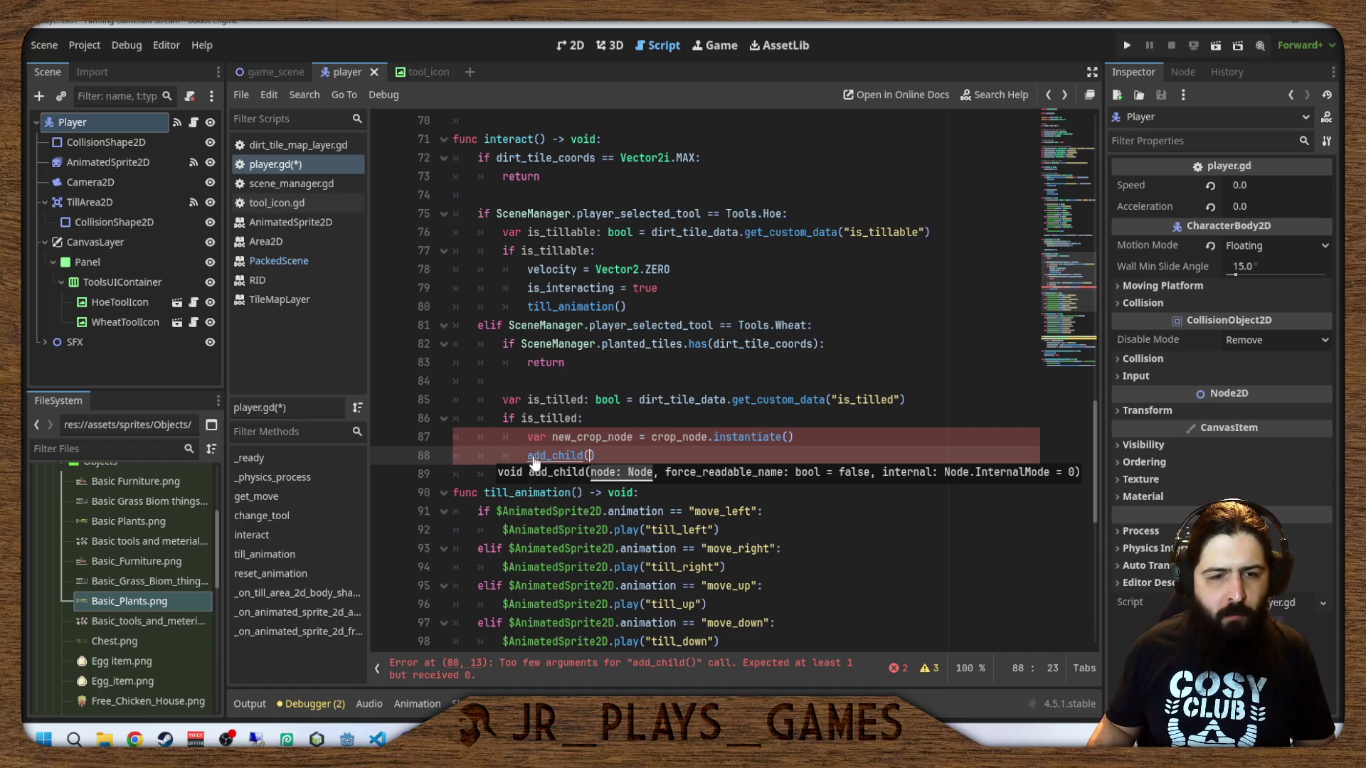
drag(617, 456, 527, 456)
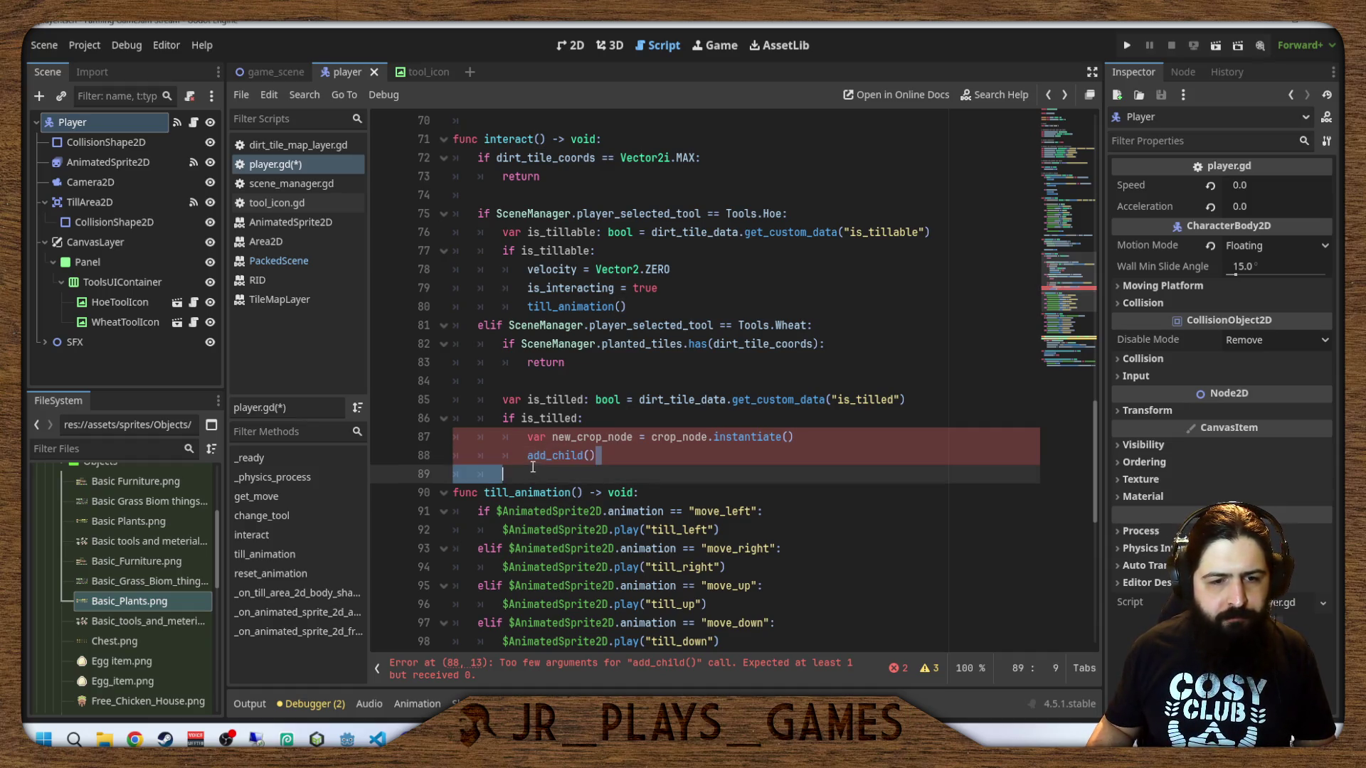
- Replace add_child() with a get_tree() attempt, then erase it
key(BackSpace)
text(get_tree)
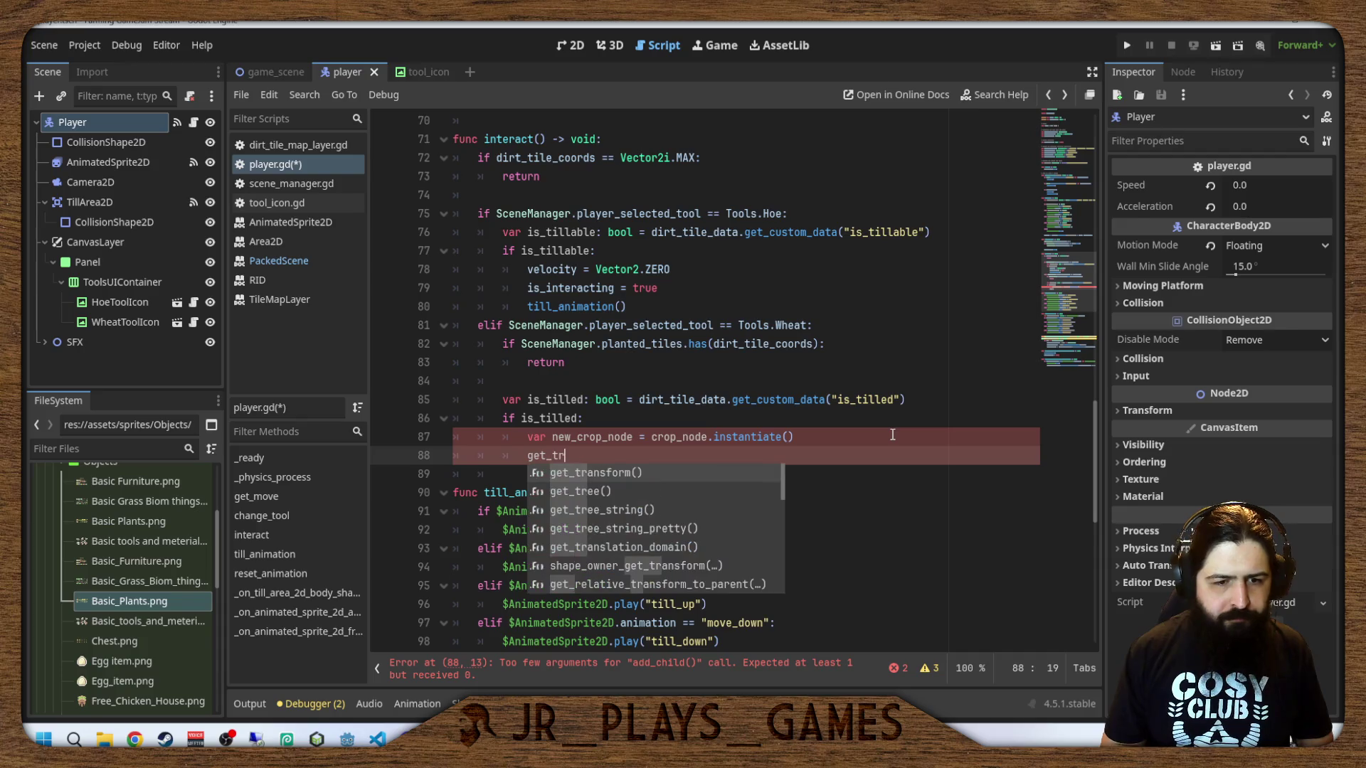
key(Return)
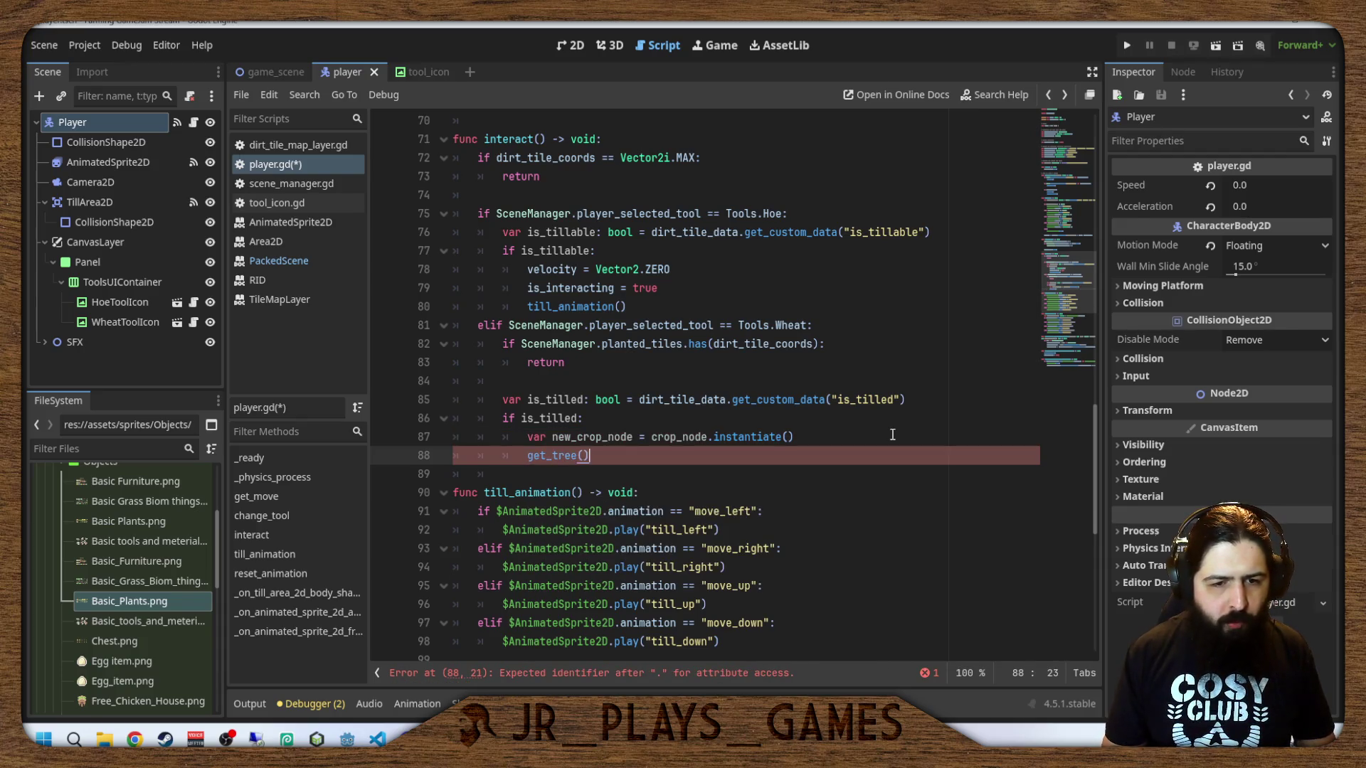
text(.as)
key(BackSpace)
key(BackSpace)
key(BackSpace)
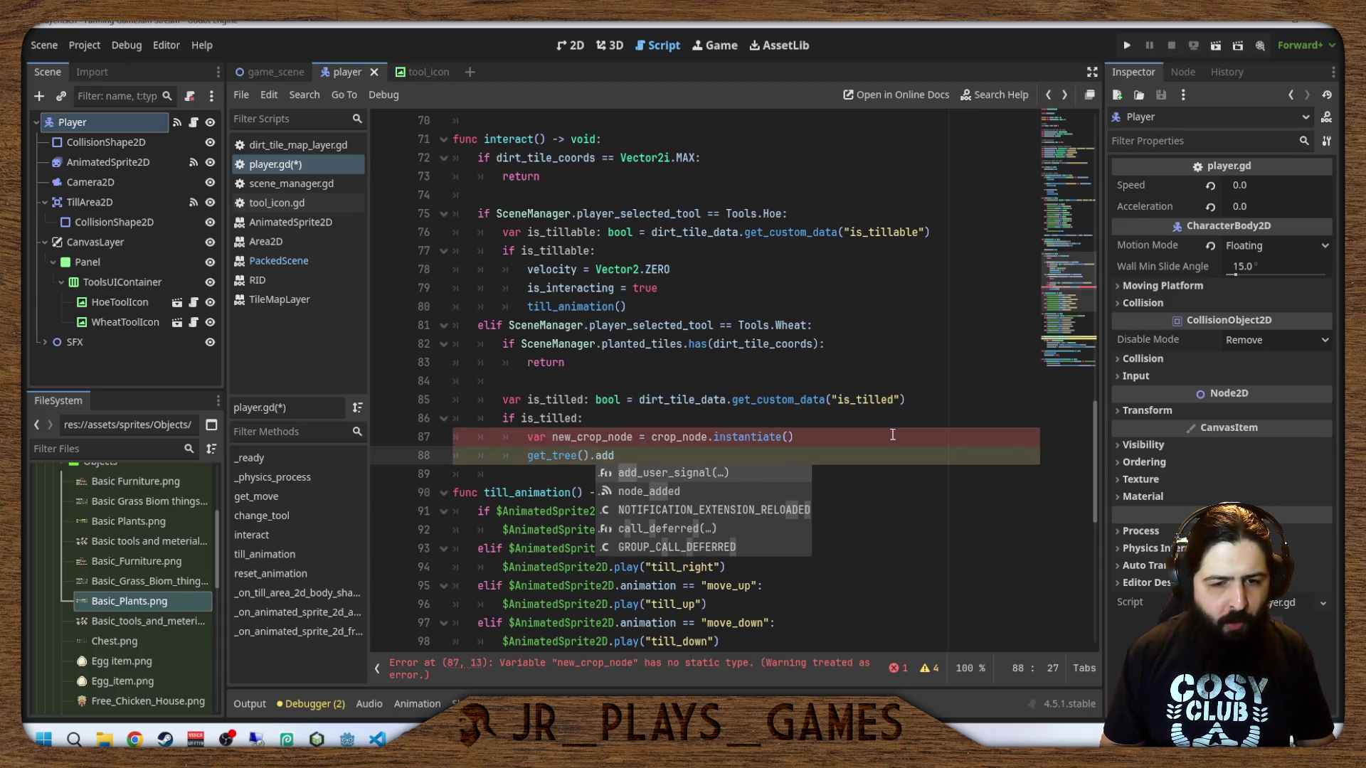
key(Escape)
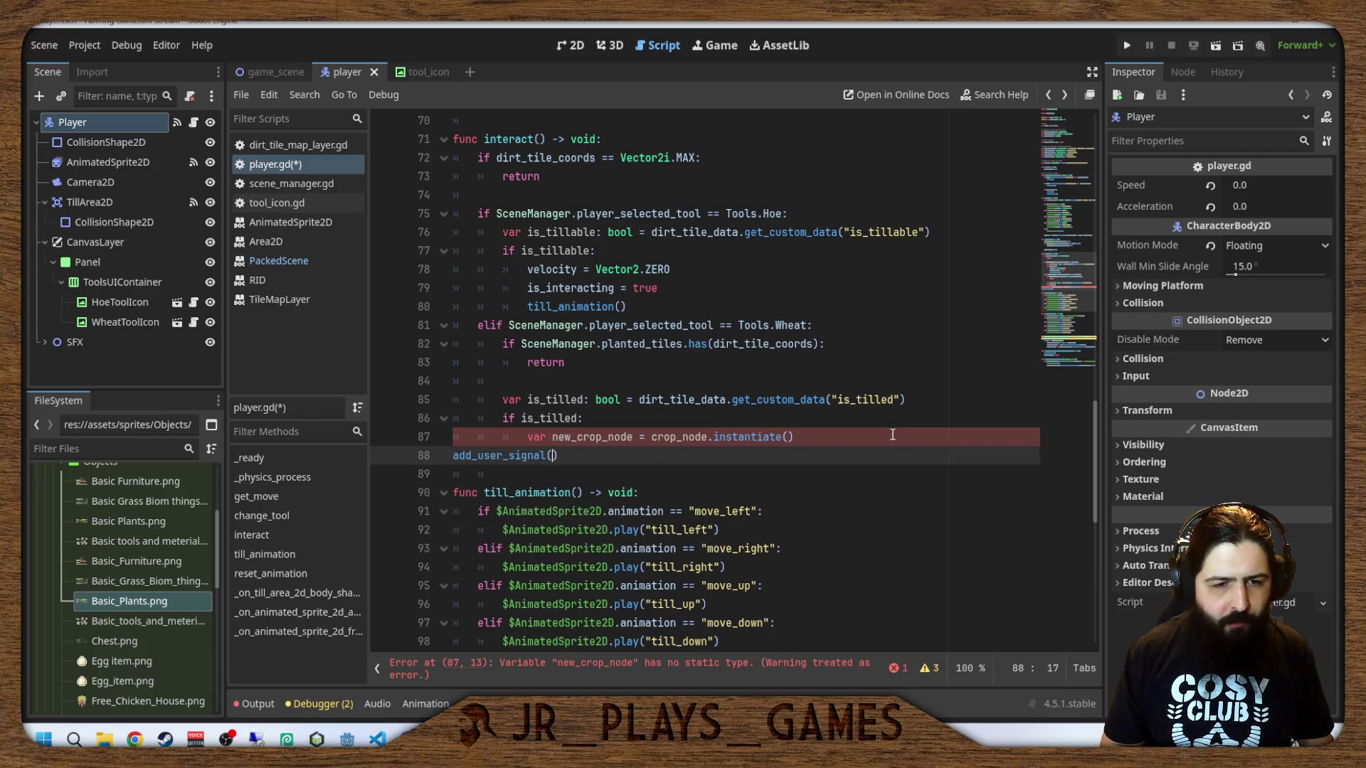
- Write add_child(new_crop_node) on line 88 without the stray comma
key(Tab)
key(Tab)
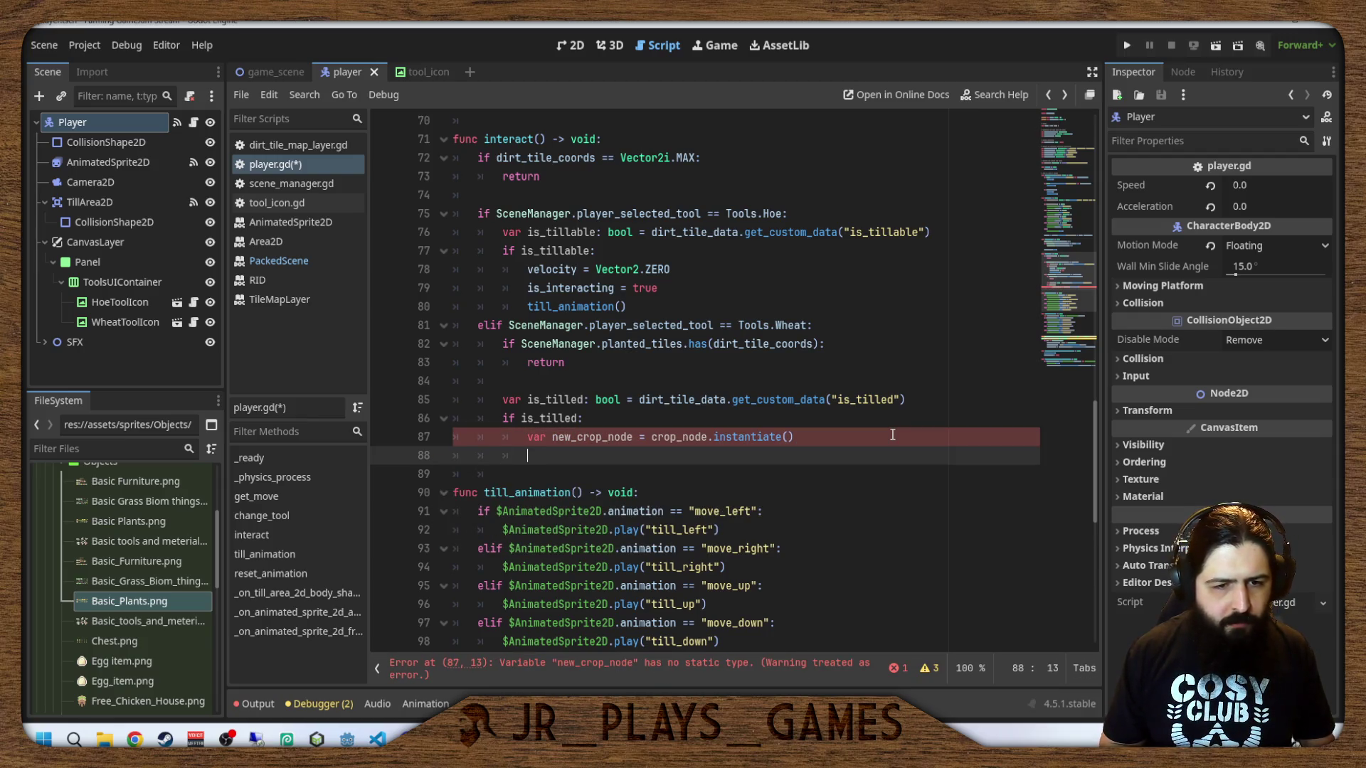
text(dd_ch)
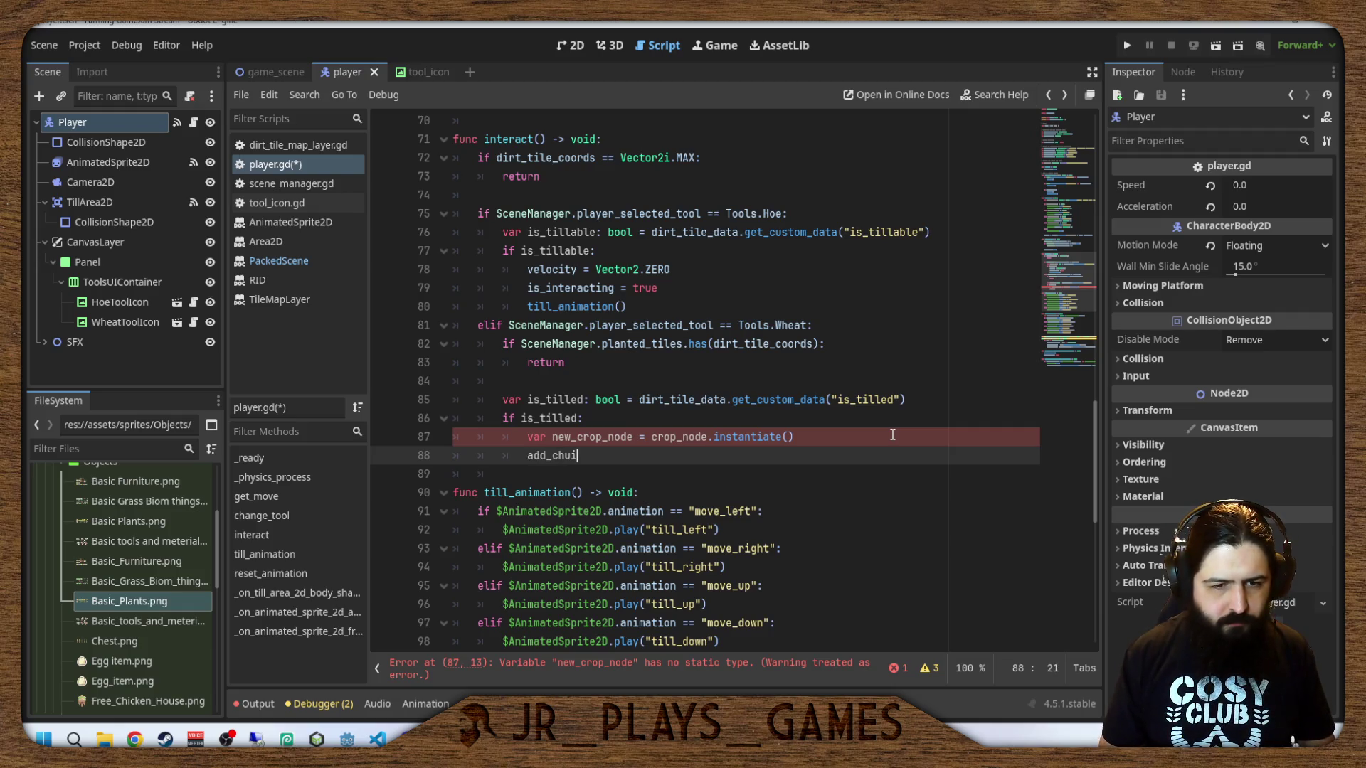
text(ild()
text(new)
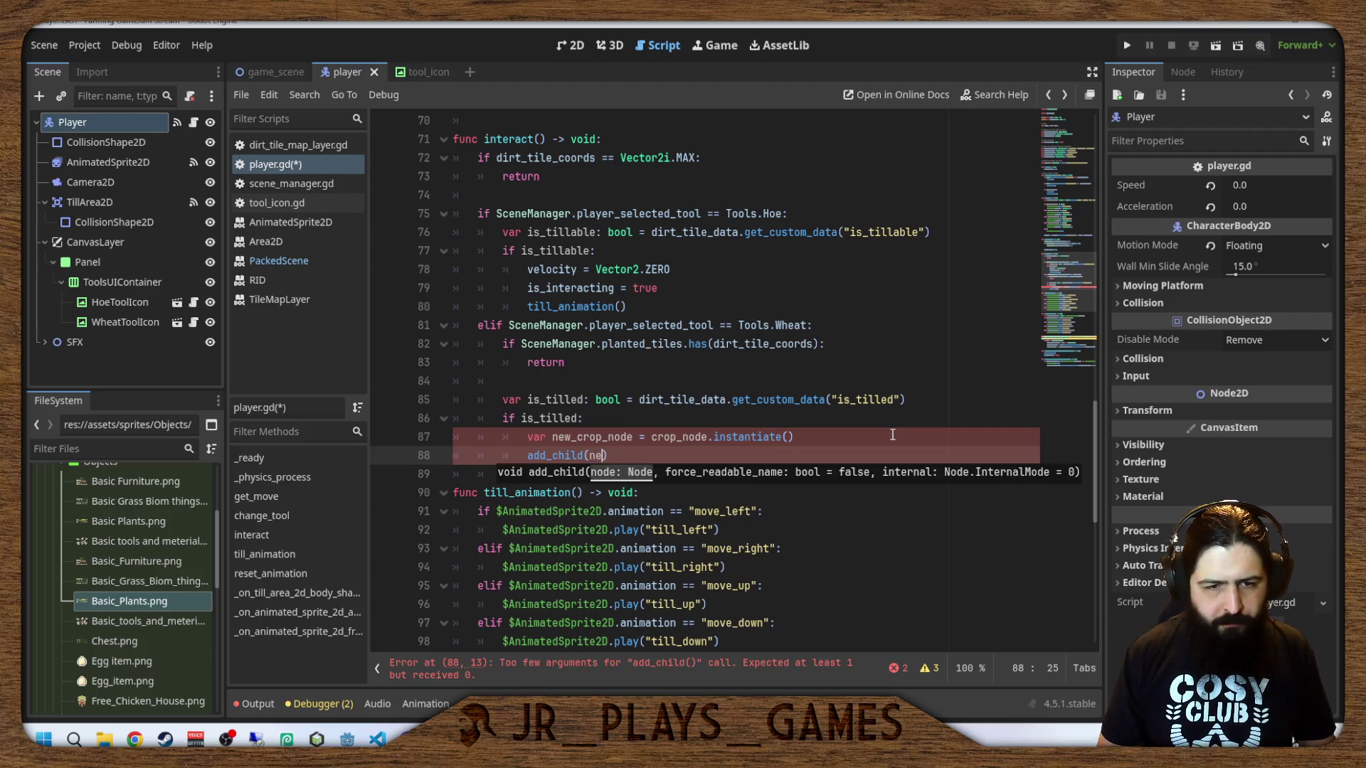
key(Return)
text(,)
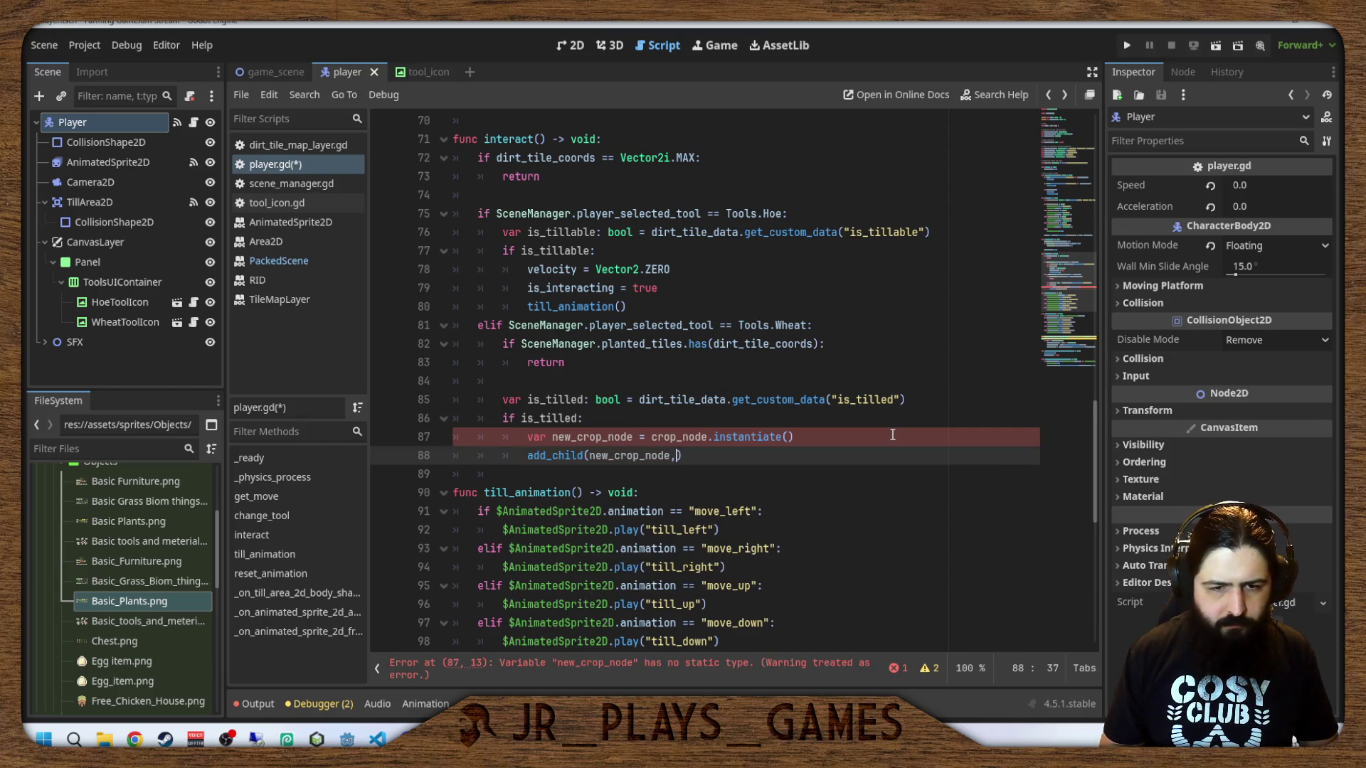
key(BackSpace)
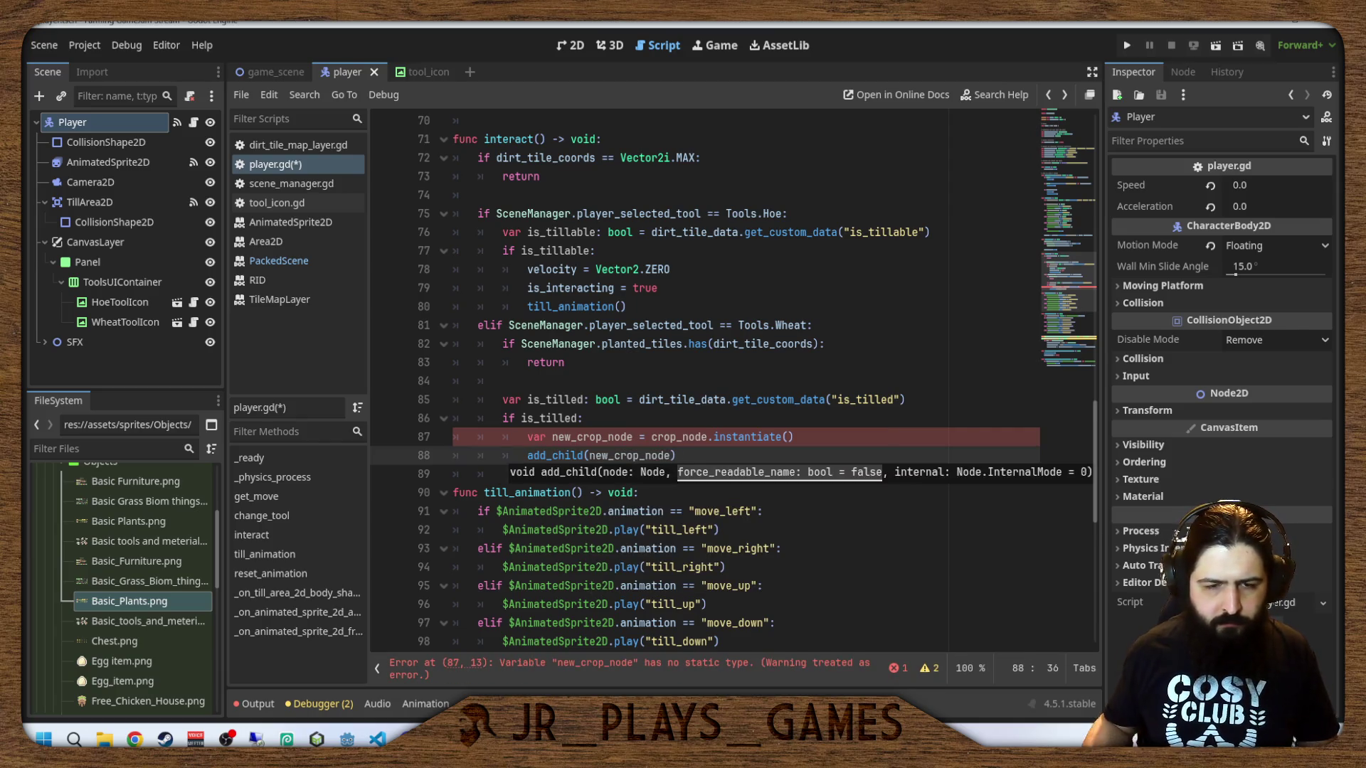
click(658, 400)
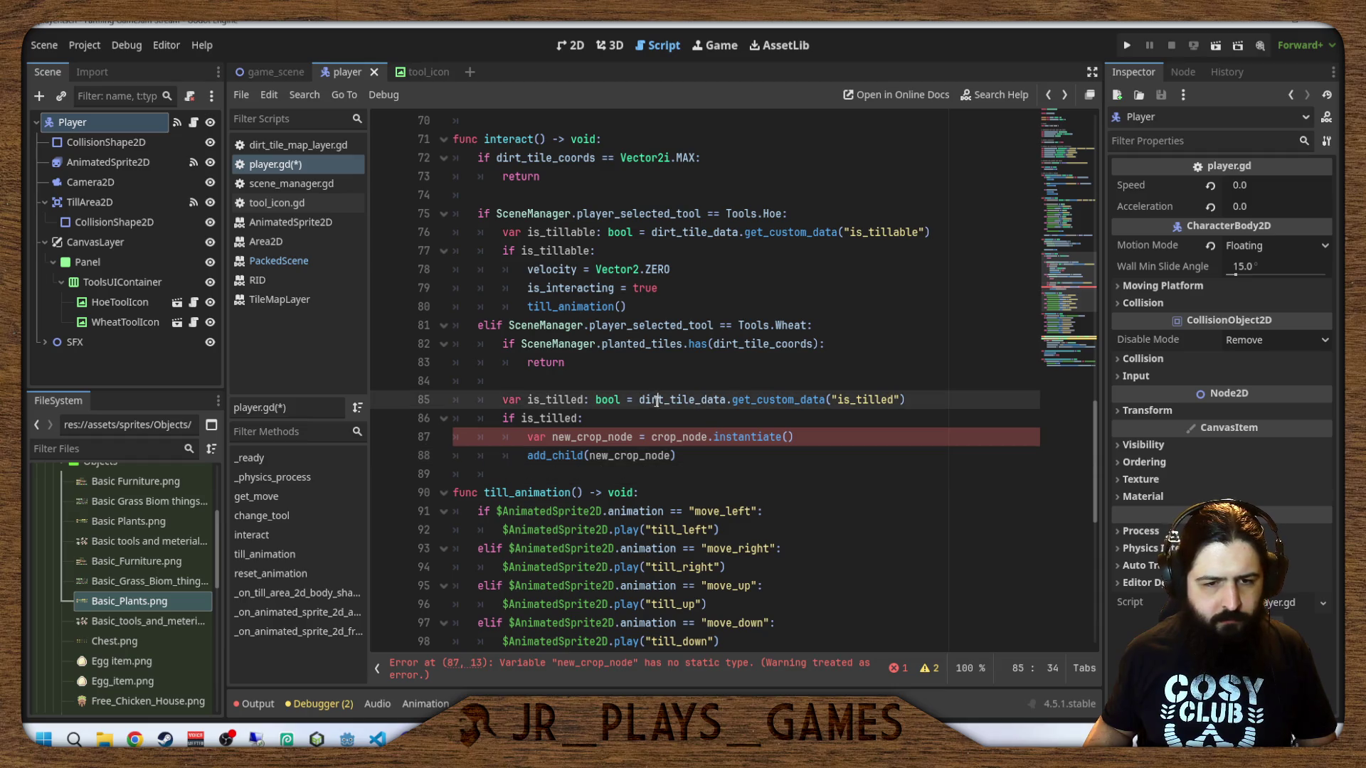
click(631, 436)
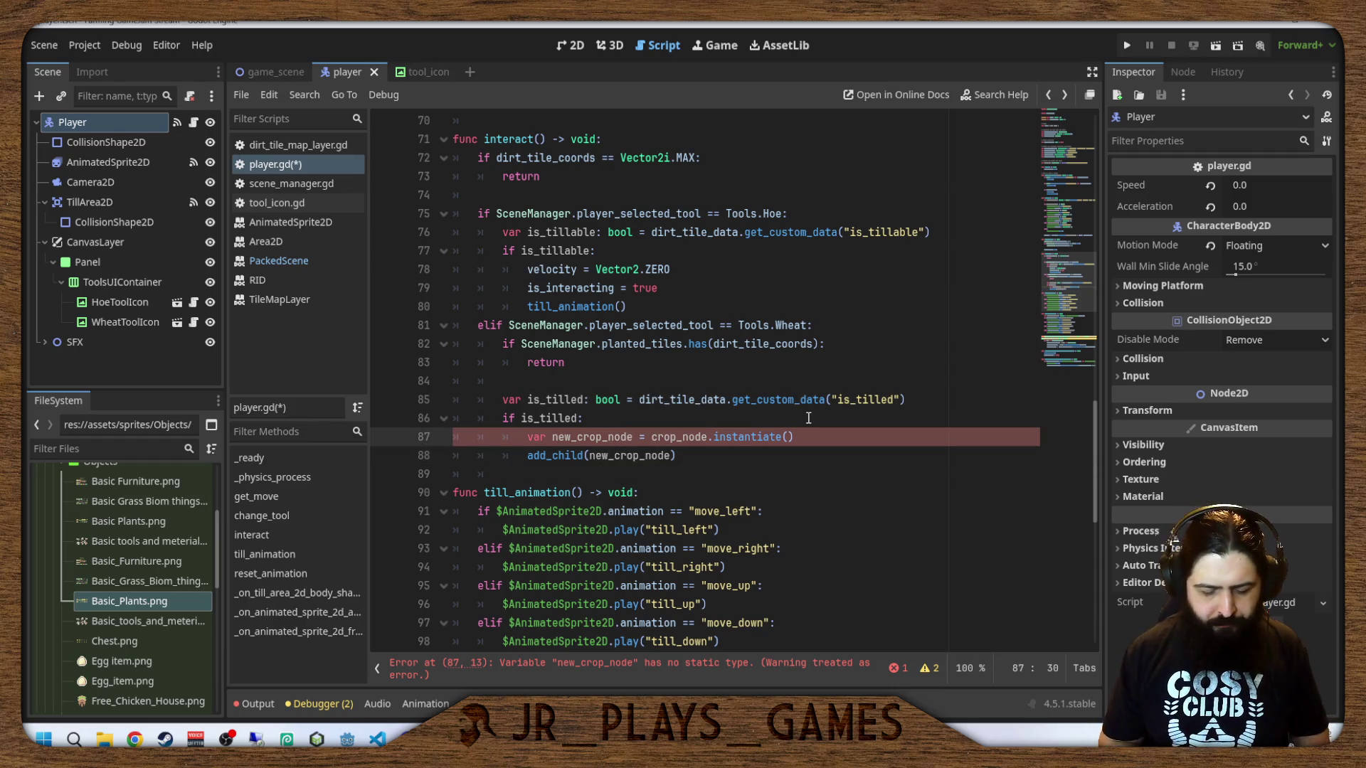
- Type new_crop_node as Crop on line 87 and open crop.tscn from FileSystem
text(: Crop)
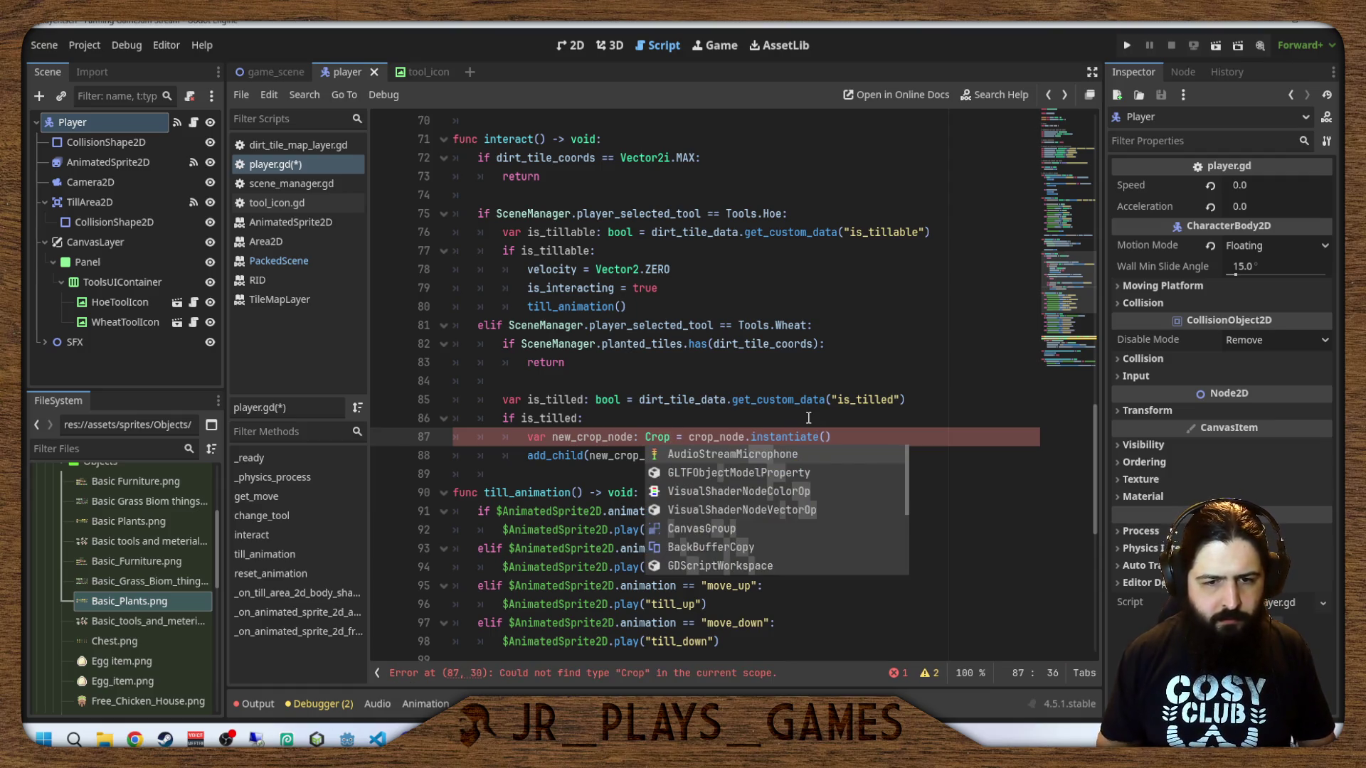
click(575, 437)
scroll(125, 591, up, 3)
scroll(130, 587, down, 5)
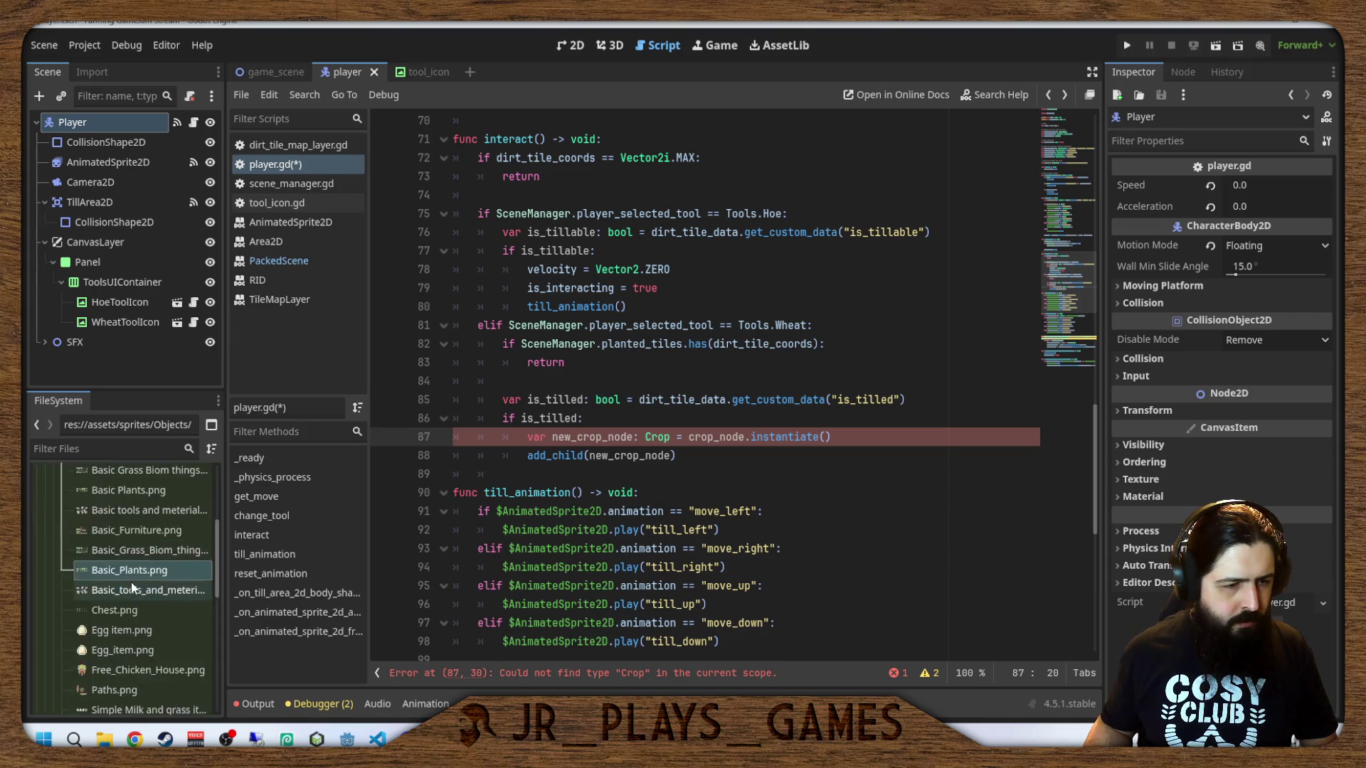
scroll(143, 589, down, 10)
double_click(163, 587)
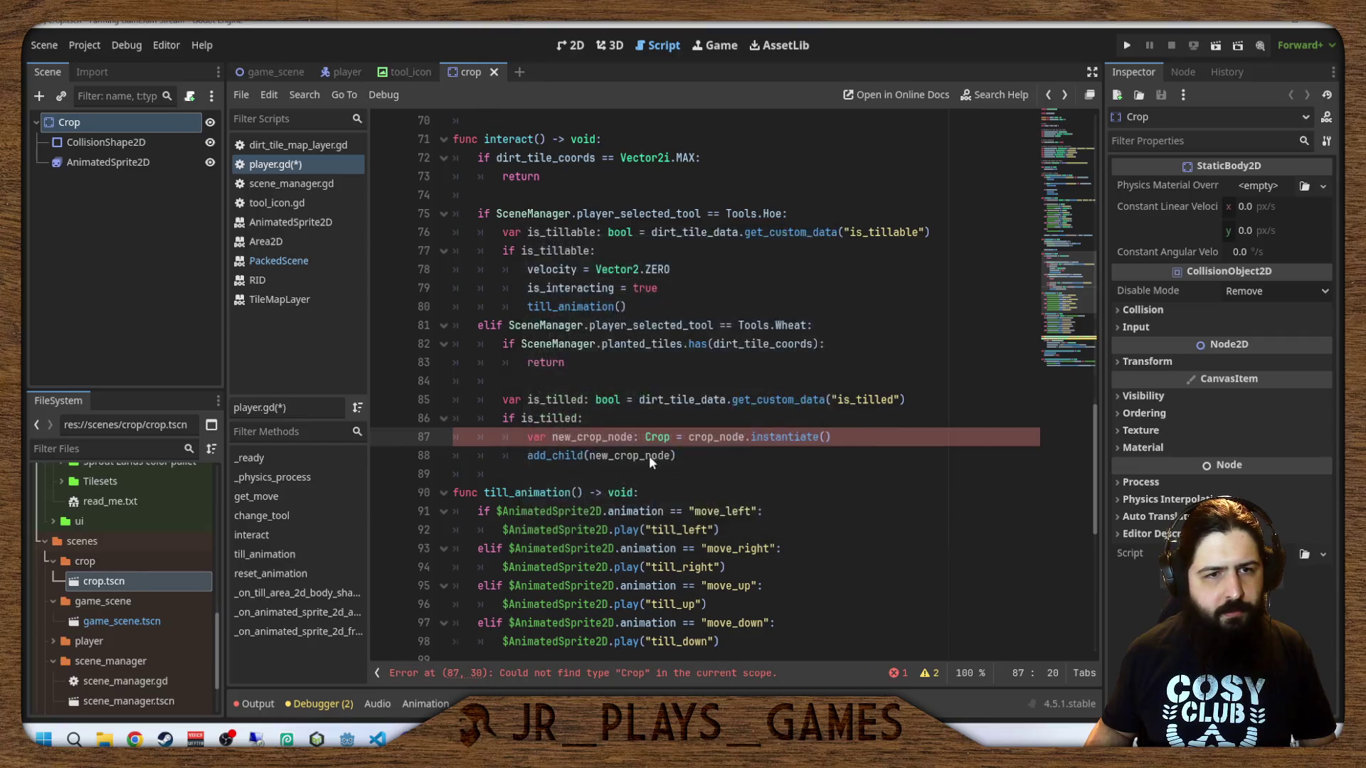
click(580, 139)
text(c)
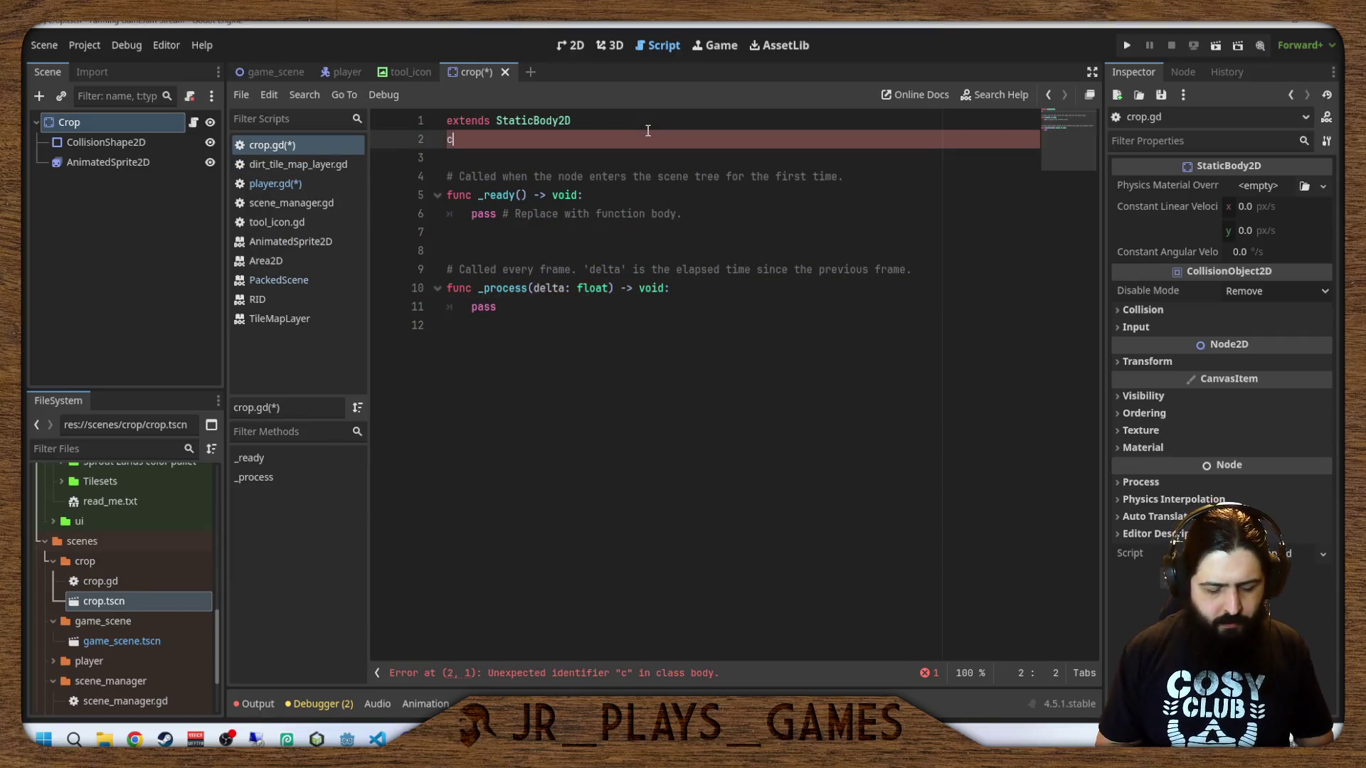
text(lass_name)
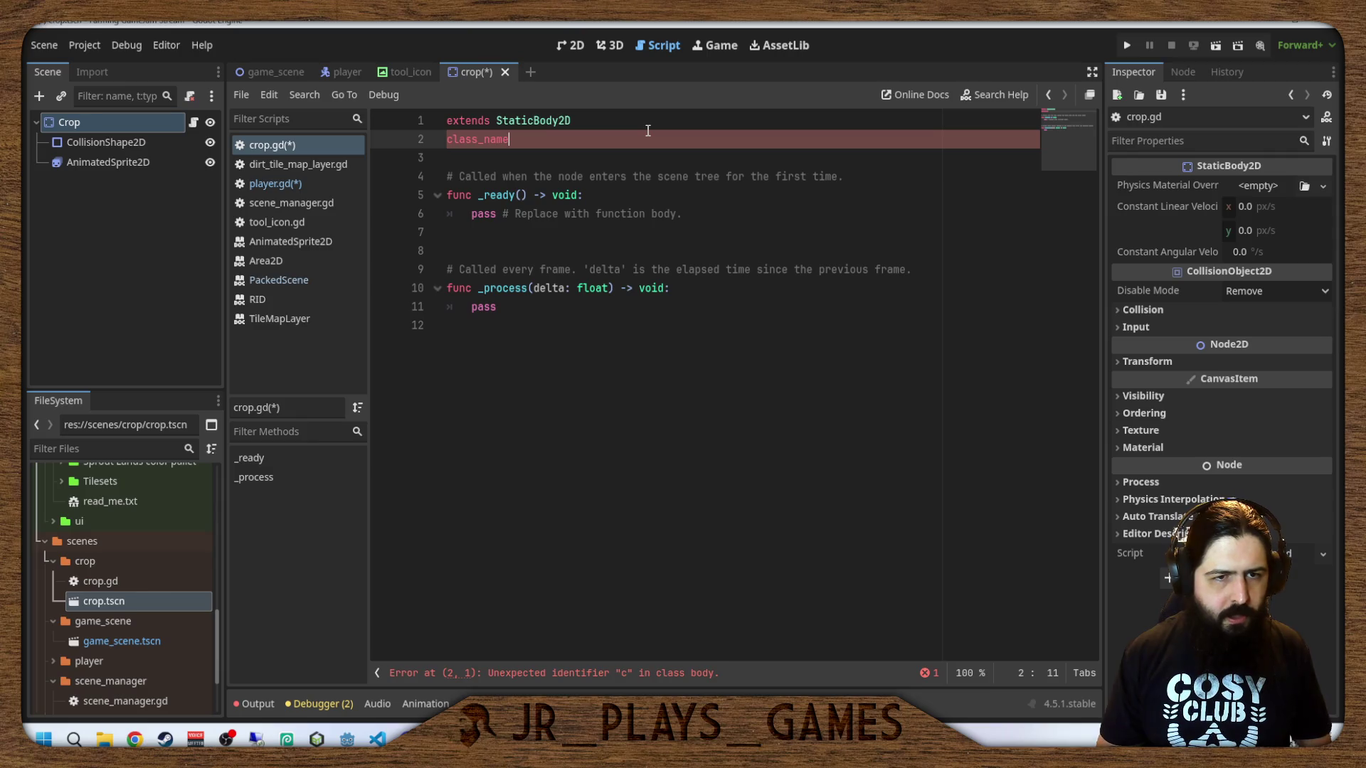
text( Crop)
key(ctrl+s)
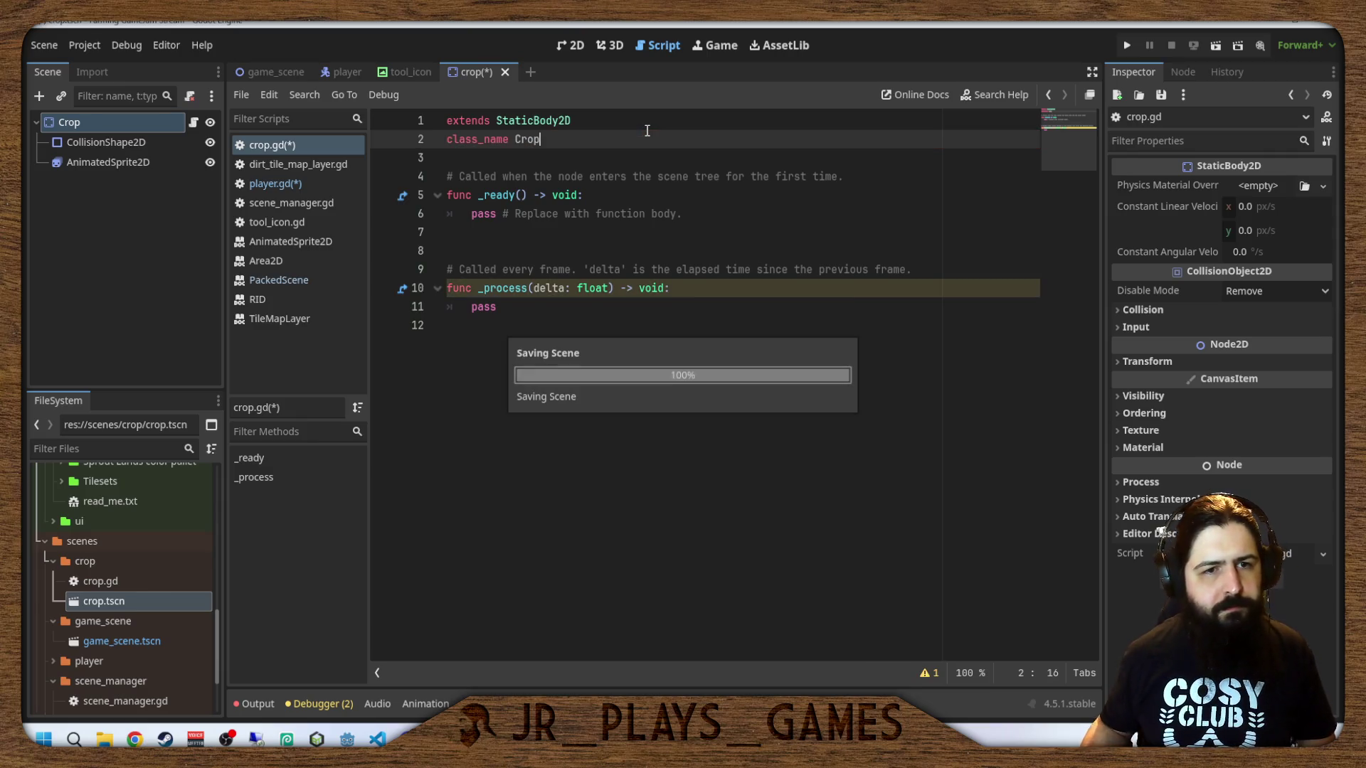
click(347, 72)
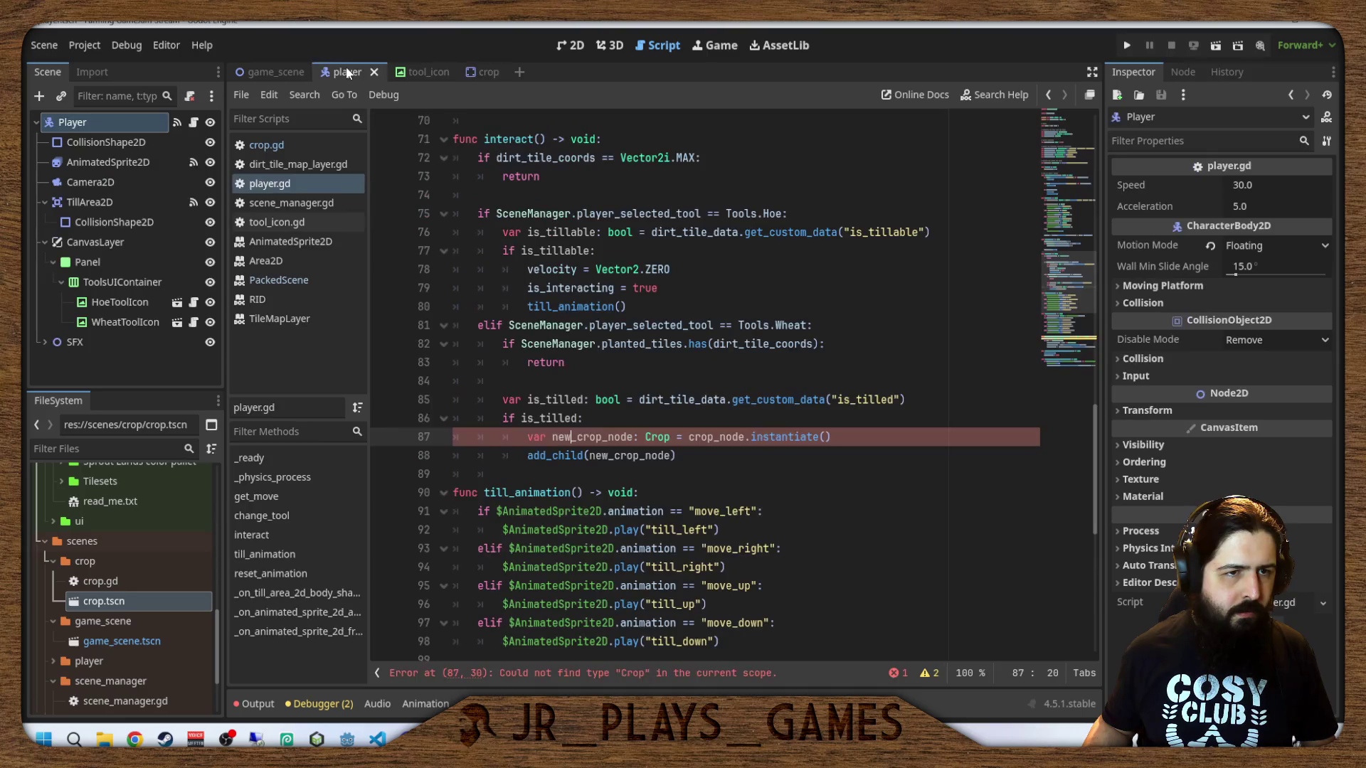
click(484, 72)
mouse_move(503, 307)
mouse_down()
mouse_move(448, 194)
mouse_move(449, 232)
mouse_up()
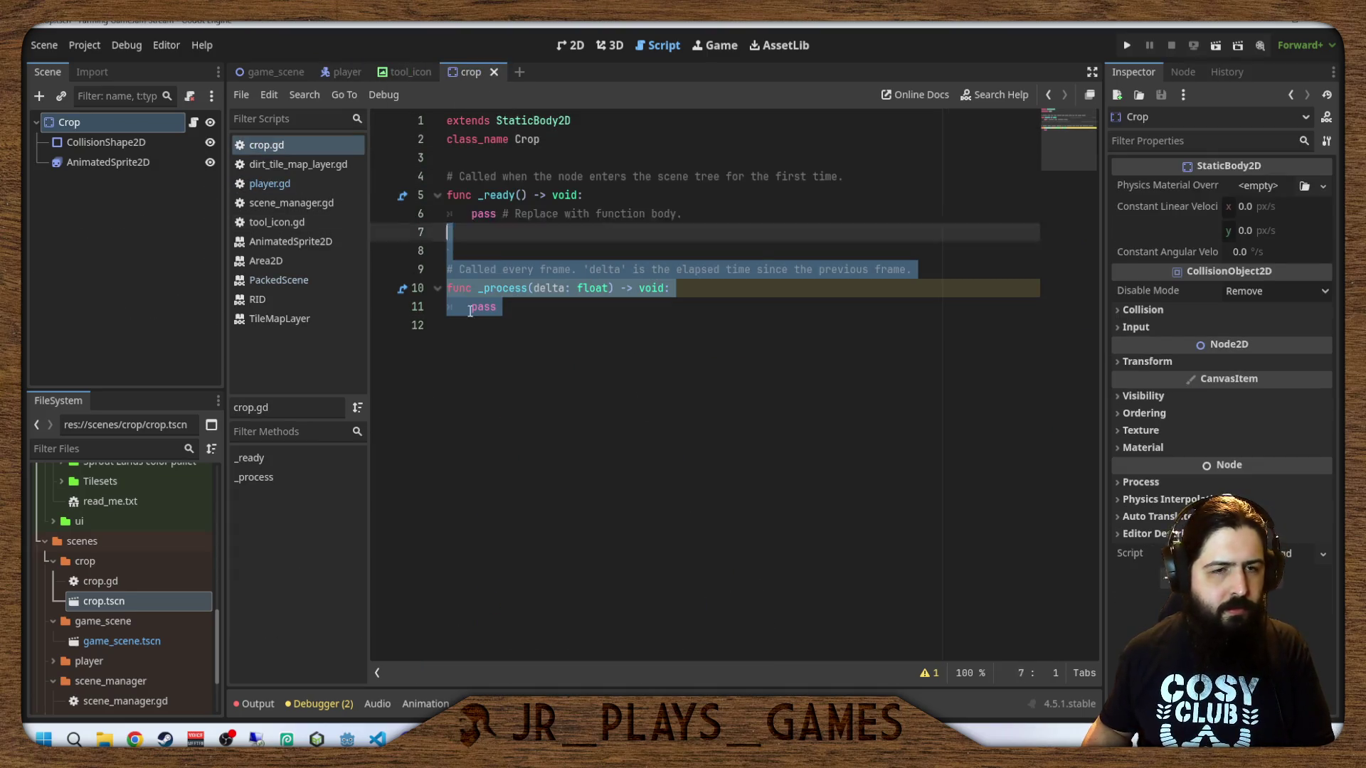
click(741, 329)
click(579, 328)
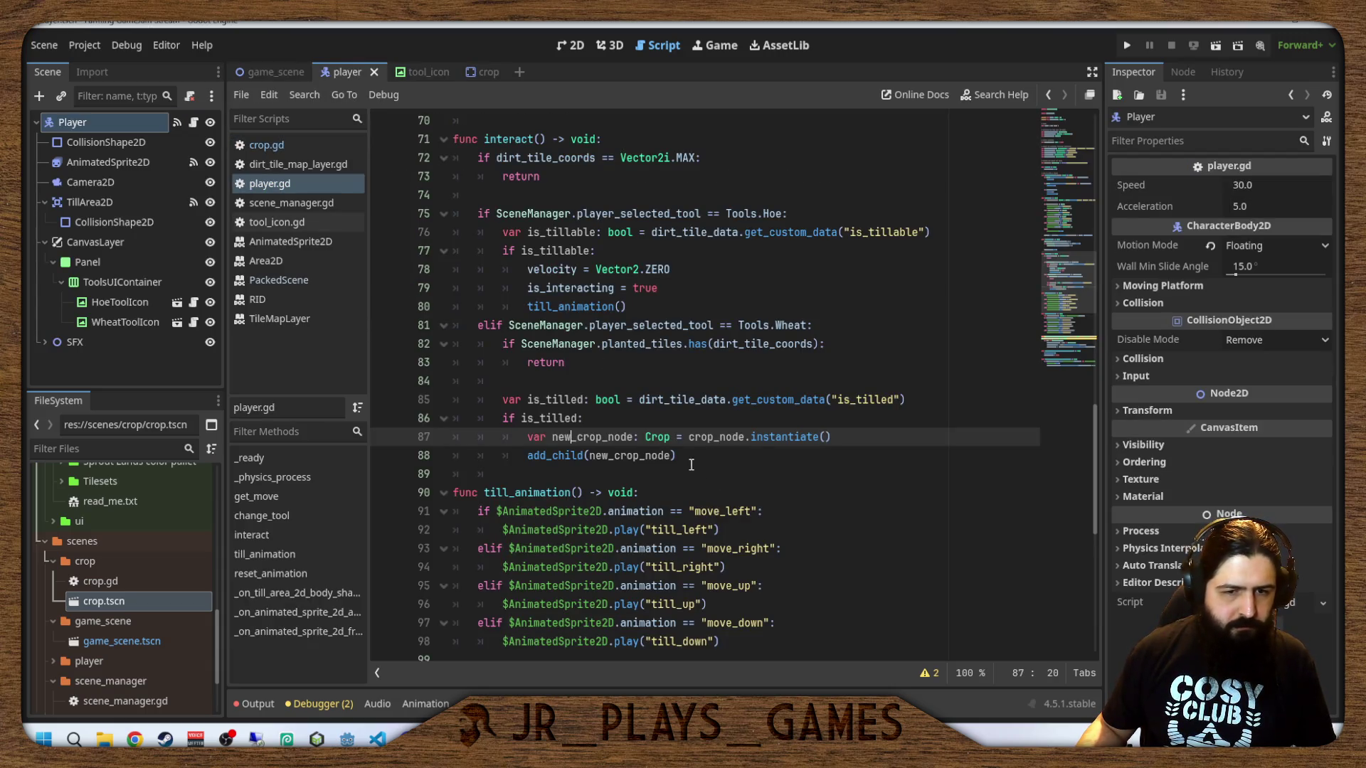
click(687, 459)
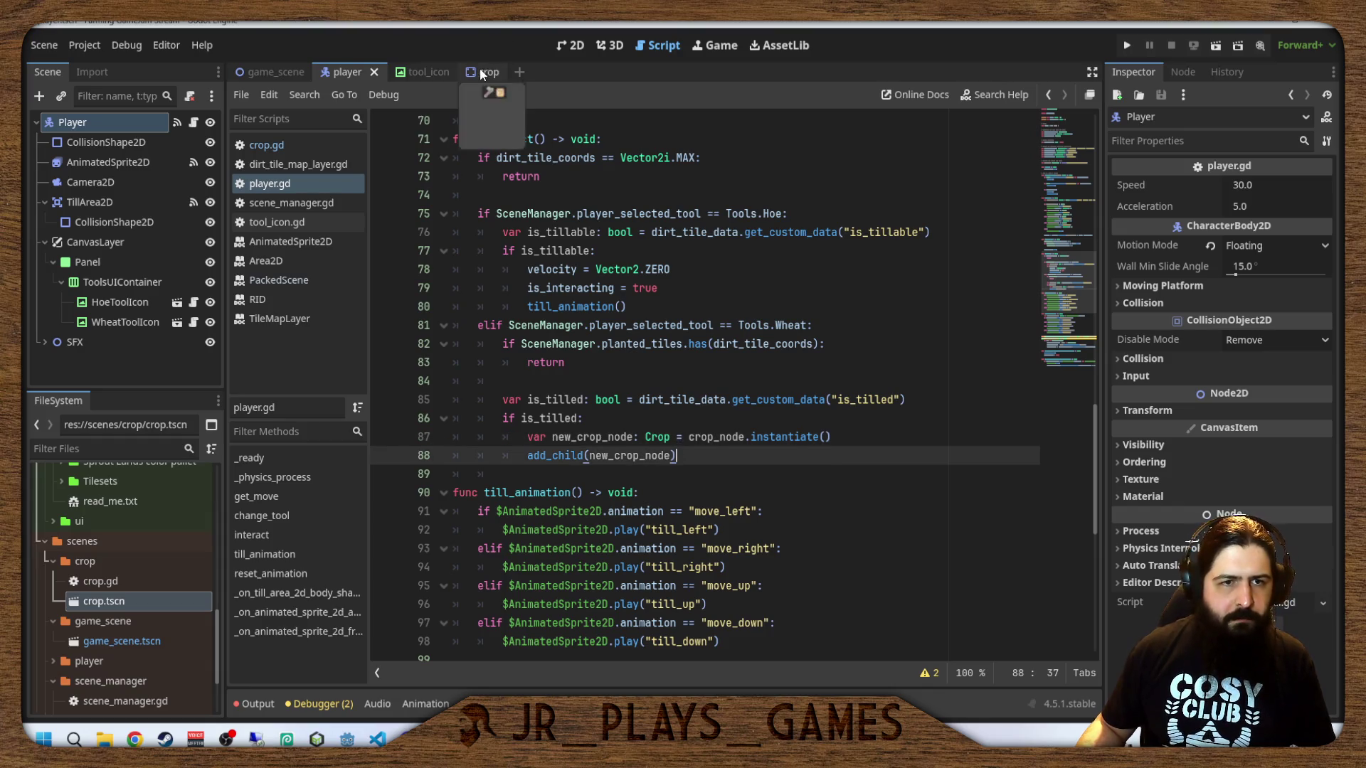
click(482, 74)
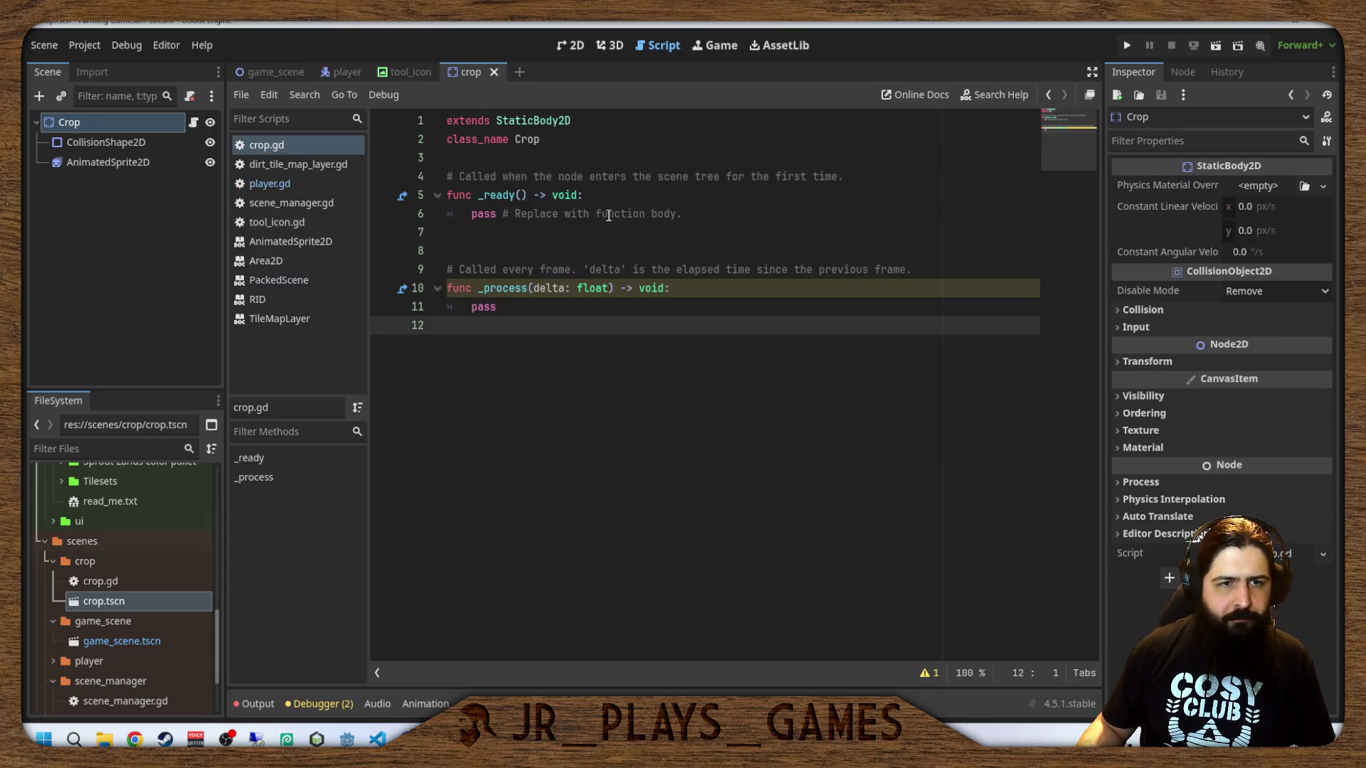
click(344, 67)
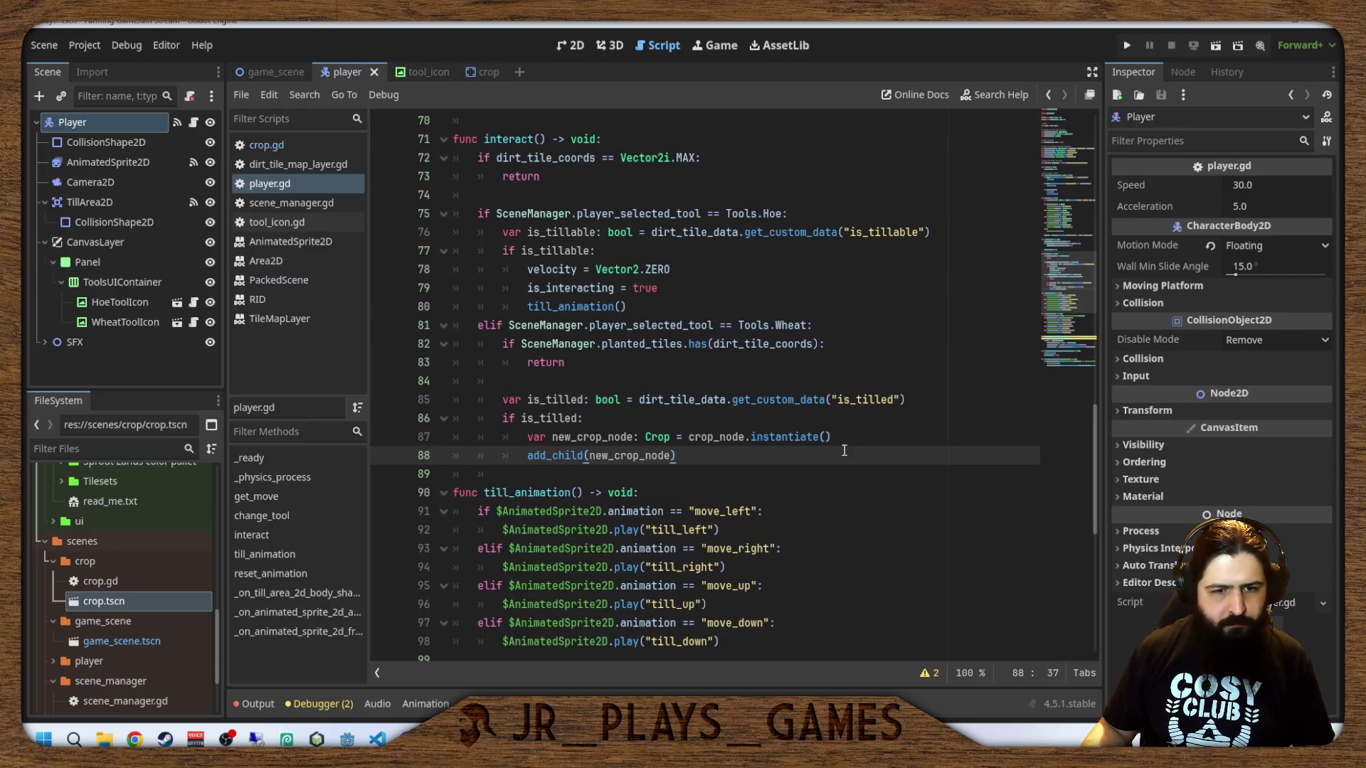
- Start a new_crop_node. line below the instantiate line in player.gd
click(910, 430)
key(Return)
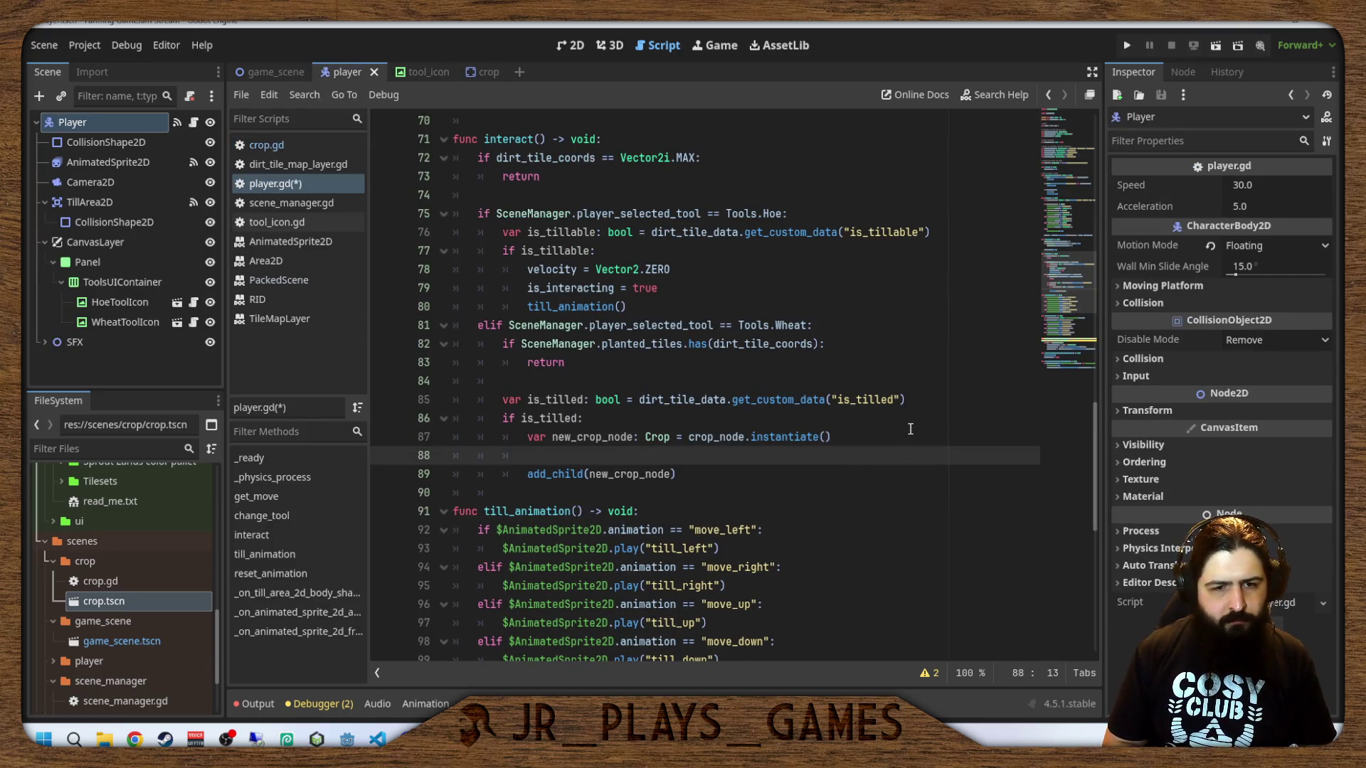
text(new)
key(Return)
text(.s)
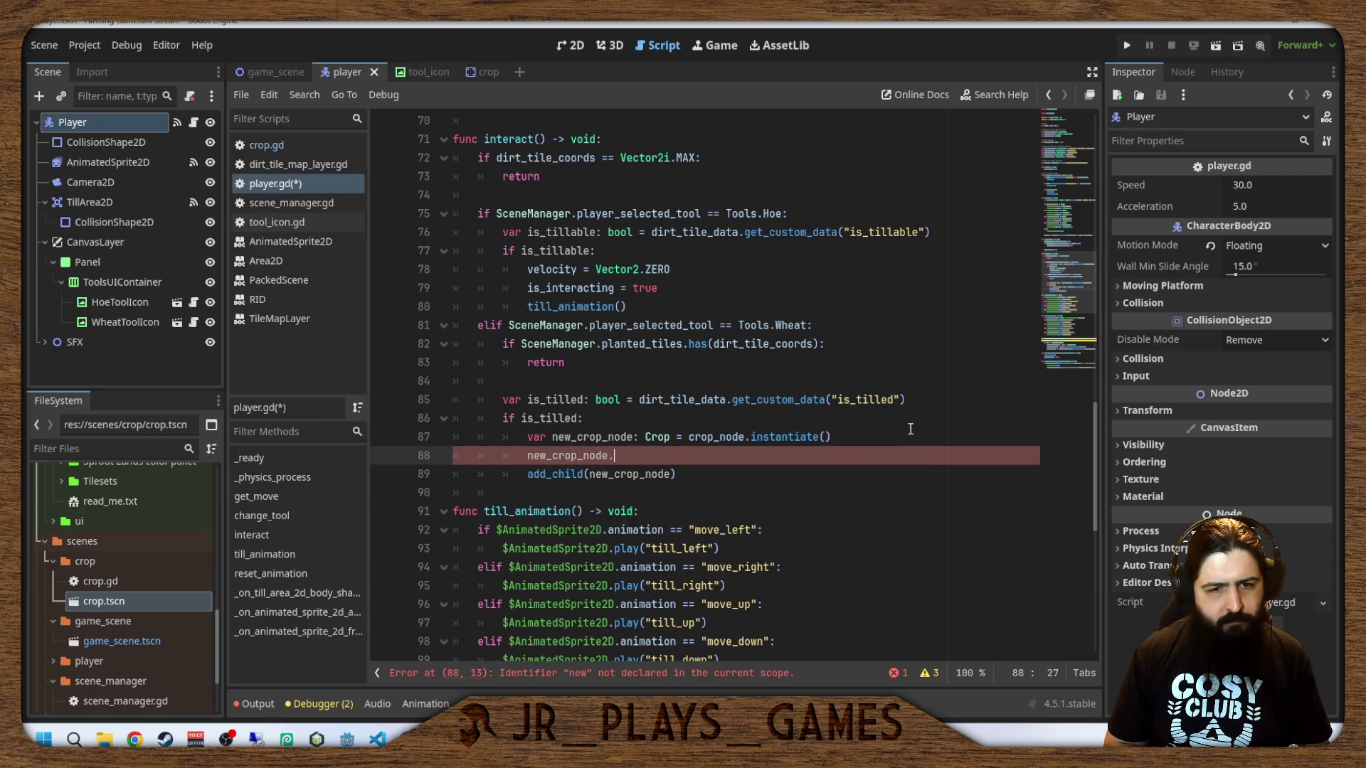
text(et)
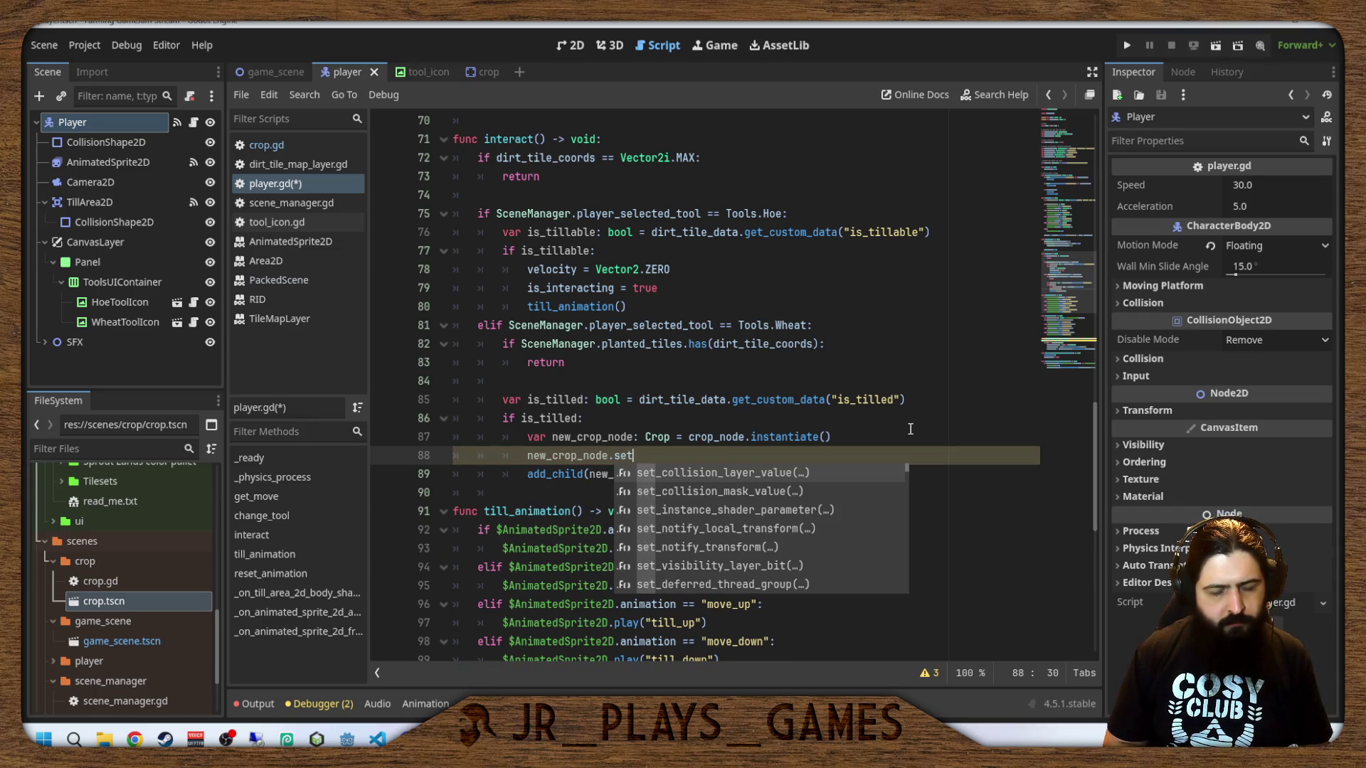
key(BackSpace)
key(BackSpace)
key(BackSpace)
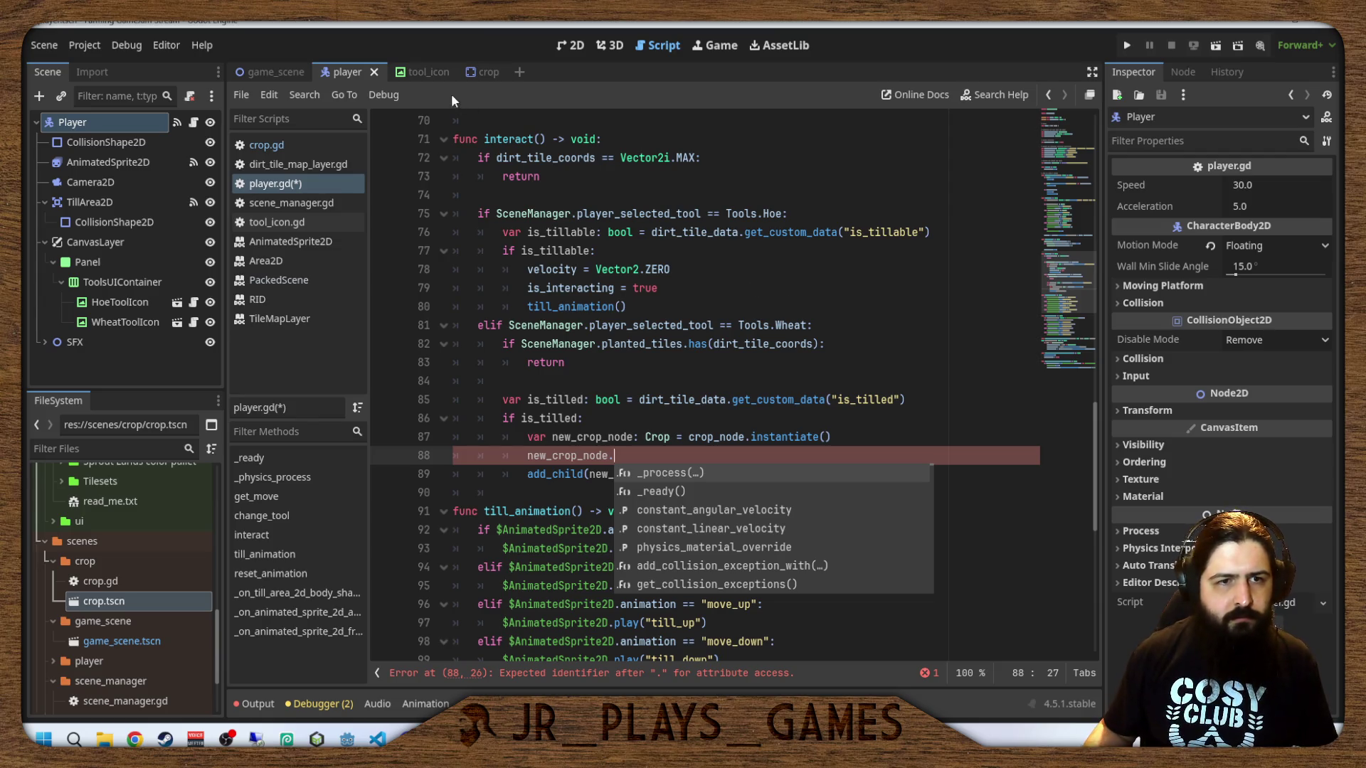
- Delete the template _ready and _process functions from crop.gd
click(430, 80)
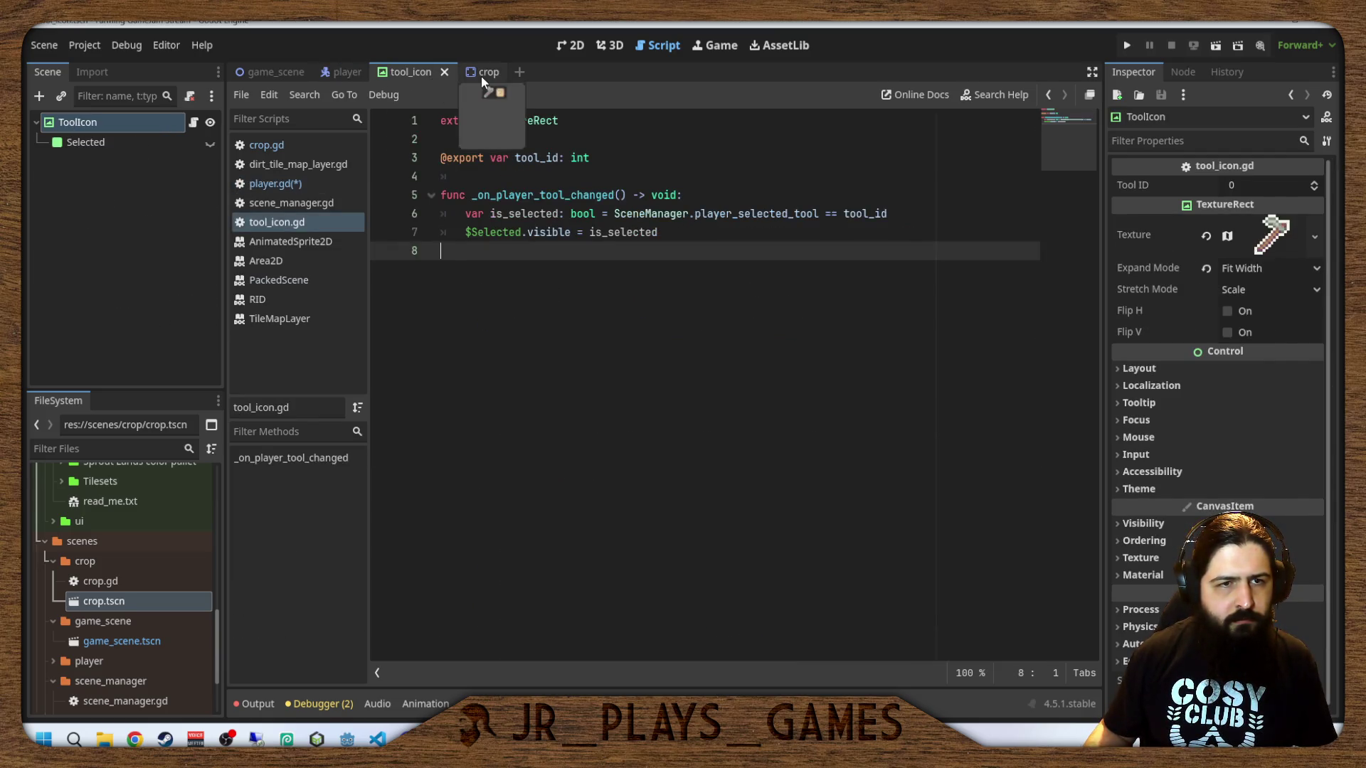
click(481, 74)
mouse_move(575, 333)
mouse_down()
mouse_move(456, 270)
mouse_move(441, 195)
mouse_up()
key(BackSpace)
key(BackSpace)
key(BackSpace)
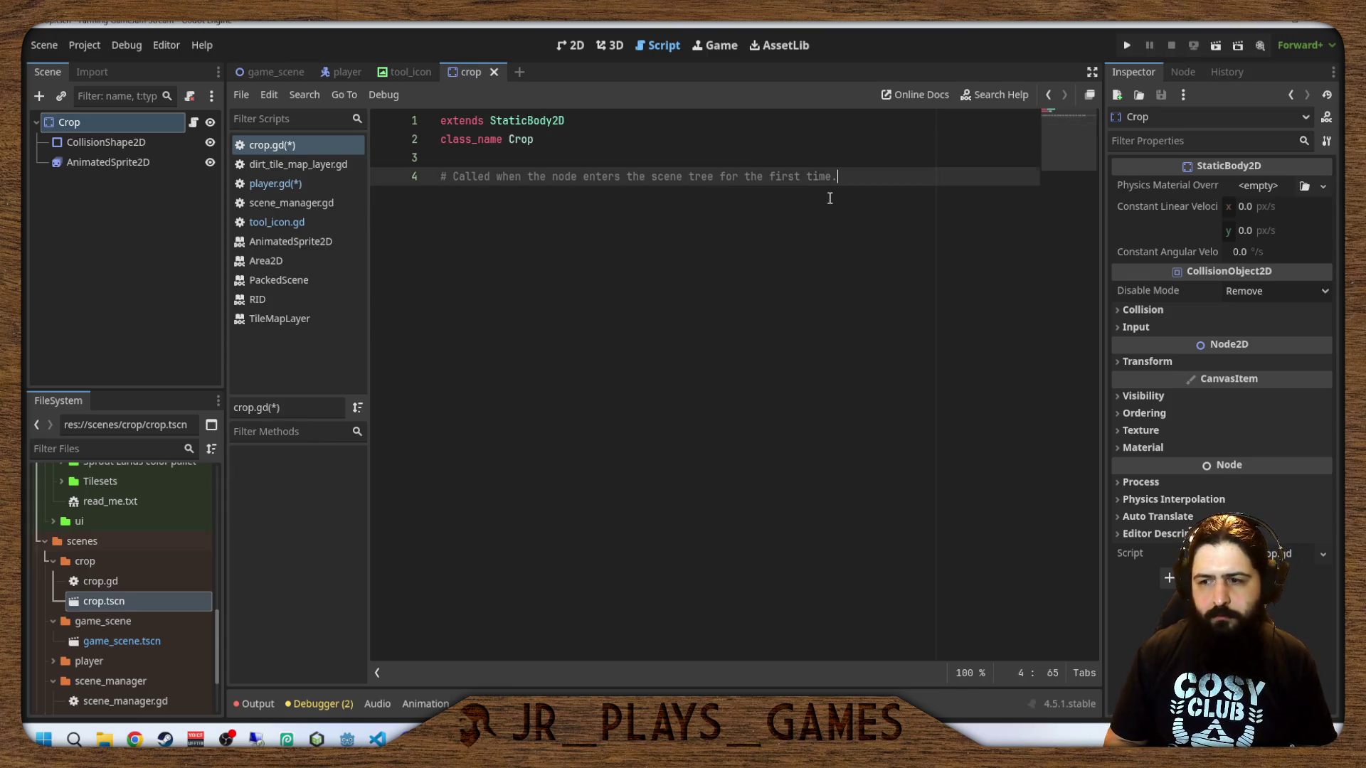
- Declare enum CropType { Wheat } above a new func set_crop_type(type: int)
key(BackSpace)
key(BackSpace)
key(BackSpace)
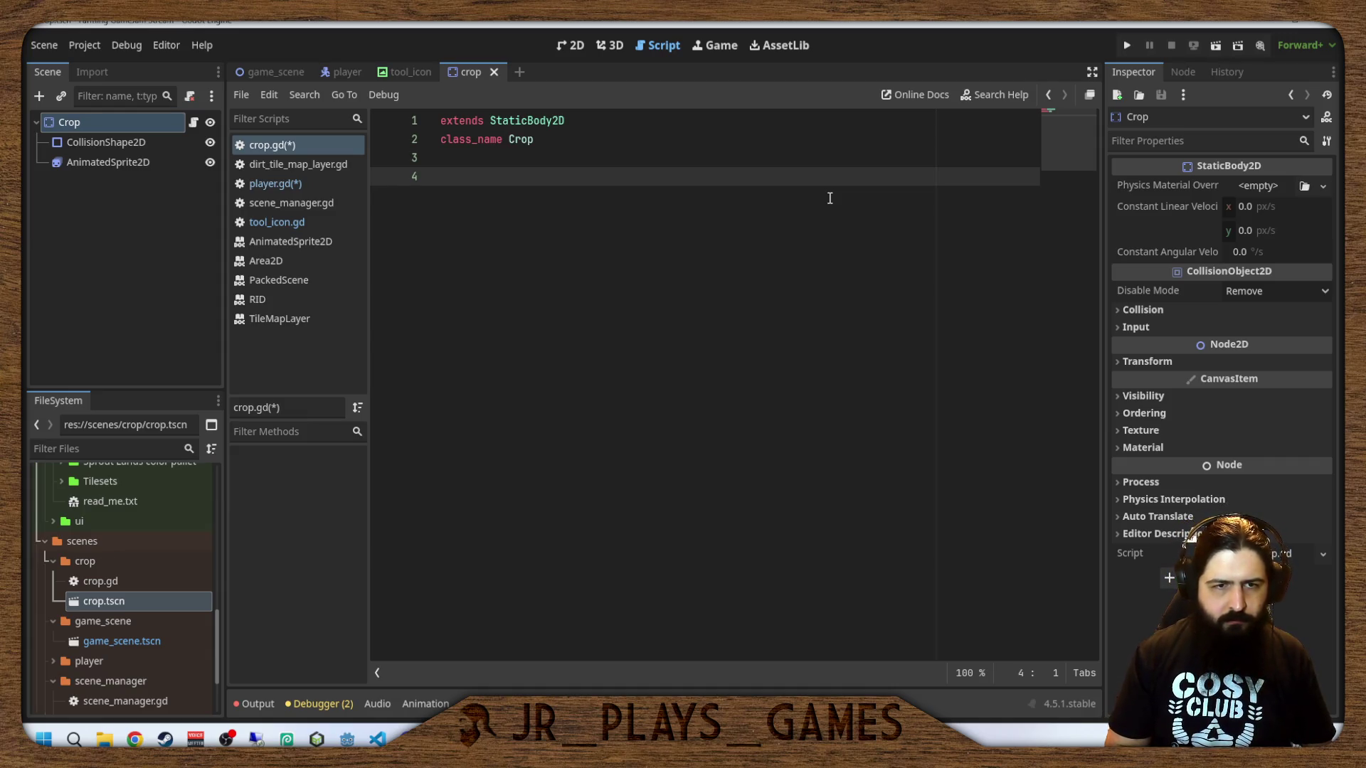
text(func )
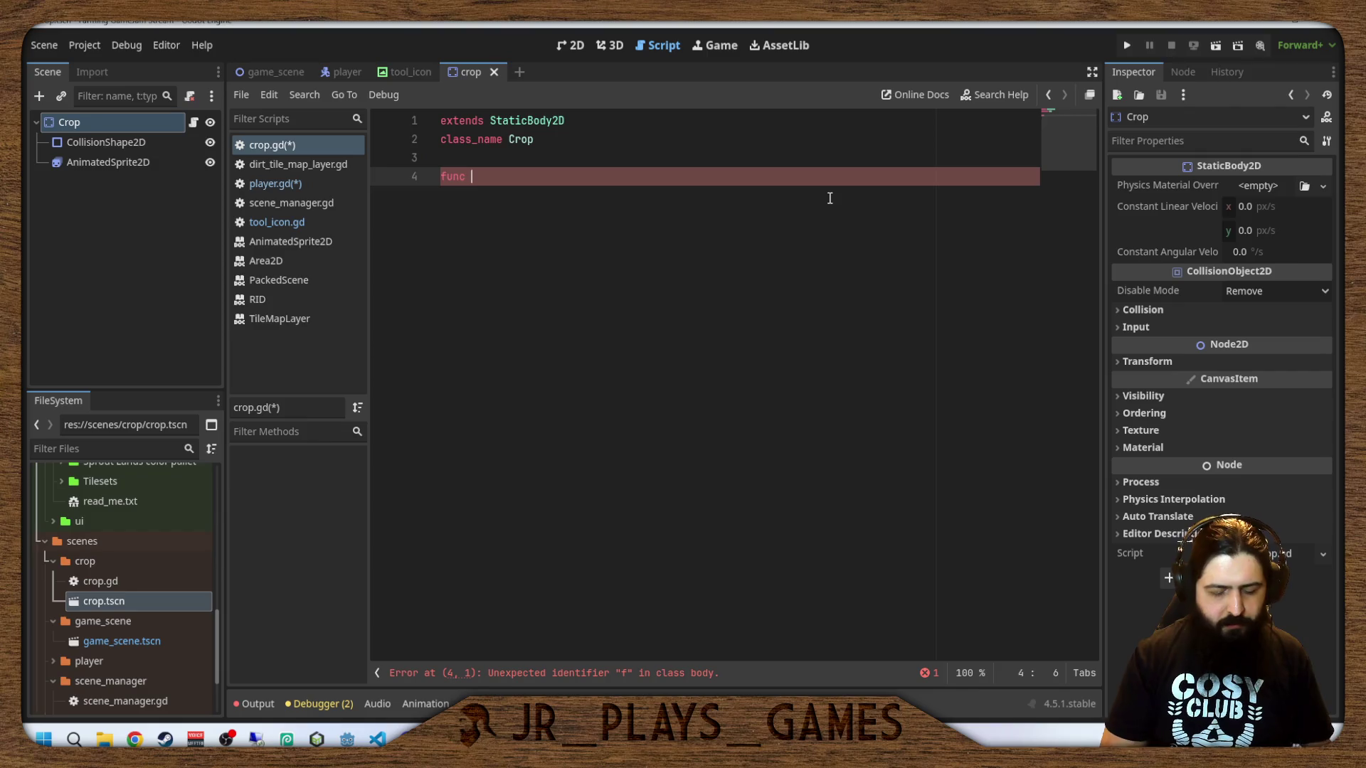
text(_)
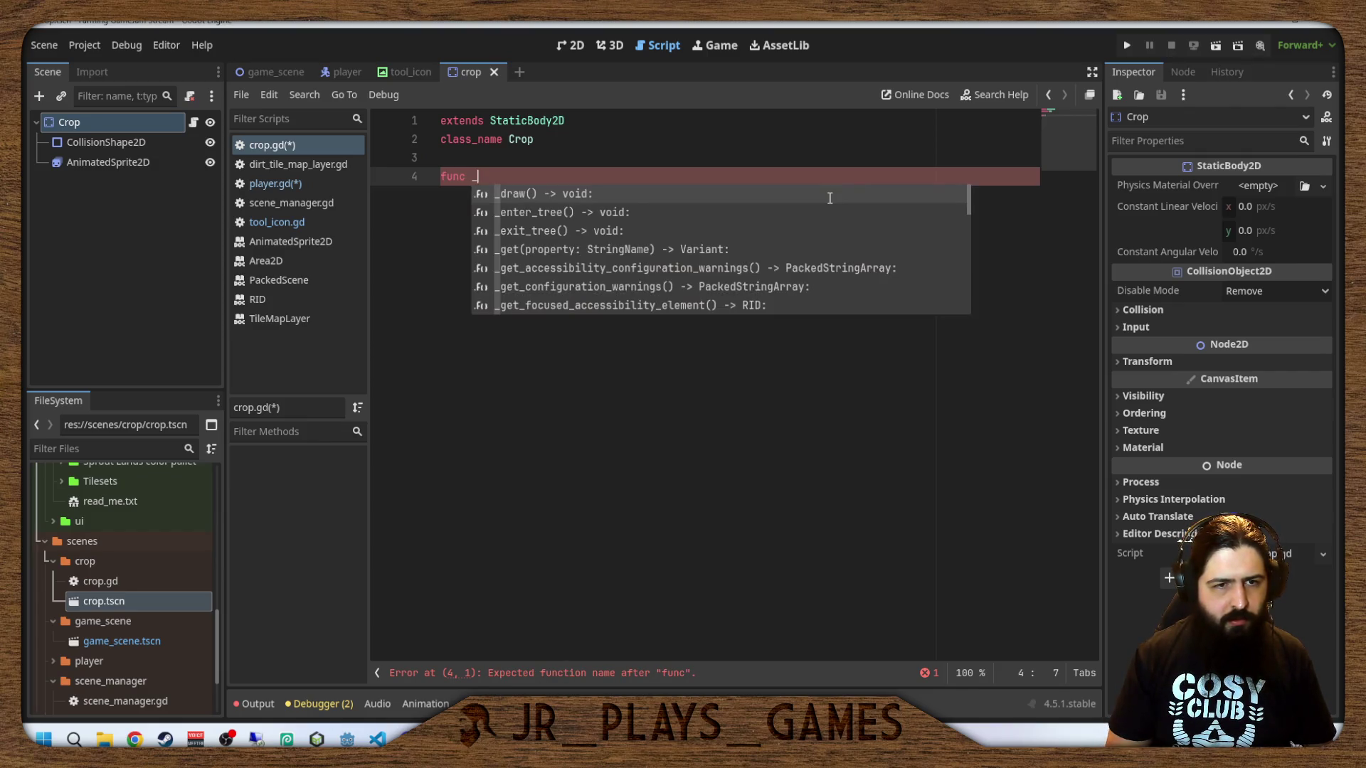
key(BackSpace)
text(set_)
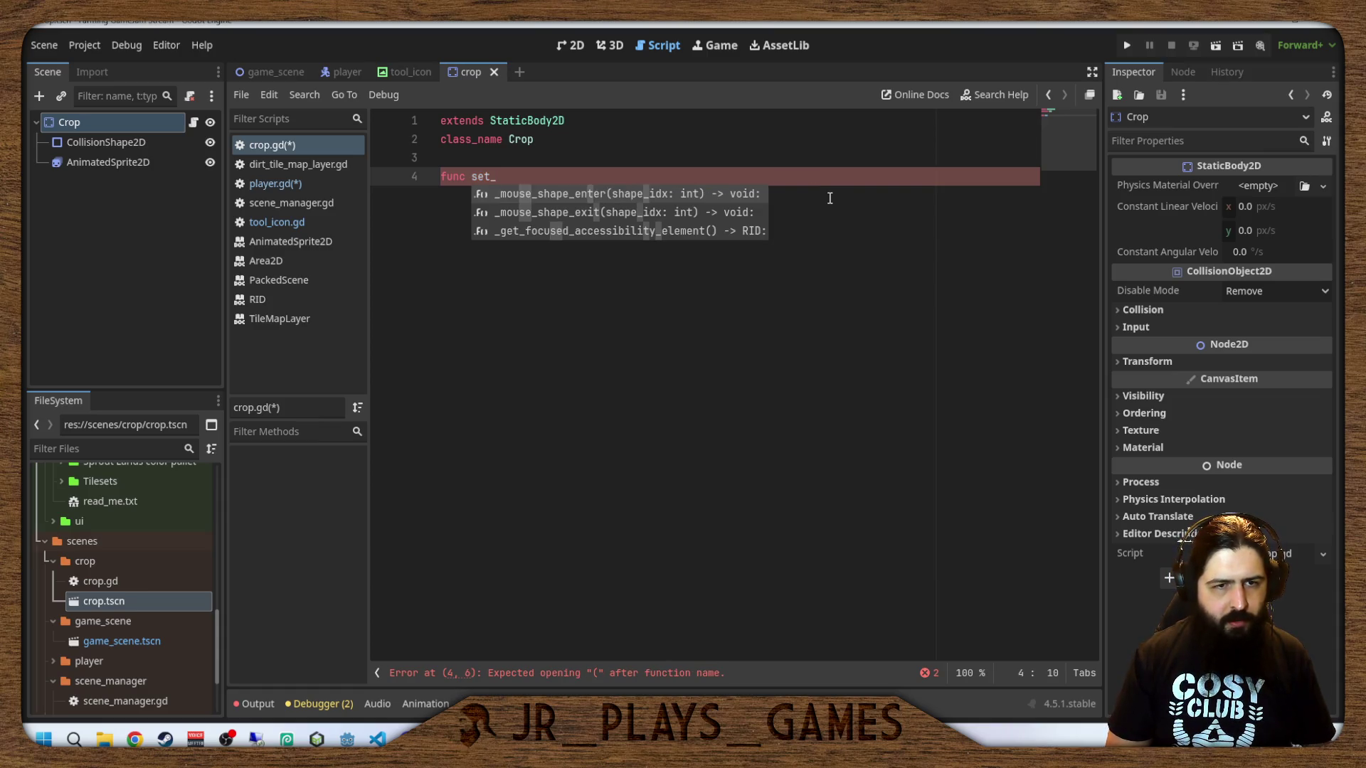
text(crop)
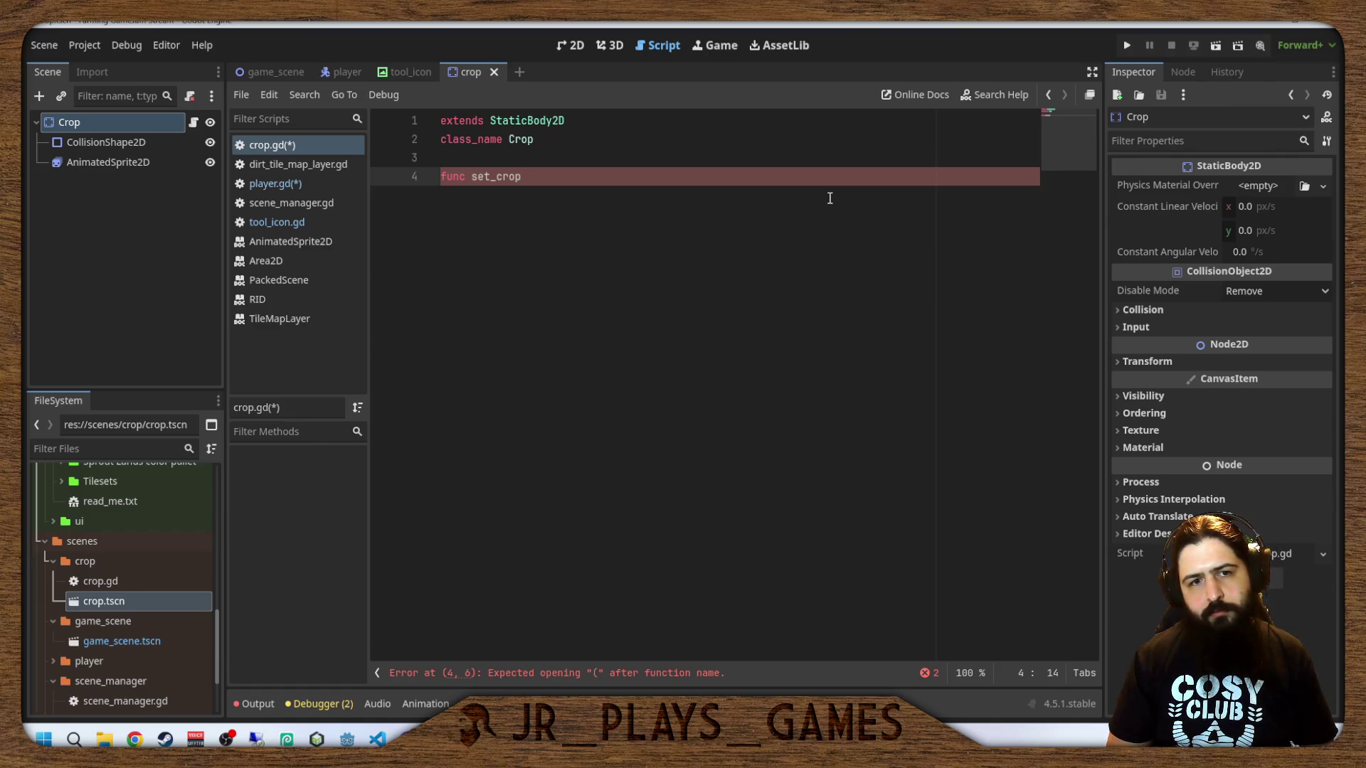
text(_type)
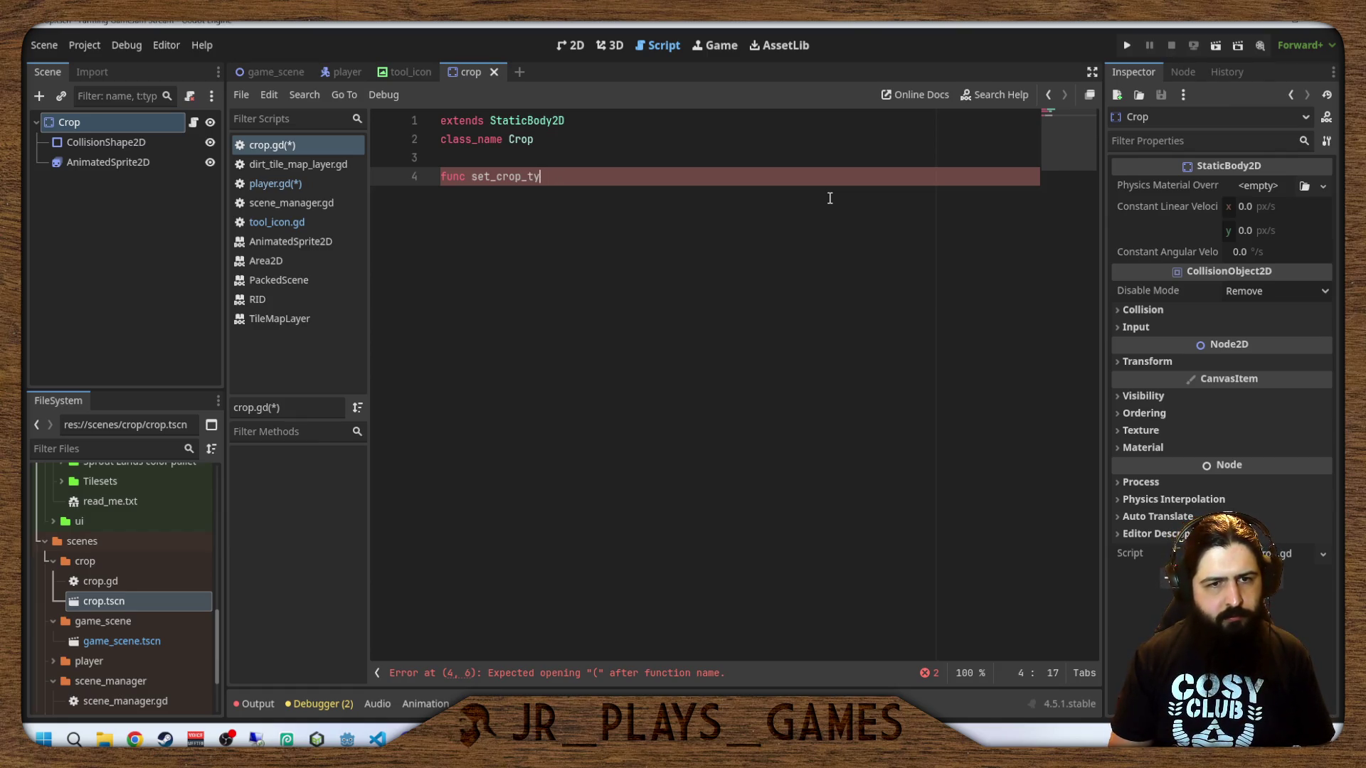
text((type)
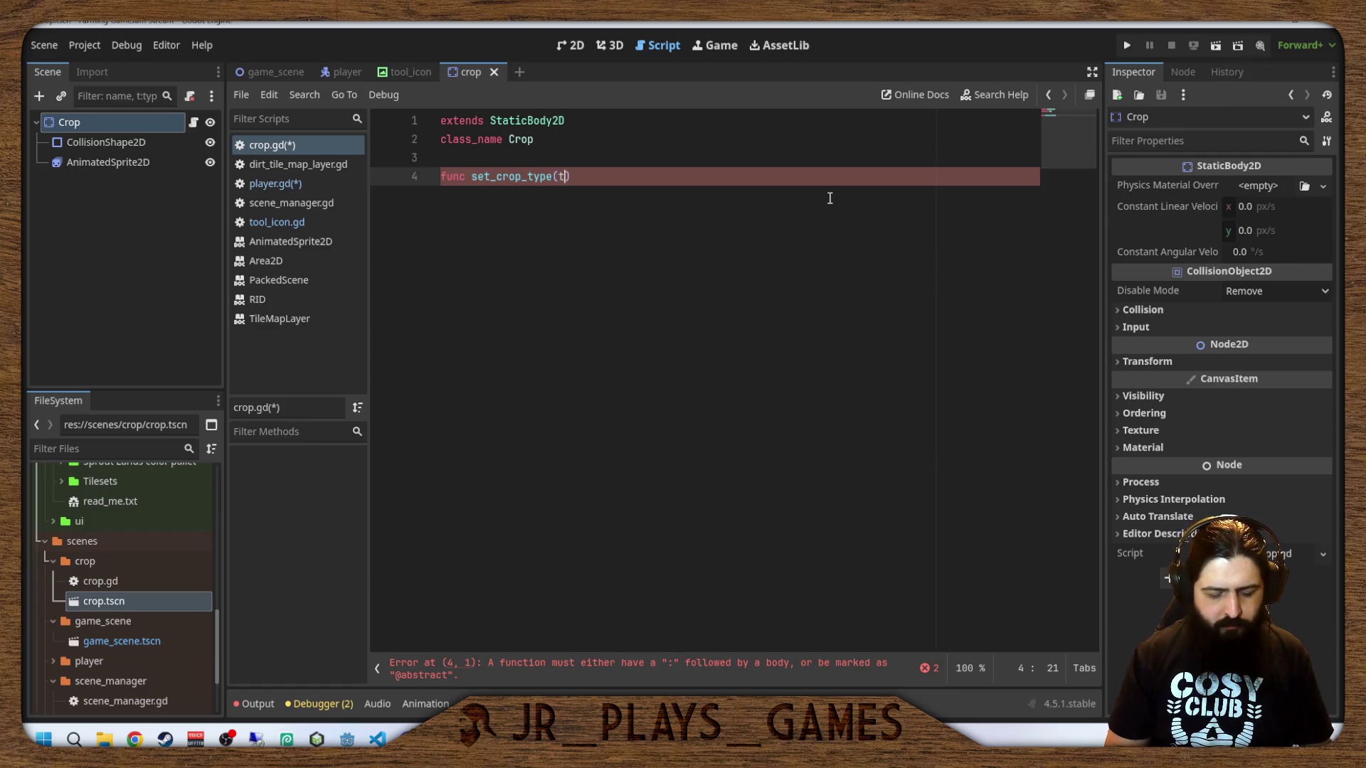
text(: int)
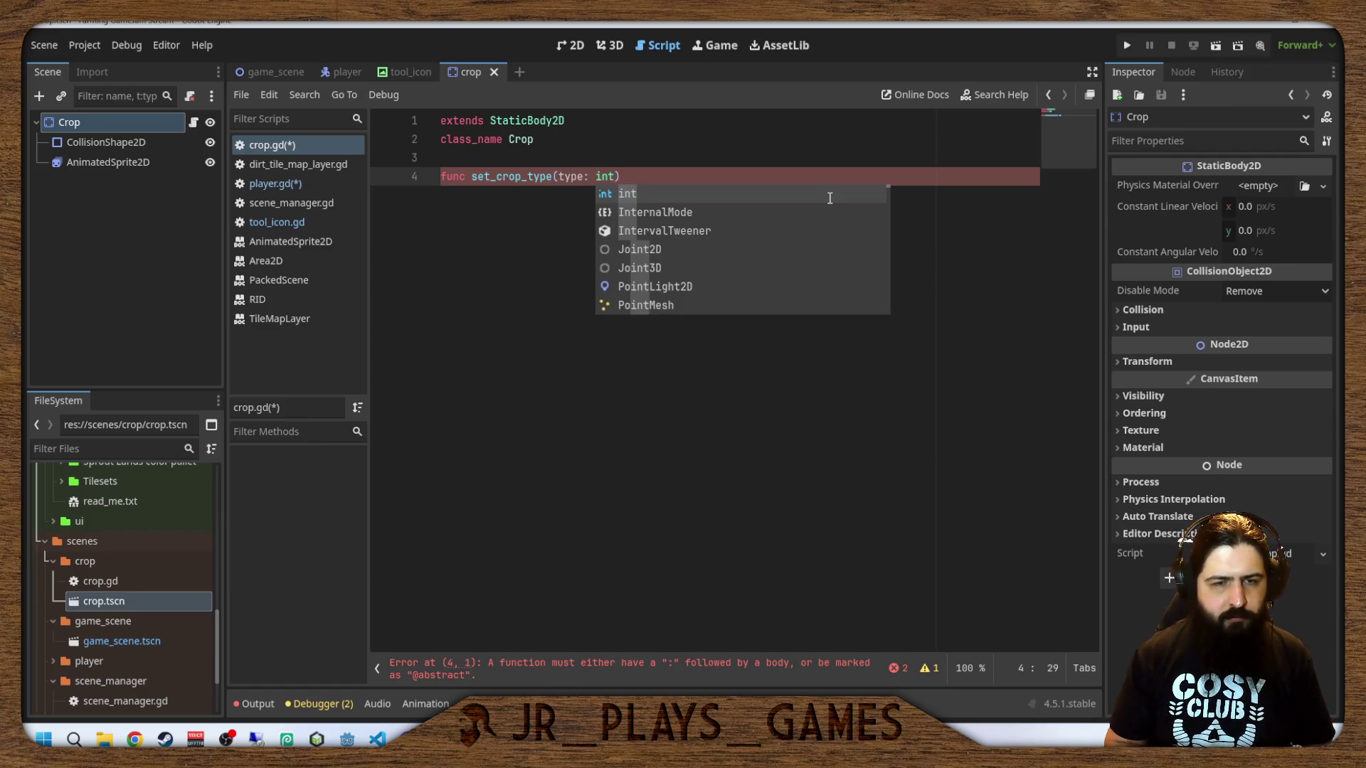
key(Escape)
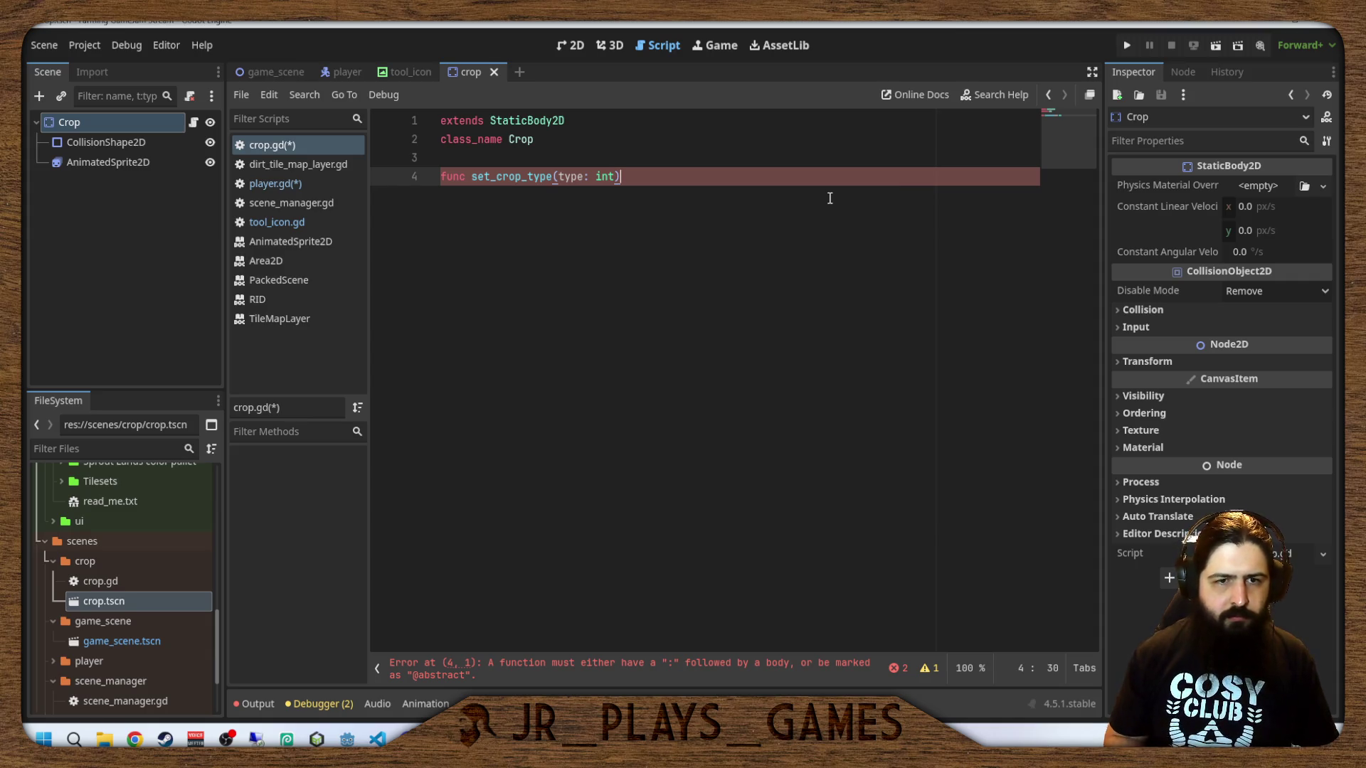
key(Up)
key(Up)
key(Return)
key(Return)
text(er)
key(BackSpace)
key(BackSpace)
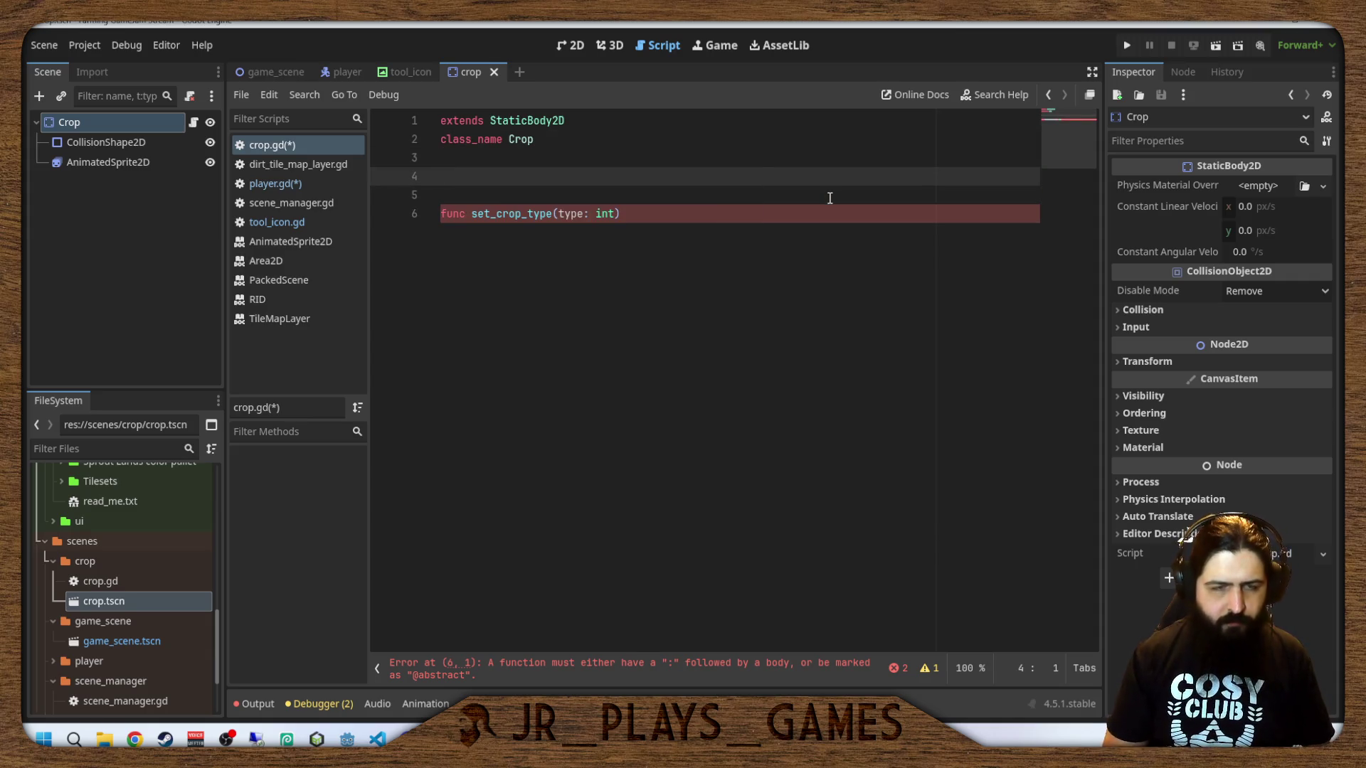
text(enum CropType)
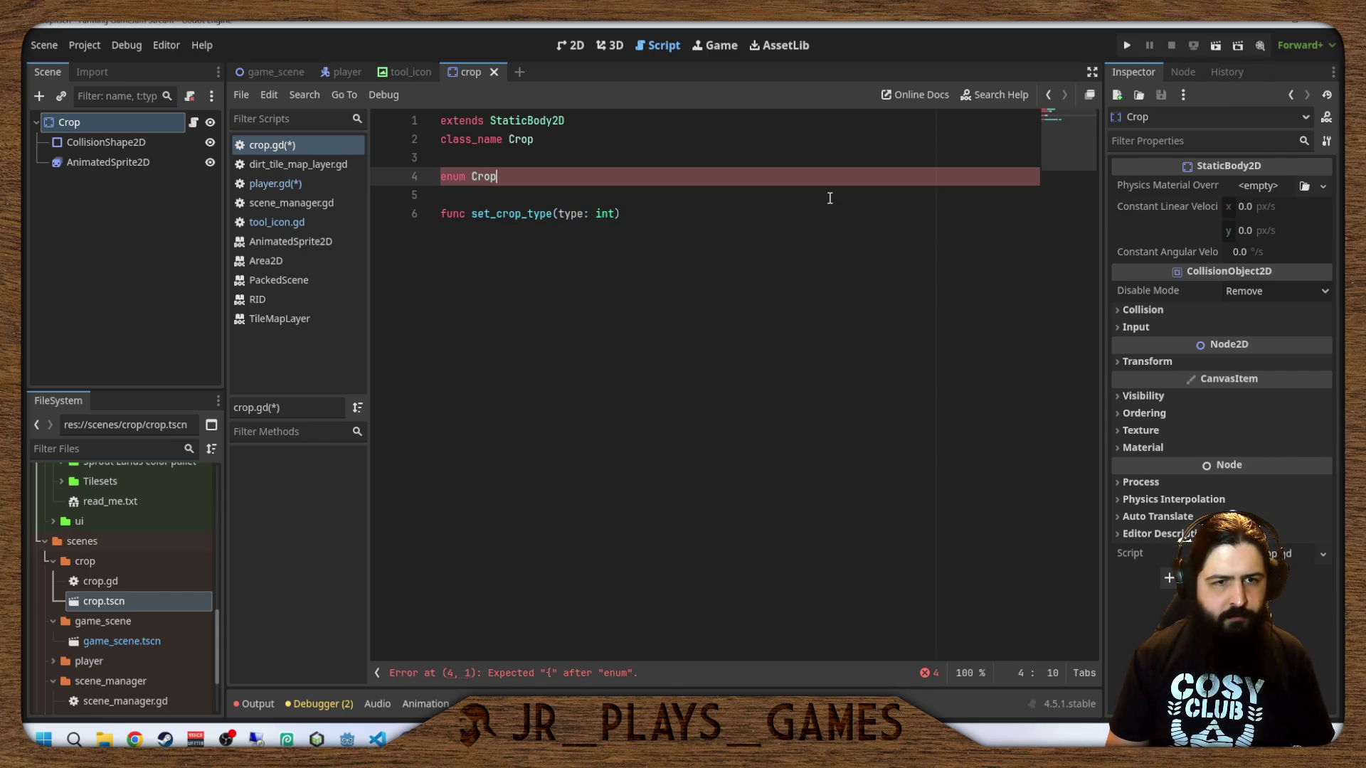
text( { Wheat)
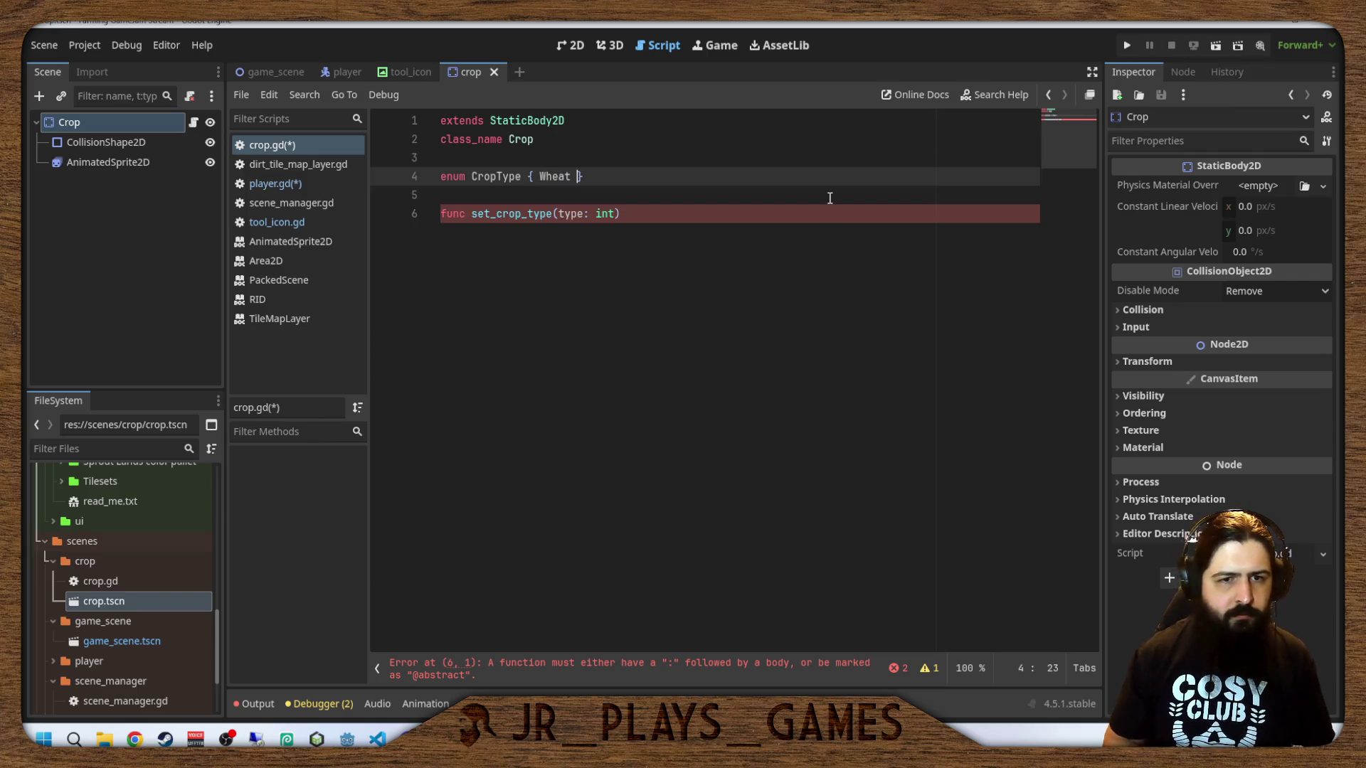
- Change set_crop_type's parameter to CropType, returning void with a pass body
double_click(604, 212)
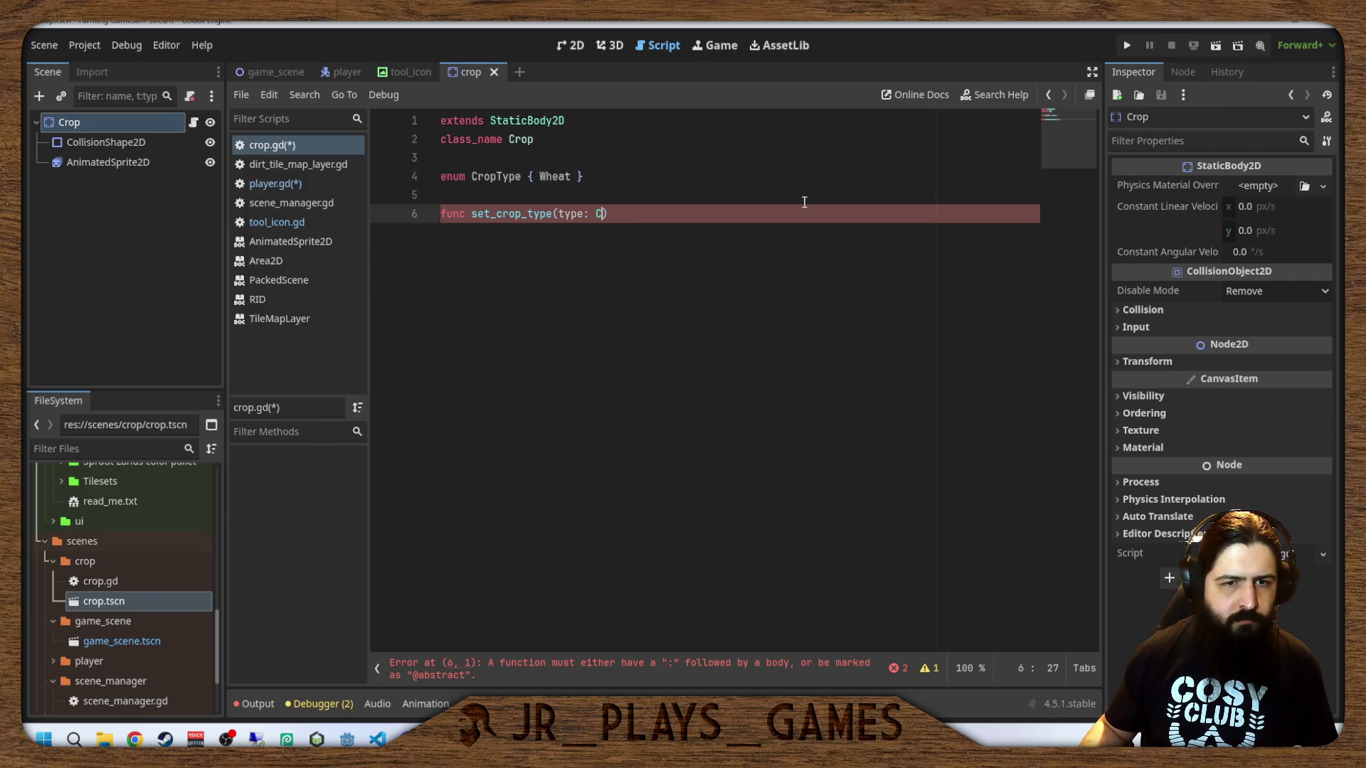
text(Cro)
key(Return)
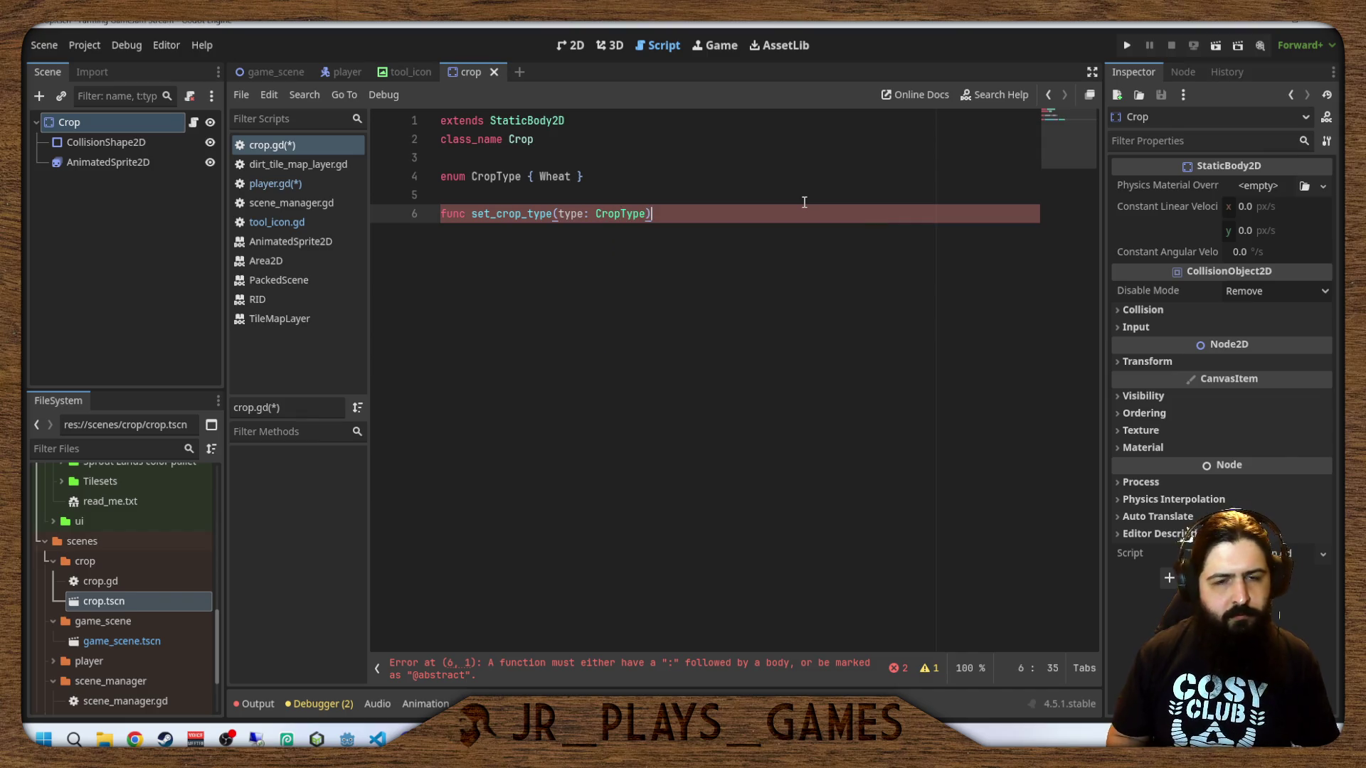
text(-> void)
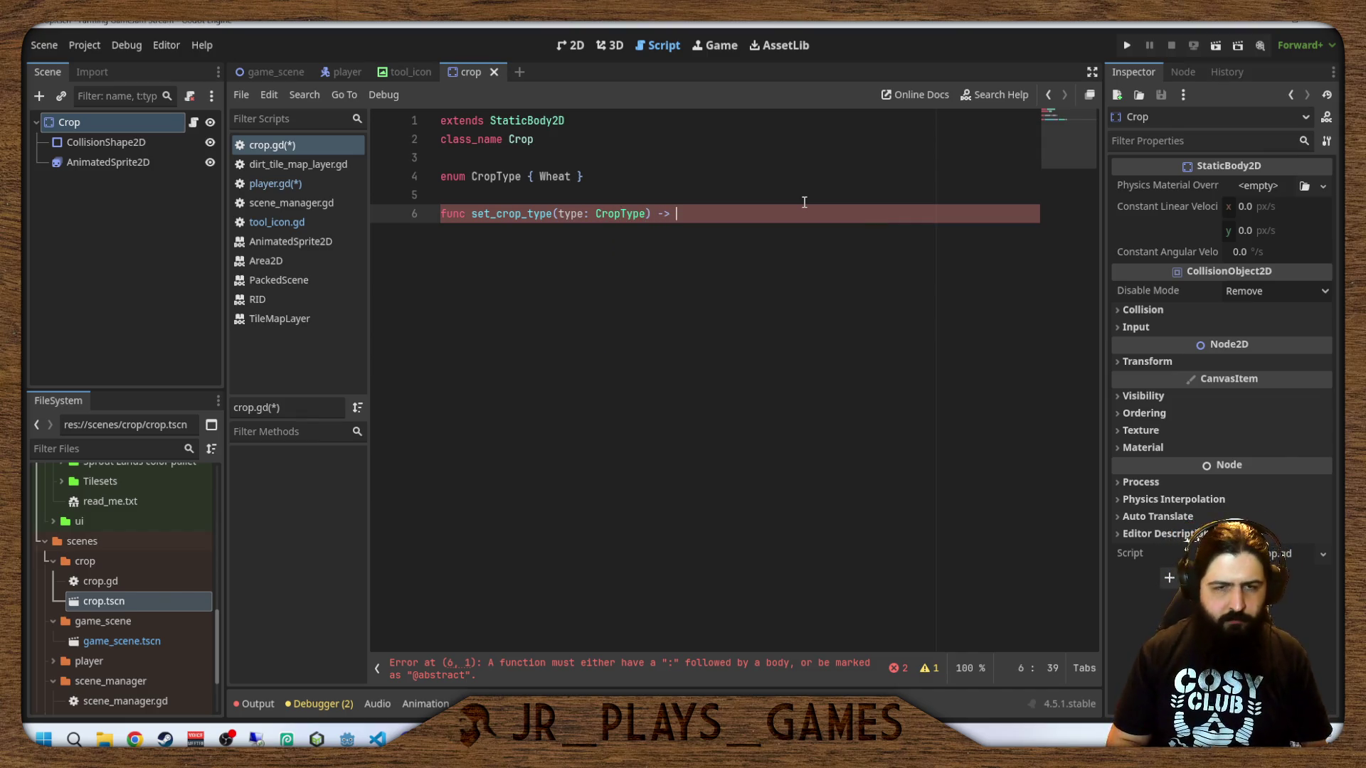
text(:)
key(Return)
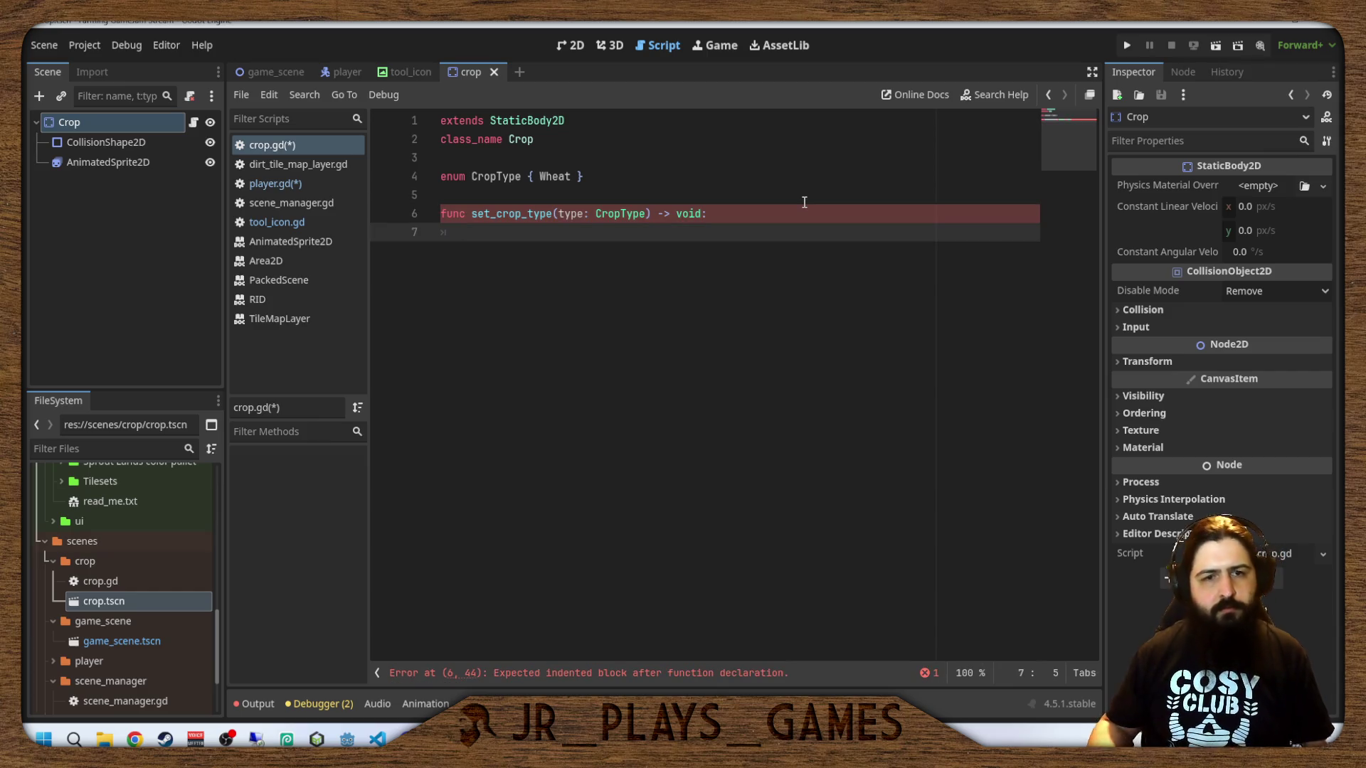
text(pass)
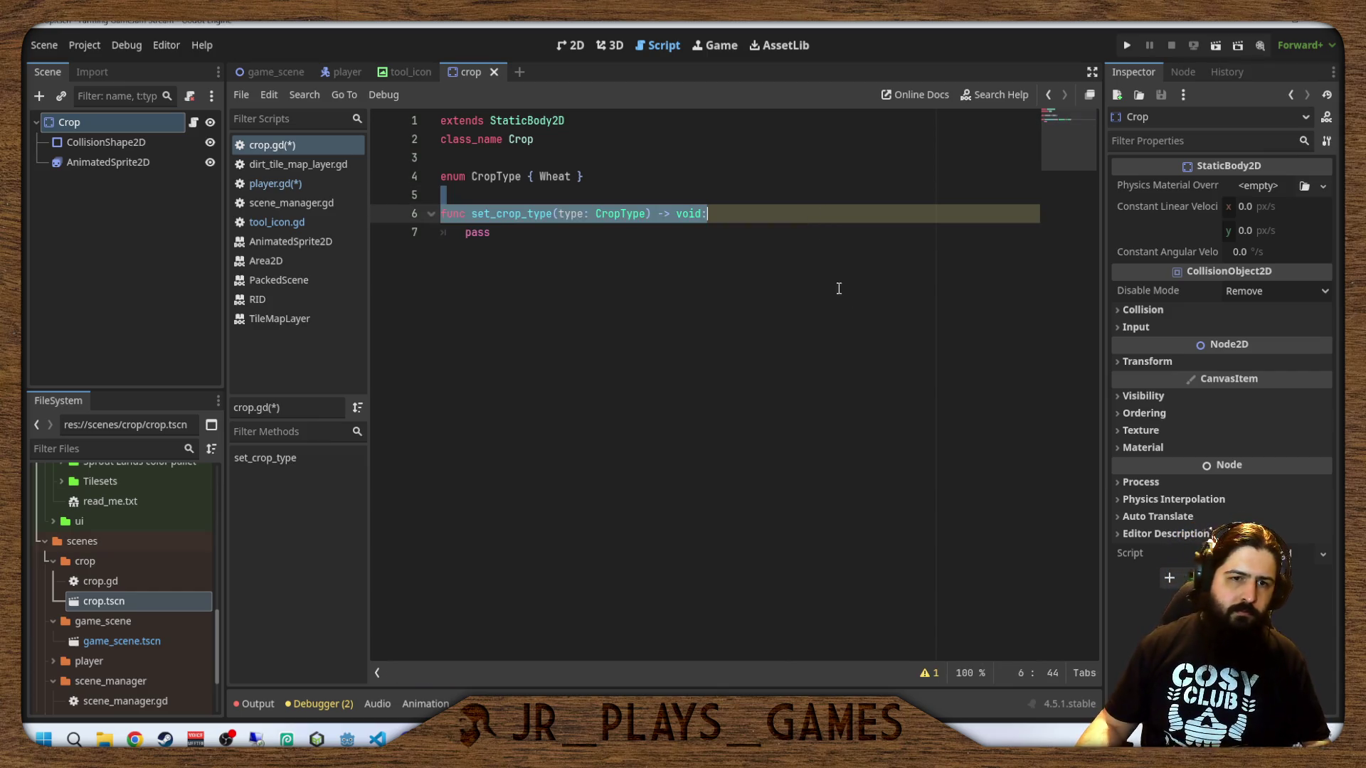
click(305, 700)
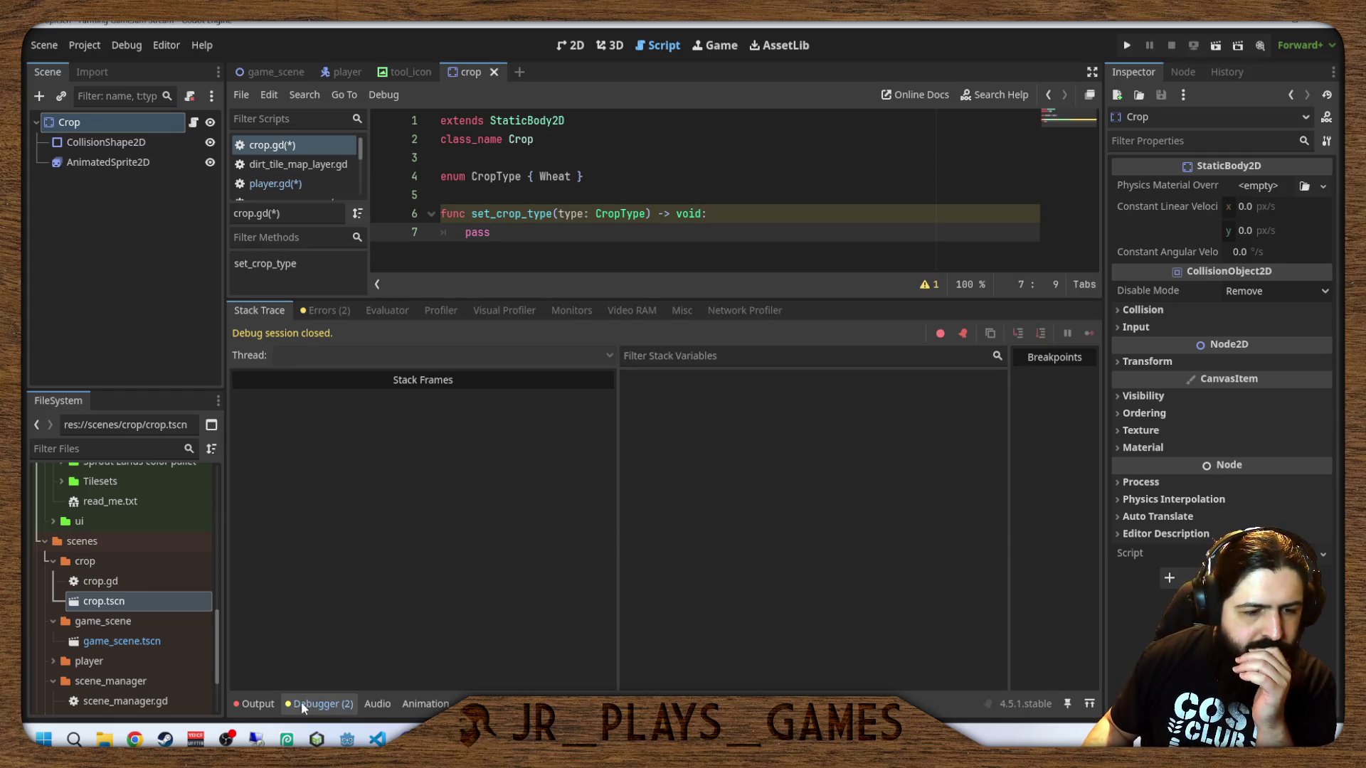
- Review the two unused-parameter warnings in the Debugger's Errors list, then return to the crop script
click(260, 703)
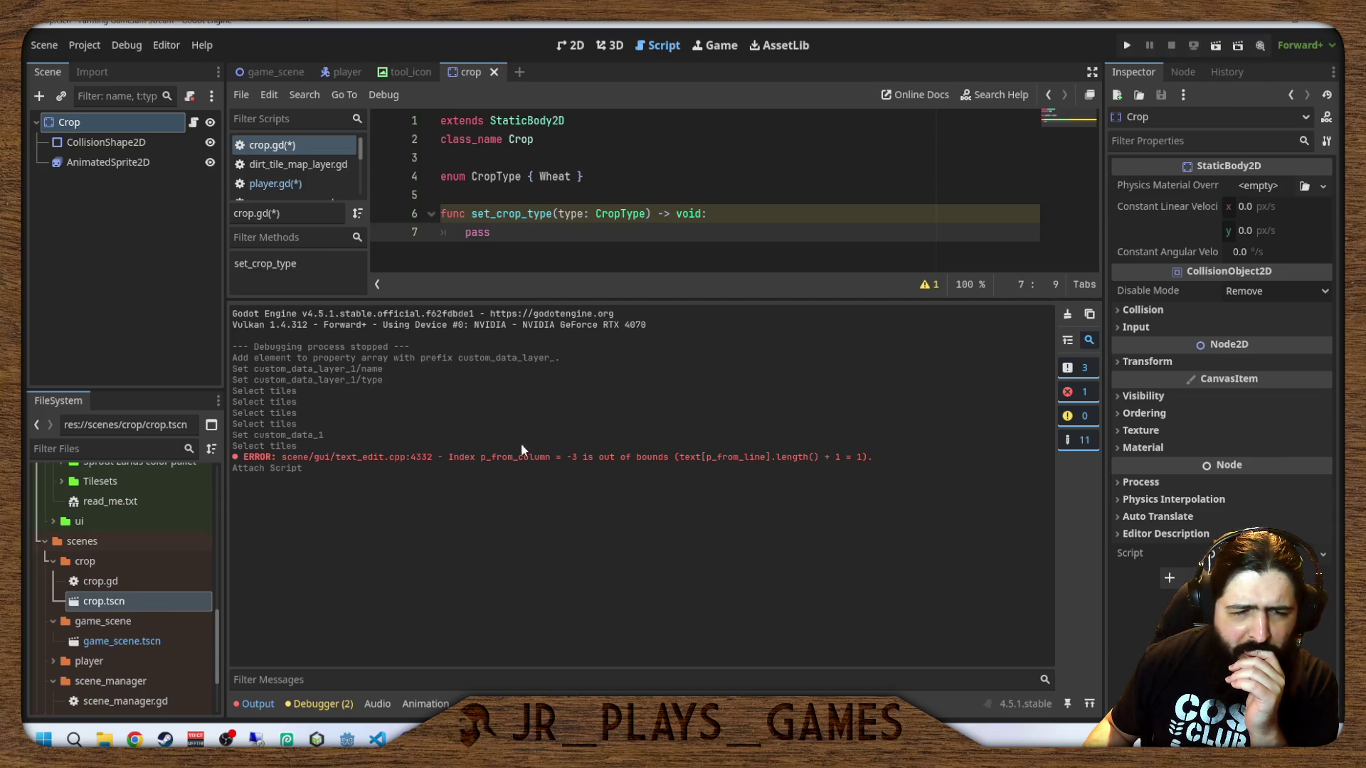
click(351, 705)
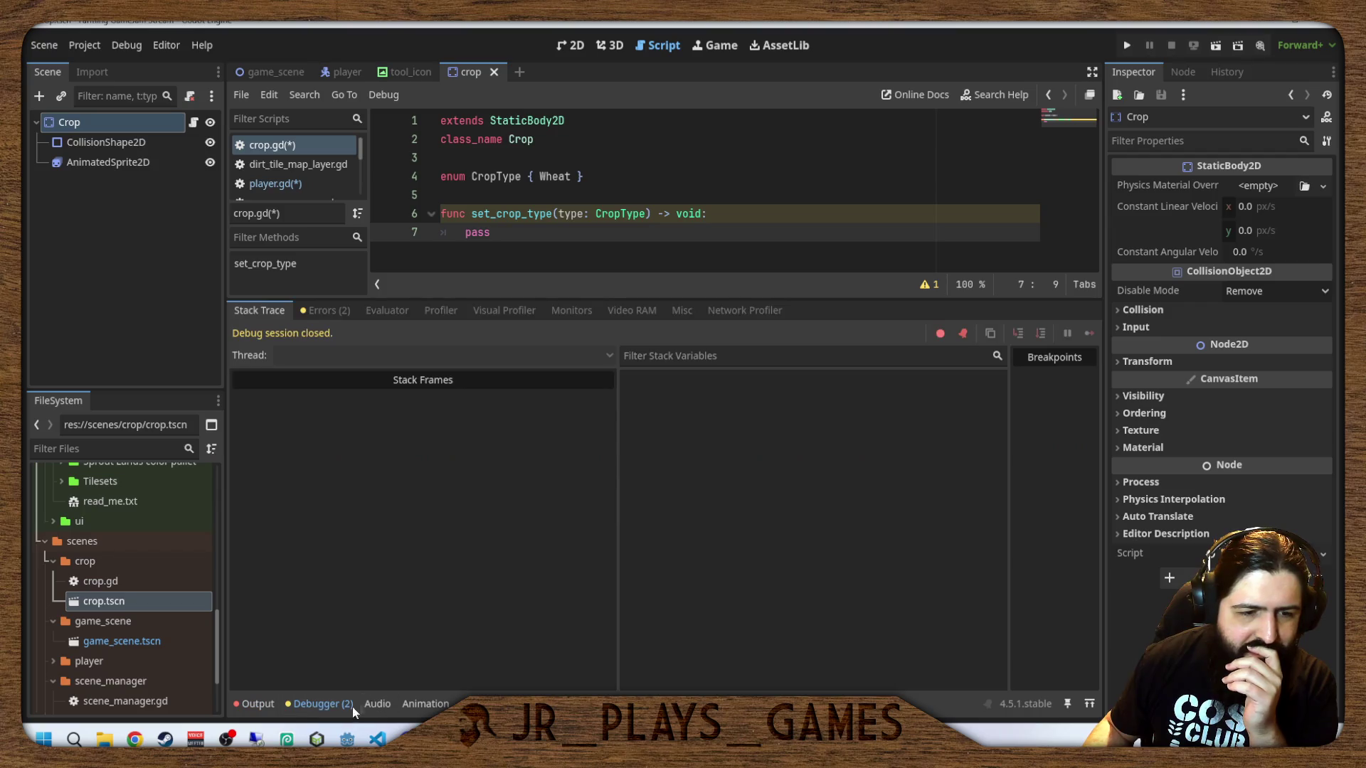
click(336, 310)
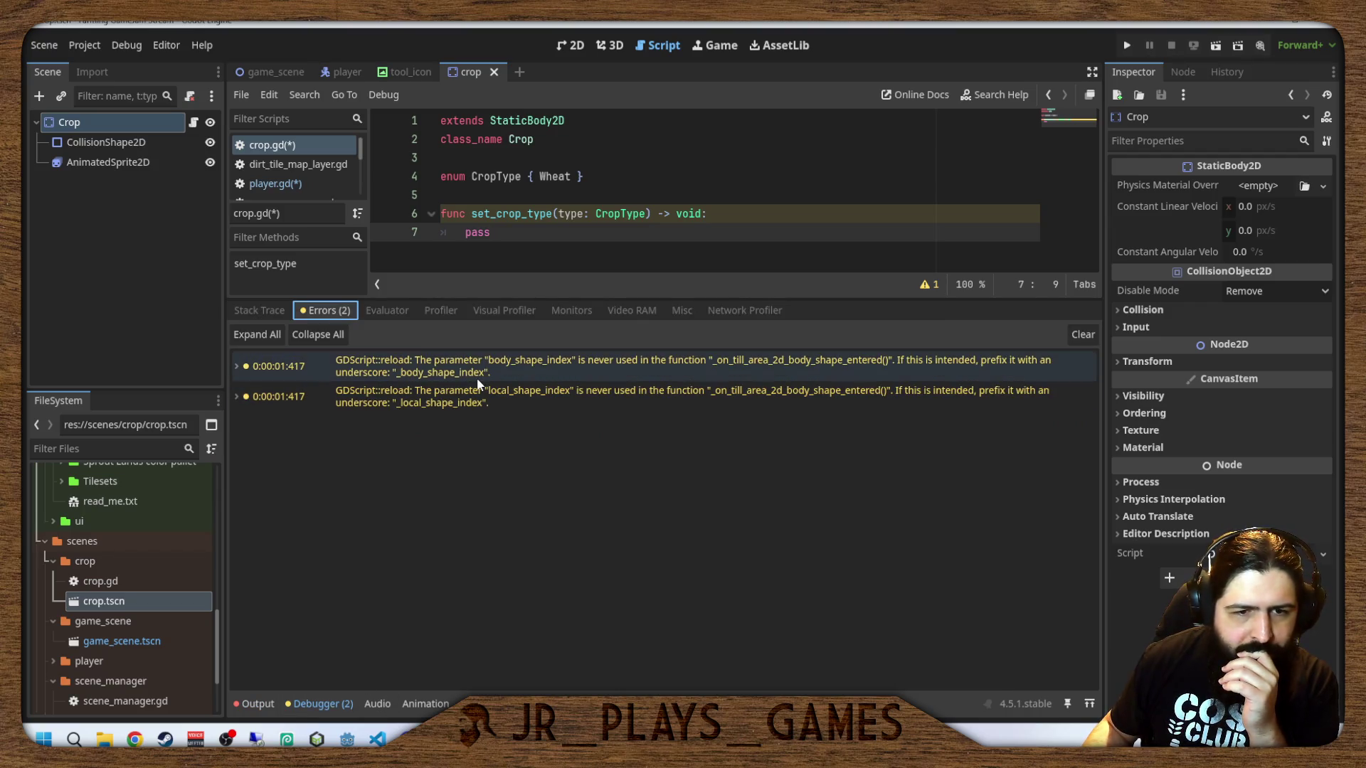
click(740, 242)
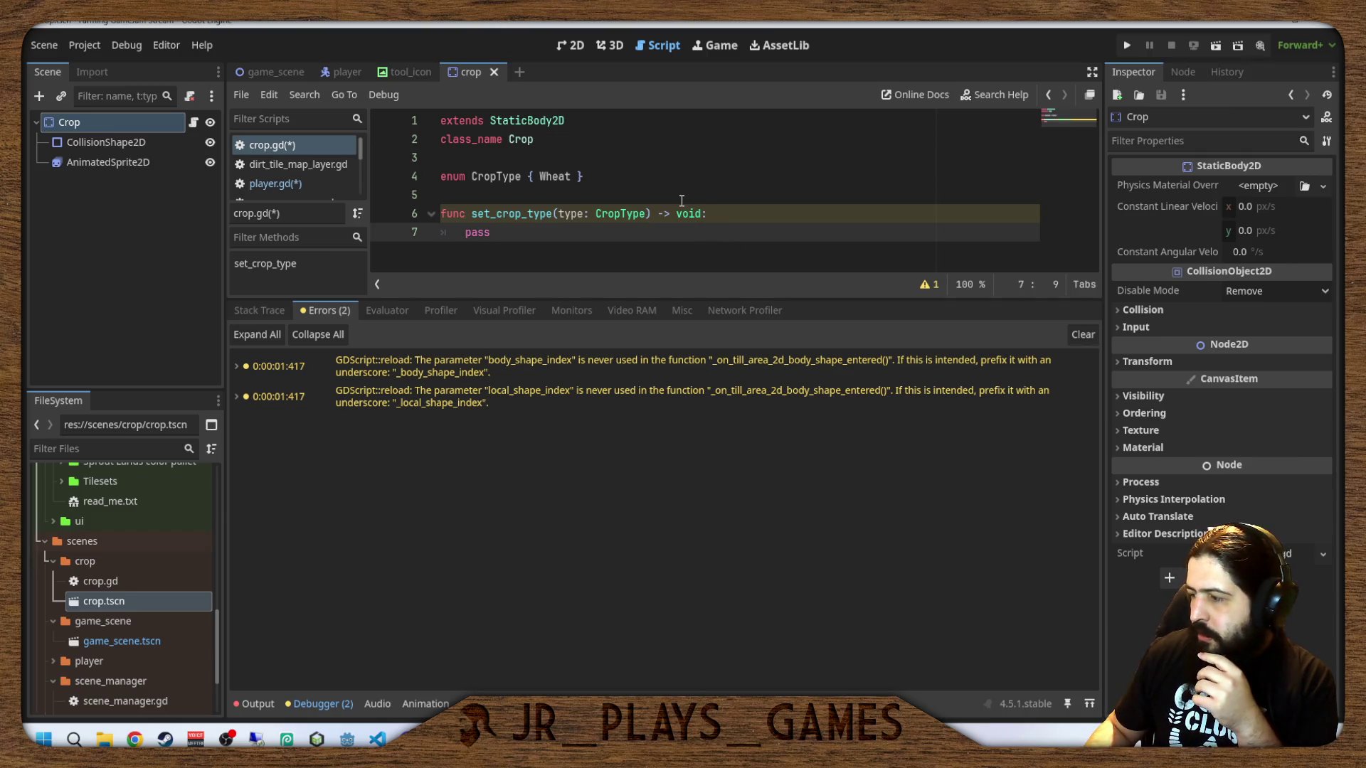
- Switch to the game scene, then bring the crop scene up on the 2D canvas
mouse_move(395, 63)
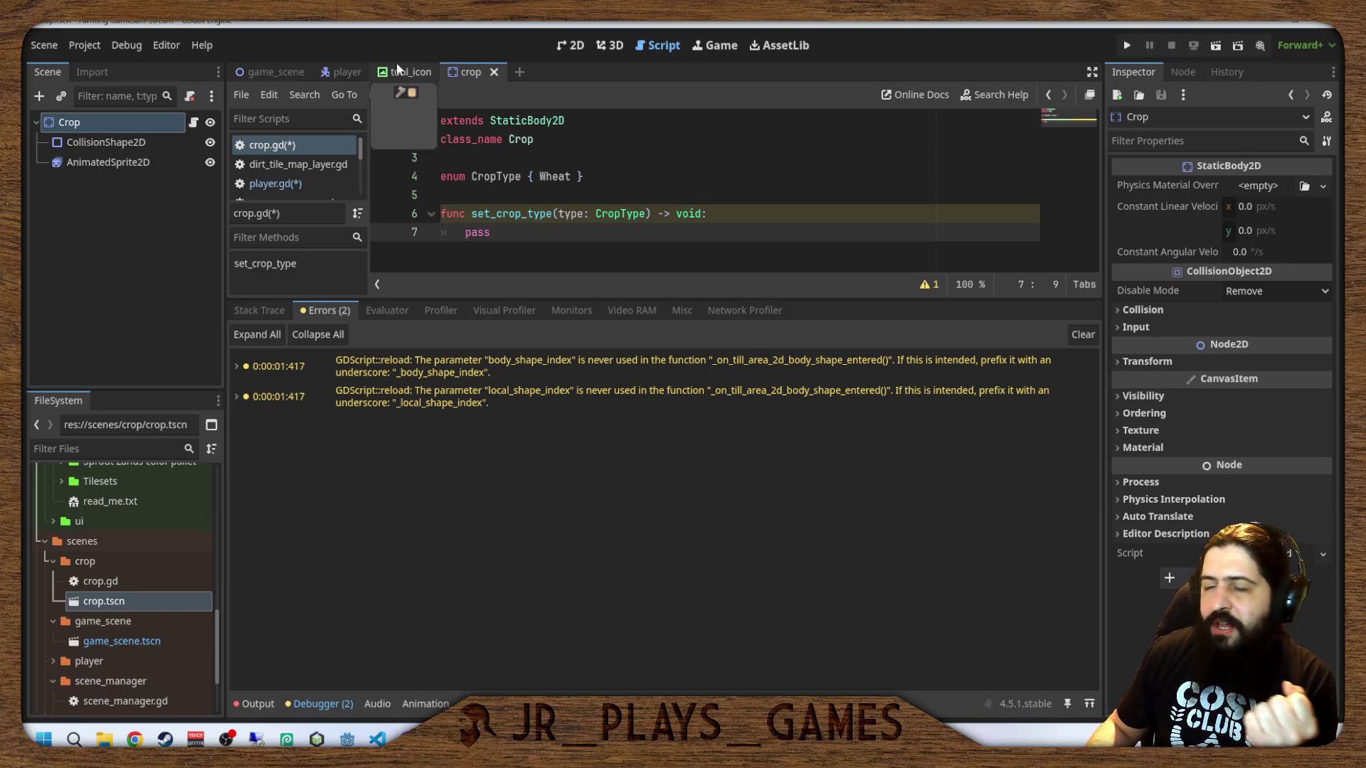
click(269, 74)
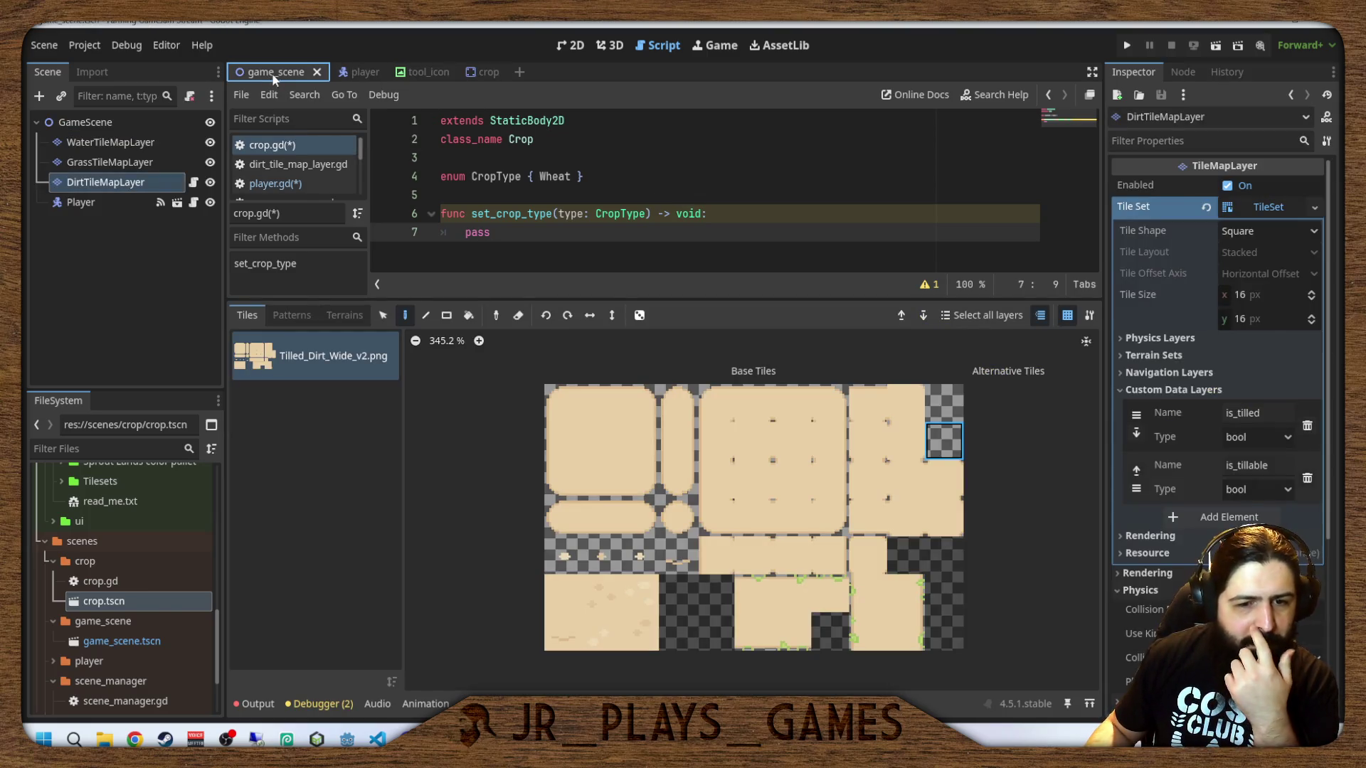
click(478, 71)
- Close the tool_icon scene tab
click(577, 46)
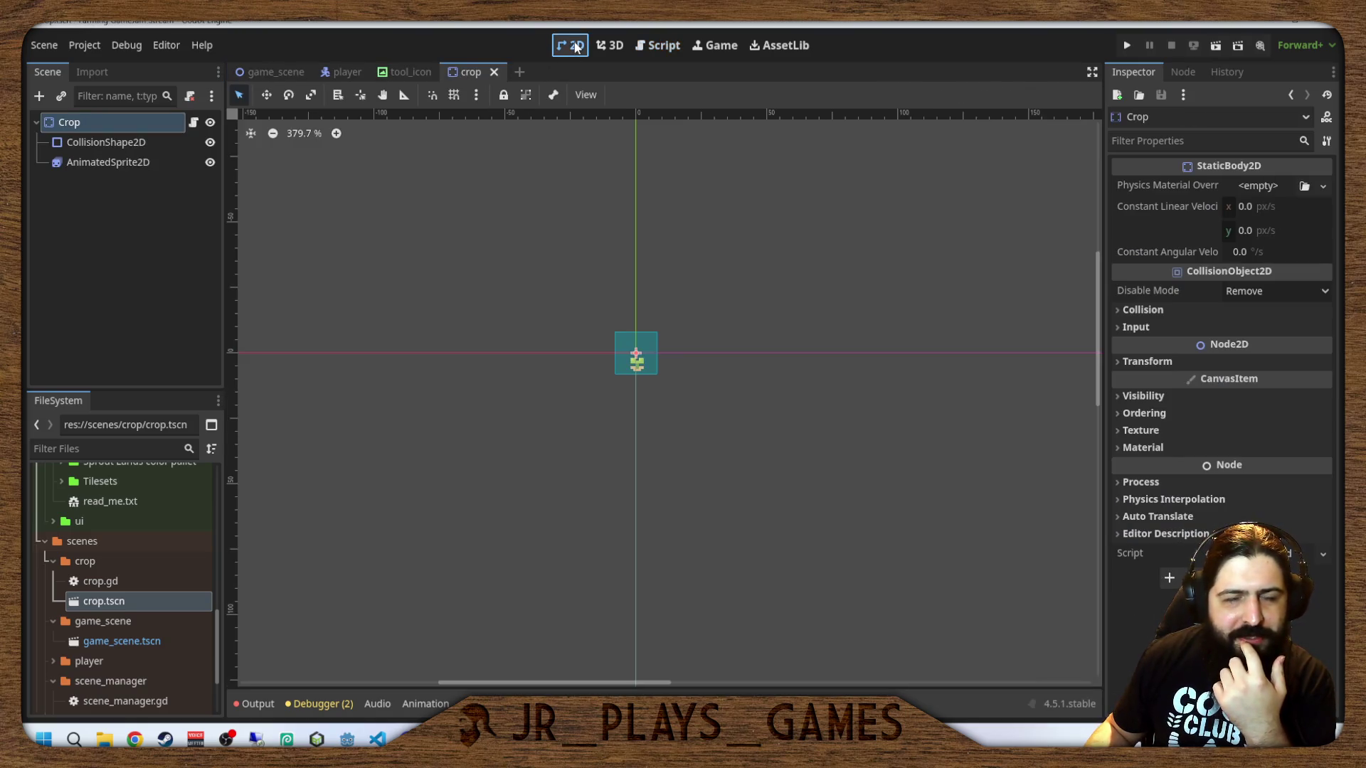
scroll(696, 234, up, 5)
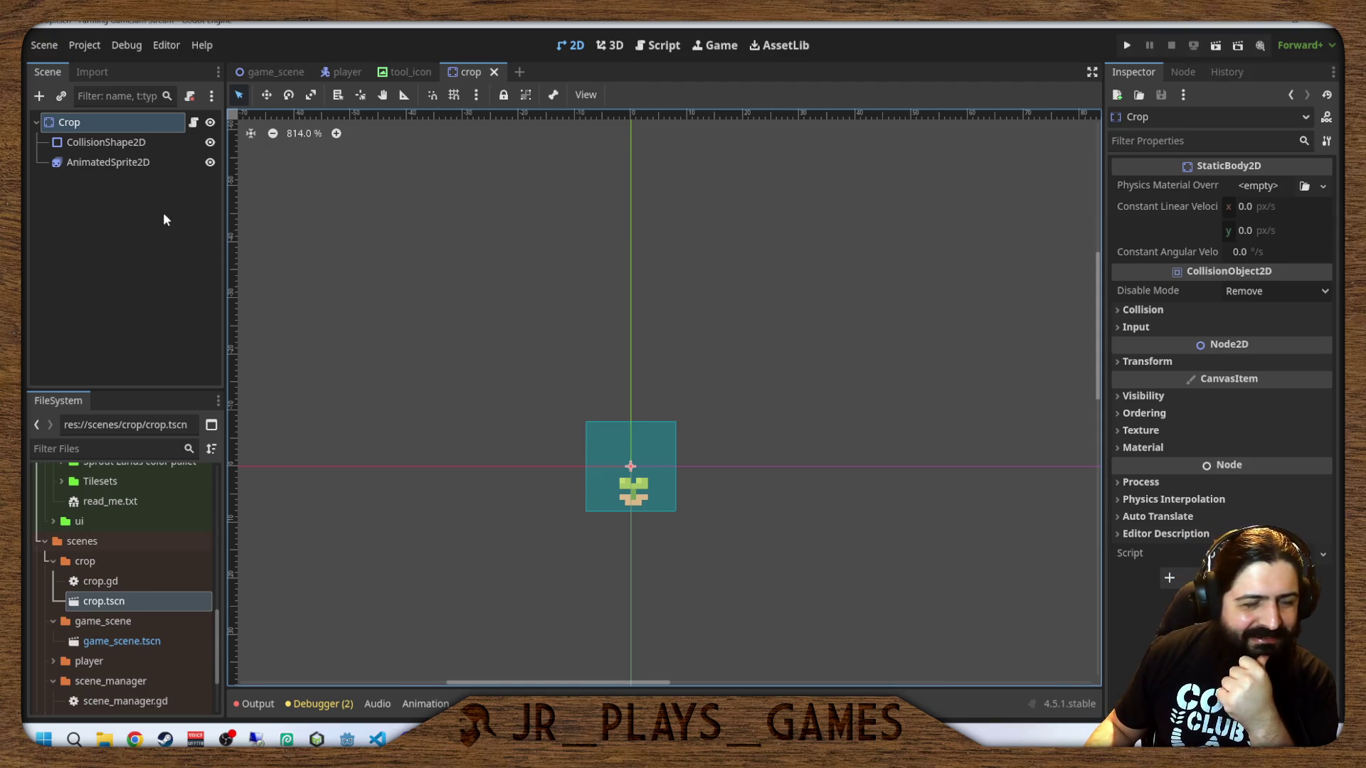
click(409, 71)
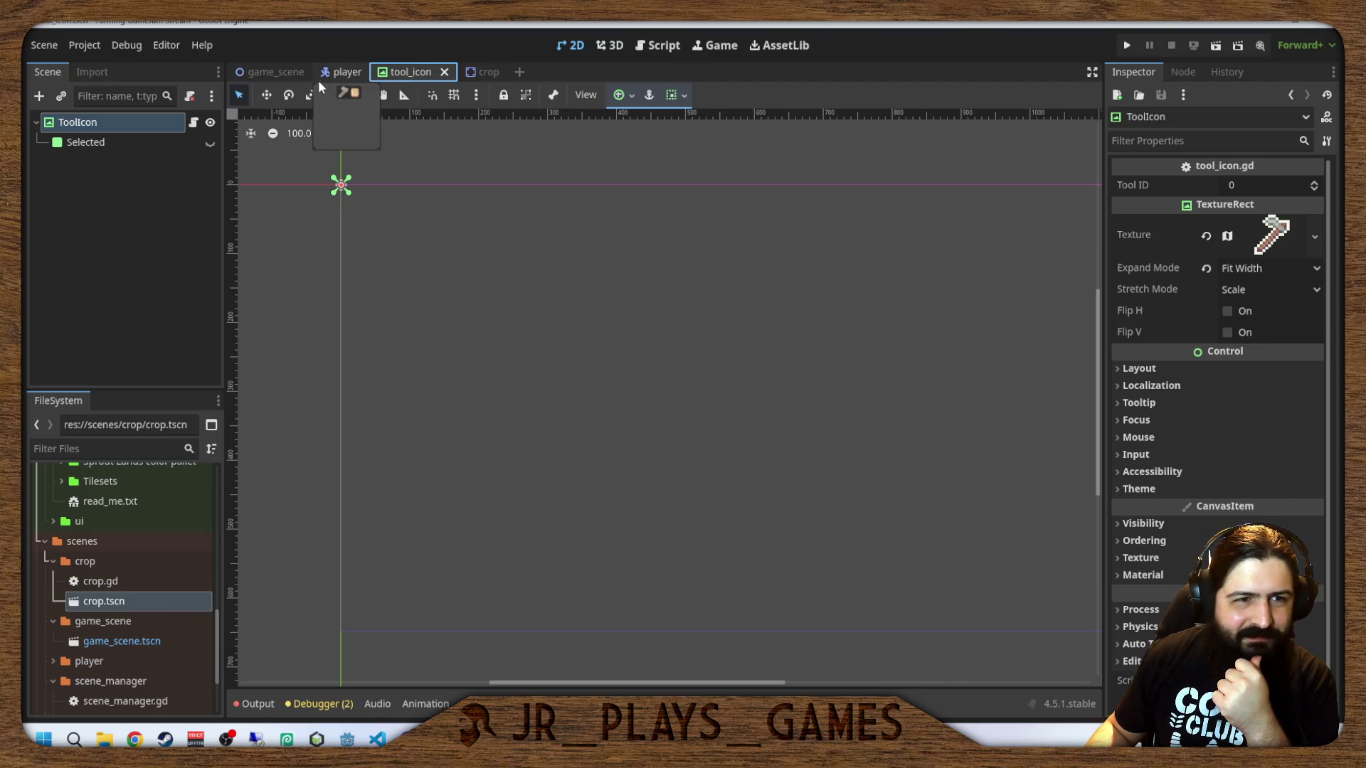
click(323, 77)
click(443, 72)
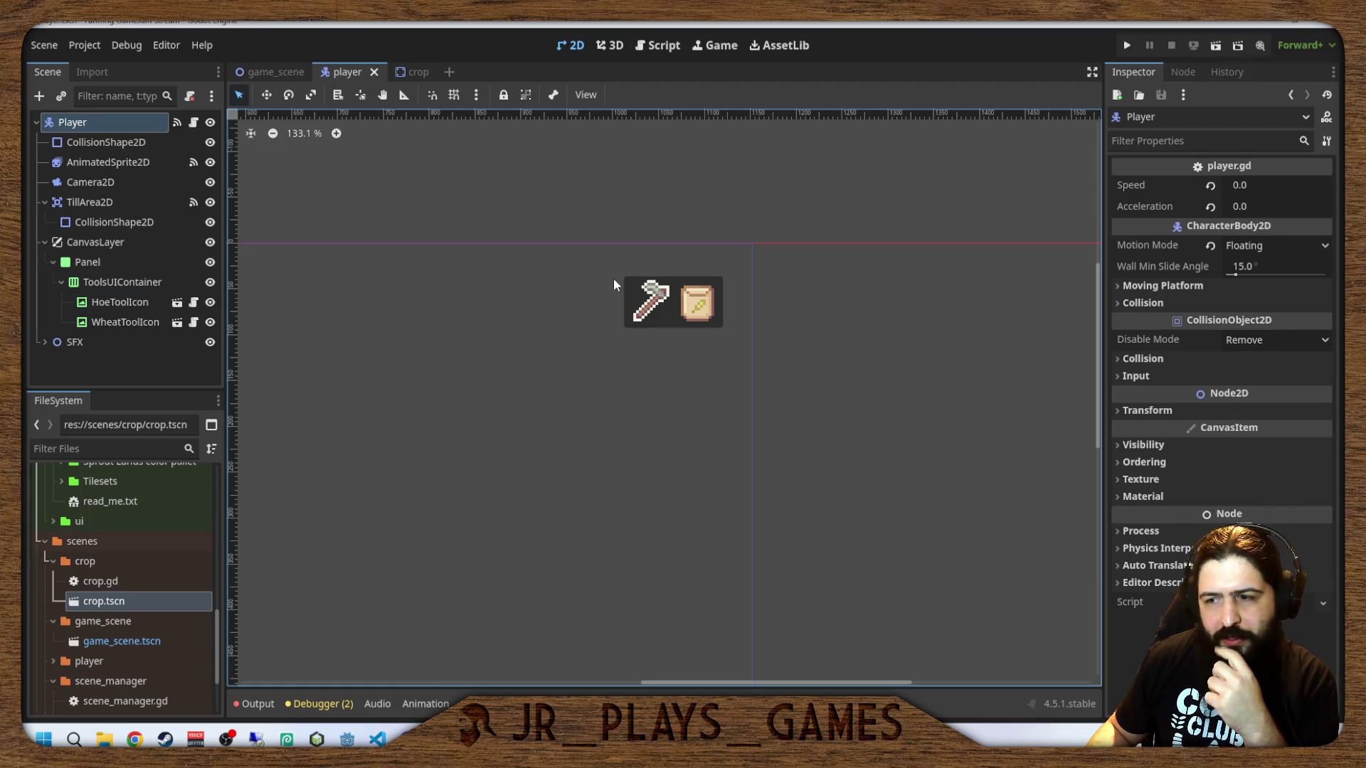
- Move the Crop root node so its tile's top-left corner sits on the origin, and save
click(417, 67)
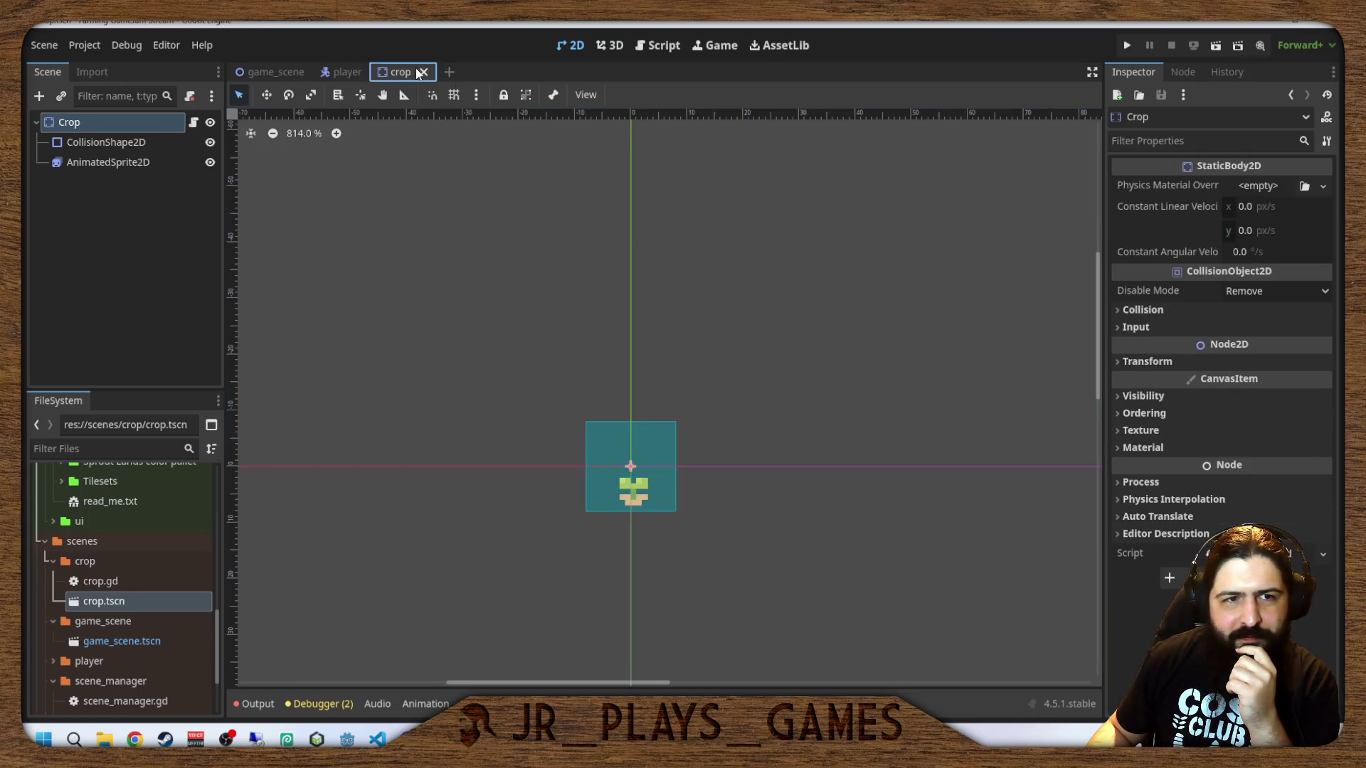
drag(716, 343, 621, 299)
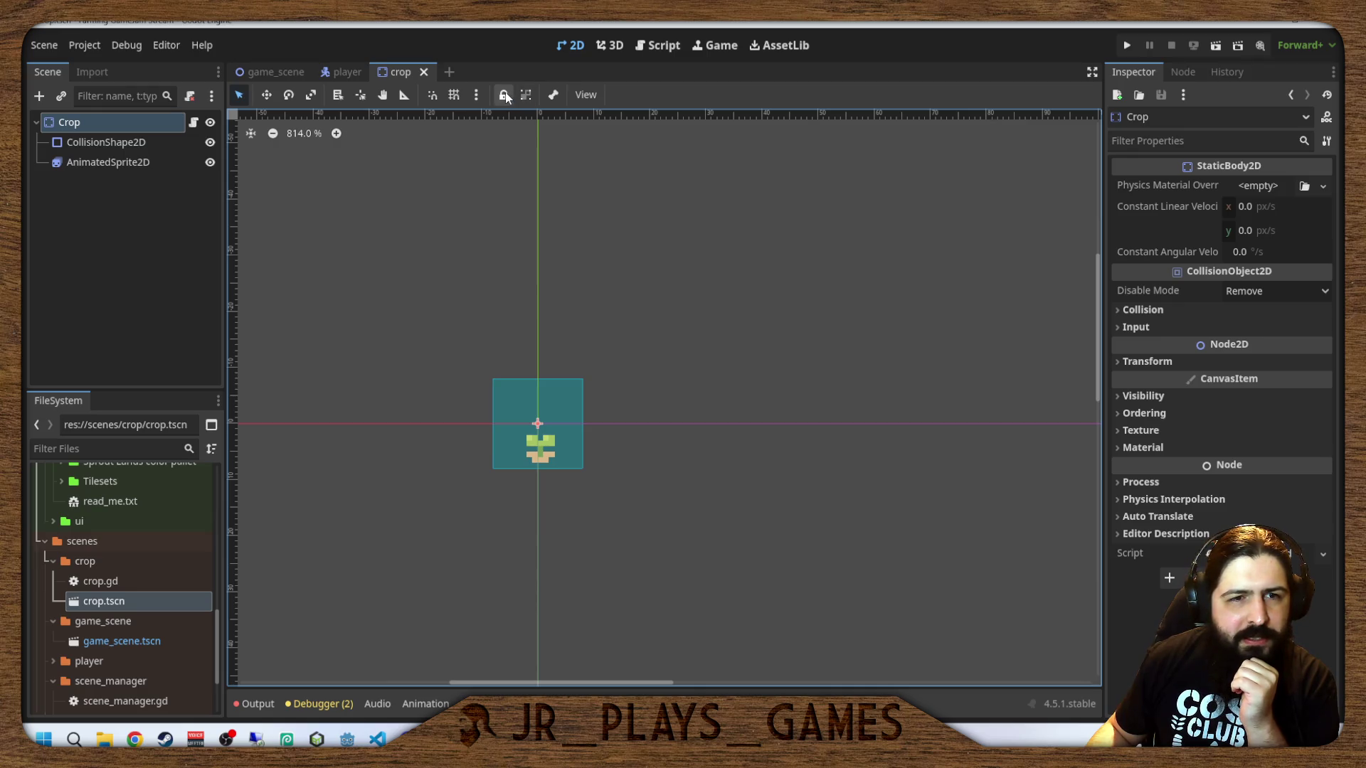
click(361, 98)
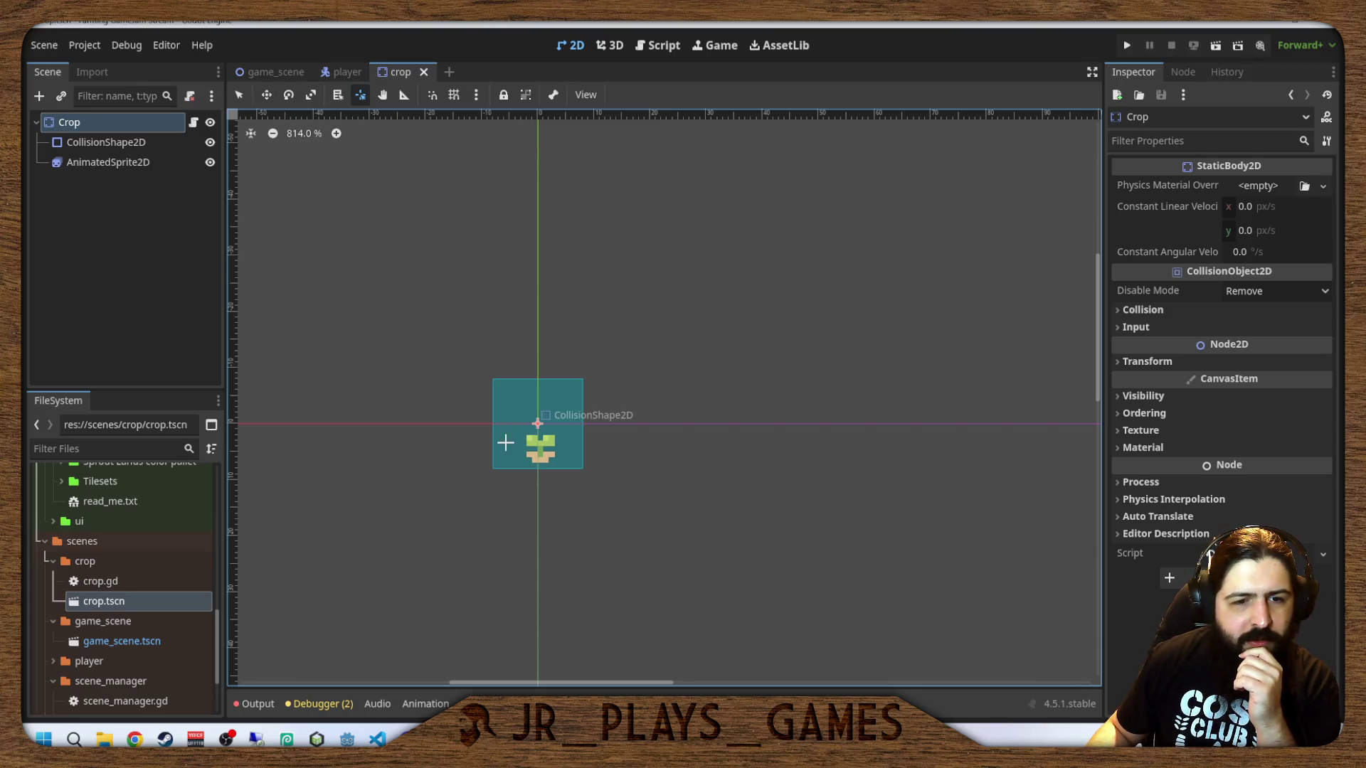
click(80, 122)
click(266, 94)
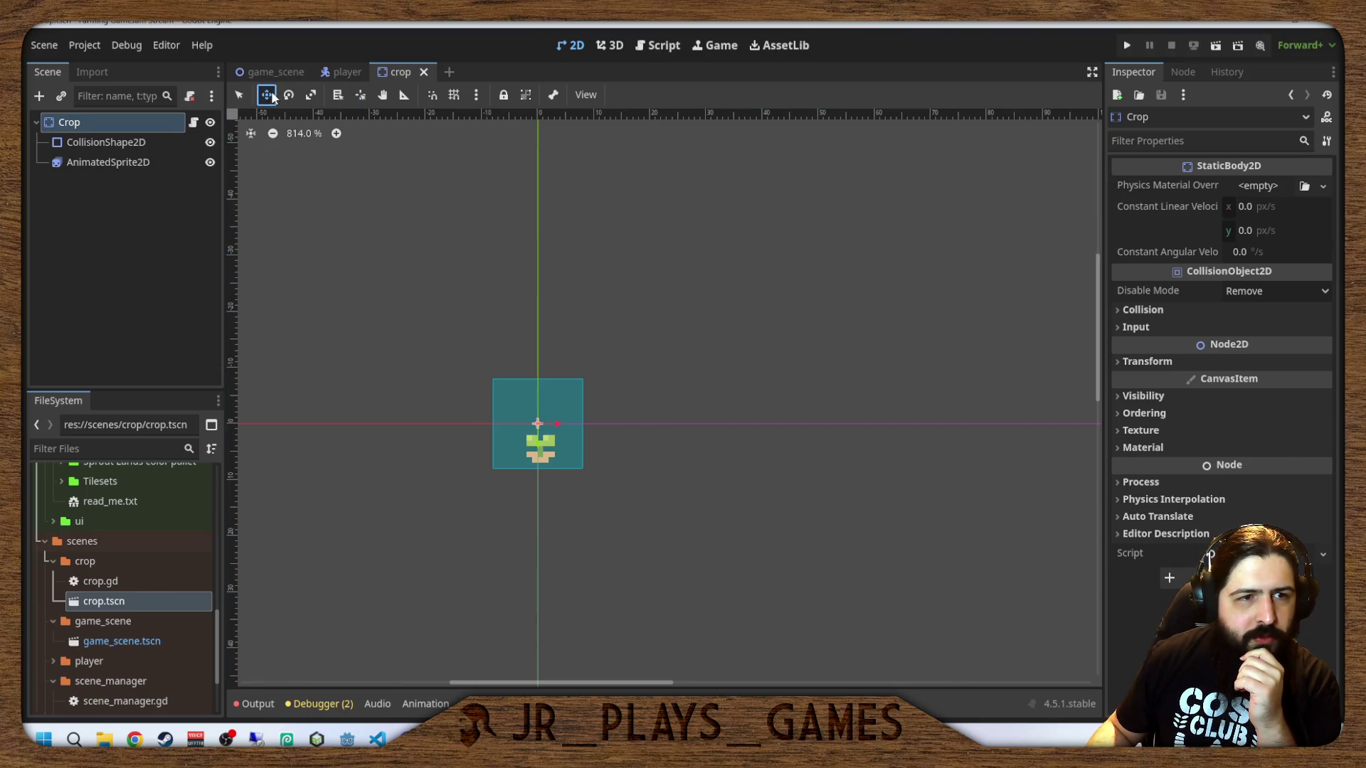
mouse_move(554, 471)
mouse_down()
mouse_move(616, 513)
mouse_move(600, 517)
mouse_up()
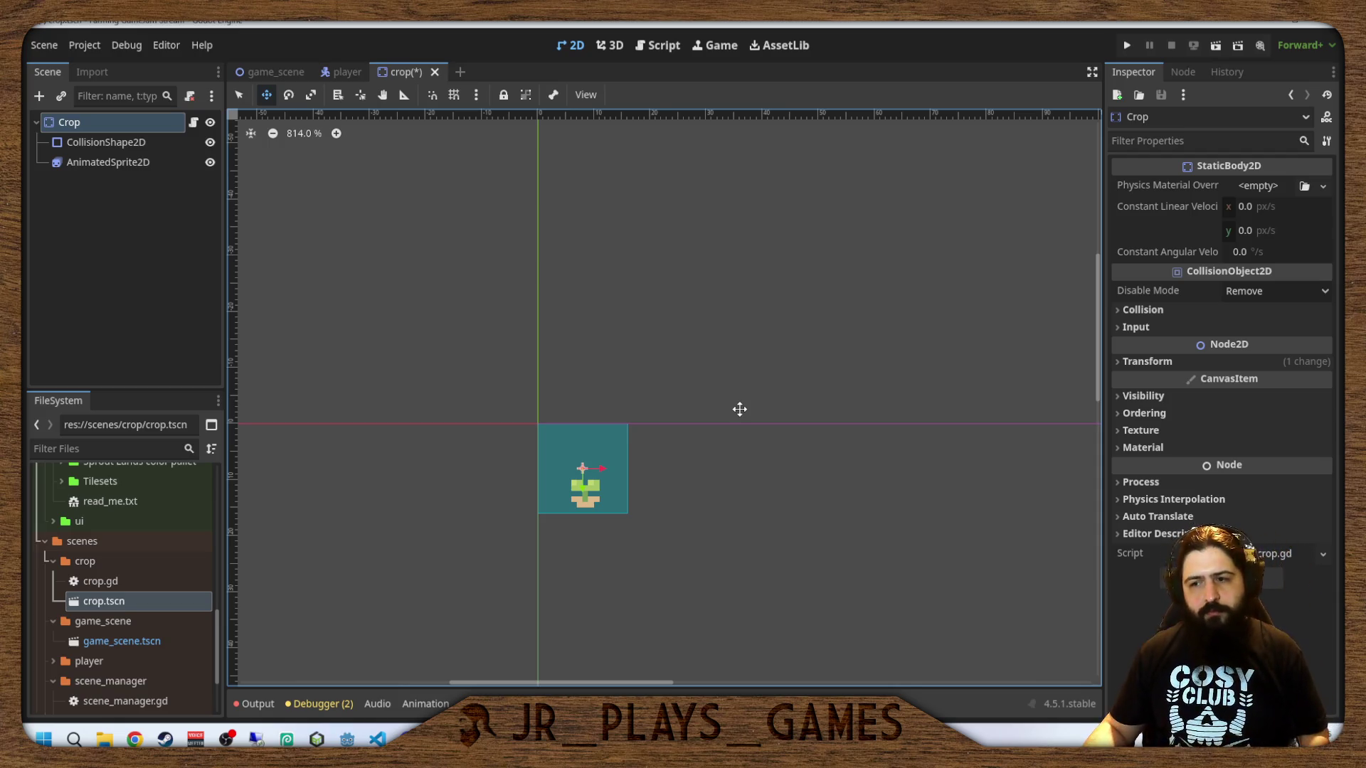
key(ctrl+s)
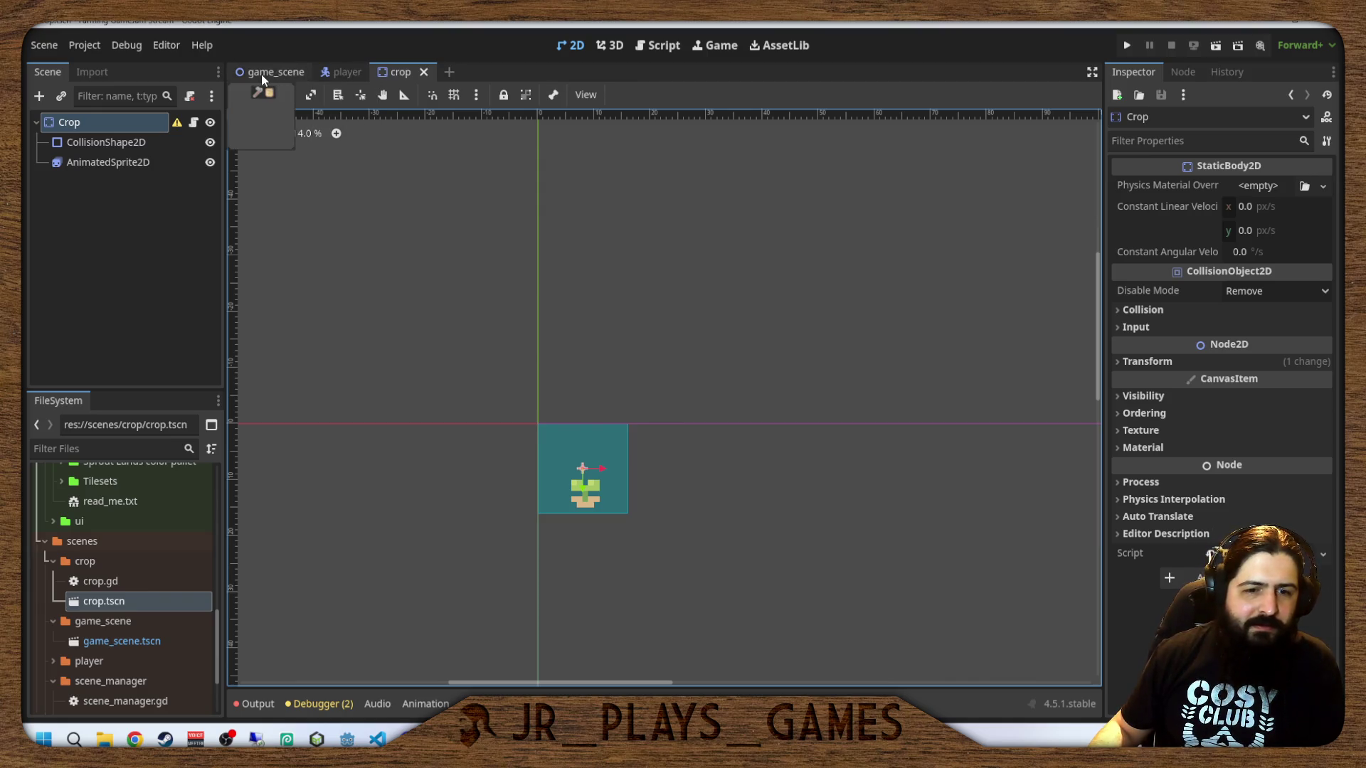
click(279, 73)
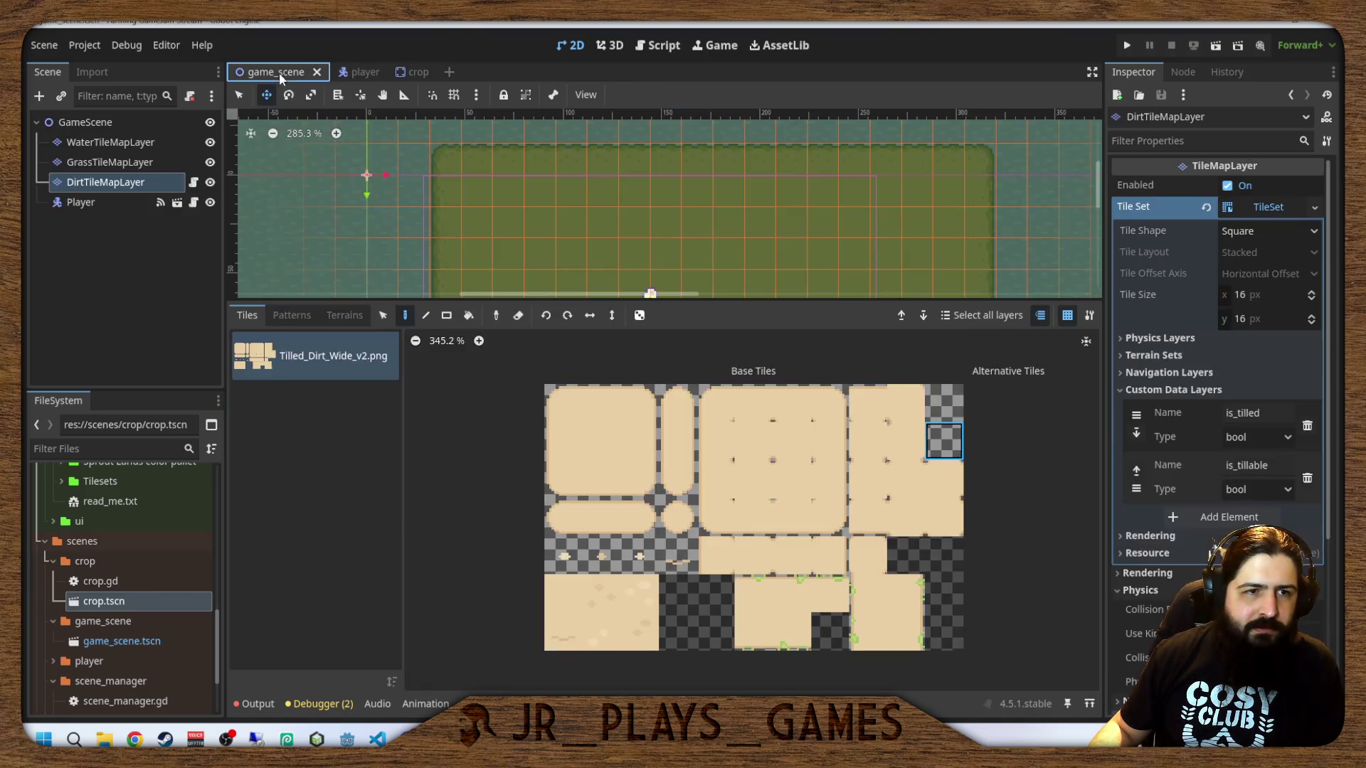
- Open player.gd and start line 88 with new_crop_node's position property
click(350, 74)
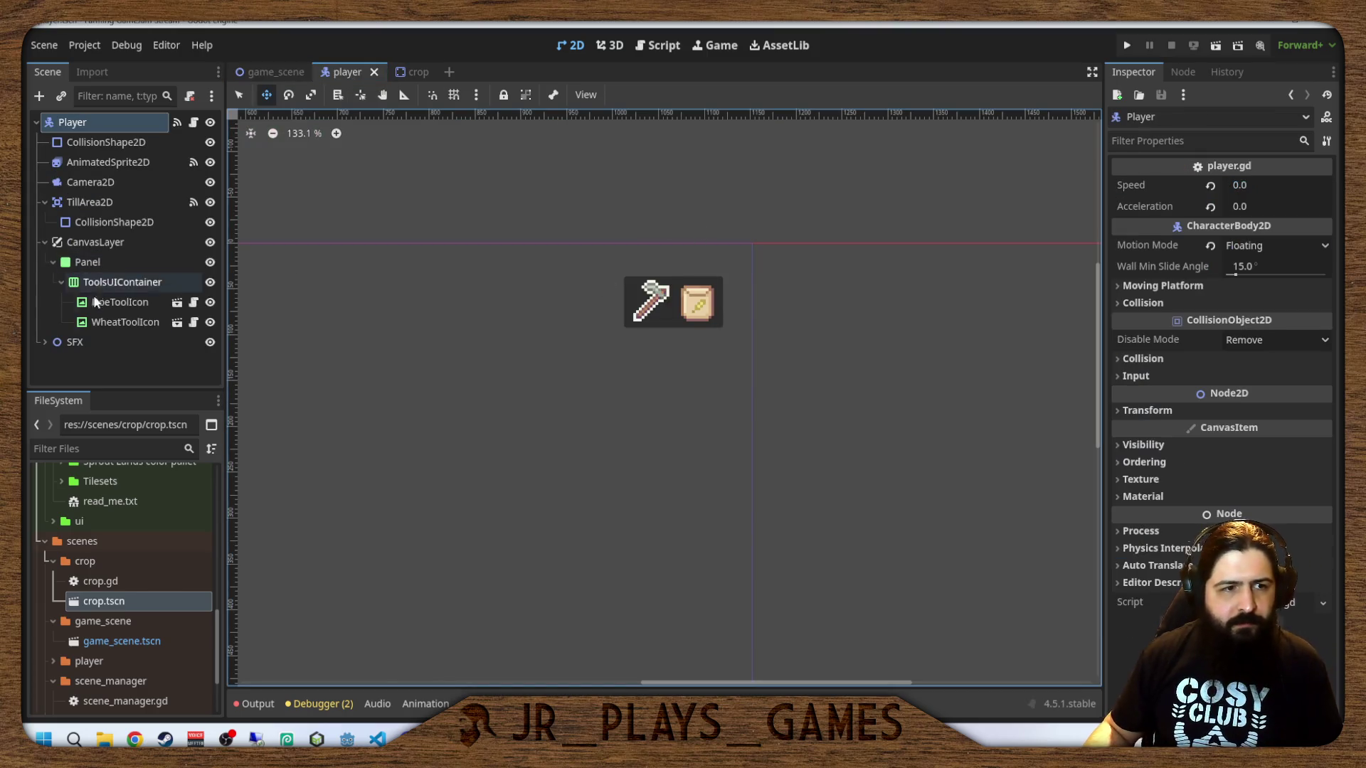
click(195, 122)
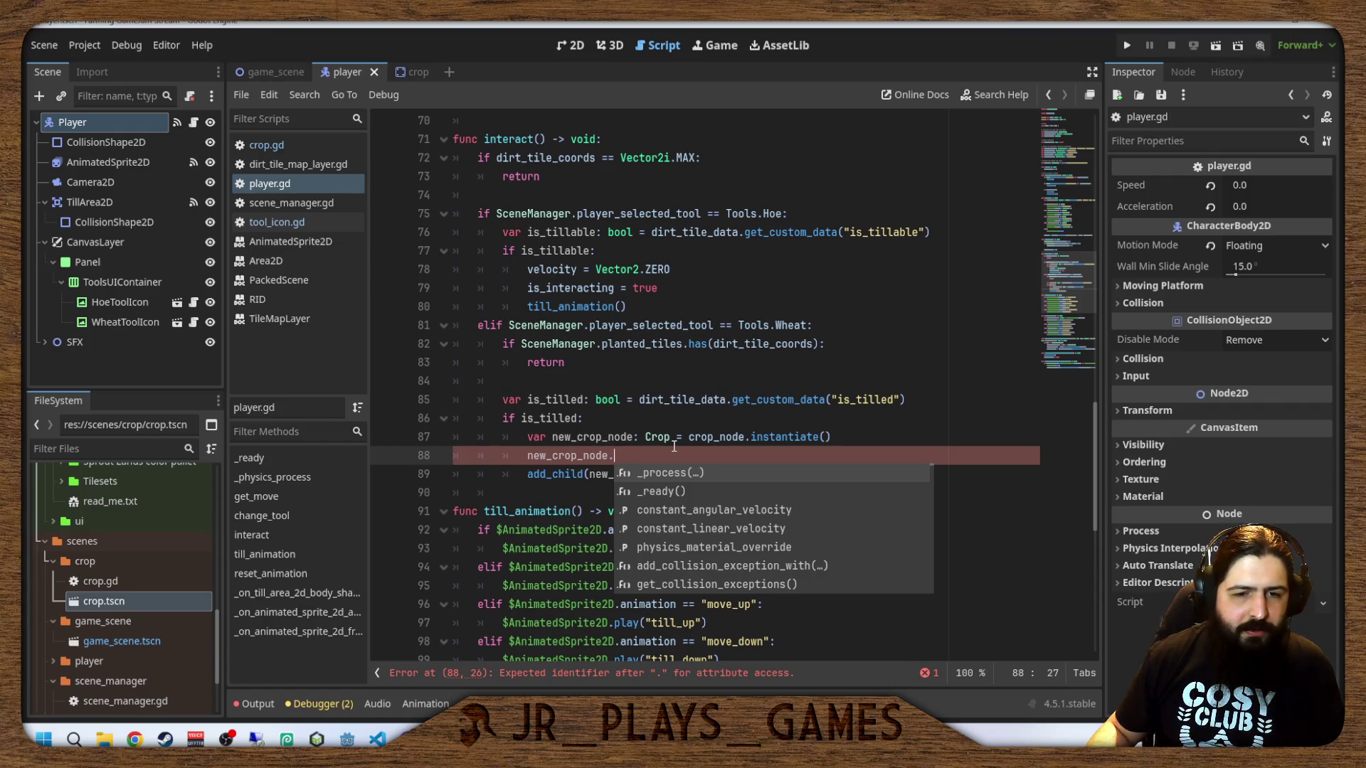
text(posi)
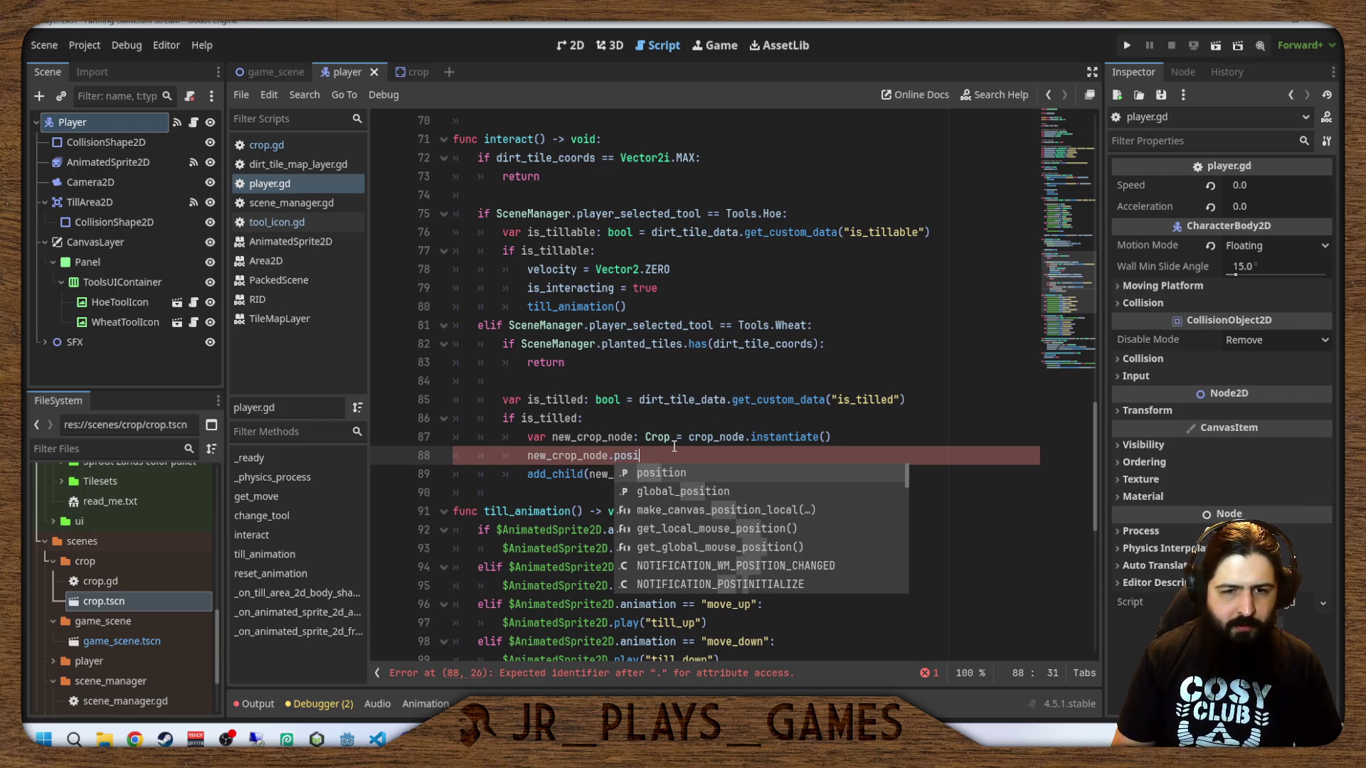
key(Return)
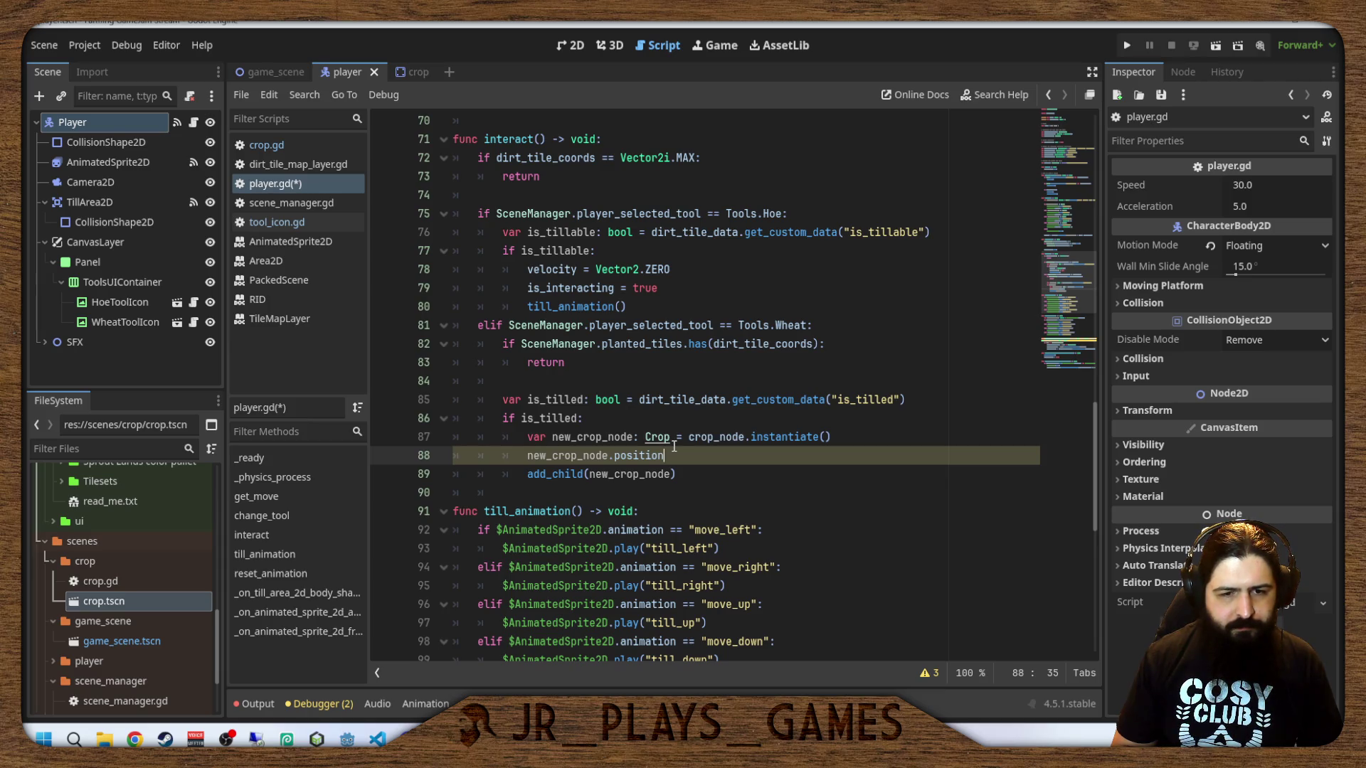
key(ctrl+BackSpace)
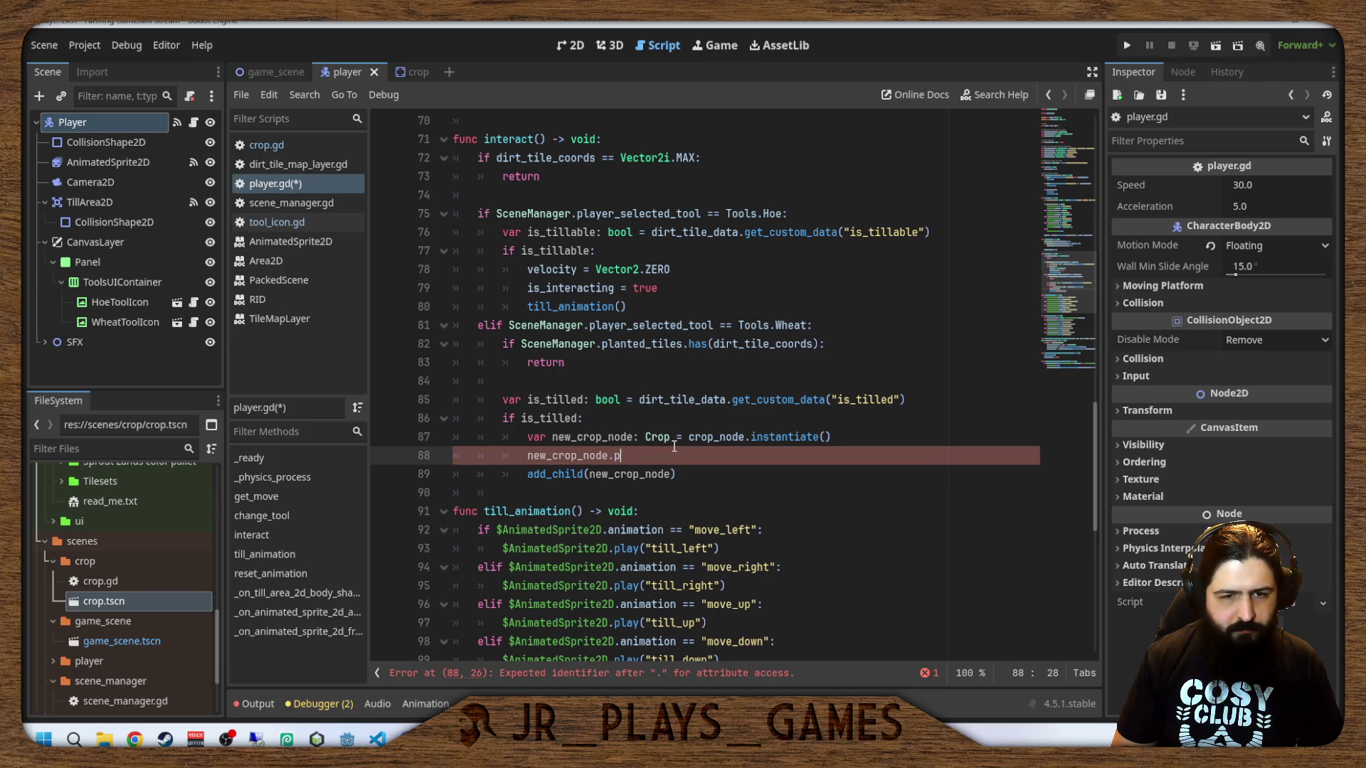
text(osi)
key(Return)
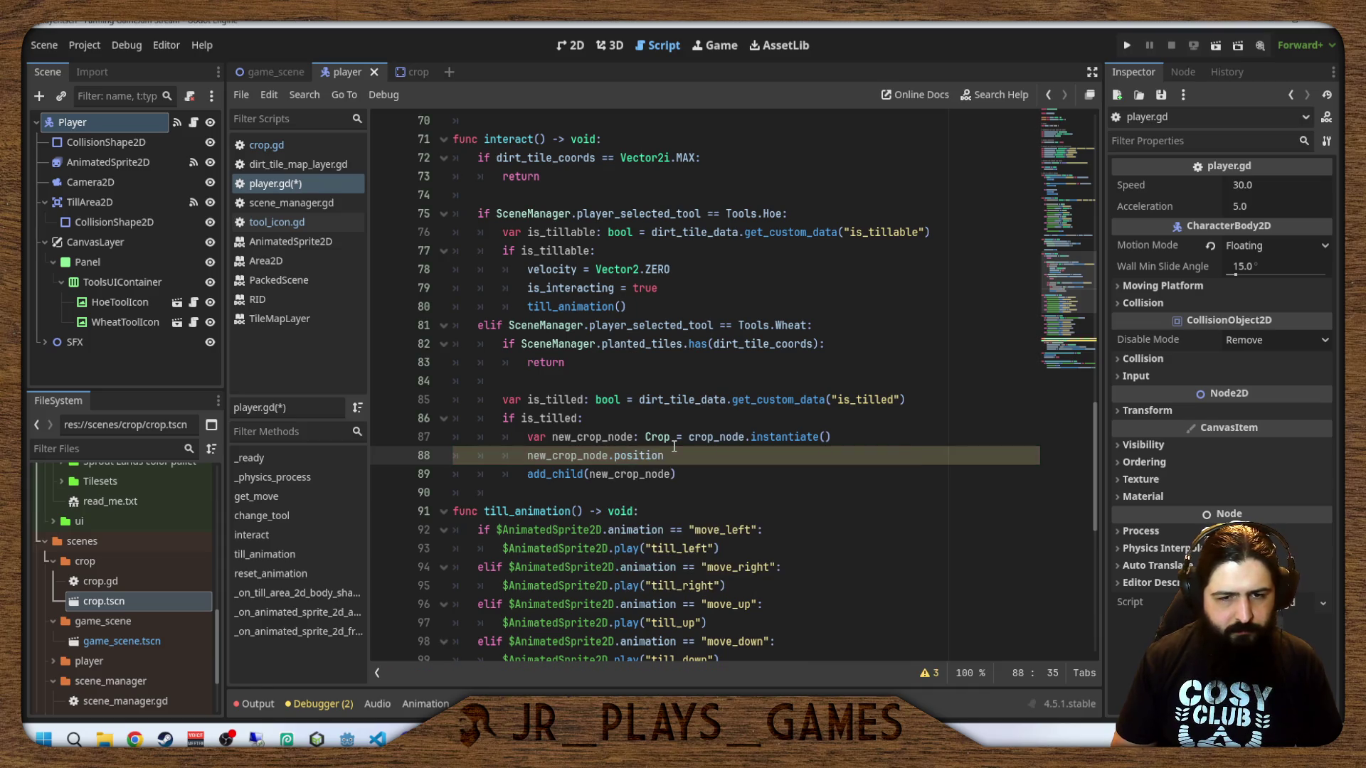
- Assign the position as dirt_tile_coords * 16 and save player.gd
text(= )
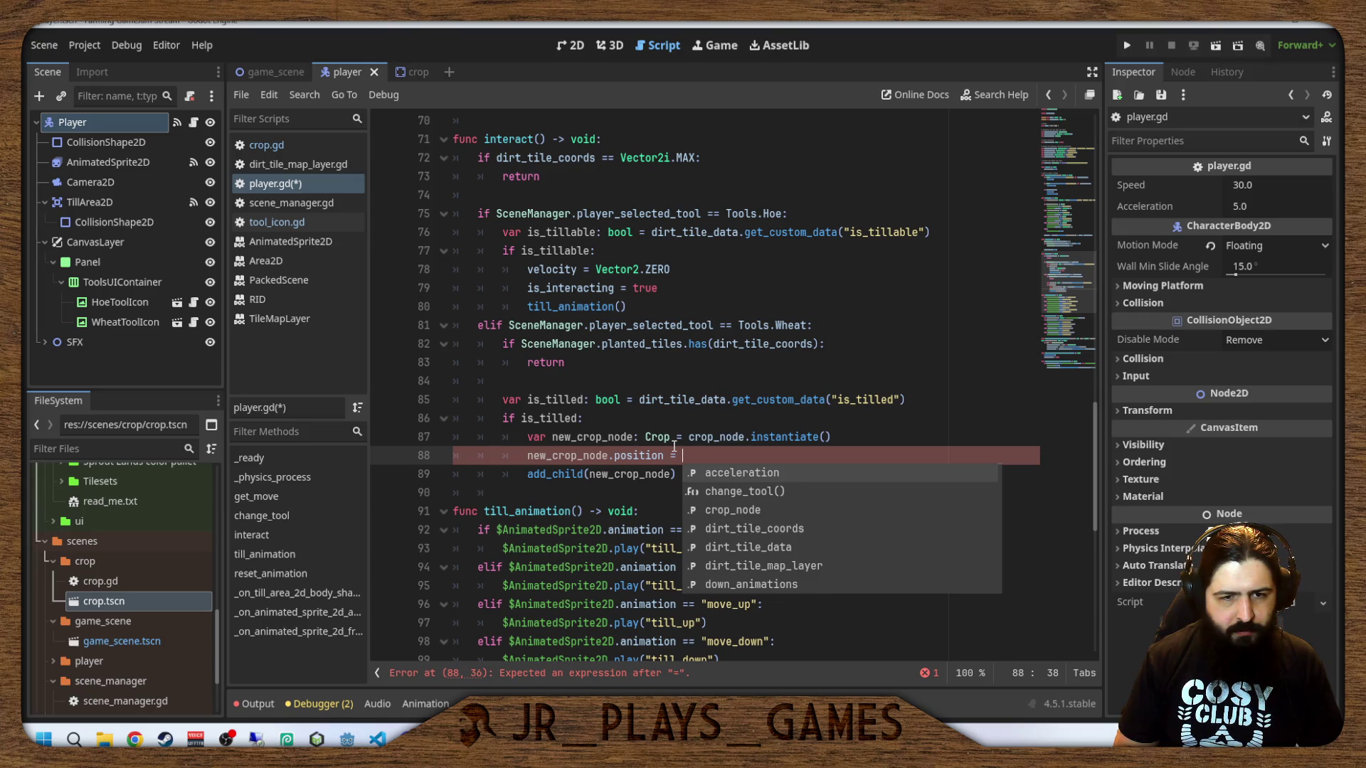
text(dirt)
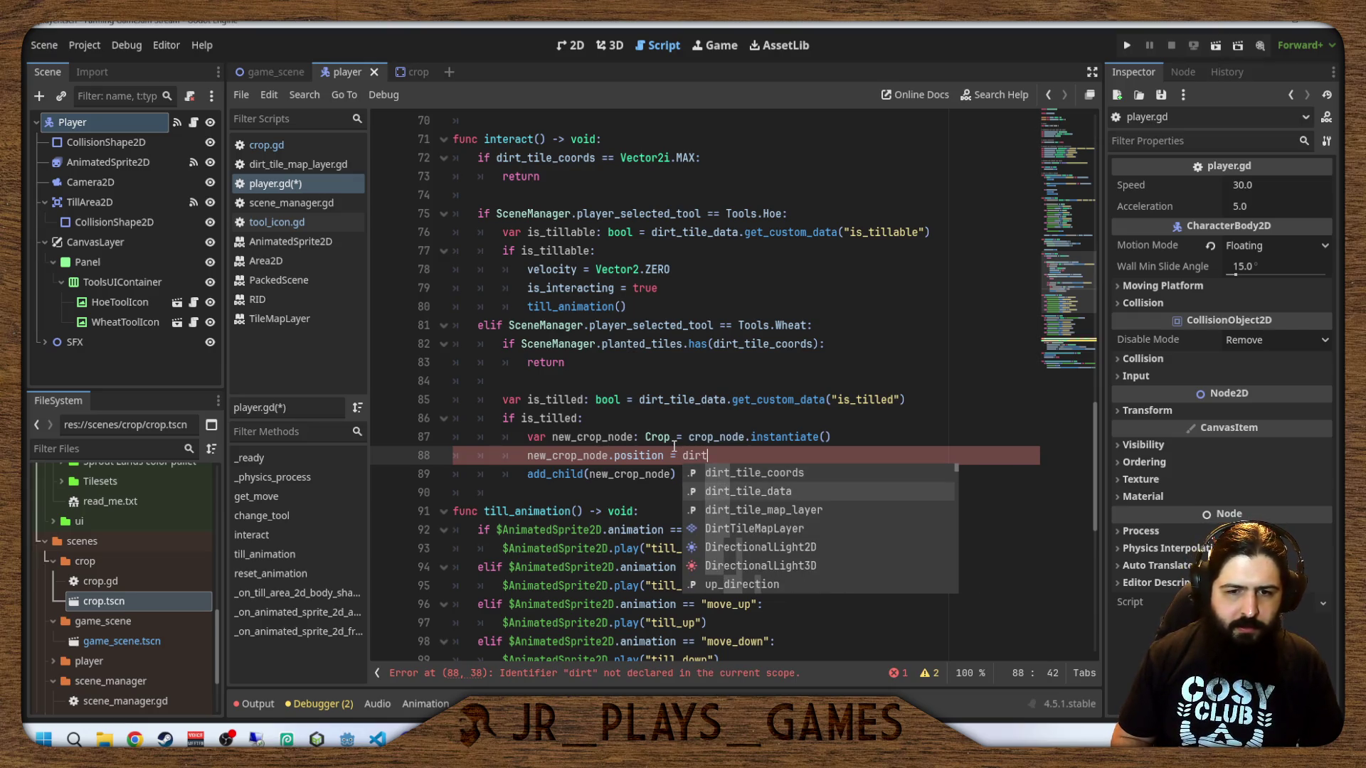
key(Up)
key(Return)
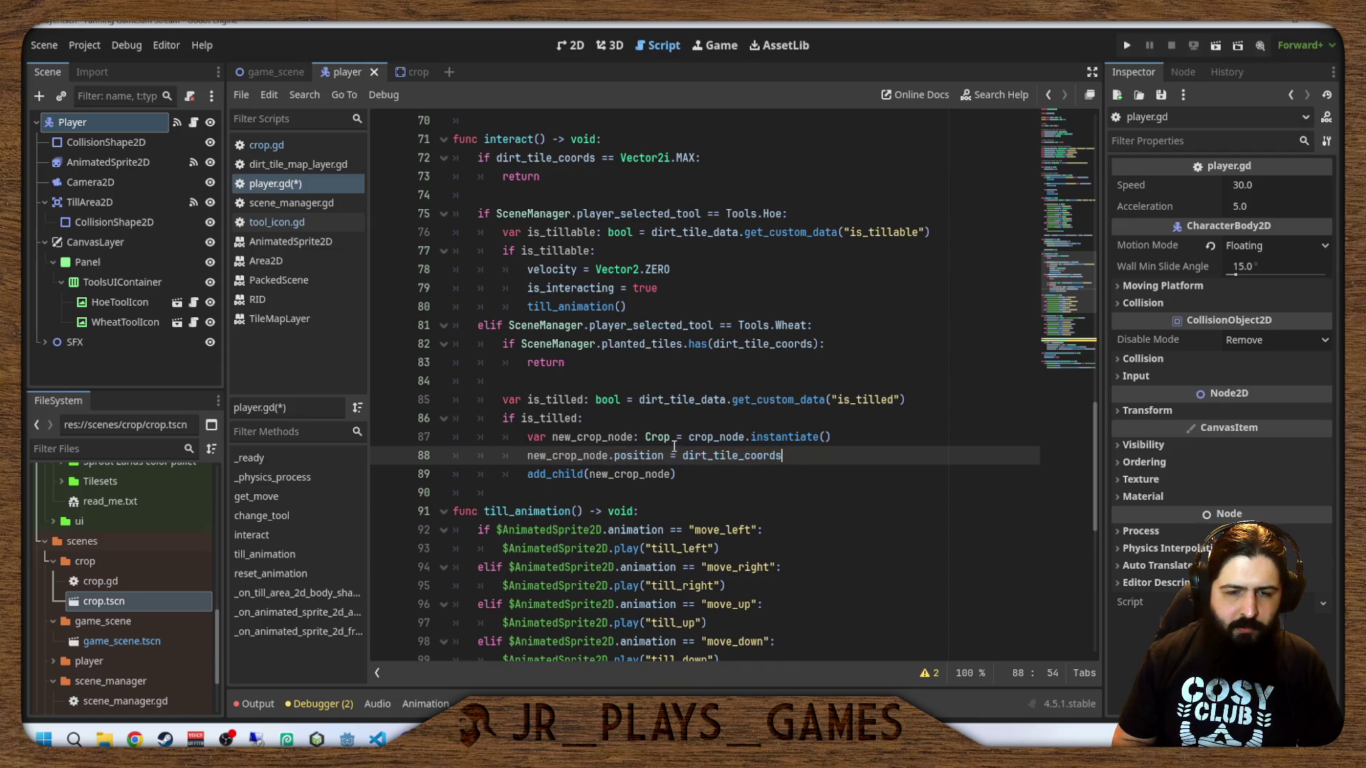
key(BackSpace)
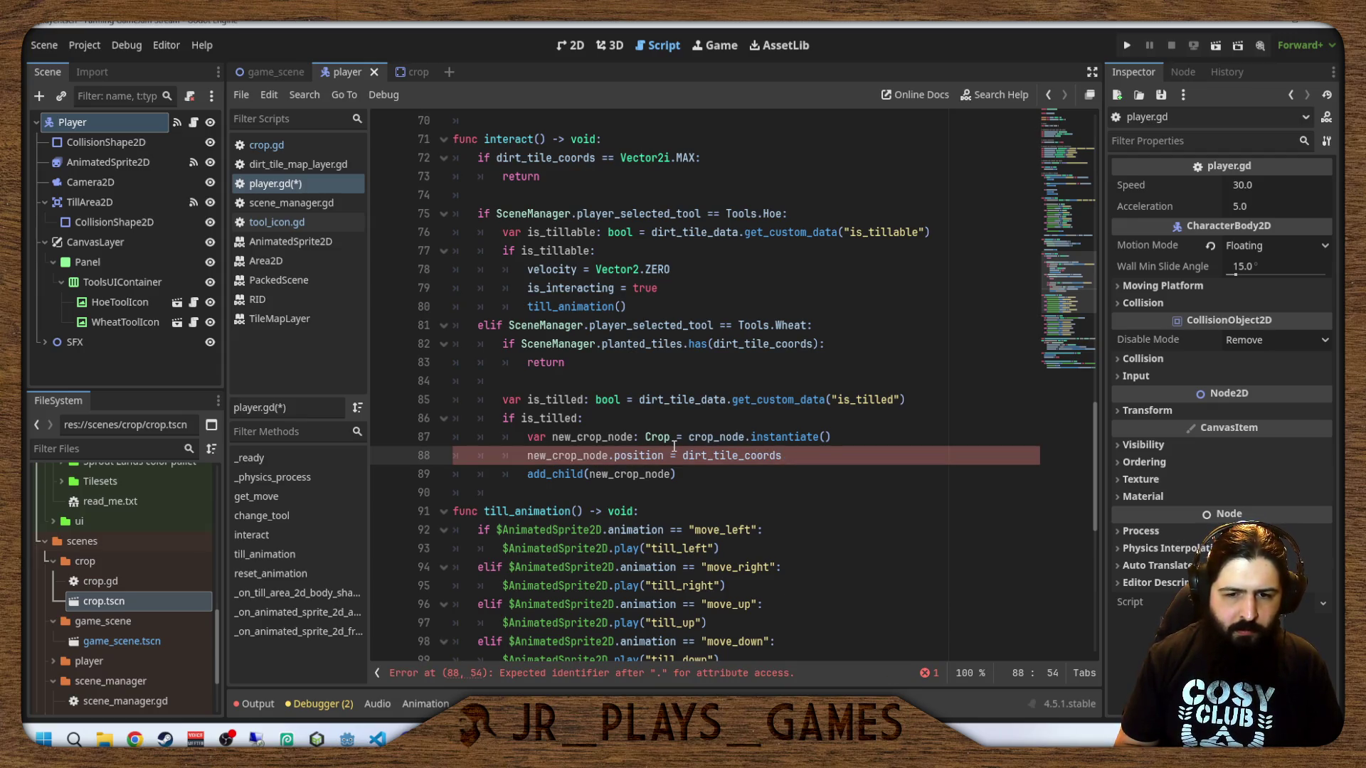
key(ctrl+BackSpace)
text(dirt)
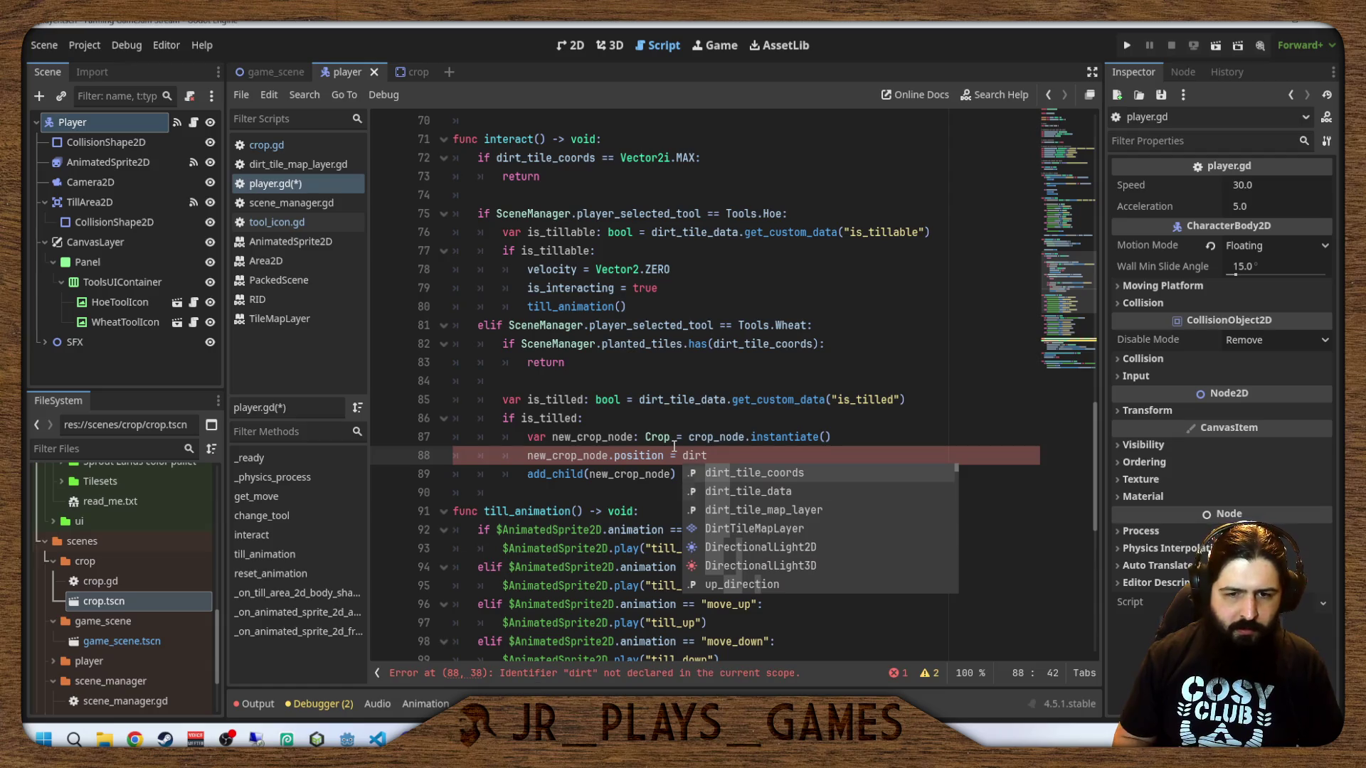
key(Down)
key(Down)
key(Up)
key(Return)
text(.pos)
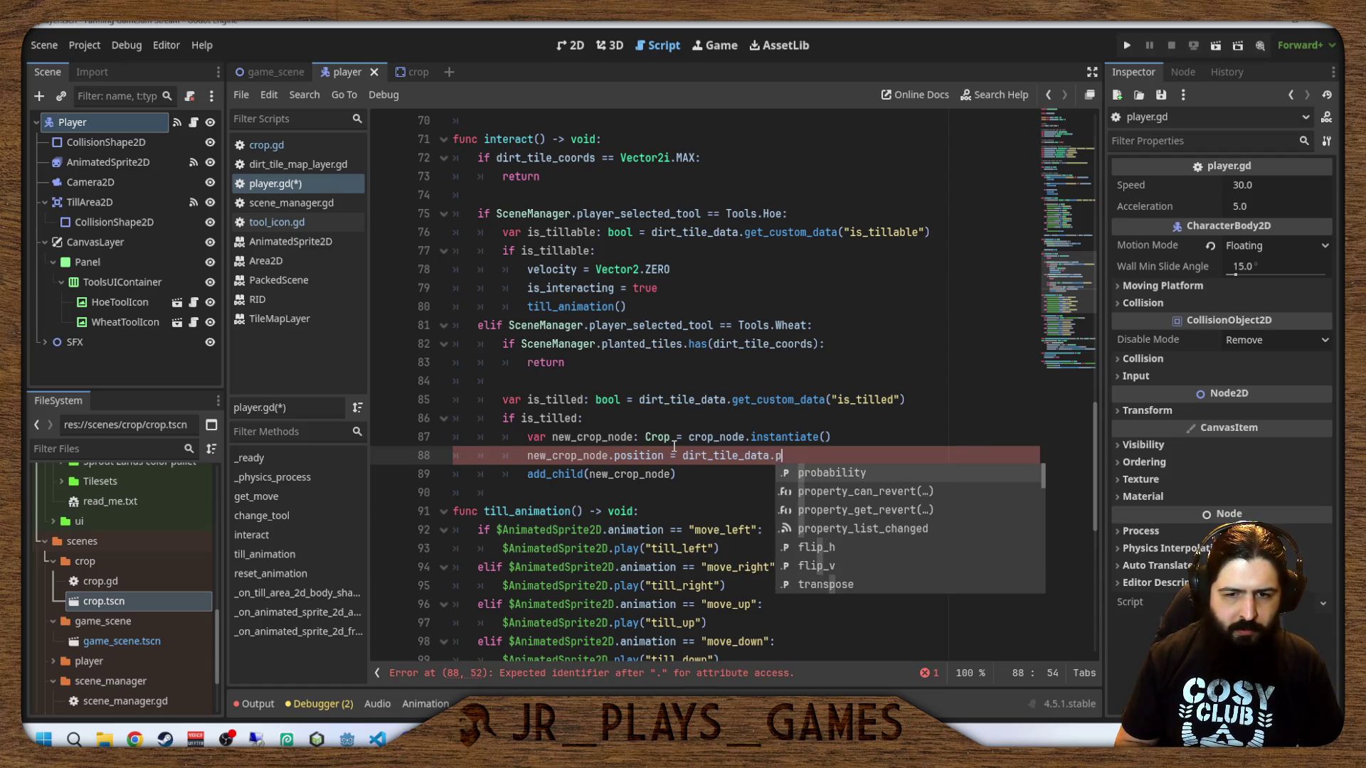
key(ctrl+BackSpace)
key(ctrl+BackSpace)
key(ctrl+BackSpace)
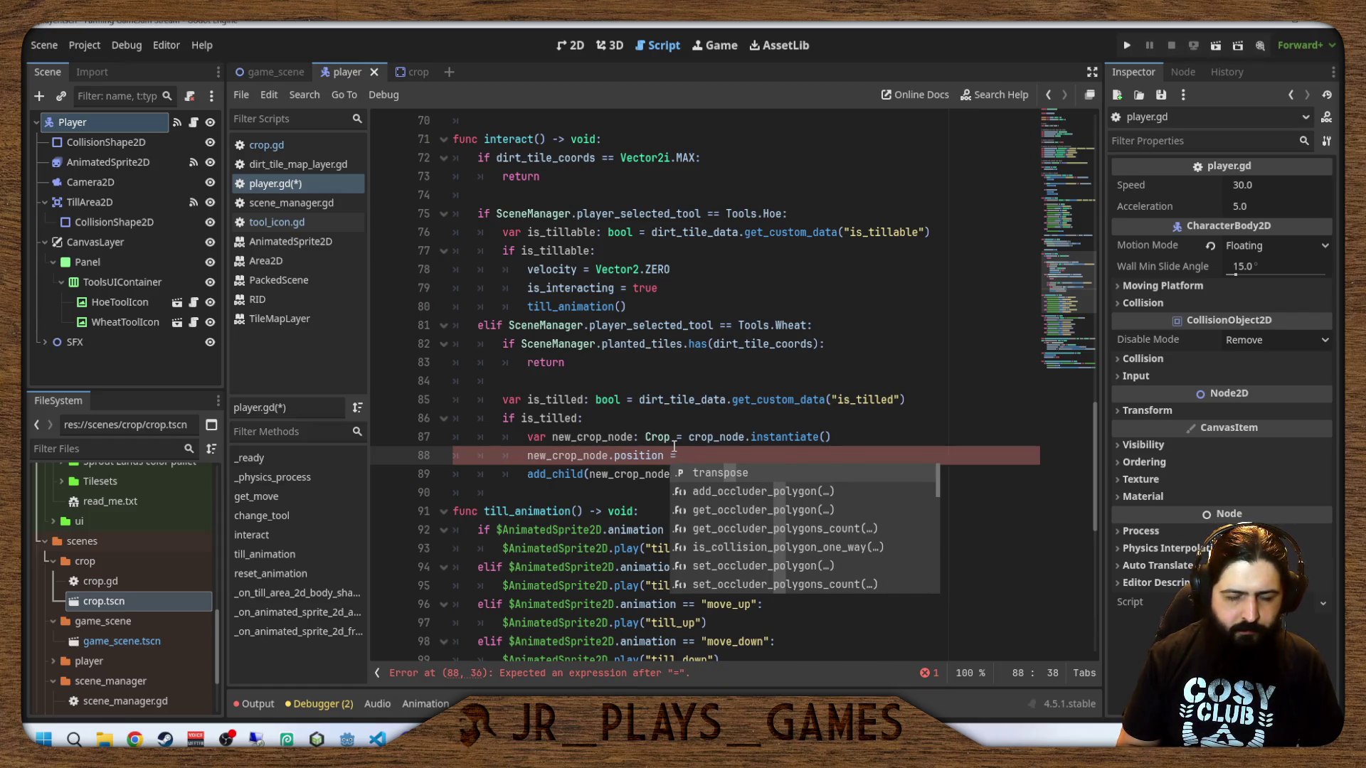
text(dirt)
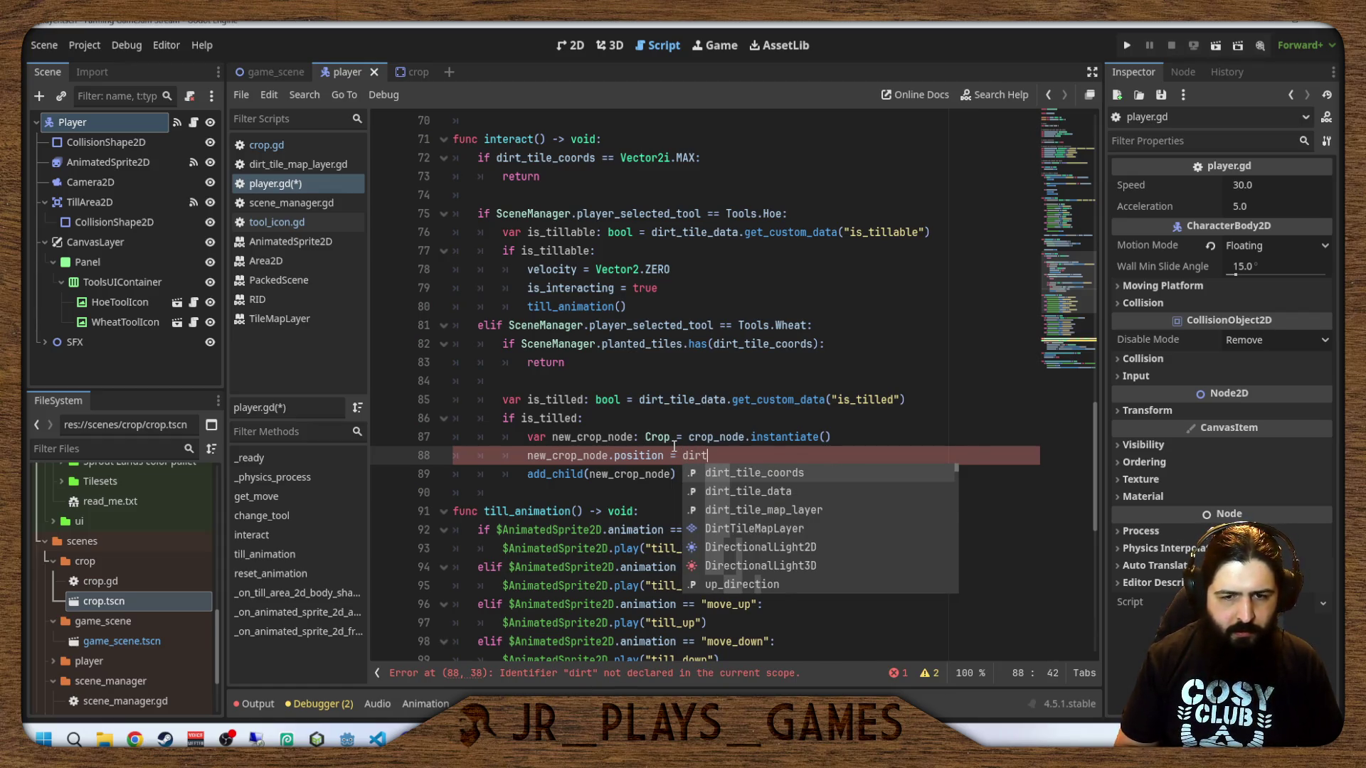
key(Return)
text(* )
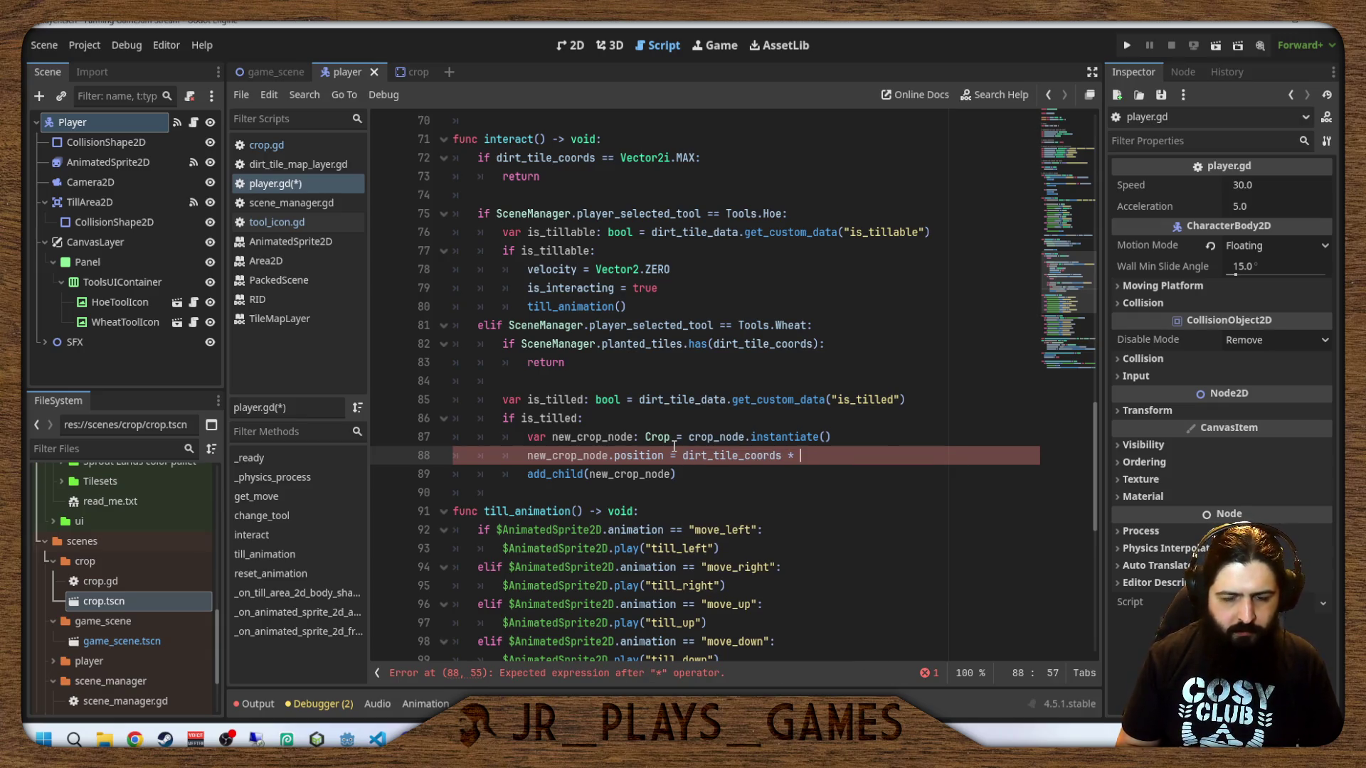
text(16)
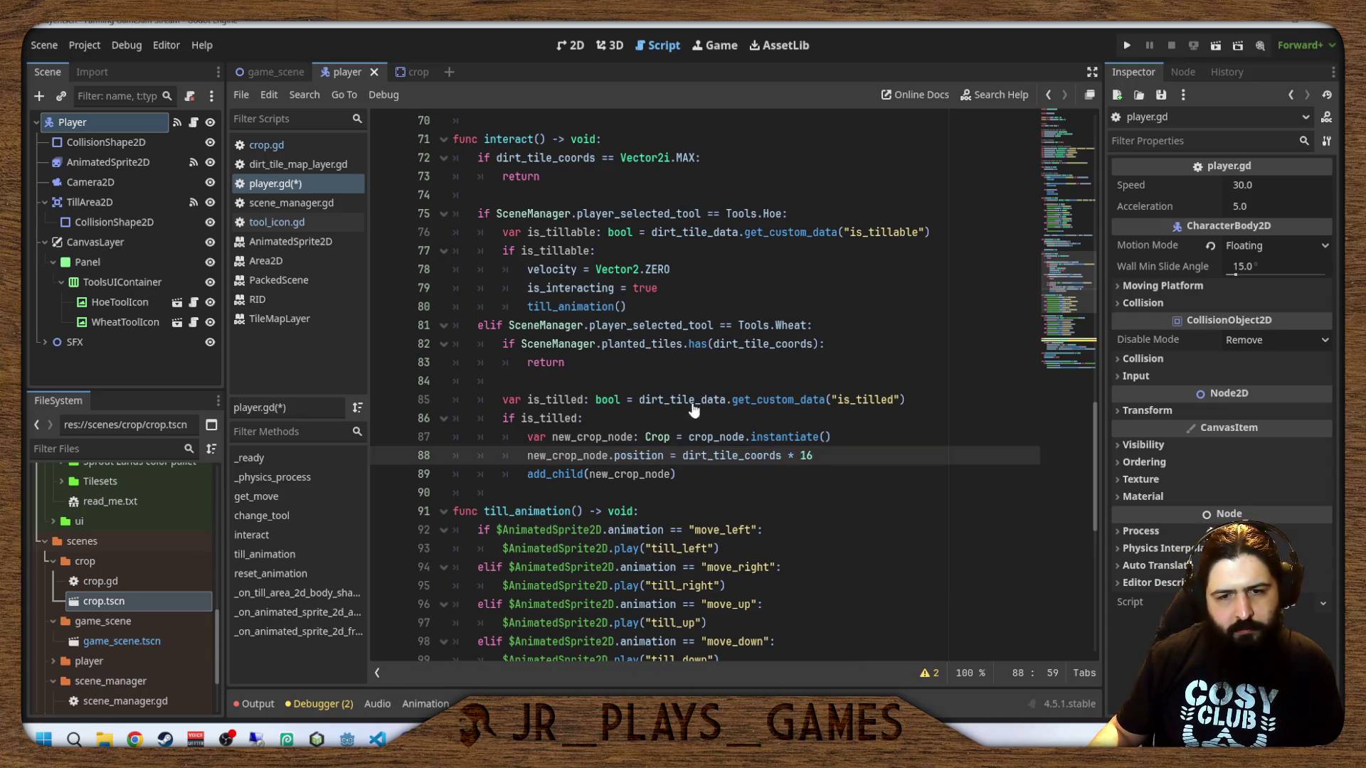
key(ctrl+s)
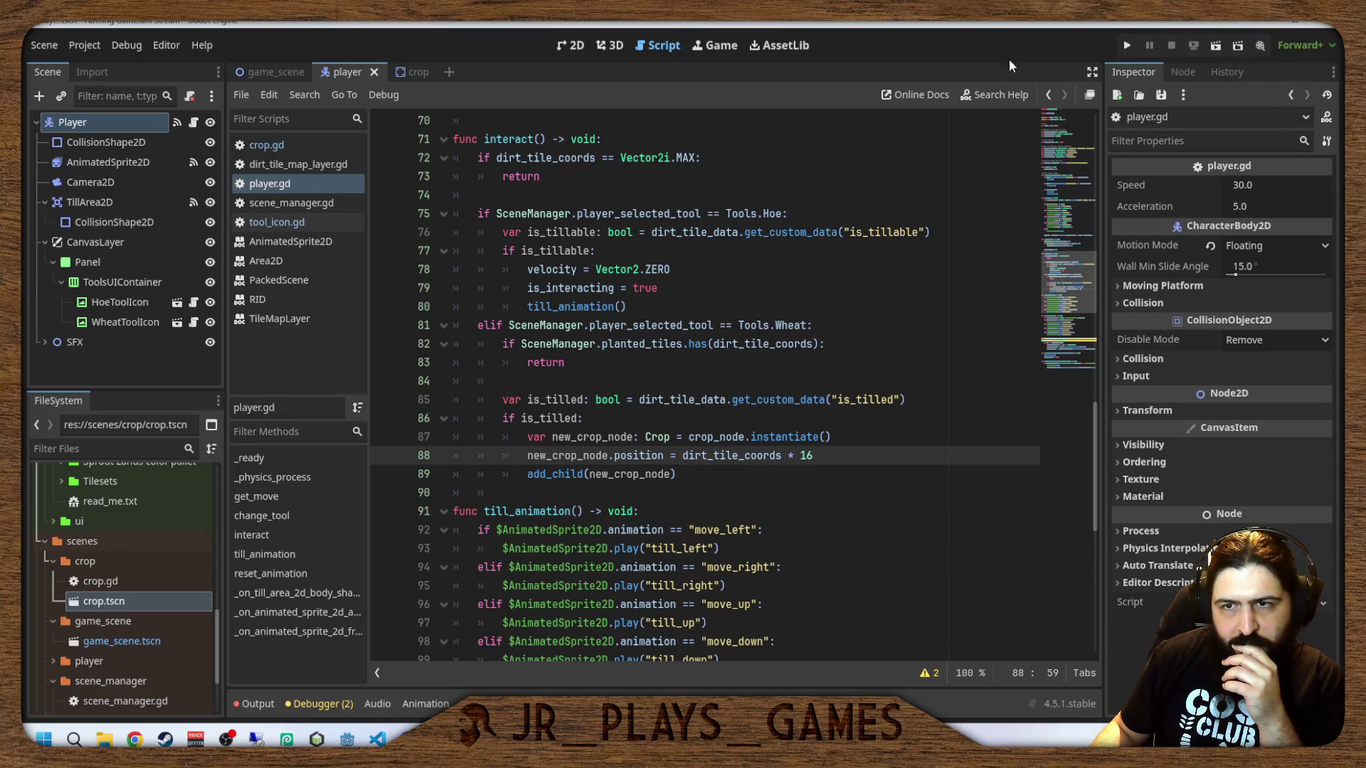
click(403, 71)
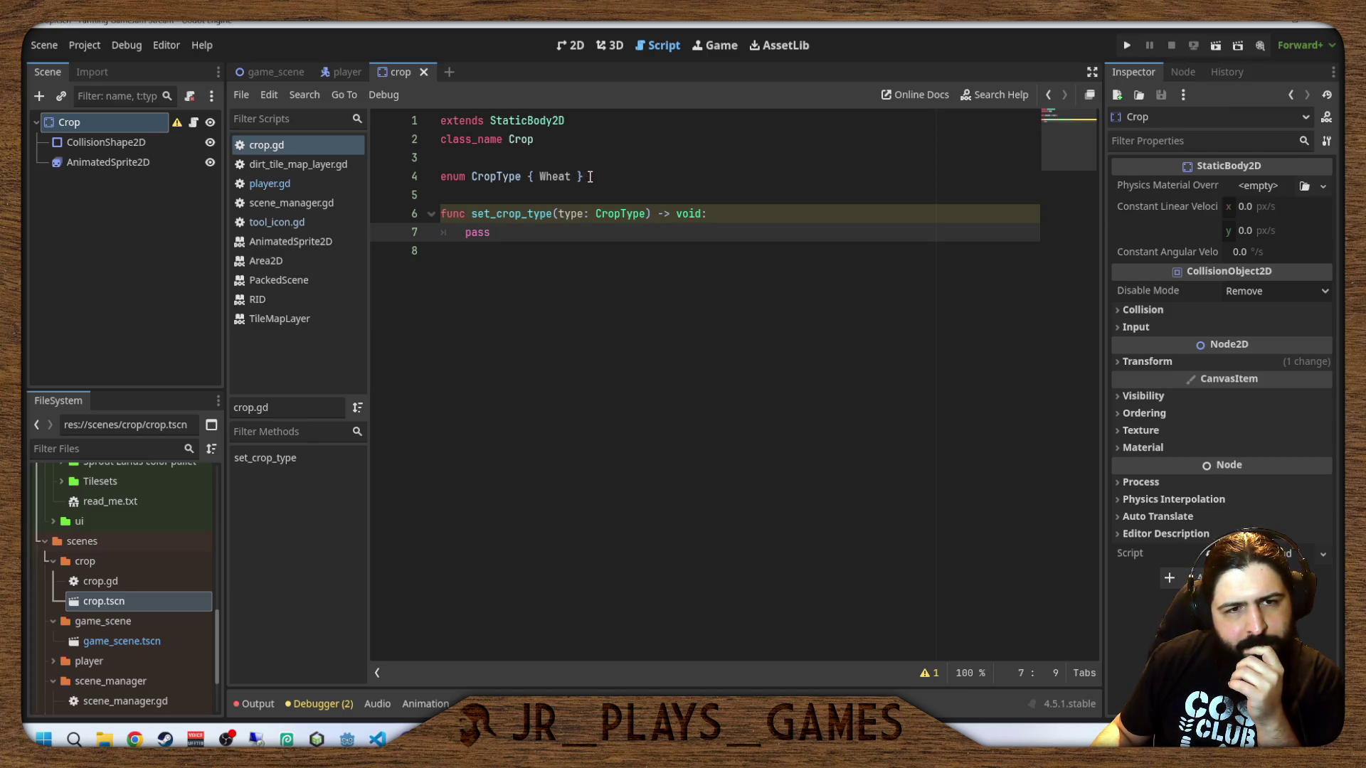
- Replace the CropType enum on line 4 with a static String variable WHEAT = "WHEAT"
click(589, 177)
key(ctrl+shift+Left)
key(ctrl+shift+Left)
key(ctrl+shift+Left)
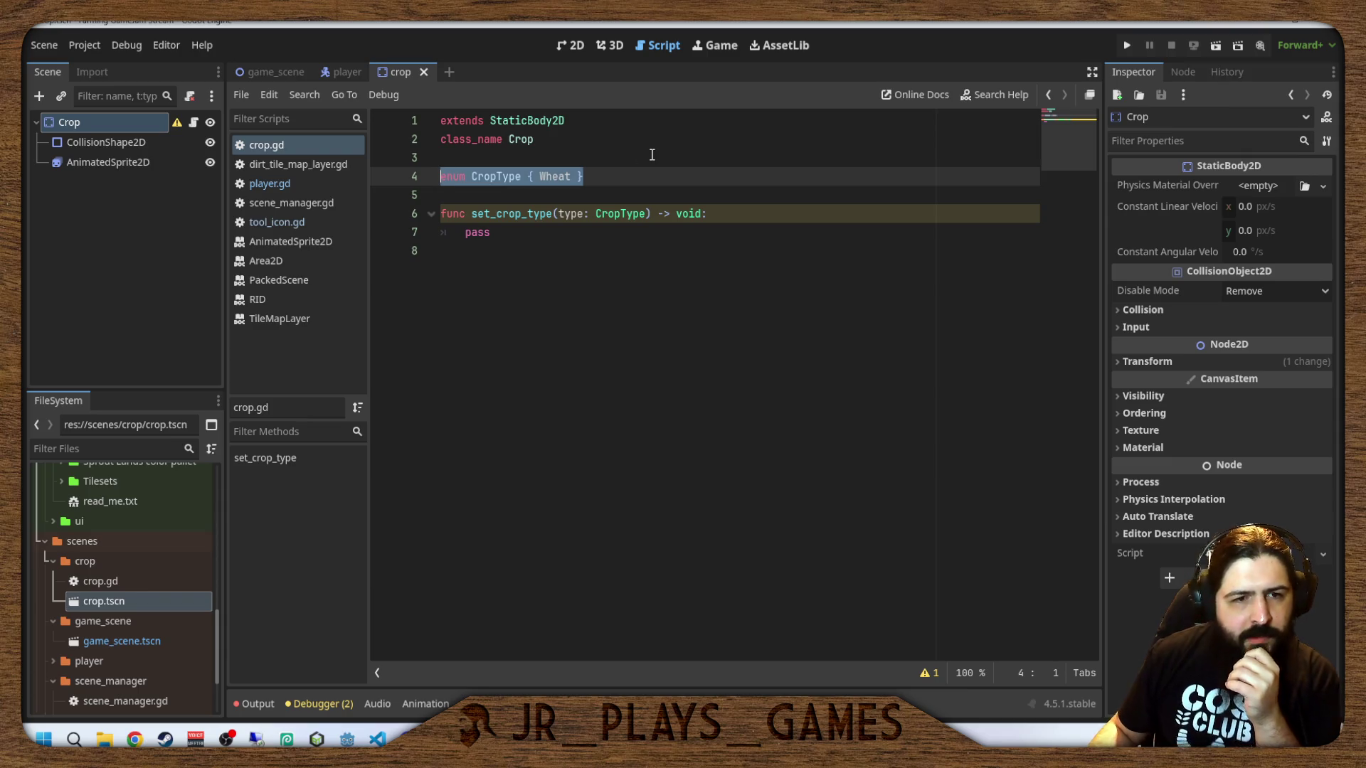
text(static )
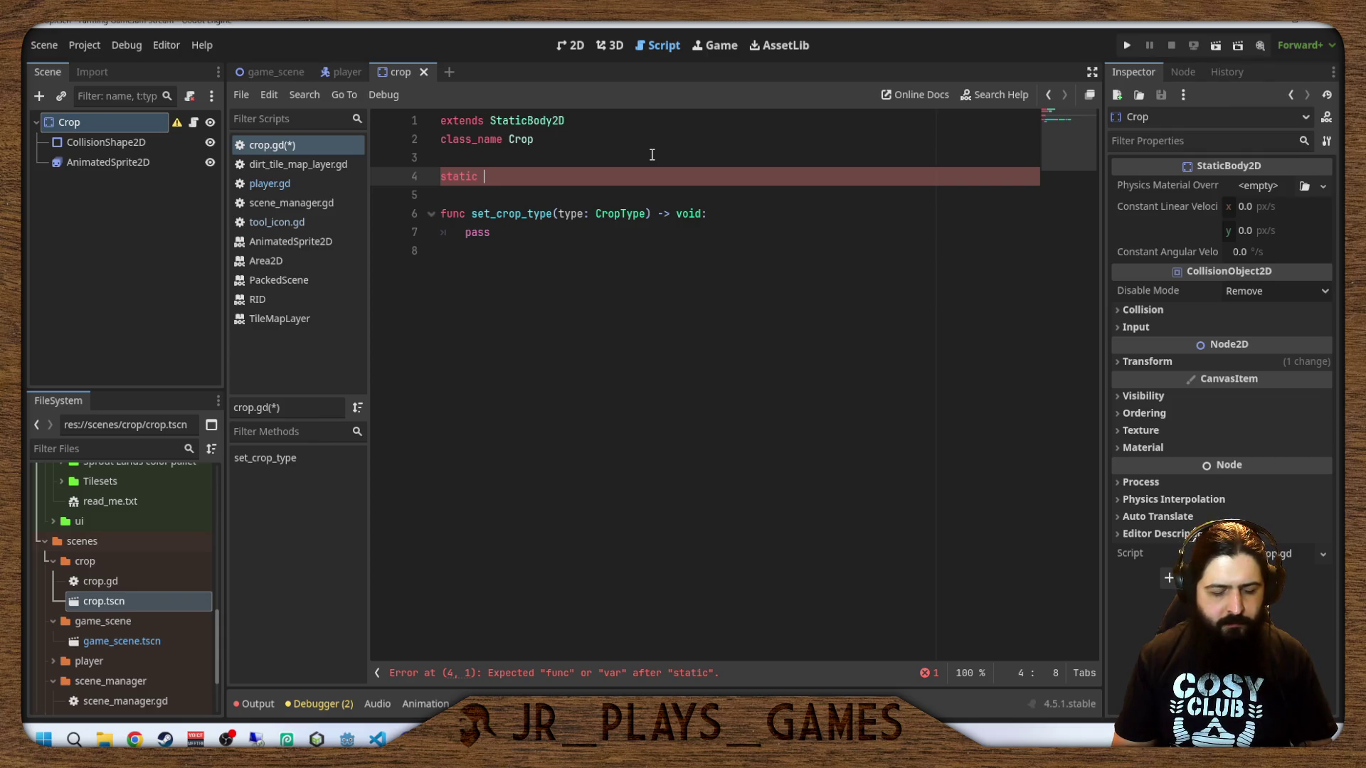
text(var)
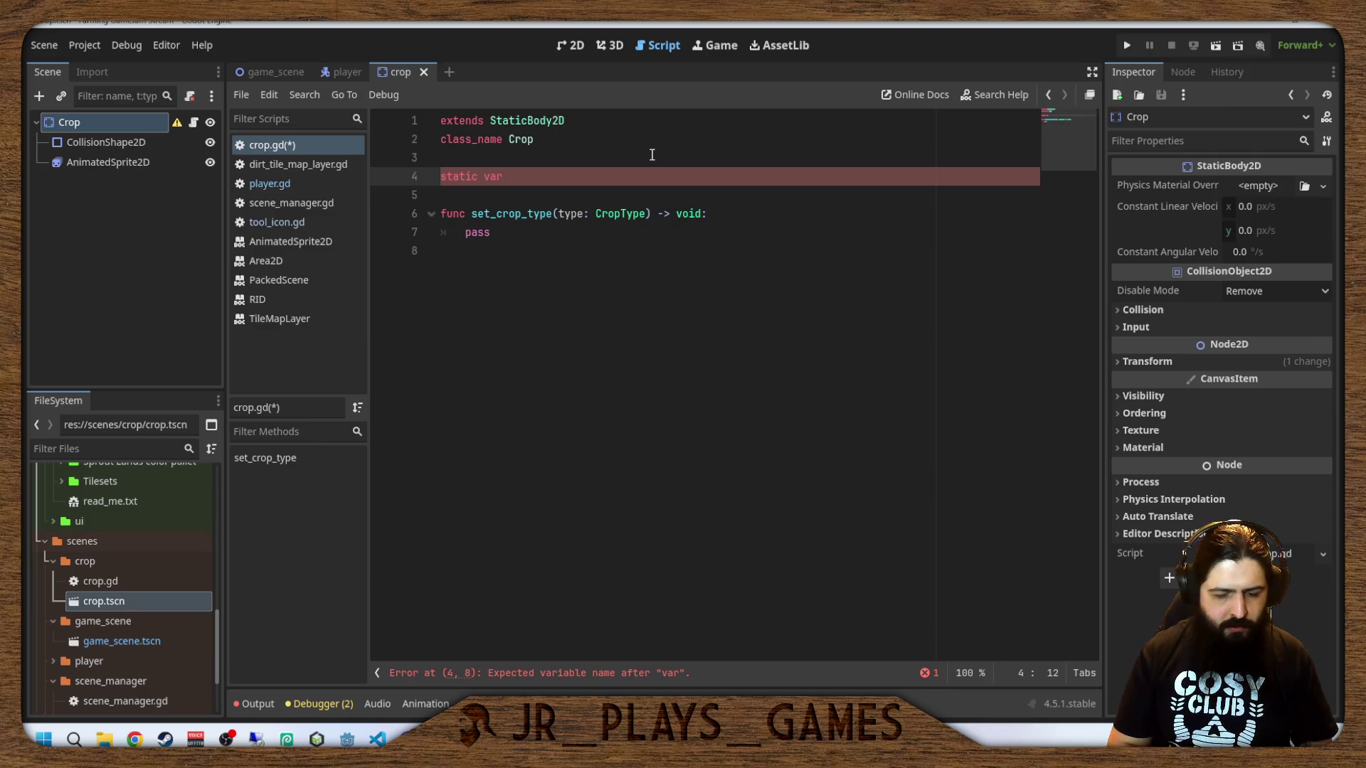
key(BackSpace)
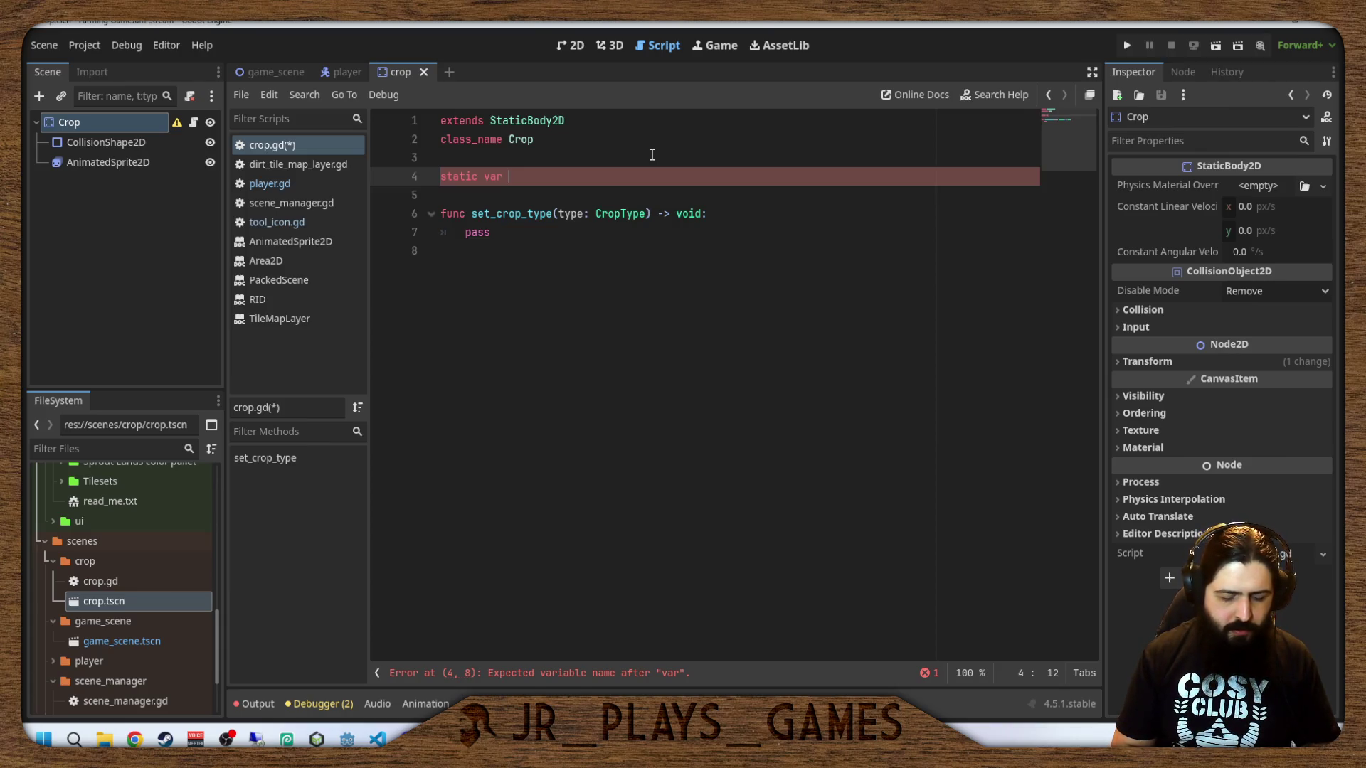
text(WHEAT)
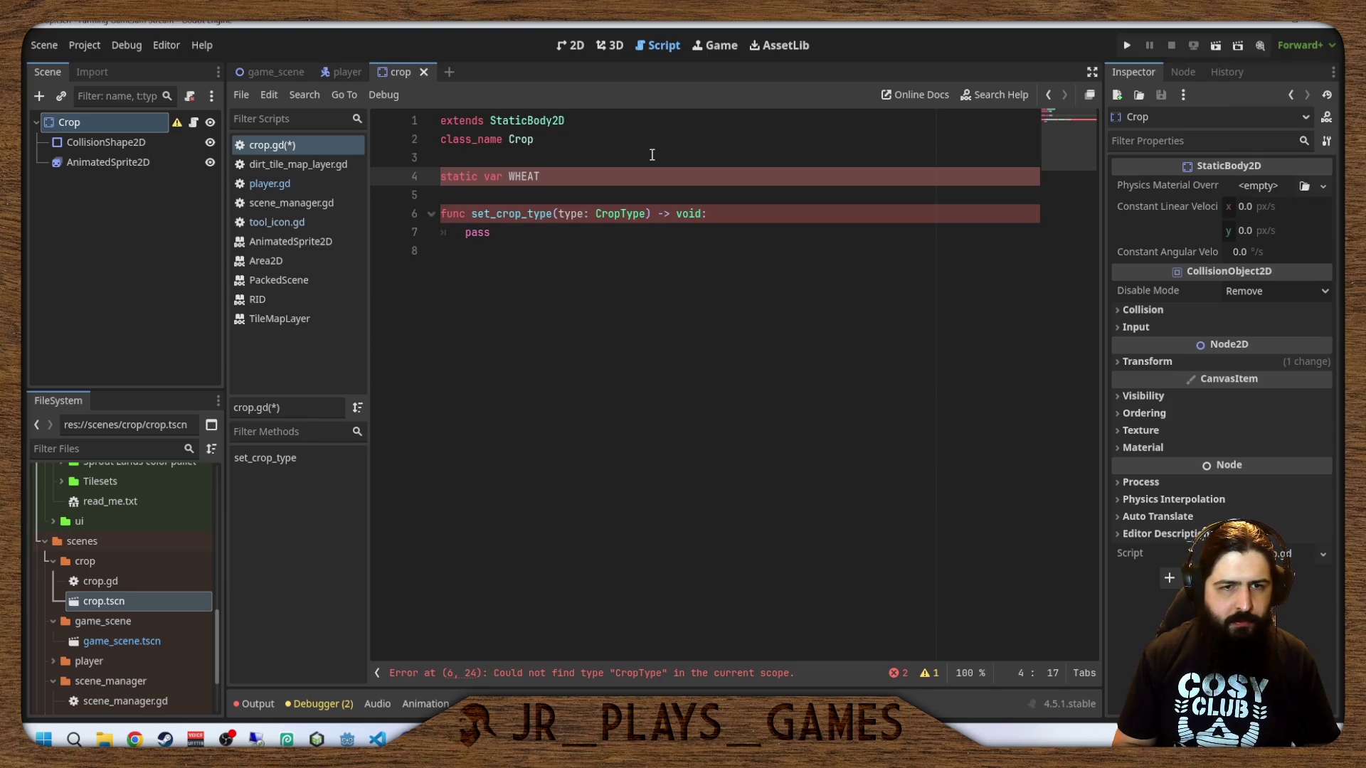
text( = ")
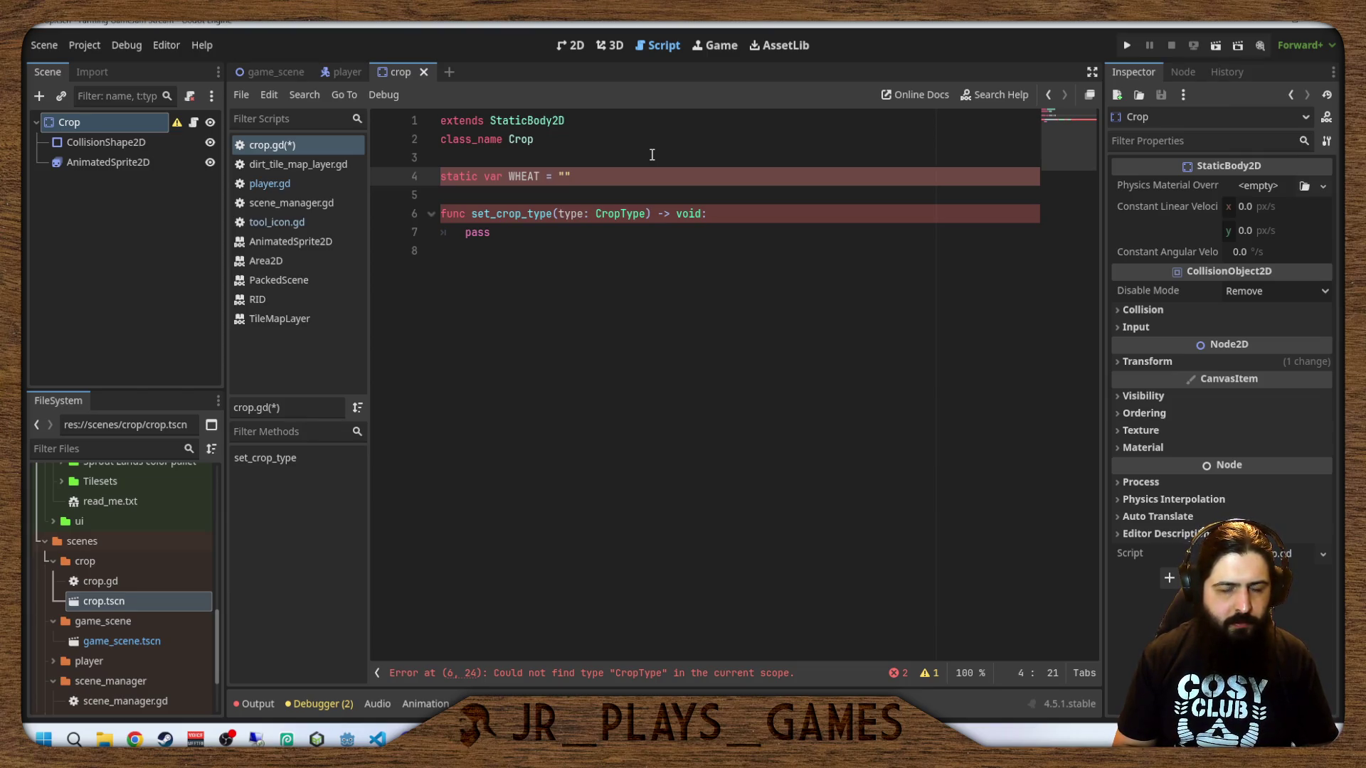
text(WHEAT)
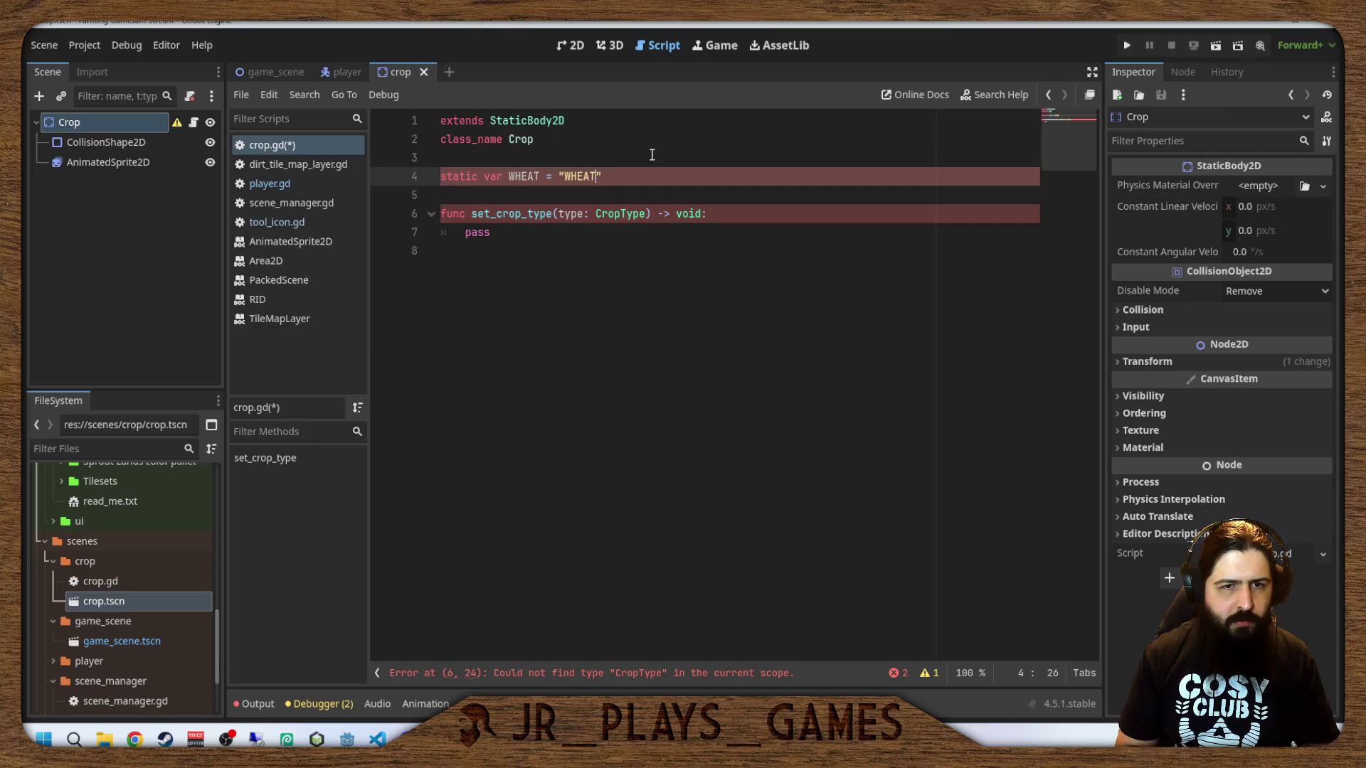
key(ctrl+Left)
key(ctrl+Left)
key(ctrl+Left)
text(: String)
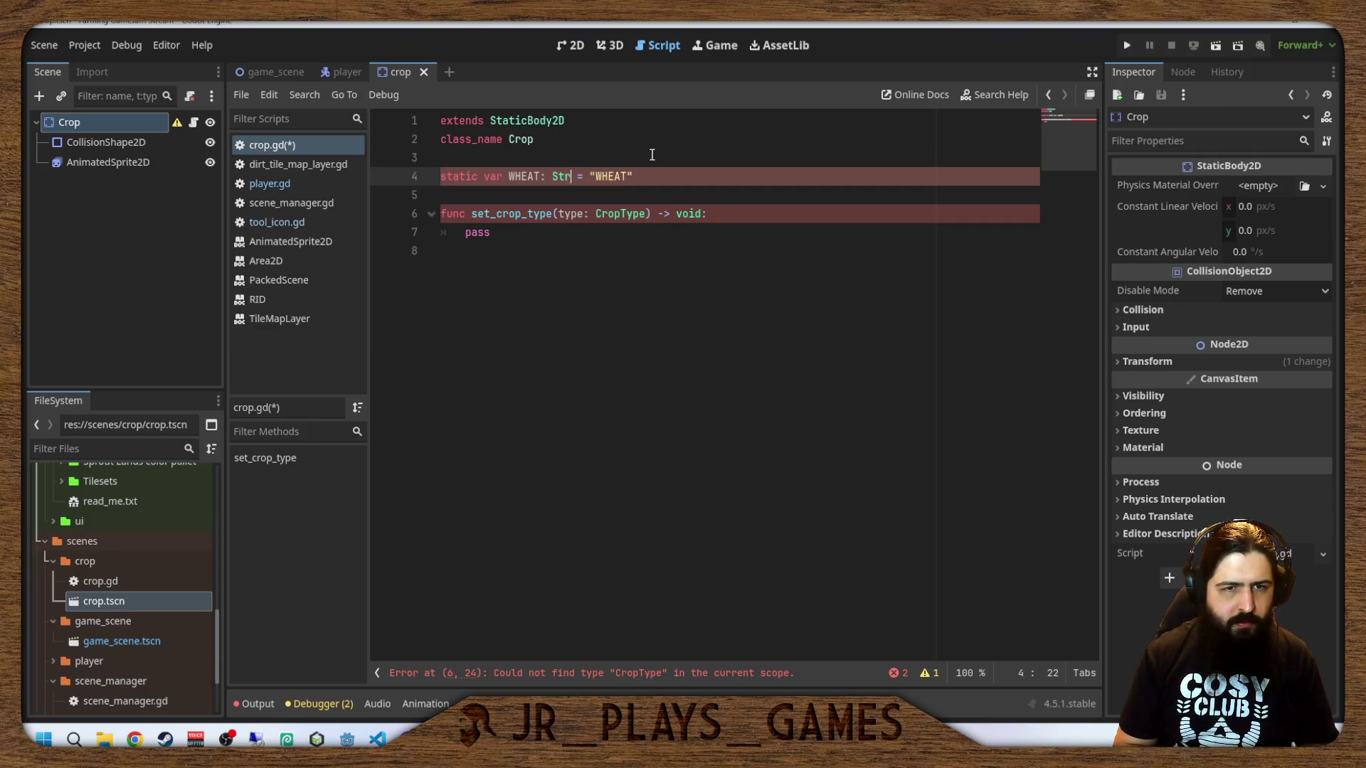
key(Escape)
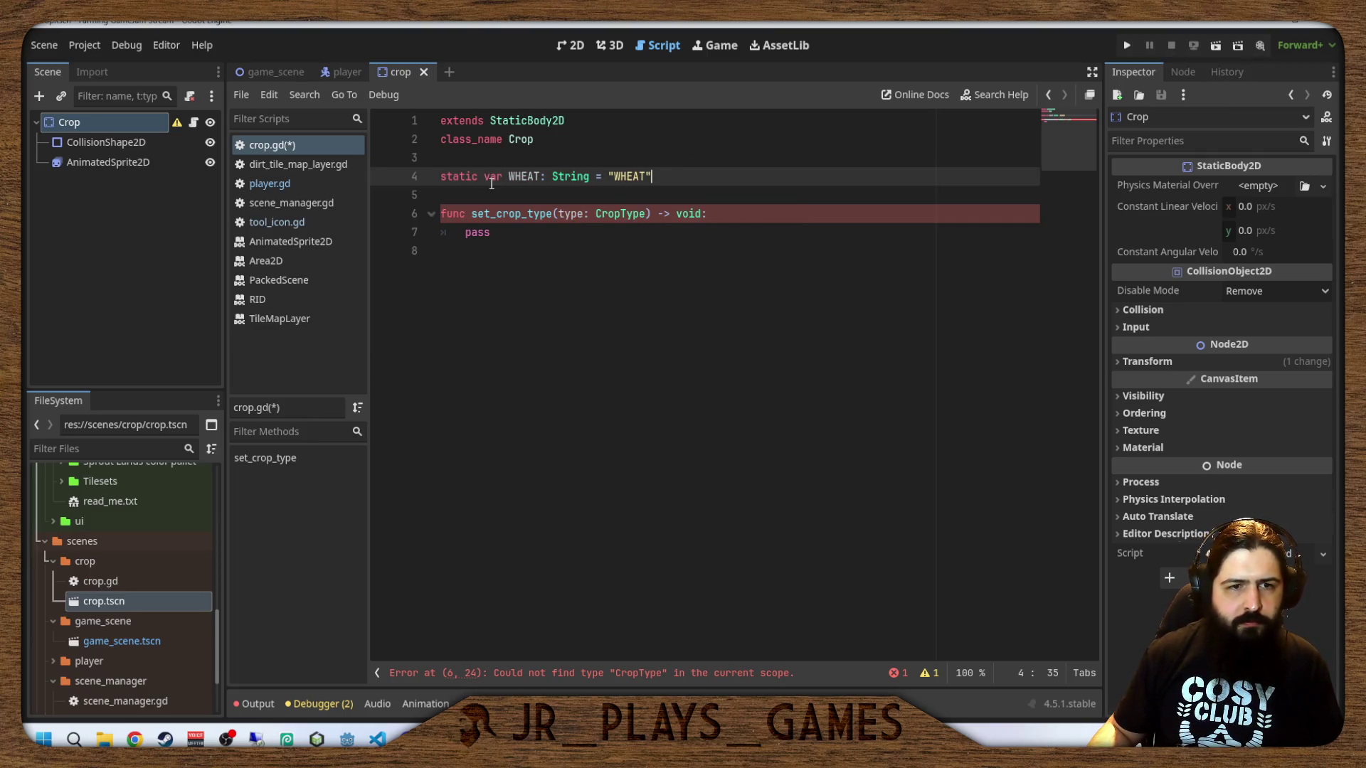
- Change set_crop_type's parameter type from CropType to String
double_click(628, 213)
text(S)
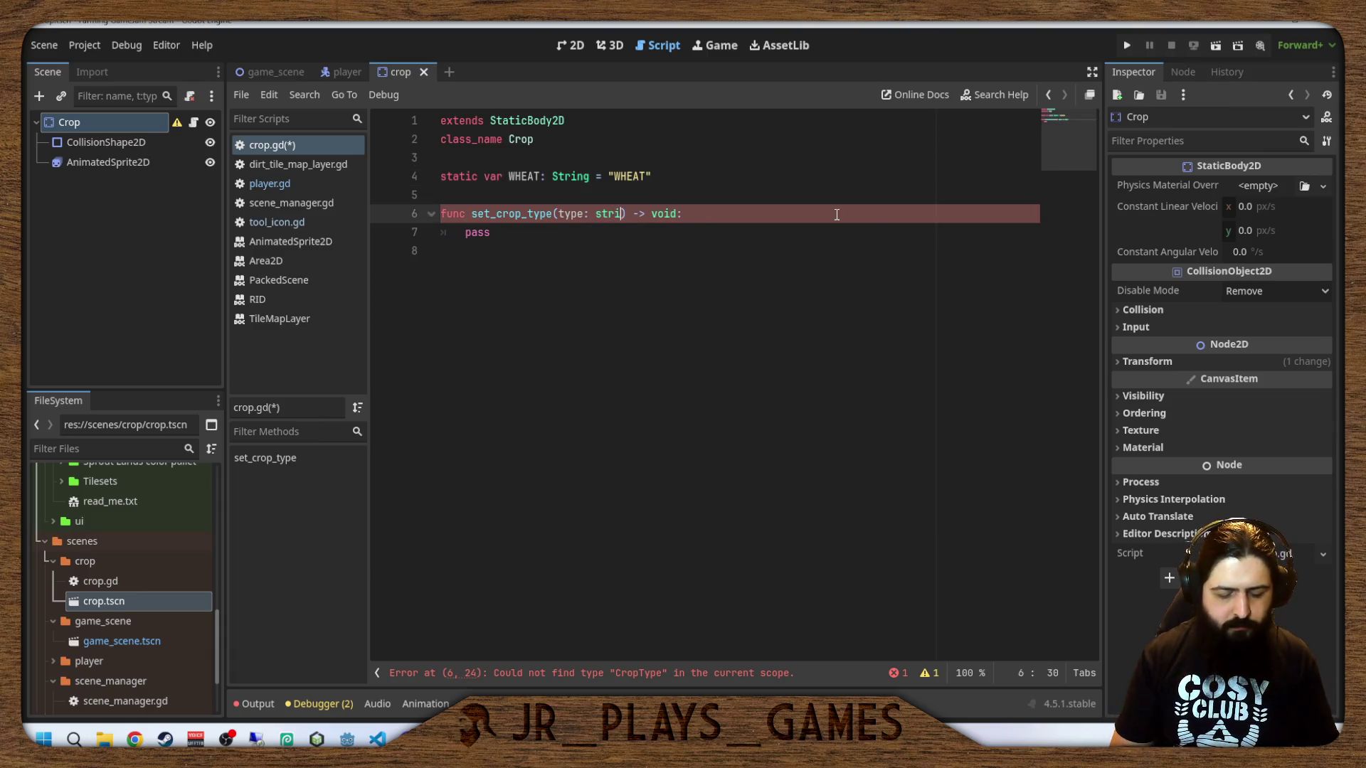
text(tring)
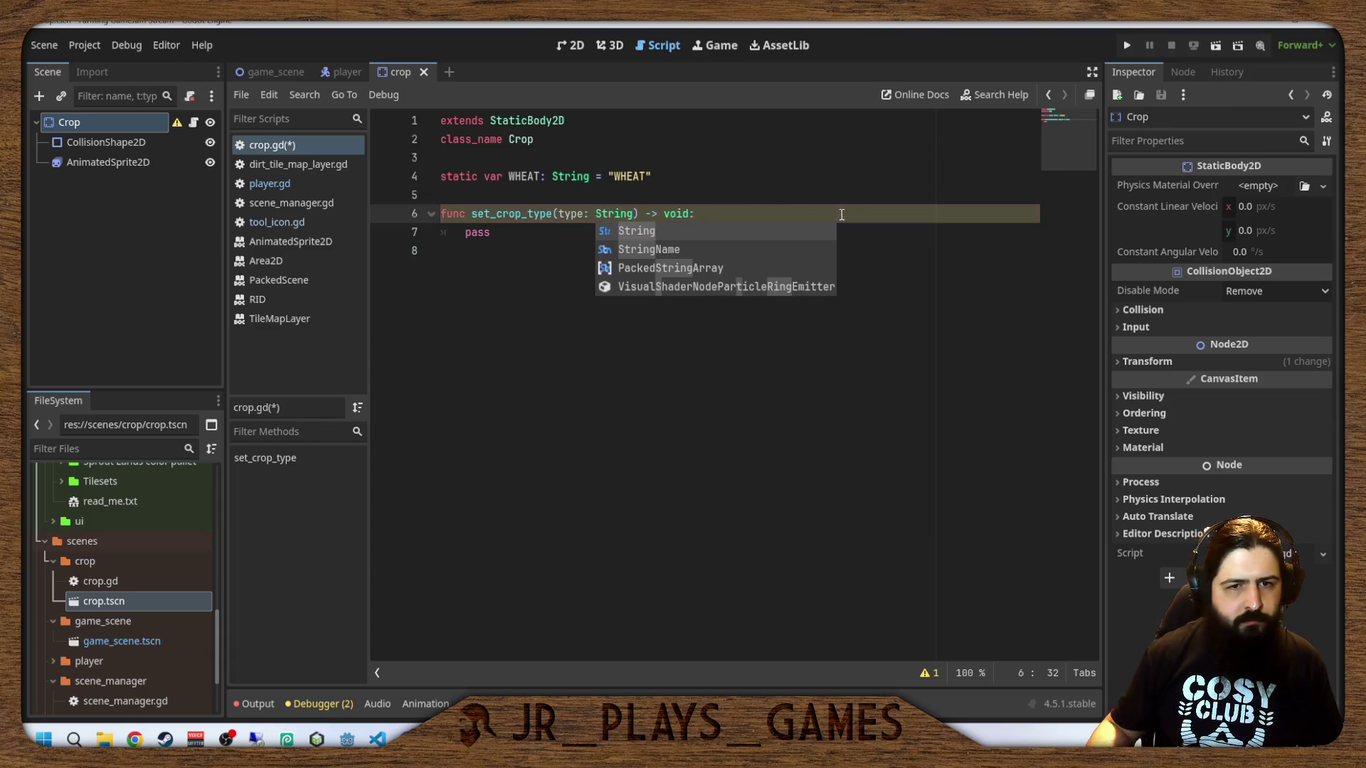
click(759, 186)
click(638, 243)
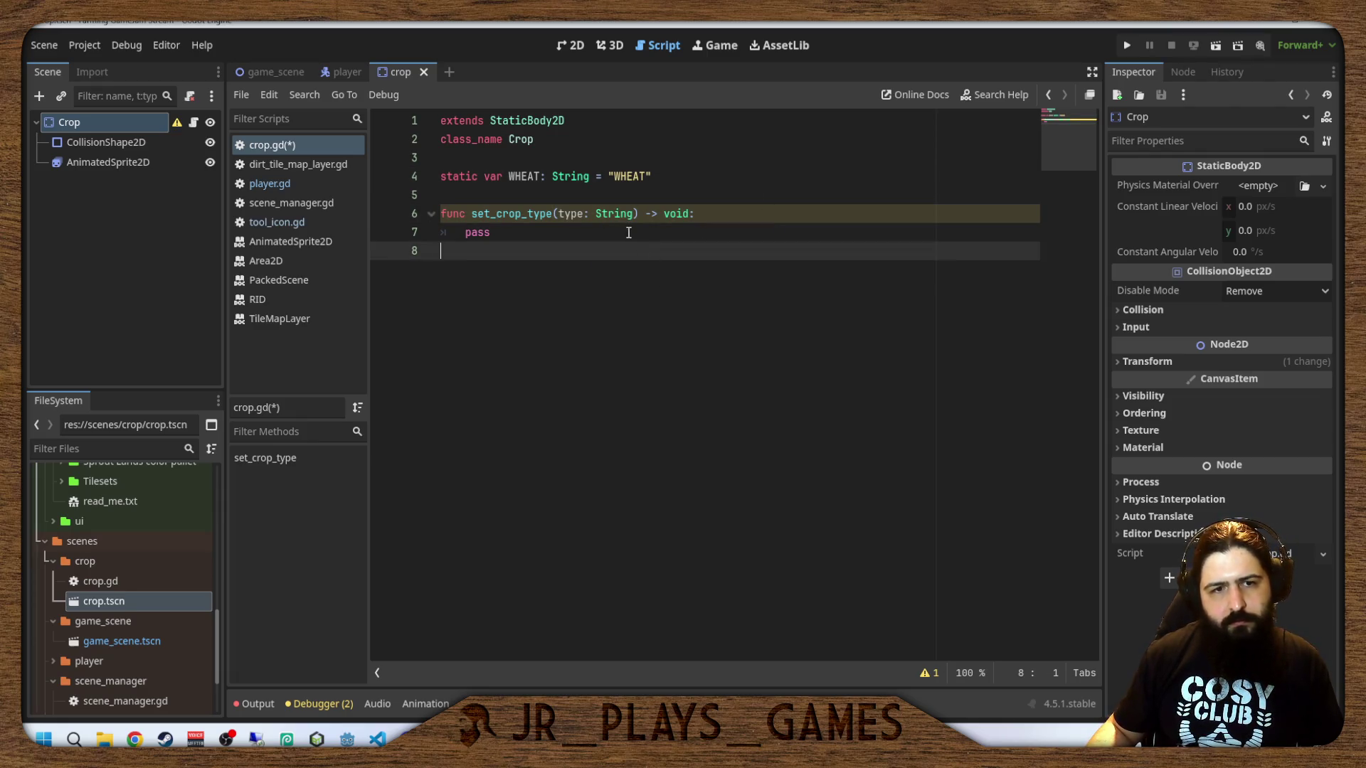
- Duplicate the declaration into static vars Wheat = "wheat" and Tomato = "tomato"
click(674, 185)
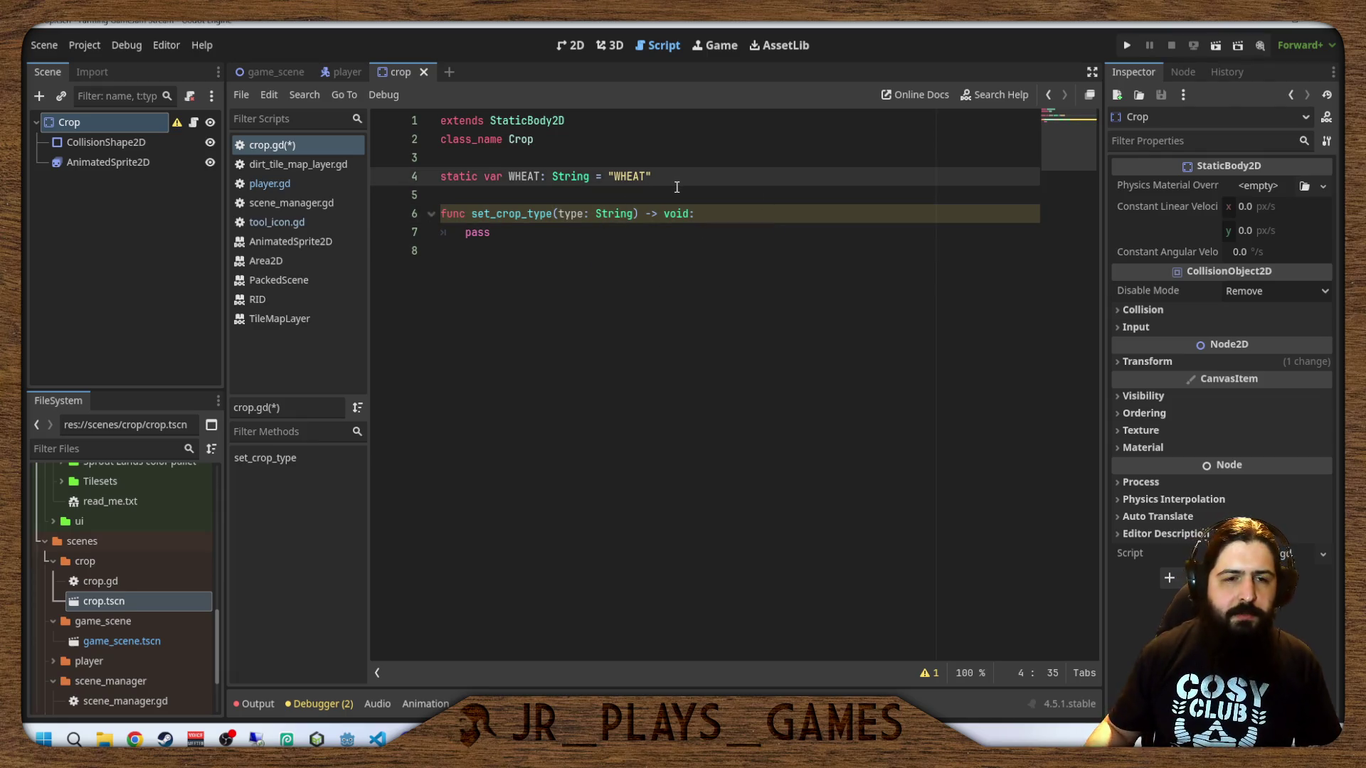
key(ctrl+shift+d)
key(Return)
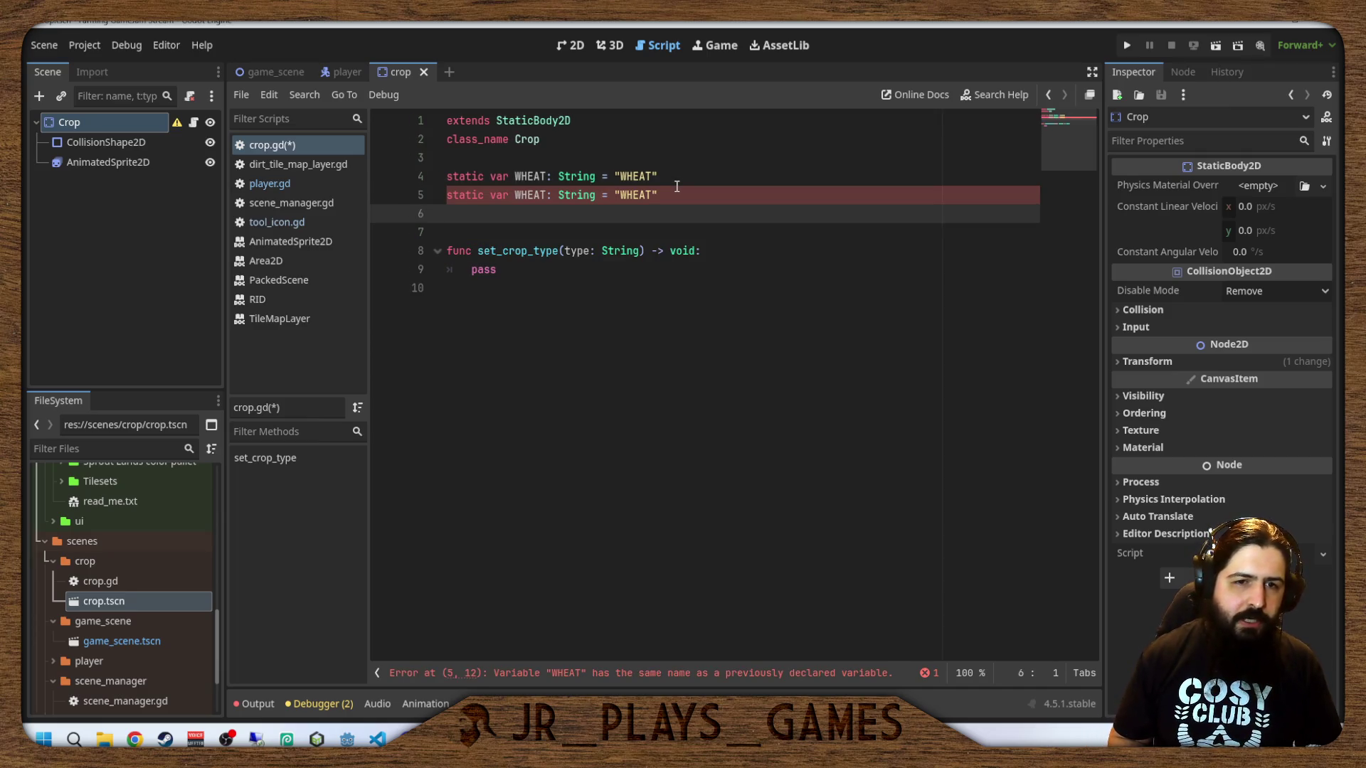
key(BackSpace)
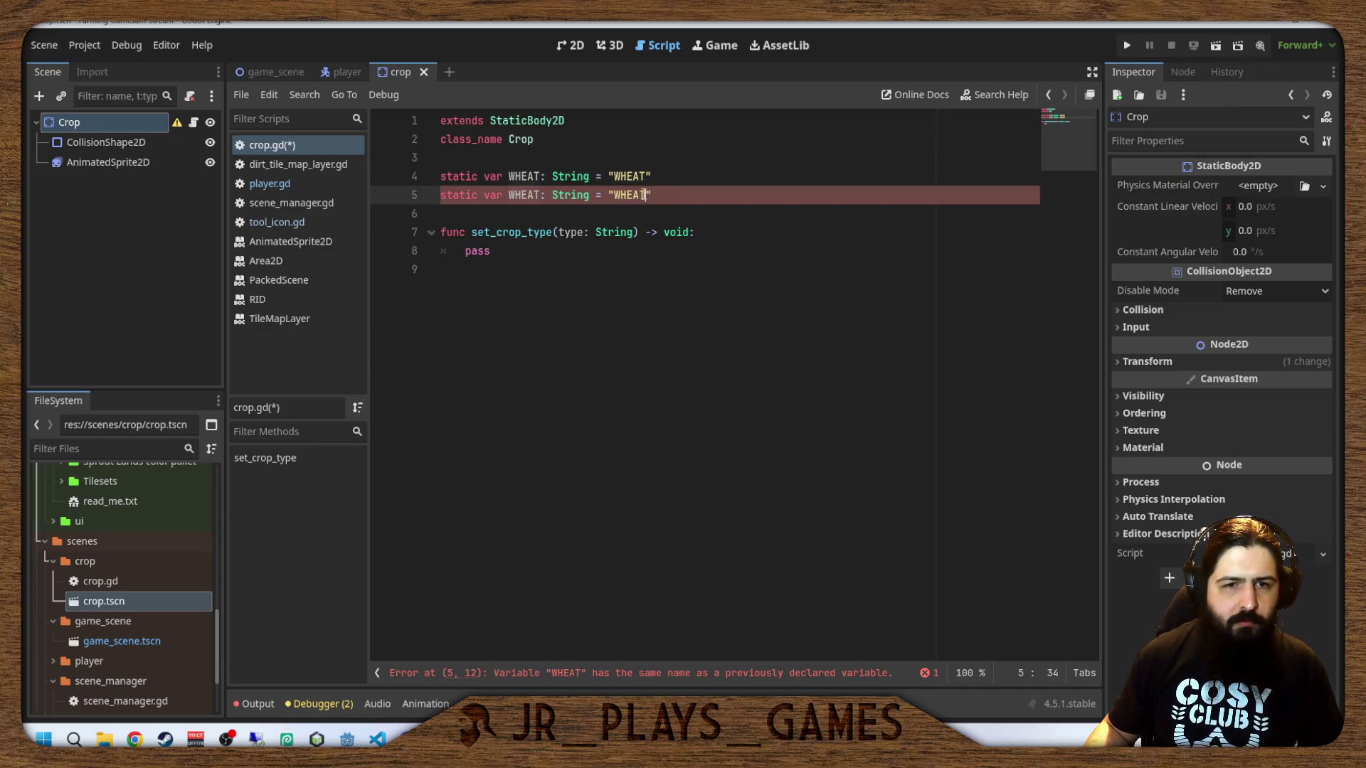
double_click(633, 176)
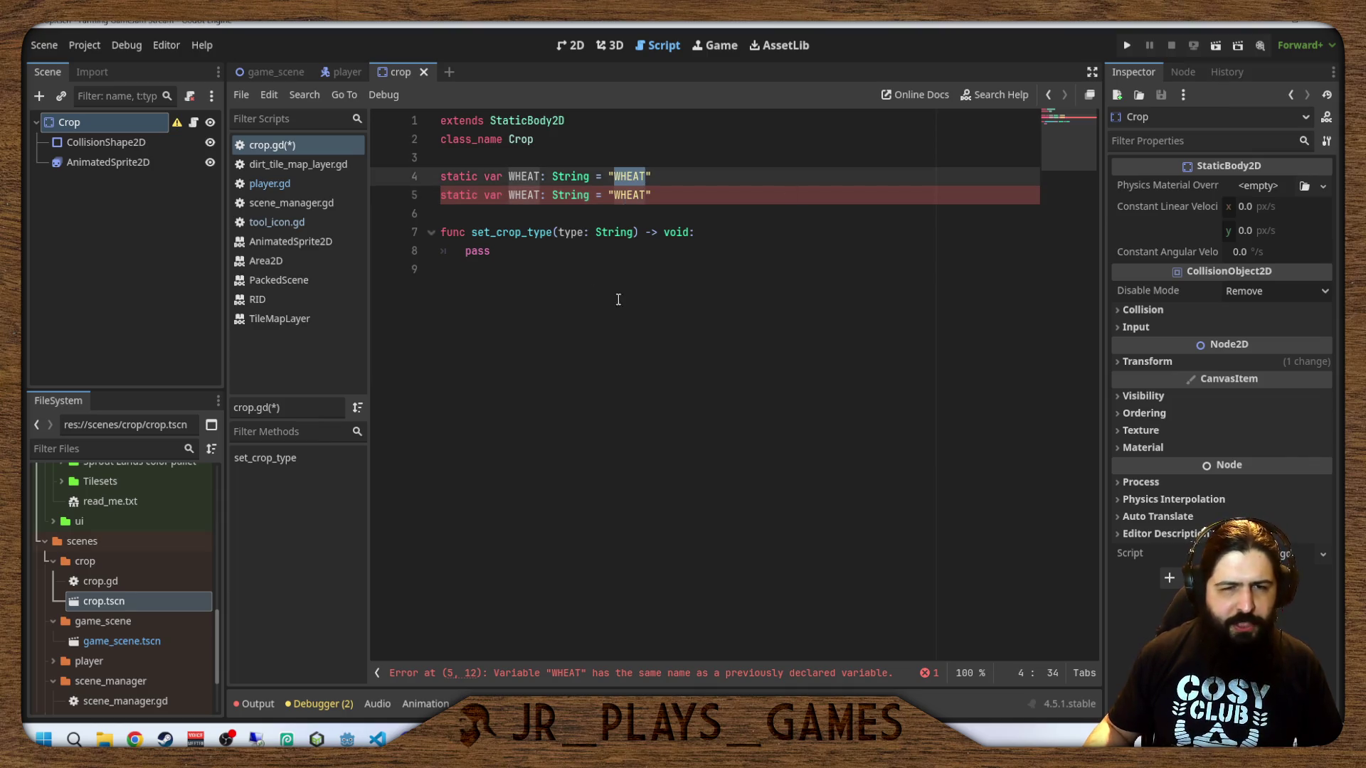
text(wheat)
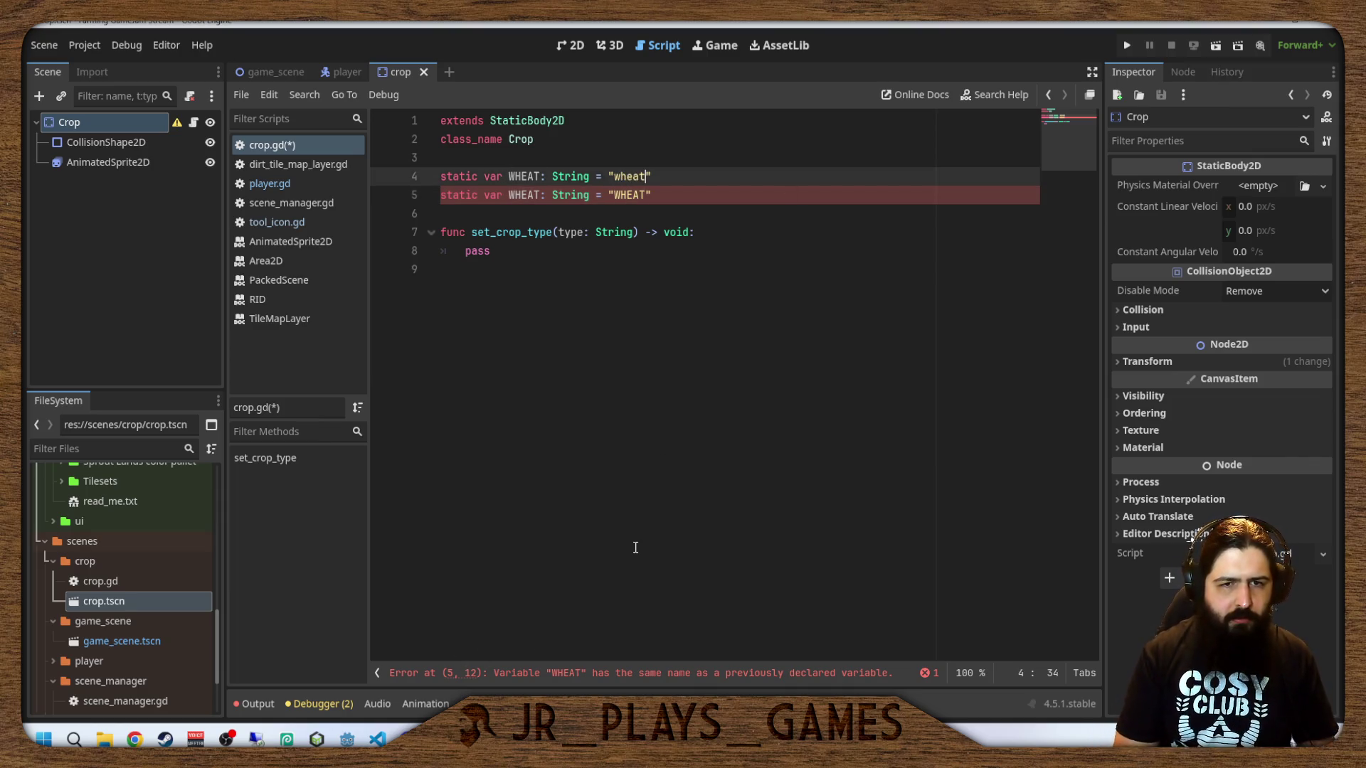
double_click(558, 194)
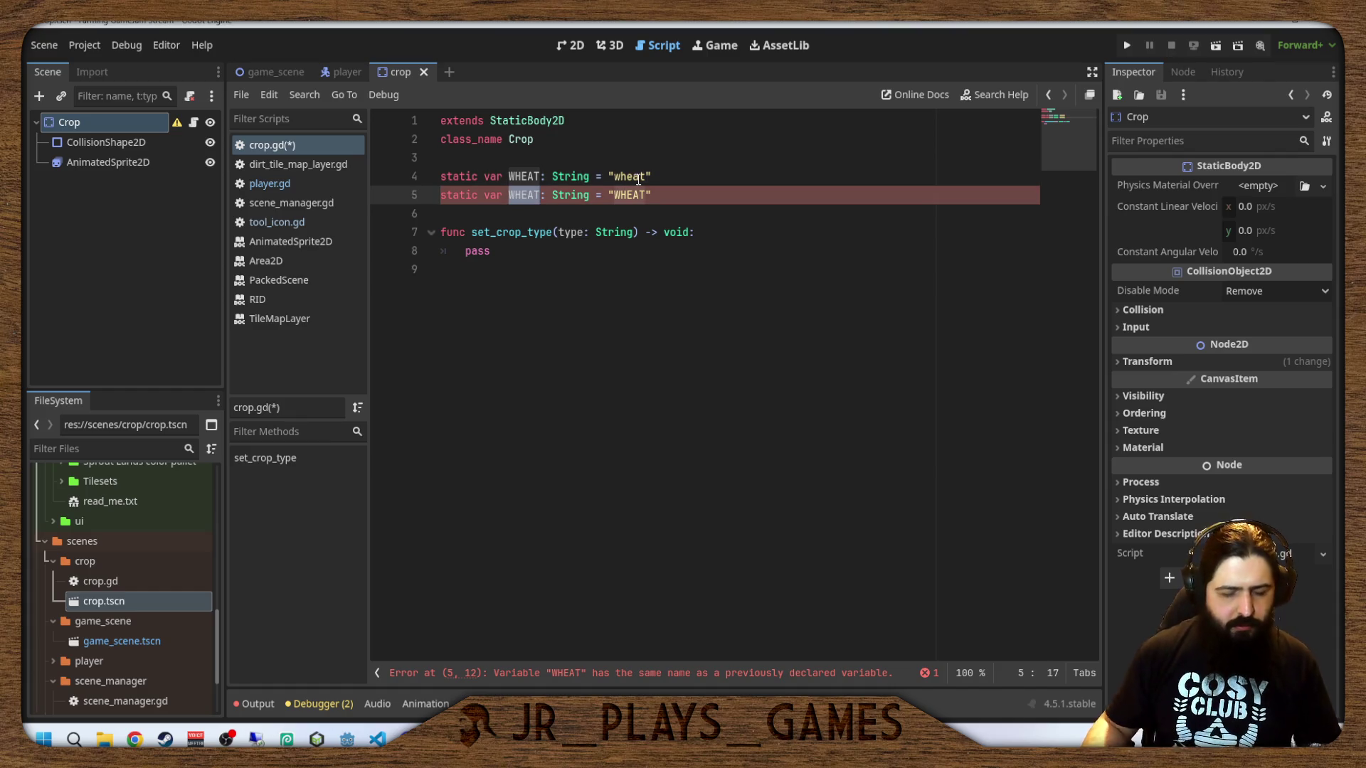
text(Tomato)
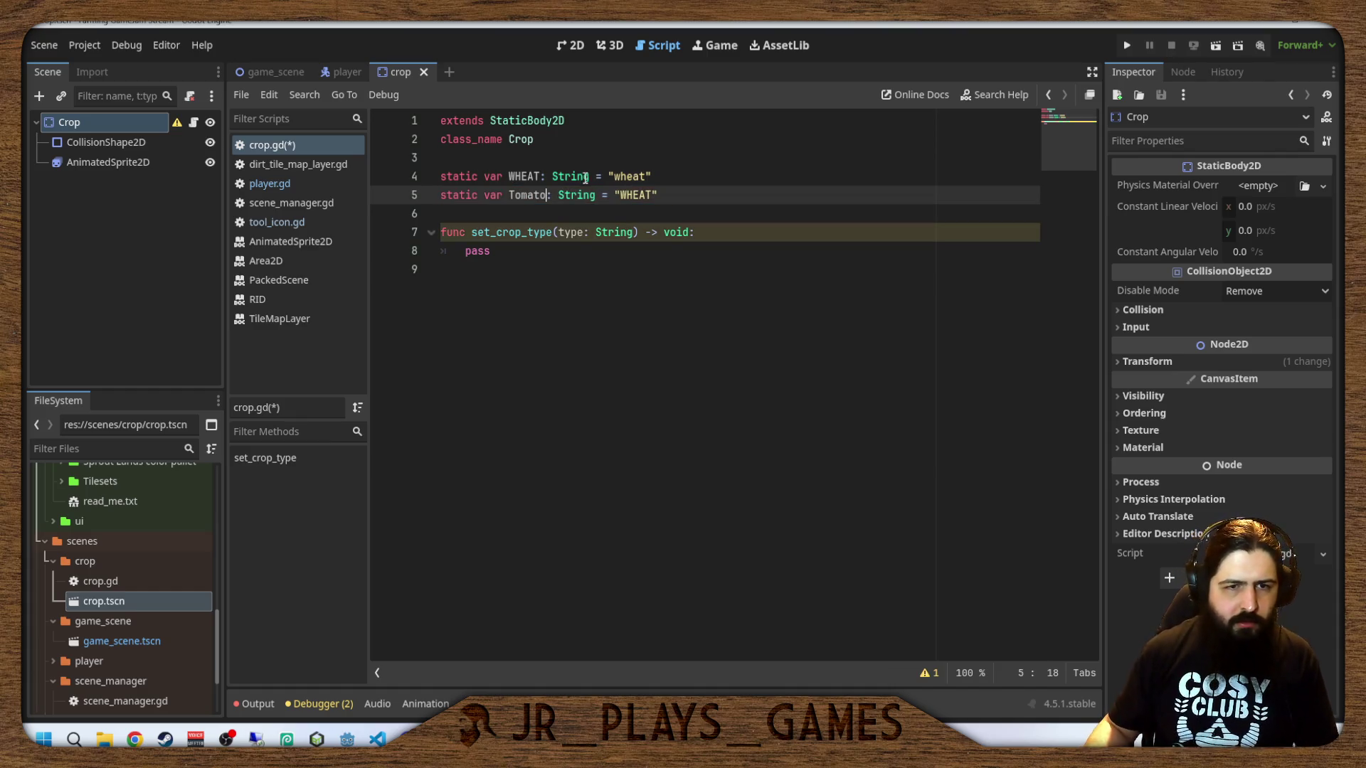
double_click(524, 177)
text(Wheat)
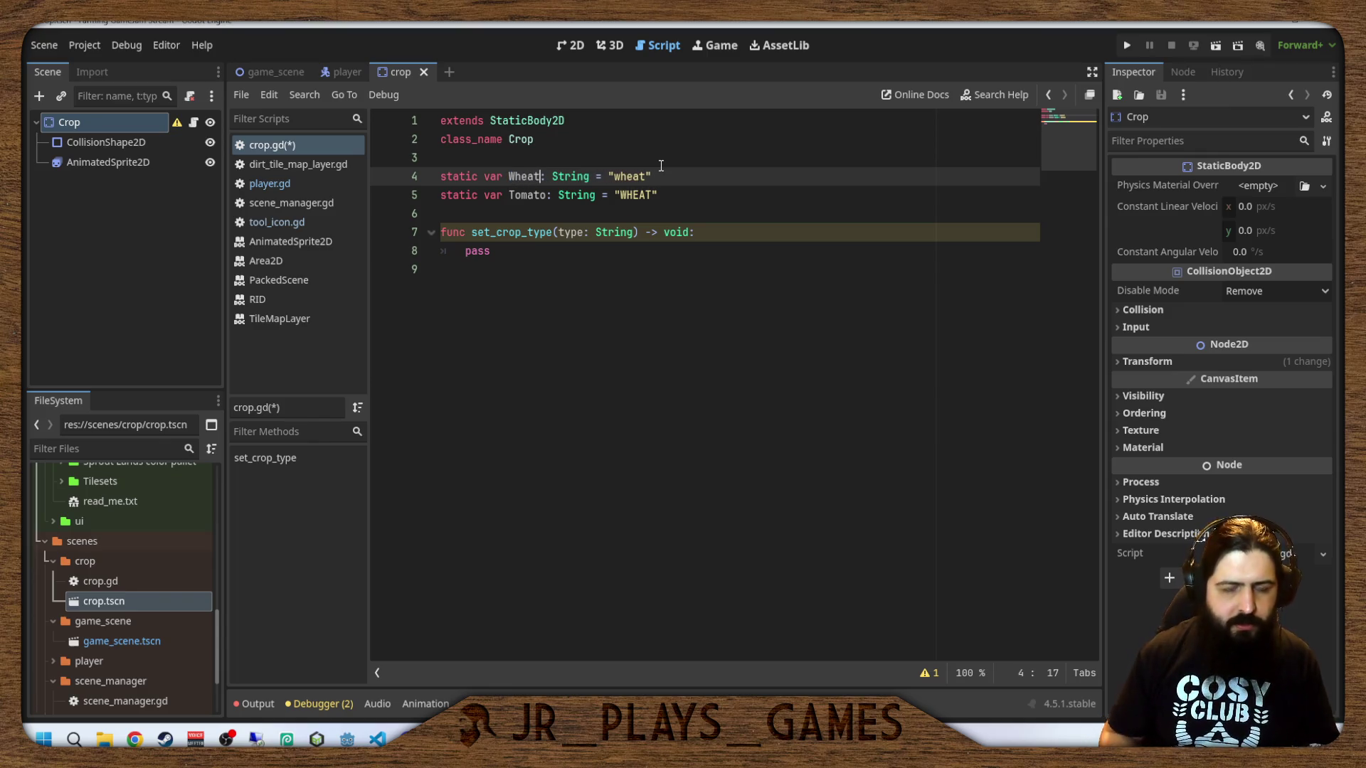
double_click(633, 195)
text(to)
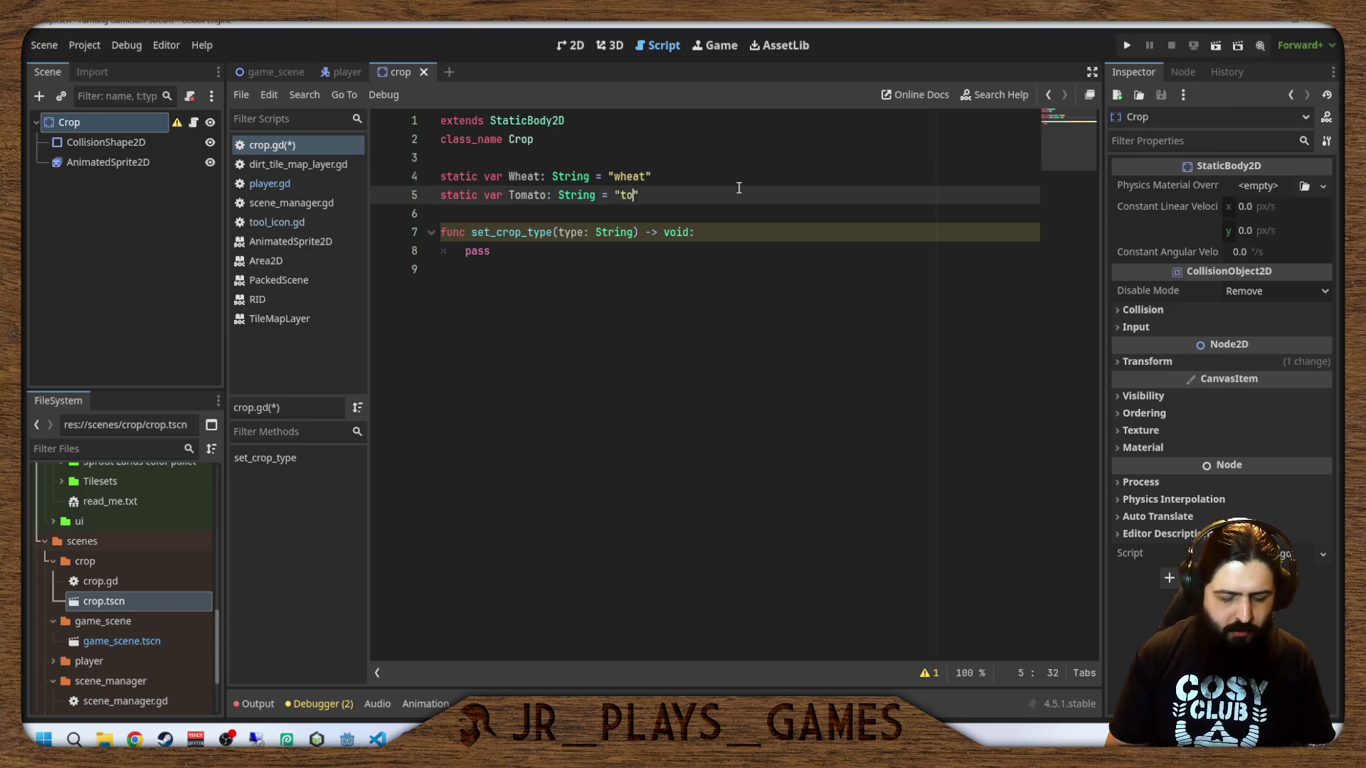
text(mato)
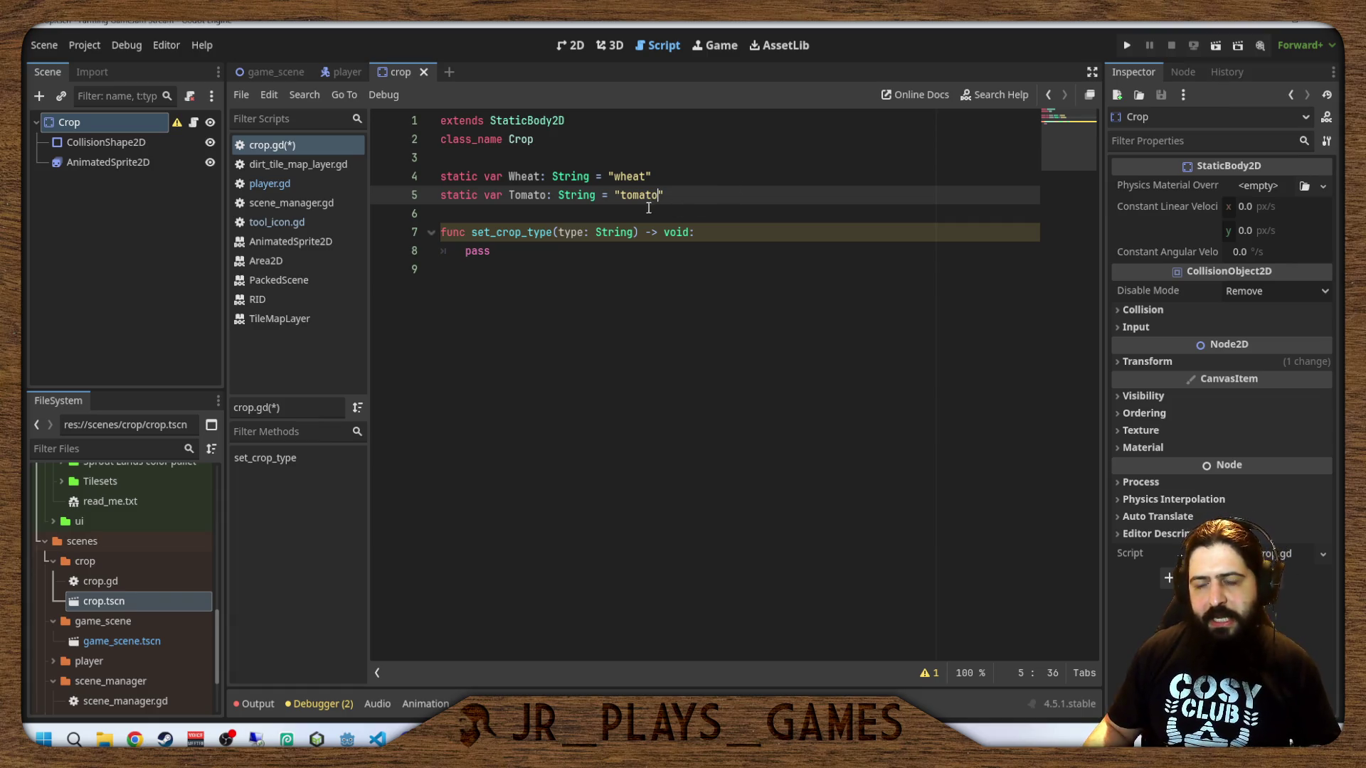
double_click(534, 194)
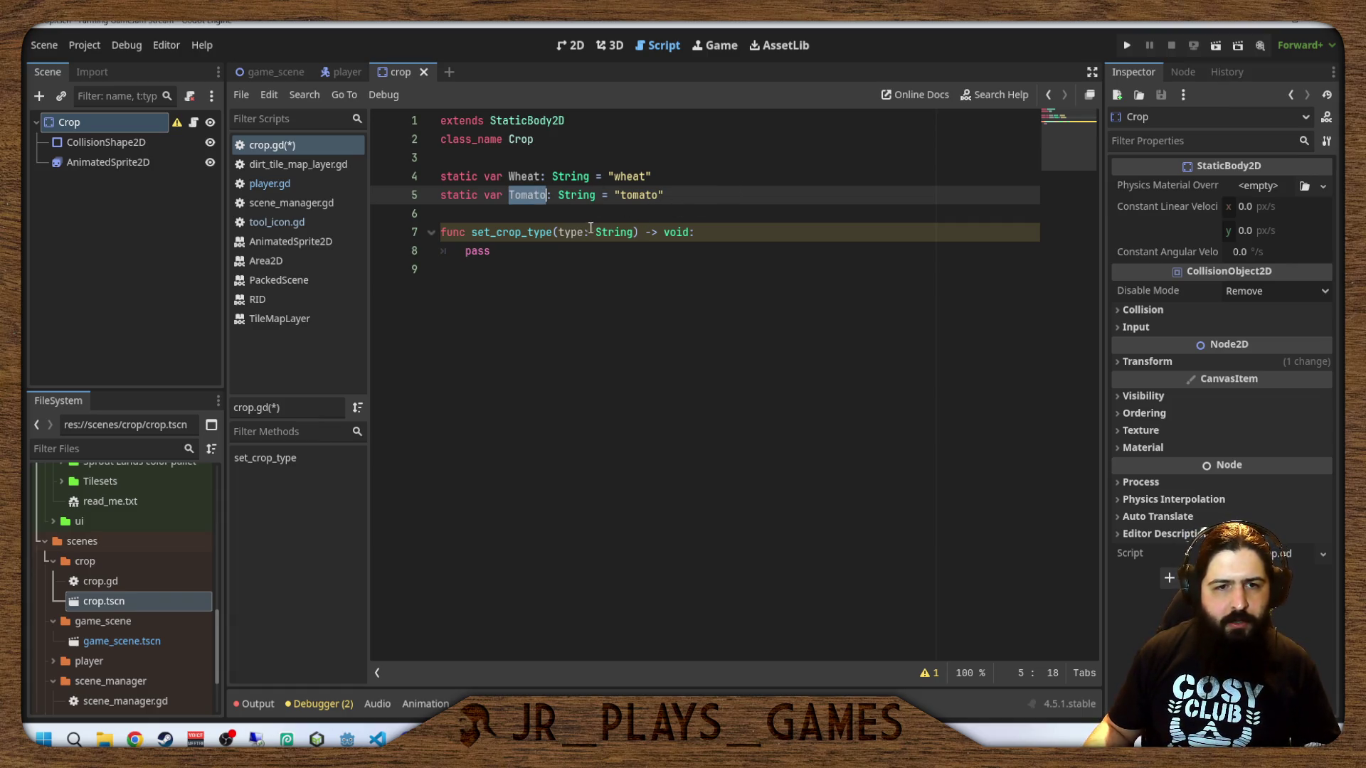
- Delete the placeholder pass statement inside set_crop_type
click(599, 257)
key(ctrl+shift+Left)
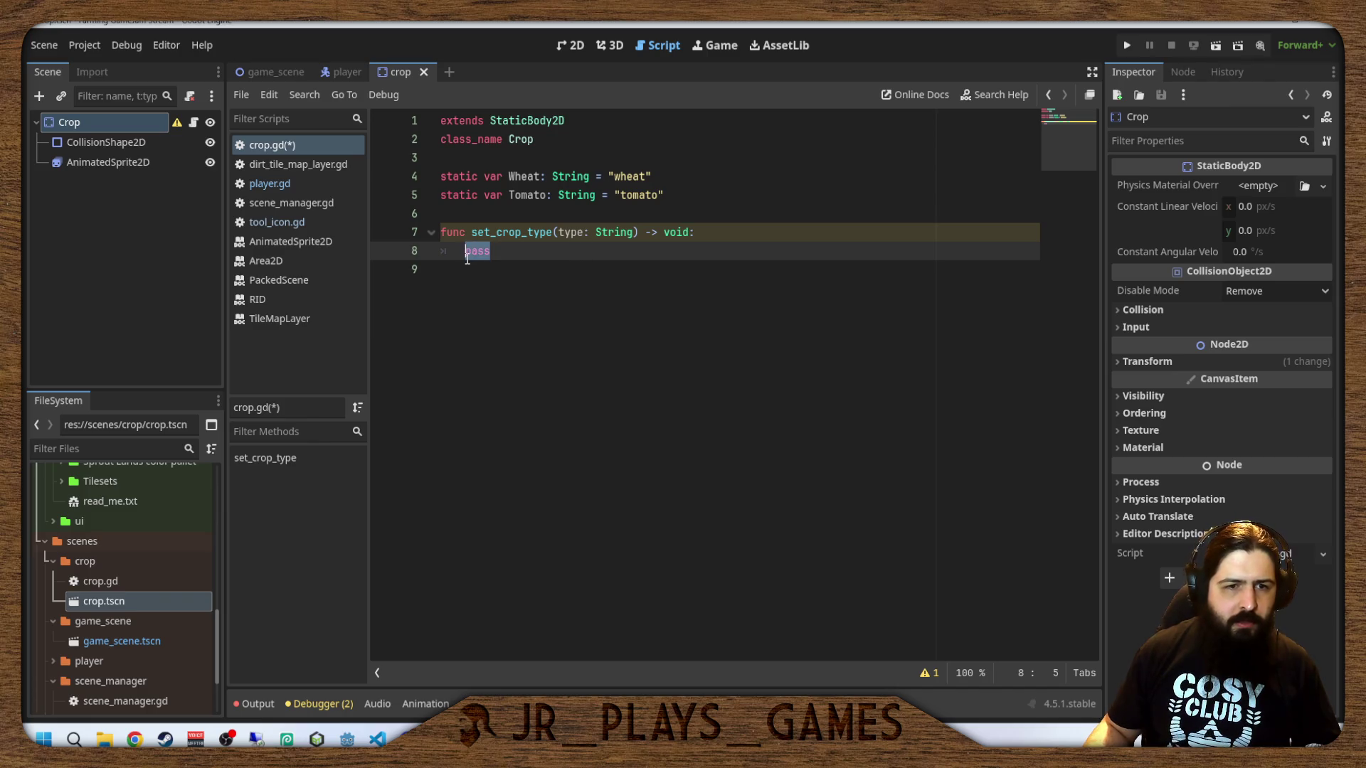
key(BackSpace)
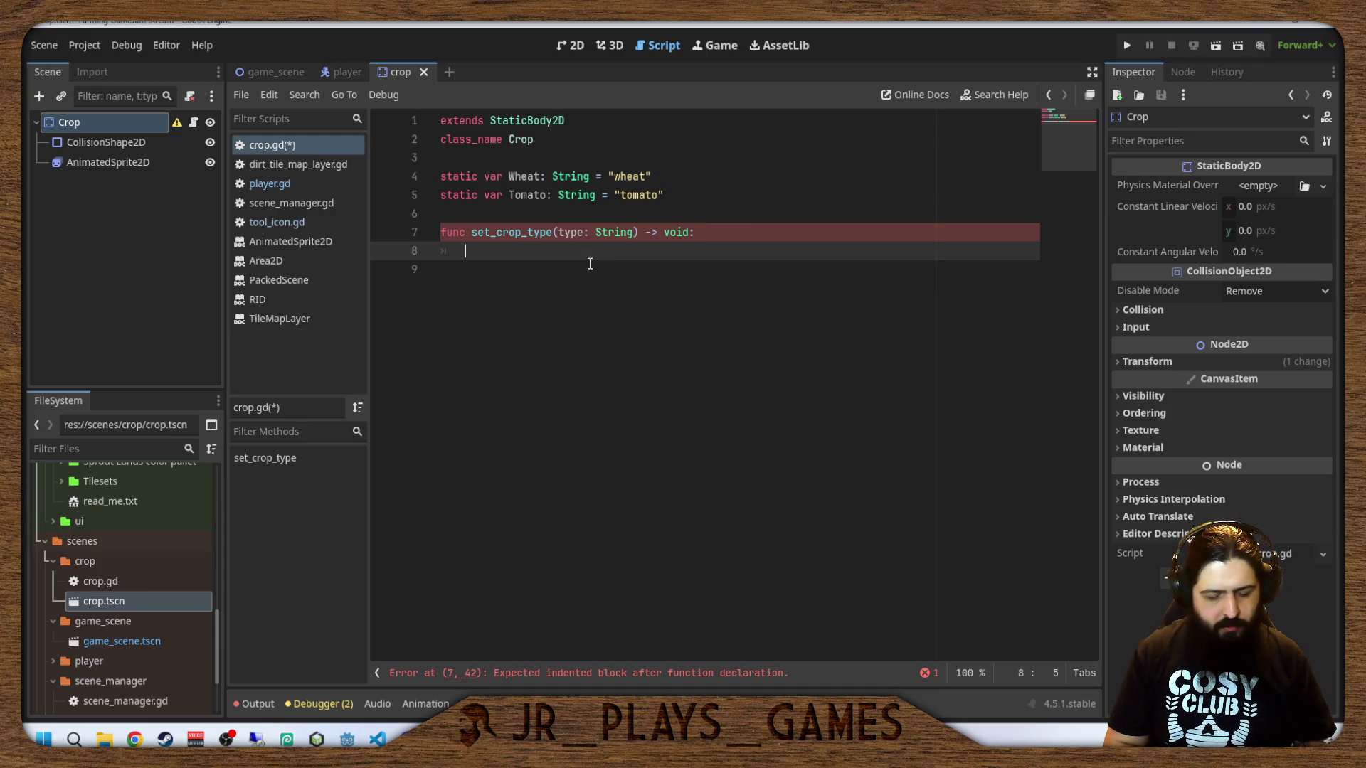
- Write $AnimatedSprite2D.animation = type in set_crop_type and save crop.gd
text($A)
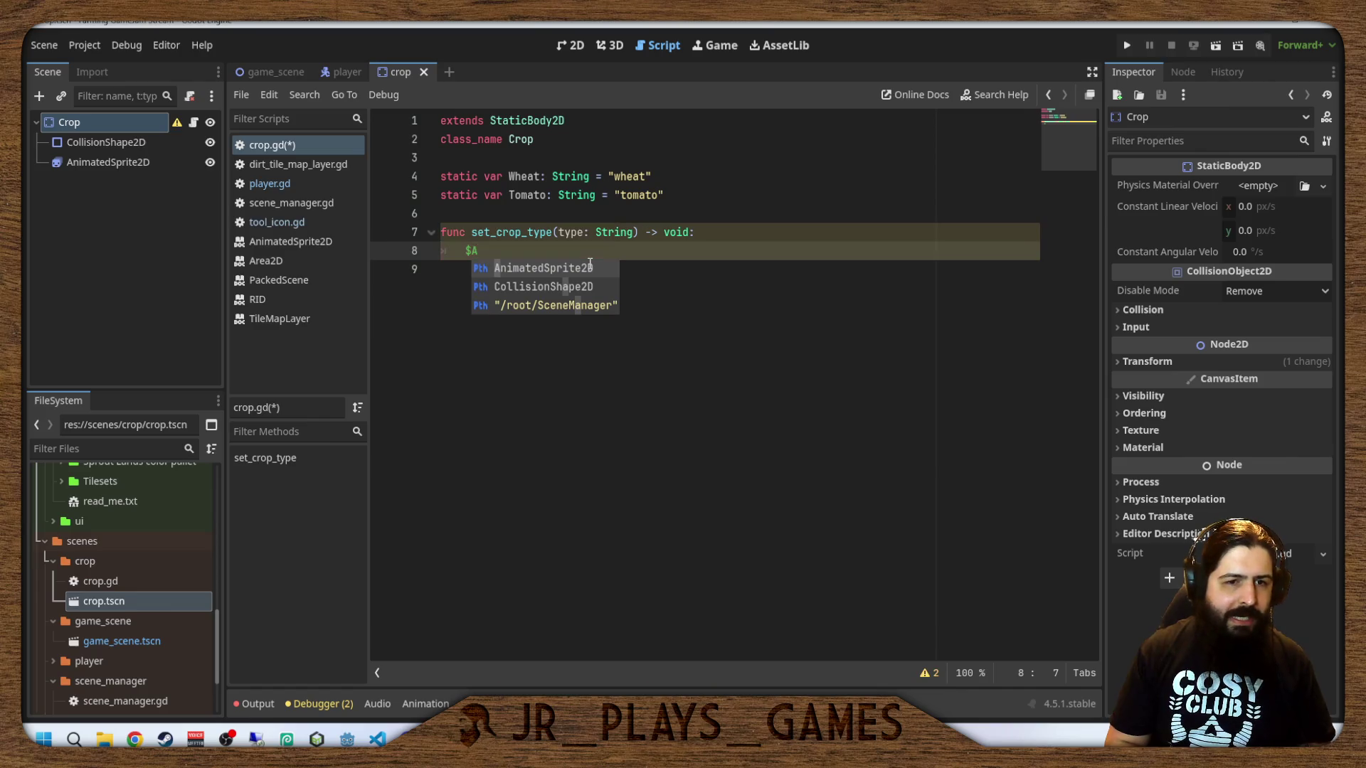
key(Return)
text(.a)
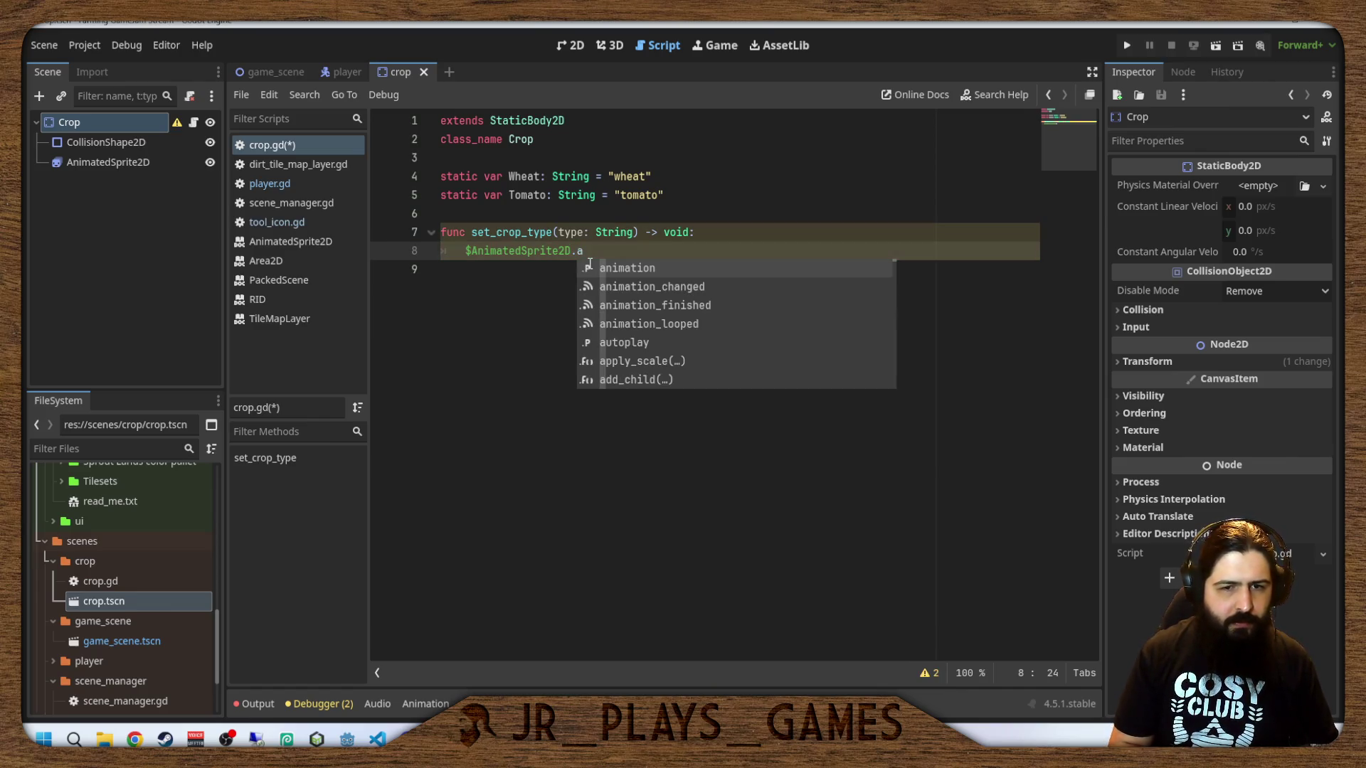
key(Return)
text(= Tomato)
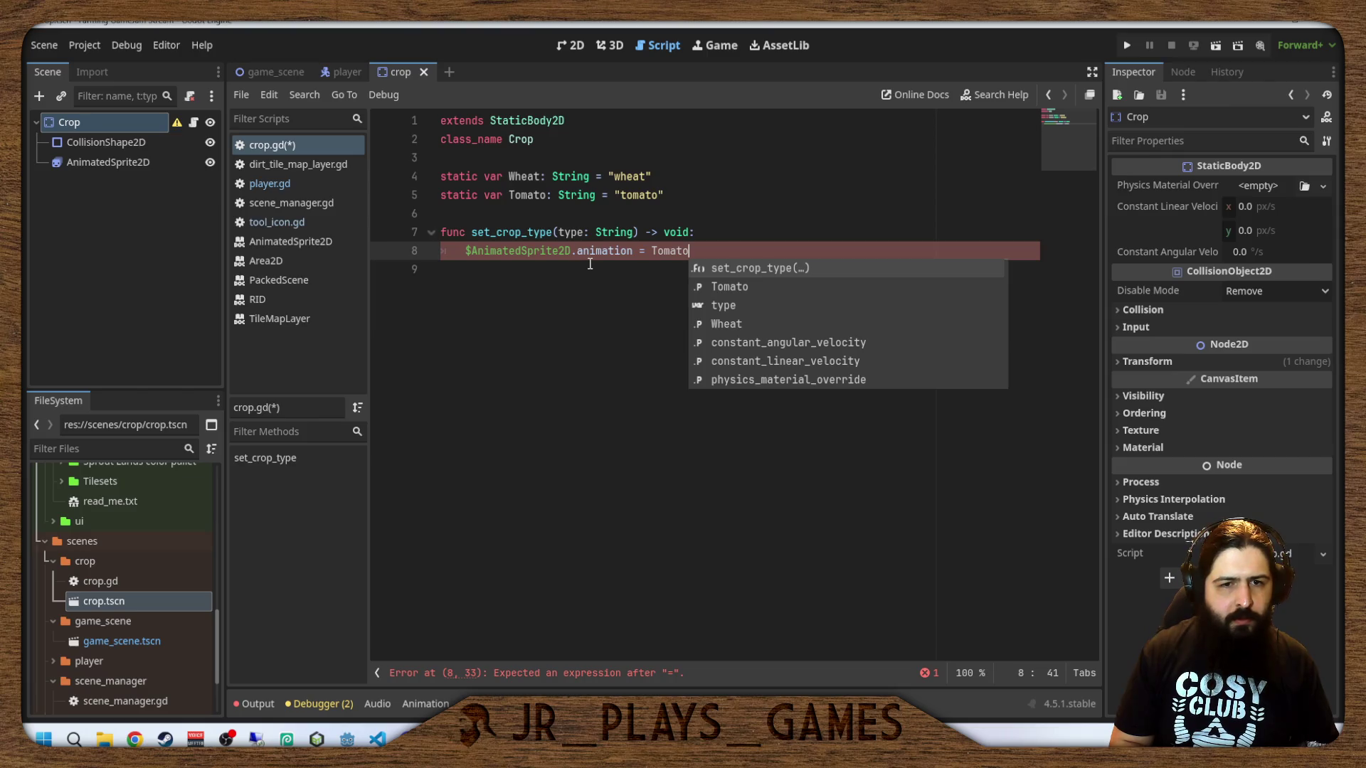
key(BackSpace)
key(BackSpace)
key(BackSpace)
text(type)
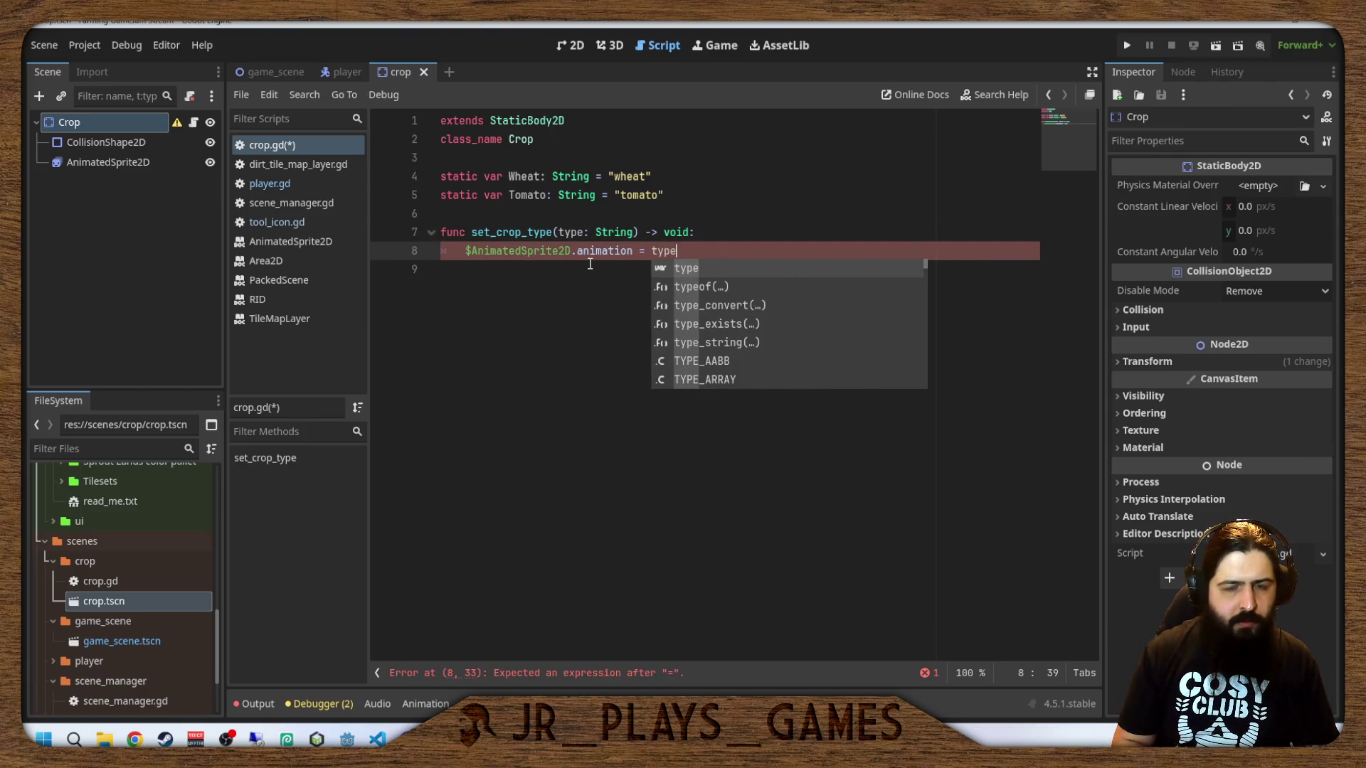
key(Escape)
key(ctrl+s)
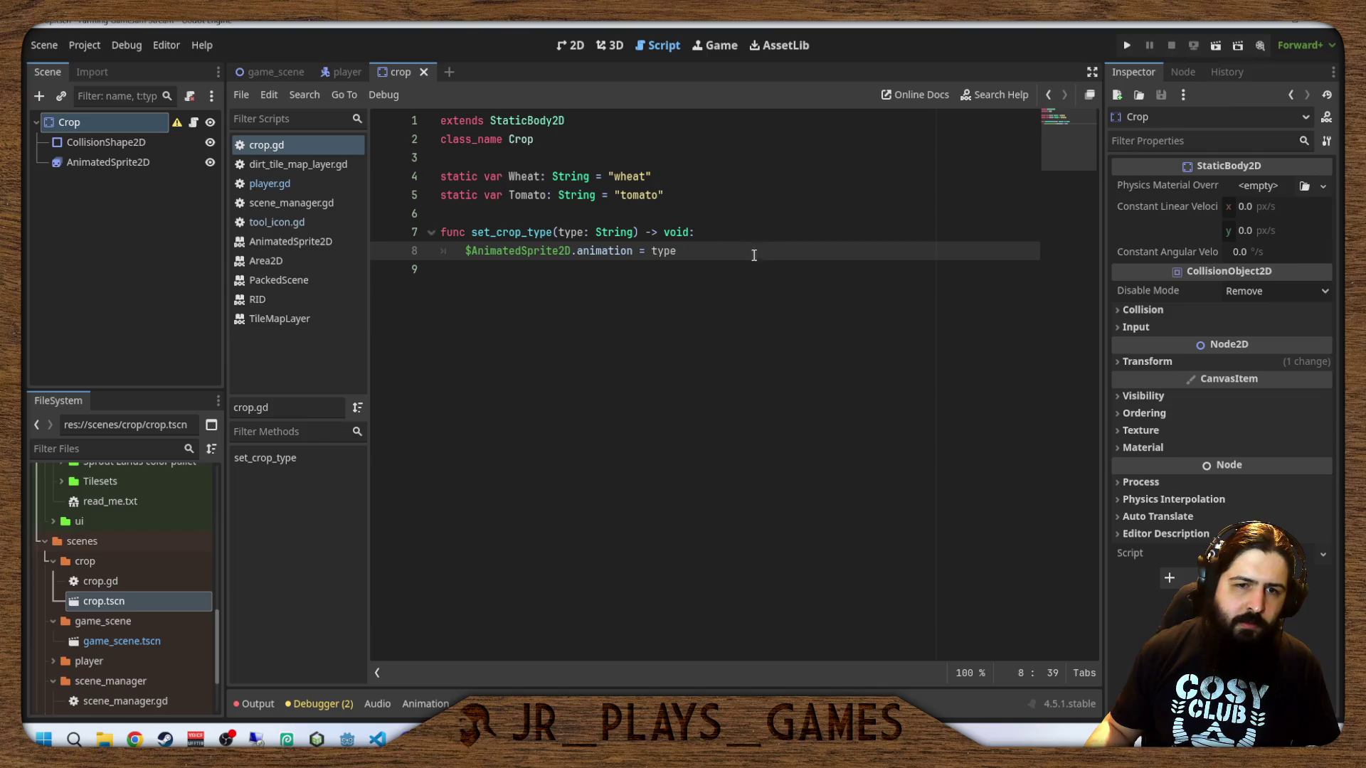
- Discard an unfinished second AnimatedSprite2D line and save crop.gd again
key(Return)
text($)
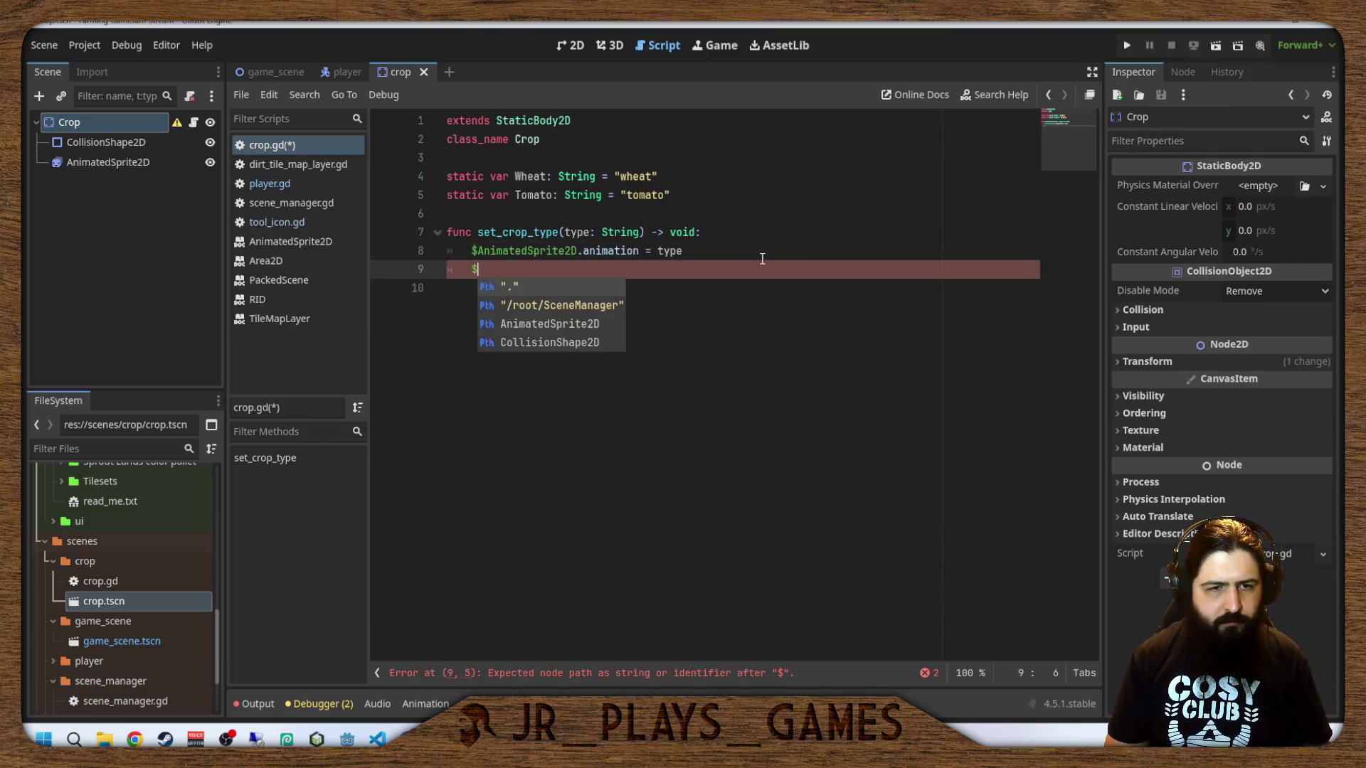
text(A)
key(Return)
text(.)
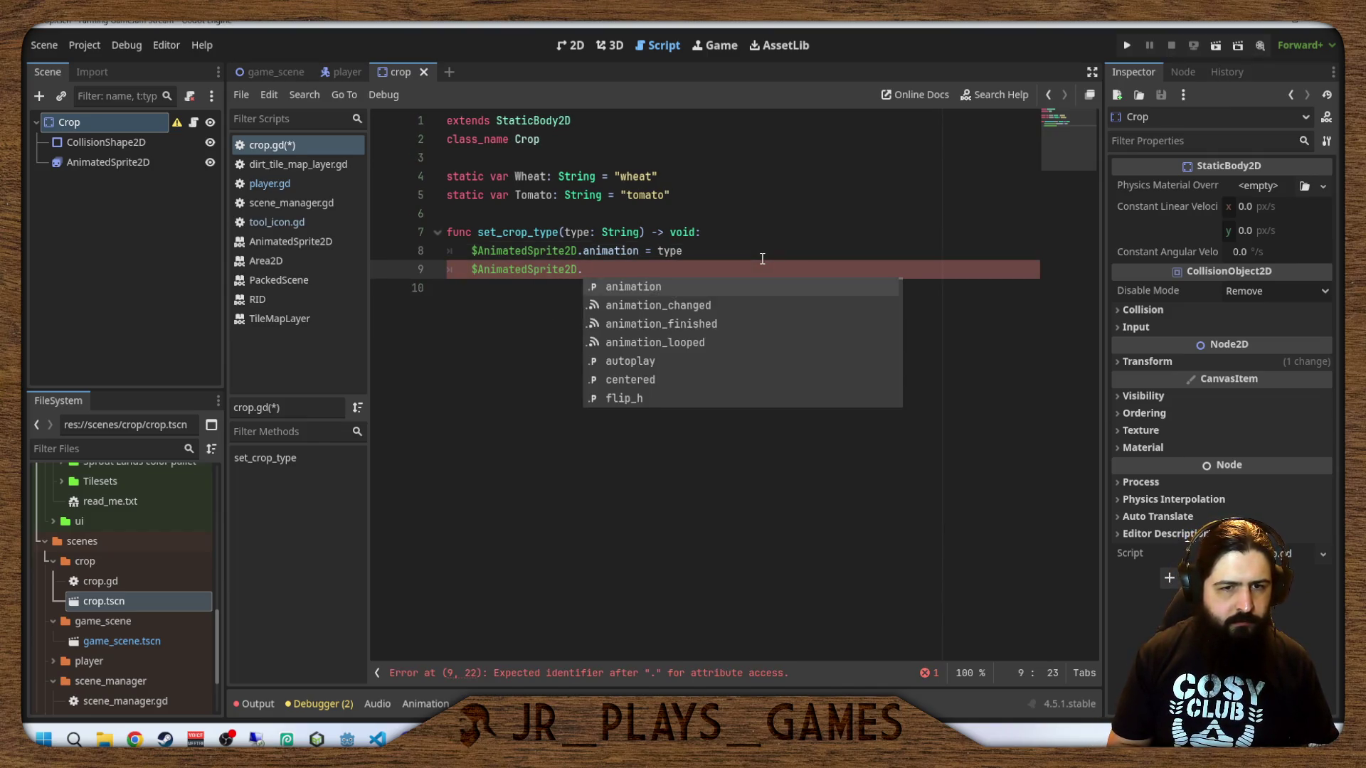
text(f)
key(BackSpace)
key(BackSpace)
key(BackSpace)
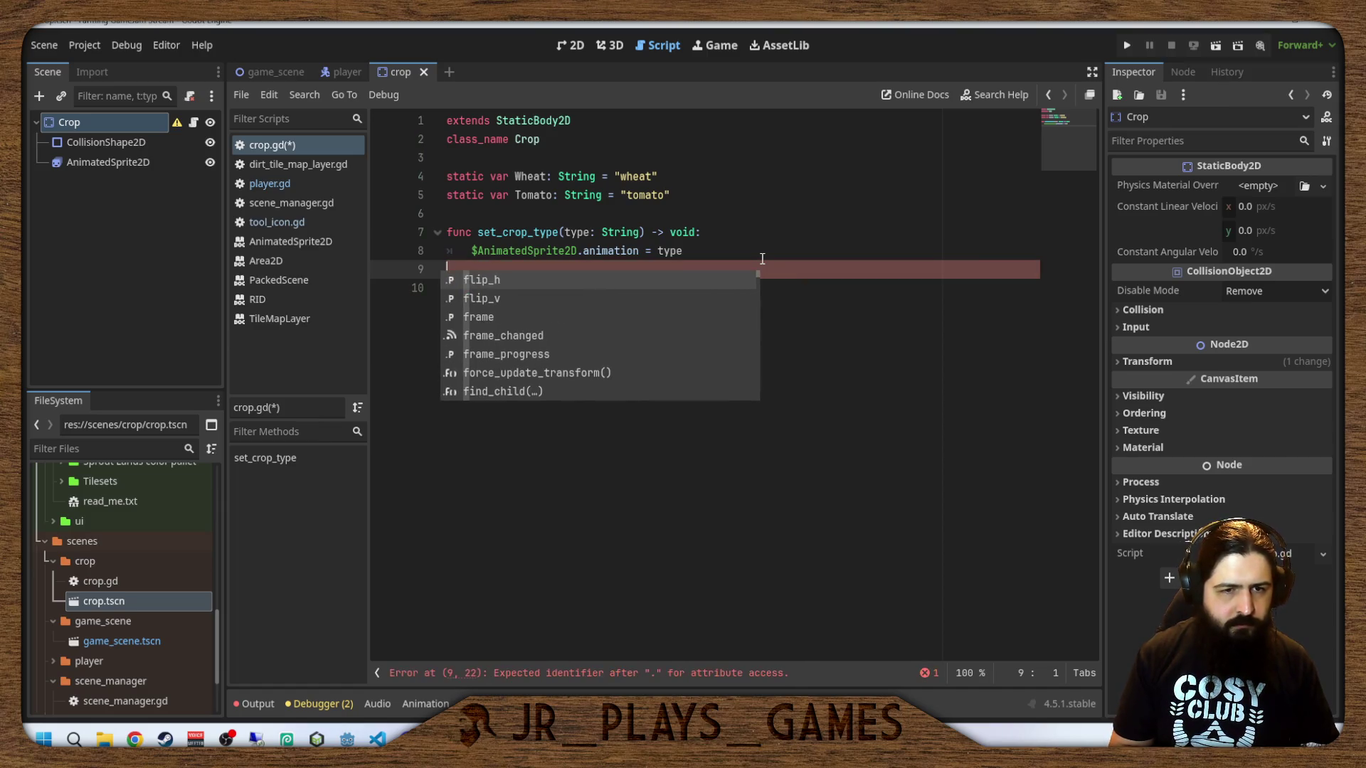
key(ctrl+s)
click(712, 195)
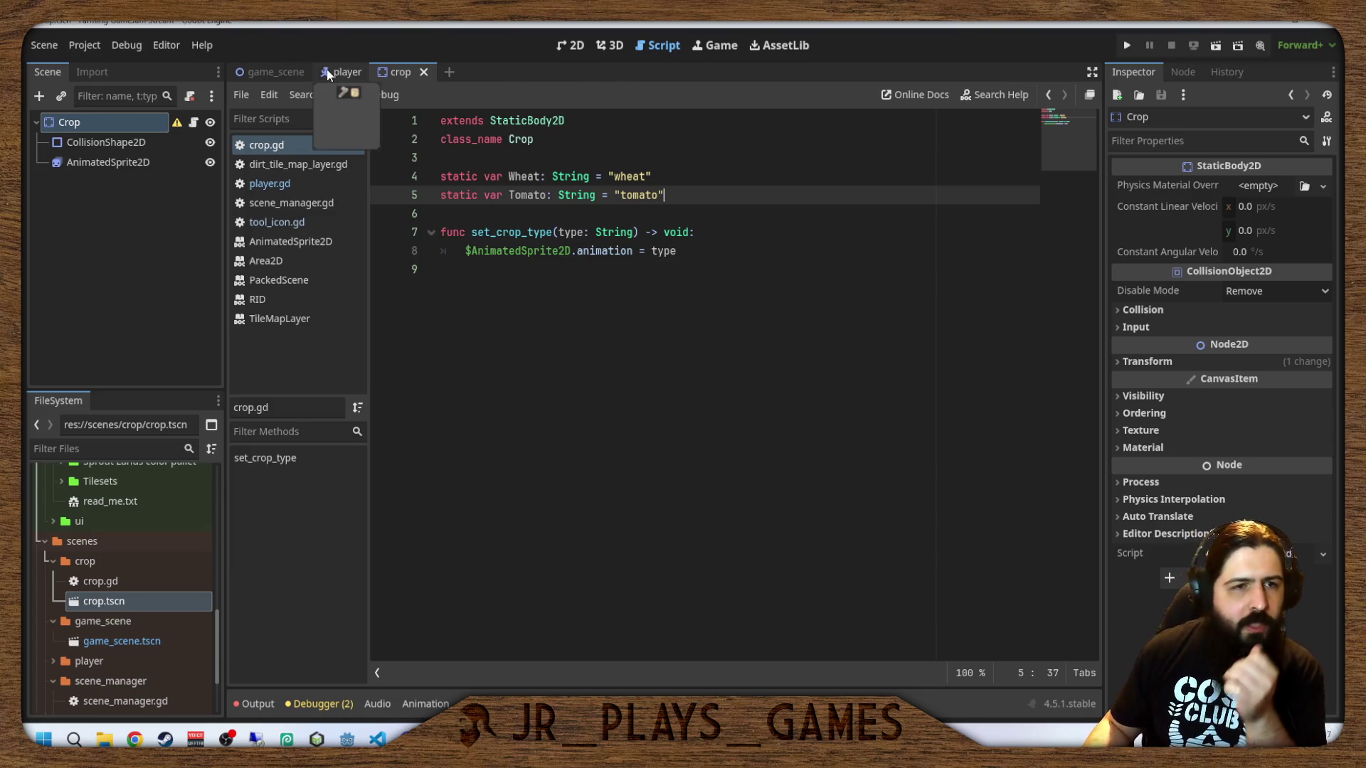
click(283, 76)
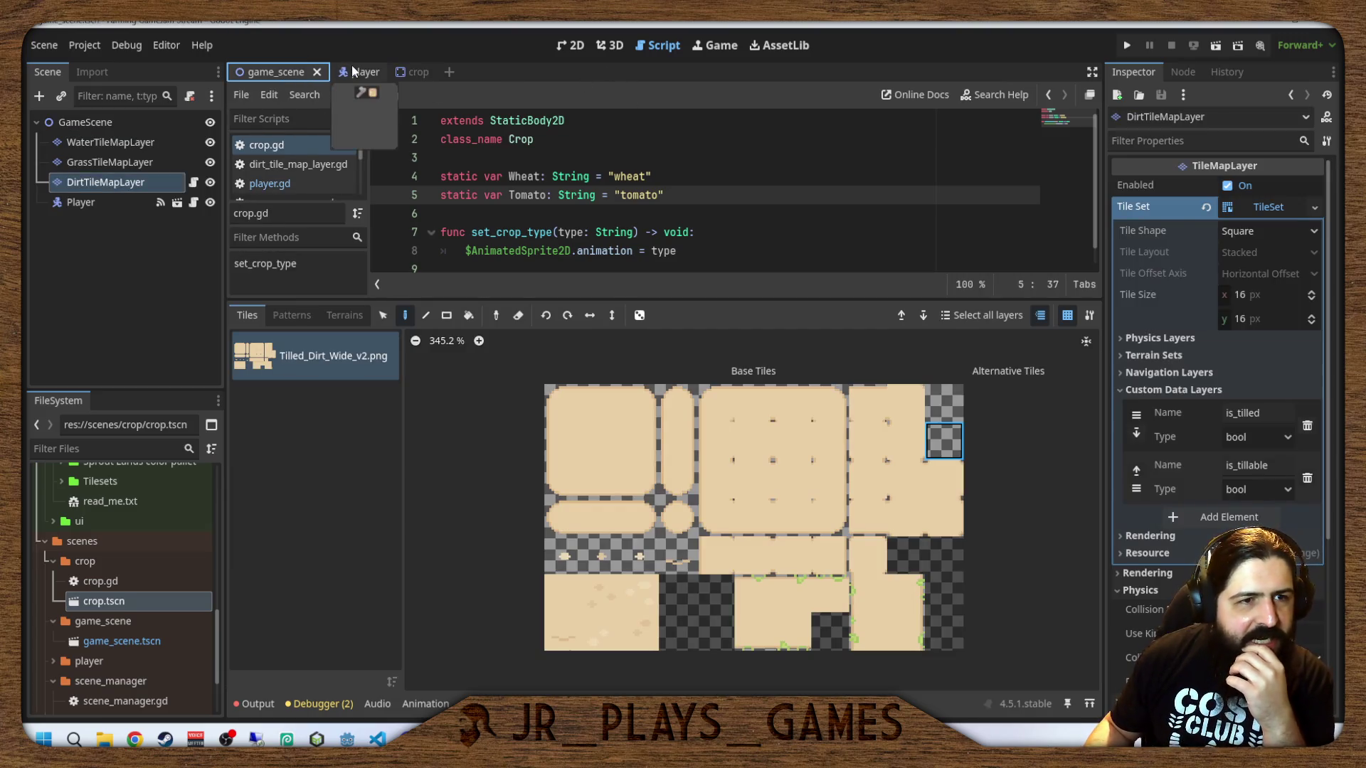
- Add new_crop_node.set_crop_type(Crop.Wheat) below the position line in player.gd and save
click(352, 68)
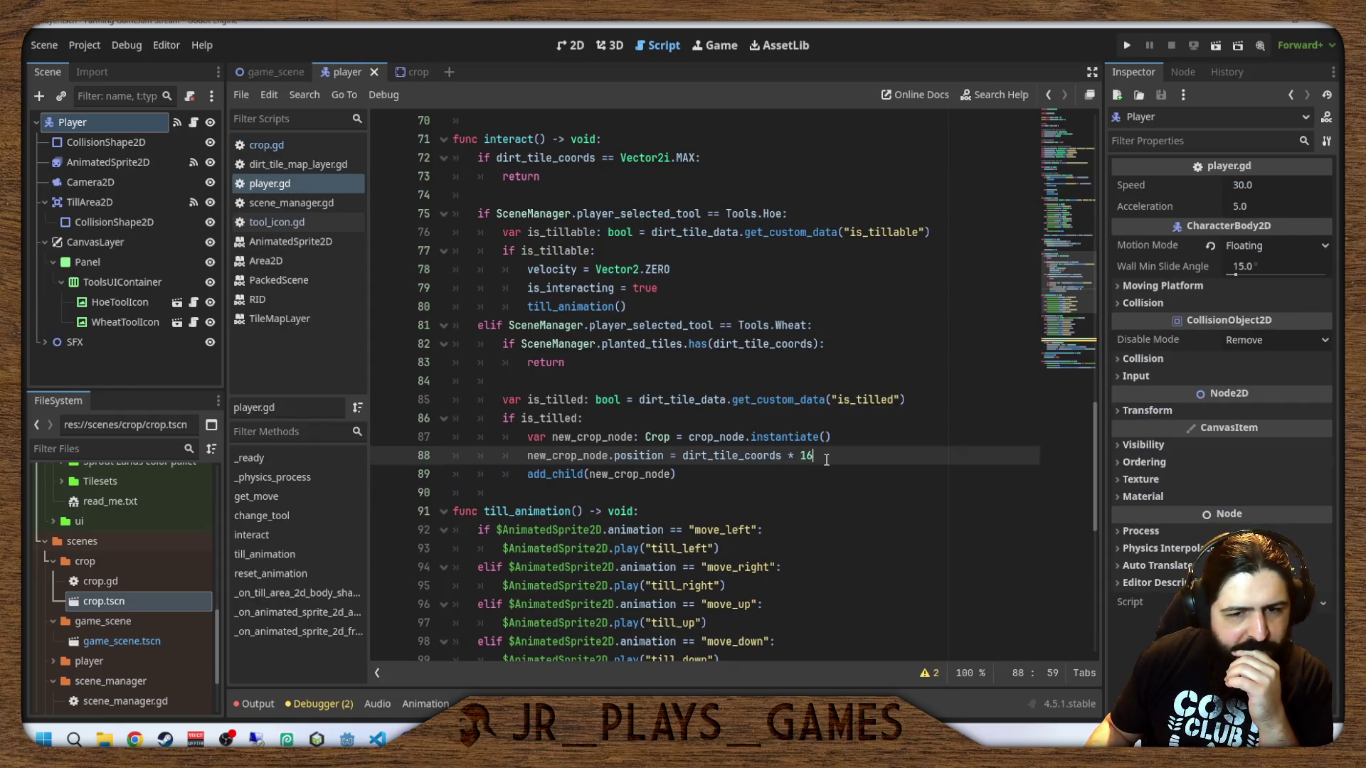
key(Return)
text(new)
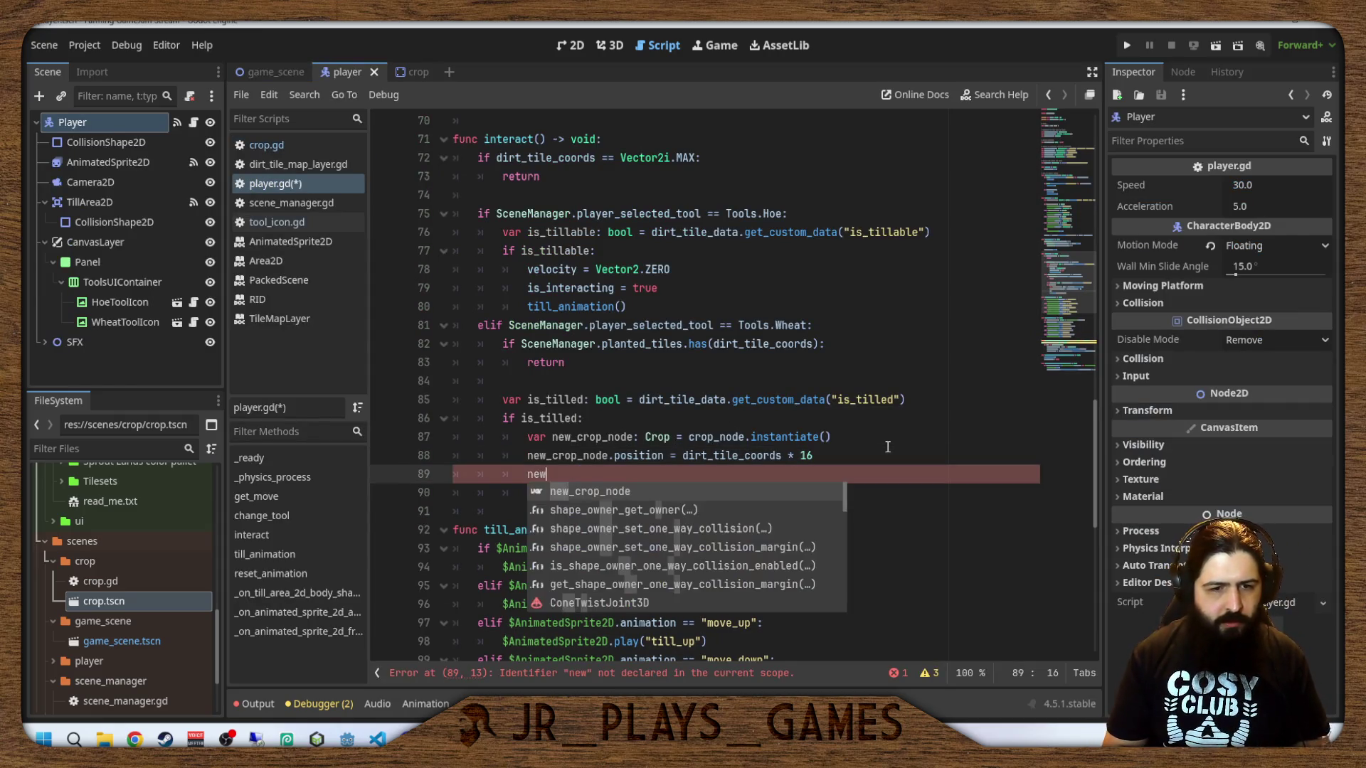
key(Return)
text(.set_cr)
key(Return)
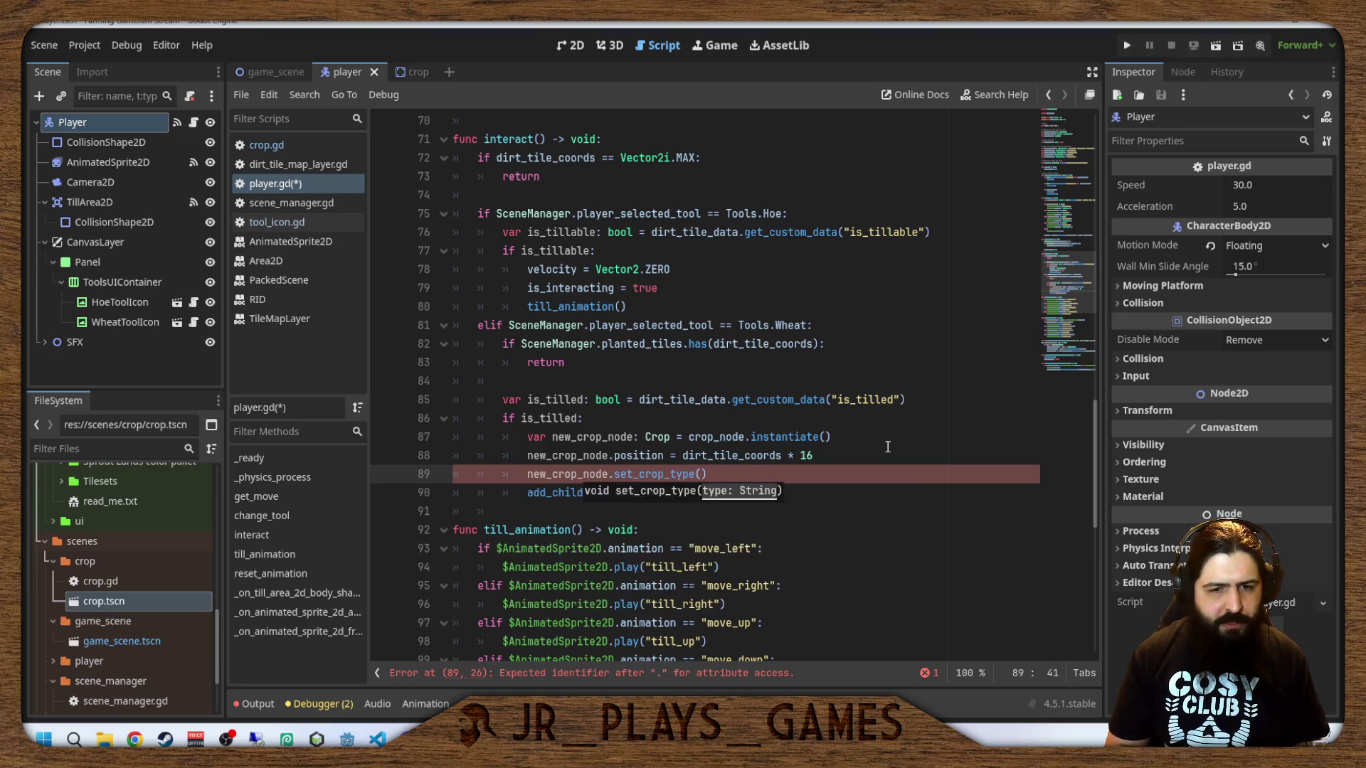
text(Crop.)
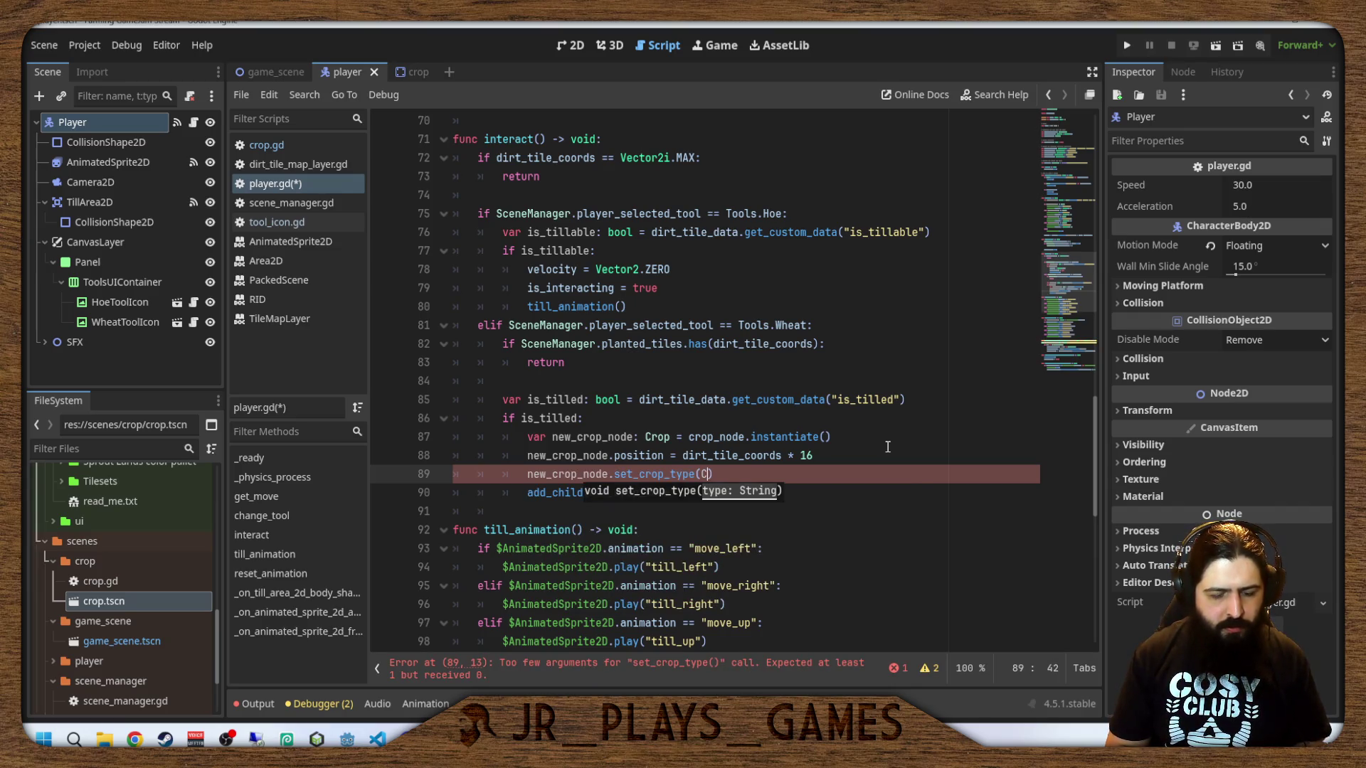
text(W)
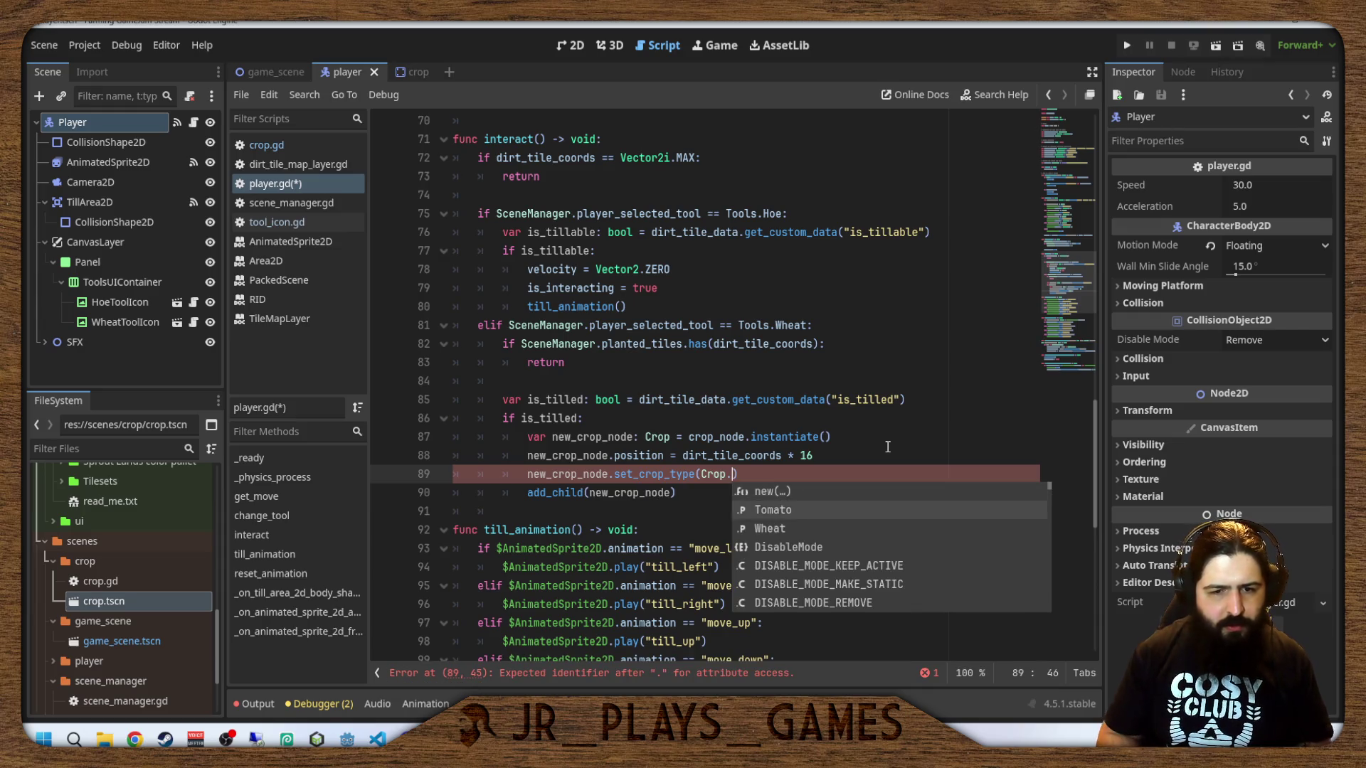
key(Return)
key(ctrl+s)
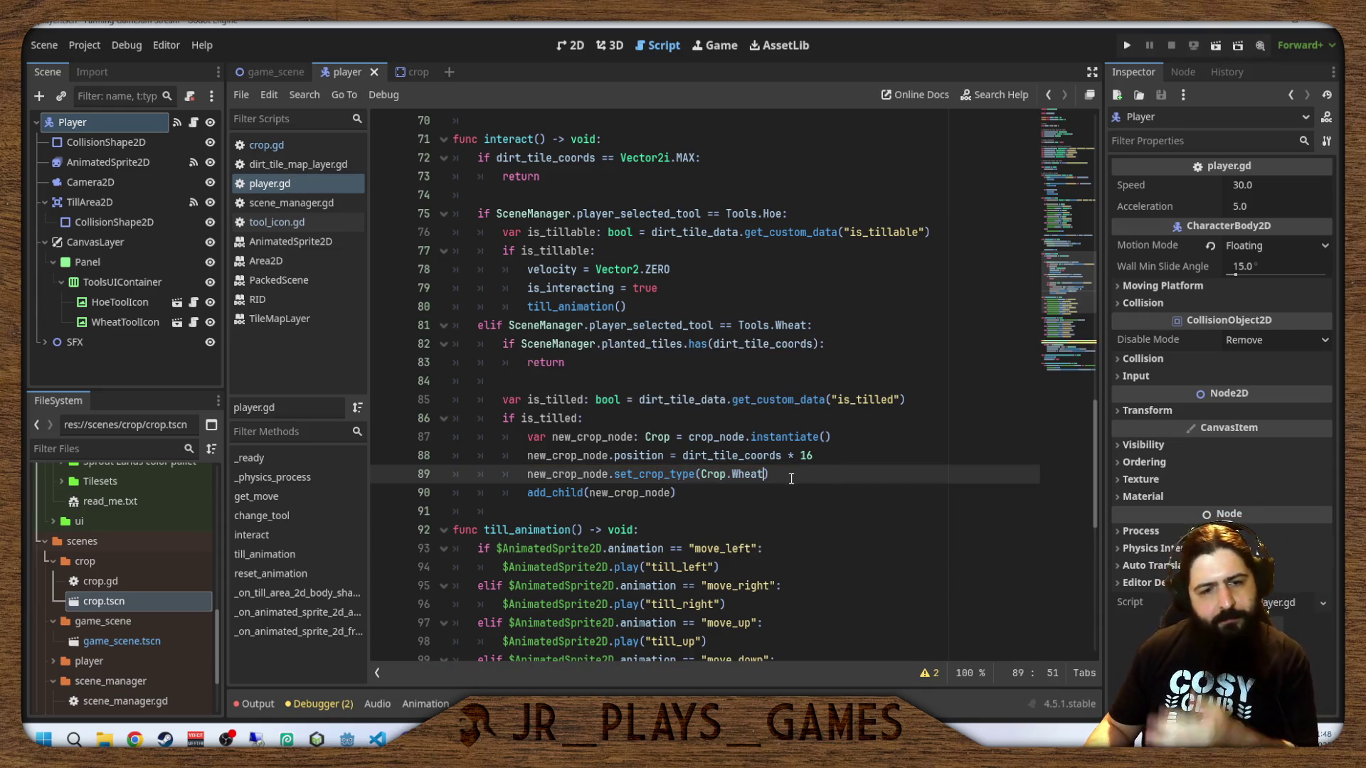
click(786, 494)
scroll(783, 498, down, 2)
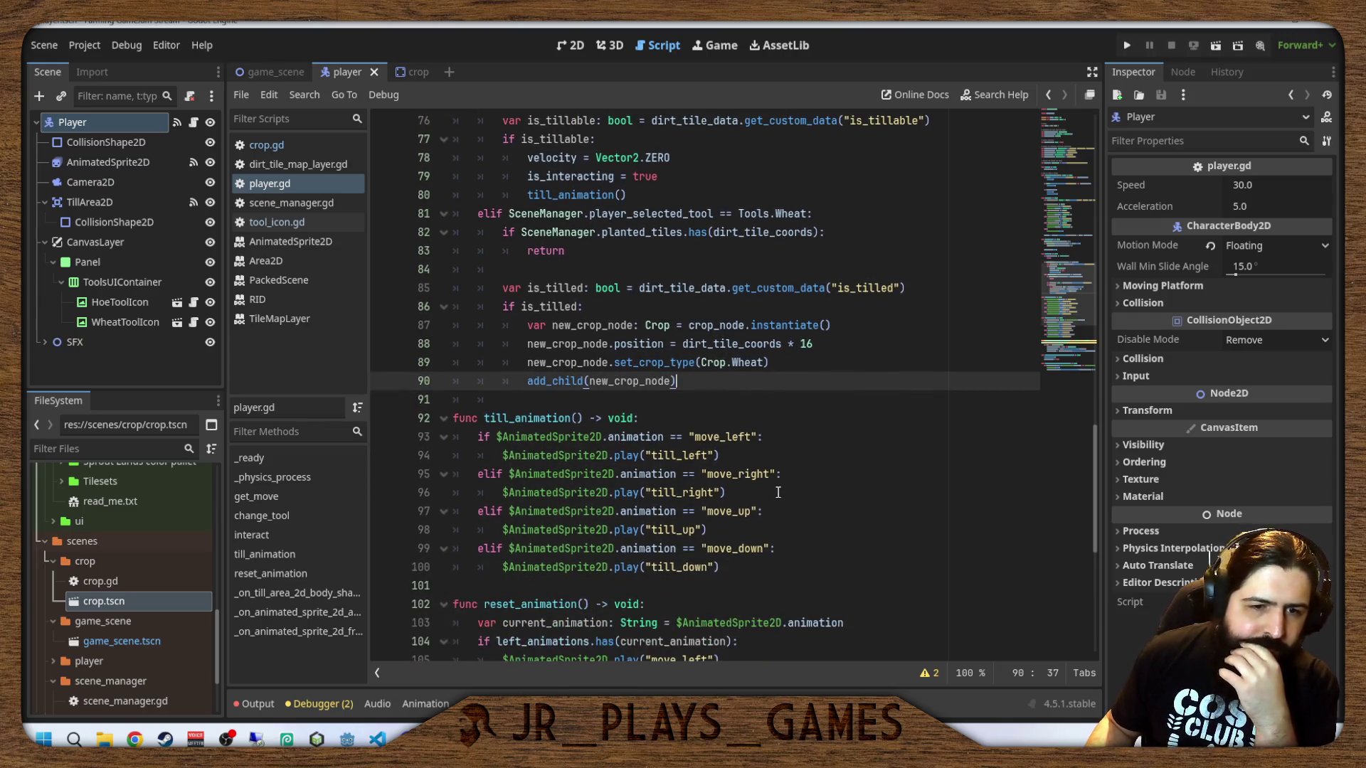
scroll(780, 493, up, 2)
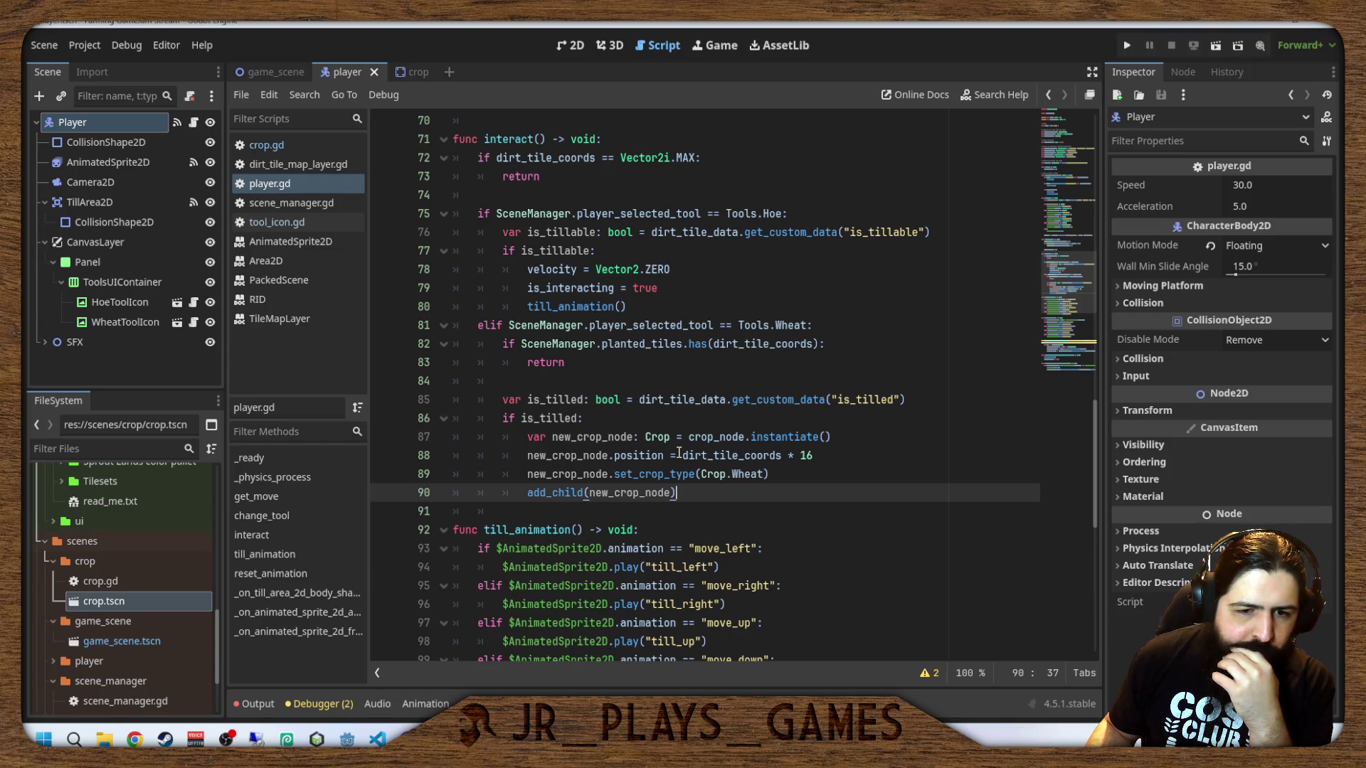
- Run the game, enlarge its view with aspect ratio kept, and walk the player around
click(1120, 45)
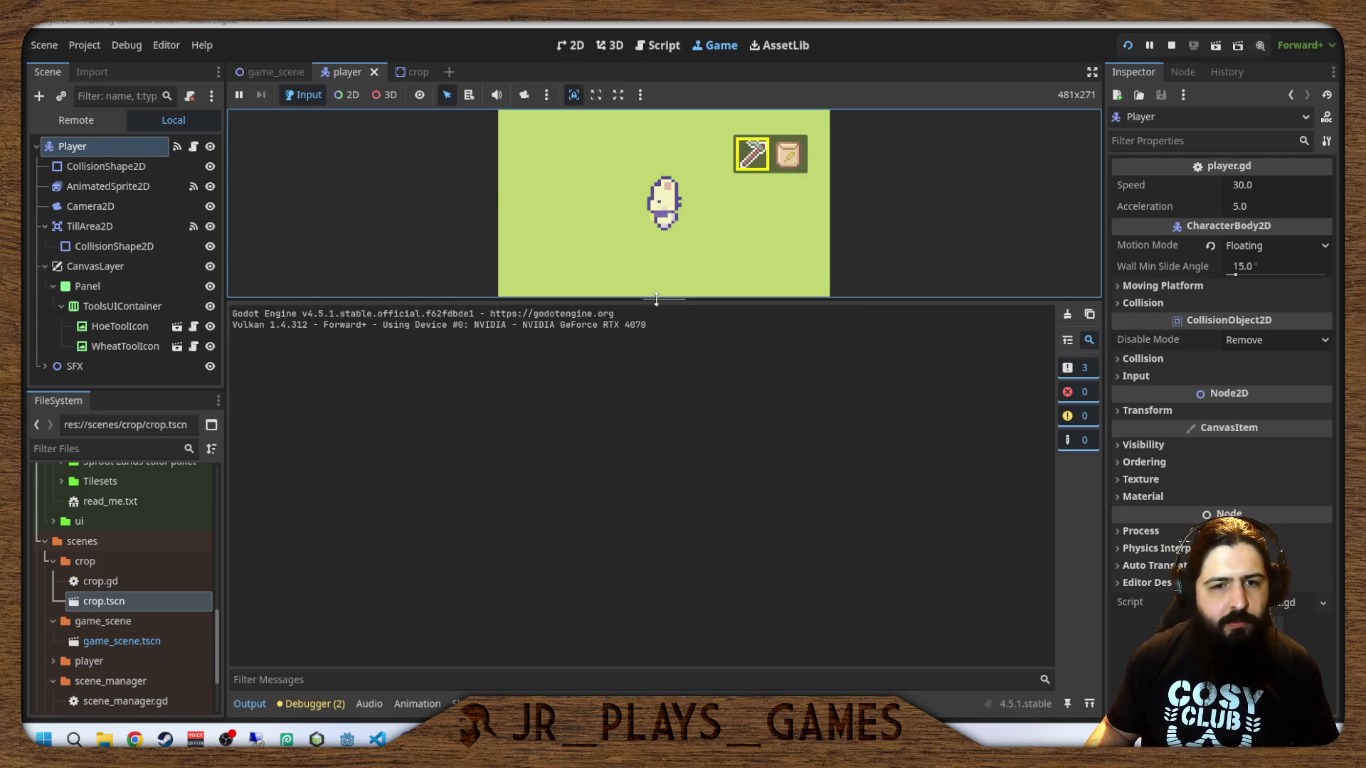
mouse_move(656, 299)
mouse_down()
mouse_move(683, 587)
mouse_move(689, 258)
mouse_move(733, 629)
mouse_up()
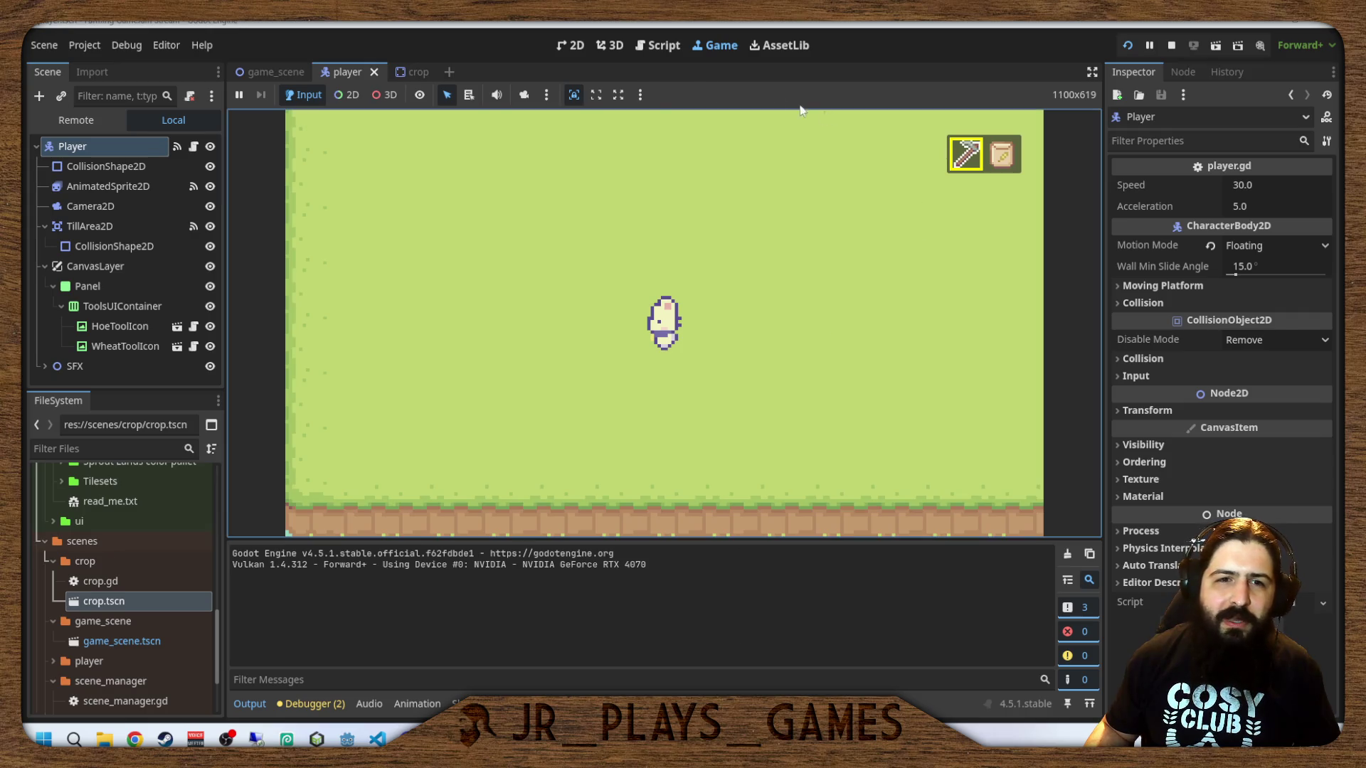
click(596, 94)
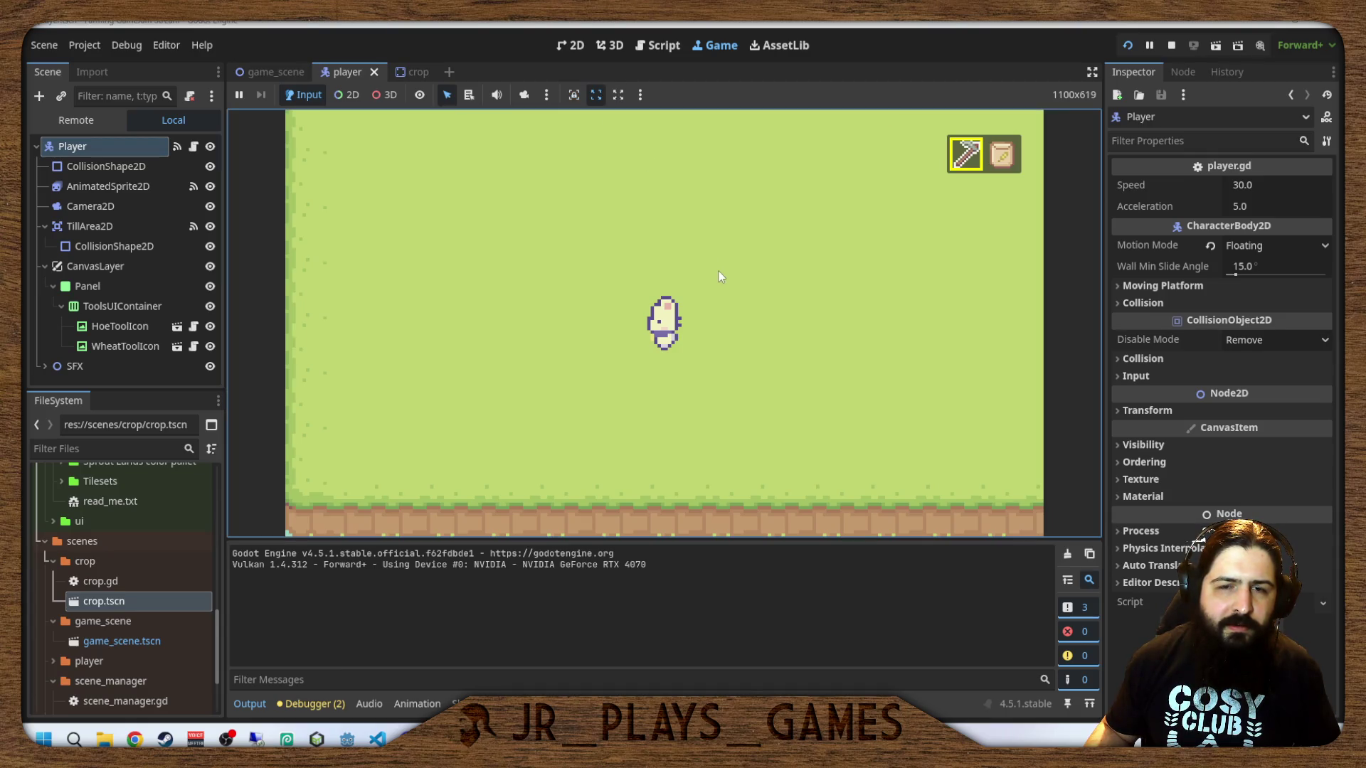
key(Down)
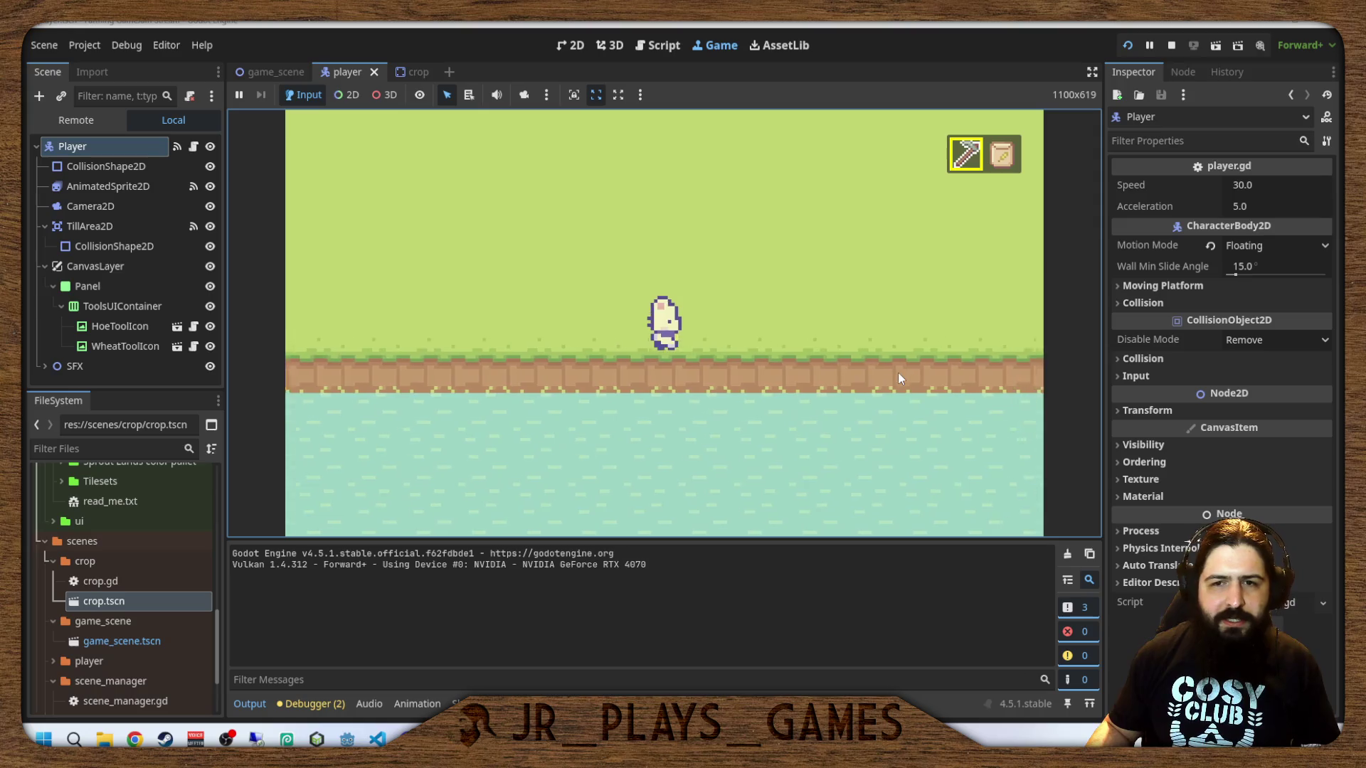
key(Up)
key(Right)
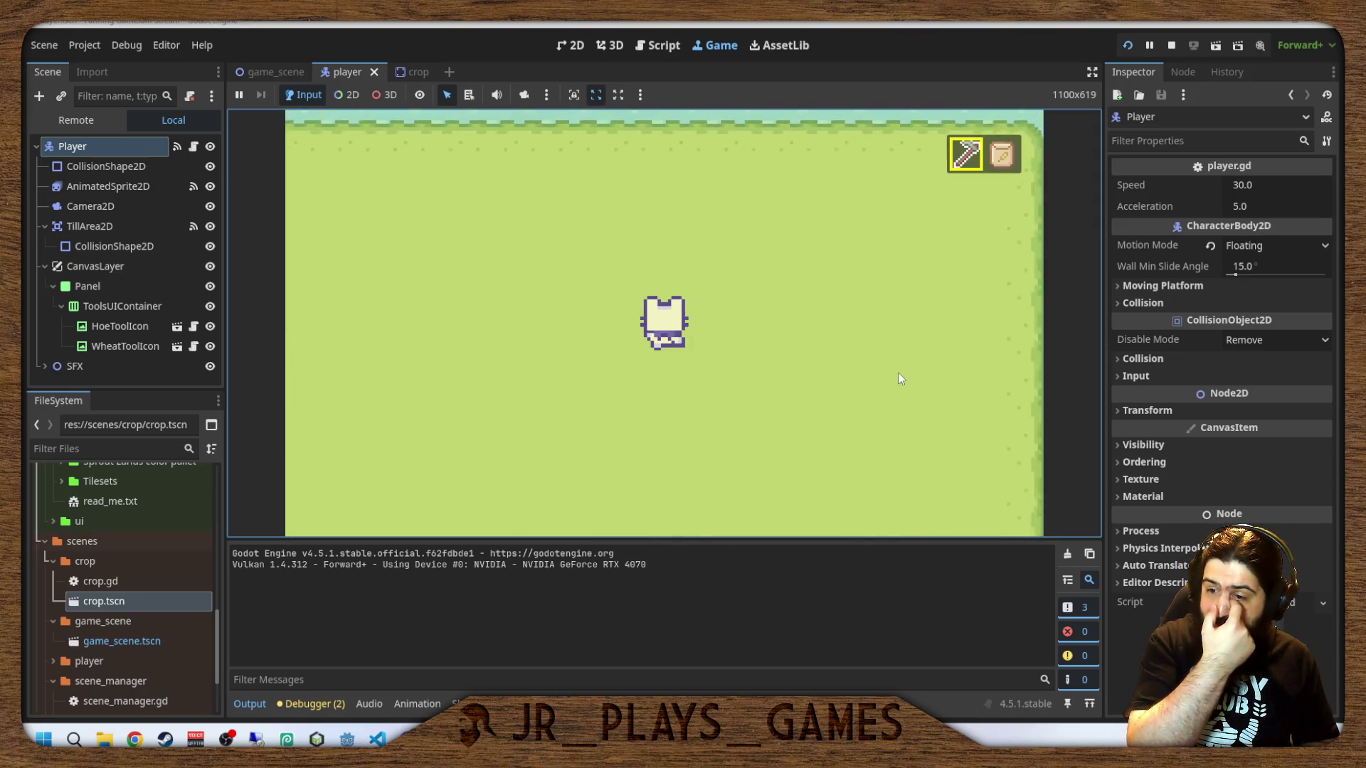
- Till two soil tiles, switch to wheat seeds, walk over the patch, then show the Remote tree
click(898, 373)
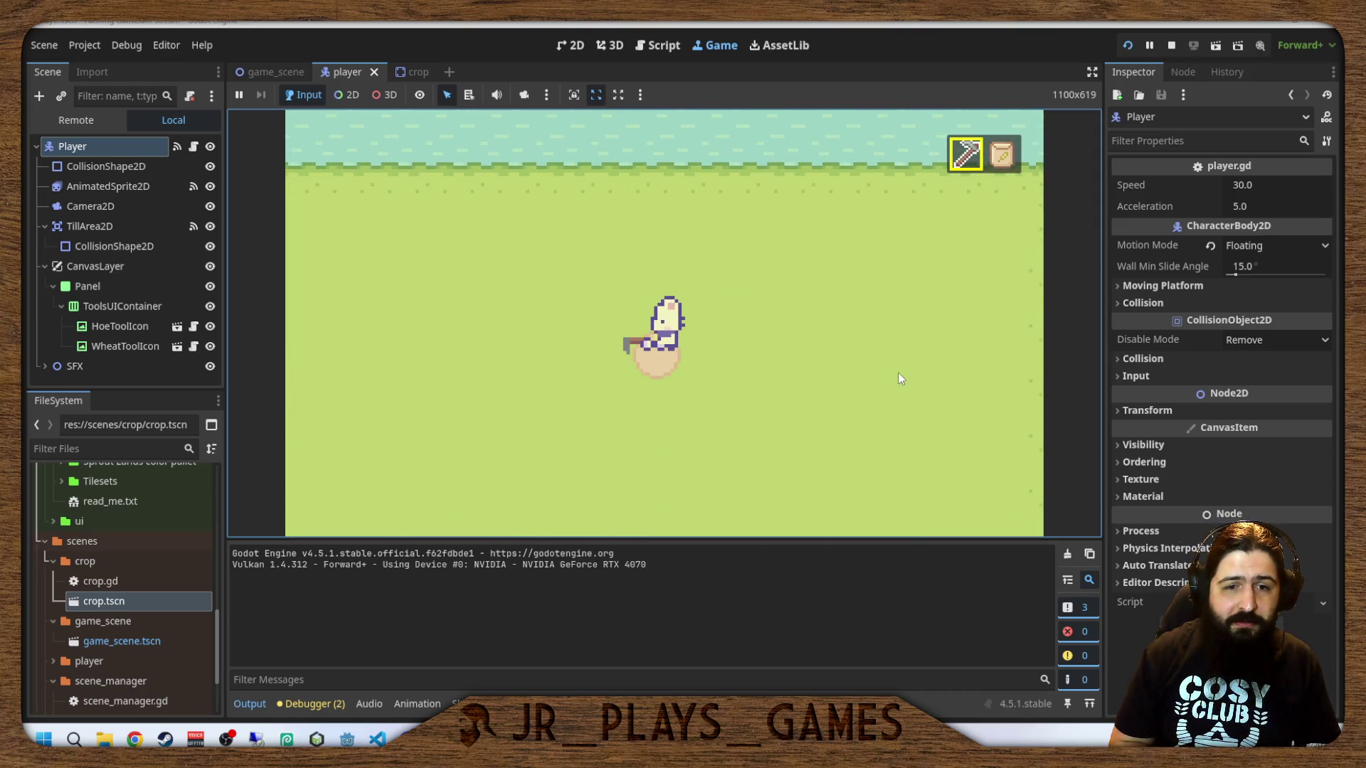
key(Right)
click(898, 372)
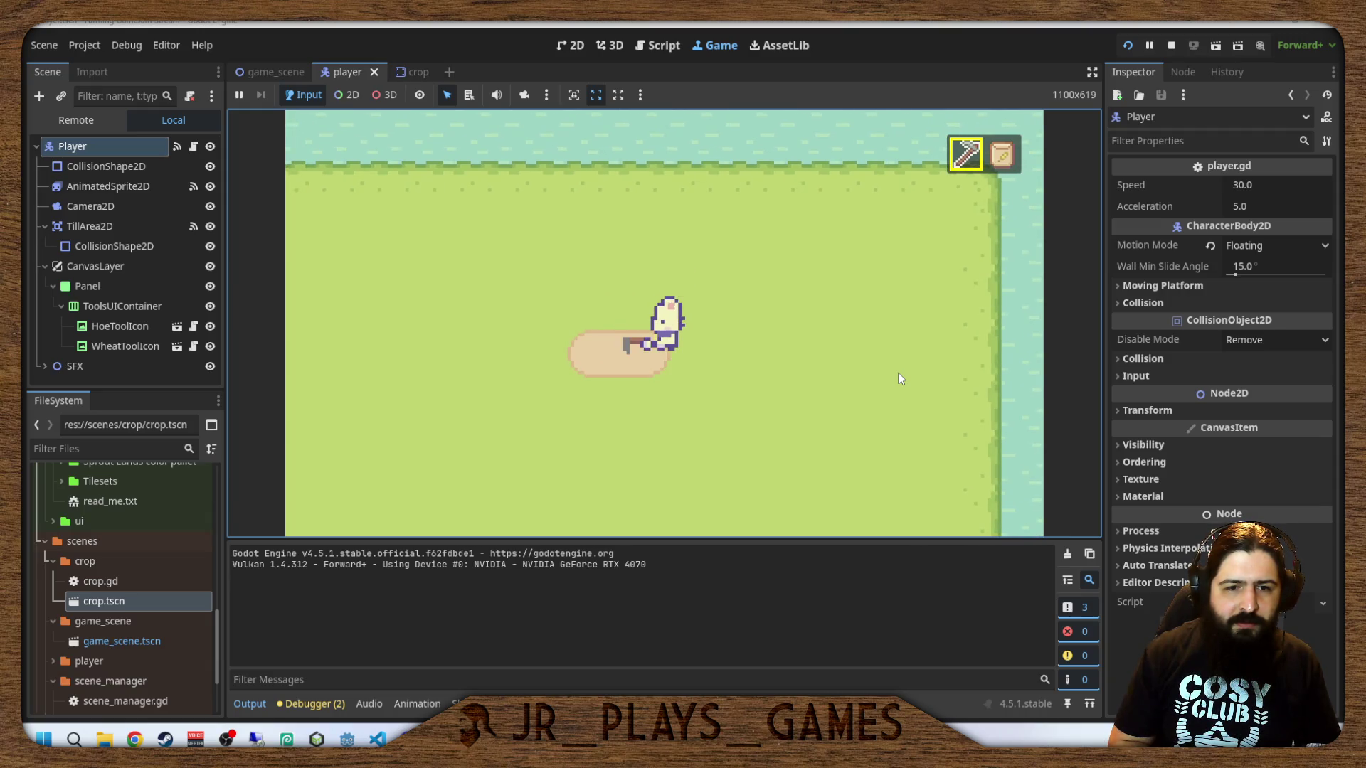
key(Down)
key(e)
key(Right)
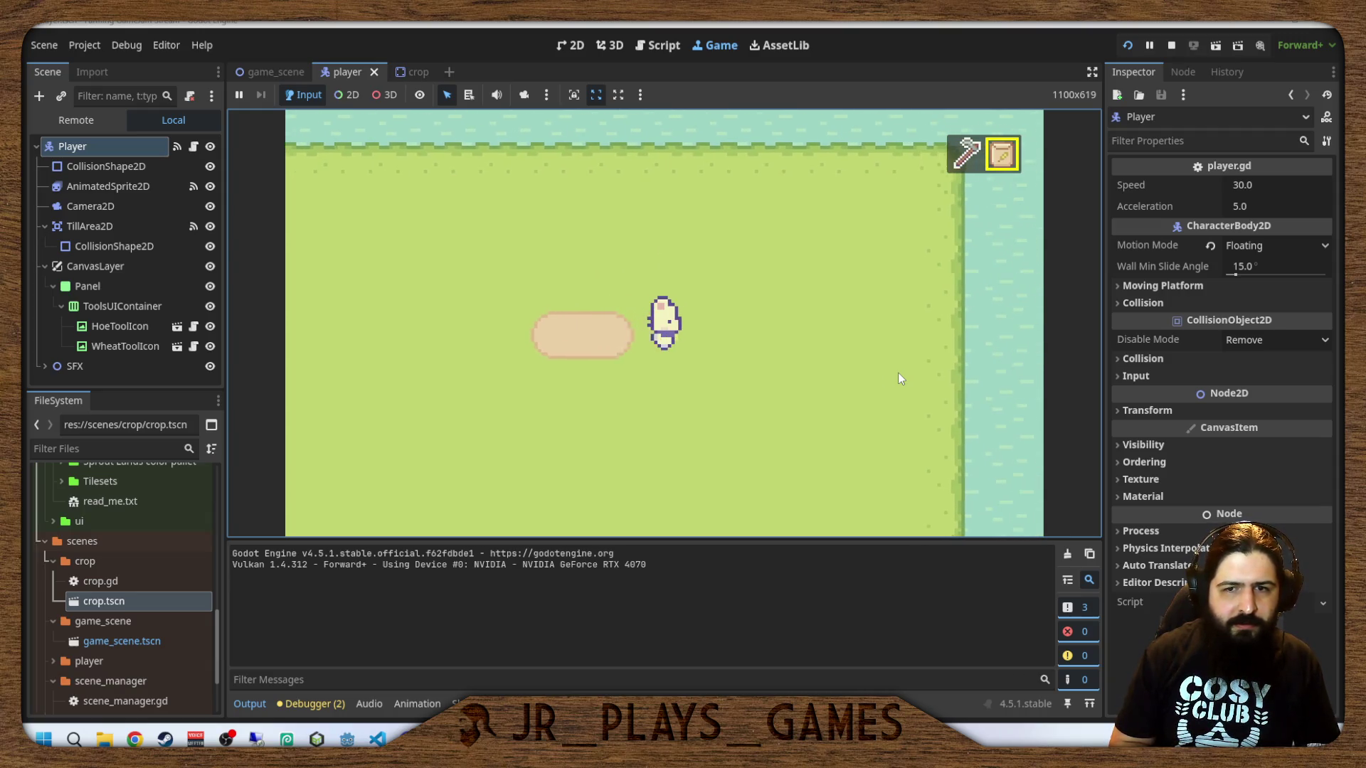
key(Left)
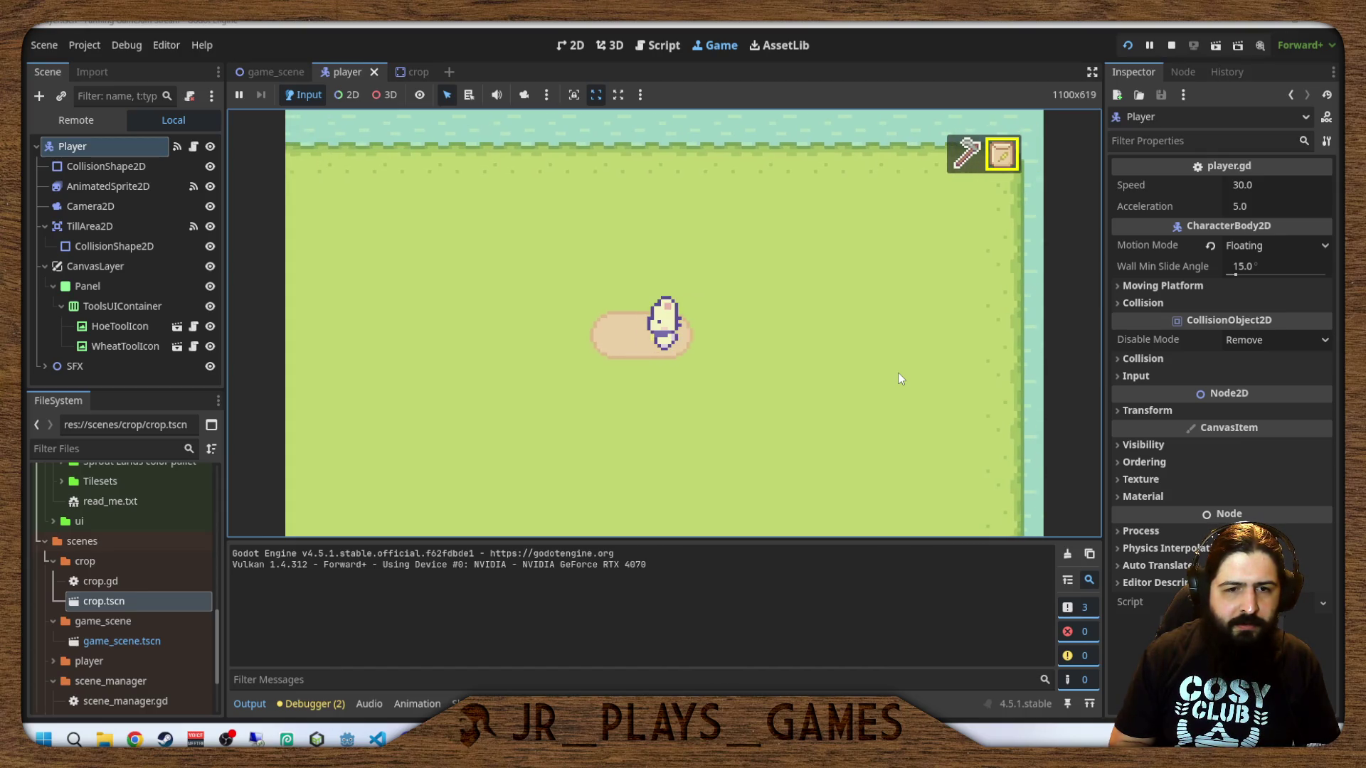
key(Up)
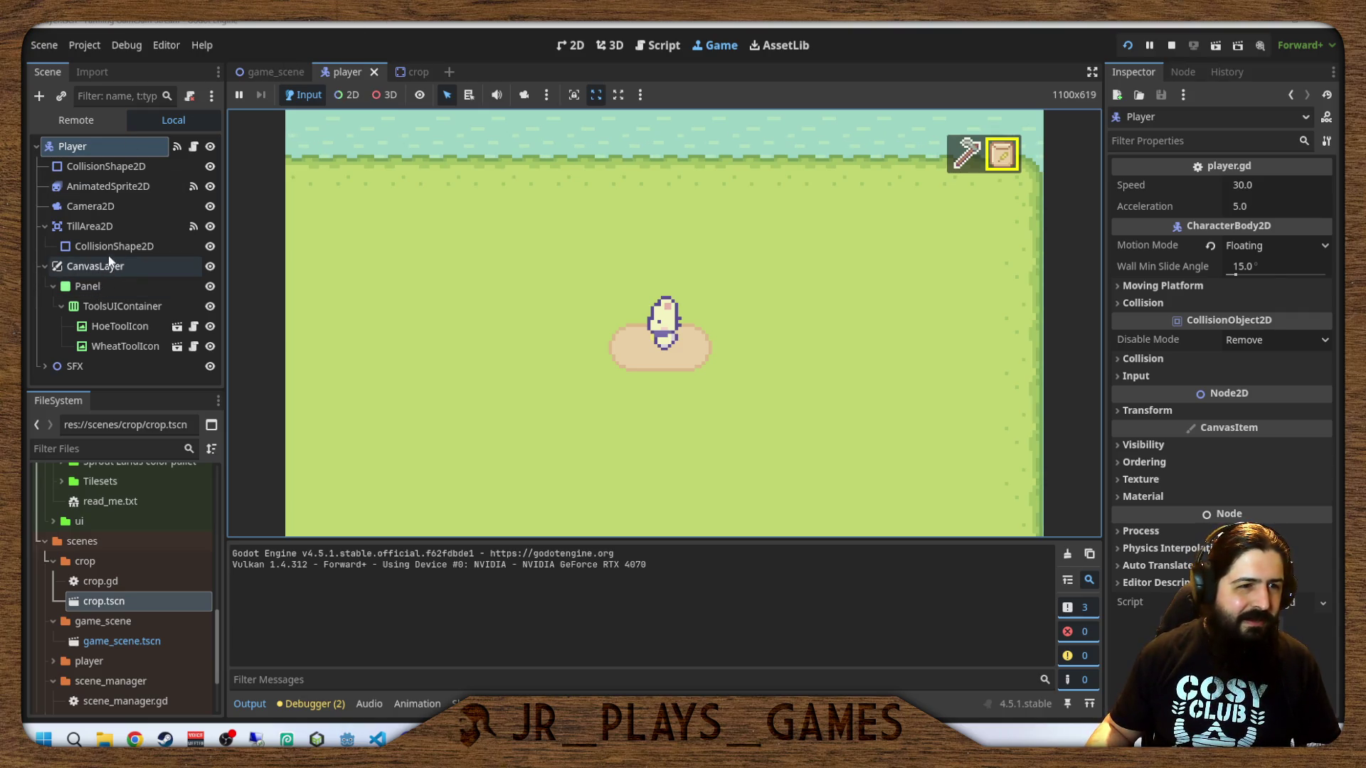
click(109, 117)
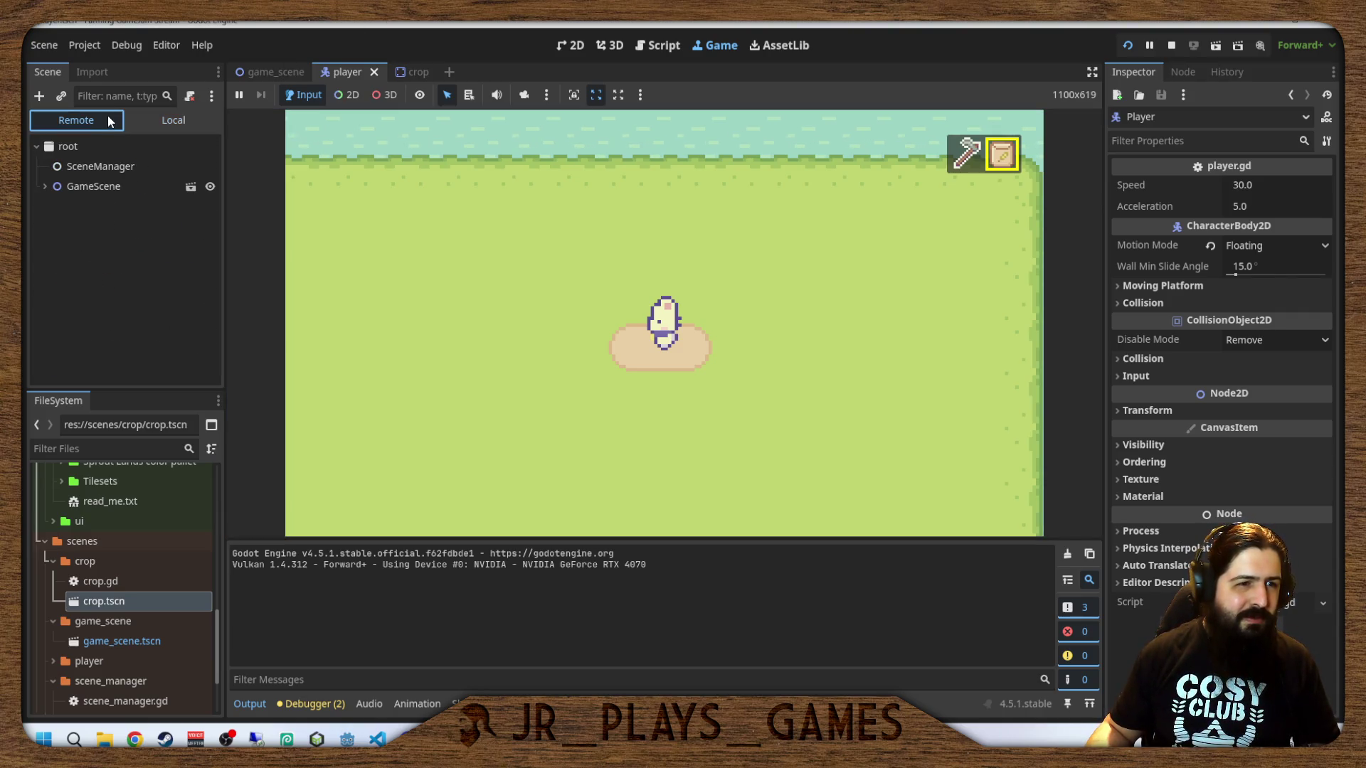
click(45, 186)
click(51, 264)
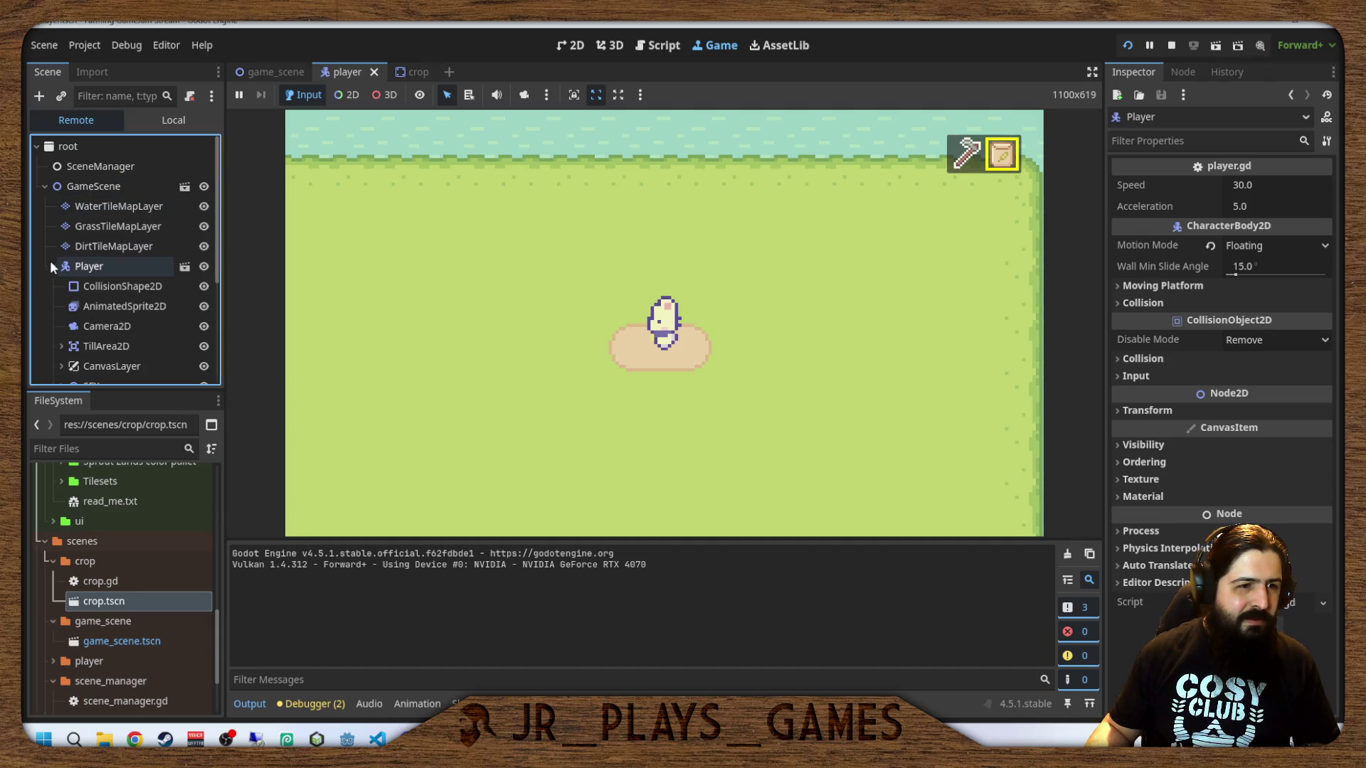
scroll(50, 262, down, 5)
scroll(49, 262, down, 3)
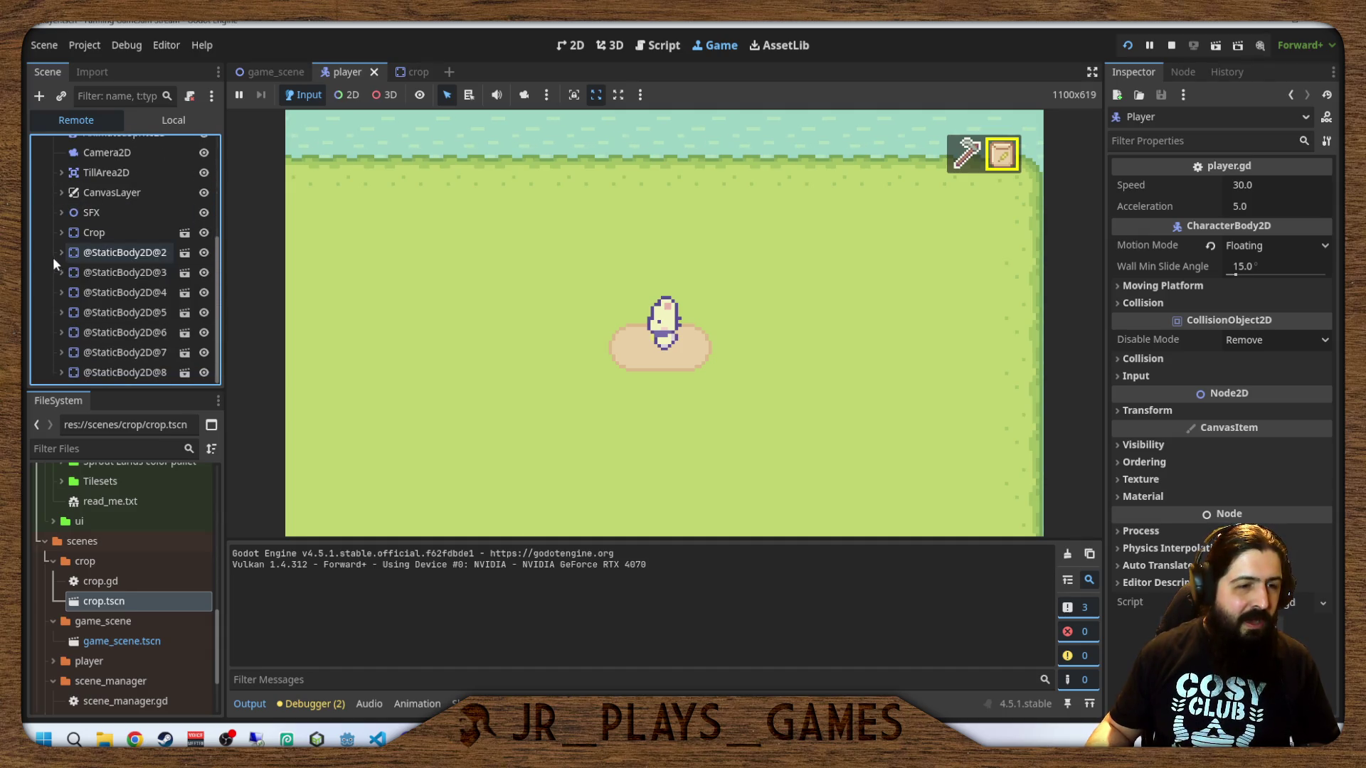
click(81, 252)
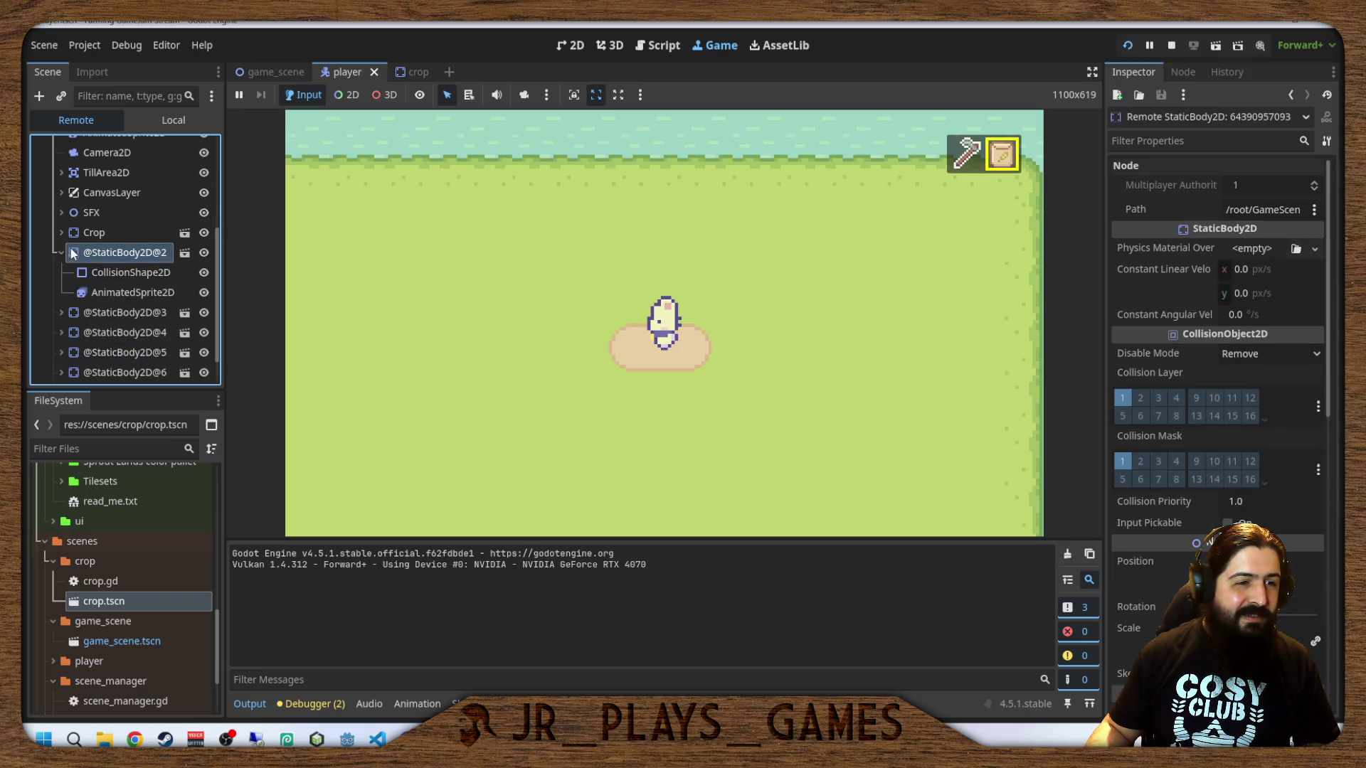
scroll(133, 287, up, 8)
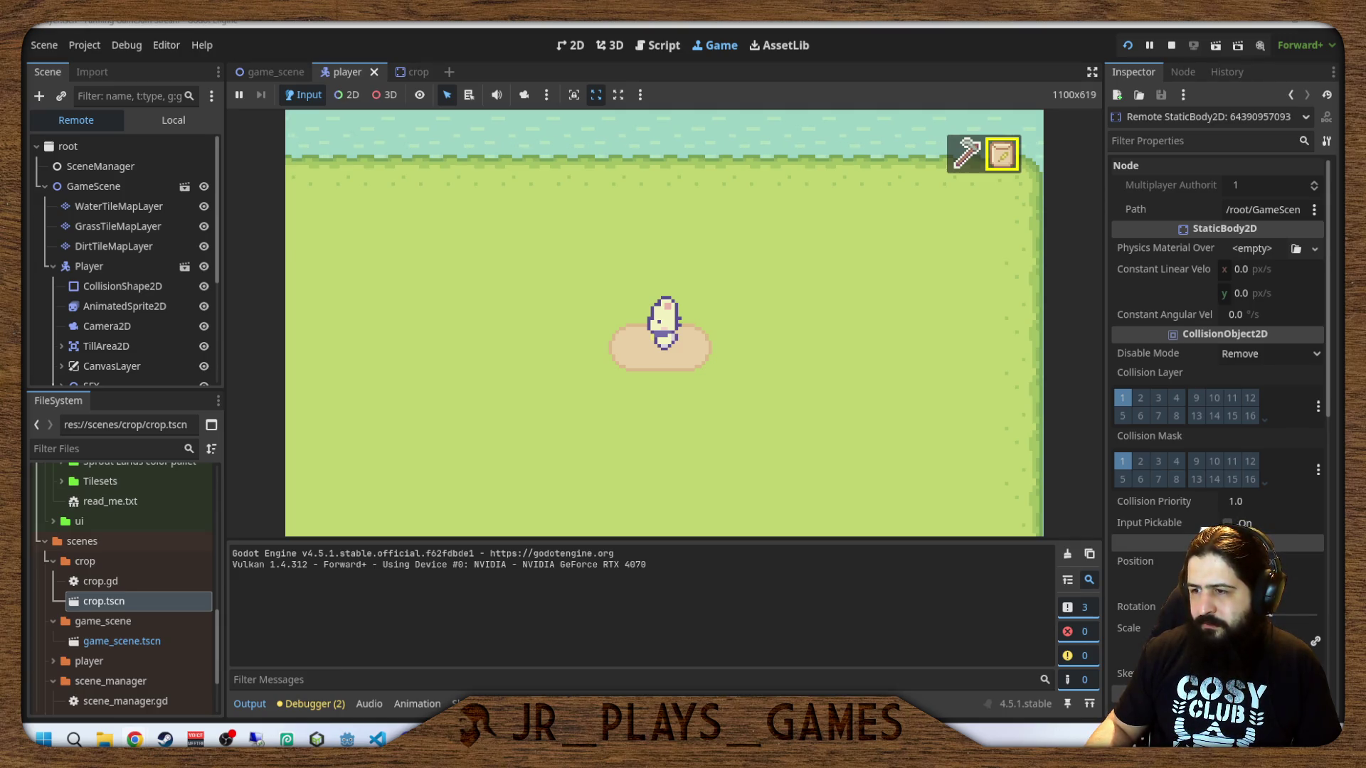
click(408, 222)
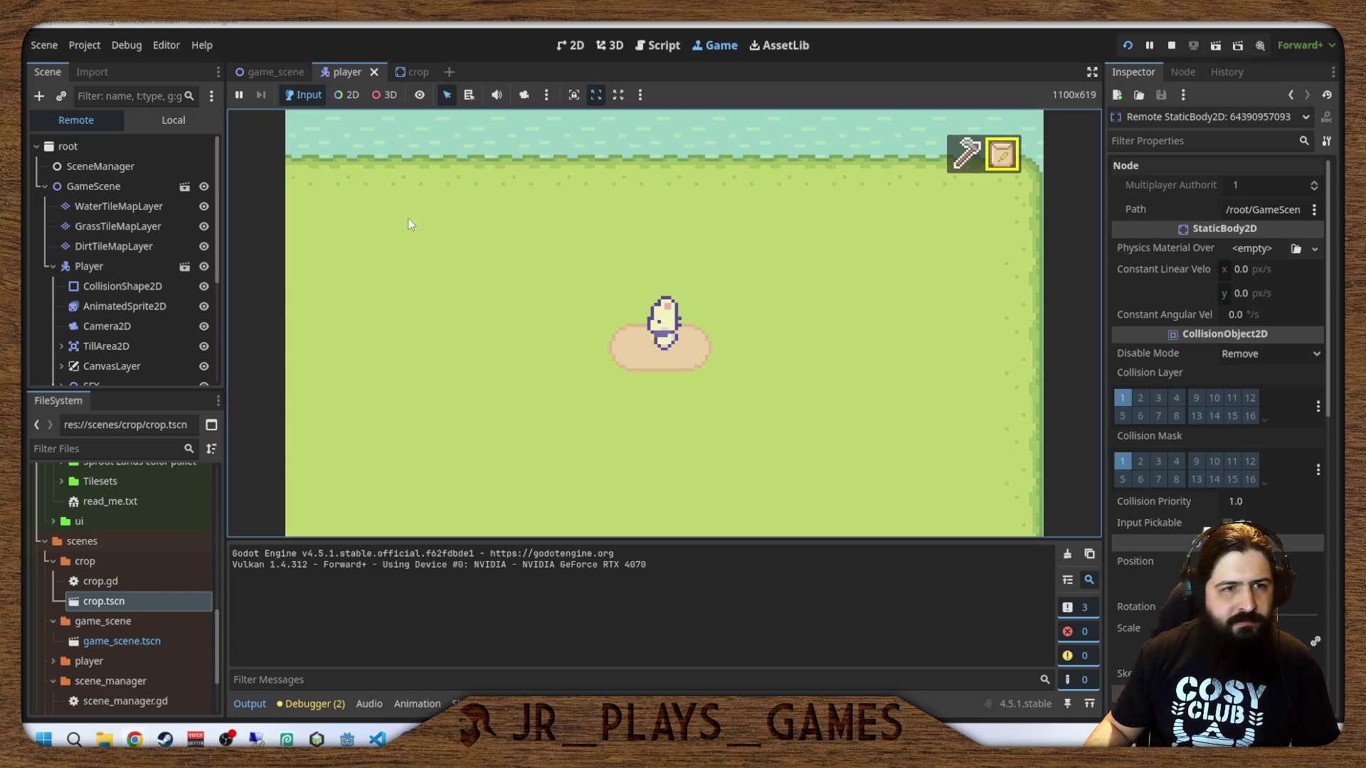
click(1172, 45)
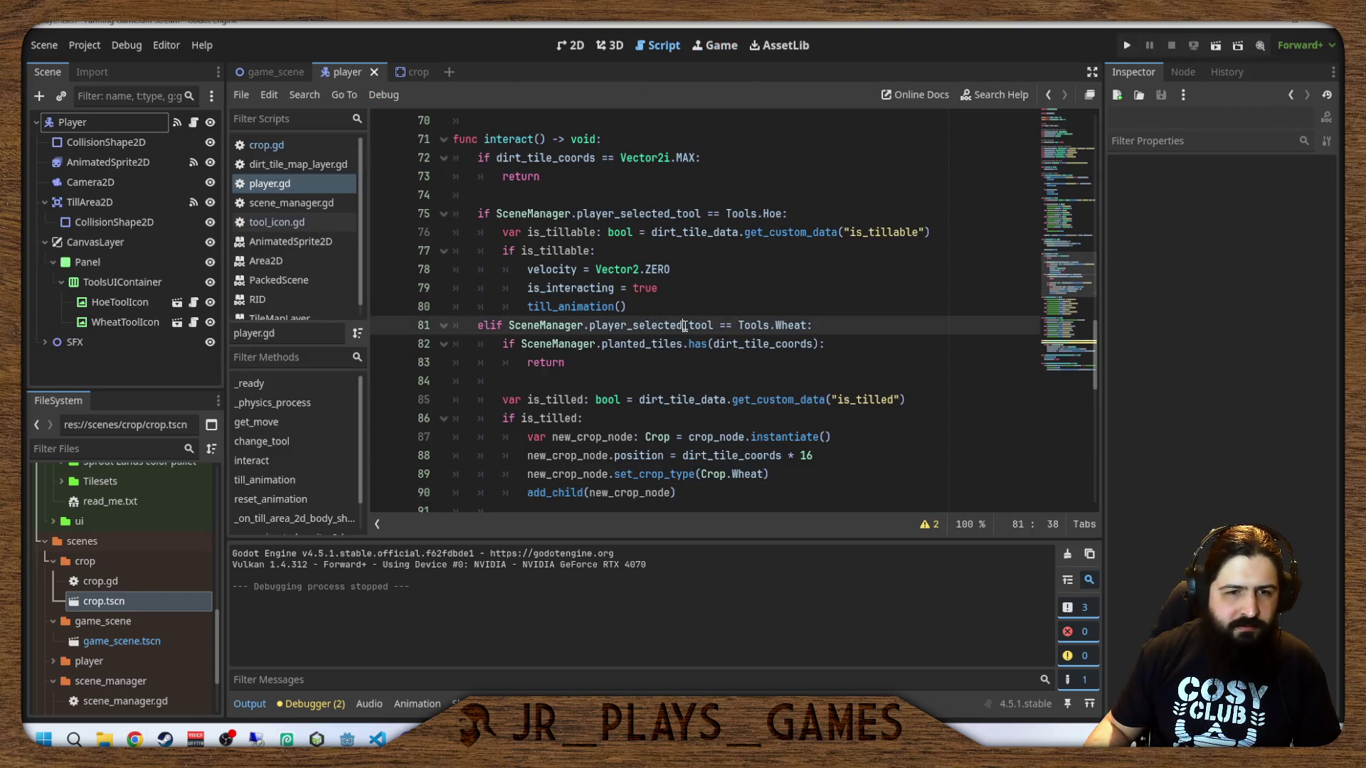
- Rewrite line 90 as get_parent().call_deferred("add_child", new_crop_node) and save player.gd
click(528, 325)
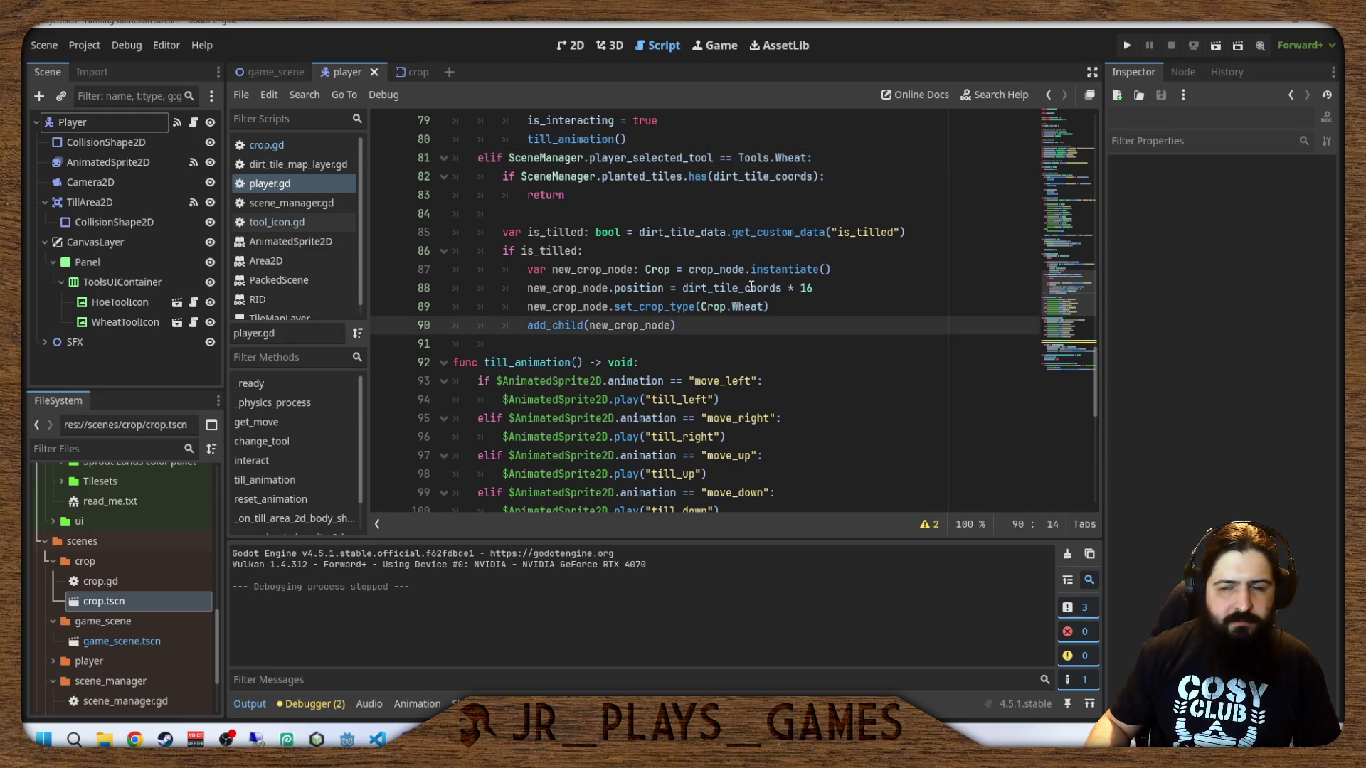
text(getpa)
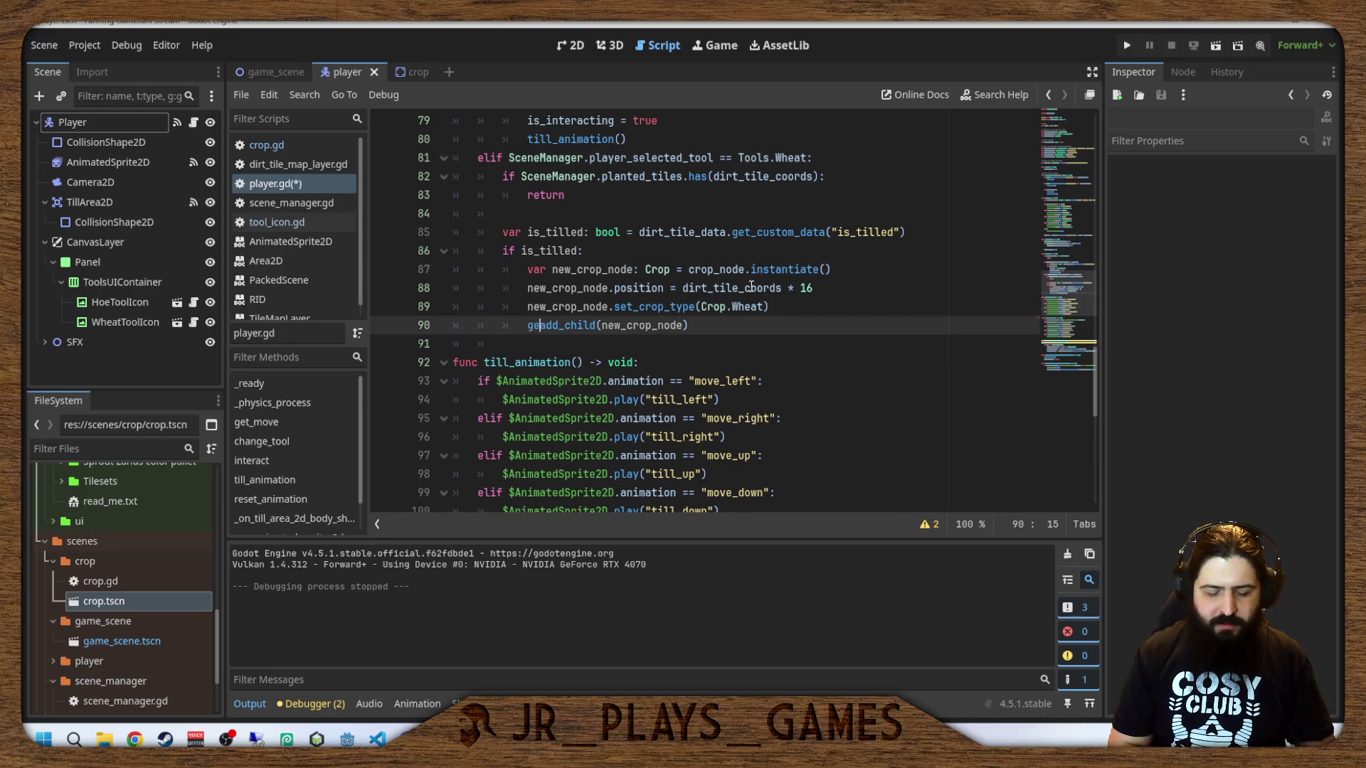
key(BackSpace)
key(BackSpace)
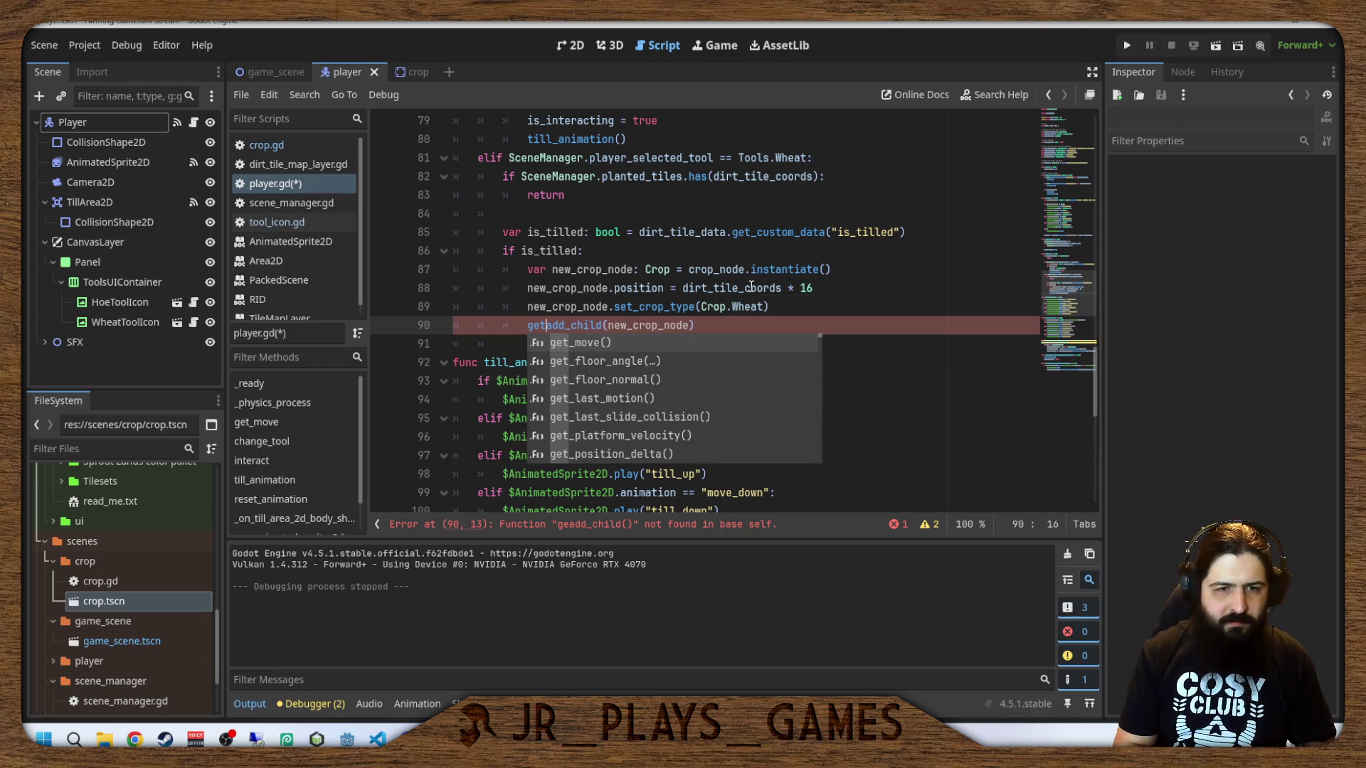
text(_parent)
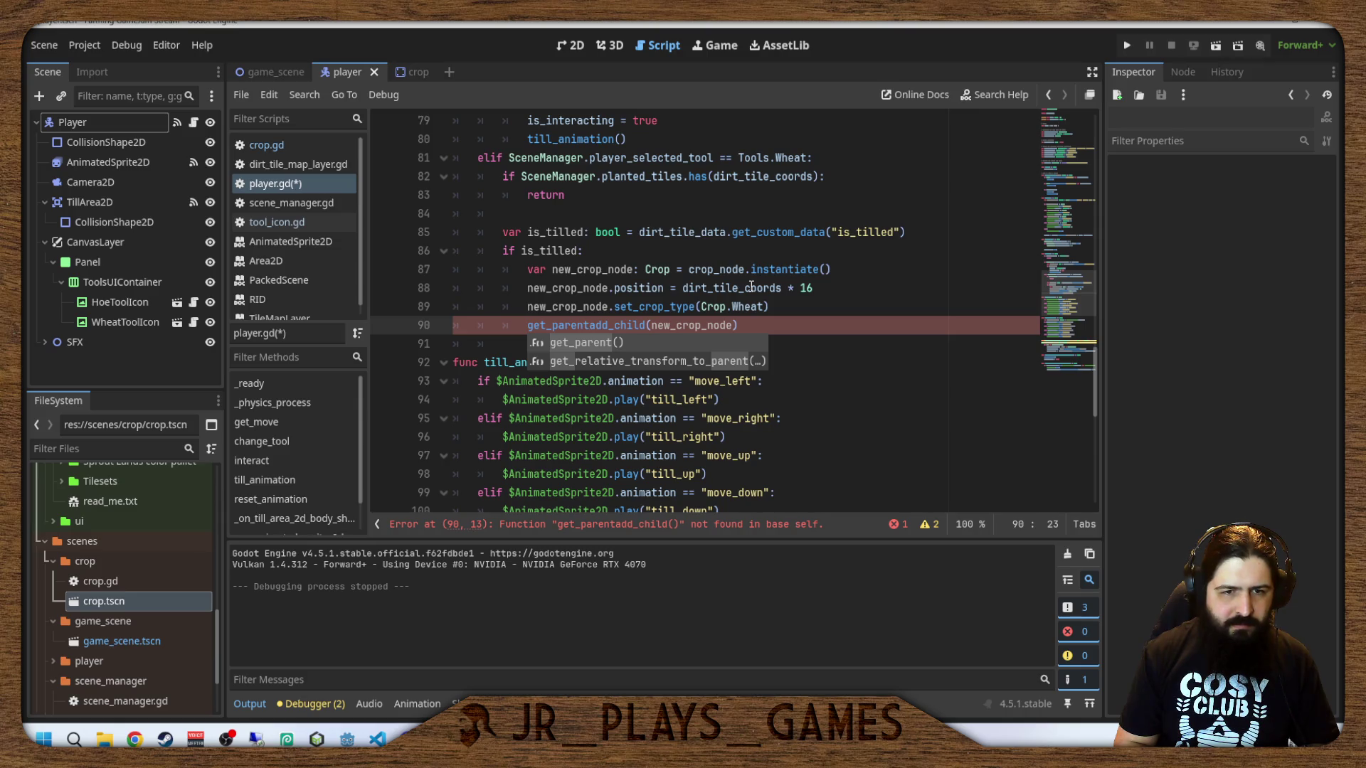
text(.)
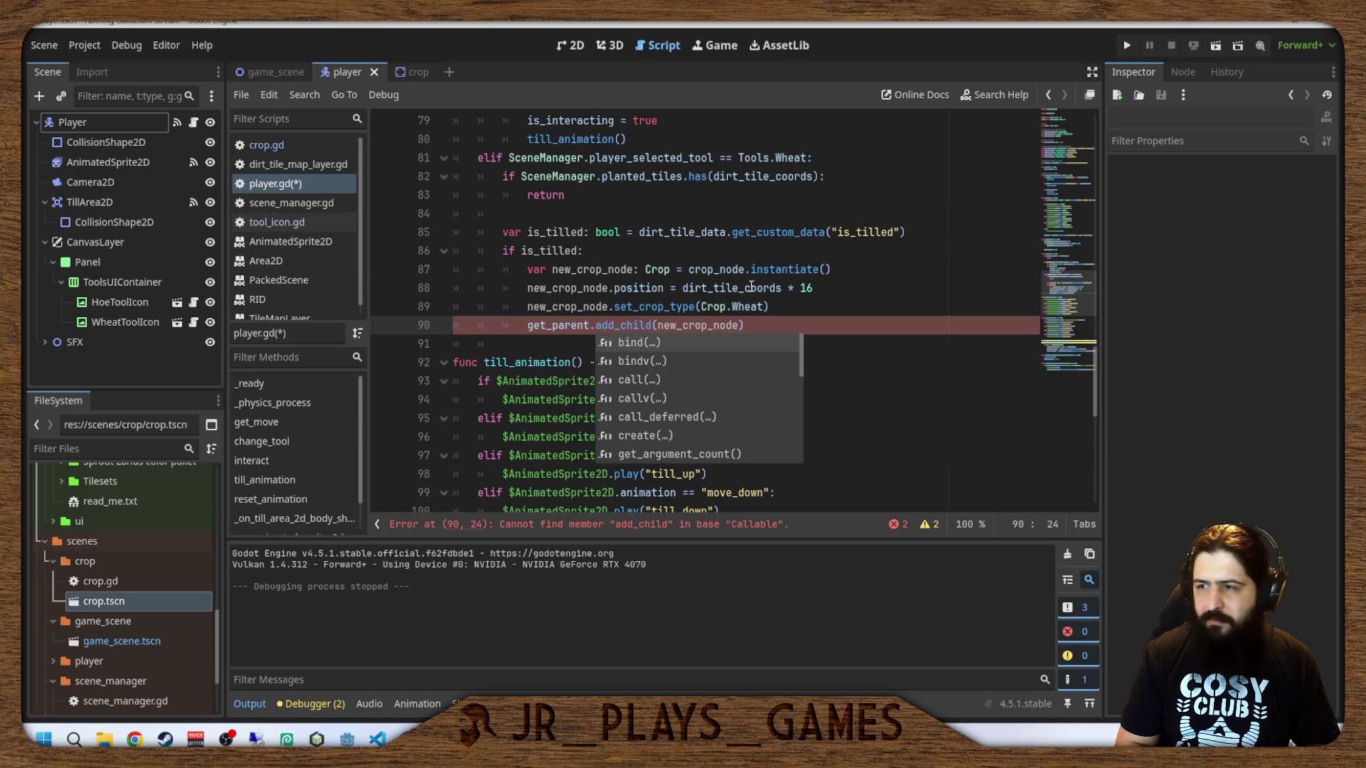
key(BackSpace)
text(())
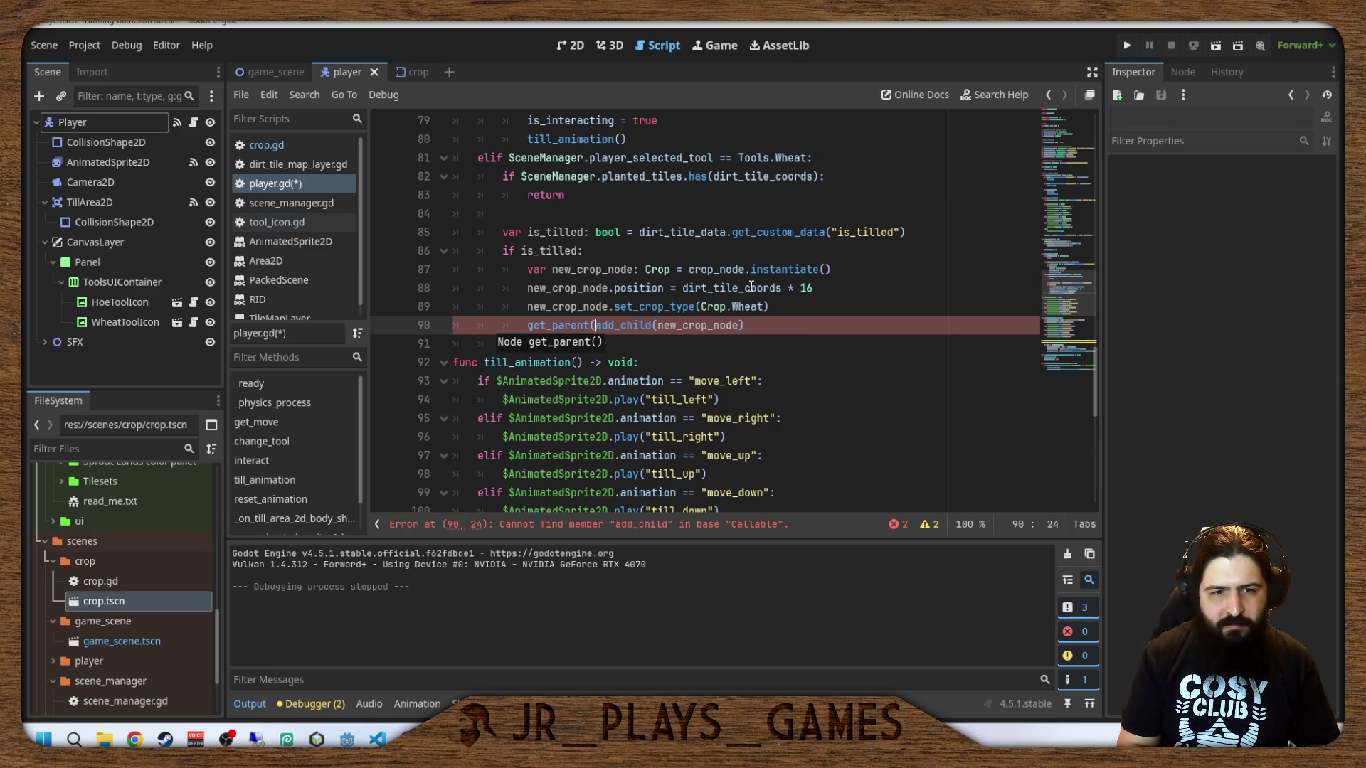
text(.)
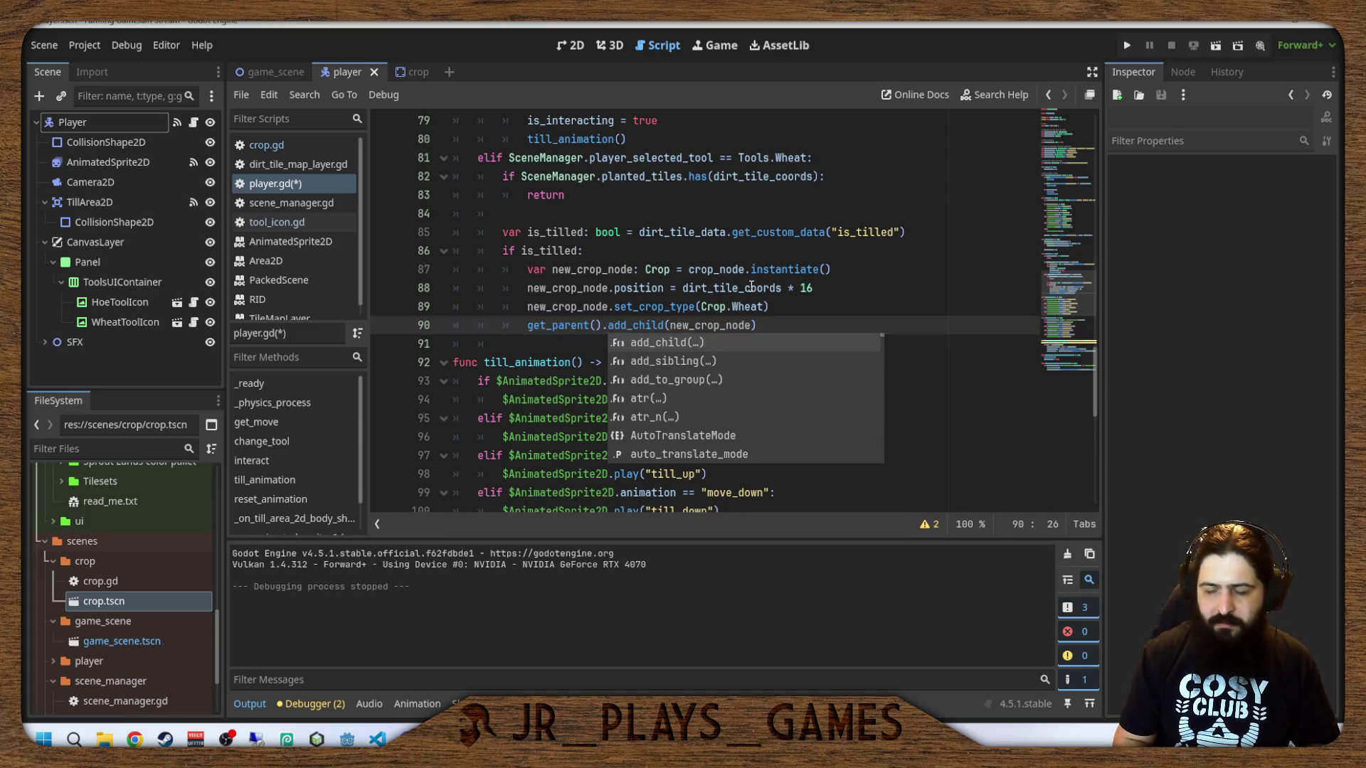
text(call_deferre)
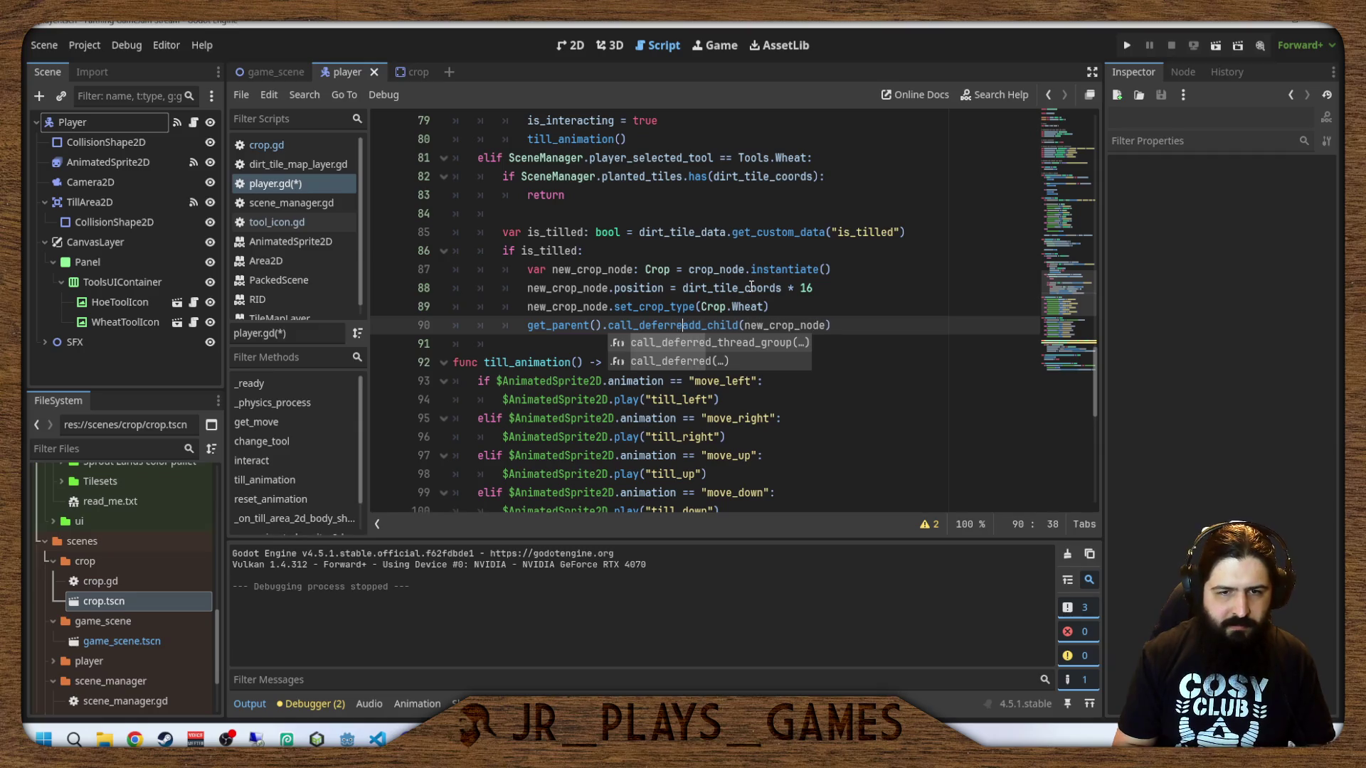
text(d(")
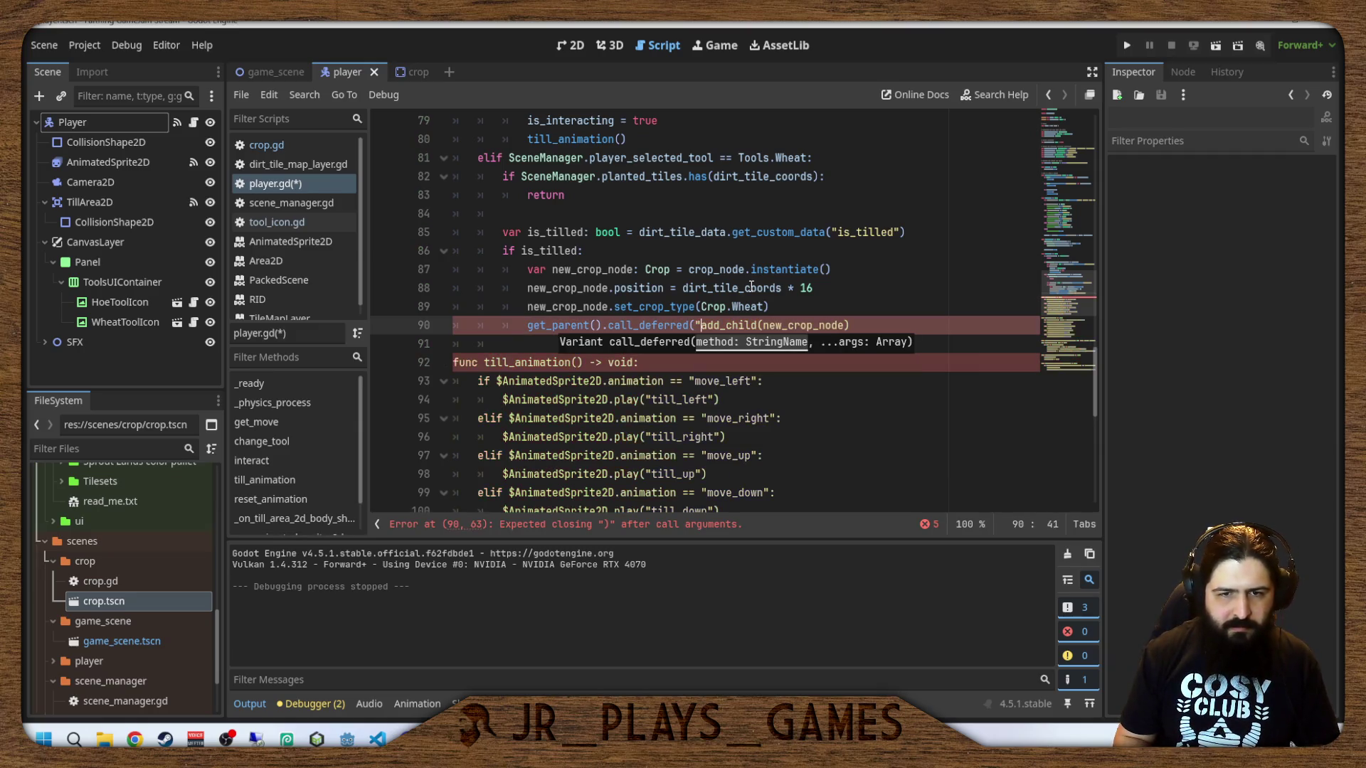
key(Right)
key(Right)
key(Right)
key(Right)
key(Right)
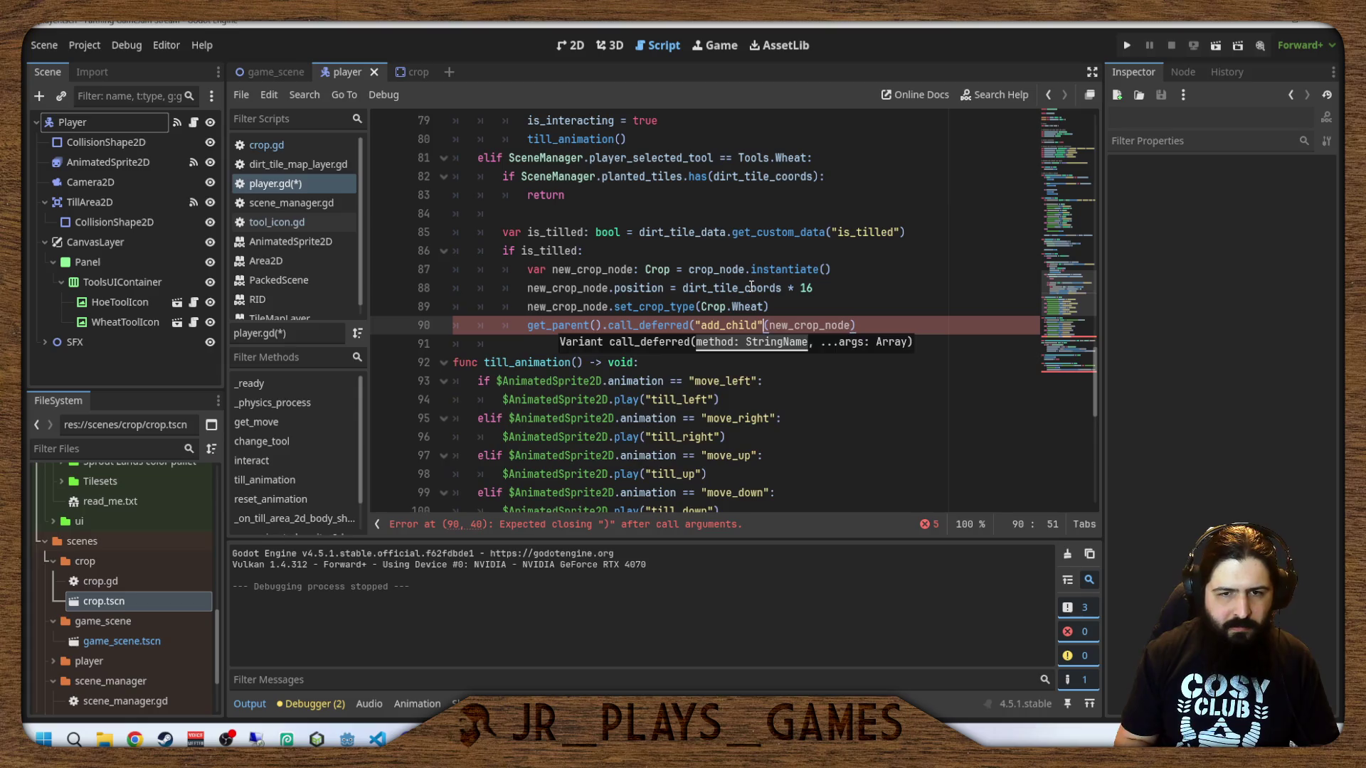
key(Delete)
text(",)
key(End)
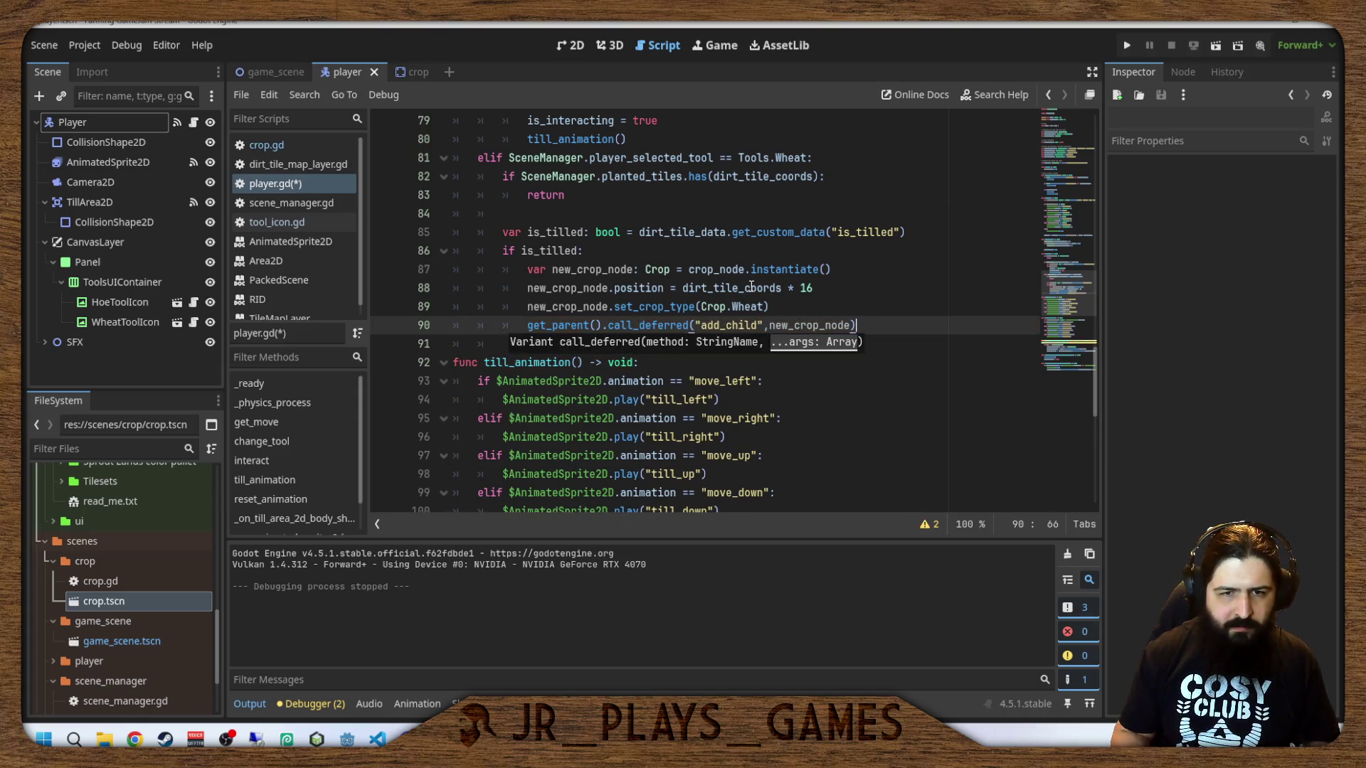
key(ctrl+s)
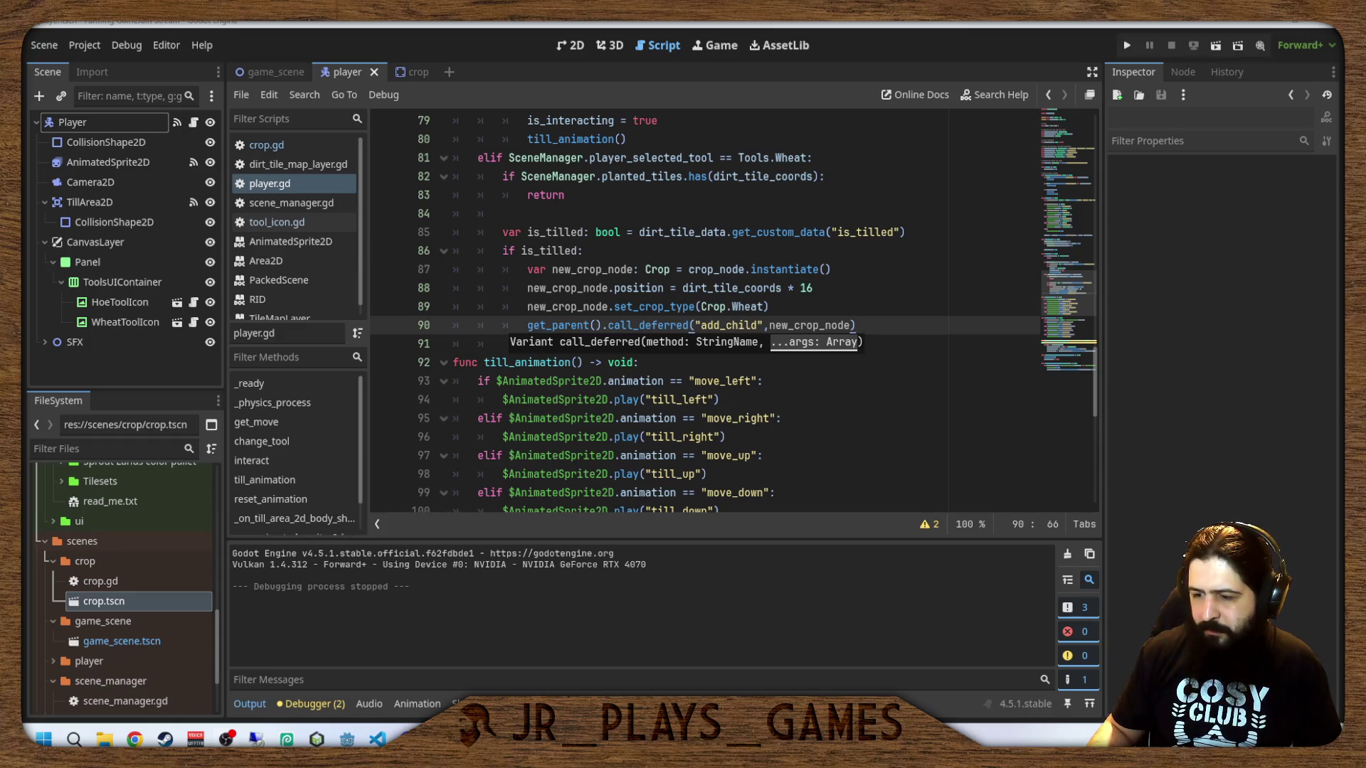
click(754, 269)
click(740, 253)
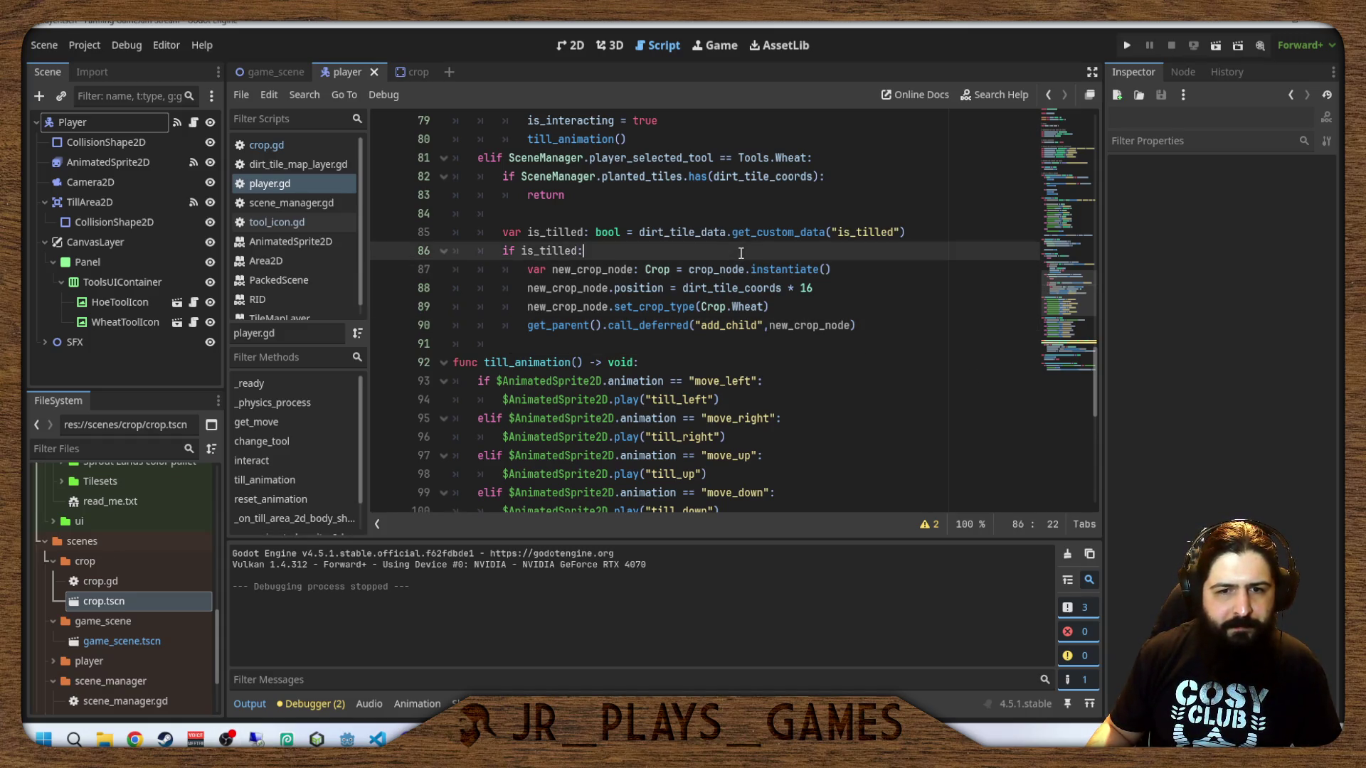
click(1130, 43)
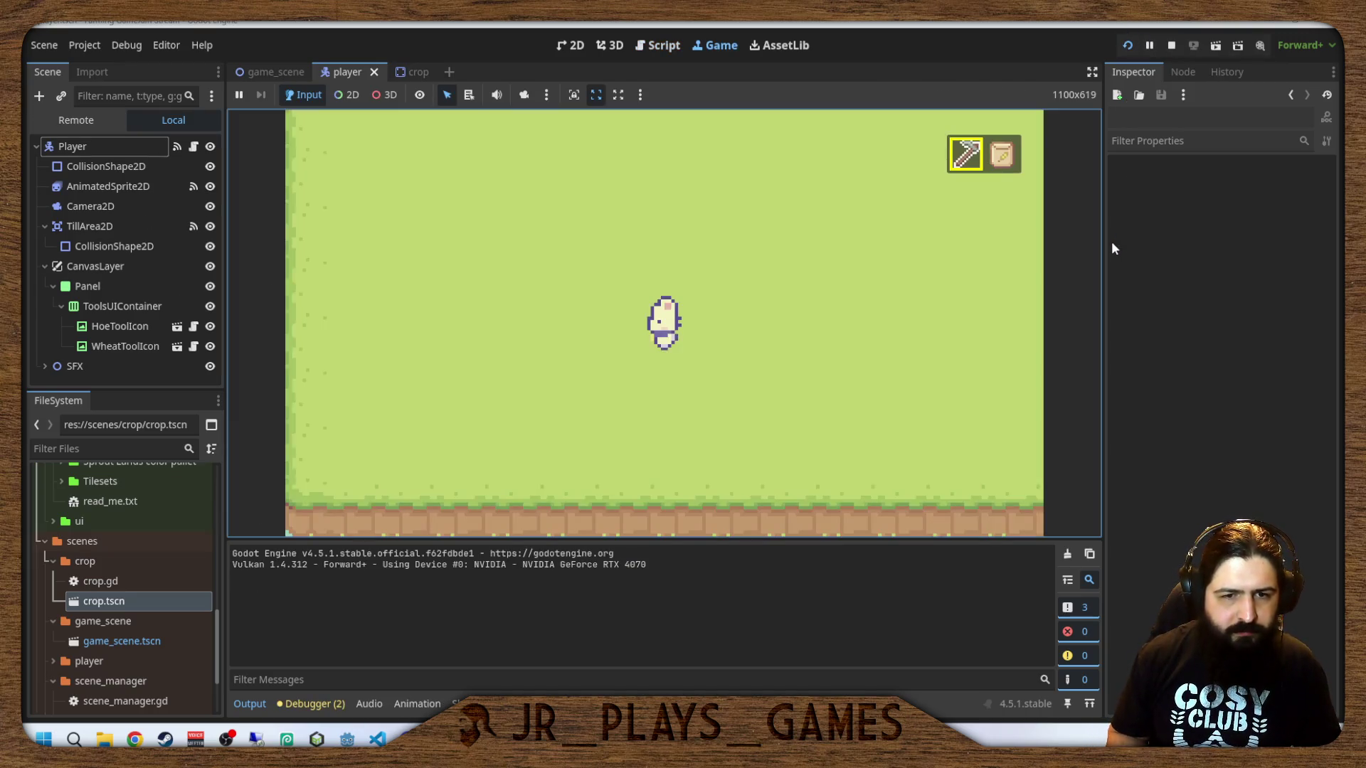
key(a)
key(space)
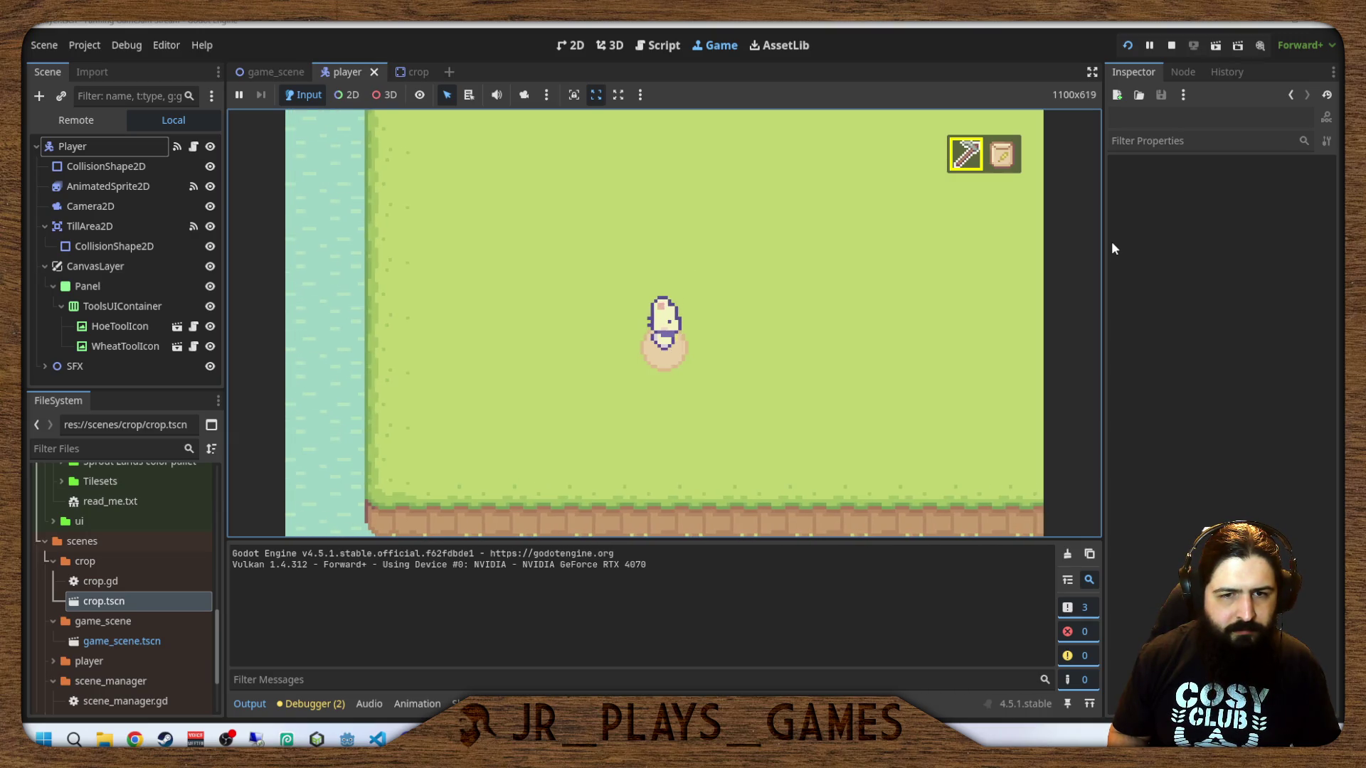
key(2)
key(d)
key(space)
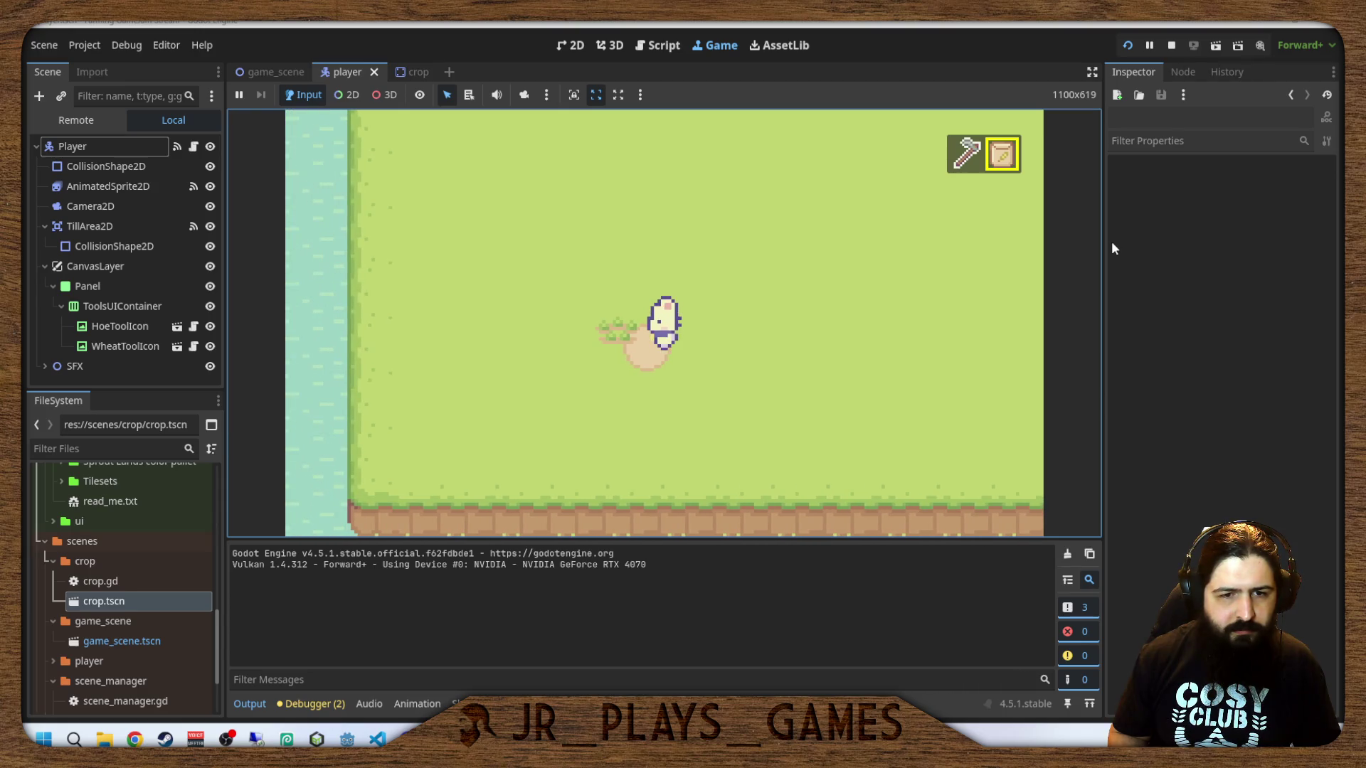
click(121, 119)
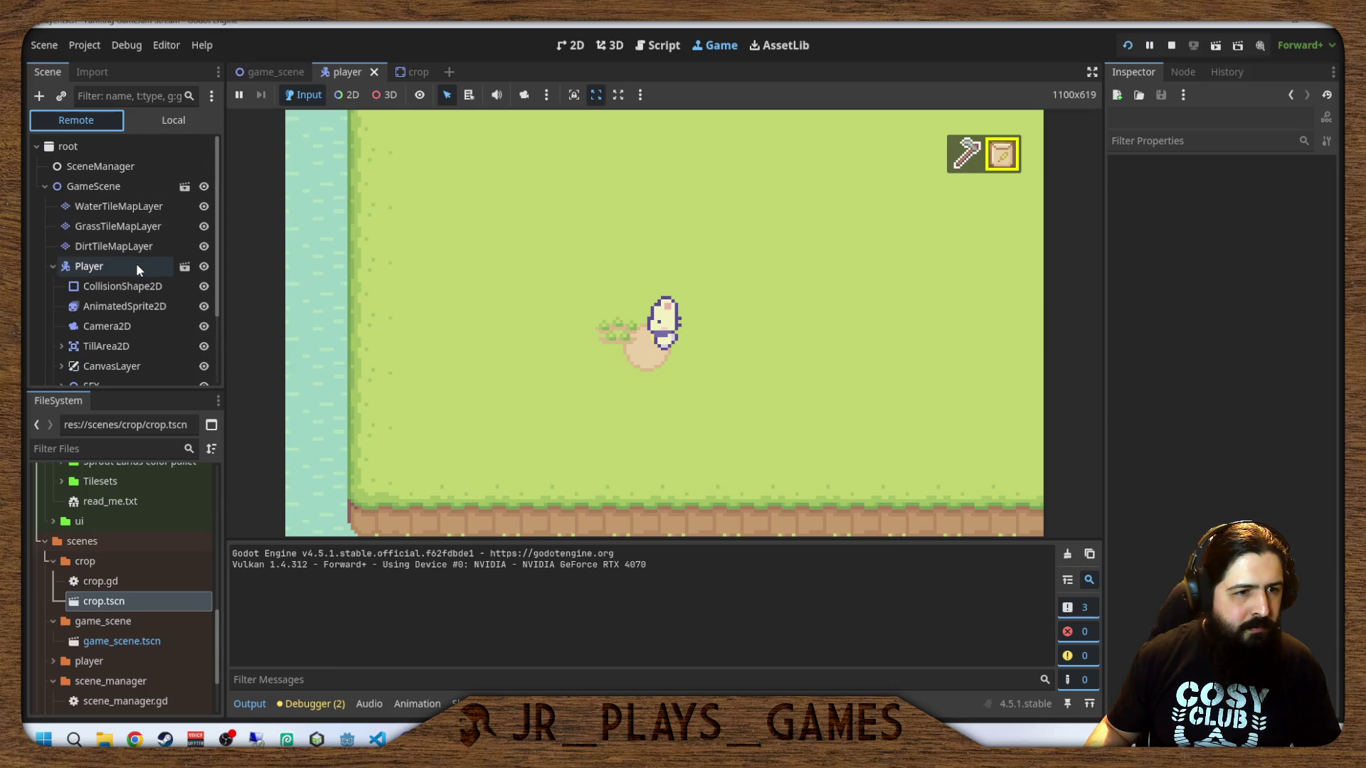
scroll(137, 268, down, 3)
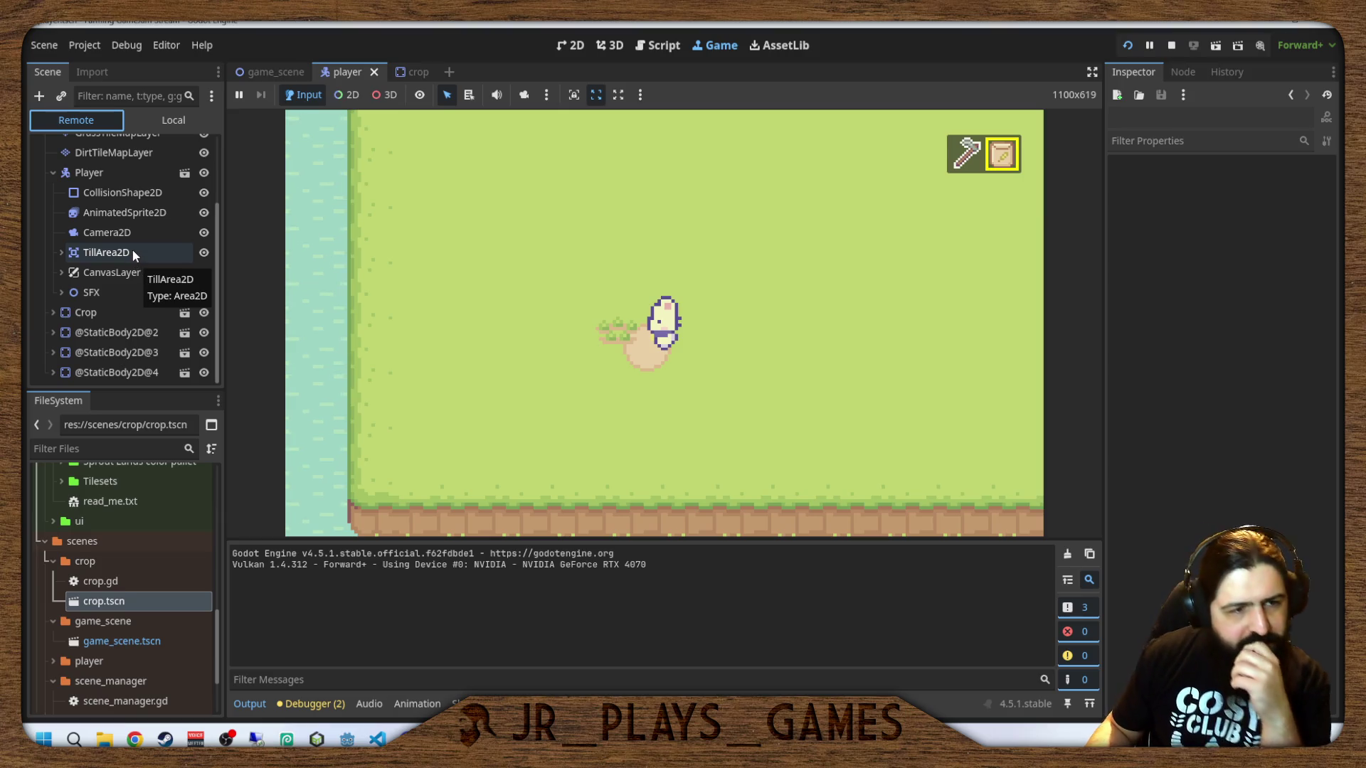
click(562, 335)
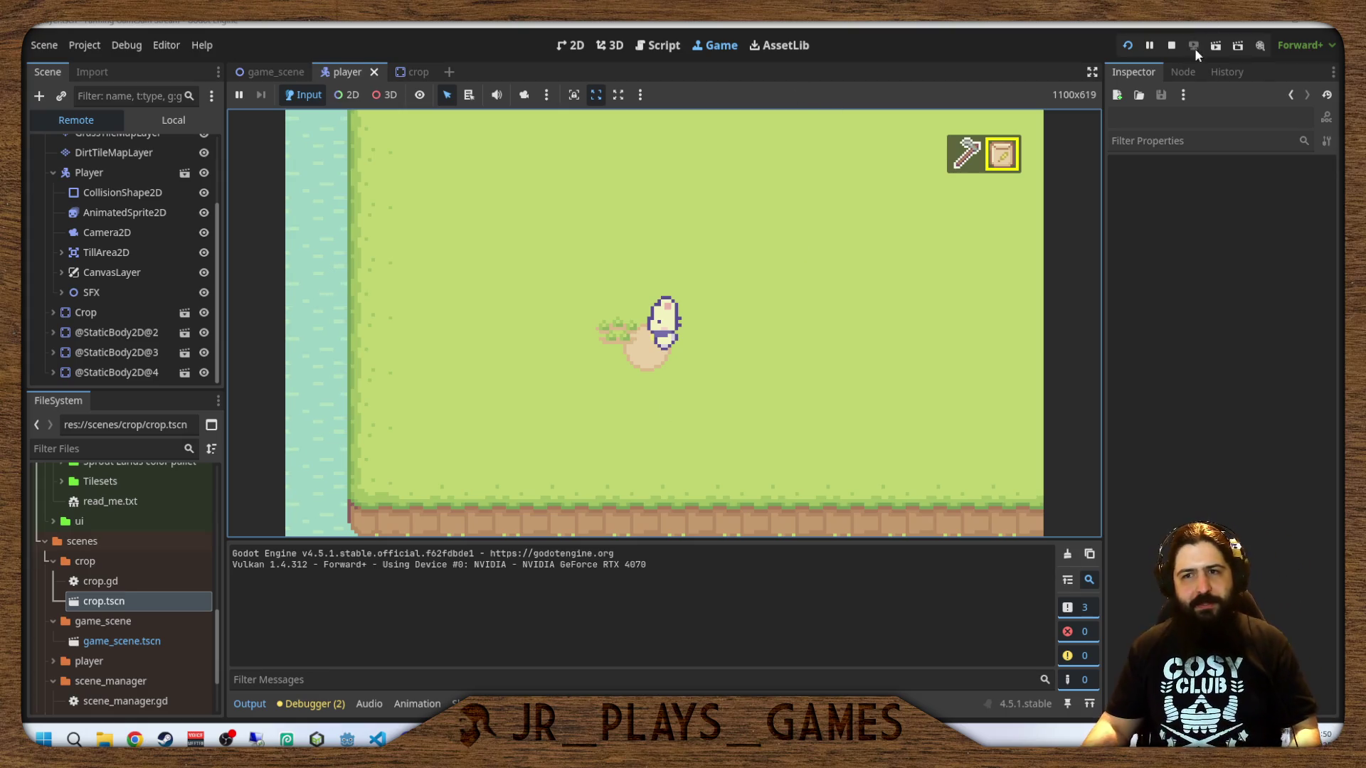
click(1172, 45)
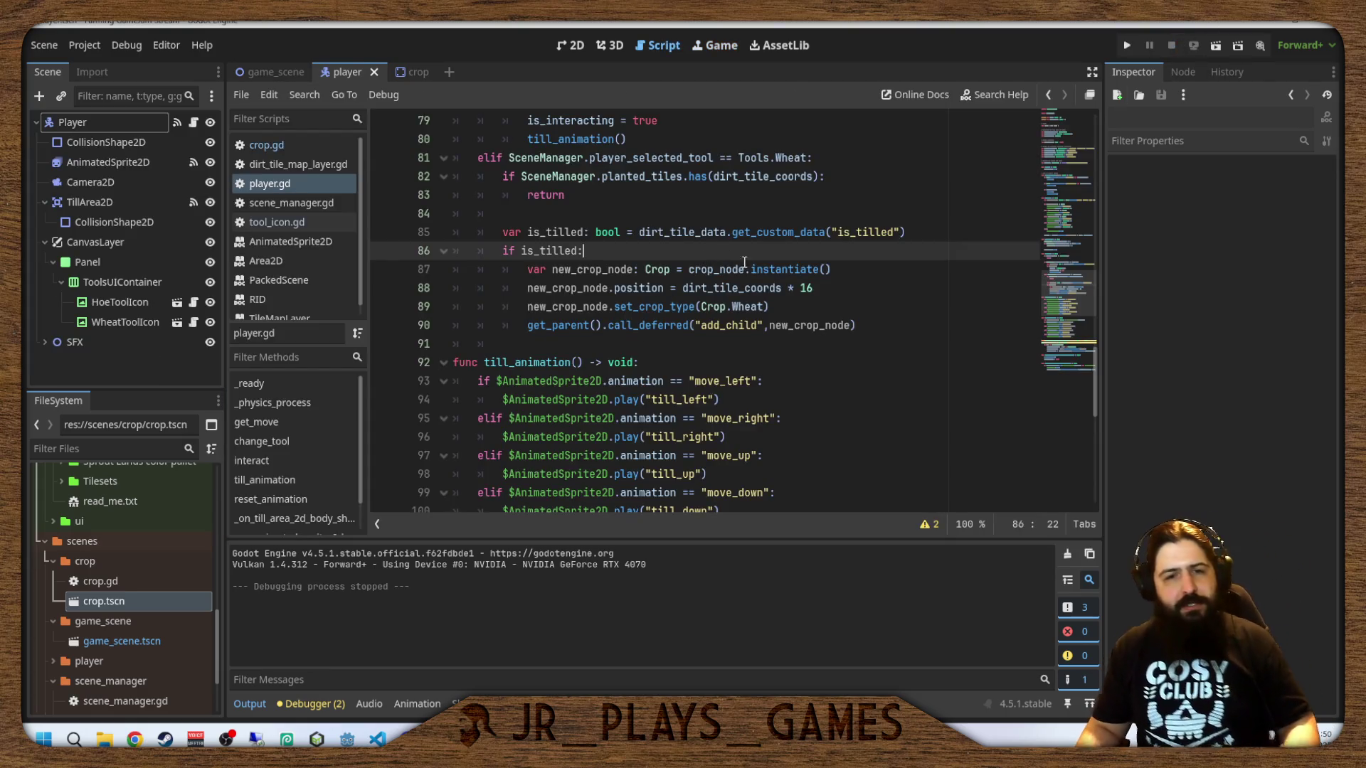
- Start a new line right after the set_crop_type call in player.gd
click(815, 308)
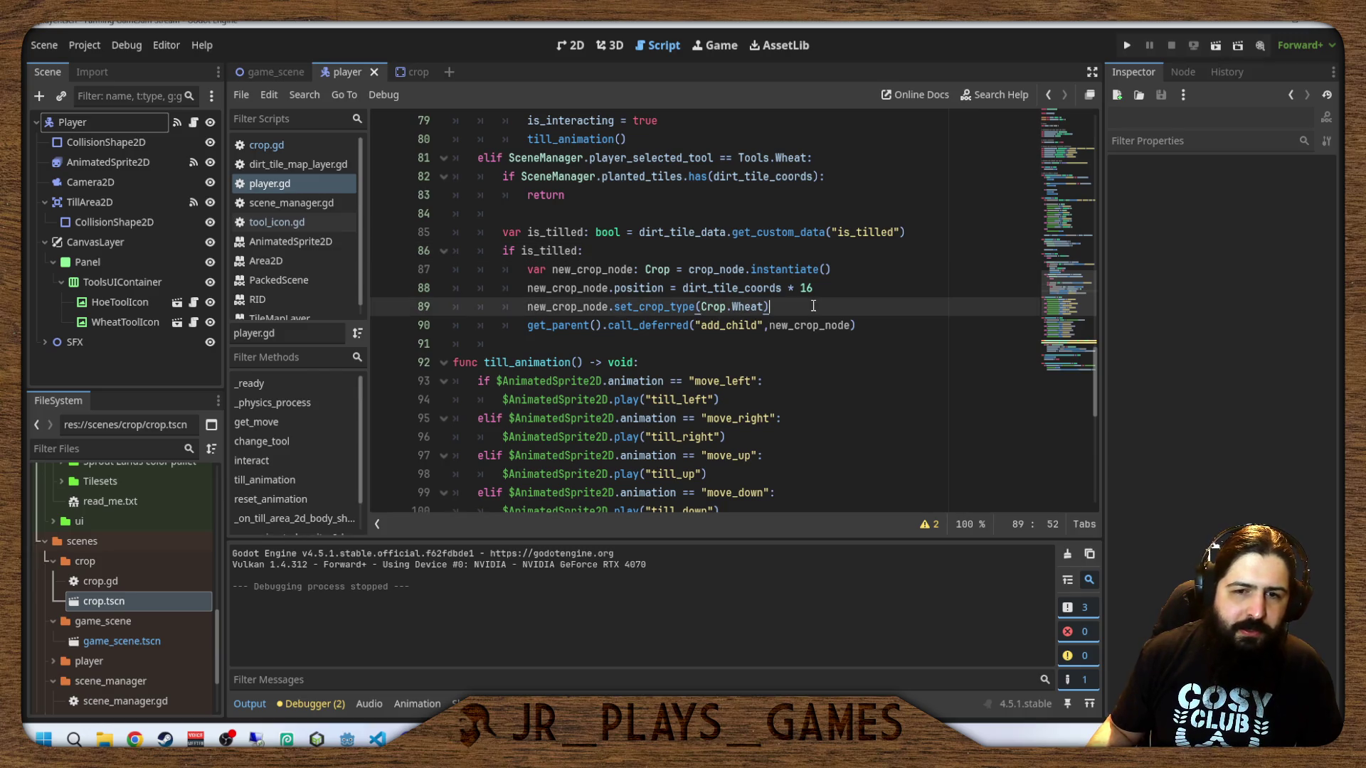
key(Up)
click(84, 44)
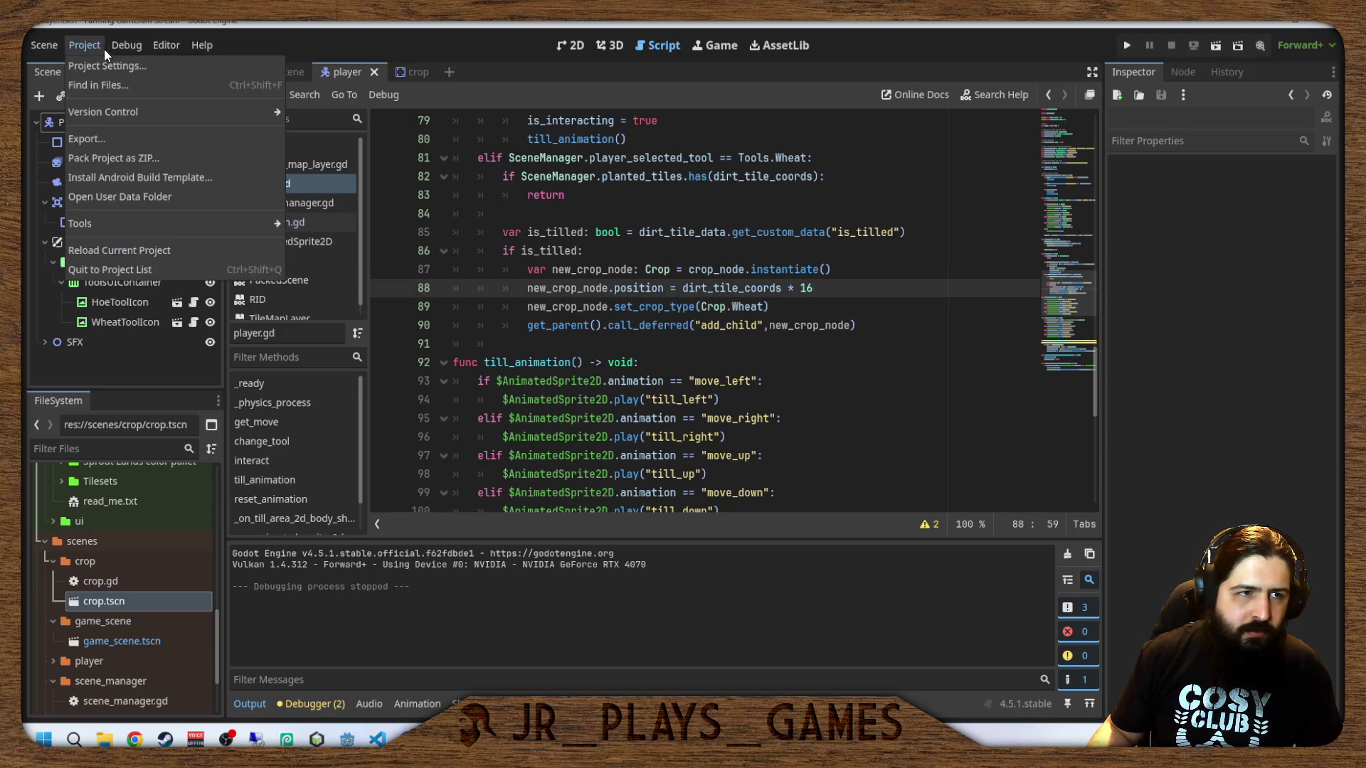
click(103, 49)
click(812, 299)
click(816, 285)
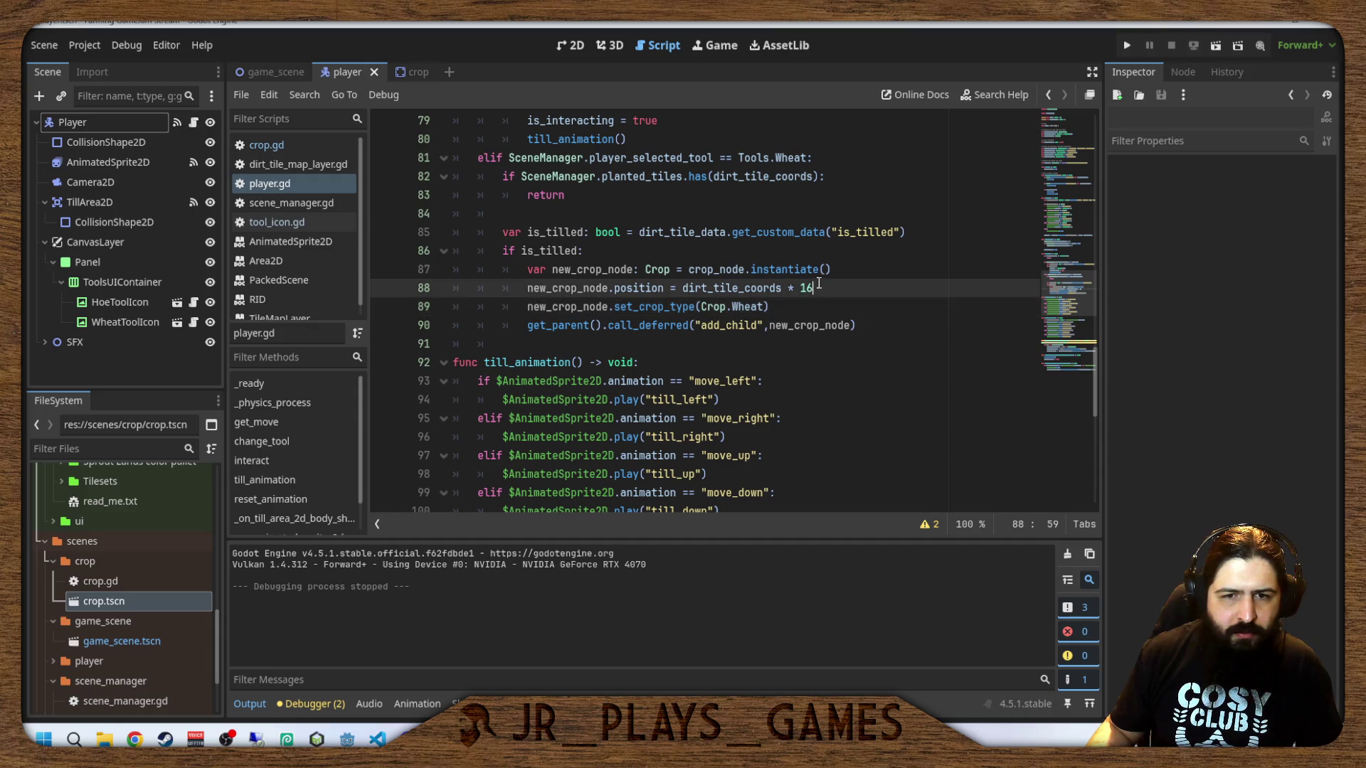
click(829, 299)
key(Return)
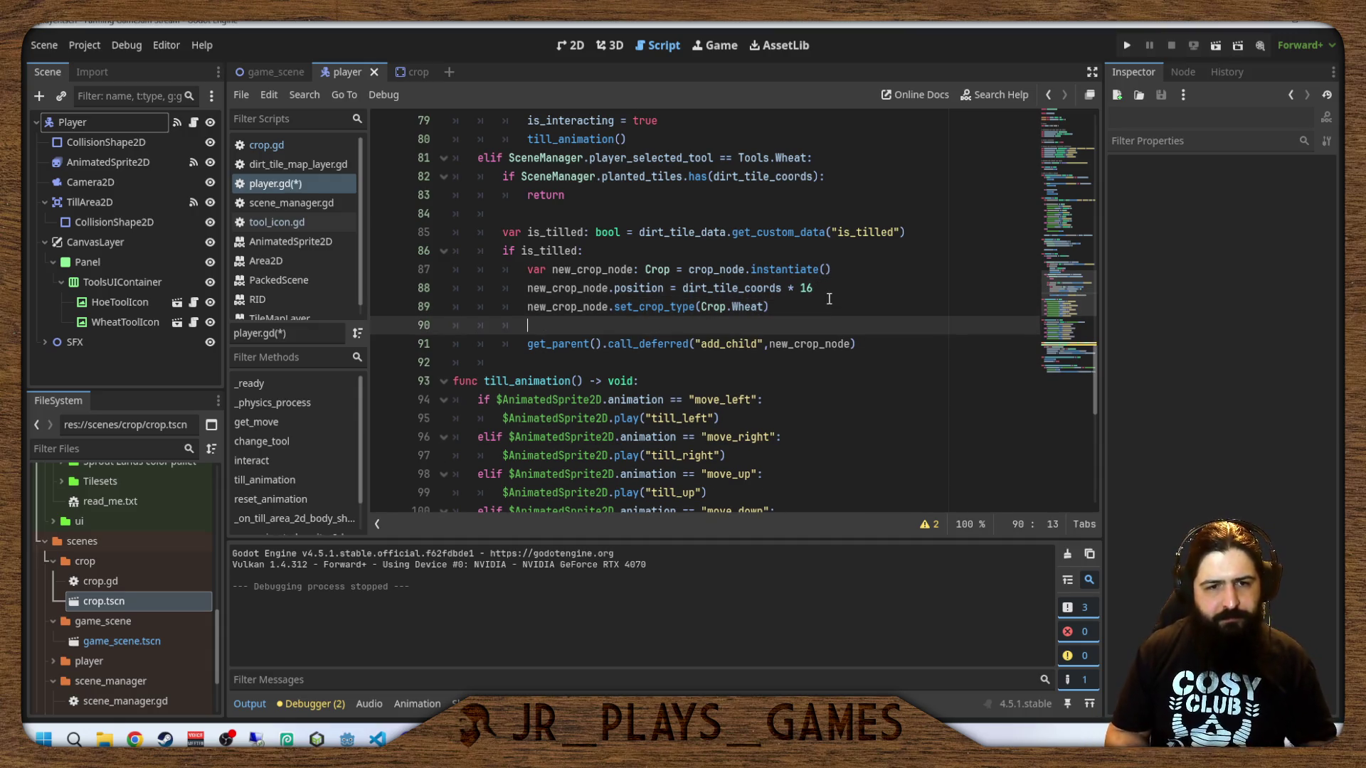
- Write SceneManager.planted_tiles.append(dirt_tile_coords) on it using autocomplete
text(SceneM<)
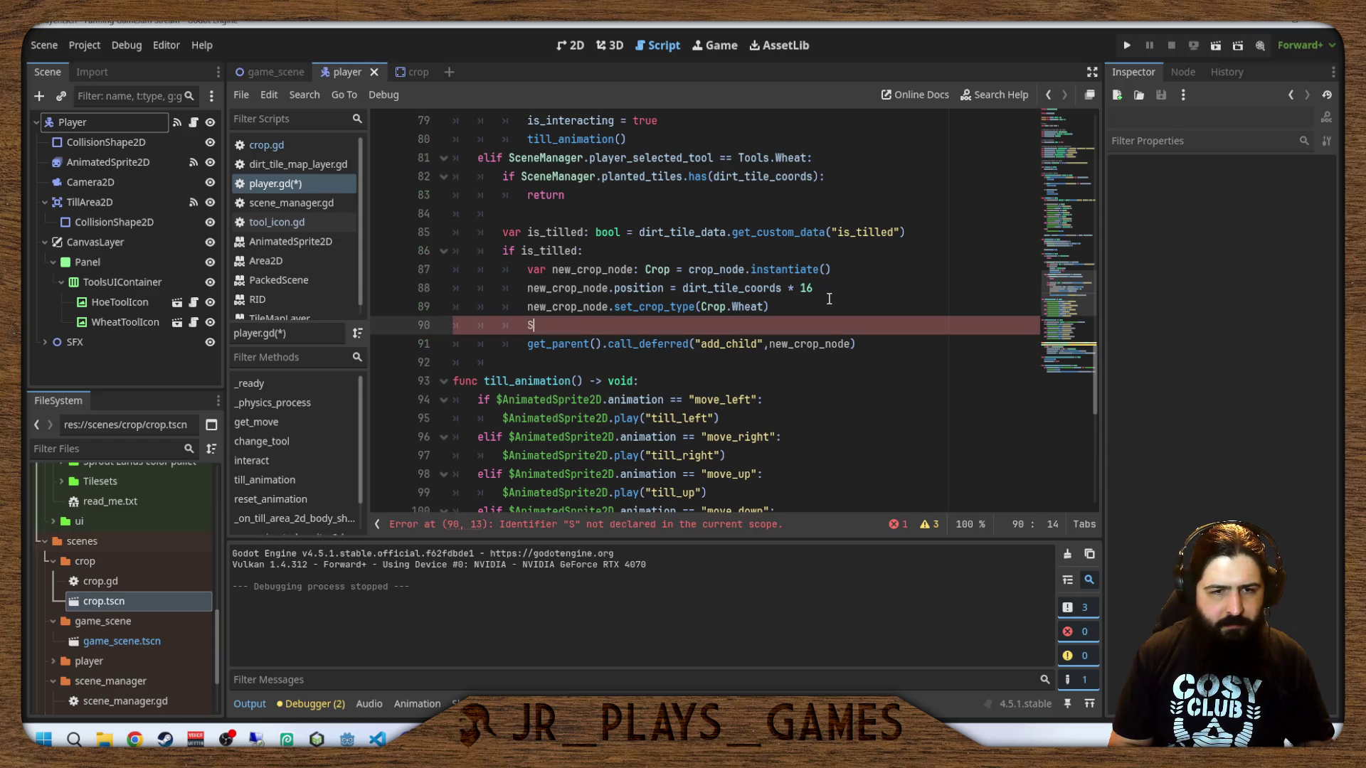
key(BackSpace)
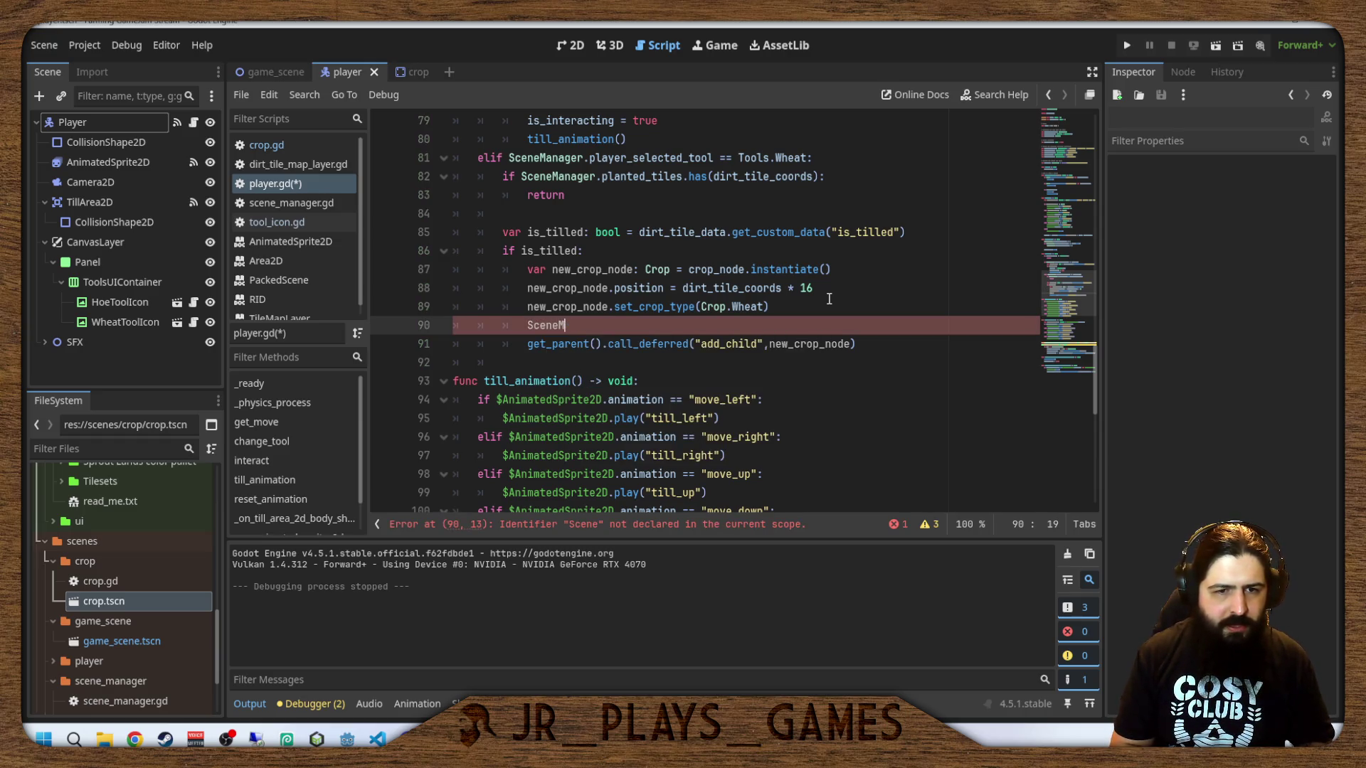
text(an)
key(Return)
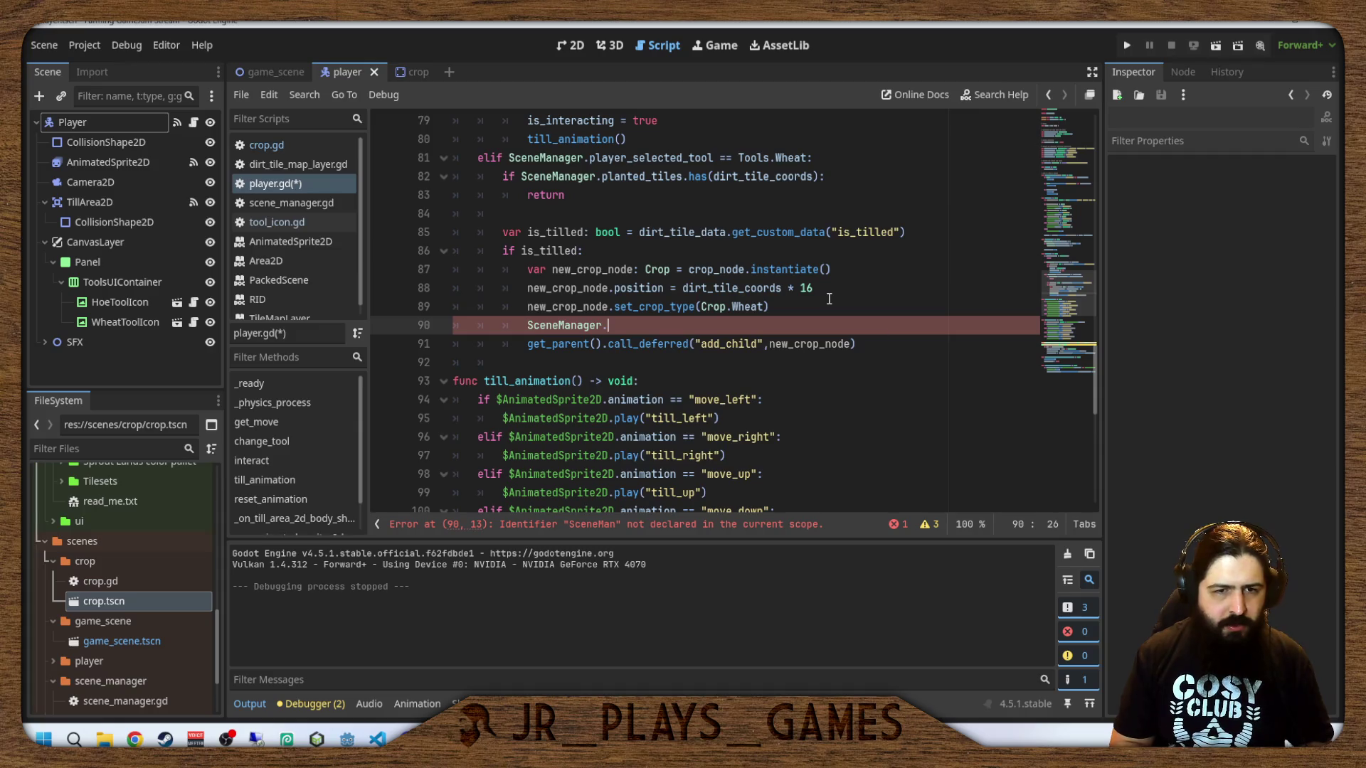
key(Return)
text(.)
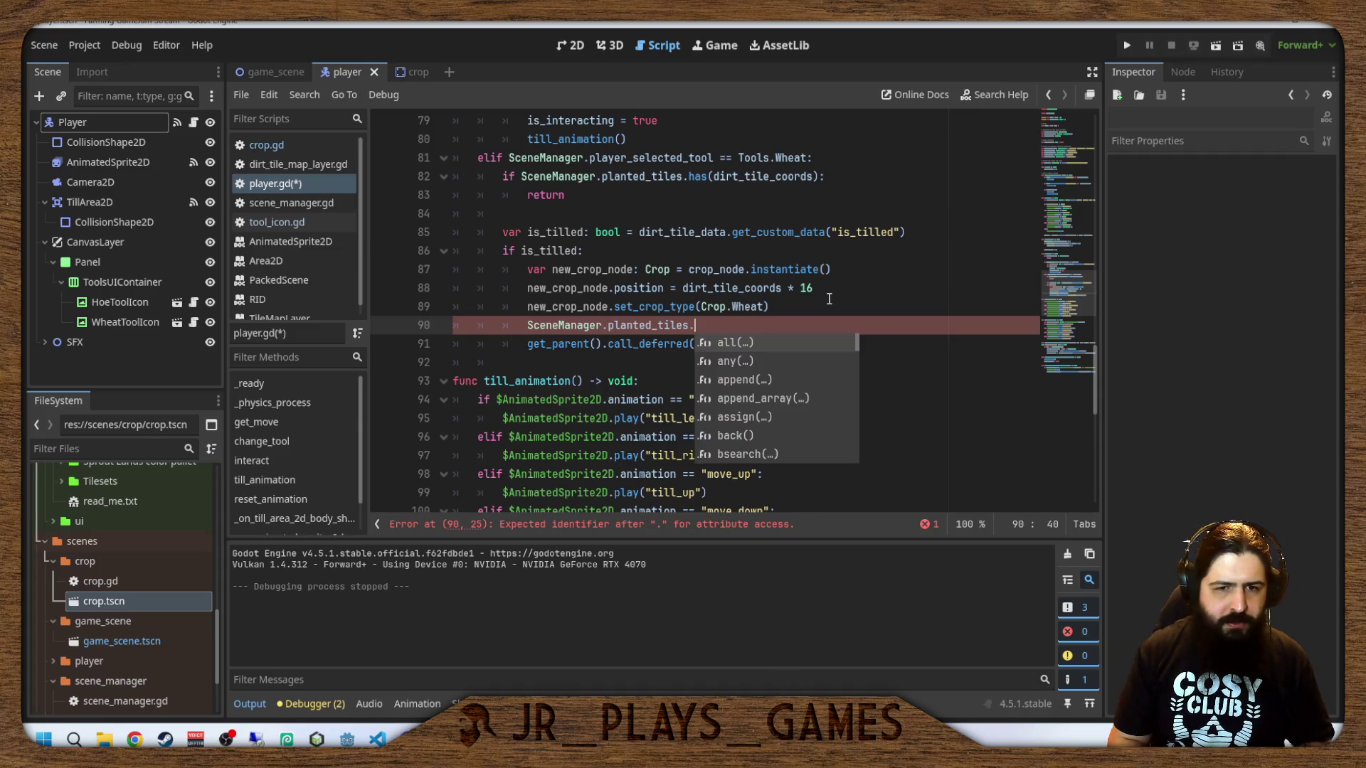
text(app)
key(Return)
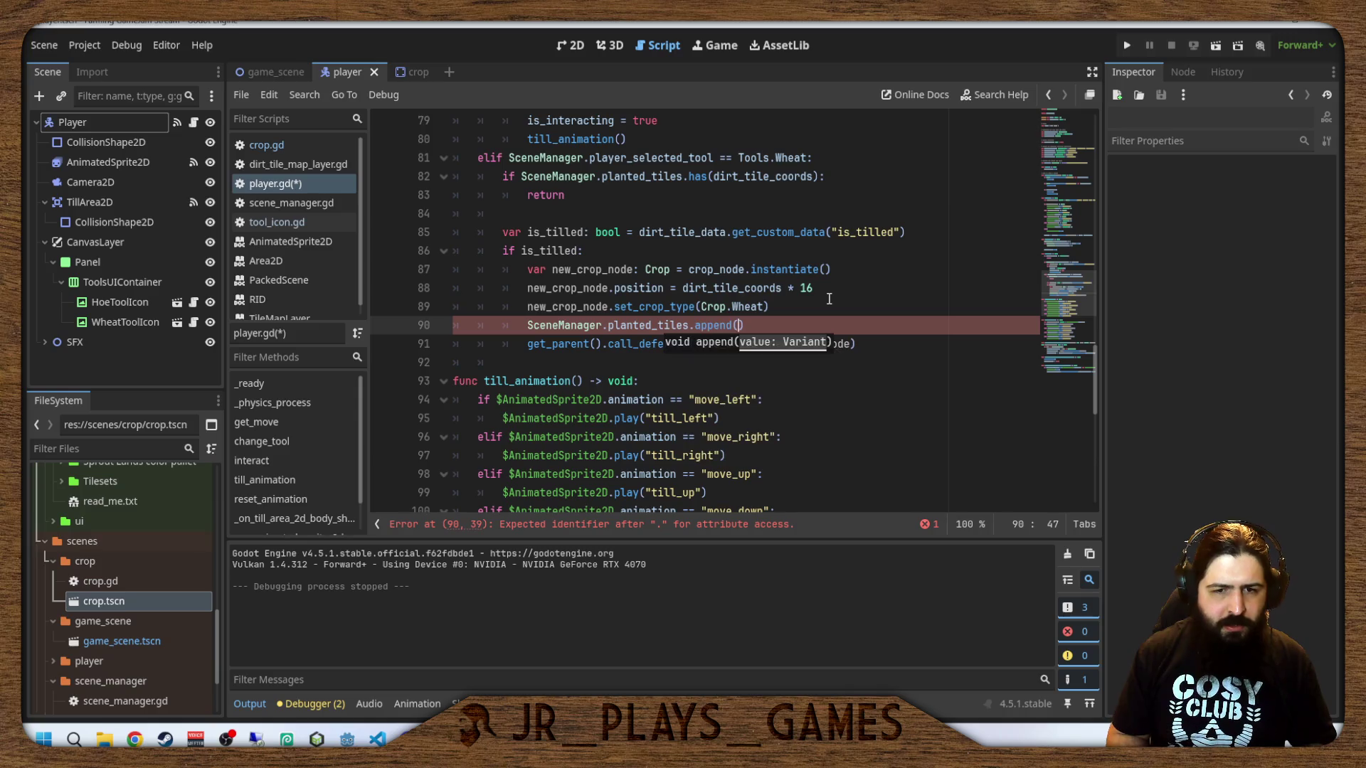
text(dirt)
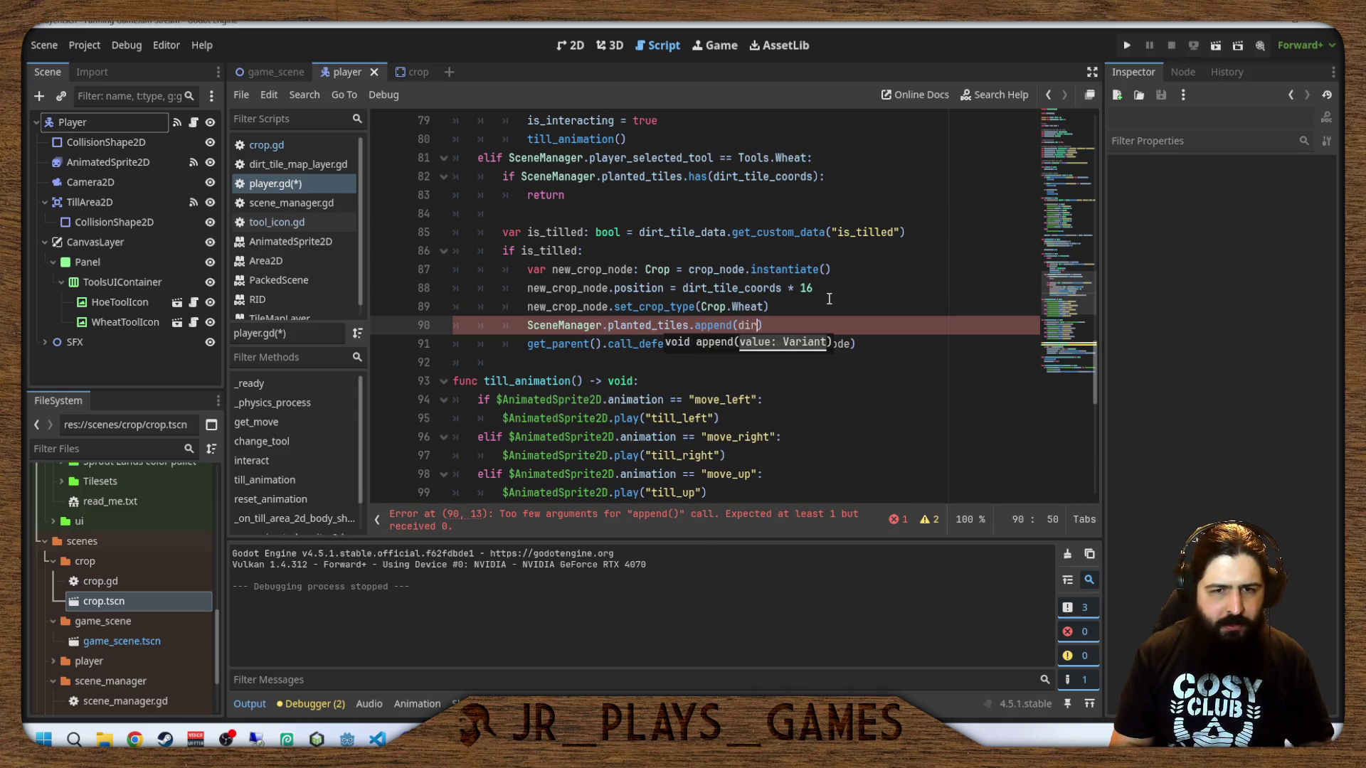
key(Return)
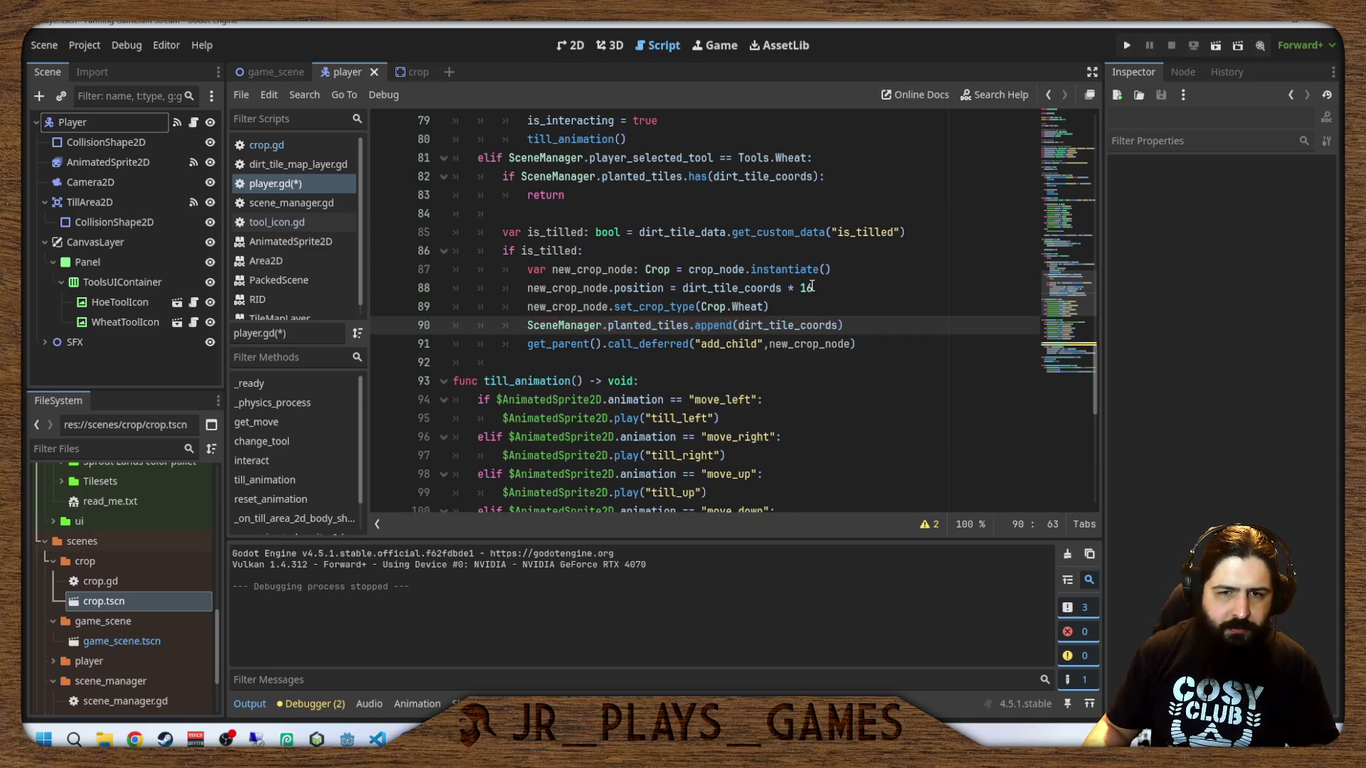
click(825, 292)
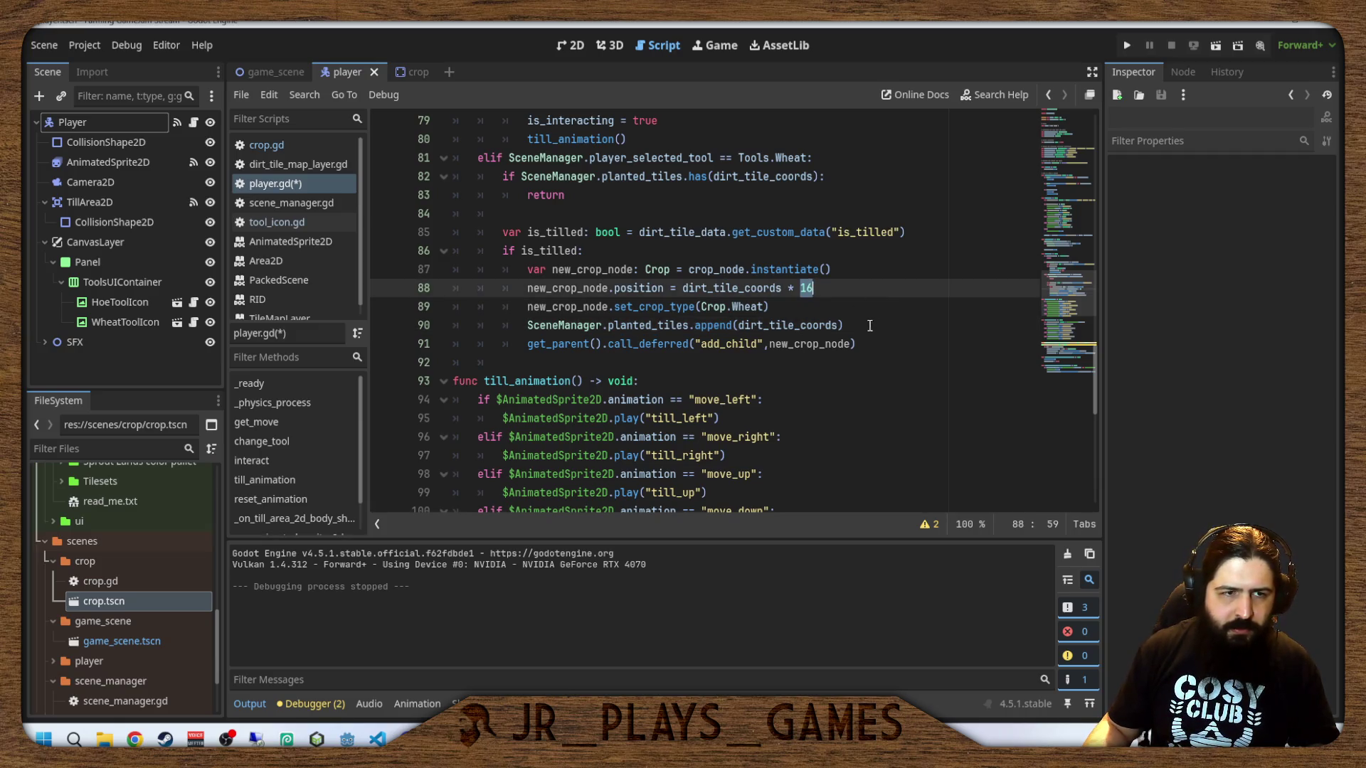
scroll(767, 337, up, 1)
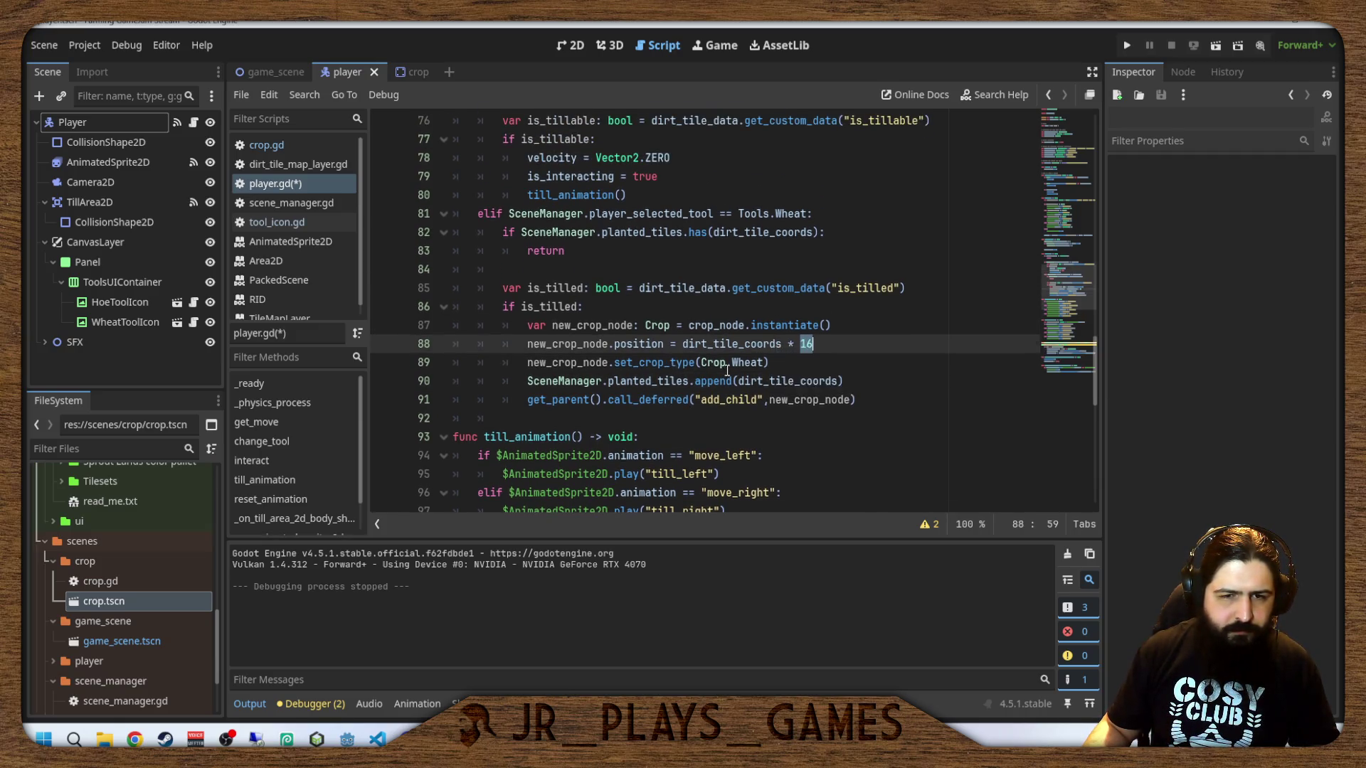
scroll(757, 356, up, 20)
scroll(757, 387, up, 1)
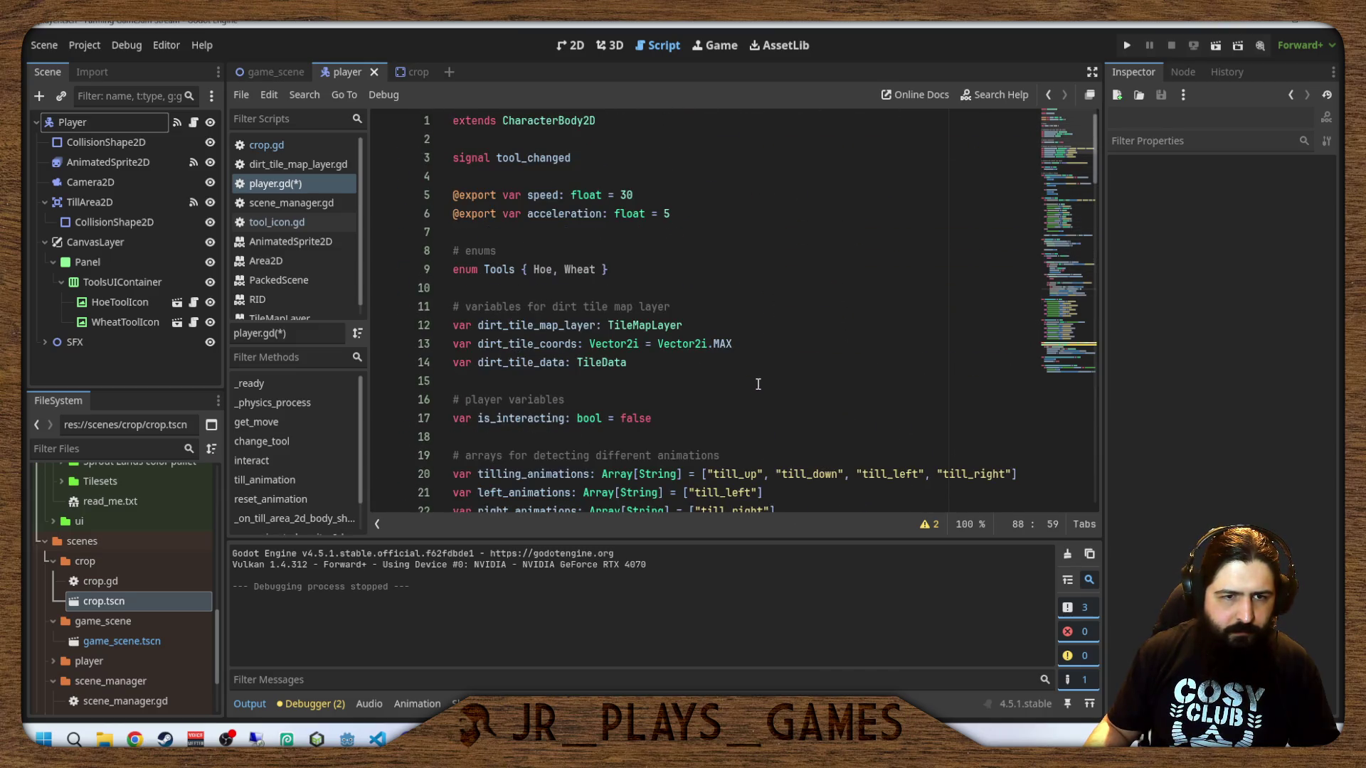
click(644, 371)
key(Return)
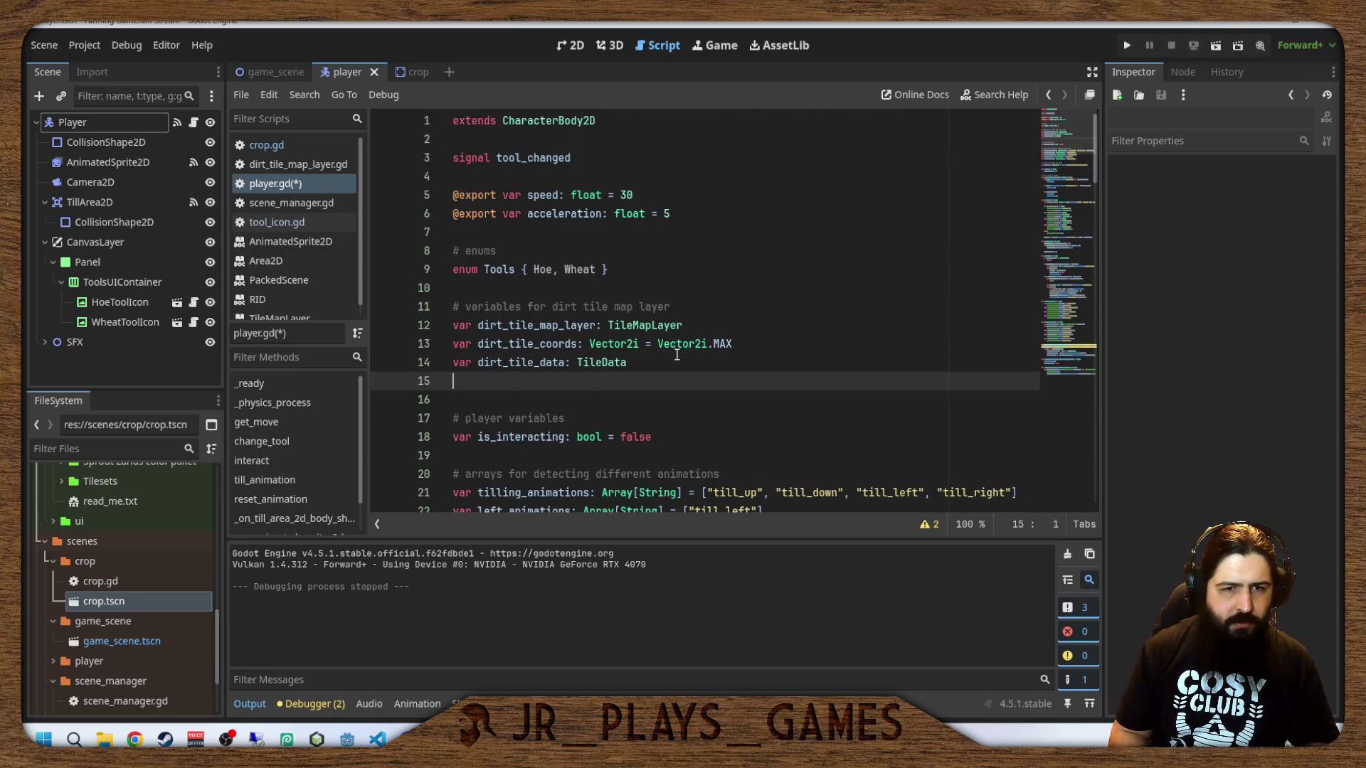
text(va)
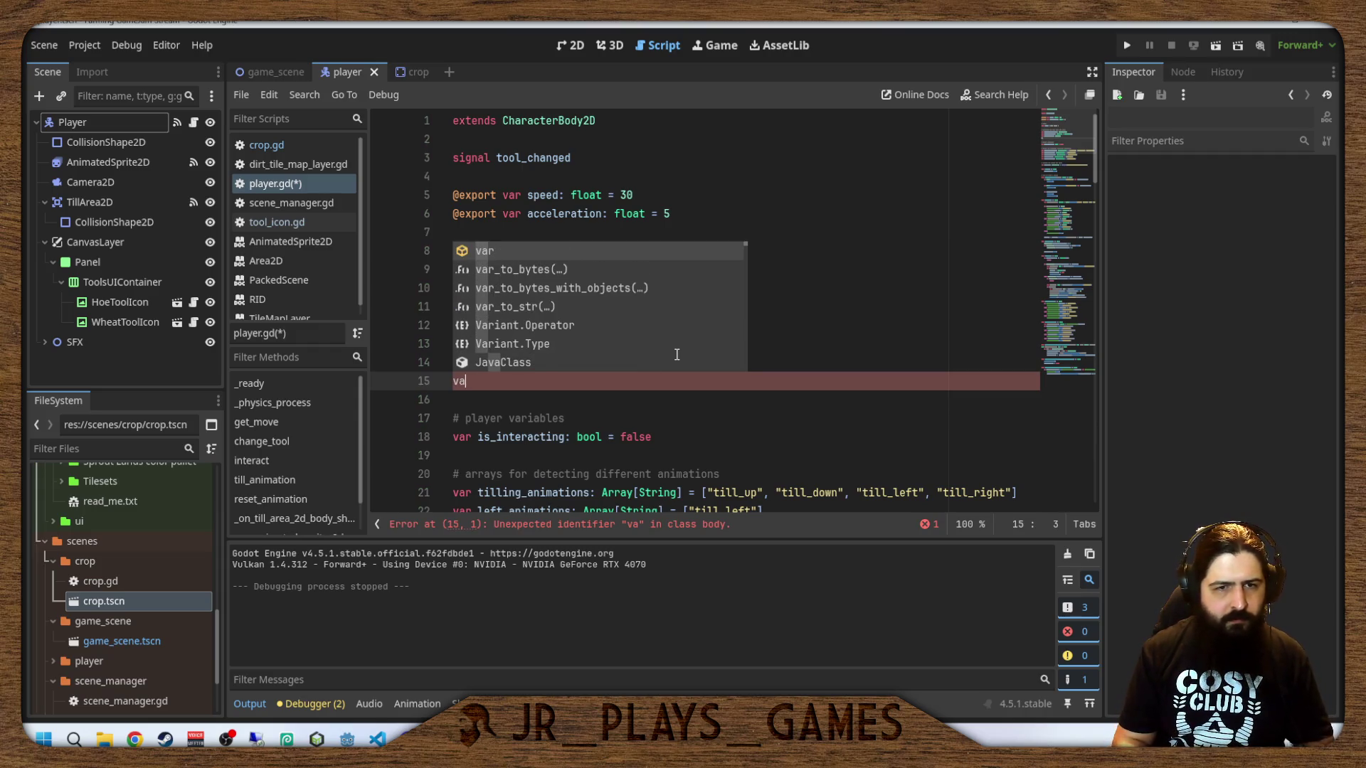
key(BackSpace)
key(BackSpace)
key(BackSpace)
click(704, 212)
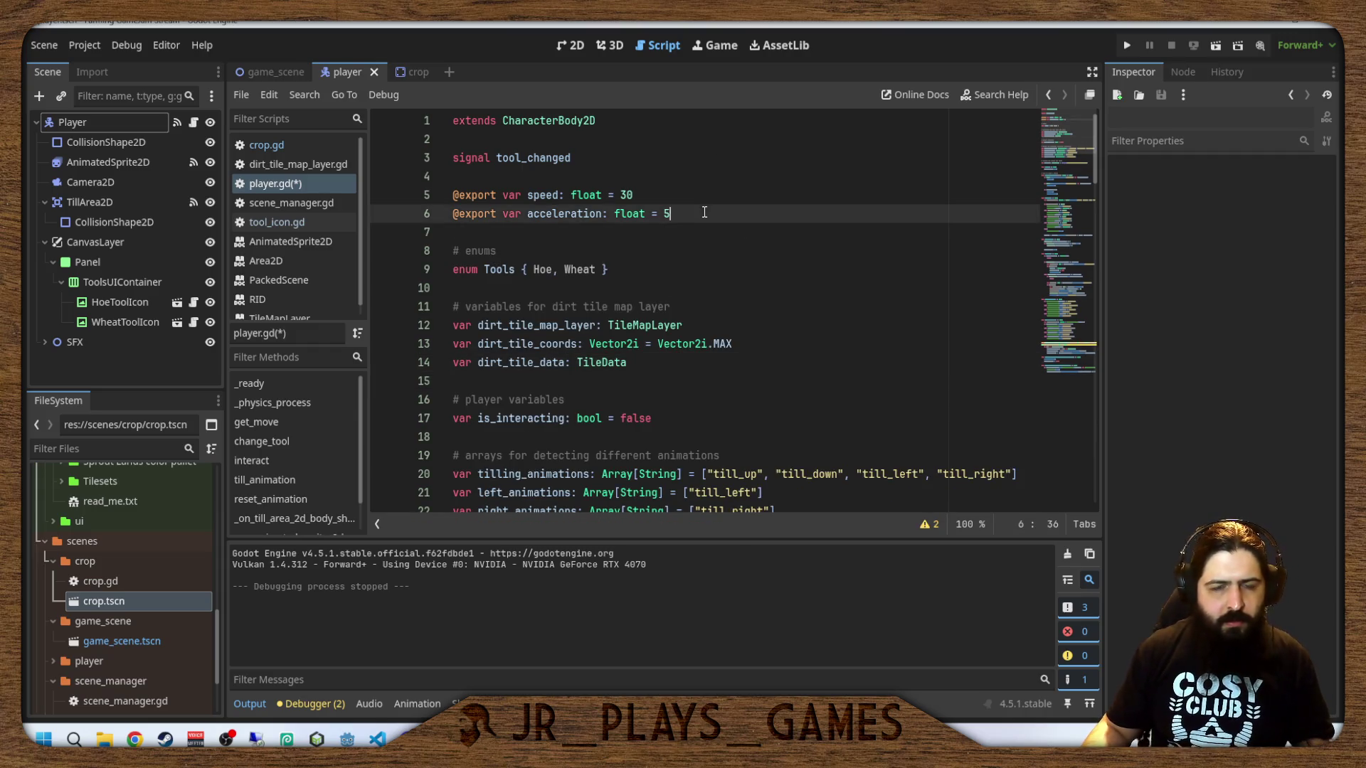
key(Return)
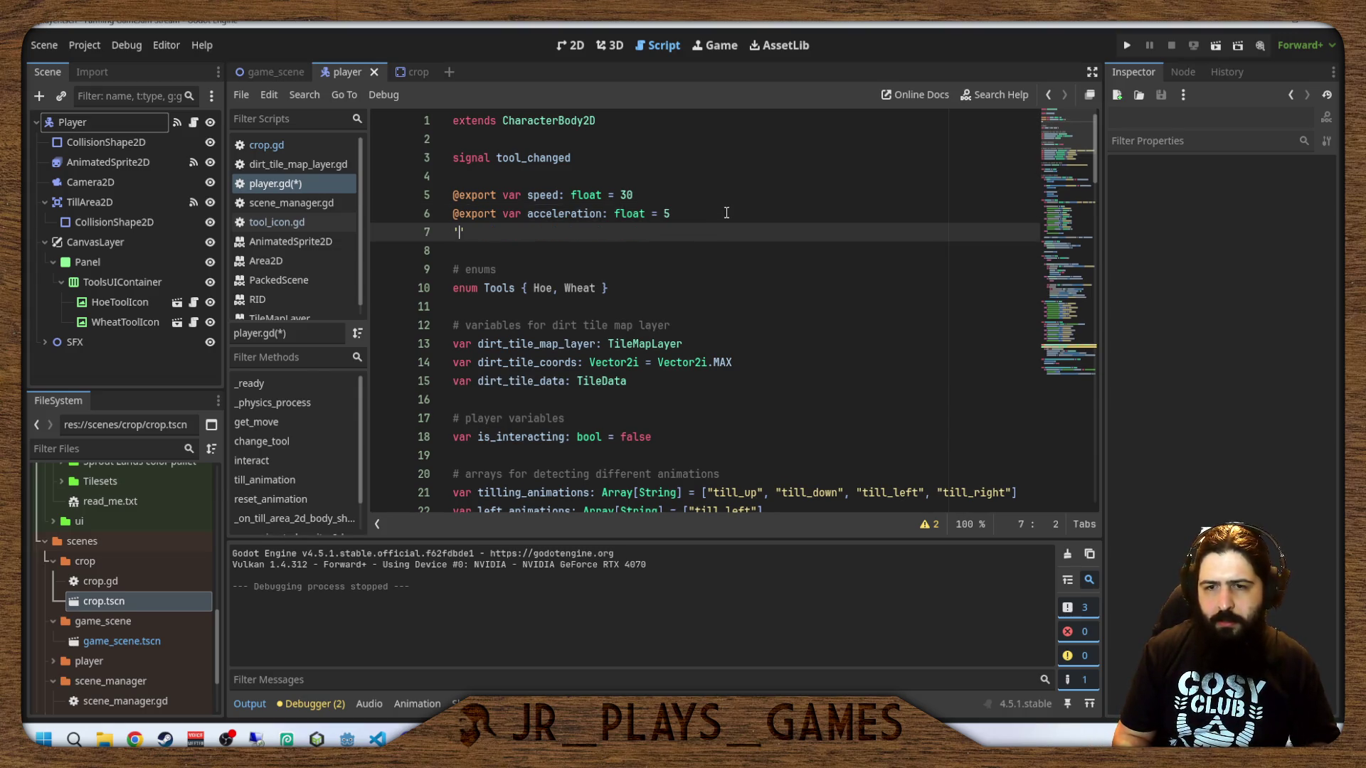
text(export var )
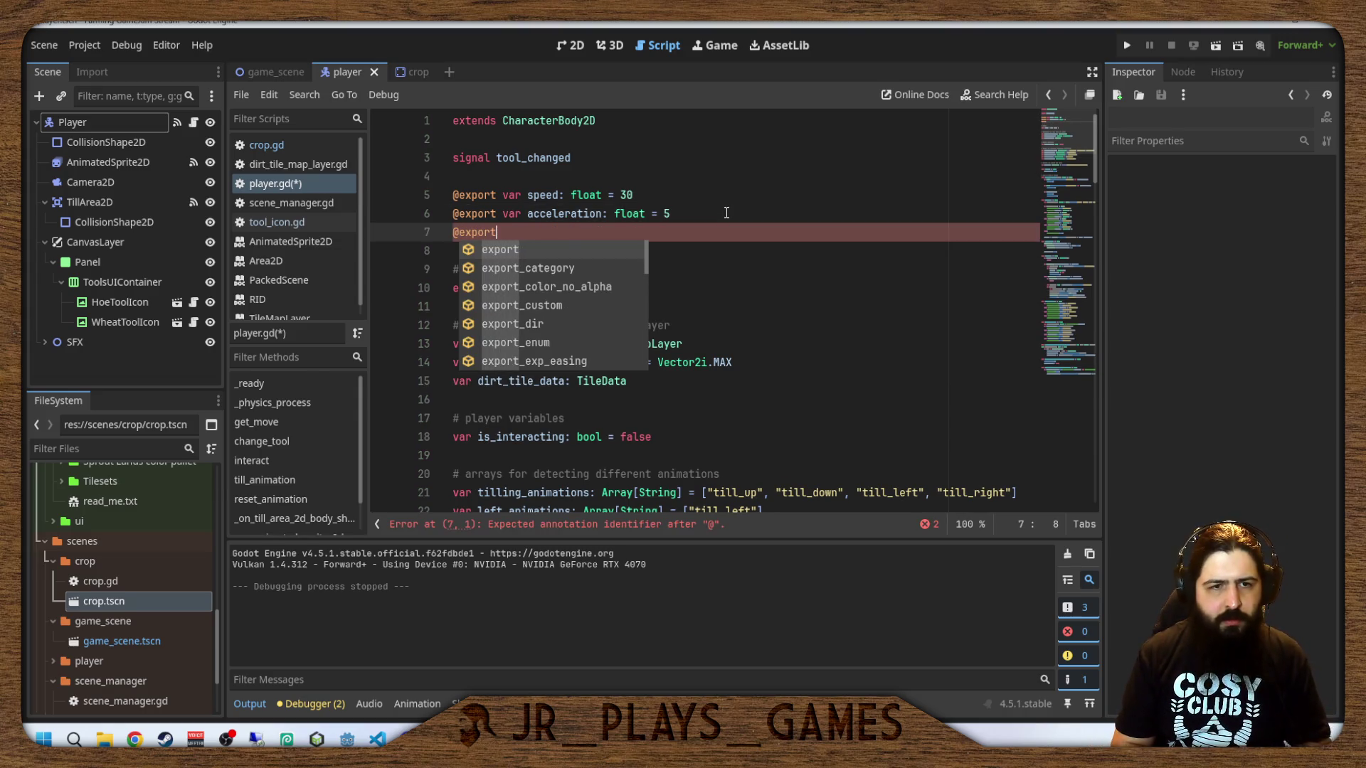
text(dirt_ti)
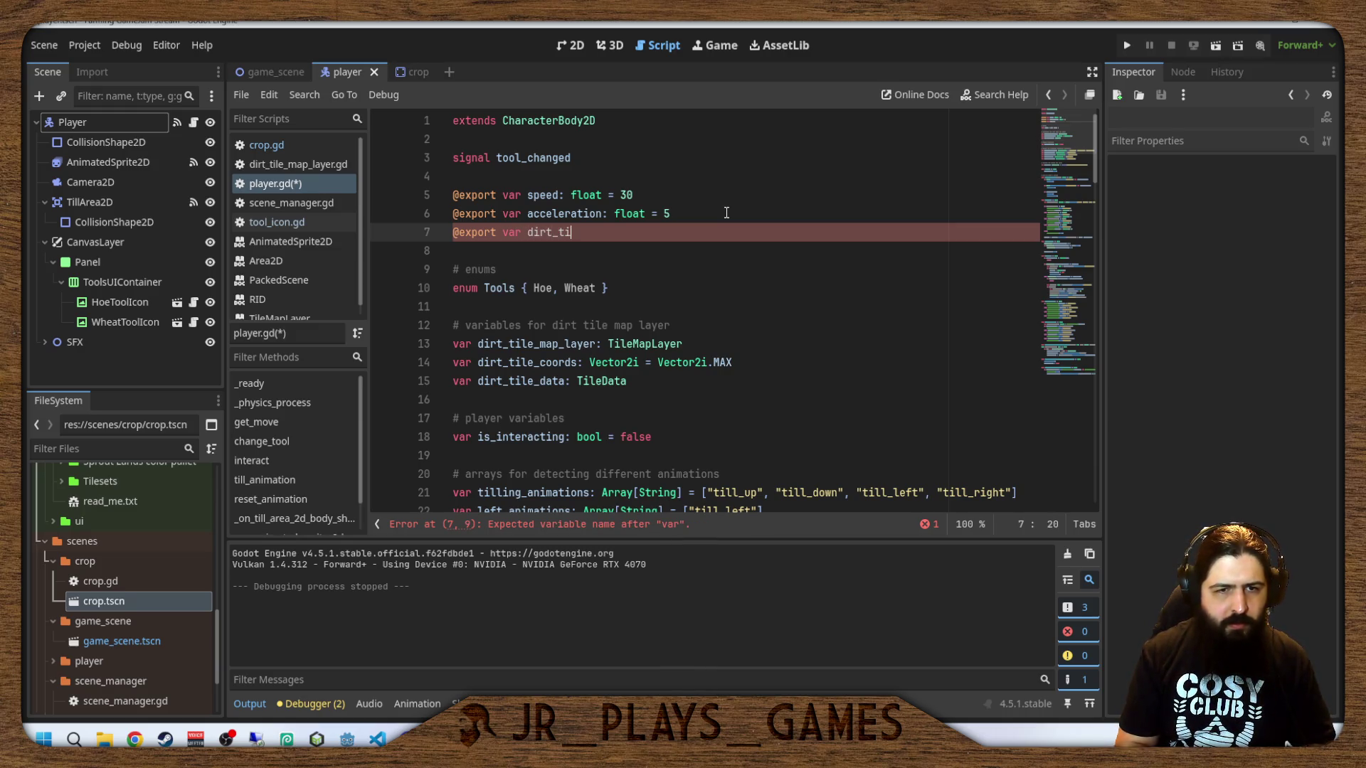
text(le_size: )
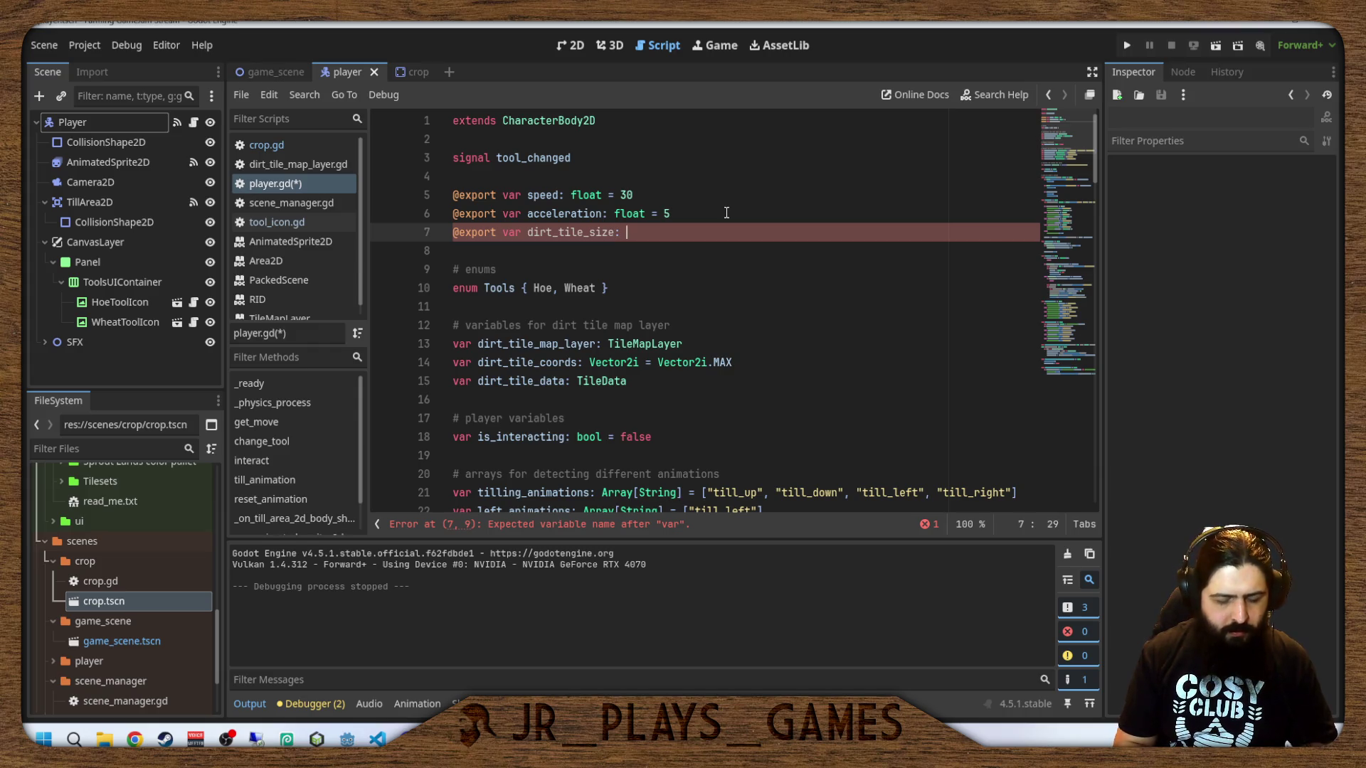
text(int = 16)
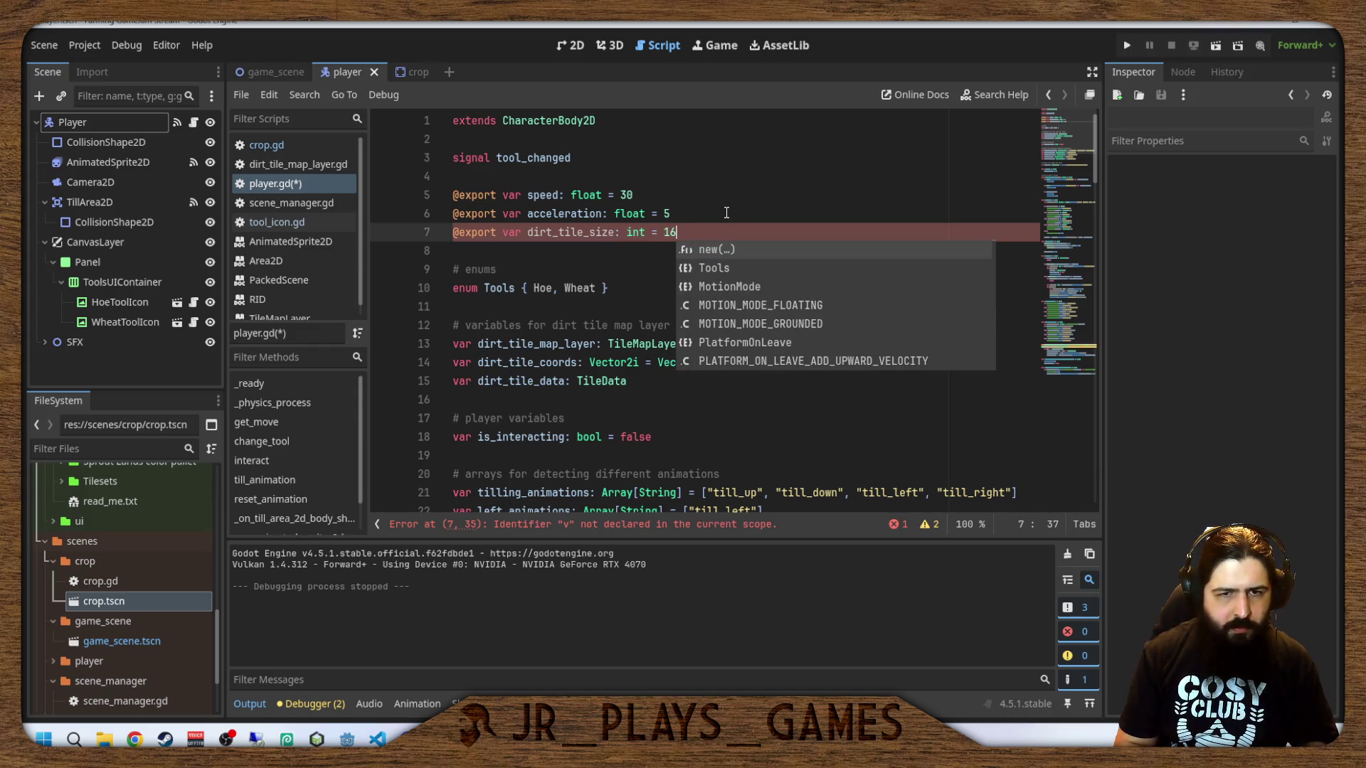
- Replace the hard-coded 16 in the crop position with dirt_tile_size and save player.gd
double_click(569, 232)
scroll(749, 293, down, 1)
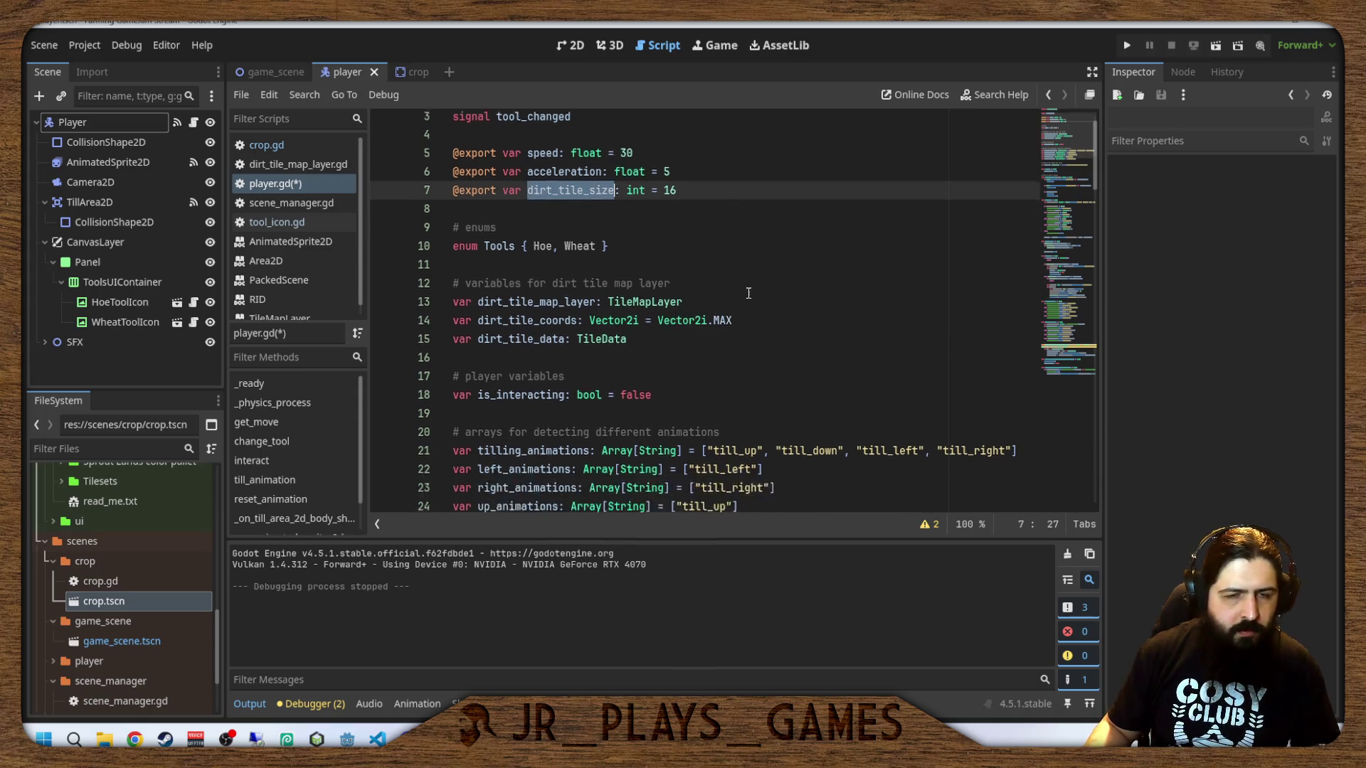
scroll(749, 293, down, 20)
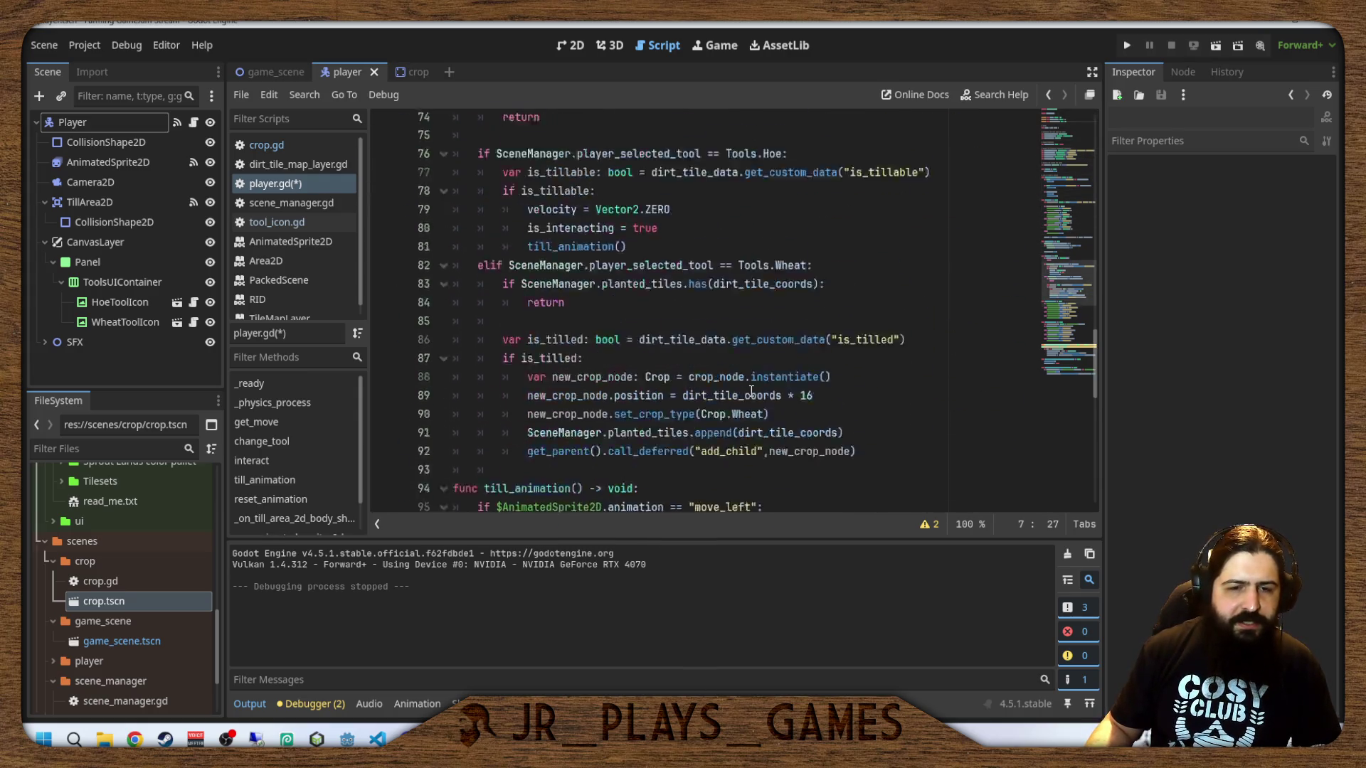
scroll(751, 391, down, 2)
double_click(800, 307)
text(dirt_tile_size)
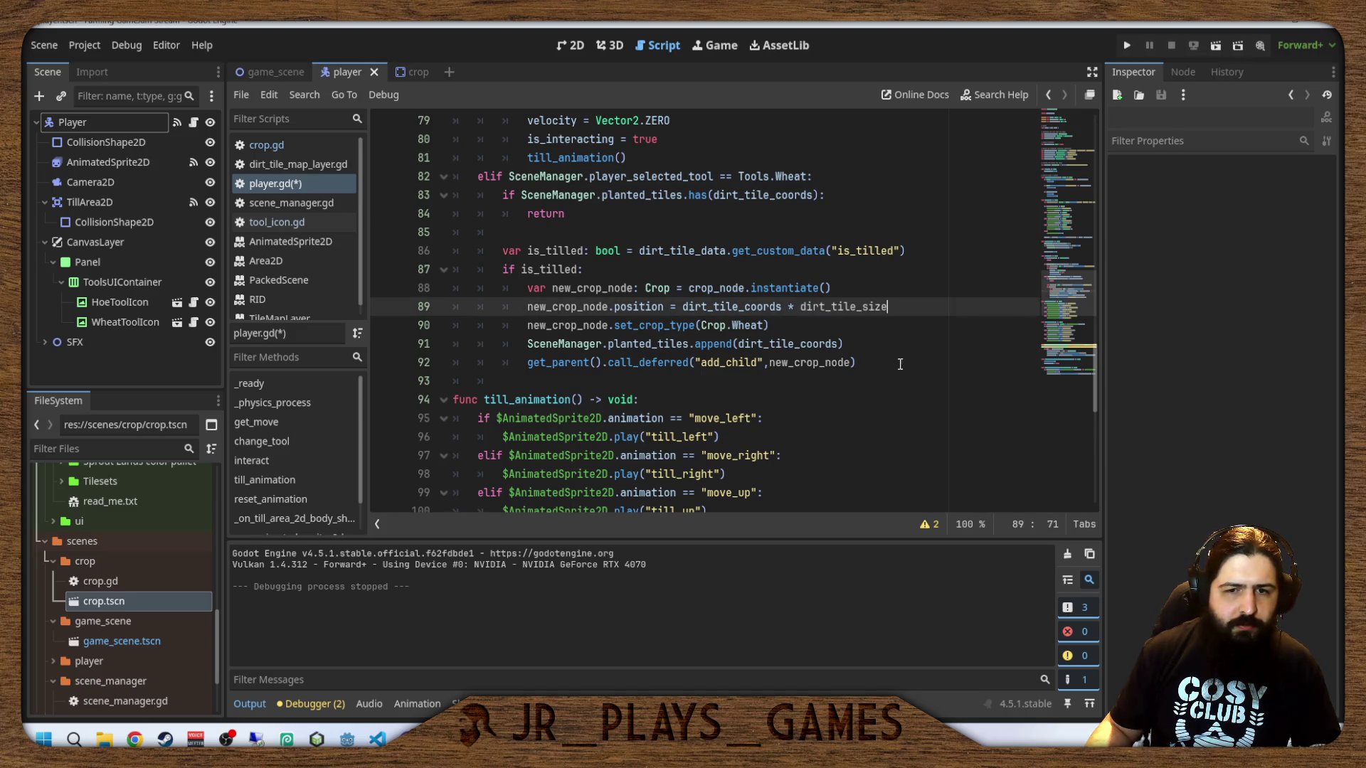
key(ctrl+s)
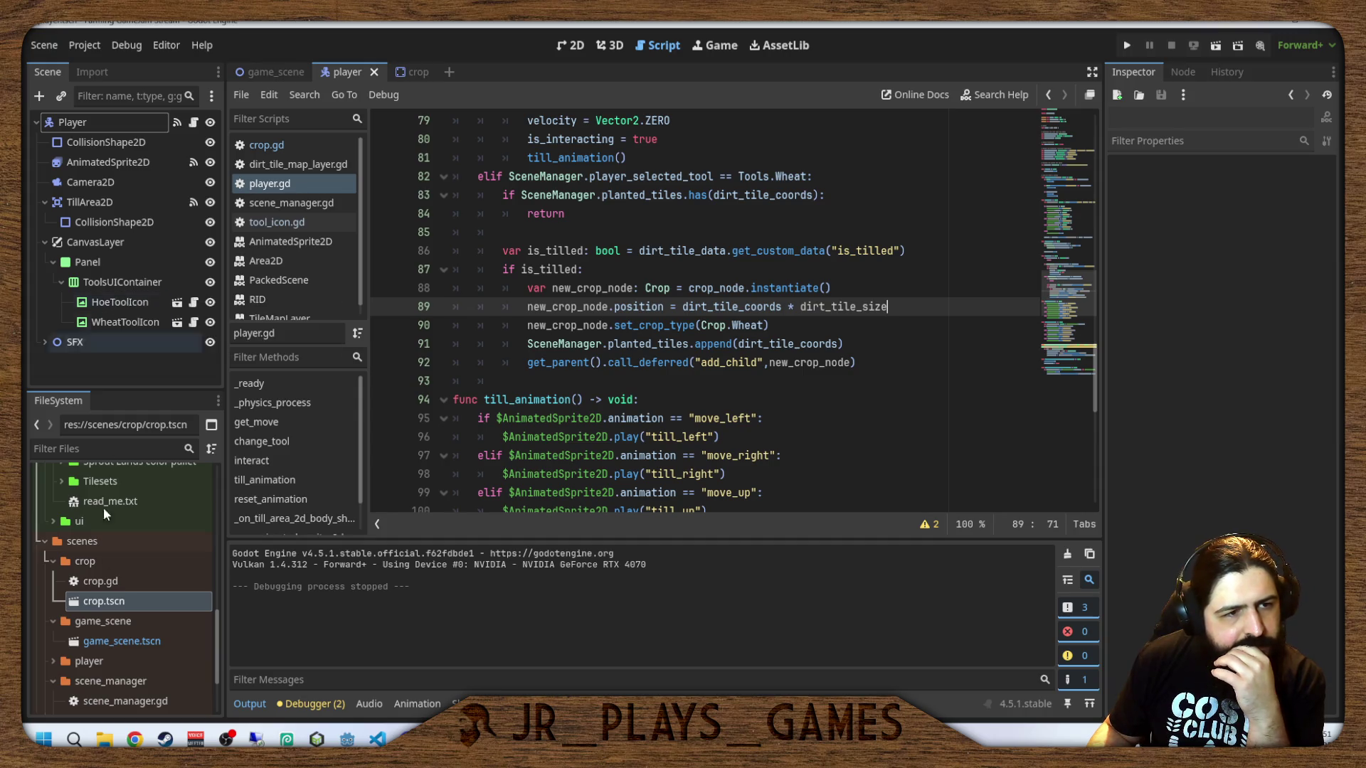
- Open the crop scene and check the Crop root node, leaving its name unchanged
double_click(115, 605)
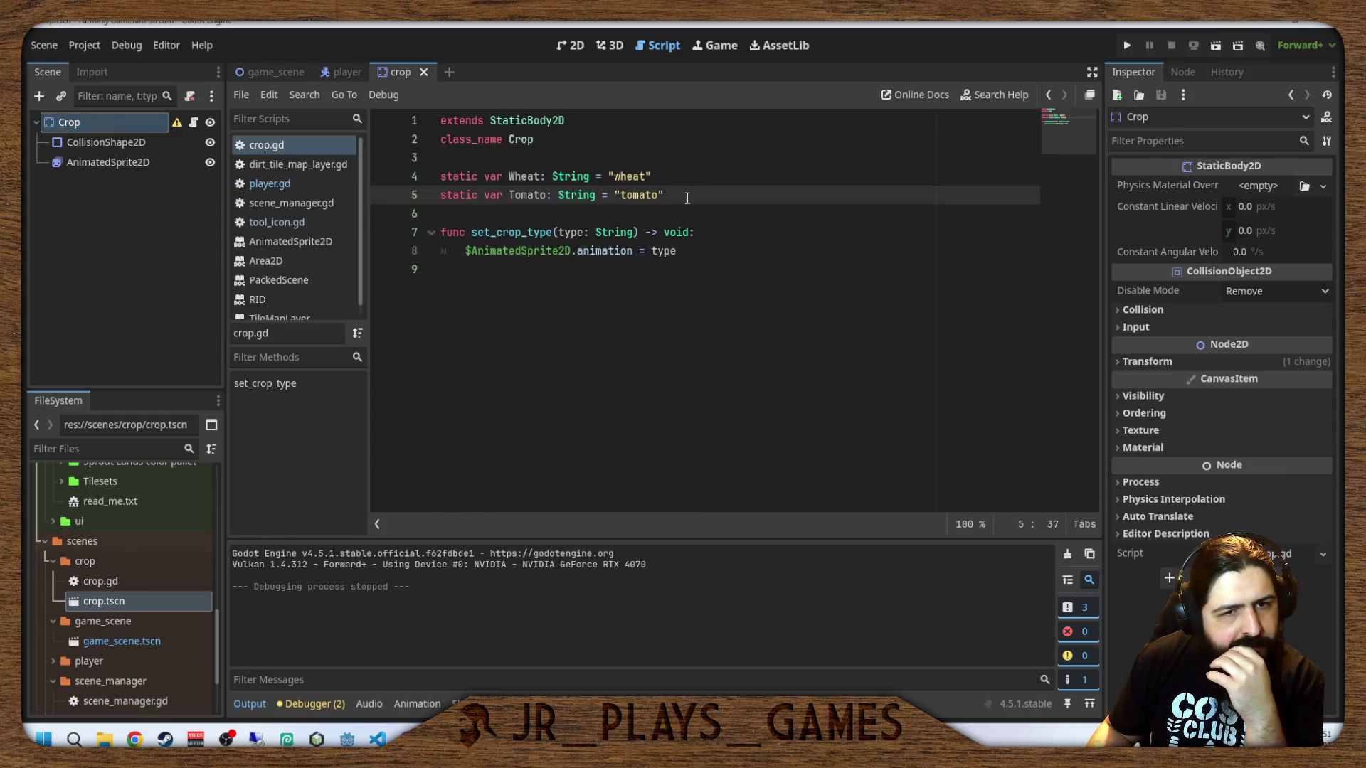
click(270, 73)
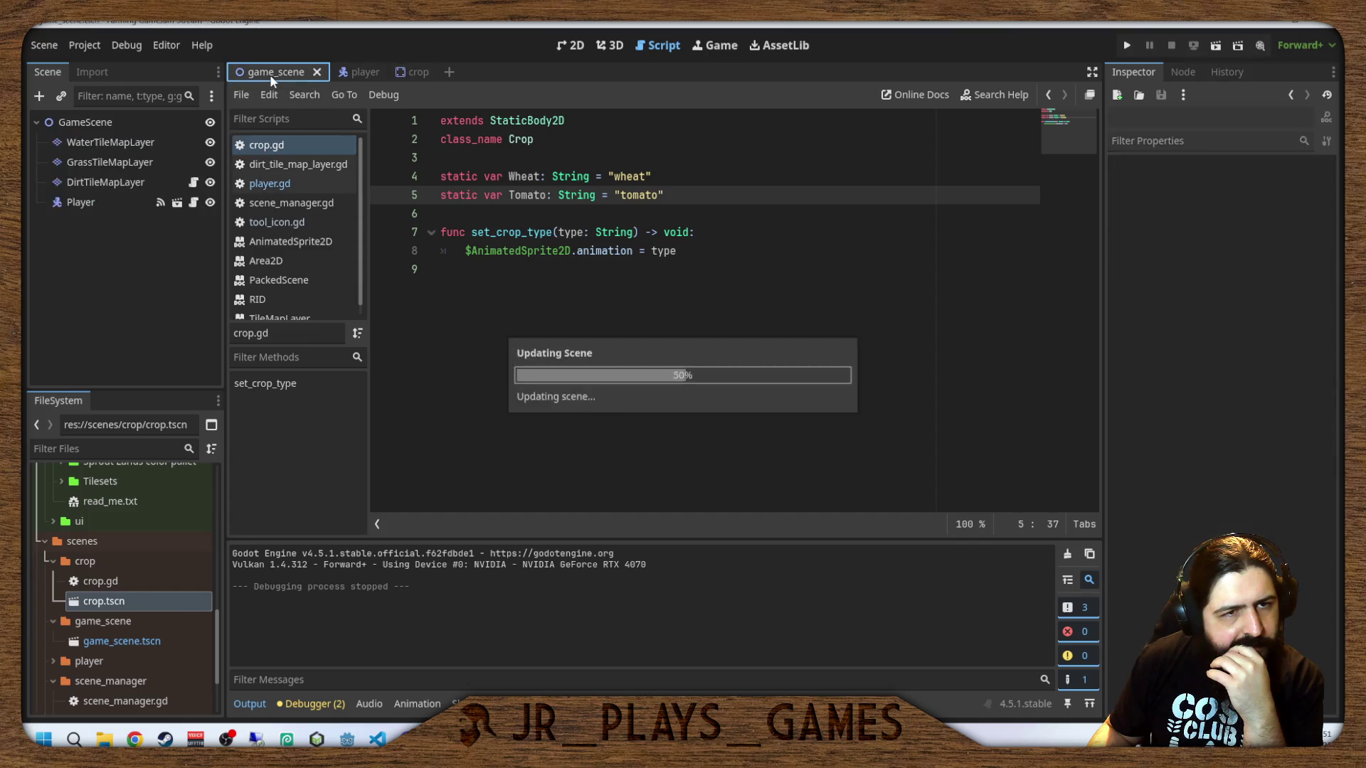
click(404, 71)
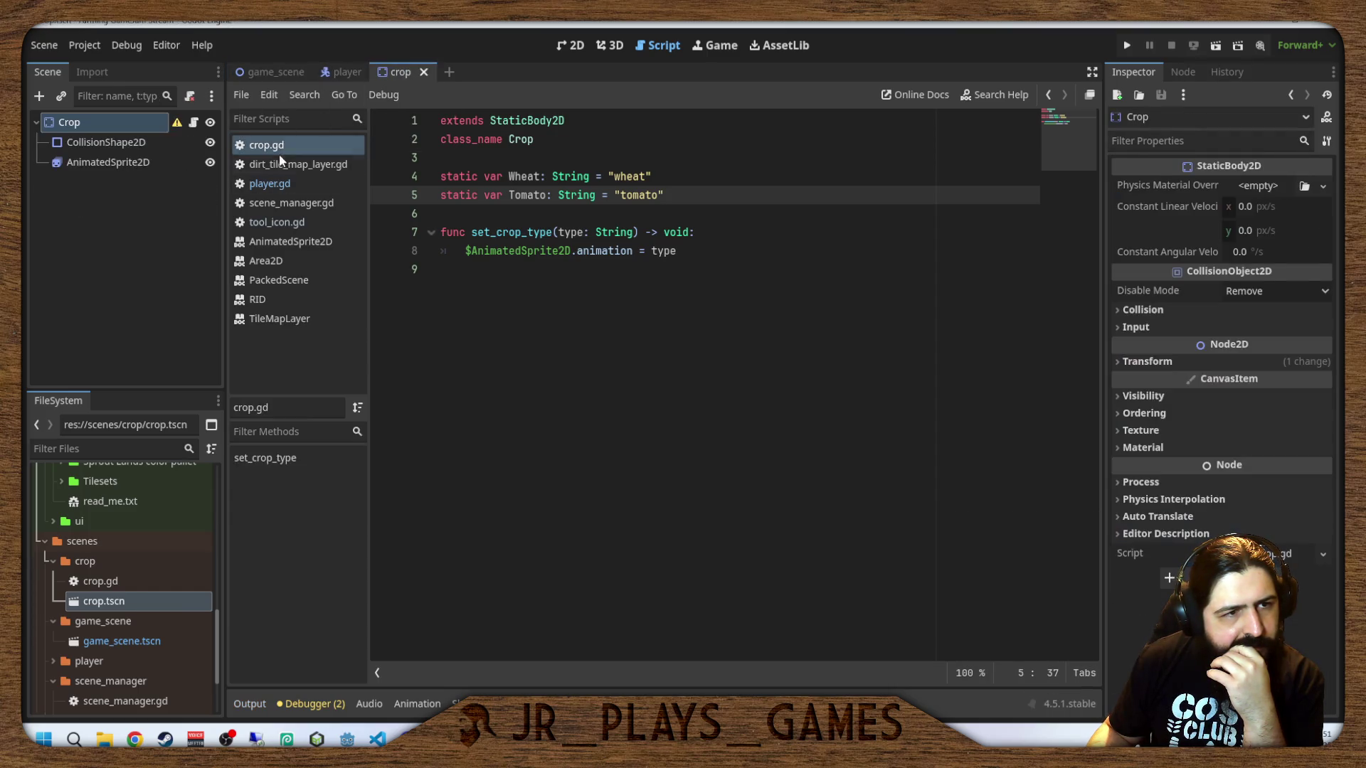
mouse_move(177, 125)
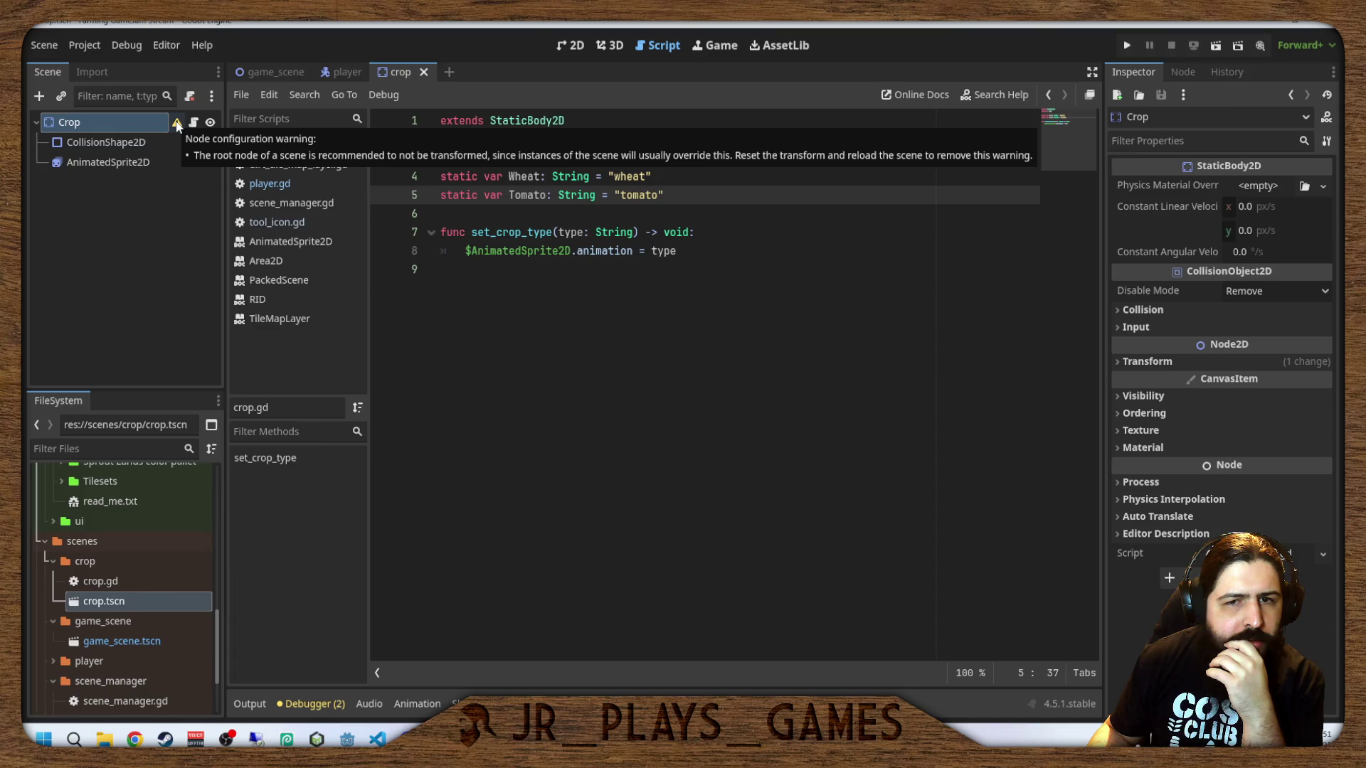
double_click(83, 122)
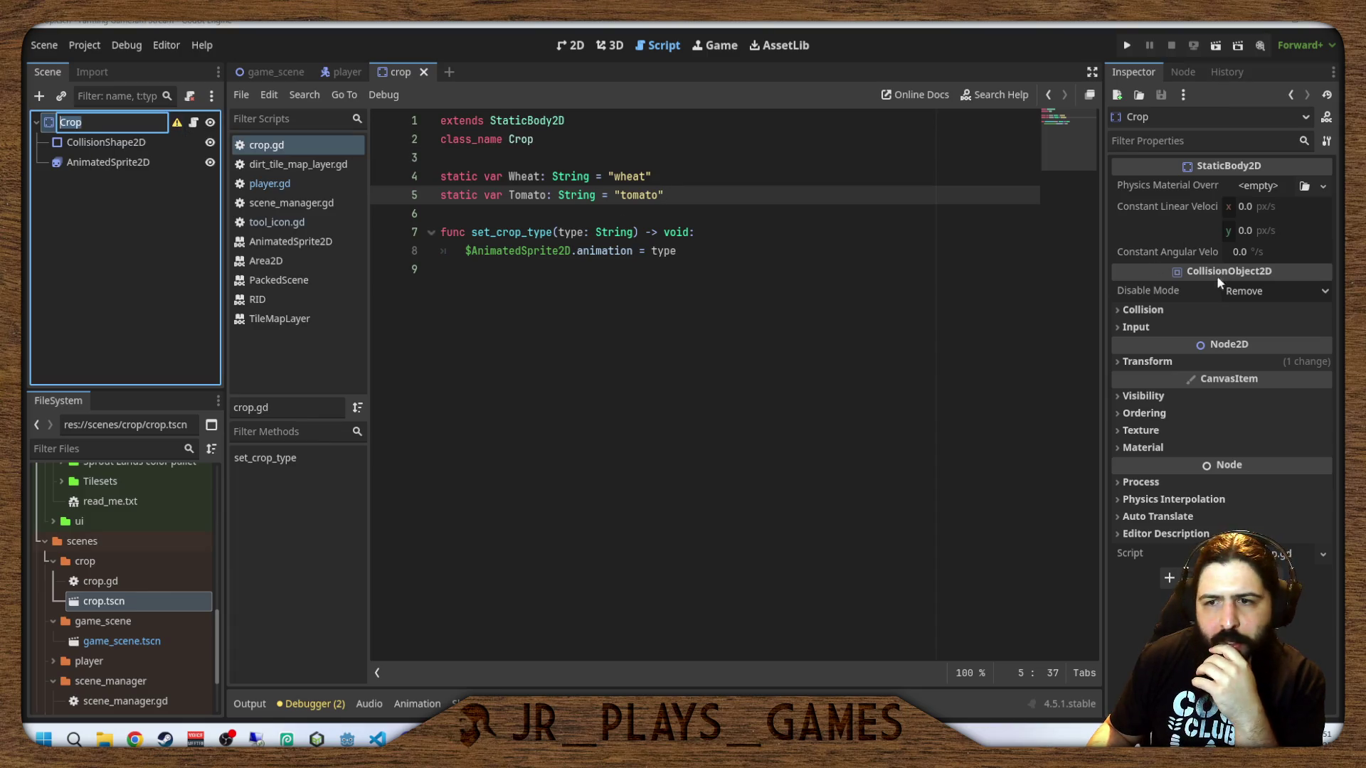
key(Escape)
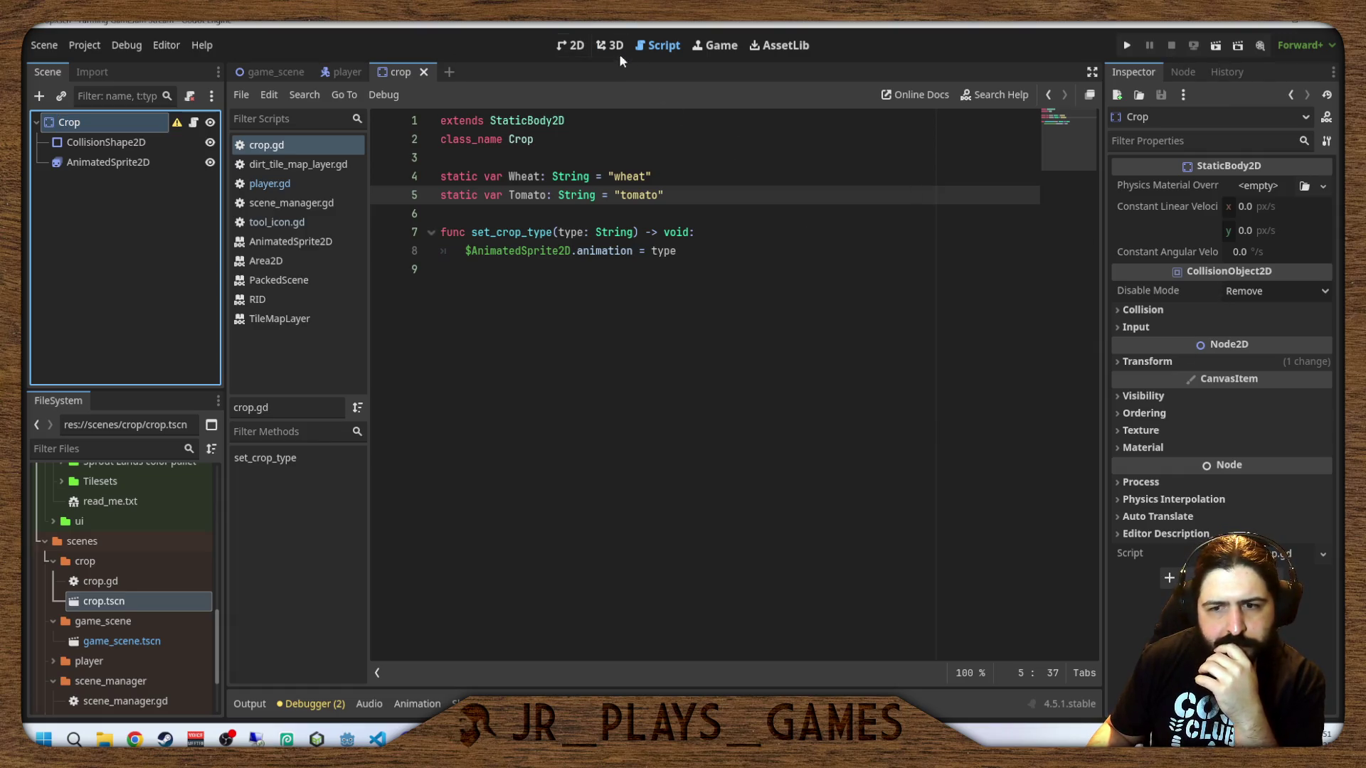
- Revert the Crop root's position to 0, 0, then save and close the crop scene
click(571, 45)
click(1167, 361)
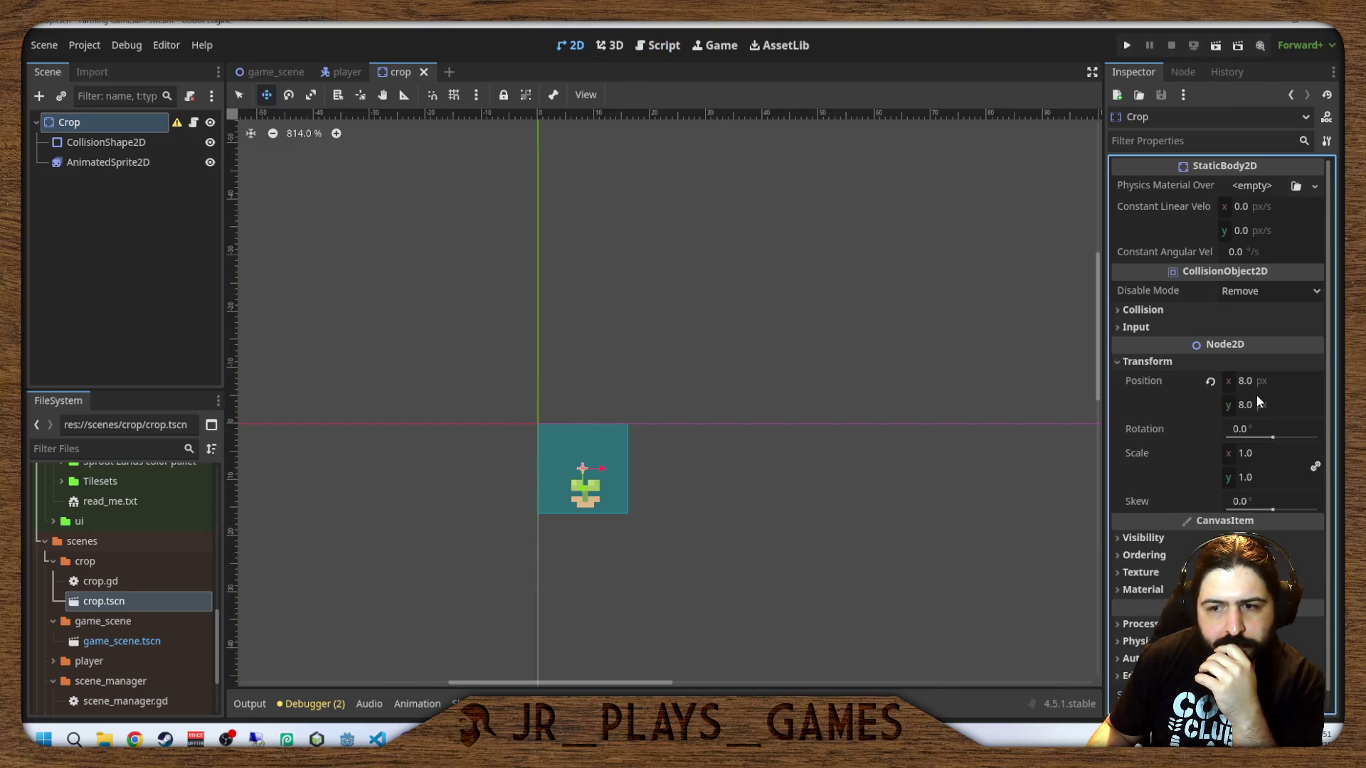
click(1210, 381)
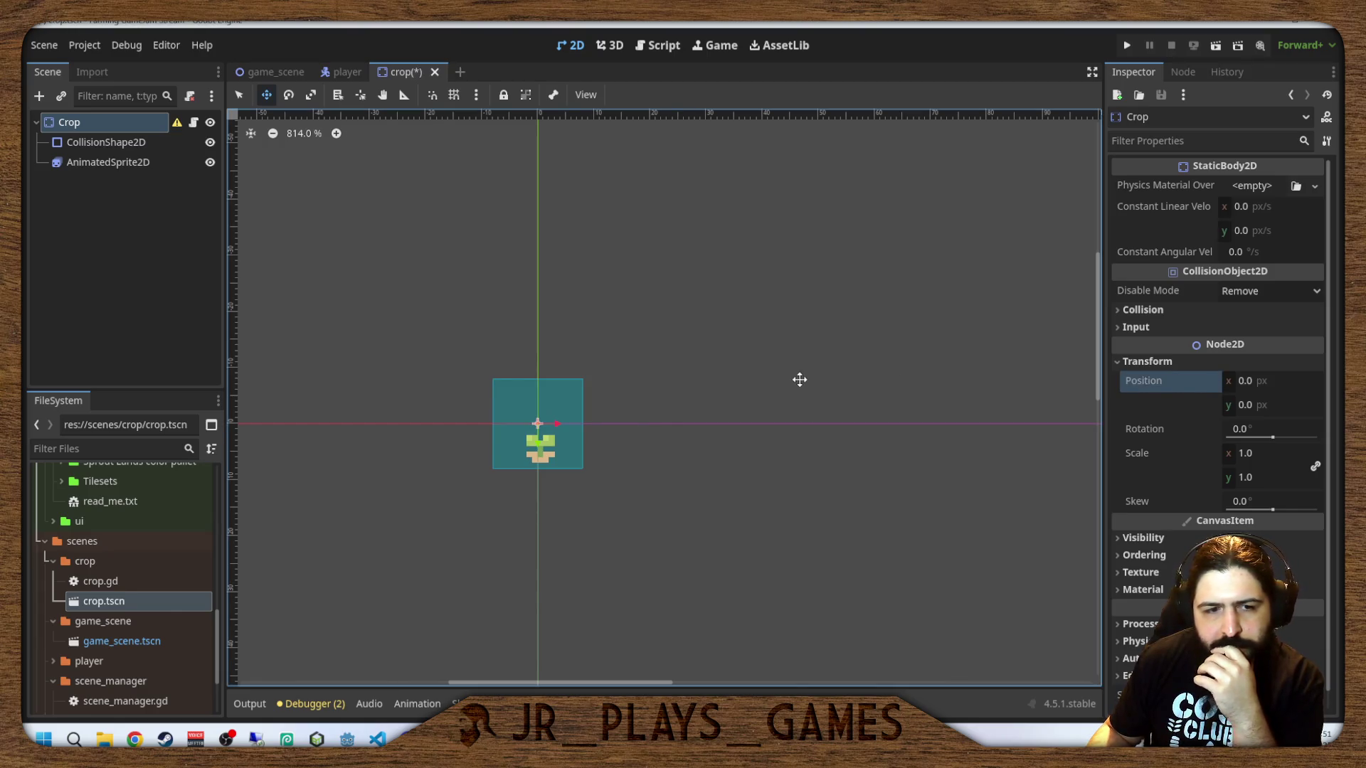
click(177, 126)
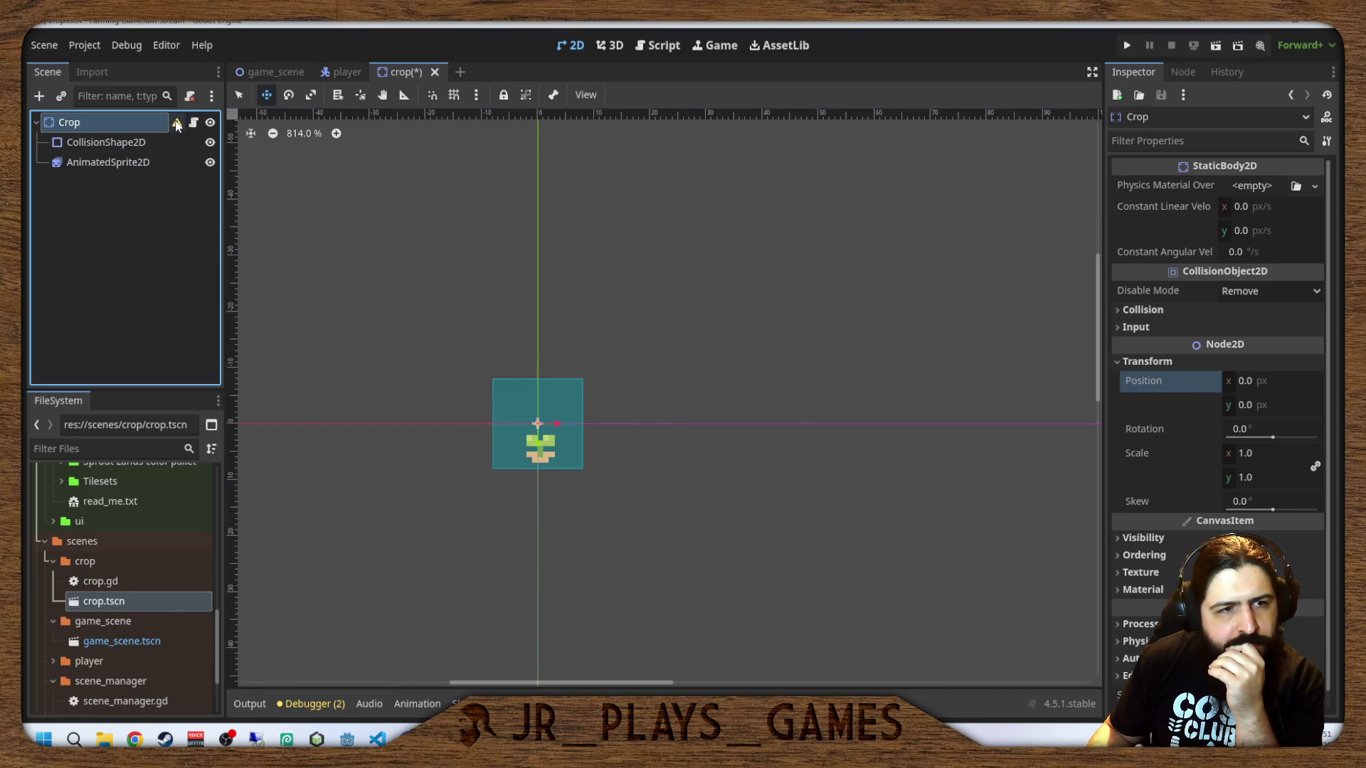
key(ctrl+s)
middle_click(416, 70)
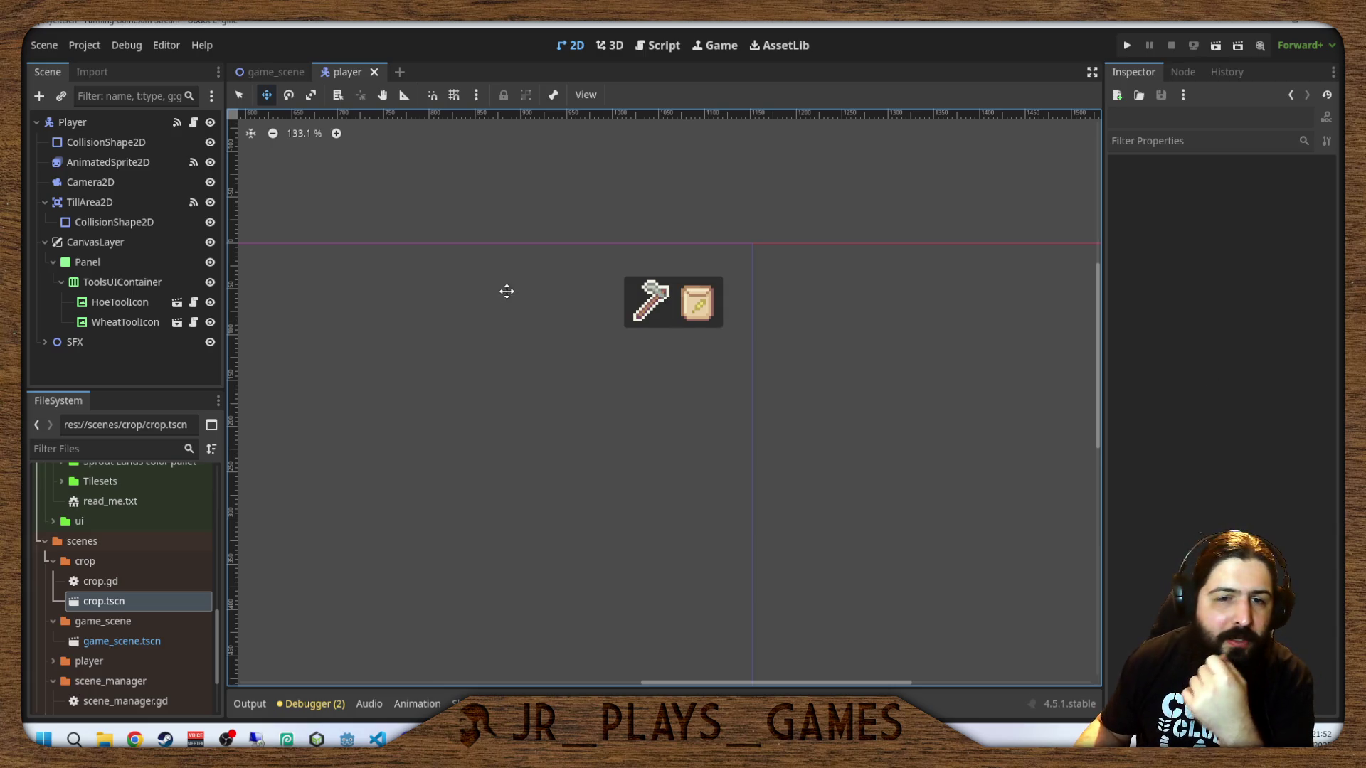
- Collapse the sprites, assets, tile_map_layer and scene_manager folders, then run the project from game_scene
mouse_move(506, 290)
mouse_down()
mouse_move(518, 330)
mouse_move(562, 350)
mouse_up()
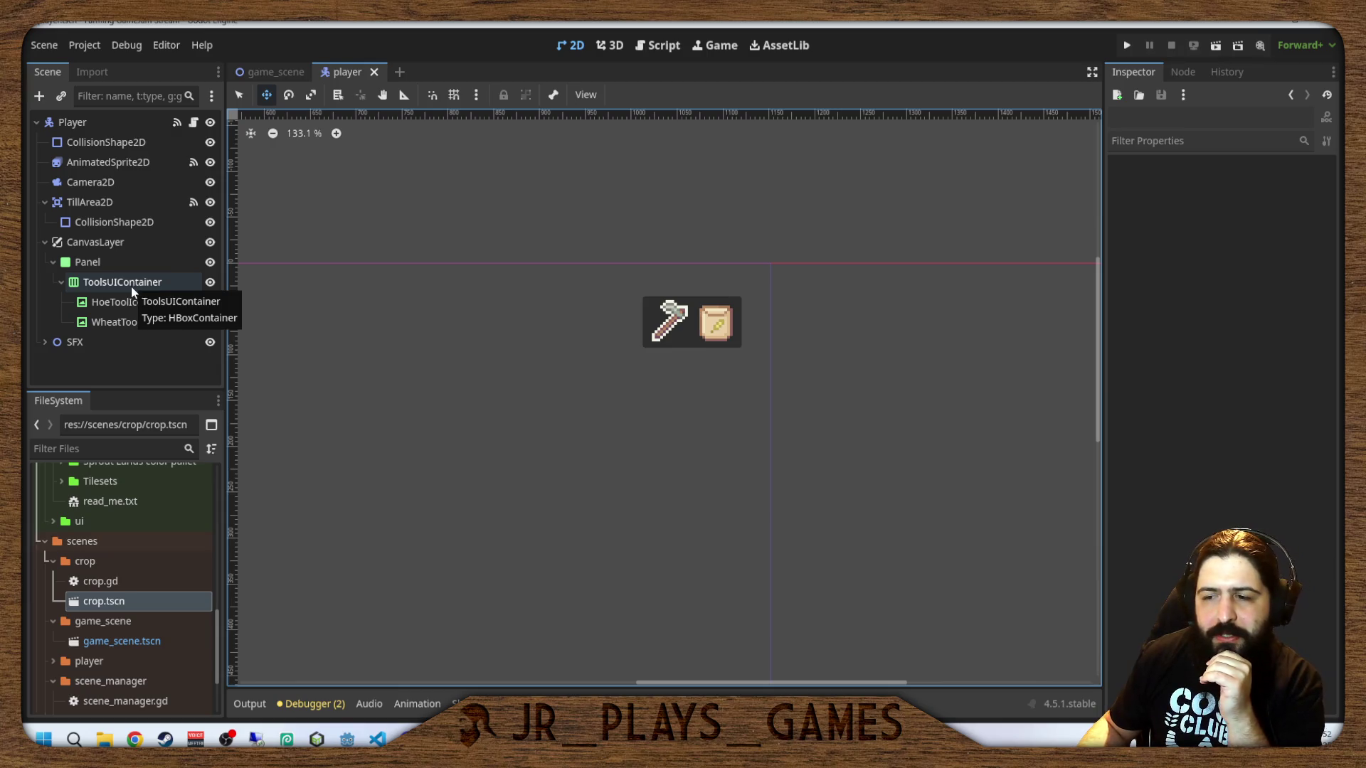
scroll(104, 519, up, 5)
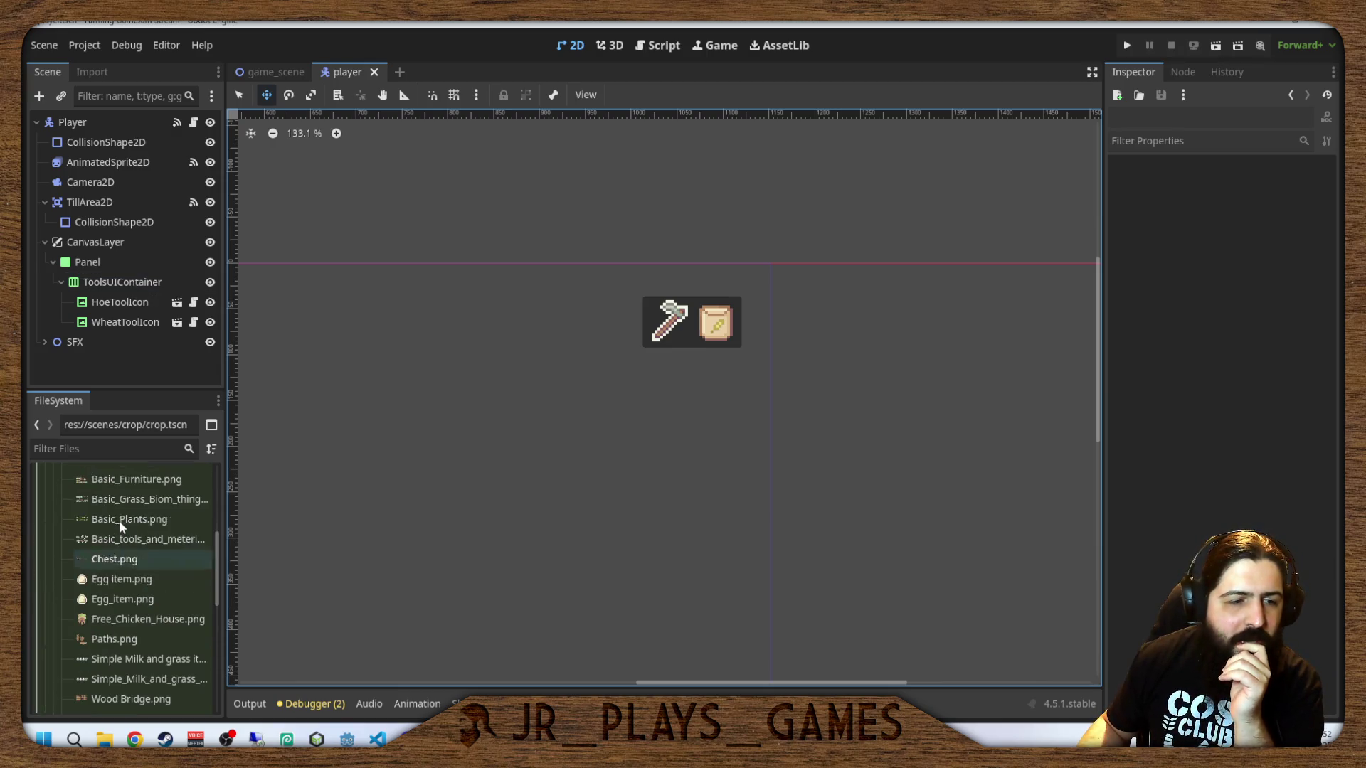
click(118, 519)
key(Left)
key(Left)
key(Left)
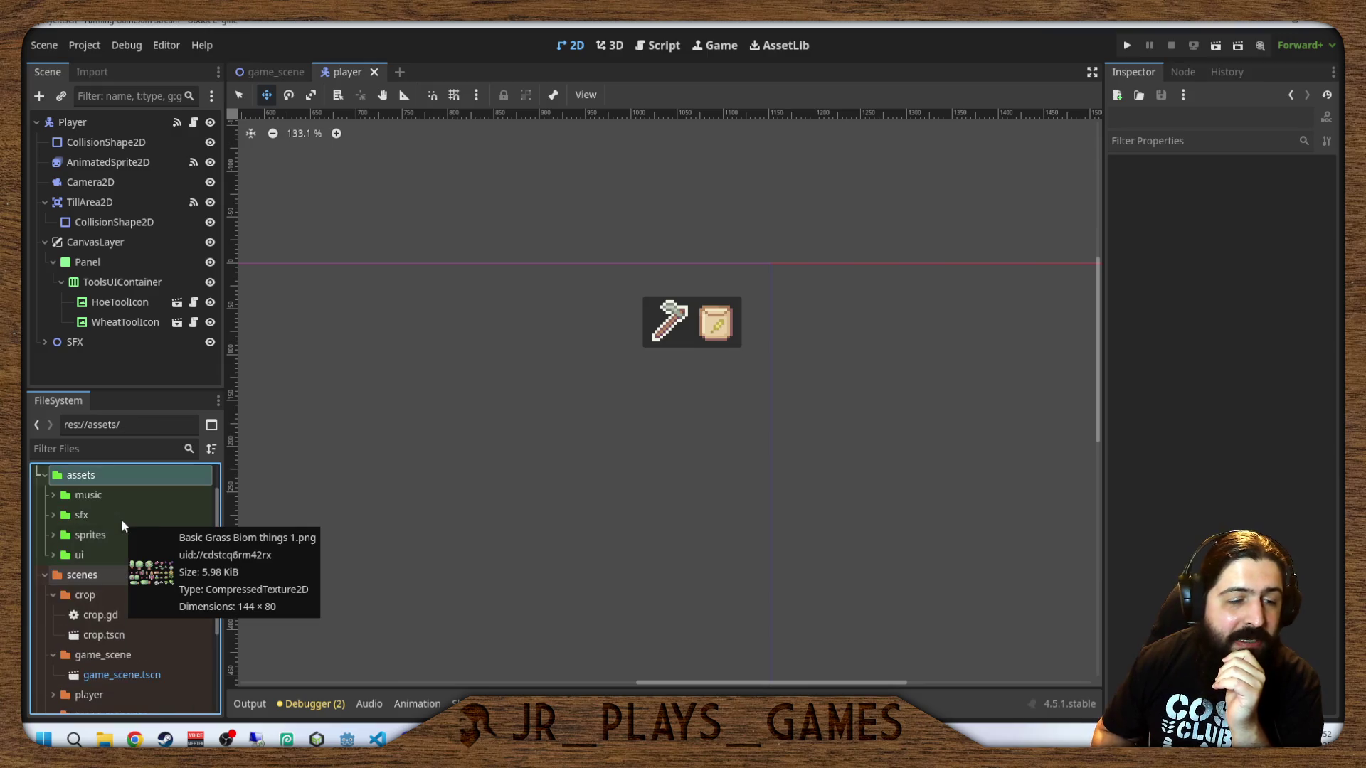
key(Left)
key(Left)
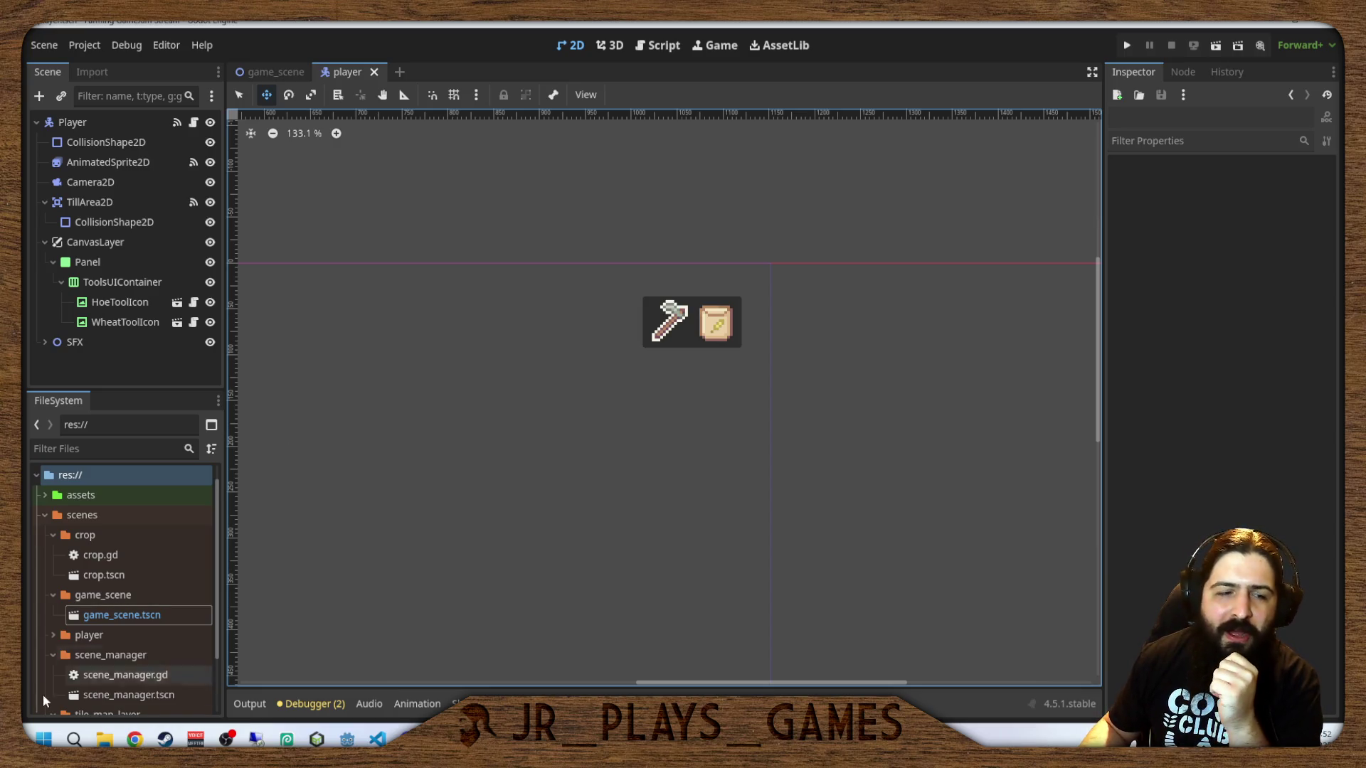
scroll(100, 648, down, 3)
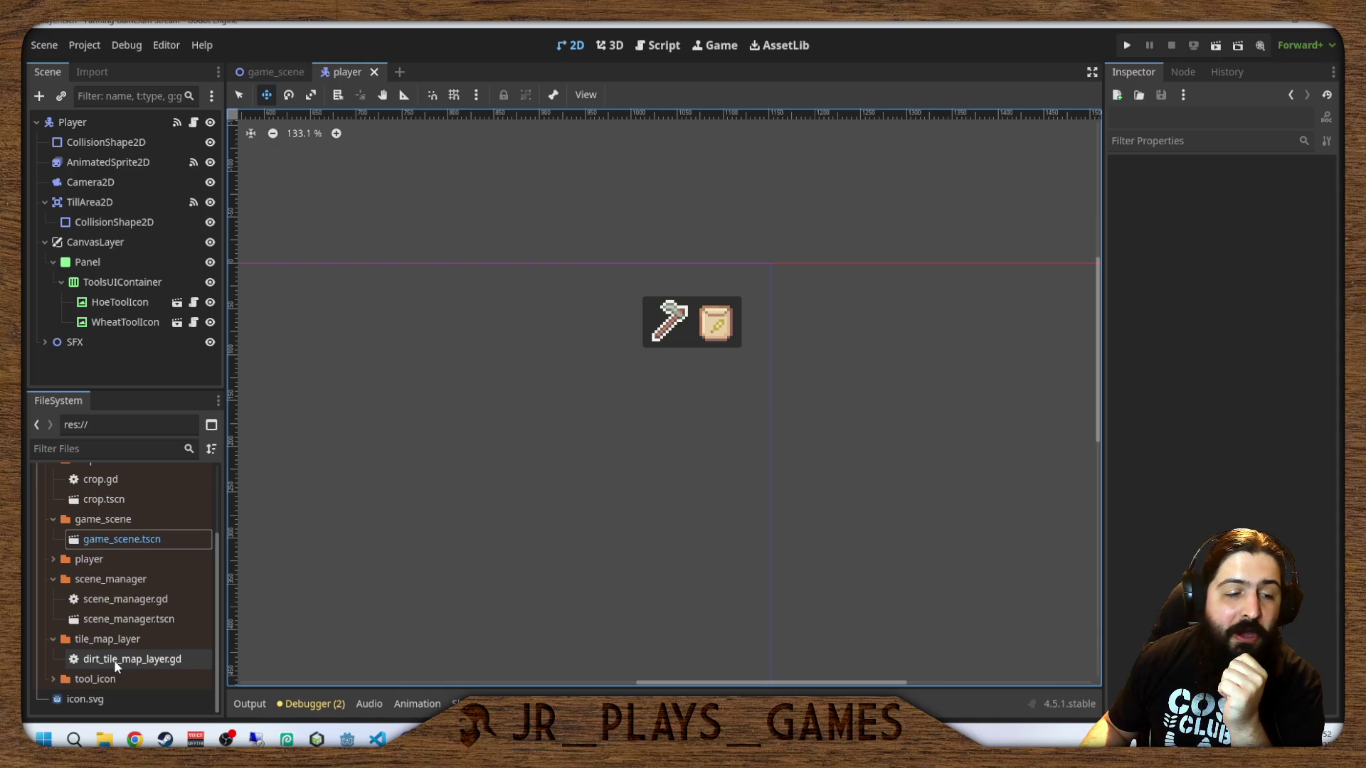
click(53, 639)
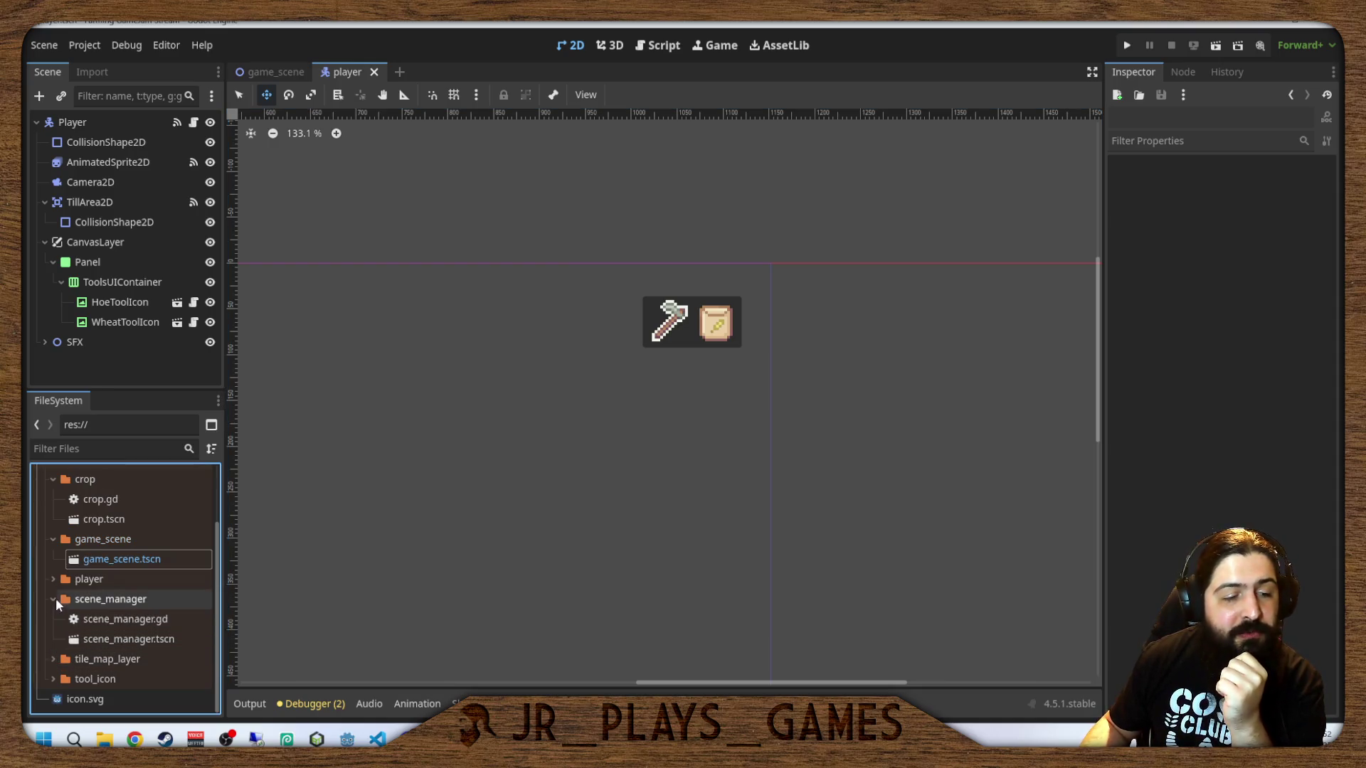
click(54, 599)
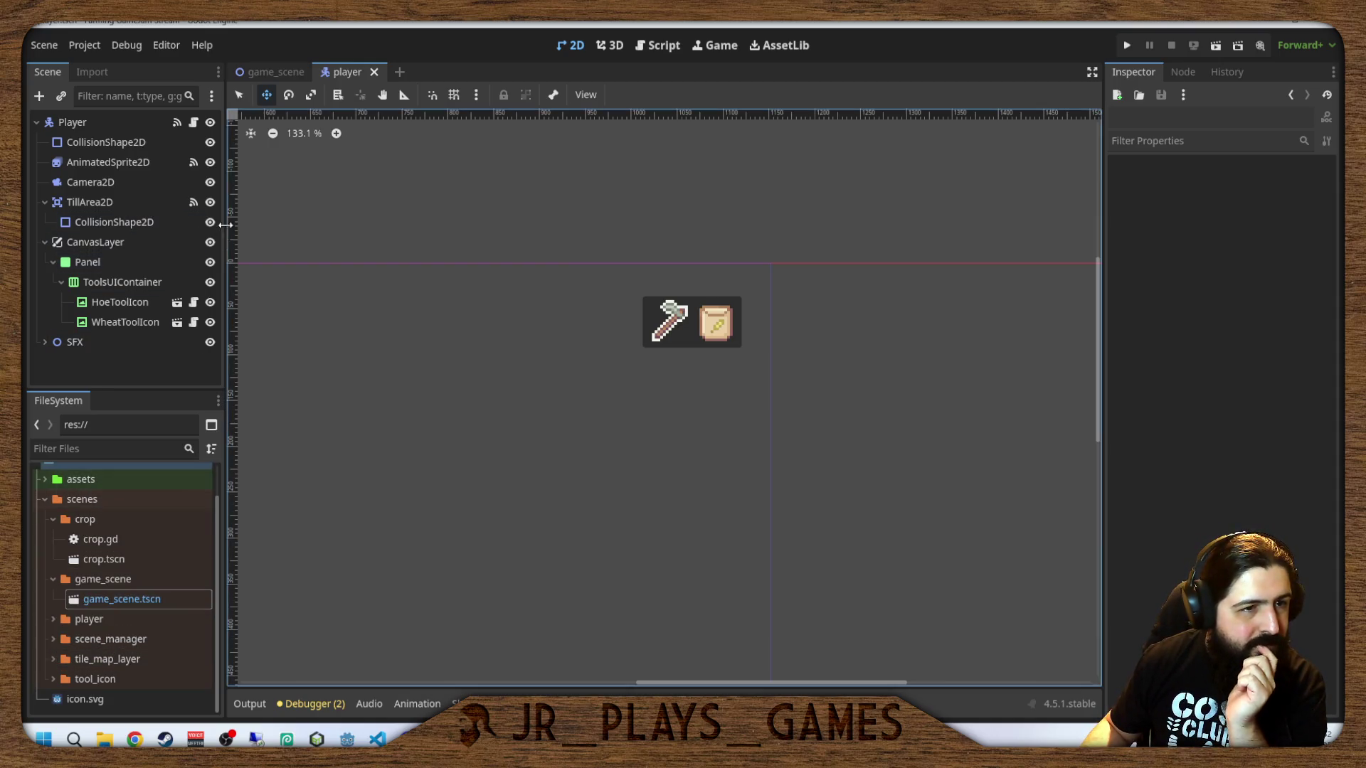
click(275, 74)
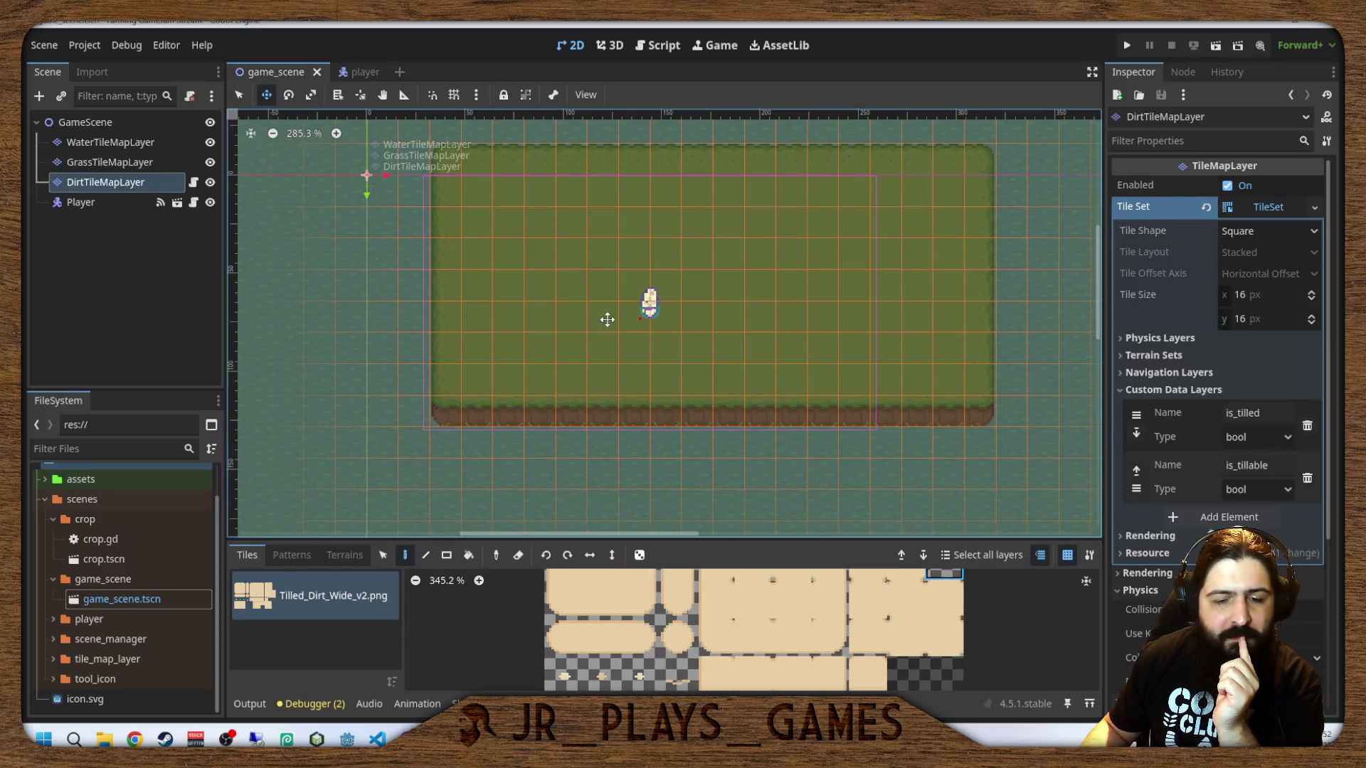
click(1127, 45)
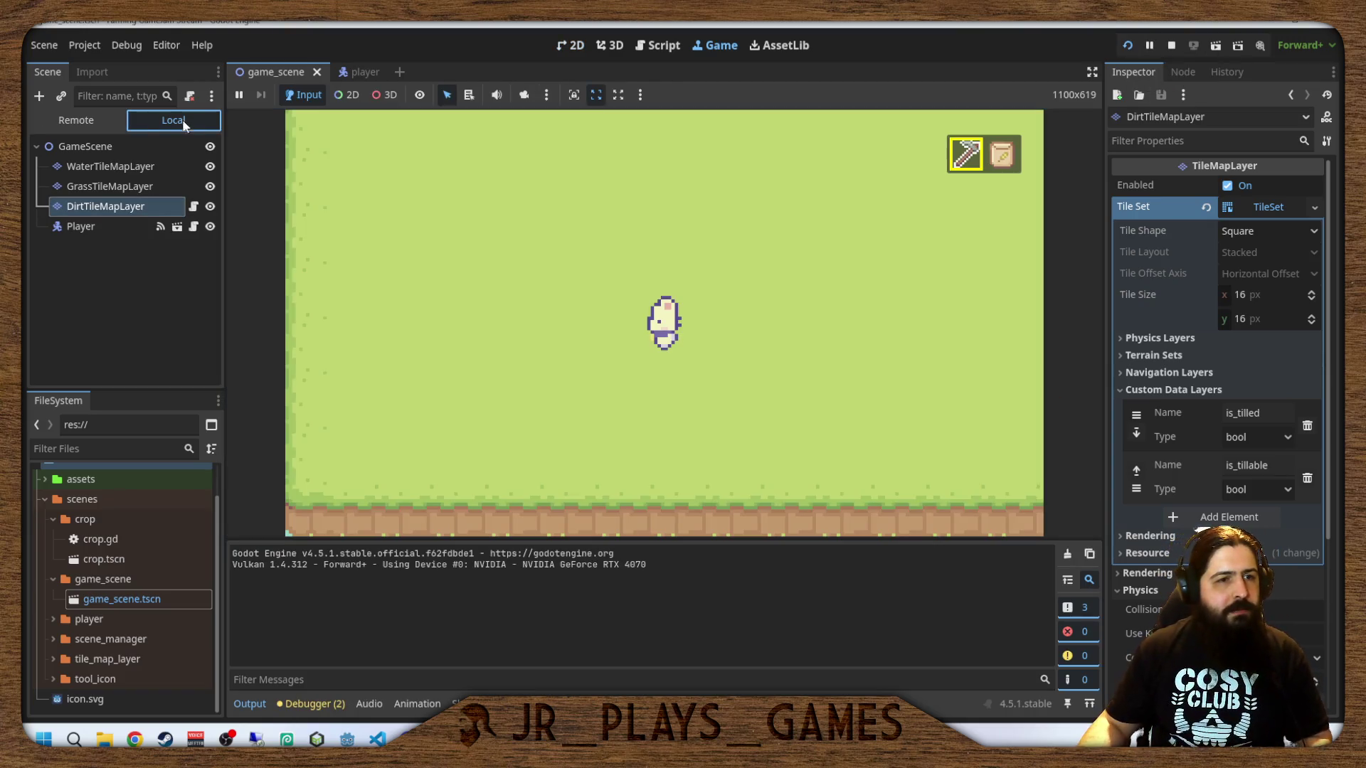
- Inspect GameScene in the Remote tree, then till a patch and plant wheat in the game
click(76, 120)
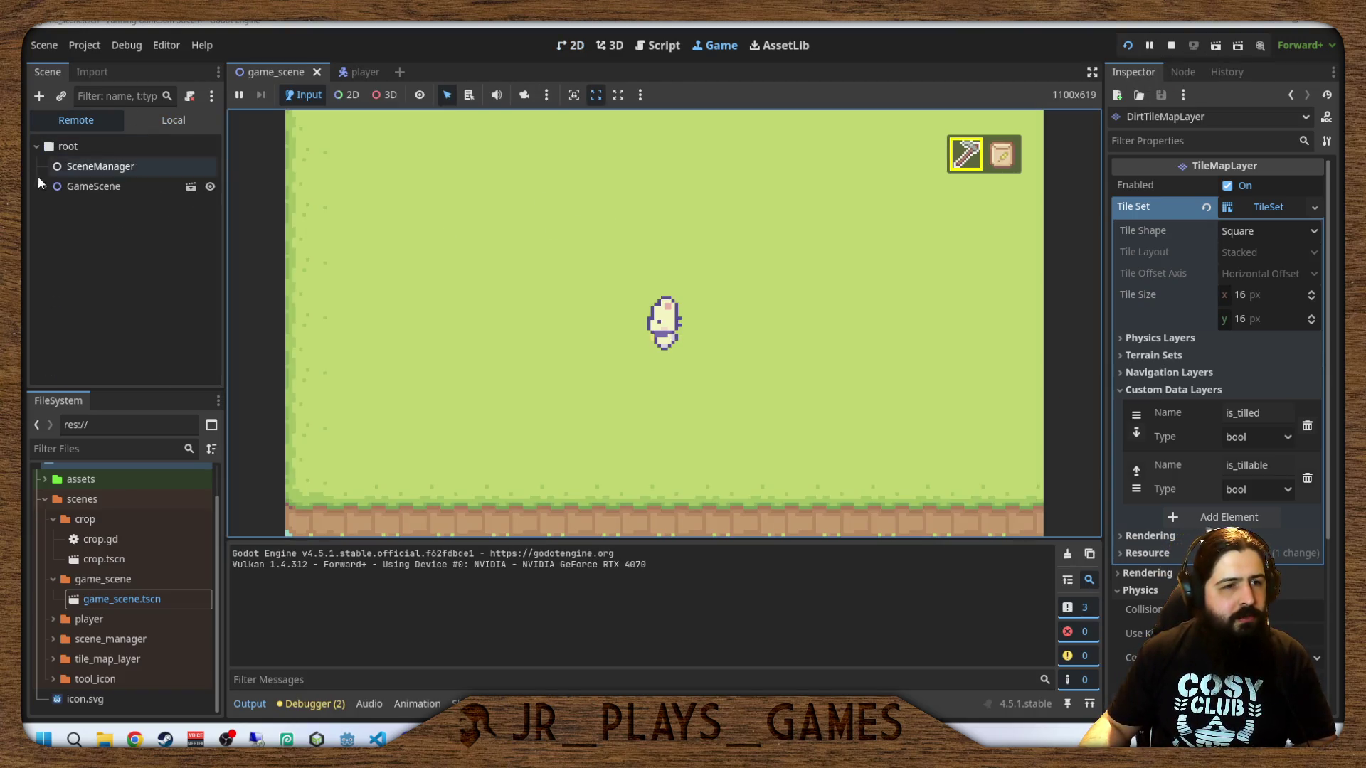
click(49, 182)
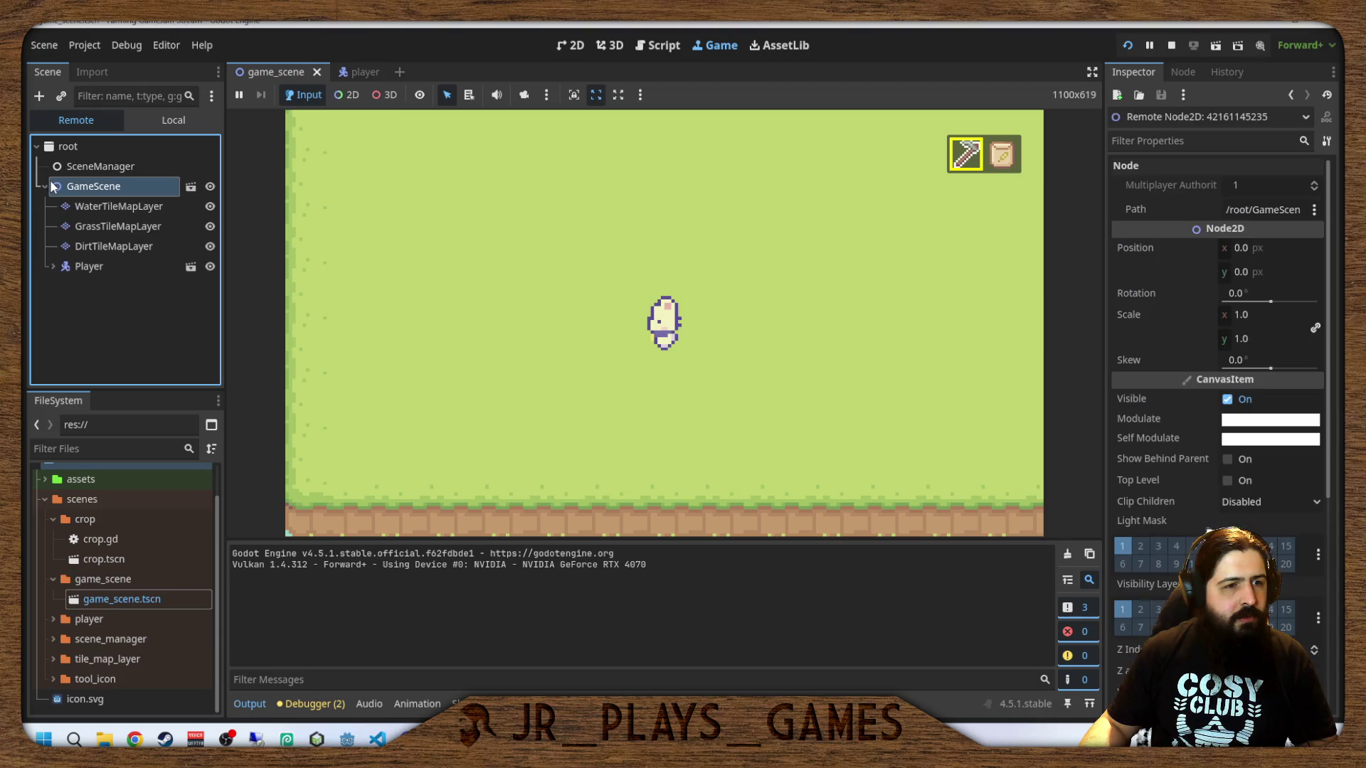
key(w)
click(804, 255)
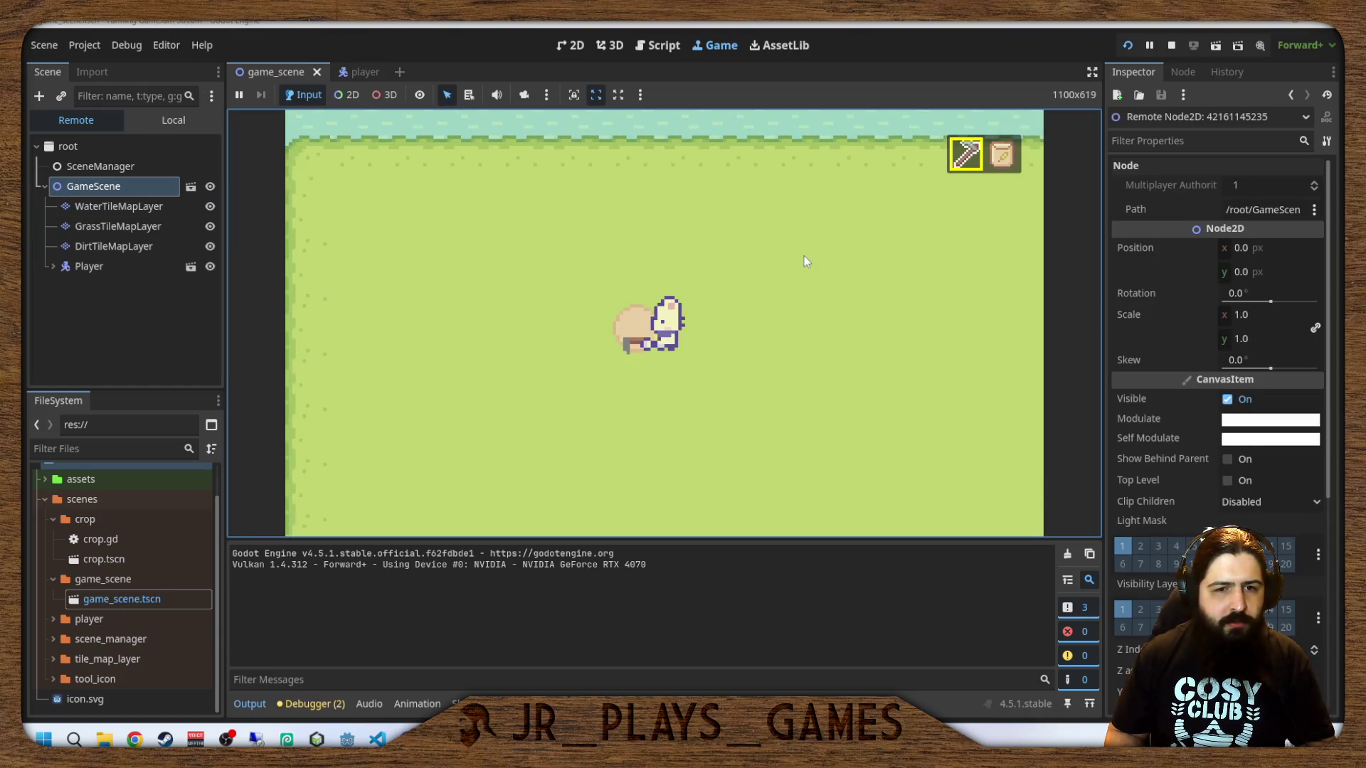
key(2)
click(804, 261)
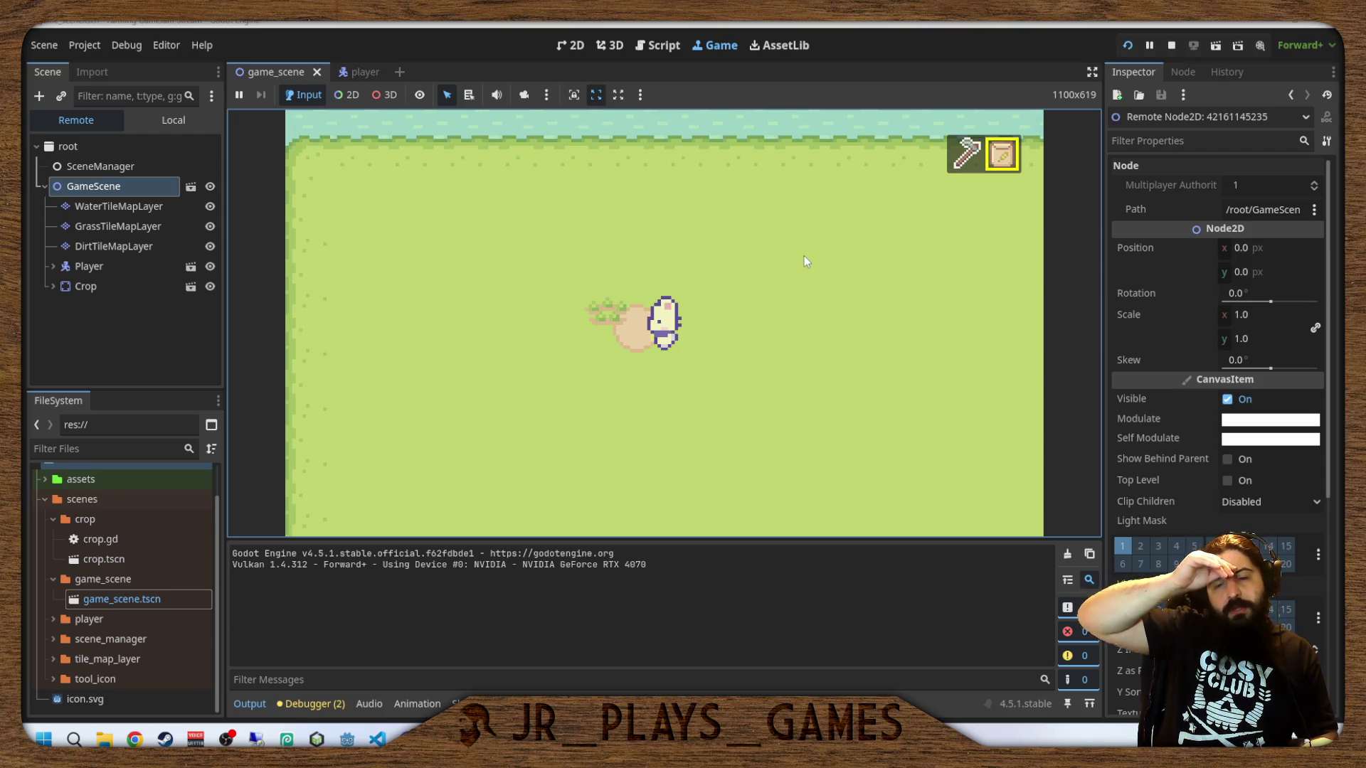
- Walk the player around the field to confirm the wheat crop stays in place
key(a)
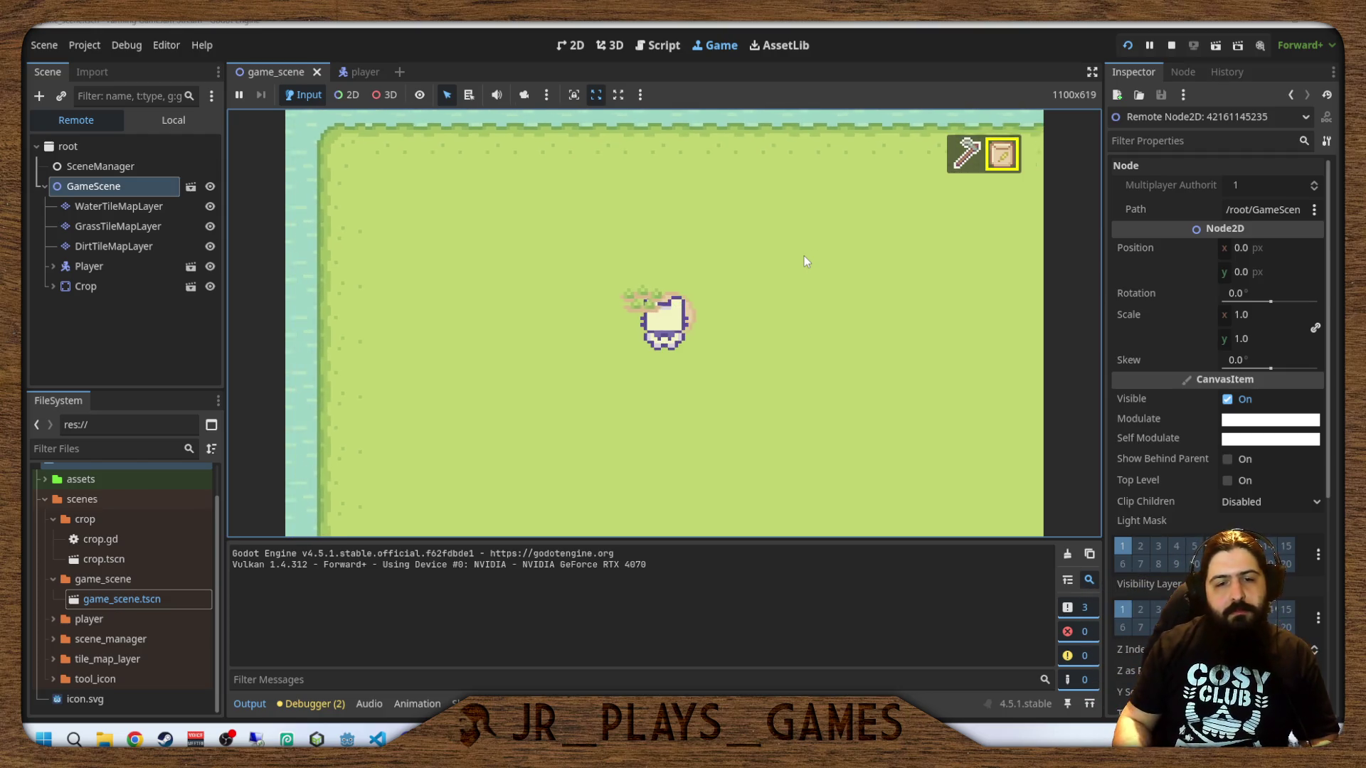
key(a)
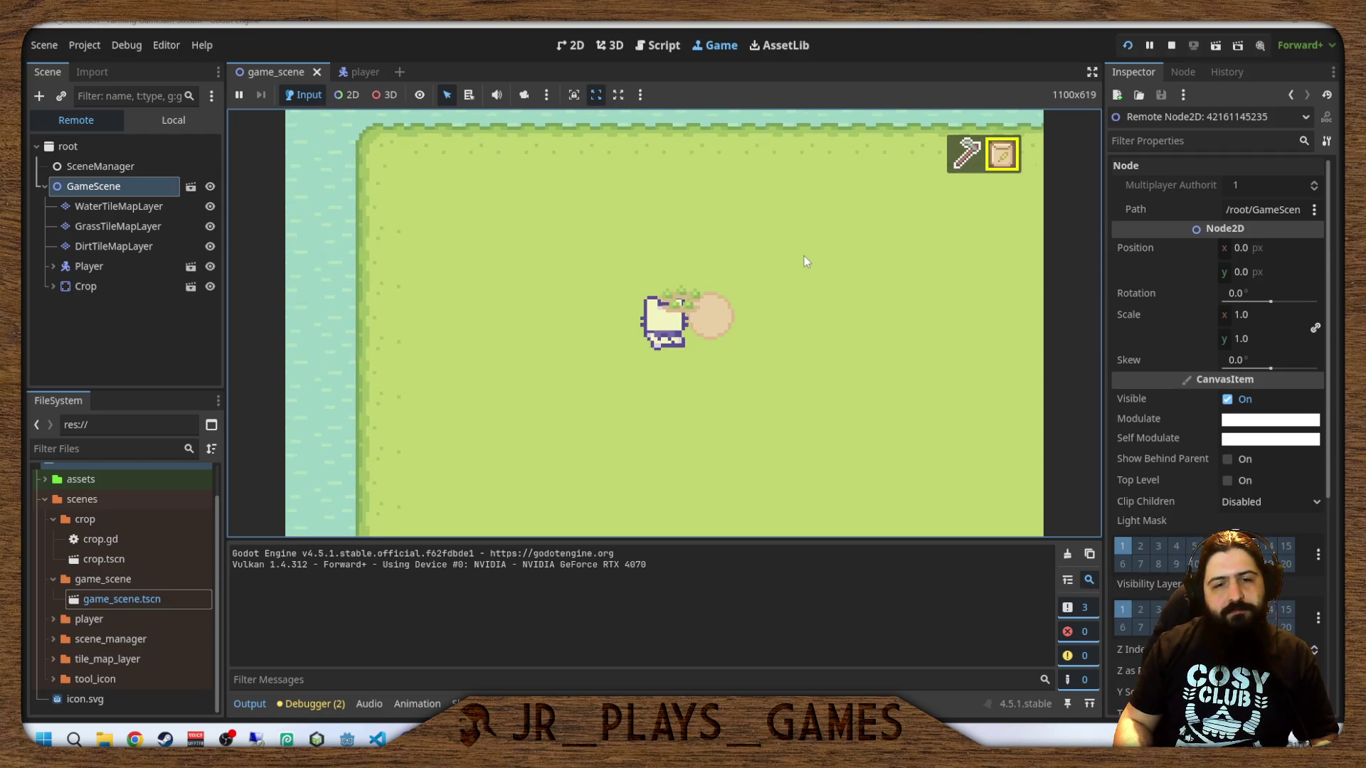
key(d)
key(w)
key(a)
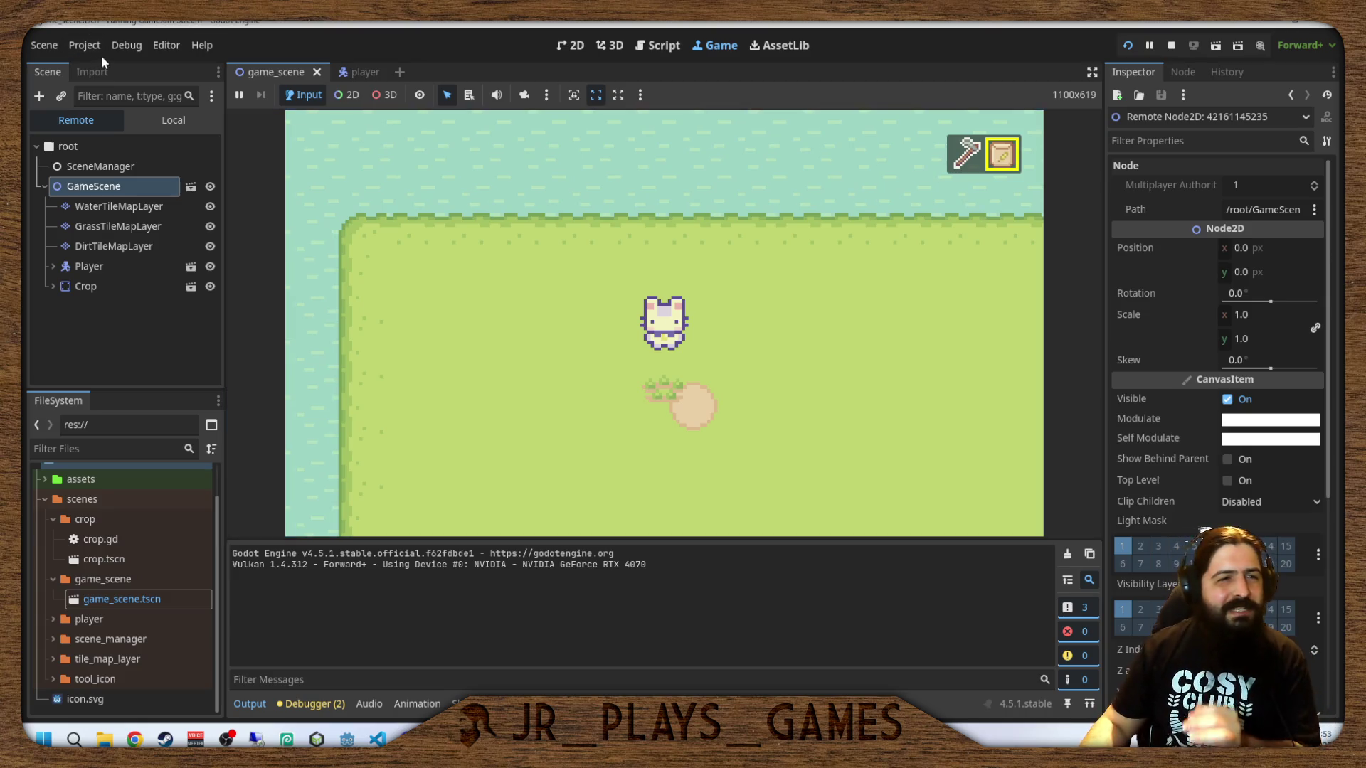
click(120, 46)
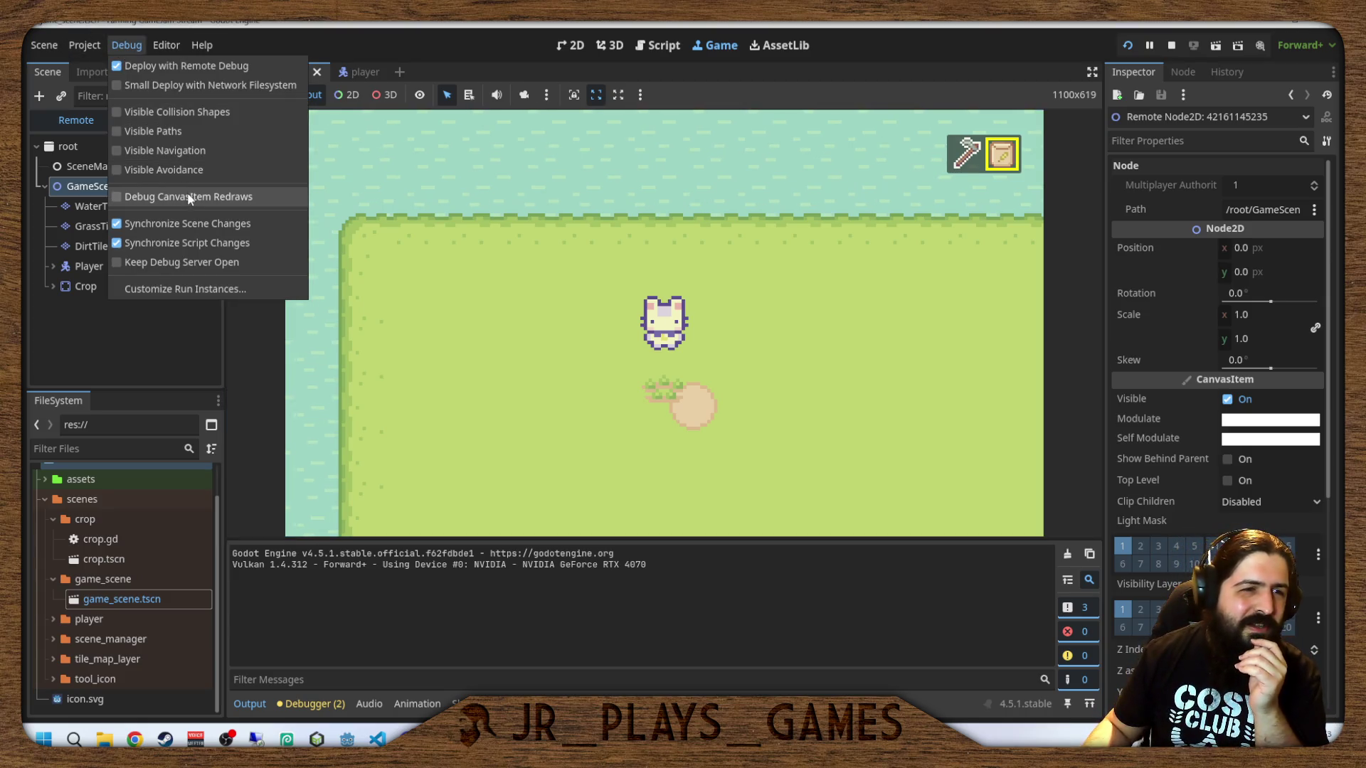
- Enable Debug > Visible Collision Shapes and restart the running game
click(185, 41)
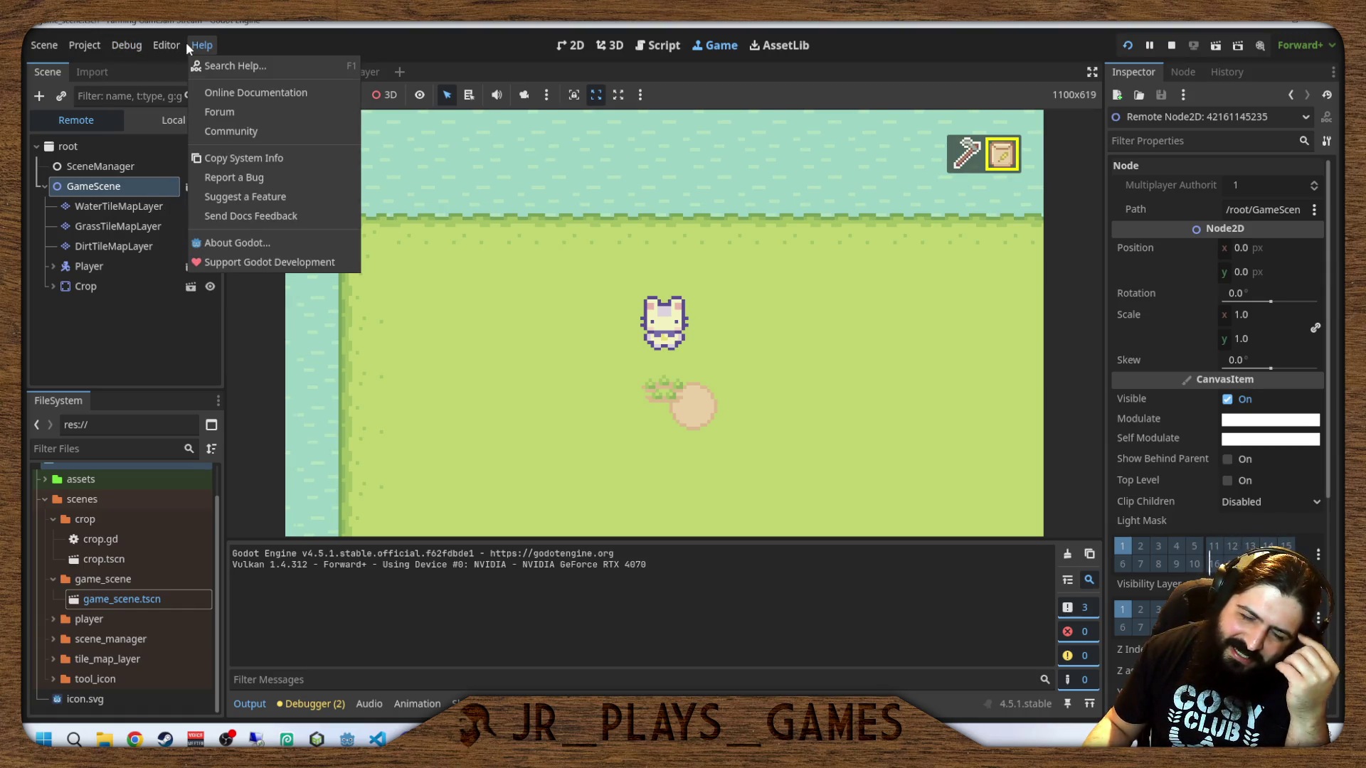
mouse_move(182, 46)
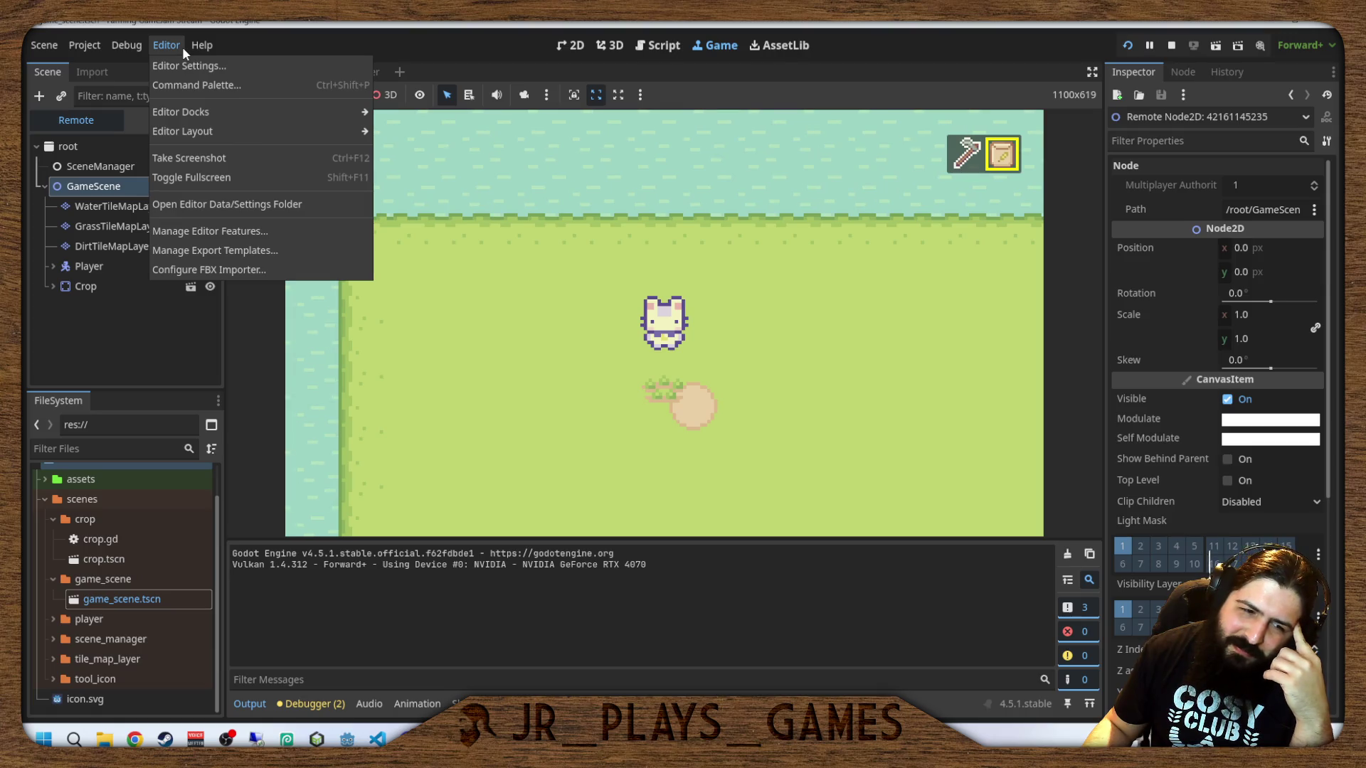
mouse_move(116, 54)
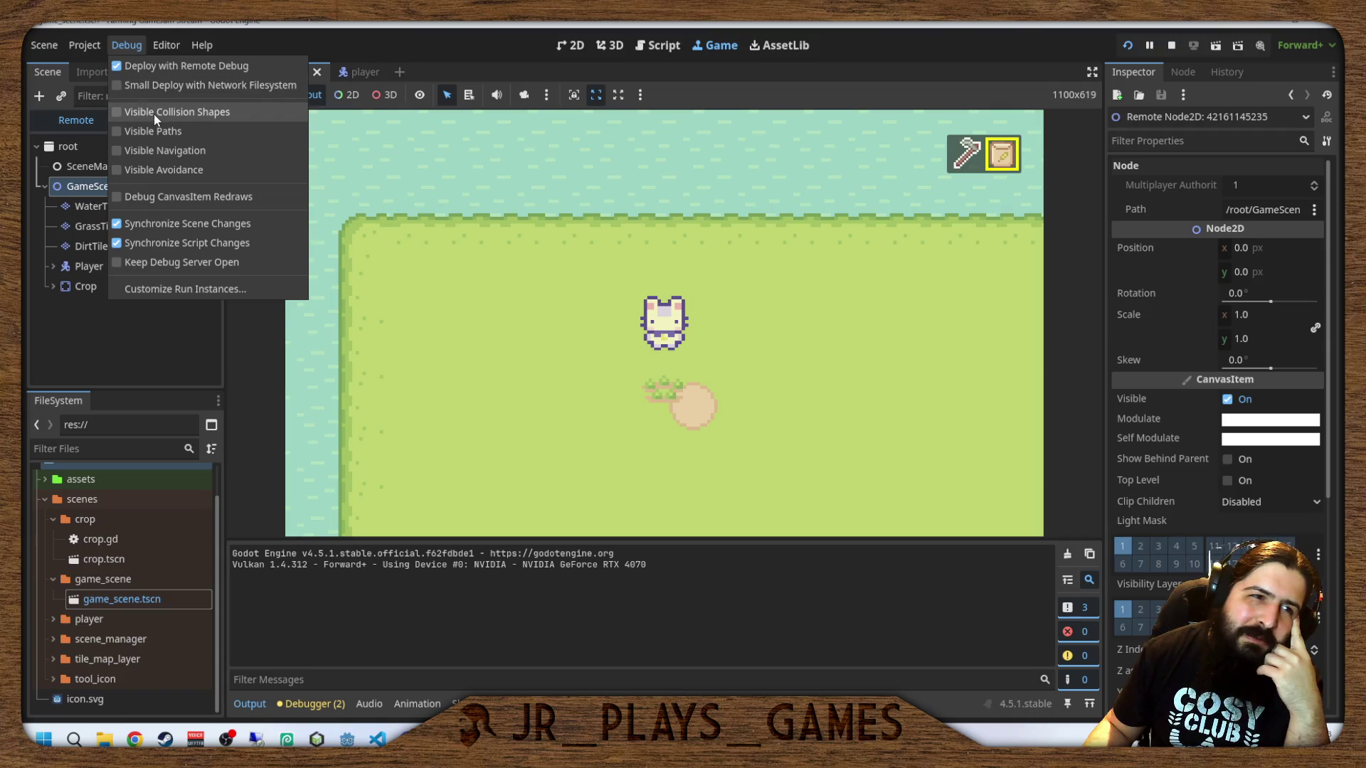
click(544, 229)
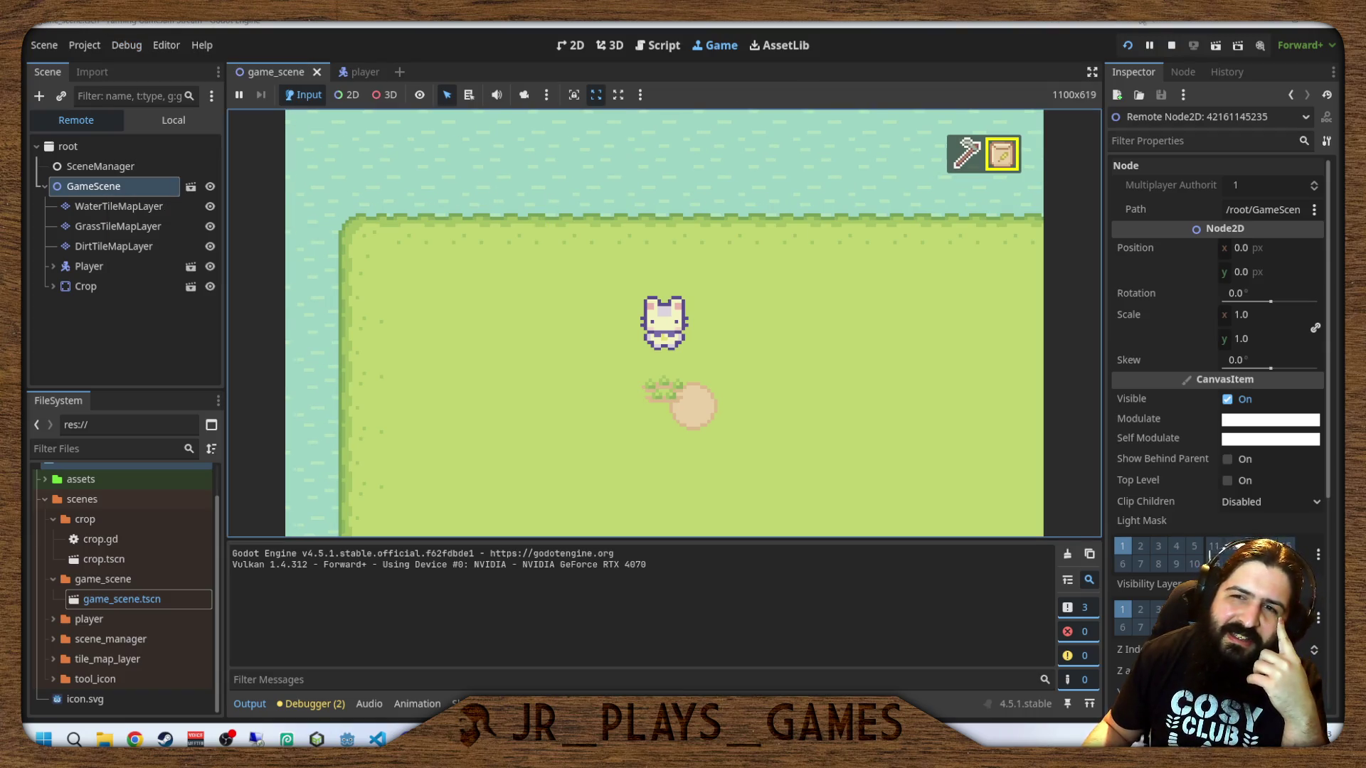
click(1134, 48)
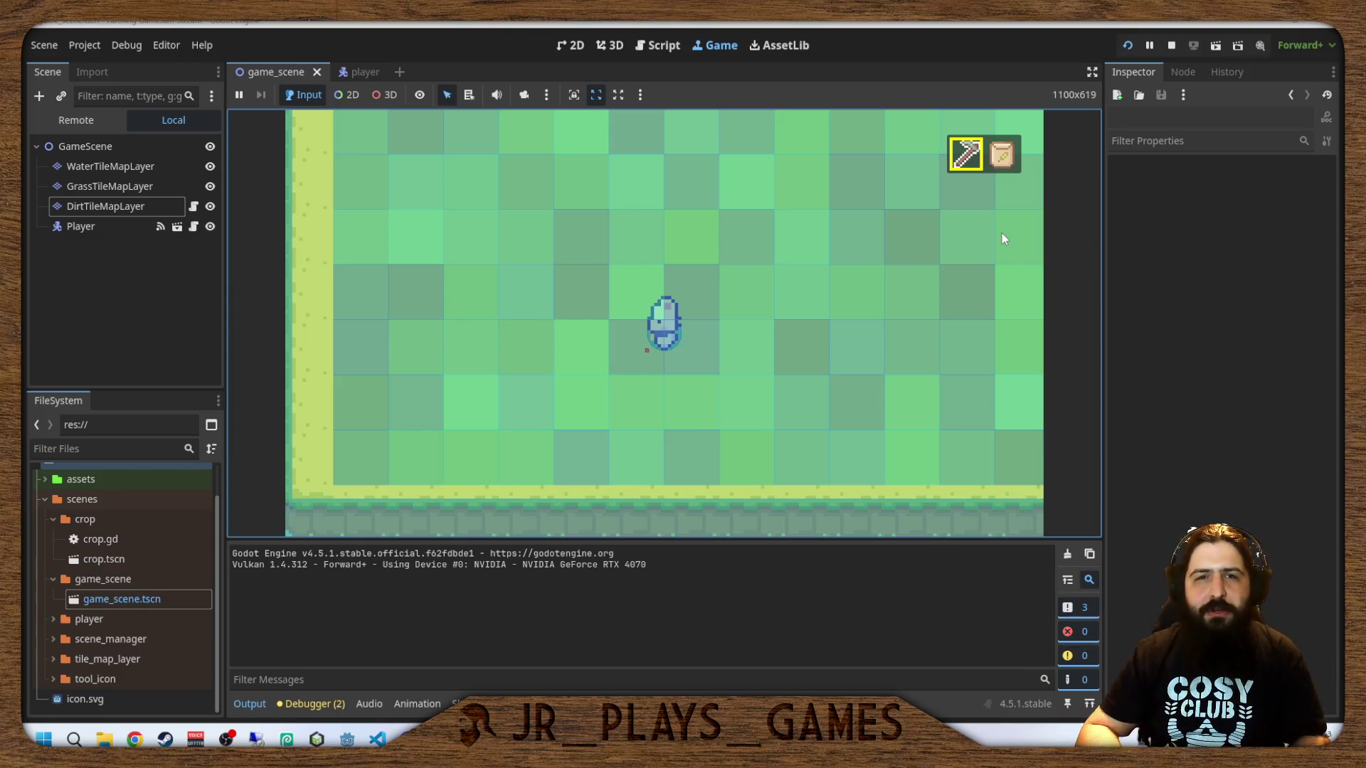
- Till a spot beside the player and plant wheat seeds on it
click(1002, 232)
key(2)
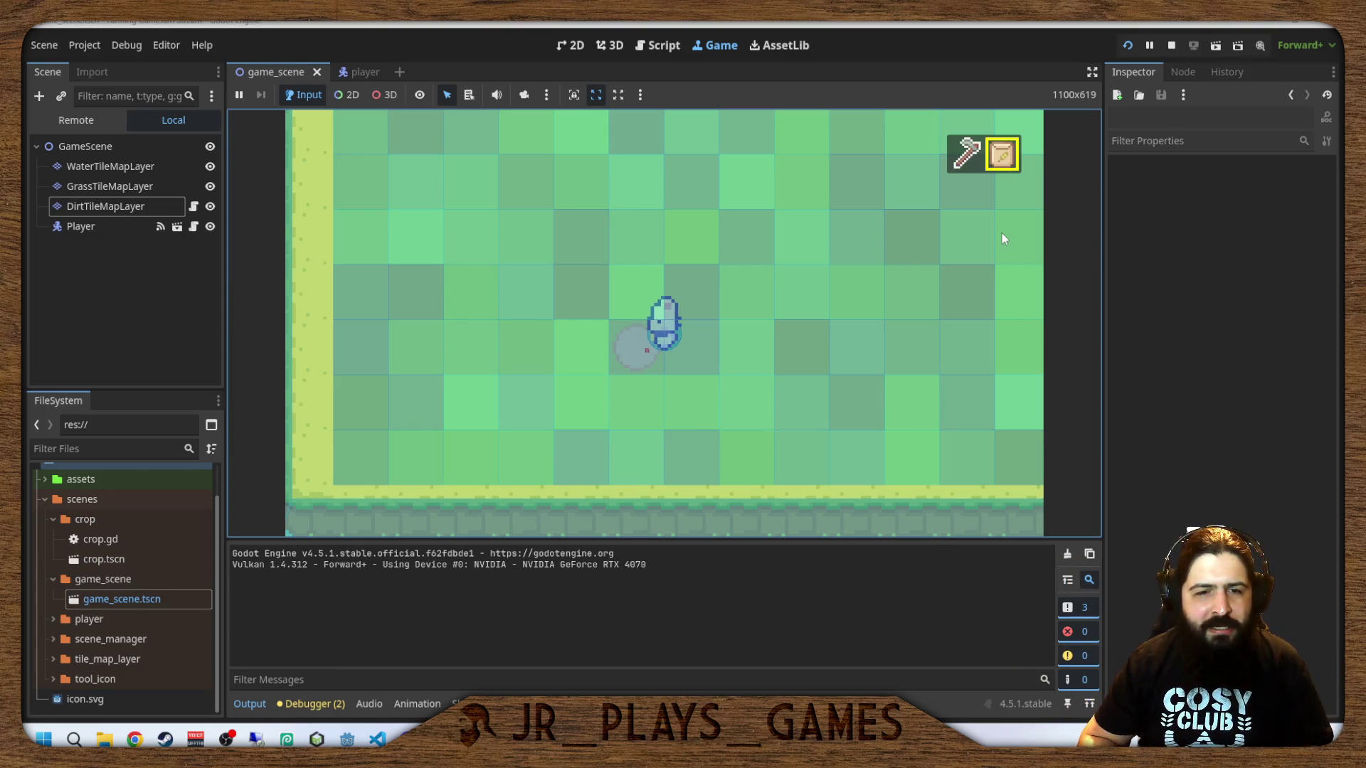
click(1003, 234)
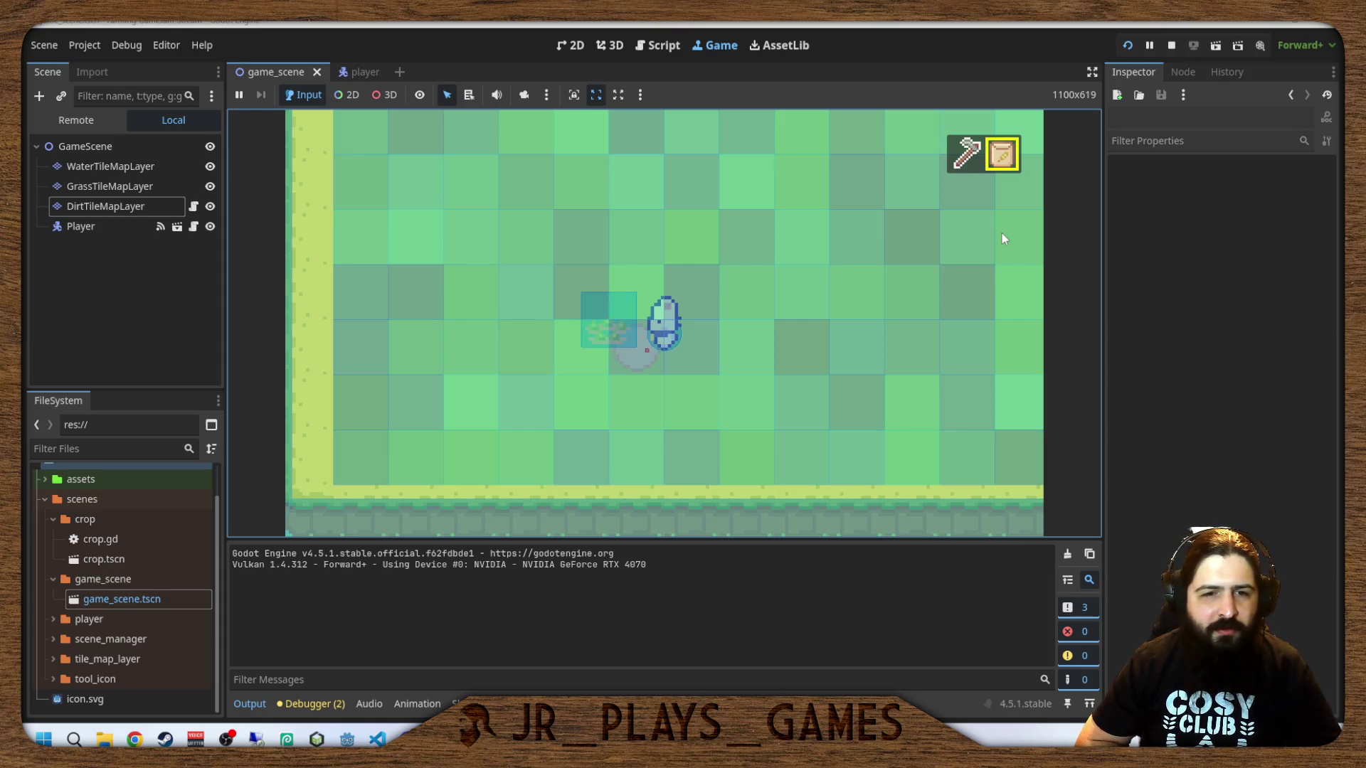
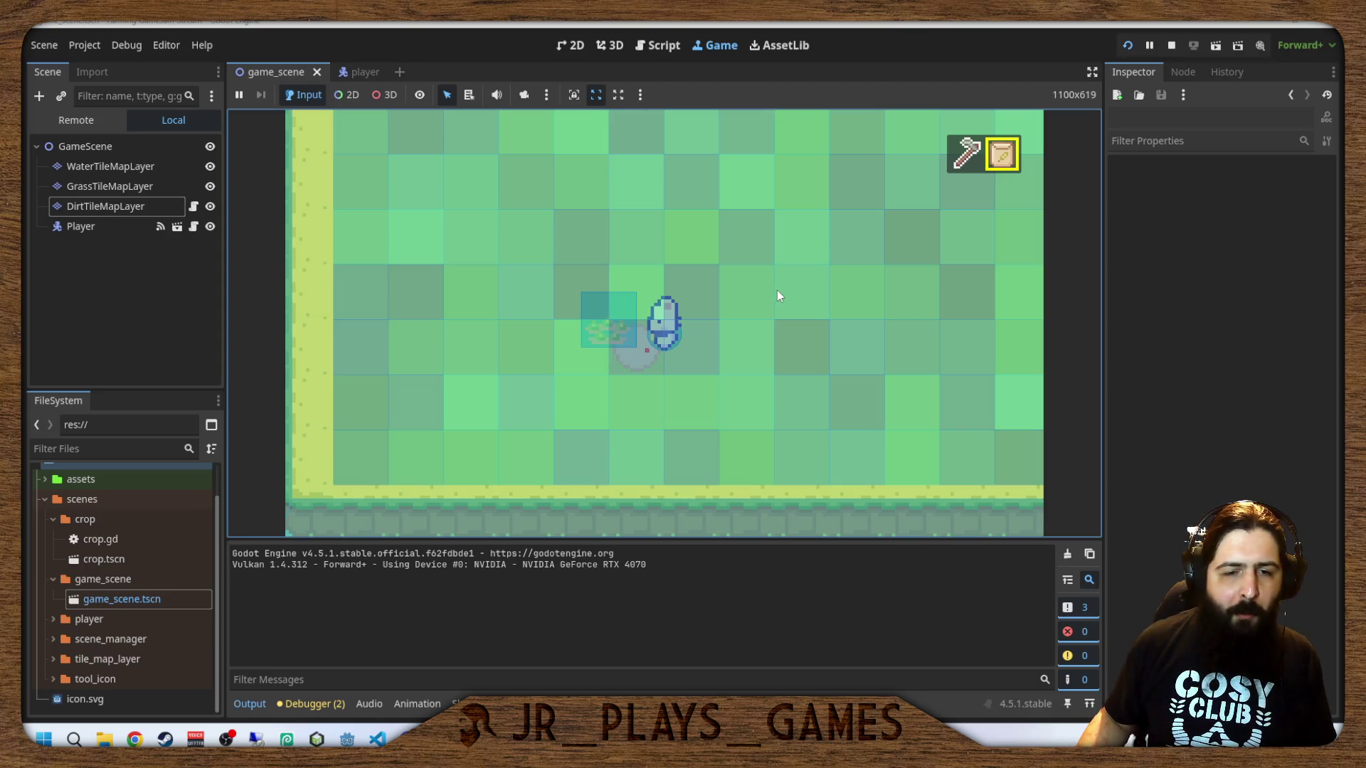
- Walk the player right once more, then stop the farming game's test run
key(d)
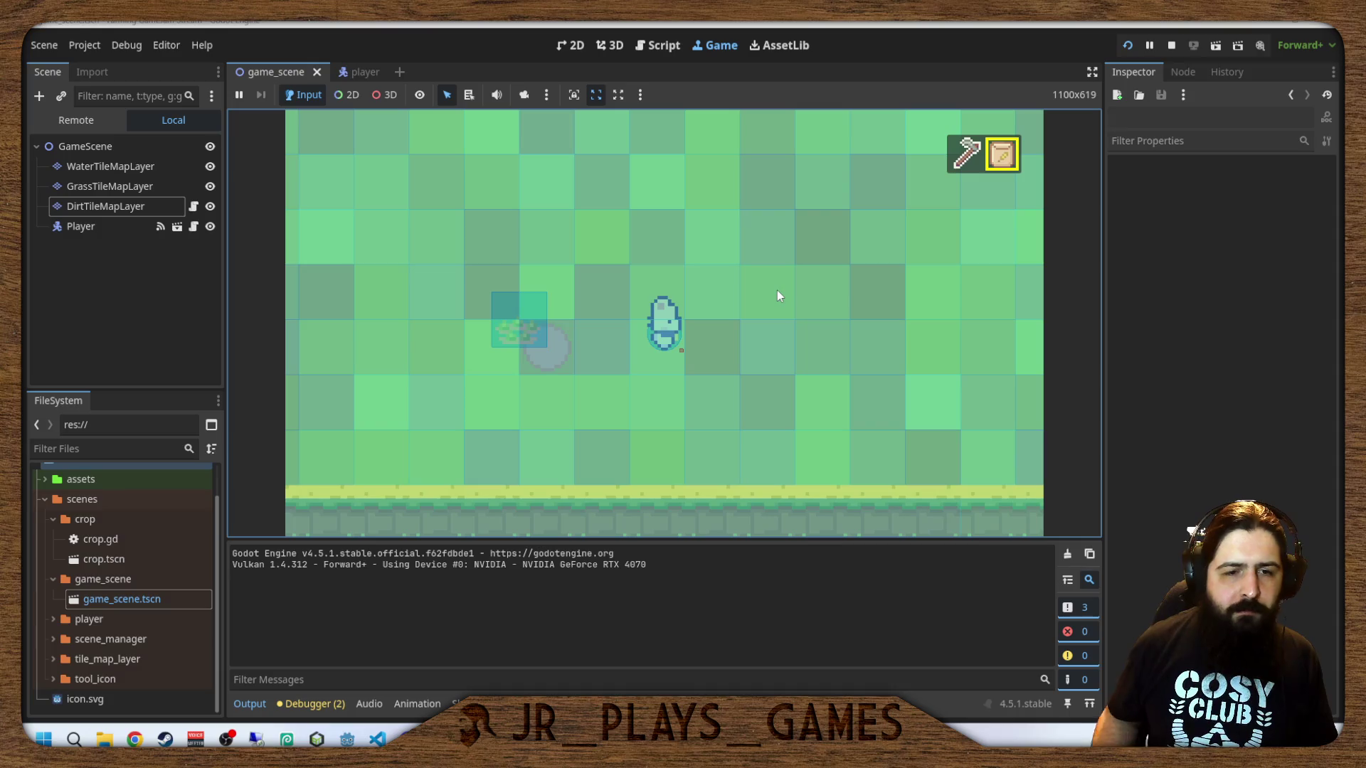
click(1171, 45)
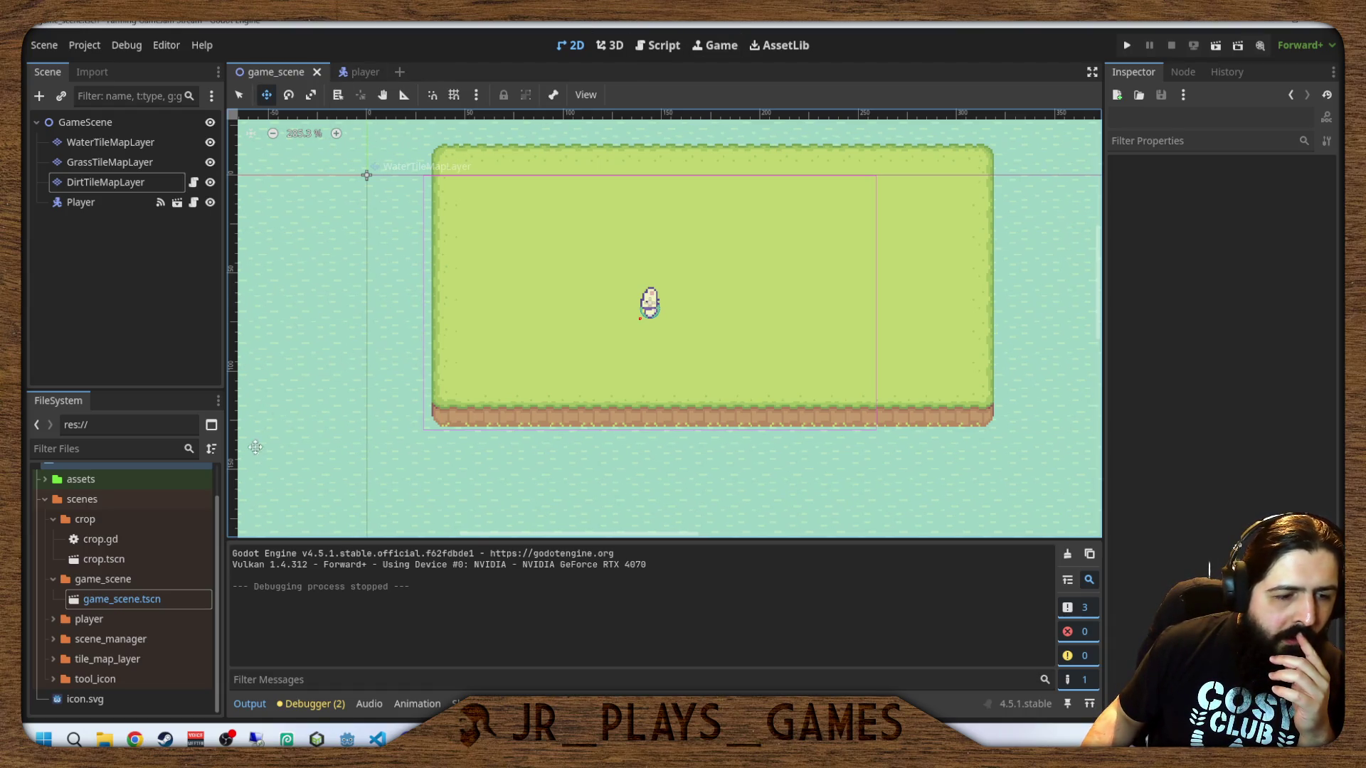
- In player.gd line 89, add + (Vector2i.ONE * dirt_tile_size/2) to the crop position and save
click(193, 202)
scroll(779, 393, down, 3)
scroll(779, 394, up, 2)
scroll(779, 394, up, 2)
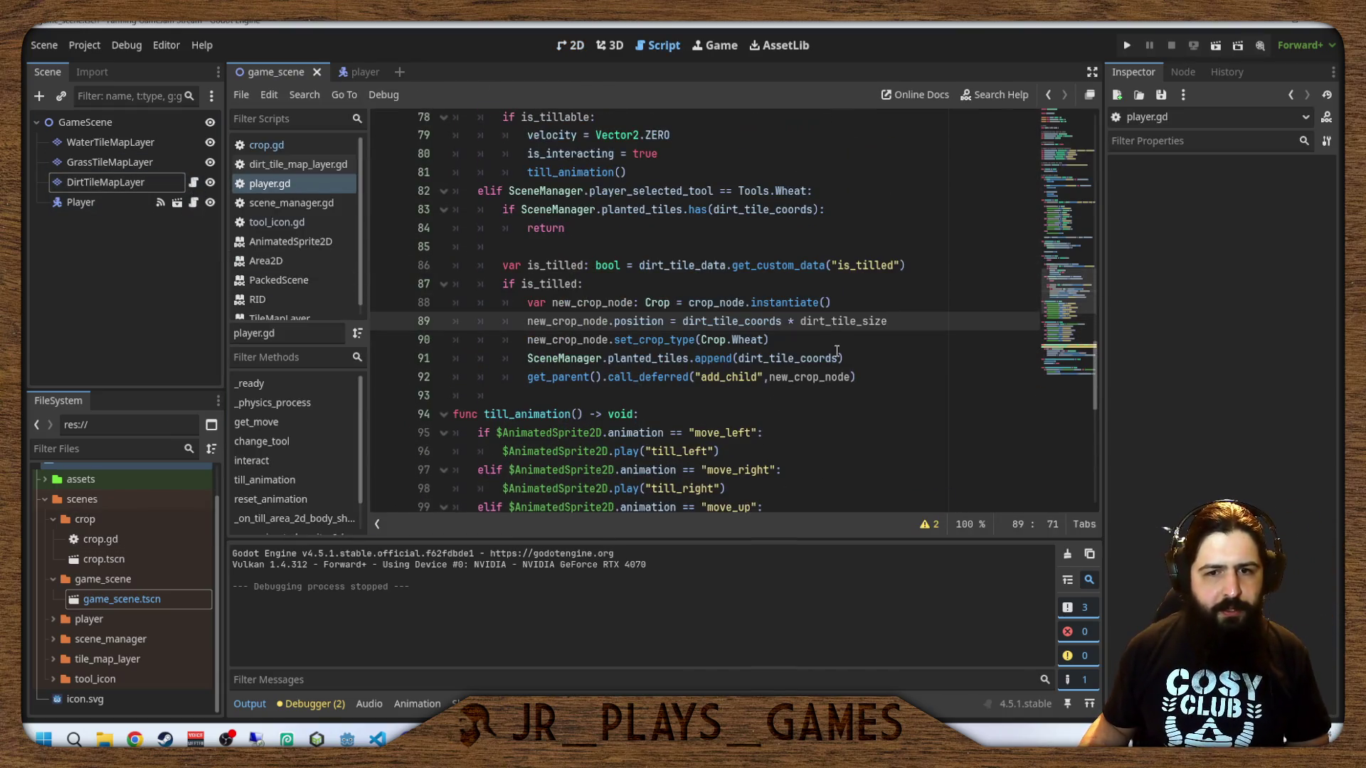
click(682, 321)
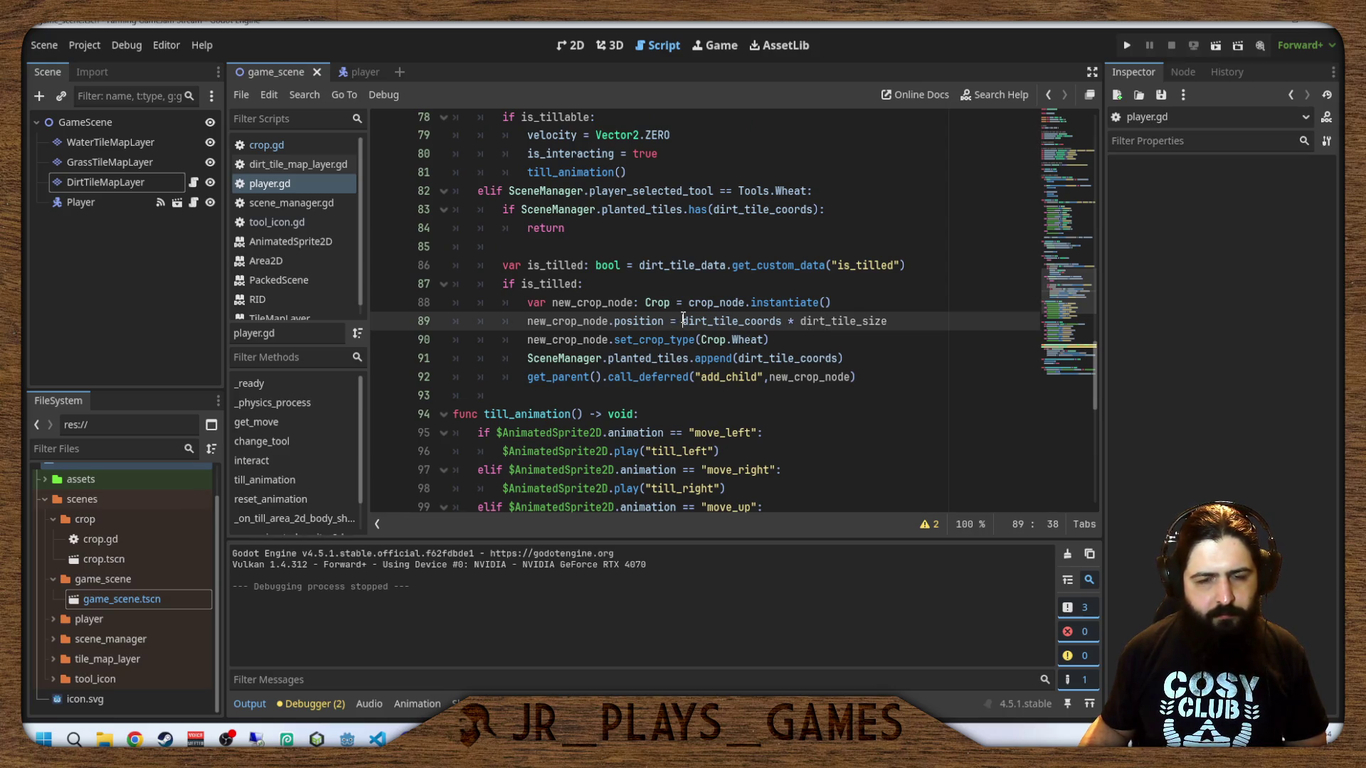
drag(801, 319, 888, 316)
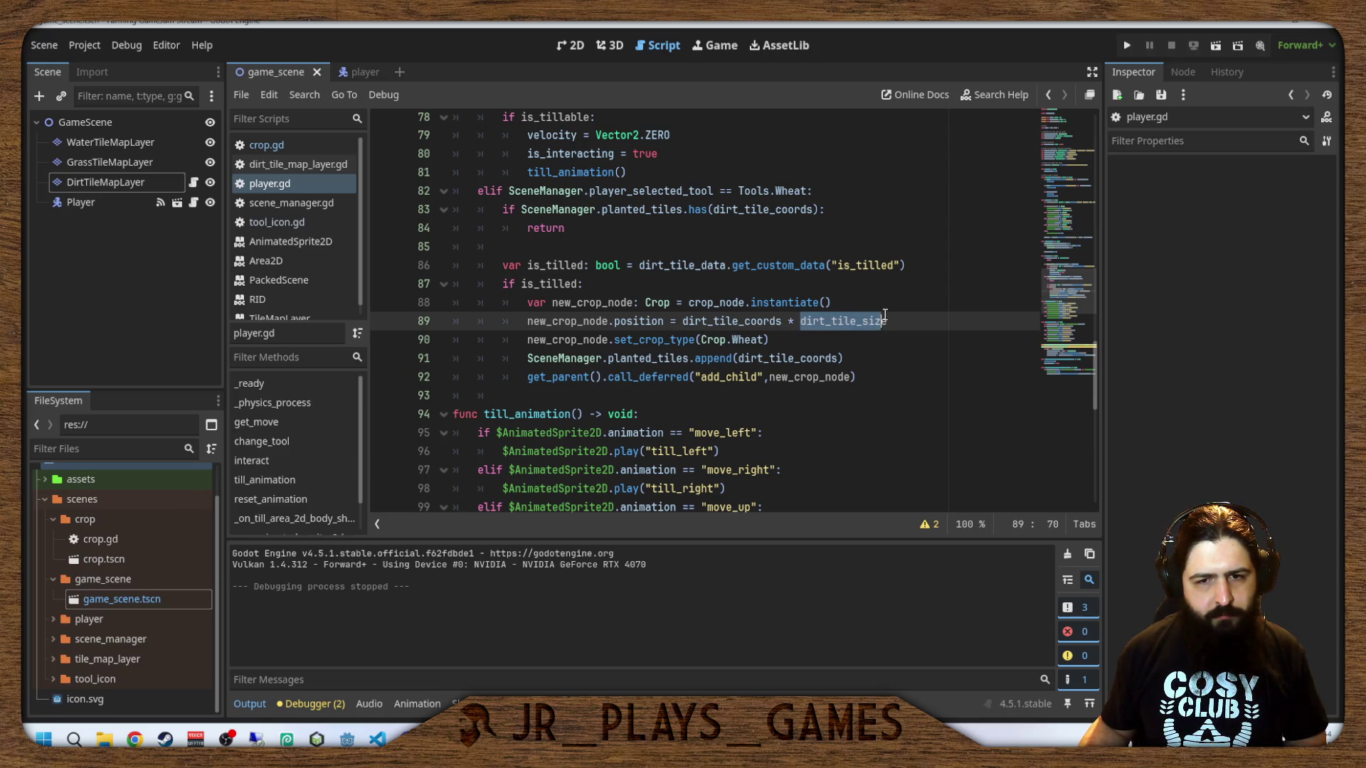
click(898, 316)
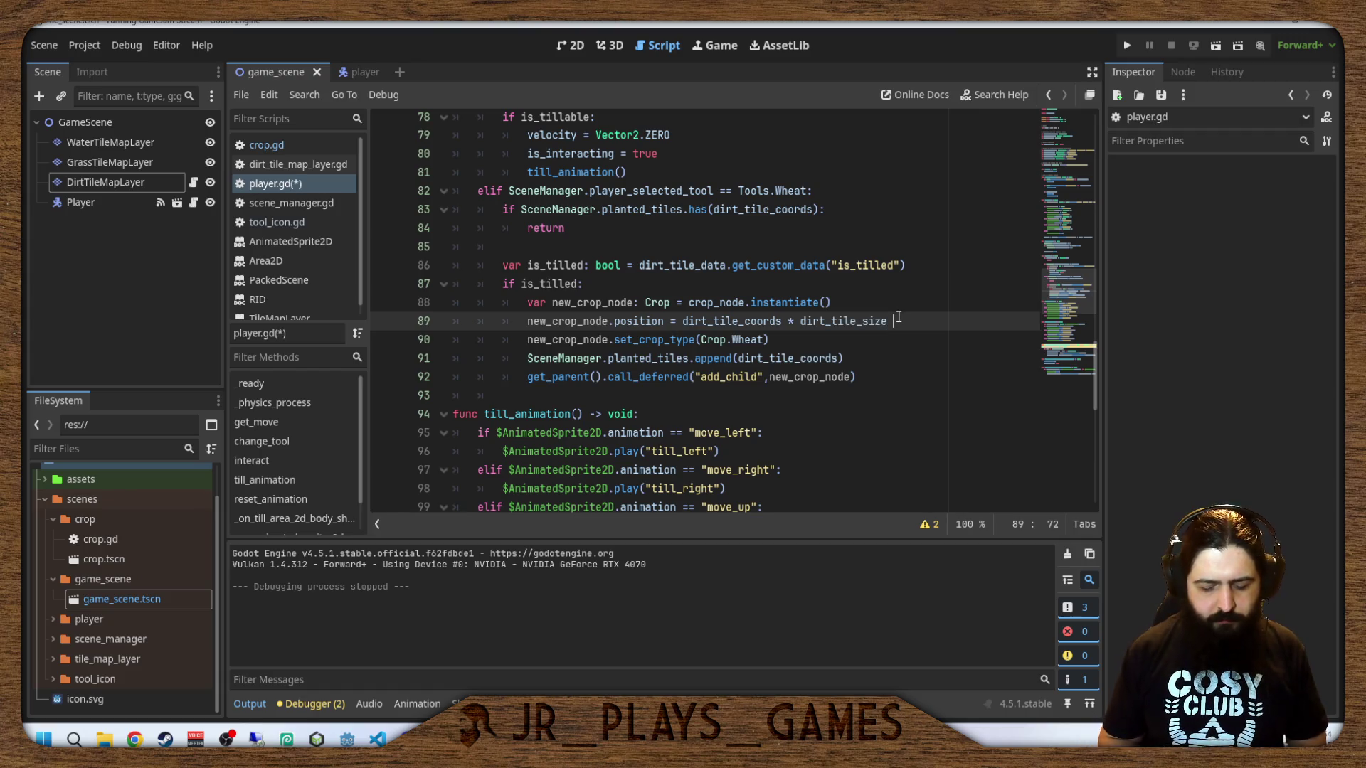
text())
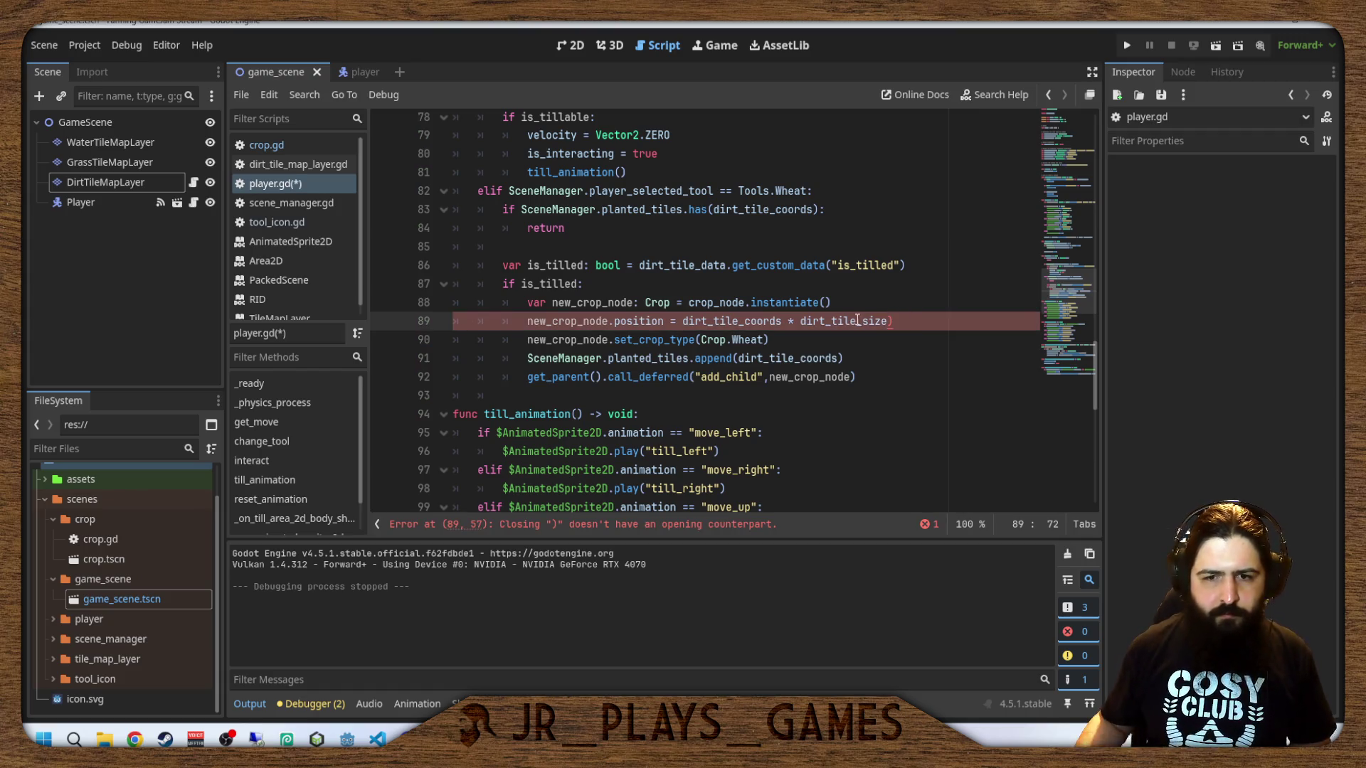
key(ctrl+Left)
key(ctrl+Left)
key(ctrl+Left)
text(()
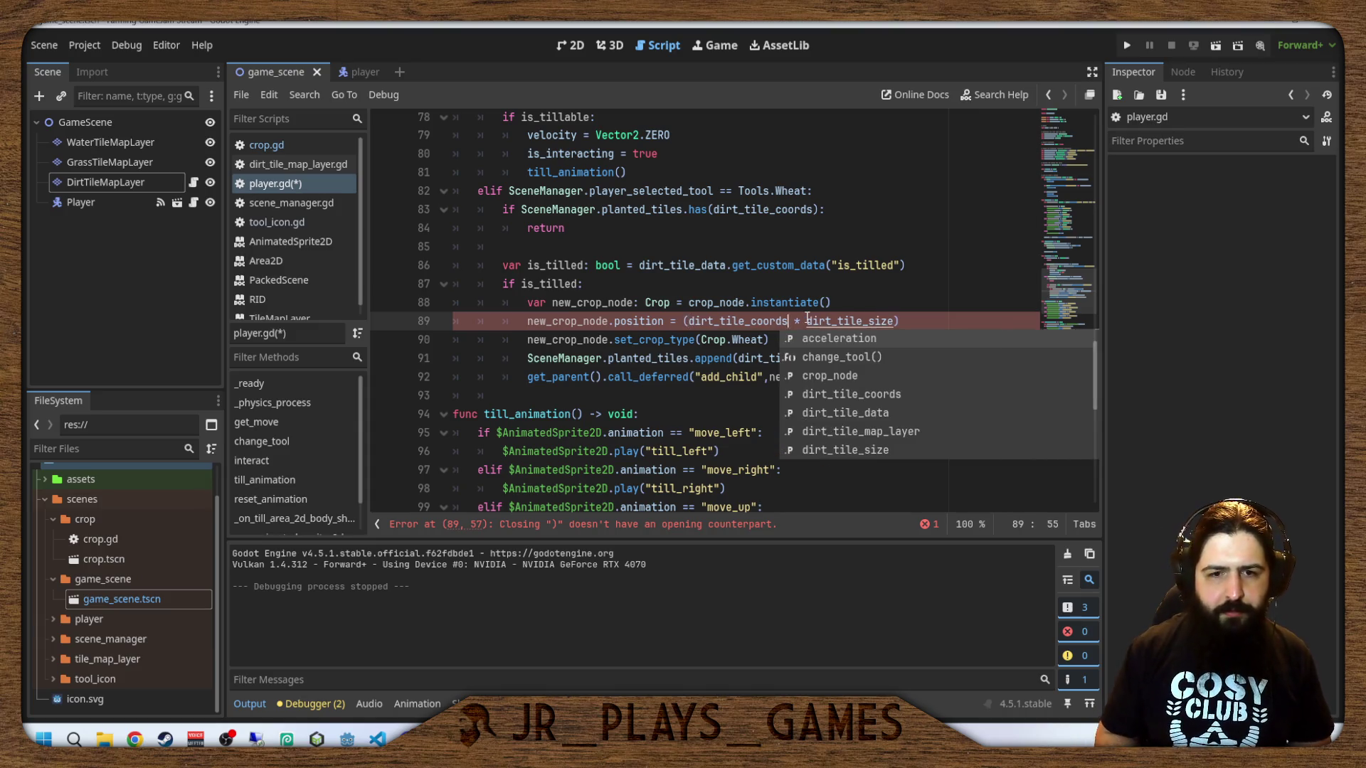
key(End)
text(+ )
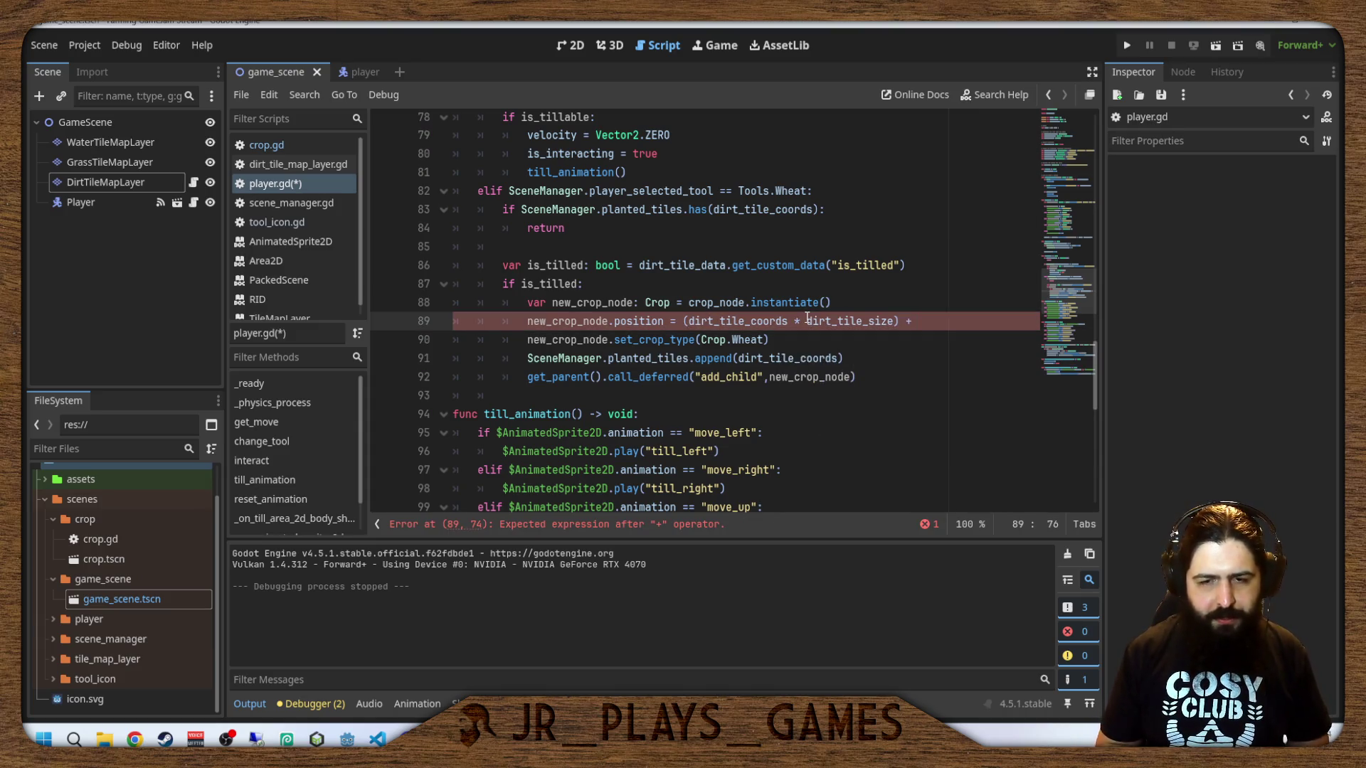
text((Vec)
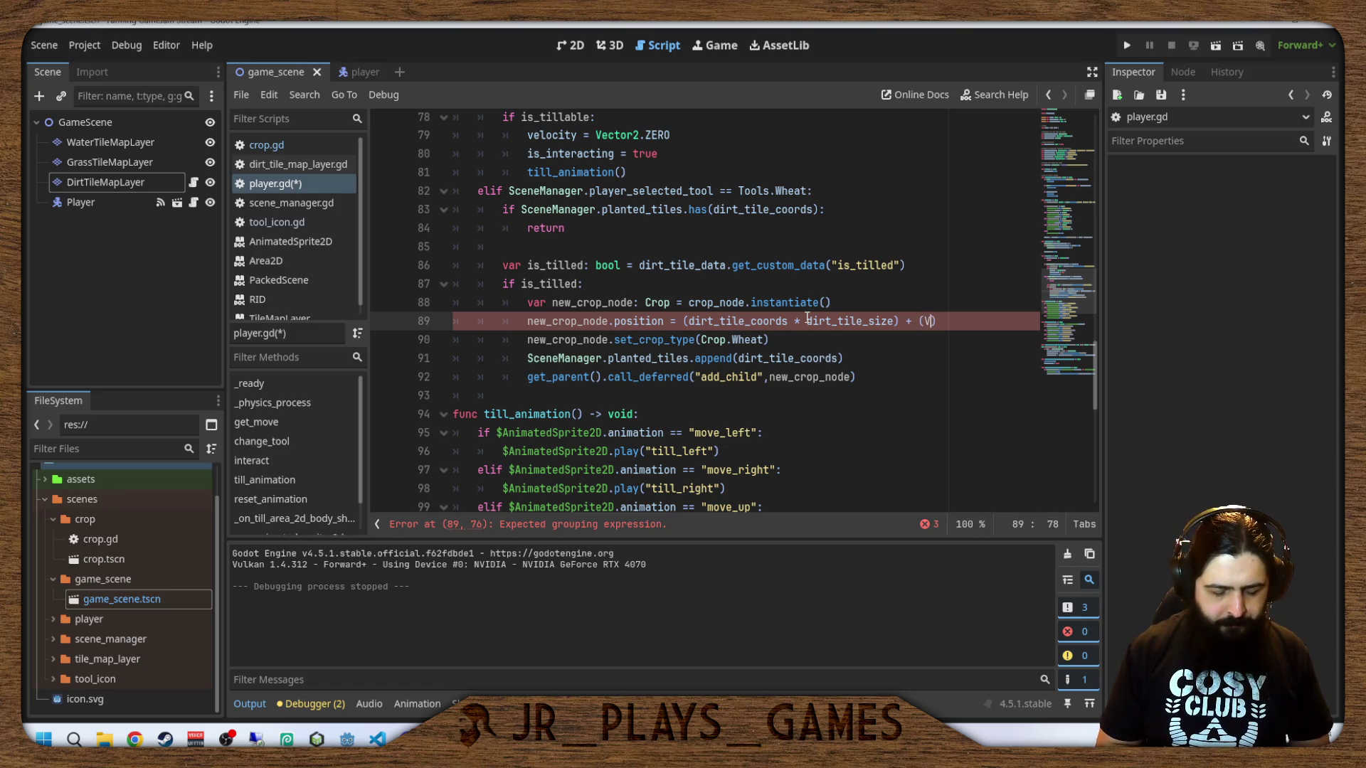
text(tor)
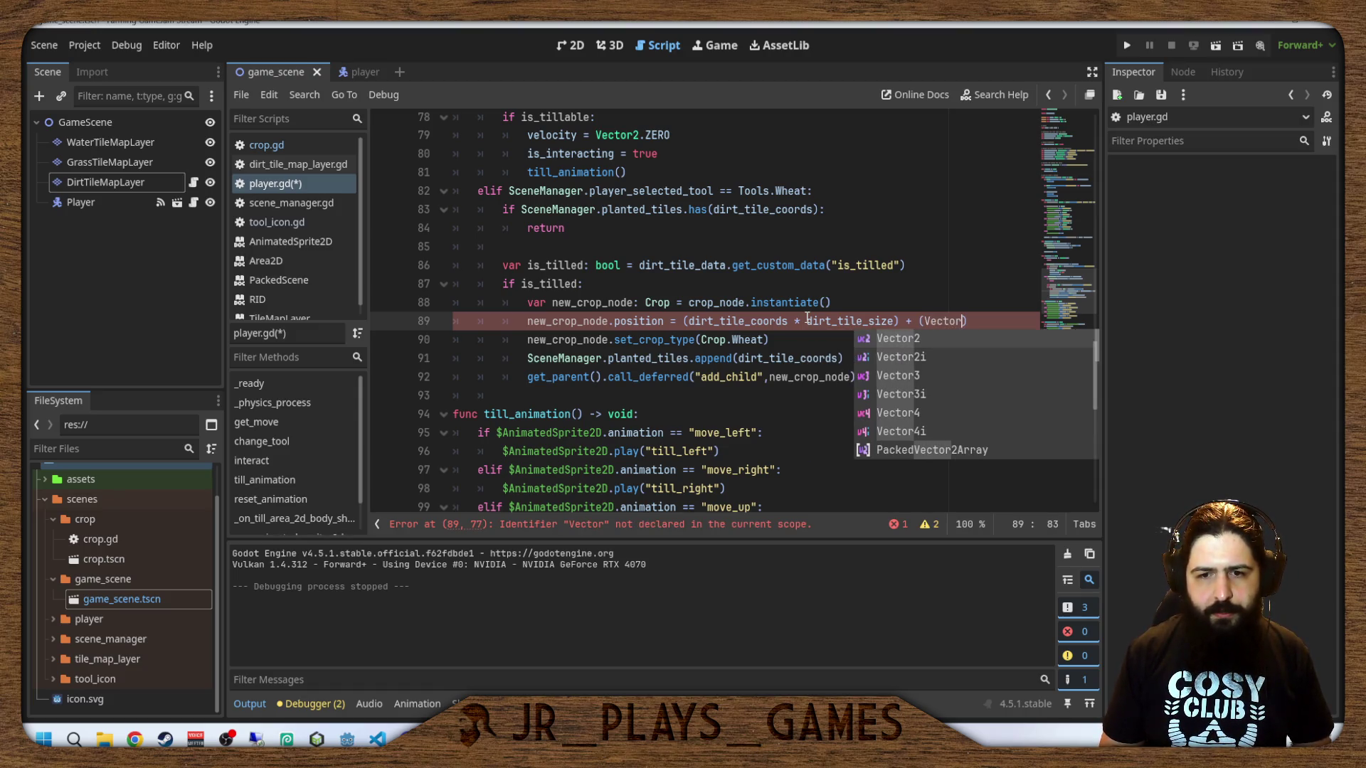
text(2i)
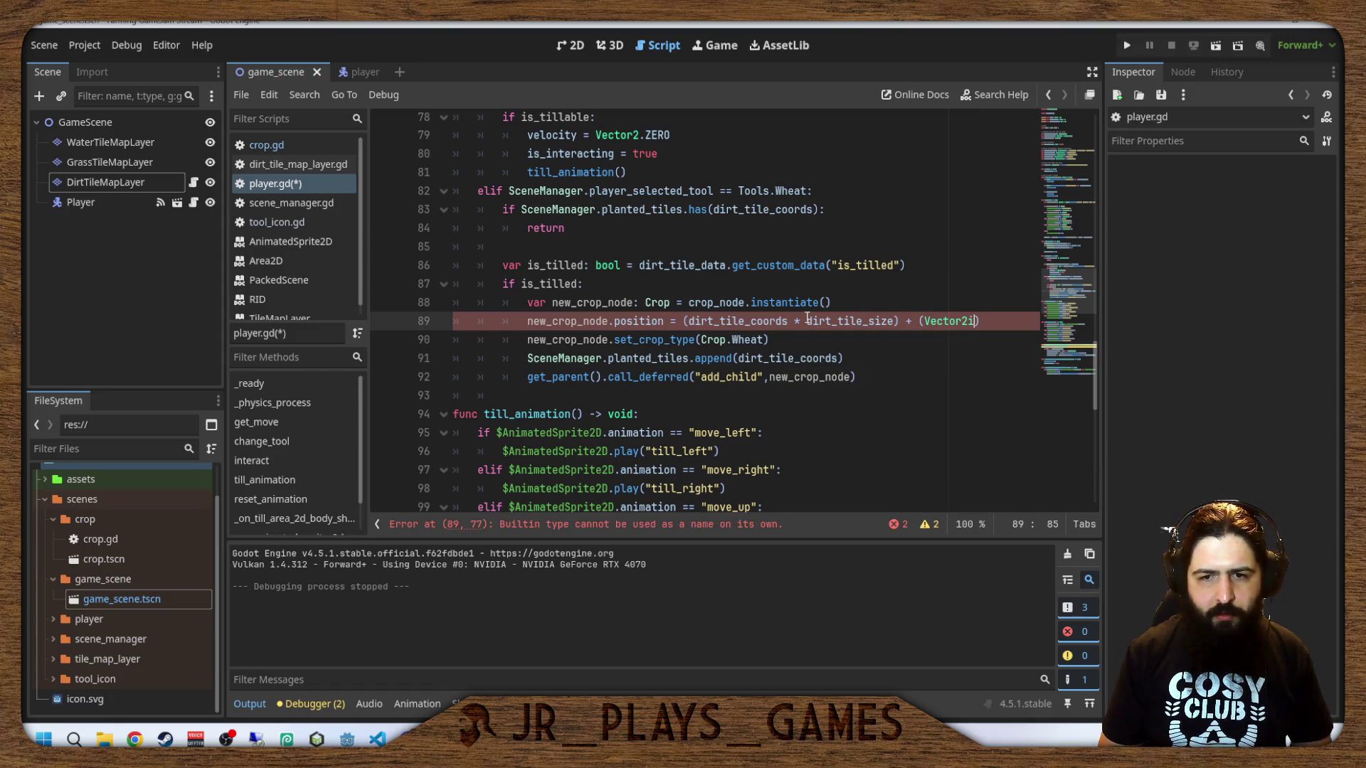
text(.)
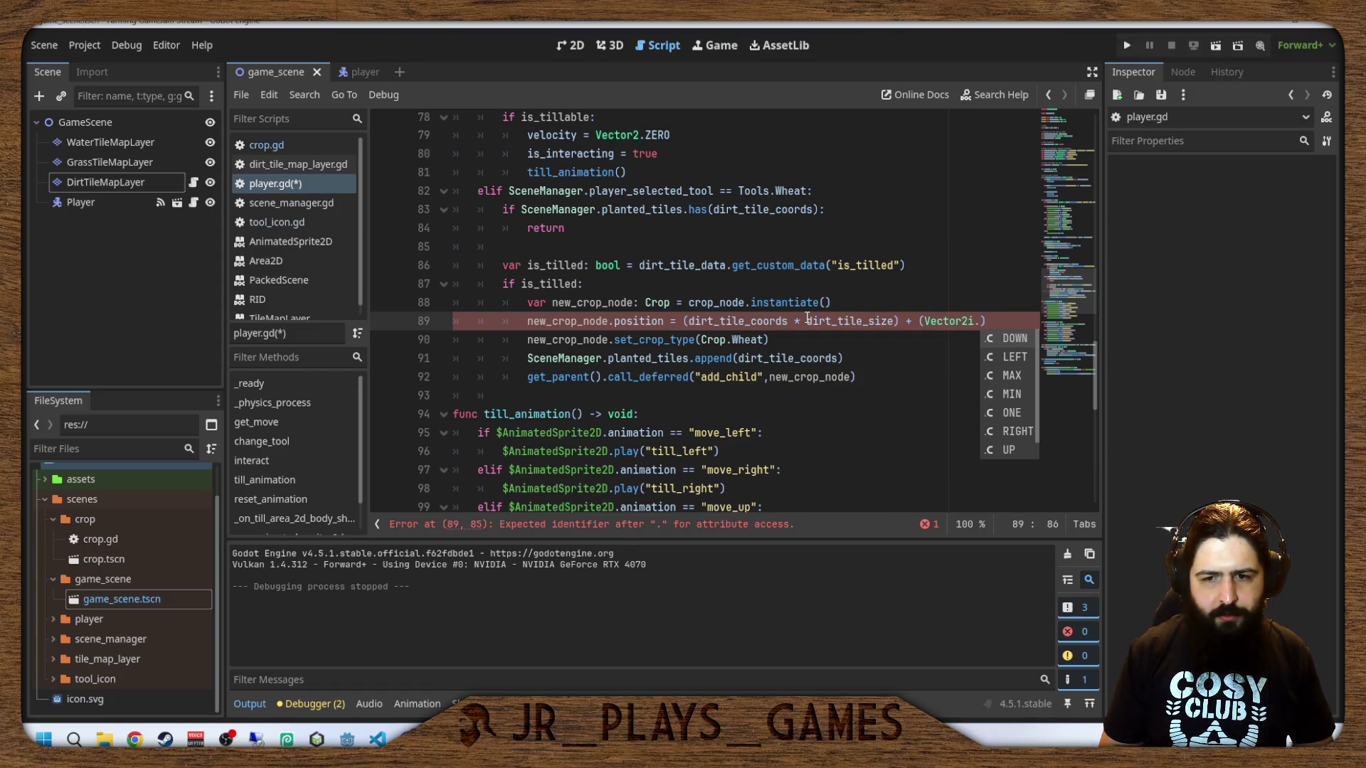
text(ONE )
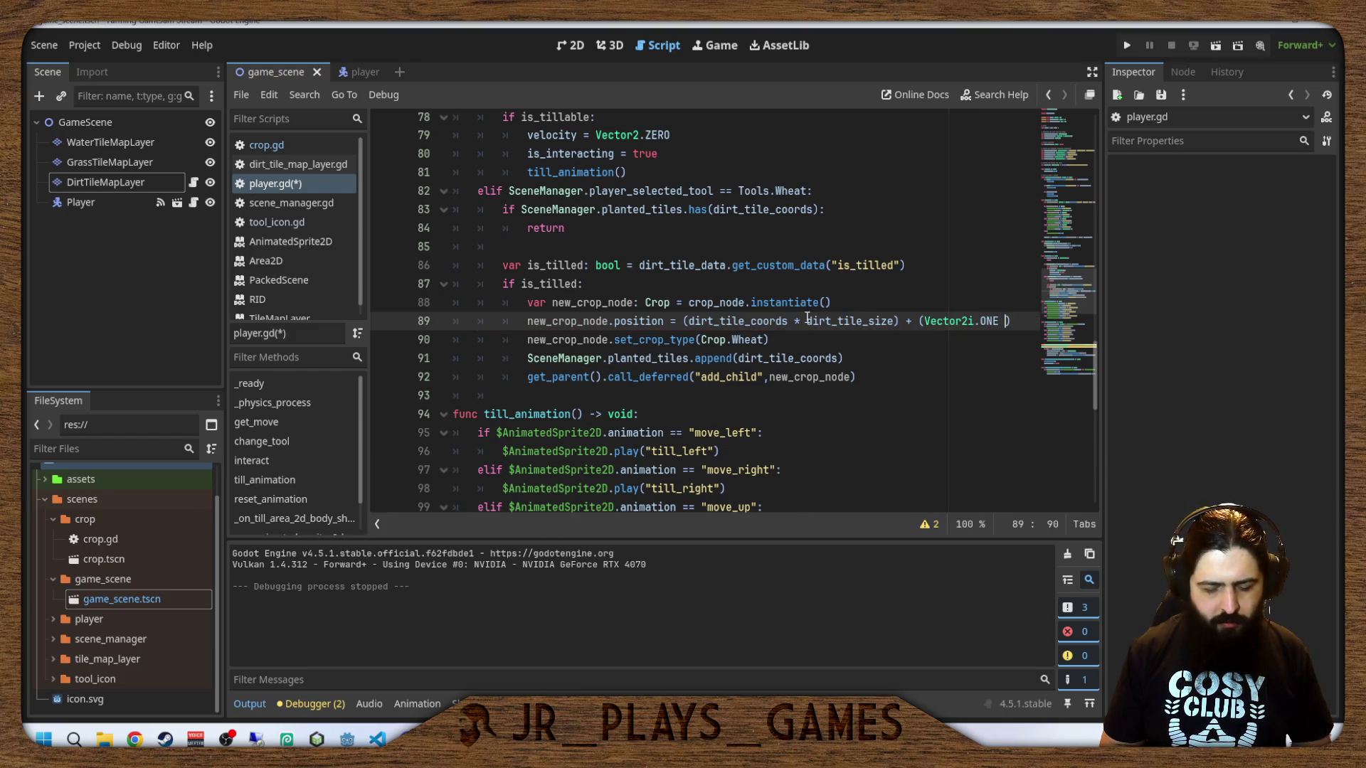
text(* dirt_tile_size/)
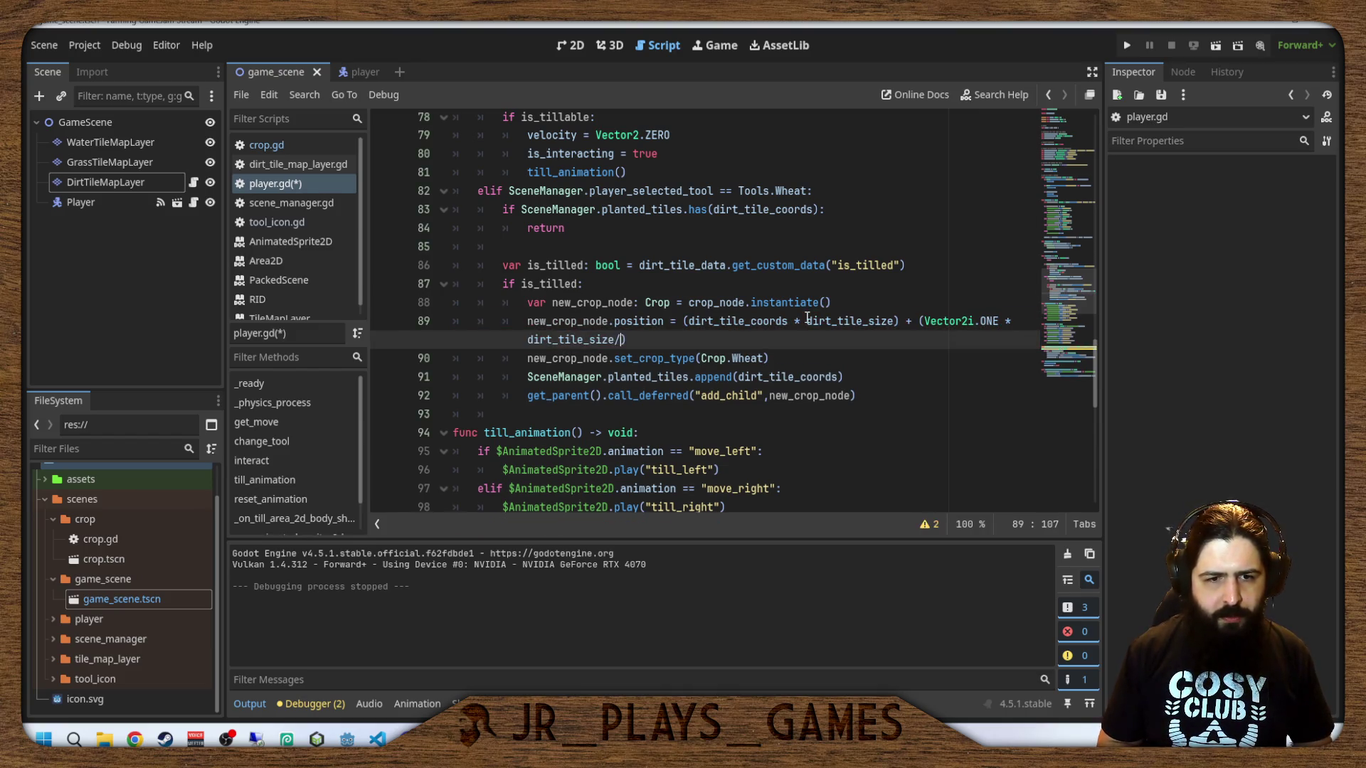
text(2)
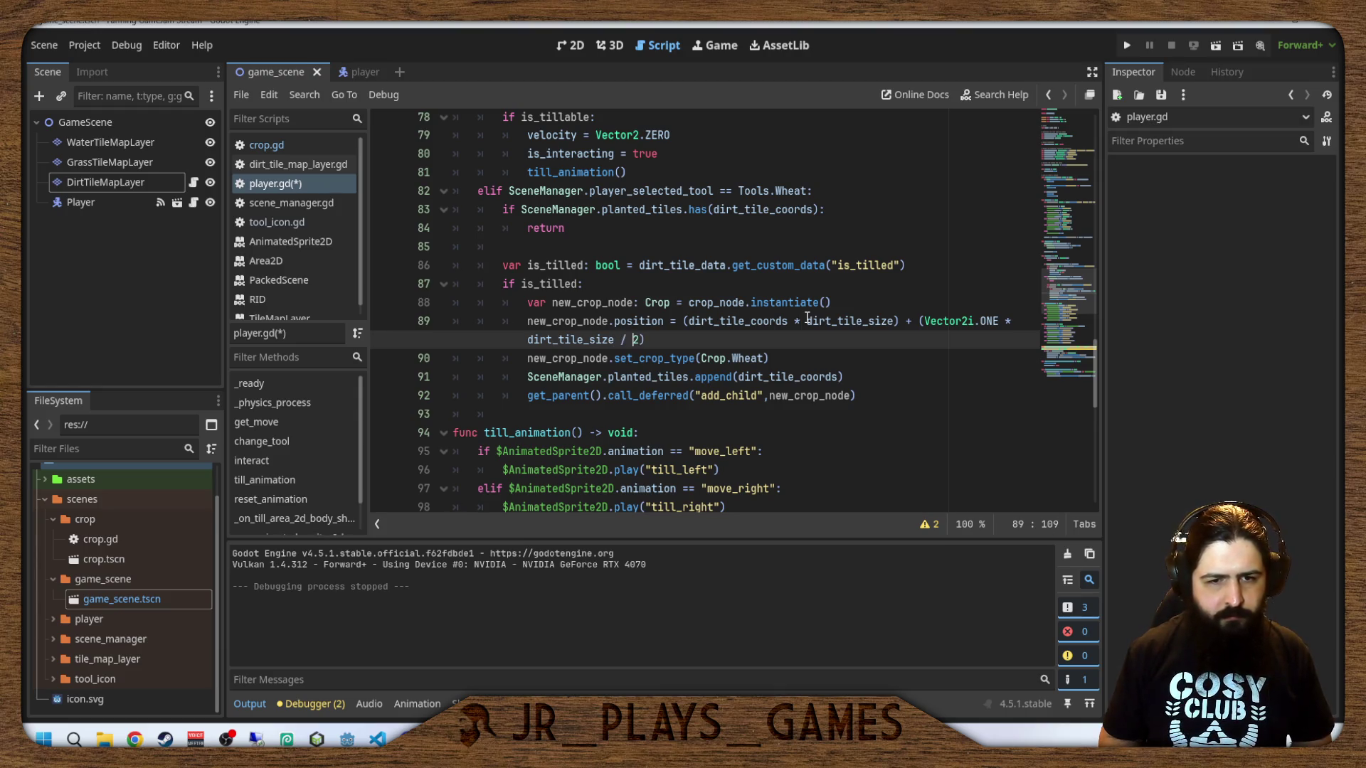
key(ctrl+s)
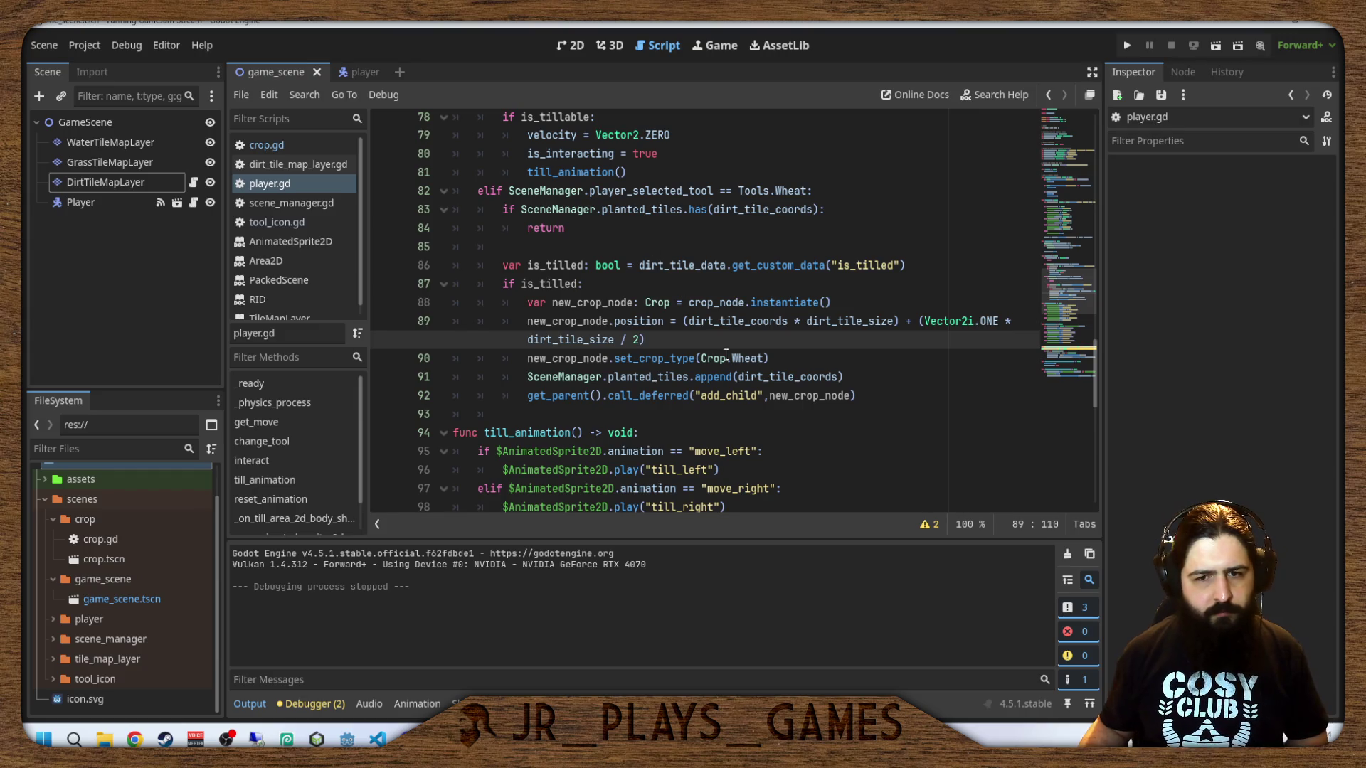
- Review the edited crop instantiation line and launch the game to test crop placement
click(750, 304)
click(633, 338)
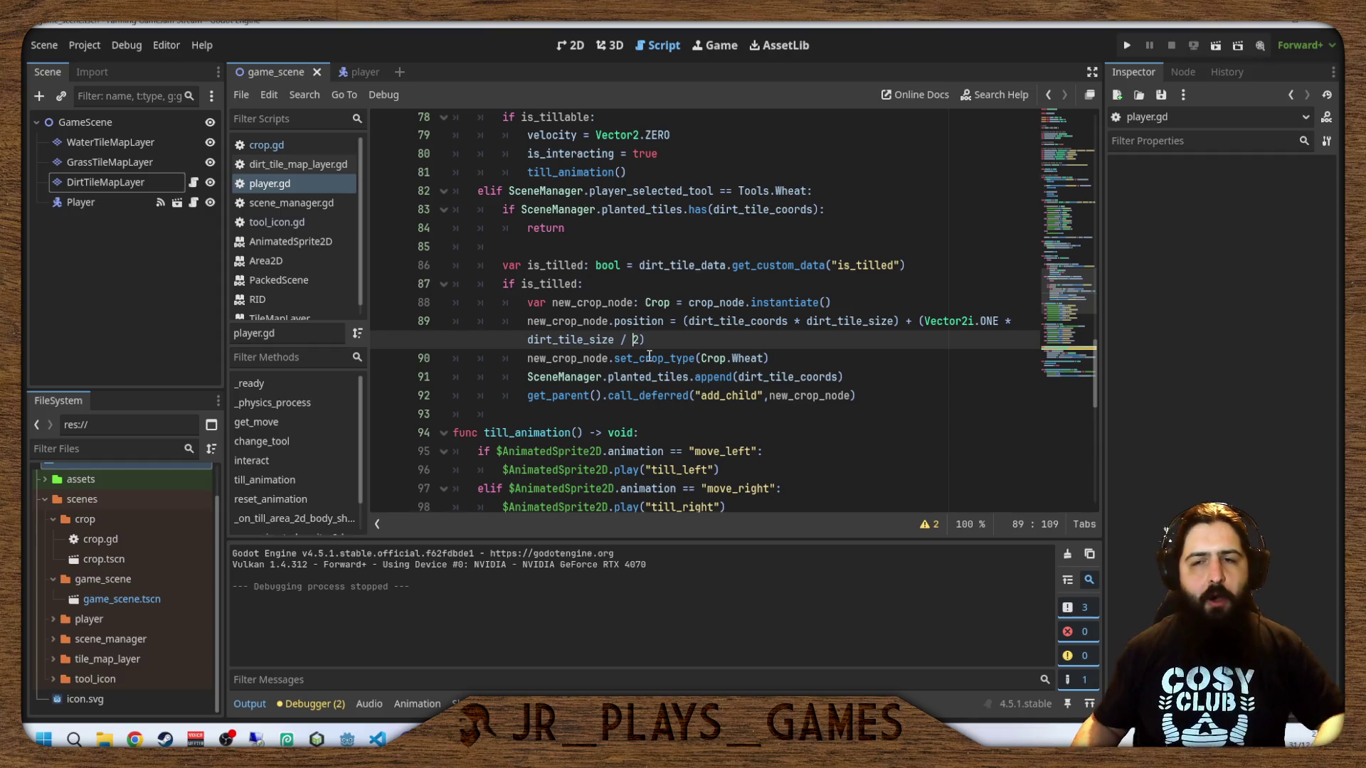
click(1127, 47)
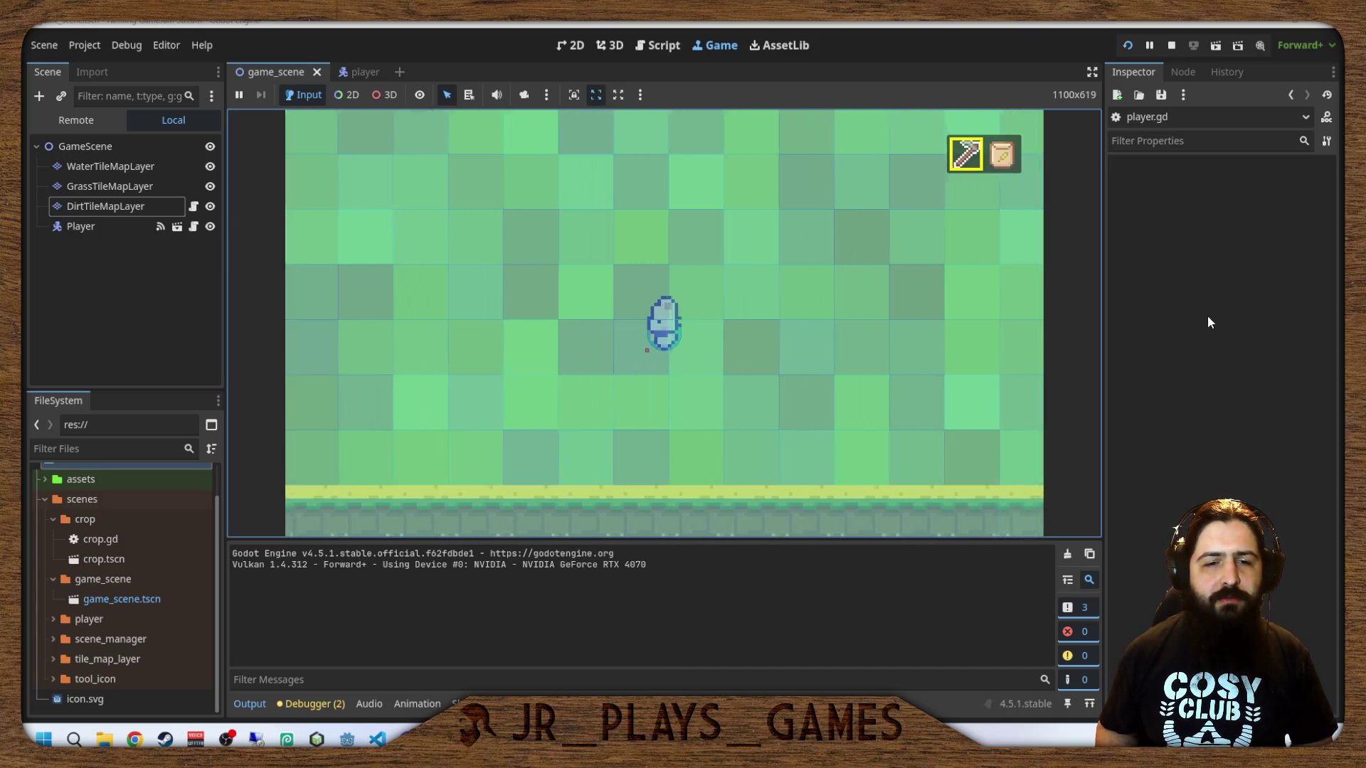
- Till a tile and plant wheat on it, then restart the game with F5
key(space)
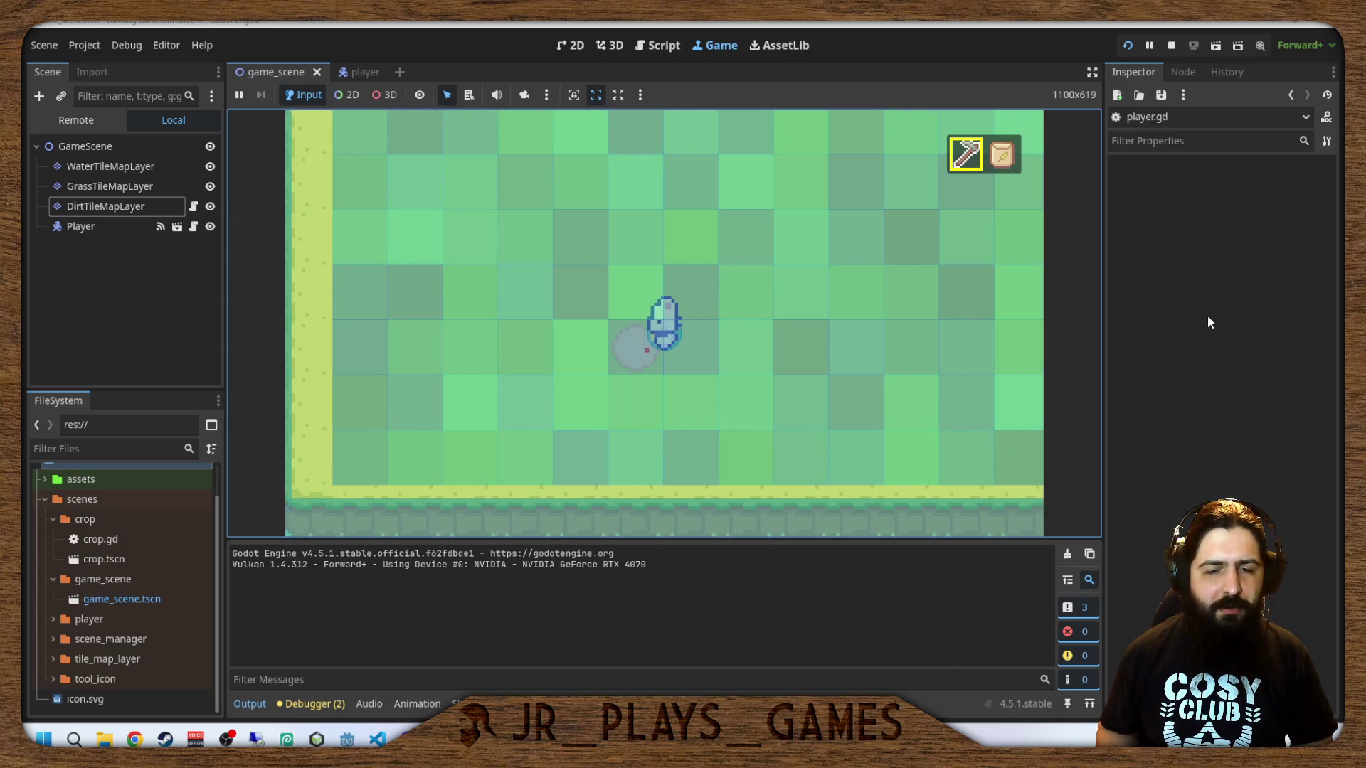
key(2)
key(space)
key(s)
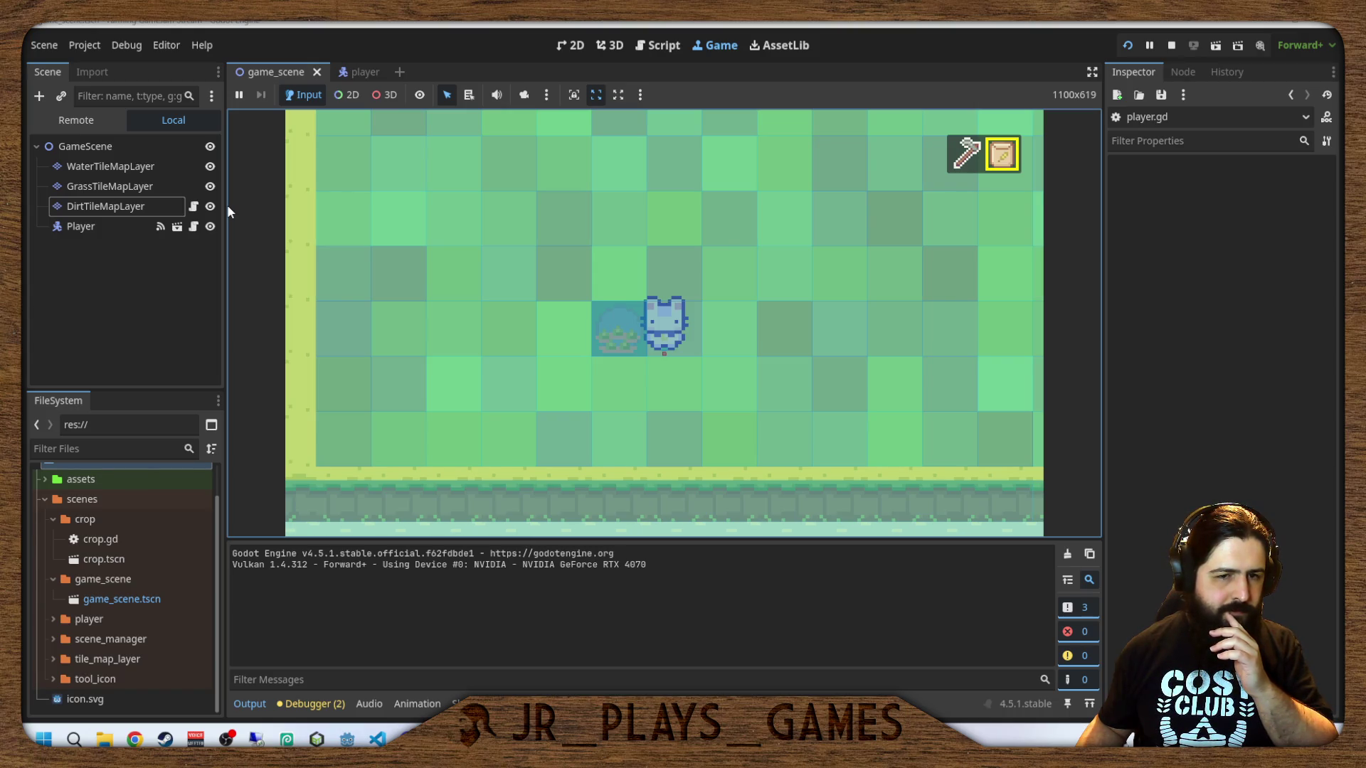
click(132, 44)
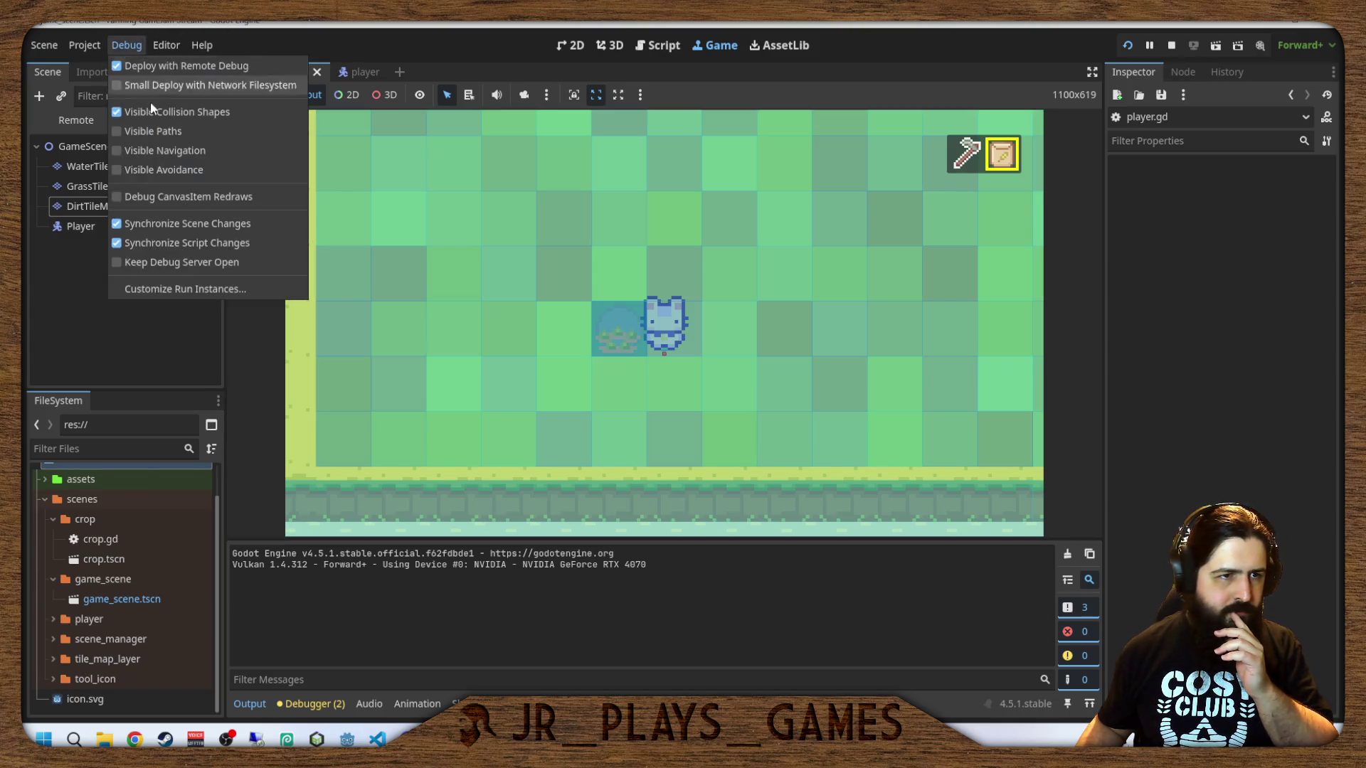
click(737, 246)
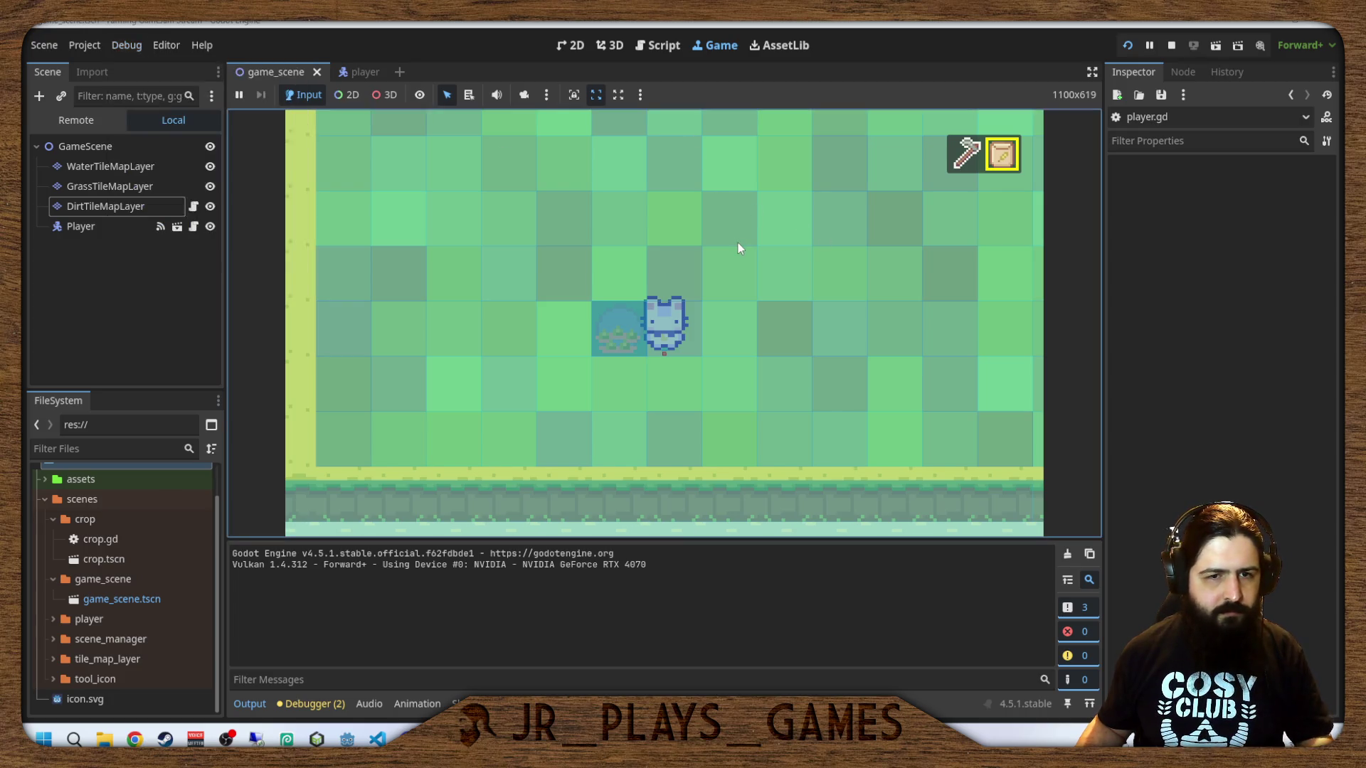
key(F5)
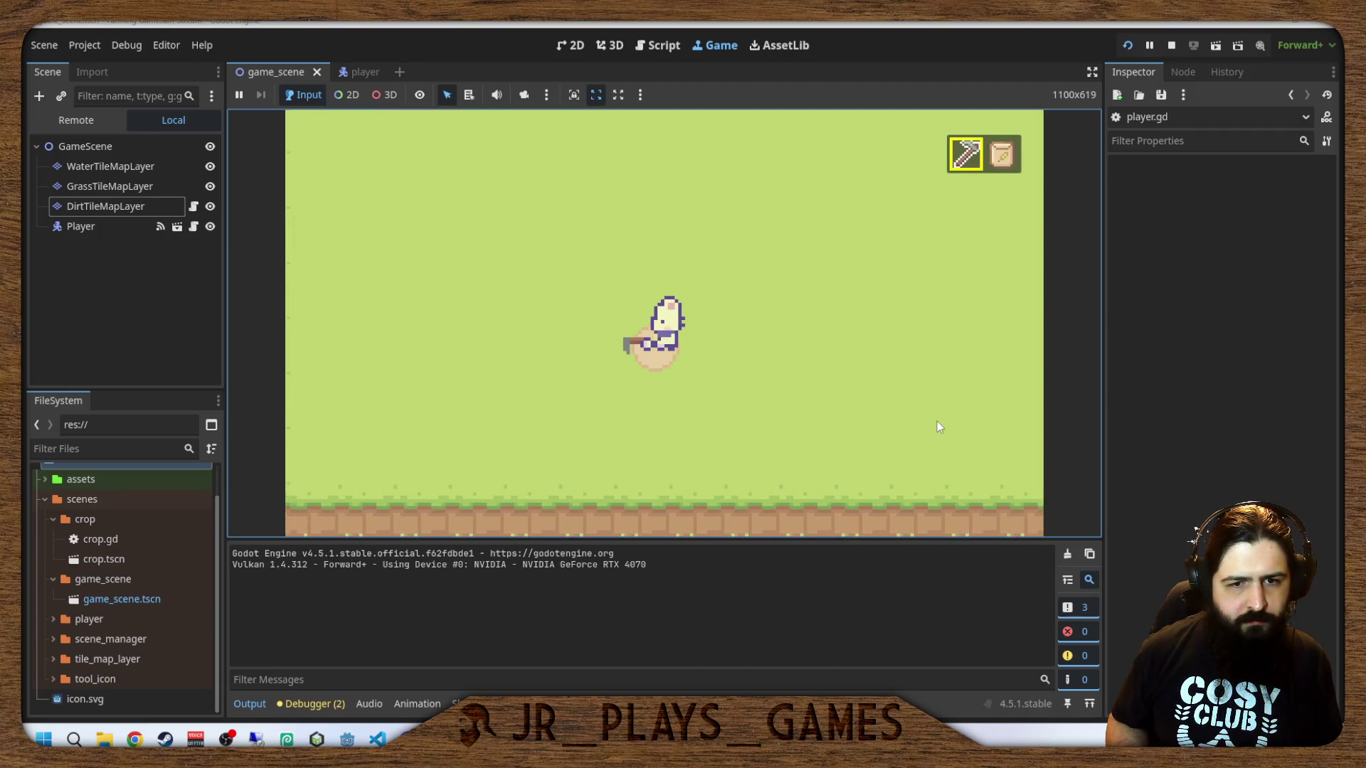
- Plant a wheat seedling in the tilled soil and check that it sits centred
key(2)
key(w)
click(938, 427)
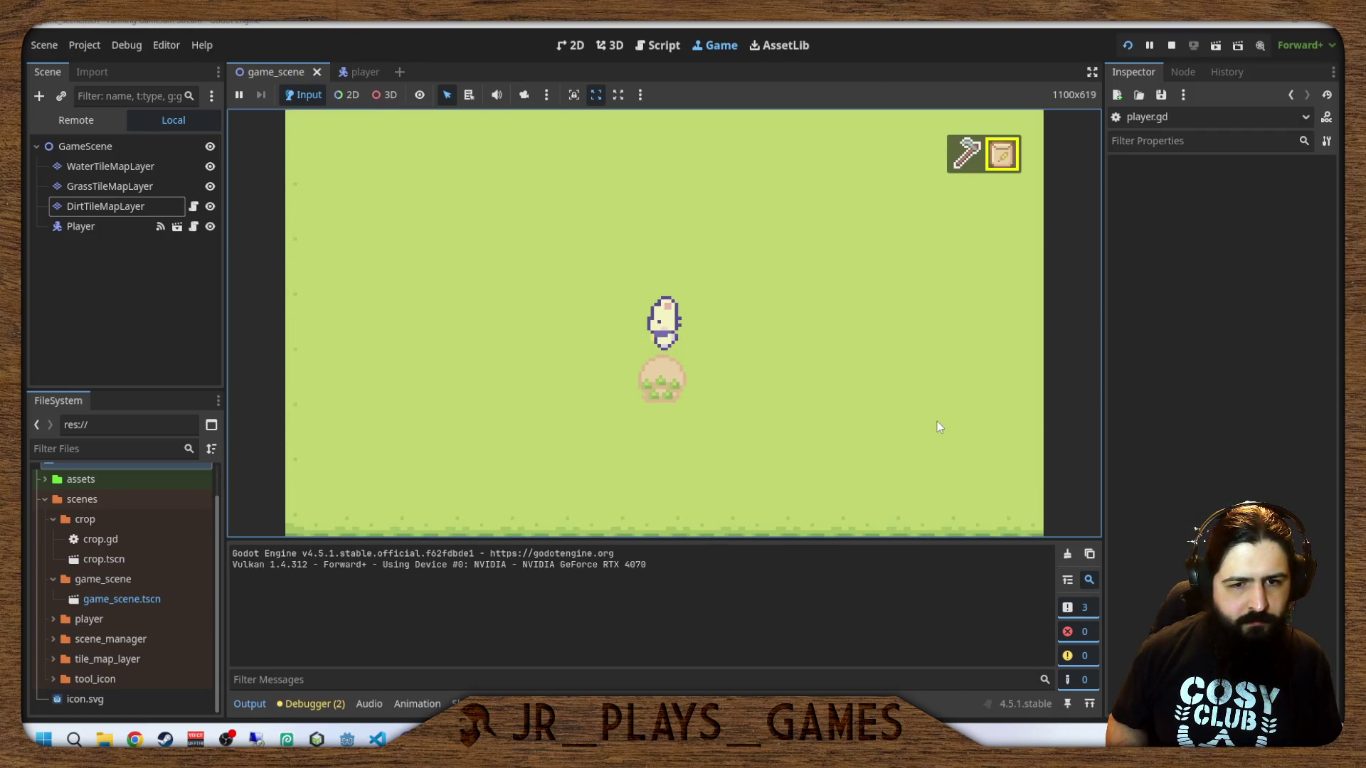
key(a)
key(s)
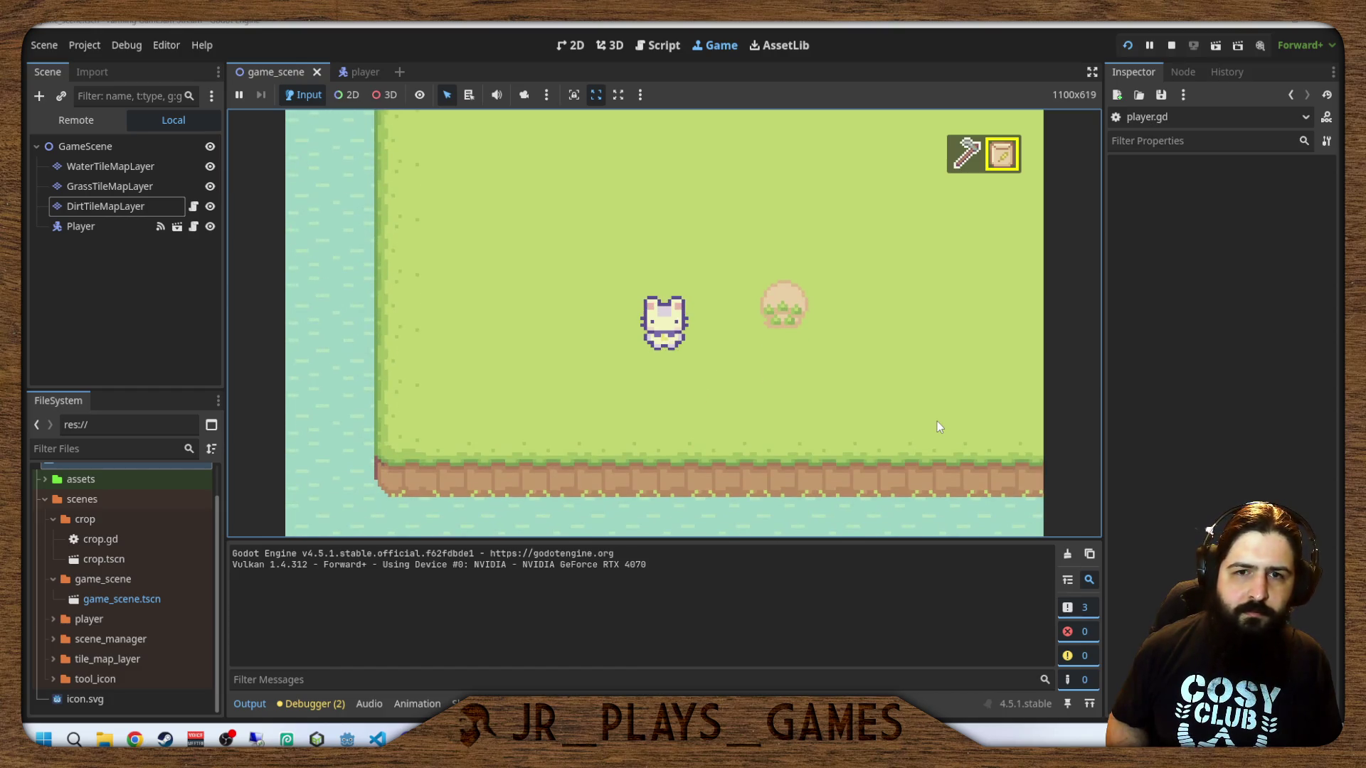
- Till three more dirt tiles beside the crop with the hoe, then stop the game
key(1)
key(a)
key(s)
click(937, 427)
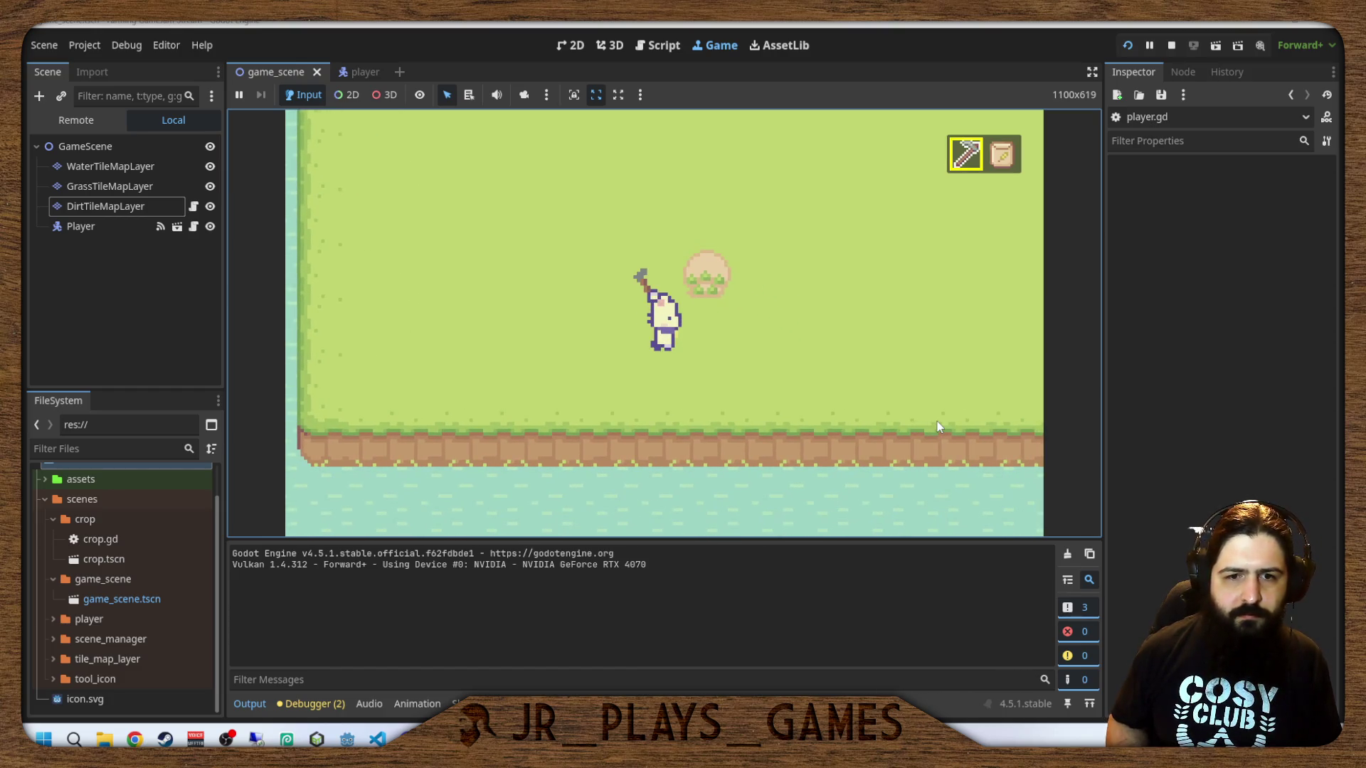
key(d)
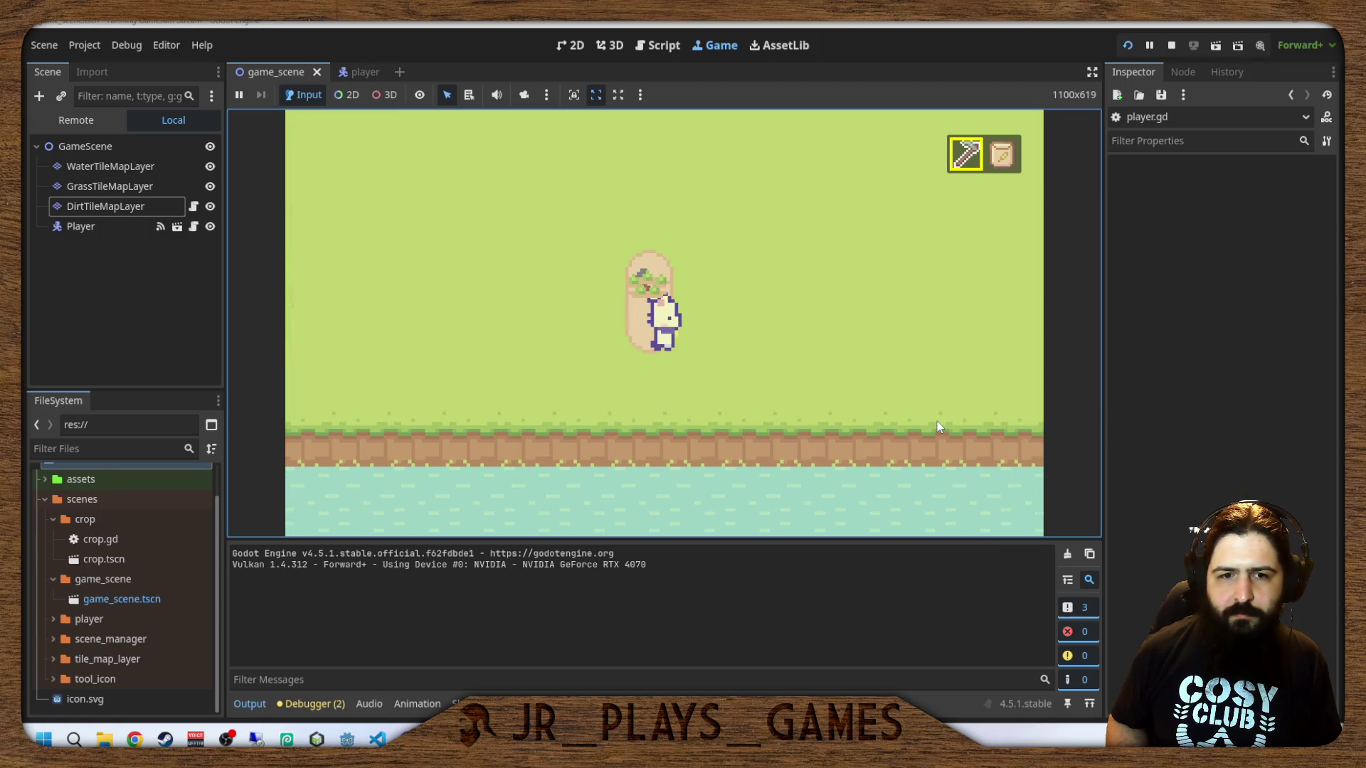
key(d)
click(937, 421)
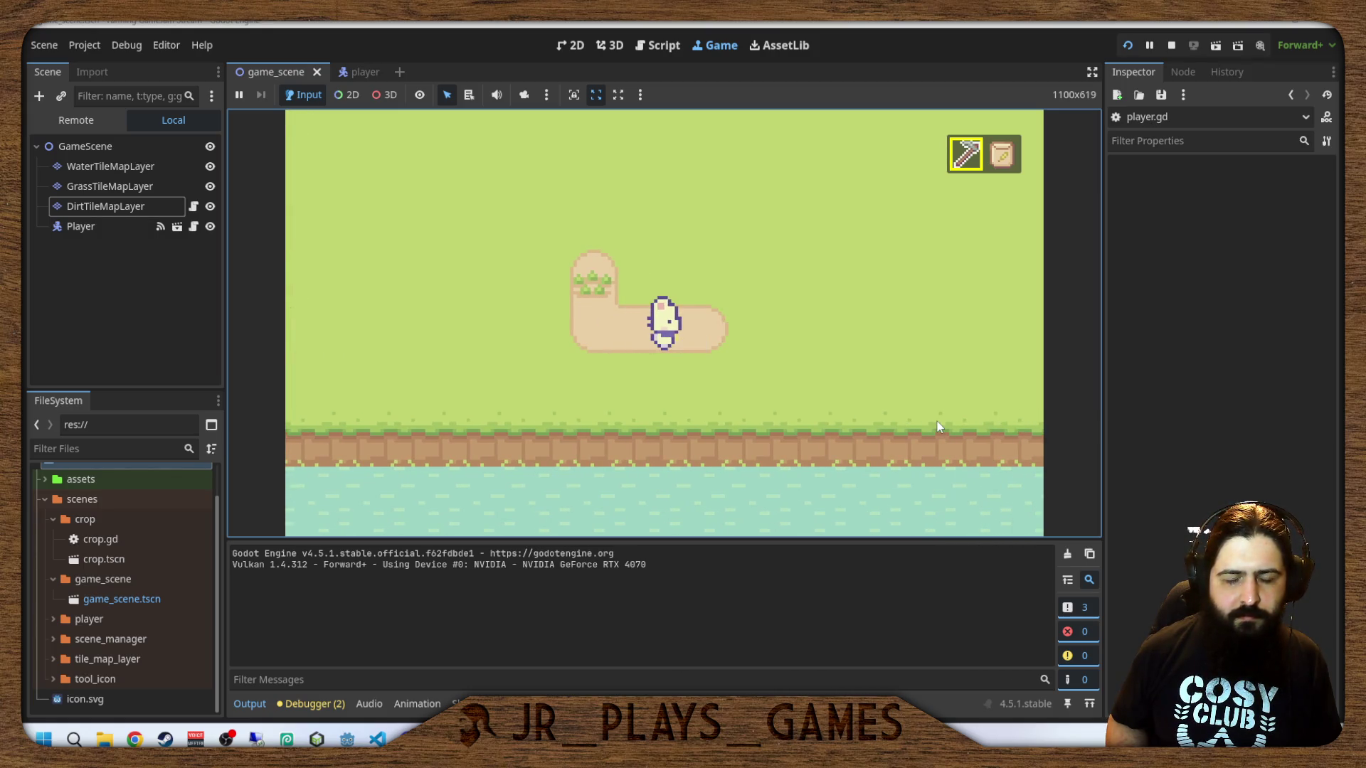
key(w)
click(937, 421)
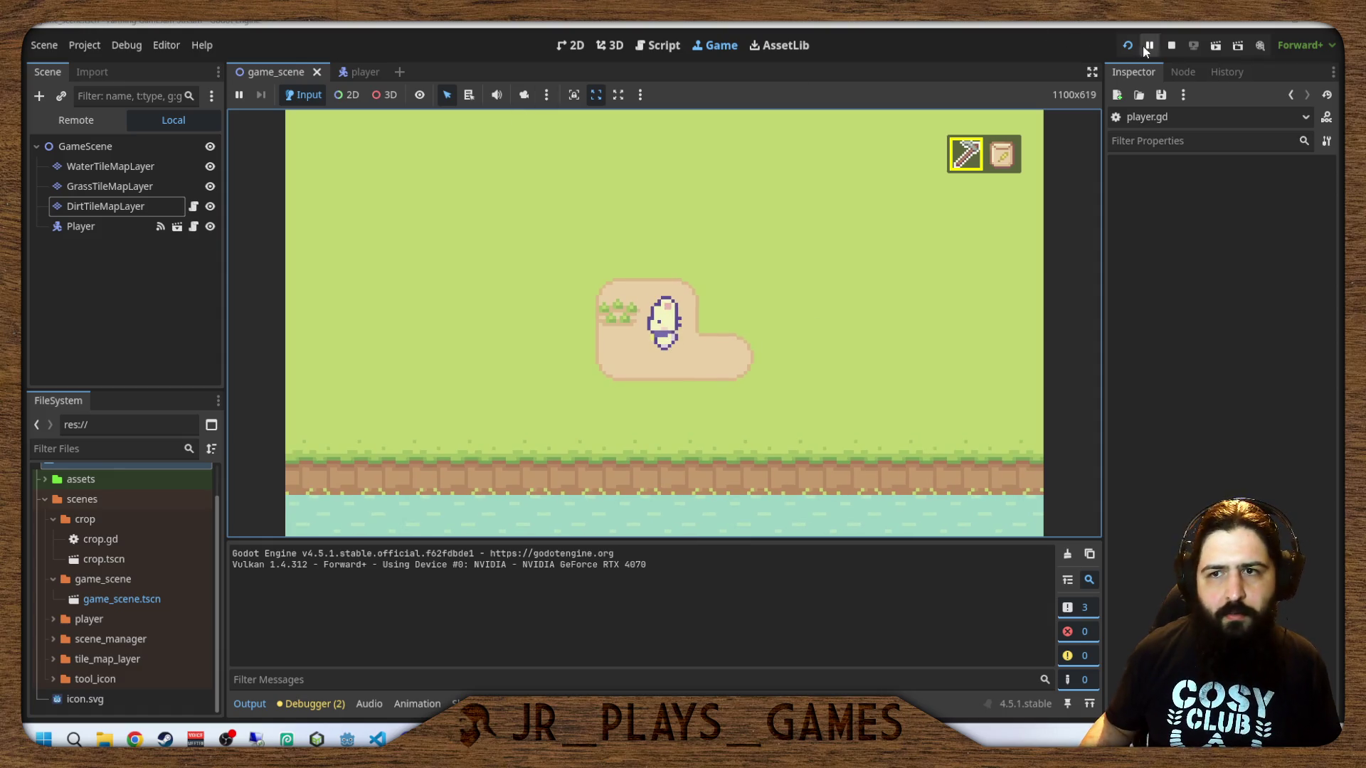
click(1170, 45)
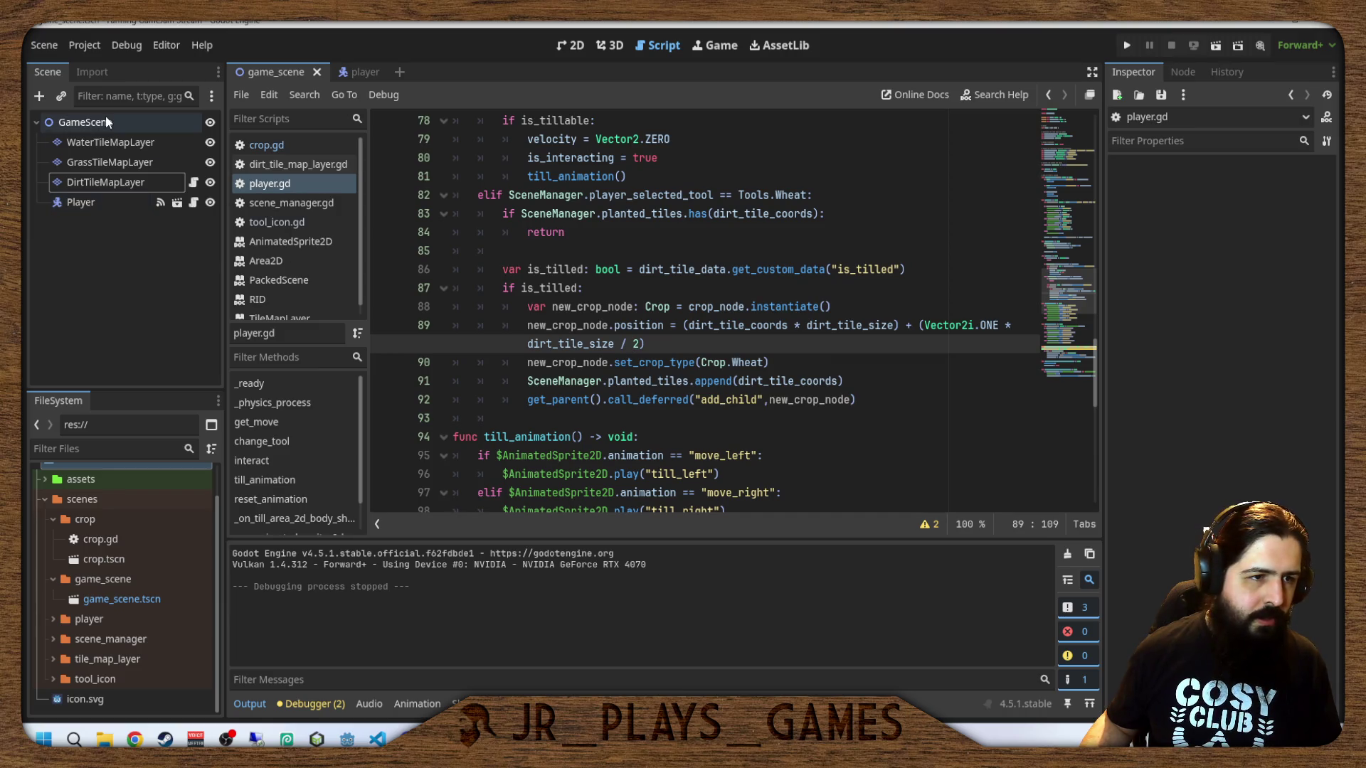
- Enable Ordering > Y Sort Enabled on the Player node, then open crop.tscn
click(88, 202)
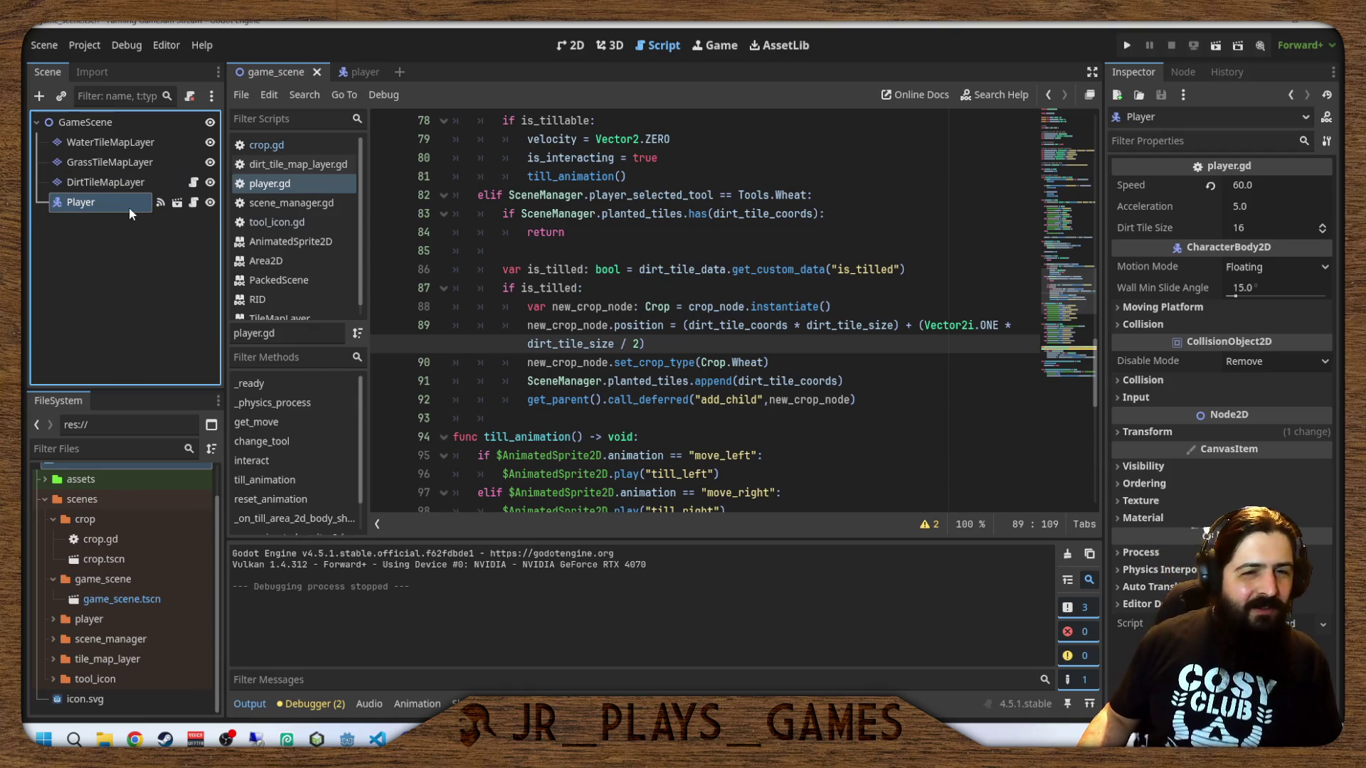
click(1119, 468)
scroll(1267, 481, down, 3)
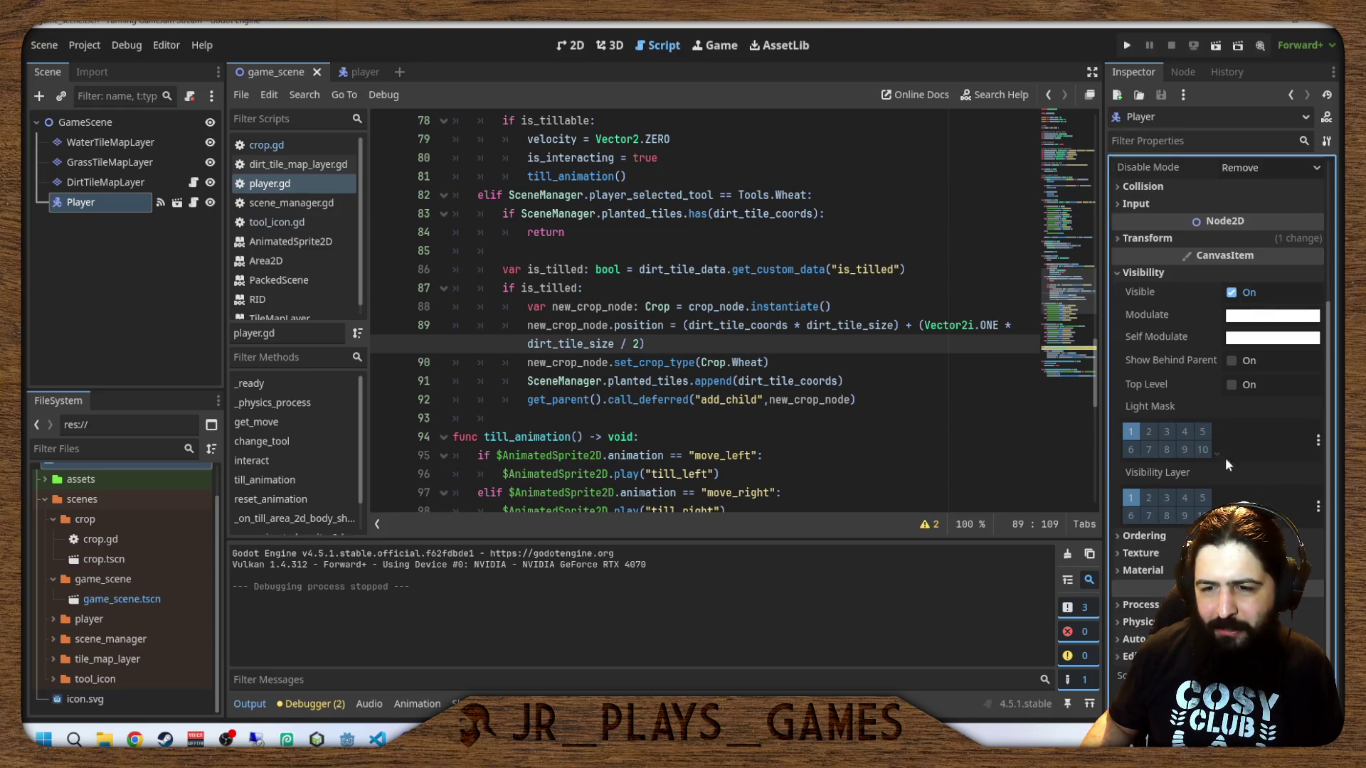
click(1119, 272)
click(1120, 485)
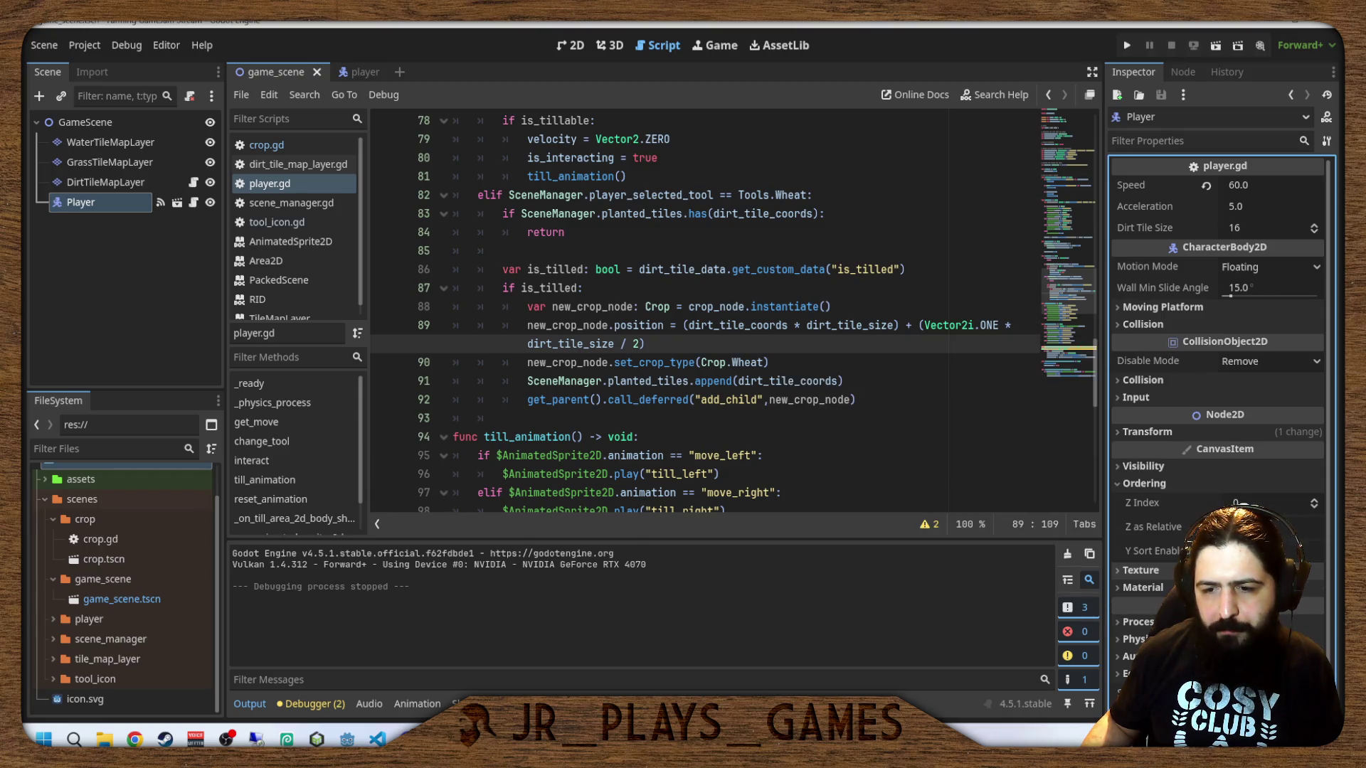
click(1235, 550)
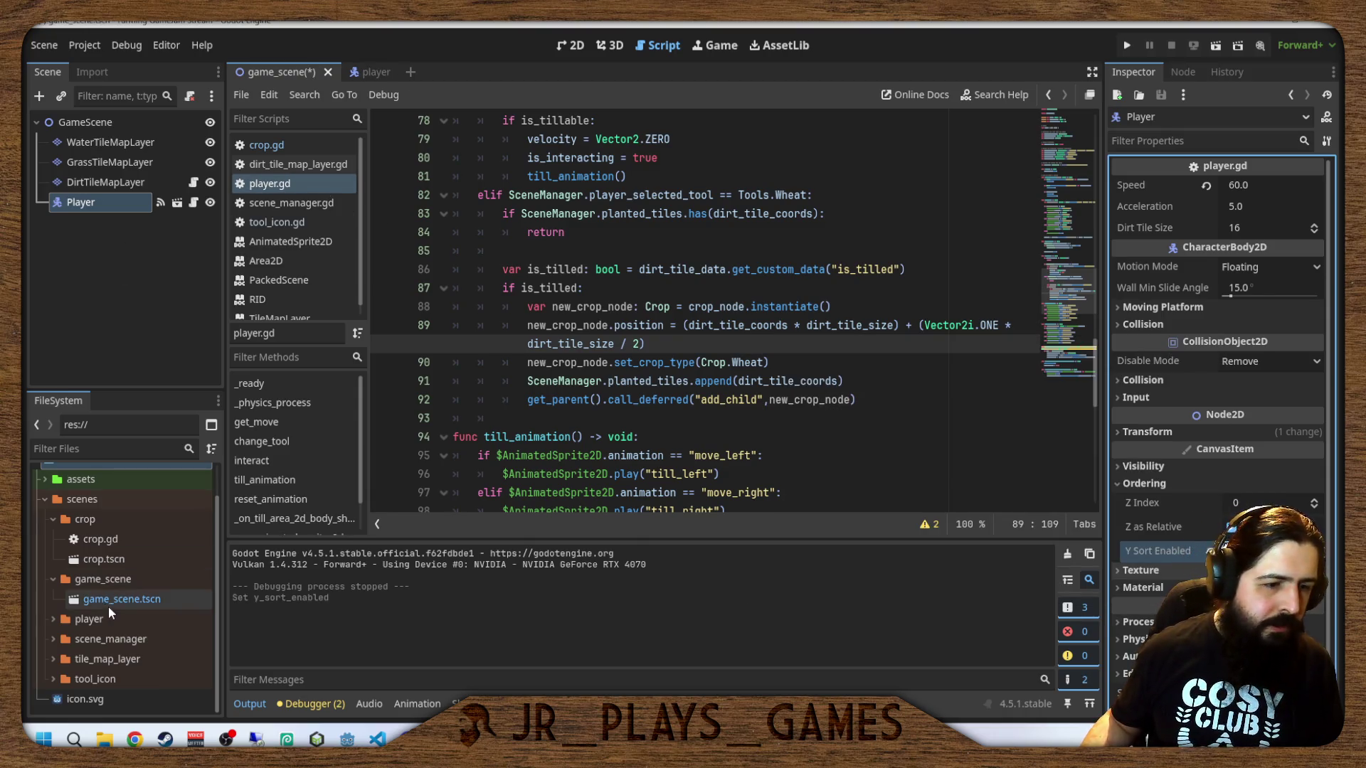
scroll(91, 662, up, 2)
scroll(93, 665, down, 2)
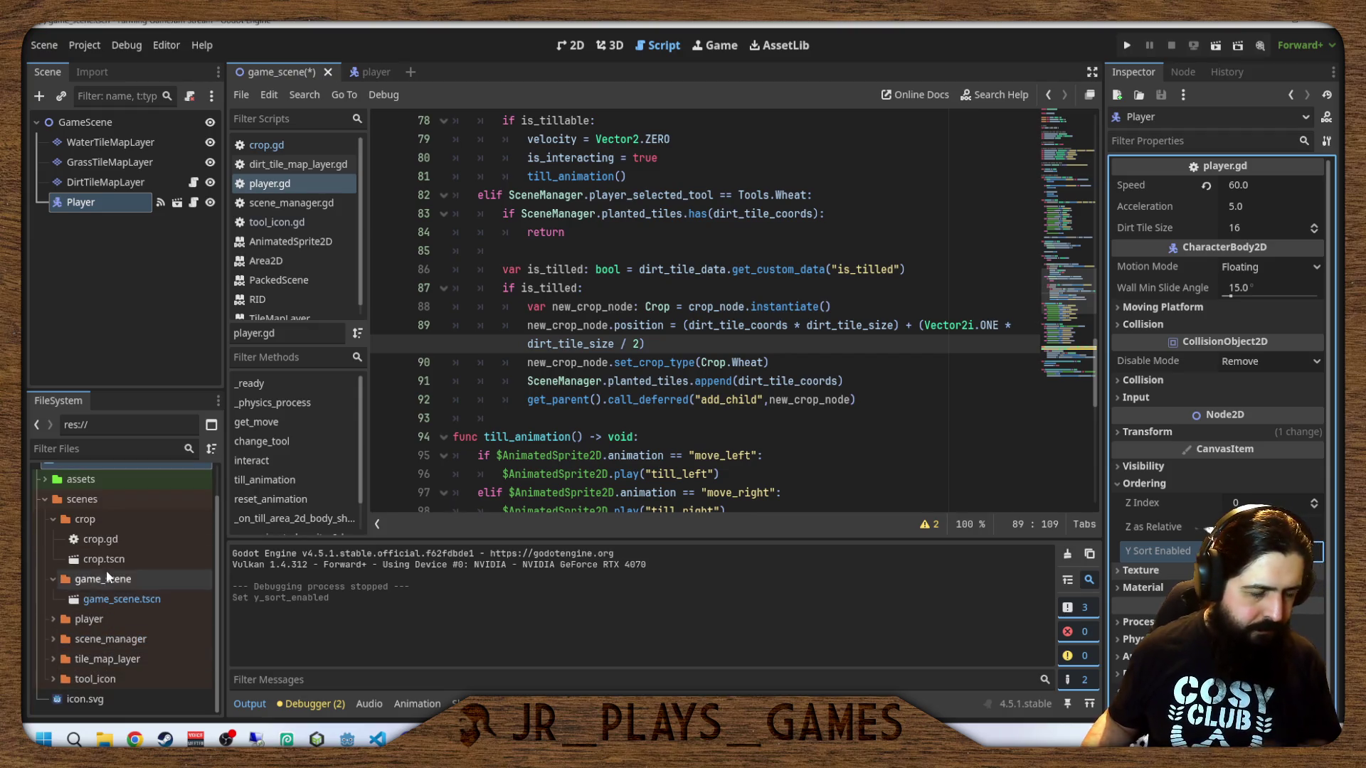
double_click(105, 560)
- Turn on Y Sort Enabled for the Crop root node
click(116, 113)
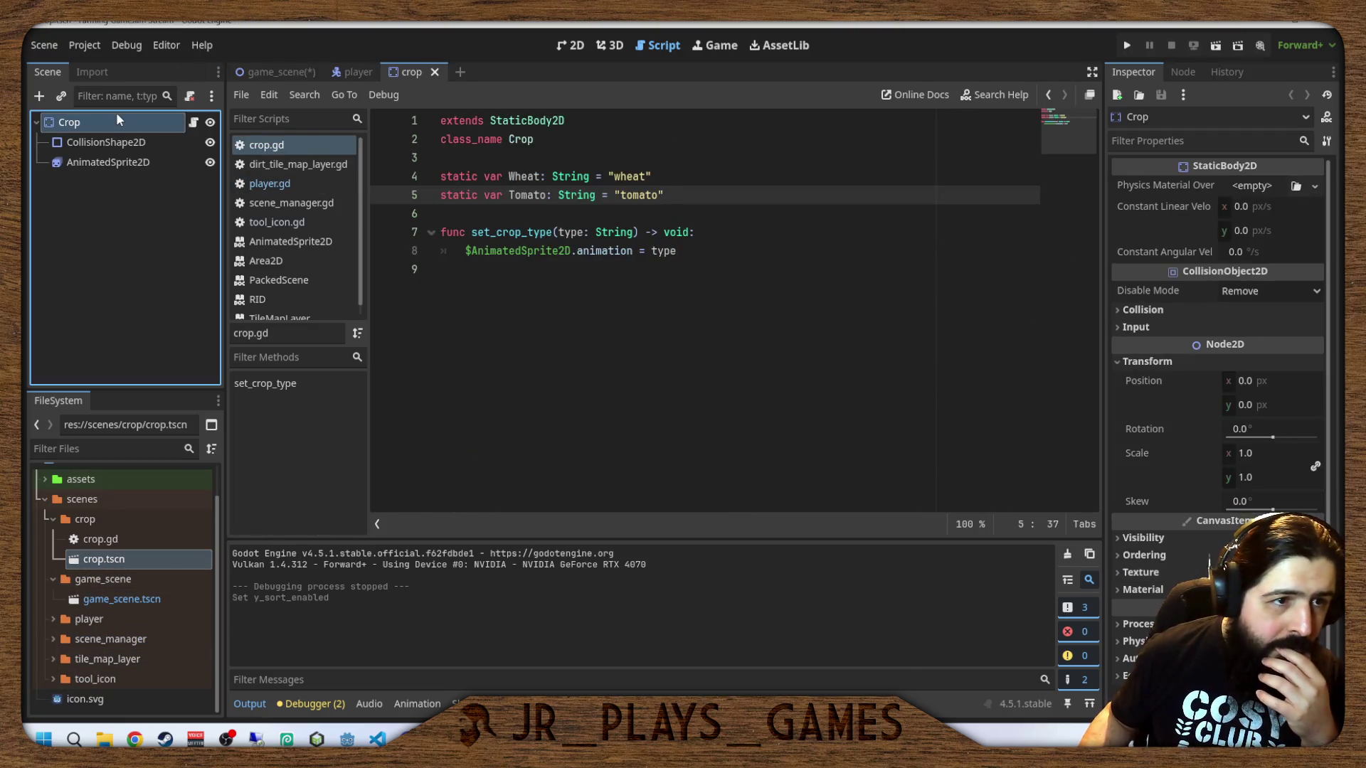
click(1144, 555)
click(1234, 622)
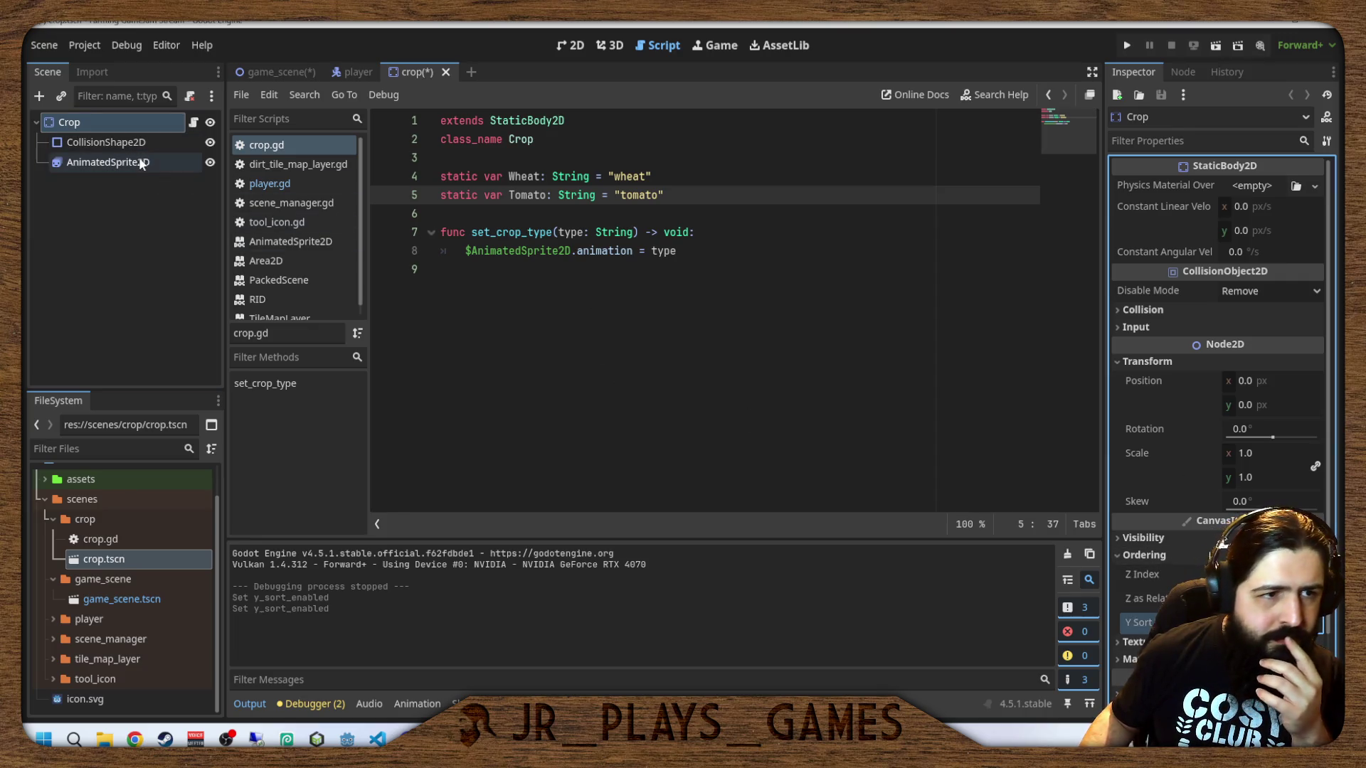
click(106, 142)
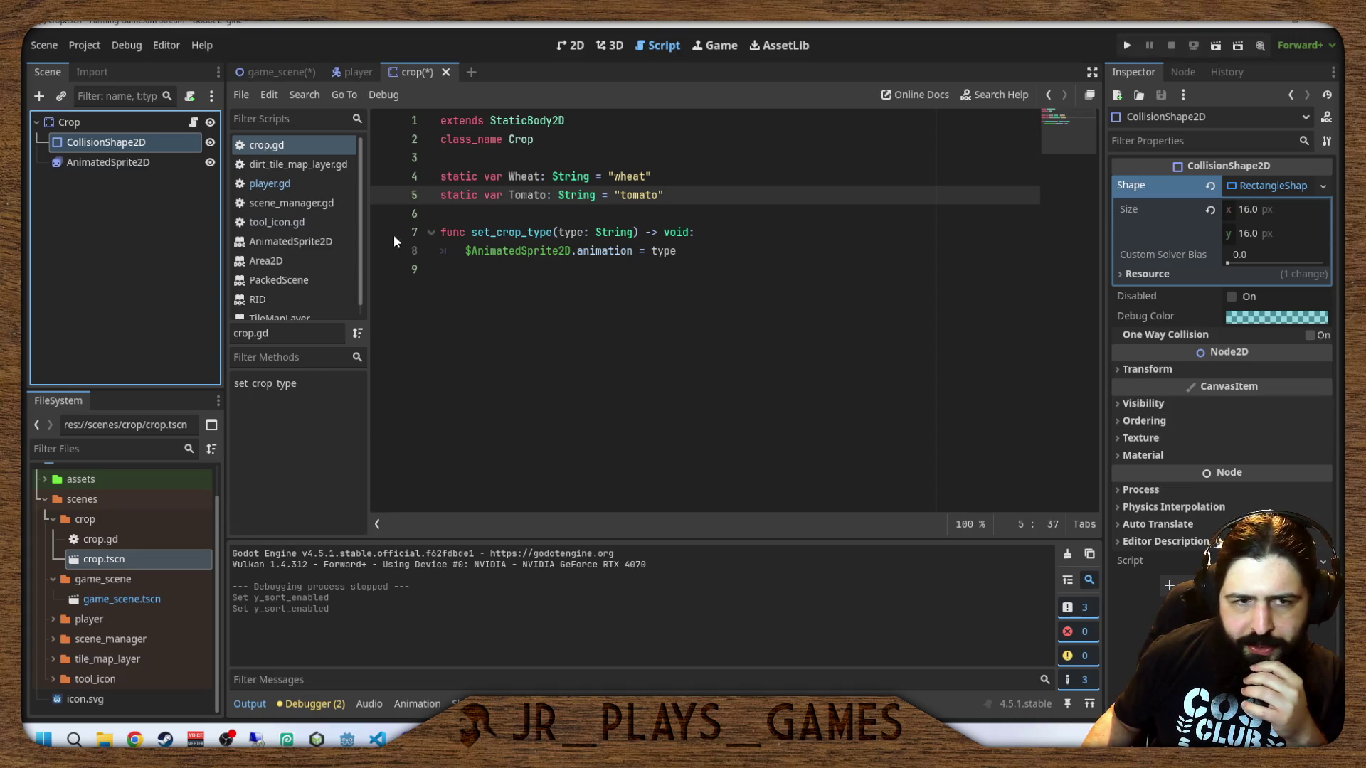
click(114, 128)
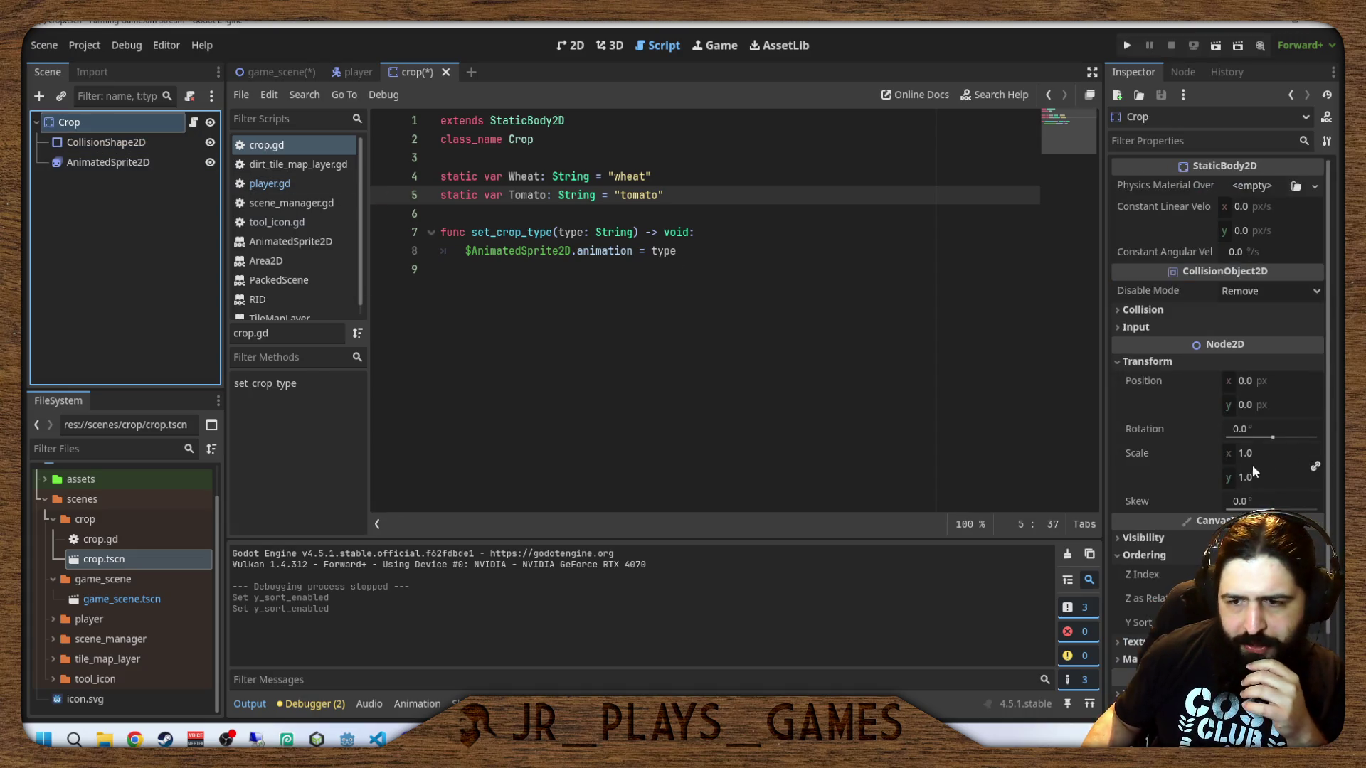
- Put the Crop on collision layer 2 only, clear mask bit 1, then save and run
scroll(1252, 464, down, 3)
click(1154, 460)
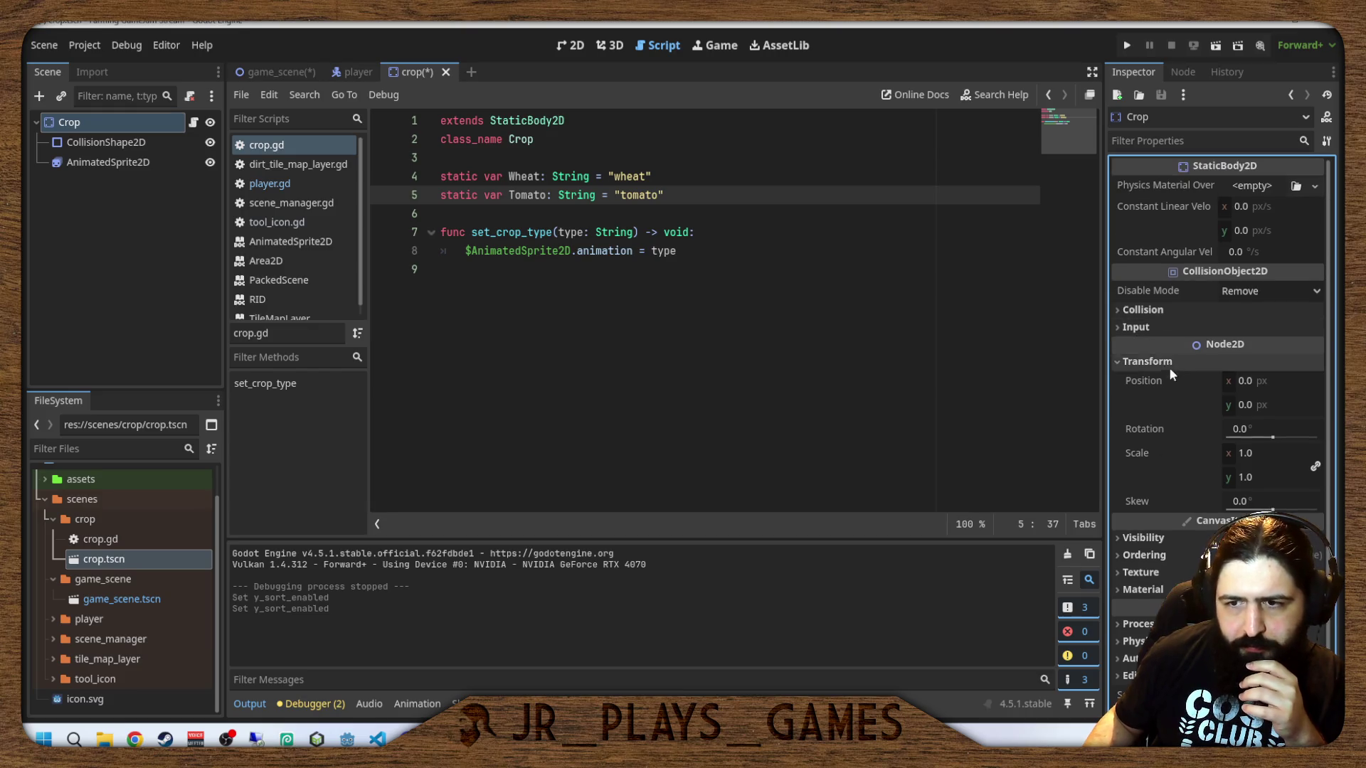
click(1143, 311)
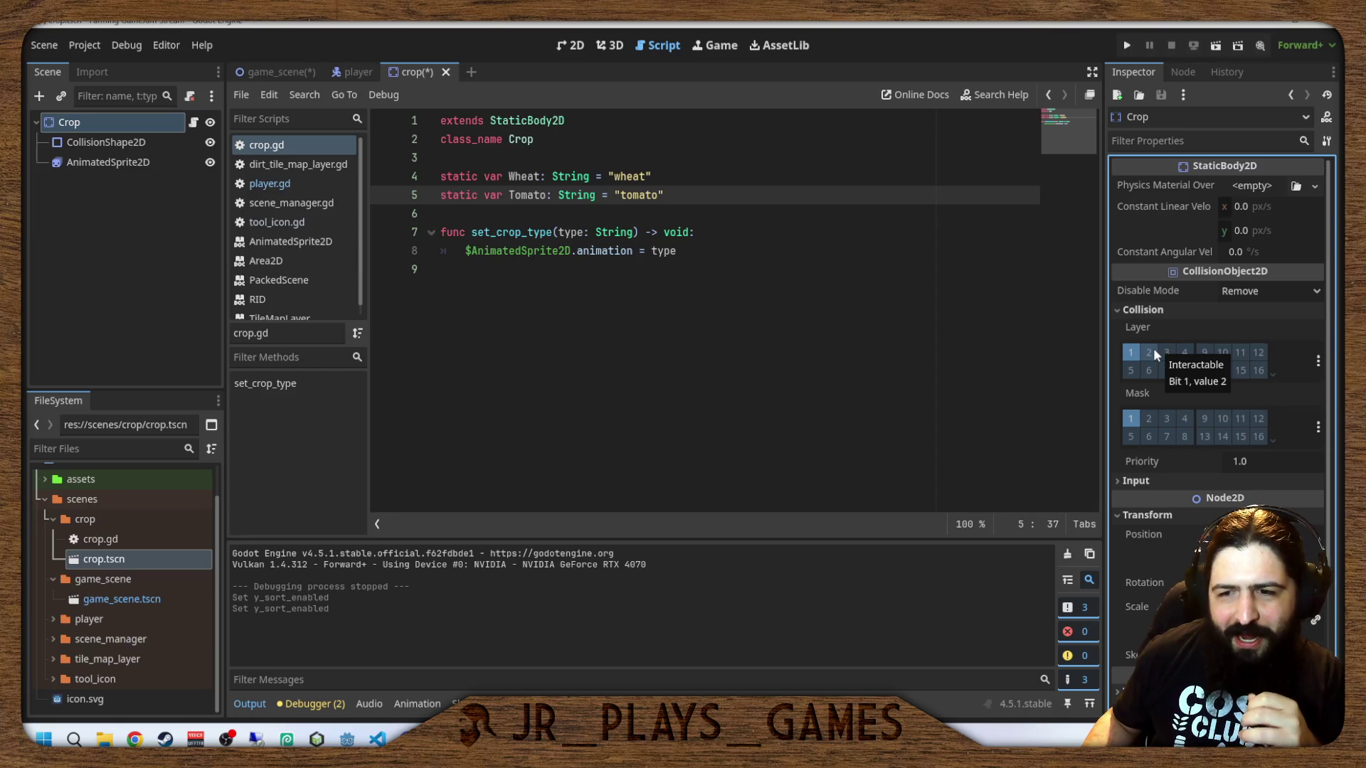
click(1153, 351)
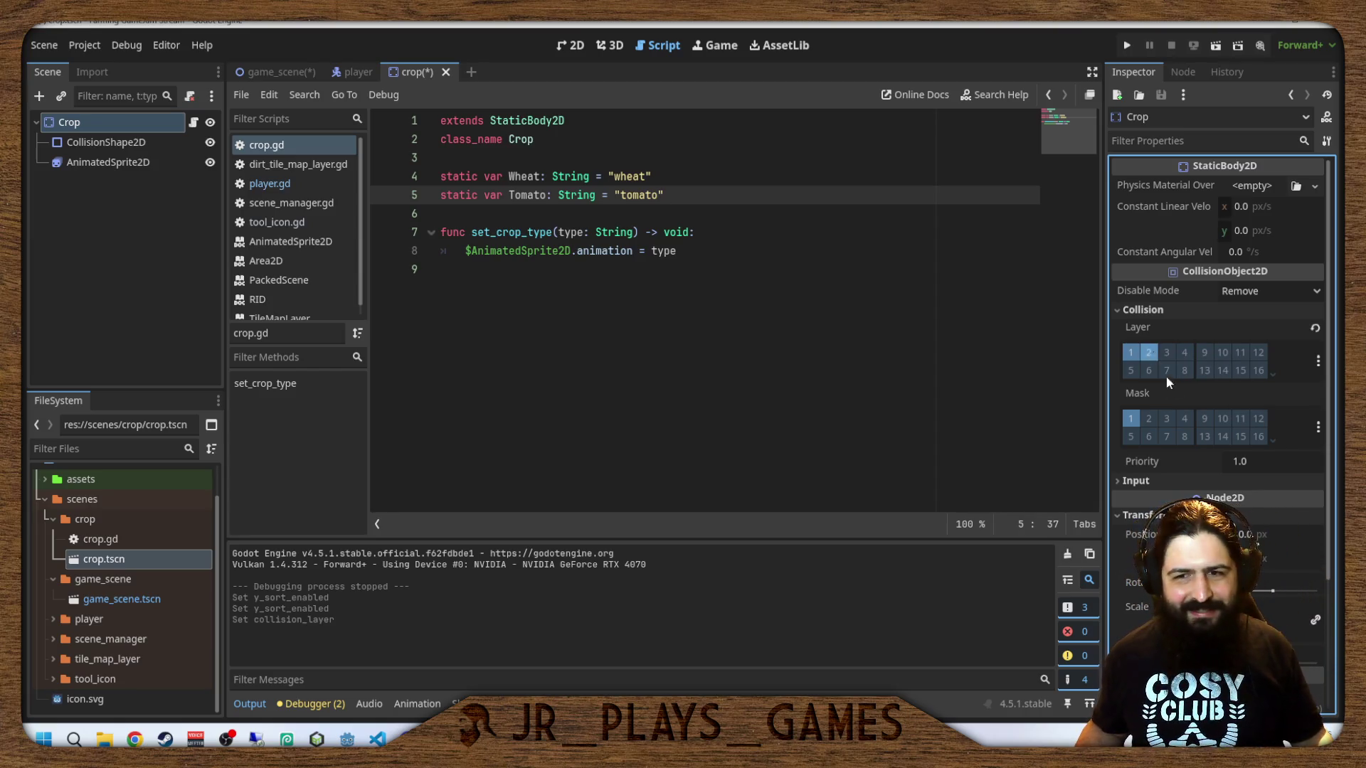
click(1132, 353)
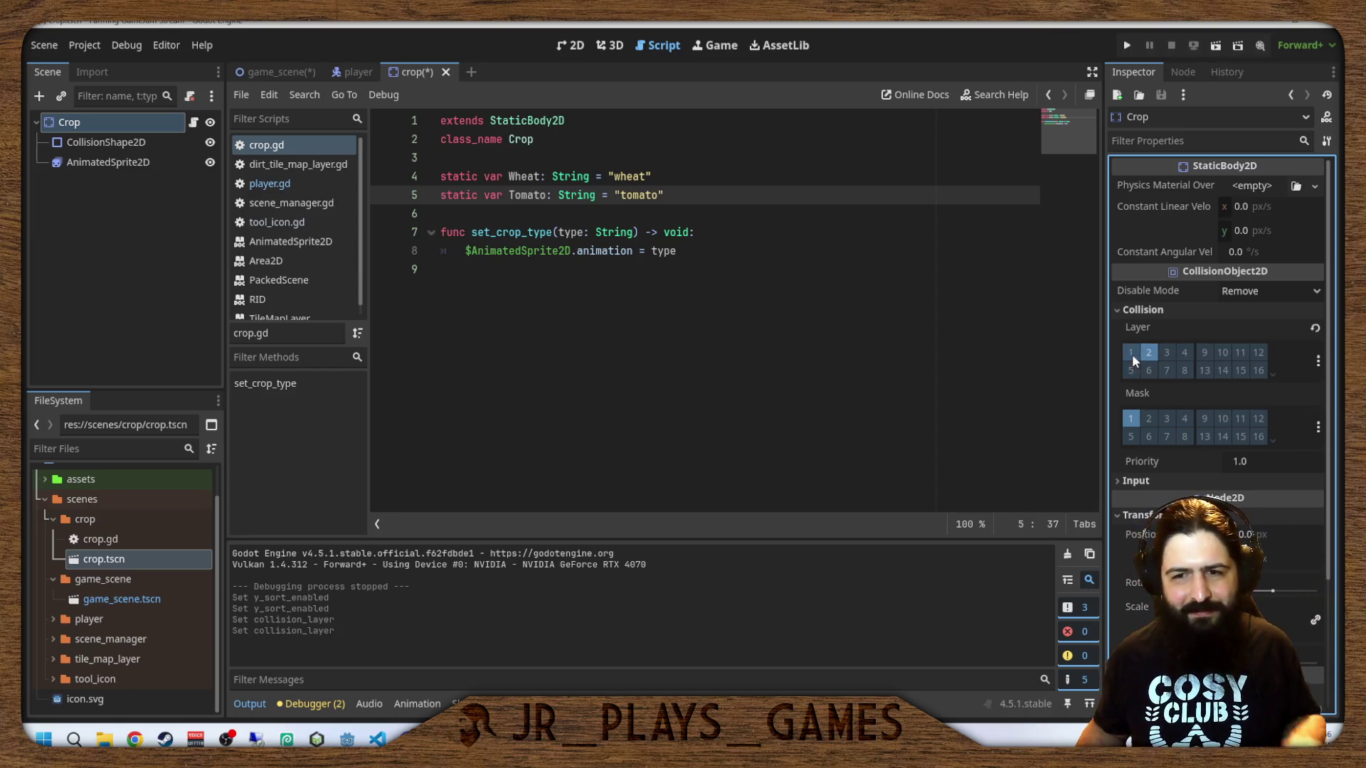
click(1132, 420)
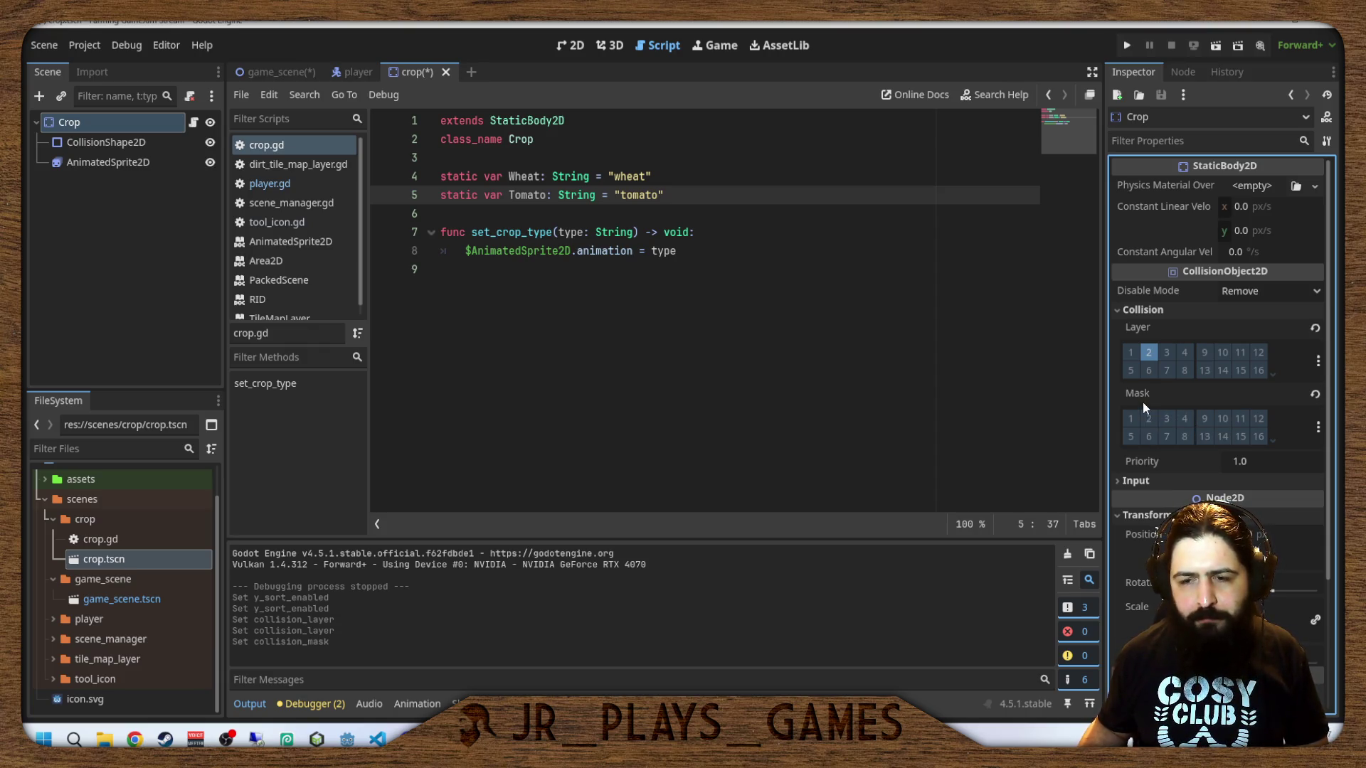
mouse_move(1141, 397)
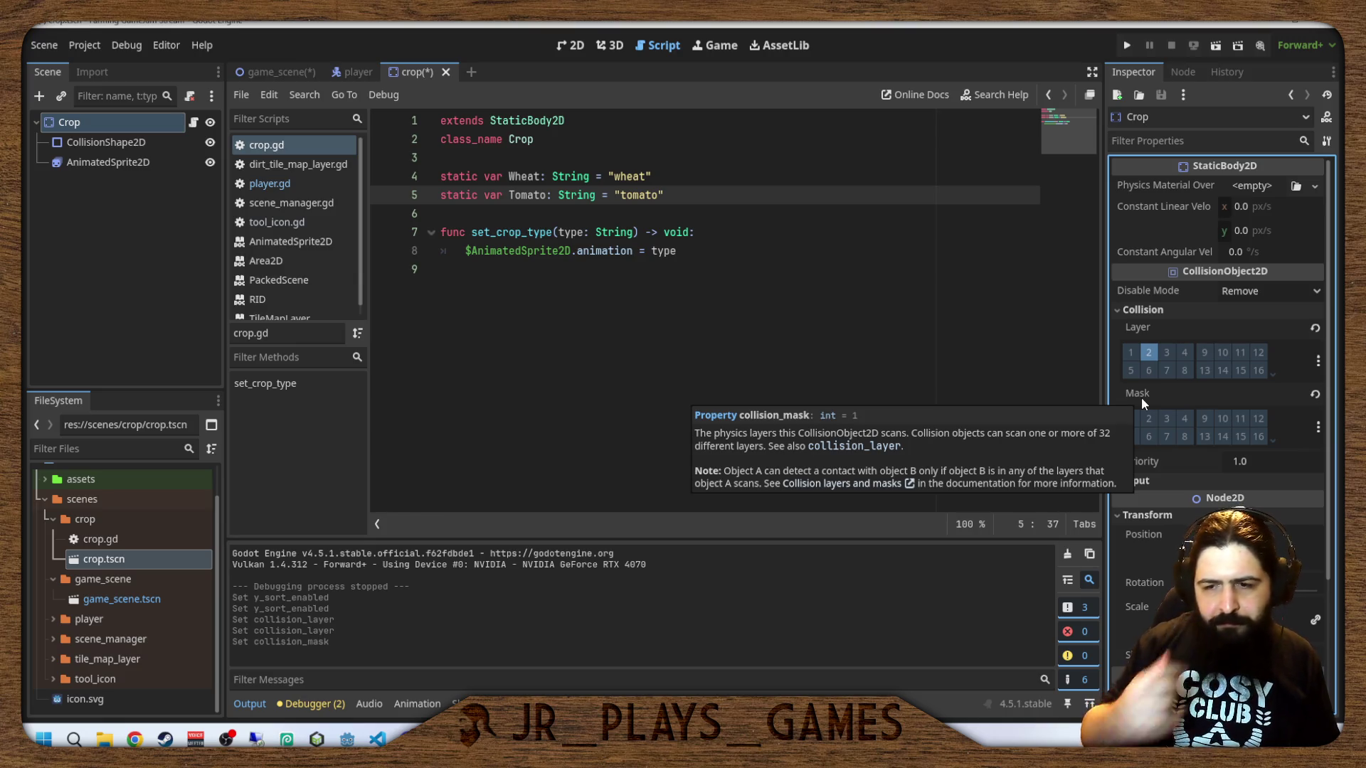
click(1127, 46)
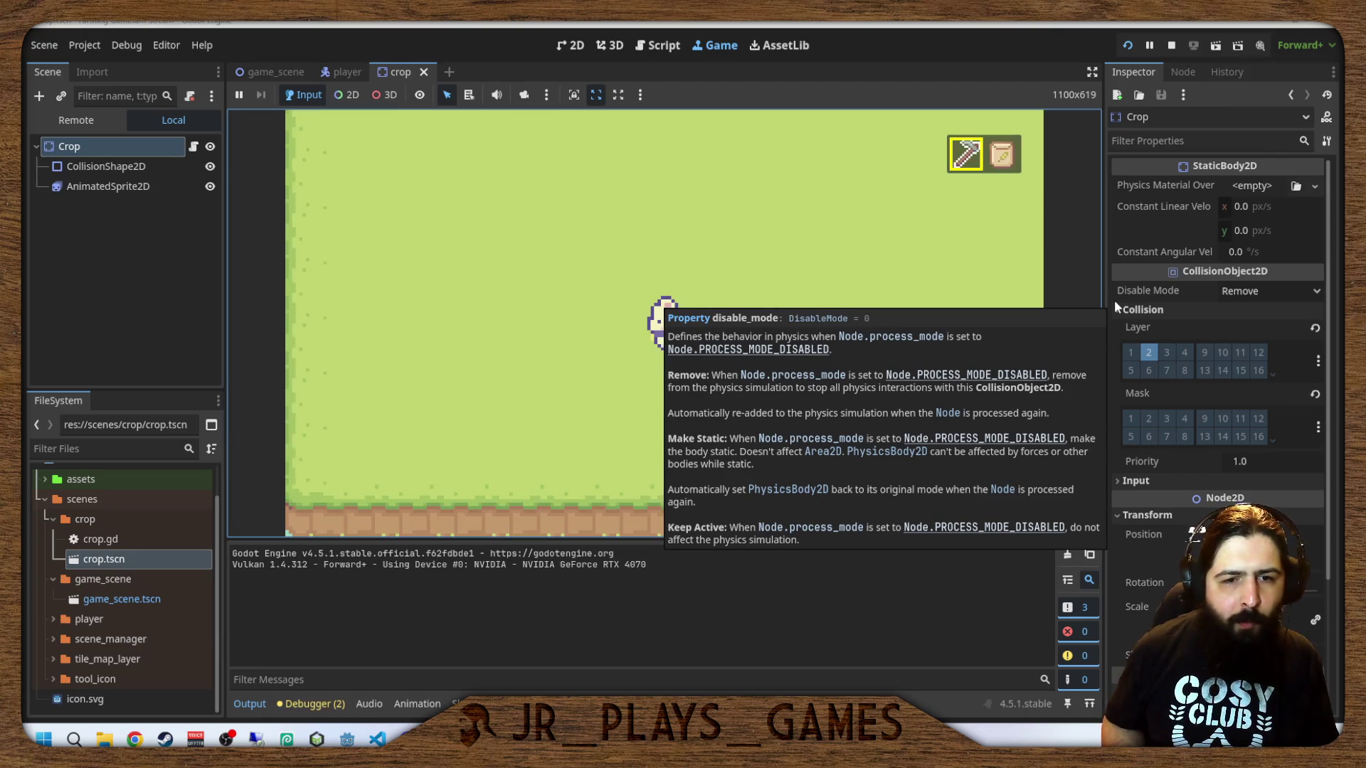
- Till soil and plant wheat seeds to get two crops side by side
key(space)
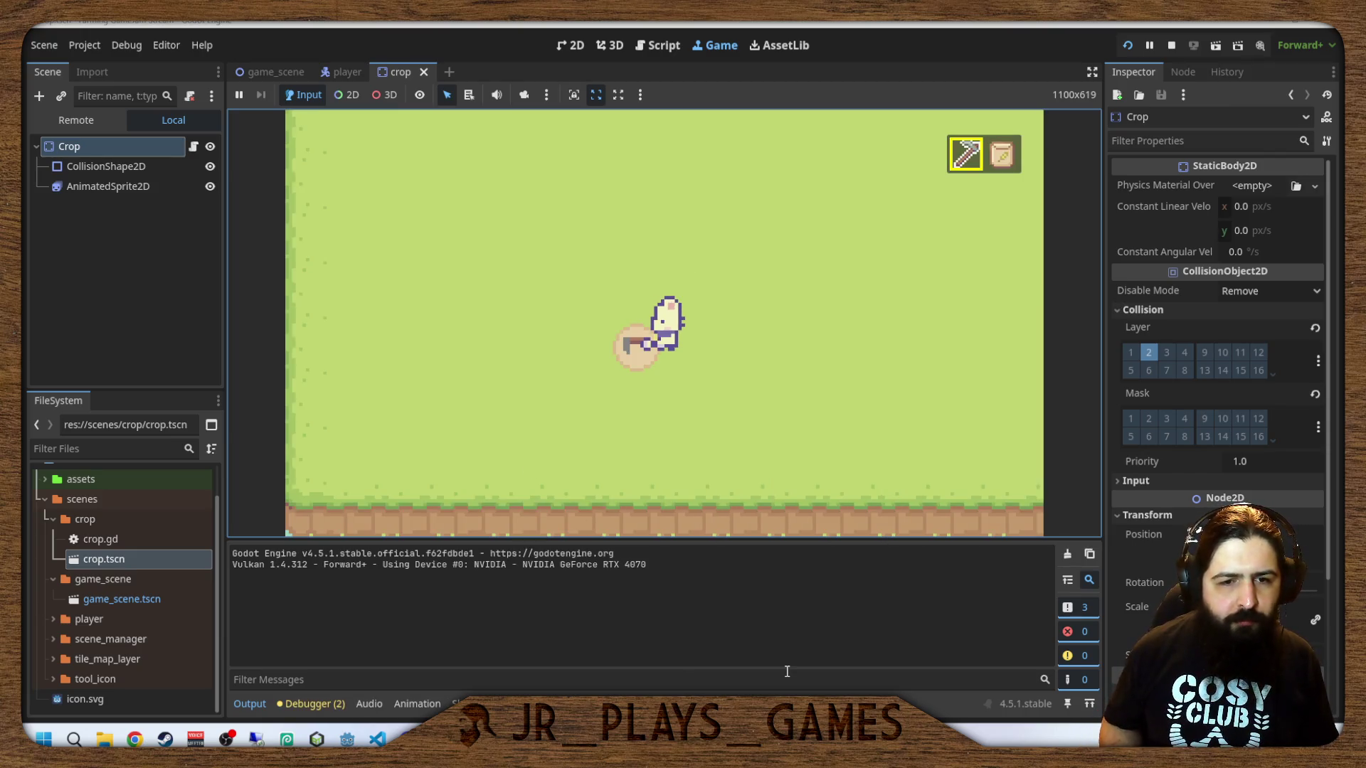
key(2)
key(a)
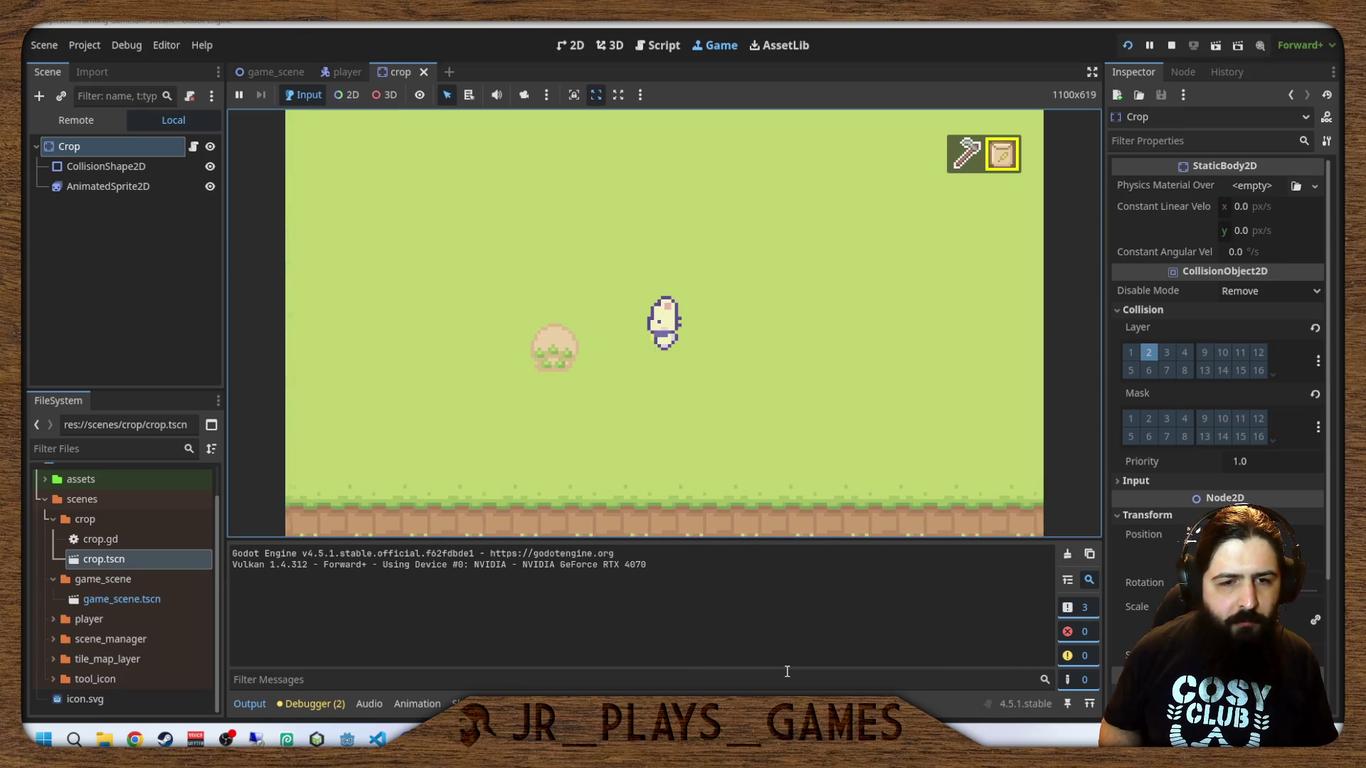
key(1)
key(space)
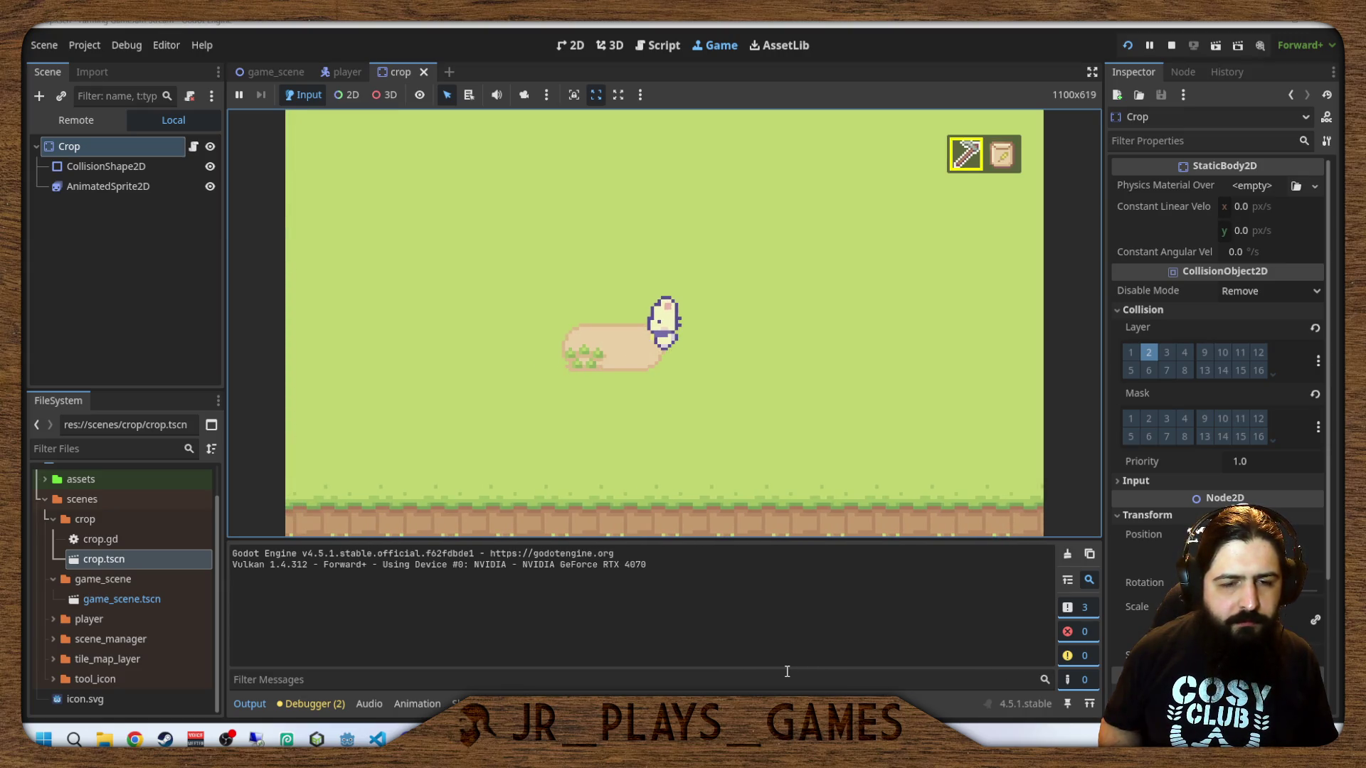
key(2)
key(space)
key(a)
key(1)
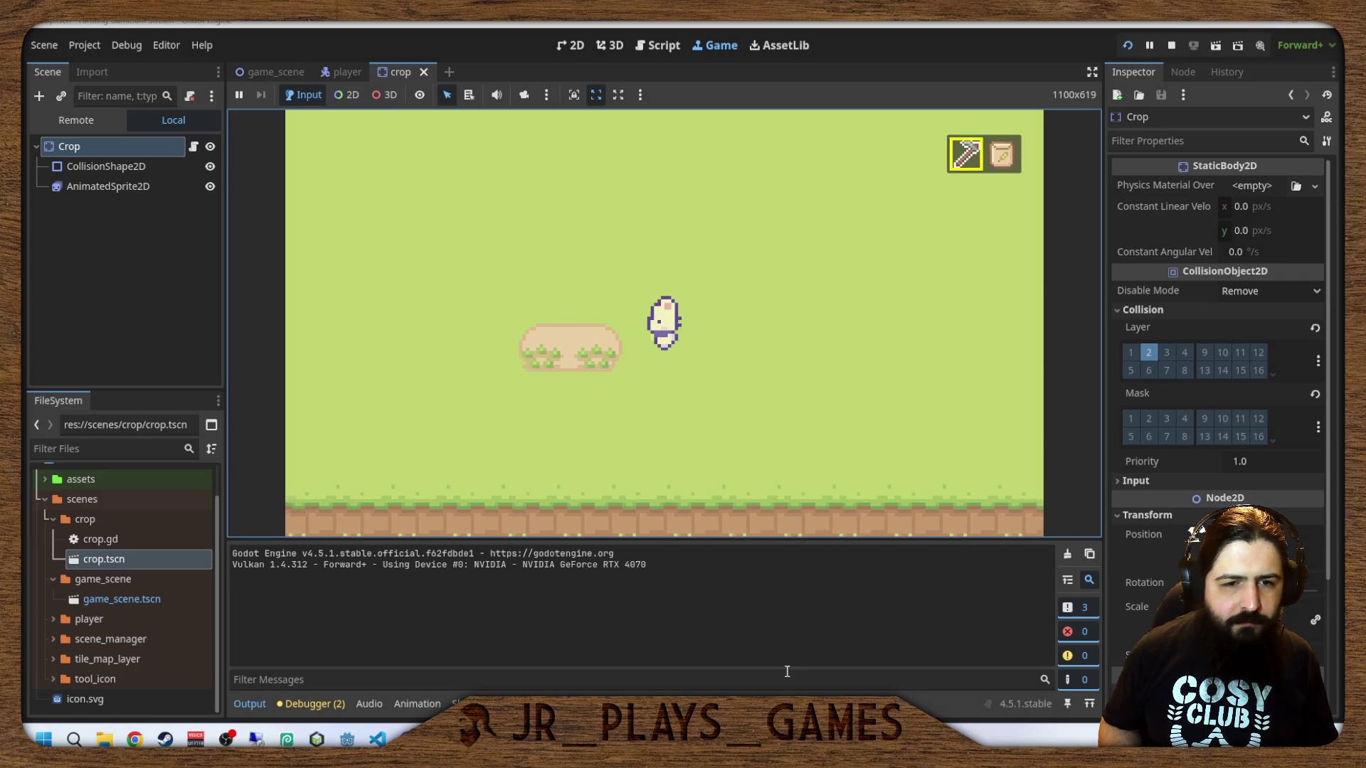
key(space)
- Widen the tilled patch into a rectangle and walk the character across it
key(w)
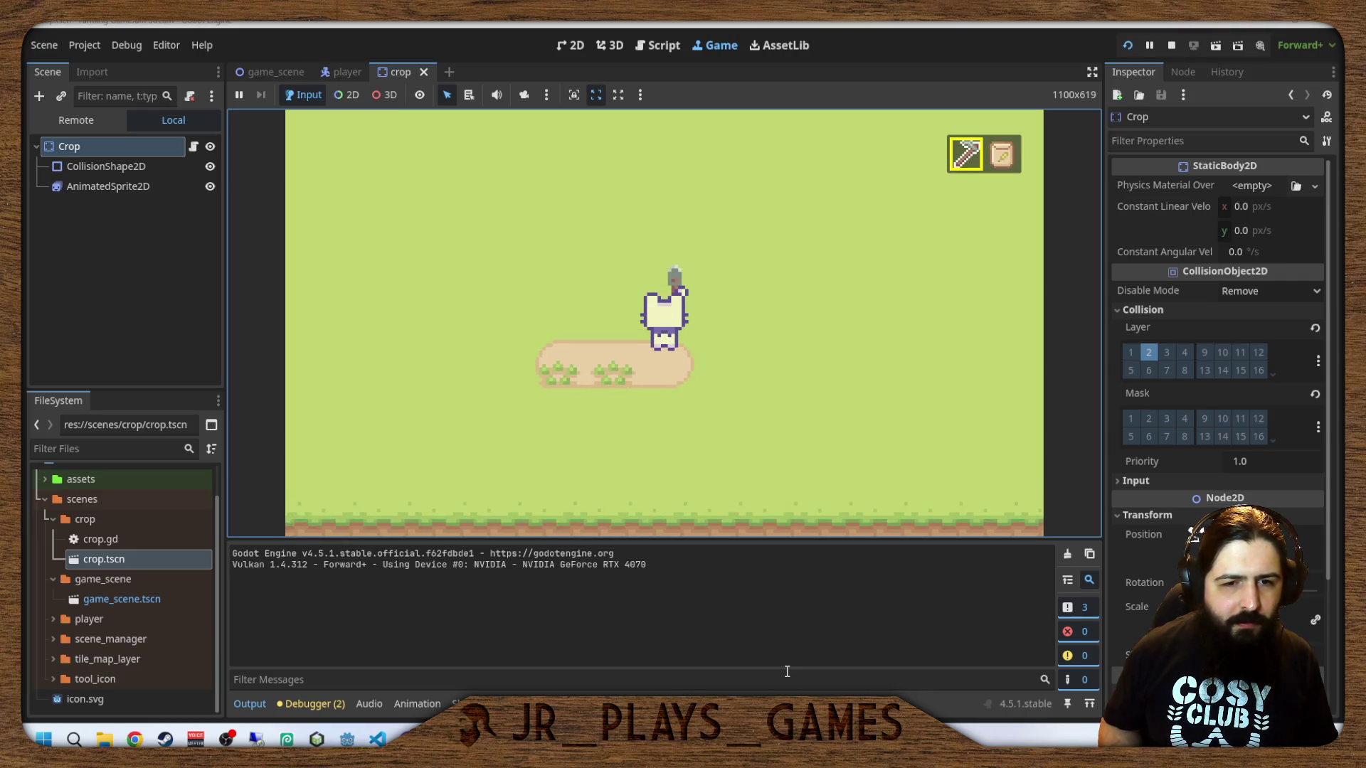
key(space)
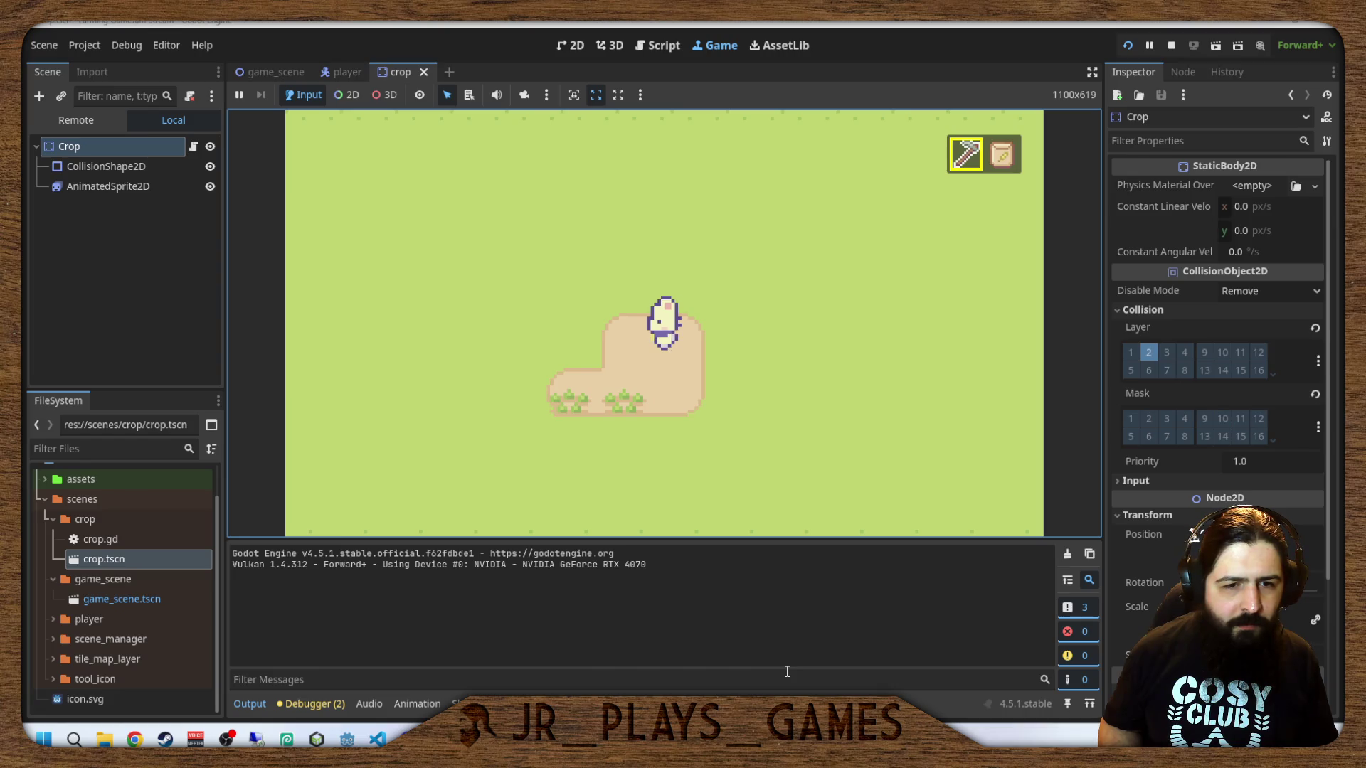
key(a)
key(space)
key(a)
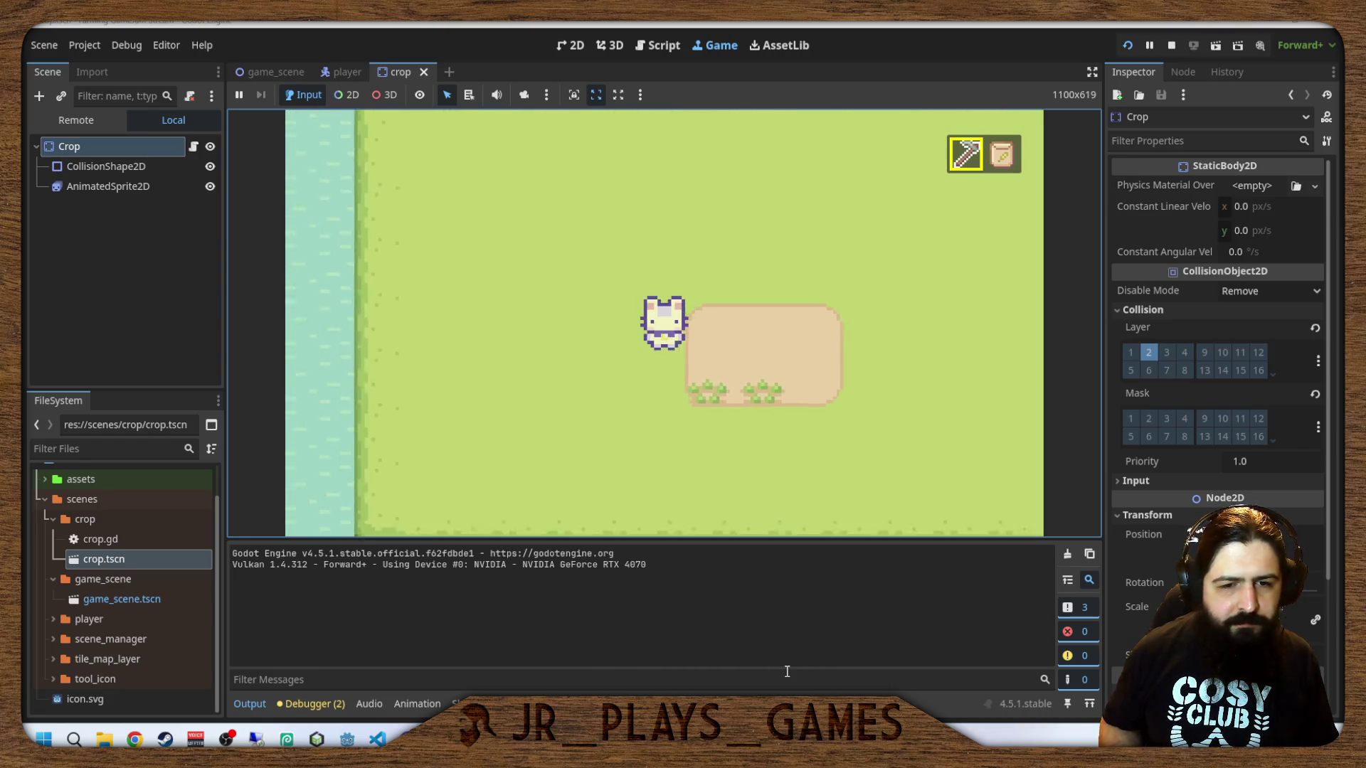
key(s)
key(space)
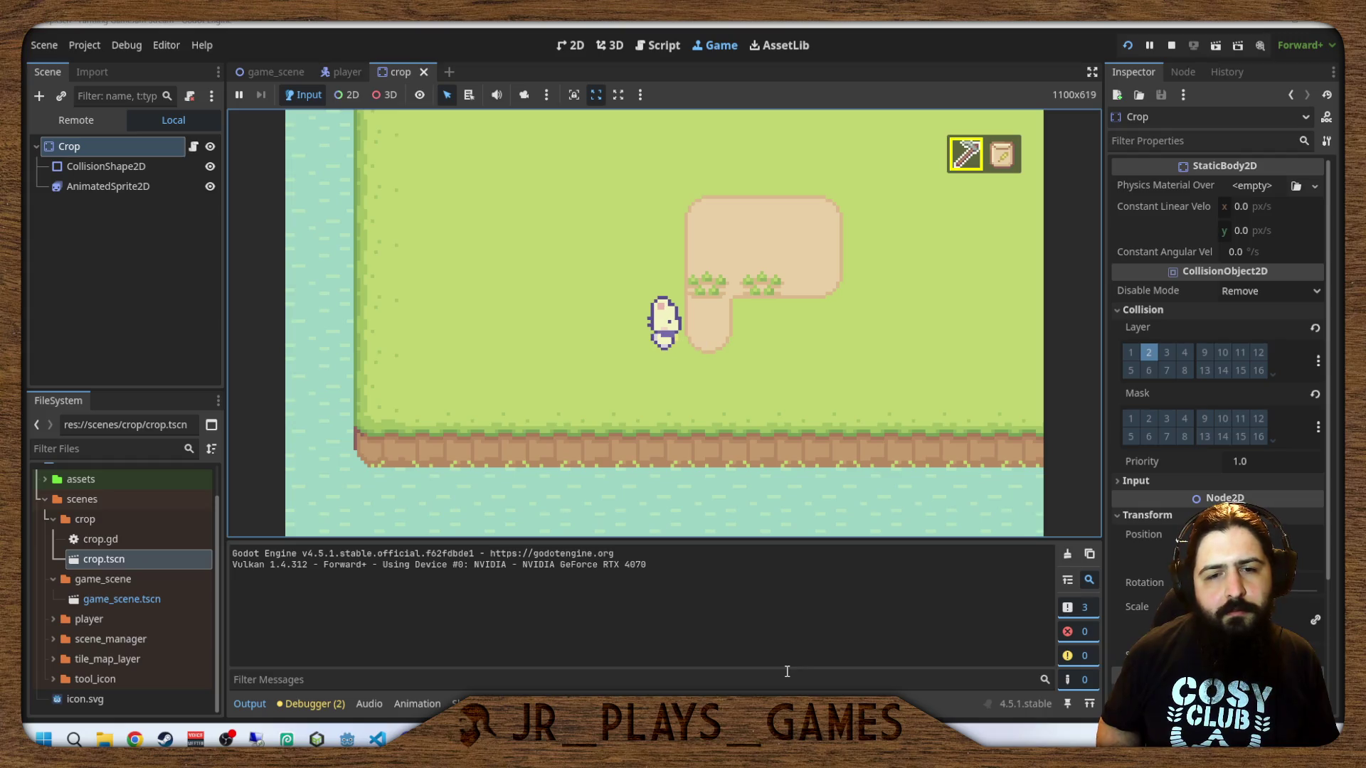
key(d)
key(space)
key(d)
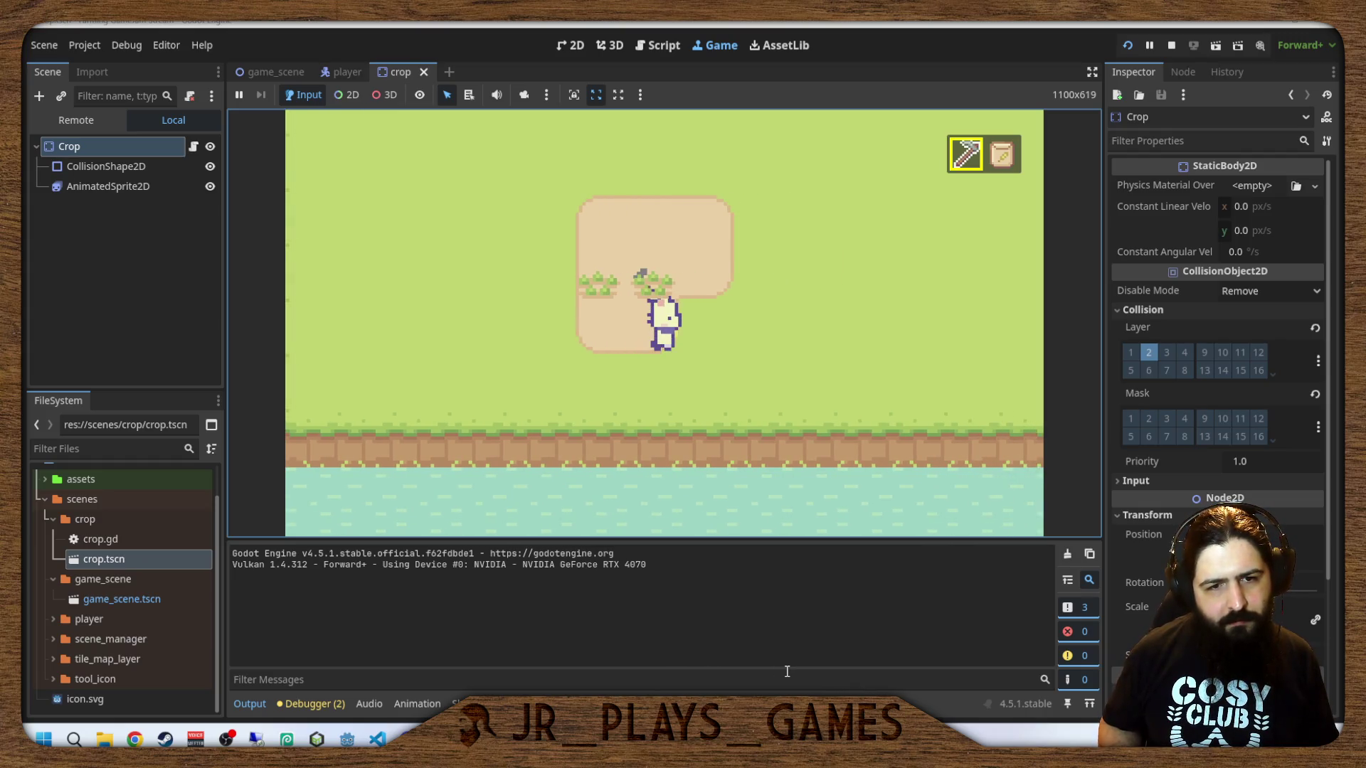
key(w)
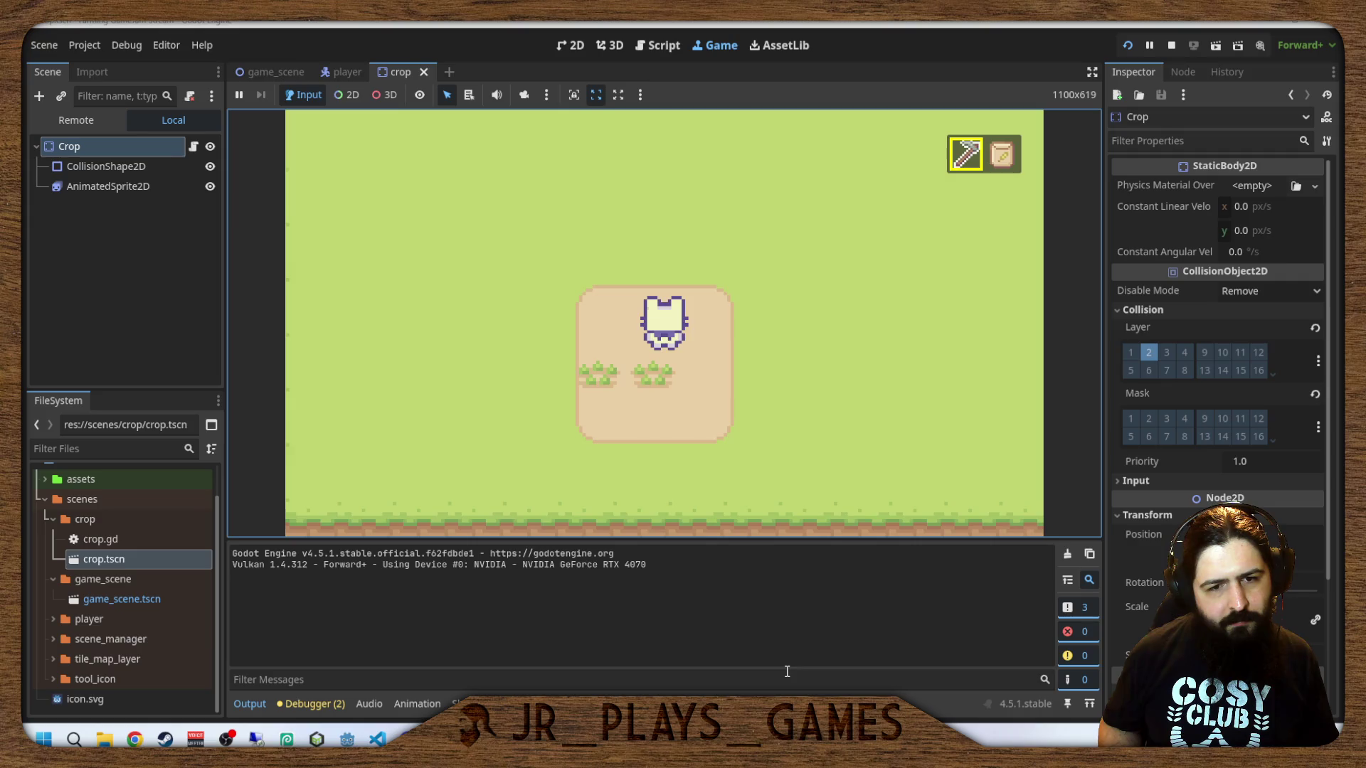
key(s)
key(w)
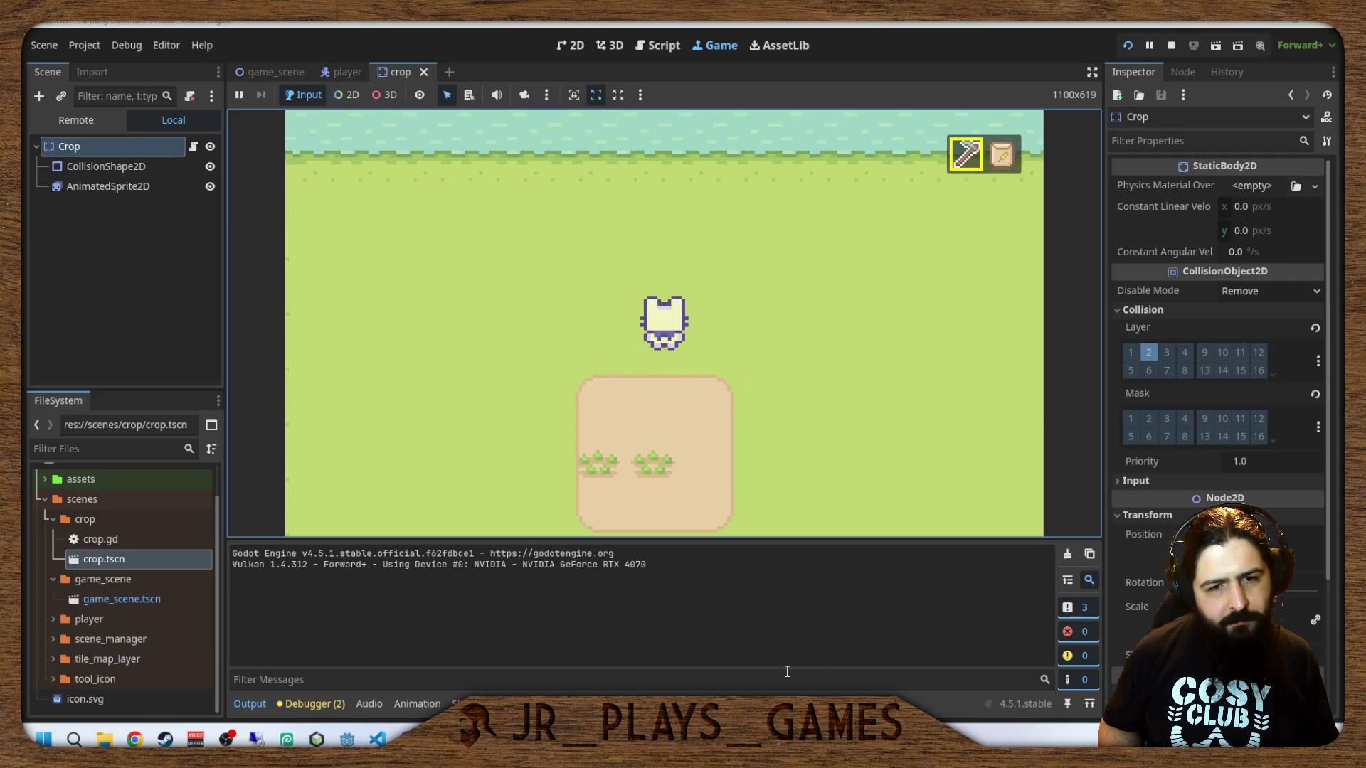
key(s)
key(s)
key(w)
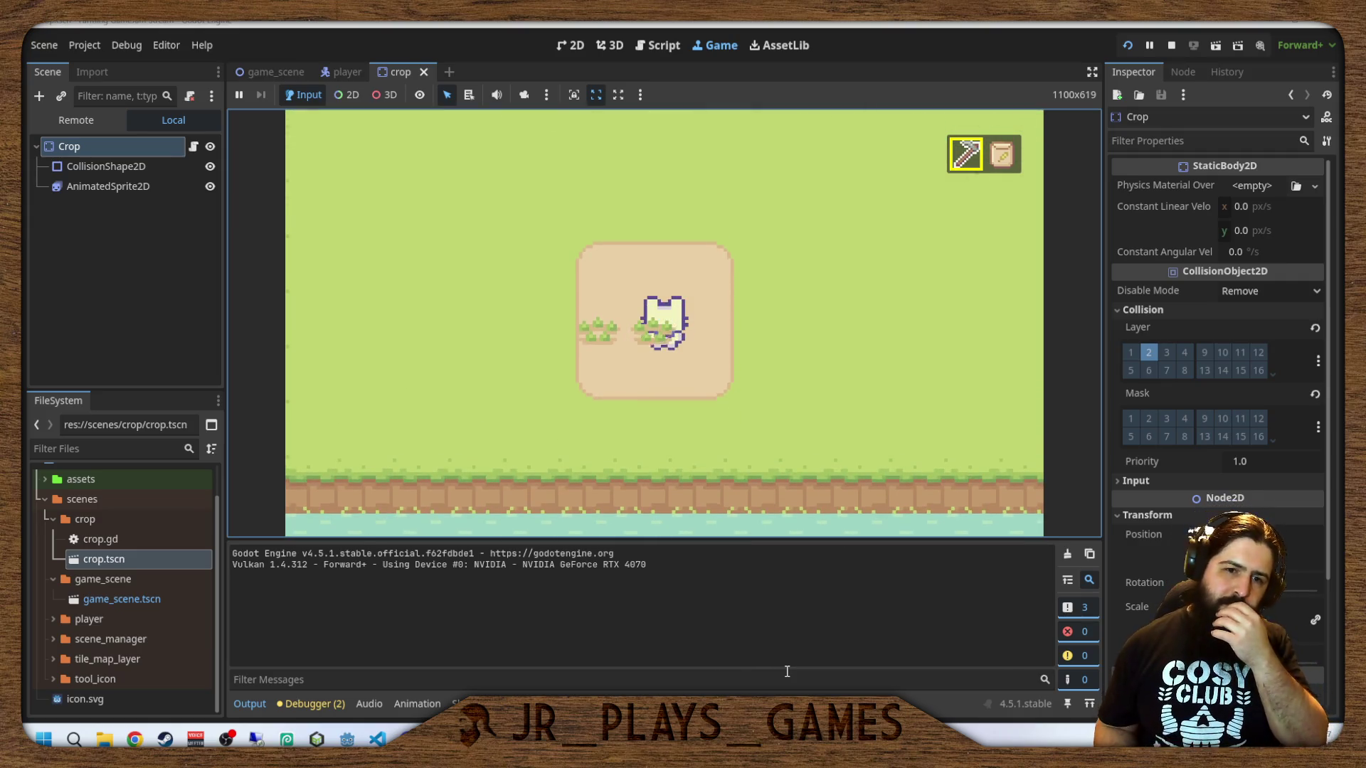
- Check the Crop's drawing order settings, walk the cat past the sprouts, and view the live scene tree
scroll(1197, 535, down, 5)
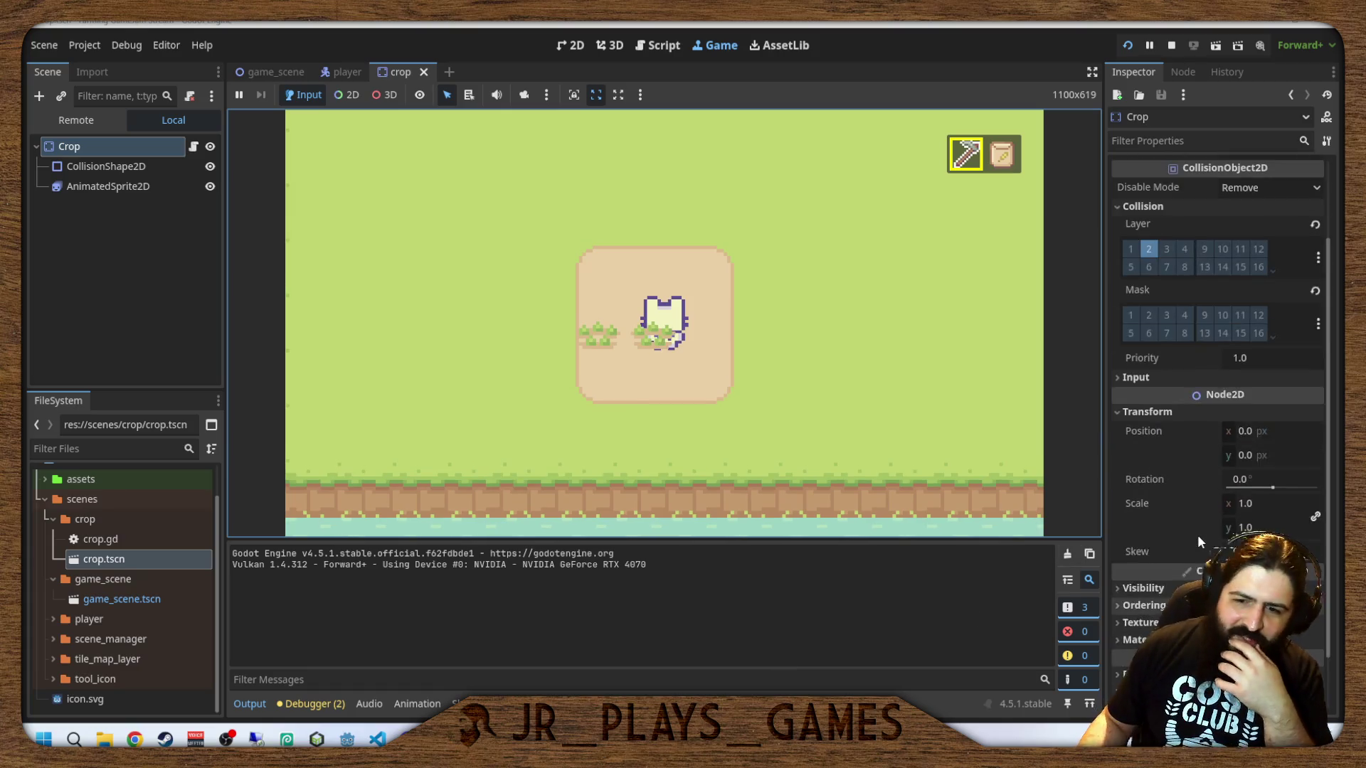
click(1145, 538)
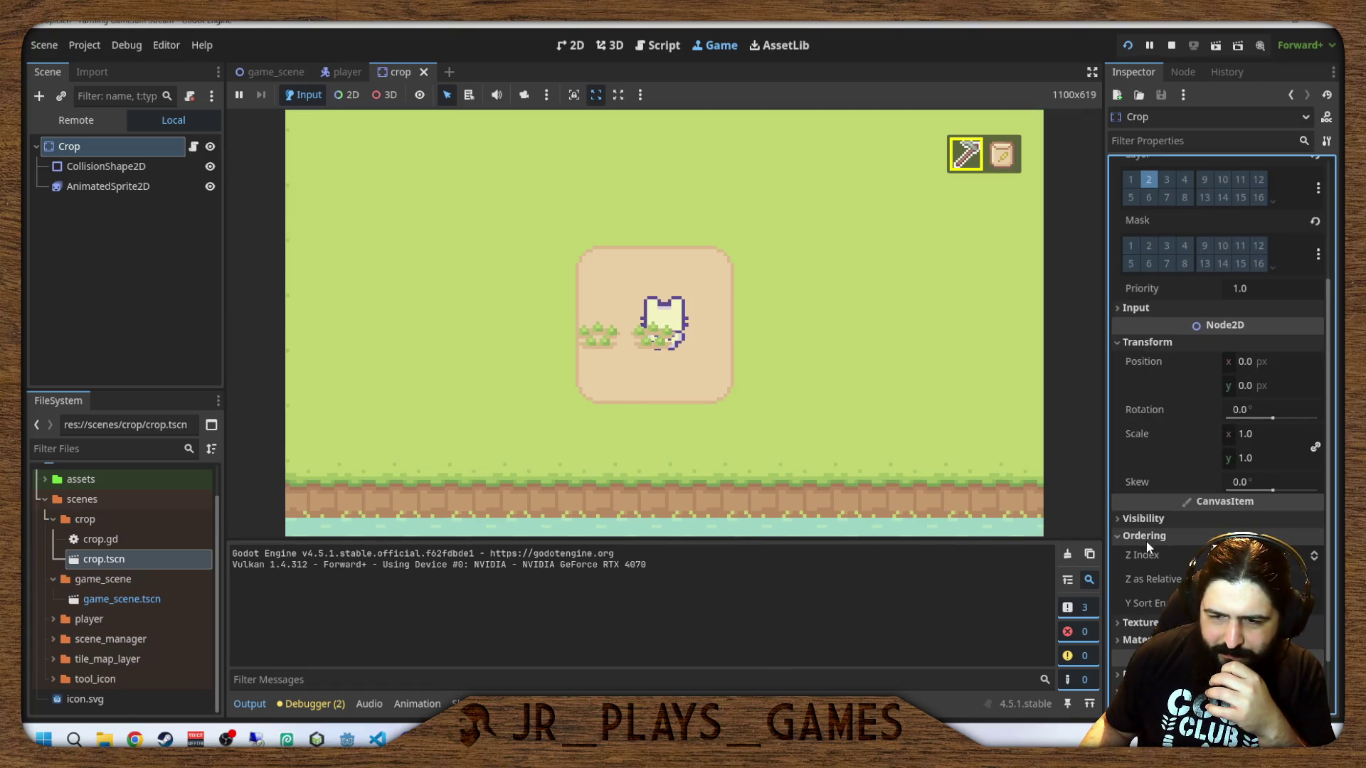
mouse_move(1149, 603)
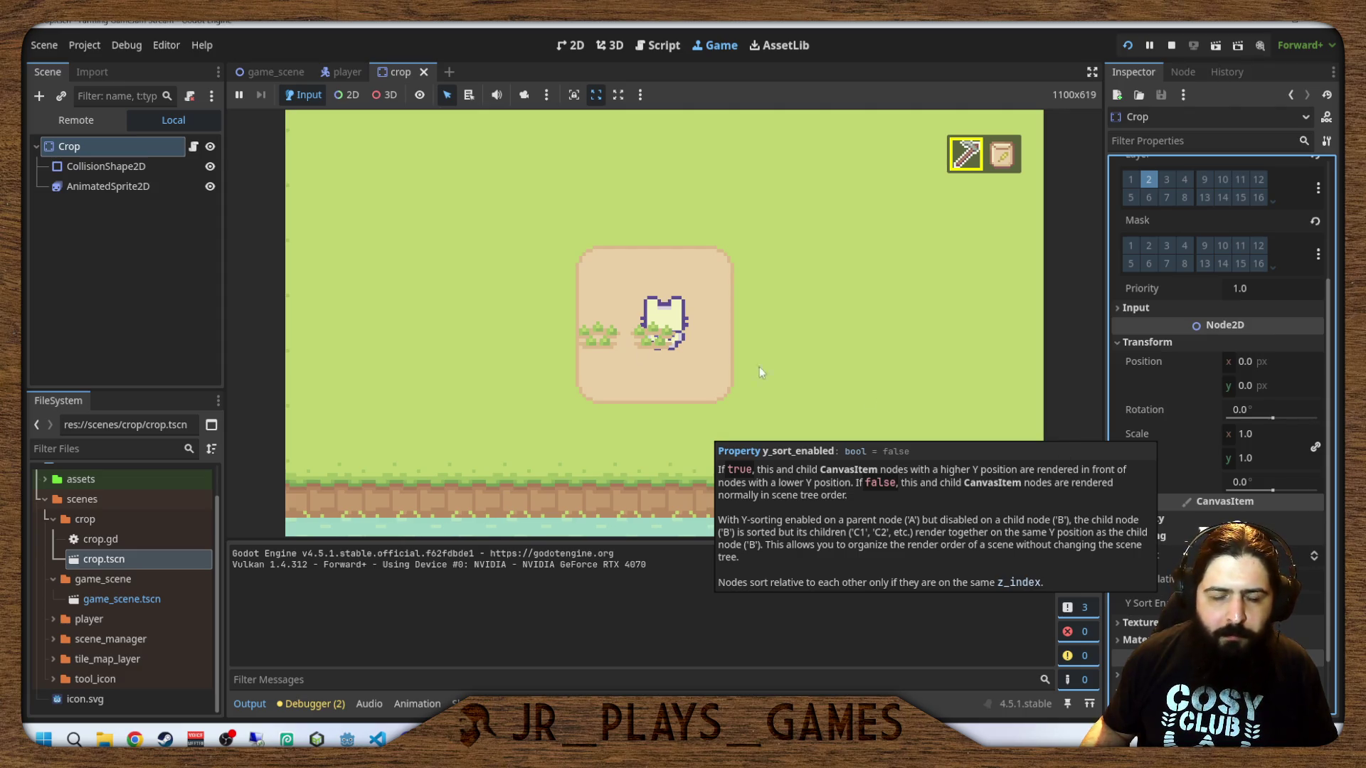
key(Down)
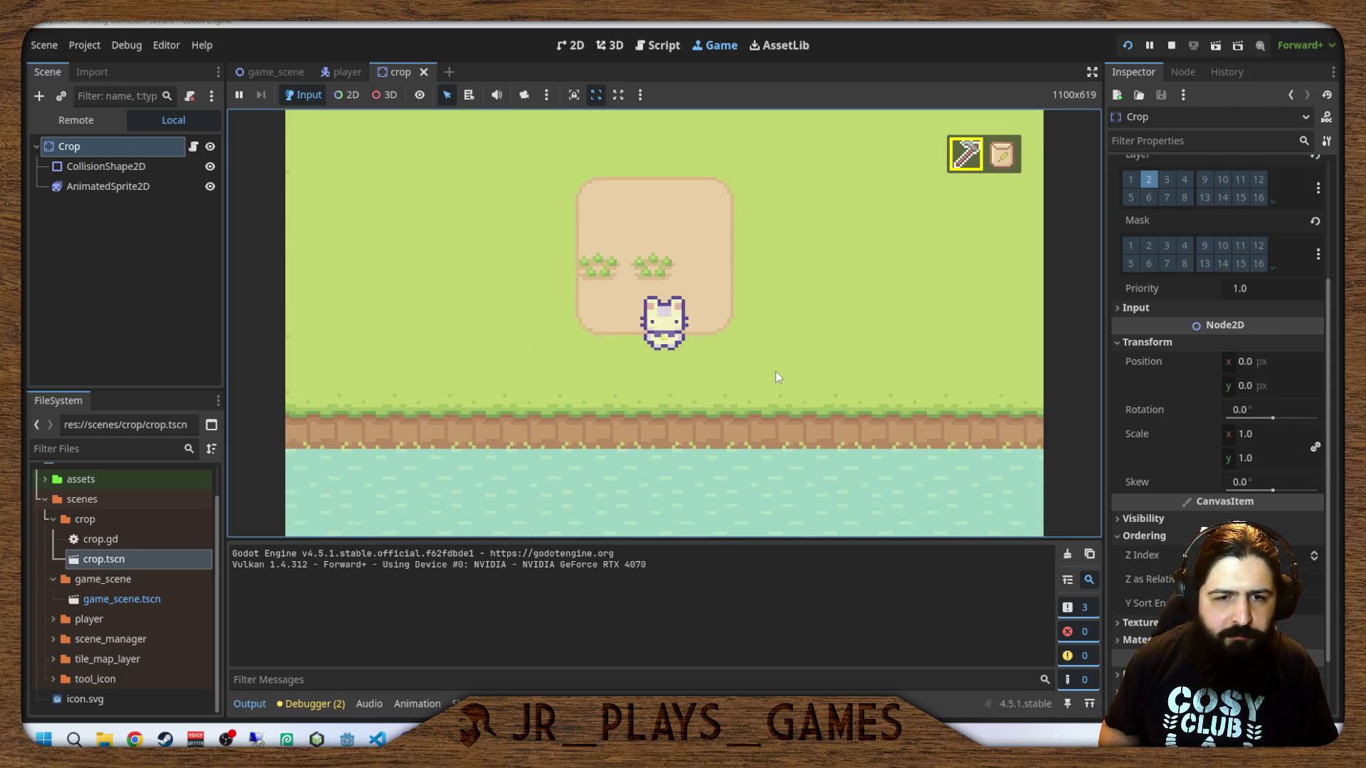
key(Up)
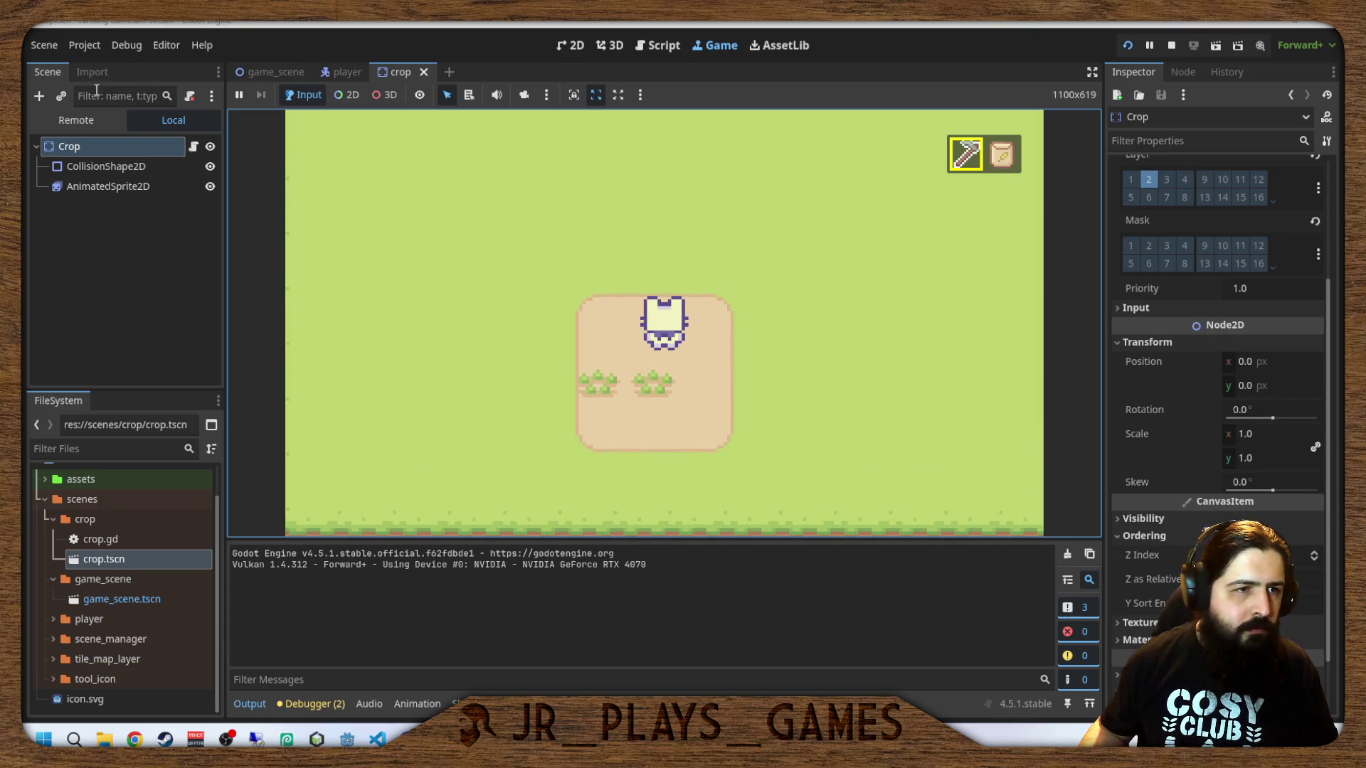
click(96, 123)
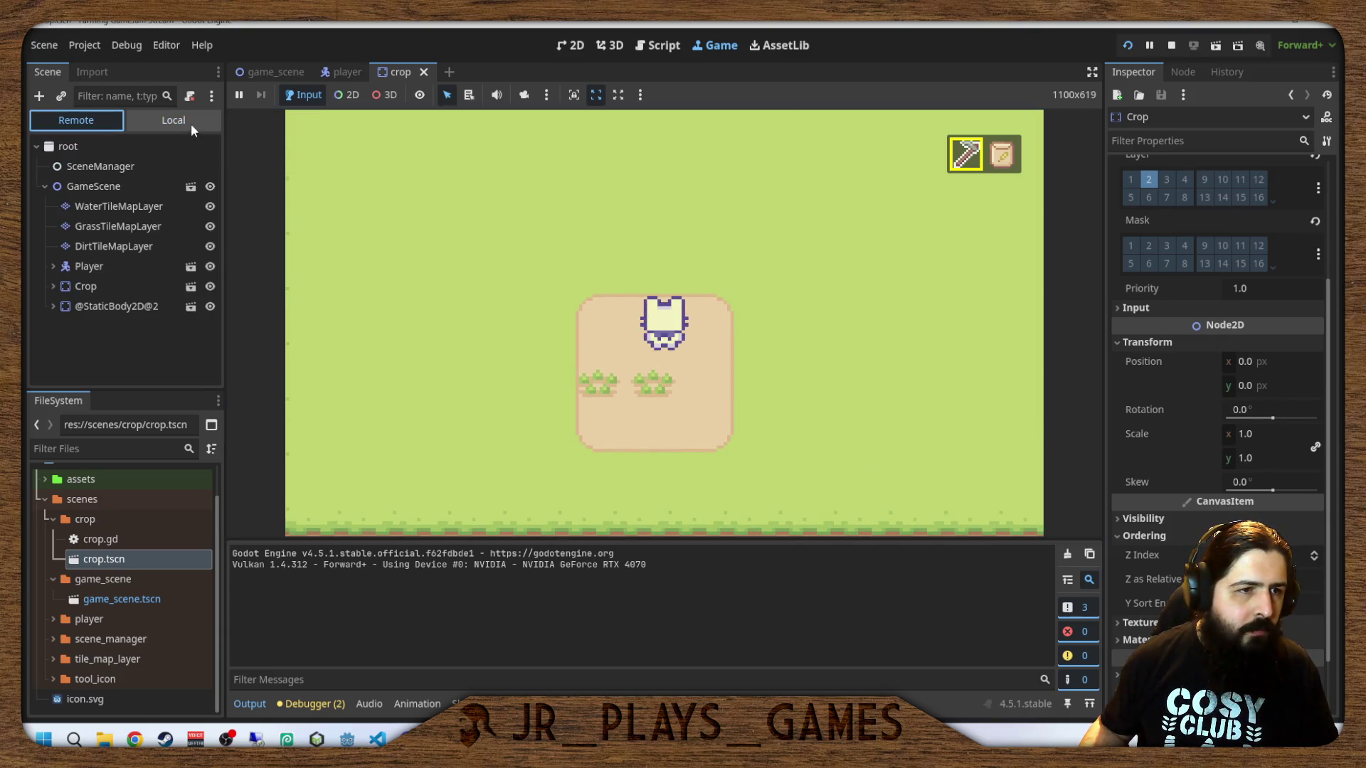
- In the Remote tree, enable Y Sort Enabled on the first crop's AnimatedSprite2D
click(97, 291)
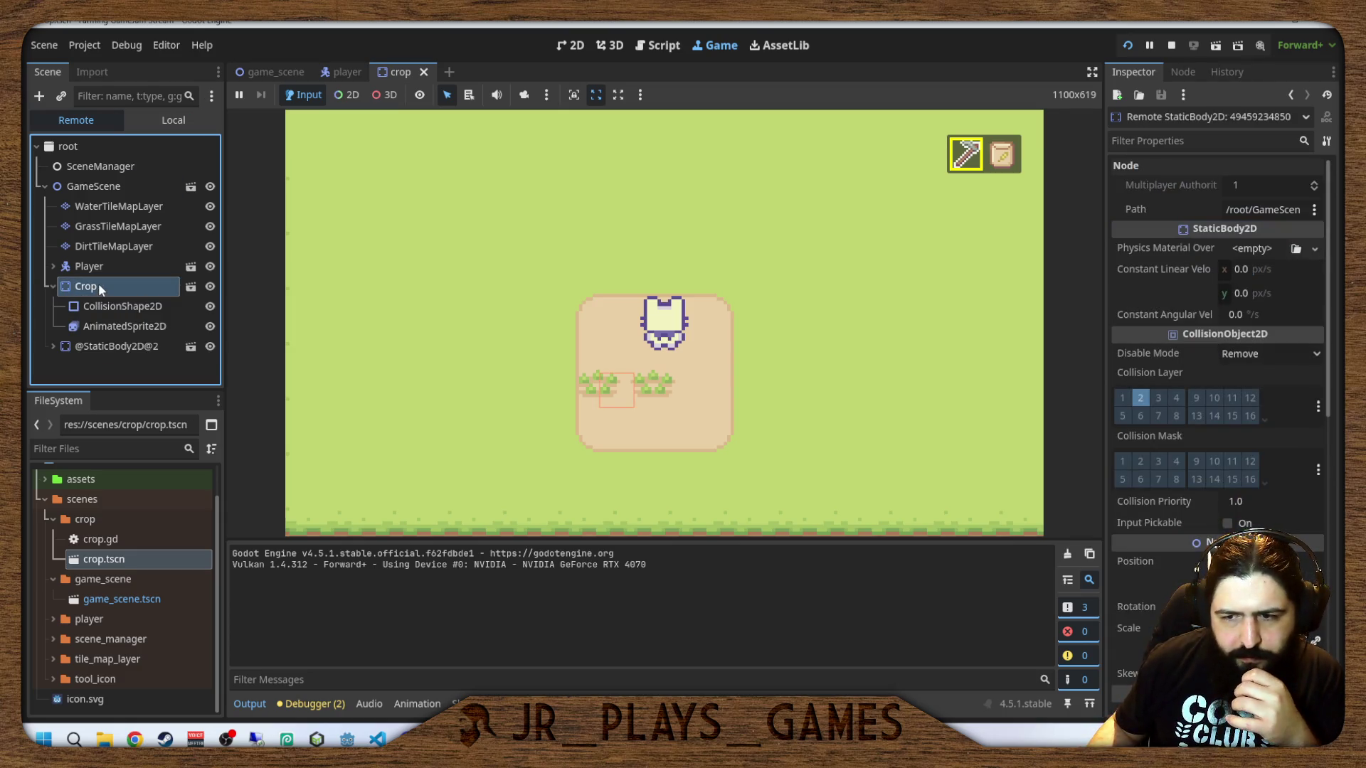
click(121, 306)
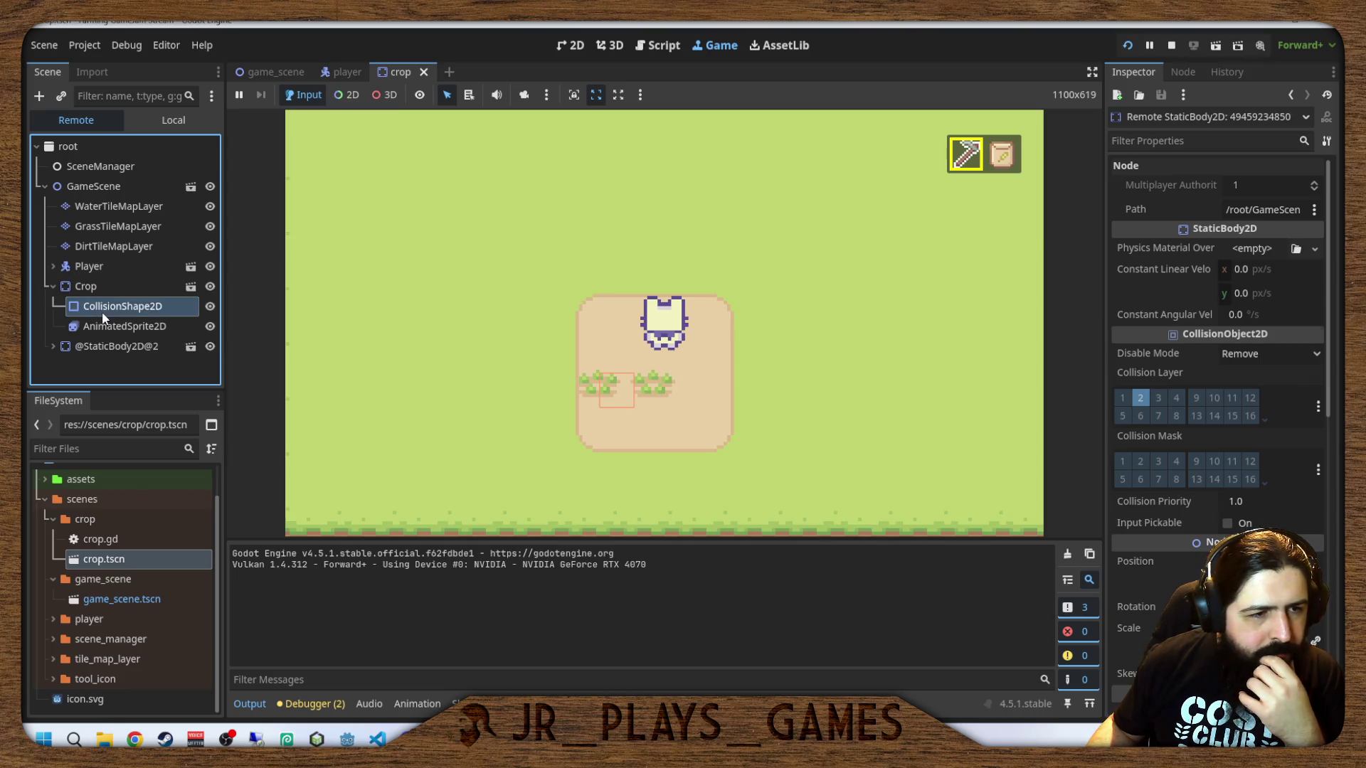
click(124, 326)
scroll(1172, 427, down, 5)
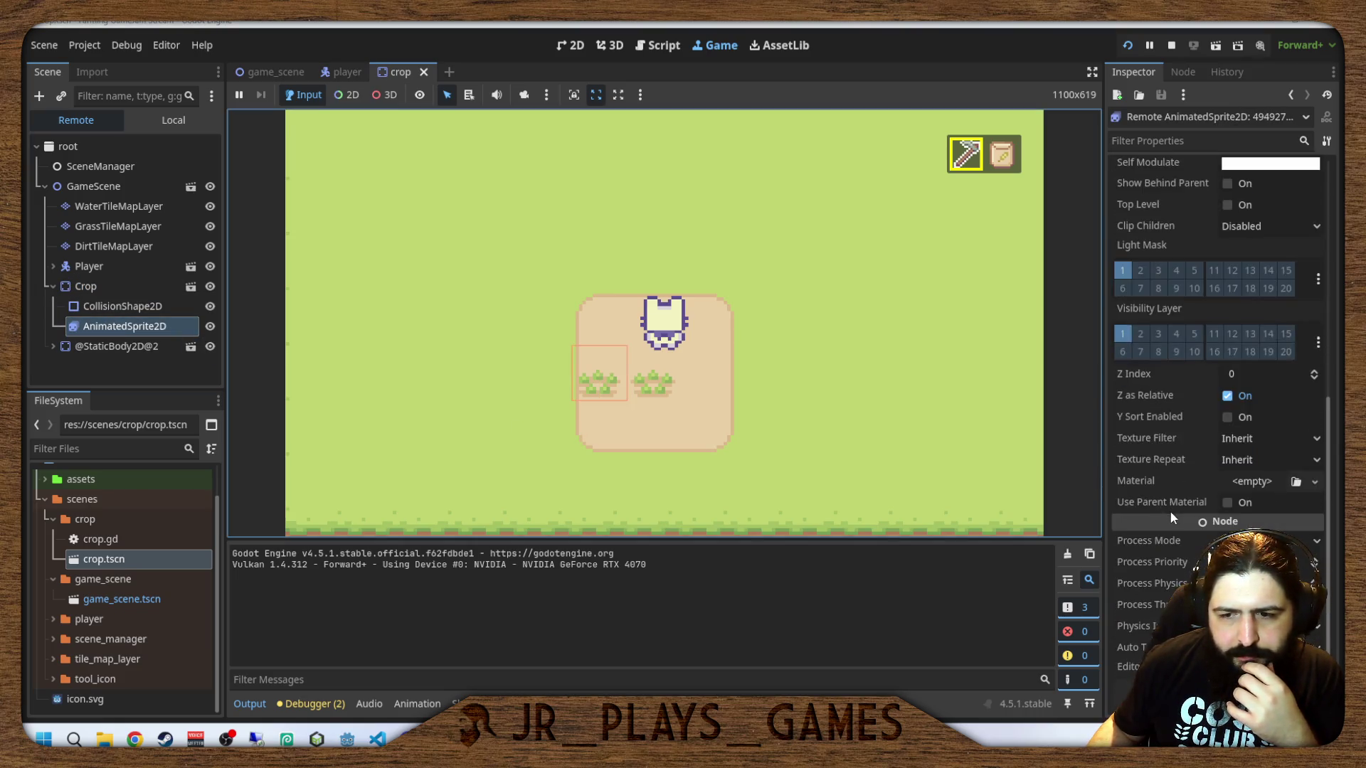
scroll(1172, 506, up, 3)
scroll(1197, 464, up, 2)
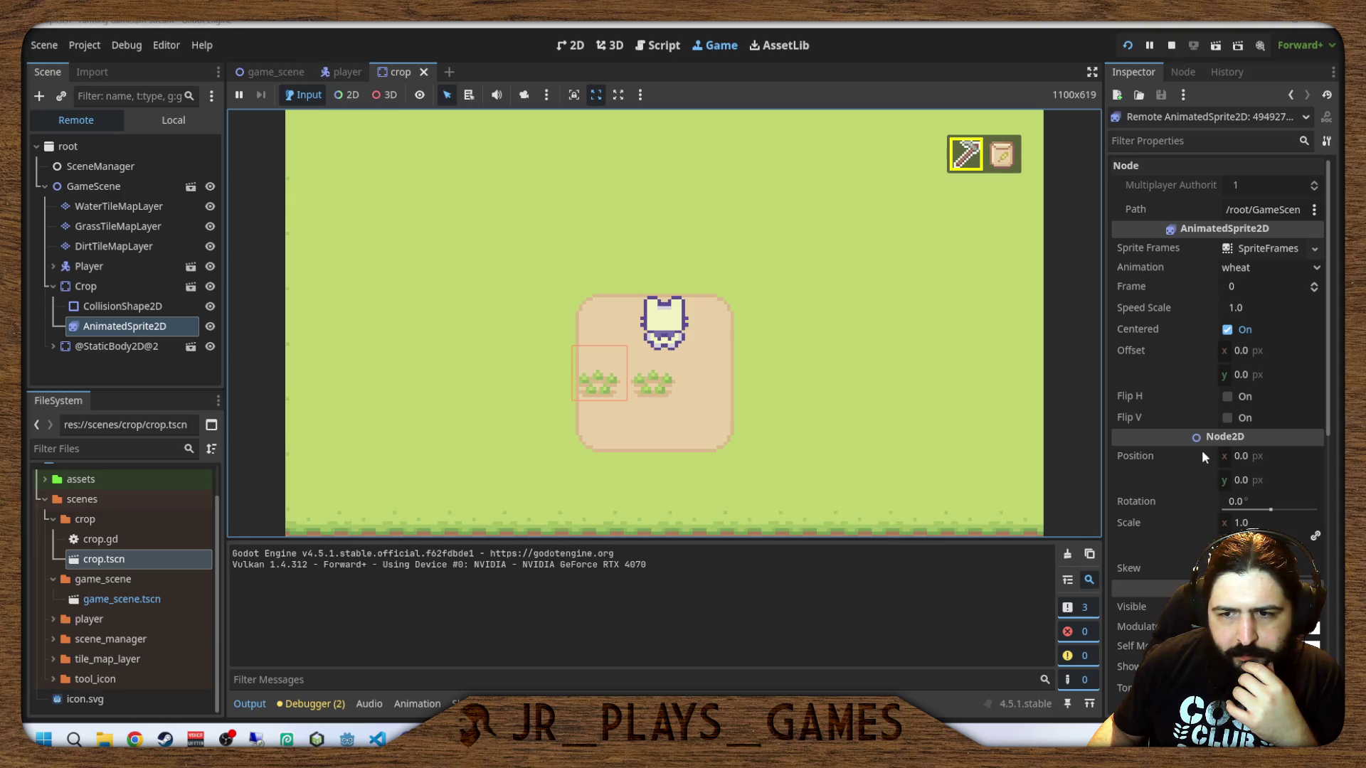
scroll(1199, 299, down, 8)
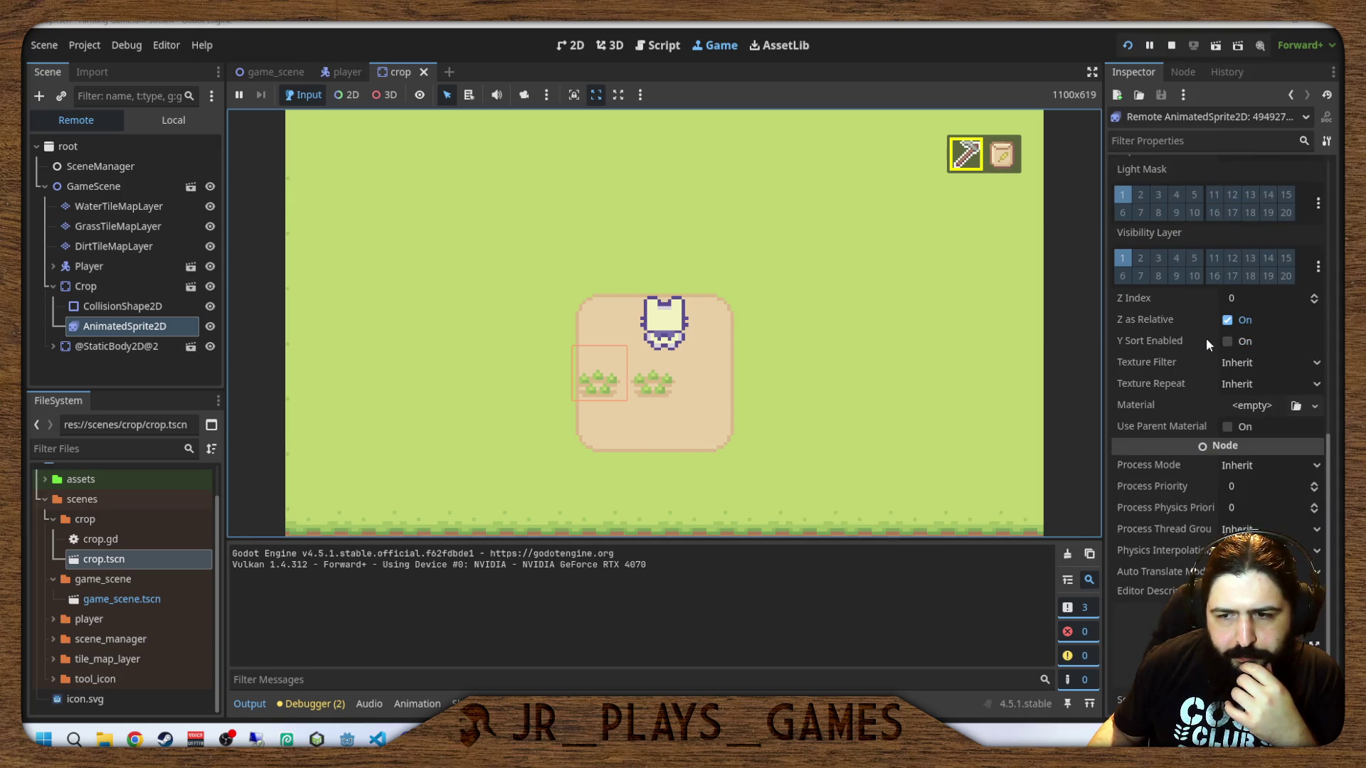
mouse_move(1206, 369)
scroll(1206, 369, up, 1)
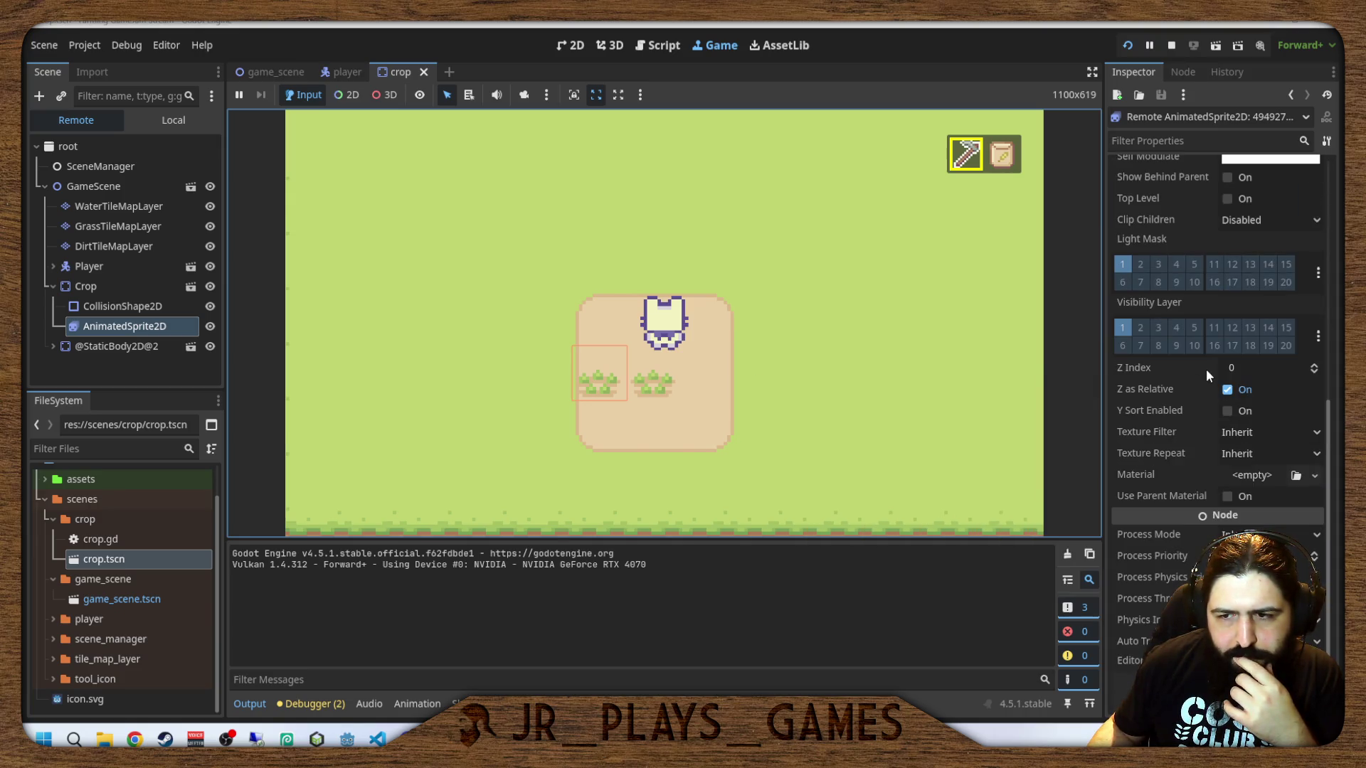
click(1227, 411)
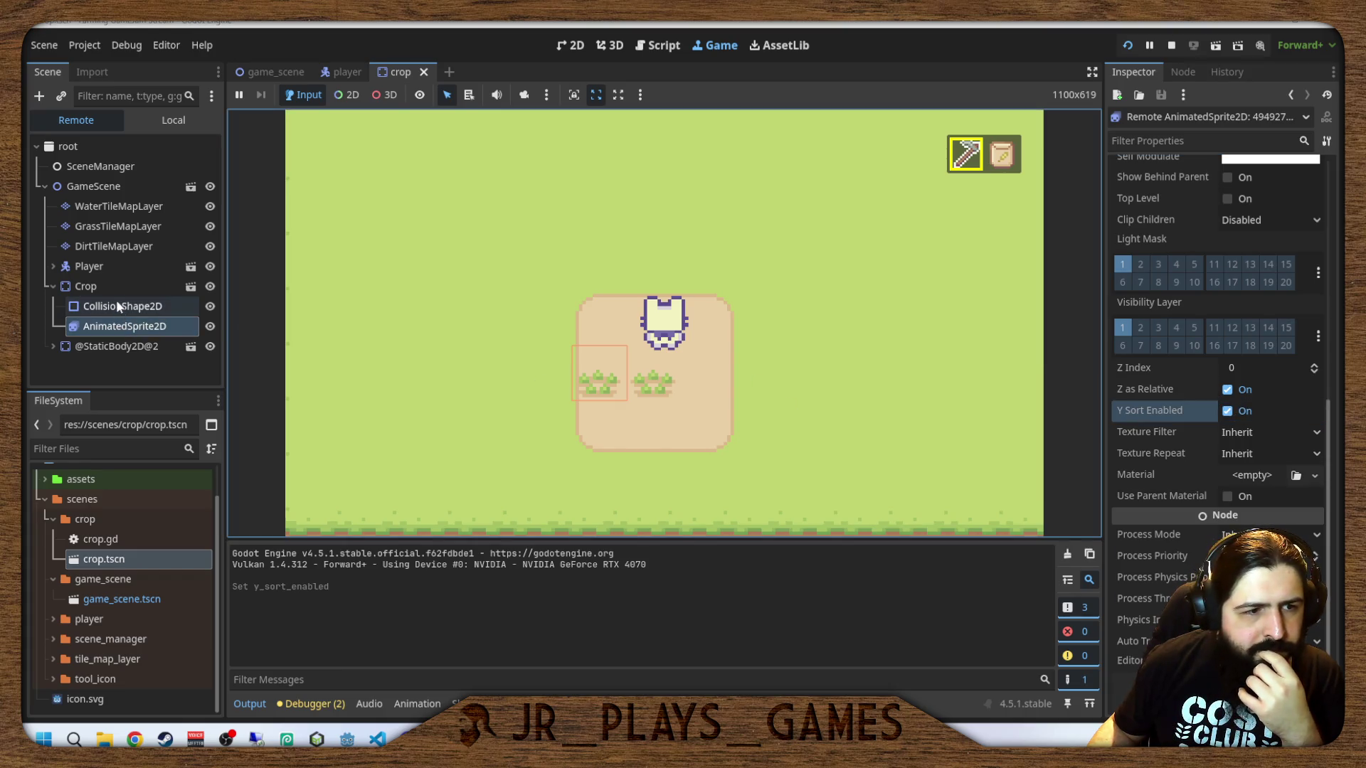
- Enable Y Sort Enabled on the second crop's AnimatedSprite2D
click(117, 346)
click(140, 371)
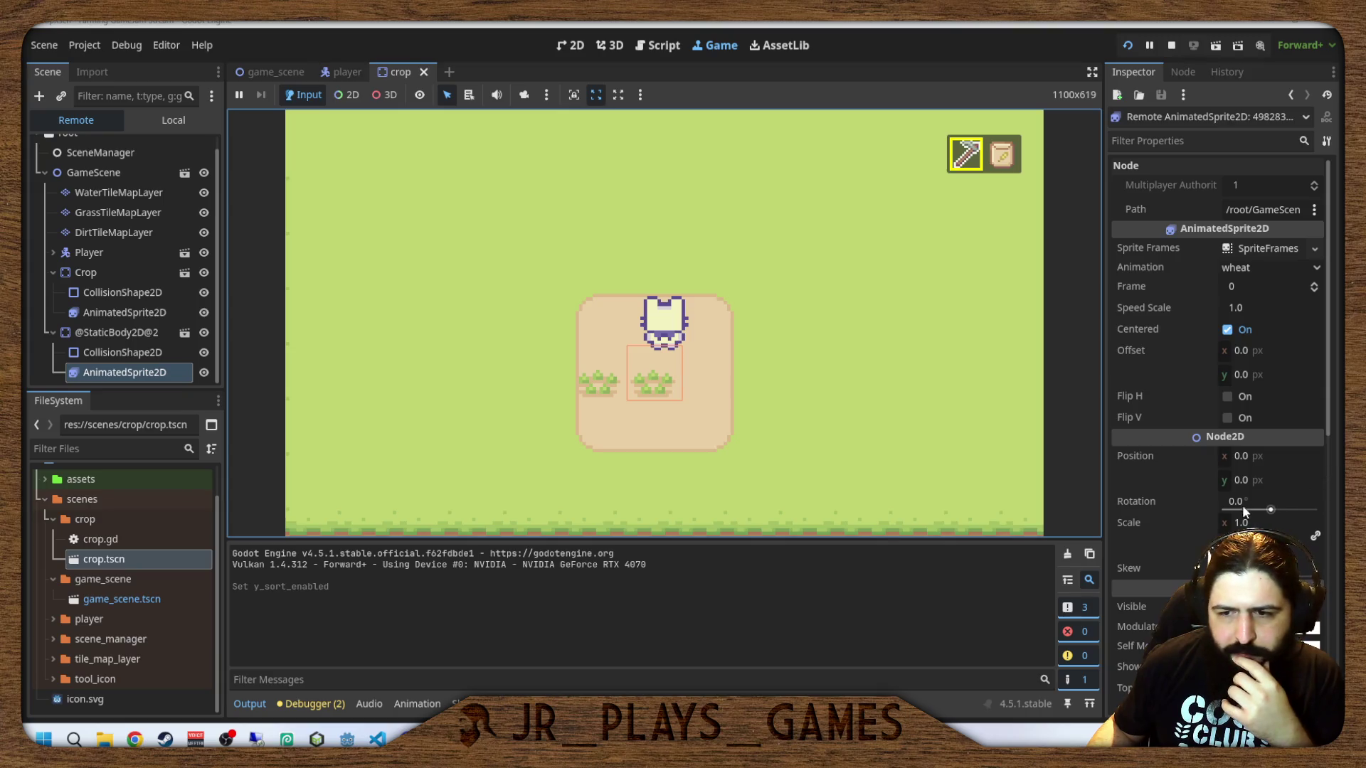
scroll(1210, 506, down, 2)
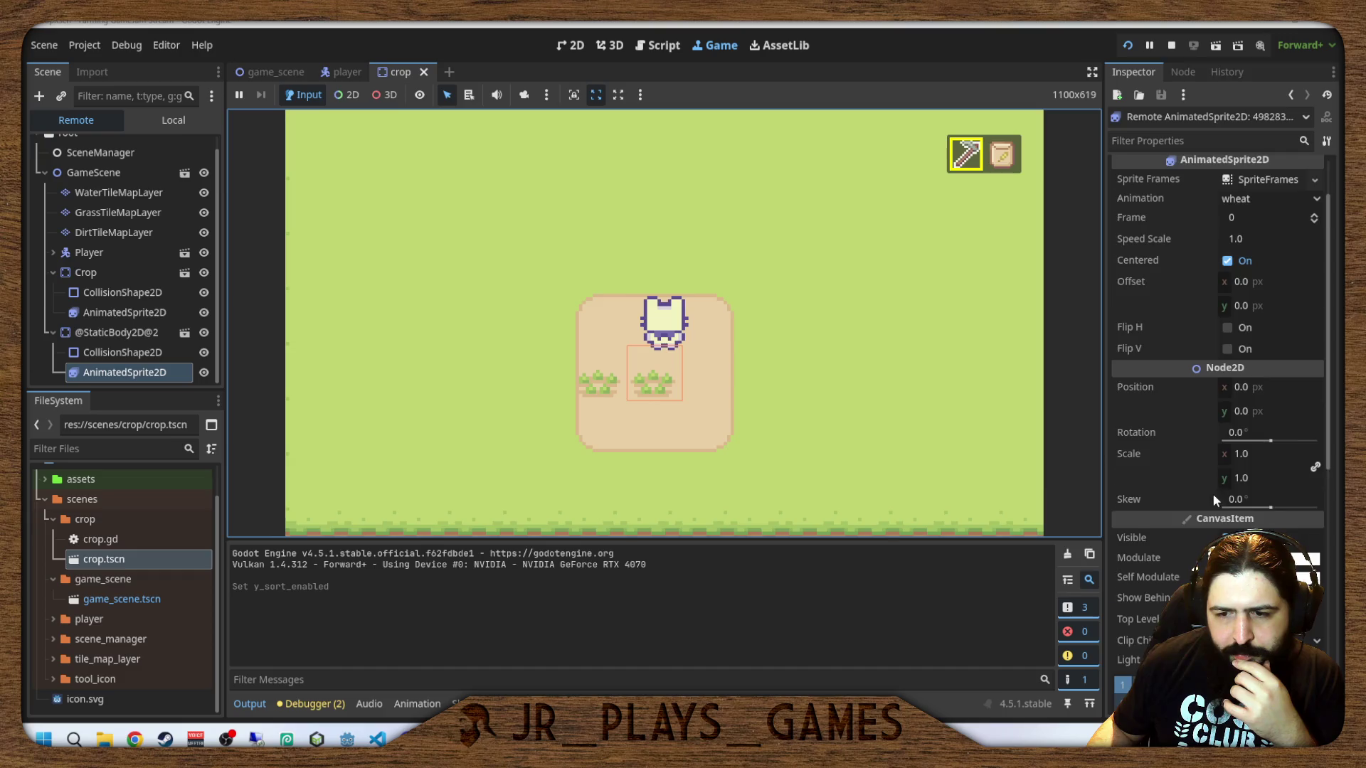
scroll(1213, 496, down, 5)
click(1227, 487)
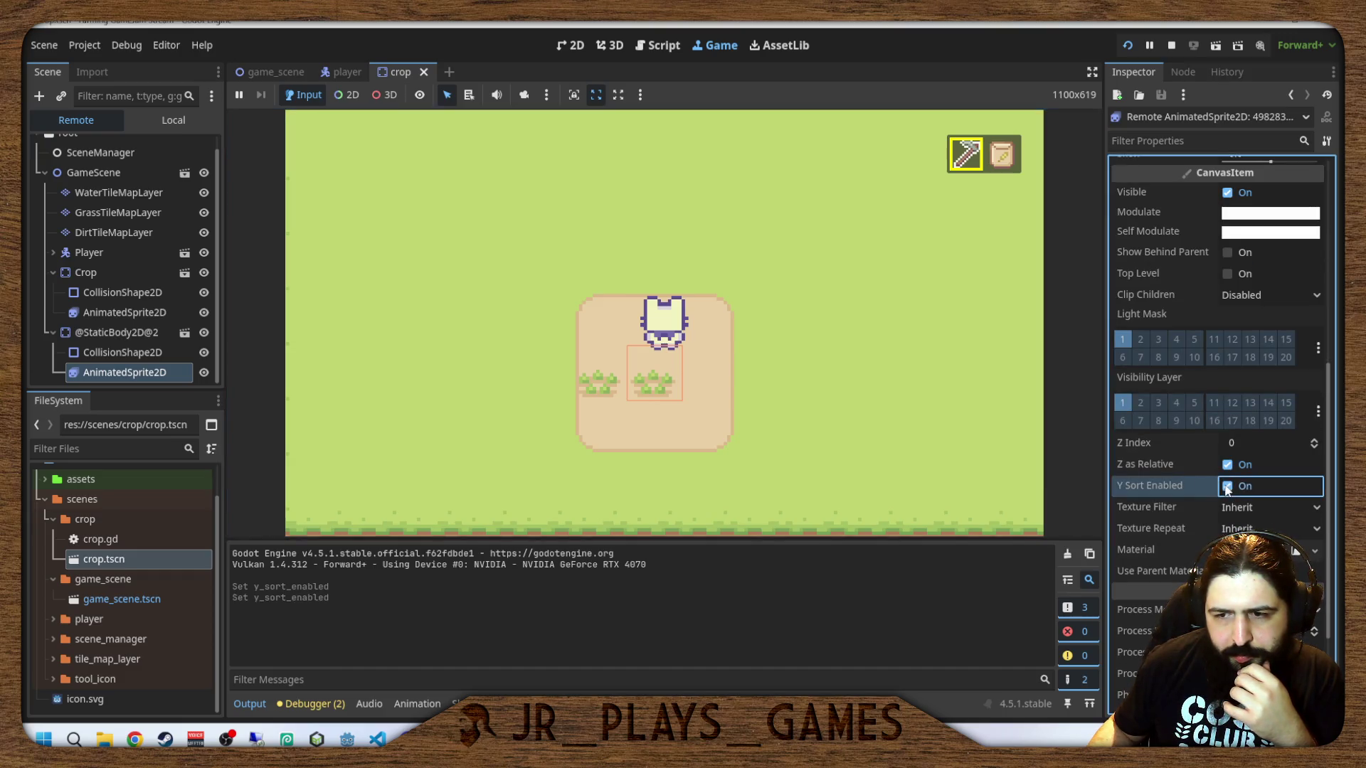
- Walk the player up and down over the crops to check layering, then stop the game
click(809, 353)
key(s)
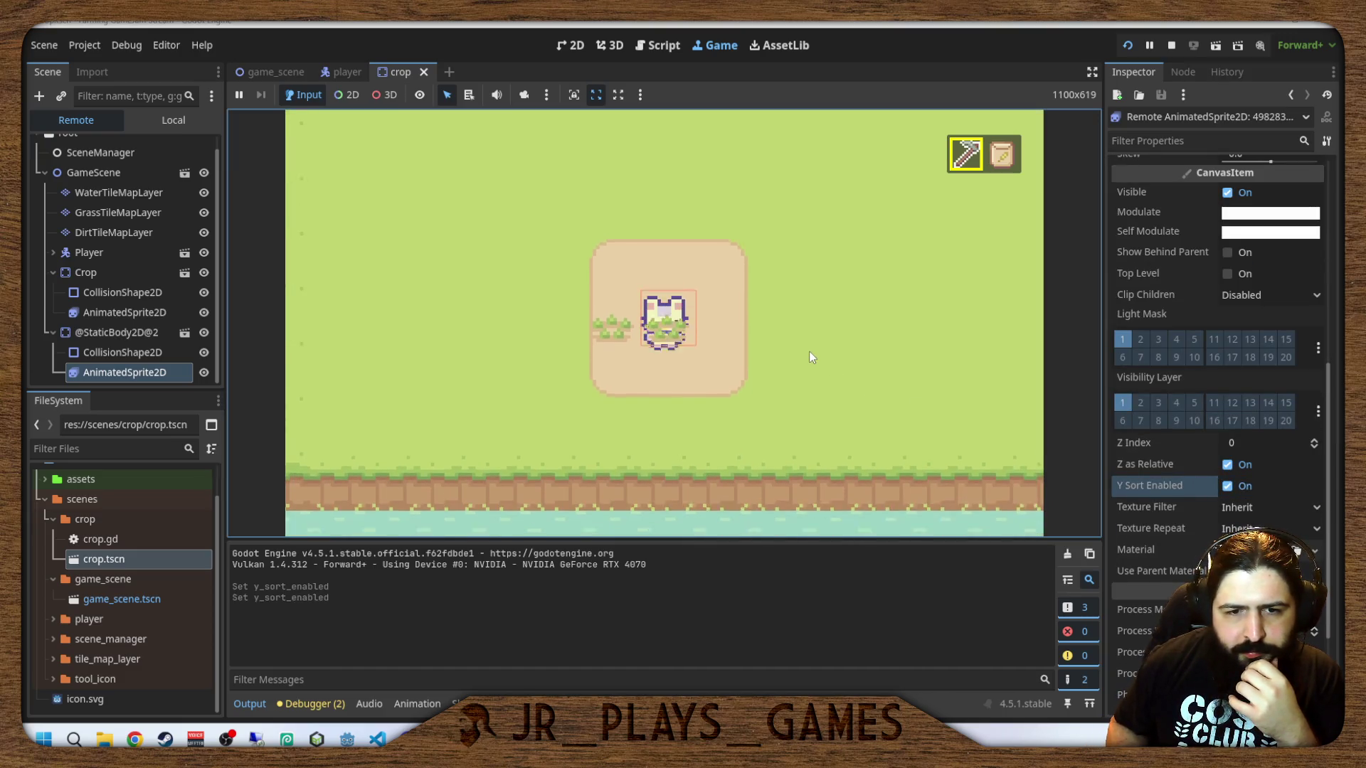
key(s)
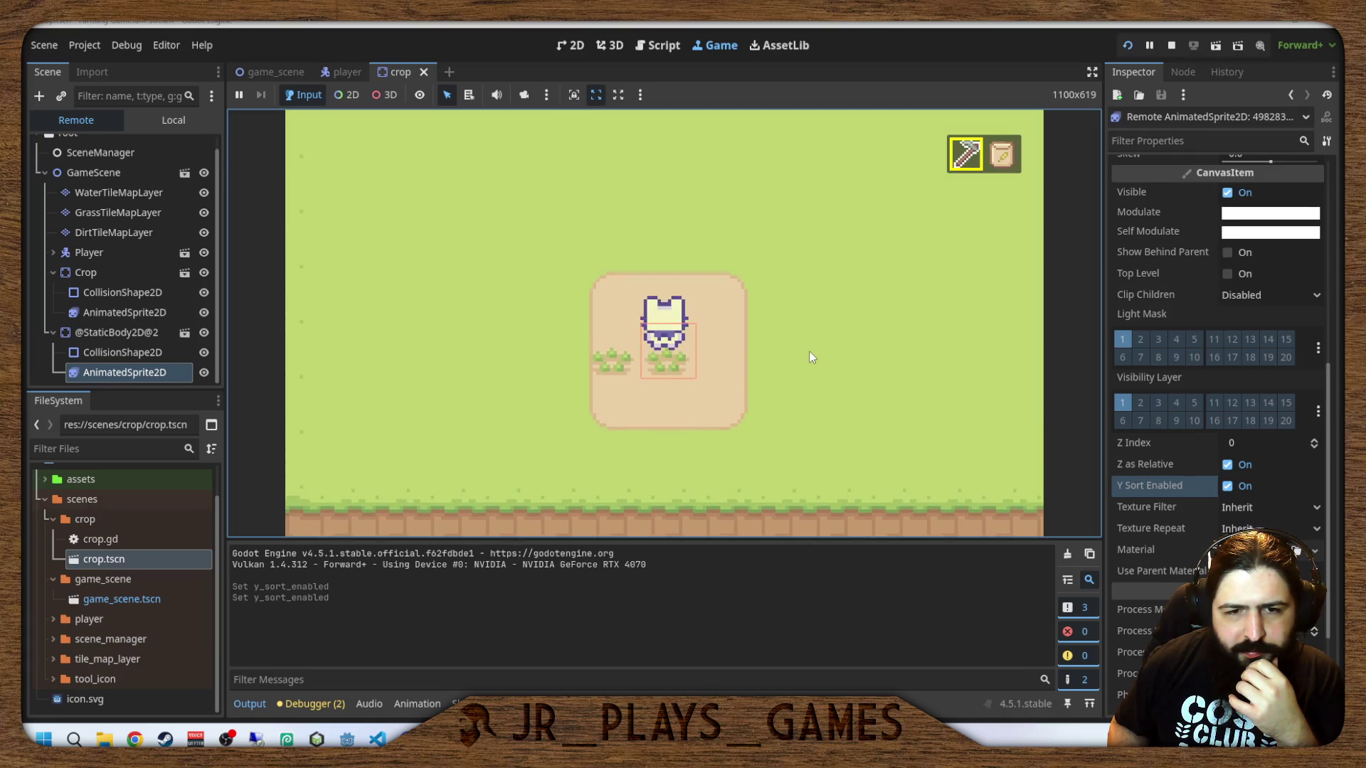
key(s)
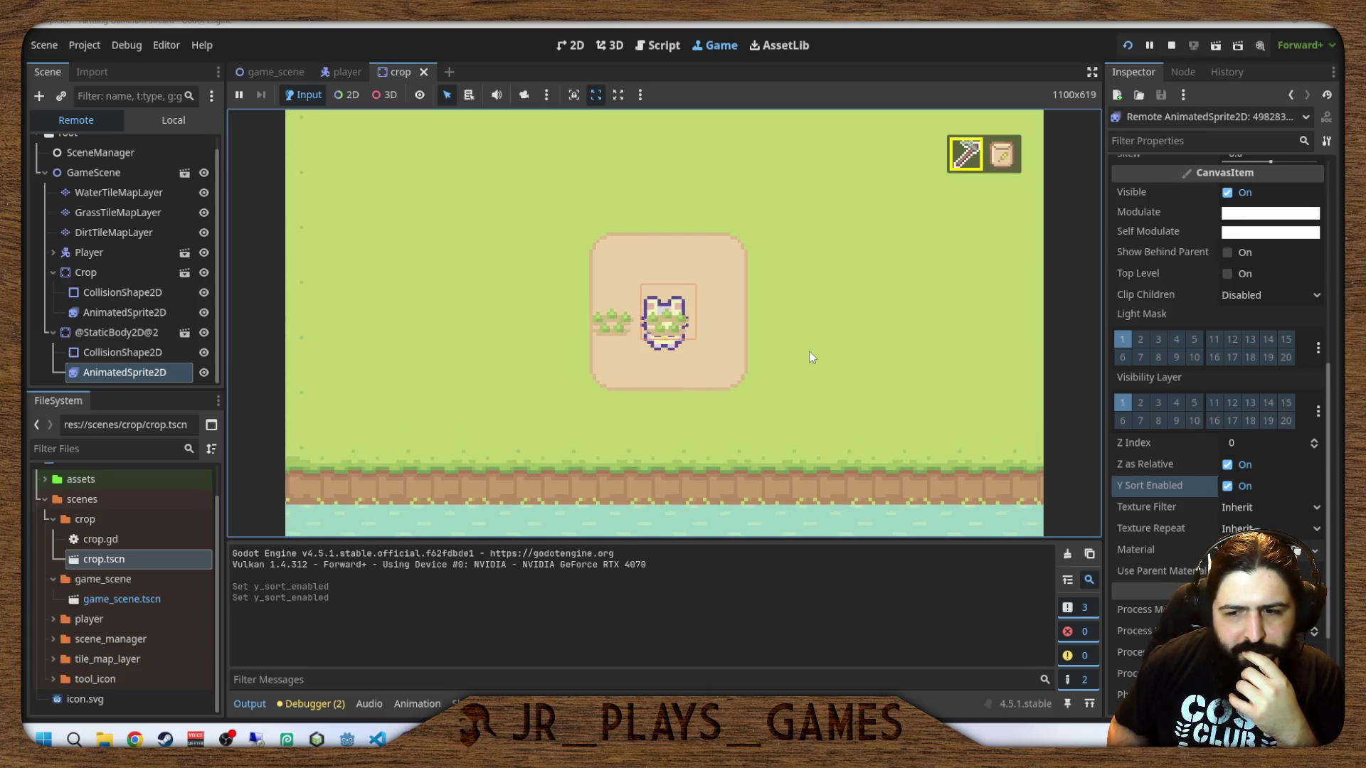
key(w)
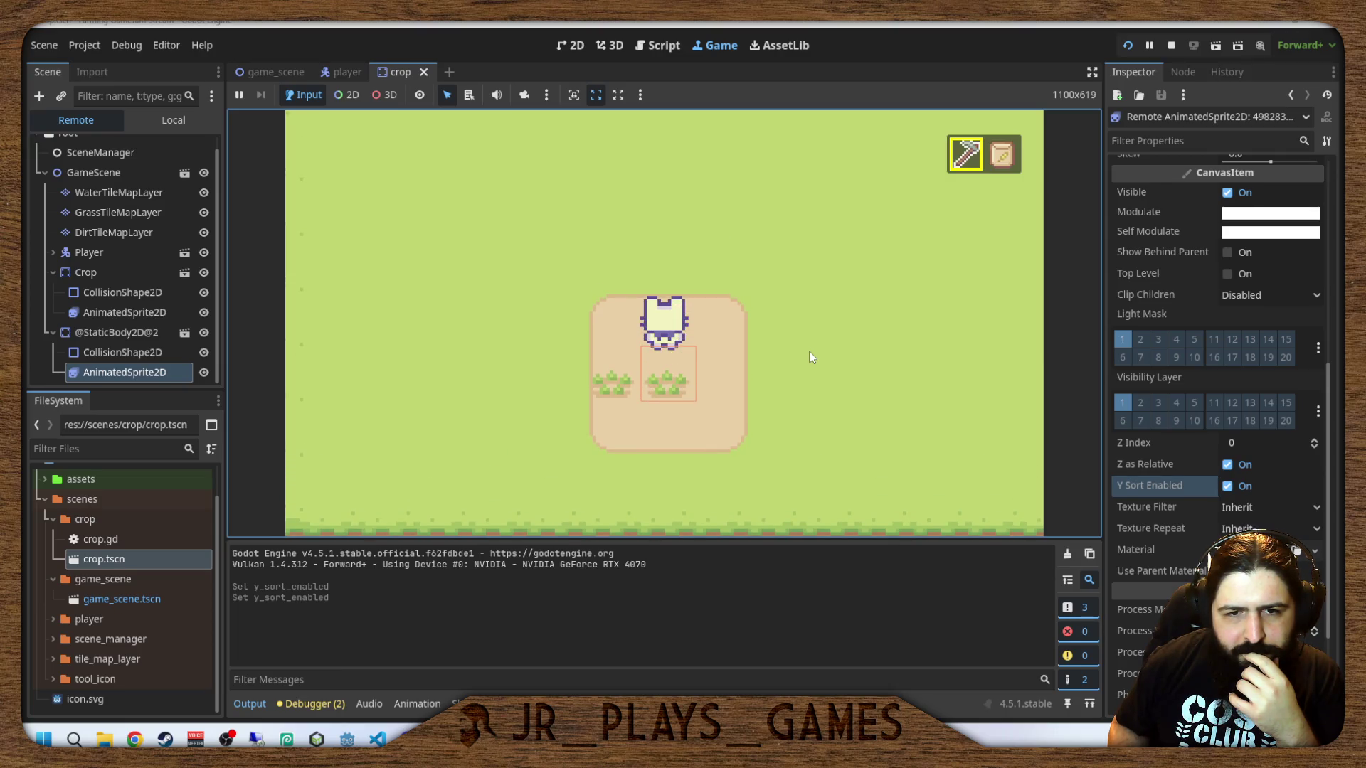
key(s)
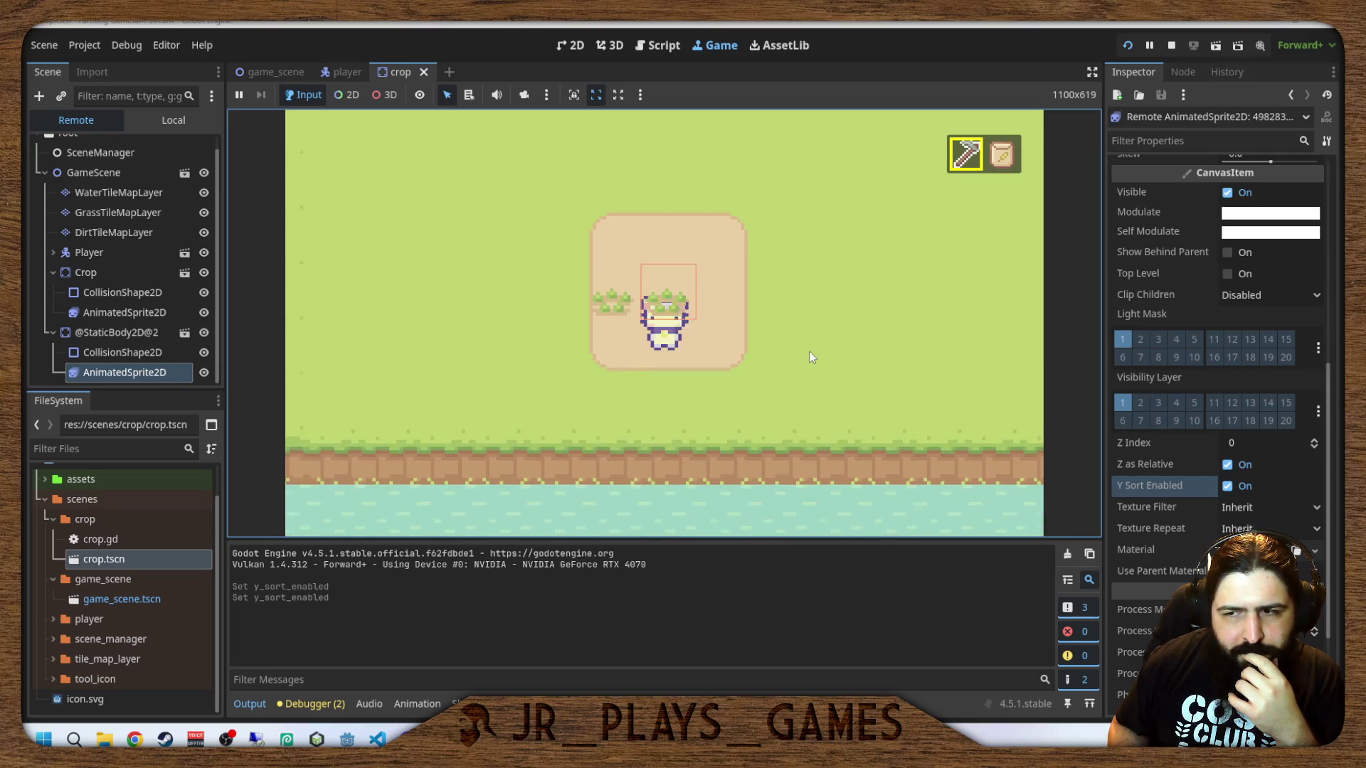
key(s)
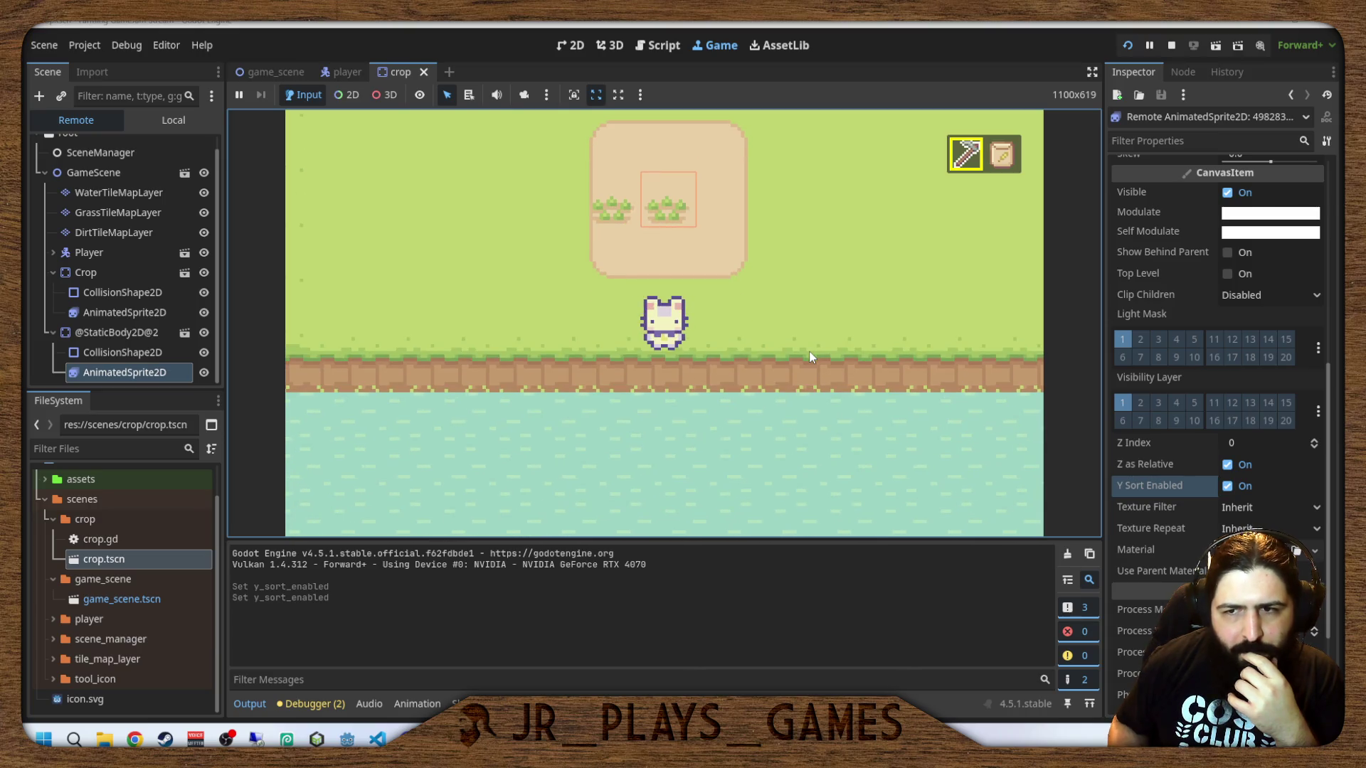
click(1172, 45)
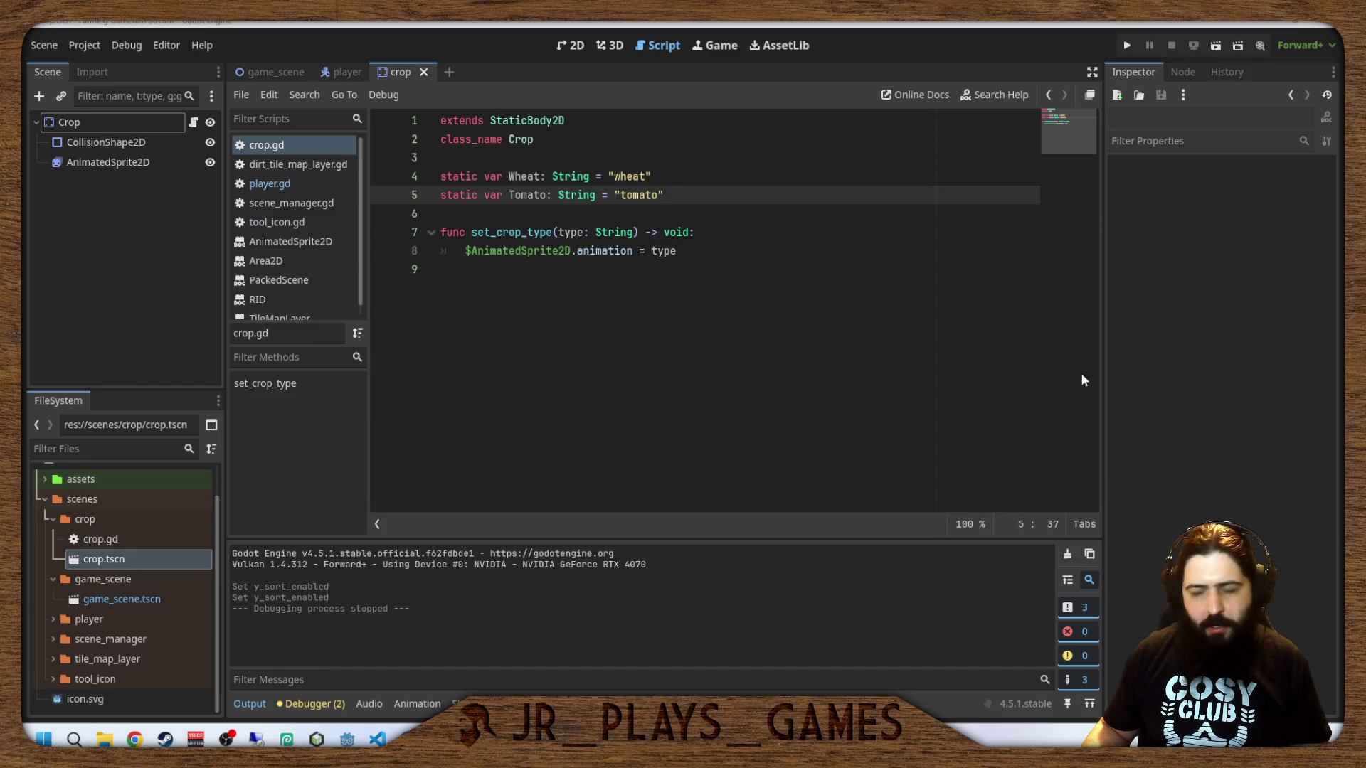
- Launch the second Godot project in a separate window and let it scan its files
key(F5)
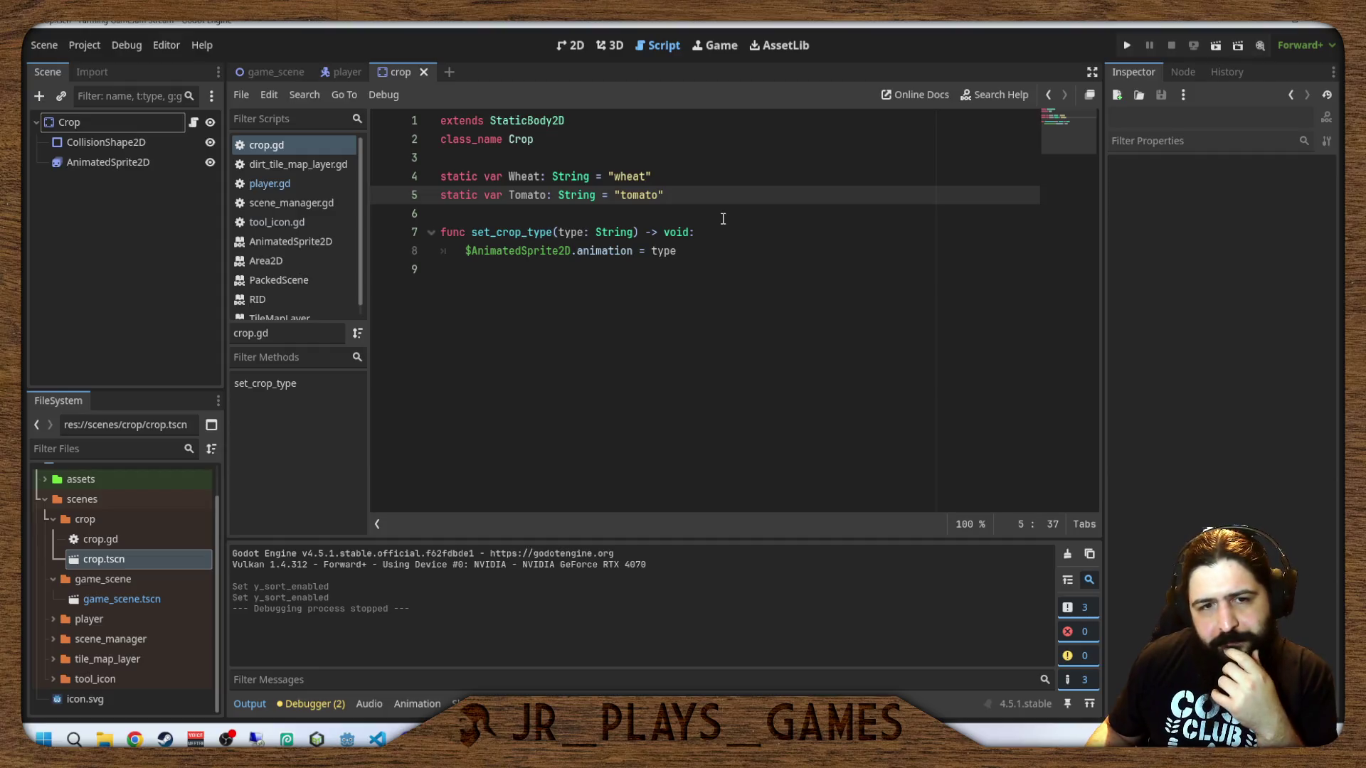
key(F5)
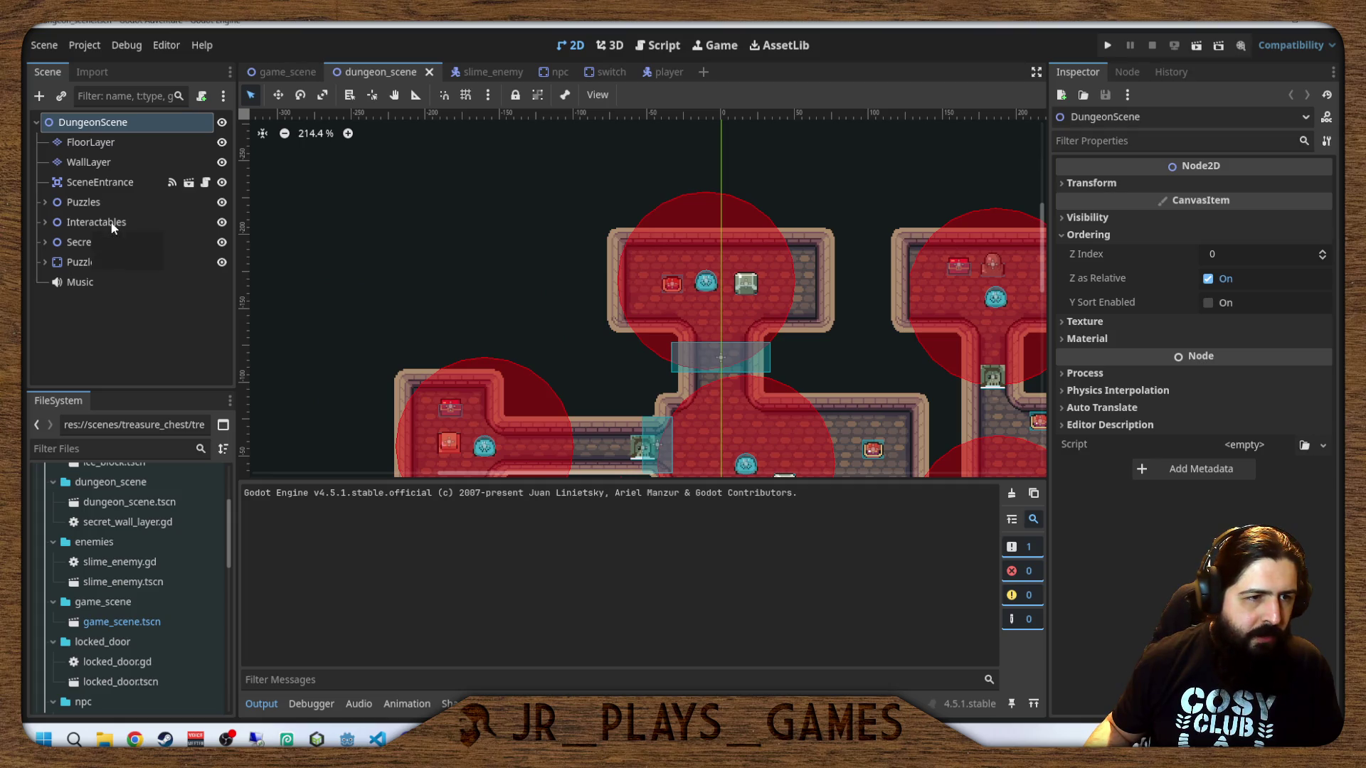
- Select and expand the dungeon scene's Interactables node and inspect its Y Sort Enabled setting
click(47, 219)
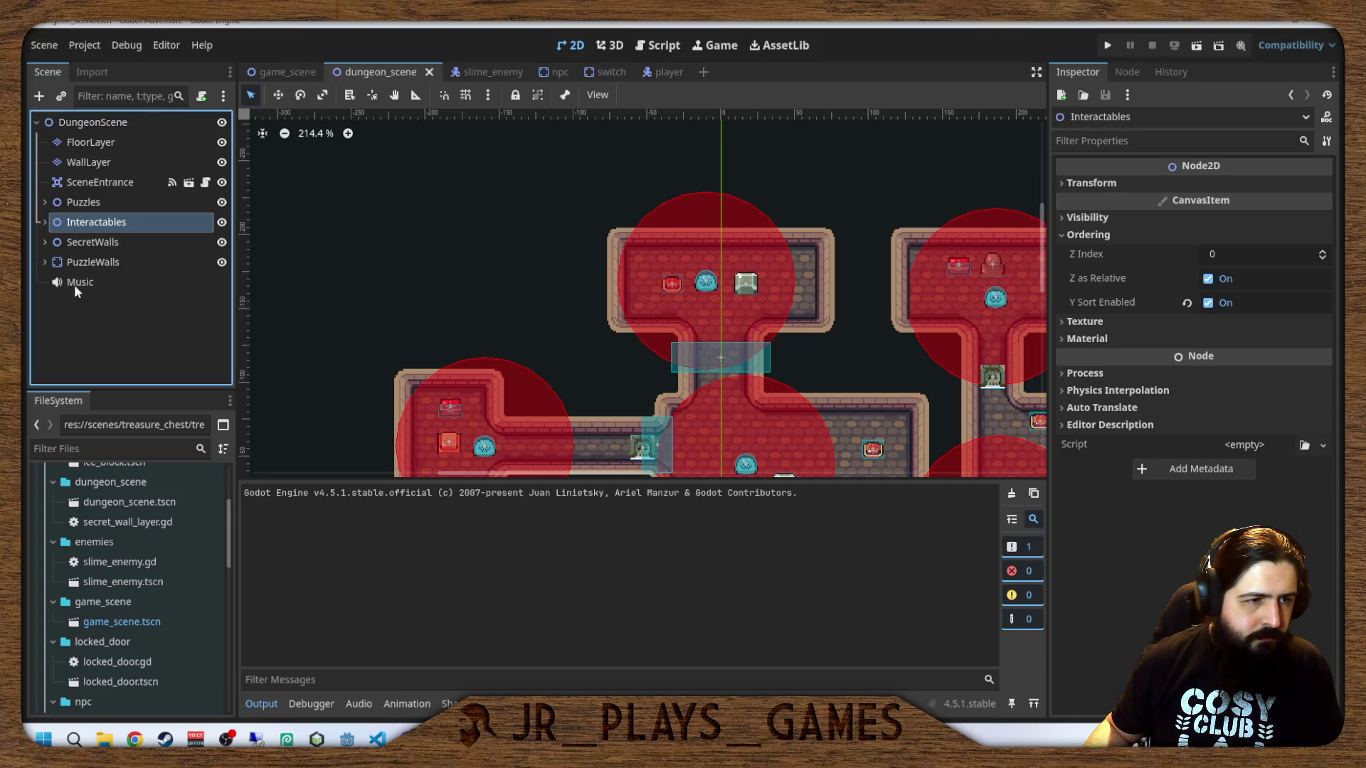
click(46, 222)
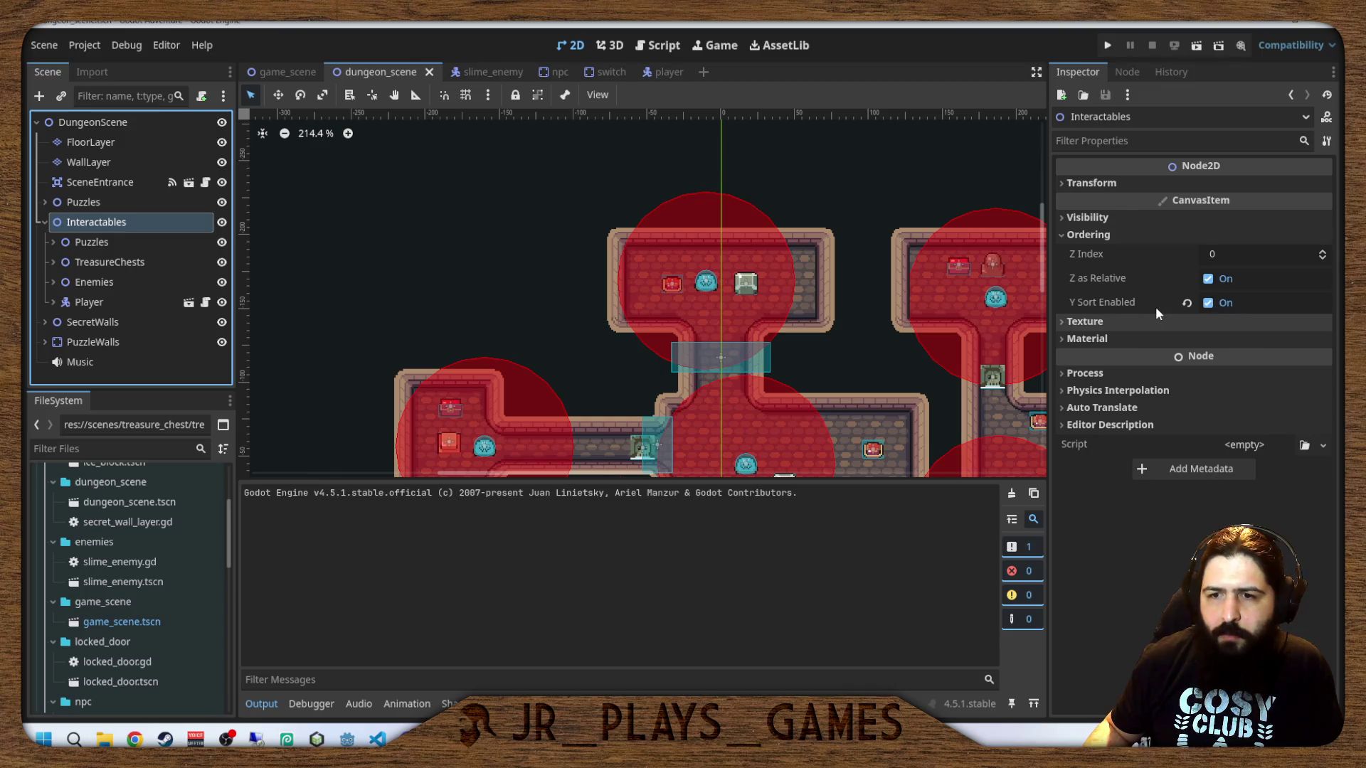
mouse_move(1132, 301)
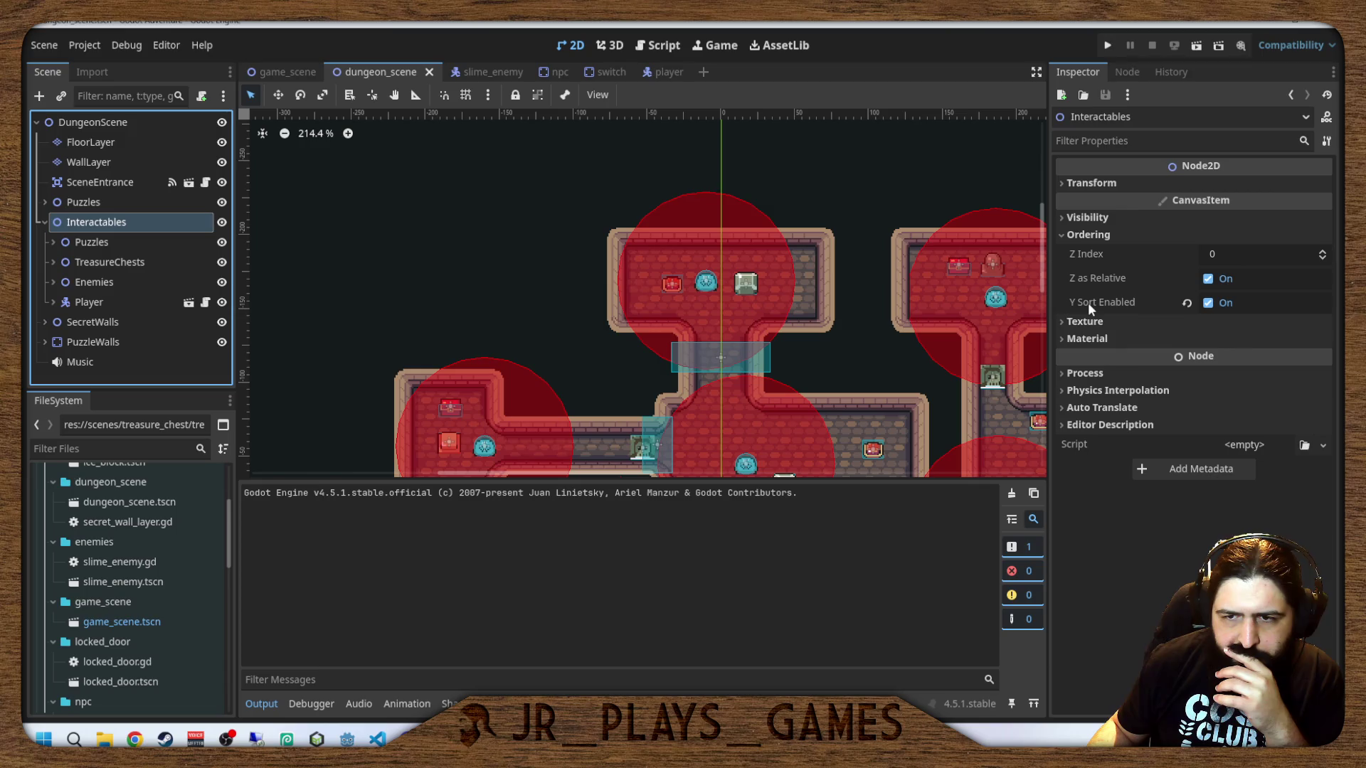
mouse_move(1087, 301)
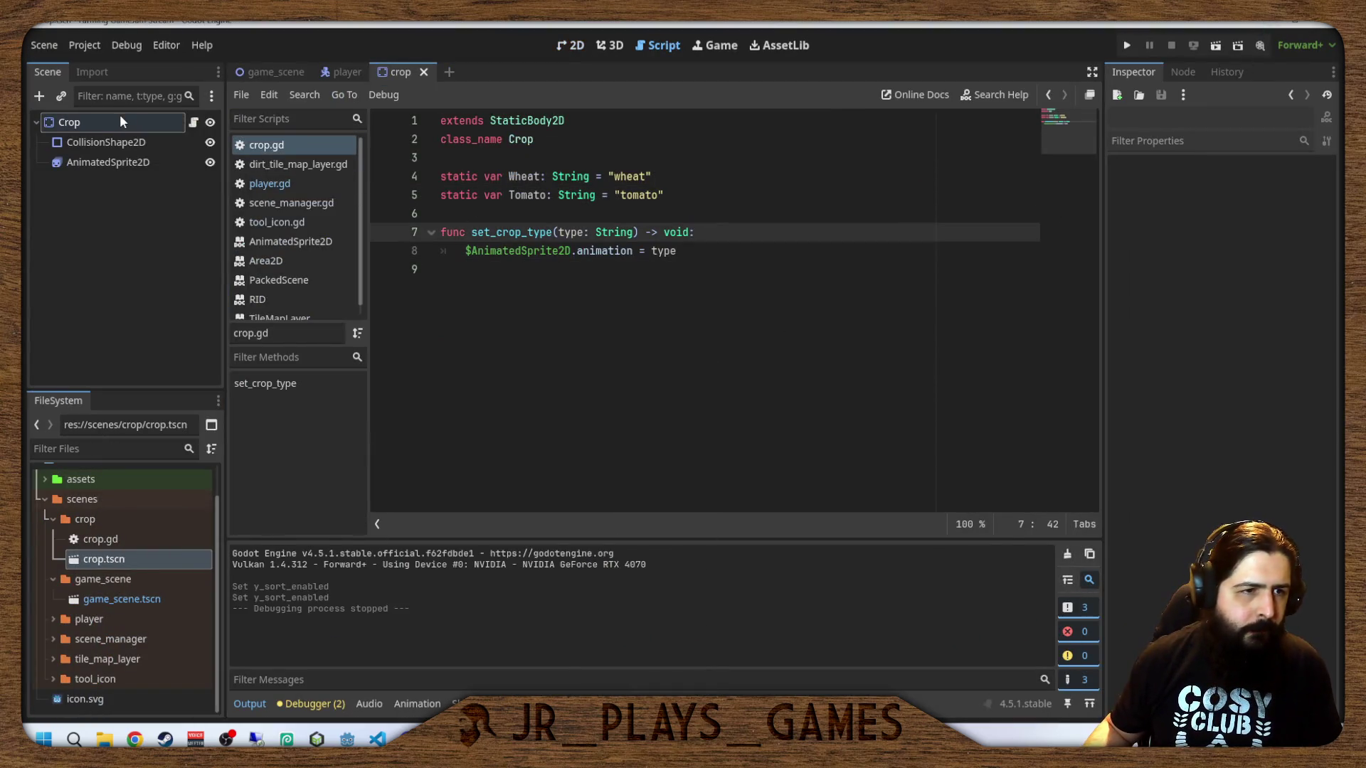
- Select the crop's AnimatedSprite2D, reveal its draw-order settings, and switch its animation to wheat
click(120, 118)
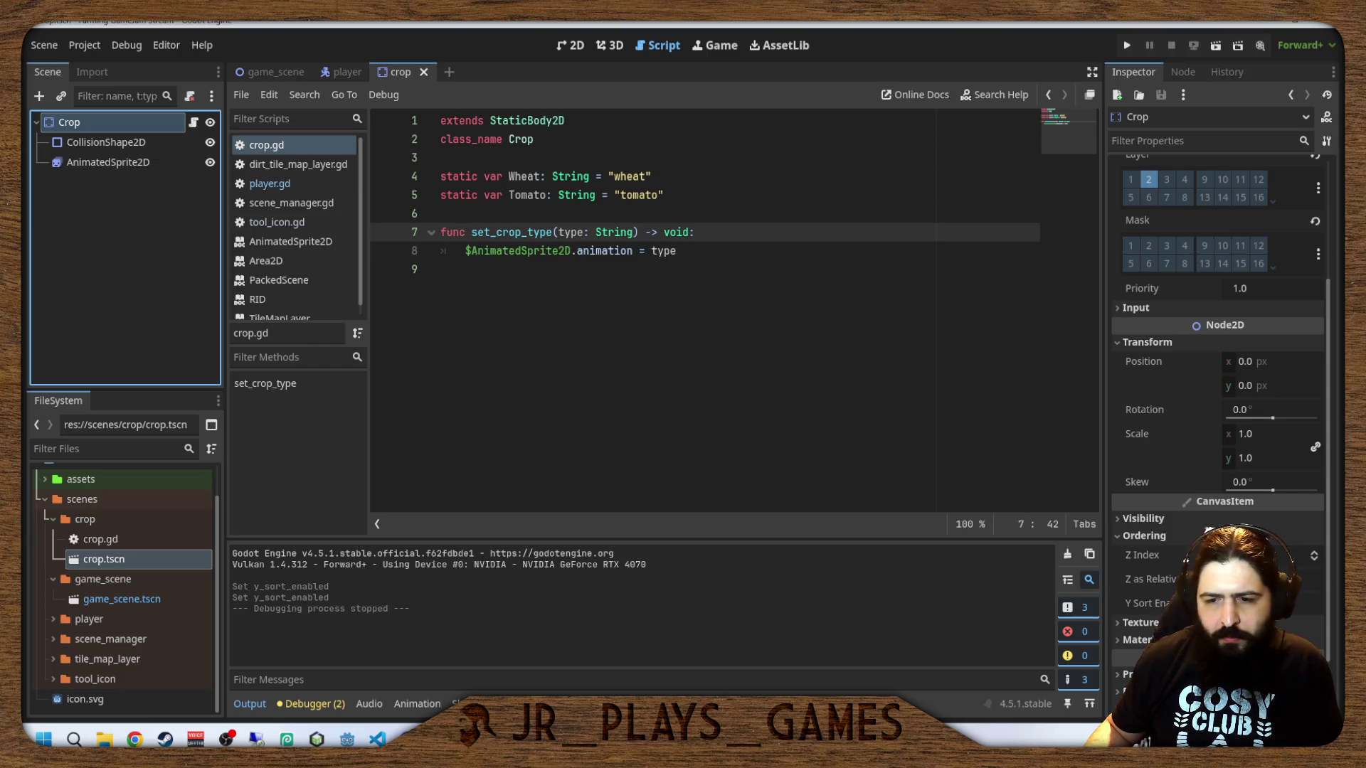
click(143, 161)
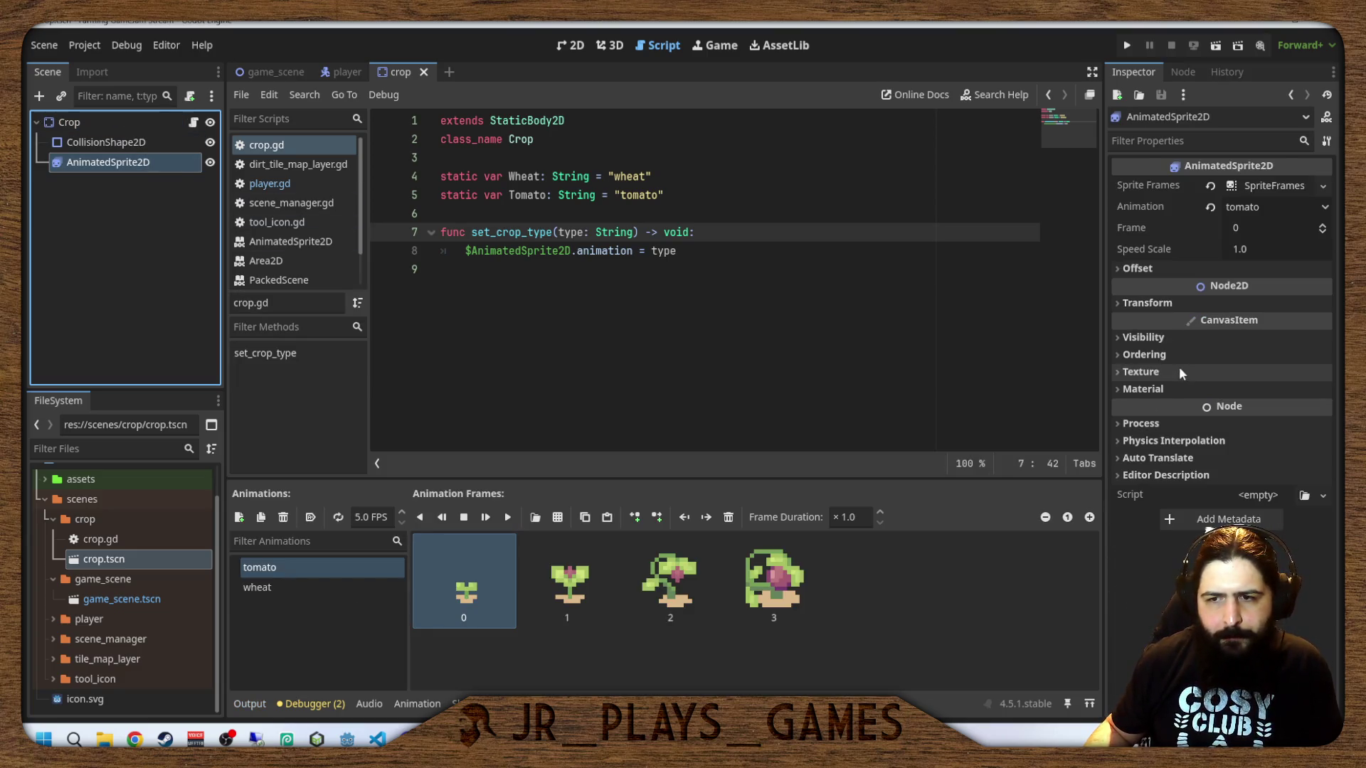
click(1160, 354)
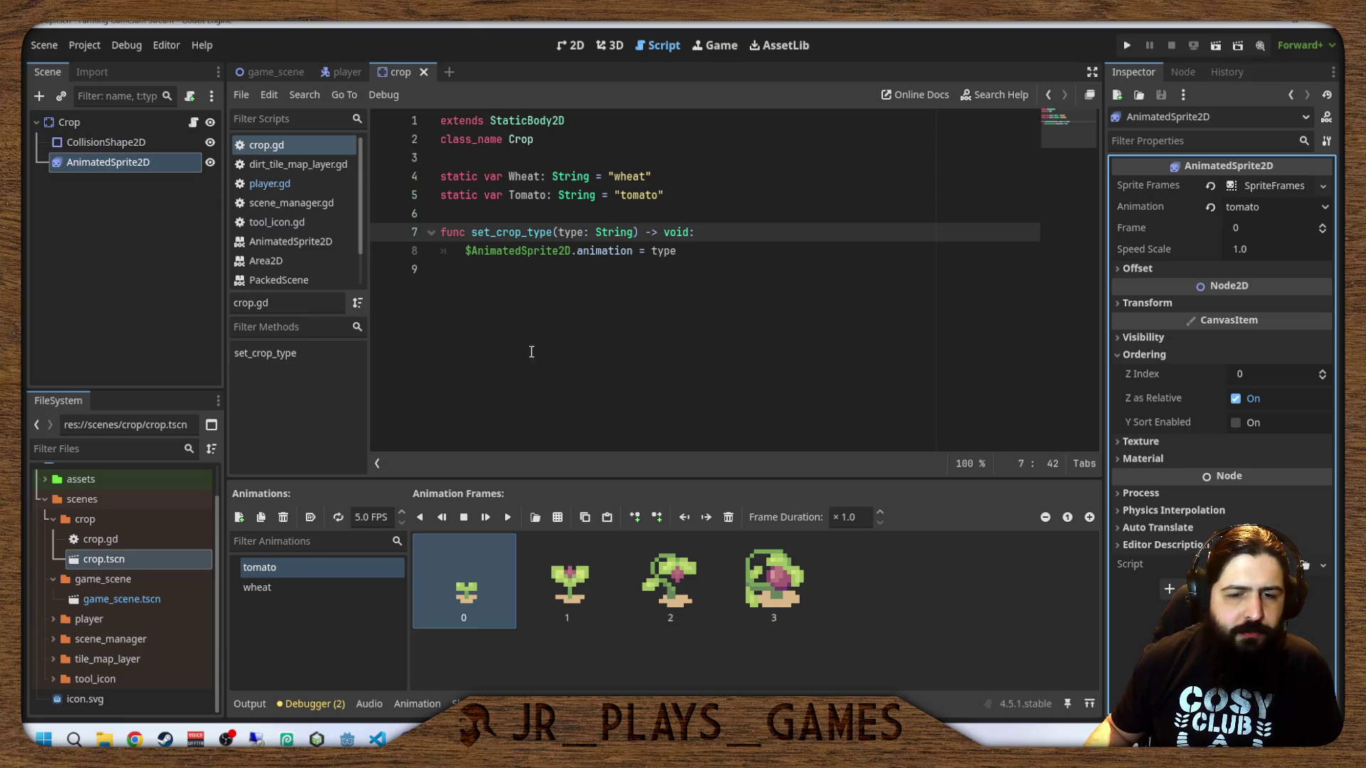
click(306, 587)
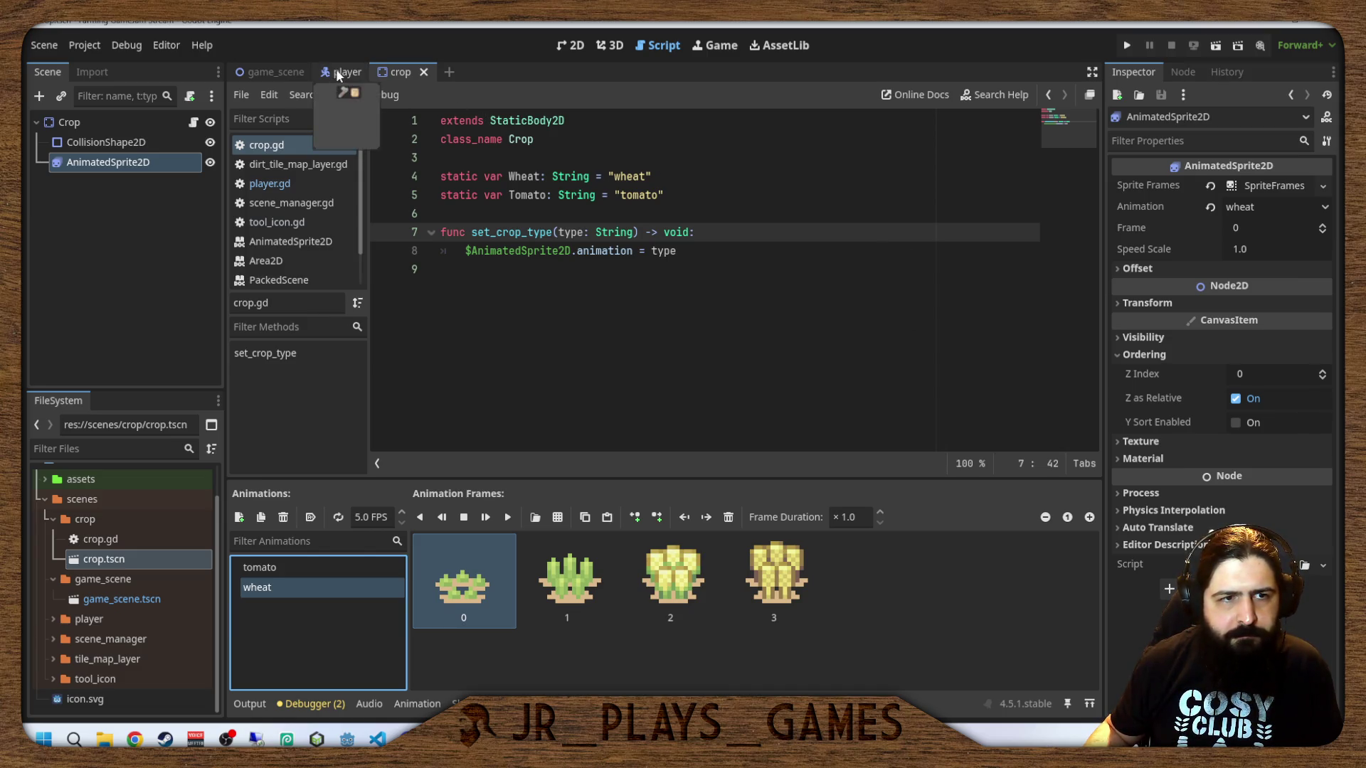
- View the crop in the 2D editor, expand the sprite's Offset settings, and switch to the dungeon project window
click(573, 46)
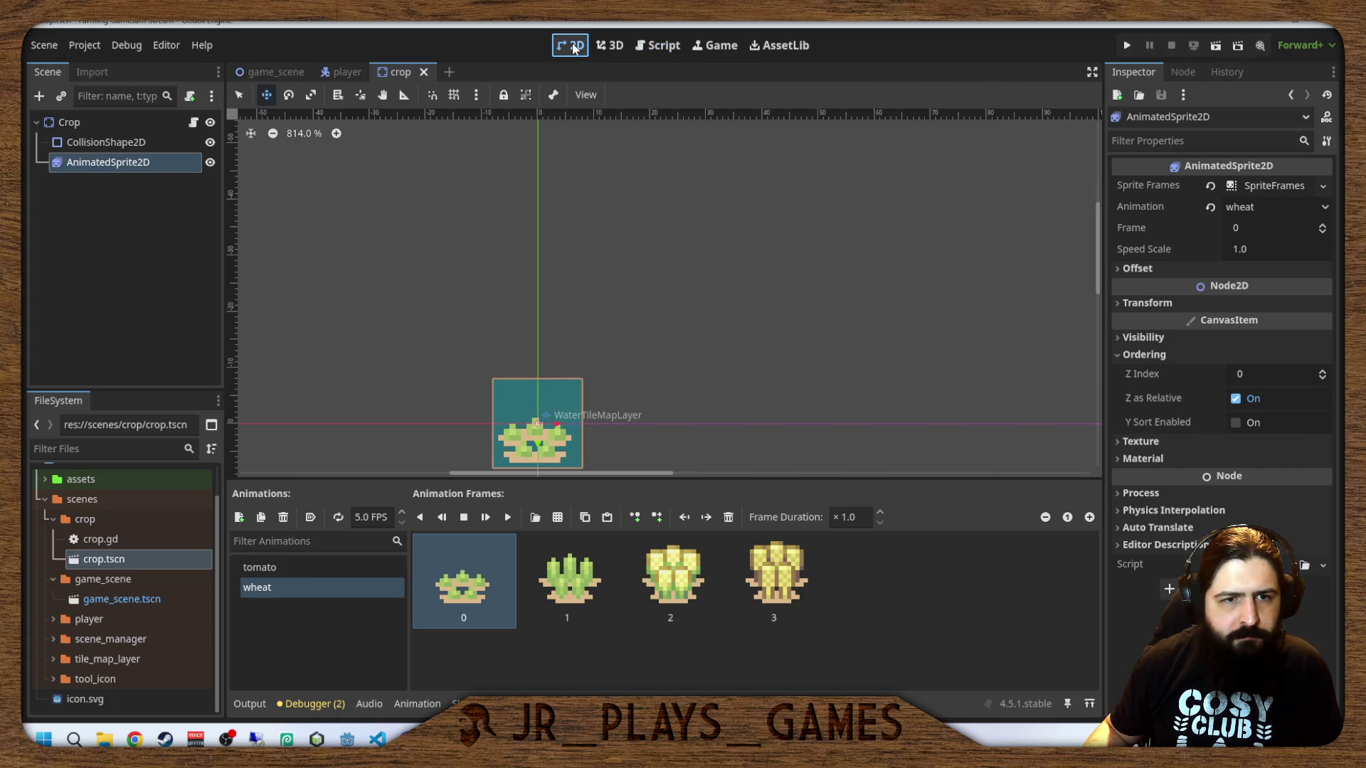
scroll(741, 351, down, 2)
scroll(640, 267, right, 3)
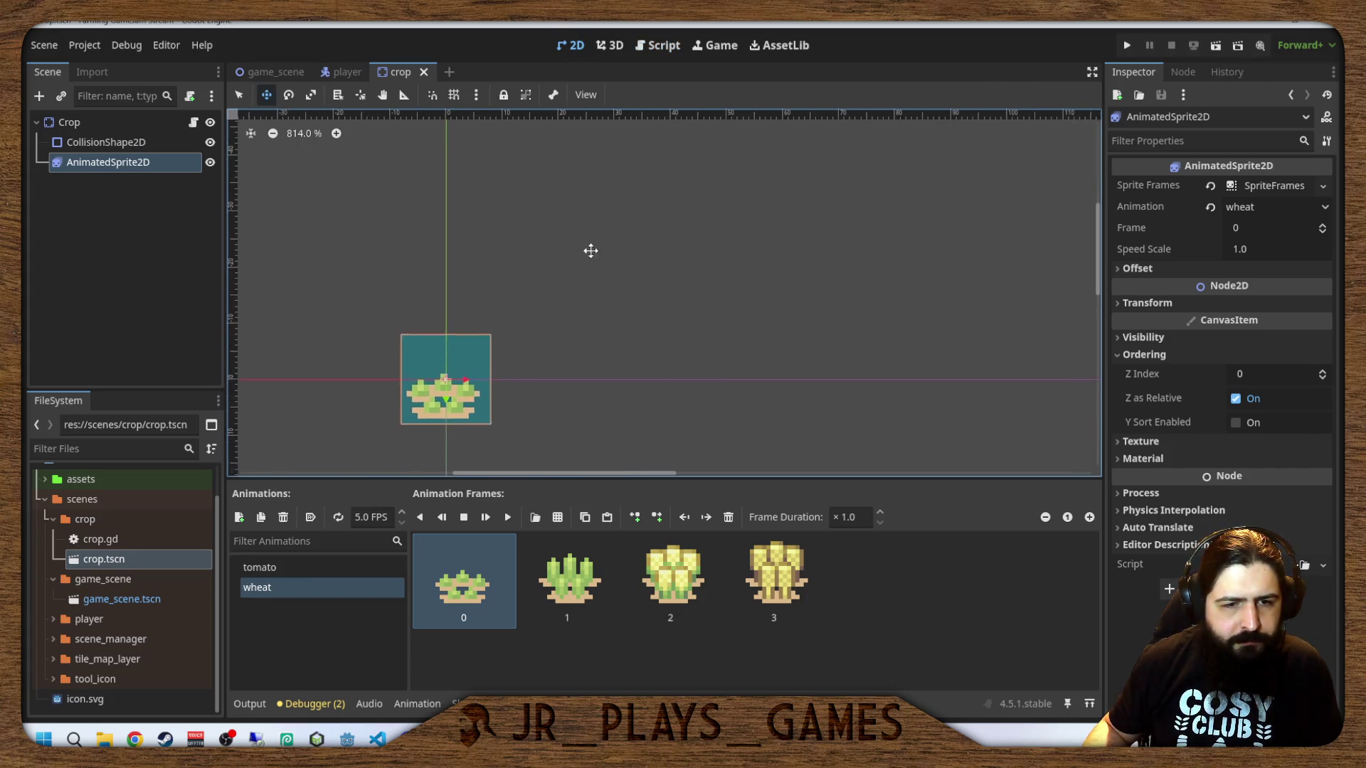
scroll(593, 268, down, 1)
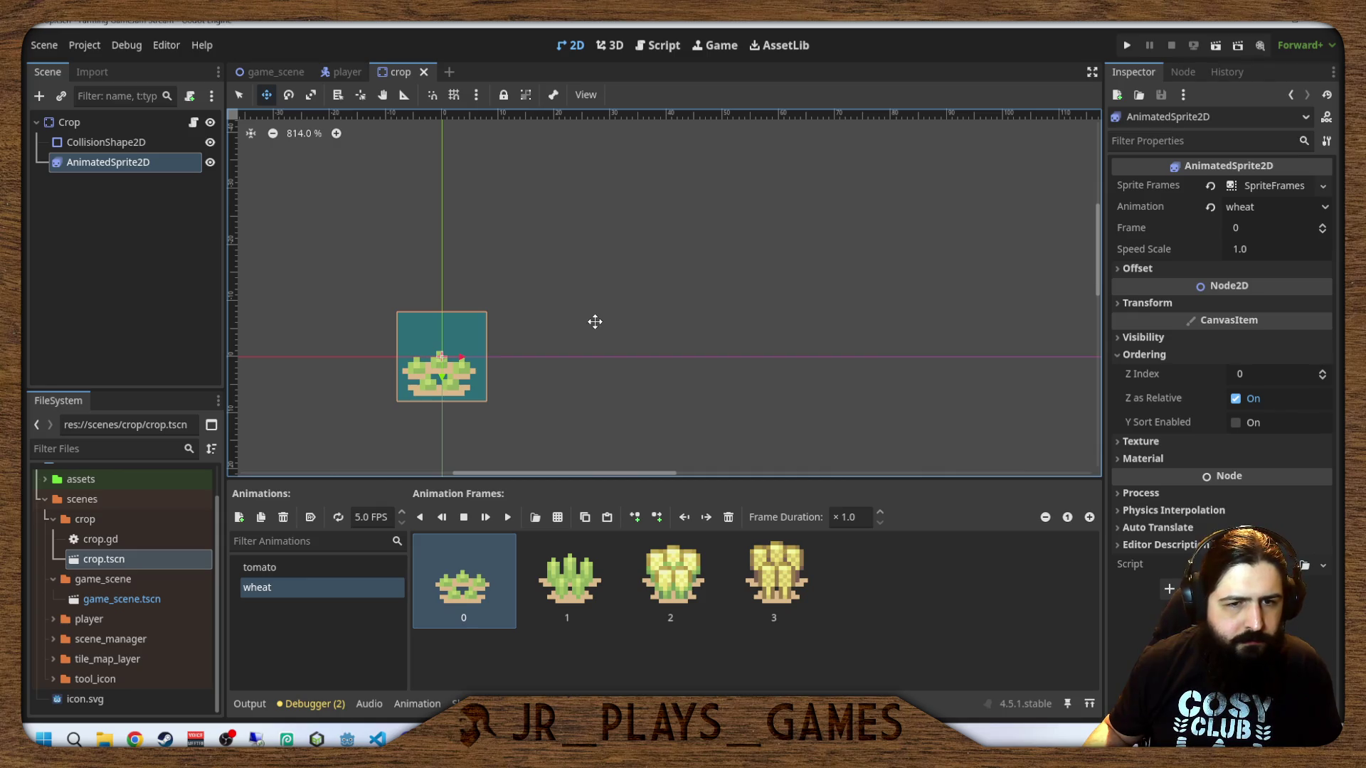
click(1197, 269)
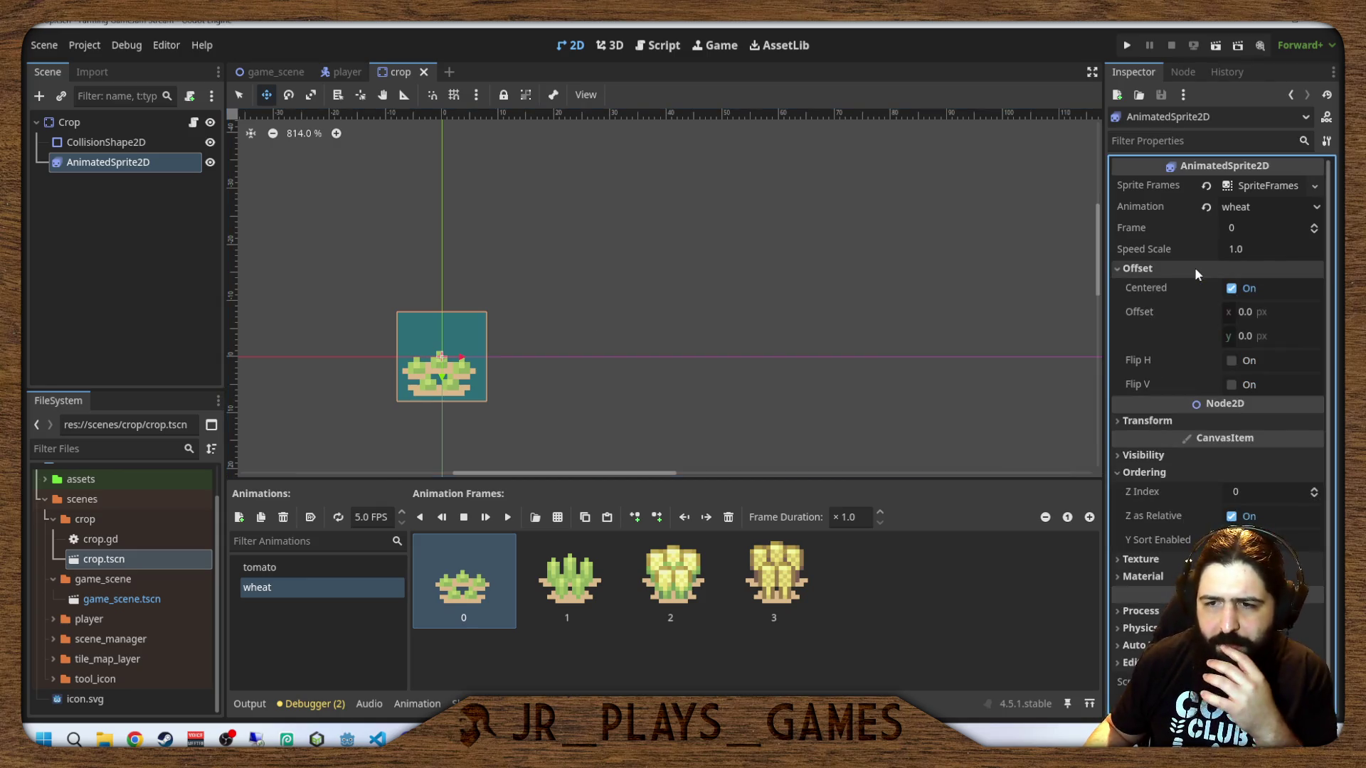
mouse_move(1215, 305)
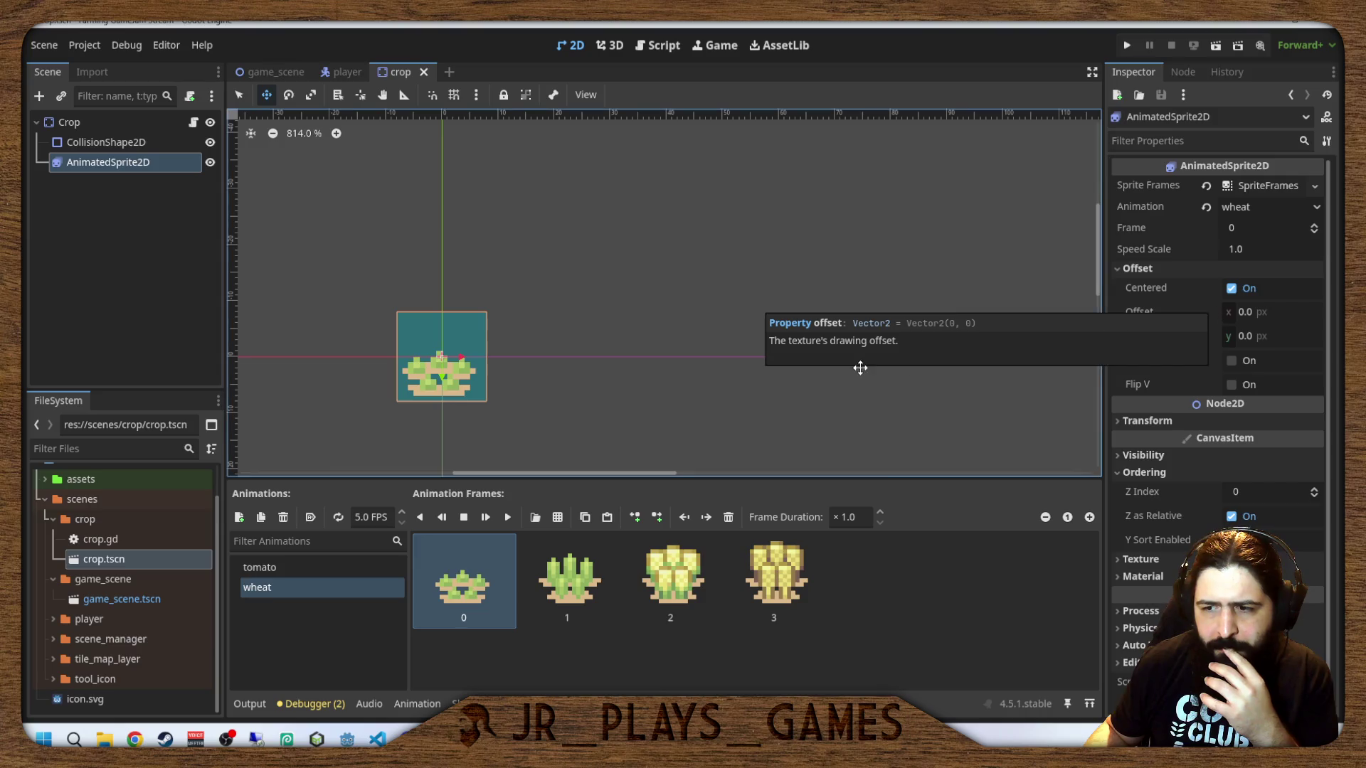
key(alt+Tab)
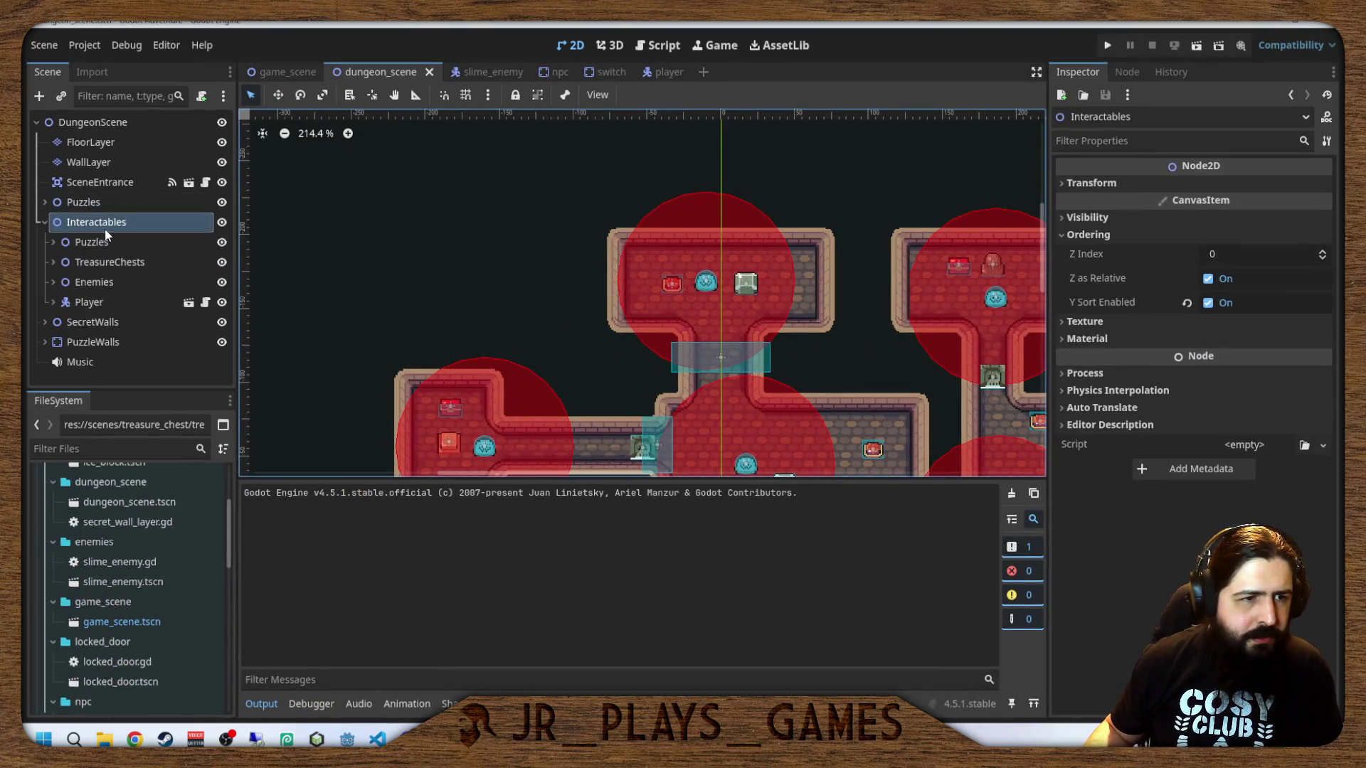
- Expand Puzzle1, open the Block scene and check its Sprite2D's Ordering settings
click(54, 241)
click(62, 262)
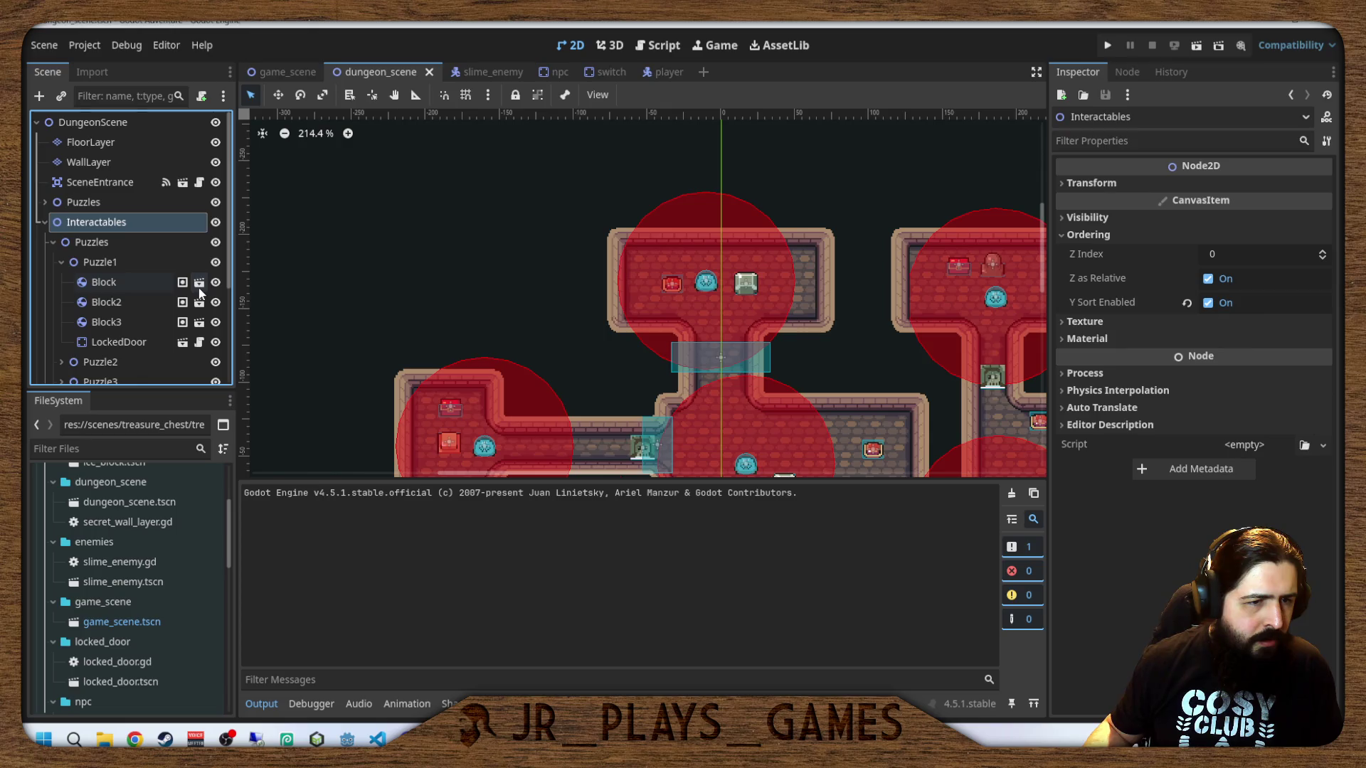
click(200, 285)
click(118, 162)
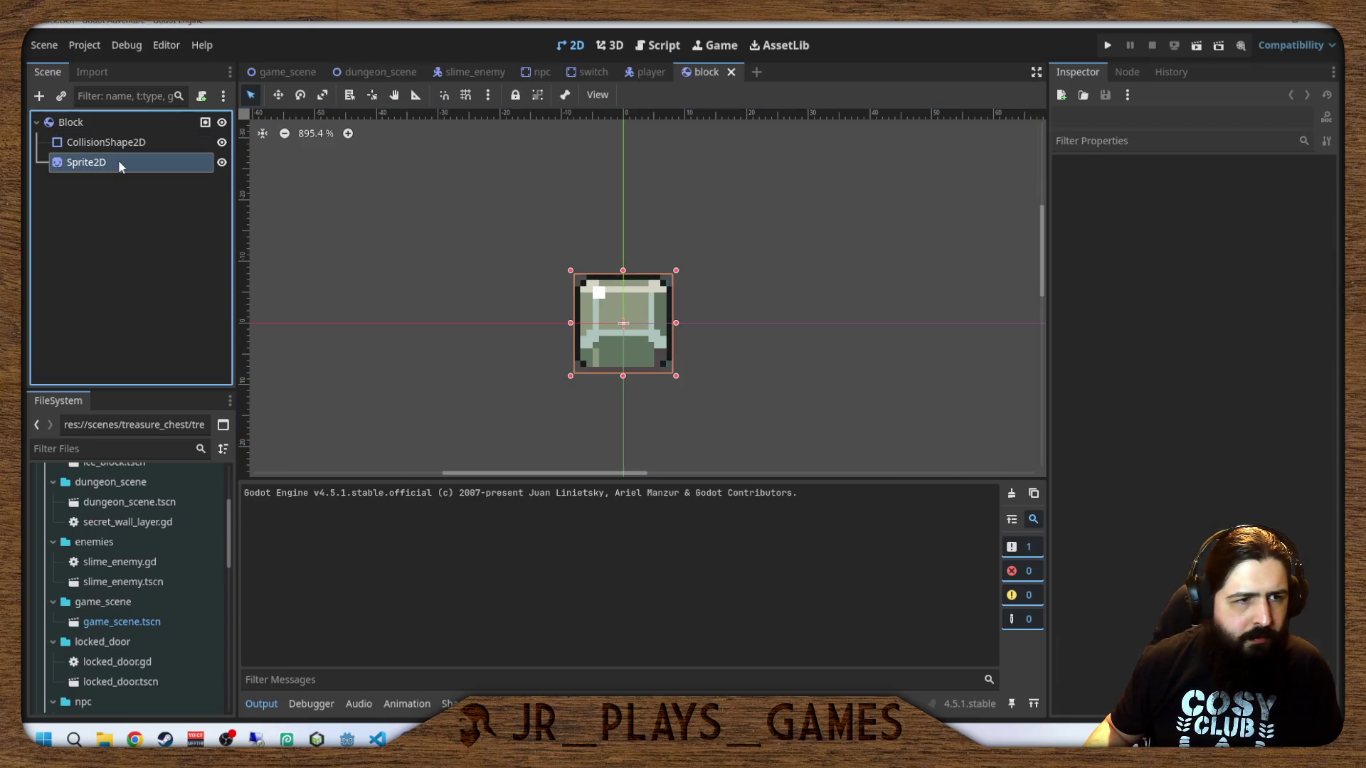
scroll(1218, 438, down, 5)
click(1189, 533)
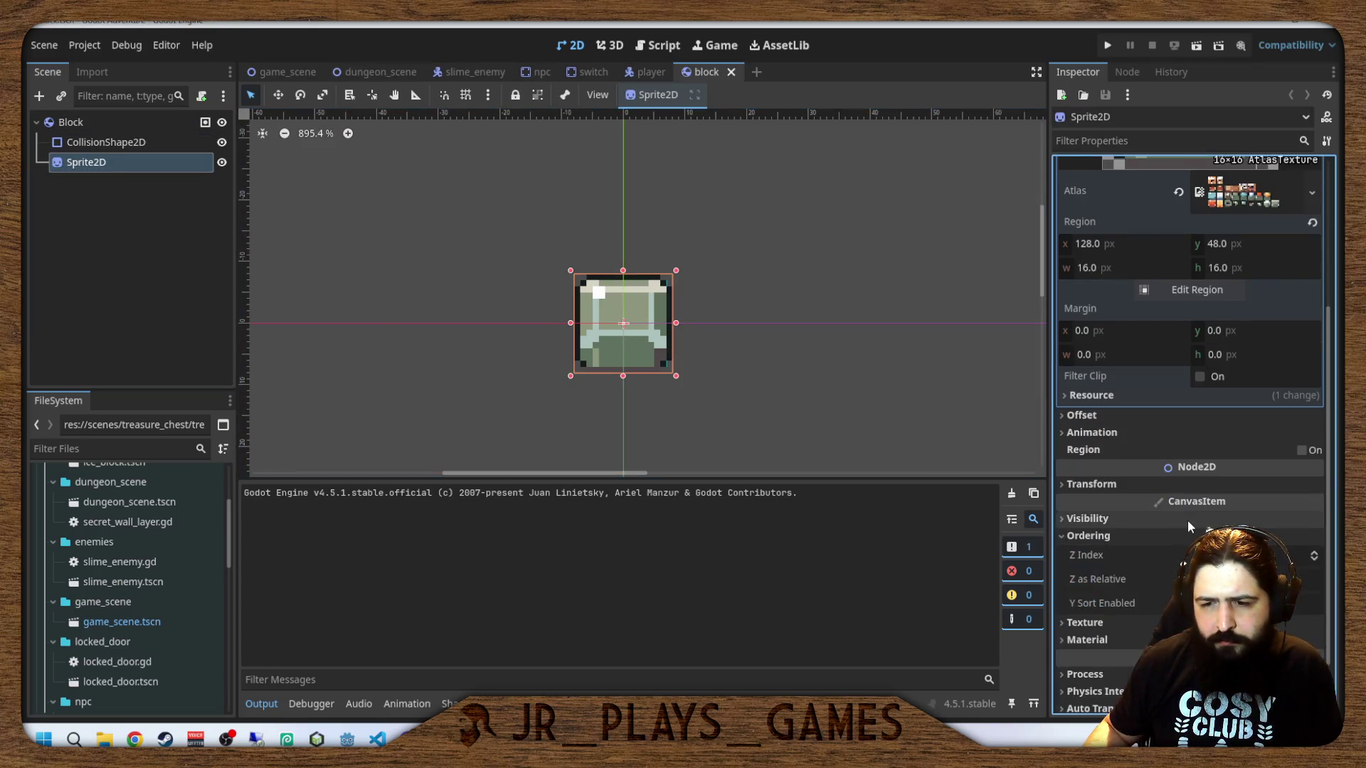
- Review the Block root node's properties, then close the Block scene and return to dungeon_scene
click(70, 122)
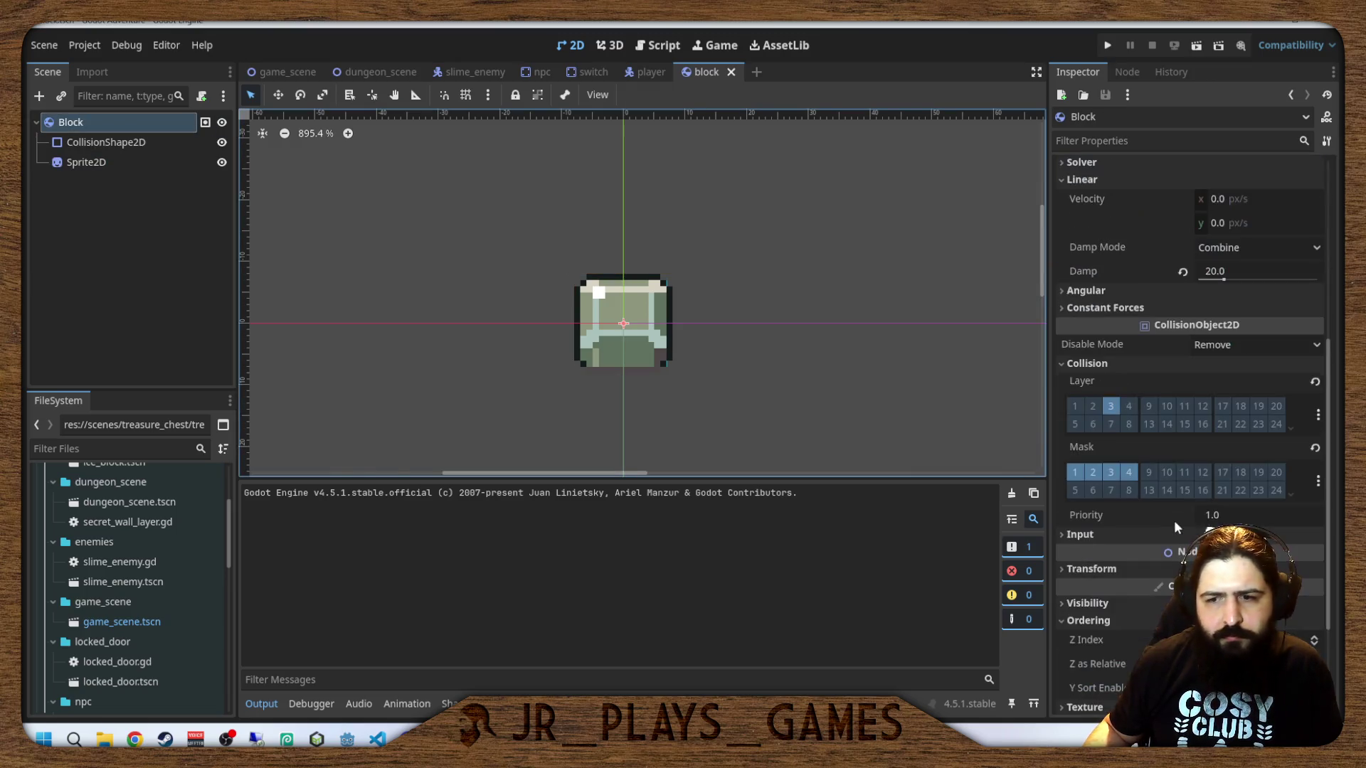
scroll(1167, 506, down, 3)
scroll(1163, 484, up, 6)
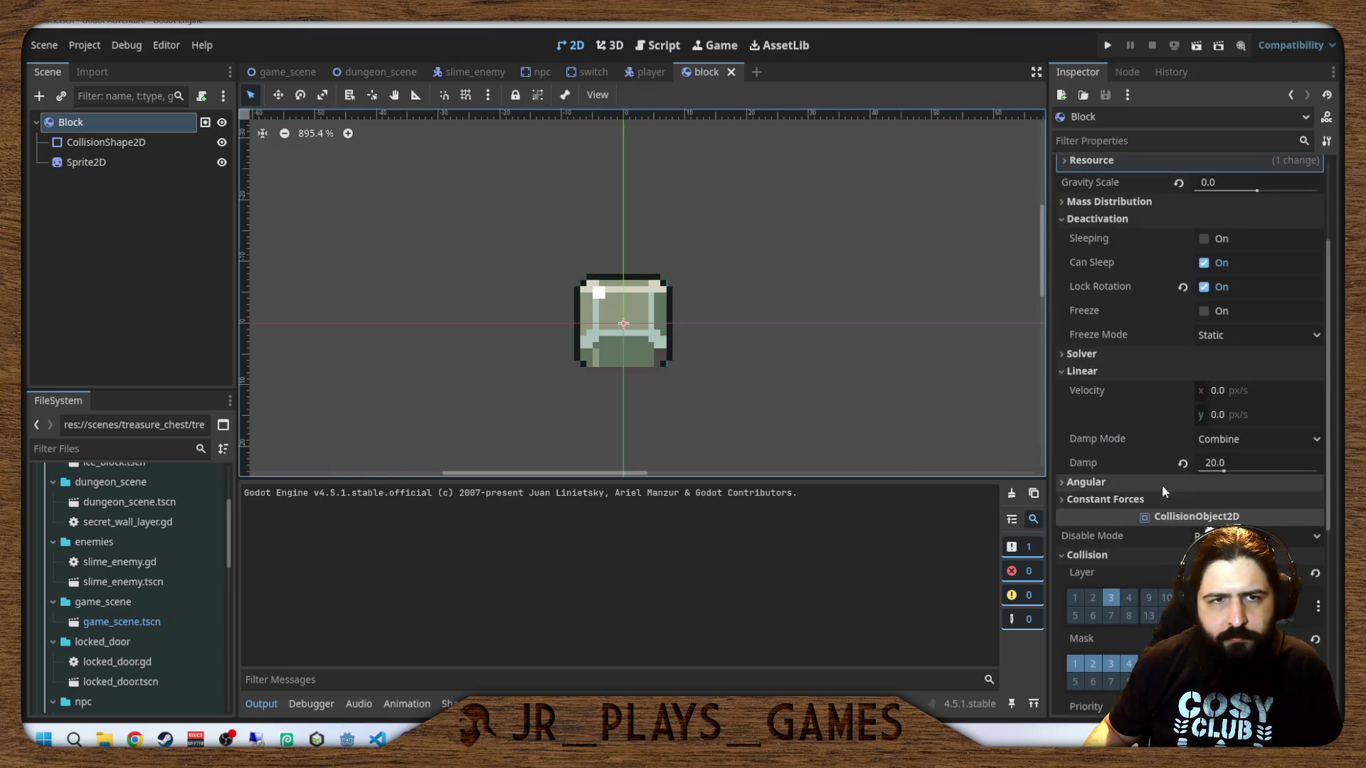
middle_click(685, 75)
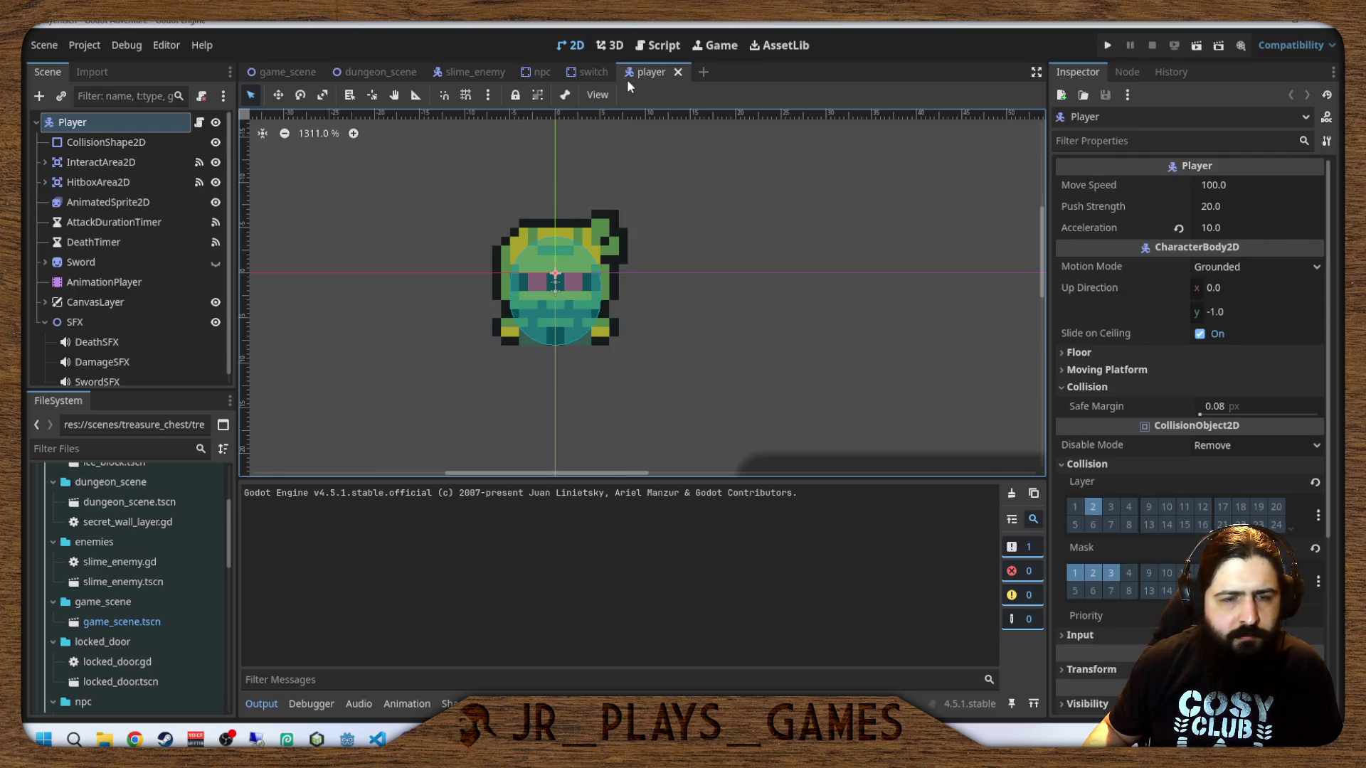
click(348, 74)
- Check Y Sort on DungeonScene, Interactables, Puzzles, Puzzle3 and Puzzle4
click(46, 203)
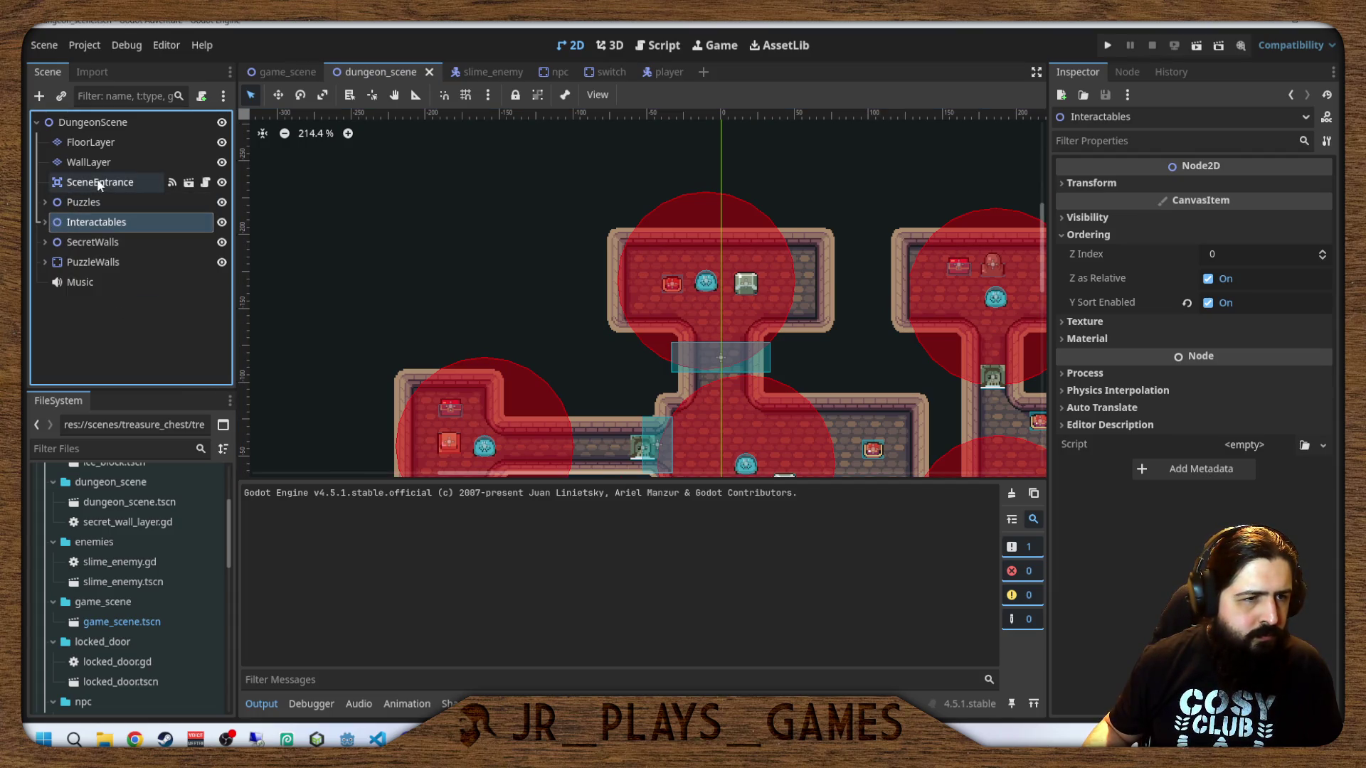
click(93, 124)
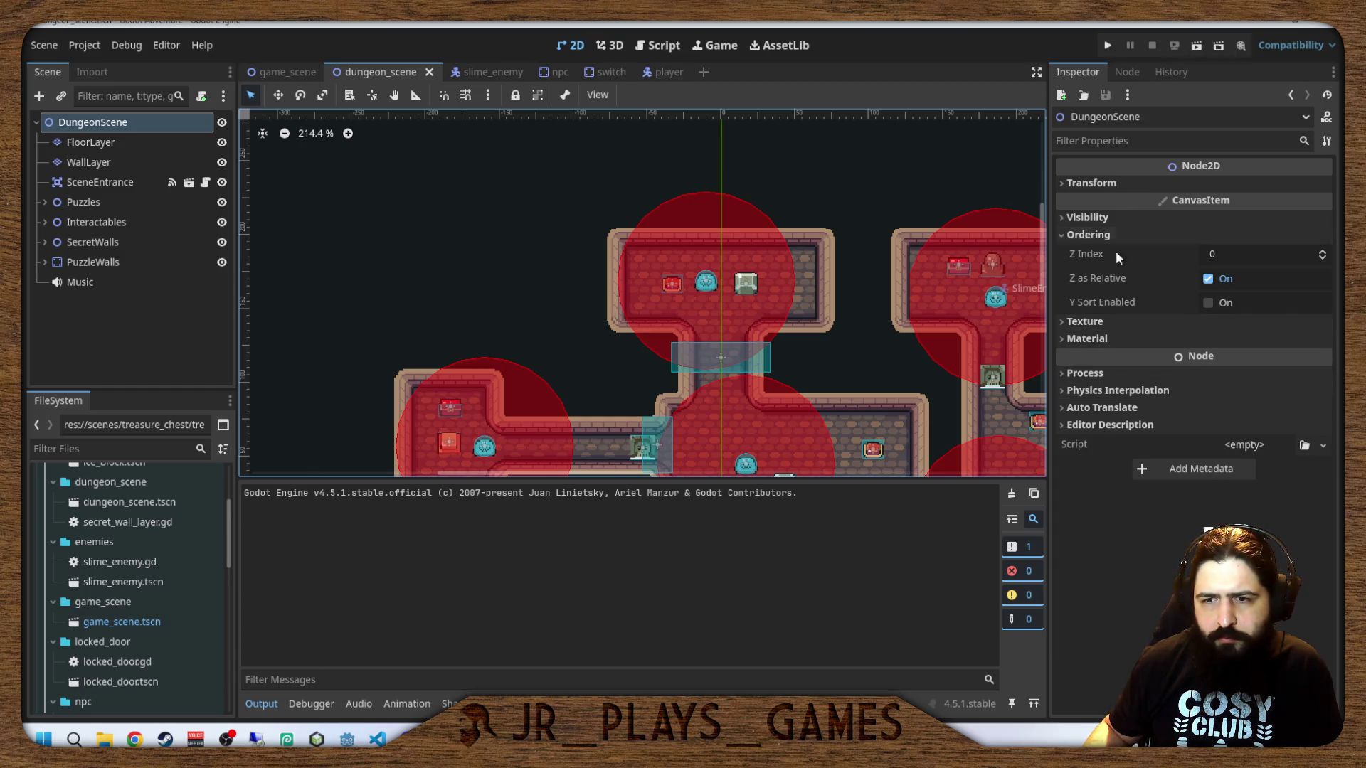
click(89, 222)
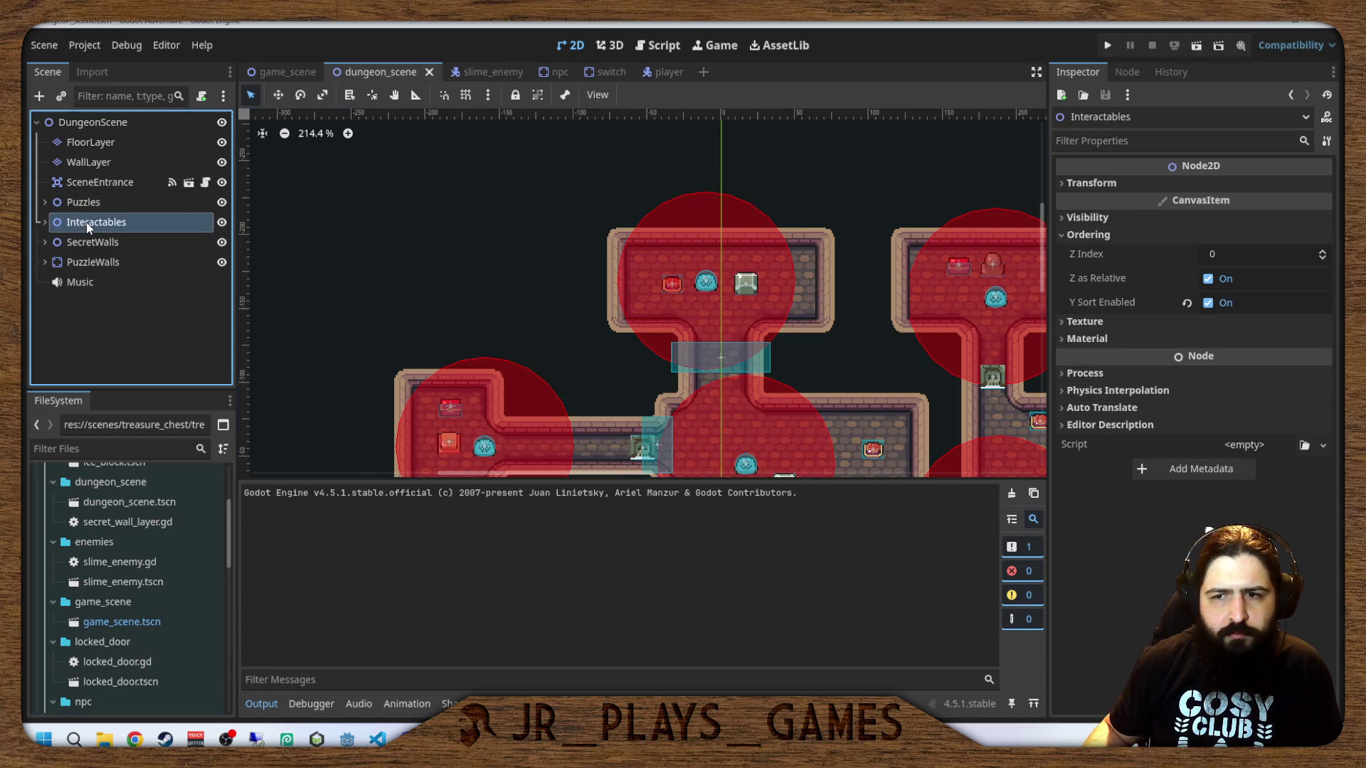
click(45, 224)
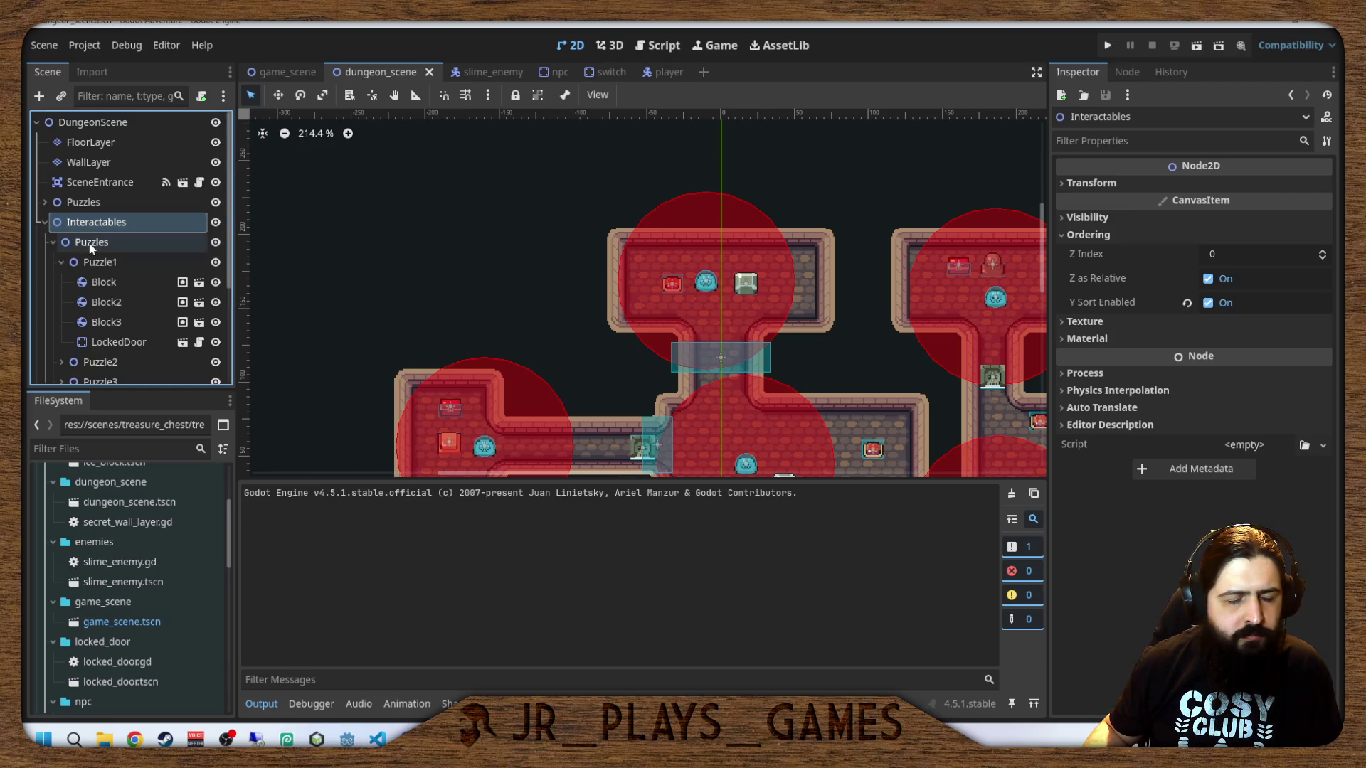
scroll(93, 243, down, 2)
click(118, 168)
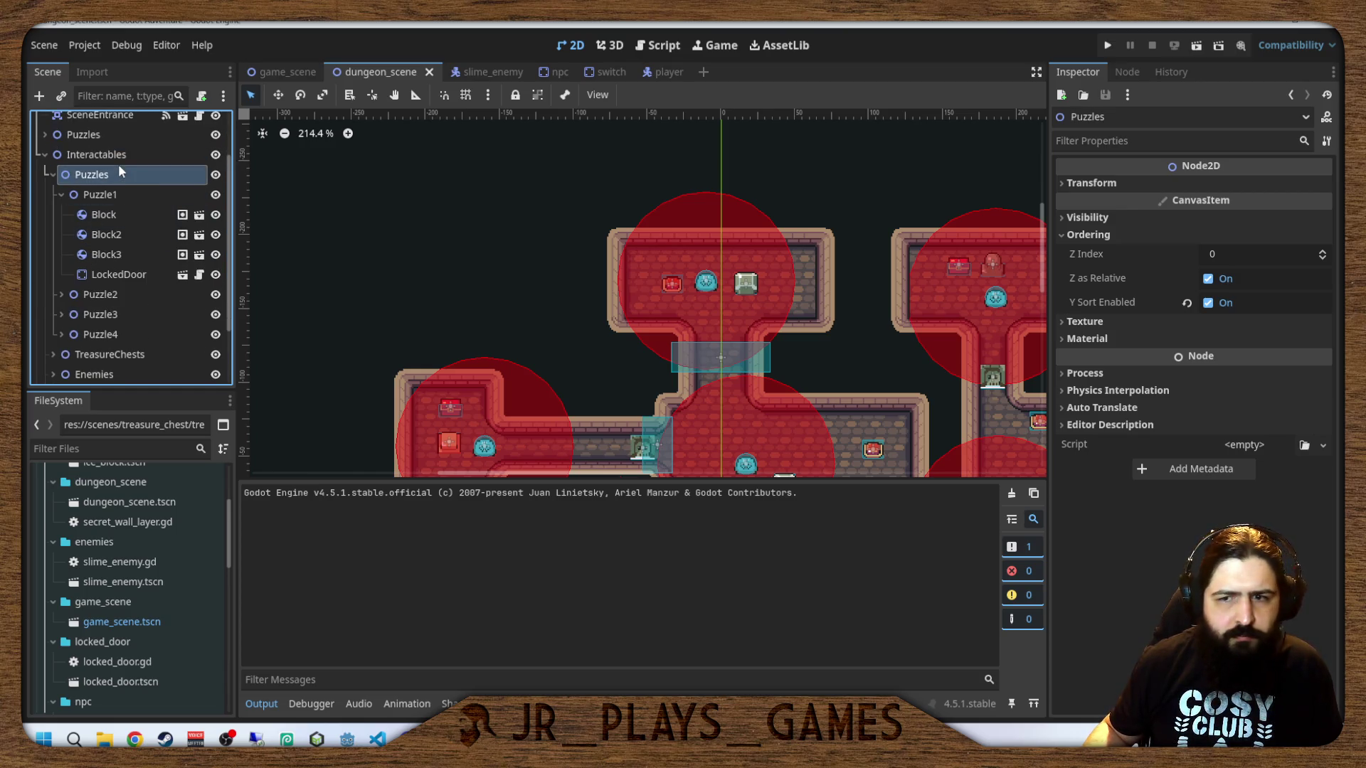
click(101, 314)
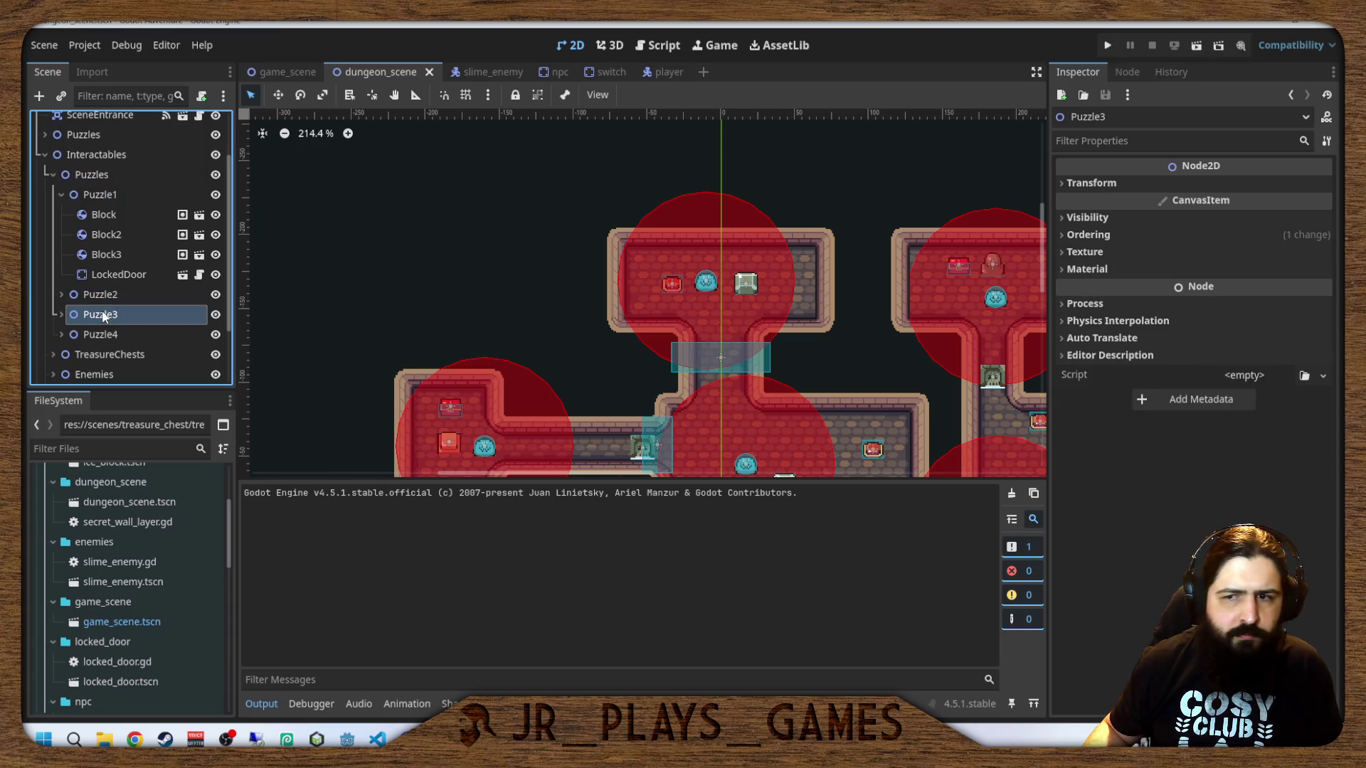
click(101, 334)
scroll(112, 356, down, 3)
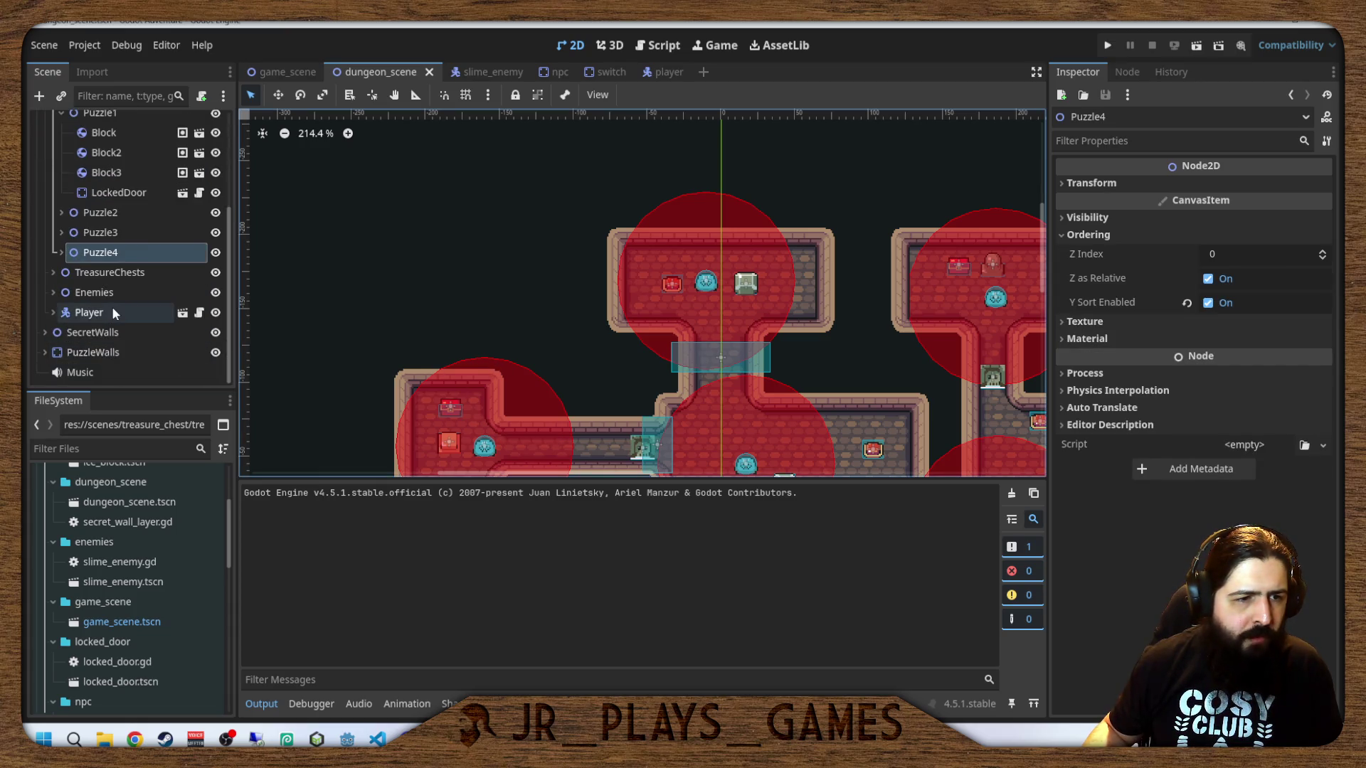
- Inspect the Player node's Ordering settings in the Inspector
click(112, 314)
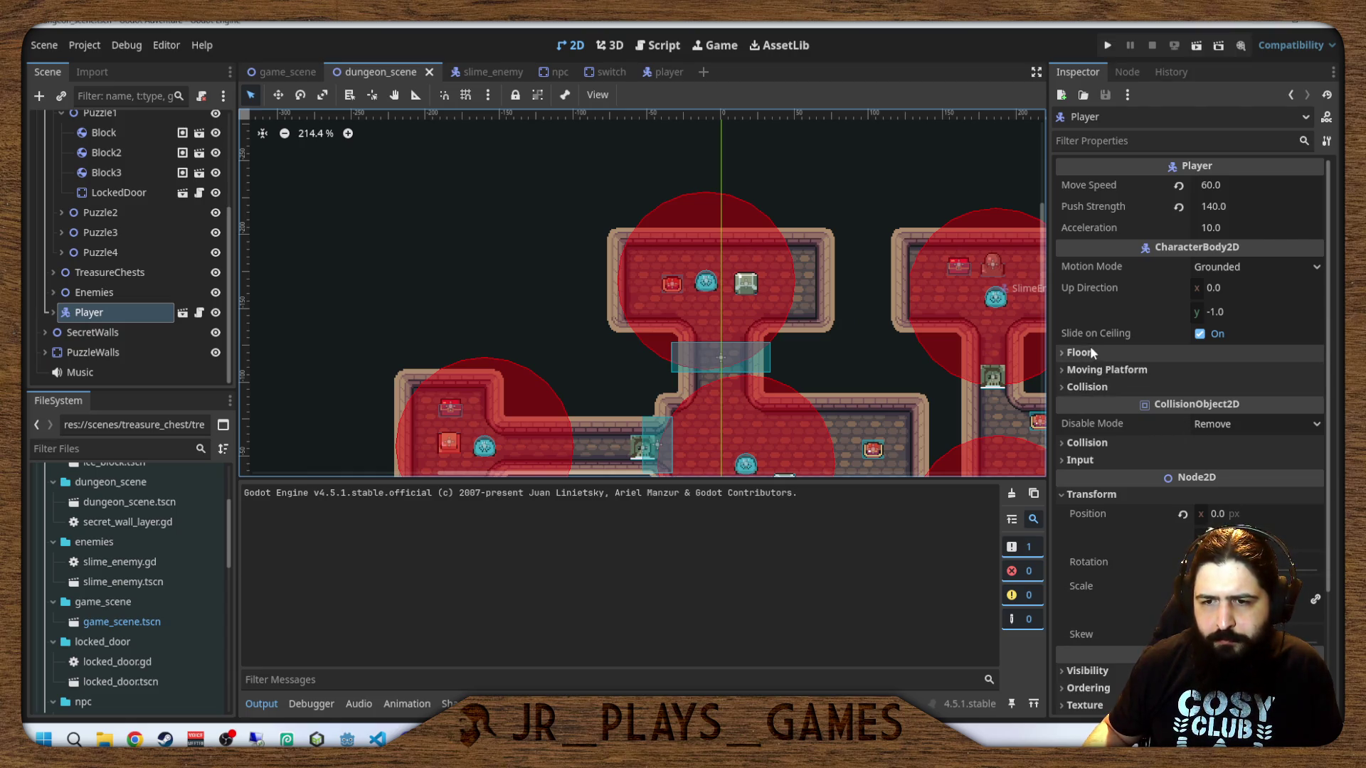
scroll(1098, 463, down, 3)
click(1100, 520)
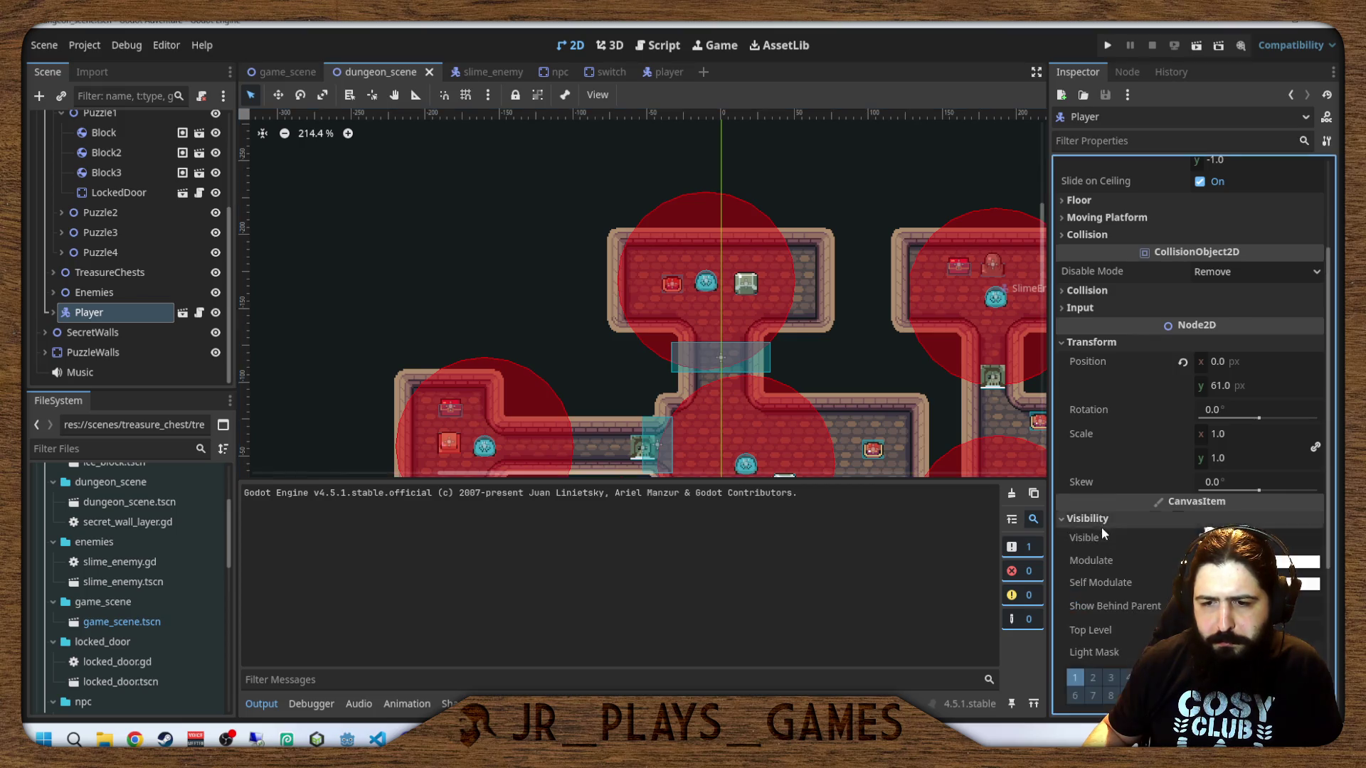
click(1096, 519)
click(1117, 536)
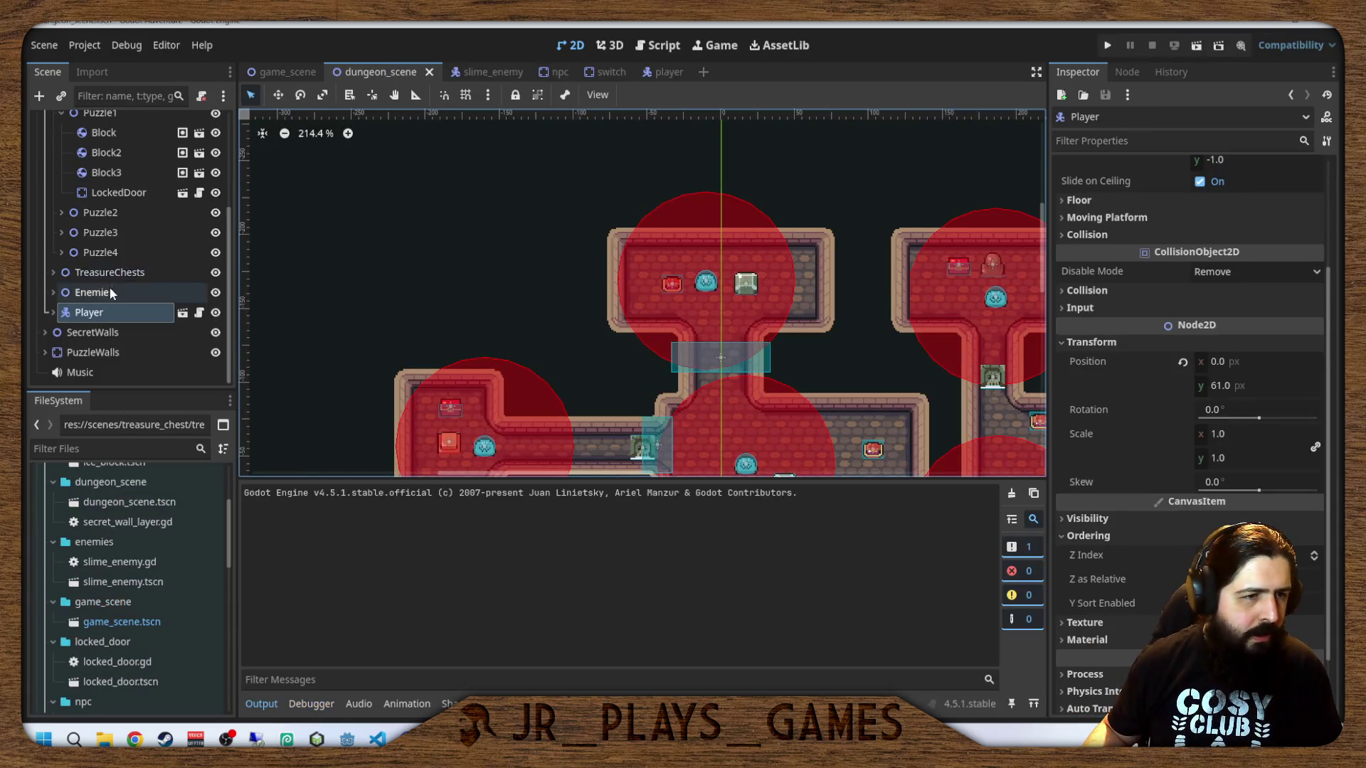
scroll(110, 293, up, 3)
- Inspect the Ordering settings of LockedDoor and Puzzle1
click(112, 295)
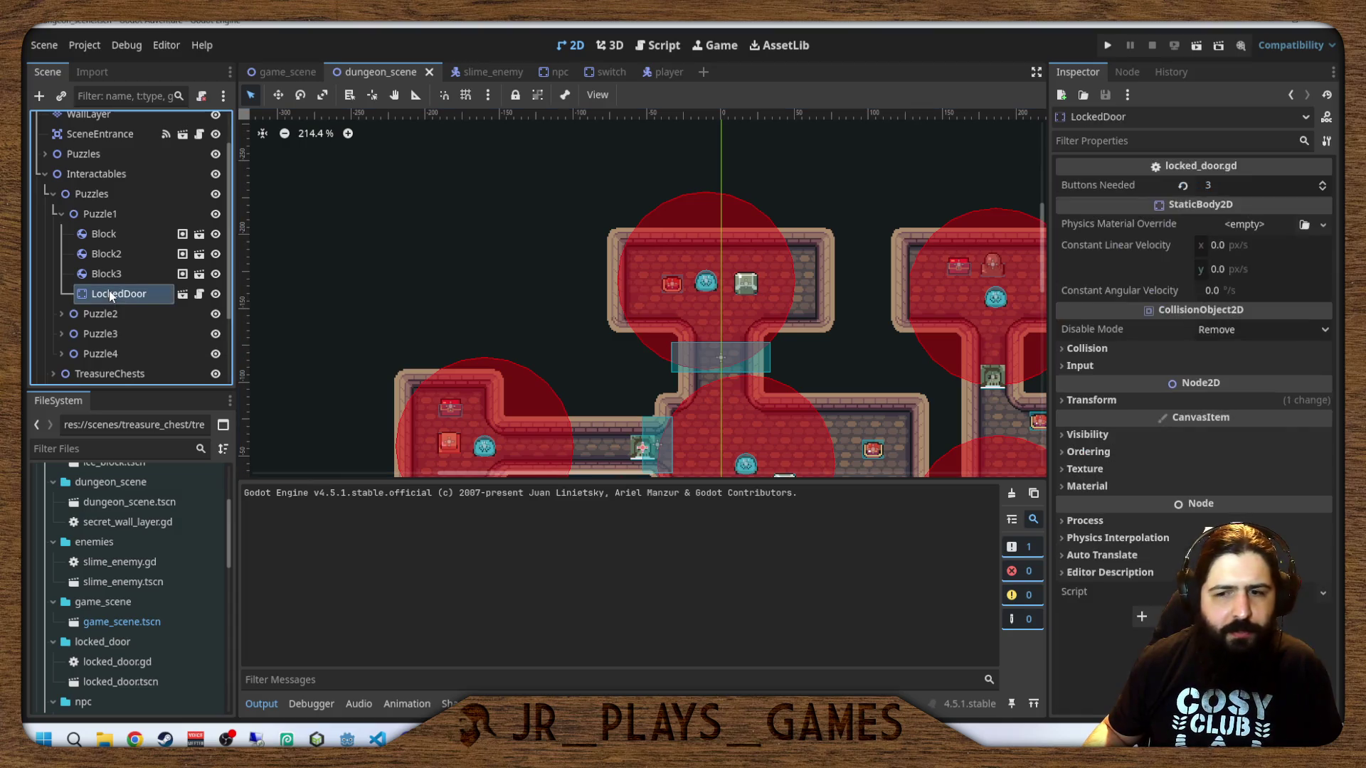
click(1087, 452)
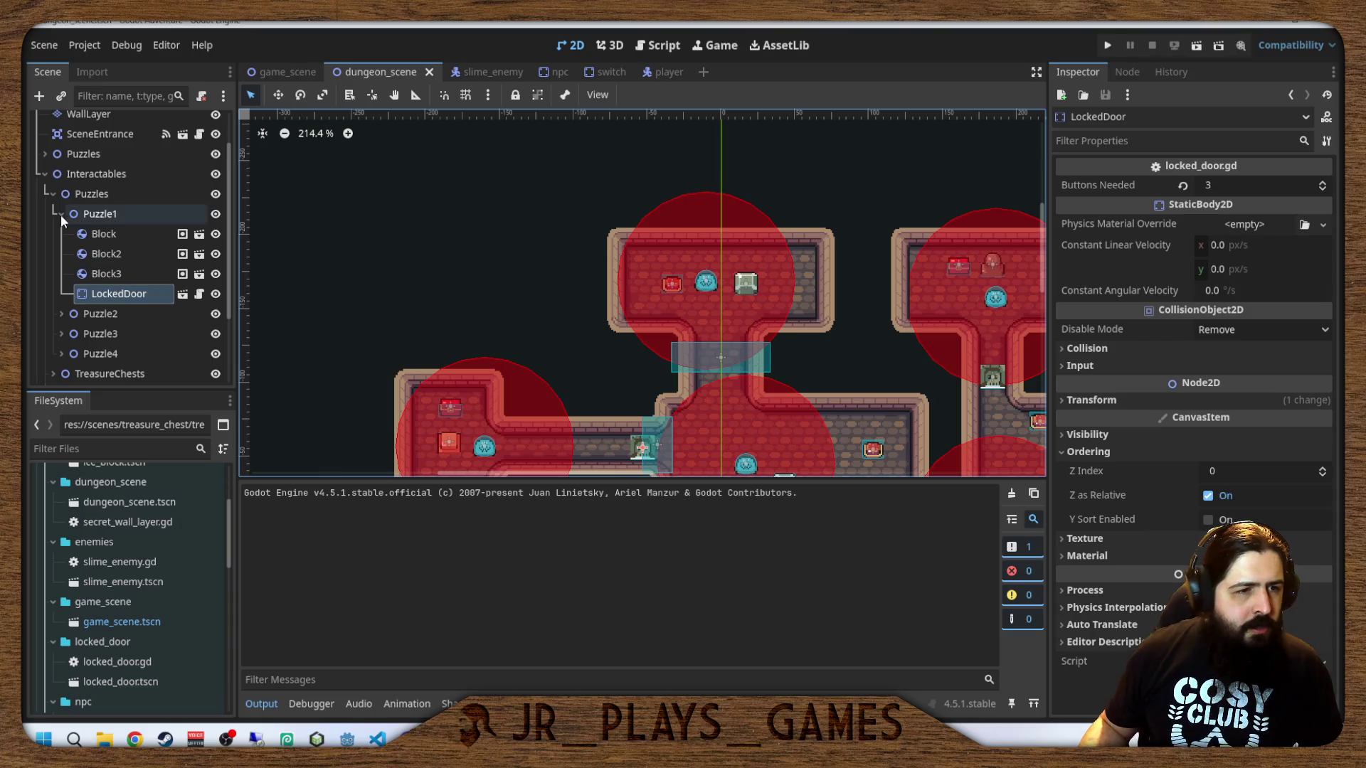
scroll(764, 304, down, 3)
scroll(768, 309, up, 2)
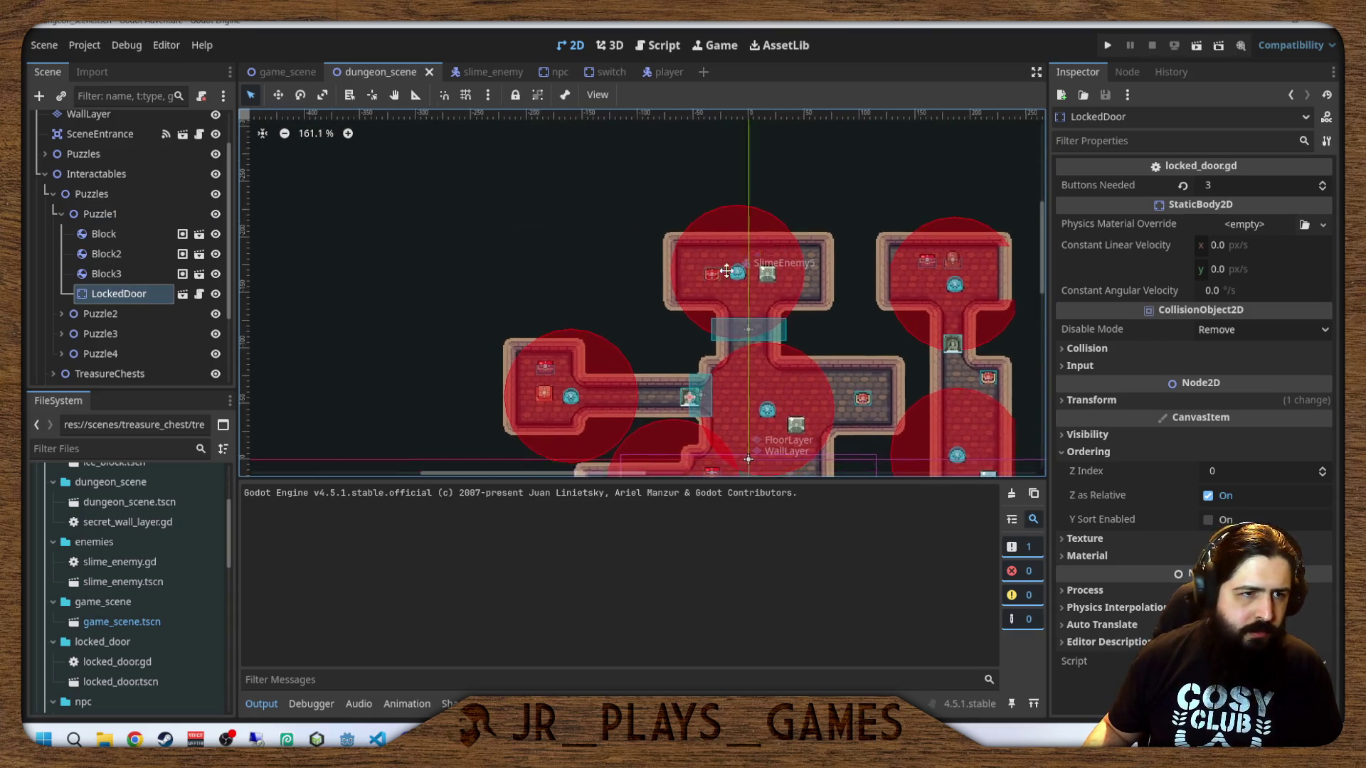
click(100, 214)
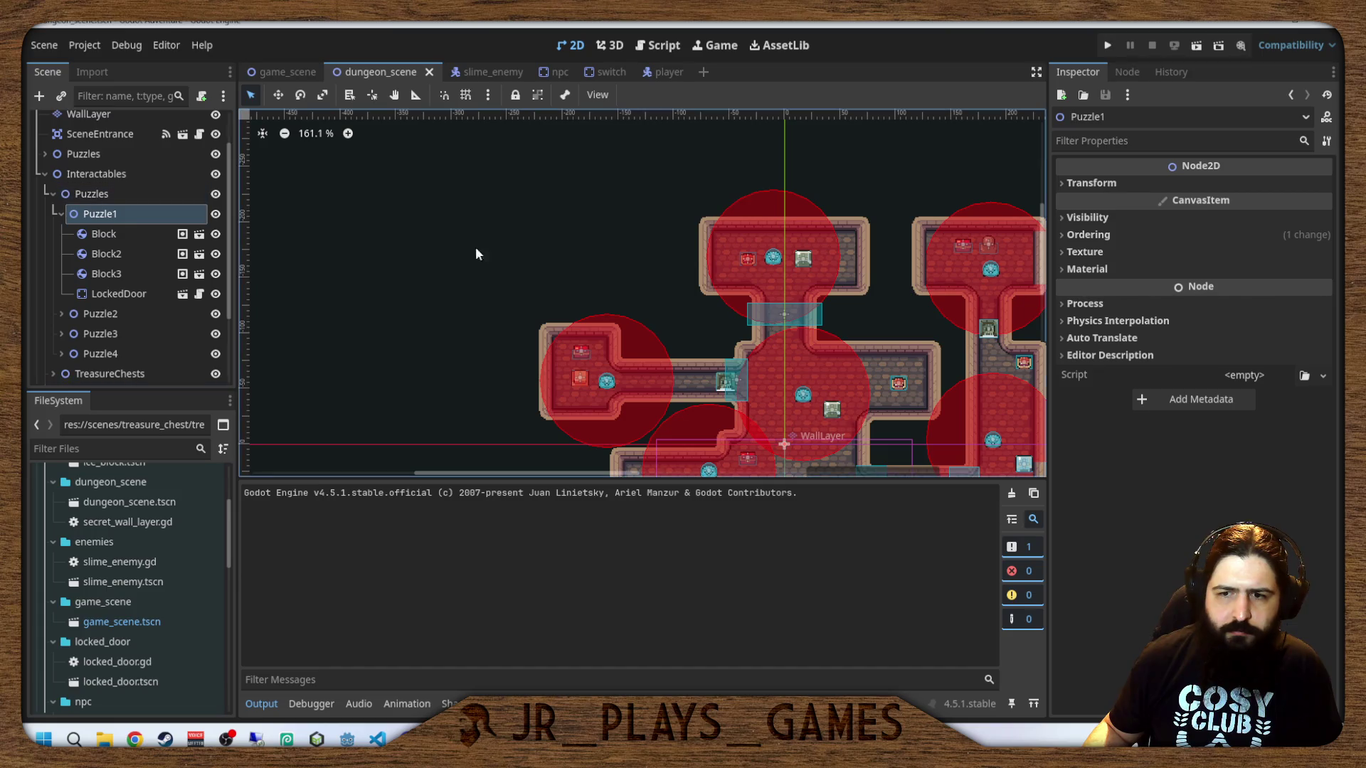
click(1094, 234)
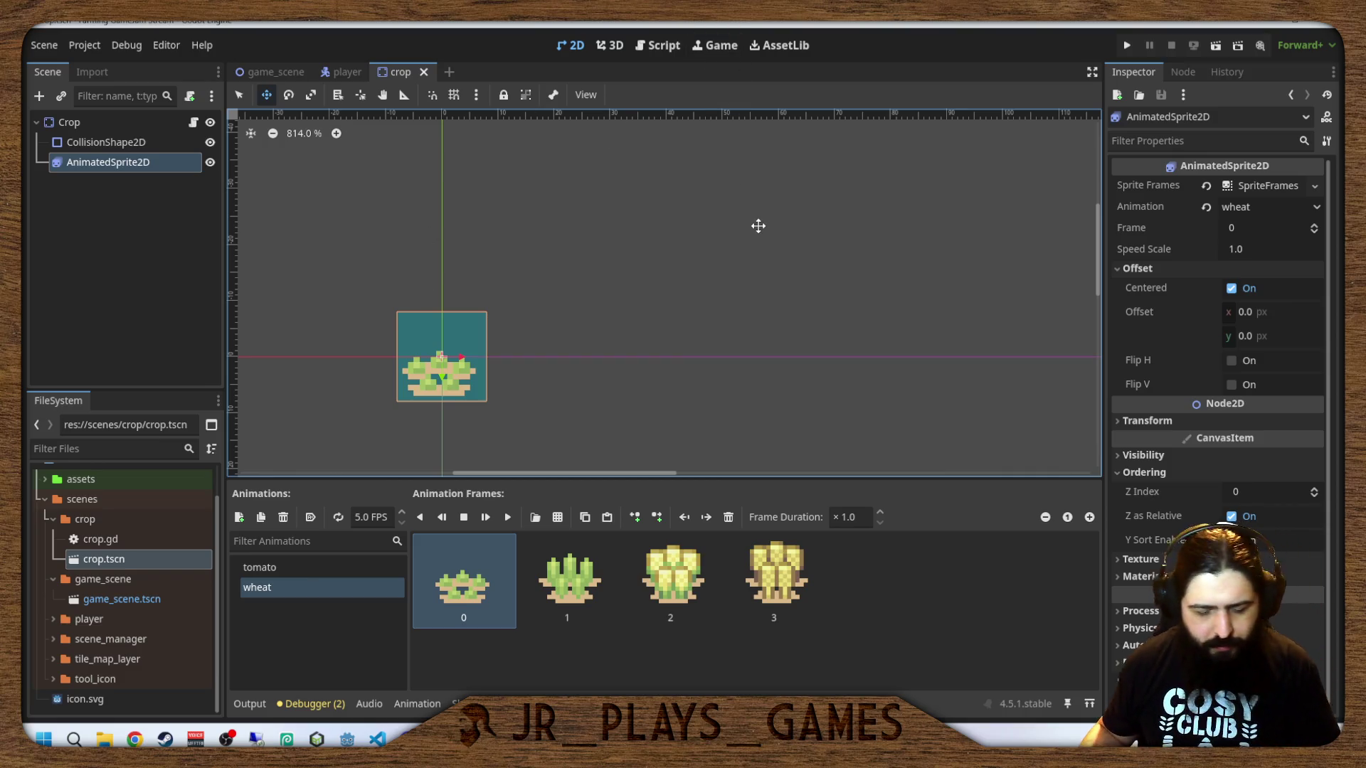
- Run the farming game with F5 and walk the player around
key(F5)
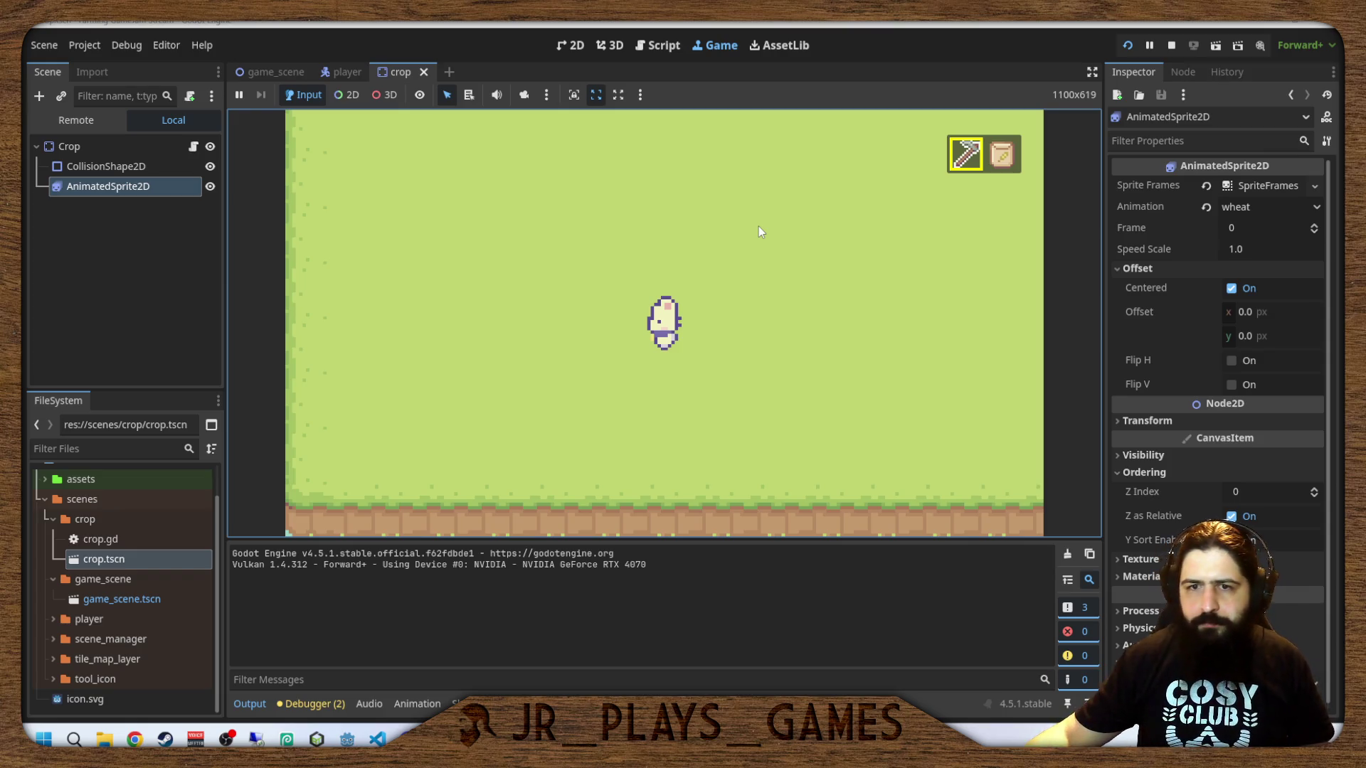
key(a)
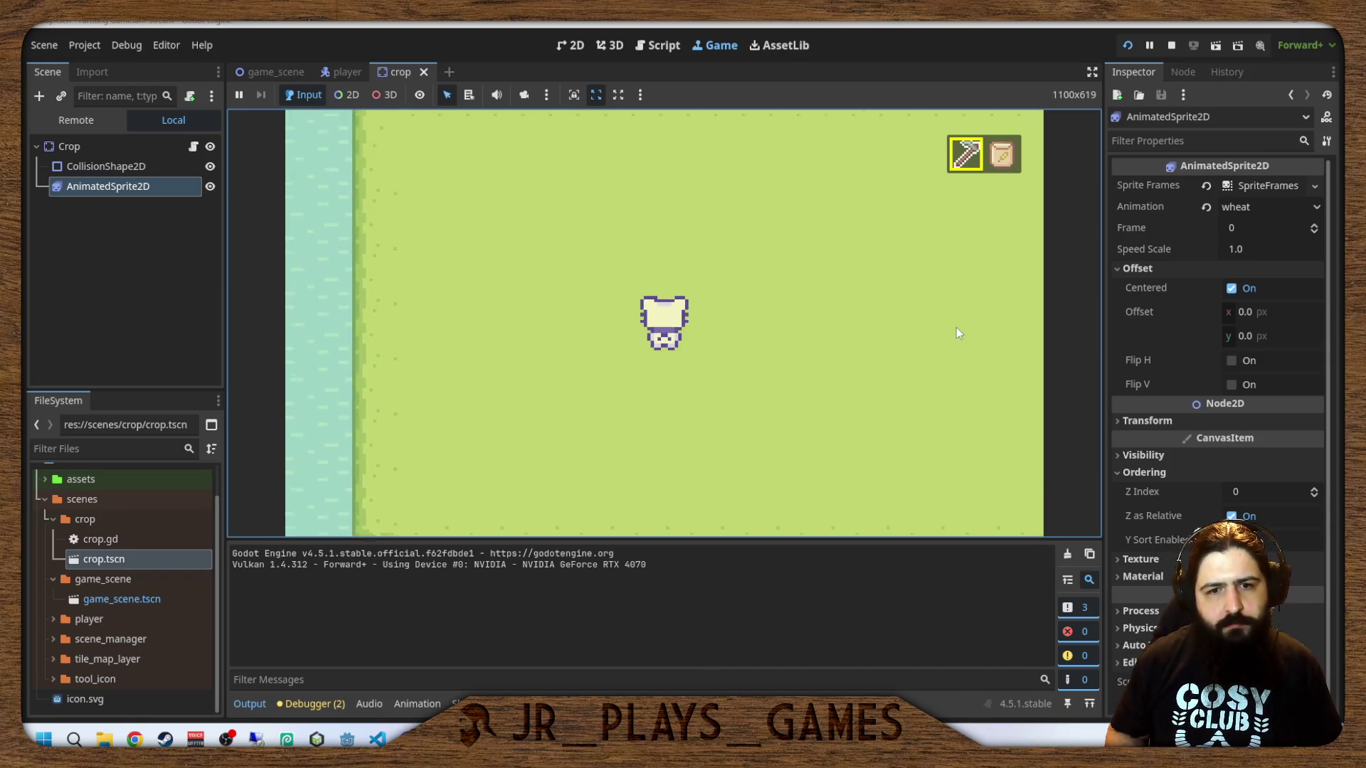
key(w)
key(d)
key(s)
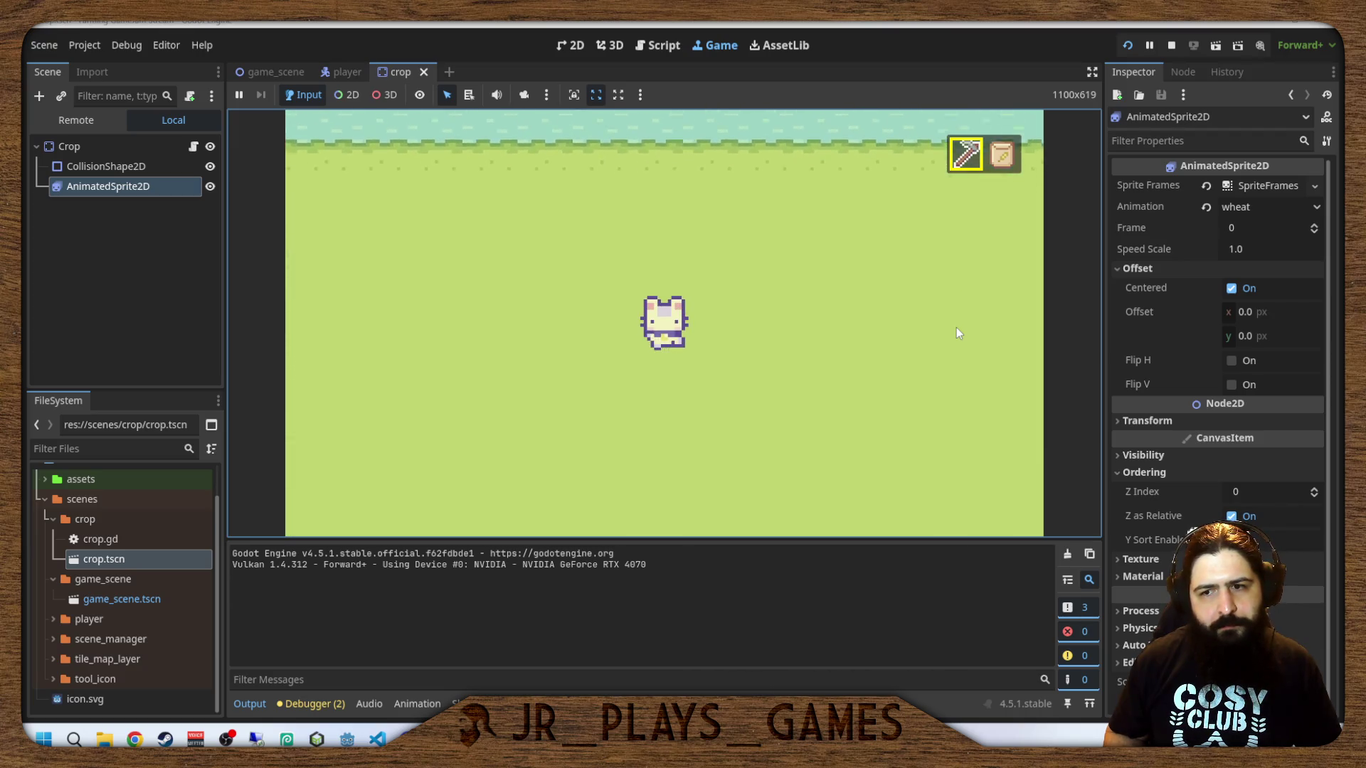
- Till a soil patch, switch to hotbar slot 2 and plant a crop
key(w)
click(956, 327)
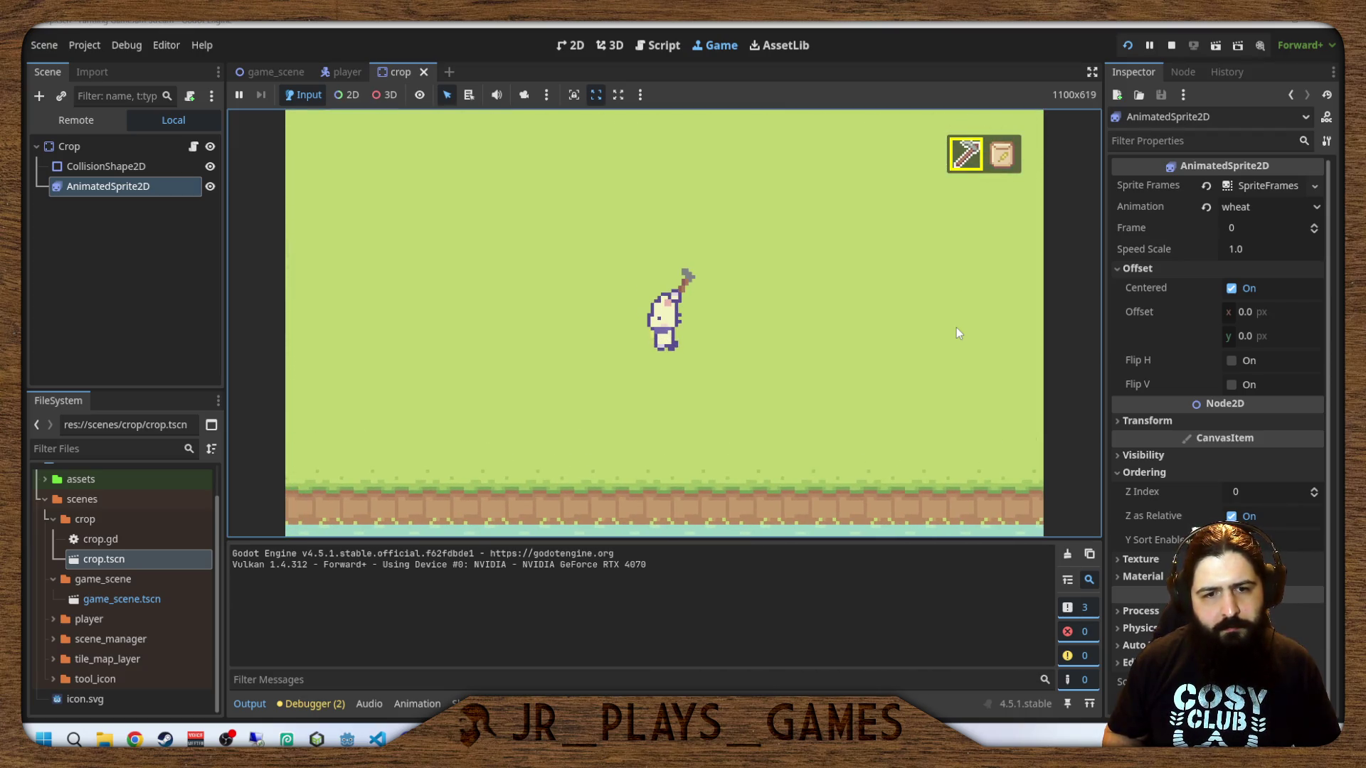
key(2)
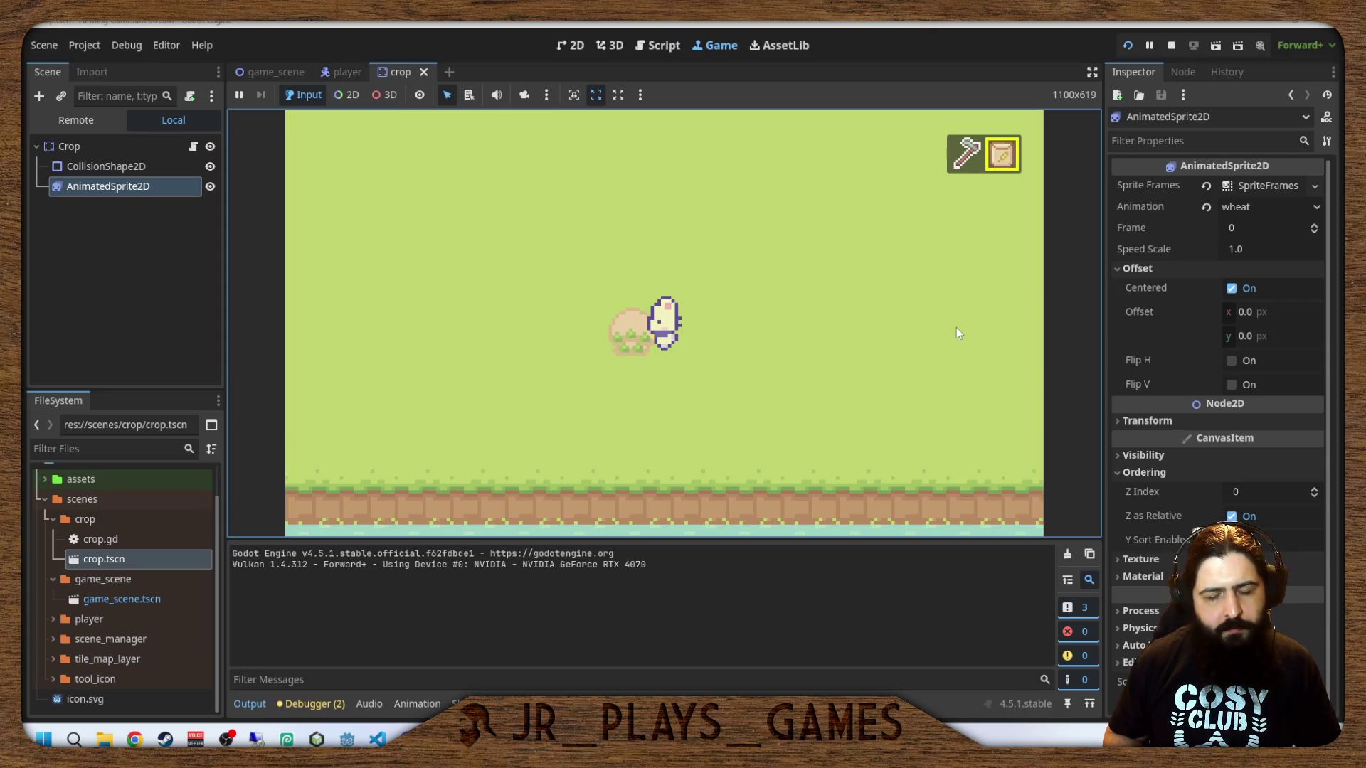
key(a)
click(956, 327)
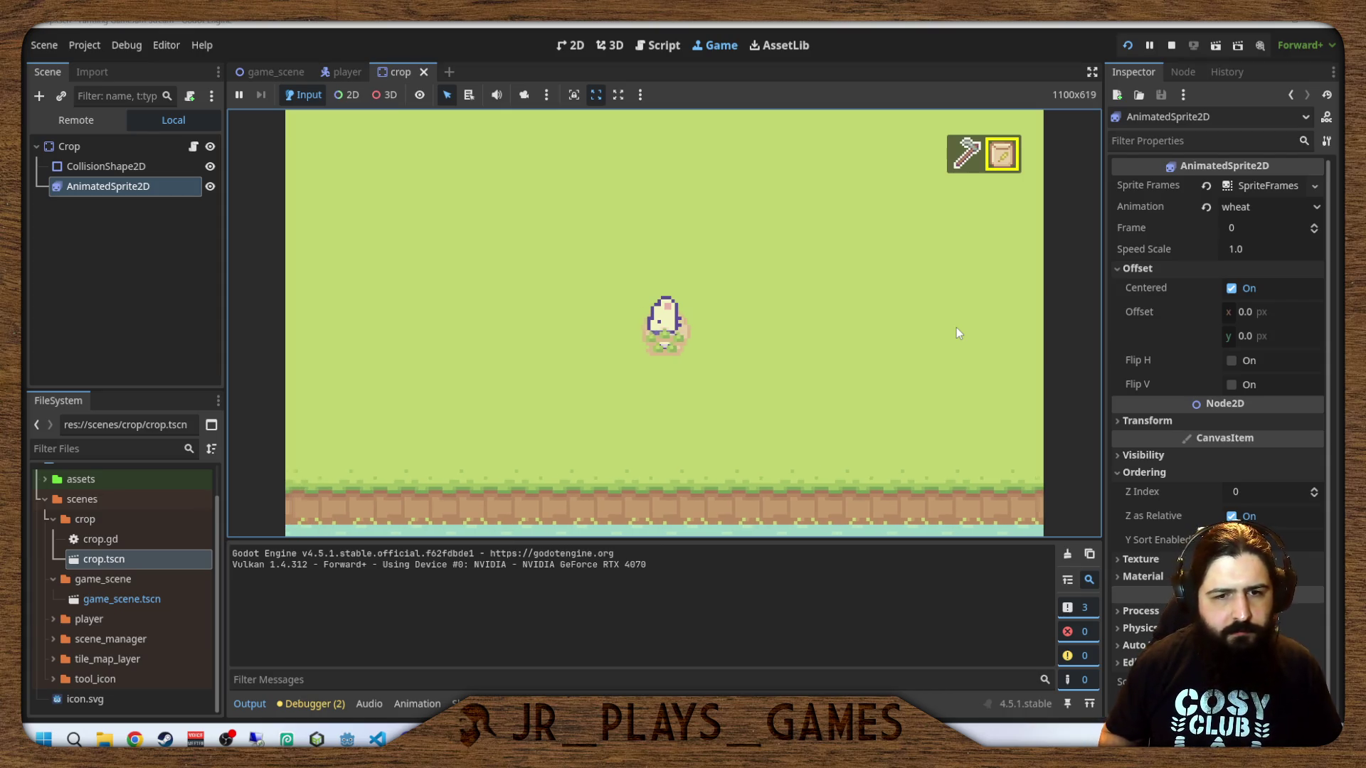
- Inspect the running Crop instance in the Remote scene tree
key(s)
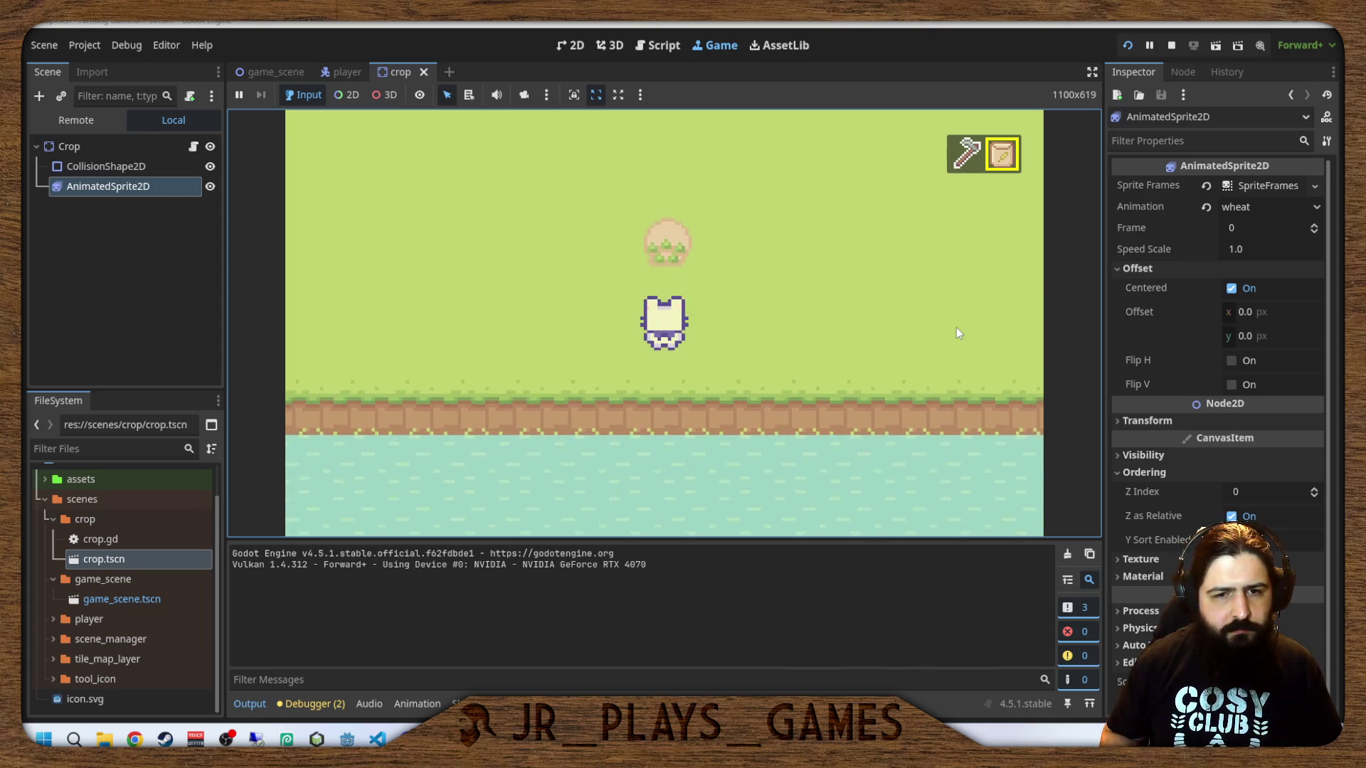
key(w)
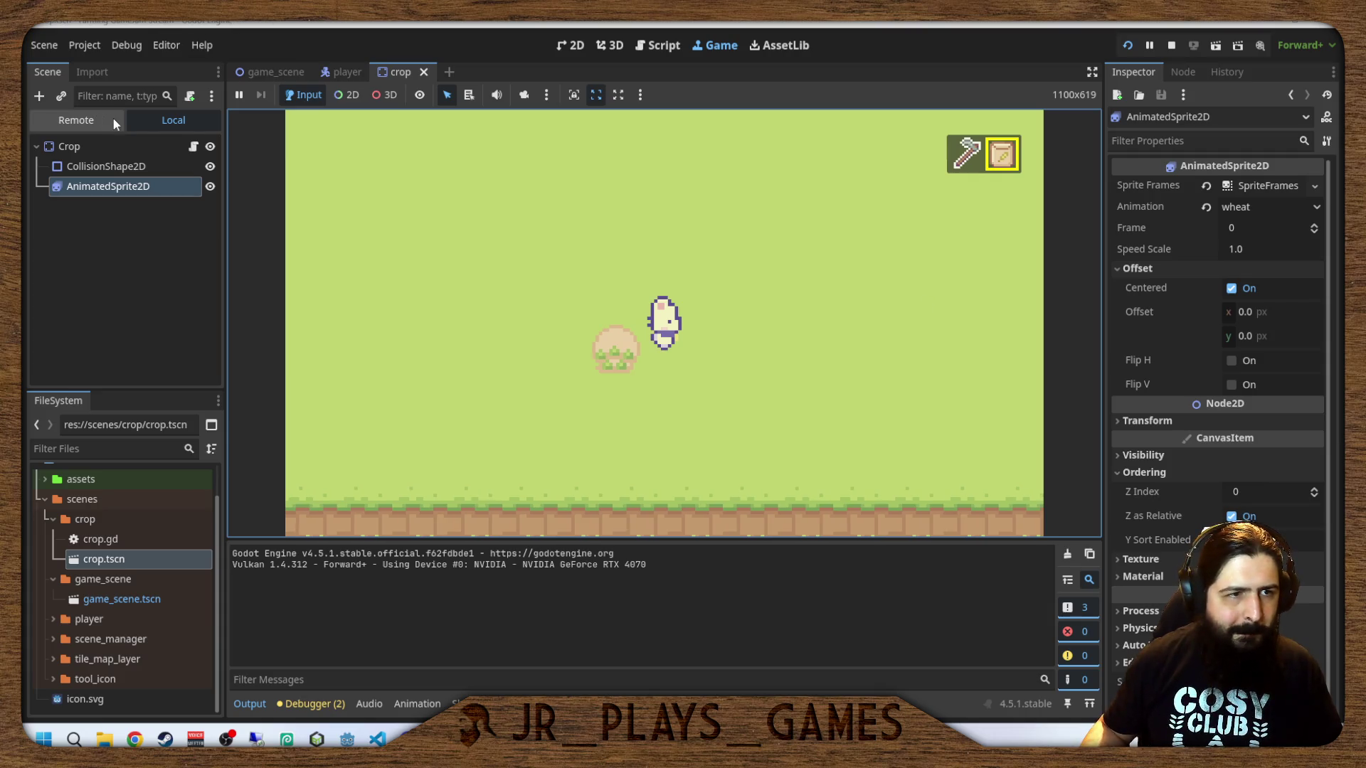
click(112, 118)
click(85, 285)
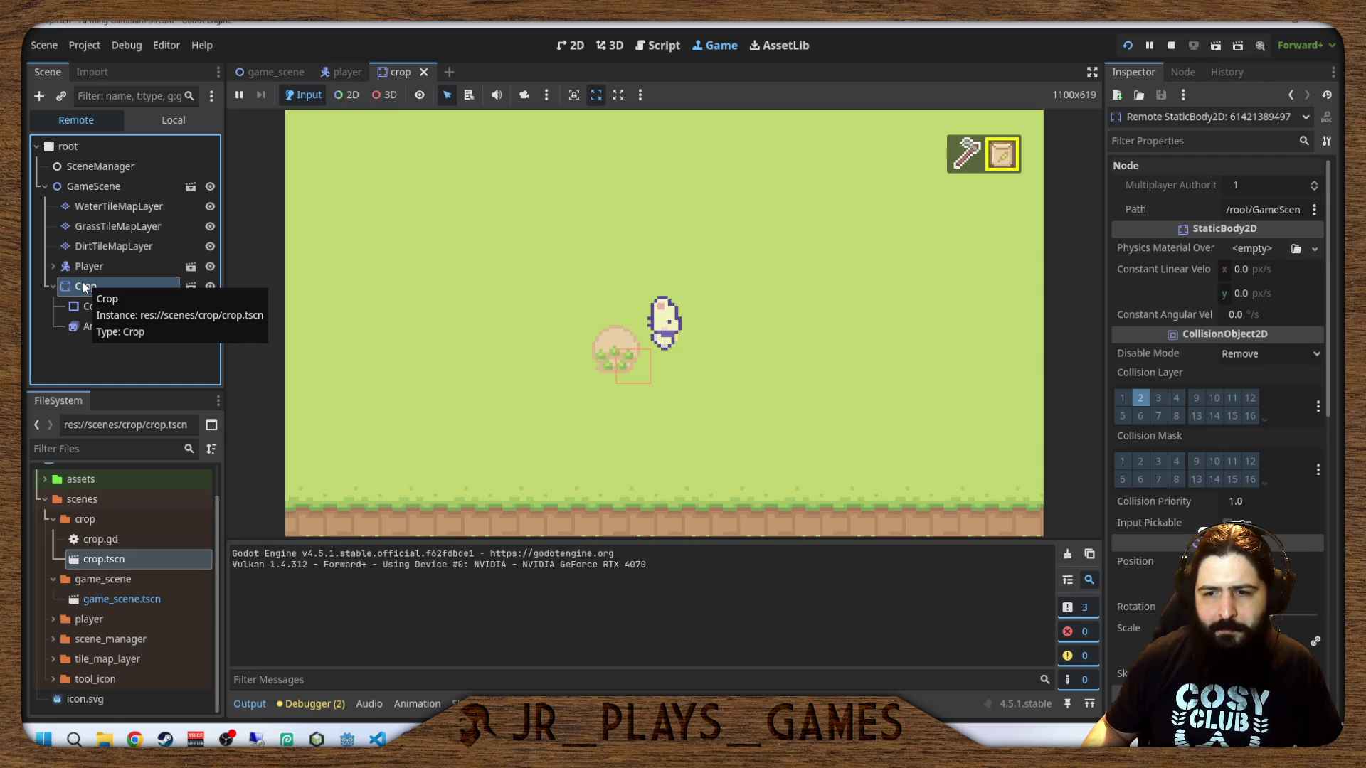
scroll(1221, 467, down, 5)
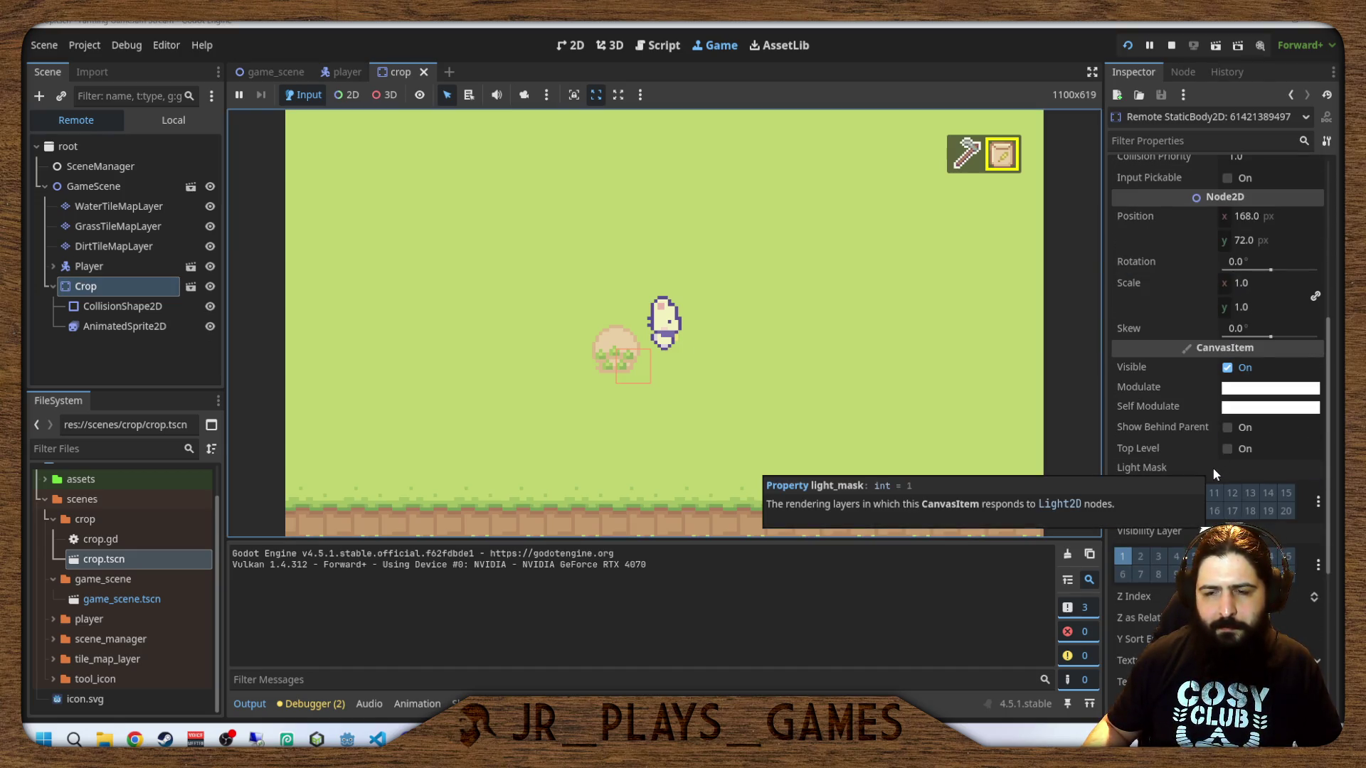
scroll(1212, 467, down, 4)
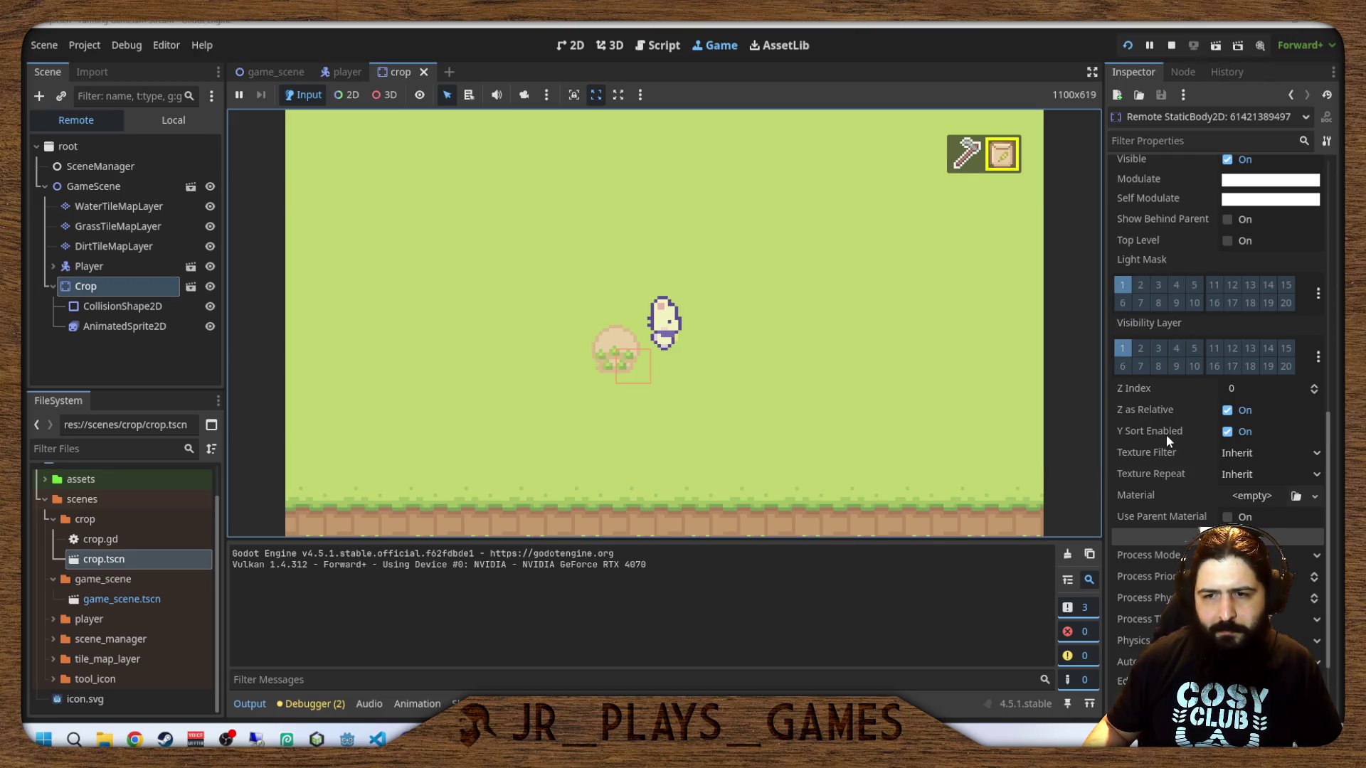
mouse_move(1164, 430)
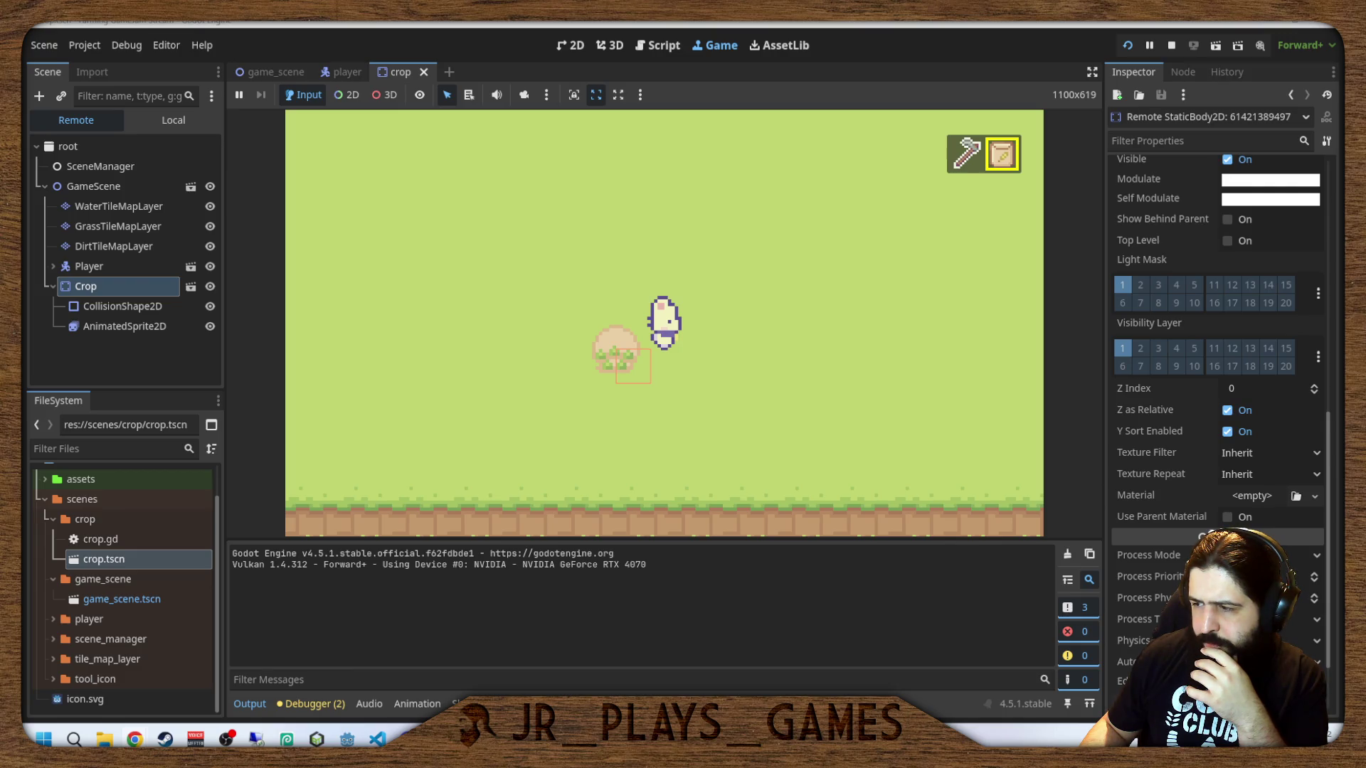
- Enable Y Sort Enabled on the running GameScene node
click(77, 186)
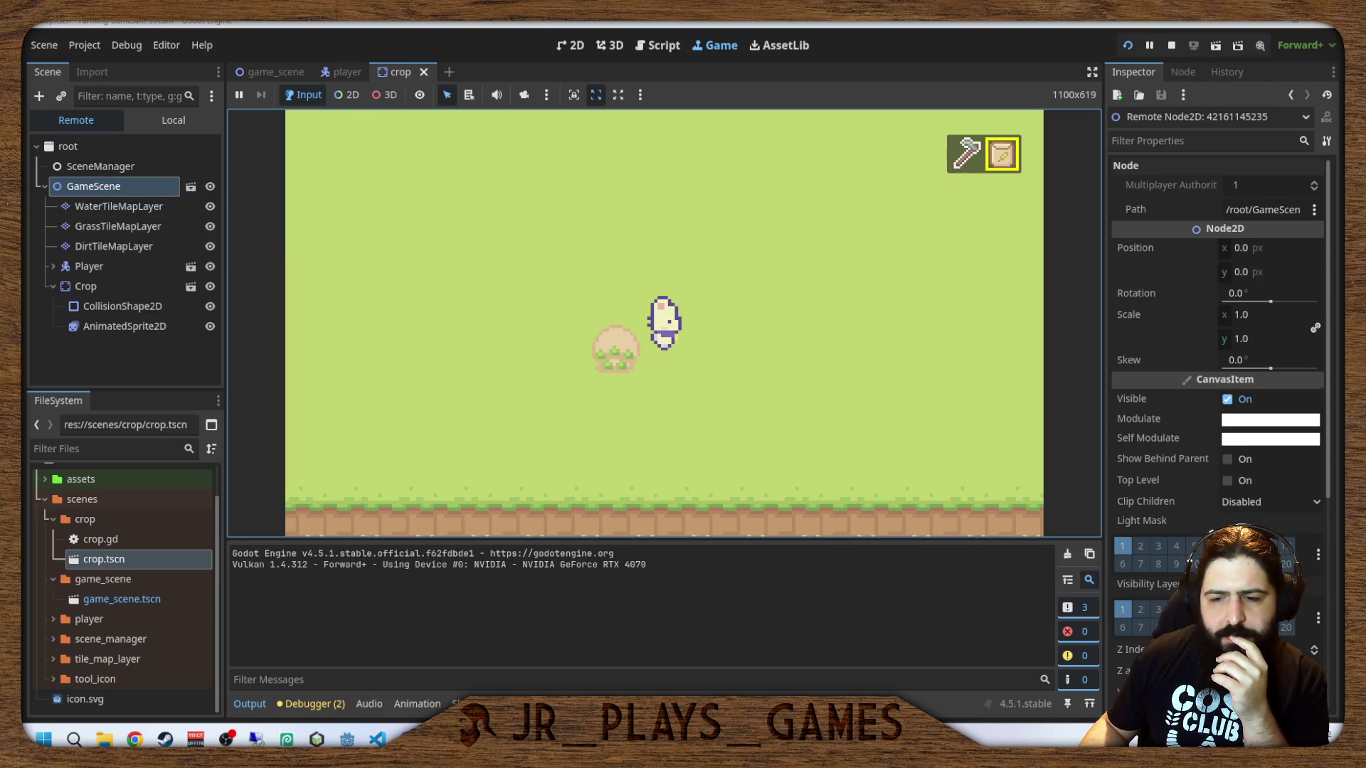
scroll(1224, 468, down, 5)
click(1227, 417)
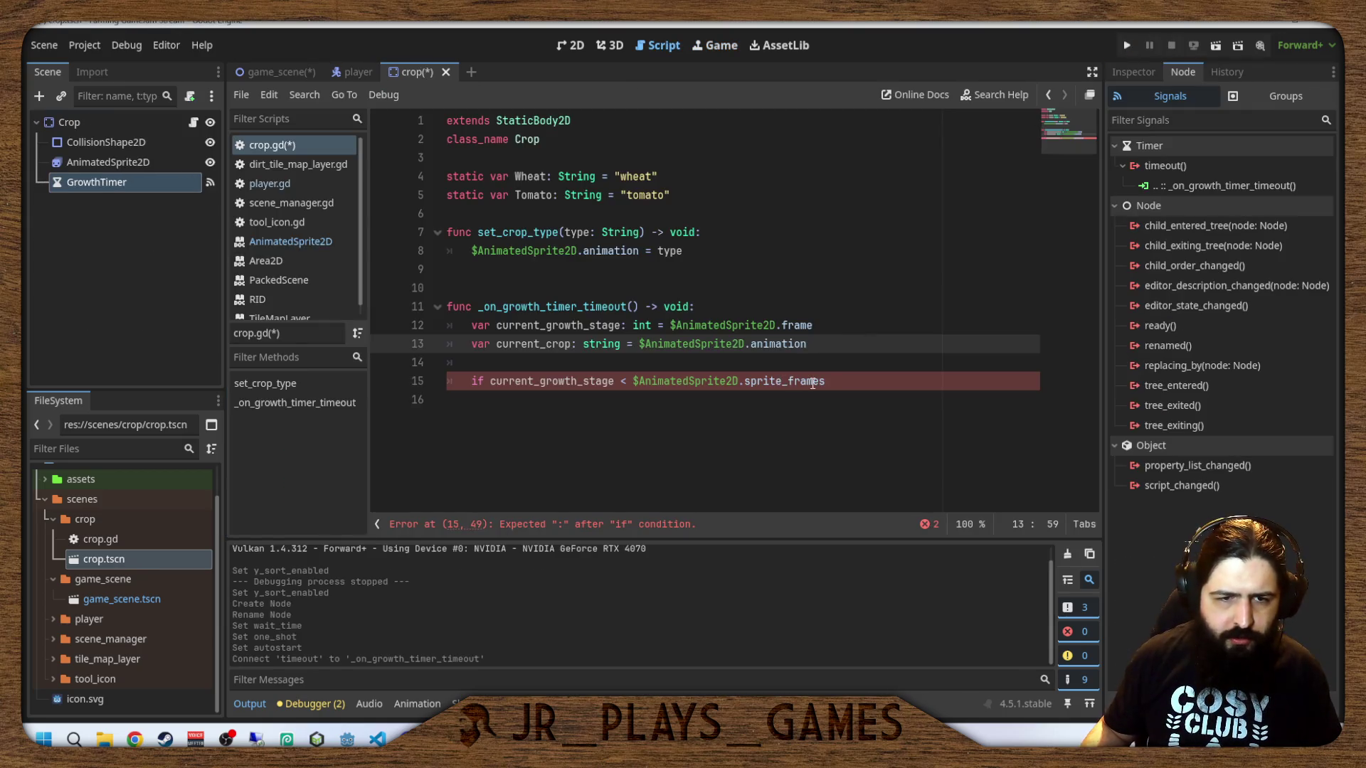
double_click(801, 377)
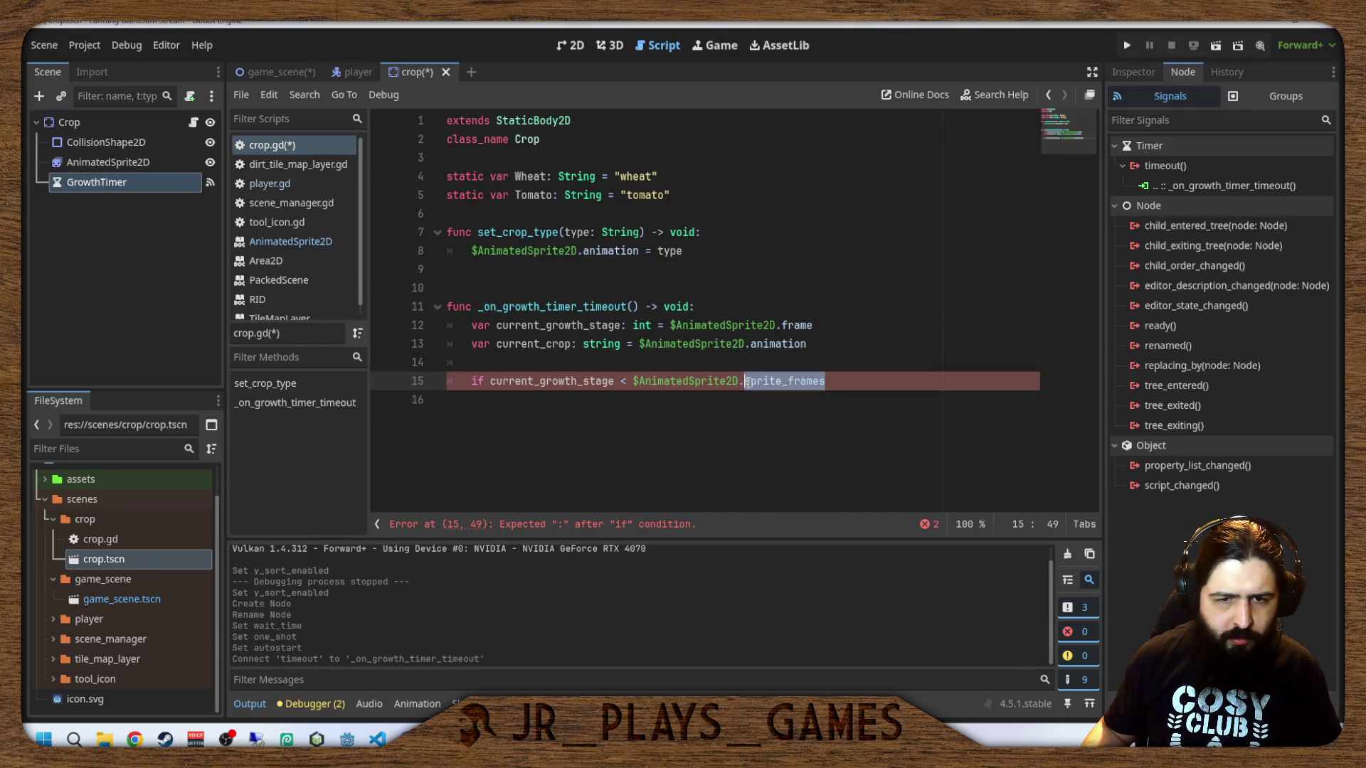
key(BackSpace)
key(BackSpace)
text(.)
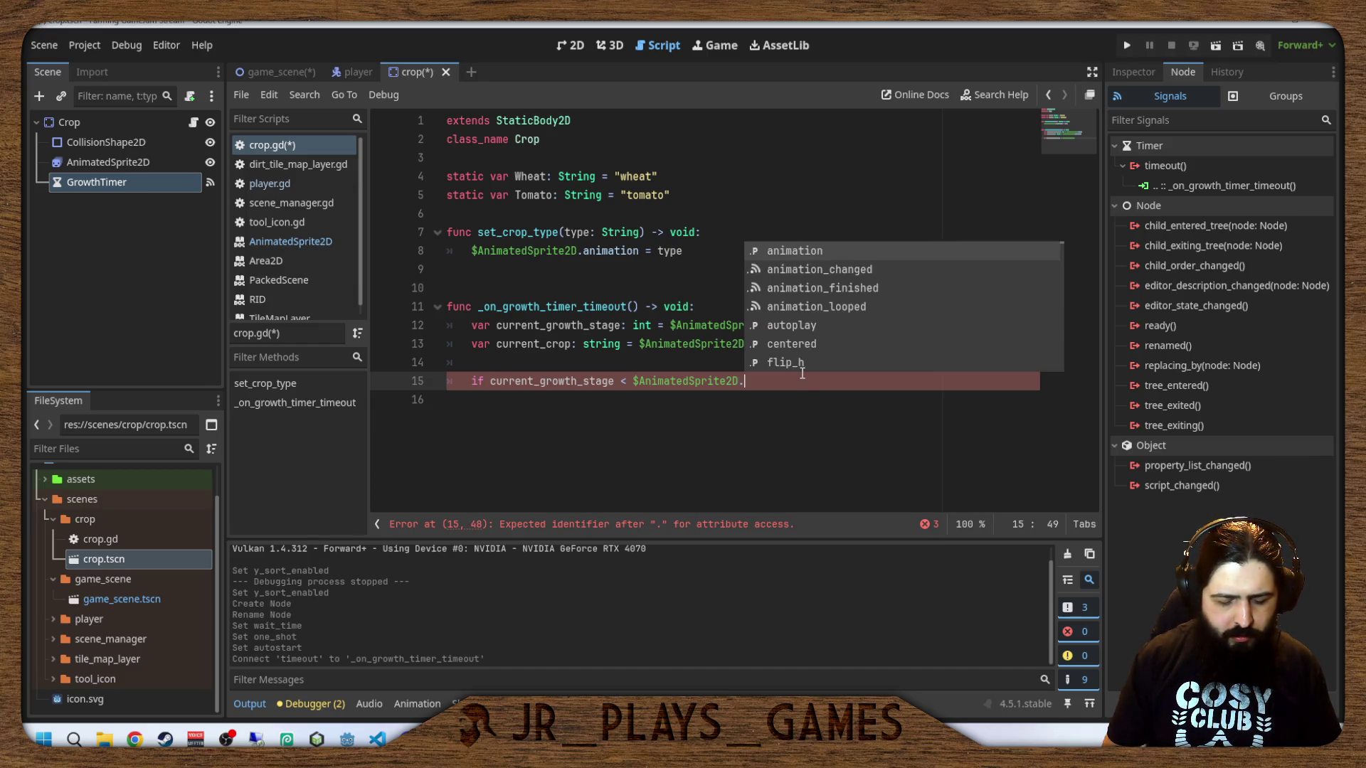
text(get)
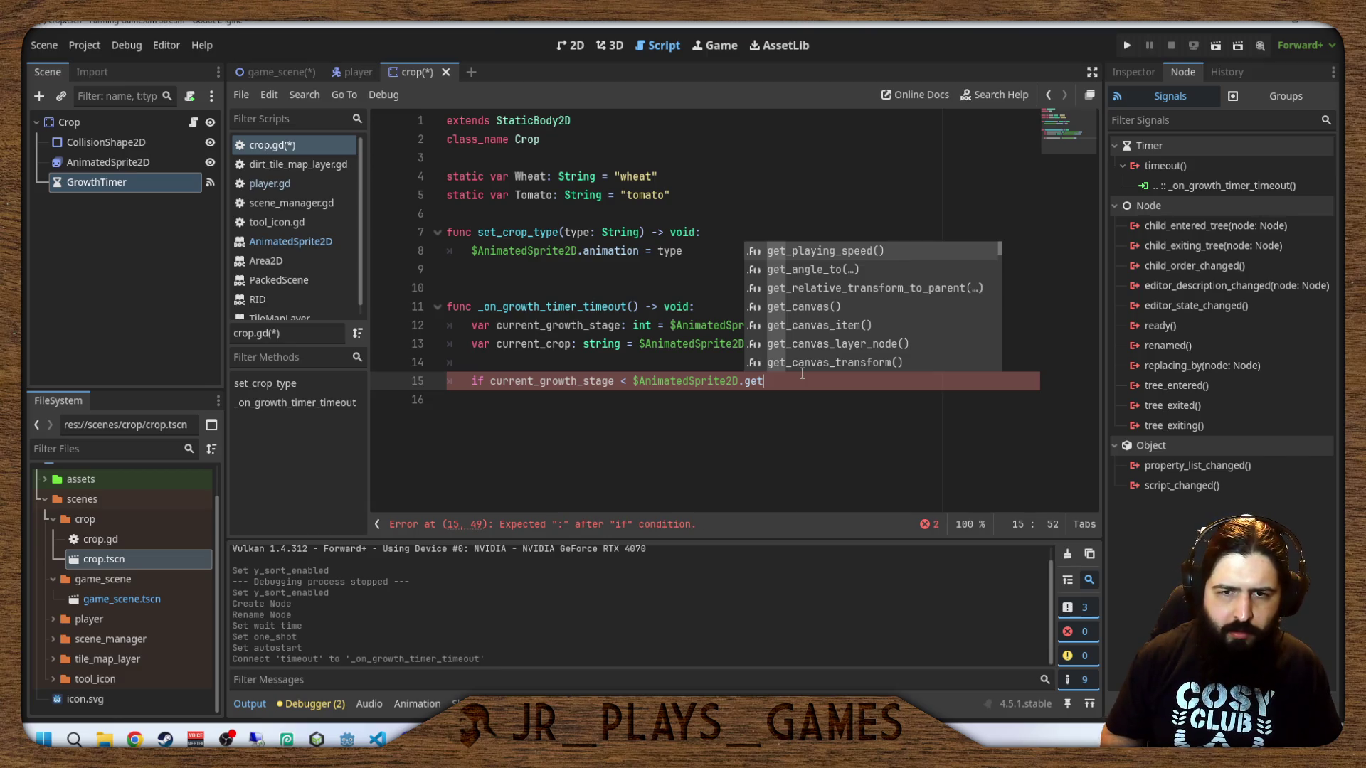
key(Down)
key(Down)
key(Down)
key(Down)
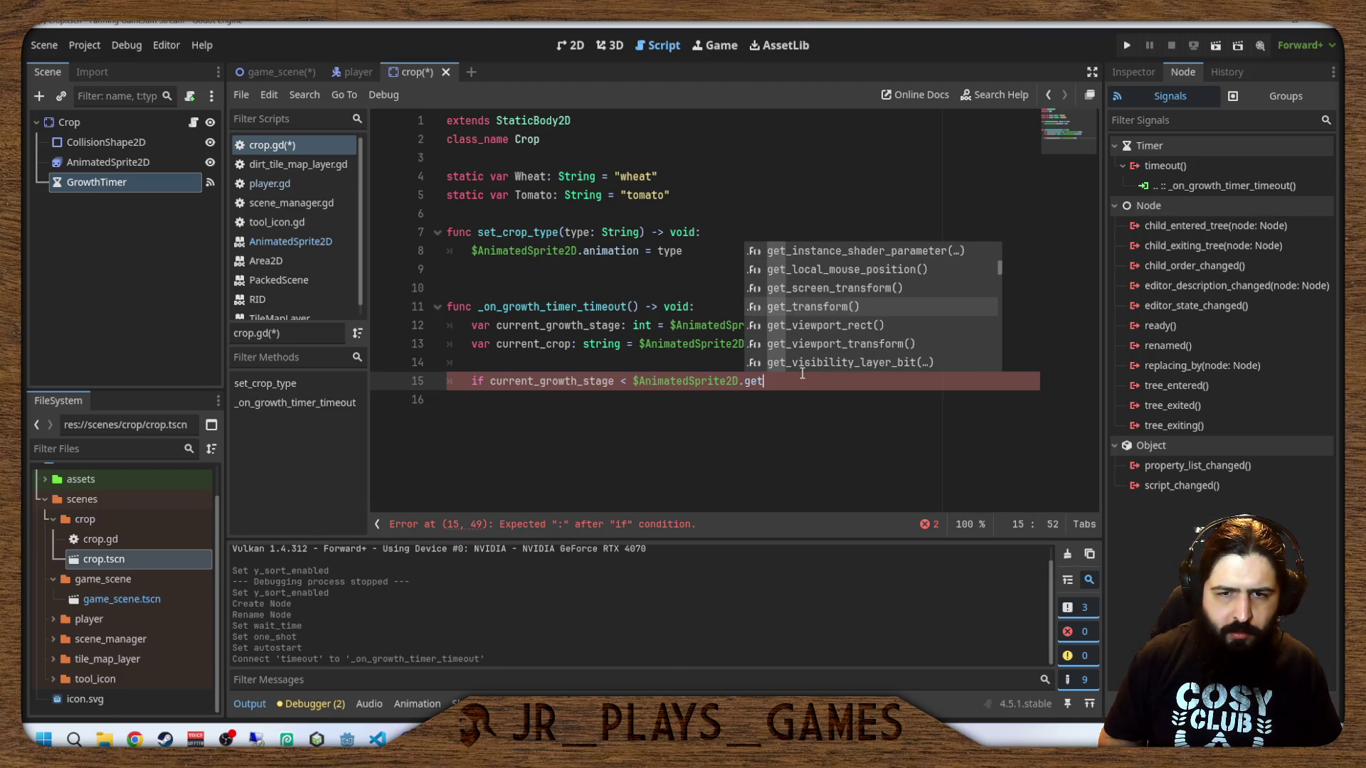
key(Up)
key(Up)
key(Up)
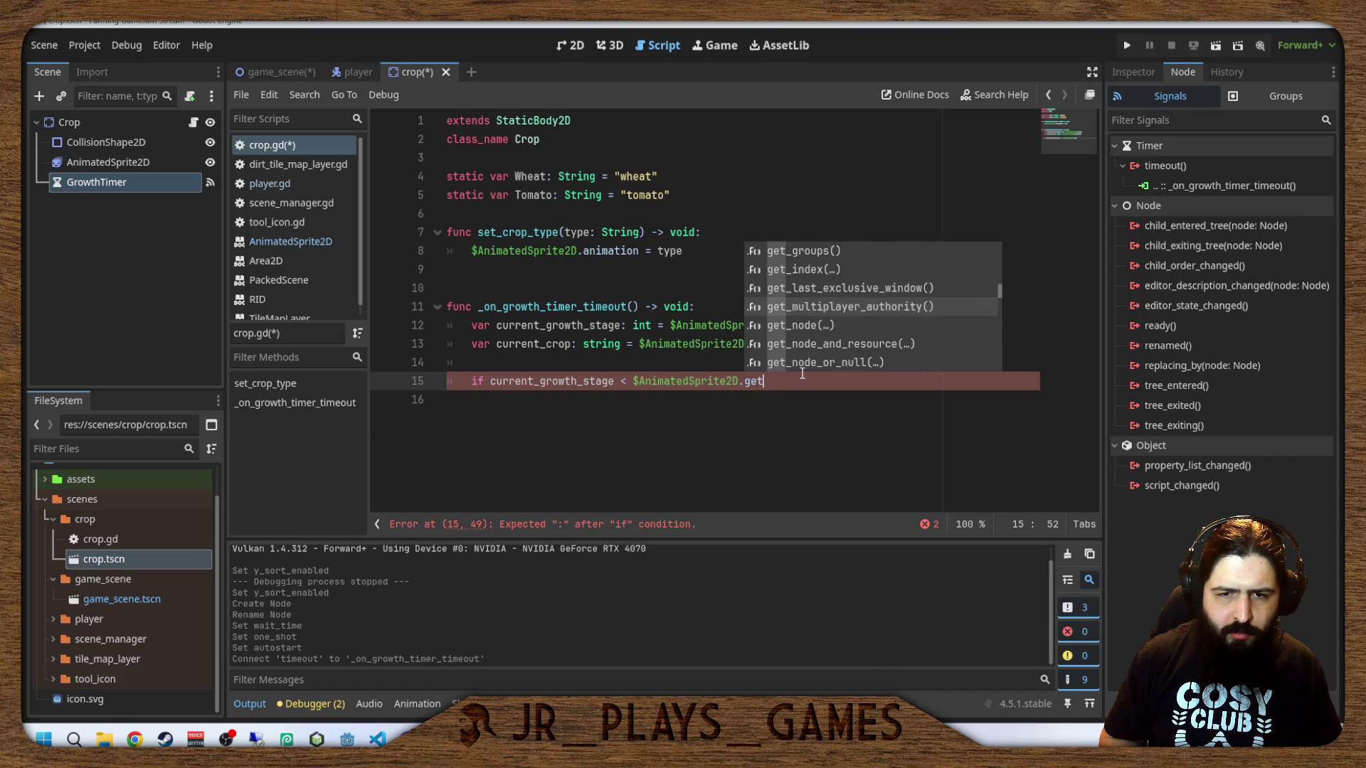
key(Down)
key(Down)
key(Down)
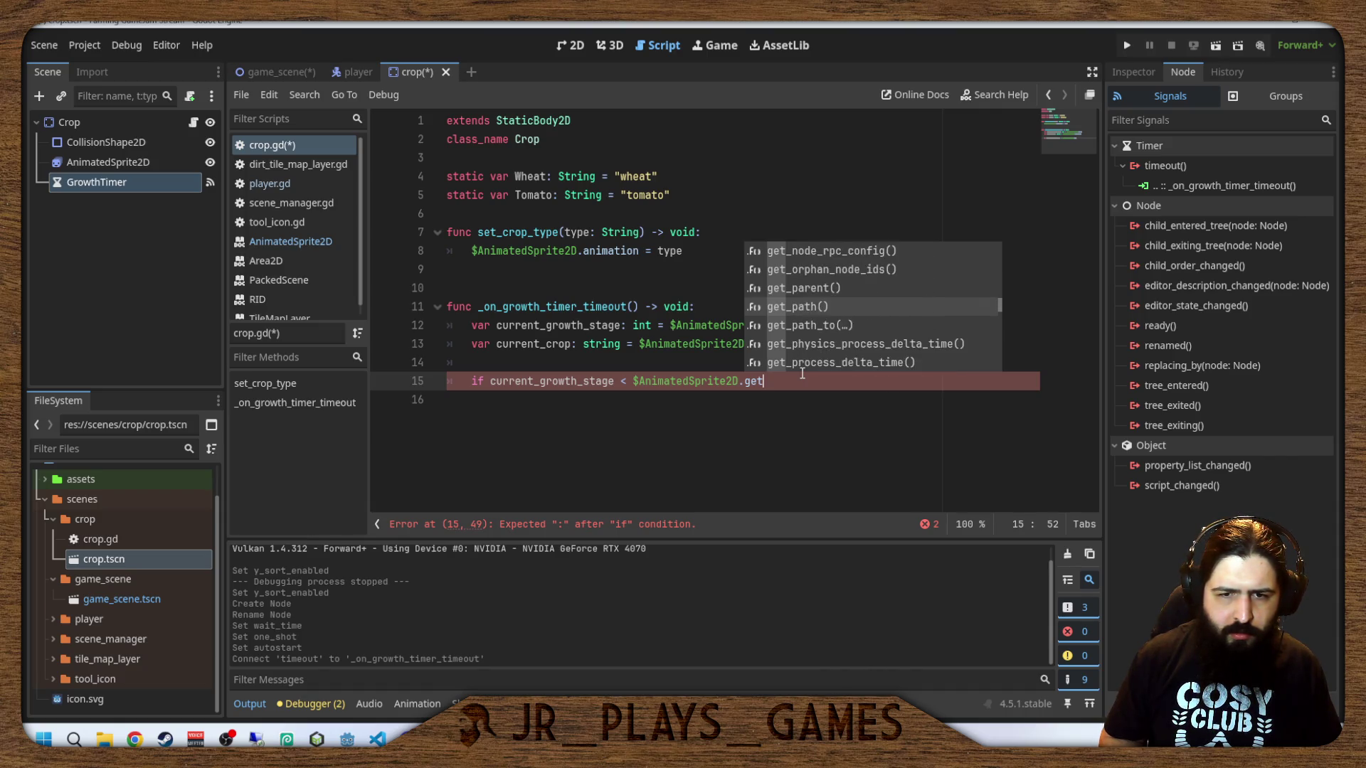
key(Down)
key(Down)
key(Down)
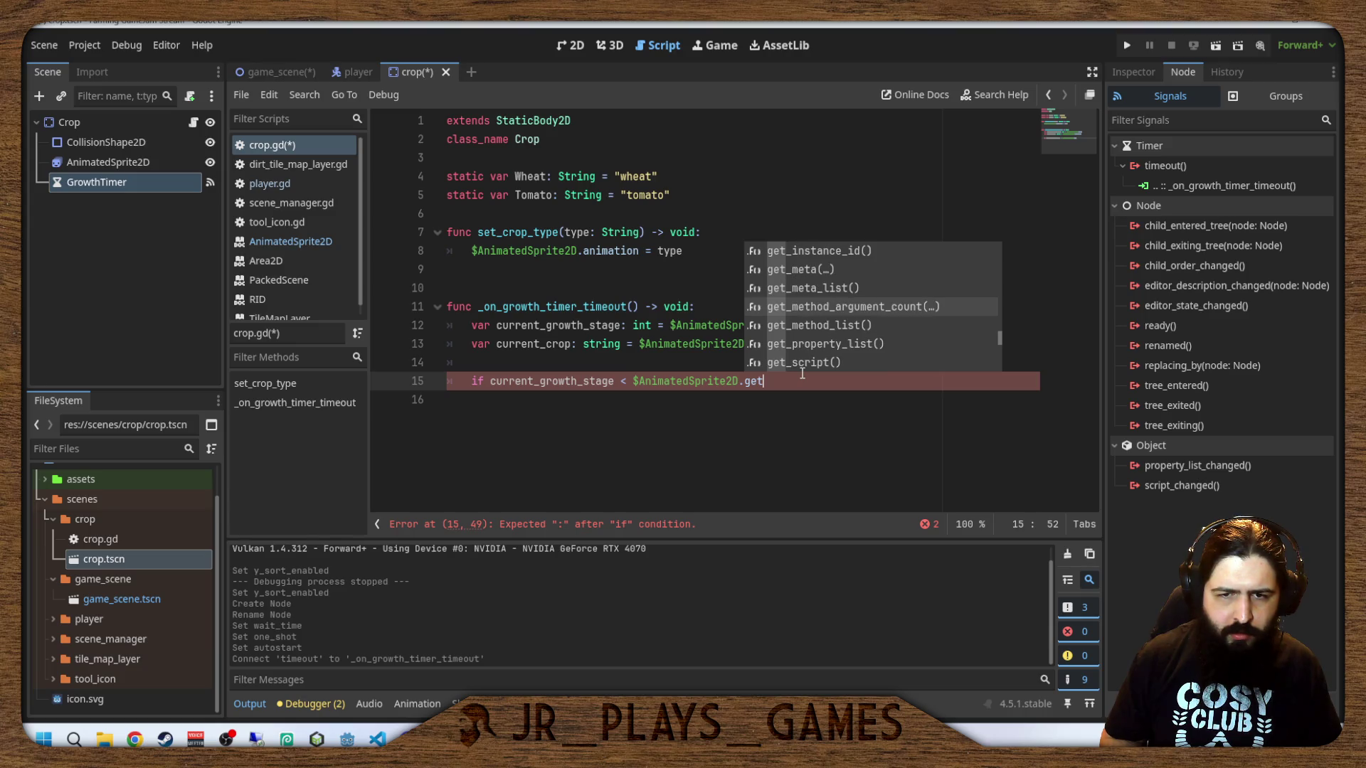
key(BackSpace)
key(BackSpace)
key(BackSpace)
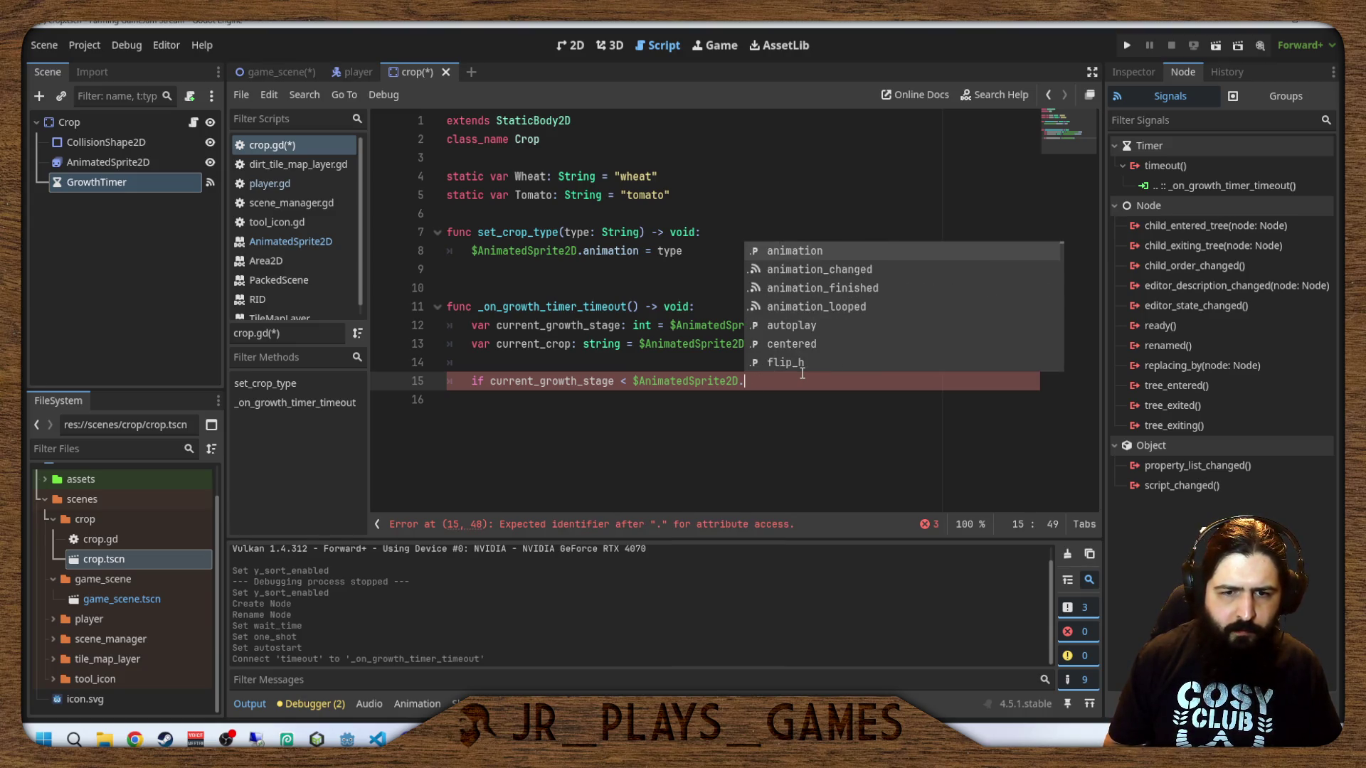
key(BackSpace)
text(.pl)
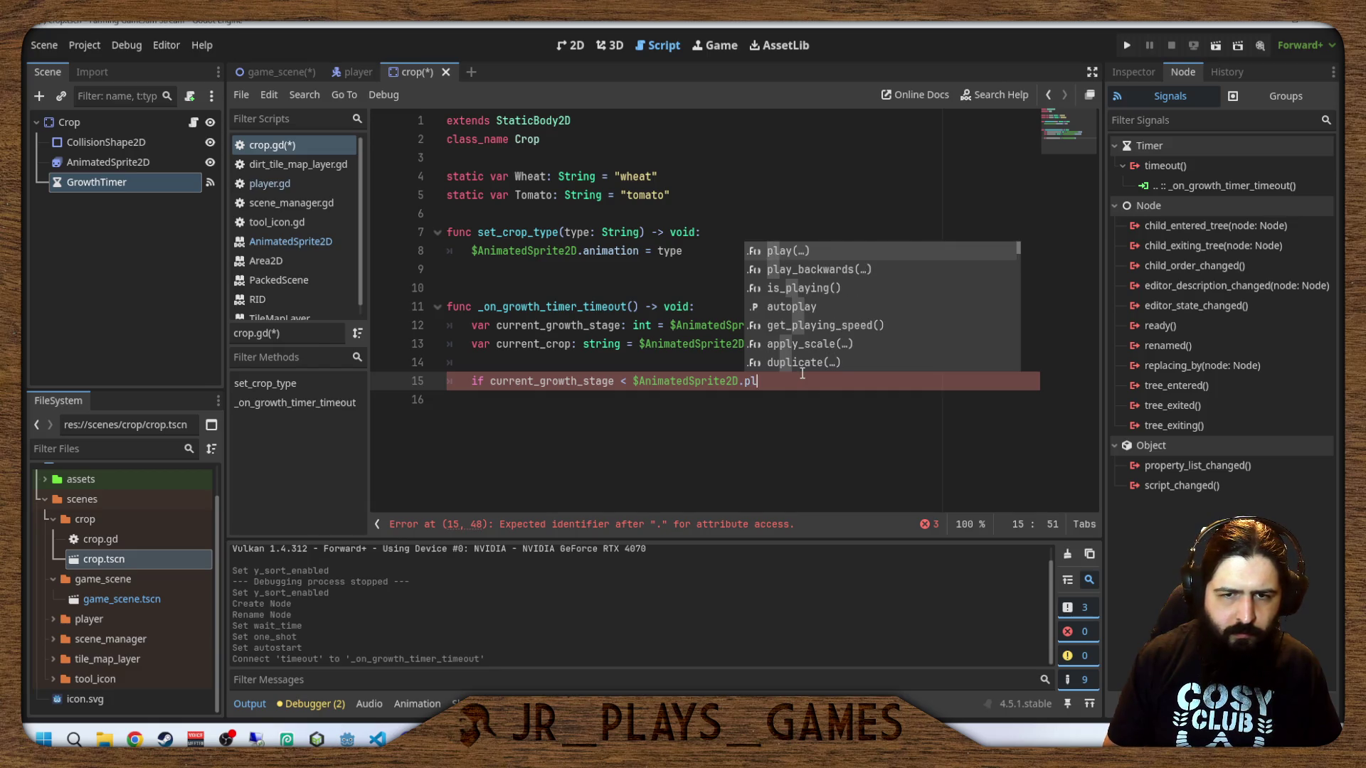
key(Down)
key(Down)
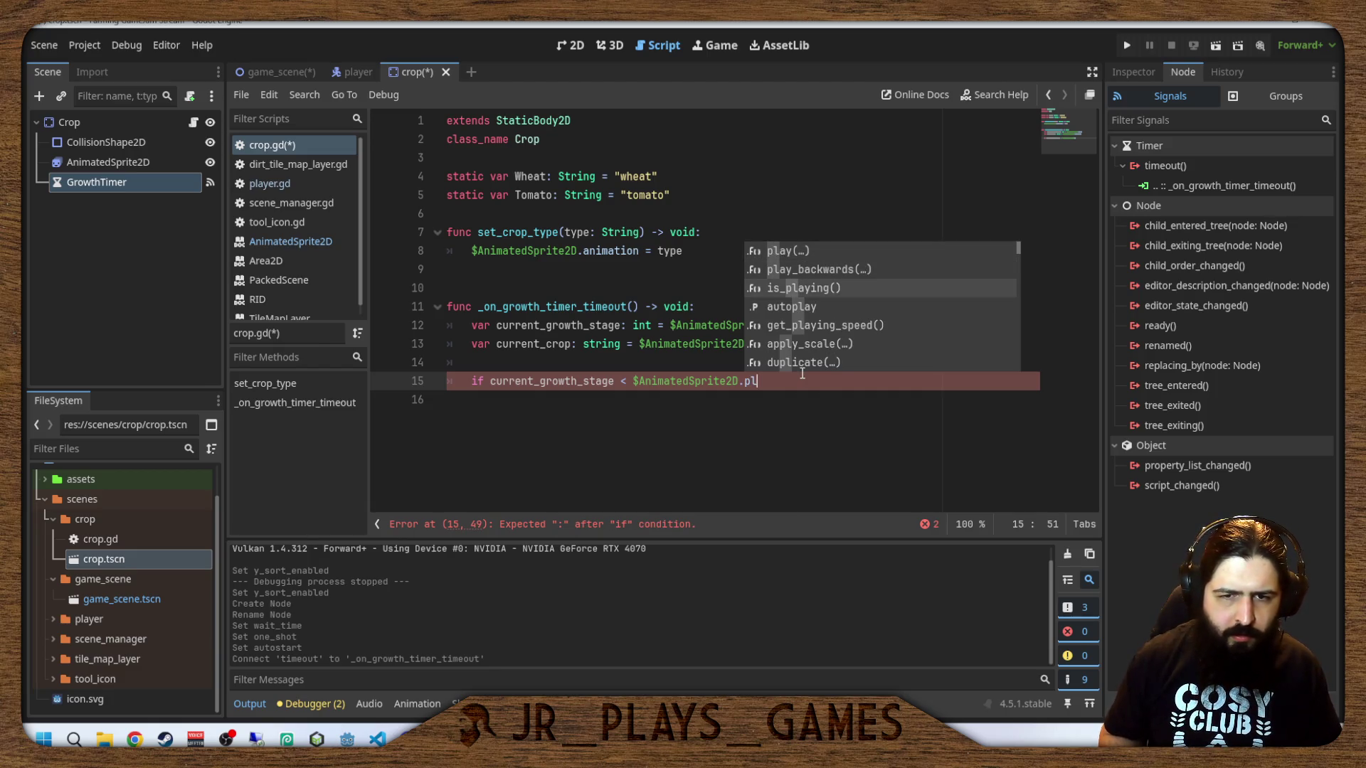
key(Down)
key(Down)
key(Down)
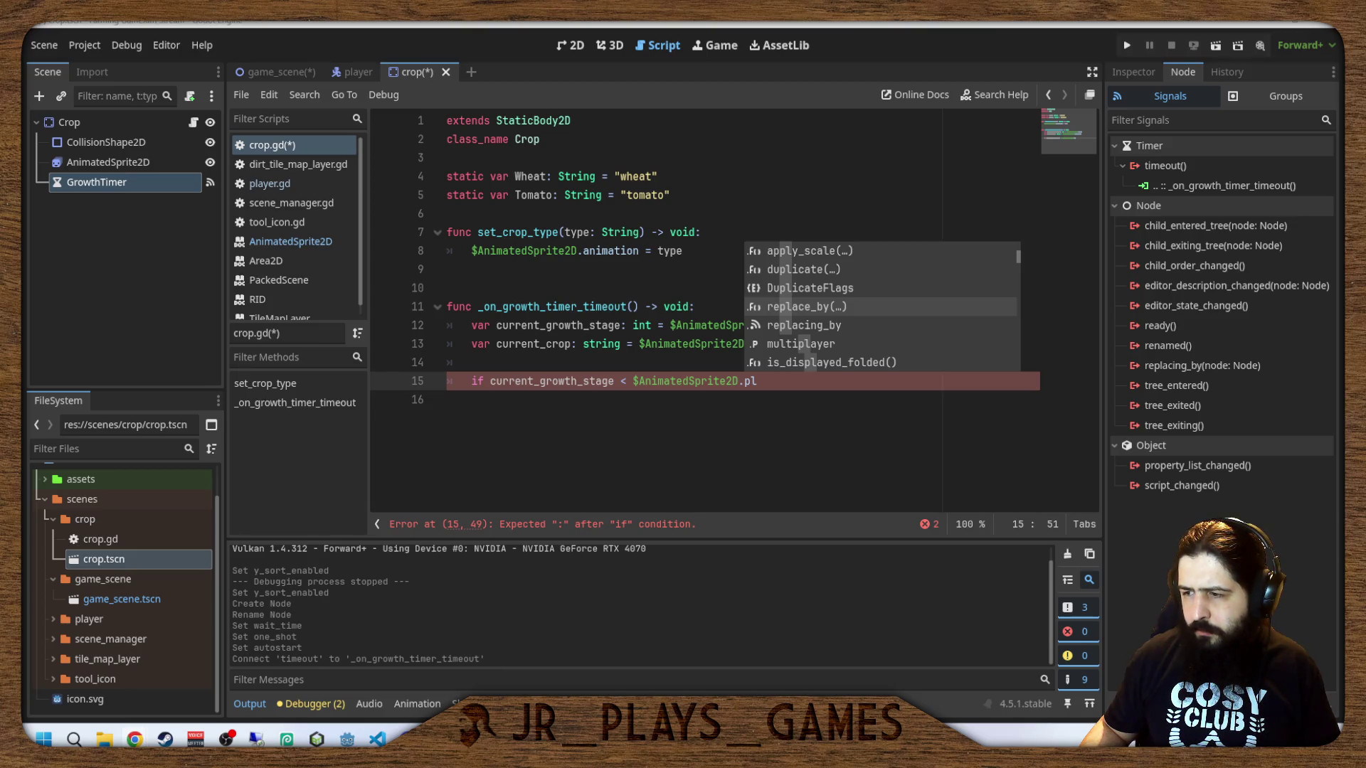
click(770, 381)
double_click(771, 380)
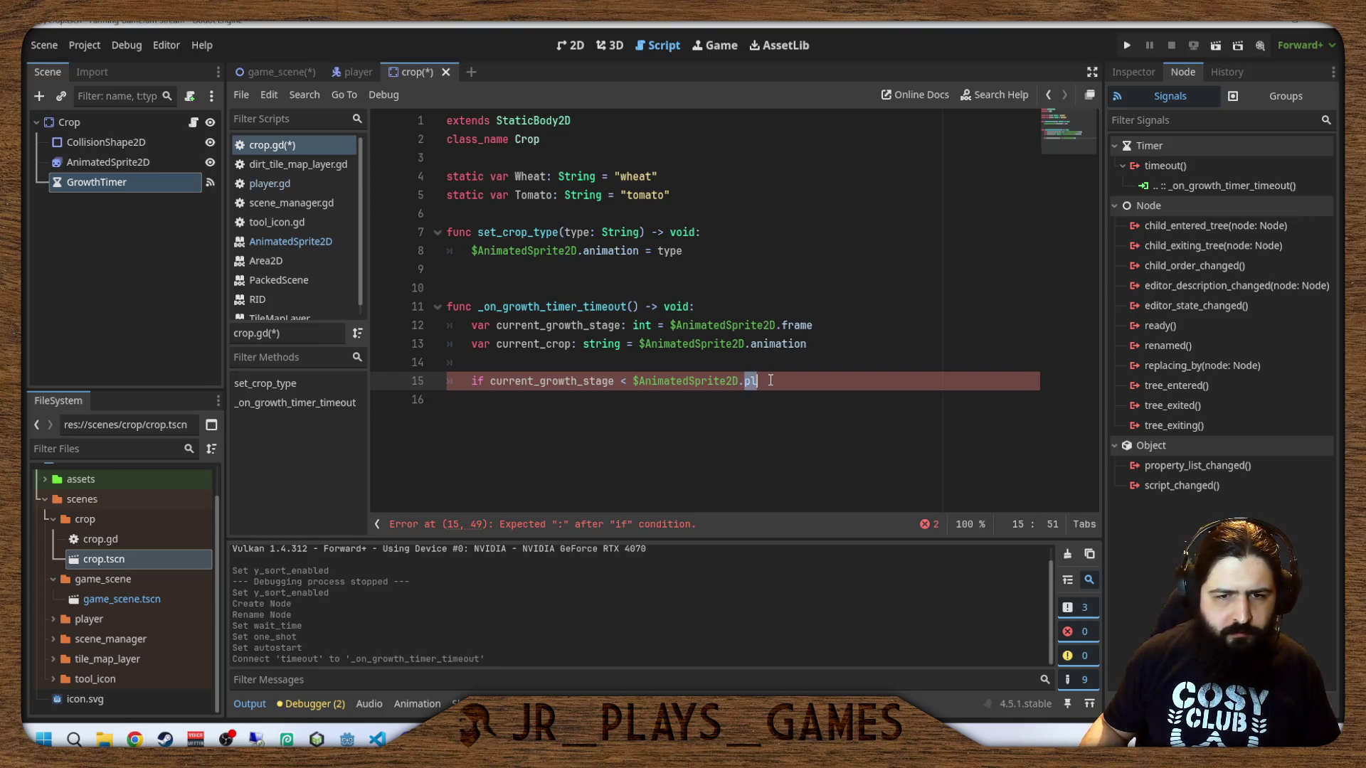
text(get_gr)
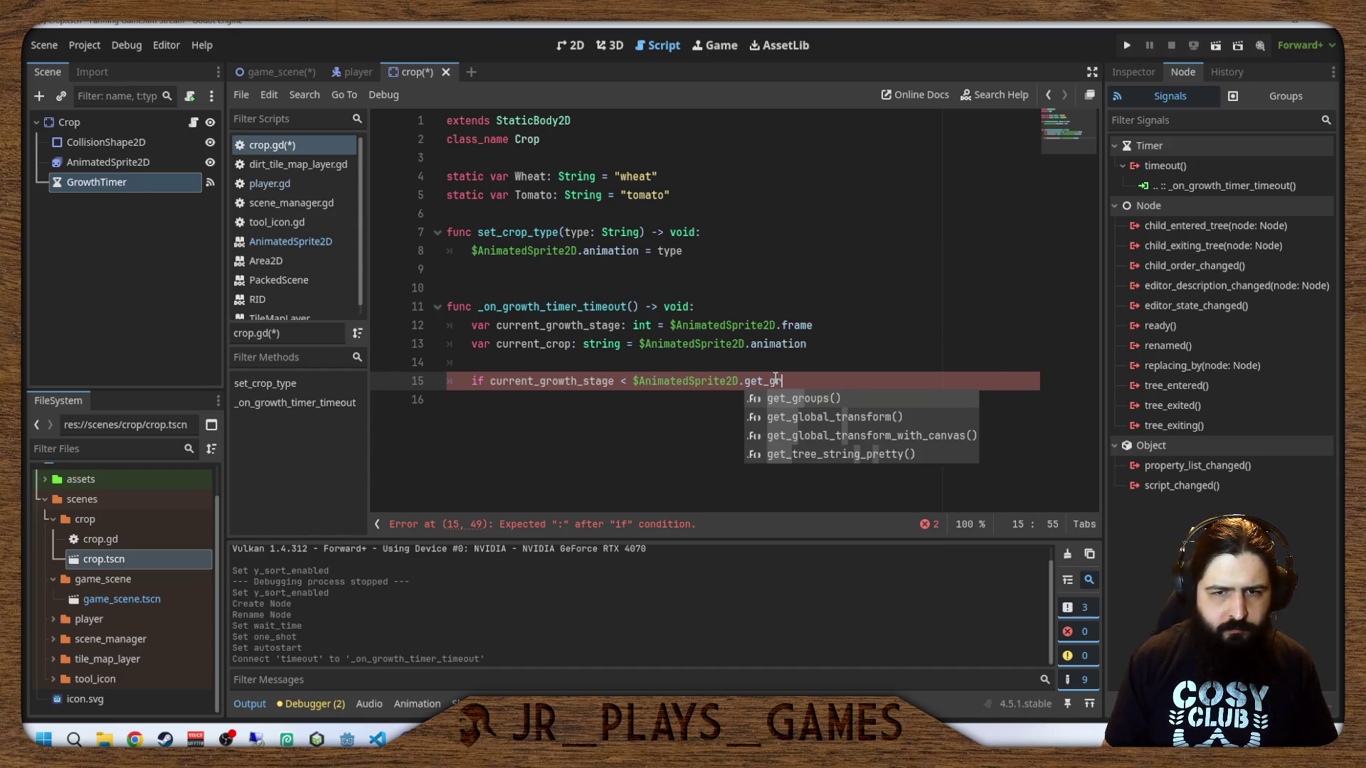
key(BackSpace)
key(BackSpace)
text(fram)
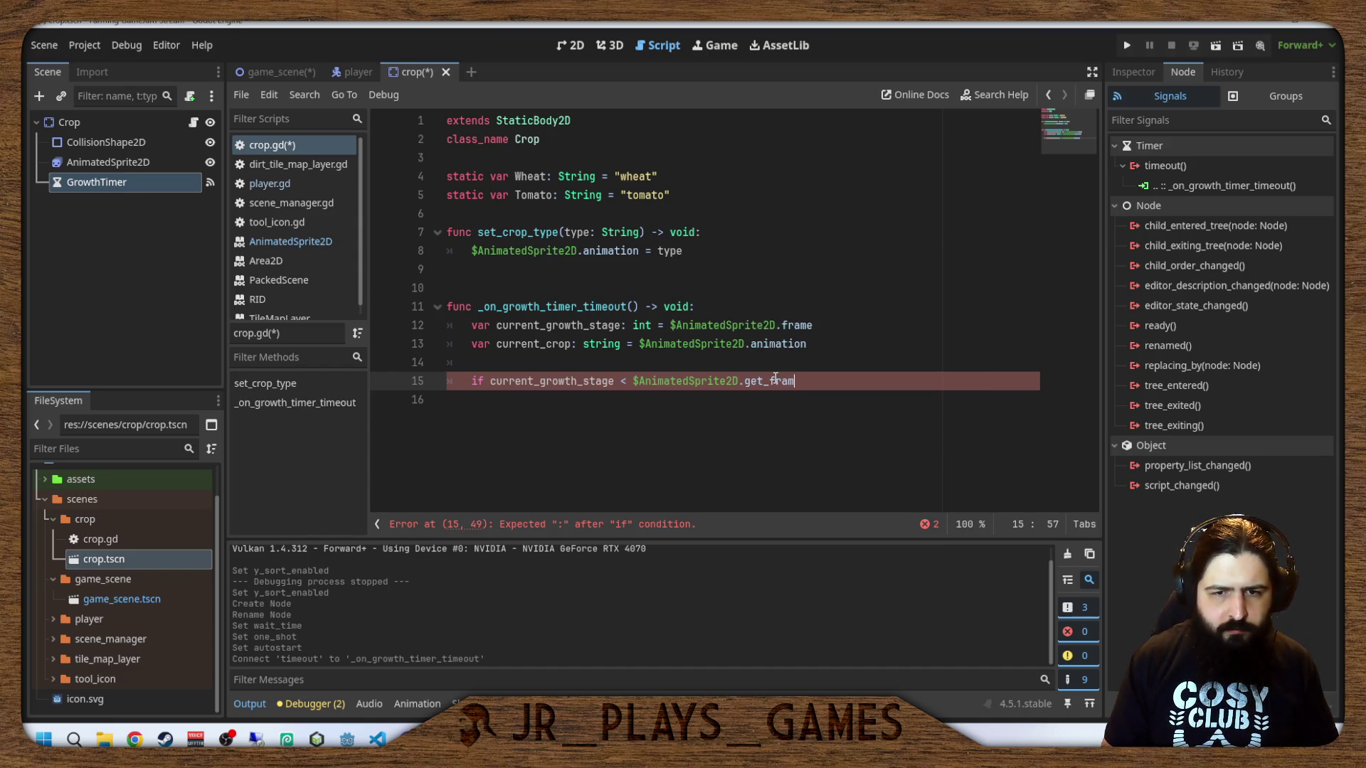
text(e)
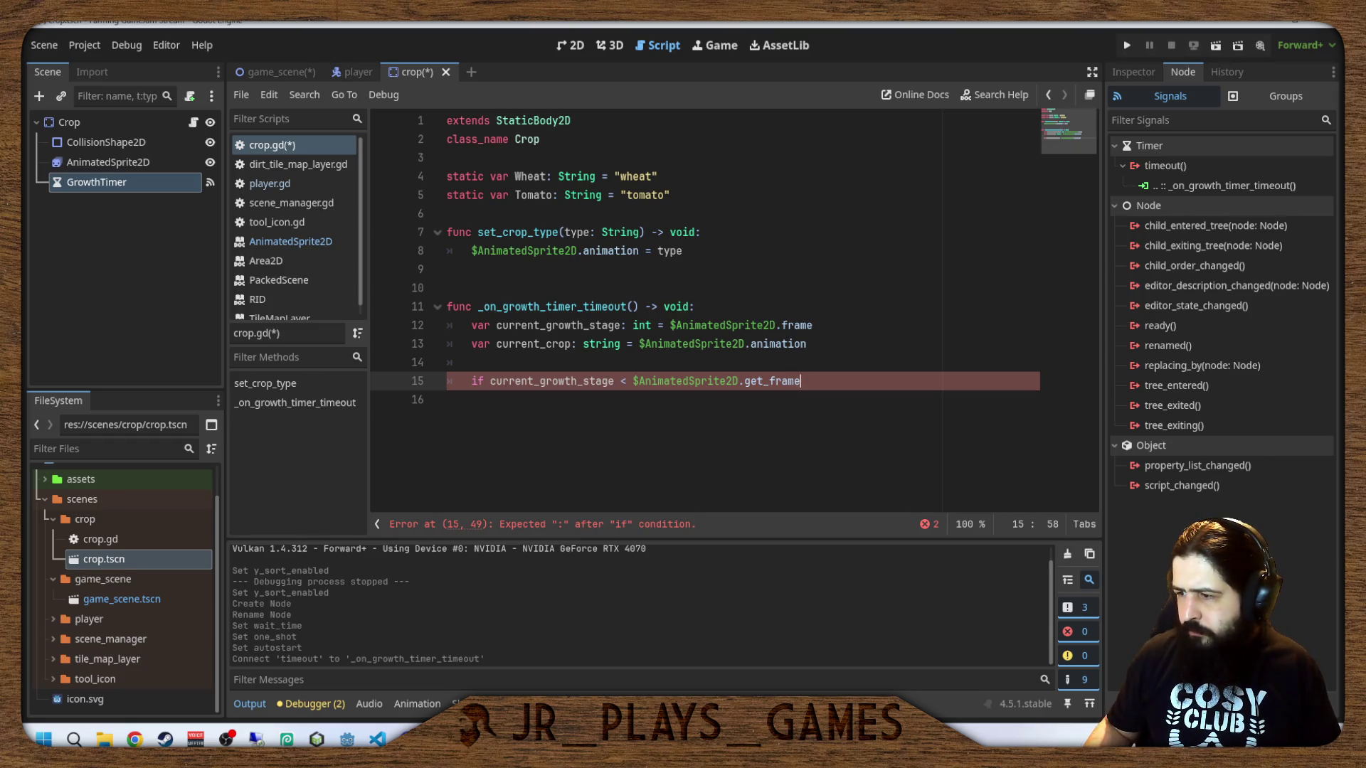
double_click(749, 382)
text(frames)
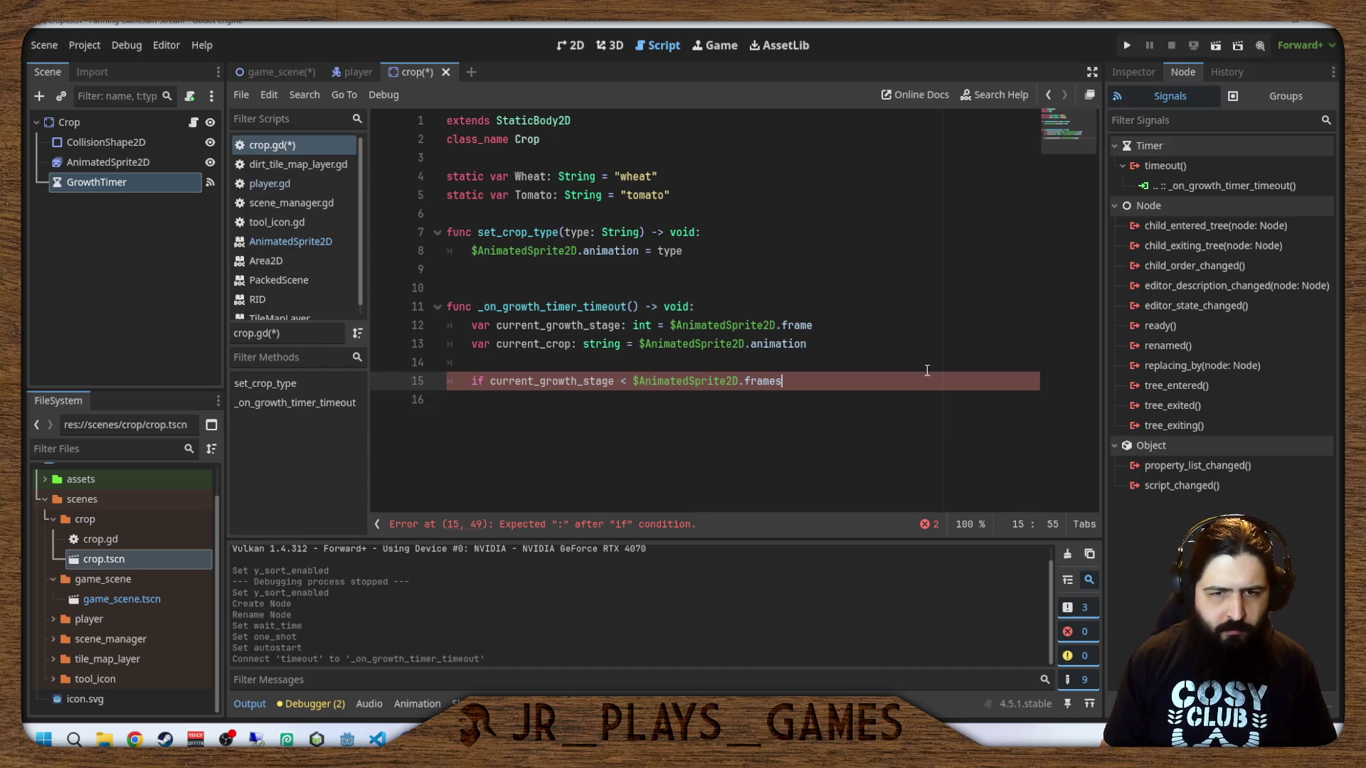
key(Return)
text(.ge)
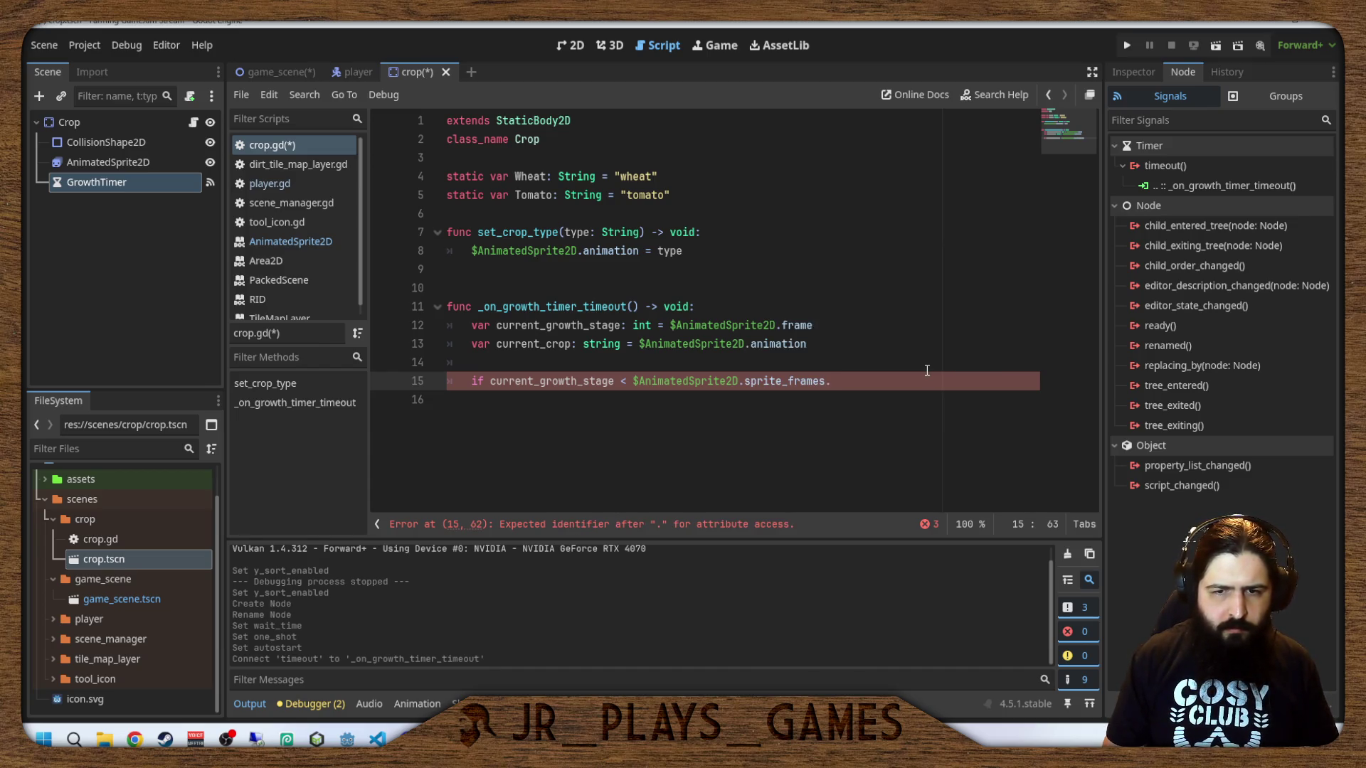
key(BackSpace)
key(BackSpace)
key(BackSpace)
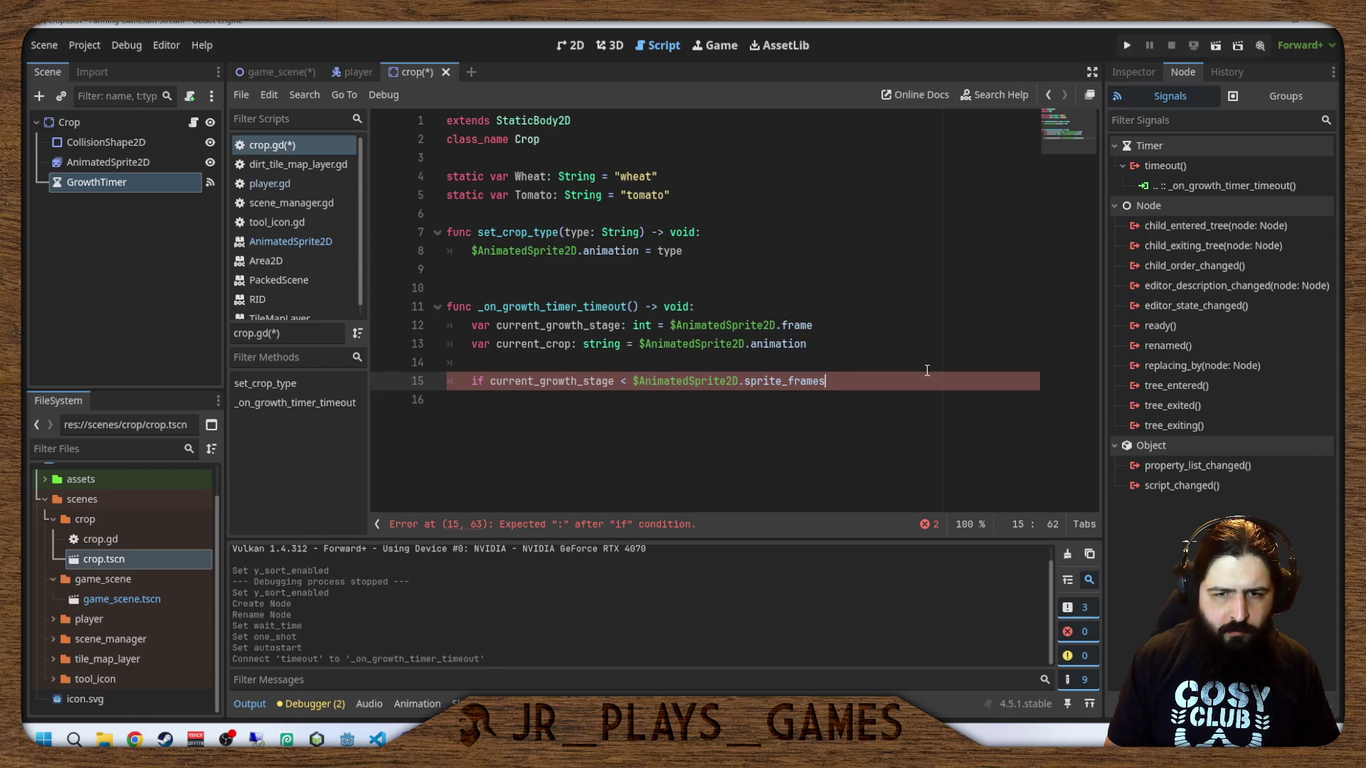
ctrl+click(818, 382)
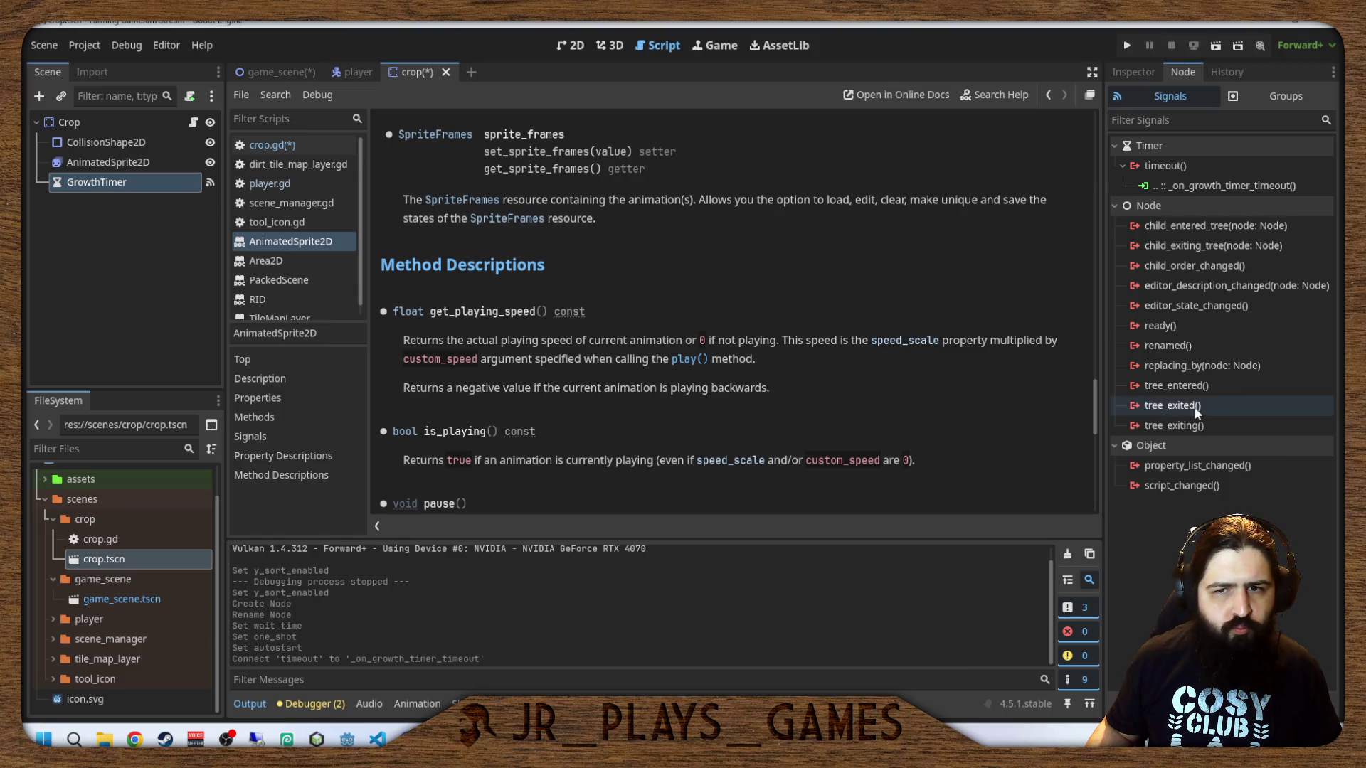
key(alt+Left)
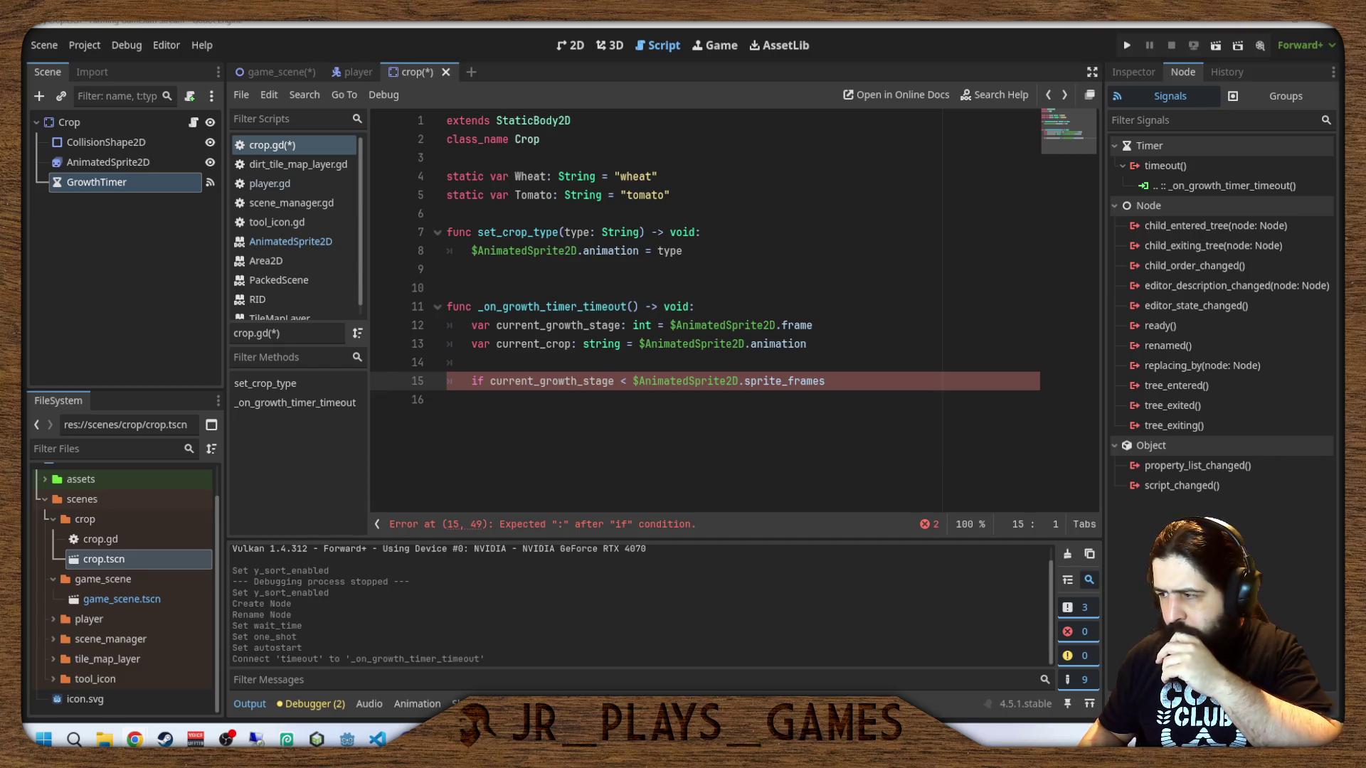
- Complete line 15's if with .get_frame_count(current_crop): and a pass body
click(820, 374)
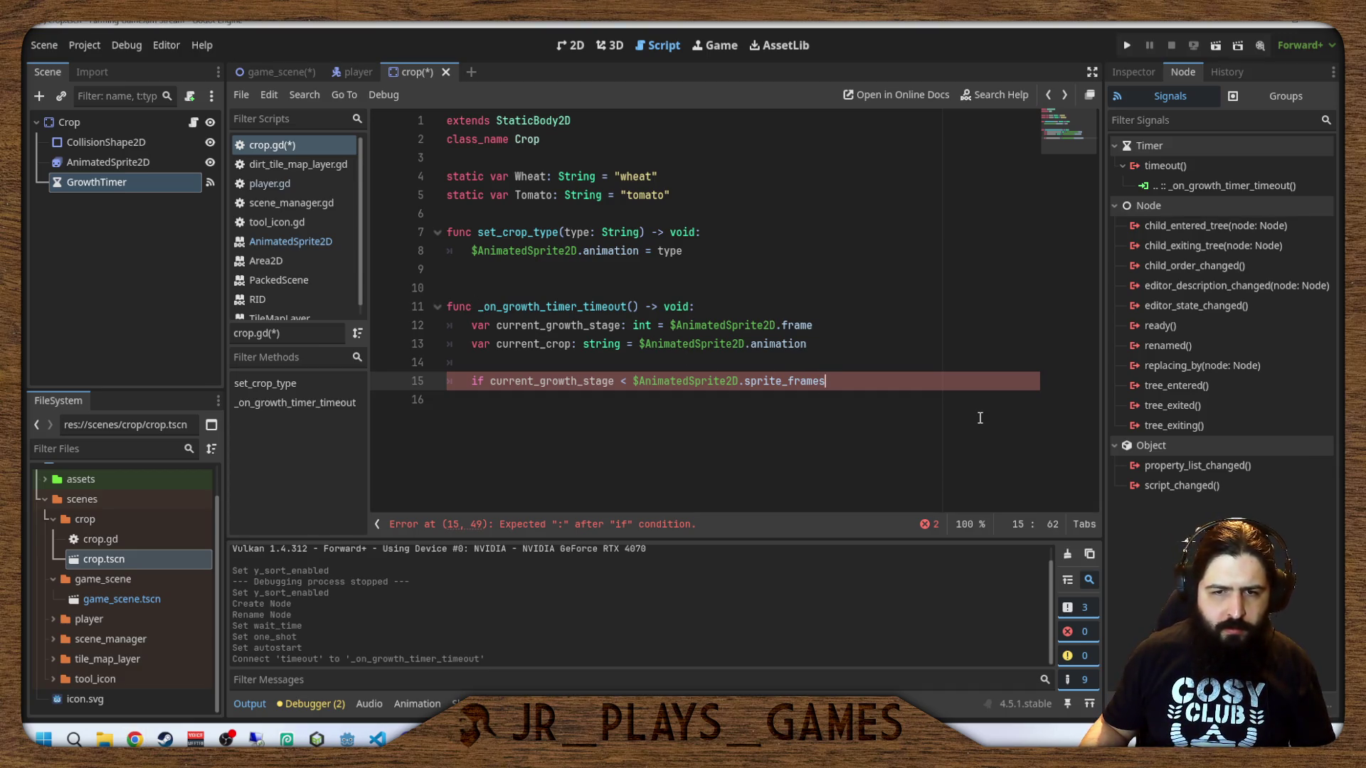
text(.get_)
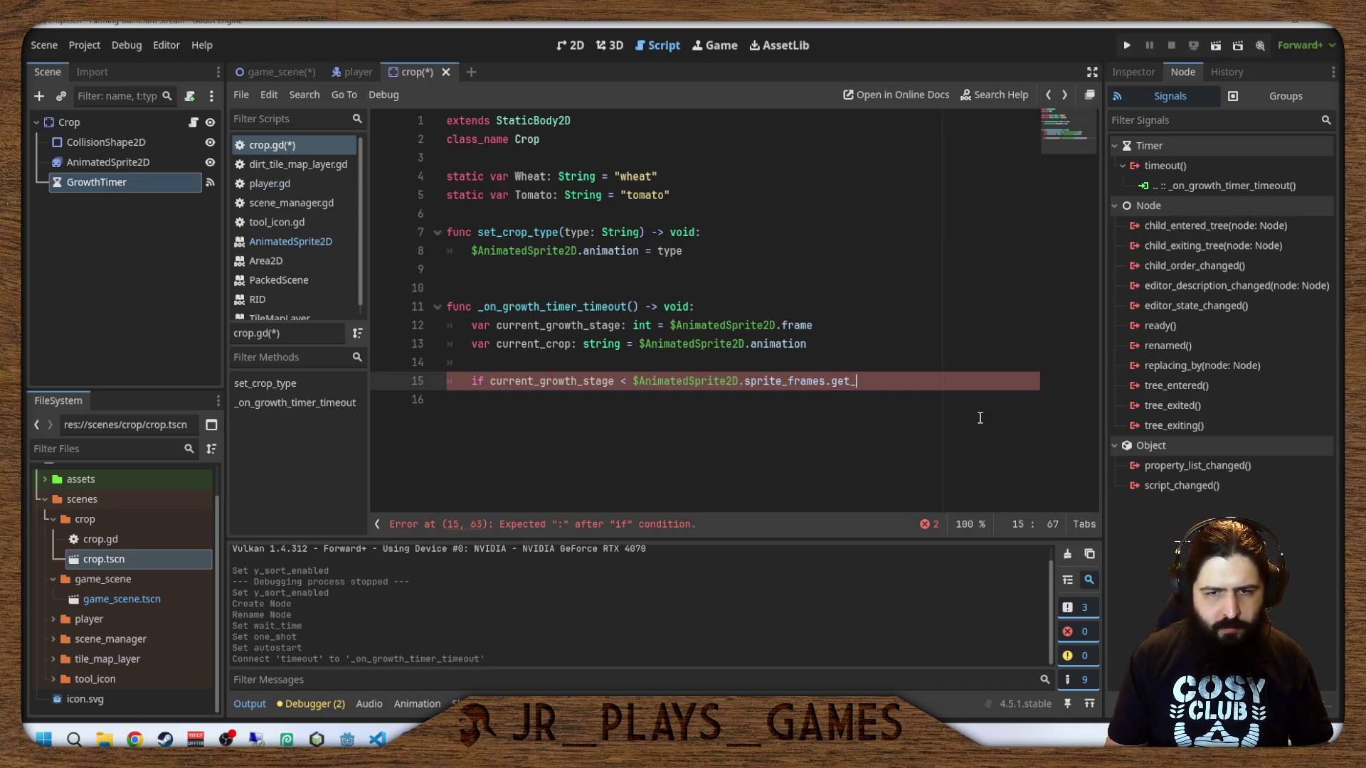
text(frame)
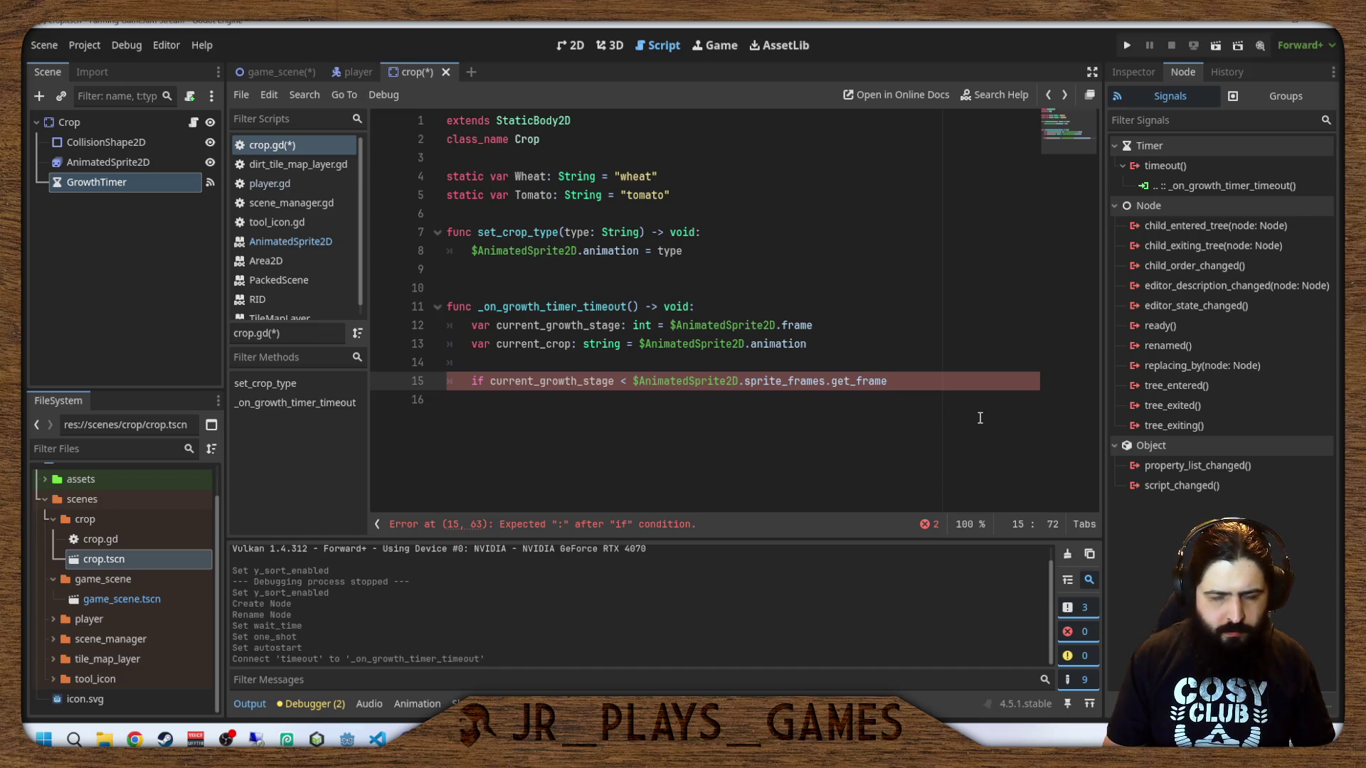
text(_cou8nt)
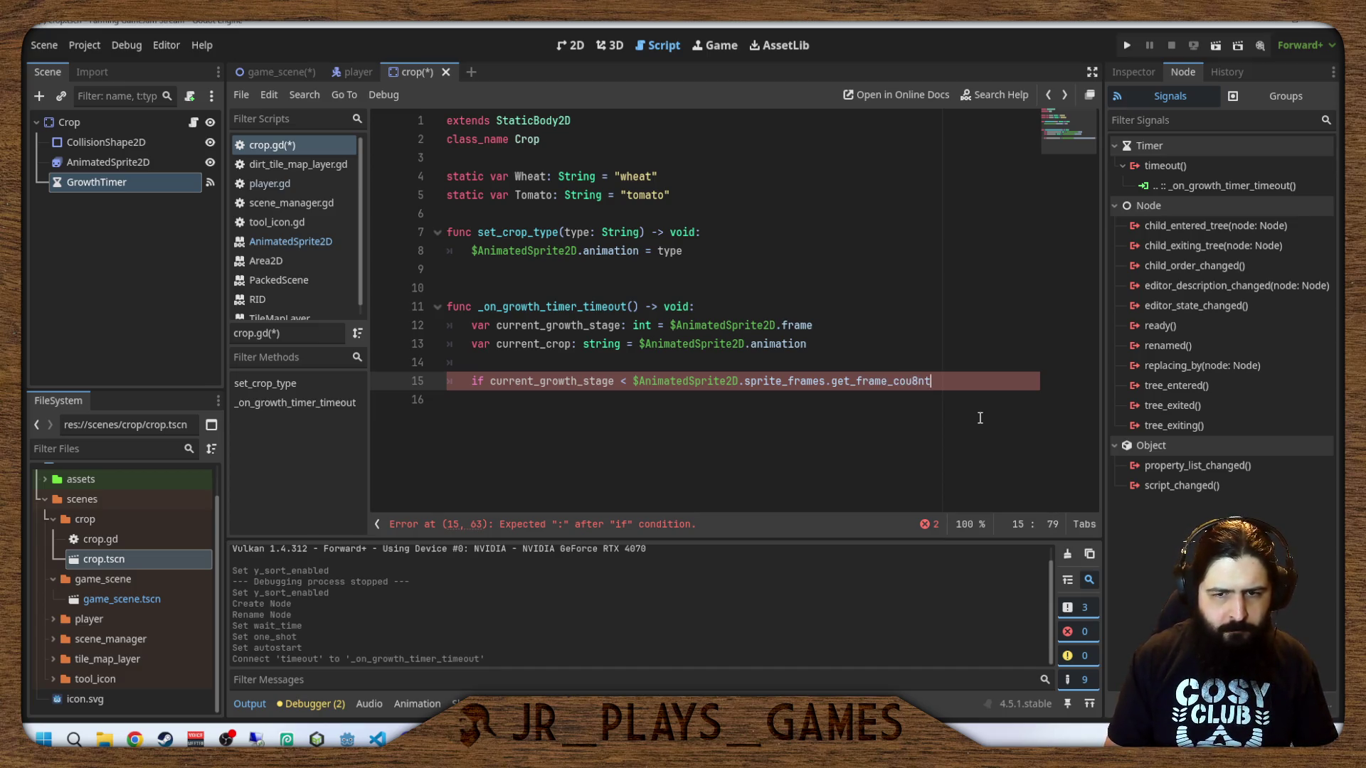
key(BackSpace)
key(BackSpace)
key(BackSpace)
text(nt()
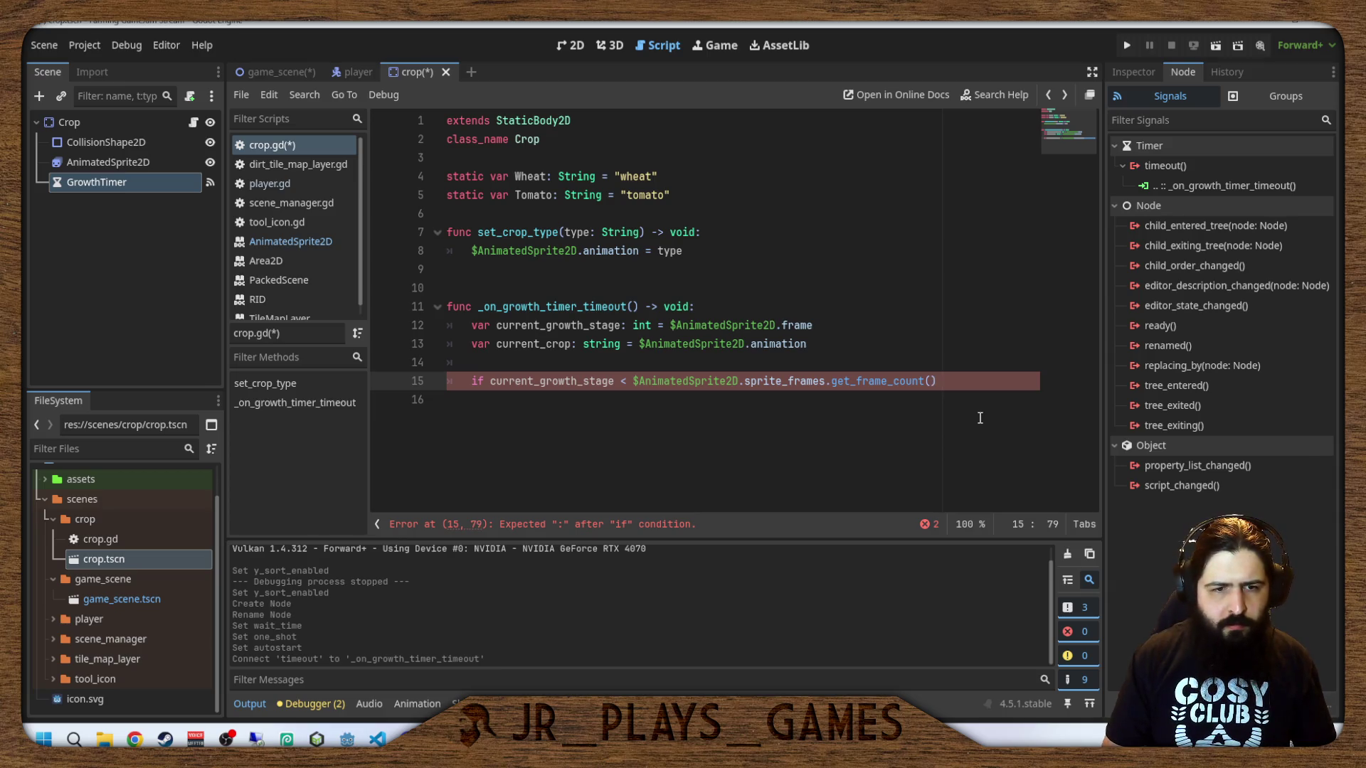
text(current_cro)
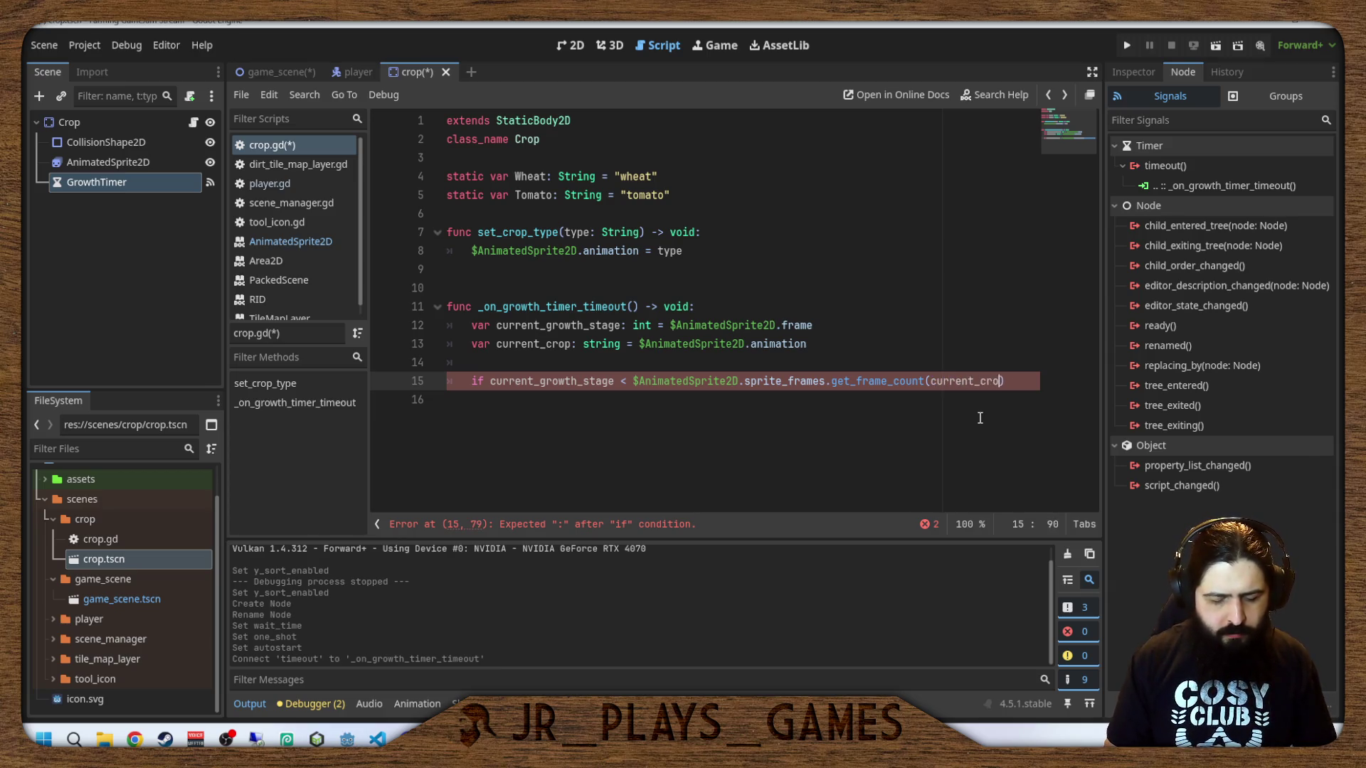
text(p):)
key(Return)
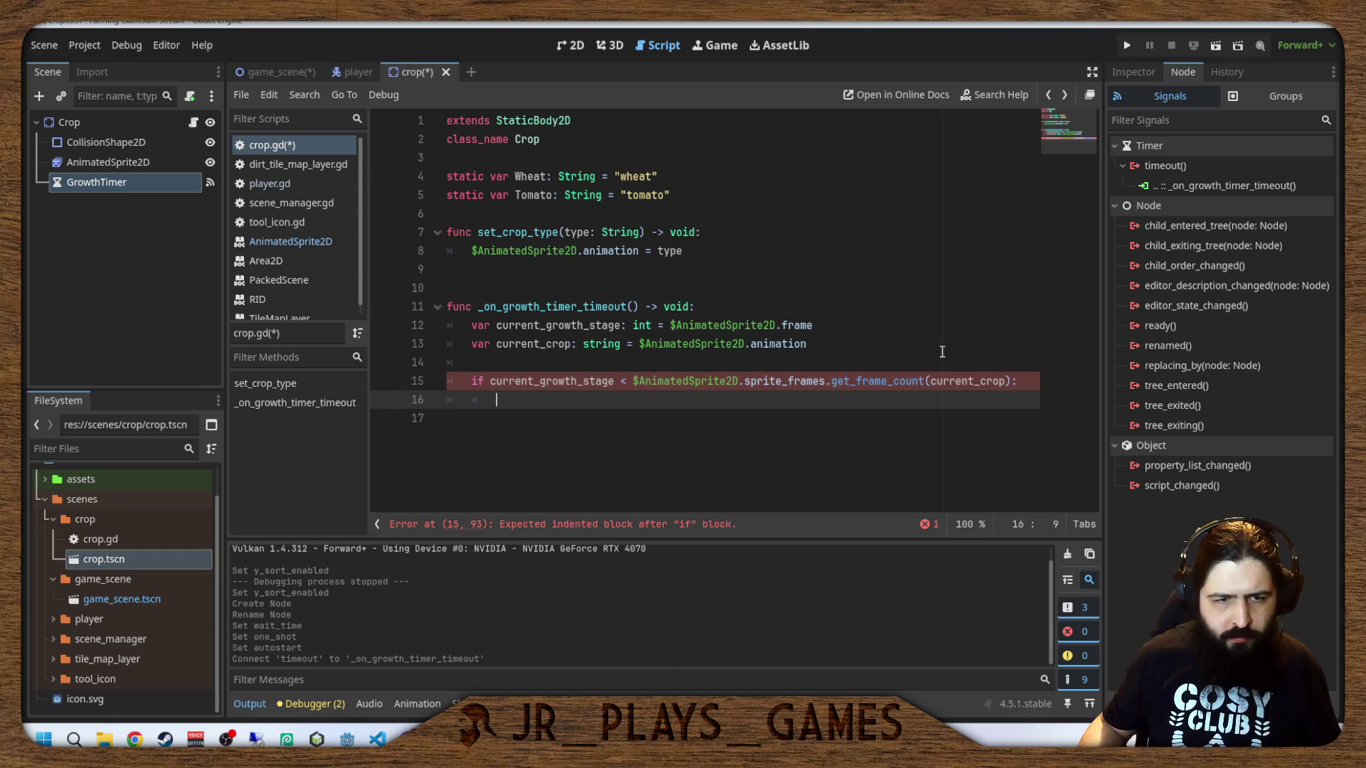
text(pass)
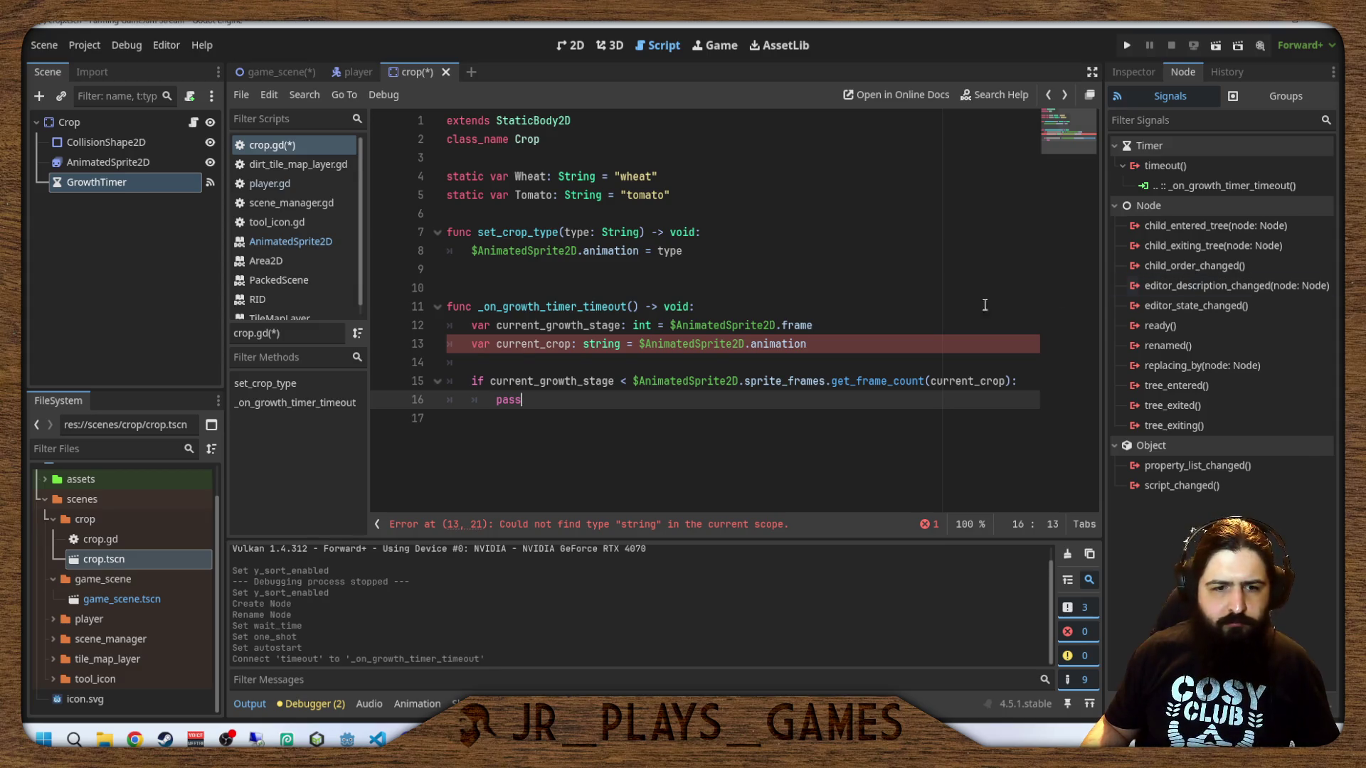
- Change the current_crop type on line 13 from 'string' to 'String'
click(590, 344)
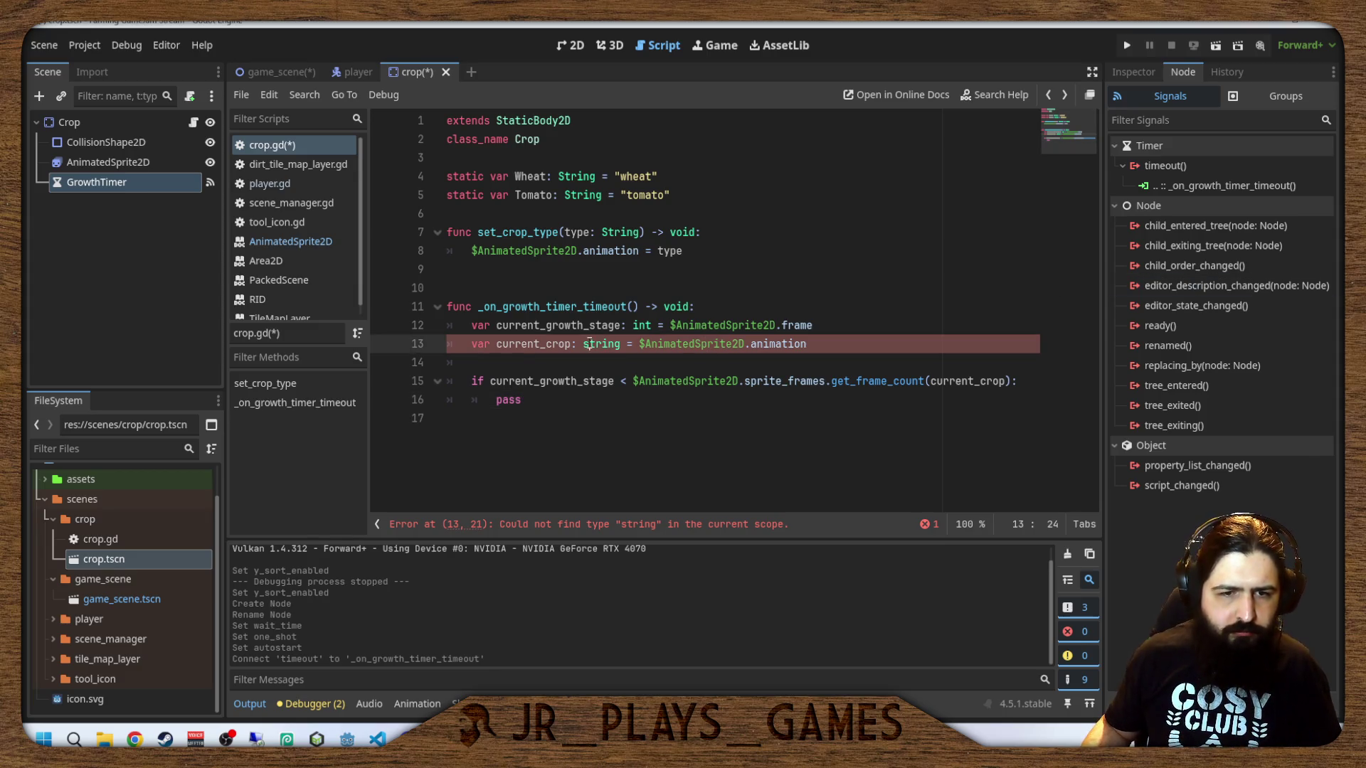
key(BackSpace)
text(S)
click(788, 297)
key(Down)
key(Down)
key(Down)
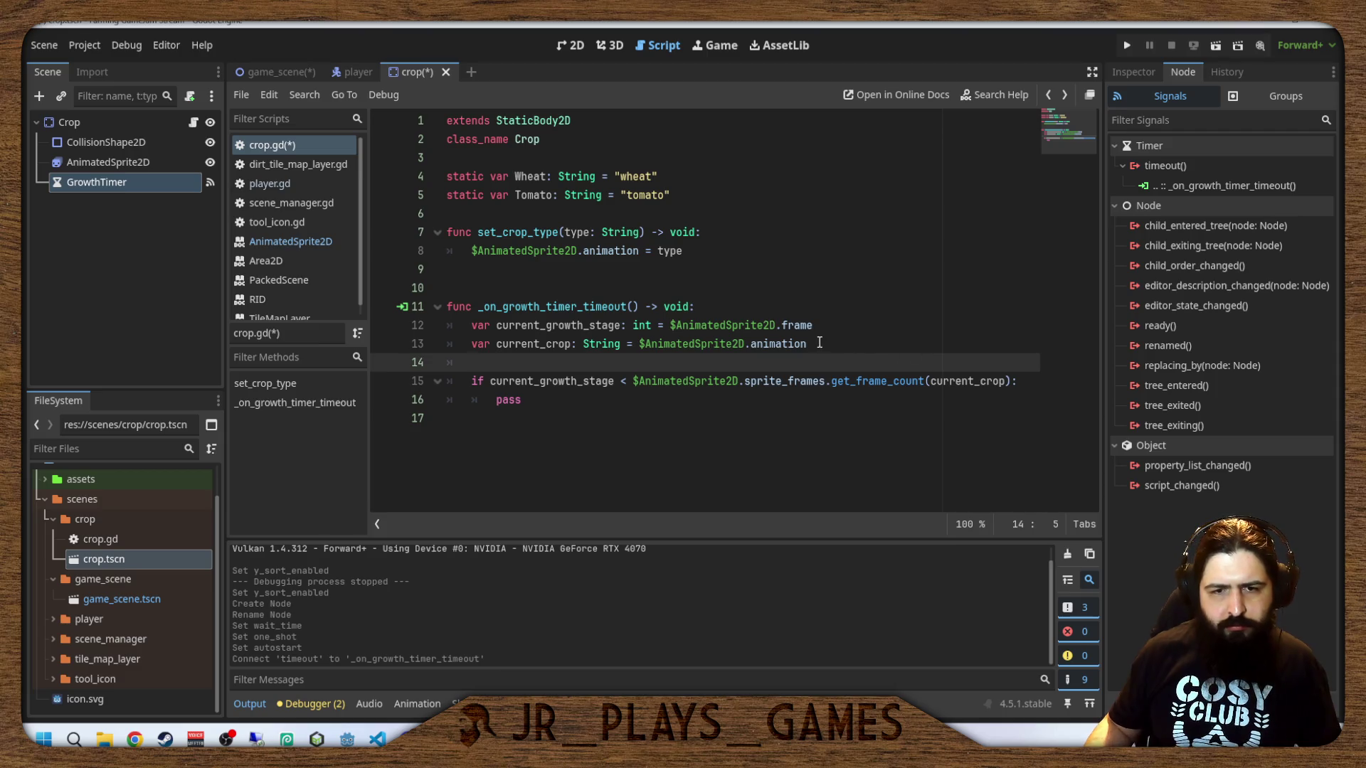
- Move line 13's animation expression into the get_frame_count call, then undo both edits
drag(819, 344, 639, 343)
key(ctrl+c)
key(BackSpace)
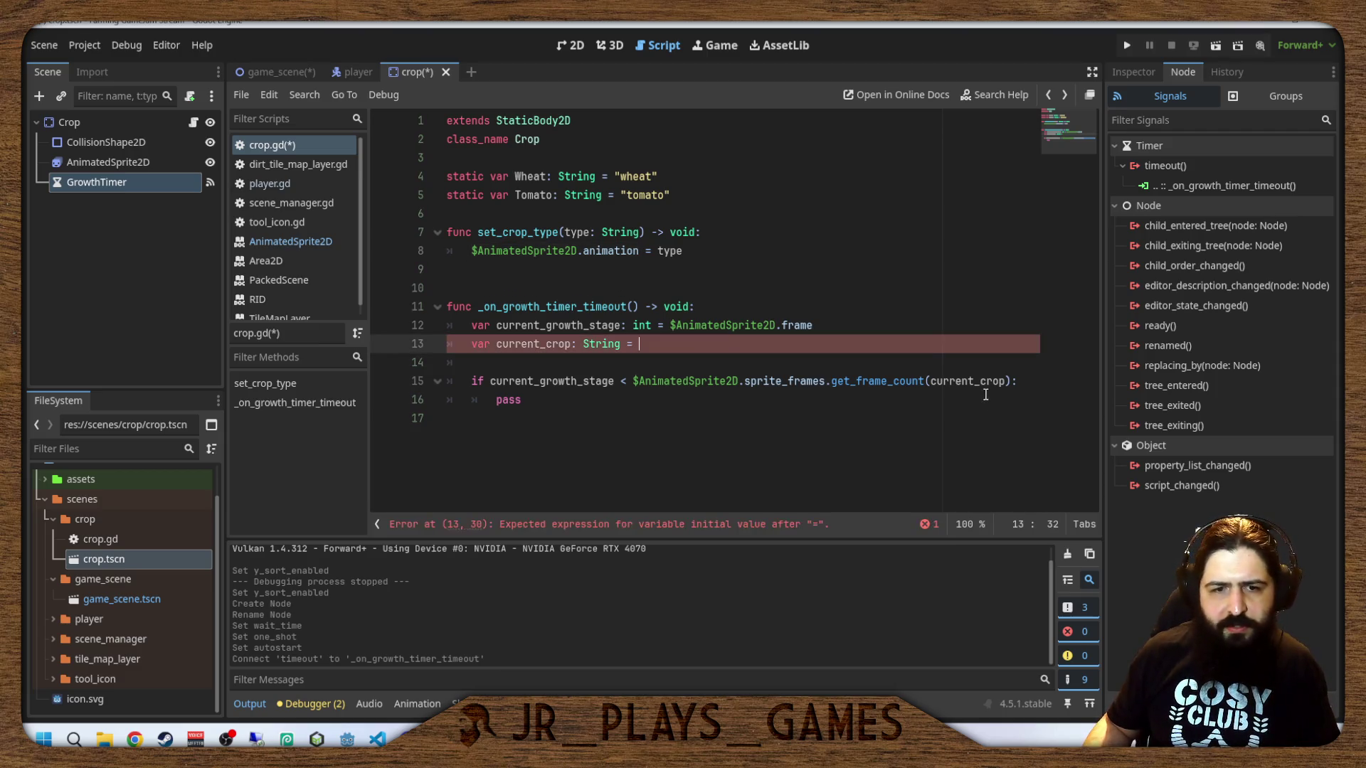
double_click(985, 395)
key(ctrl+v)
key(ctrl+z)
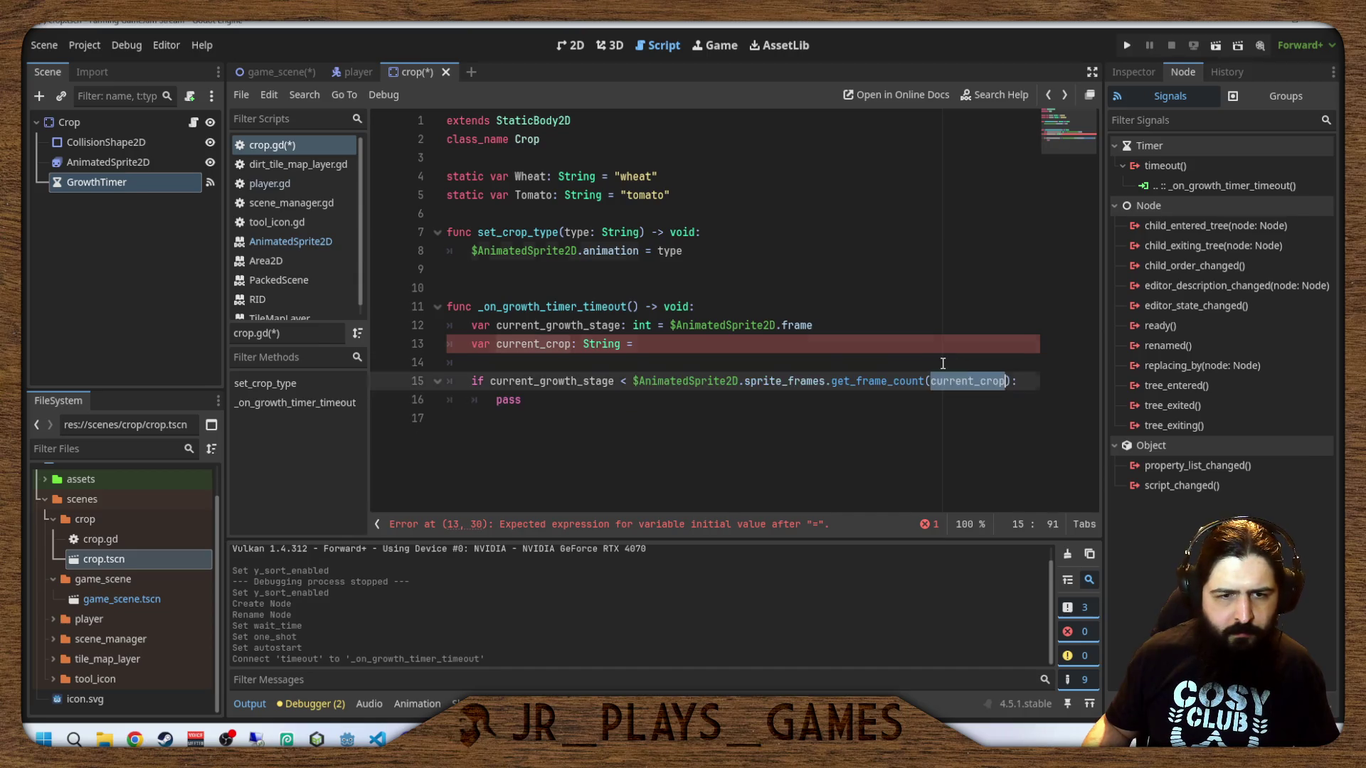
key(ctrl+z)
- Delete the placeholder pass from the growth-stage if block
click(695, 436)
key(Up)
key(ctrl+d)
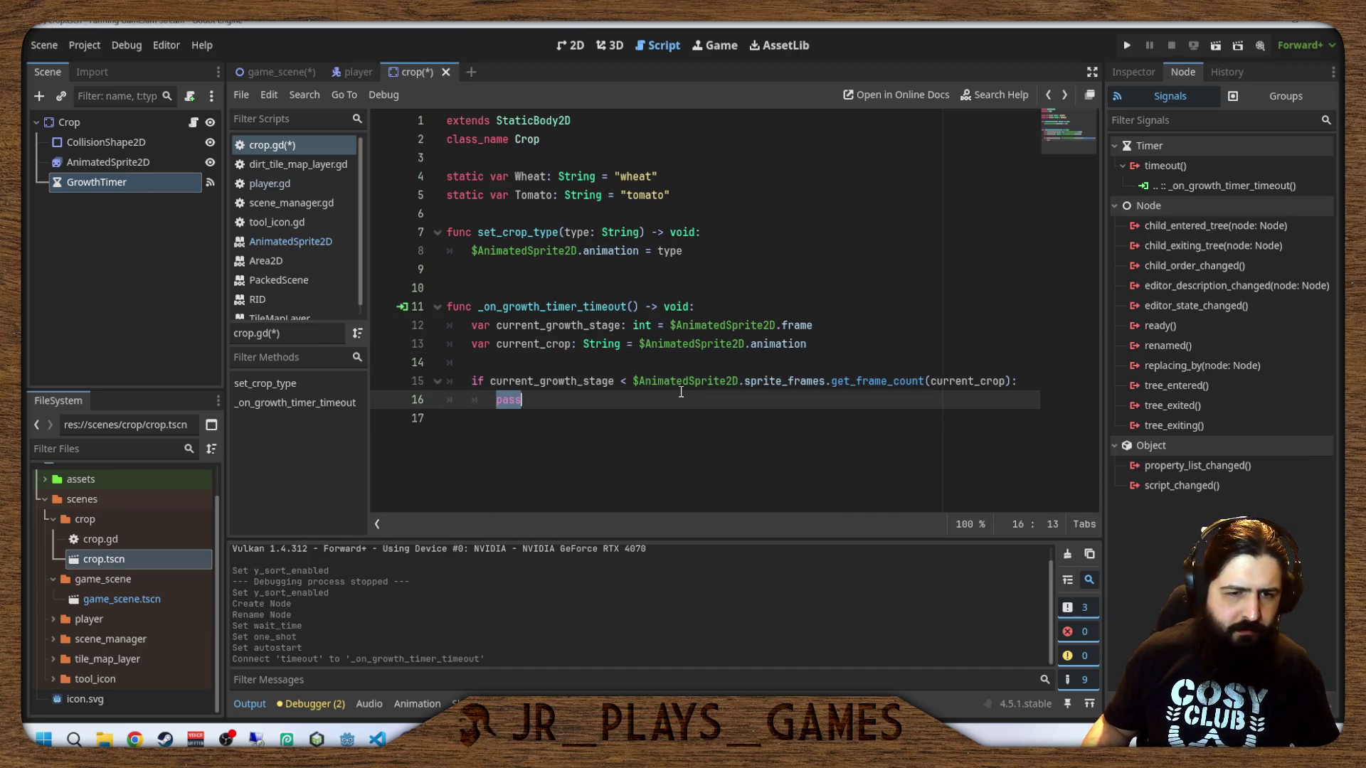
key(BackSpace)
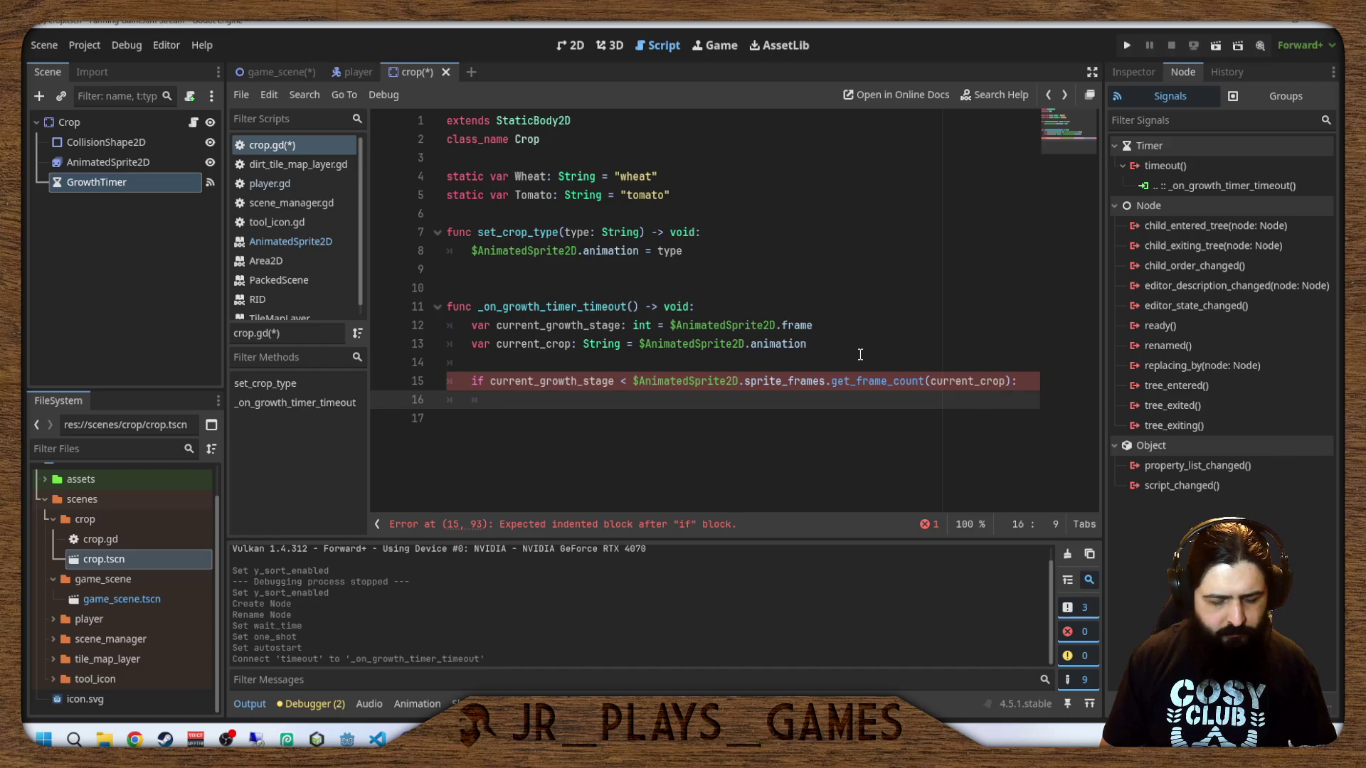
- Add '$AnimatedSprite2D.frame += 1' inside the growth-stage if block
text($AS)
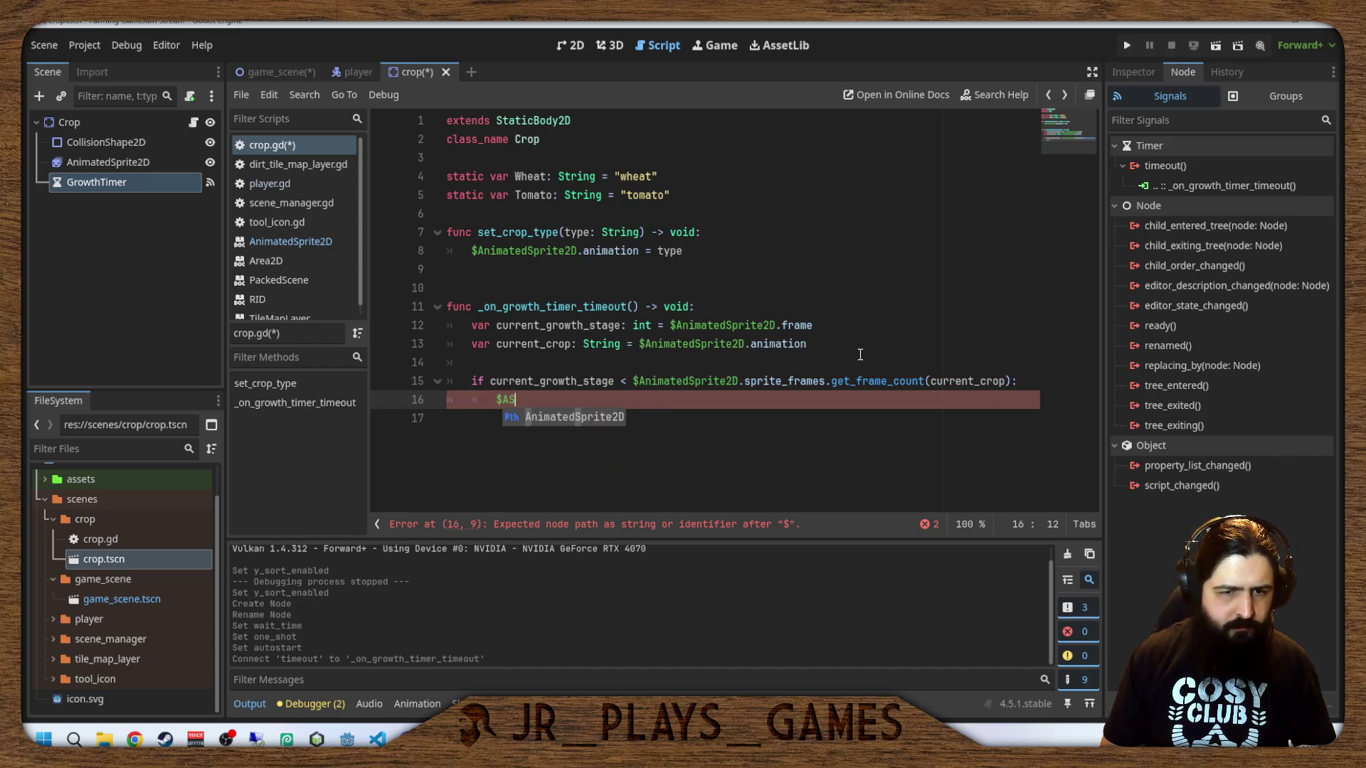
key(BackSpace)
key(Return)
text(.gf)
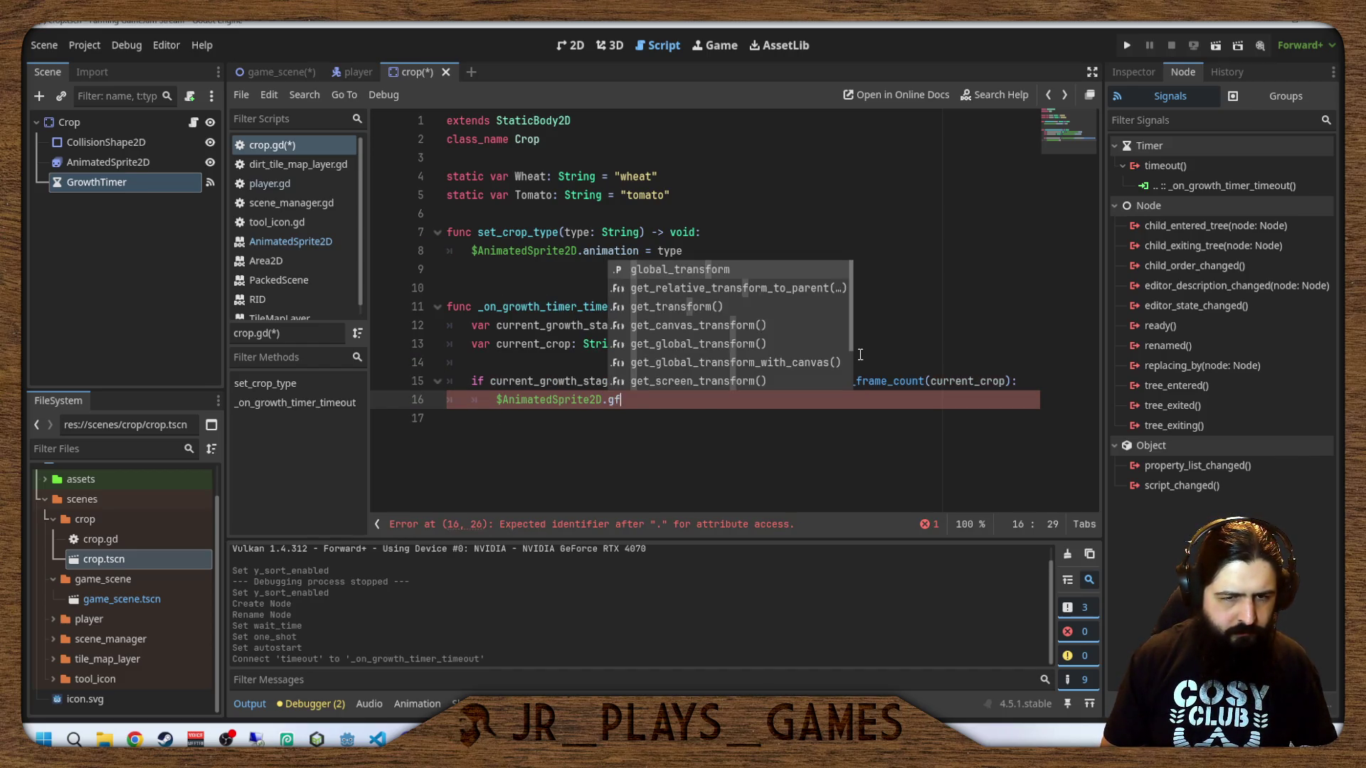
key(BackSpace)
key(BackSpace)
text(fram)
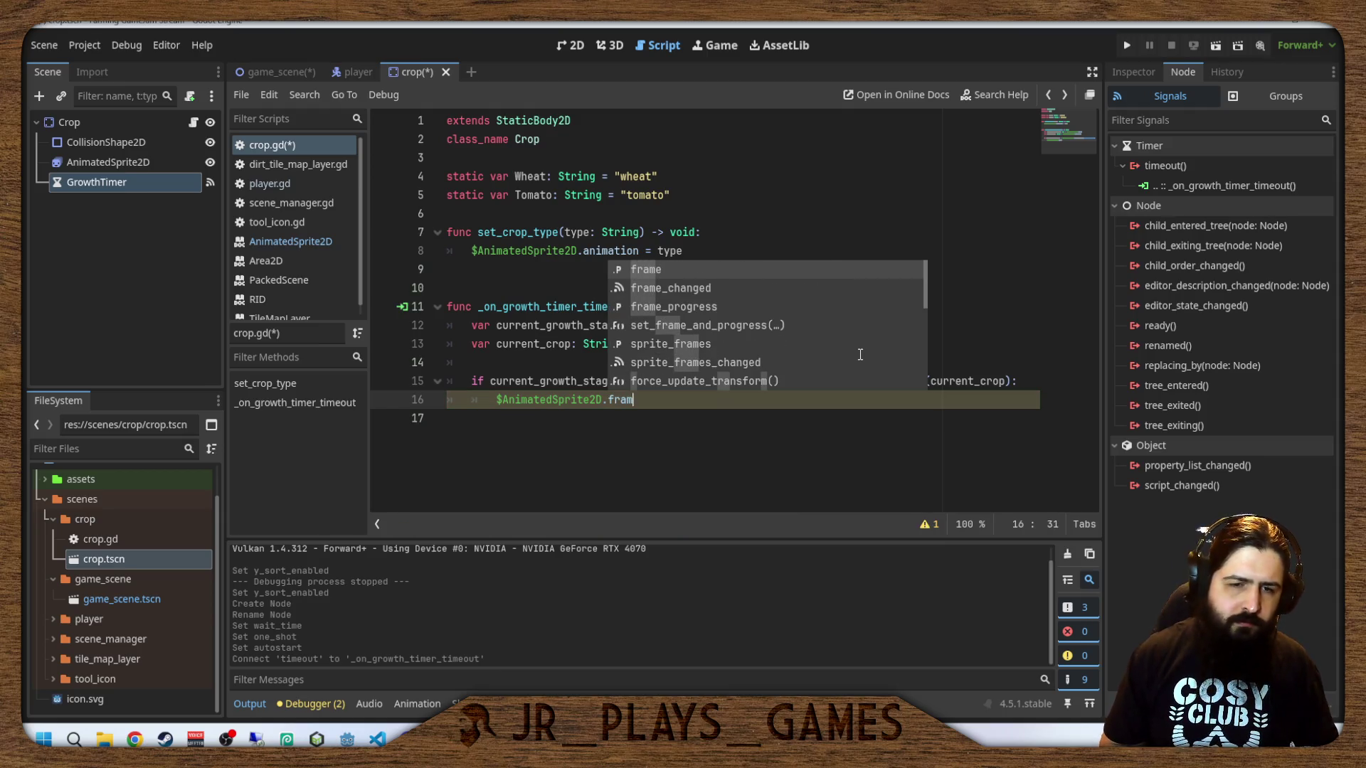
key(Return)
text(+= 1)
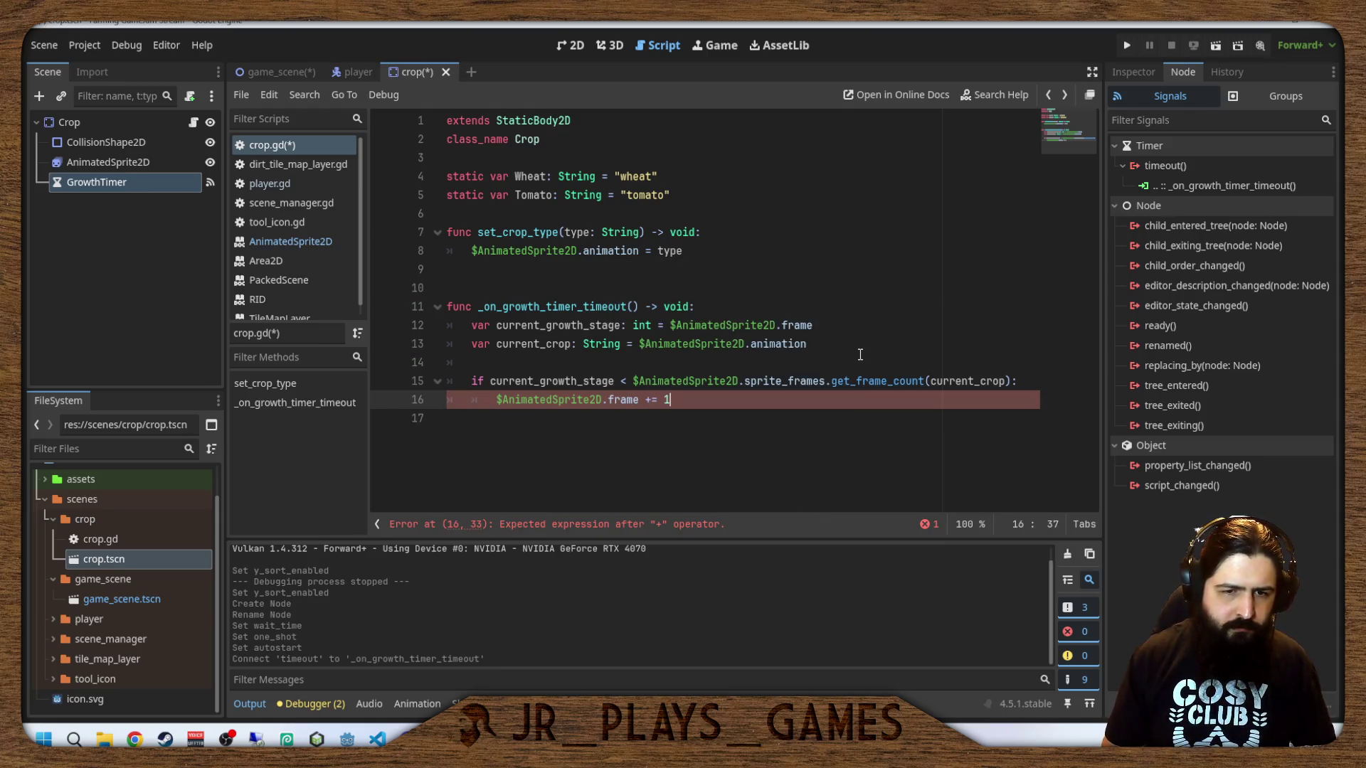
key(Return)
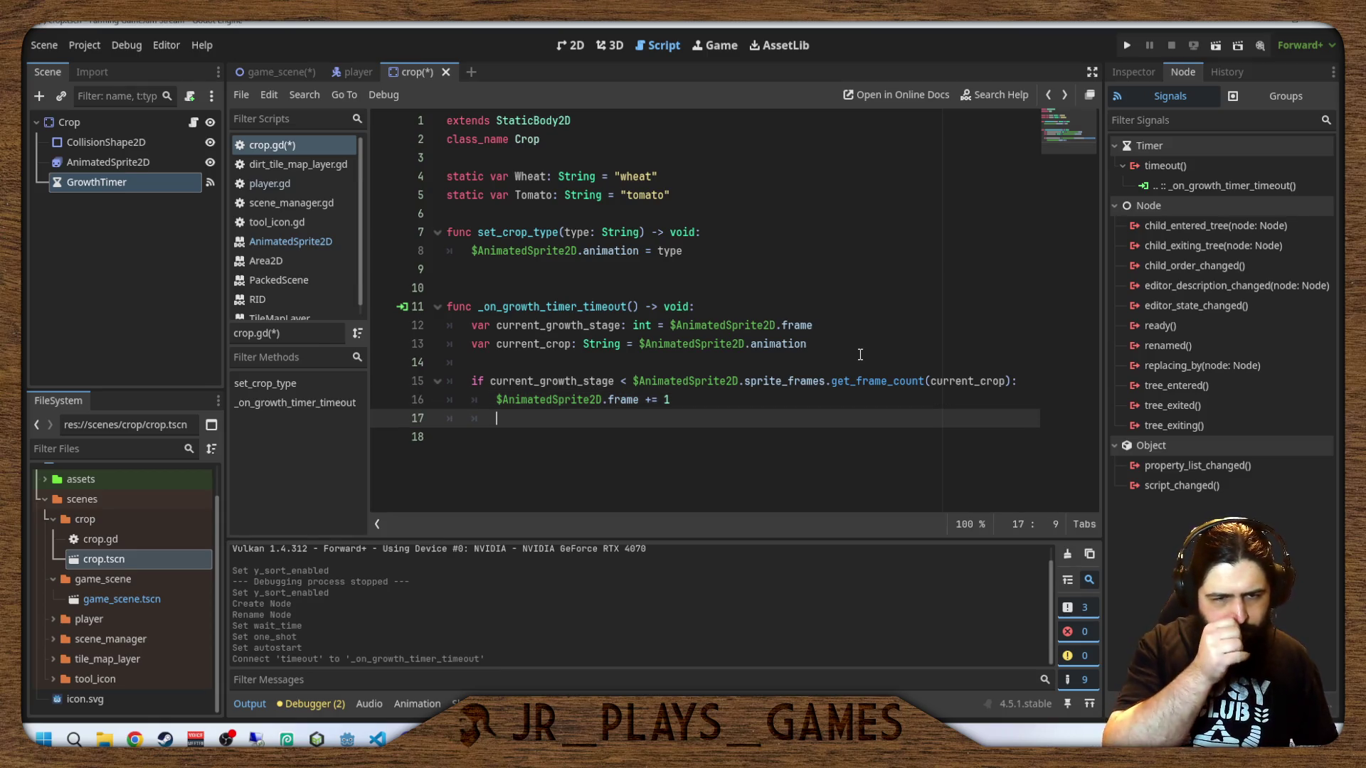
- Add '$GrowthTimer.start()' on the next line using autocomplete
text($FG)
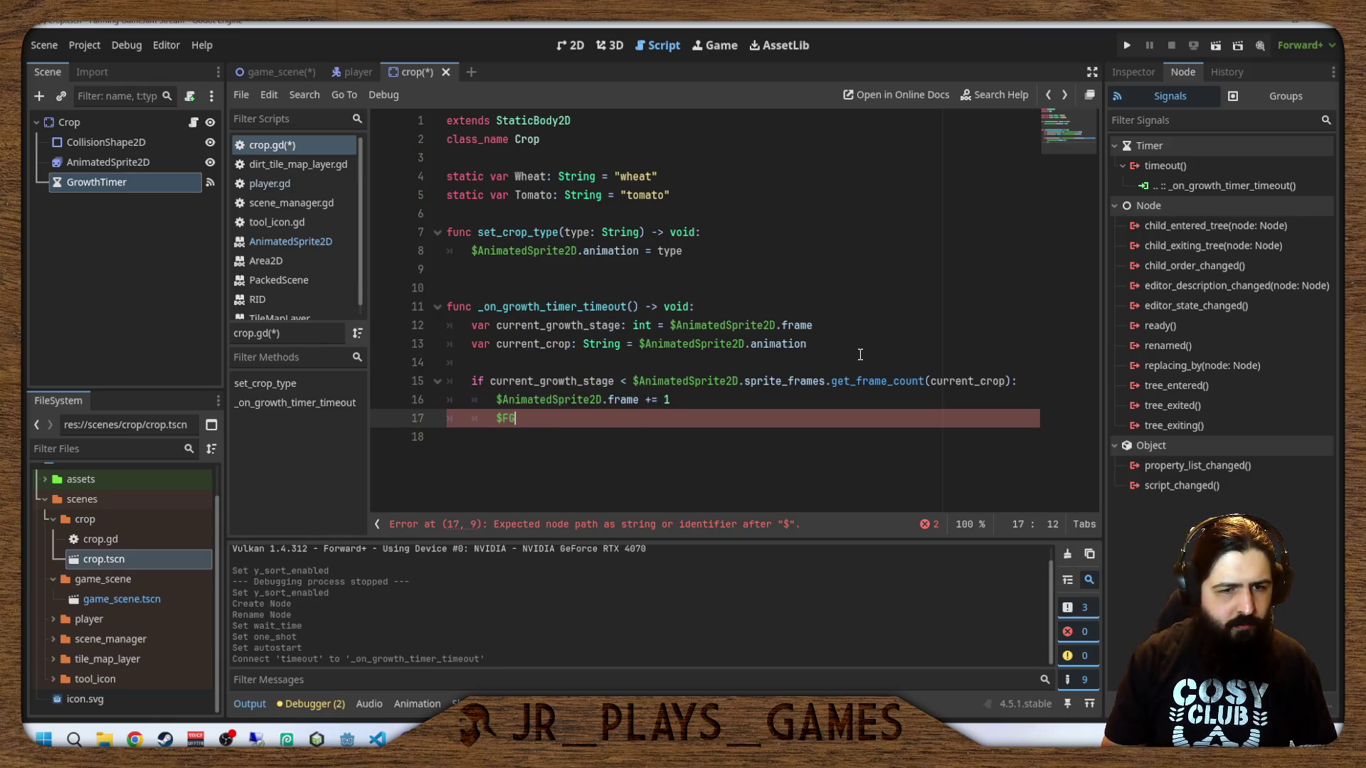
key(BackSpace)
key(BackSpace)
text(Gr)
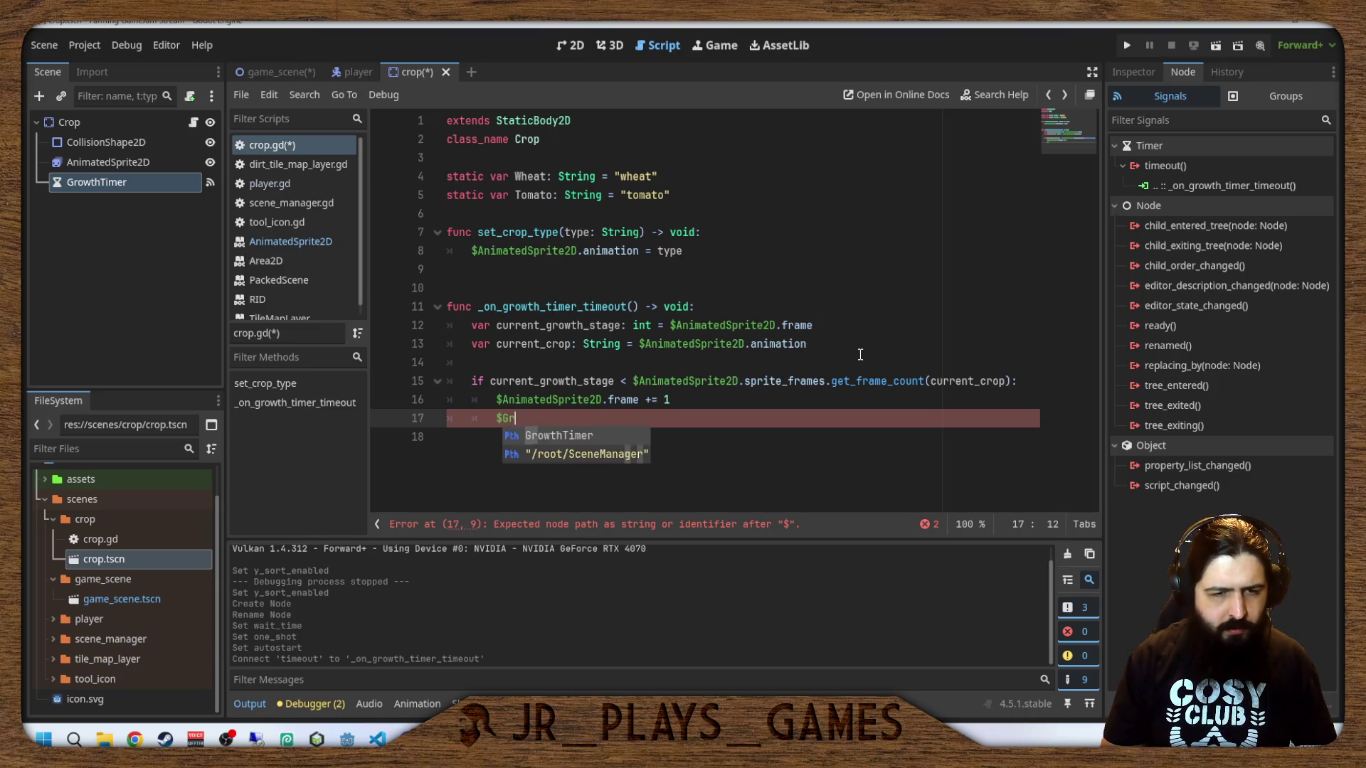
key(Return)
text(.)
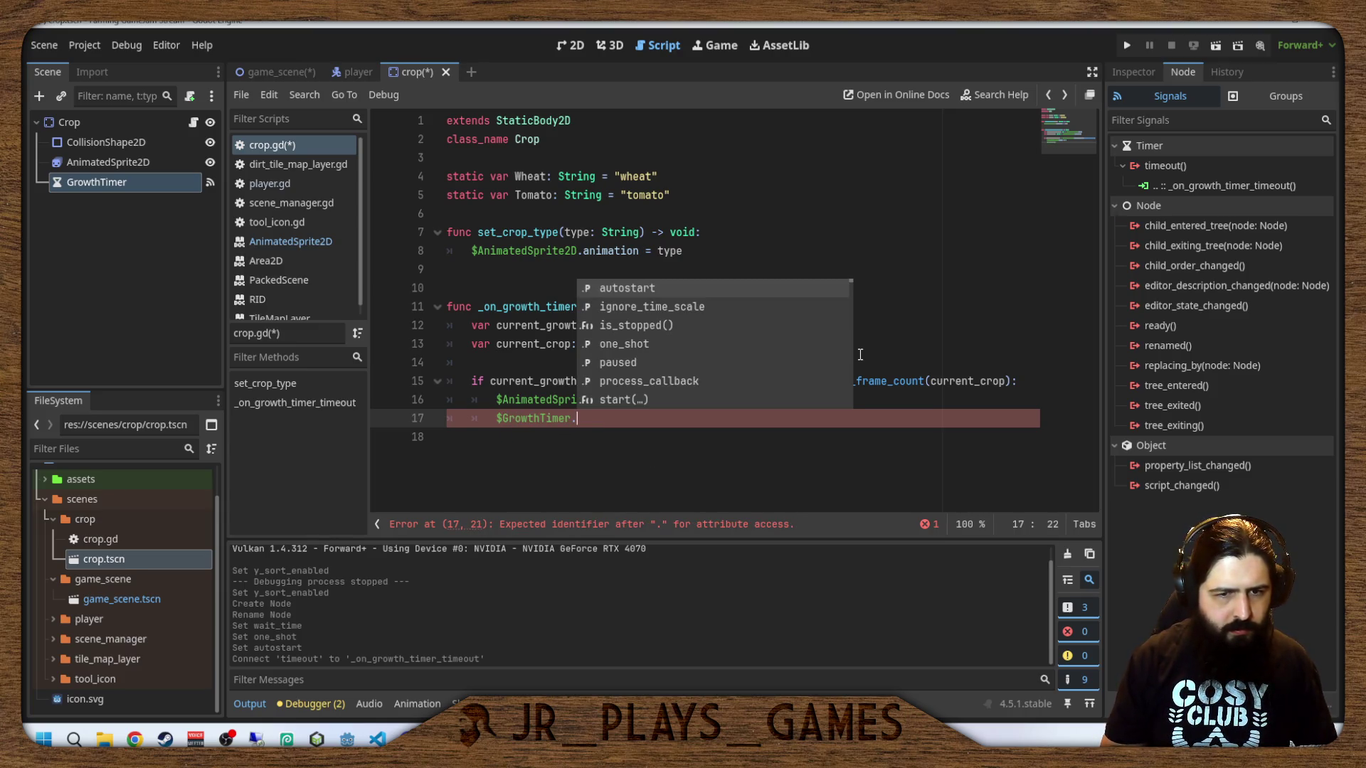
key(Down)
key(Down)
key(Down)
key(Return)
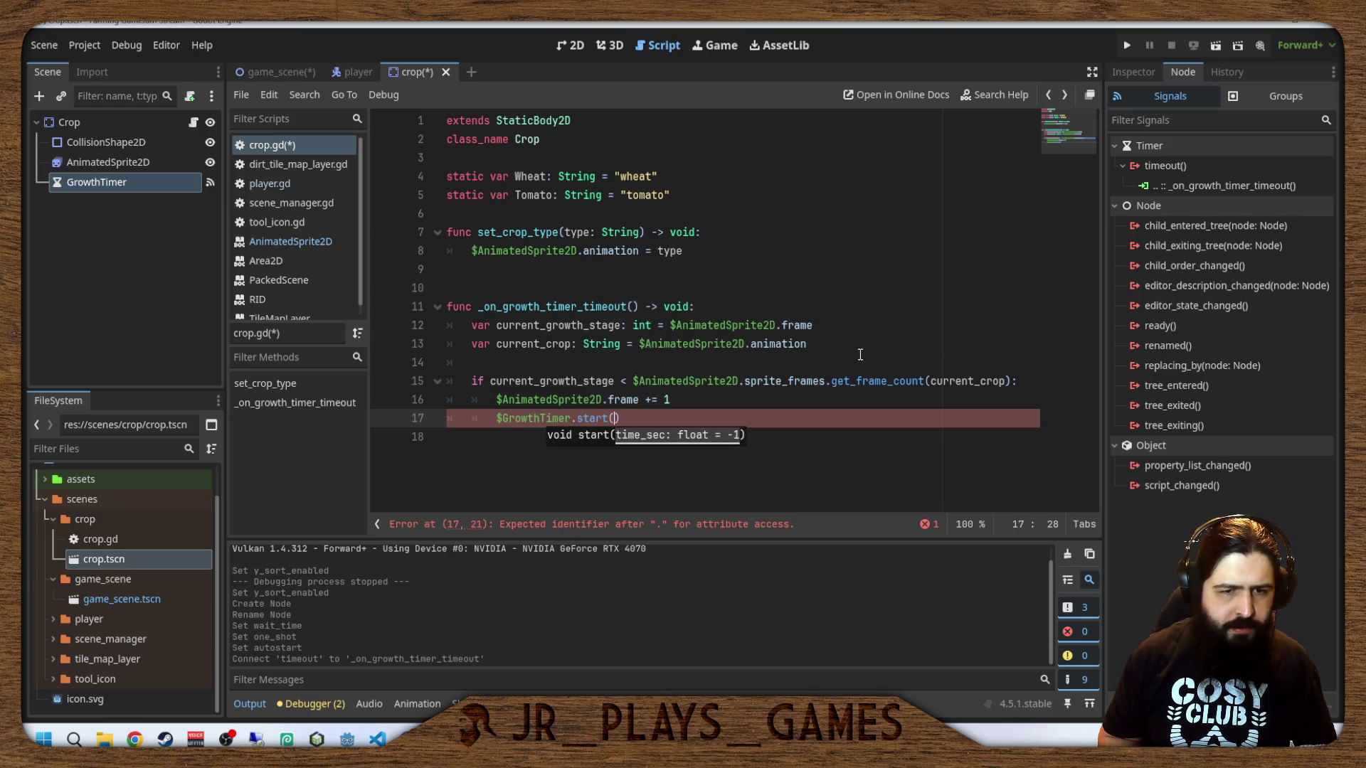
key(End)
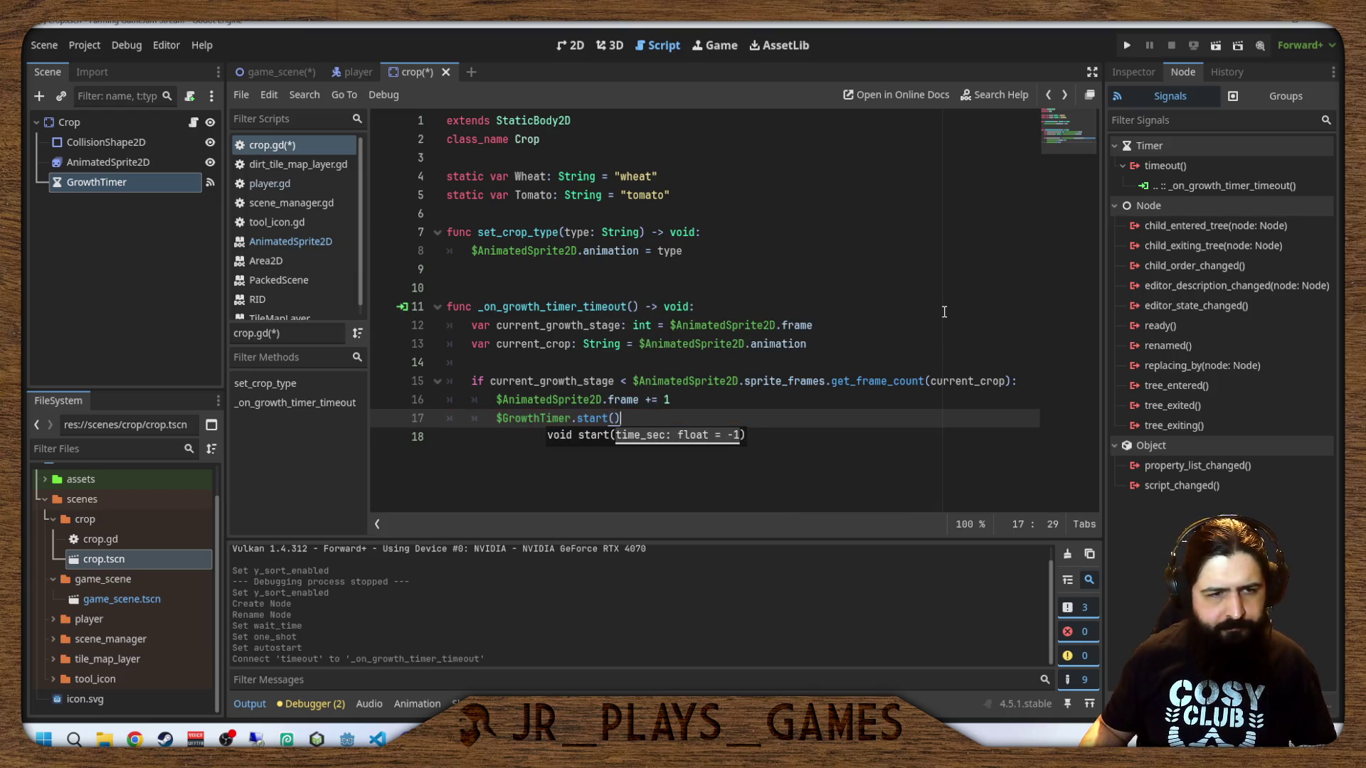
- Save crop.gd and dismiss the AnimatedSprite2D documentation popup
click(645, 400)
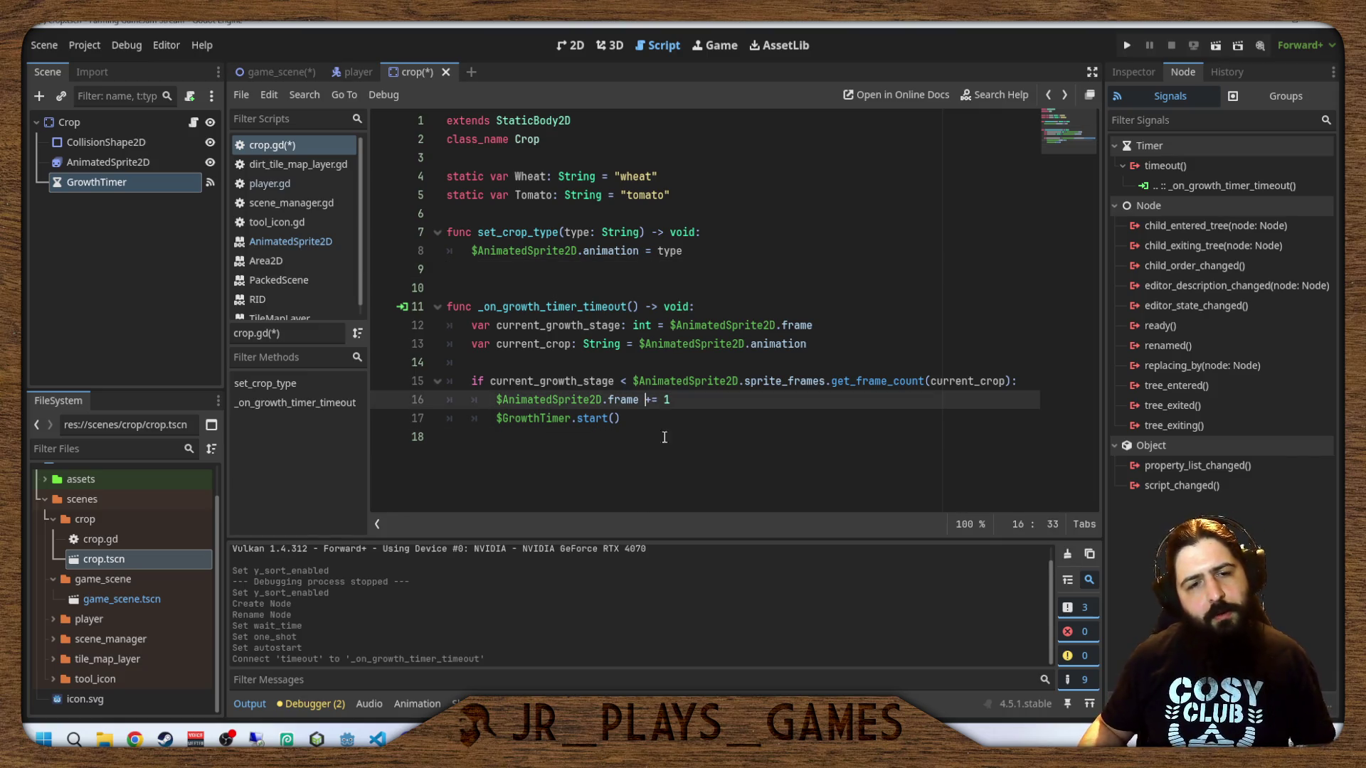
key(ctrl+s)
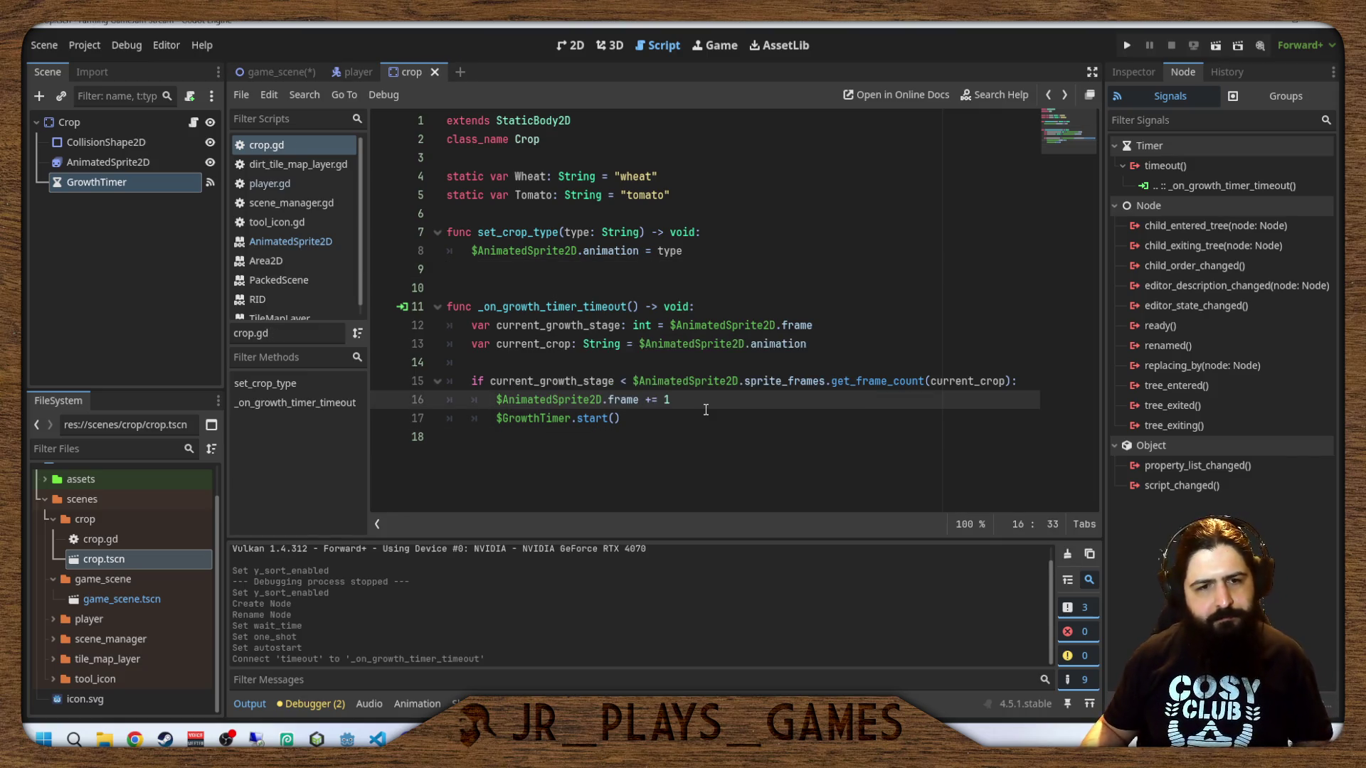
mouse_move(706, 391)
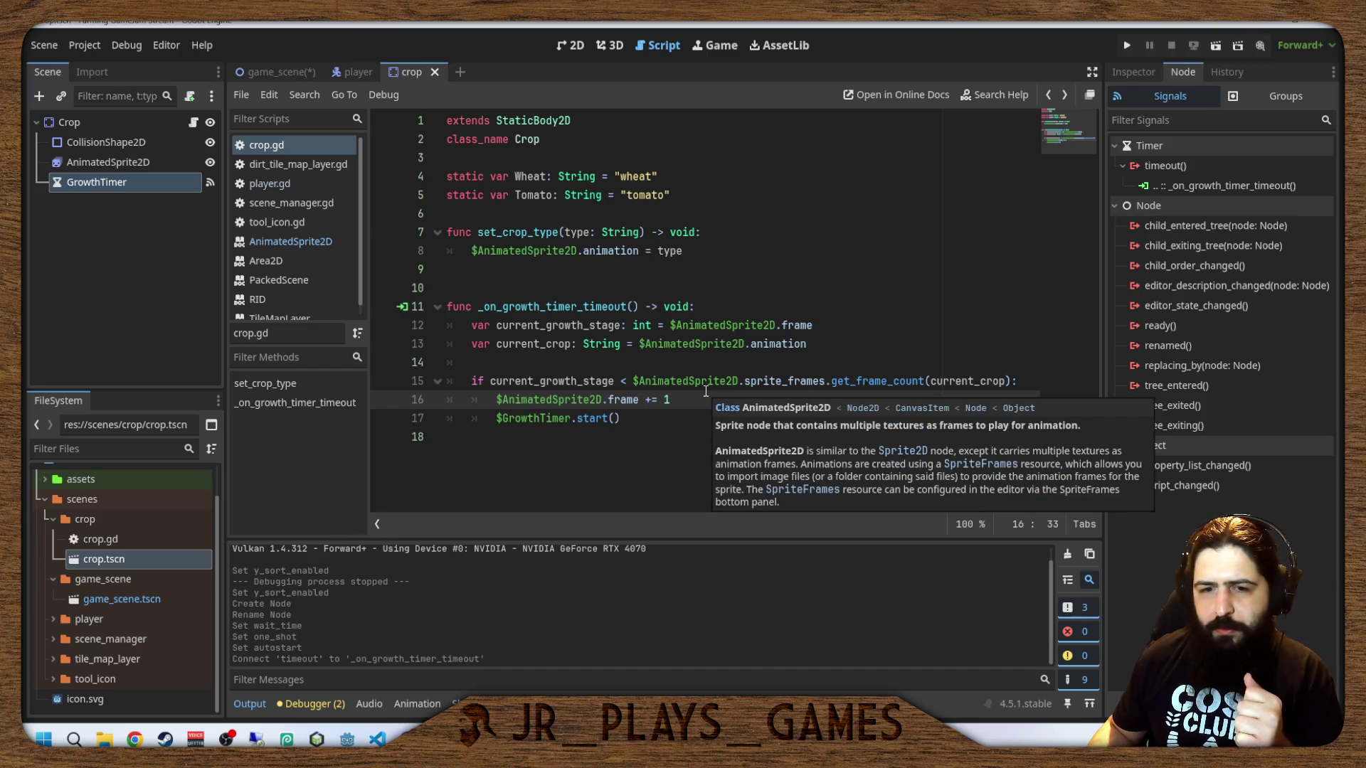
click(623, 417)
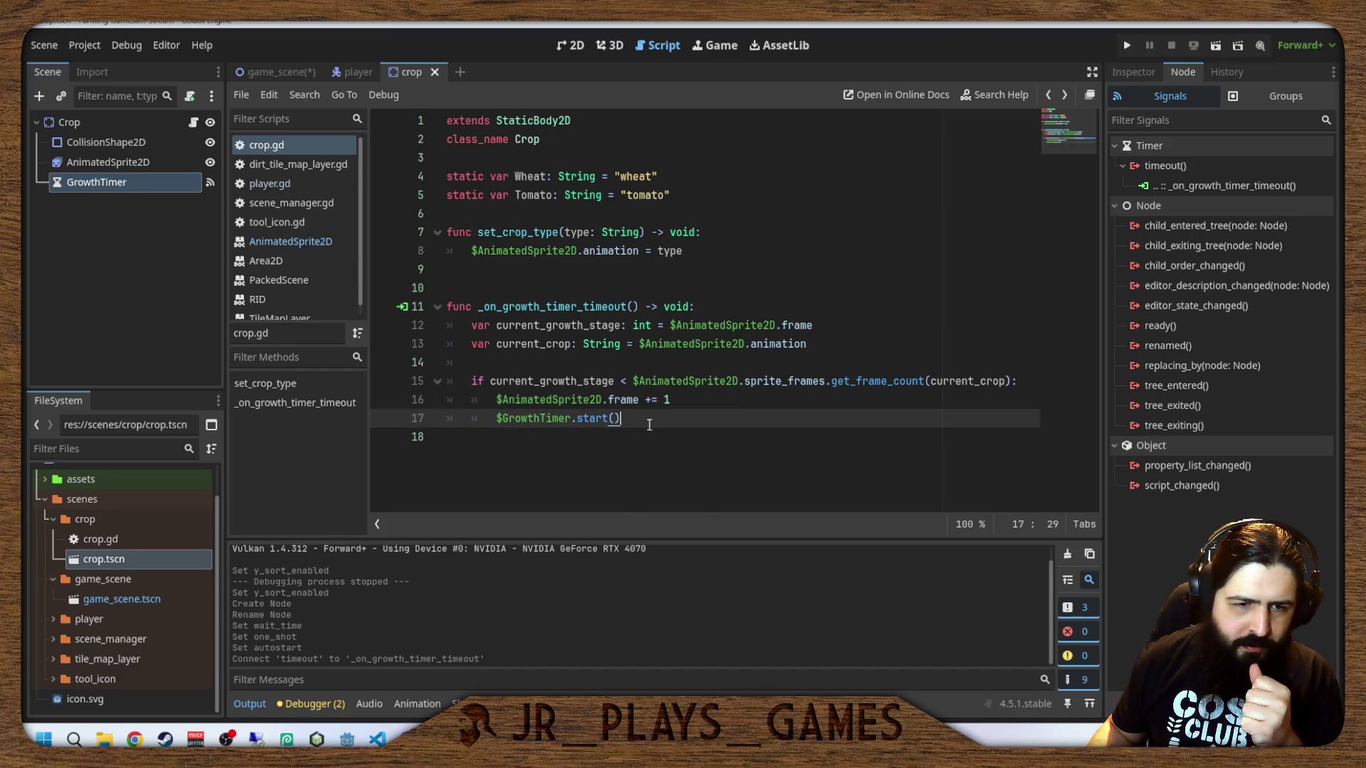
- Start a new var line below the Tomato variable, then undo it
click(688, 193)
key(Return)
key(Return)
text(var)
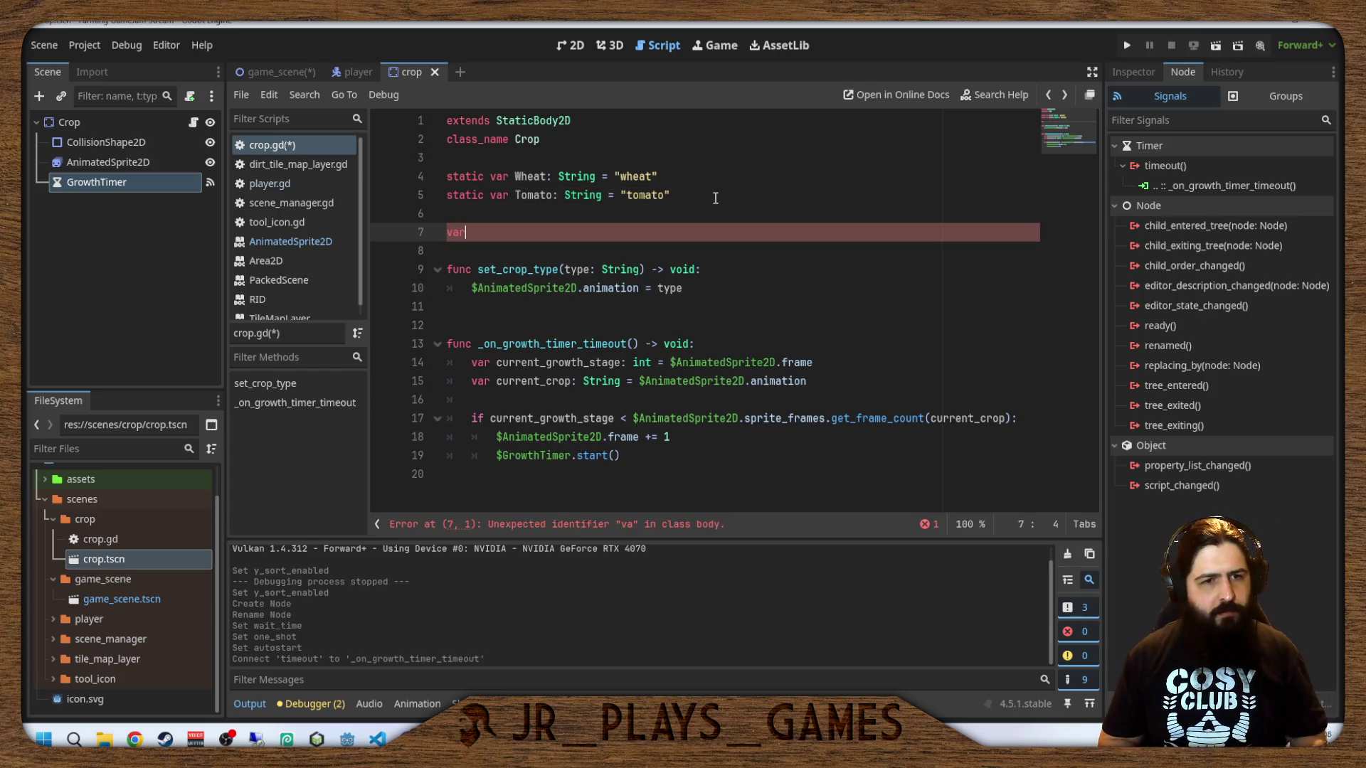
key(ctrl+z)
key(ctrl+z)
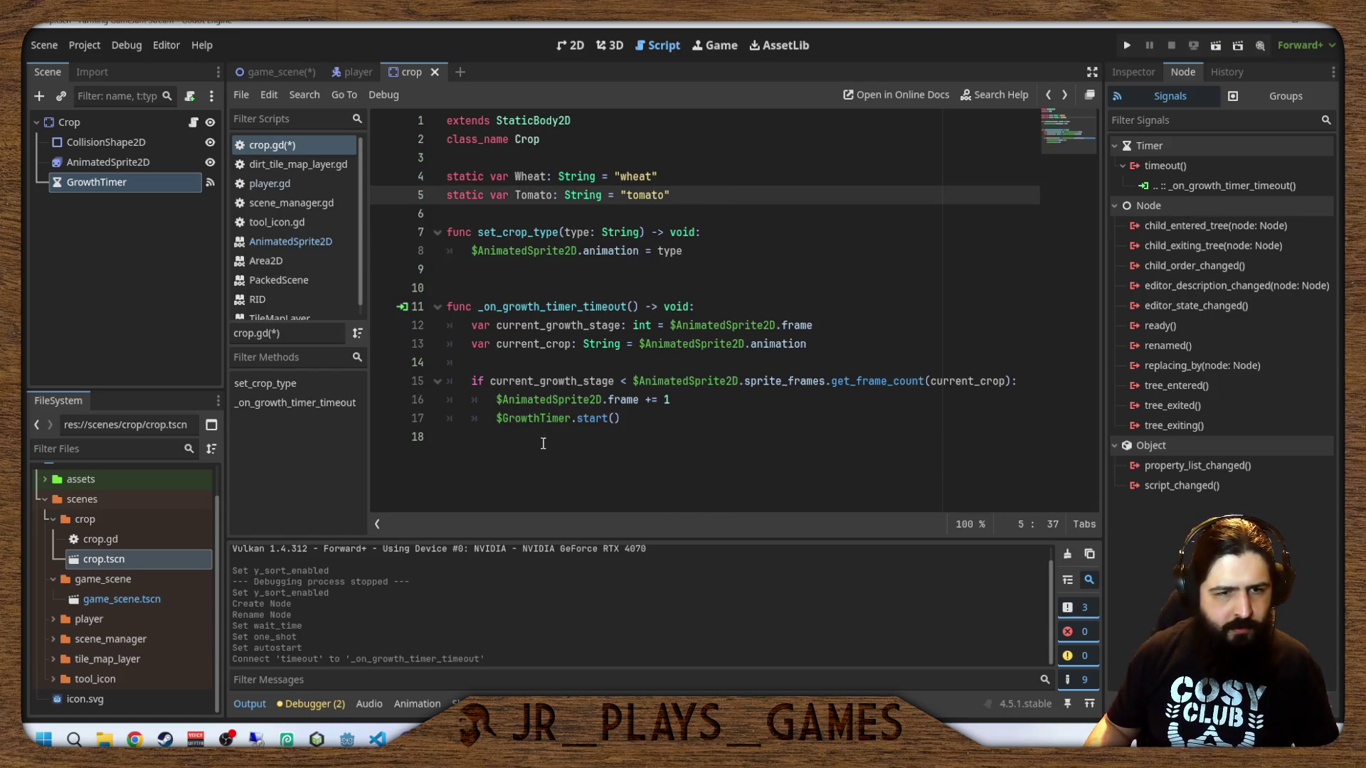
- Add an else: branch printing "Crop ready for harvest!" after the timer restart and save
click(676, 402)
click(681, 417)
key(Return)
key(BackSpace)
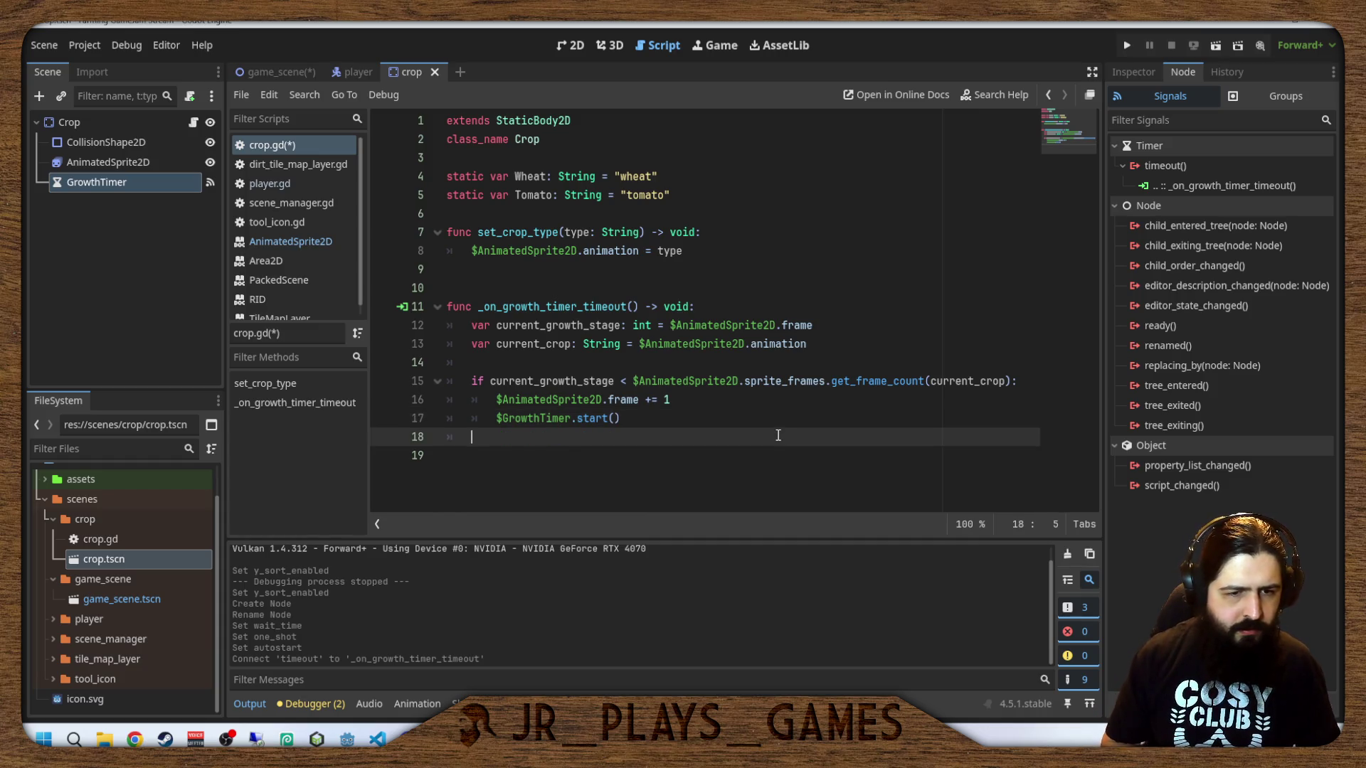
text(else:)
key(Return)
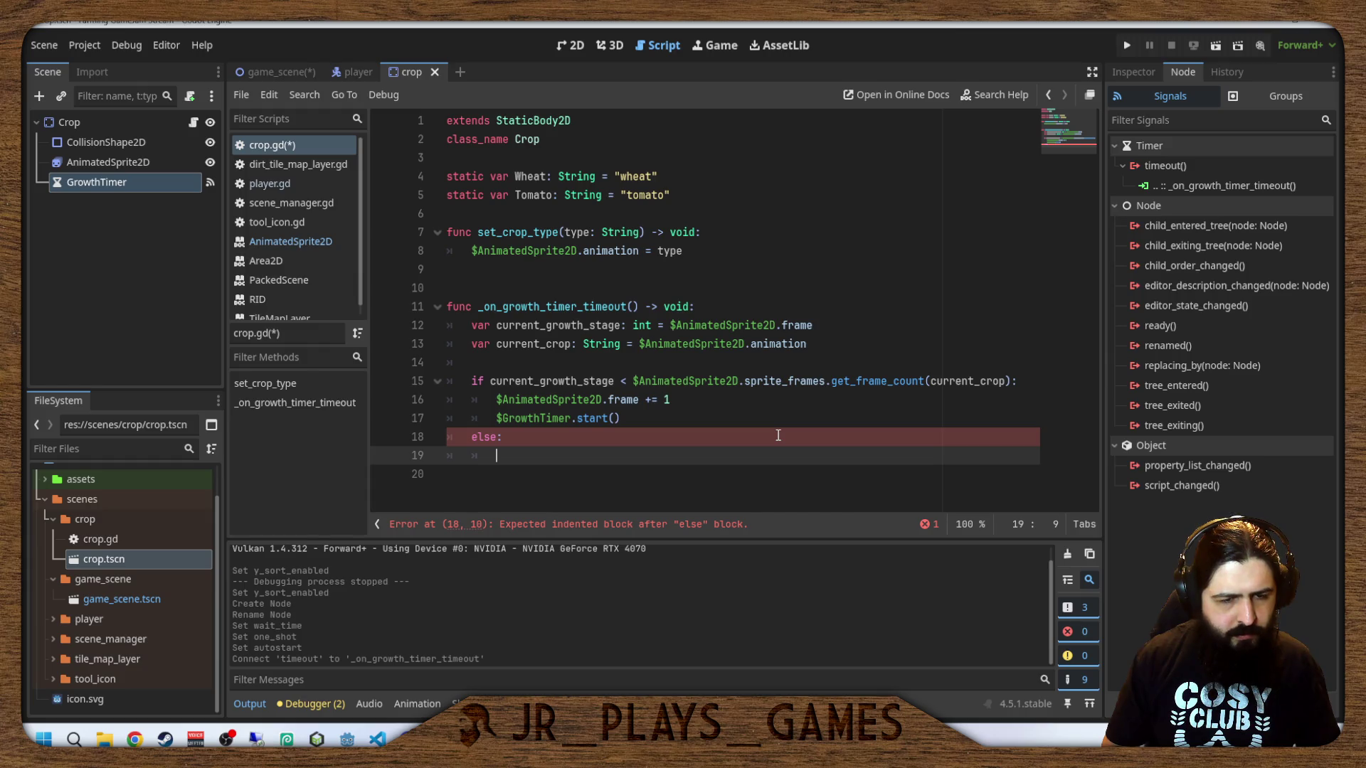
text(print(")
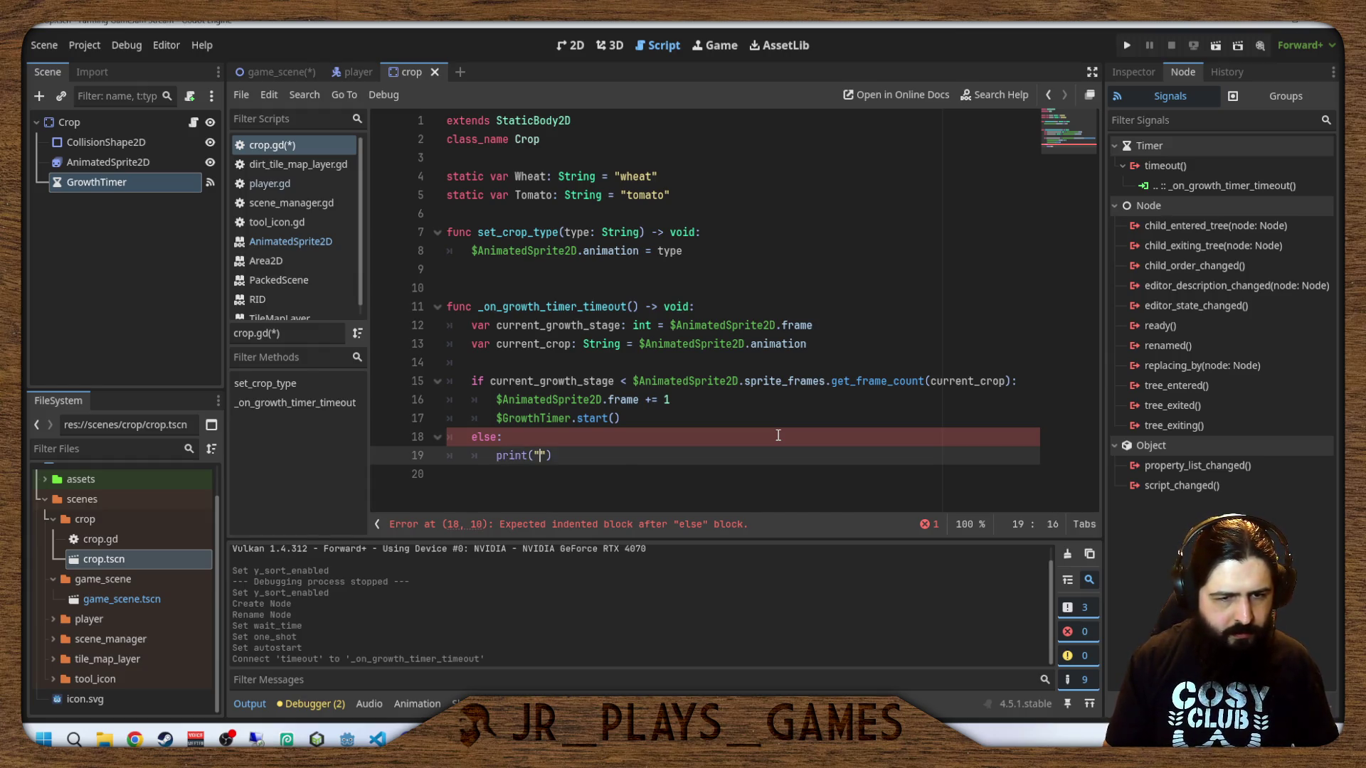
text(Crop rea)
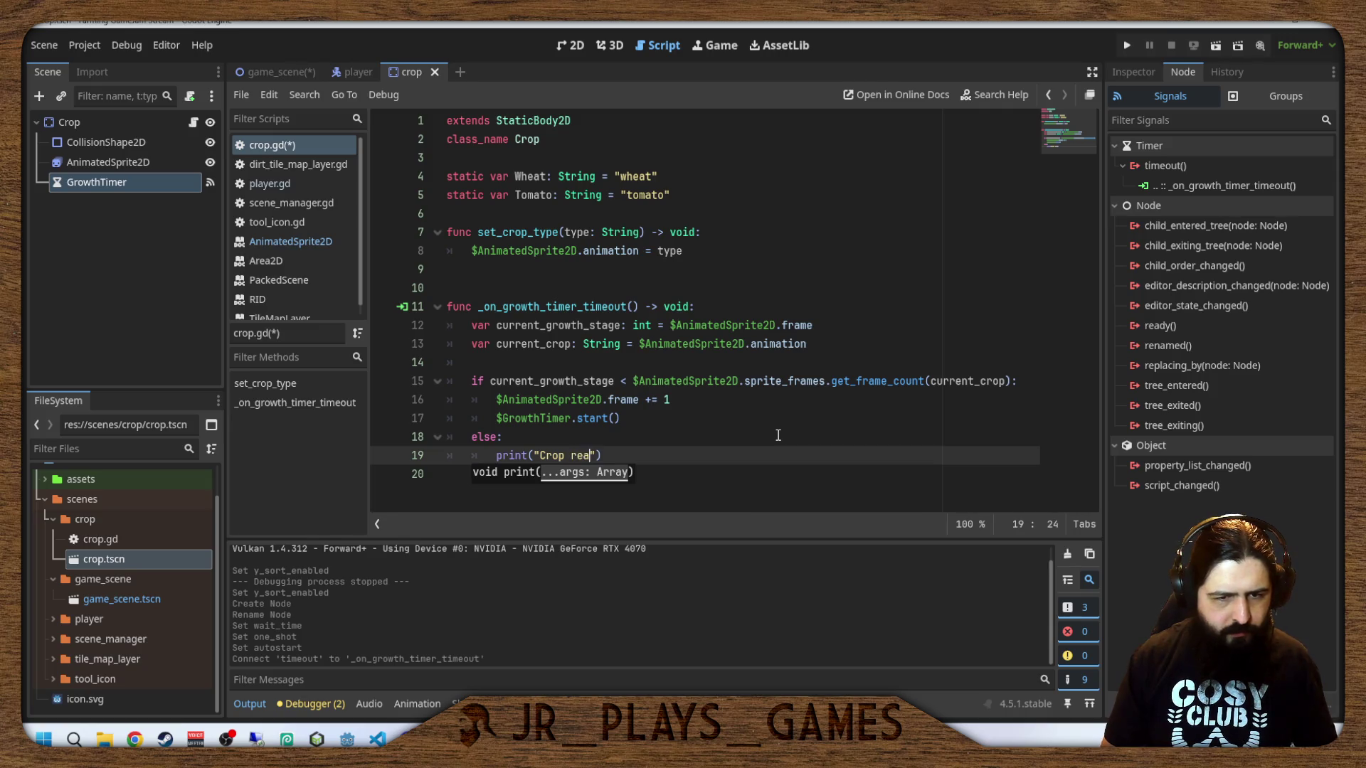
text(dy for )
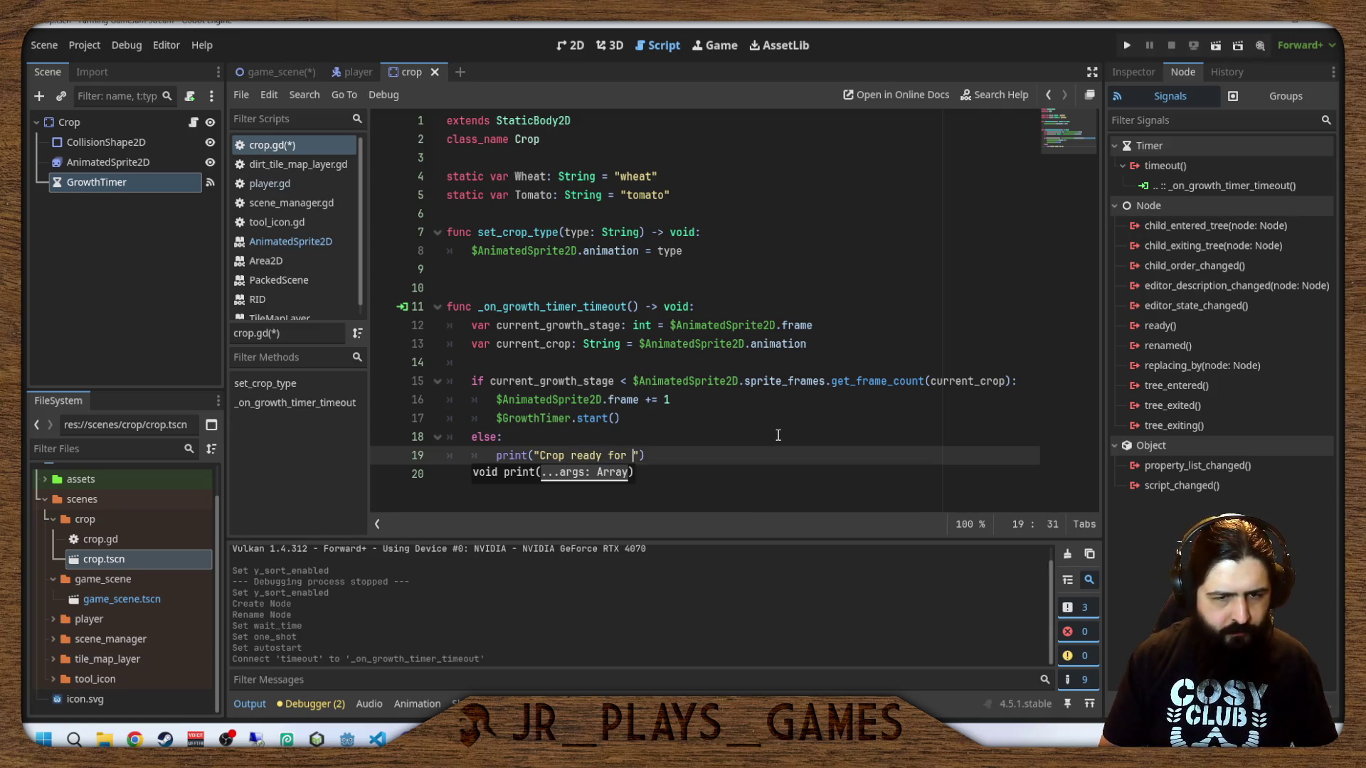
text(harvest!)
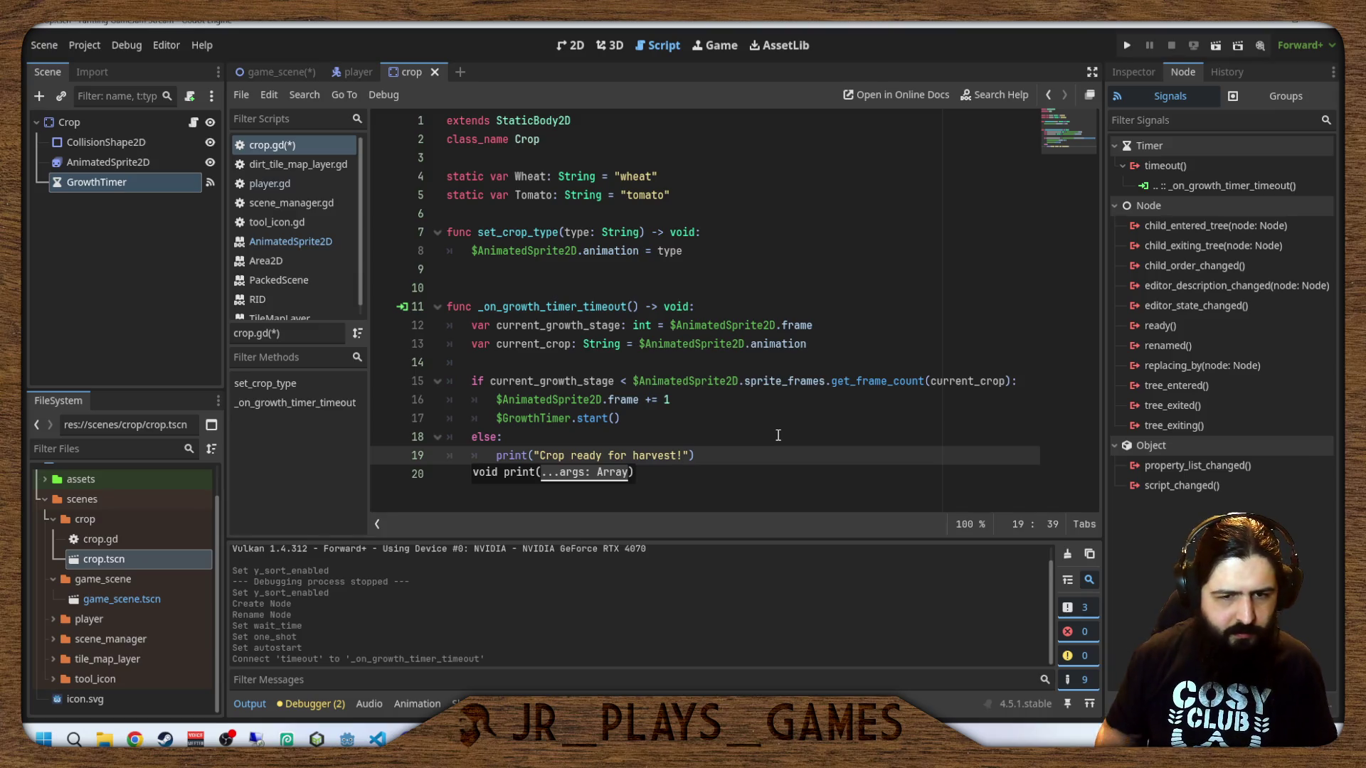
key(ctrl+s)
click(777, 287)
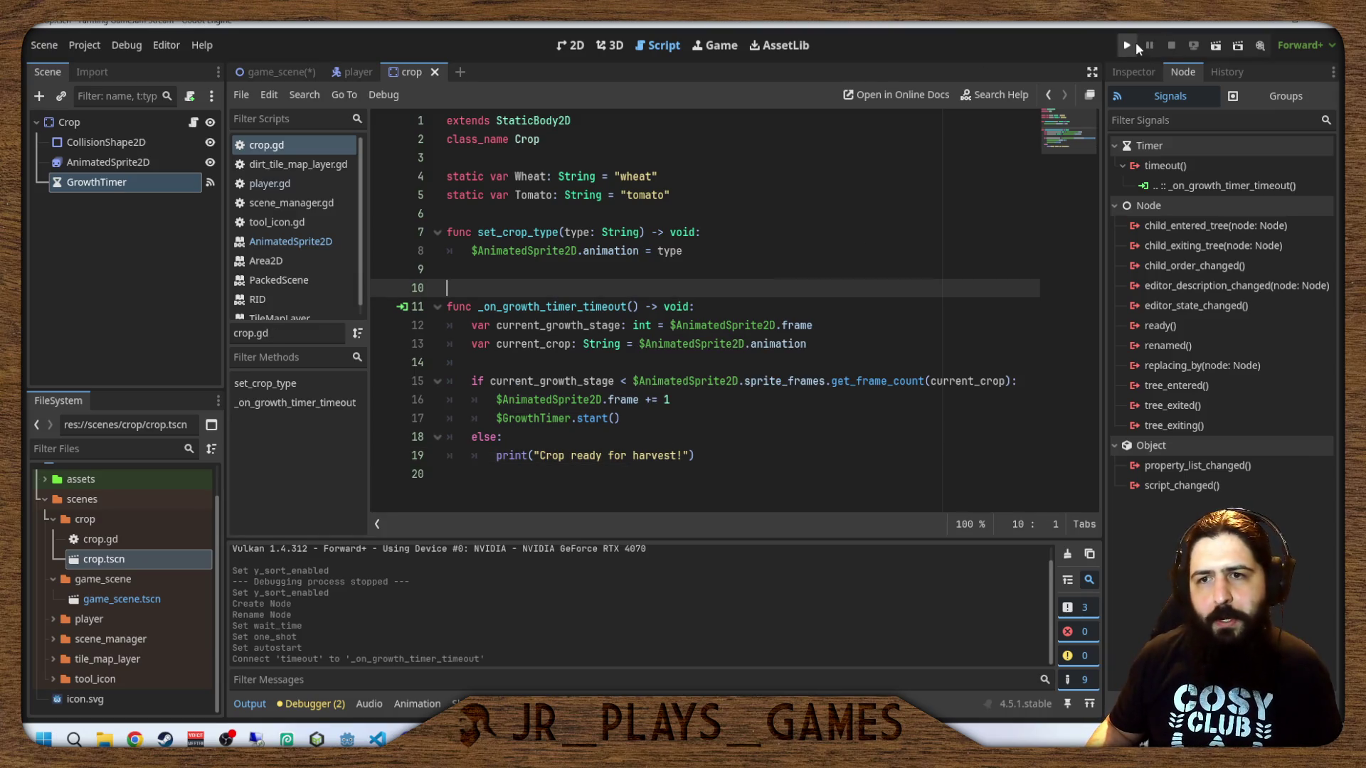
- Run the game, till soil beside the player, switch to seeds and plant them there
click(1130, 41)
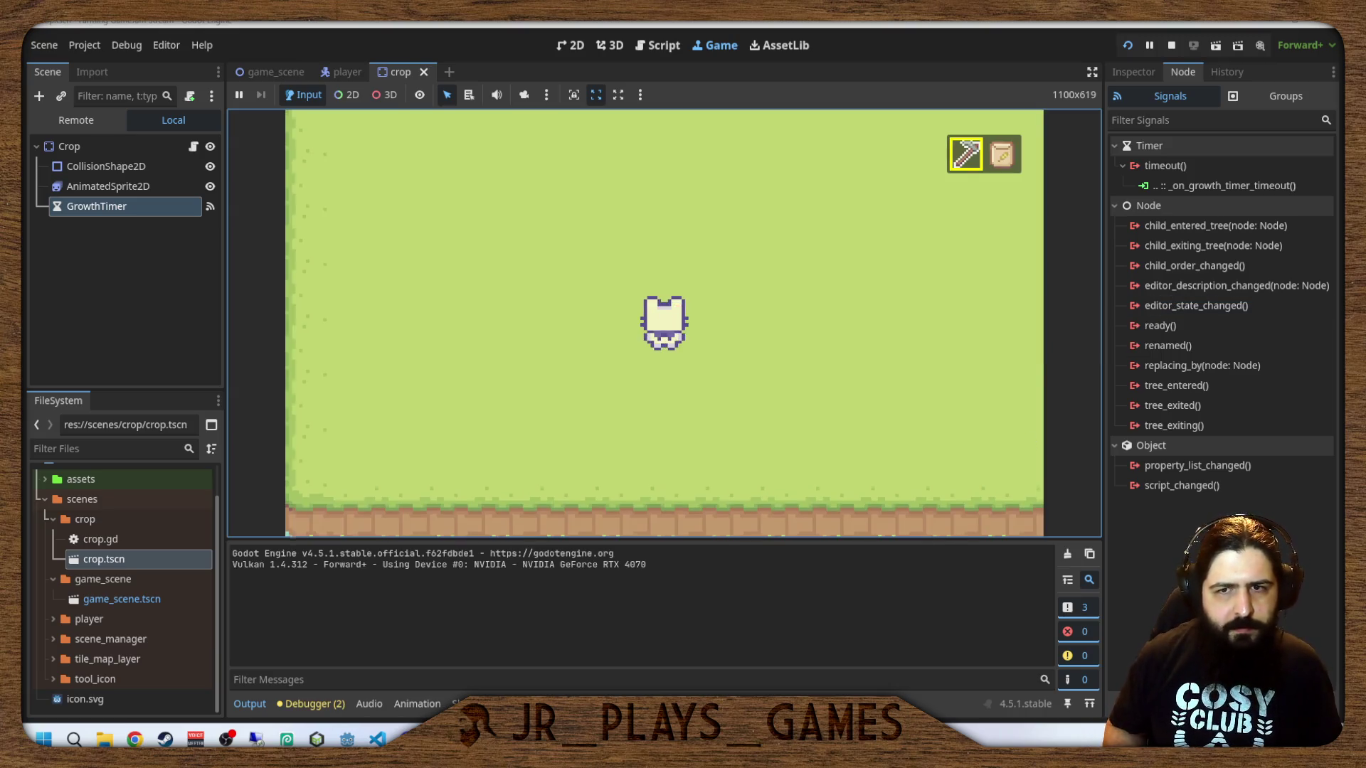
key(w)
key(space)
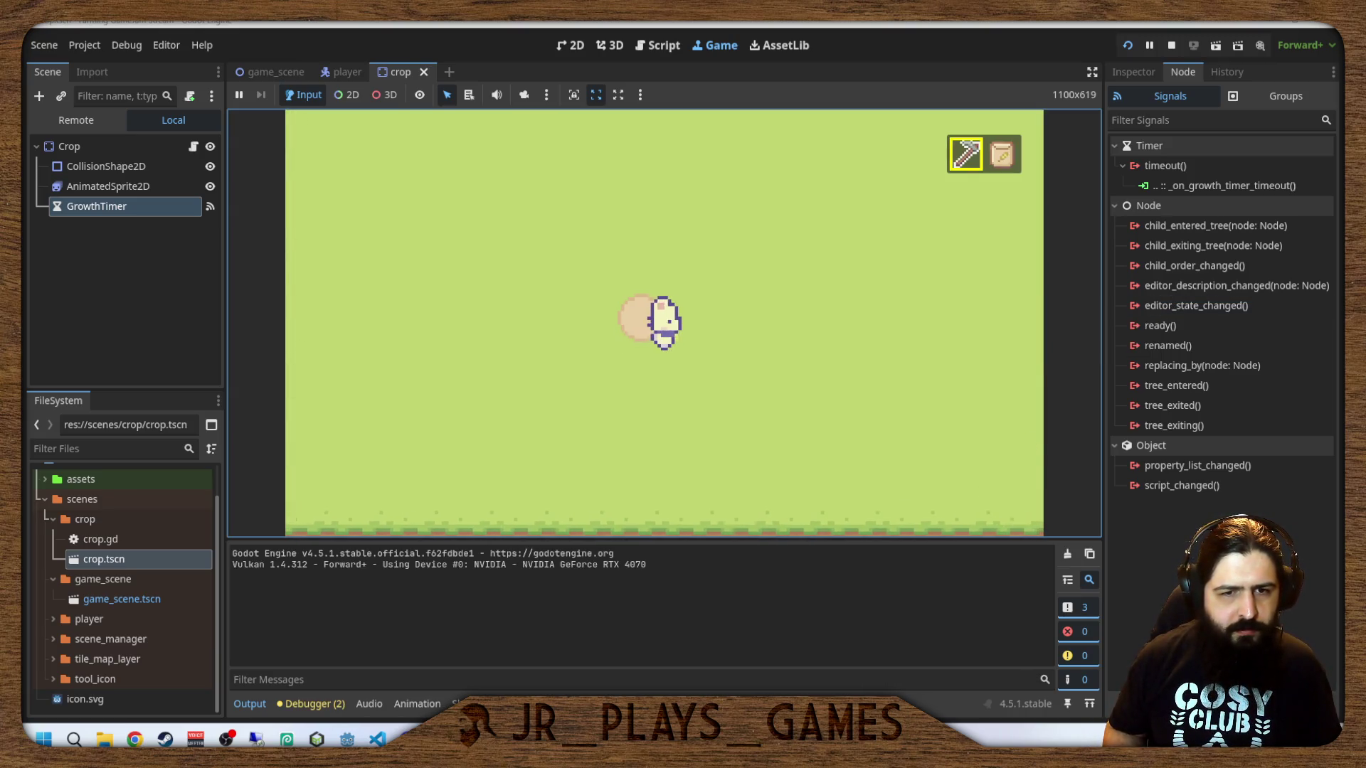
key(w)
key(d)
key(e)
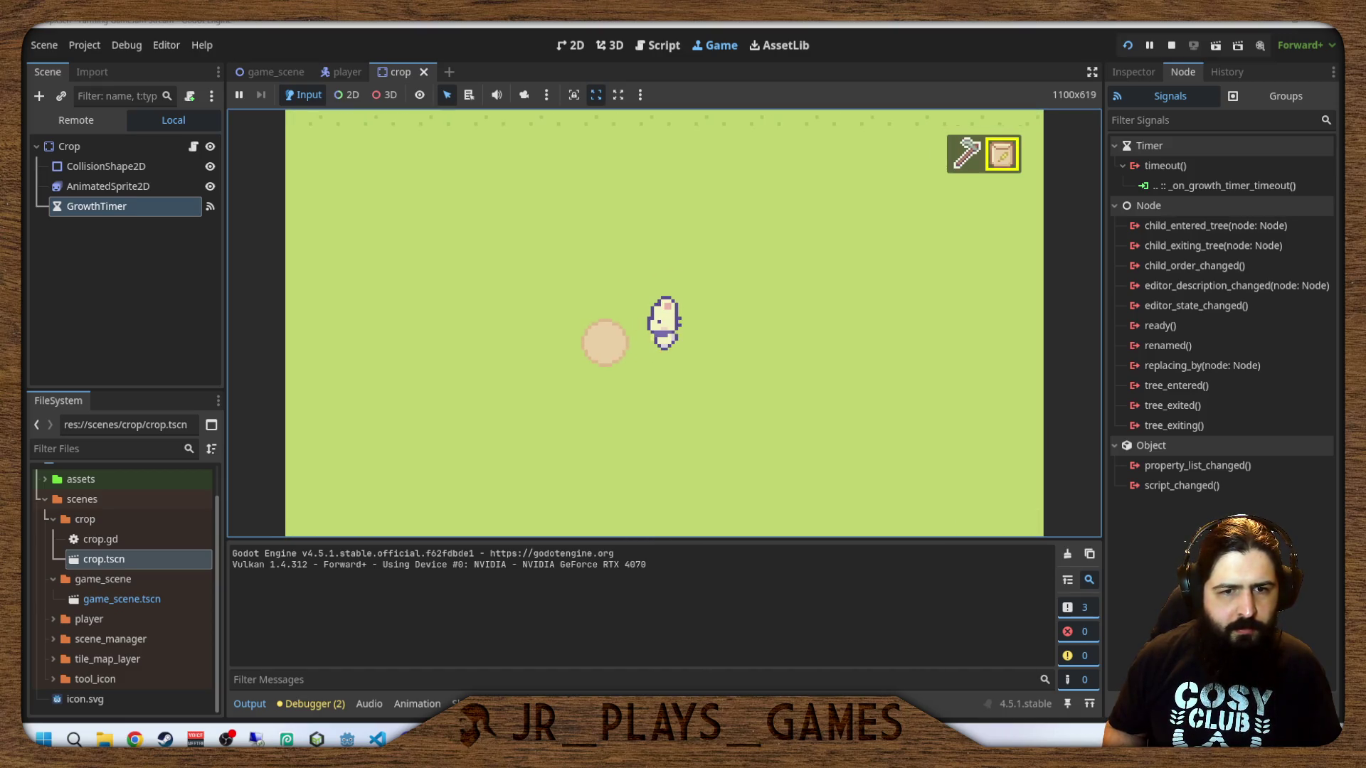
key(a)
key(space)
key(d)
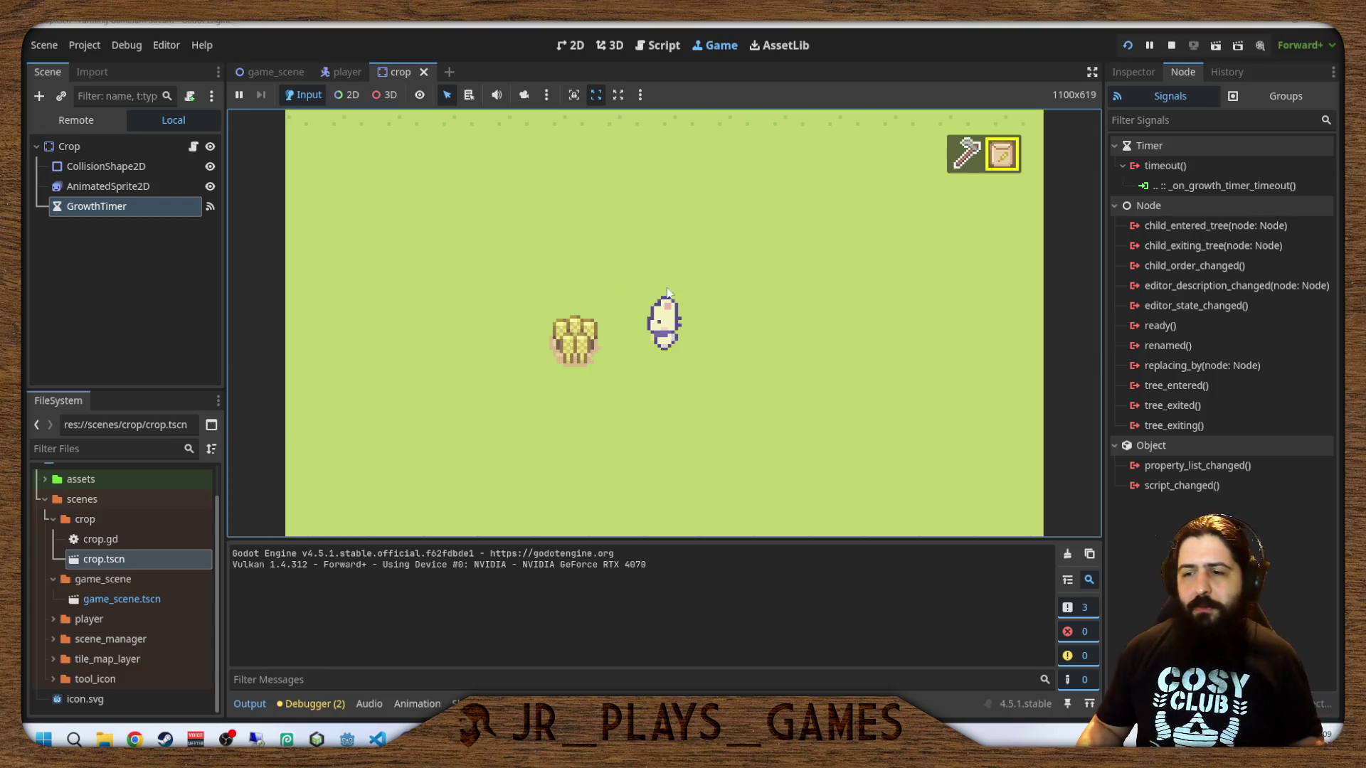
- With the hoe, till a long soil strip extending right from the ripe crop
key(1)
key(s)
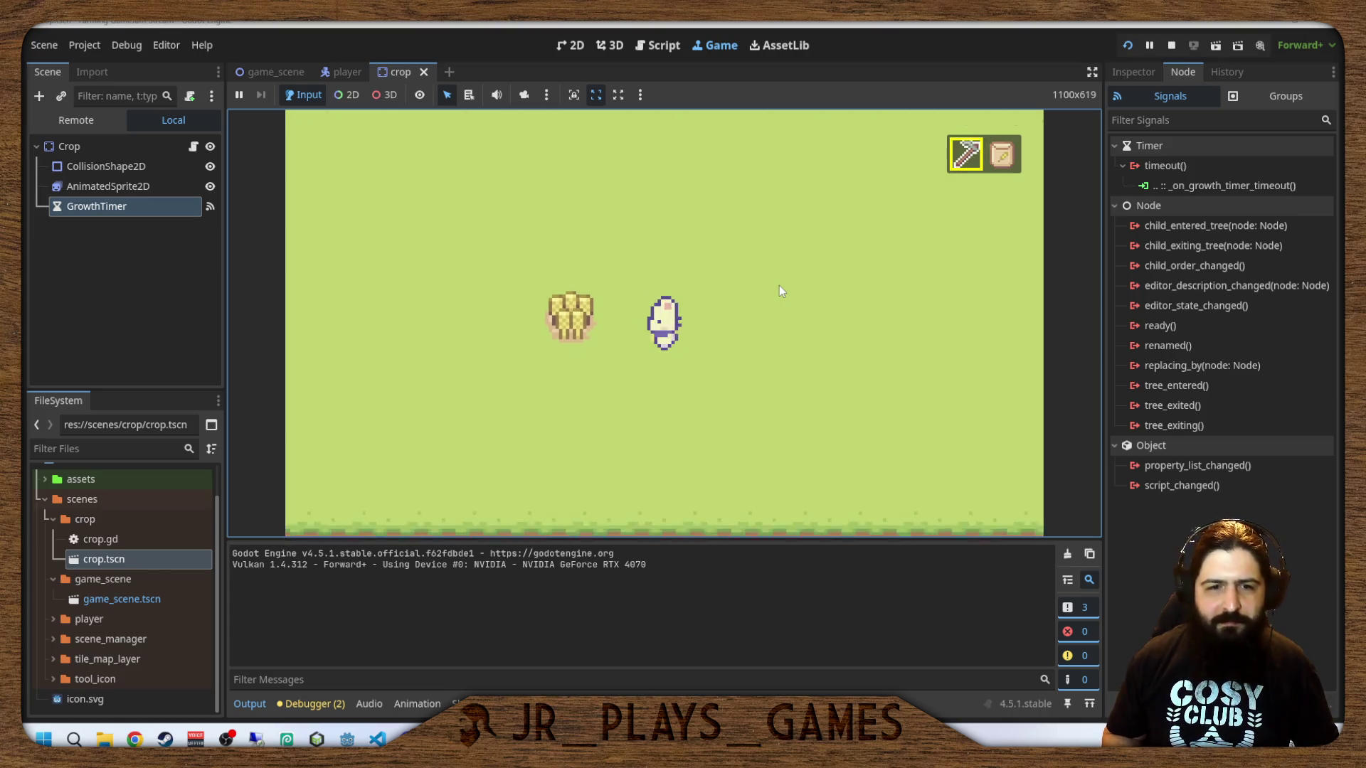
key(w)
click(779, 285)
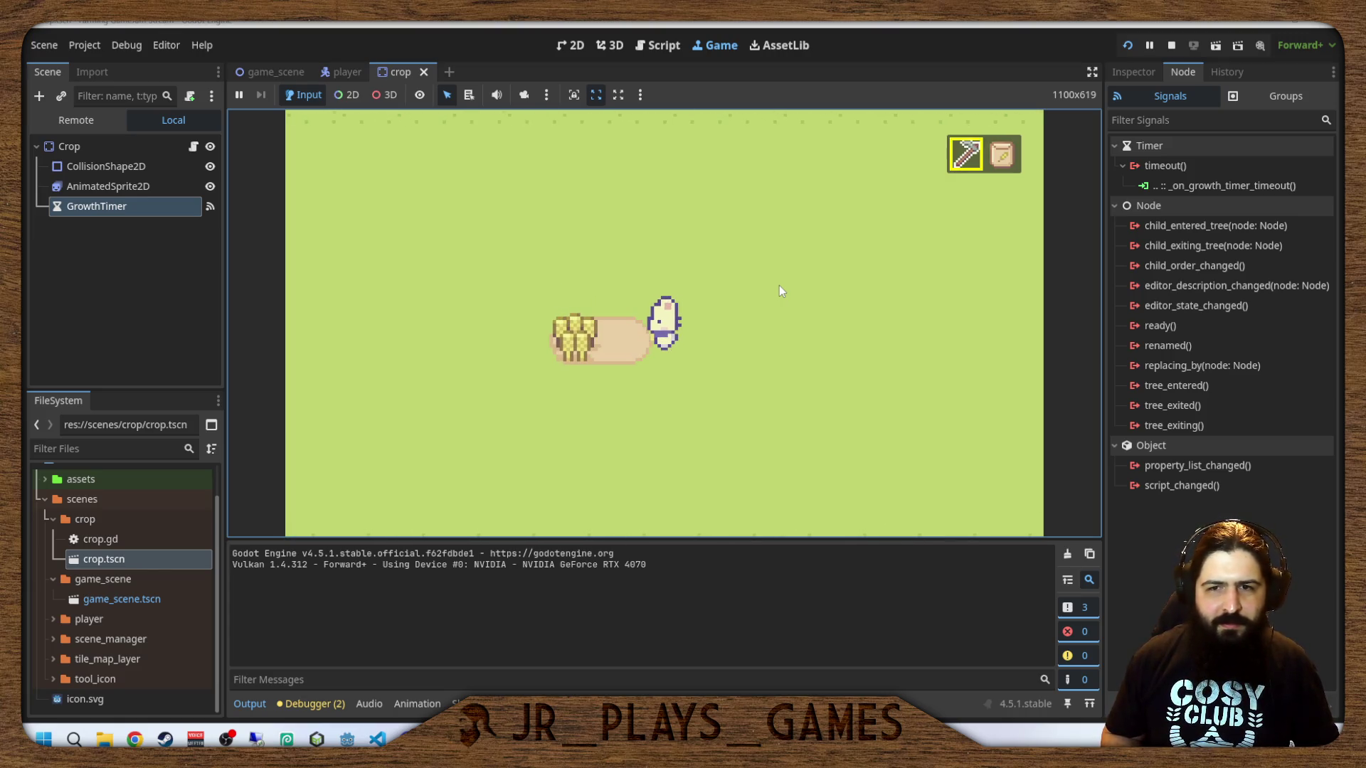
key(d)
key(1)
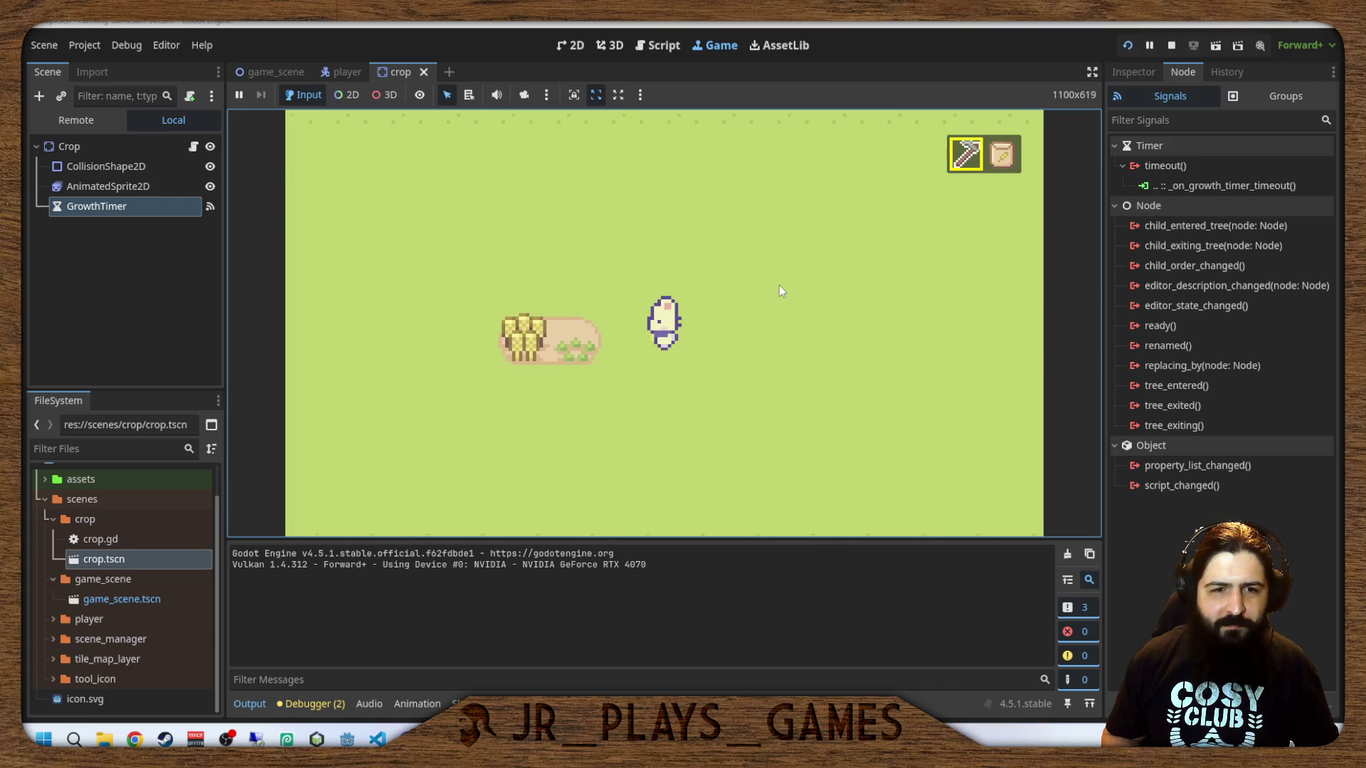
key(space)
key(d)
key(space)
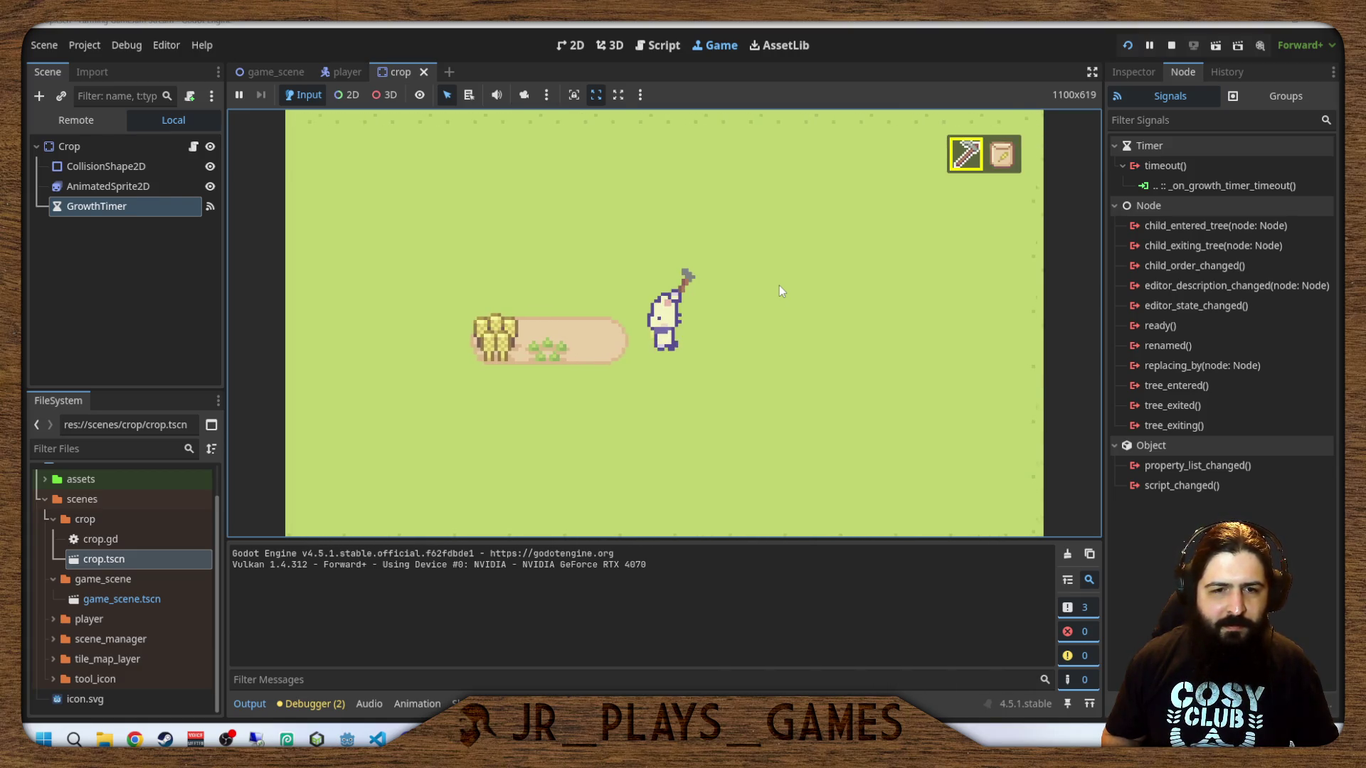
key(d)
key(d)
key(space)
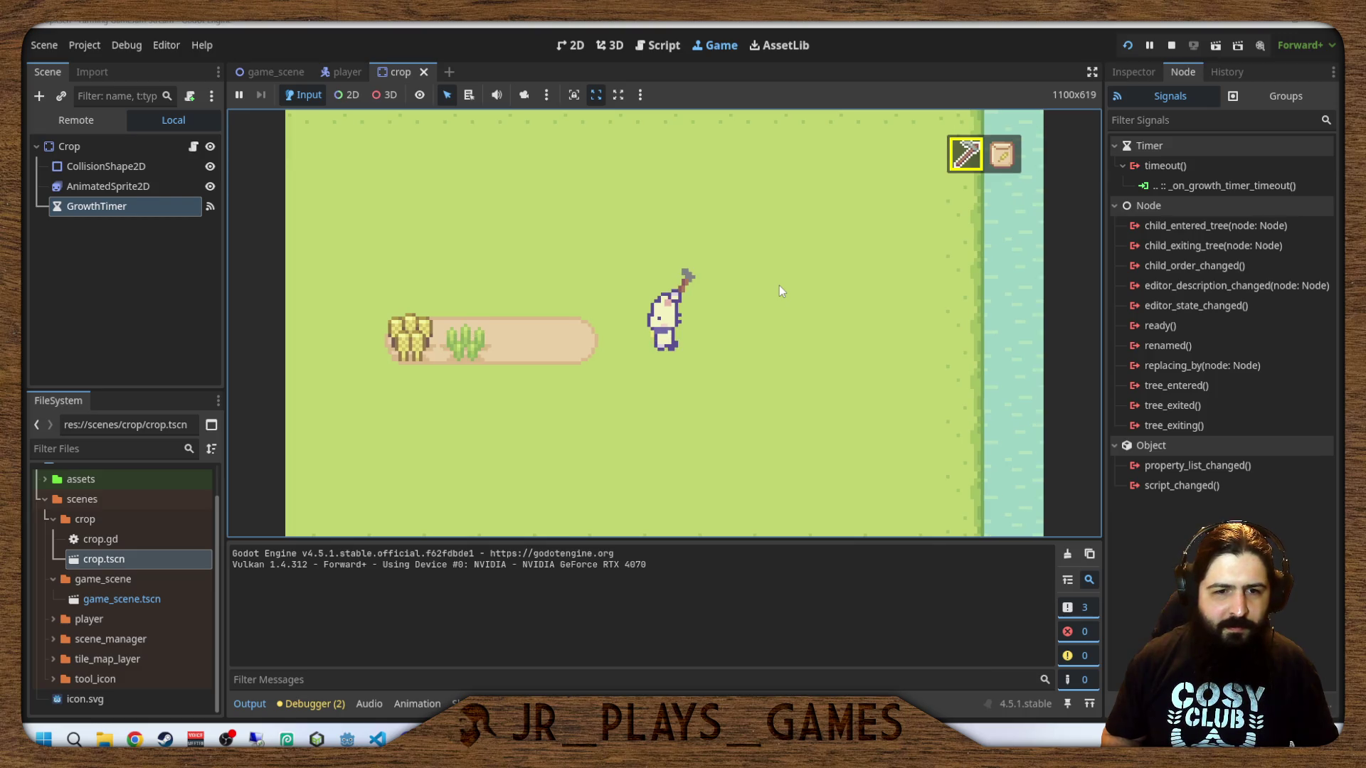
key(d)
key(space)
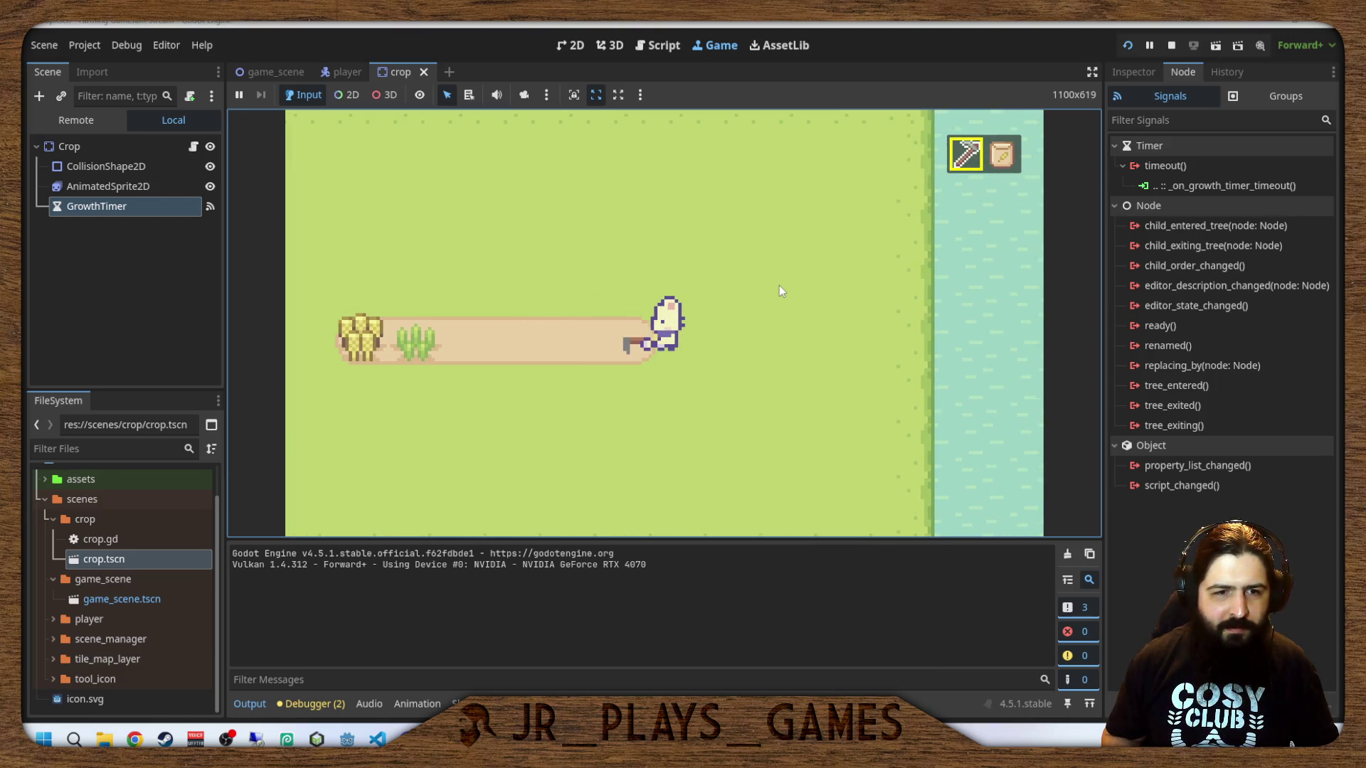
key(d)
key(space)
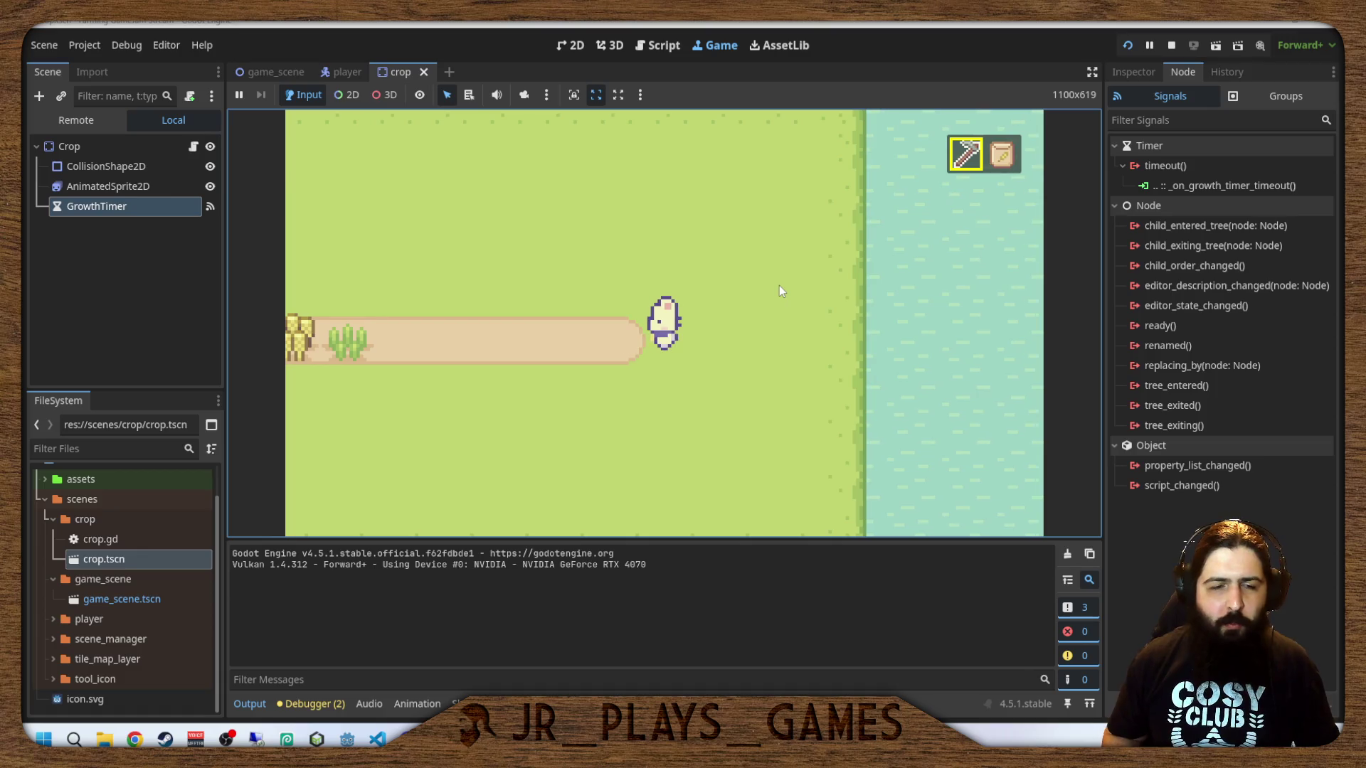
- Switch to seeds, sow the whole strip, and wait beside it while the seven crops grow
key(a)
key(2)
key(a)
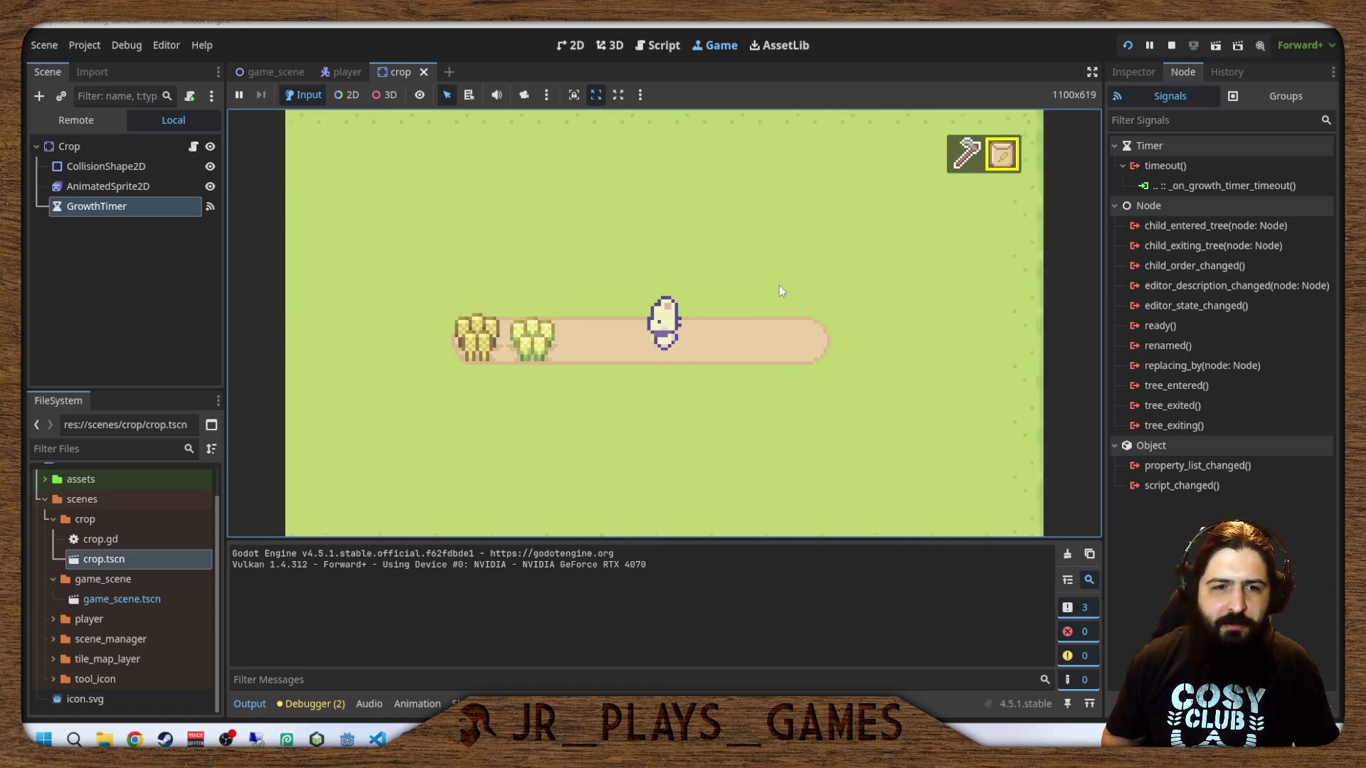
key(space)
key(d)
key(space)
key(space)
key(space)
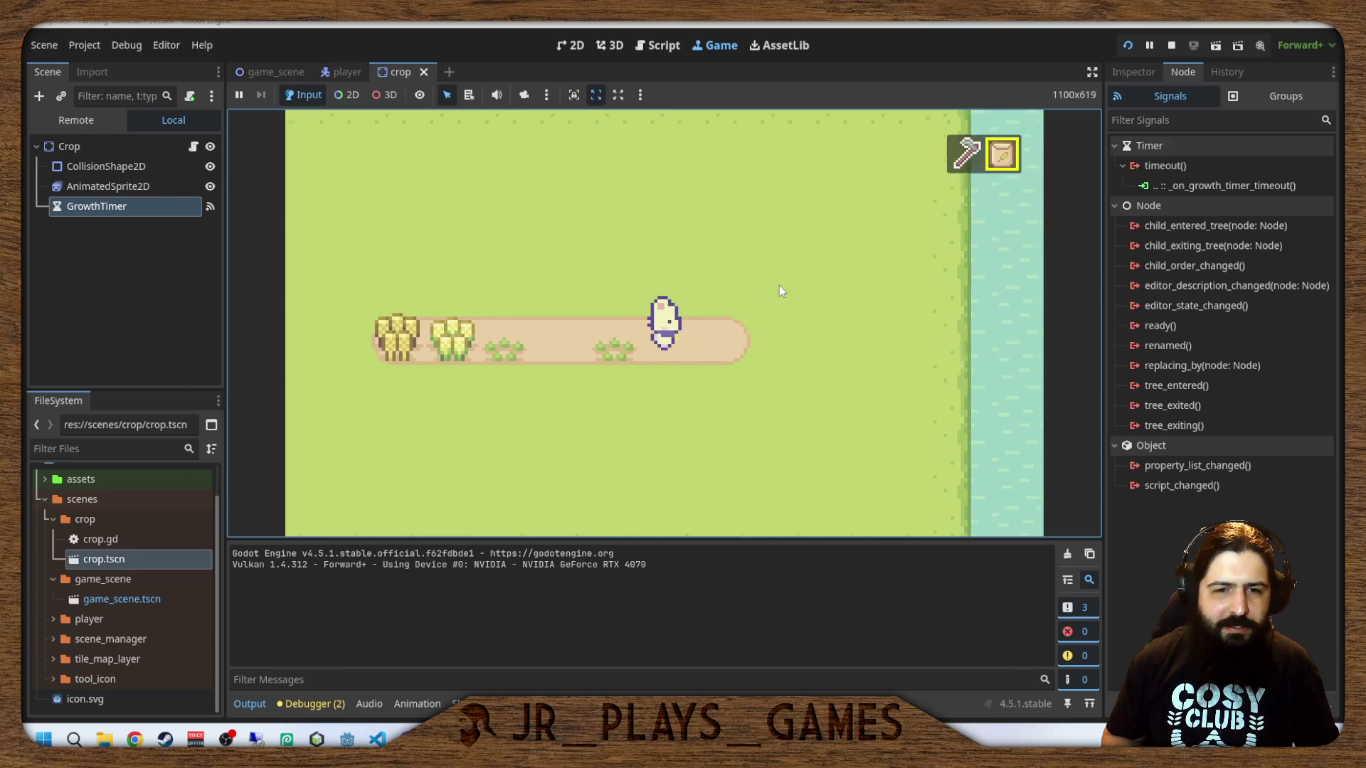
key(a)
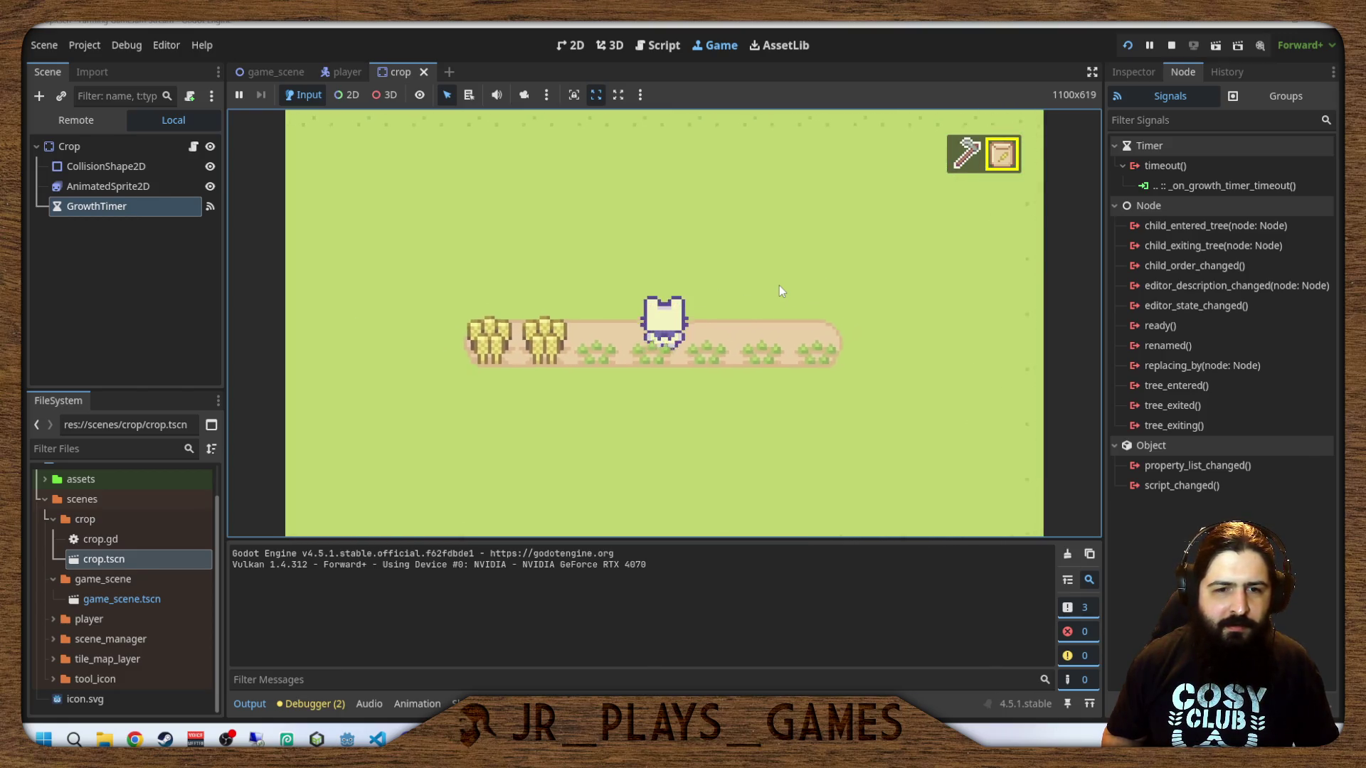
key(w)
key(s)
key(a)
key(s)
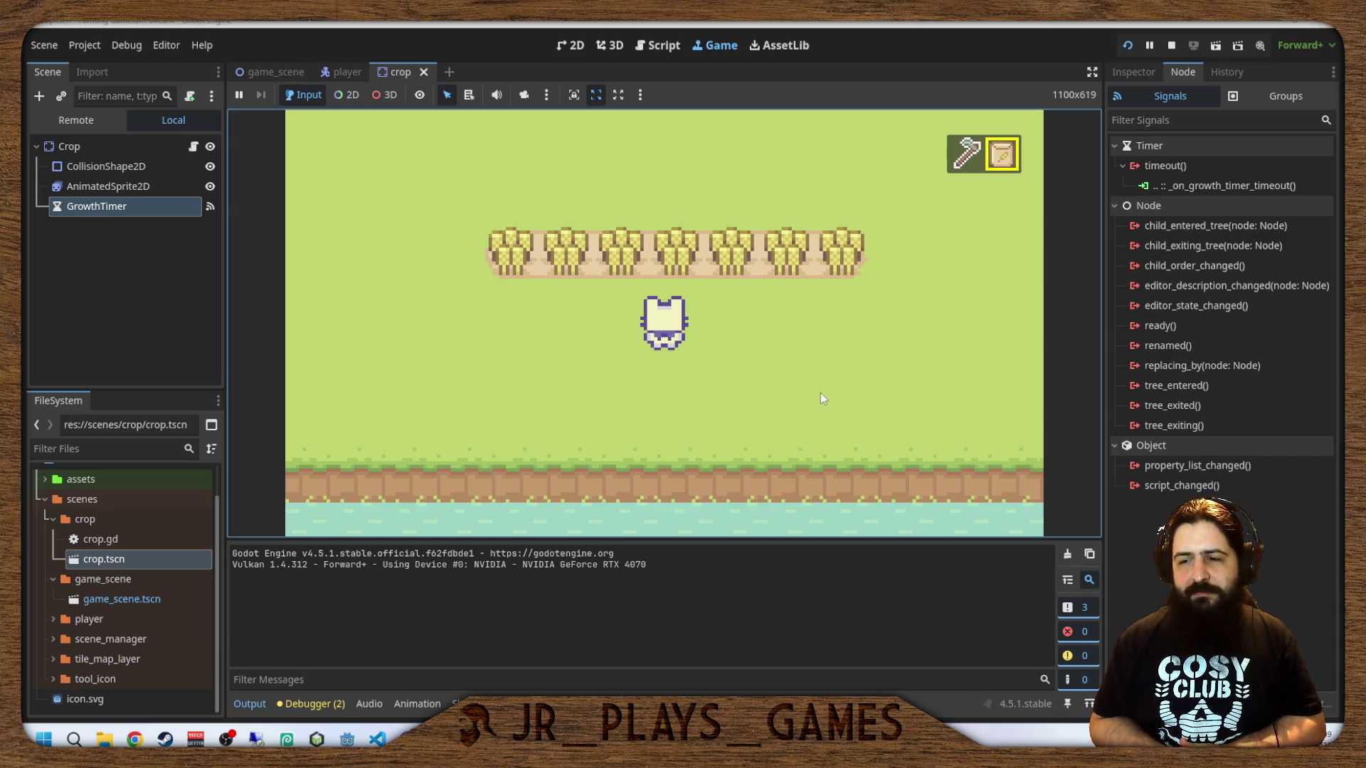
- With the hoe, till the first few soil patches below the crop row
key(1)
key(w)
key(a)
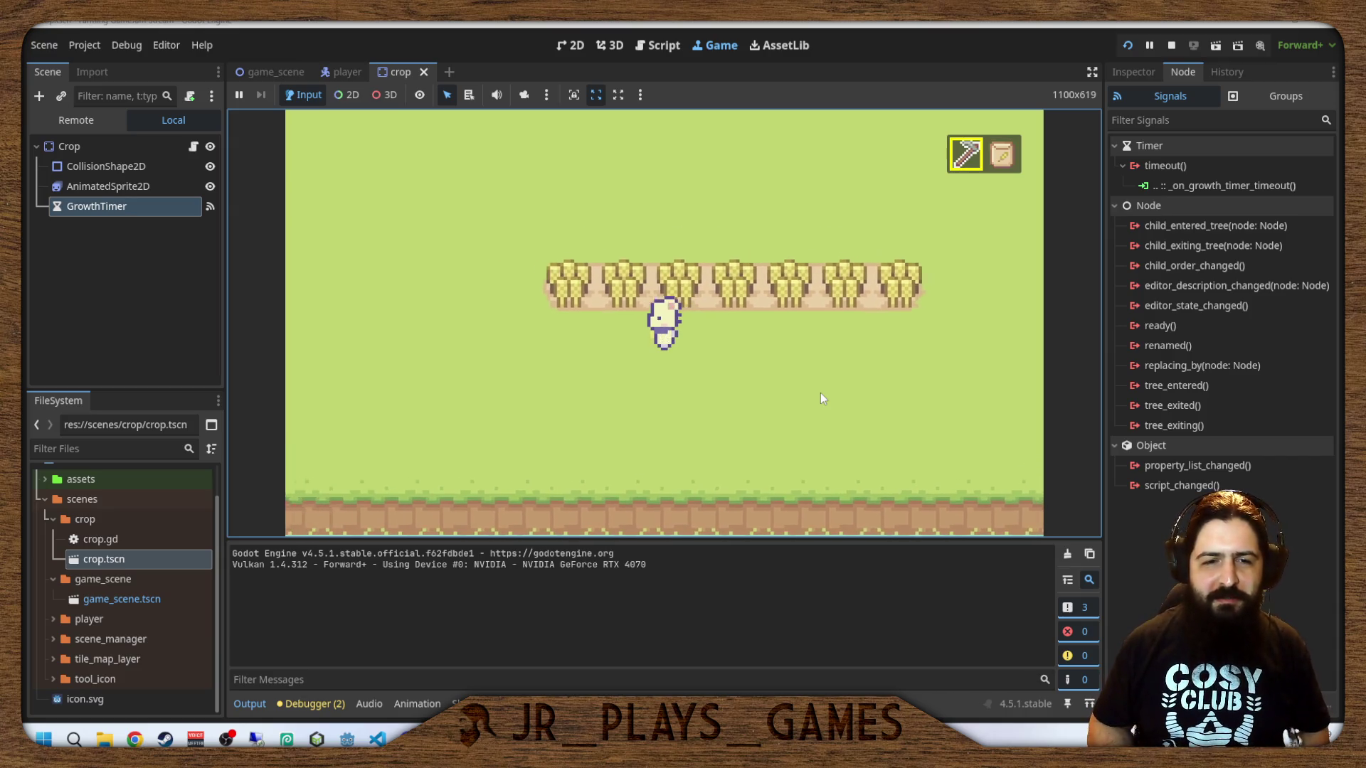
click(821, 393)
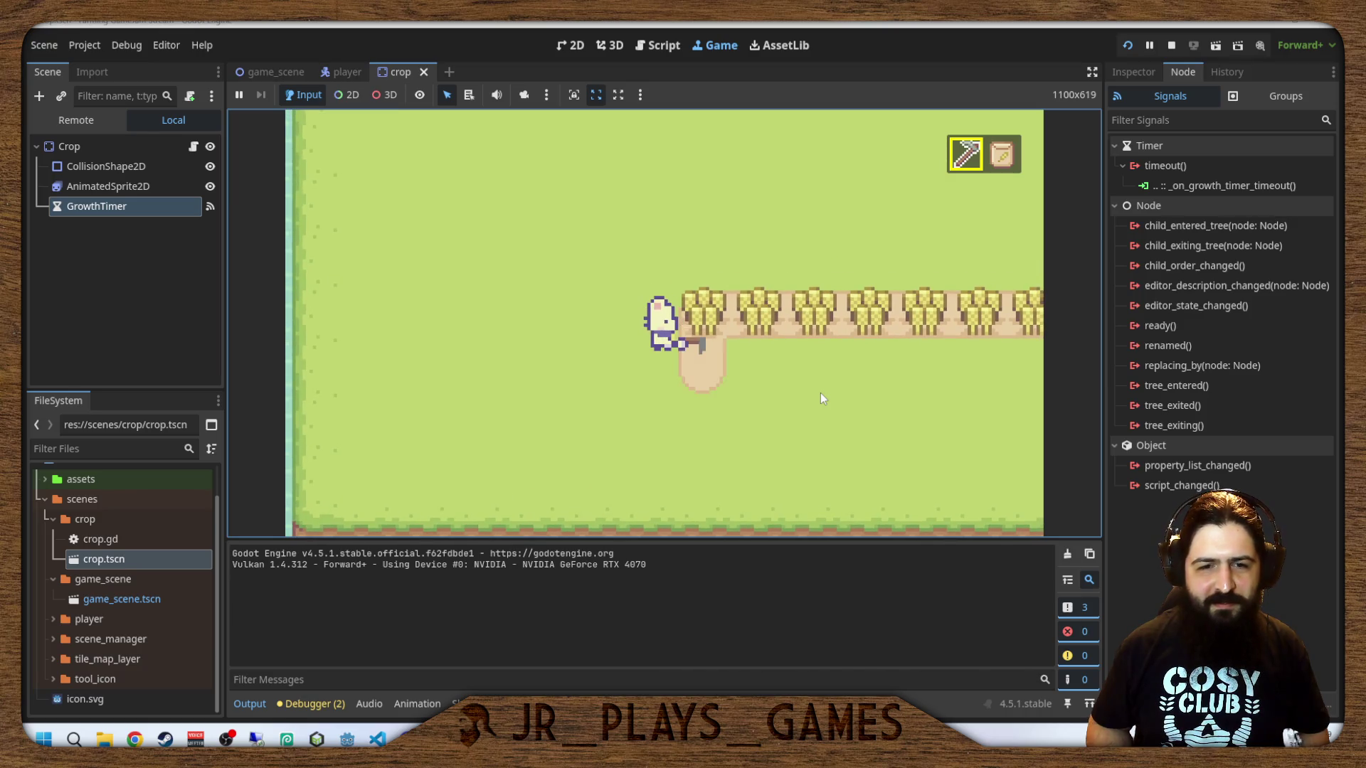
key(s)
key(d)
click(821, 393)
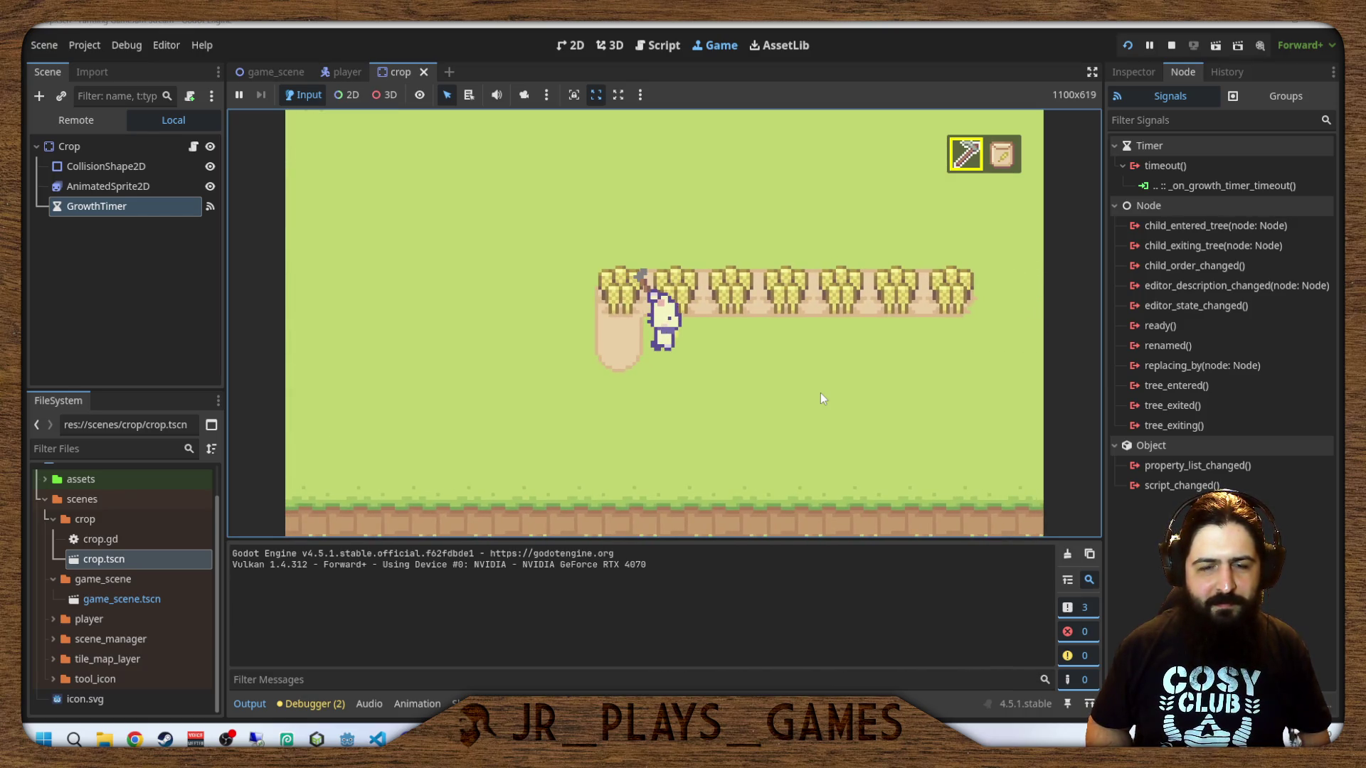
key(d)
click(821, 393)
- Keep tilling rightward to finish the second row's soil strip
key(w)
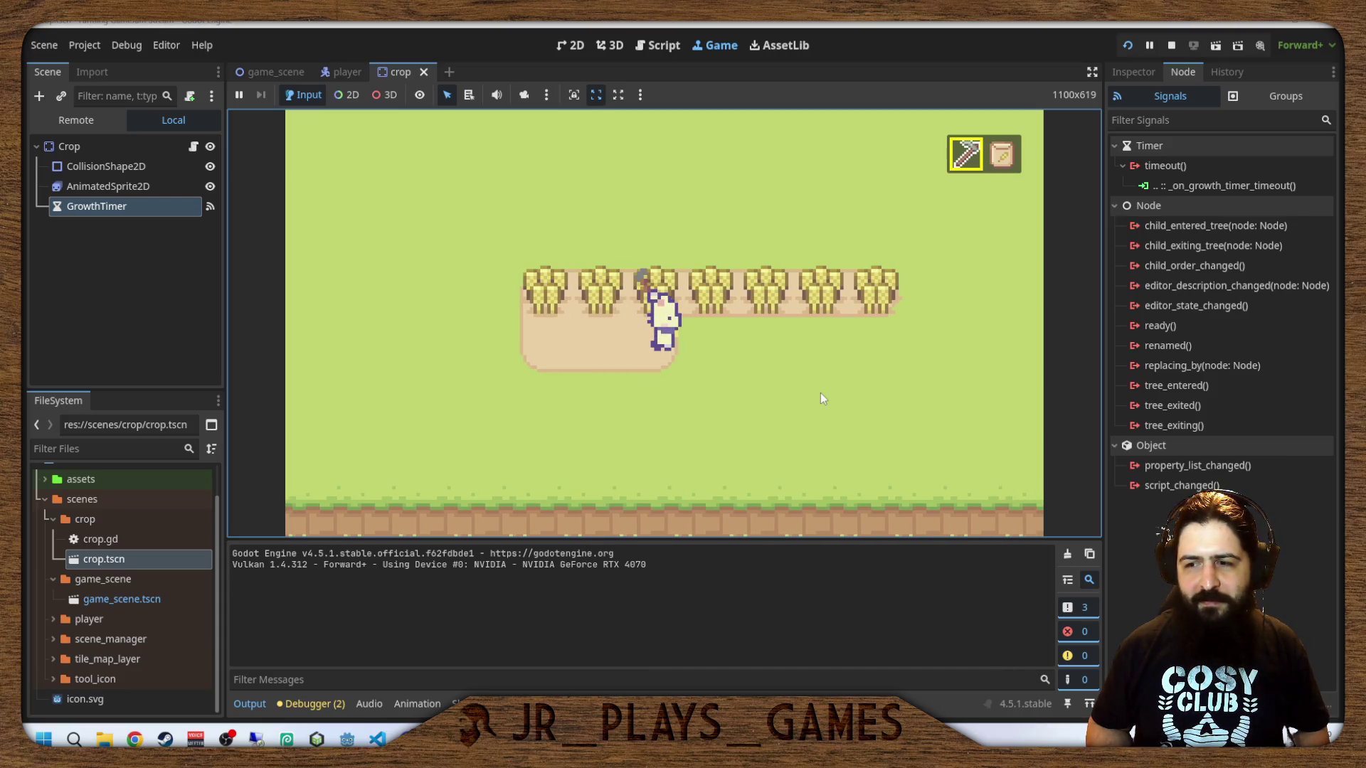
key(d)
click(821, 397)
key(d)
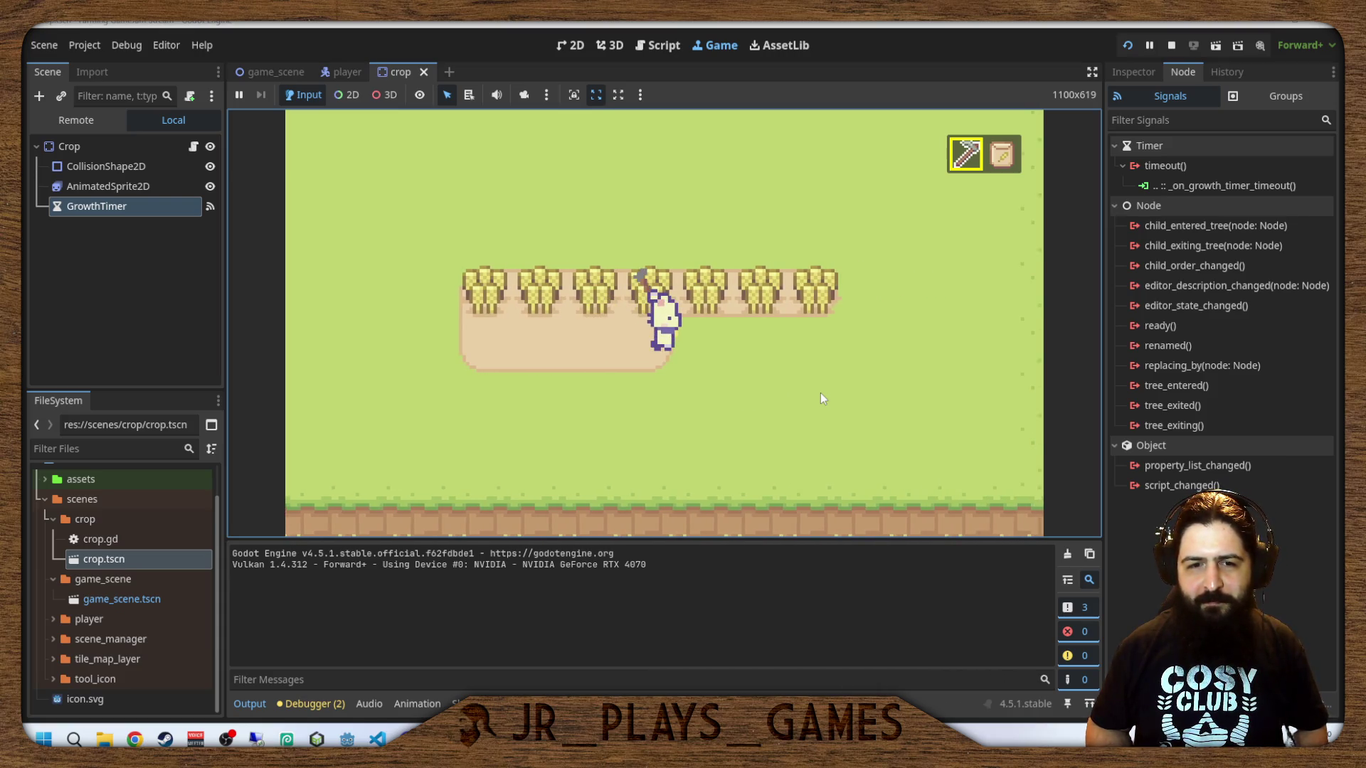
click(821, 397)
key(d)
click(821, 397)
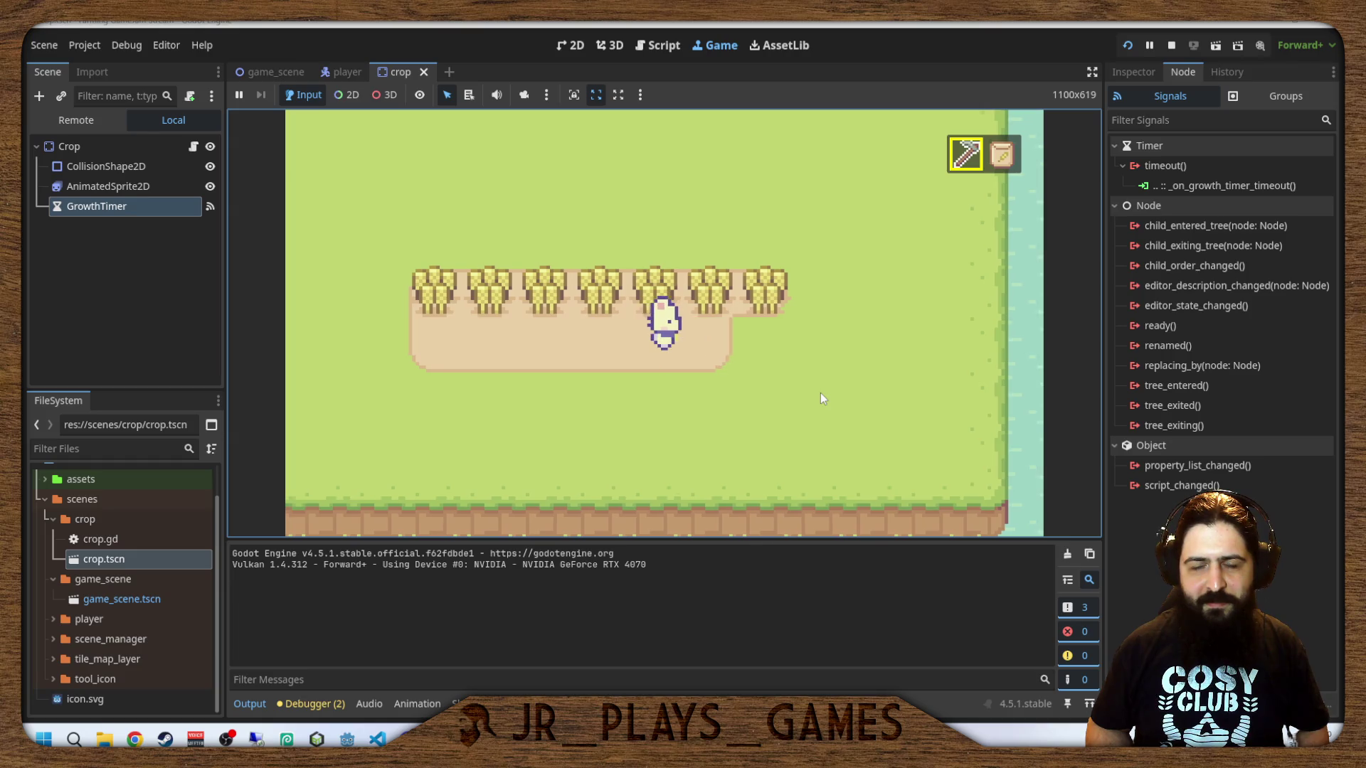
key(d)
click(821, 395)
- Sow seeds along the new row, wait for it to ripen, then switch to the itch.io sprites page
key(2)
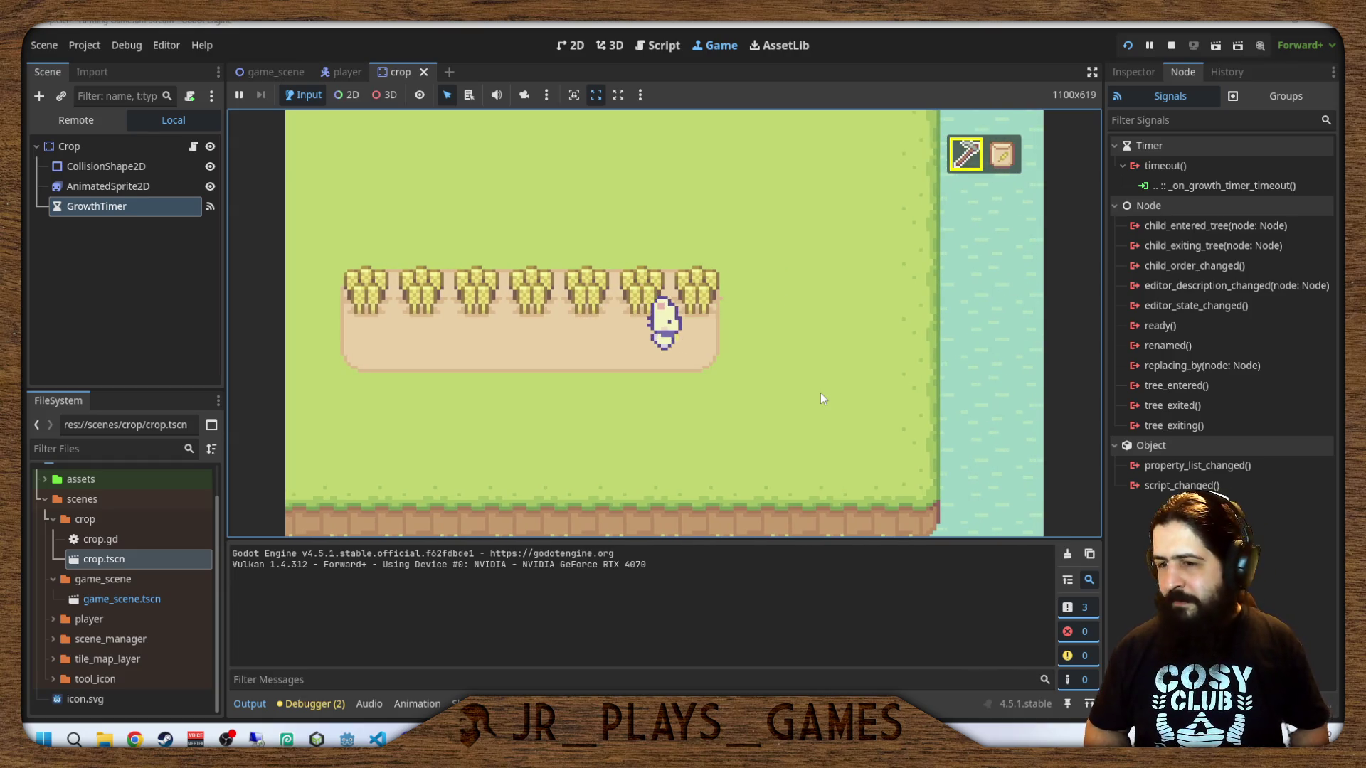
key(d)
key(a)
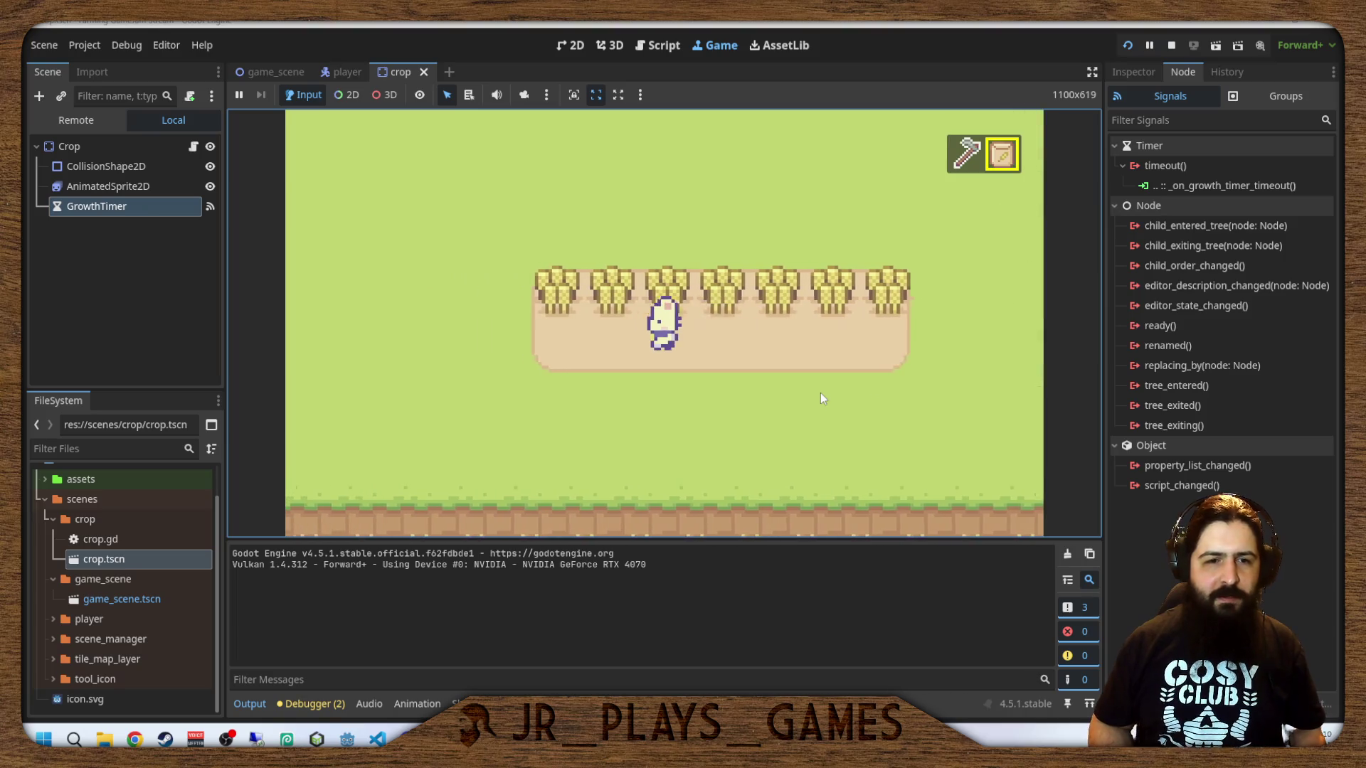
key(d)
click(821, 398)
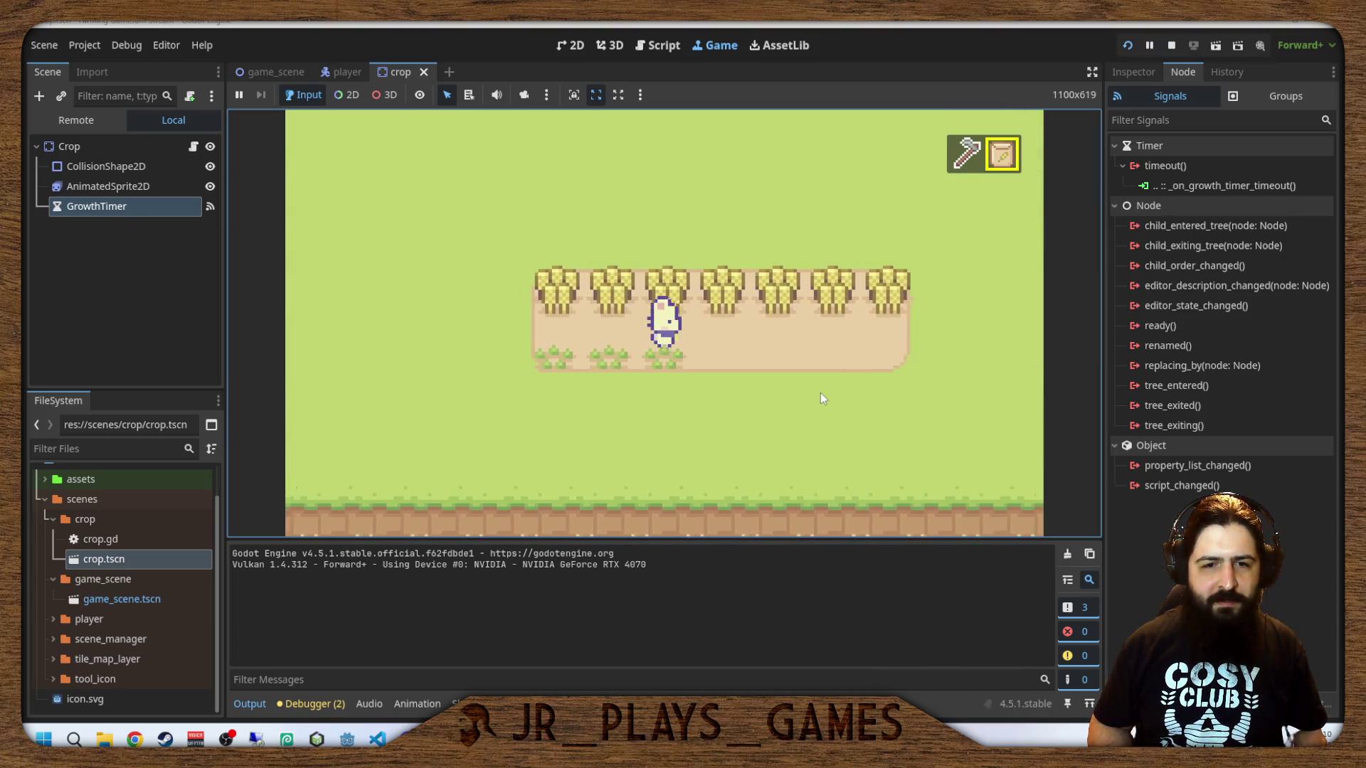
key(d)
key(s)
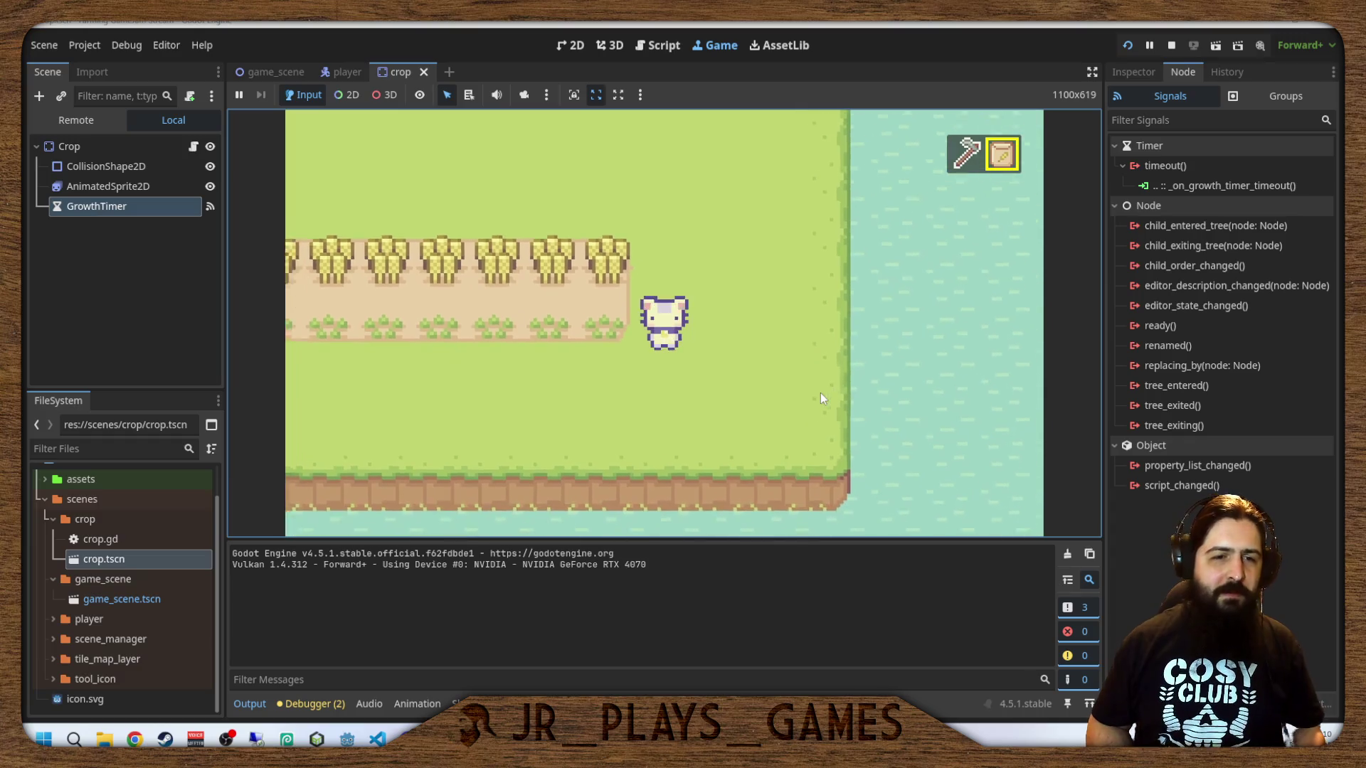
key(a)
key(w)
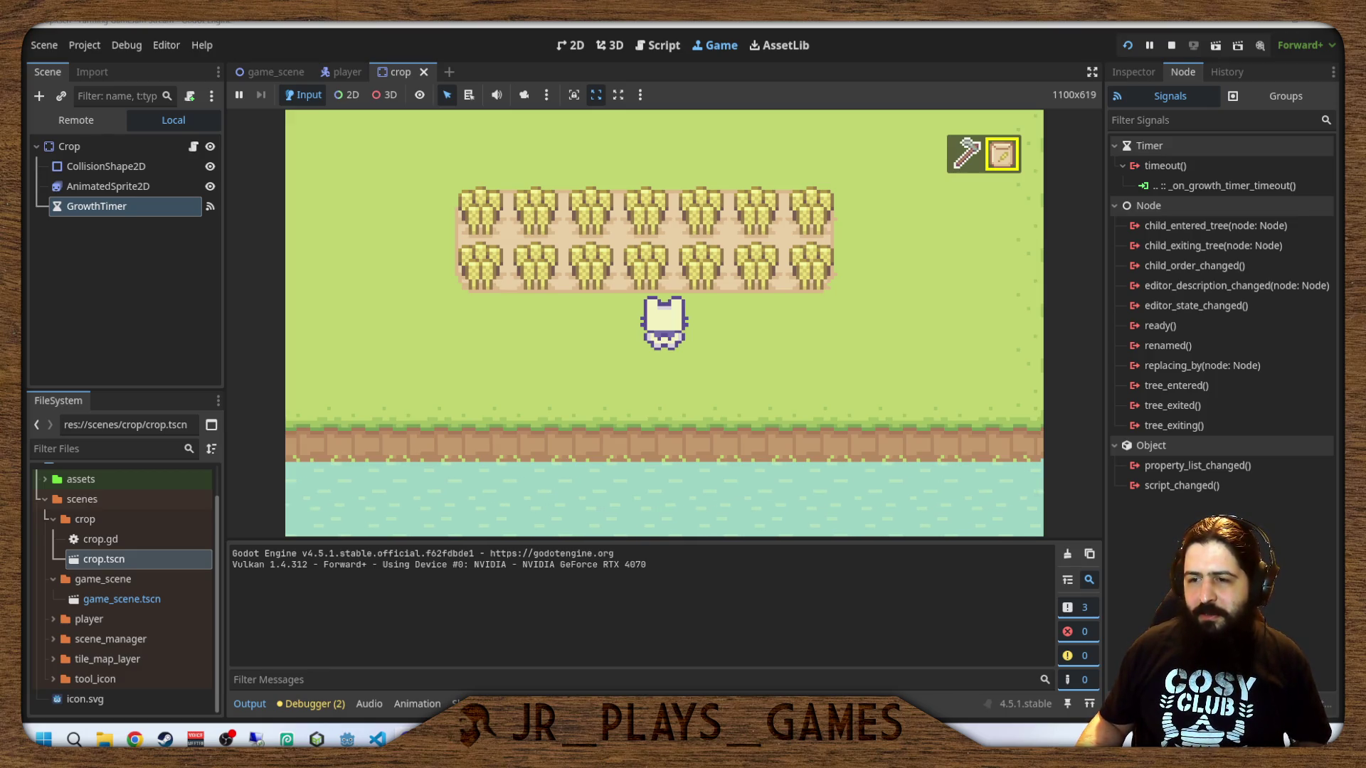
click(664, 356)
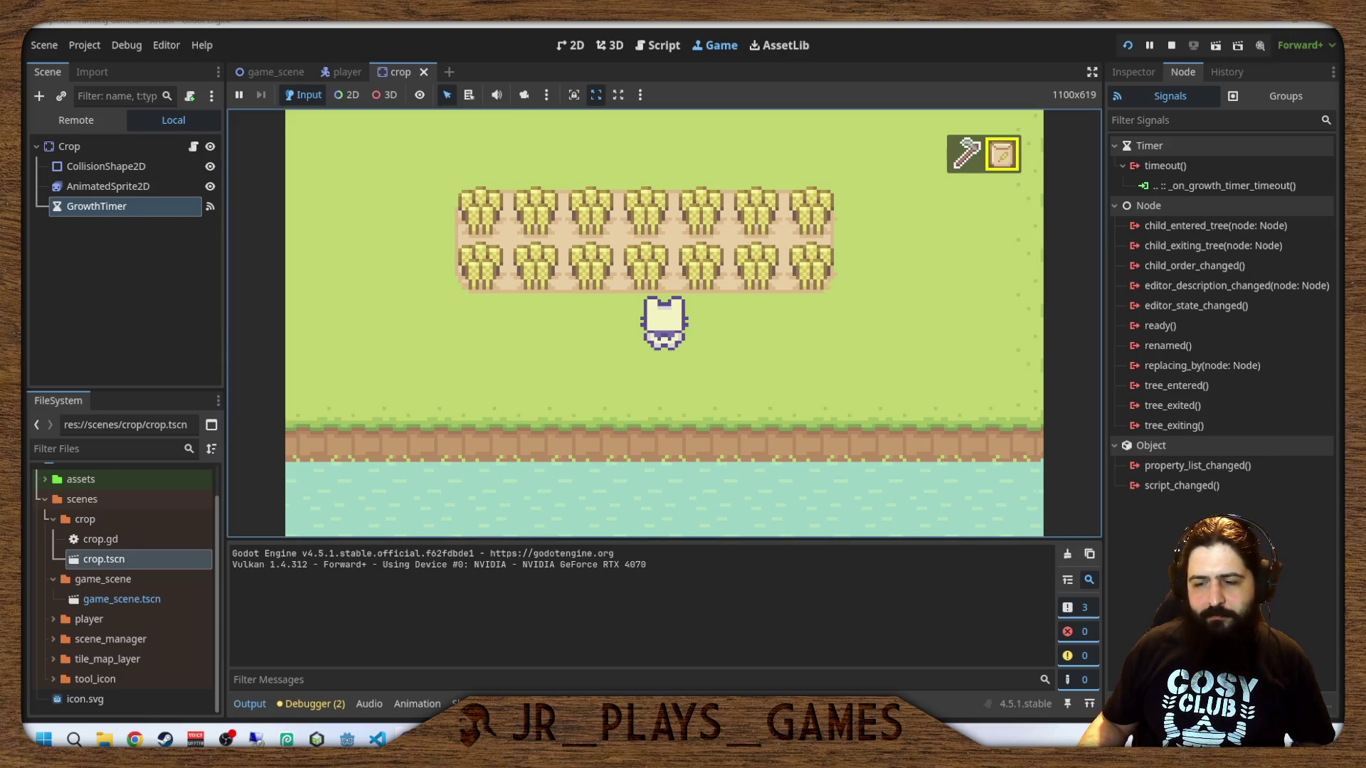
key(alt+Tab)
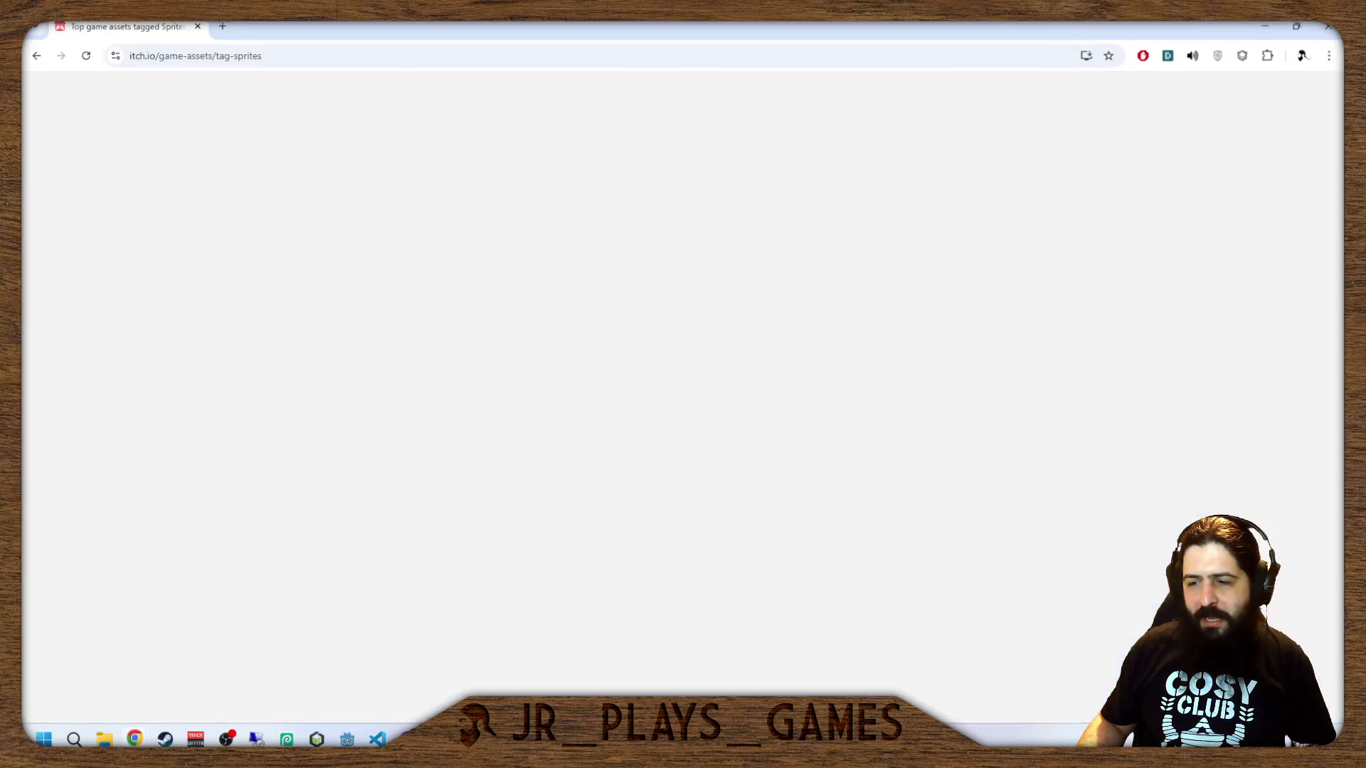
- Switch from the itch.io page back to the running Godot farming game
click(1265, 26)
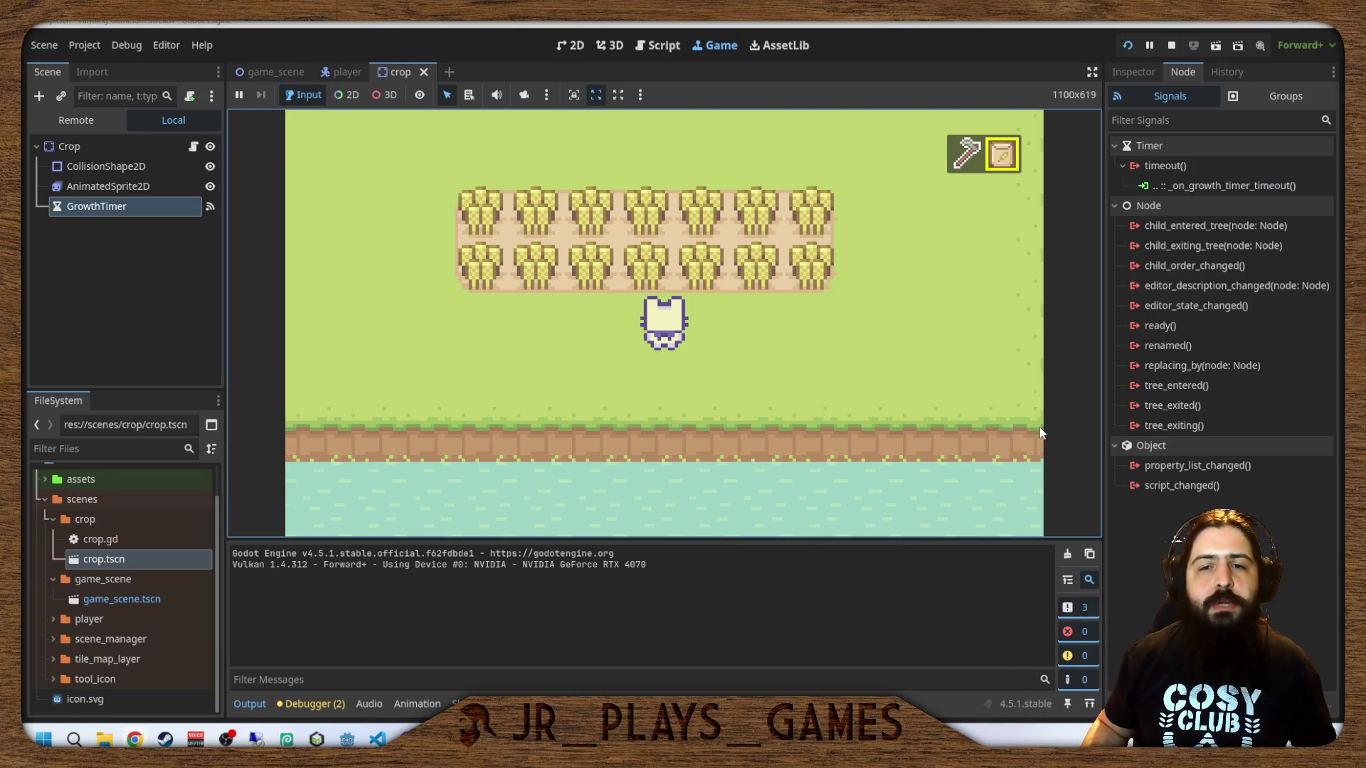
- Equip the hoe and till dirt patches on the grass left of the lower wheat row
key(a)
key(w)
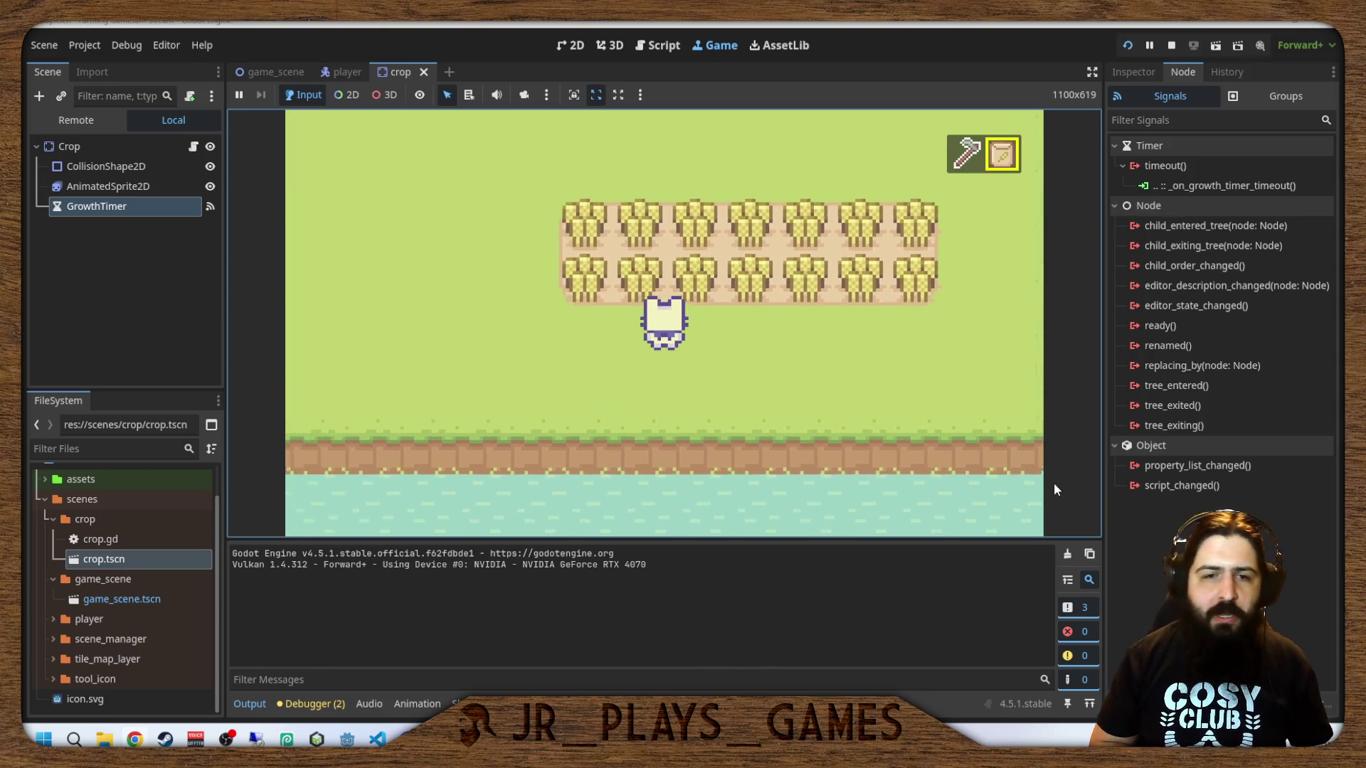
key(1)
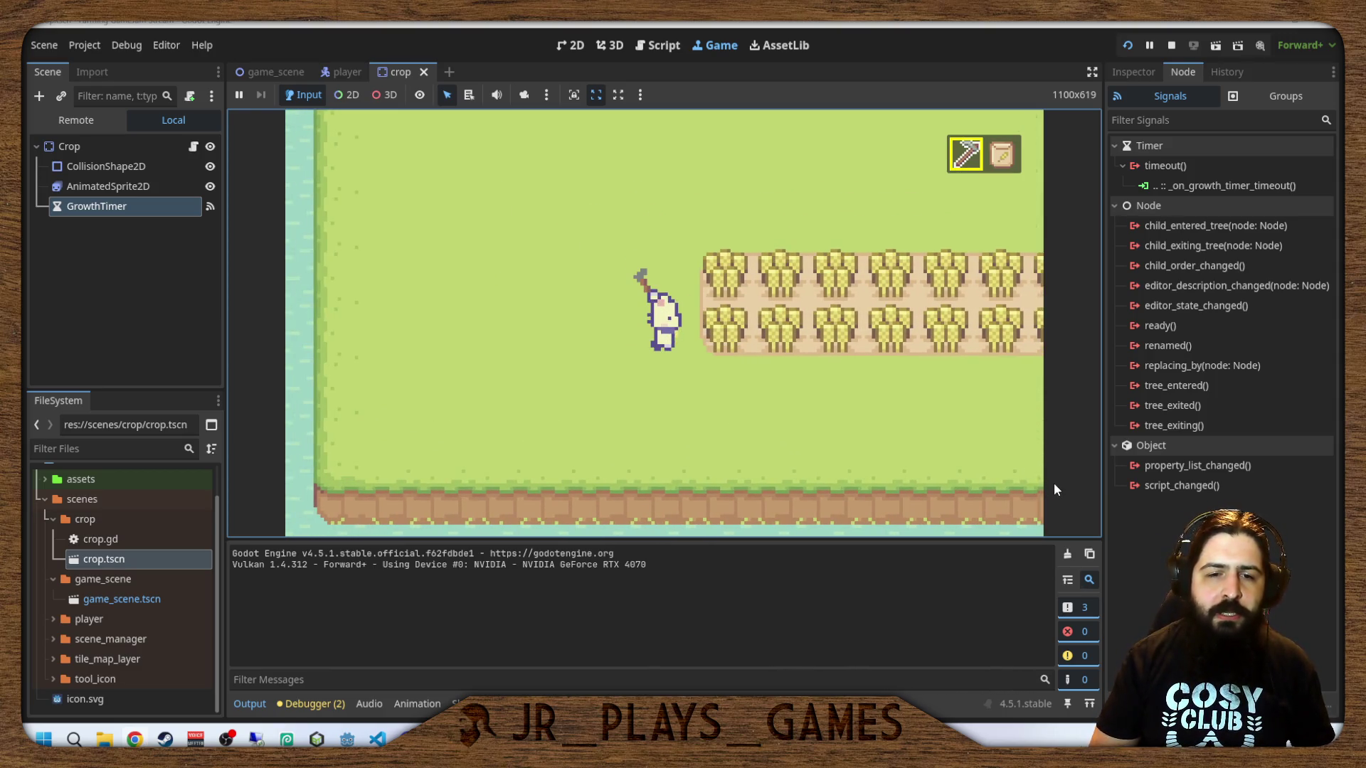
key(space)
key(a)
key(d)
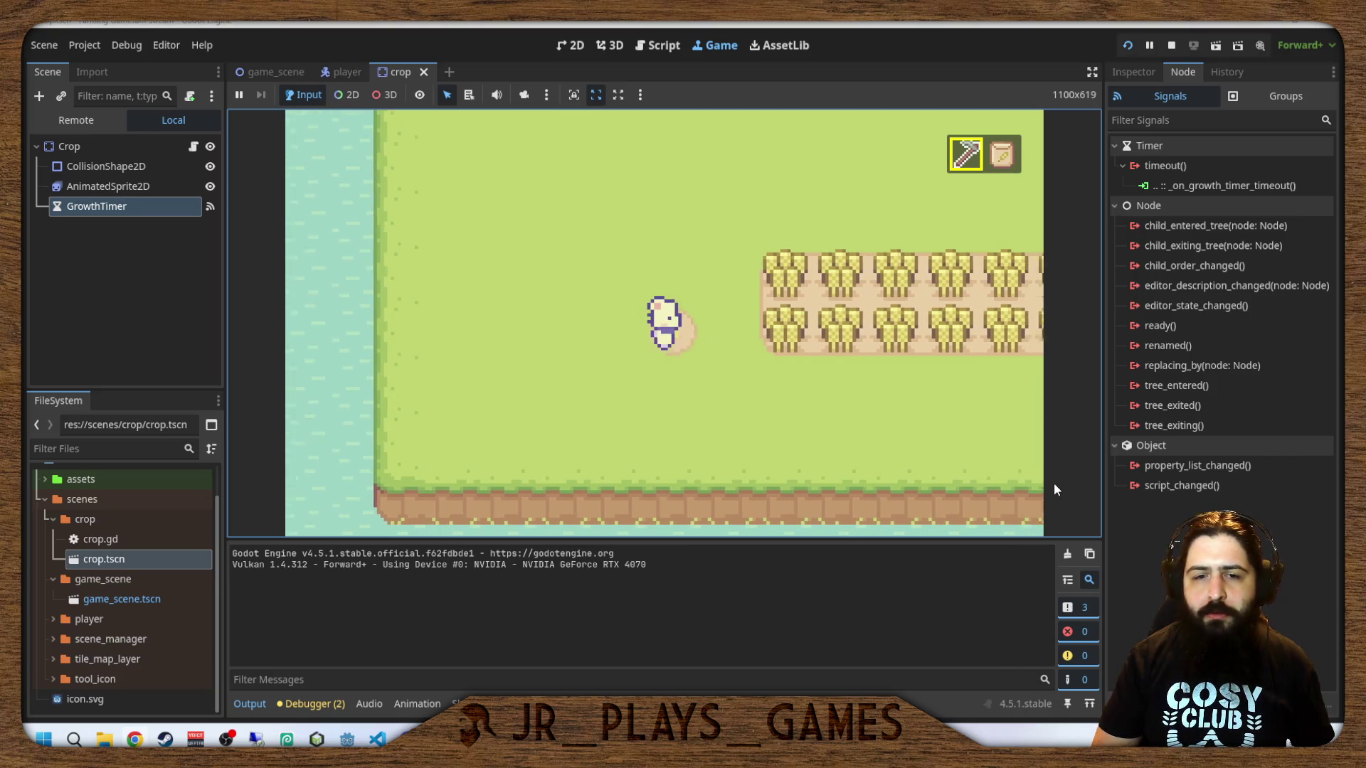
key(space)
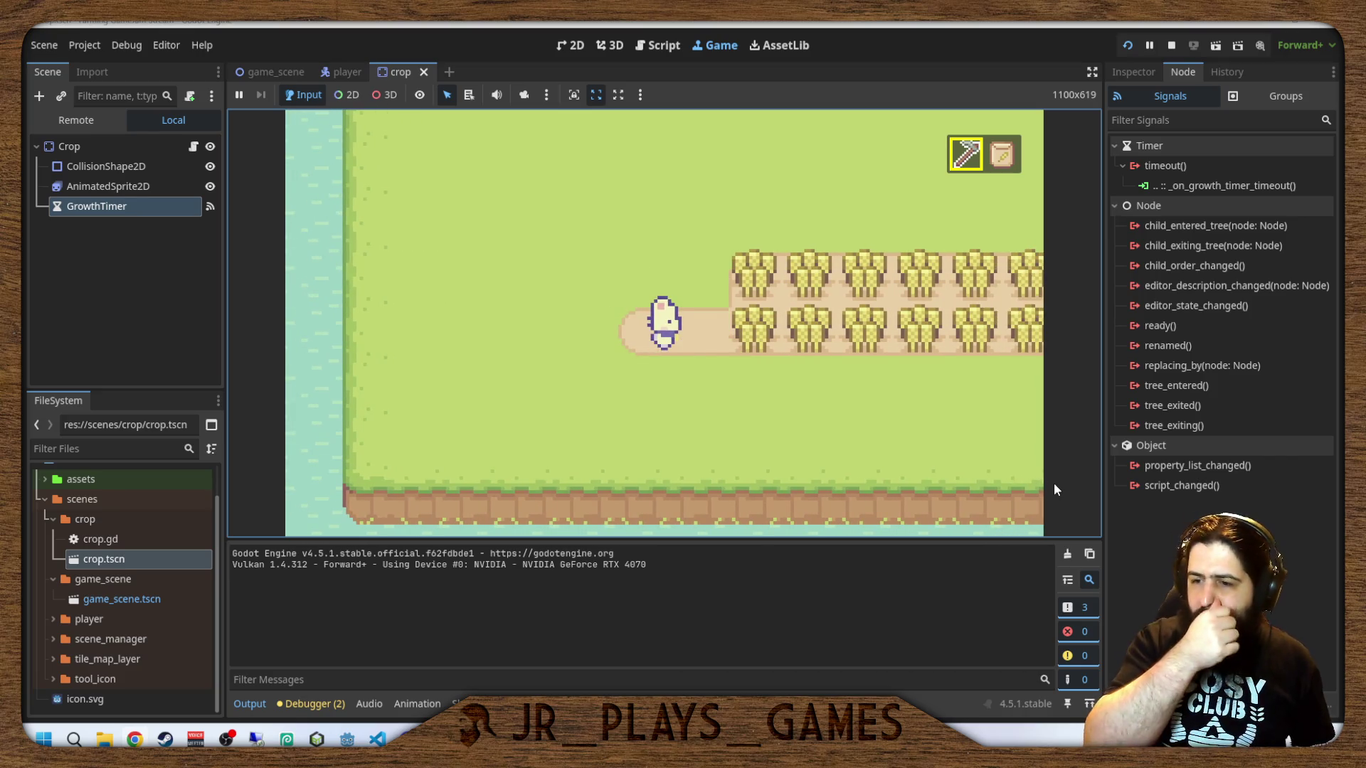